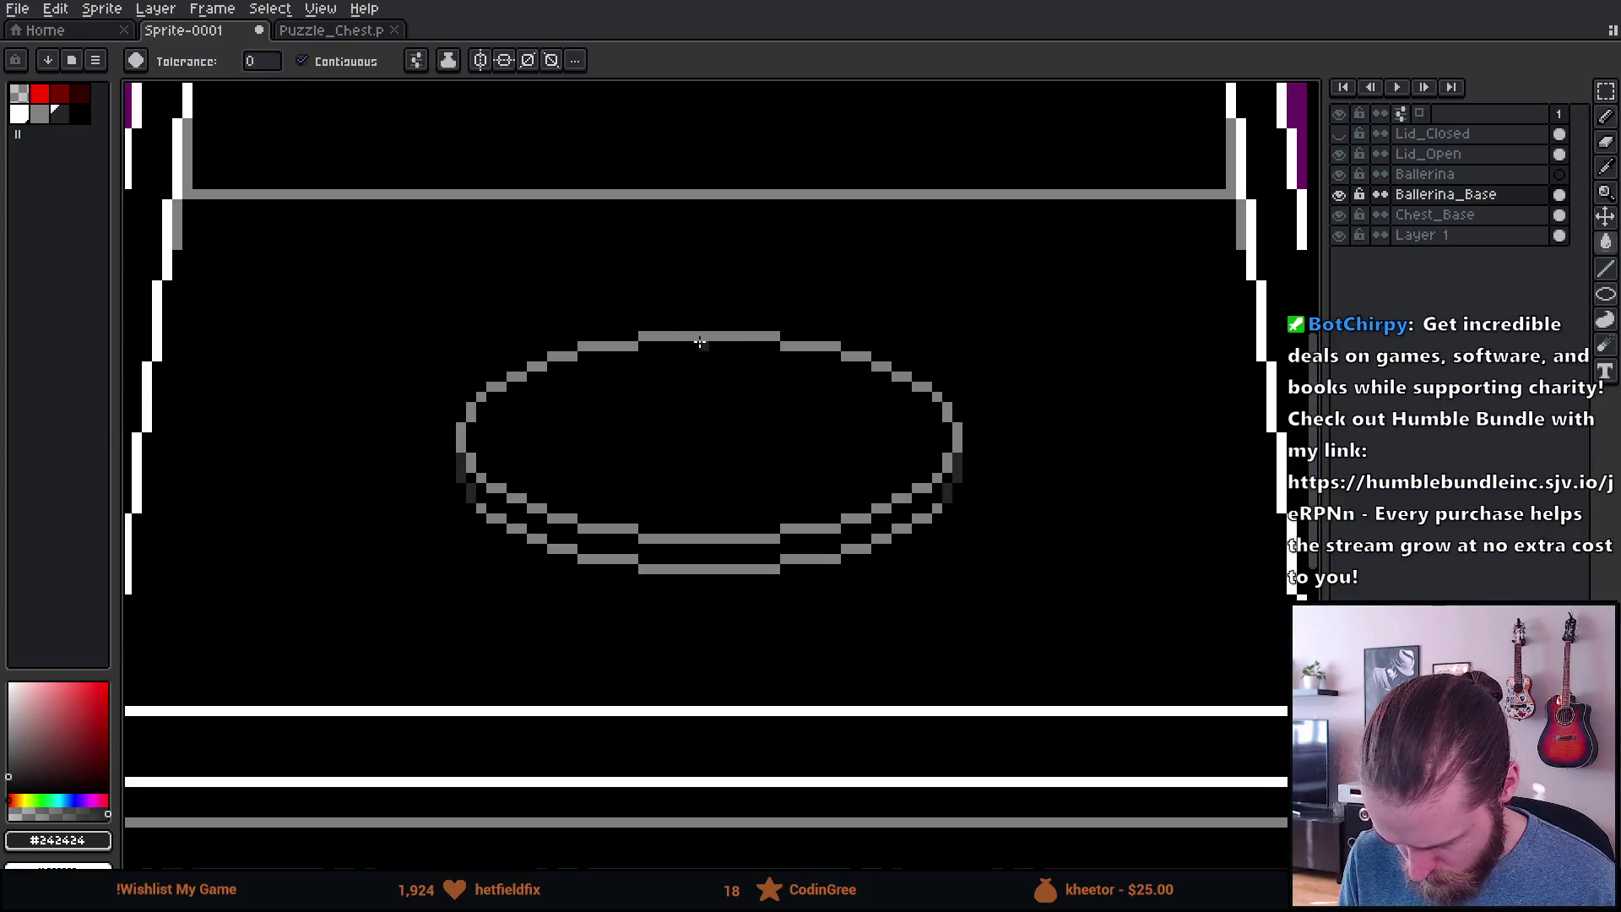
Step: Fill the gap between the oval base's lower rings with dark grey #242424
left_click(418, 61)
left_click(539, 538)
scroll(540, 540, "down", 4)
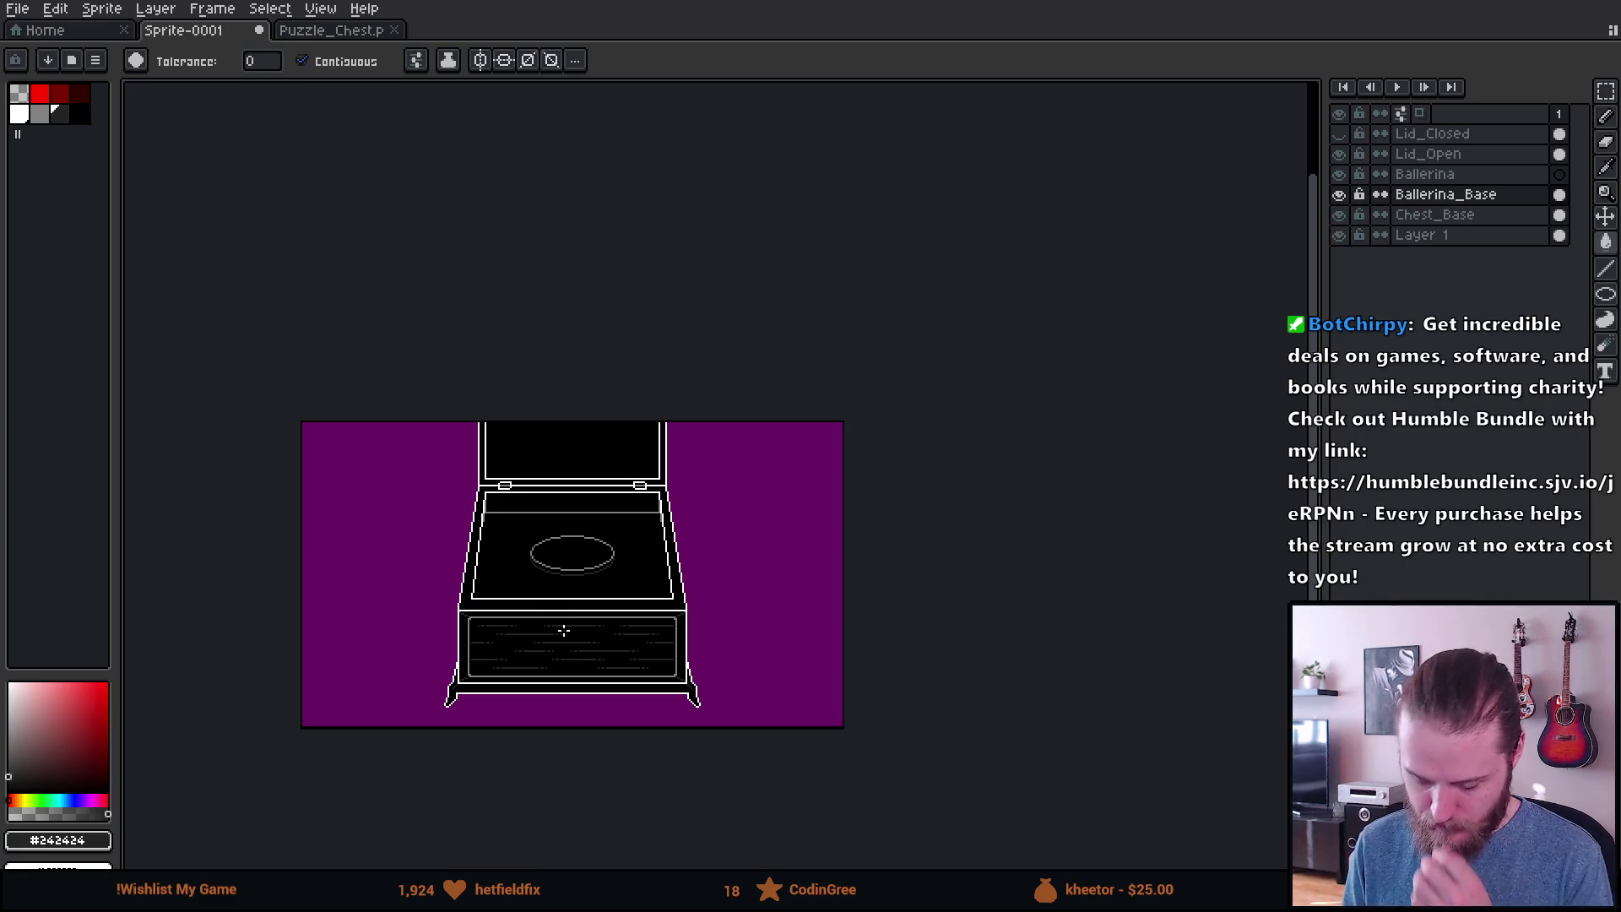
scroll(564, 631, "up", 2)
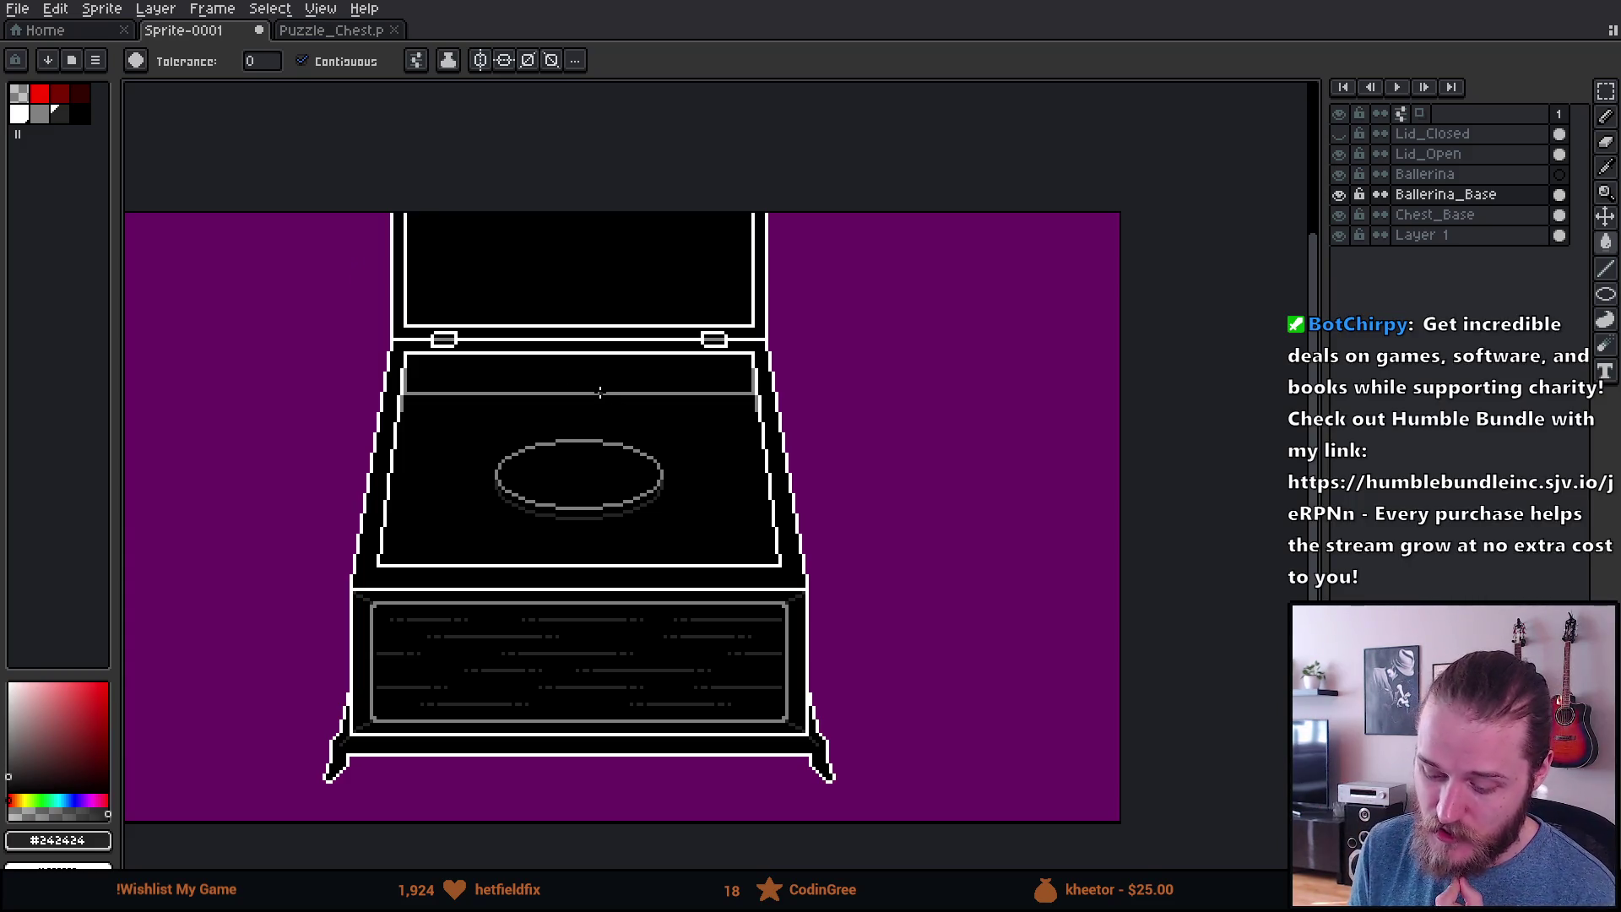
scroll(597, 389, "up", 1)
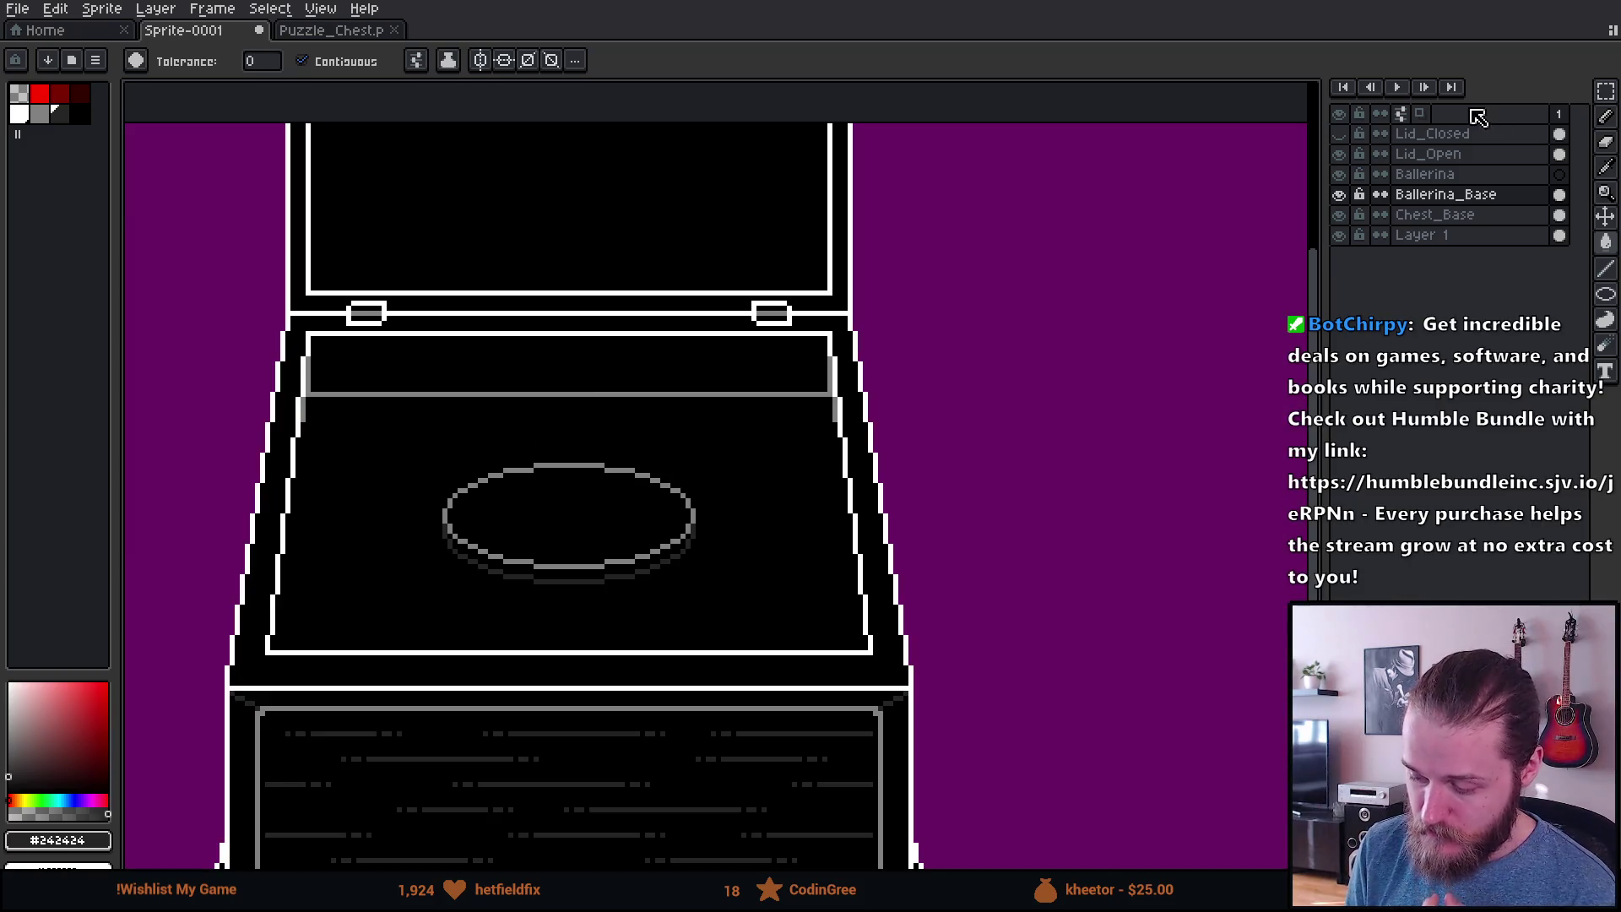
Step: Make Ballerina_Base the active layer and check with the Move tool that the base is centred
left_click(1473, 201)
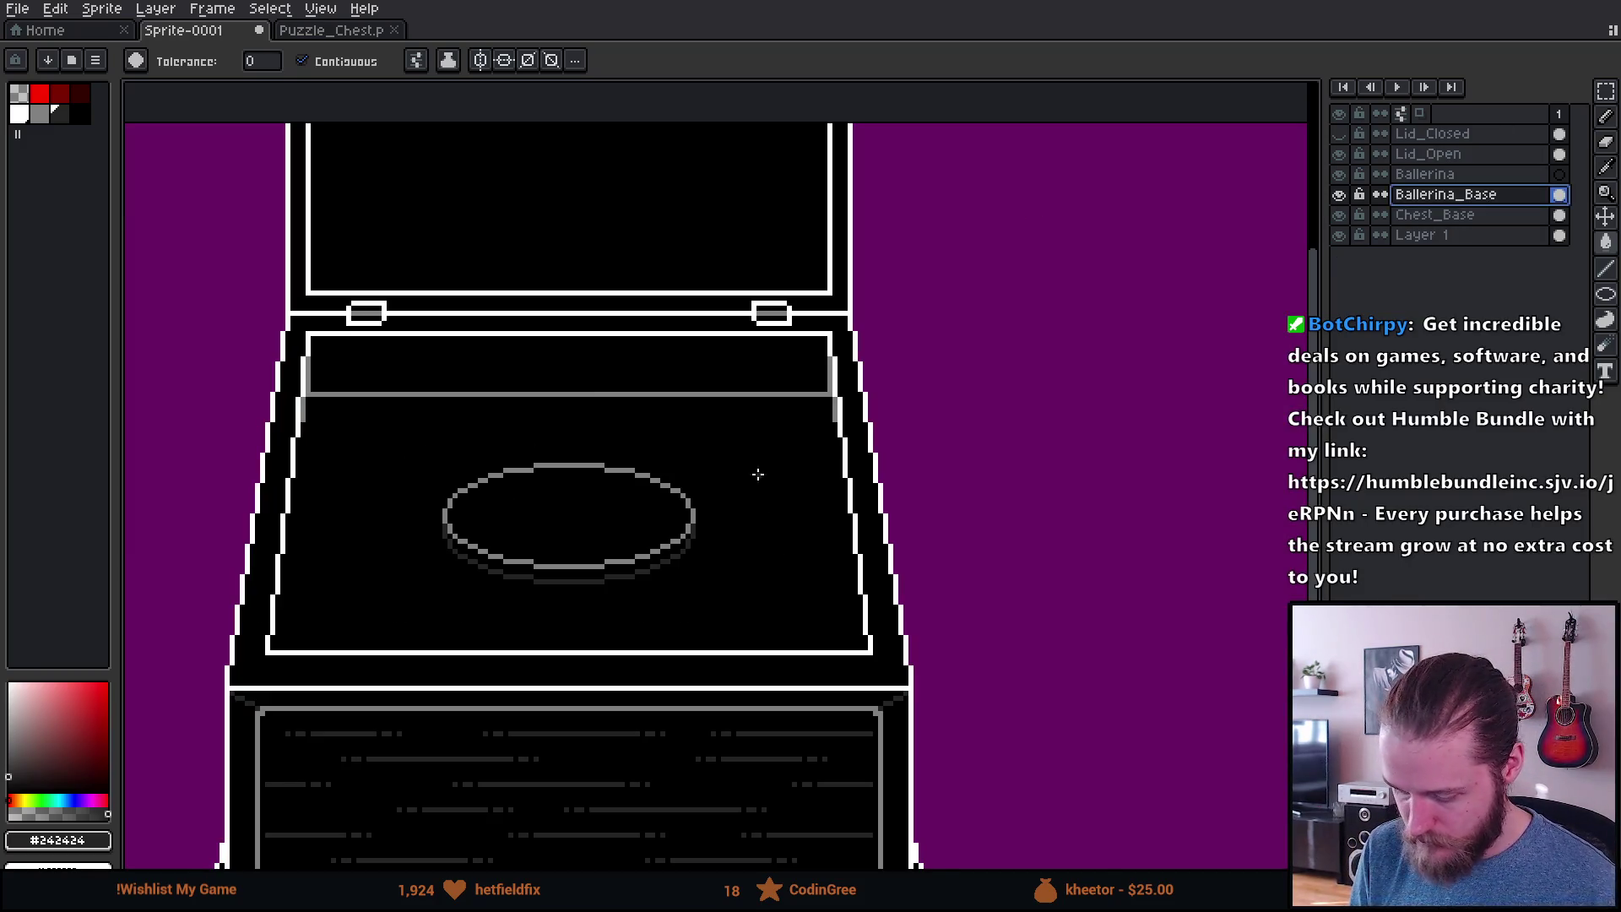
scroll(642, 515, "up", 1)
key("v")
scroll(700, 500, "down", 1)
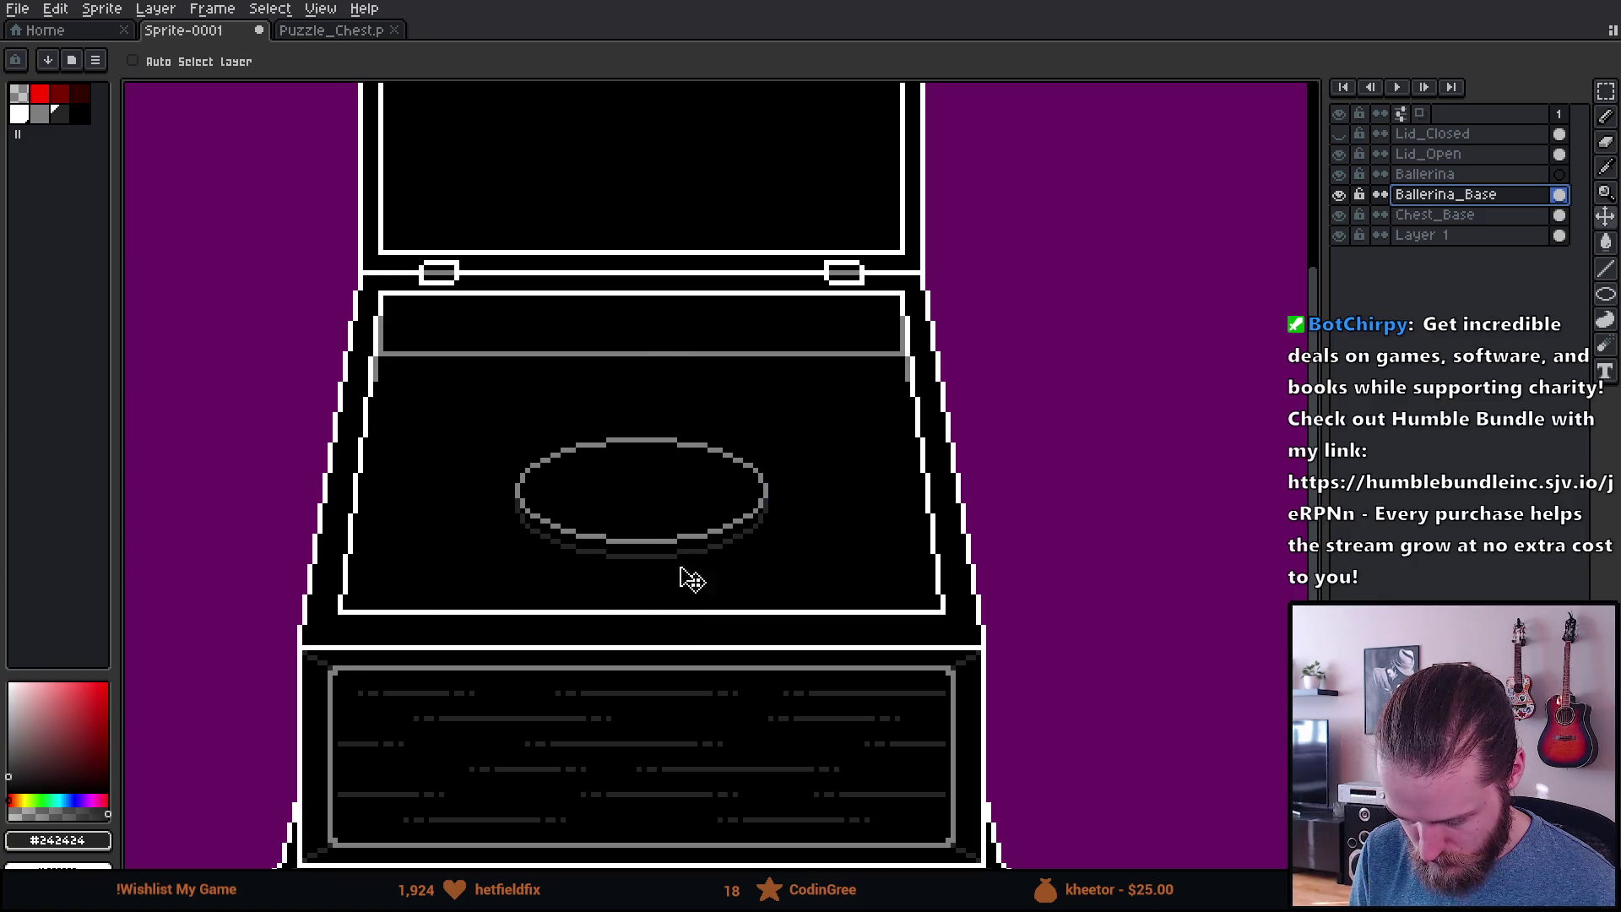
scroll(714, 692, "down", 3)
scroll(710, 694, "up", 1)
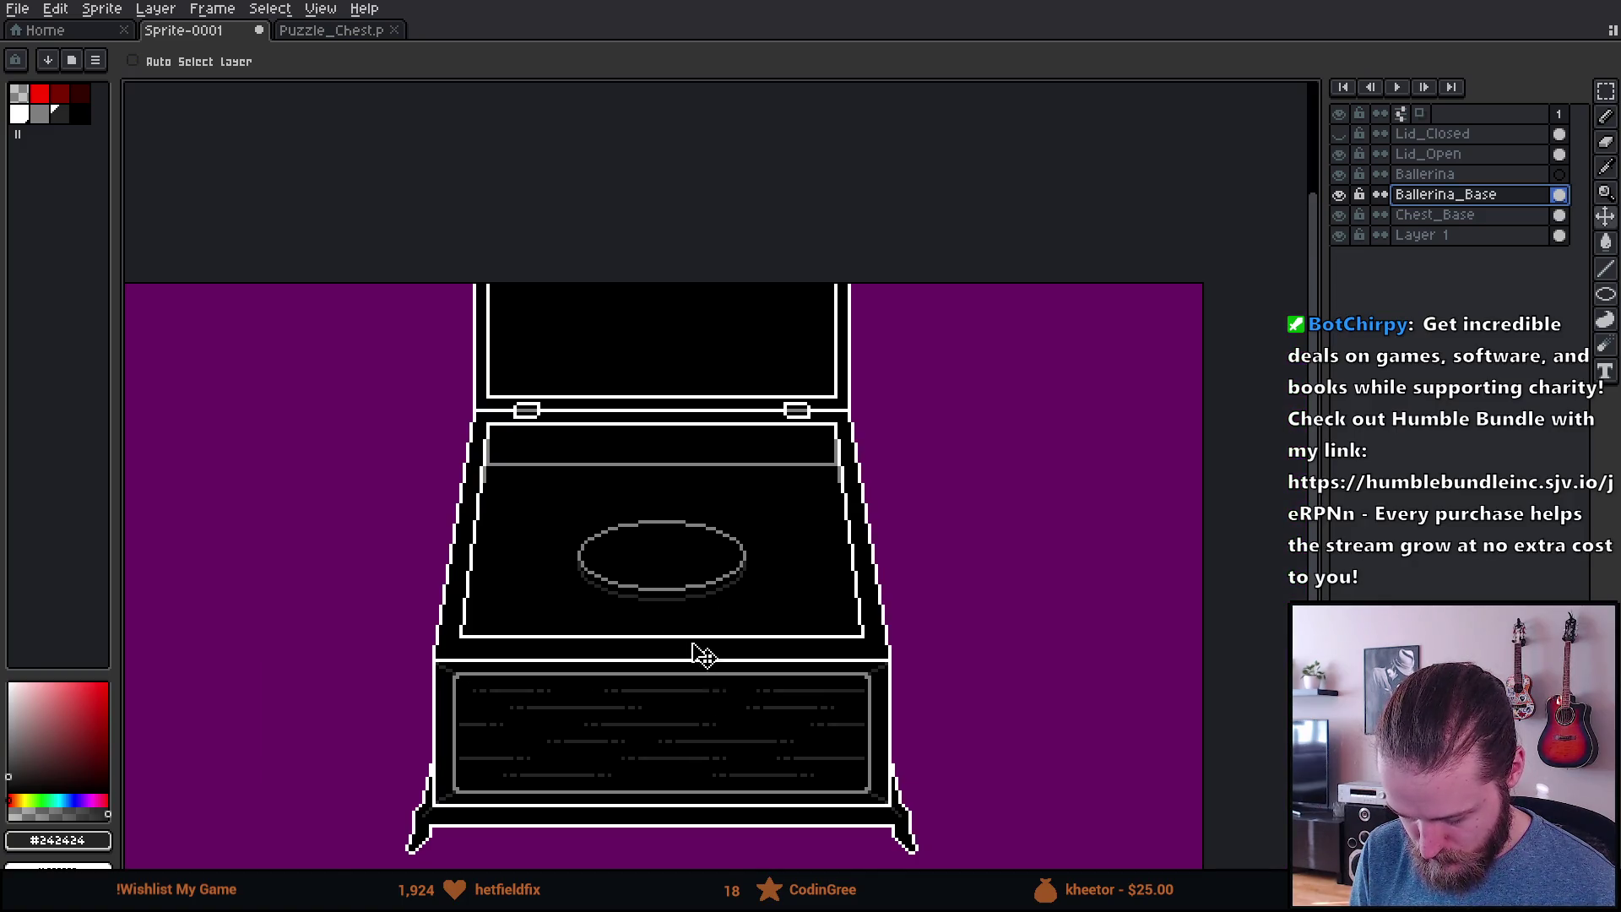
scroll(699, 651, "up", 1)
Step: On the Ballerina layer, place a red pixel at the oval base's centre and verify it with Move guides
left_click(1469, 174)
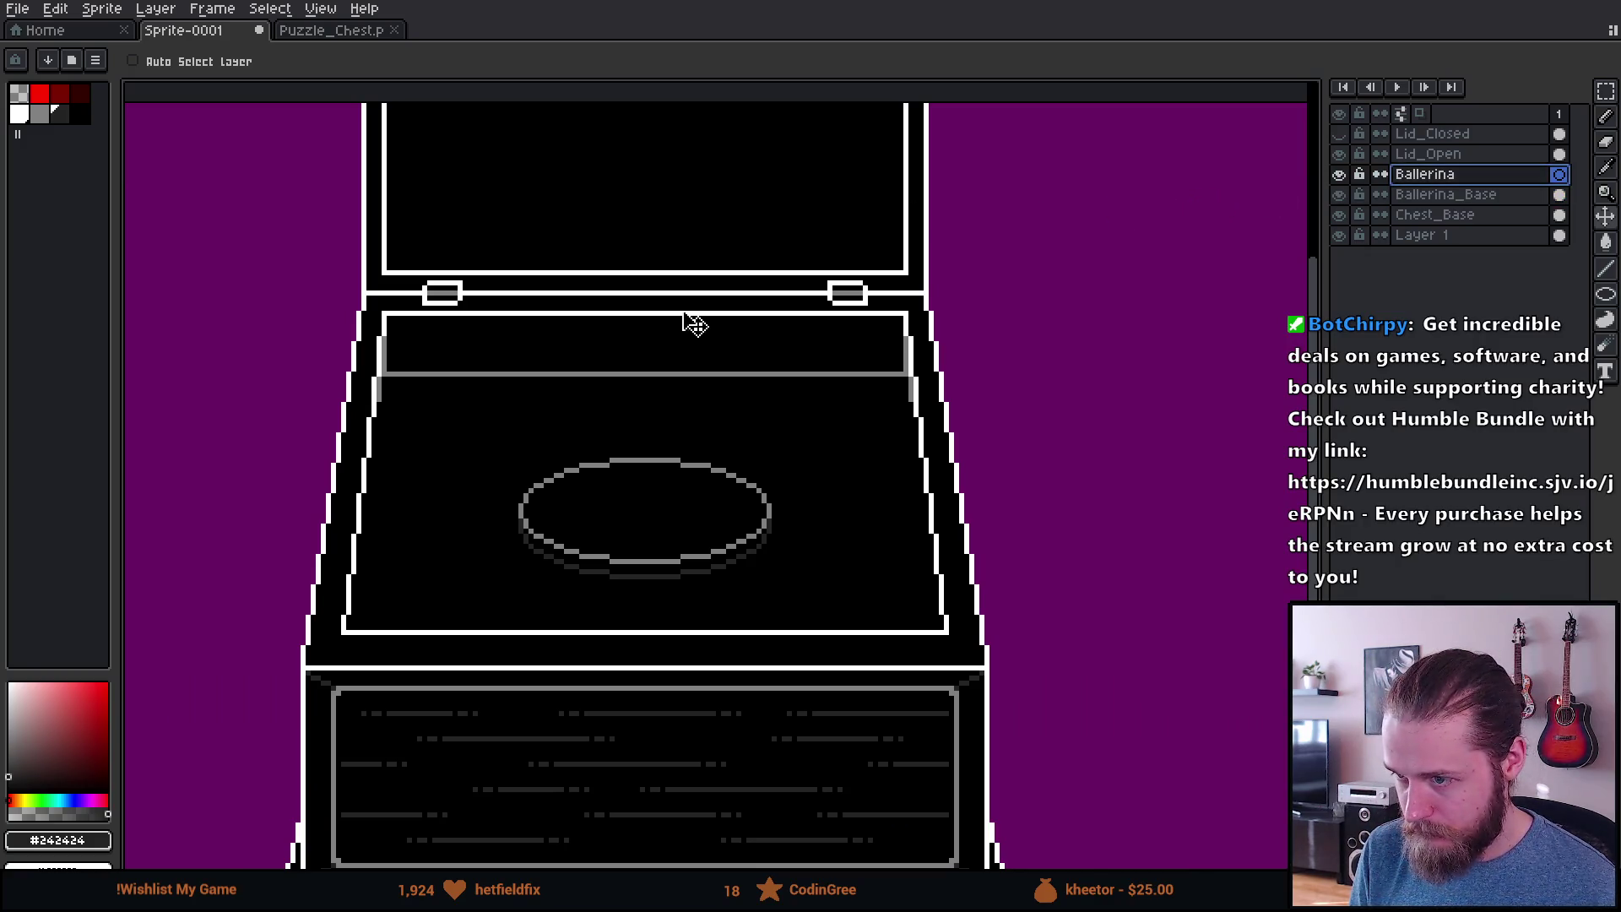
scroll(667, 549, "up", 1)
left_click(40, 93)
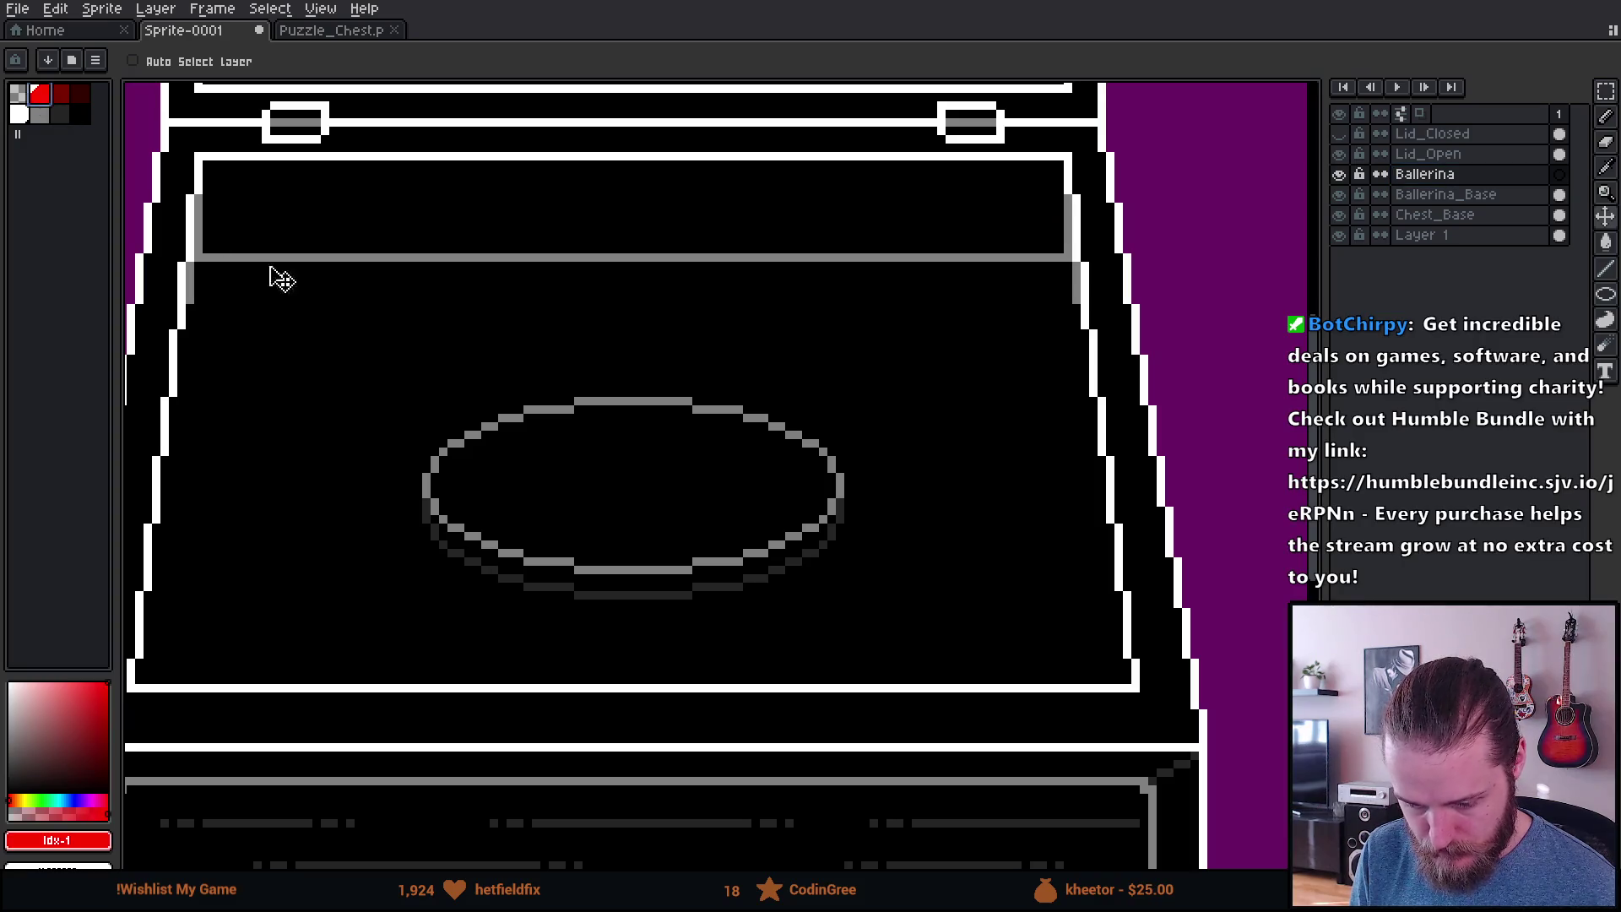
left_click_drag(537, 421, 640, 561)
key("b")
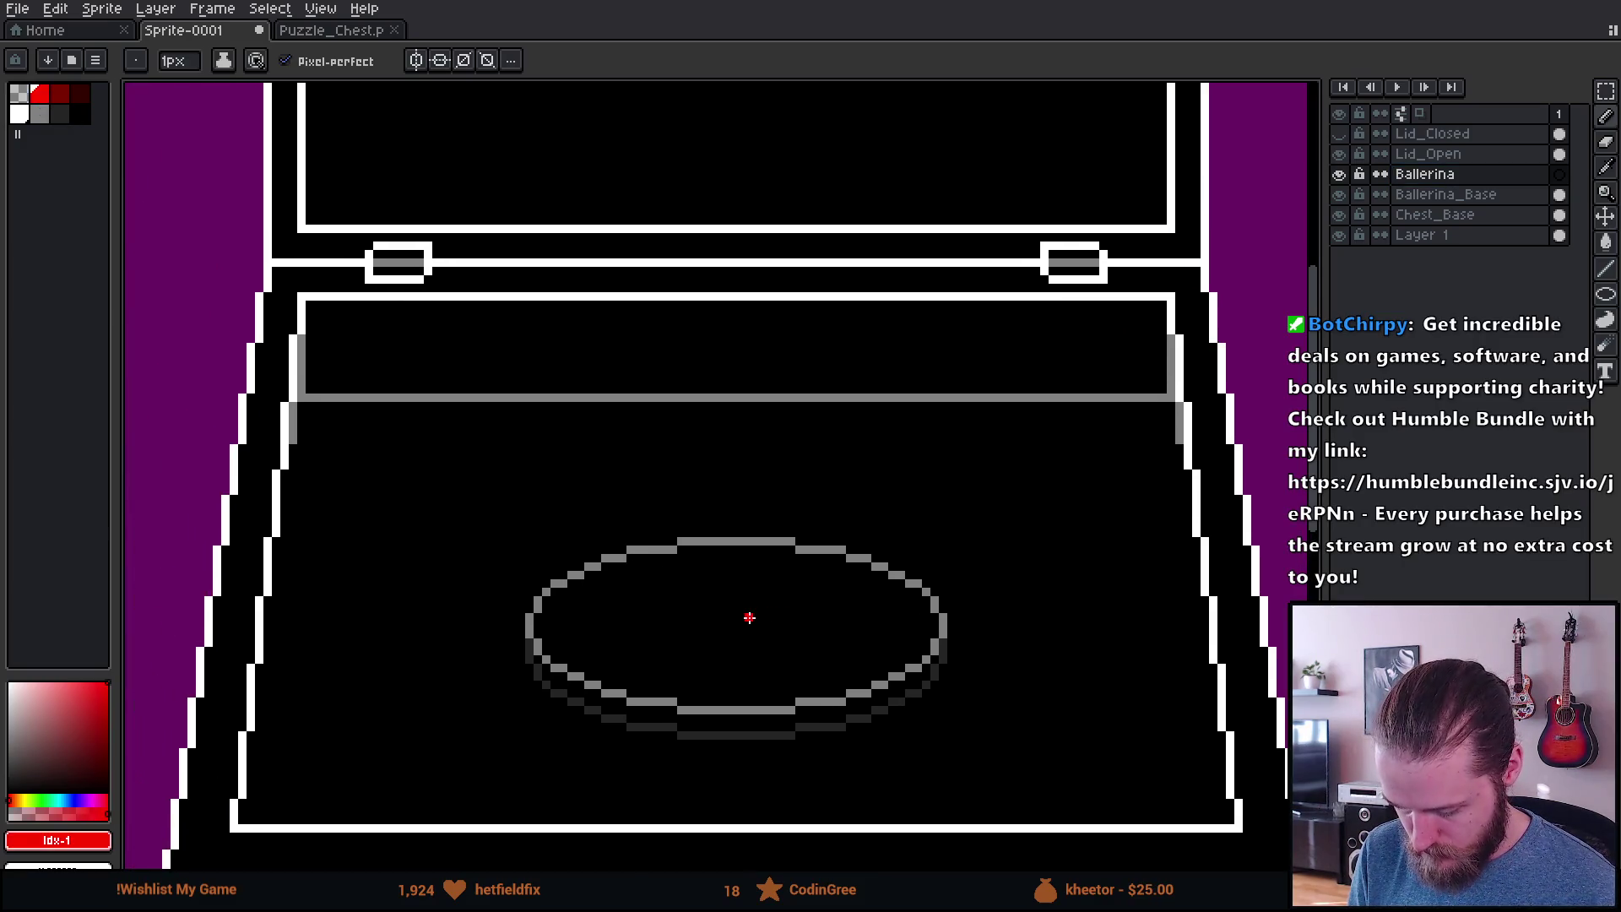
scroll(749, 618, "up", 1)
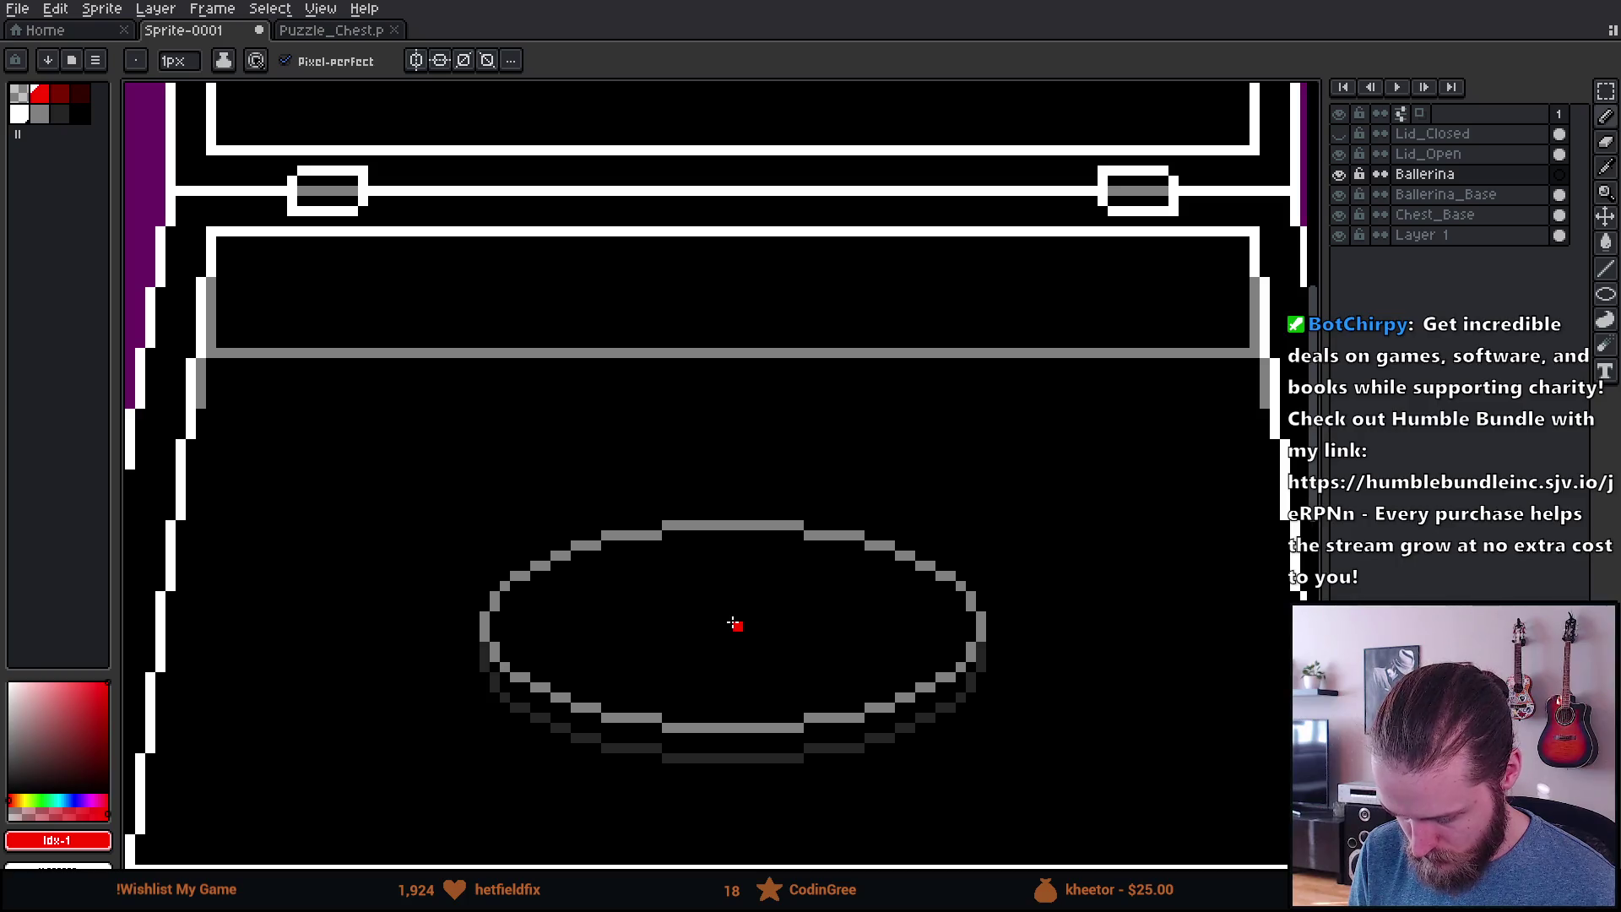
key("v")
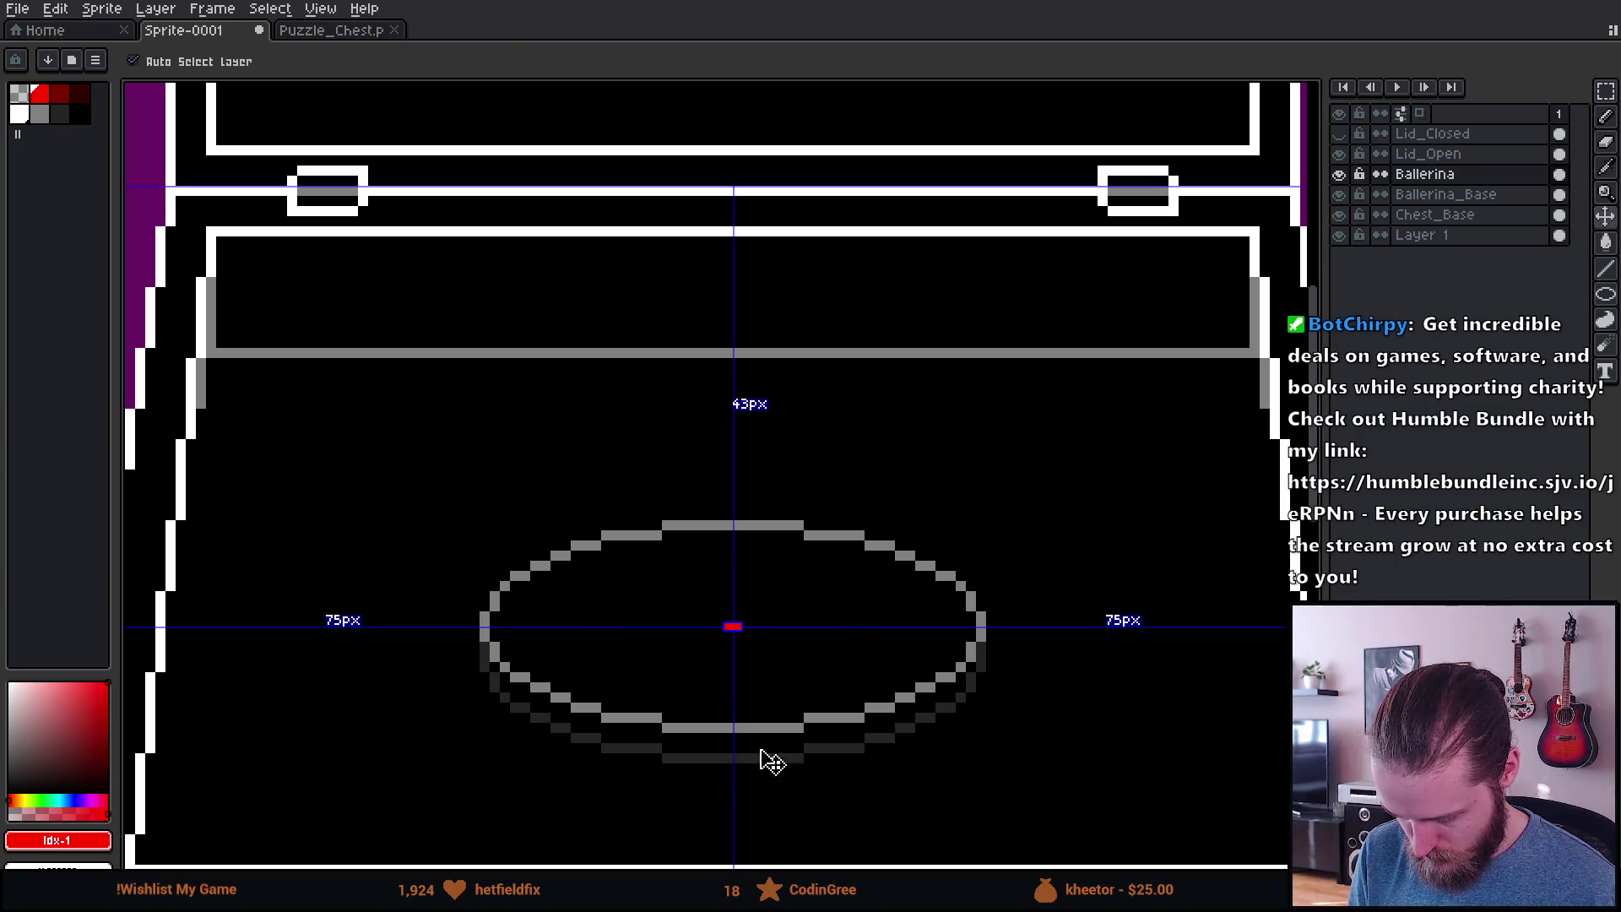
scroll(781, 840, "down", 3)
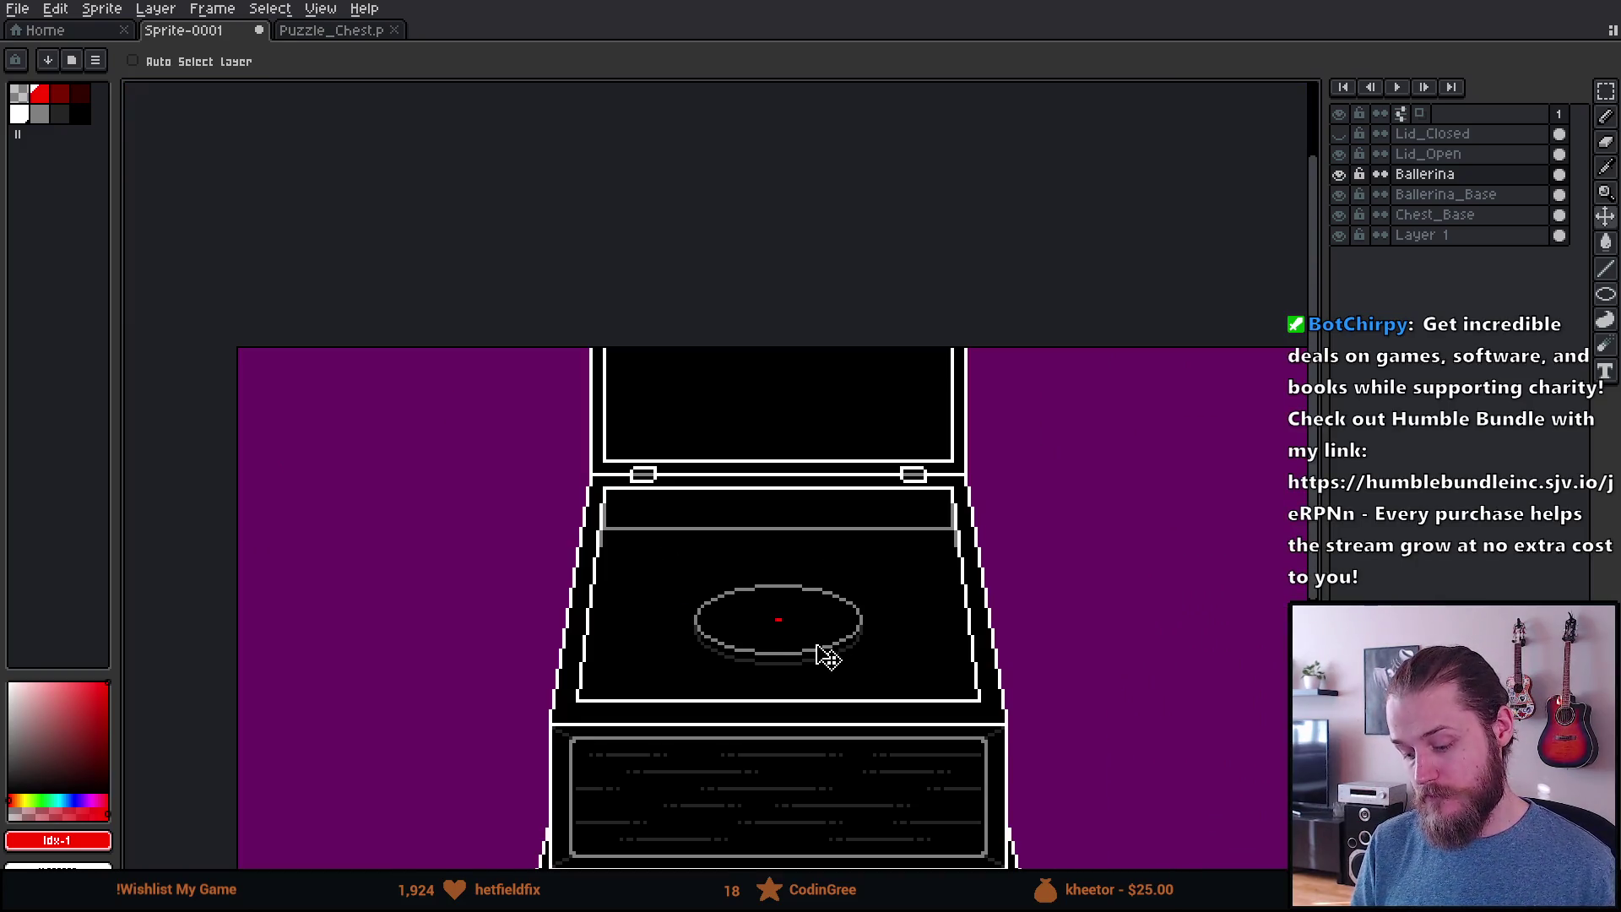
scroll(825, 656, "up", 4)
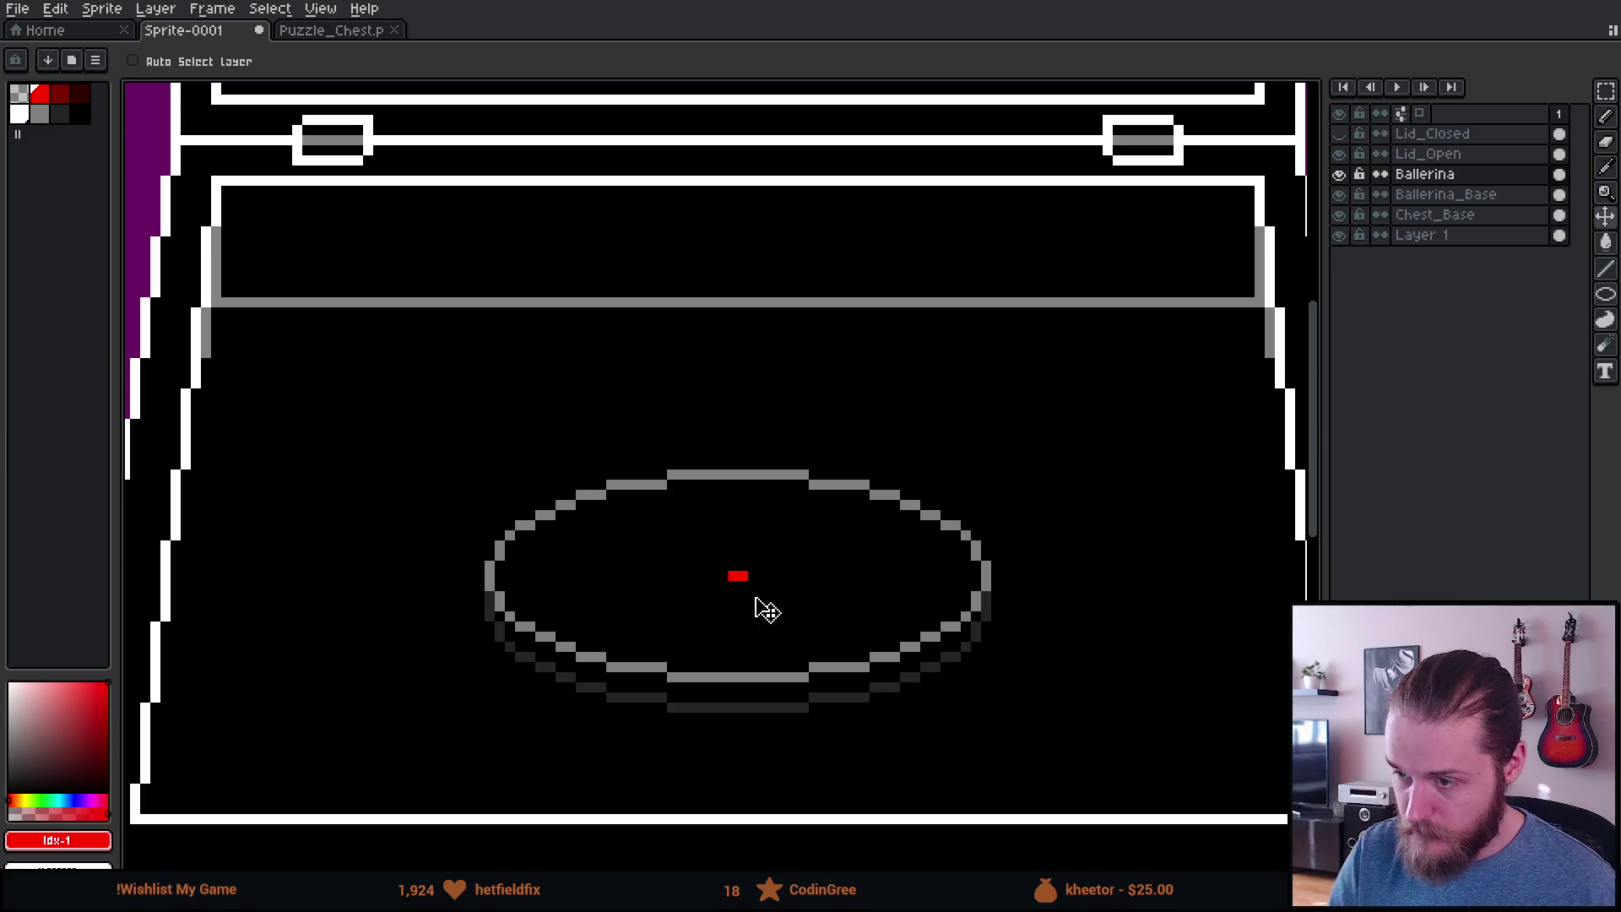
scroll(767, 610, "down", 2)
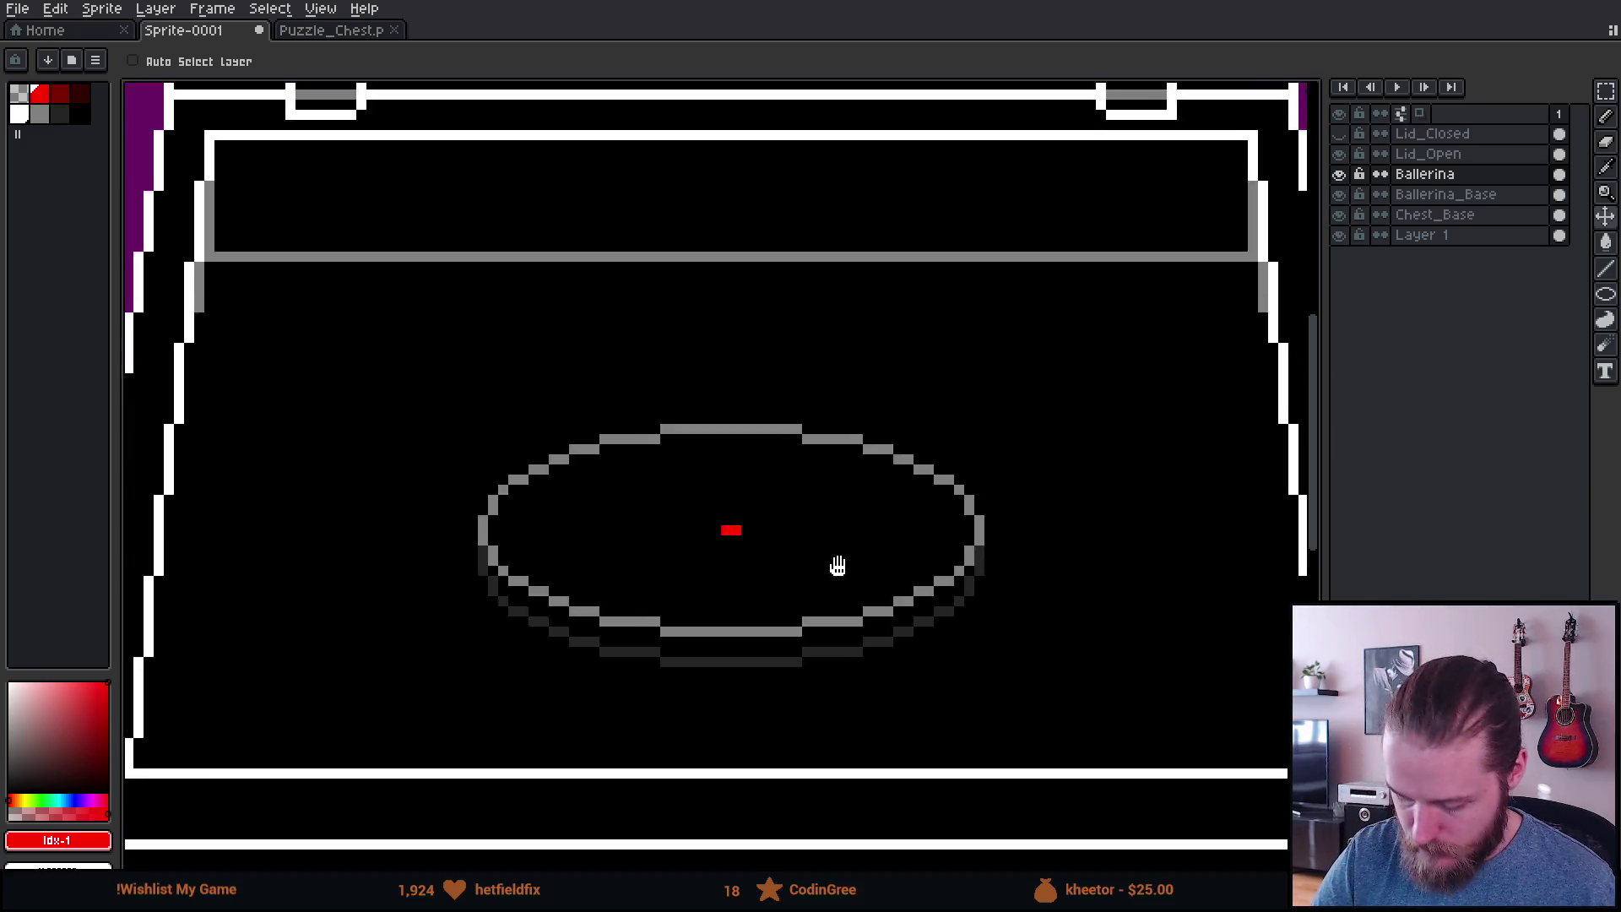
Step: Extend the red mark into a T-shaped body and undo an uneven freehand arm
key("b")
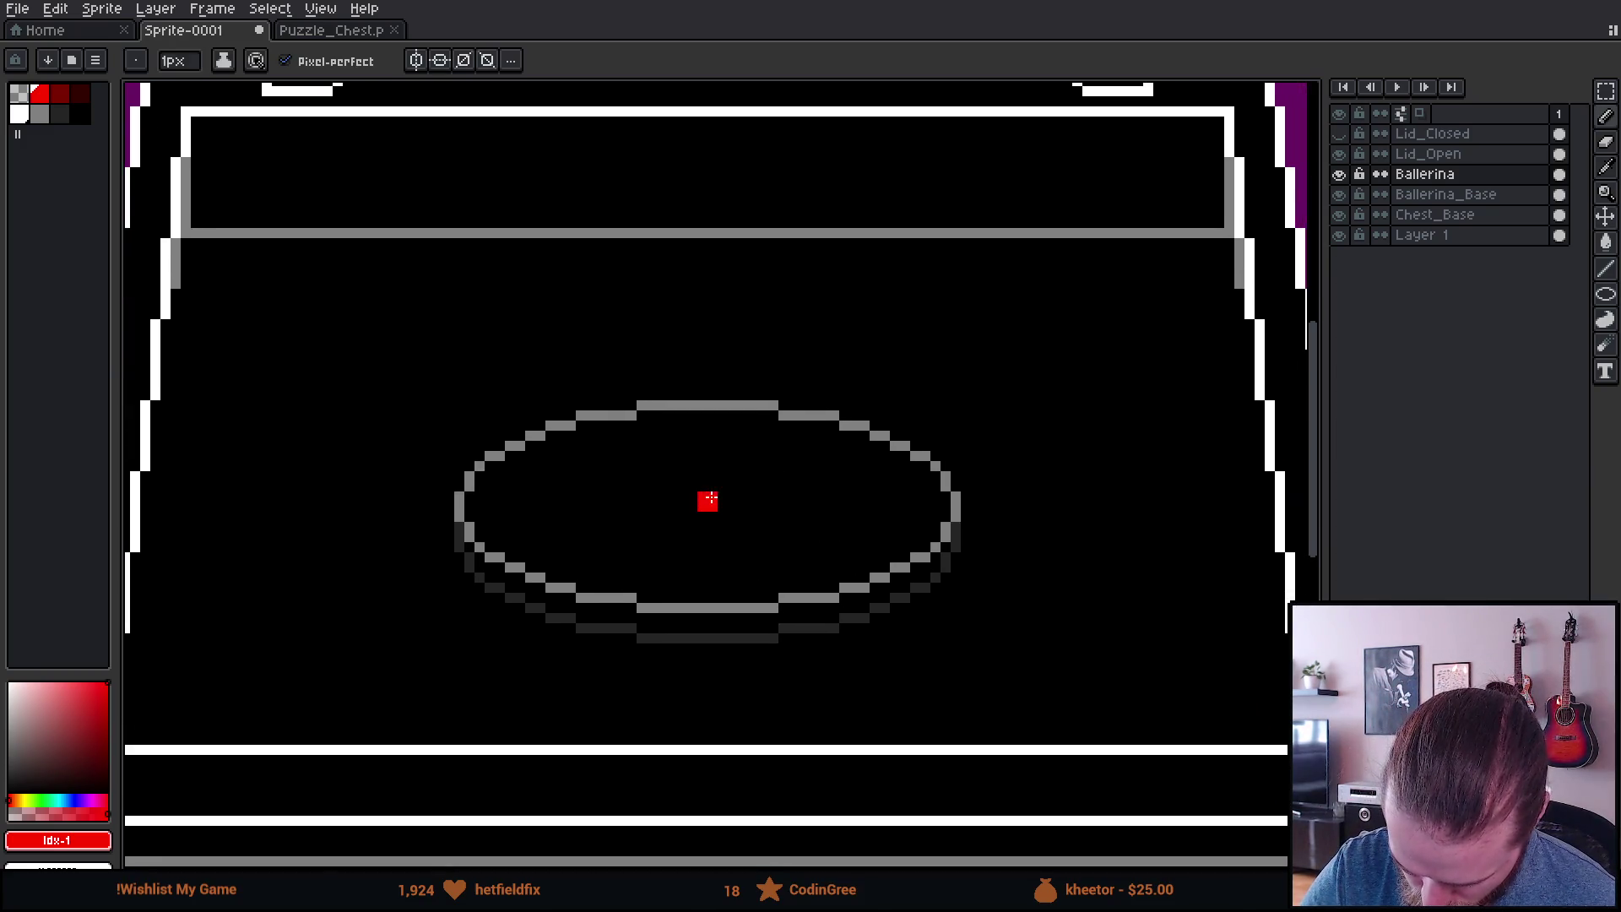
mouse_move(693, 487)
left_mouse_down()
mouse_move(719, 488)
mouse_move(726, 469)
left_mouse_up()
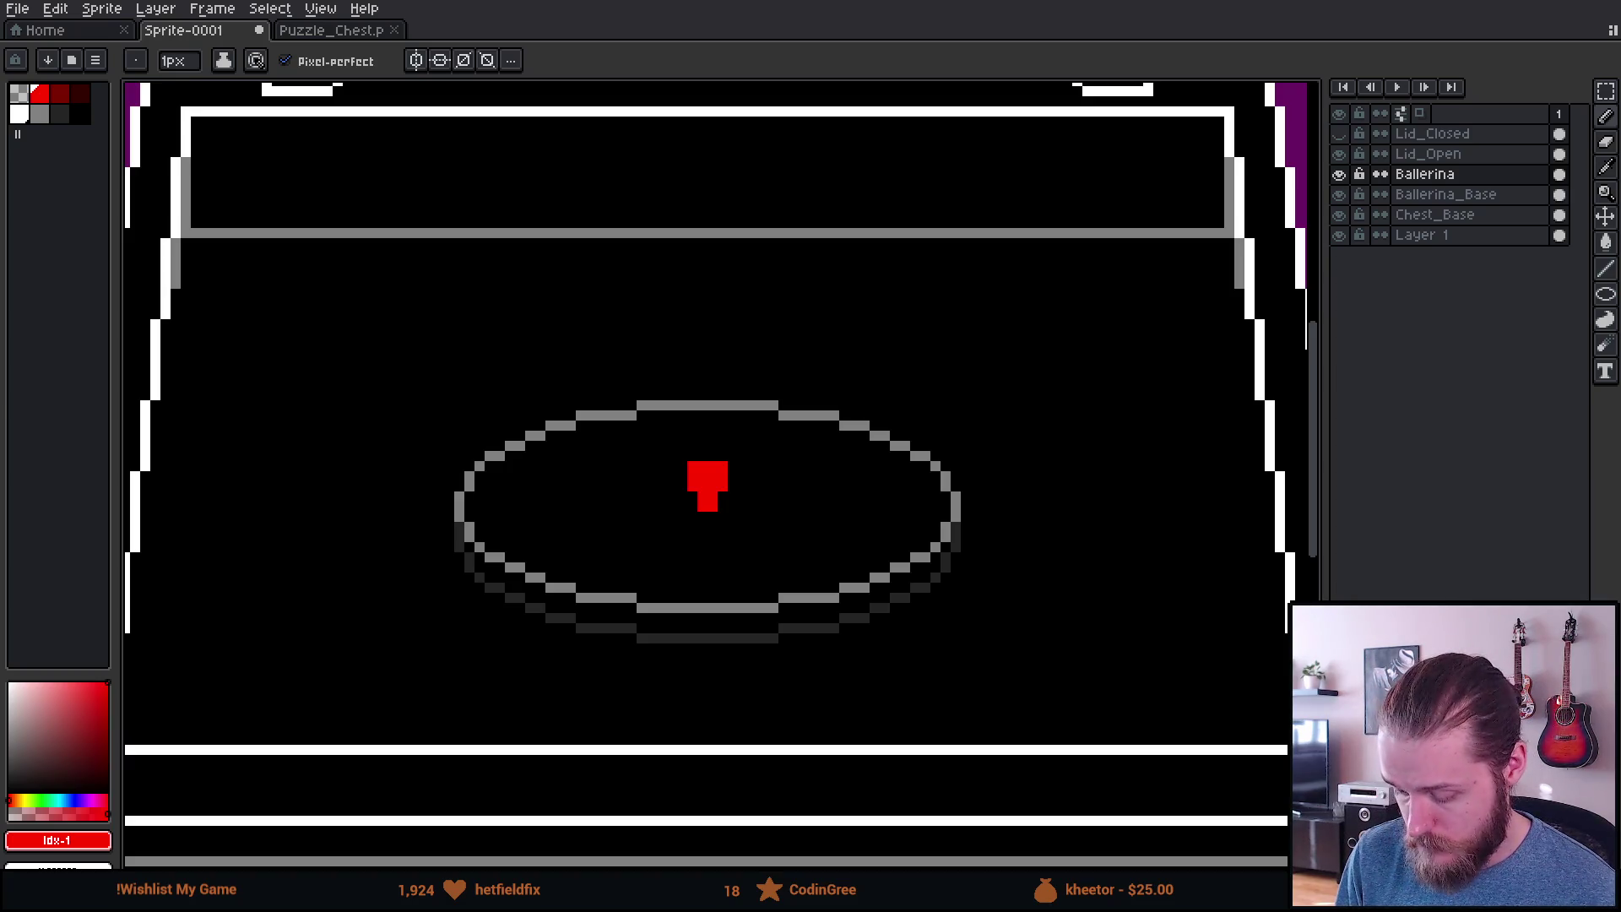
mouse_move(672, 435)
left_mouse_down()
mouse_move(736, 431)
mouse_move(717, 456)
left_mouse_up()
key("ctrl+z")
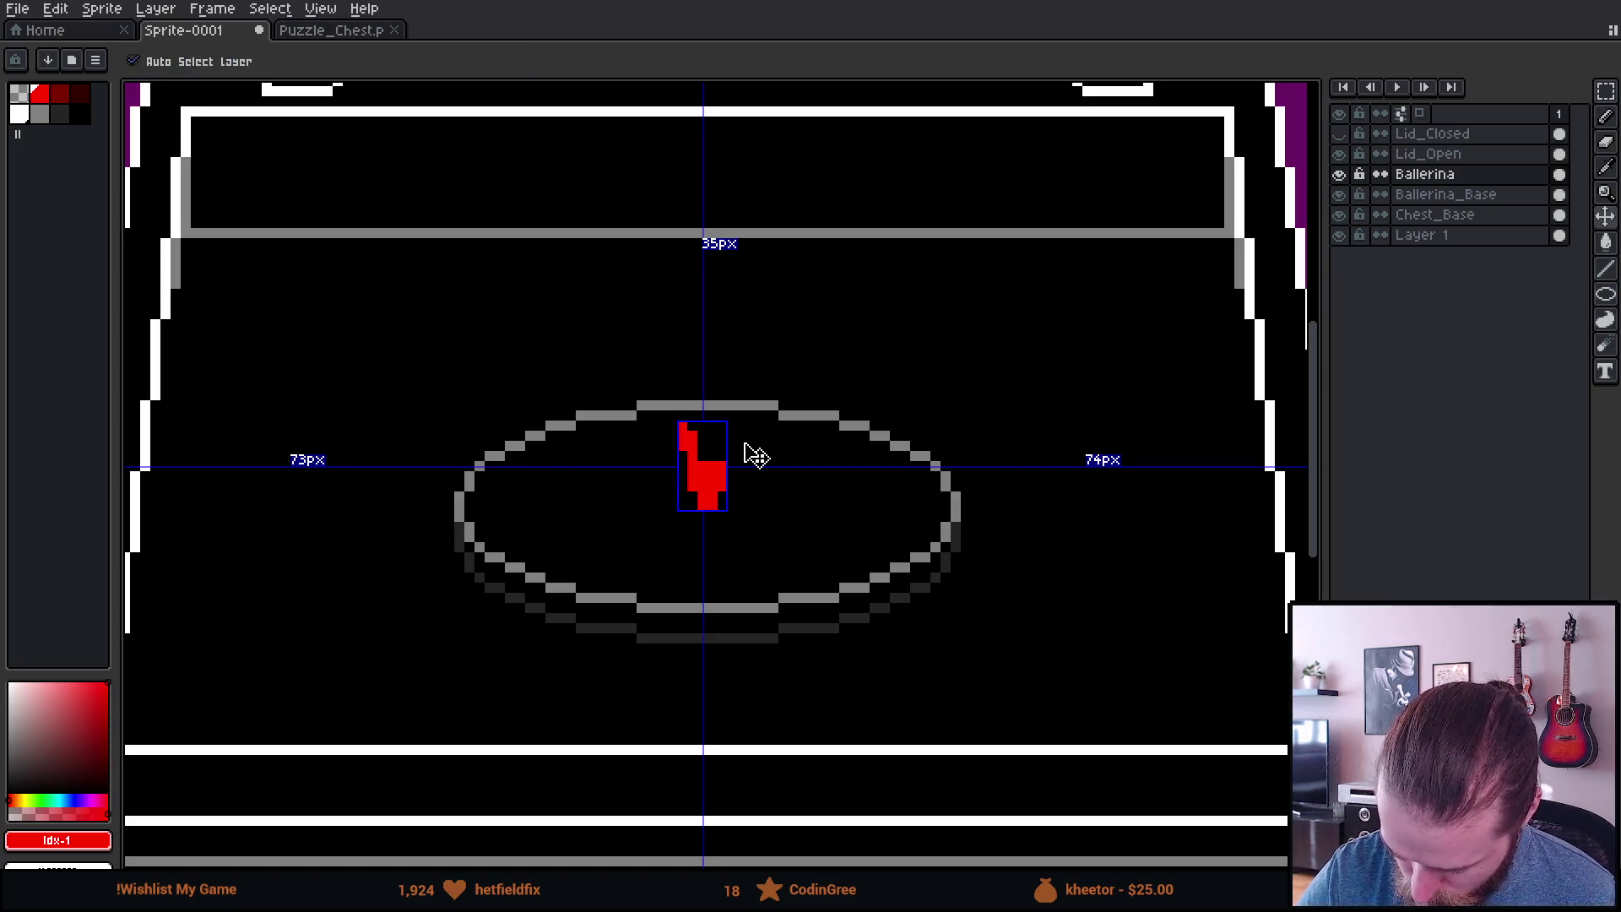
Step: Turn on vertical symmetry and paint mirrored arms raised in a wide V
left_click(416, 60)
left_click_drag(682, 424, 692, 455)
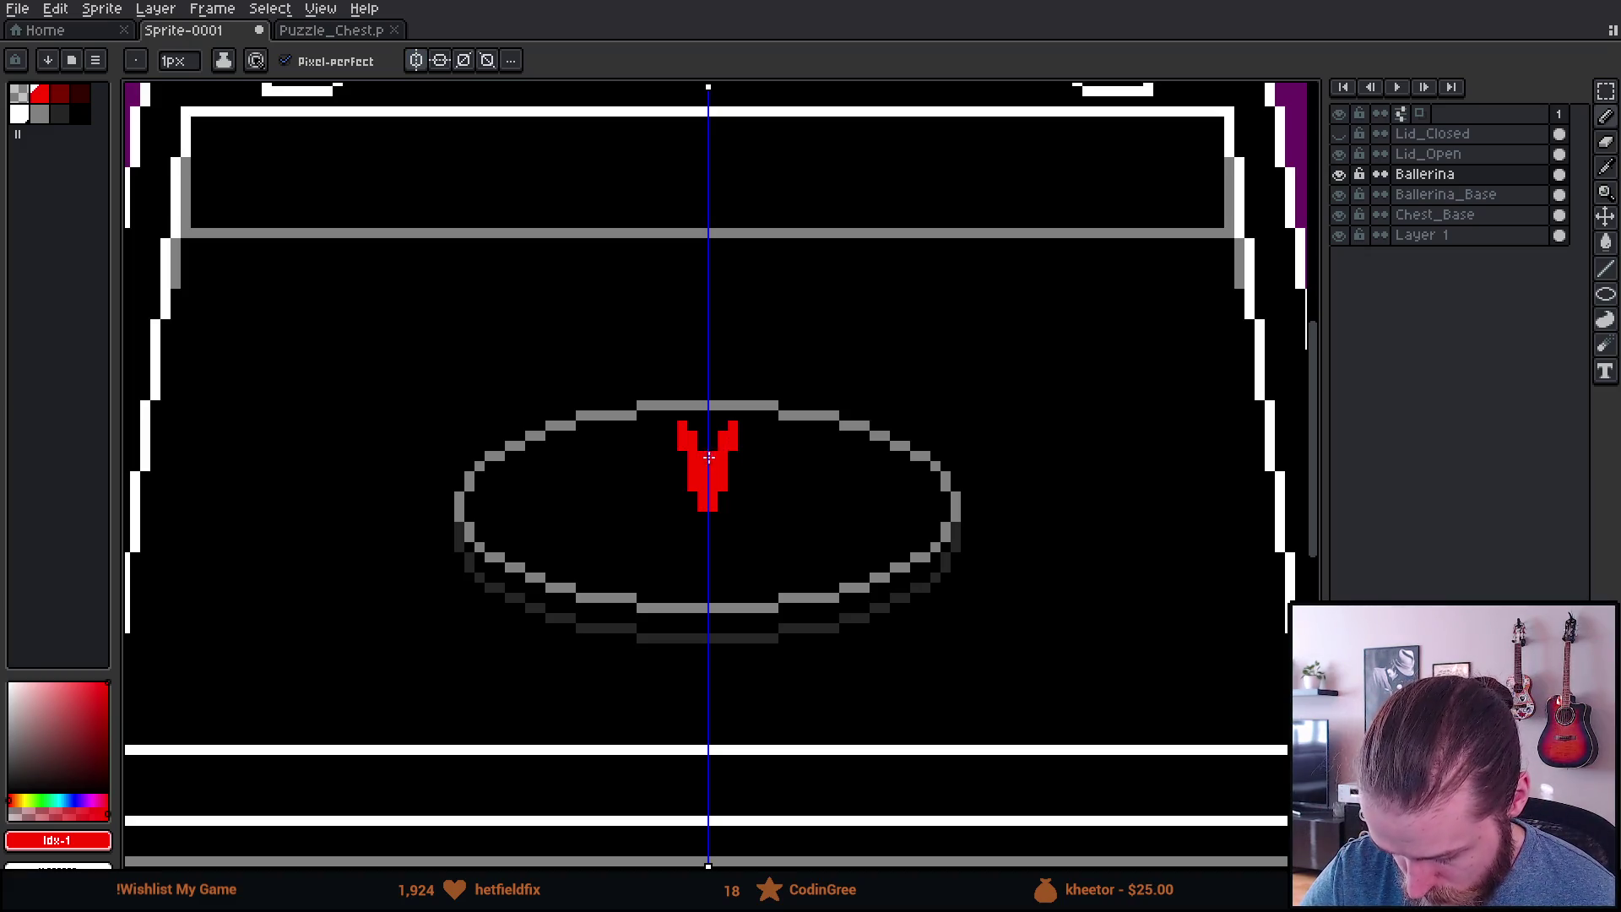
left_click_drag(742, 435, 712, 350)
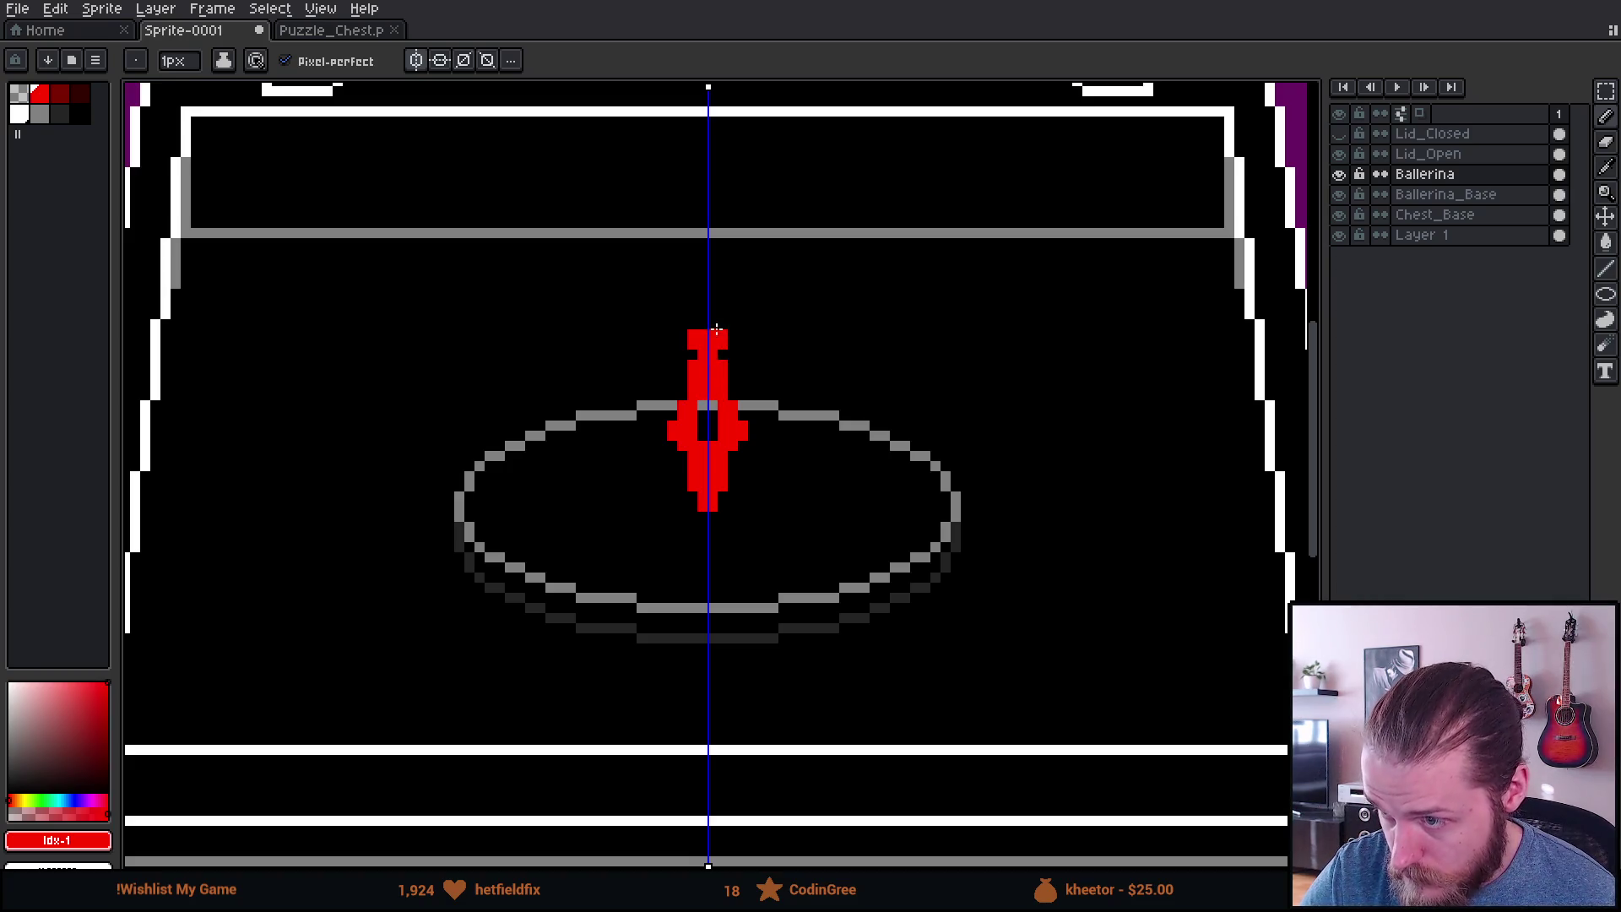
mouse_move(720, 292)
left_mouse_down()
mouse_move(764, 211)
mouse_move(731, 228)
mouse_move(706, 295)
left_mouse_up()
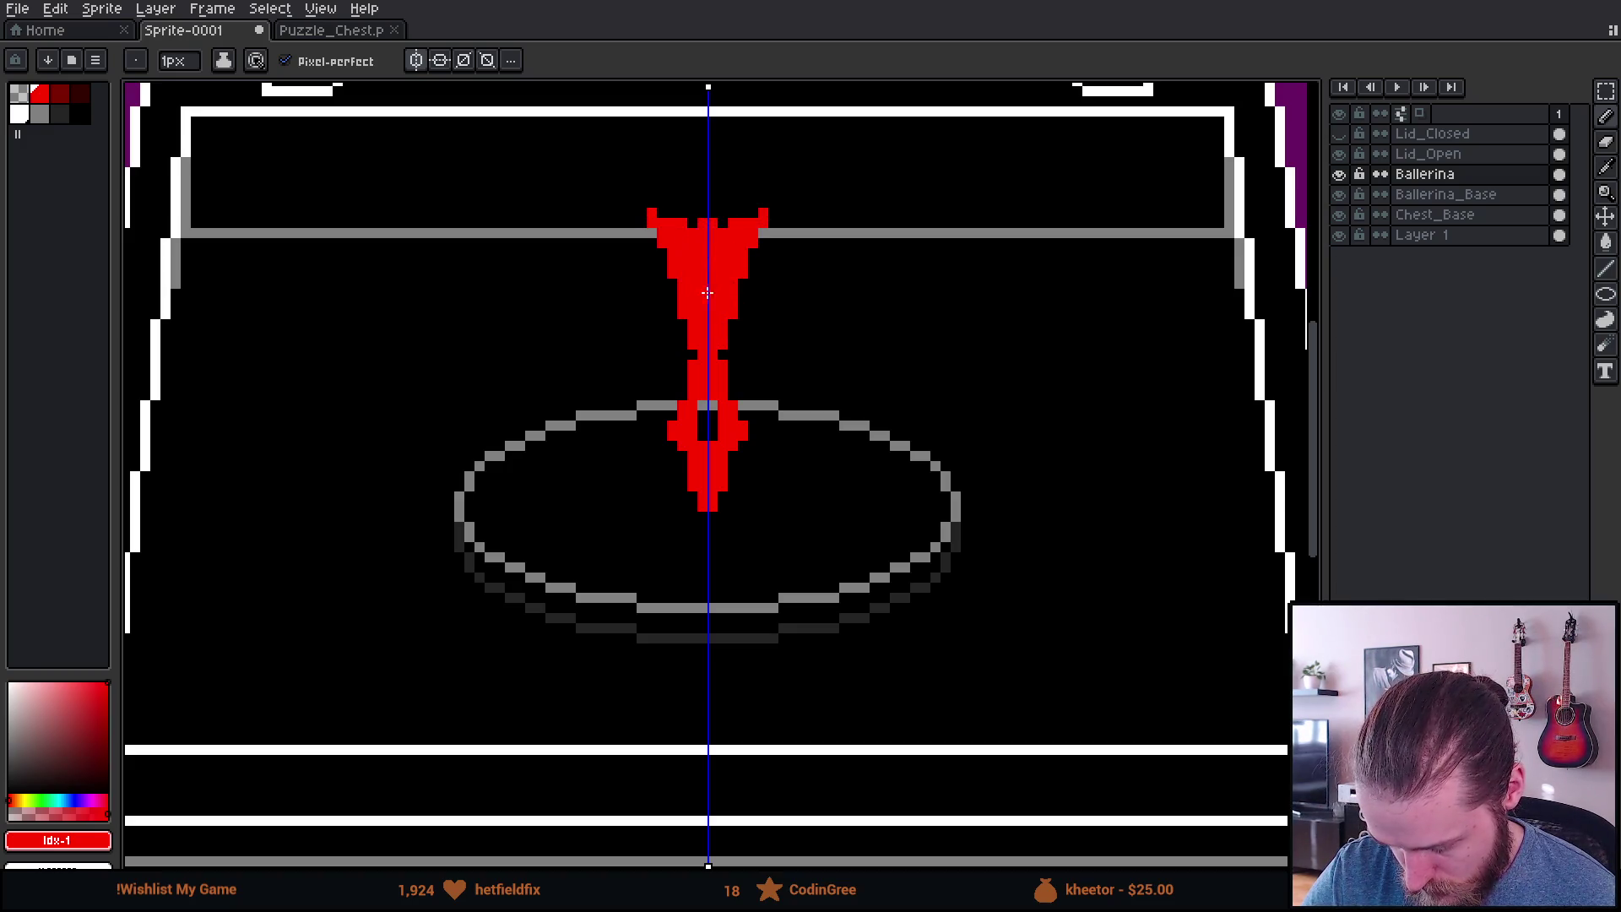
scroll(884, 446, "down", 3)
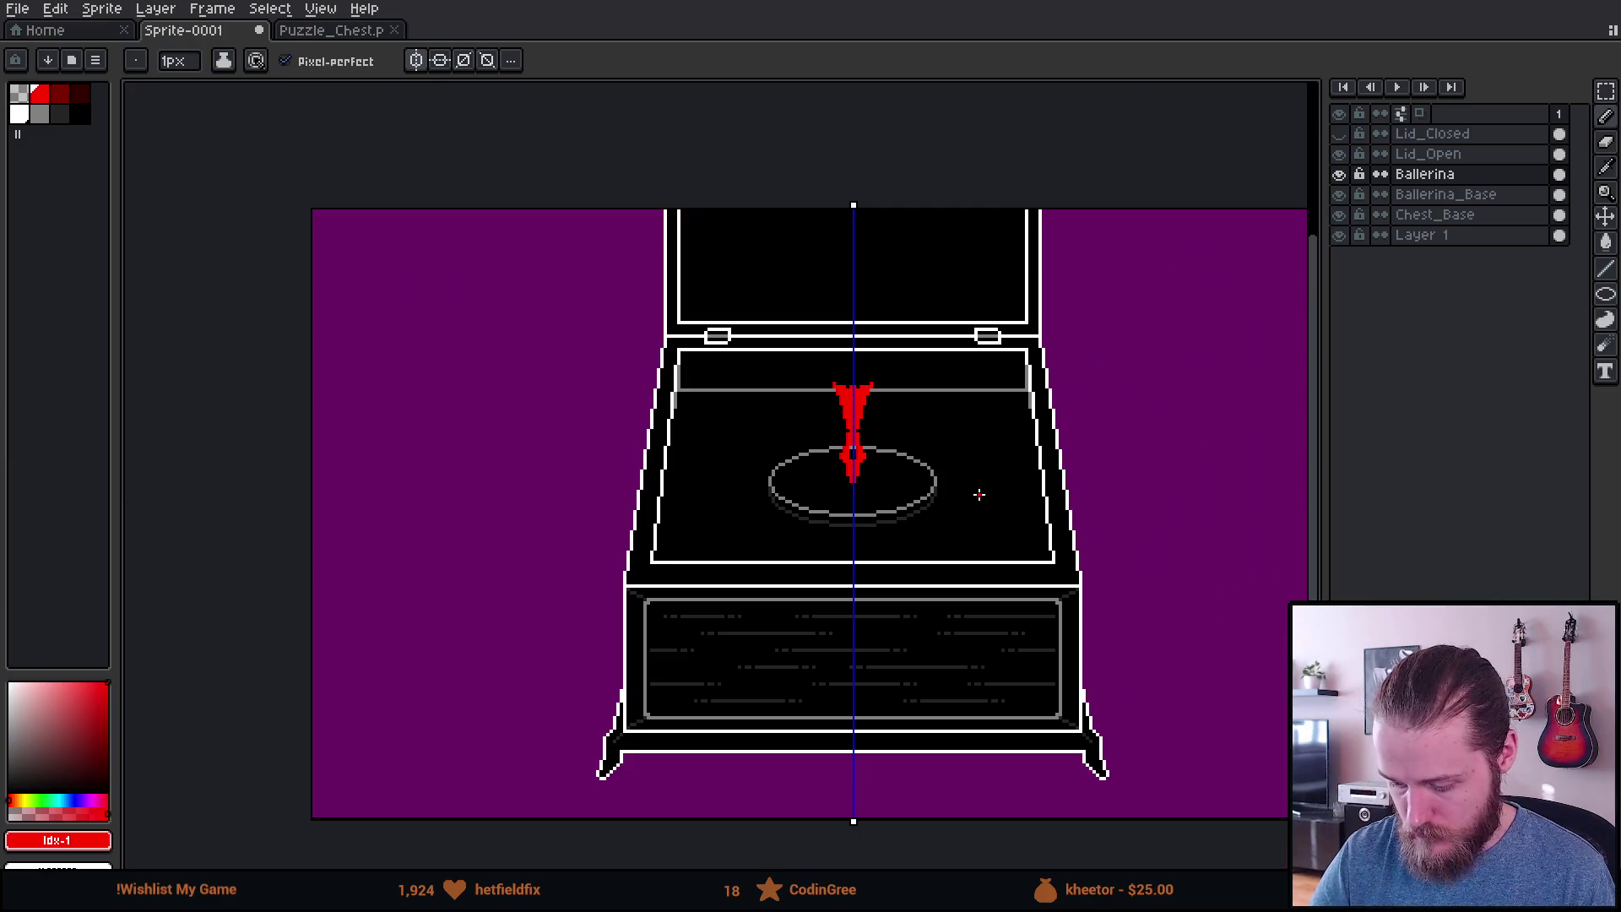
scroll(1012, 488, "up", 2)
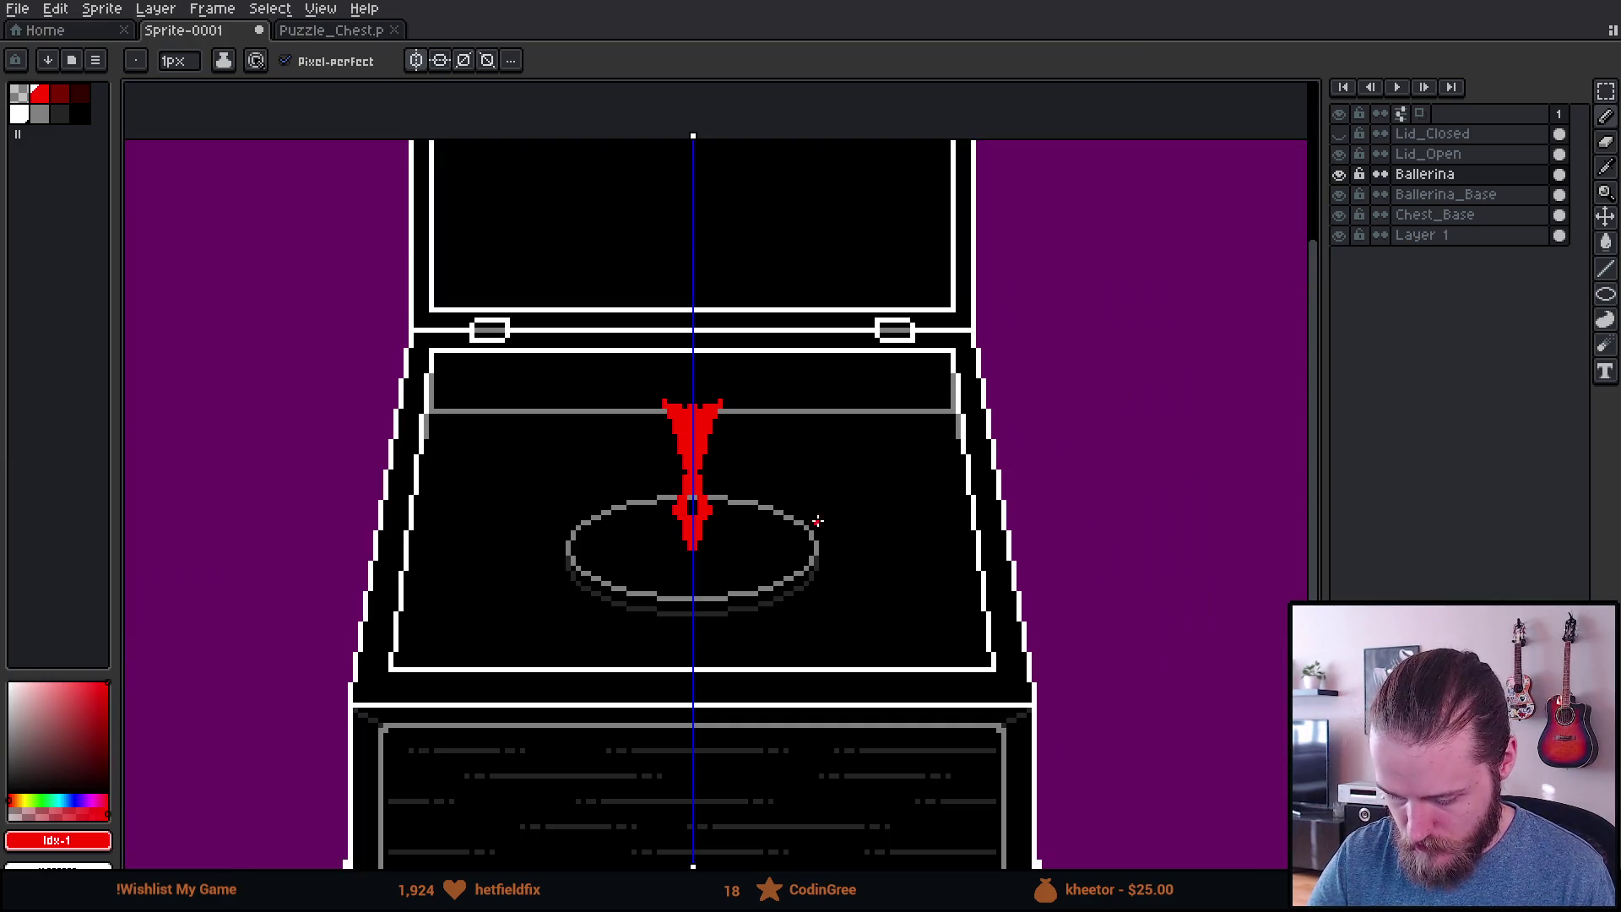
scroll(822, 517, "up", 5)
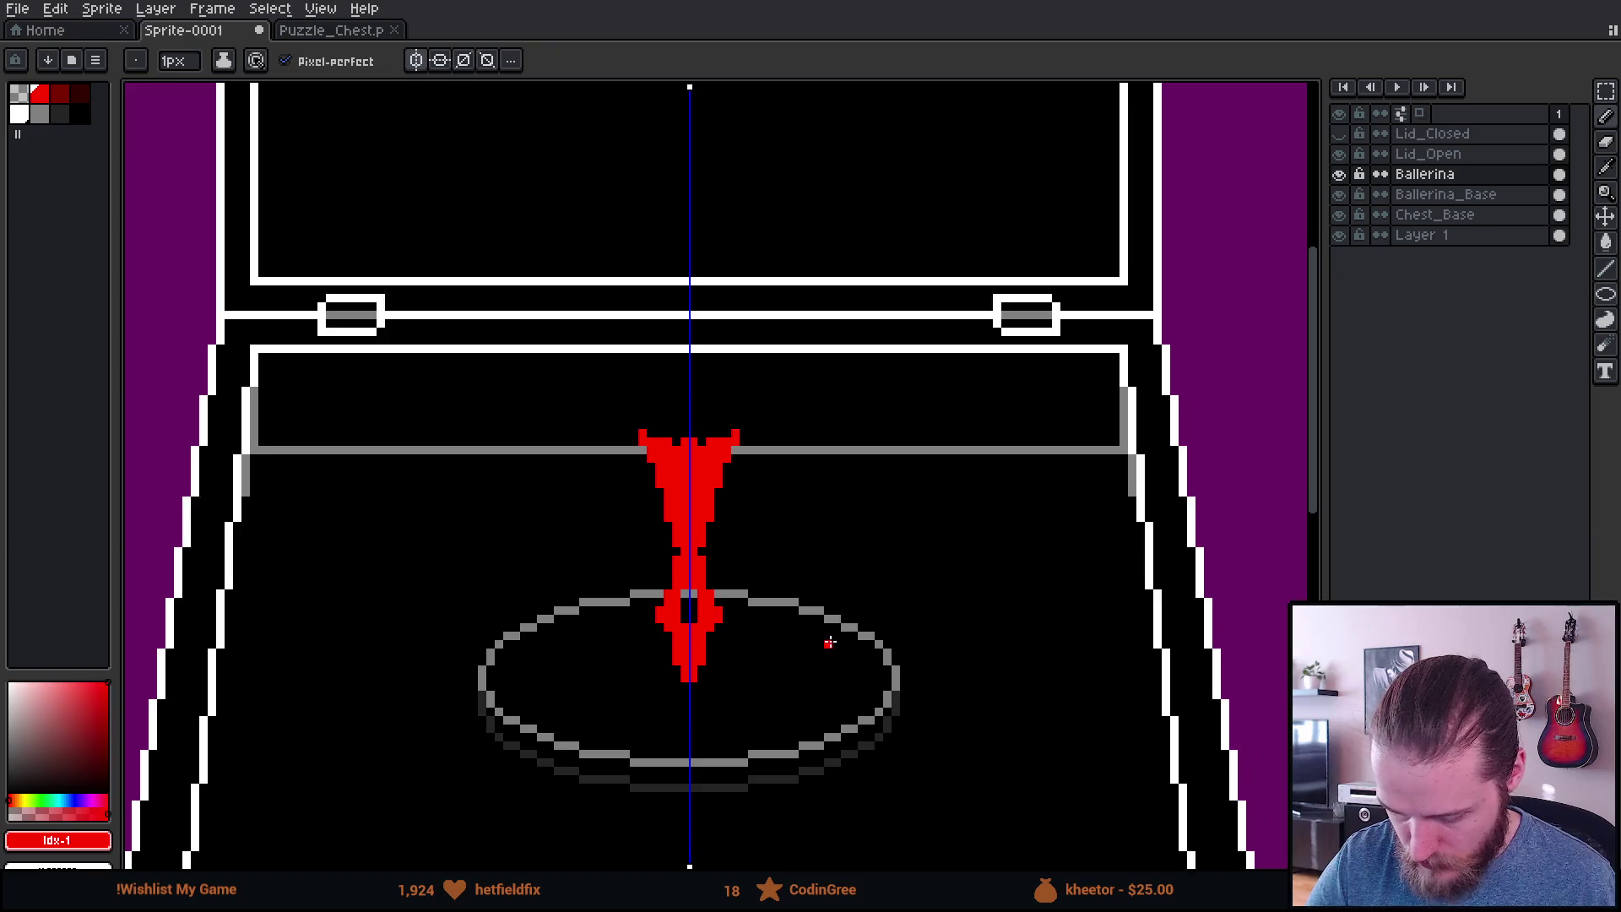
scroll(830, 643, "down", 2)
scroll(858, 619, "up", 1)
Step: Move the red ballerina downward and undo a stray red V drawn on the lid's edge
key("v")
left_click_drag(845, 564, 865, 615)
key("b")
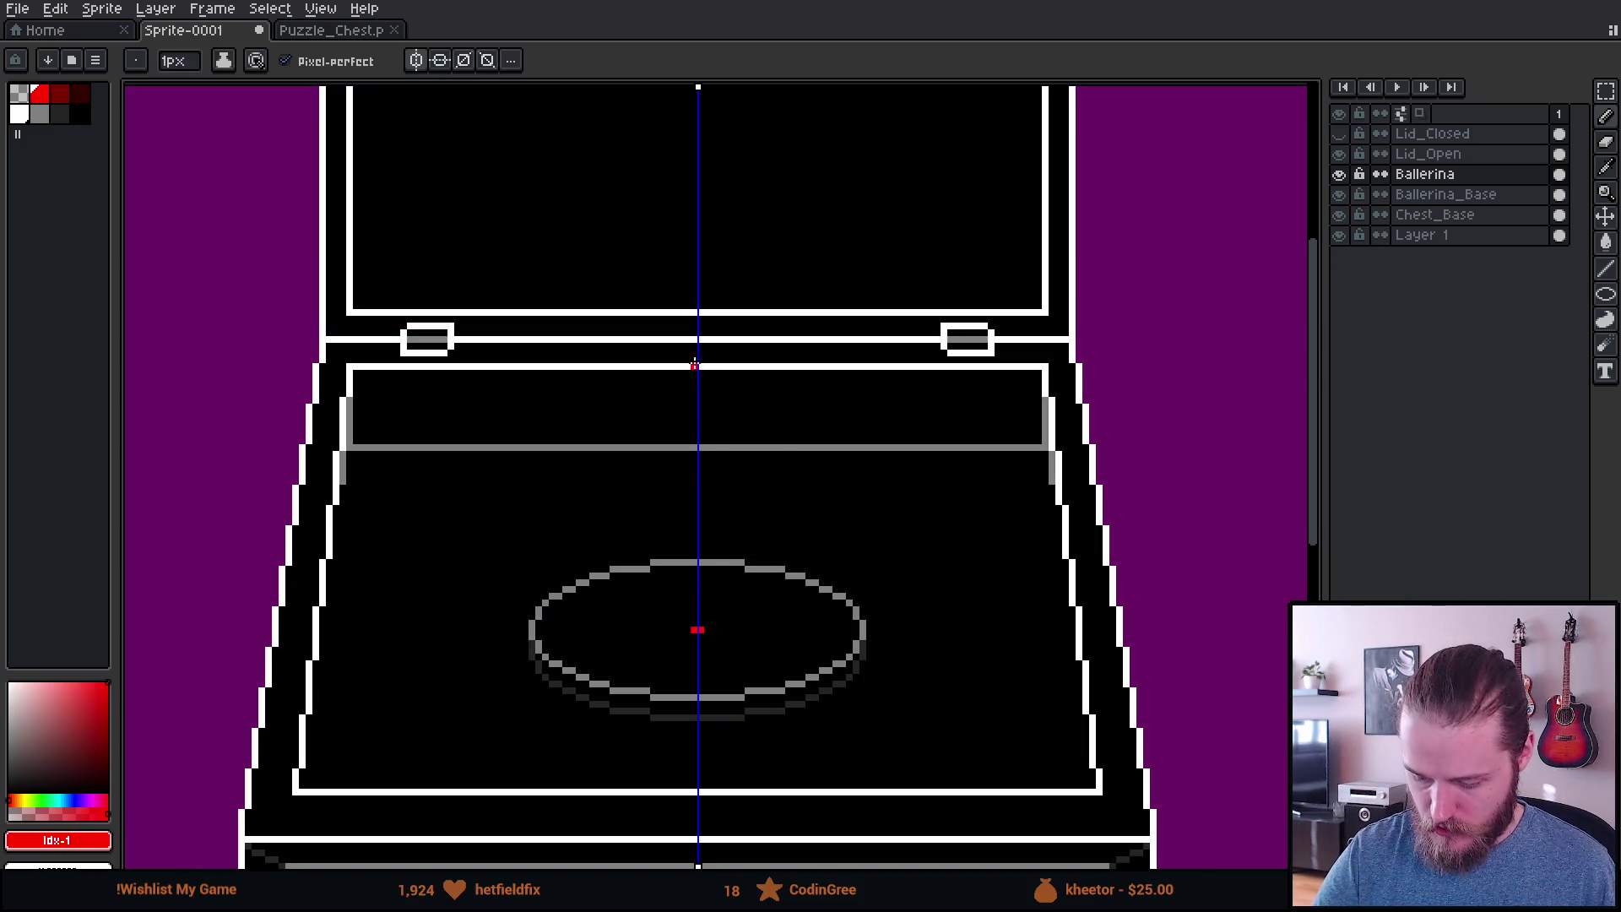
left_click_drag(688, 355, 682, 346)
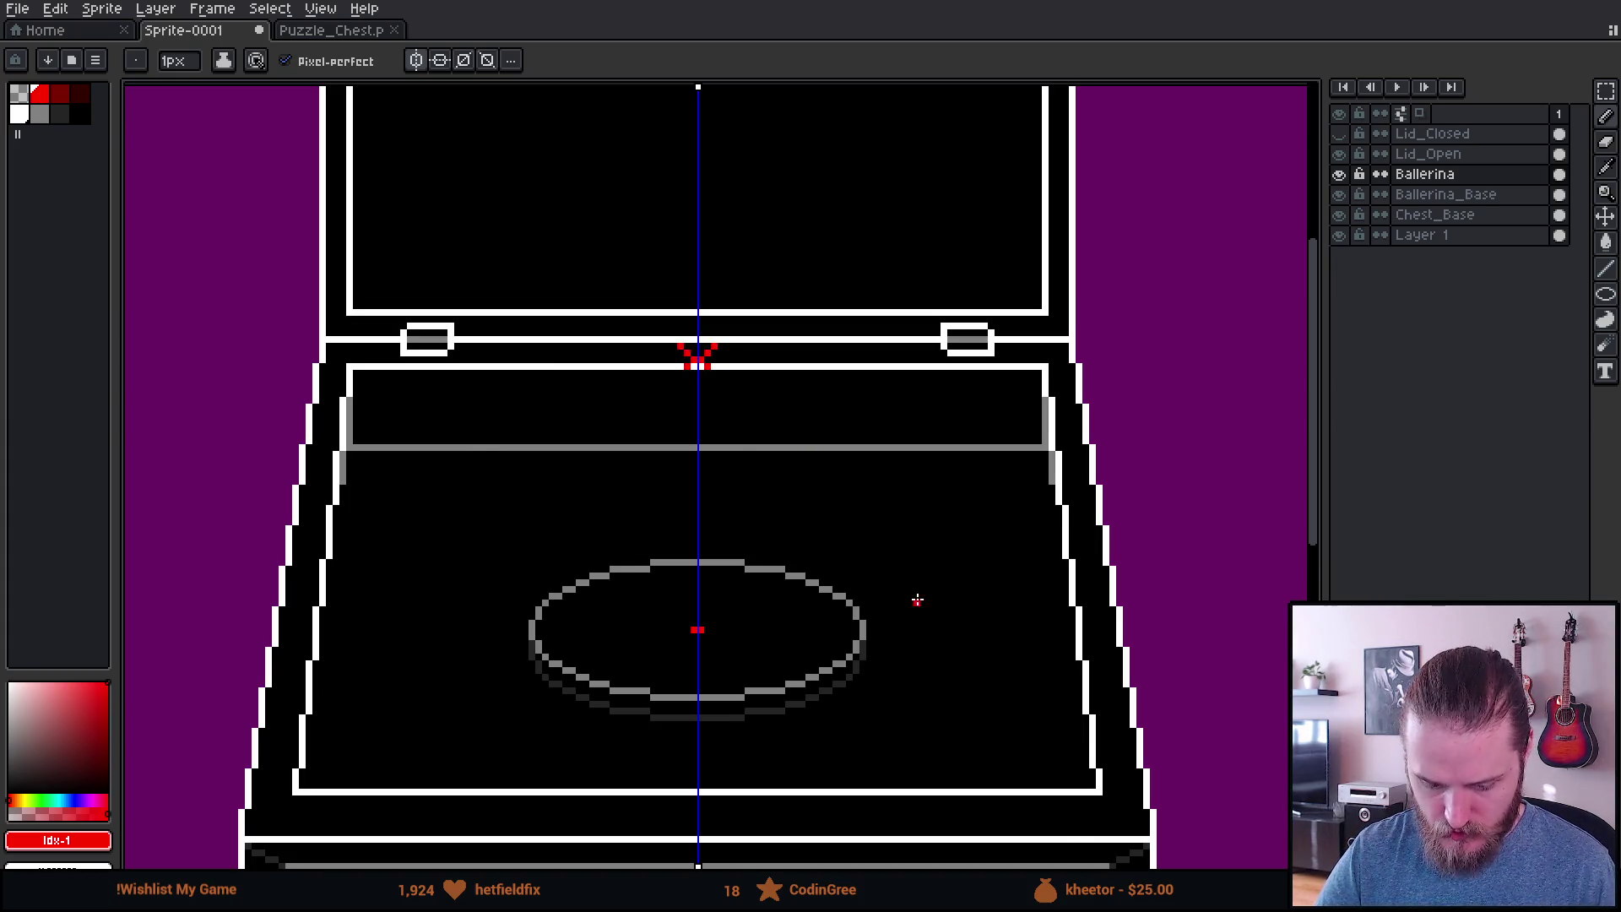
scroll(918, 598, "down", 3)
scroll(1019, 624, "up", 4)
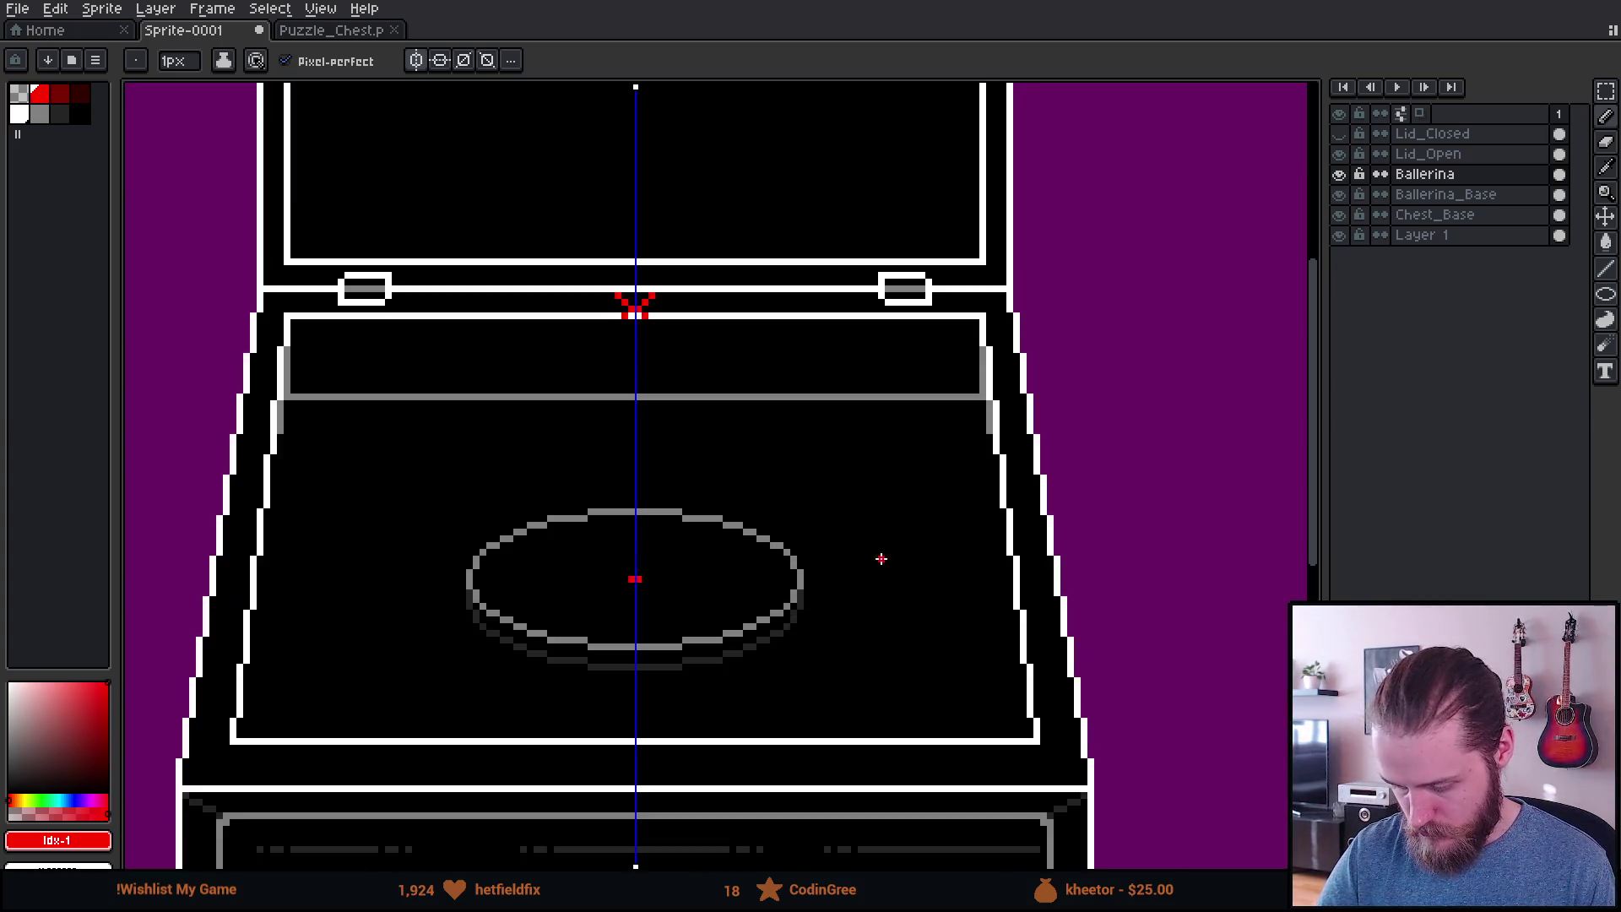
key("v")
key("ctrl+z")
key("b")
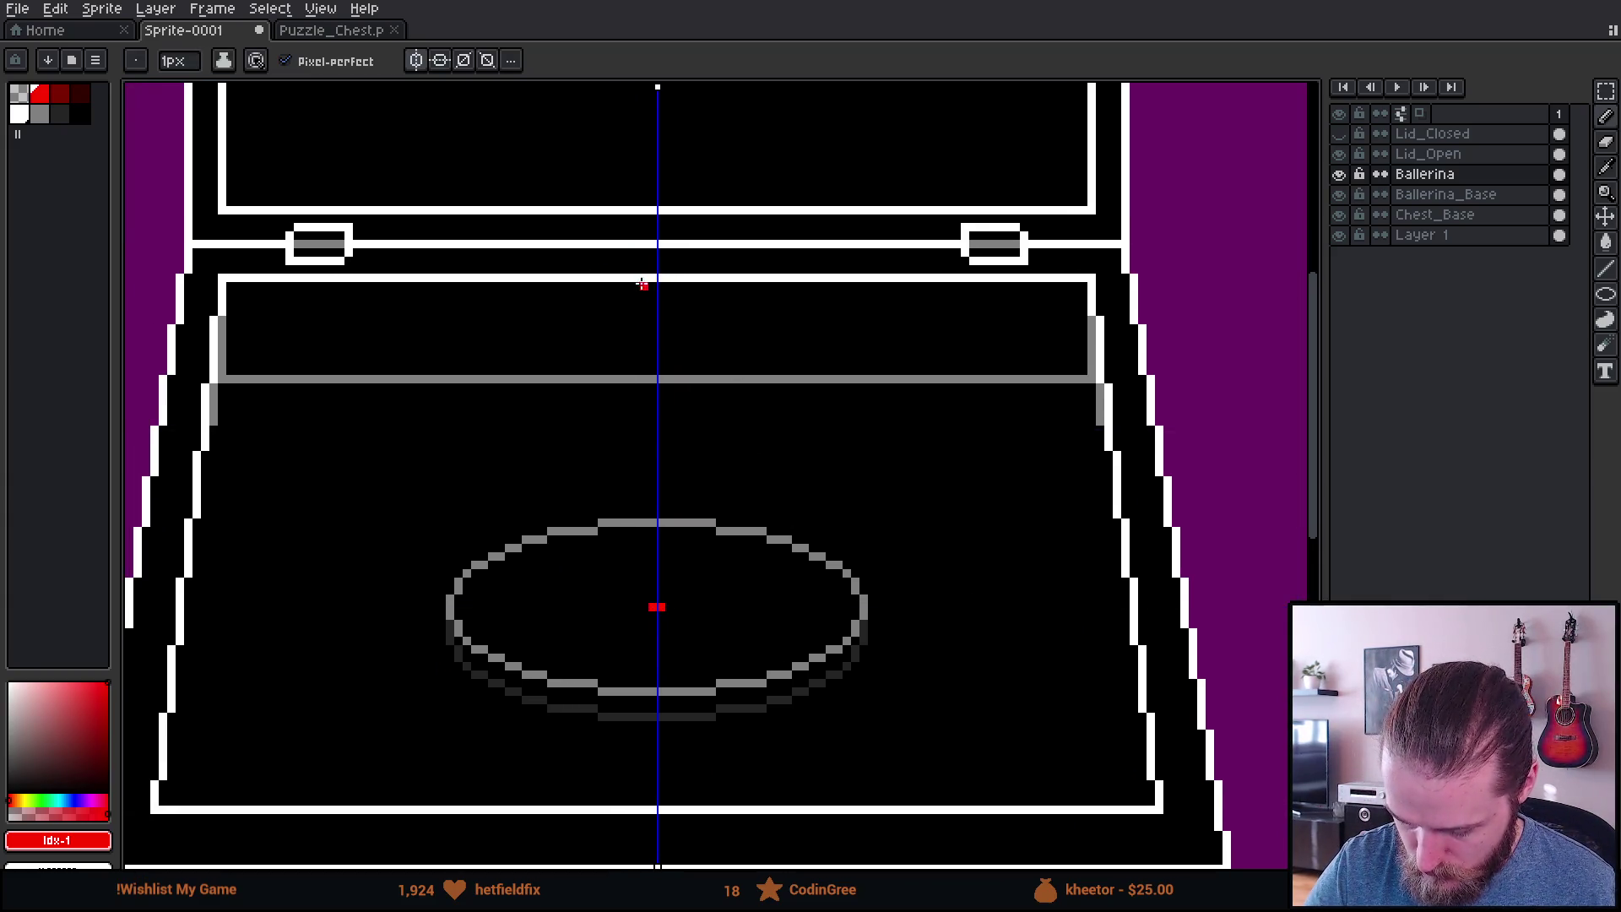
Step: Set the pencil brush size to 6 px
key("plus")
key("plus")
key("plus")
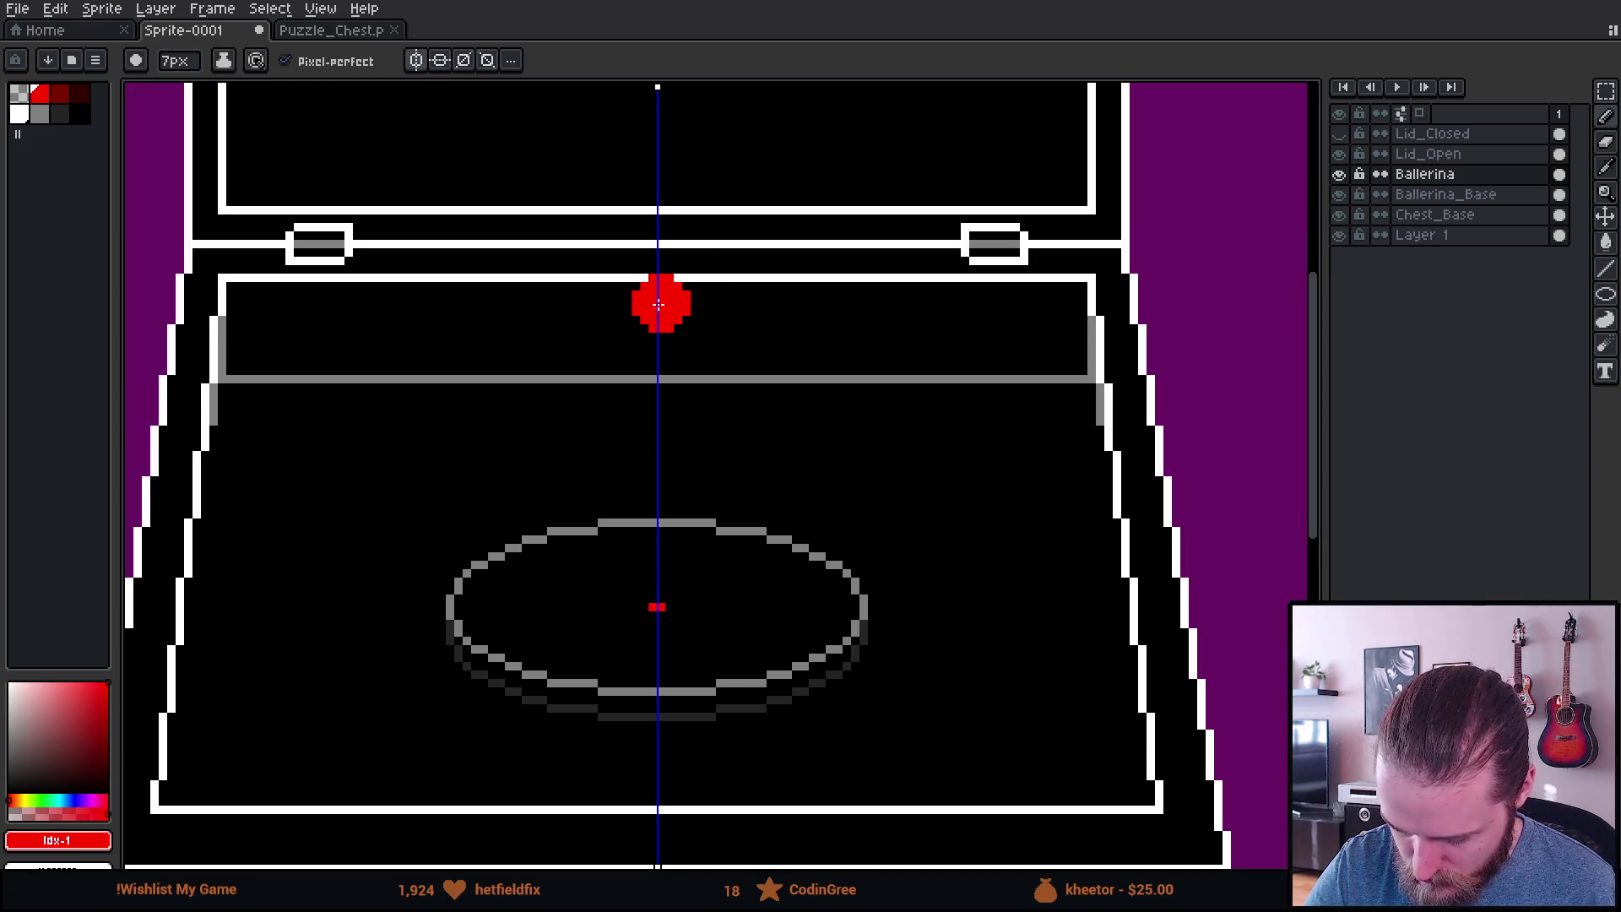
key("minus")
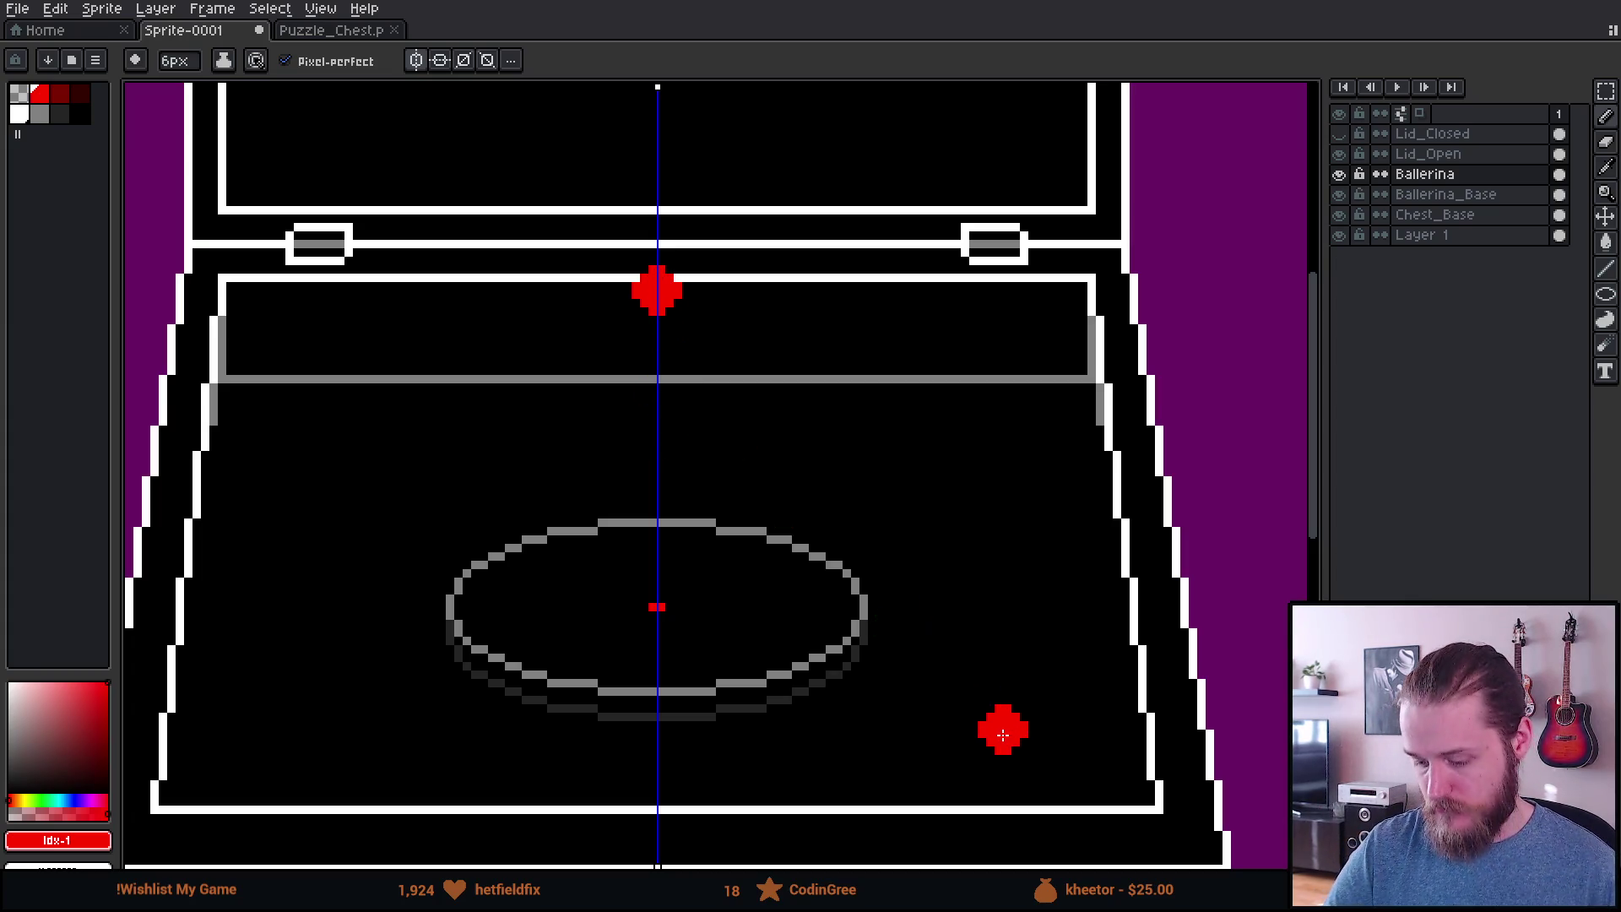
scroll(979, 653, "down", 2)
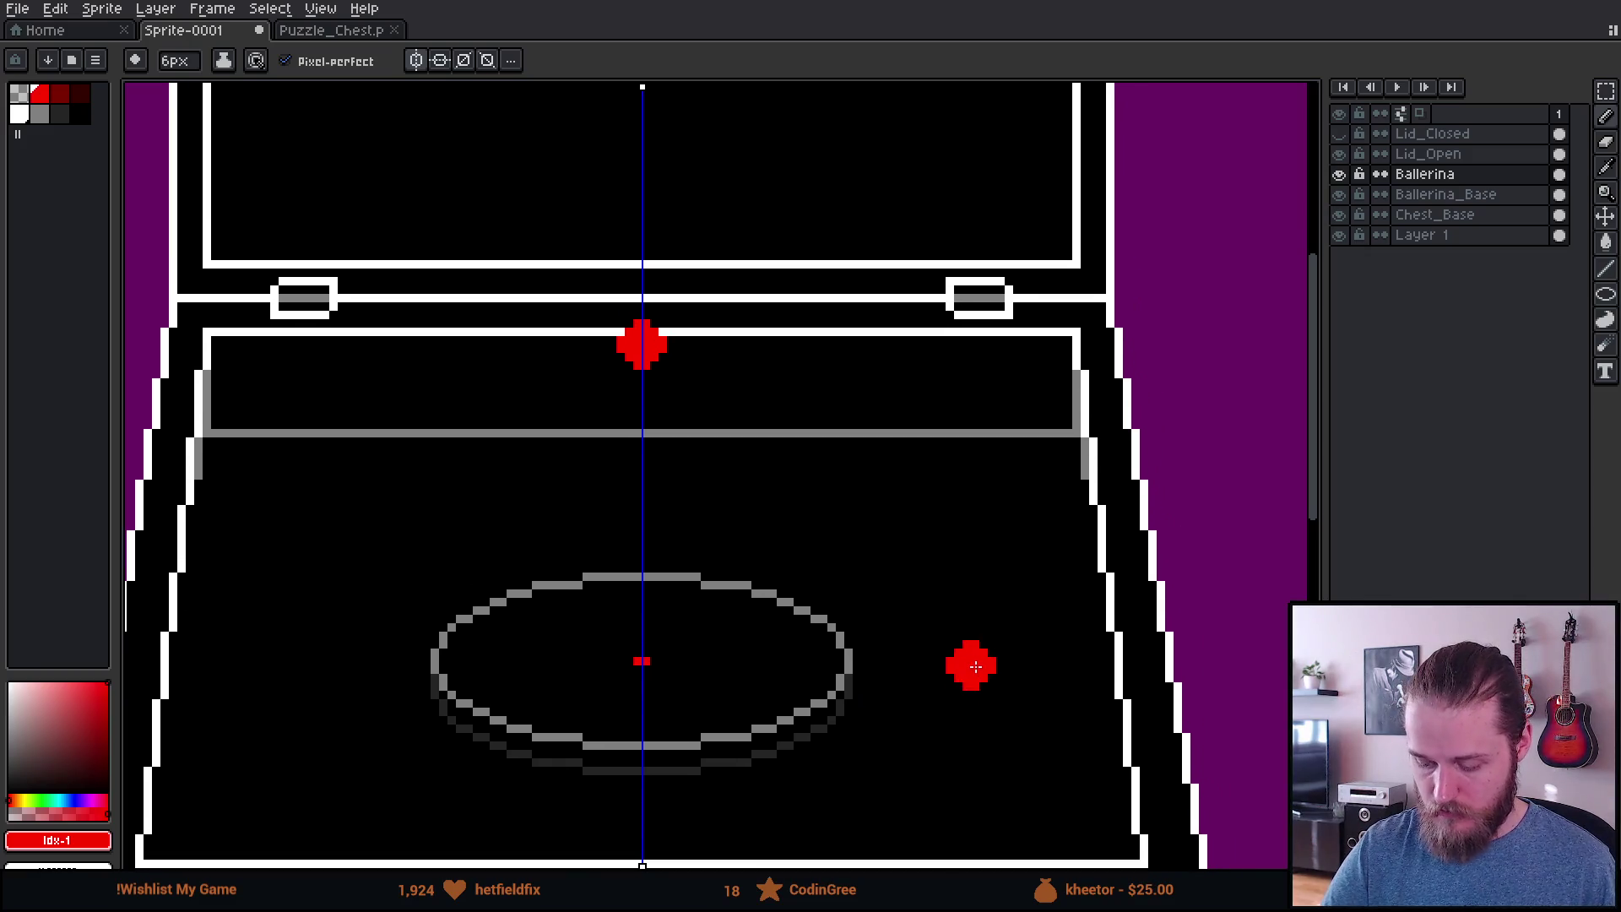
scroll(1060, 529, "down", 1)
scroll(1066, 591, "down", 1)
scroll(1121, 656, "up", 1)
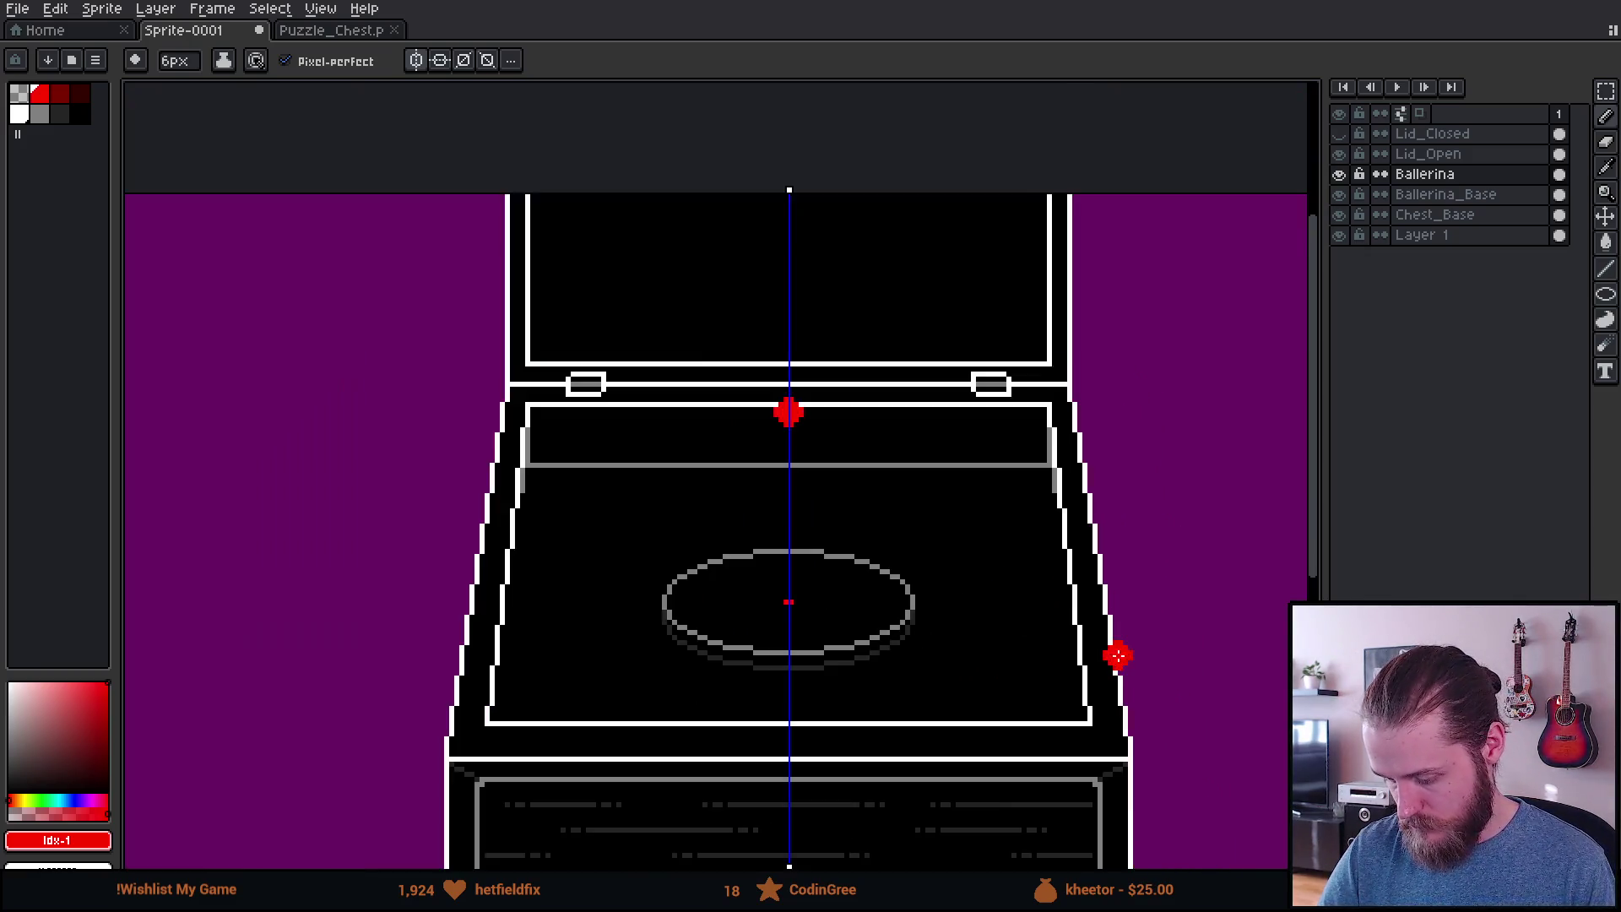
scroll(1069, 643, "up", 1)
Step: Marquee-select the red head dot and drop it lower, centred above the oval base
key("m")
left_click_drag(579, 250, 800, 413)
mouse_move(753, 352)
left_mouse_down()
mouse_move(760, 434)
mouse_move(752, 398)
left_mouse_up()
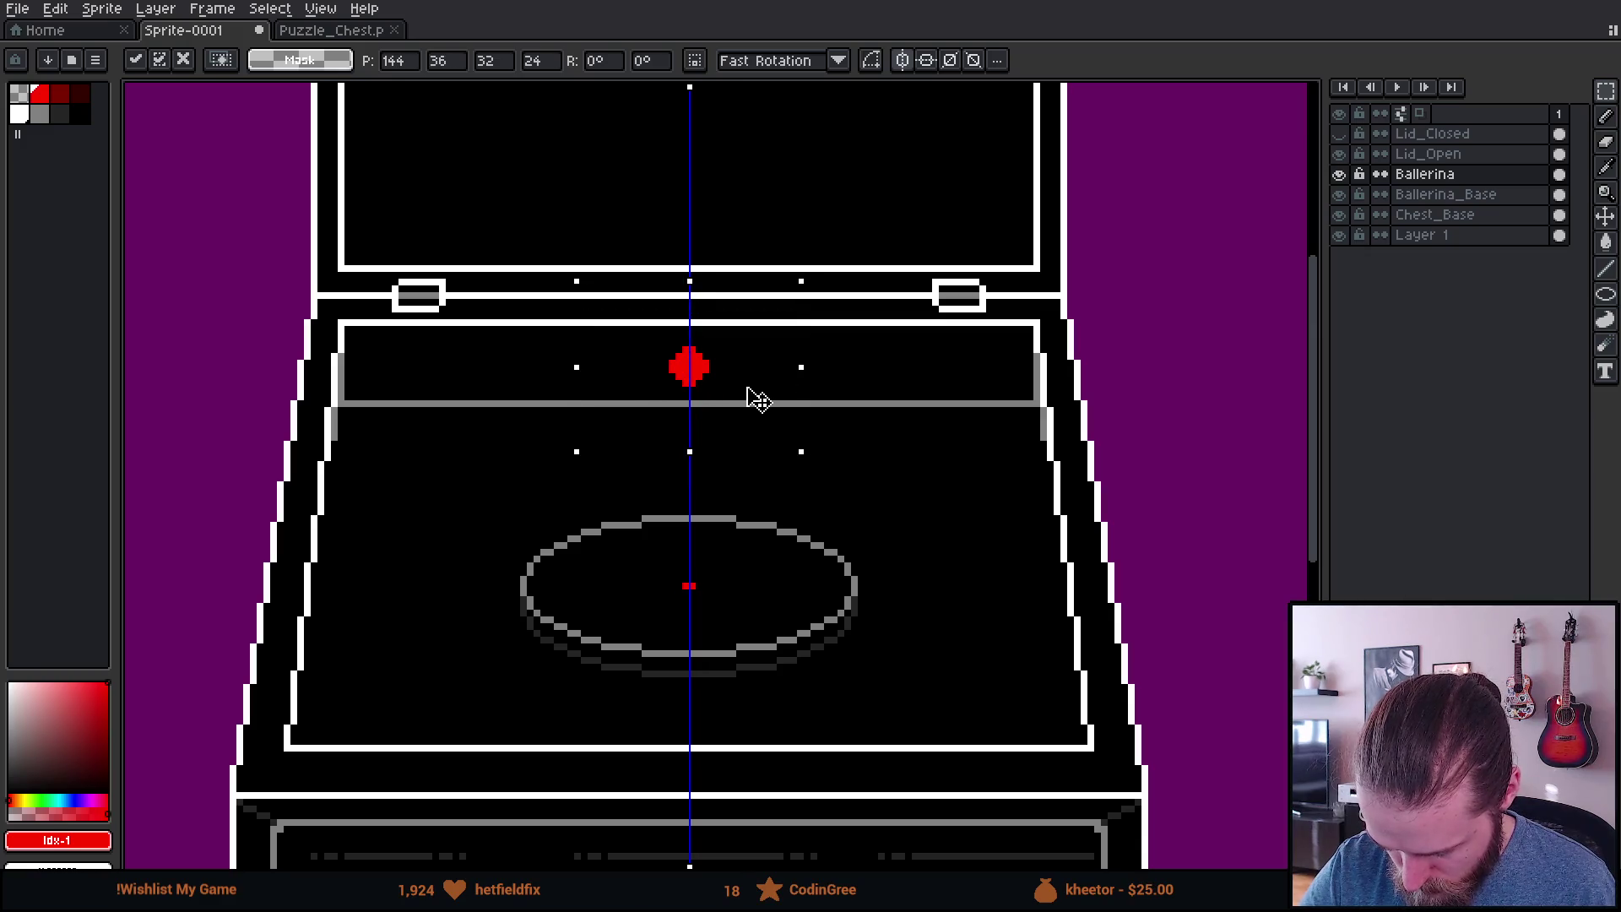
key("ctrl+d")
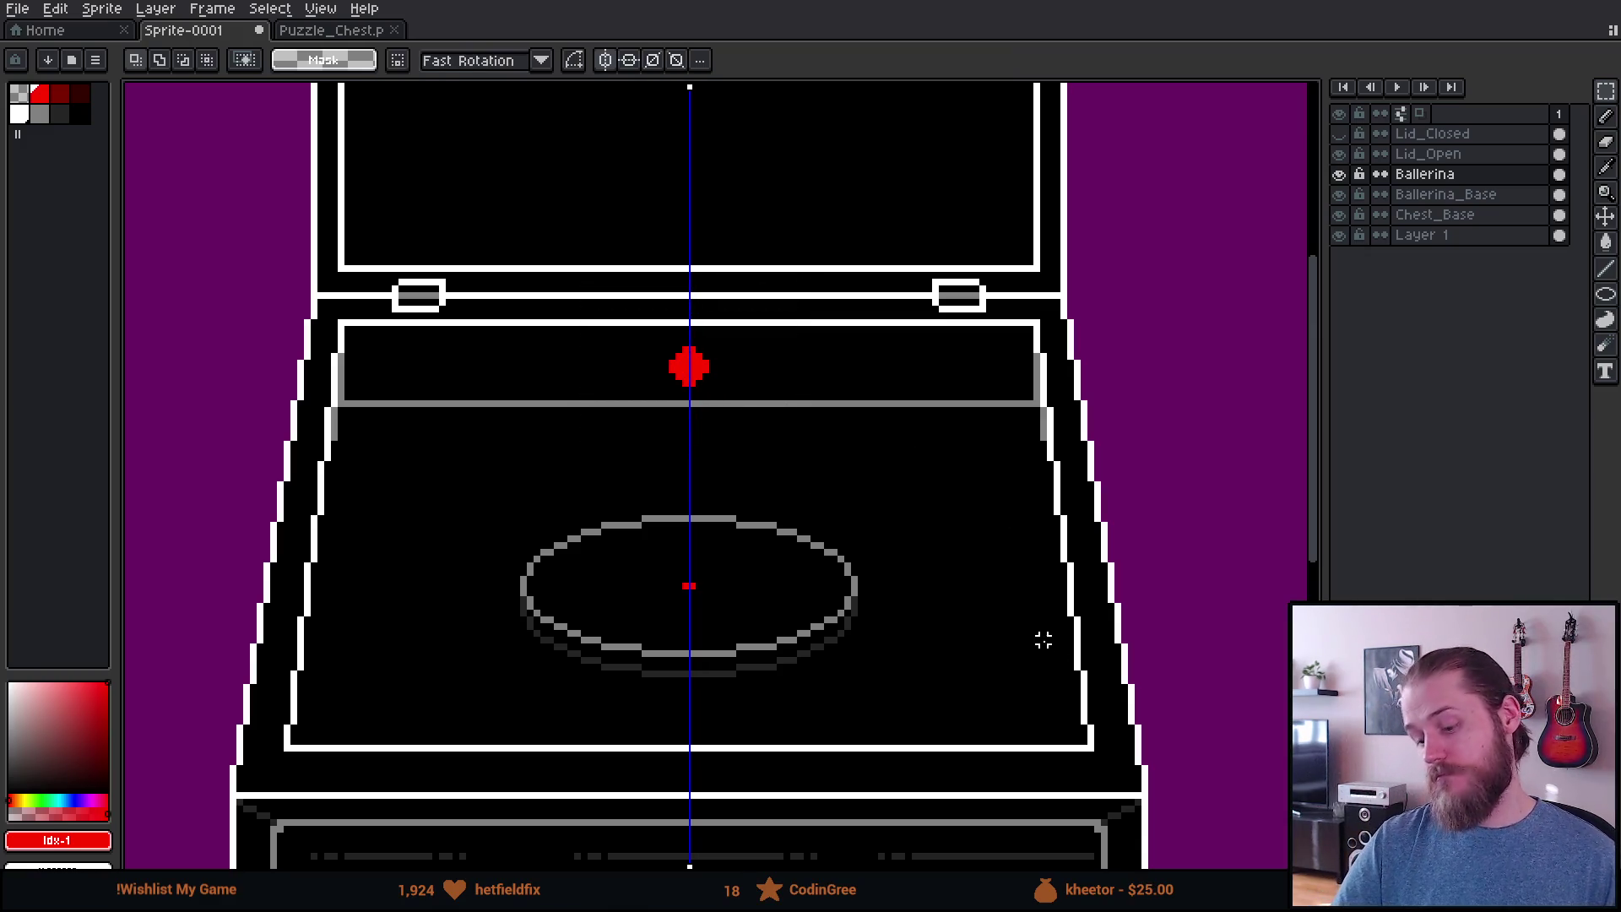
Step: Draw the ballerina's head upward from the red dot with the mirrored pencil
key("b")
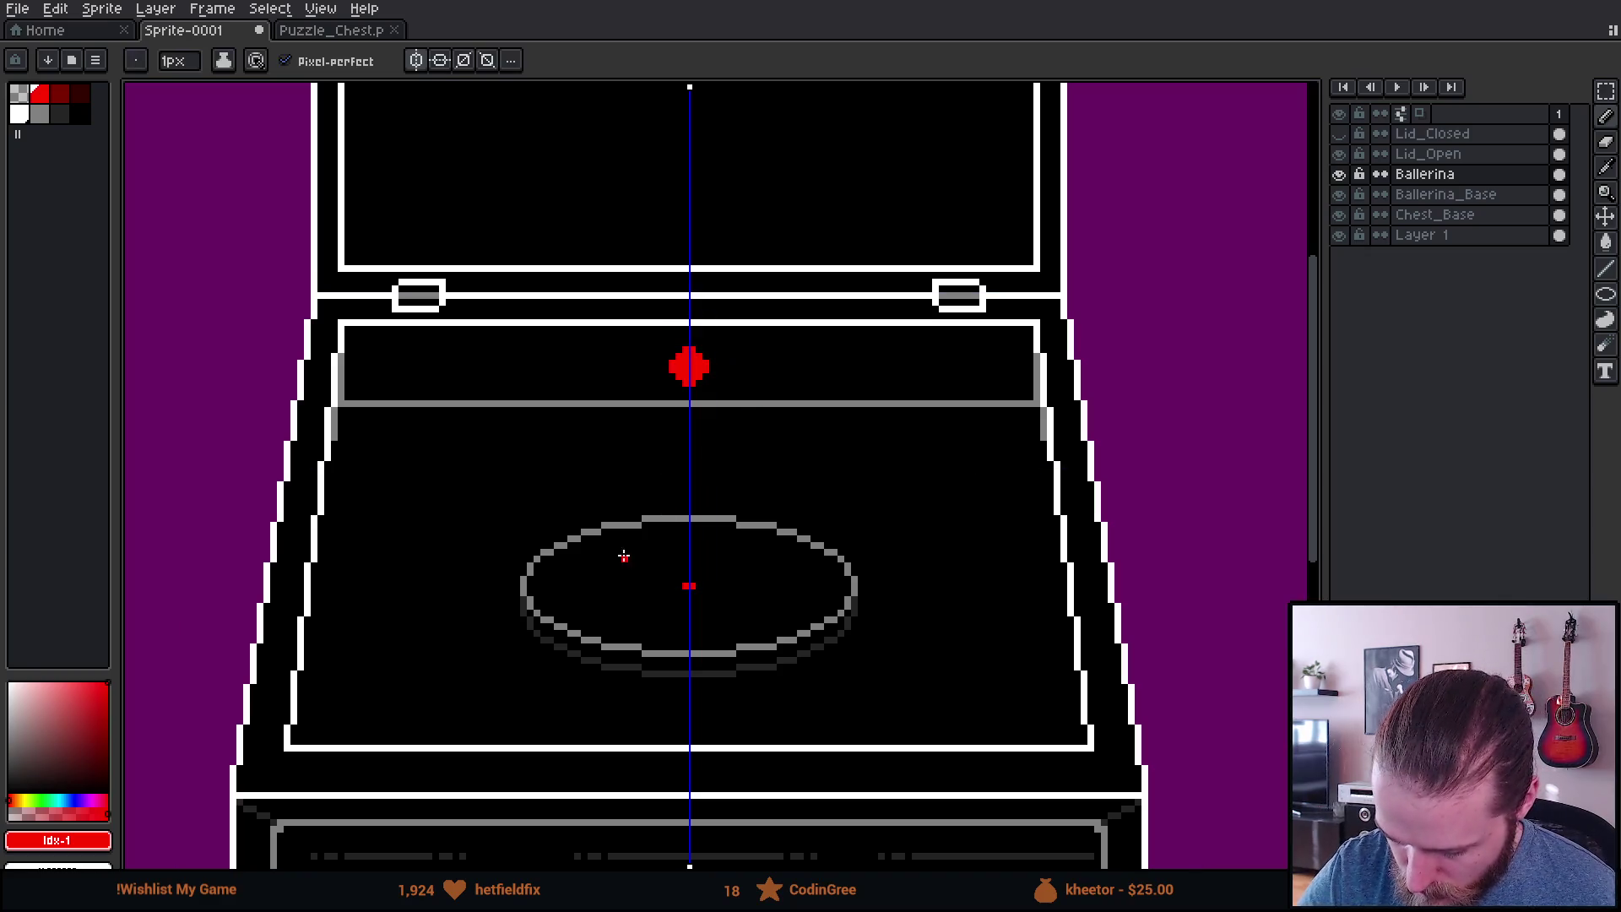
scroll(733, 447, "down", 1)
scroll(738, 445, "up", 1)
scroll(734, 456, "up", 2)
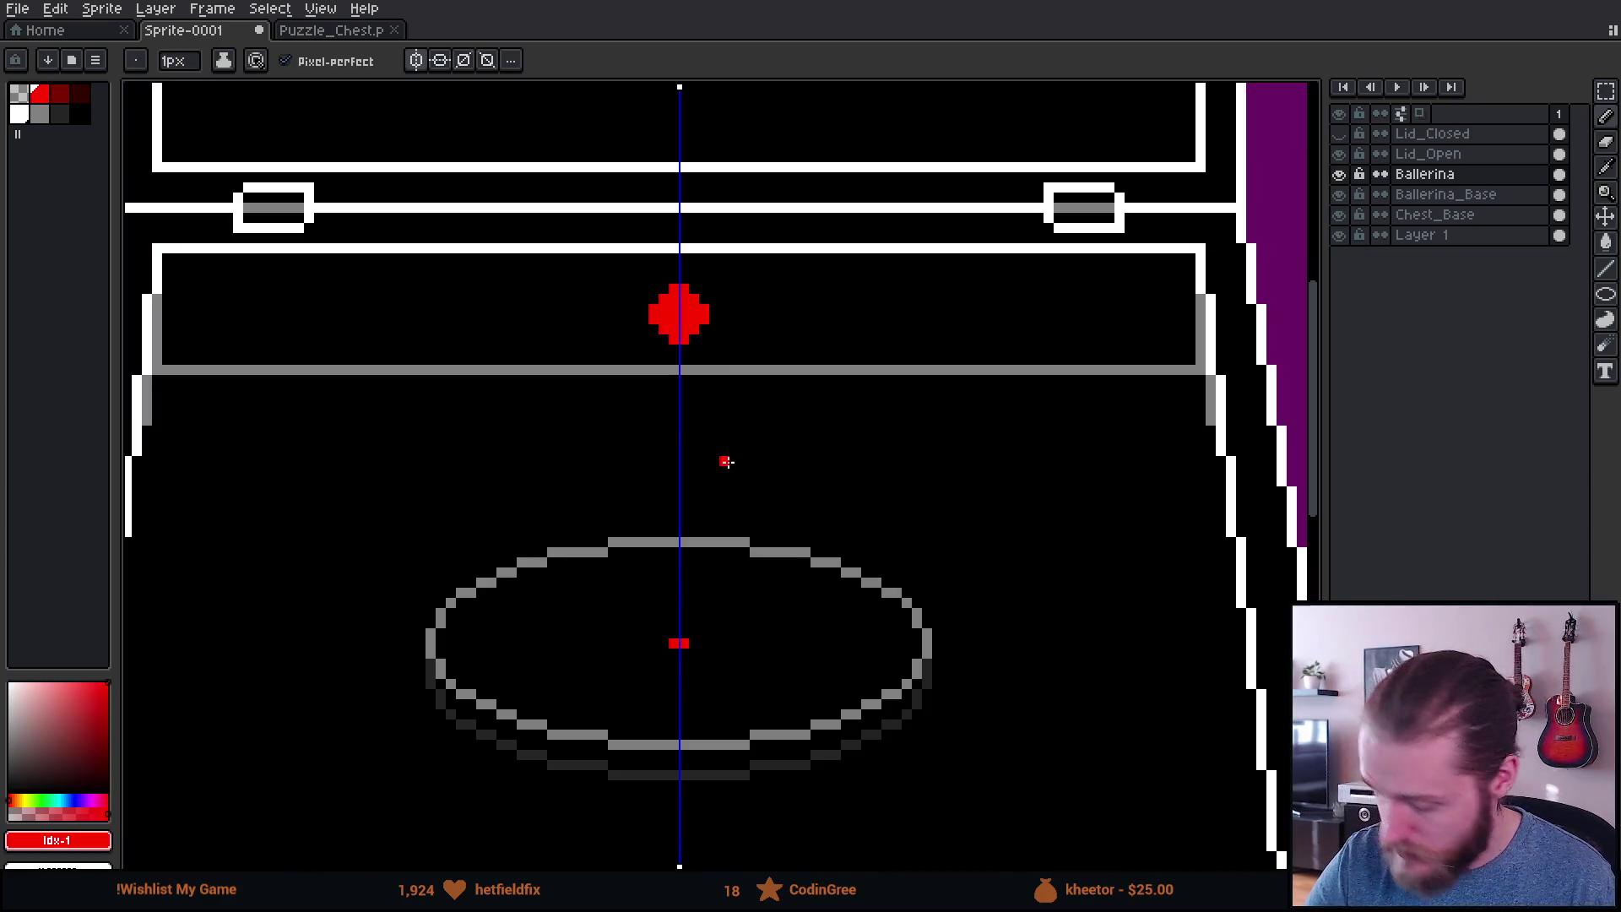
left_click_drag(704, 399, 735, 388)
scroll(706, 376, "up", 2)
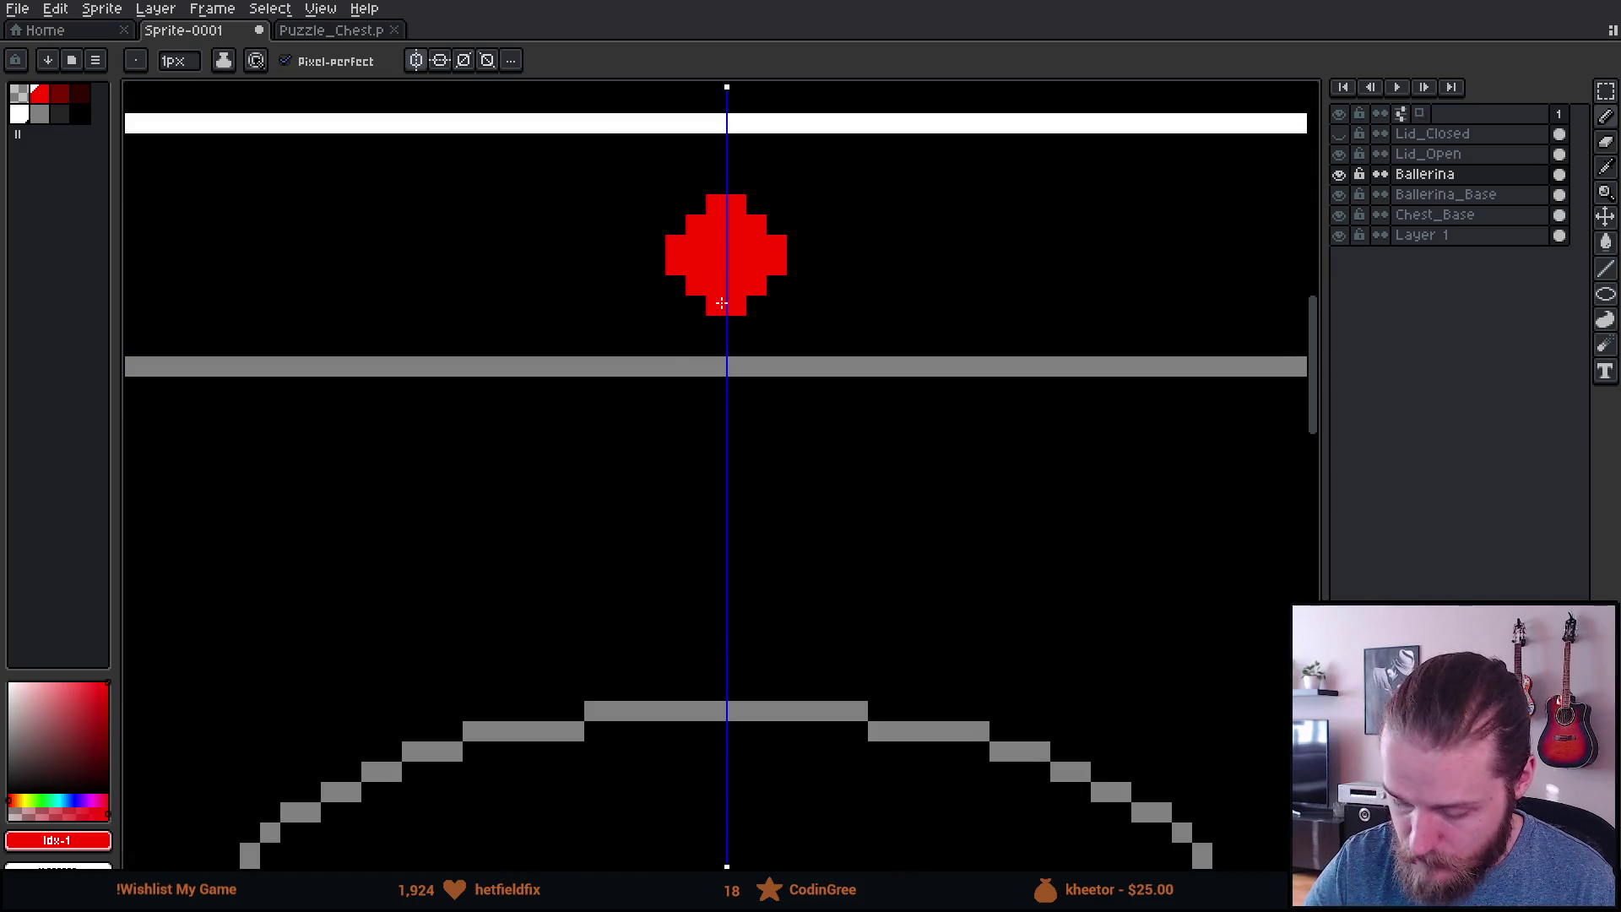
left_click_drag(696, 184, 696, 205)
mouse_move(757, 184)
left_mouse_down()
mouse_move(757, 204)
mouse_move(737, 204)
mouse_move(736, 163)
left_mouse_up()
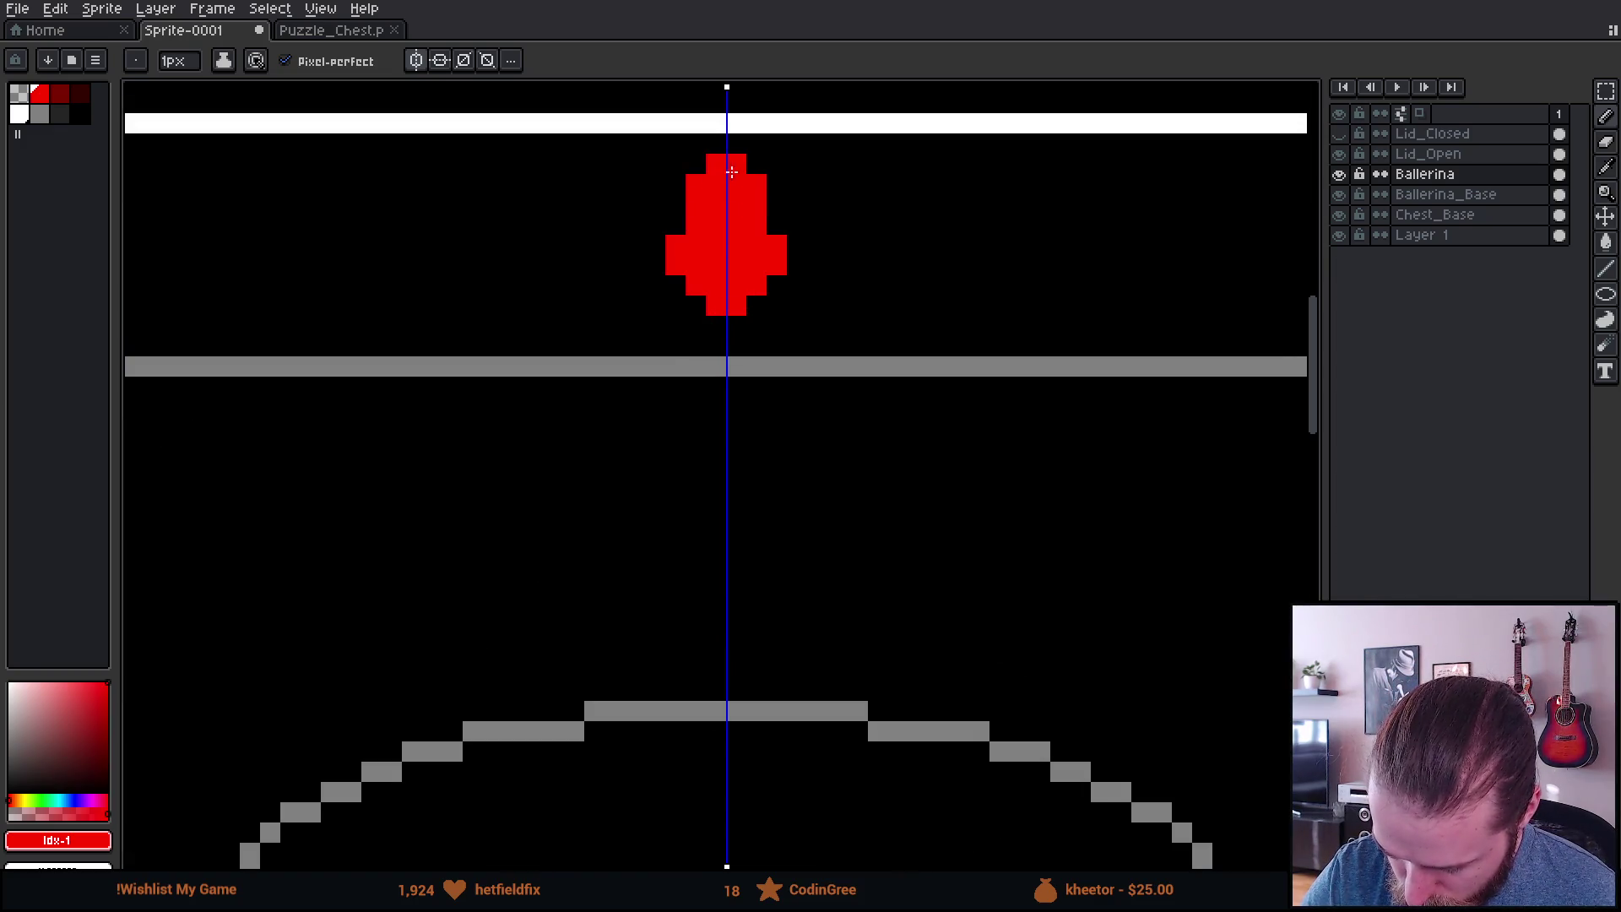
Step: Draw the neck, shoulders and torso below the grey rim line
scroll(825, 456, "down", 3)
scroll(836, 397, "left", 1)
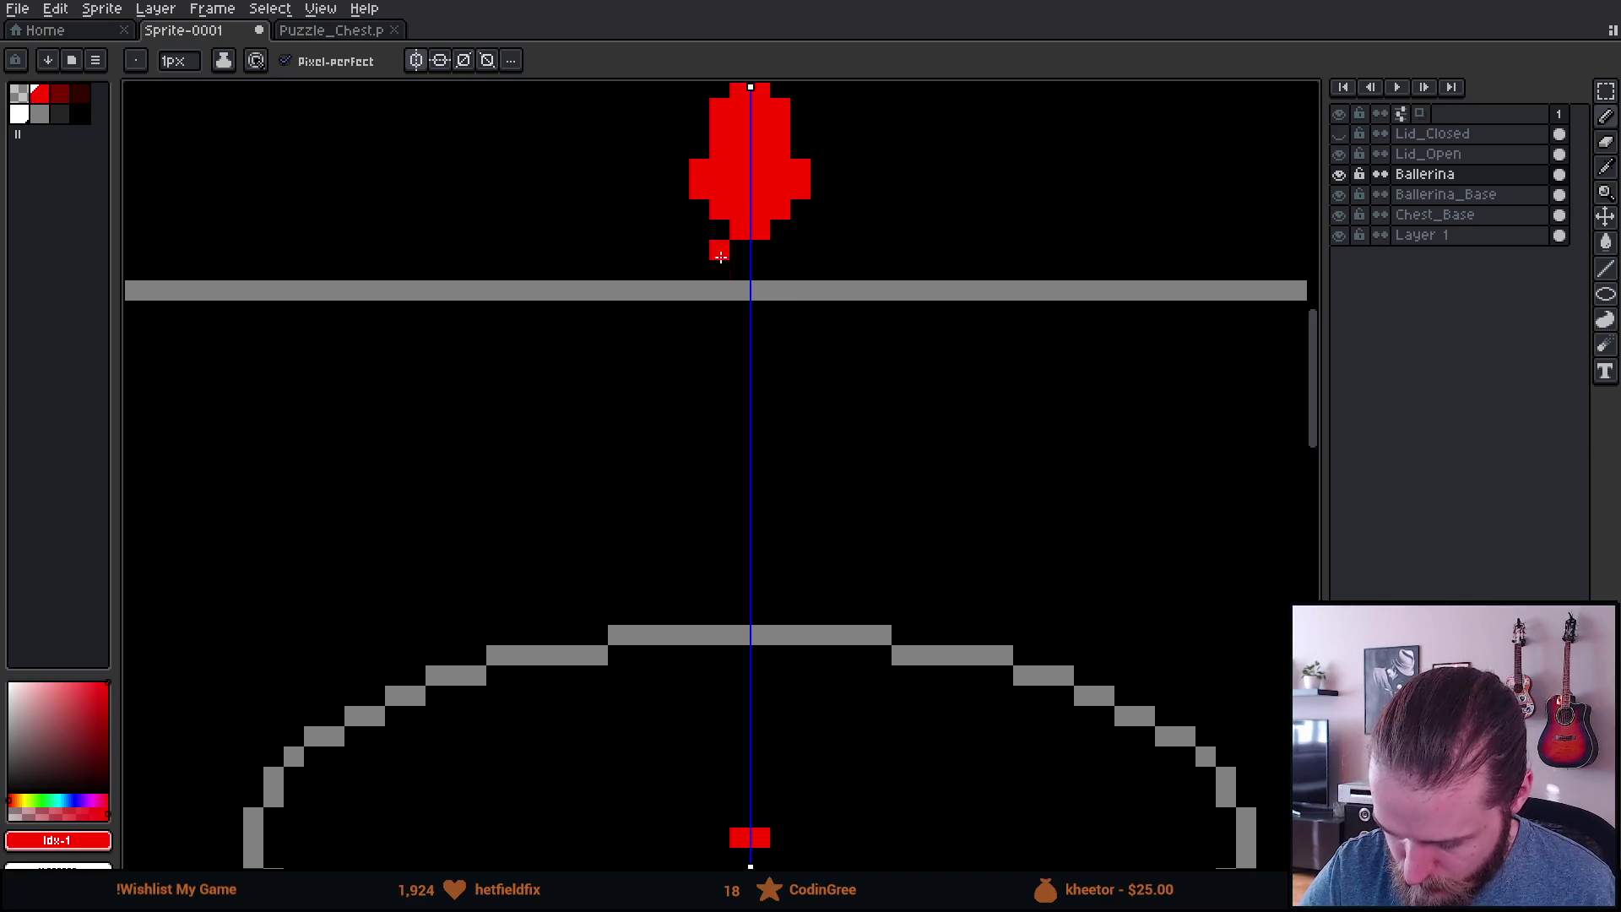
mouse_move(720, 279)
left_mouse_down()
mouse_move(760, 250)
mouse_move(701, 288)
mouse_move(751, 277)
left_mouse_up()
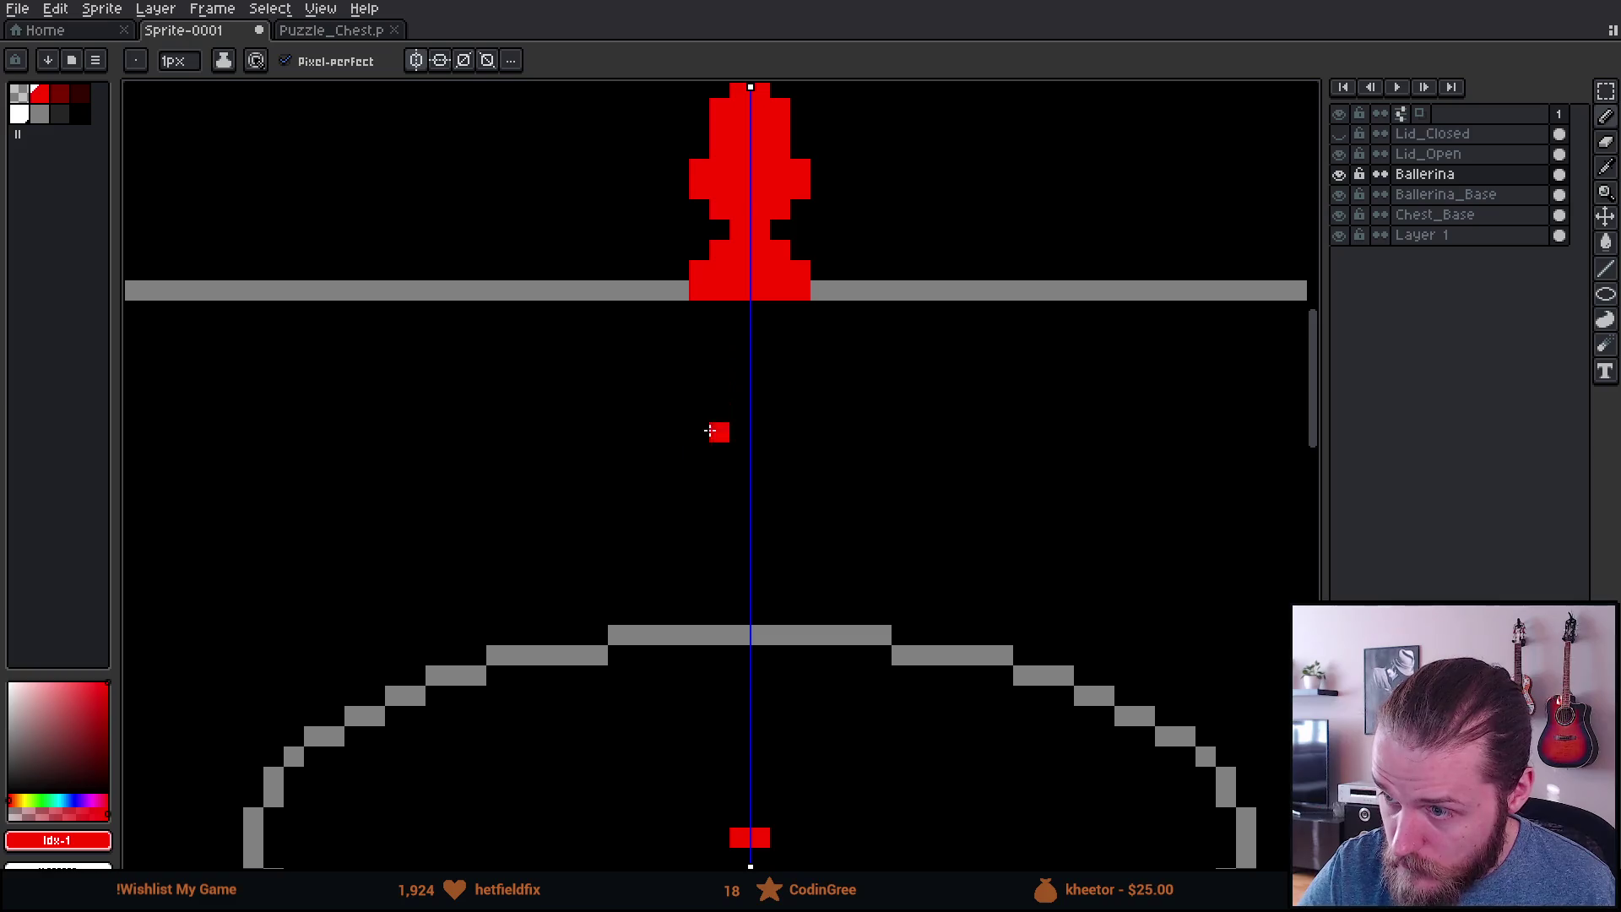
mouse_move(674, 309)
left_mouse_down()
mouse_move(736, 490)
mouse_move(736, 363)
mouse_move(702, 312)
mouse_move(753, 317)
left_mouse_up()
scroll(819, 562, "down", 3)
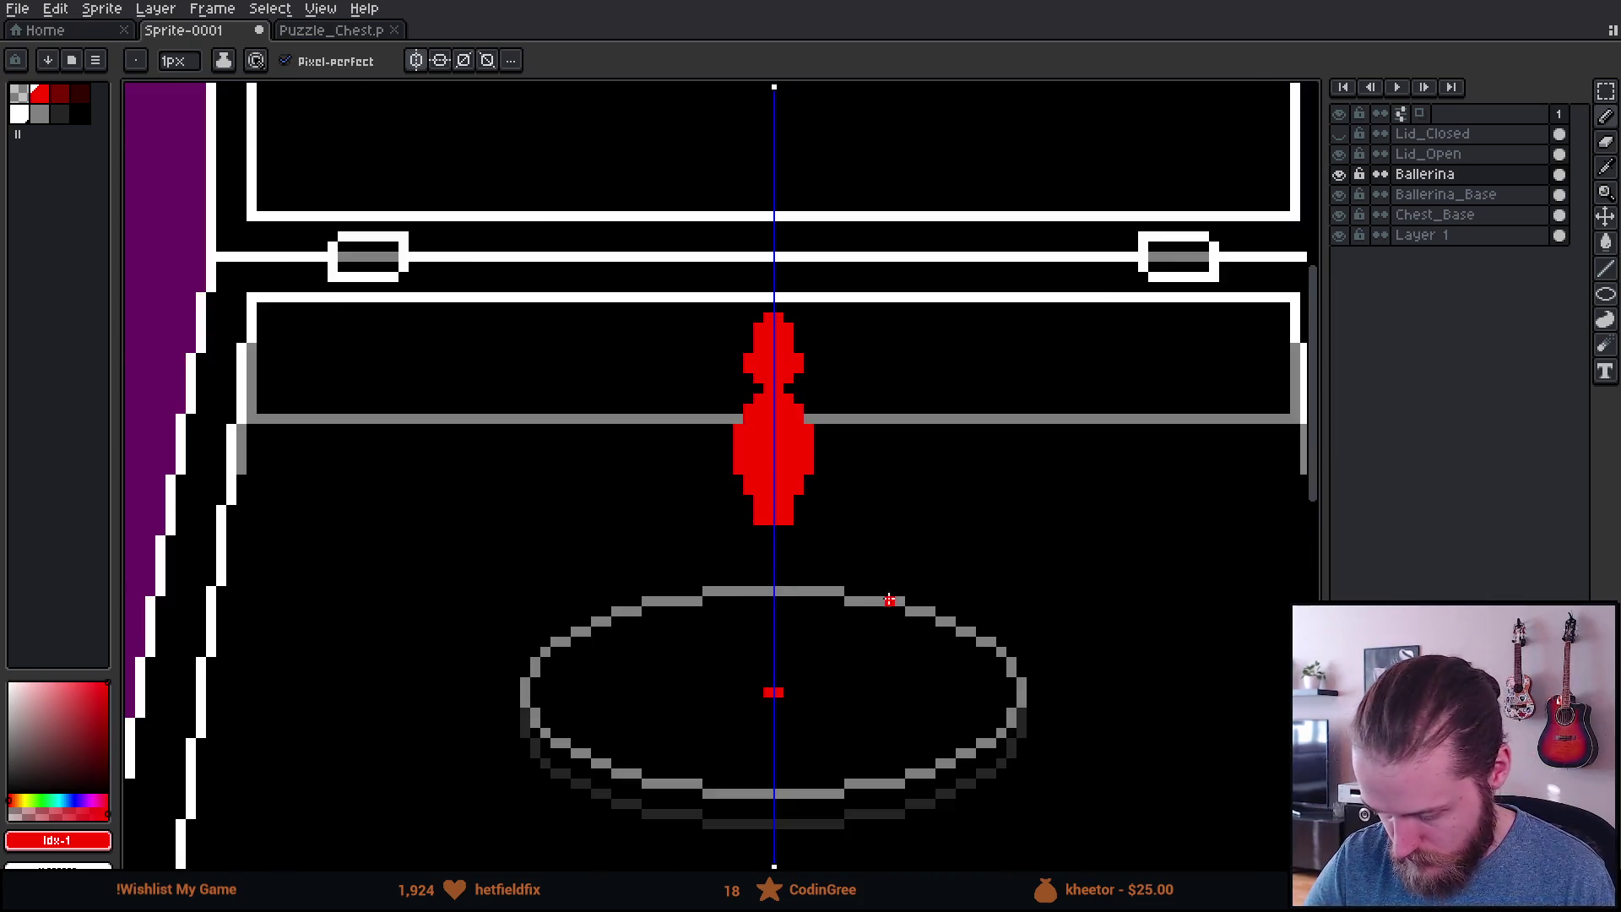
scroll(844, 591, "up", 2)
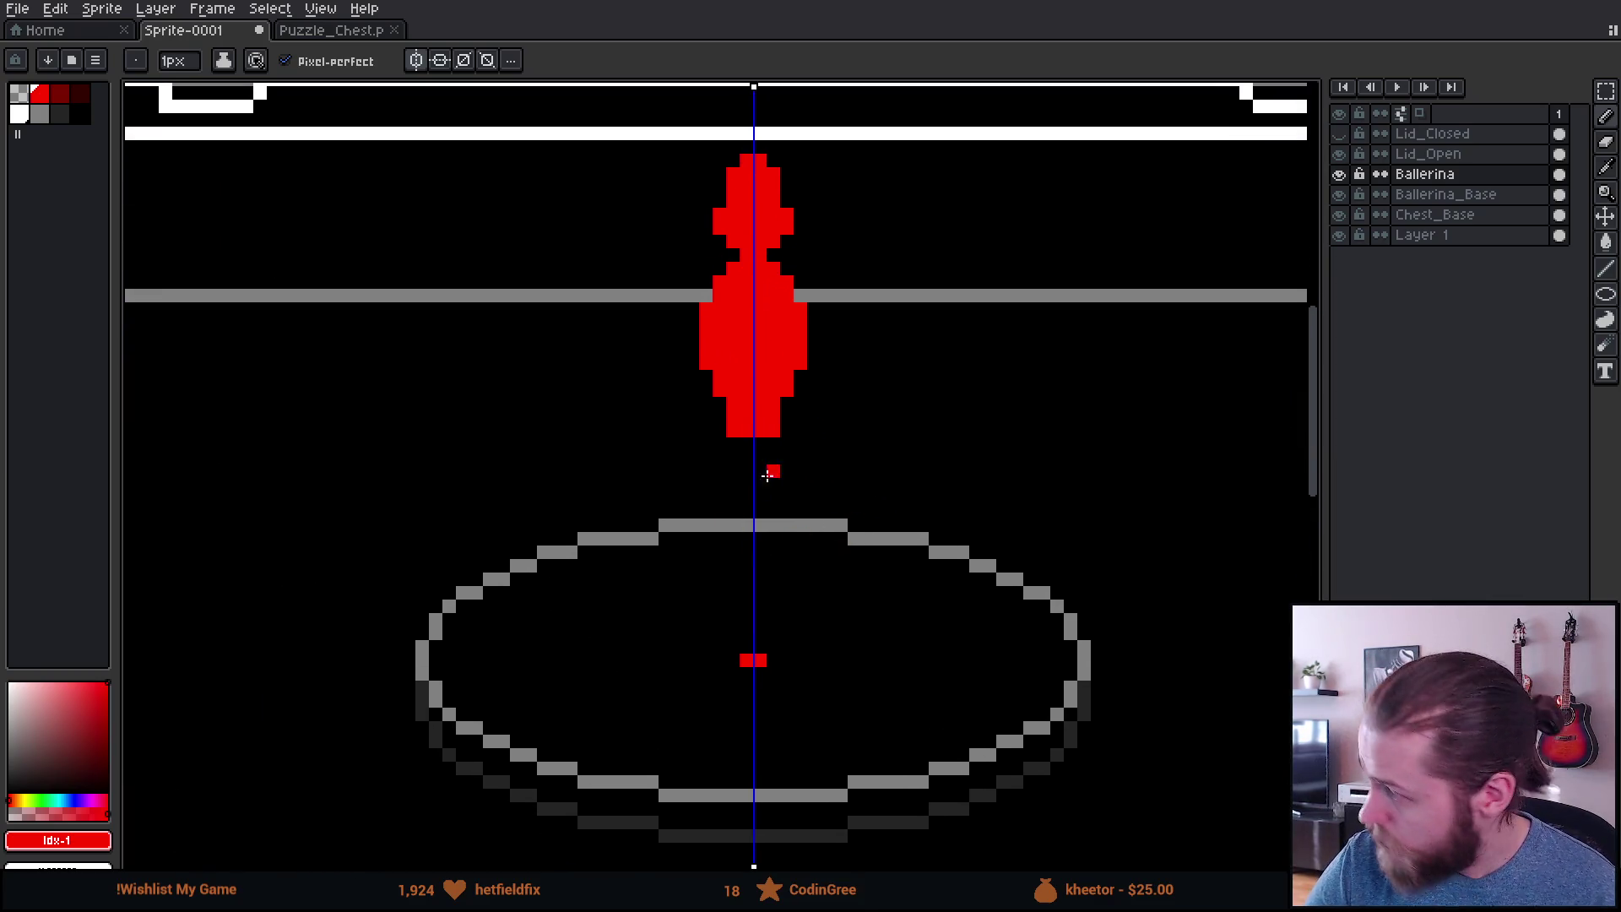
Step: Draw the two-loop tutu outline and fill it solid red
mouse_move(732, 389)
left_mouse_down()
mouse_move(655, 404)
mouse_move(743, 472)
left_mouse_up()
key("v")
key("b")
key("ctrl+z")
key("ctrl+z")
key("ctrl+z")
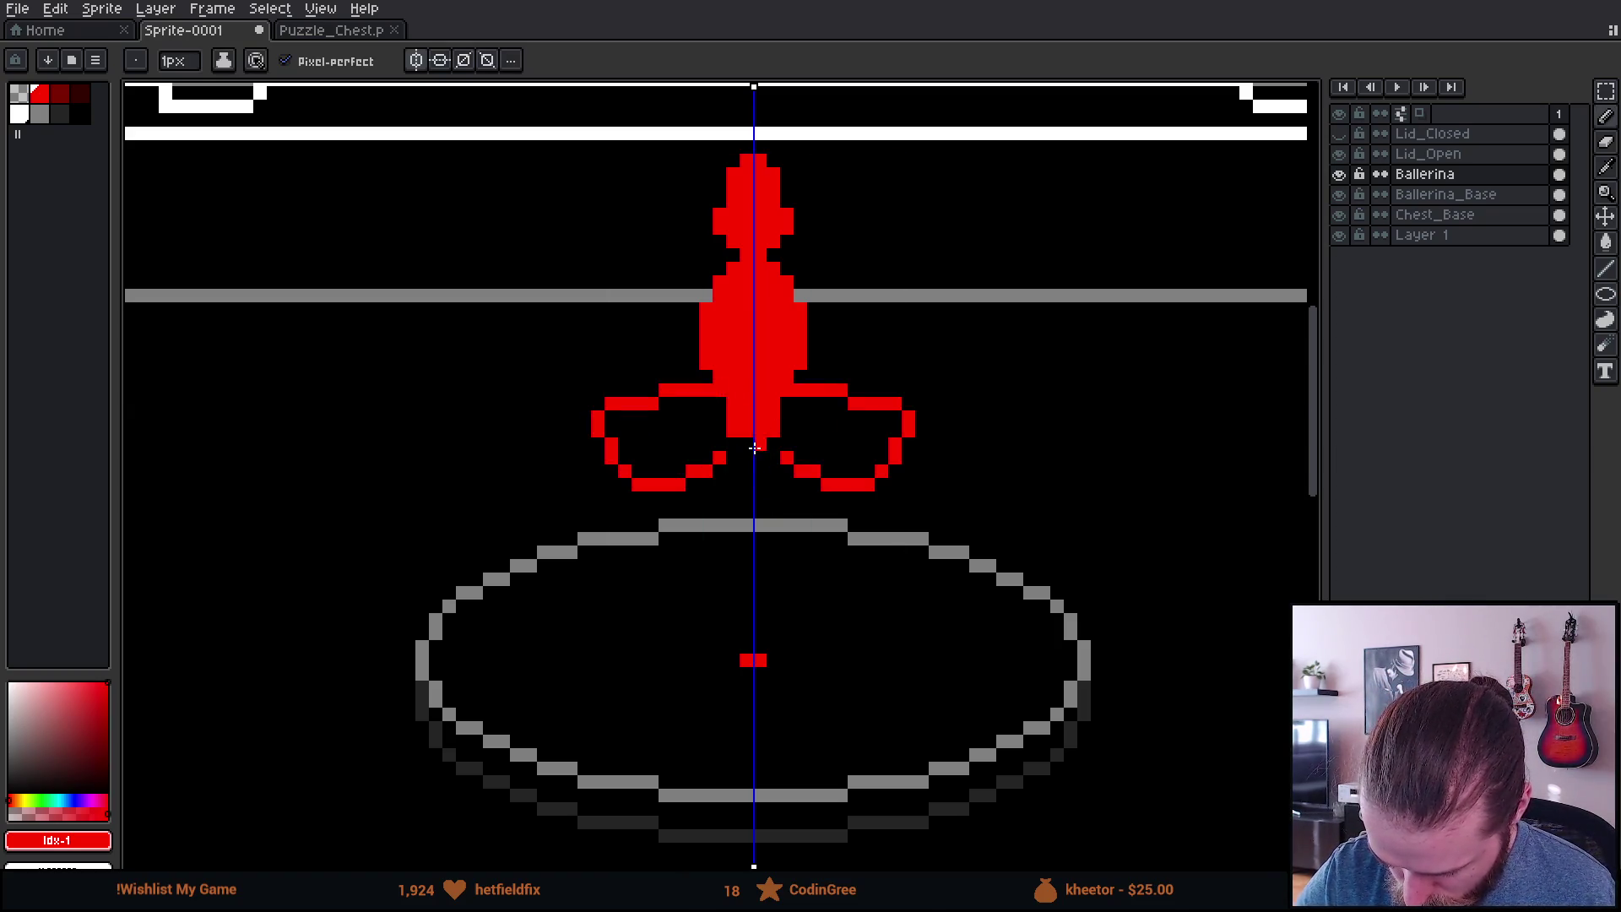
key("ctrl+y")
mouse_move(703, 469)
left_mouse_down()
mouse_move(707, 418)
mouse_move(718, 448)
mouse_move(666, 418)
mouse_move(748, 464)
mouse_move(719, 431)
mouse_move(753, 440)
left_mouse_up()
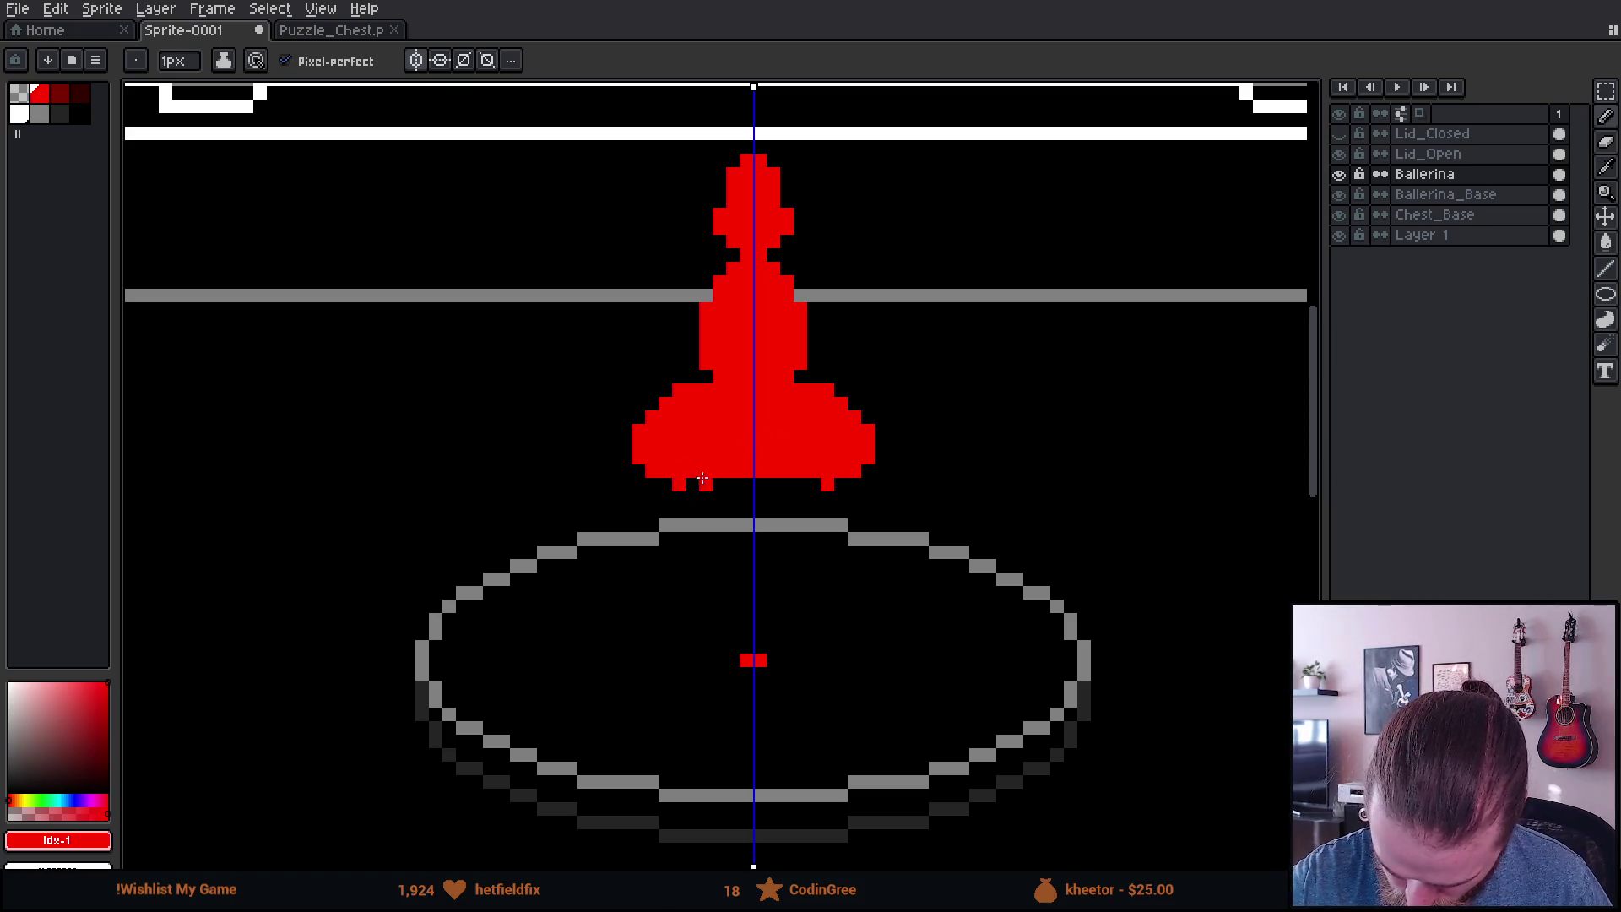
Step: Fill the tutu's bottom and outer edges, then draw the legs down into the oval base
left_click(680, 484)
key("v")
key("b")
left_click_drag(686, 485, 758, 487)
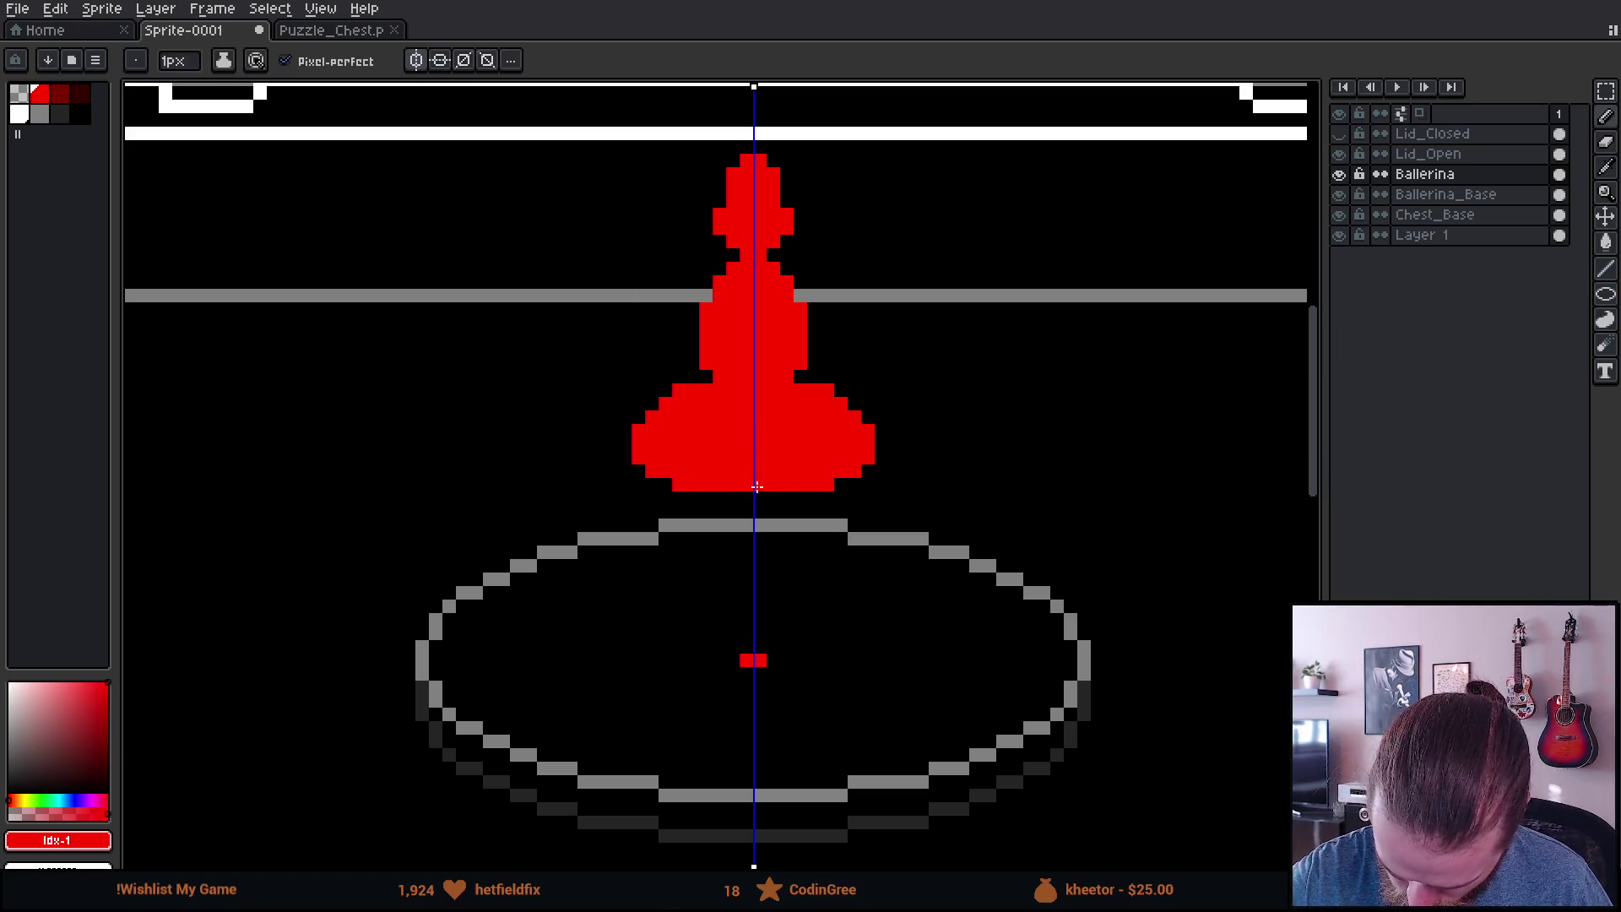
key("e")
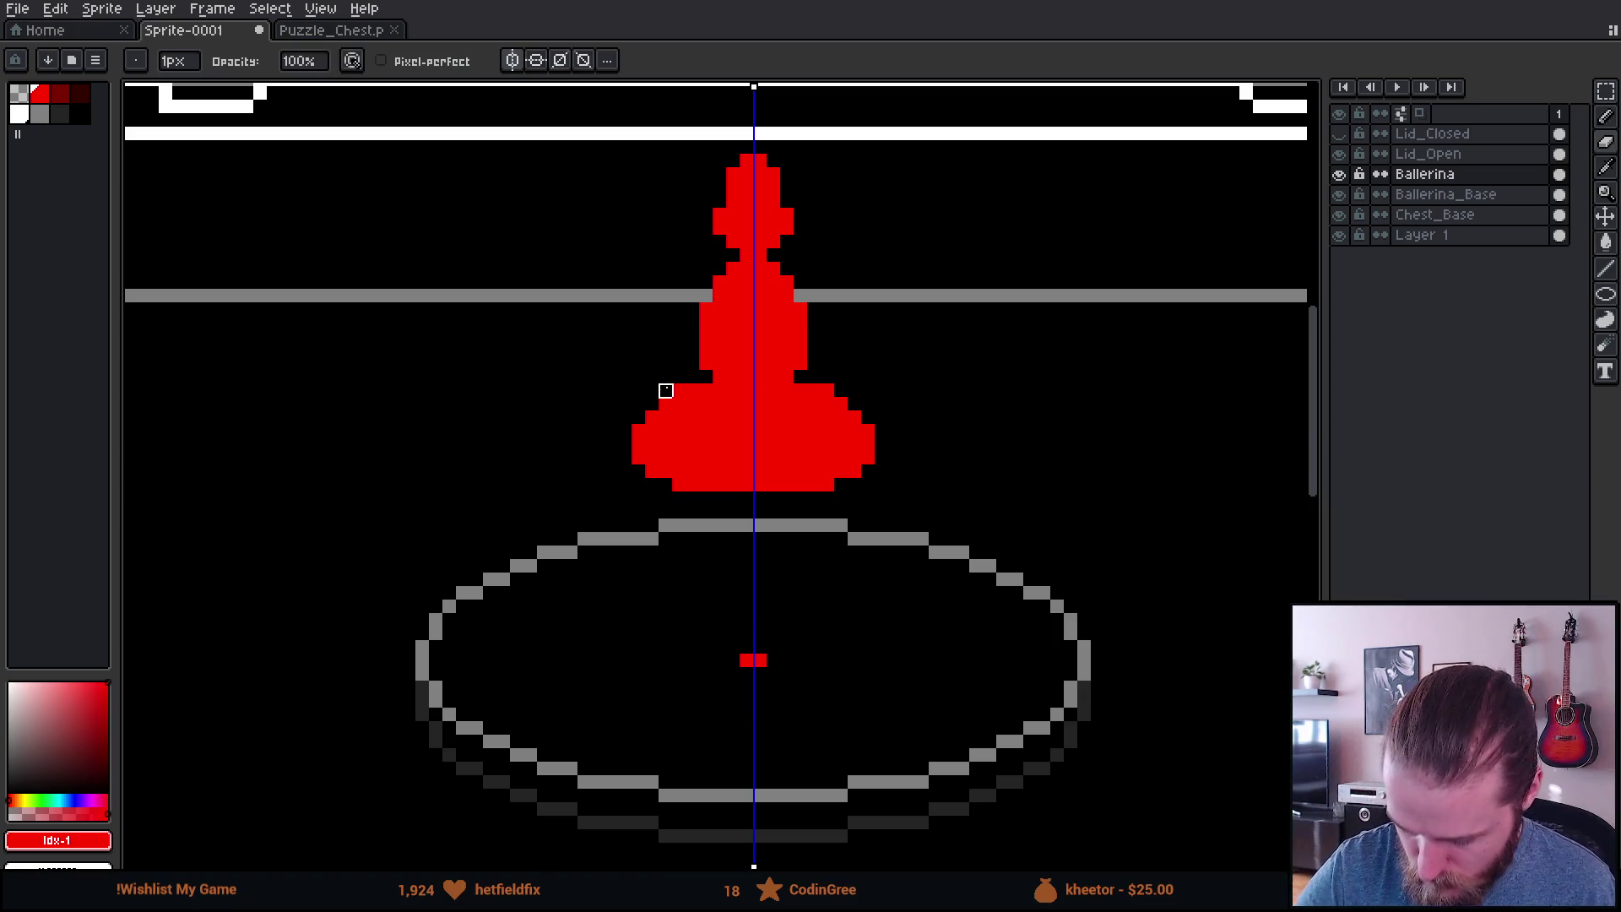
key("b")
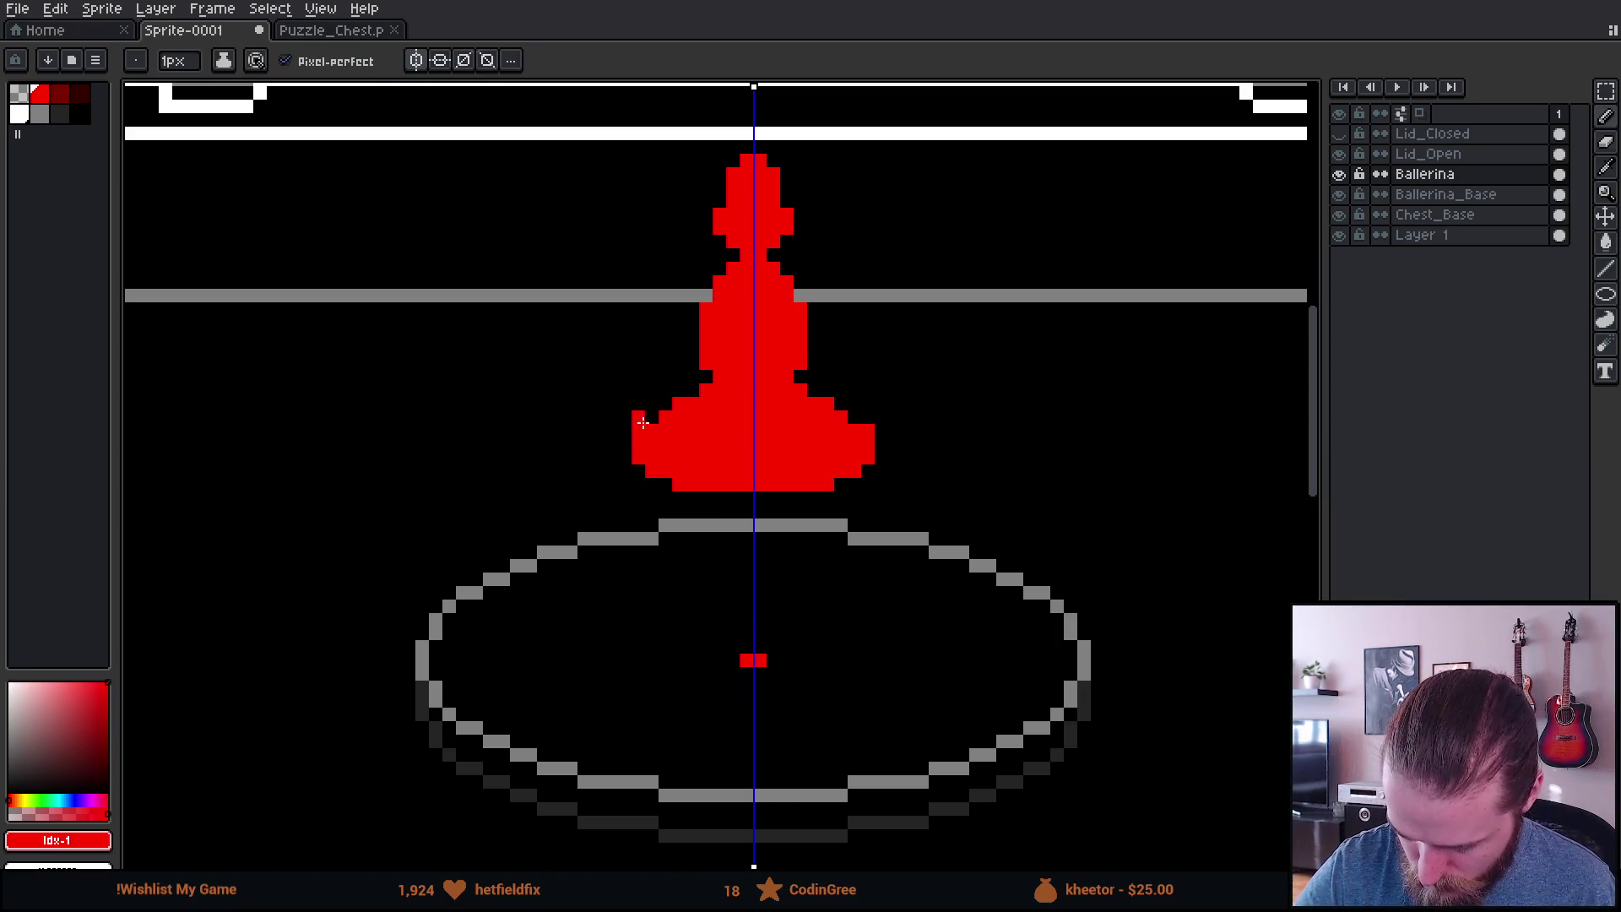
left_click(625, 444)
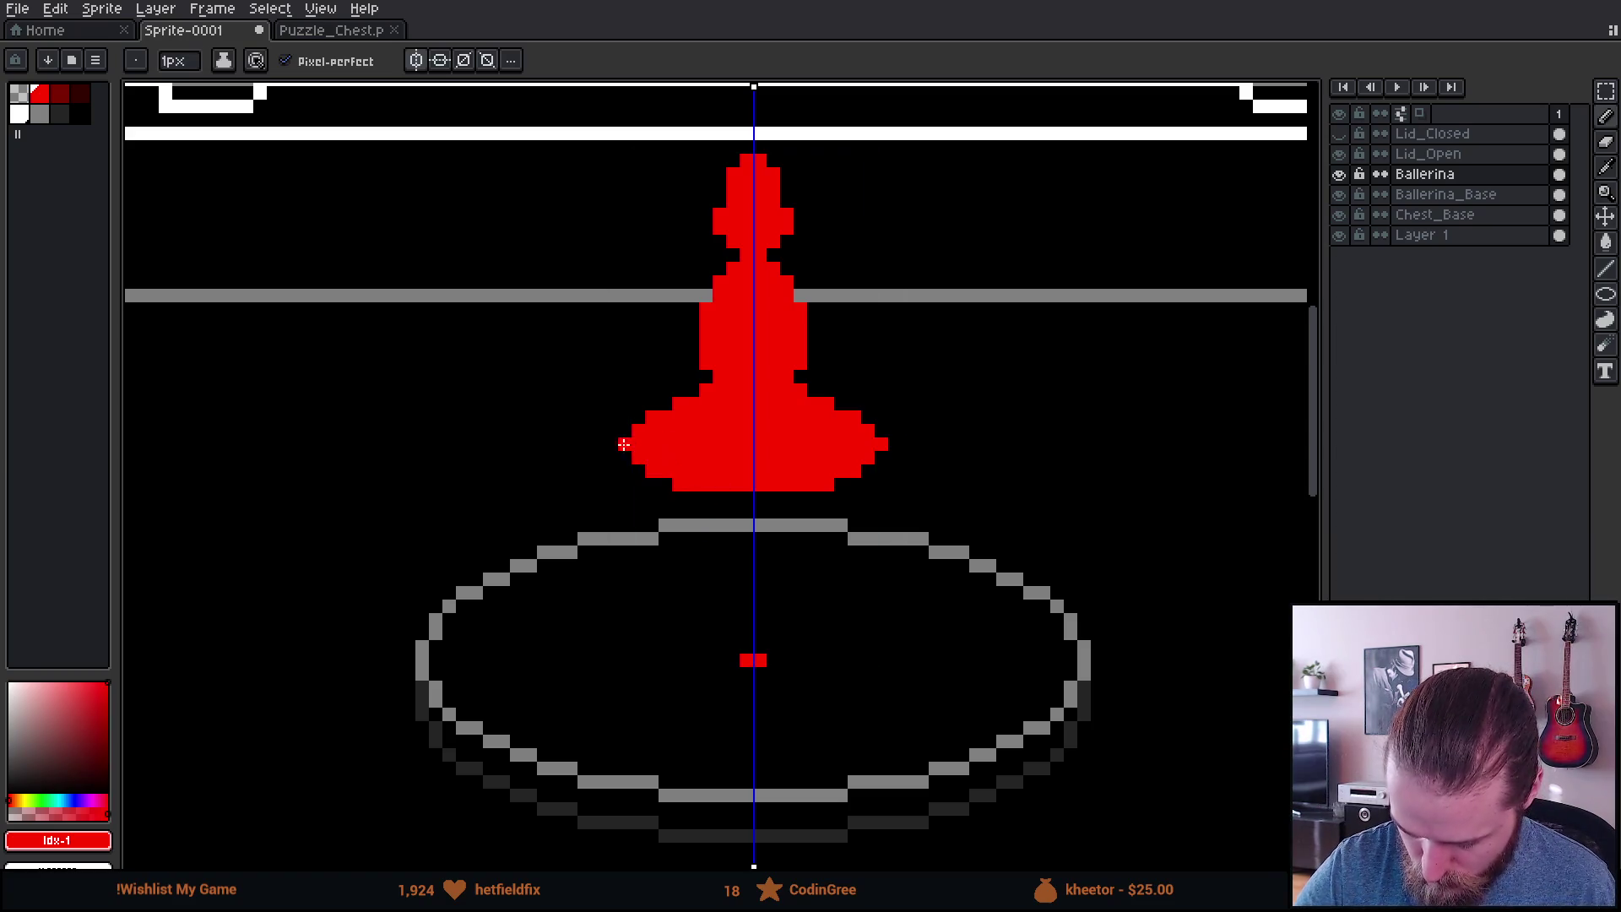
left_click_drag(920, 660, 901, 608)
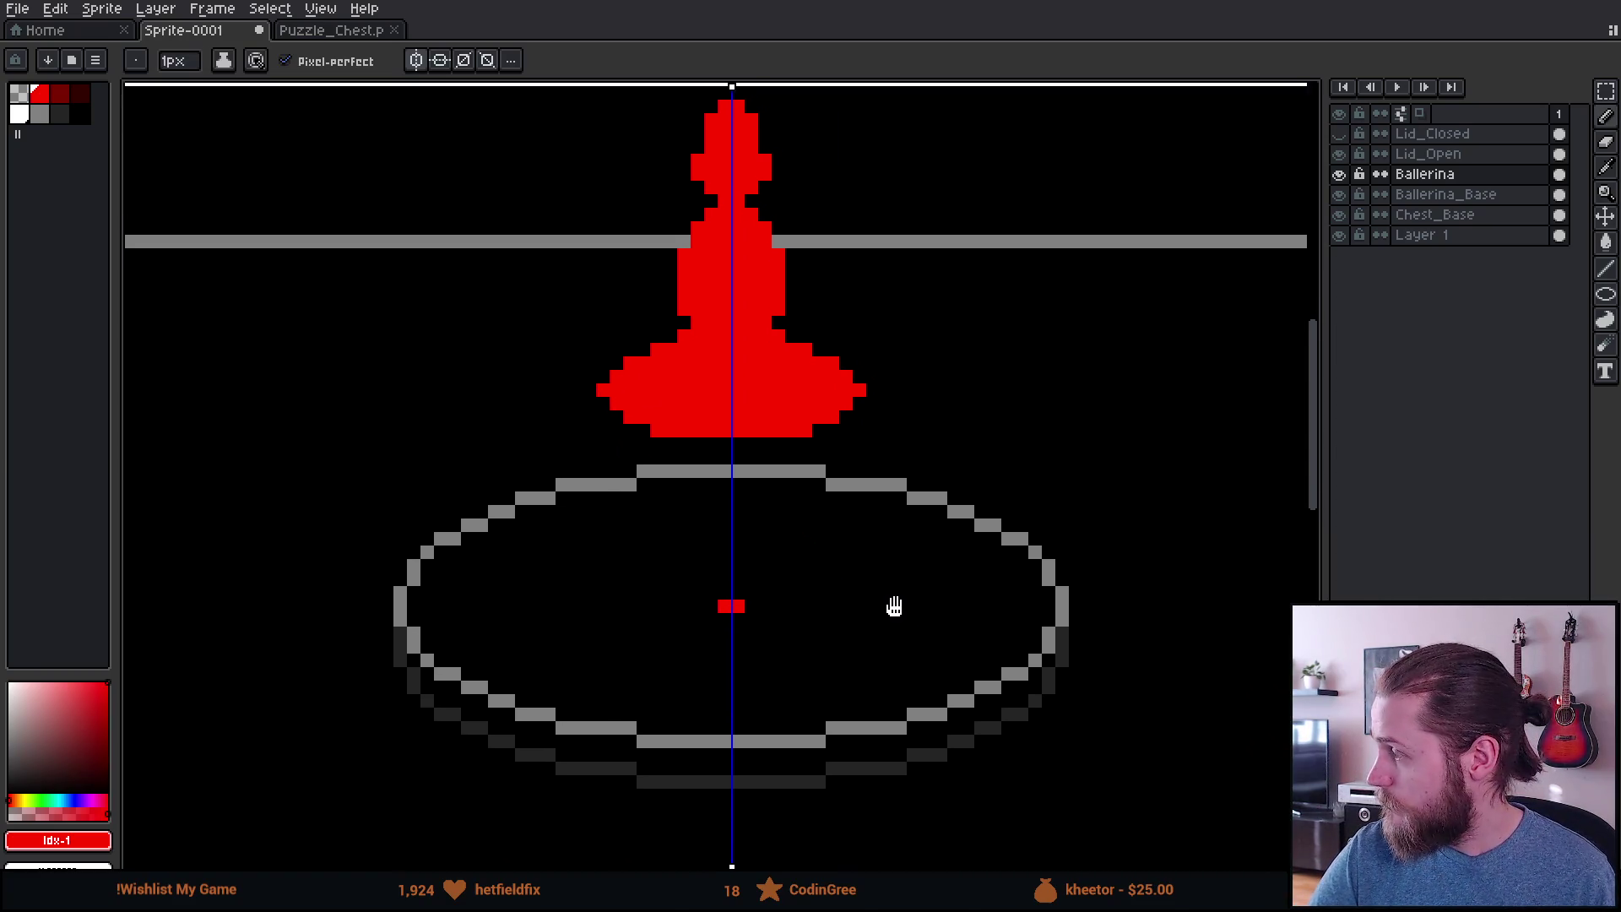
mouse_move(689, 448)
left_mouse_down()
mouse_move(702, 494)
mouse_move(714, 448)
mouse_move(737, 498)
mouse_move(728, 555)
mouse_move(715, 550)
mouse_move(730, 581)
left_mouse_up()
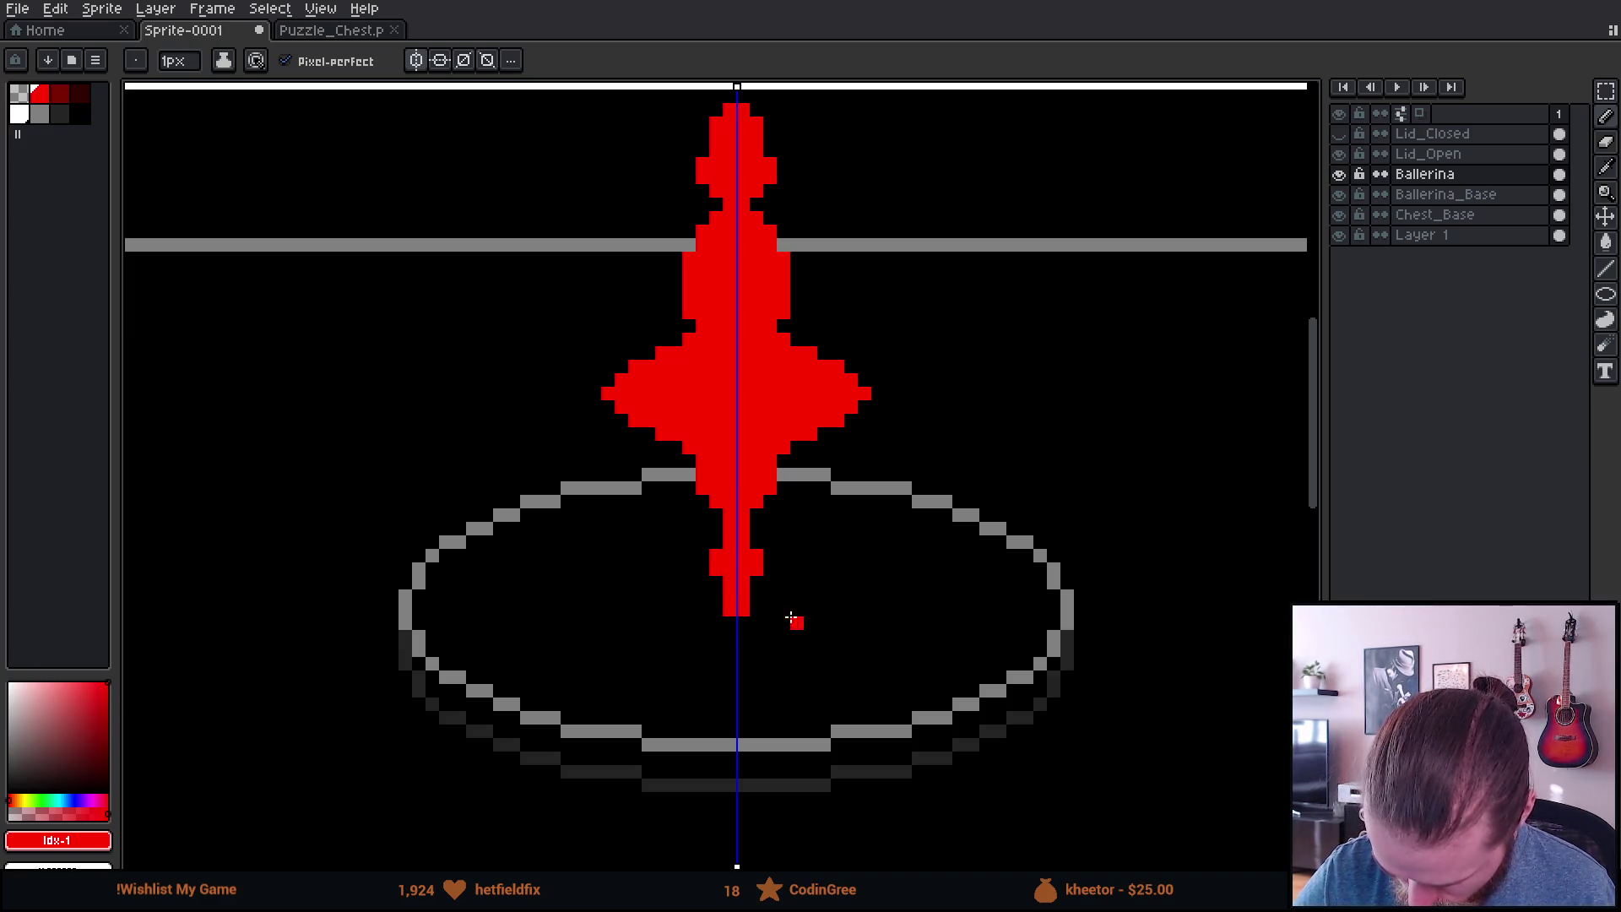
Step: Draw mirrored arms rising overhead to the lid line with filled hands, then hide Lid_Open
scroll(909, 608, "up", 5)
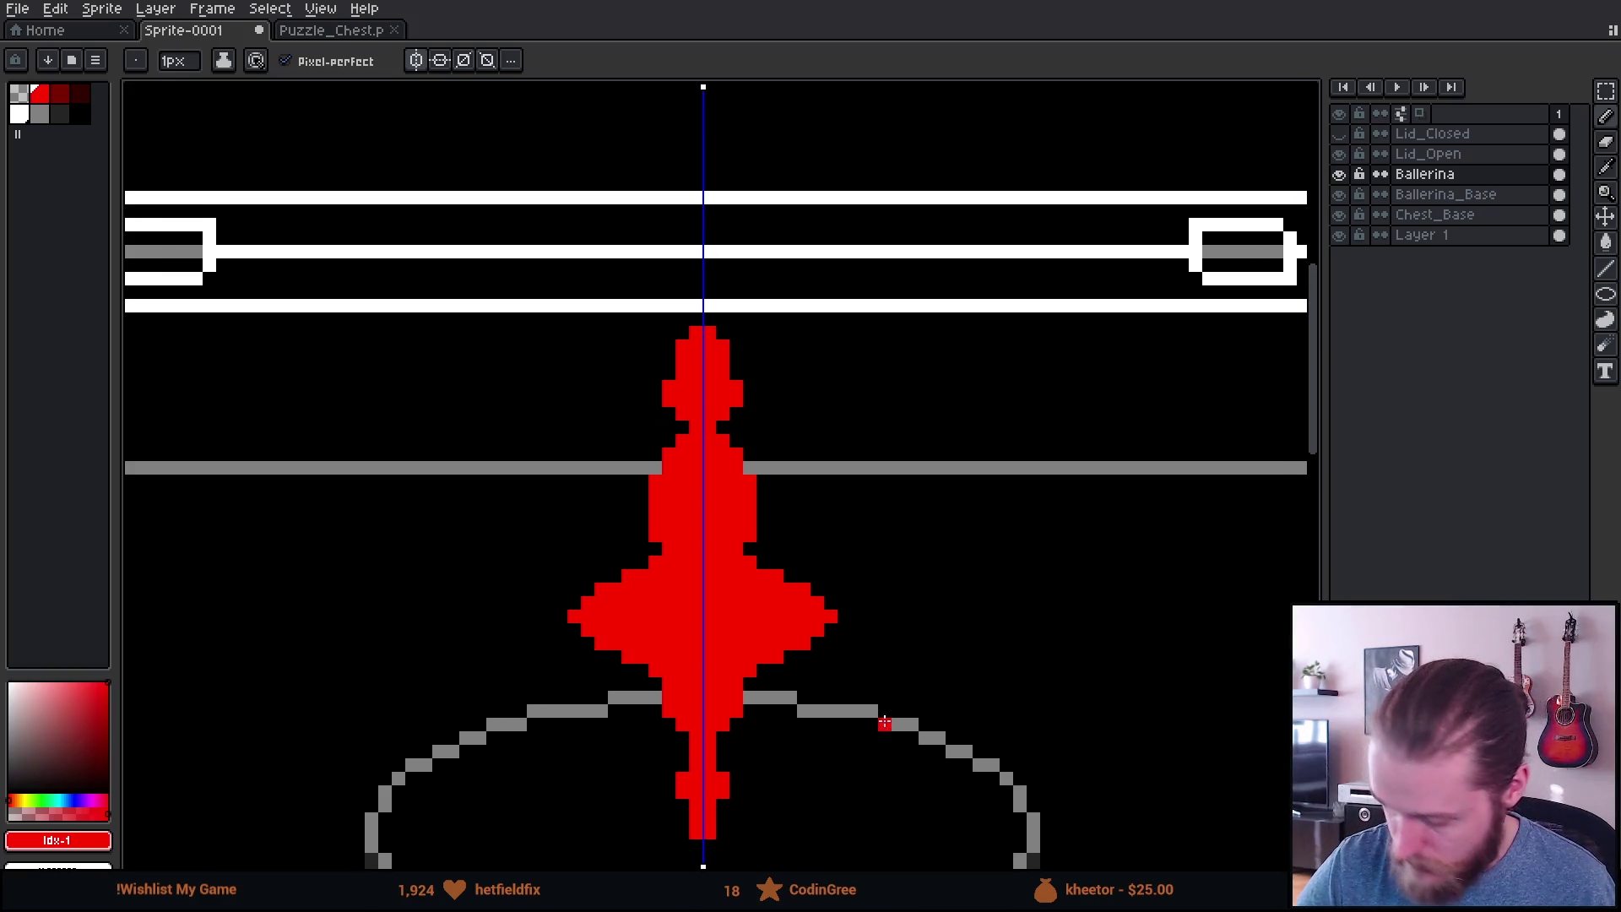
mouse_move(647, 470)
left_mouse_down()
mouse_move(615, 428)
mouse_move(660, 453)
mouse_move(614, 382)
left_mouse_up()
left_click_drag(623, 409, 622, 417)
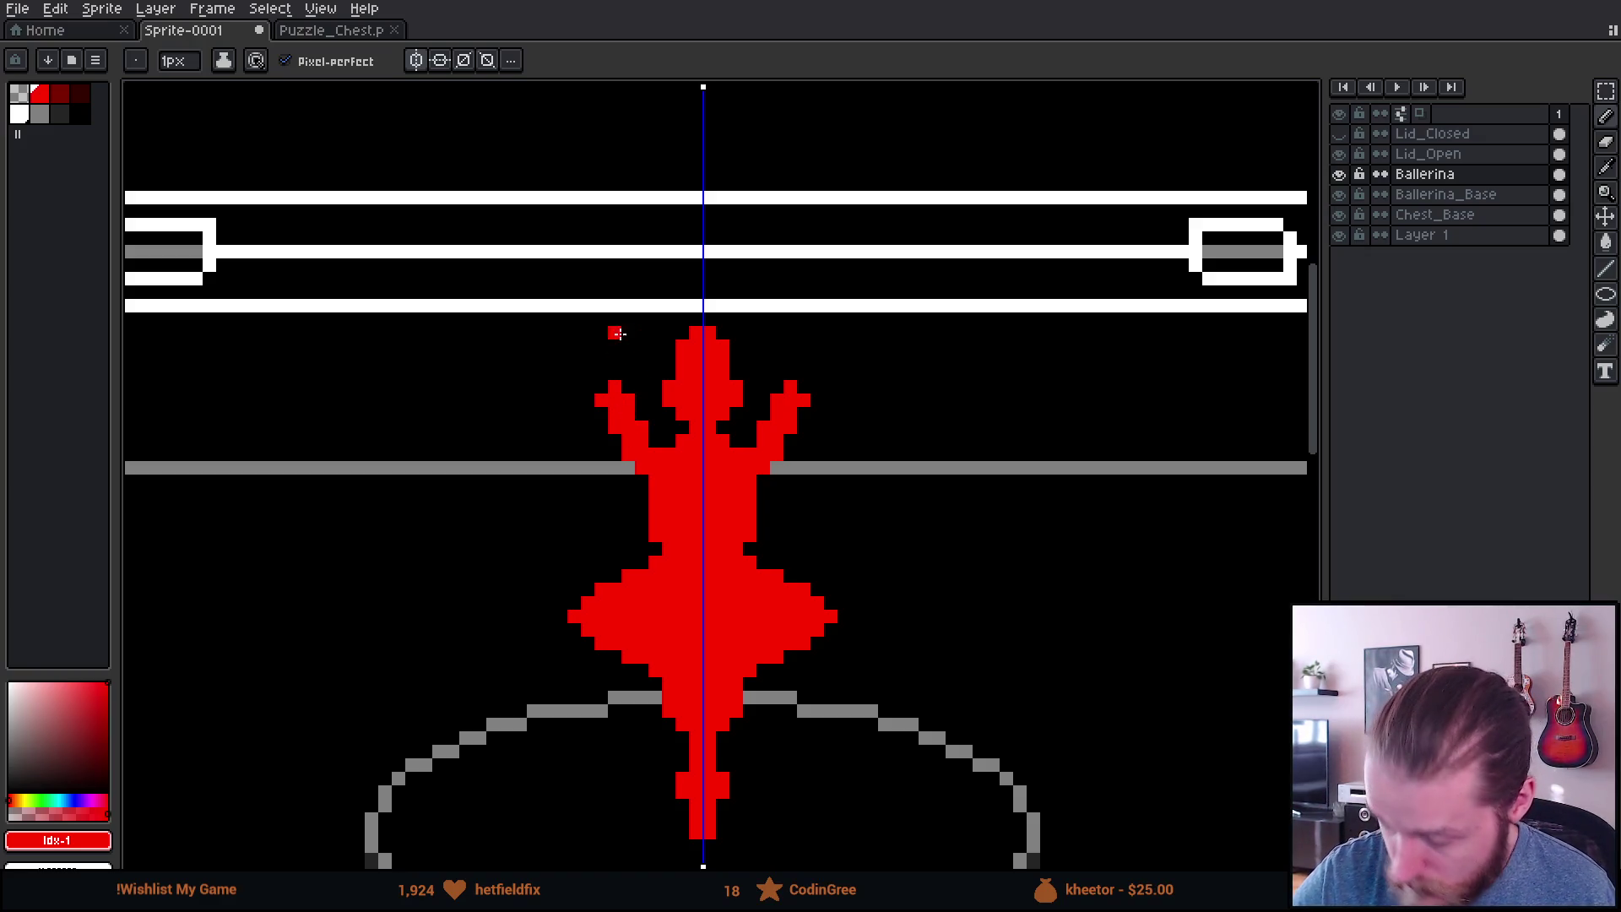
left_click(601, 373)
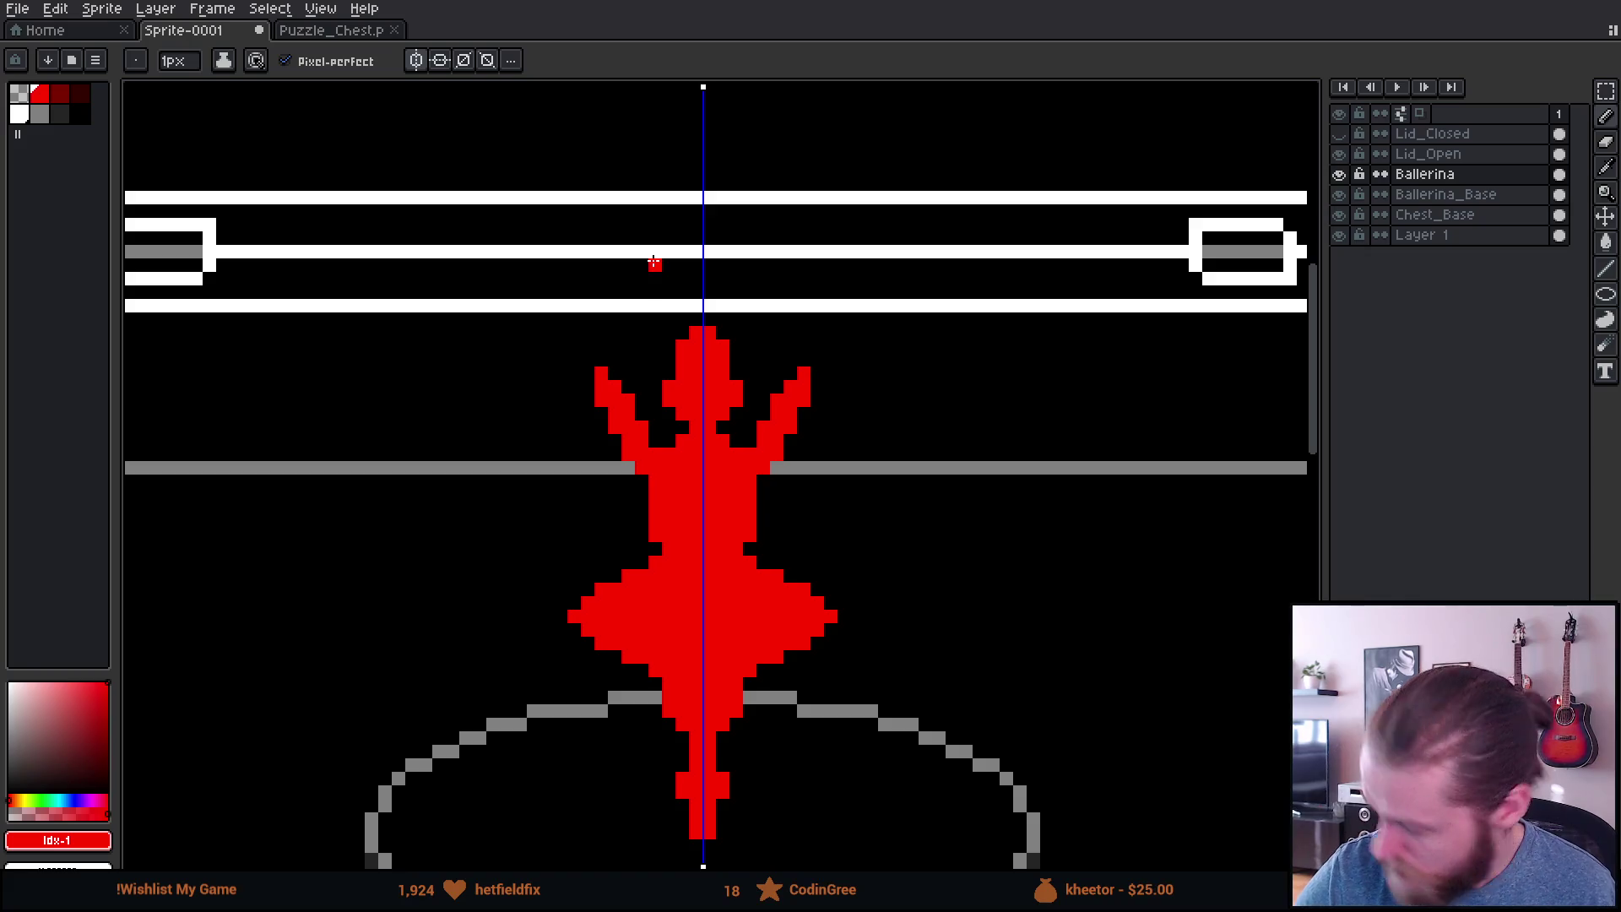
key("ctrl+y")
key("ctrl+y")
key("ctrl+y")
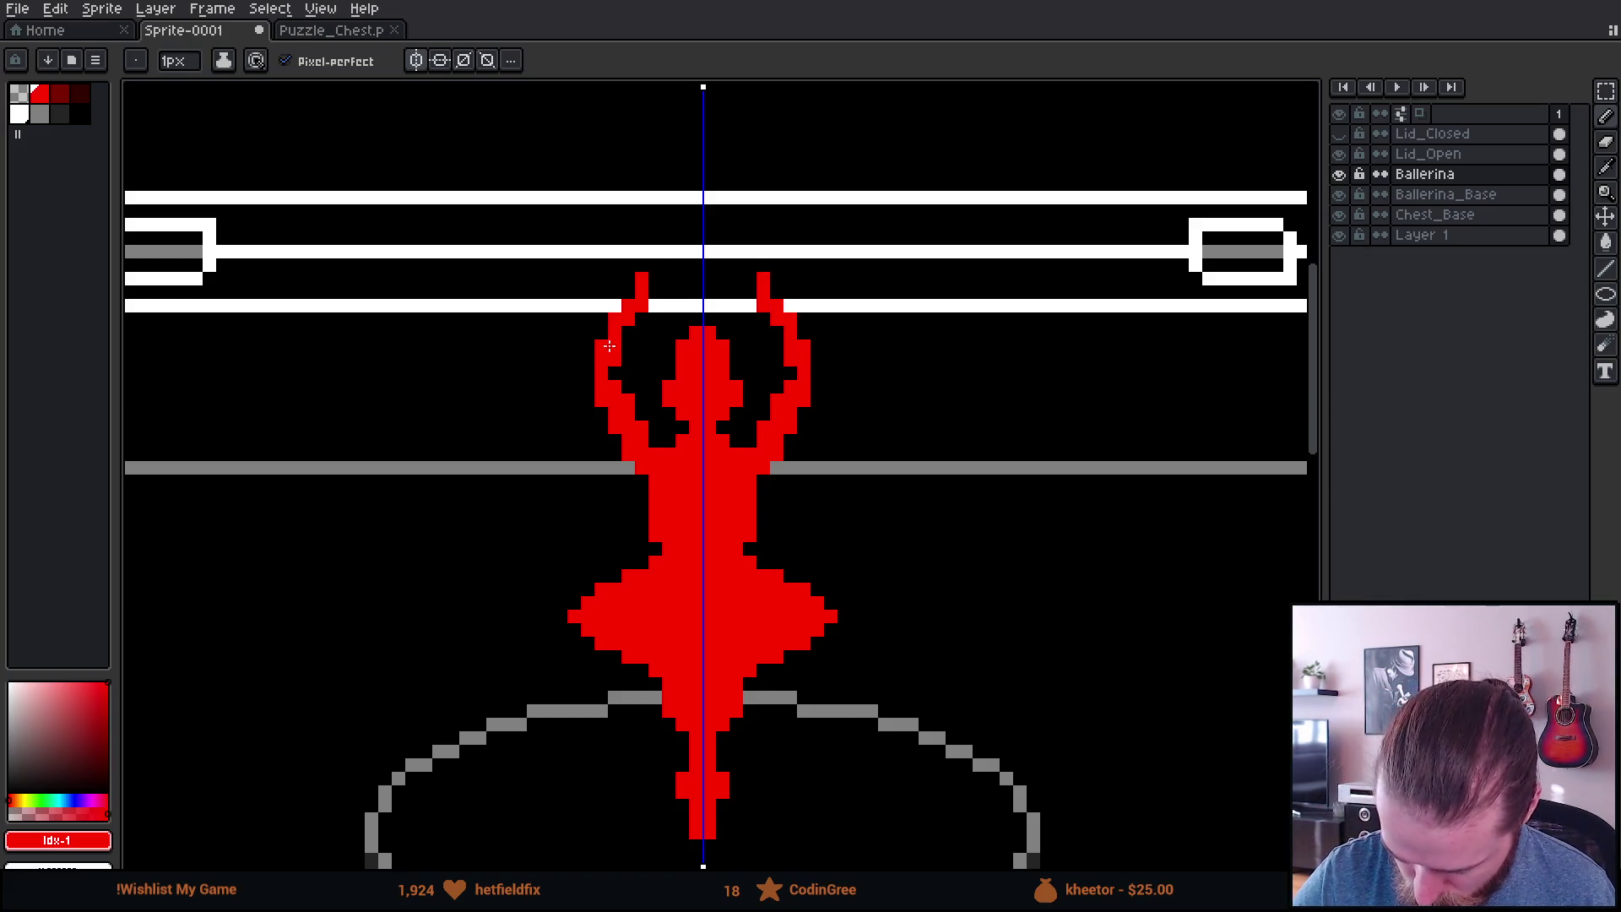
left_click_drag(611, 360, 632, 299)
left_click_drag(624, 238, 637, 250)
key("ctrl+z")
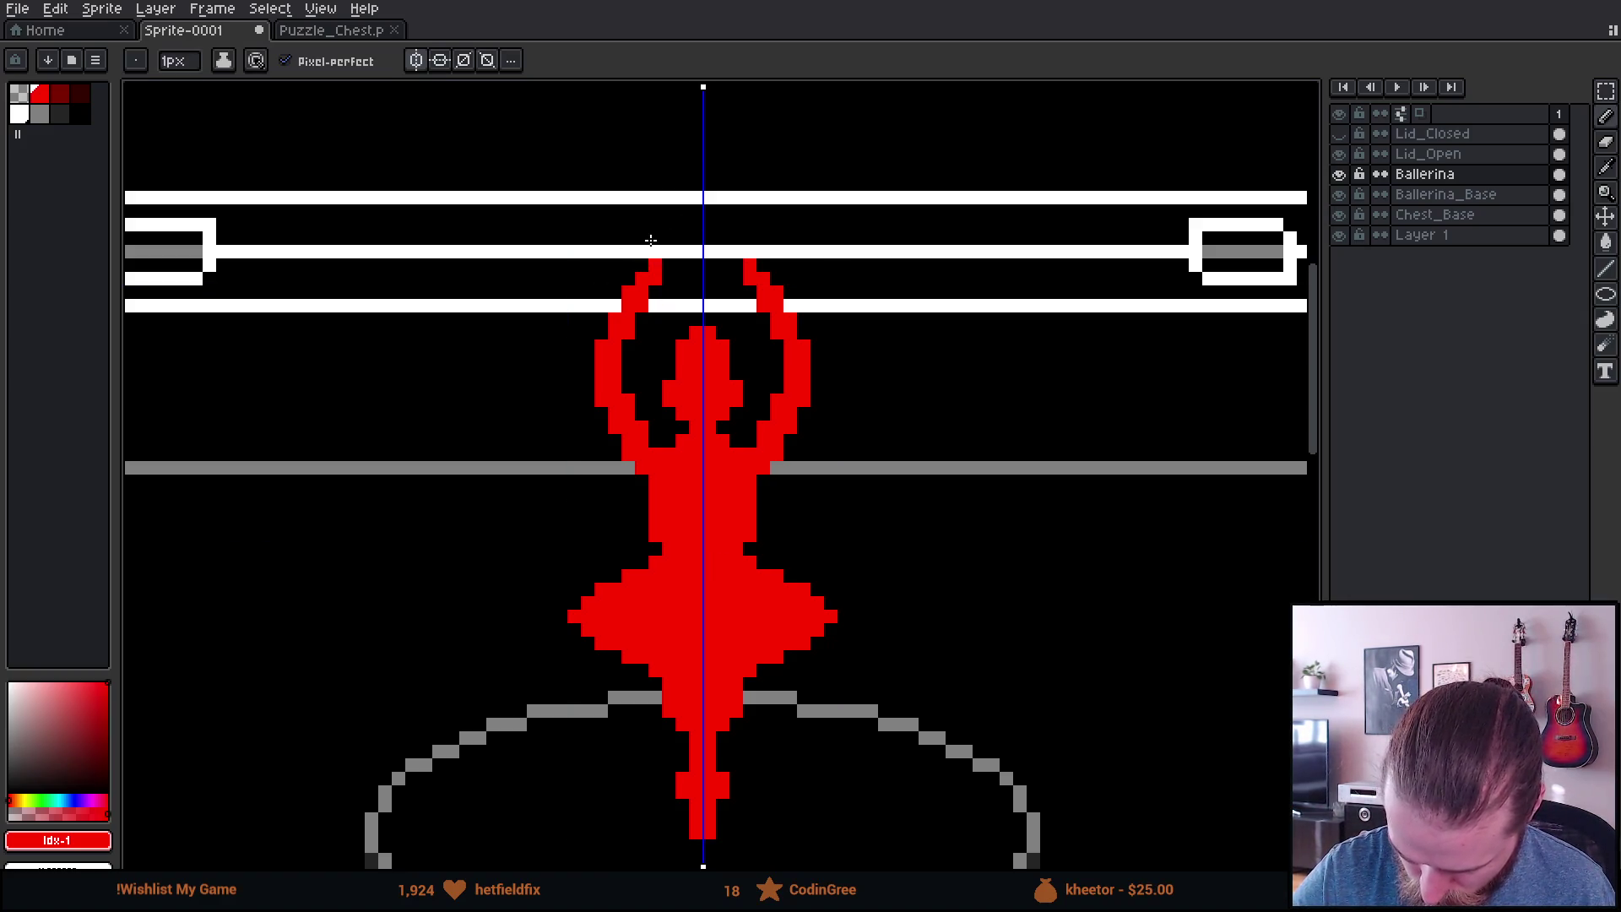
left_click(1340, 154)
Step: Show the Ballerina layer again and trim the raised hand tips with pencil and eraser
left_click(1340, 174)
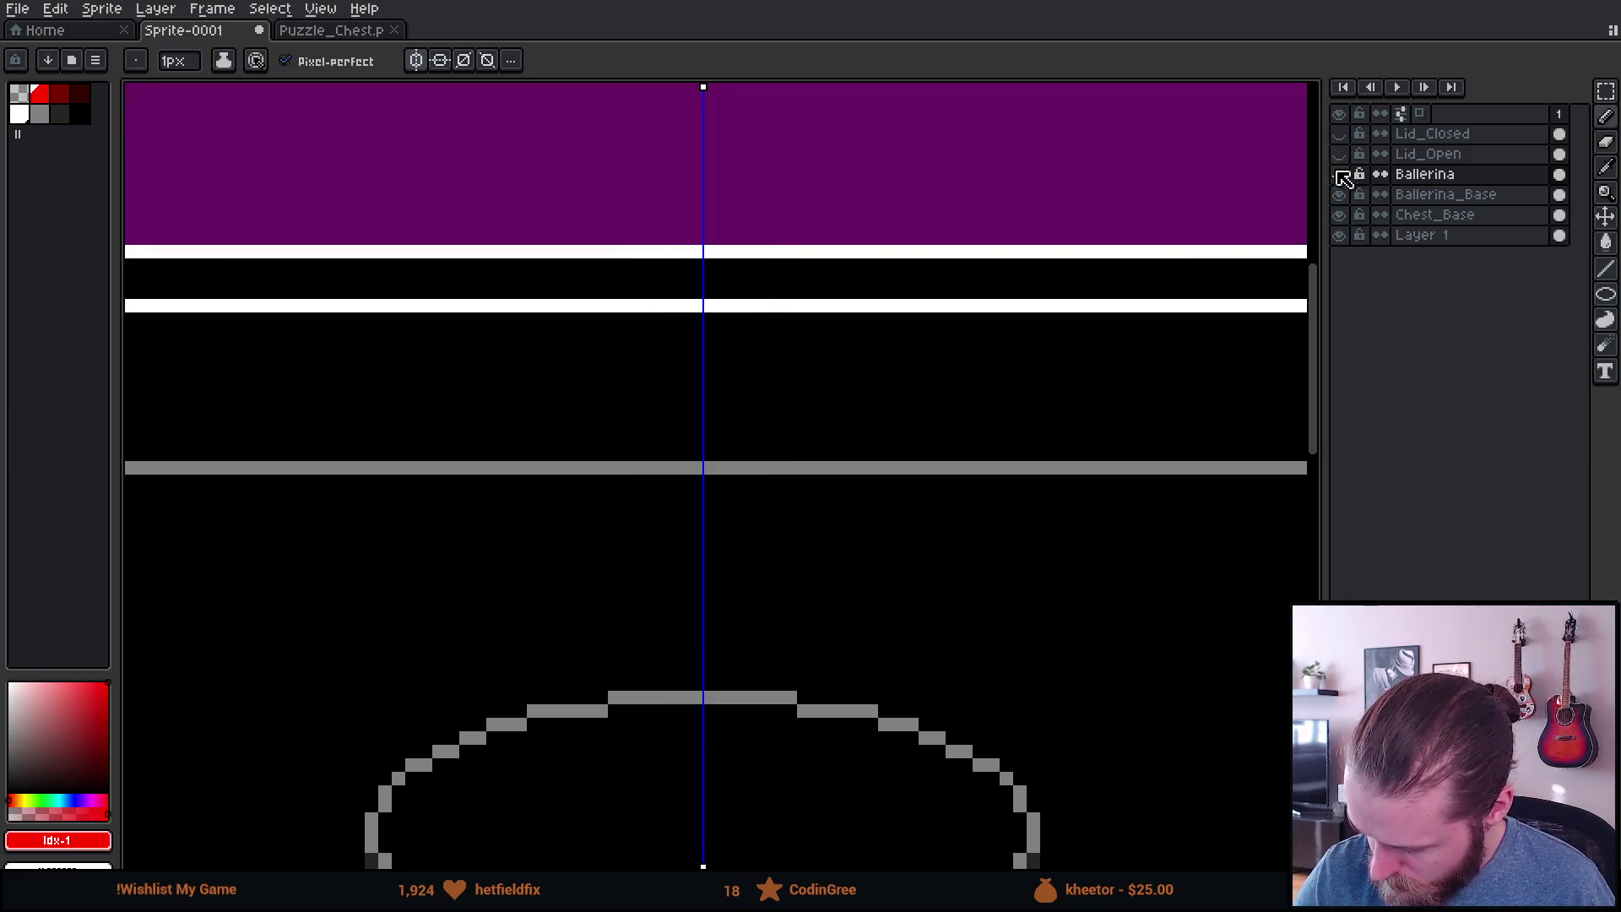
left_click(1339, 174)
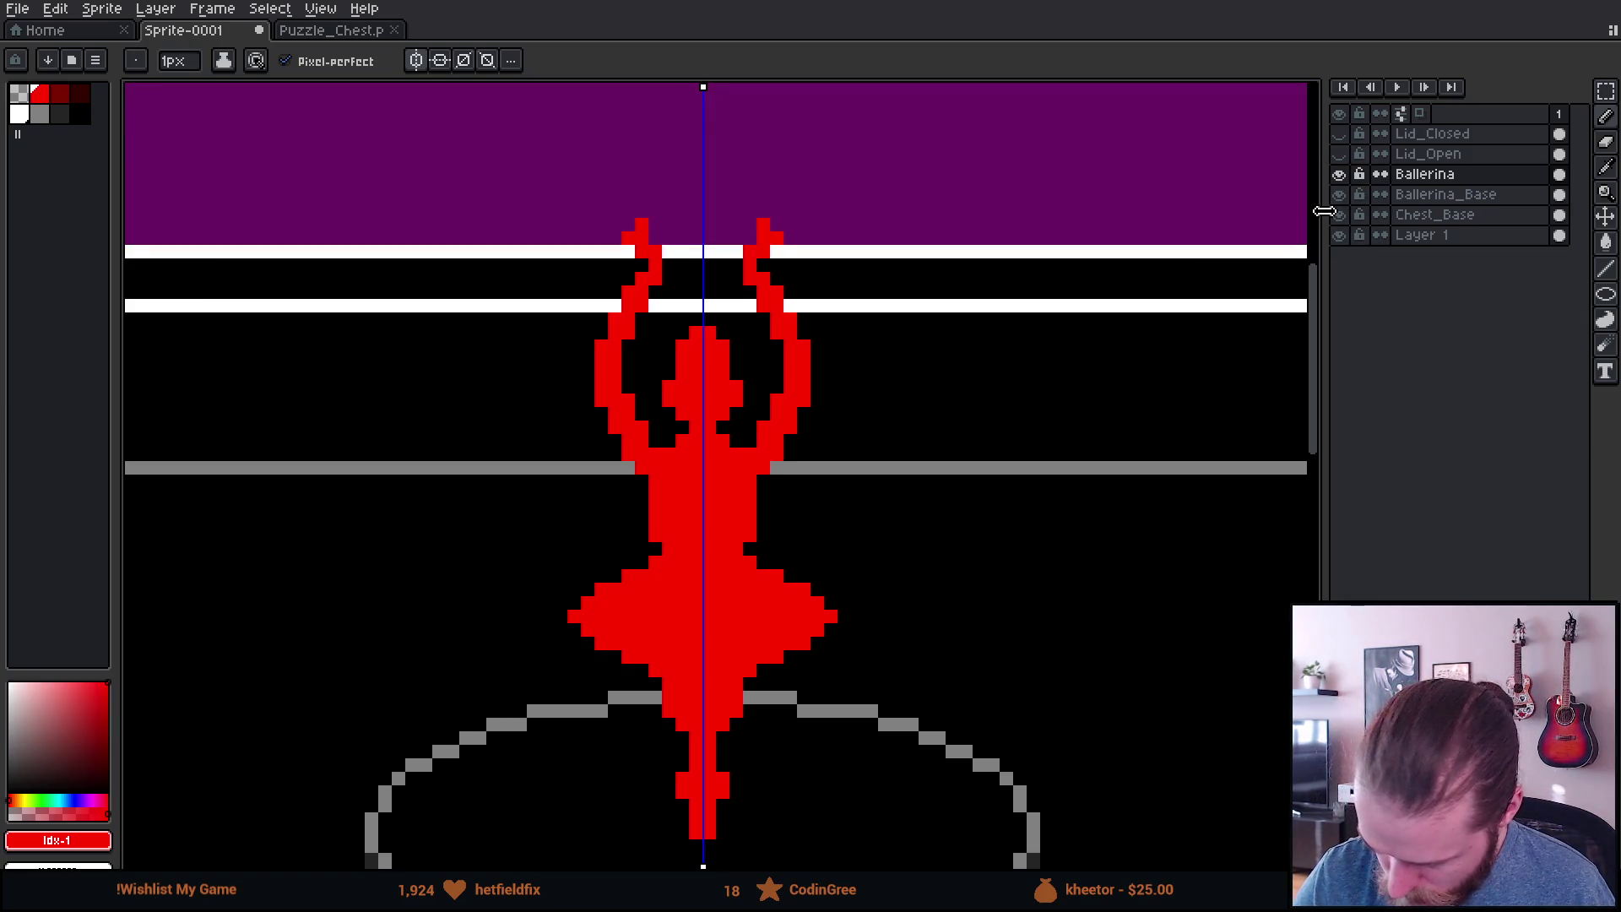
key("b")
left_click(628, 238)
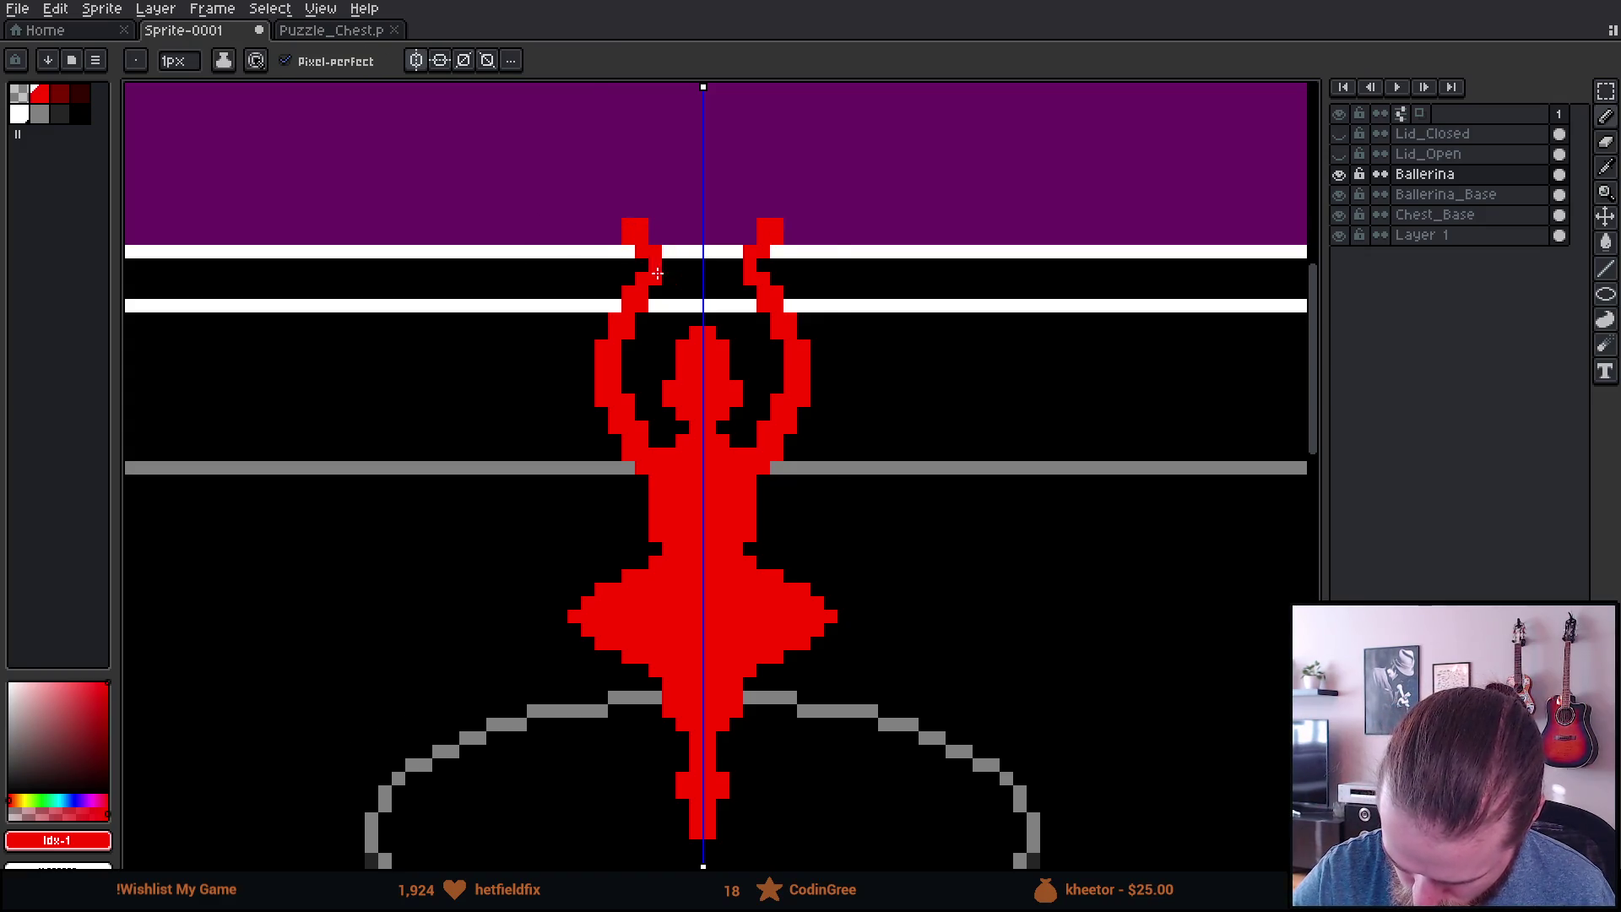
key("e")
left_click(641, 225)
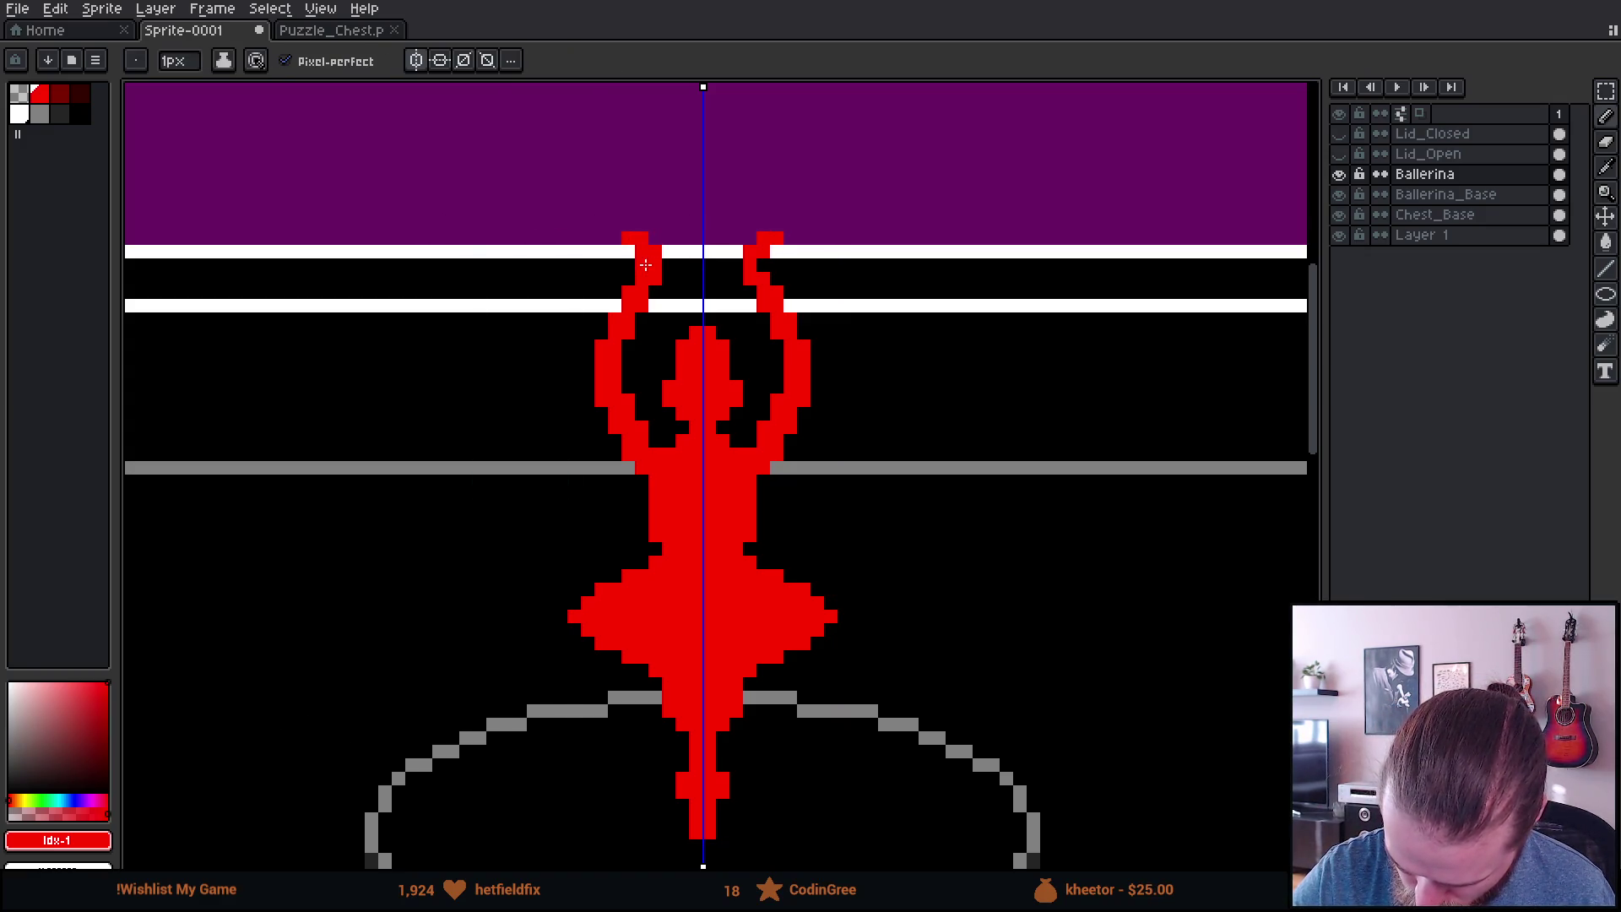
left_click(655, 239)
left_click(628, 239)
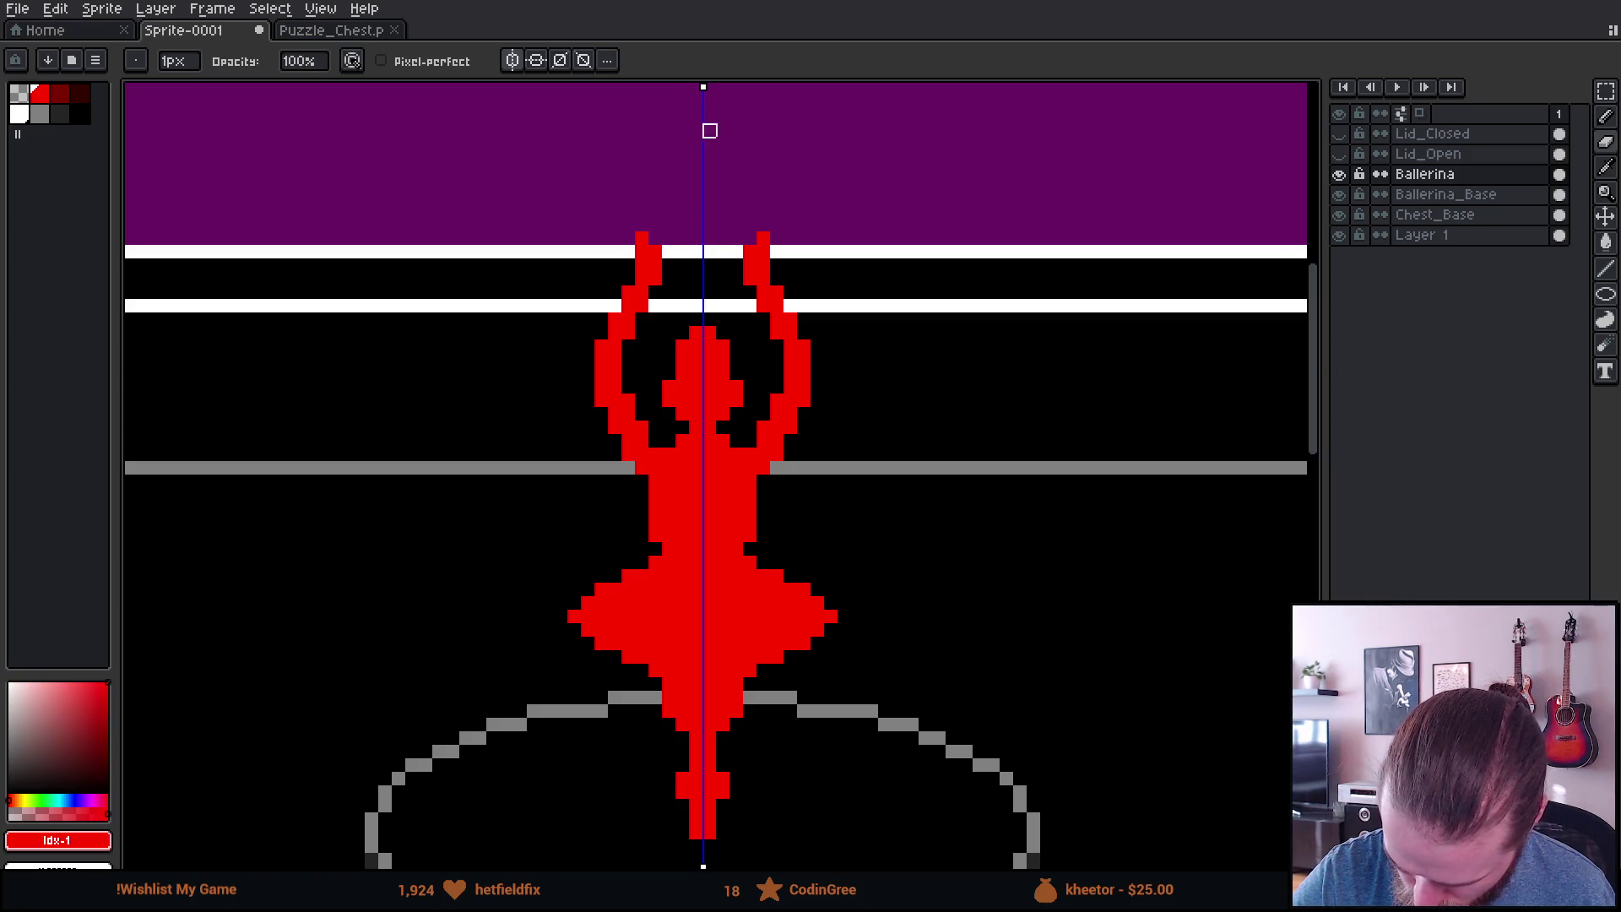
scroll(829, 438, "down", 5)
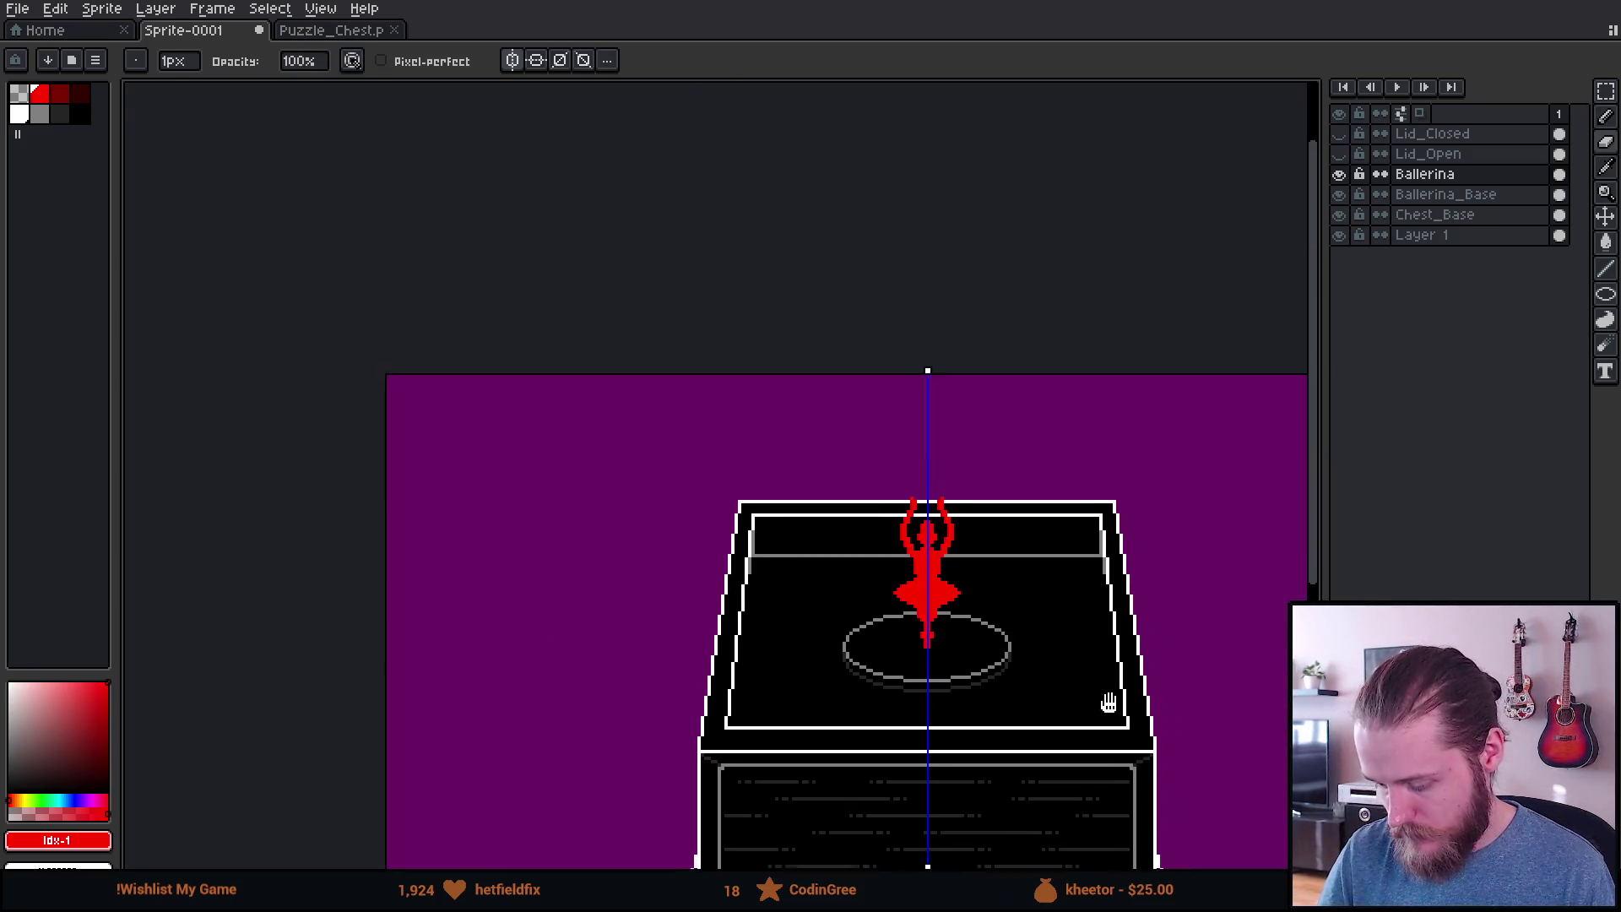
mouse_move(1108, 703)
left_mouse_down()
mouse_move(947, 599)
mouse_move(1017, 669)
left_mouse_up()
scroll(947, 600, "up", 1)
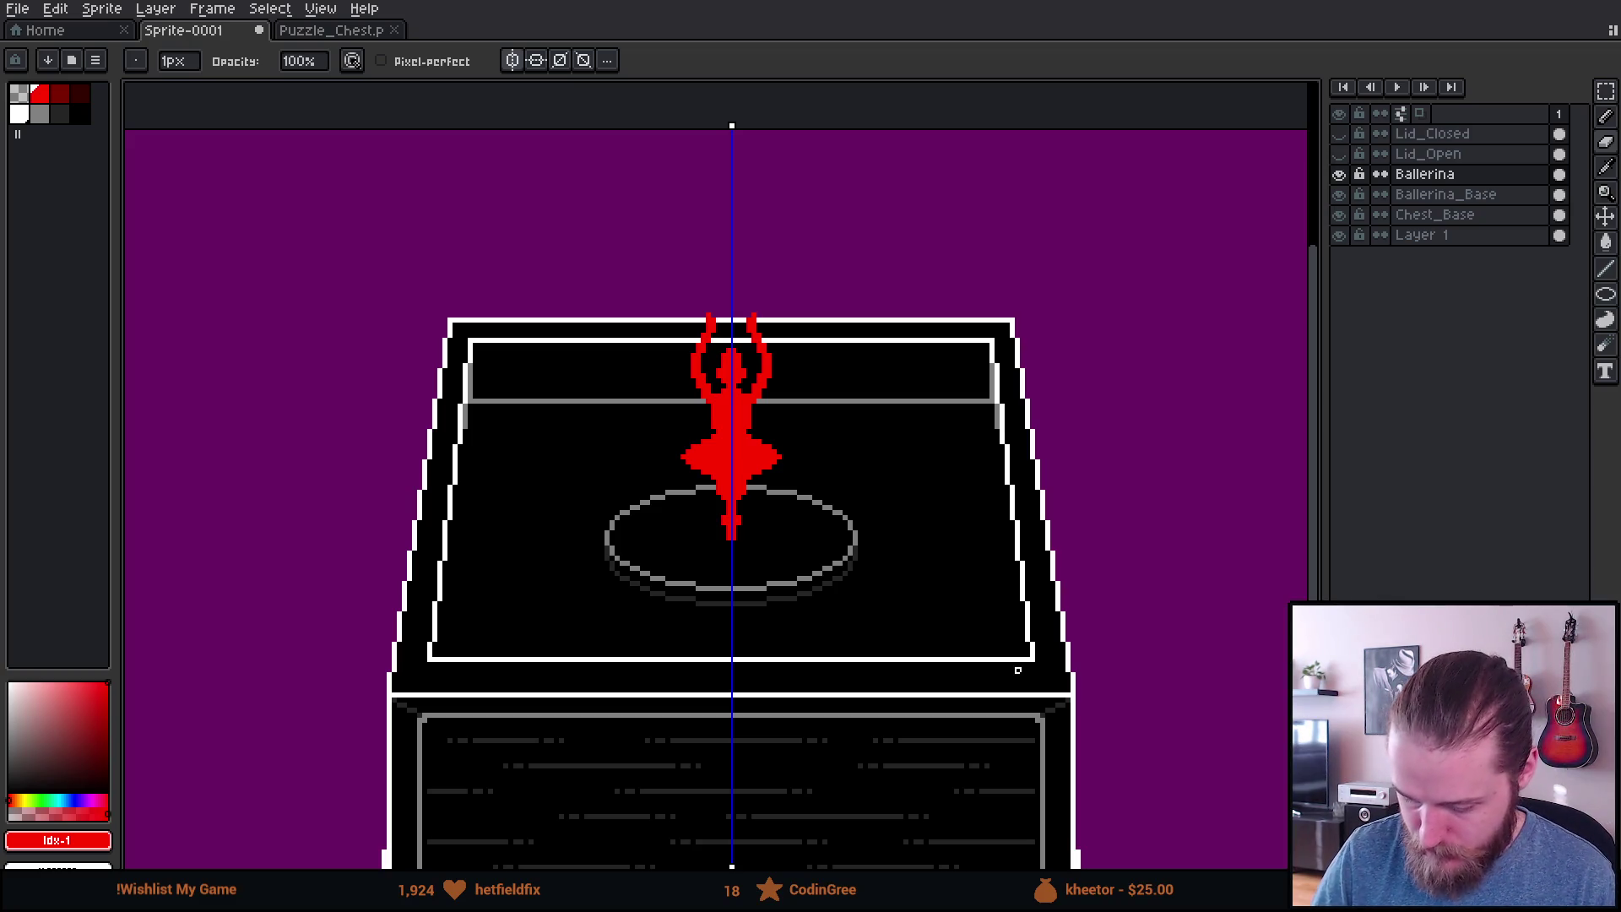
Step: Turn off symmetry, erase the head's top pixels and shift the head slightly left
scroll(749, 372, "up", 3)
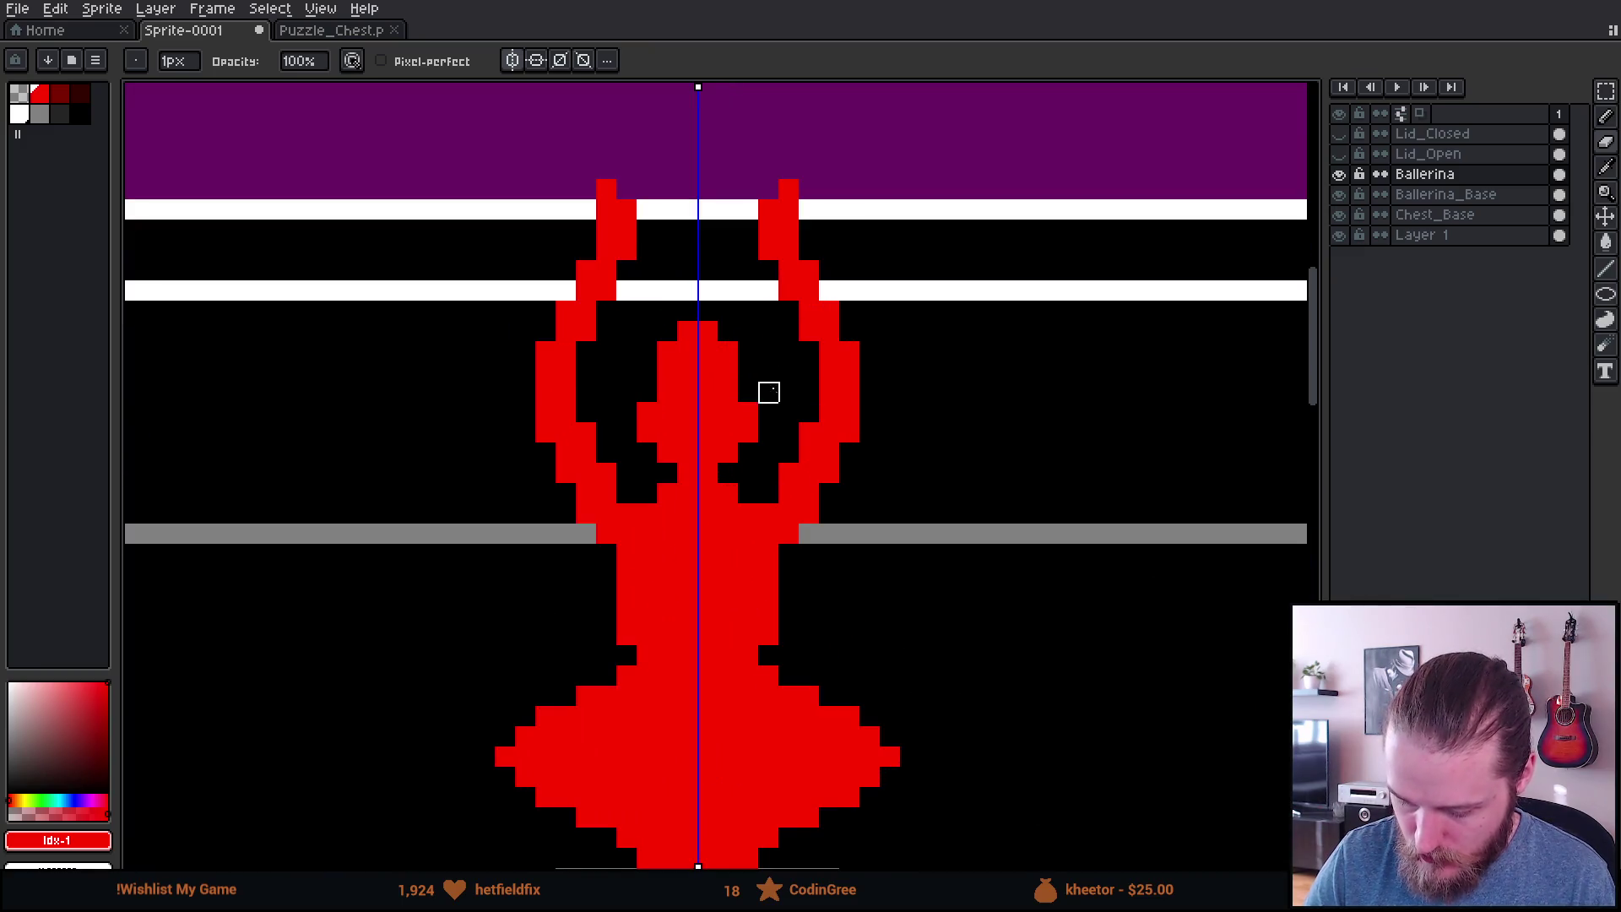
left_click(534, 66)
mouse_move(667, 331)
left_mouse_down()
mouse_move(666, 351)
mouse_move(727, 351)
left_mouse_up()
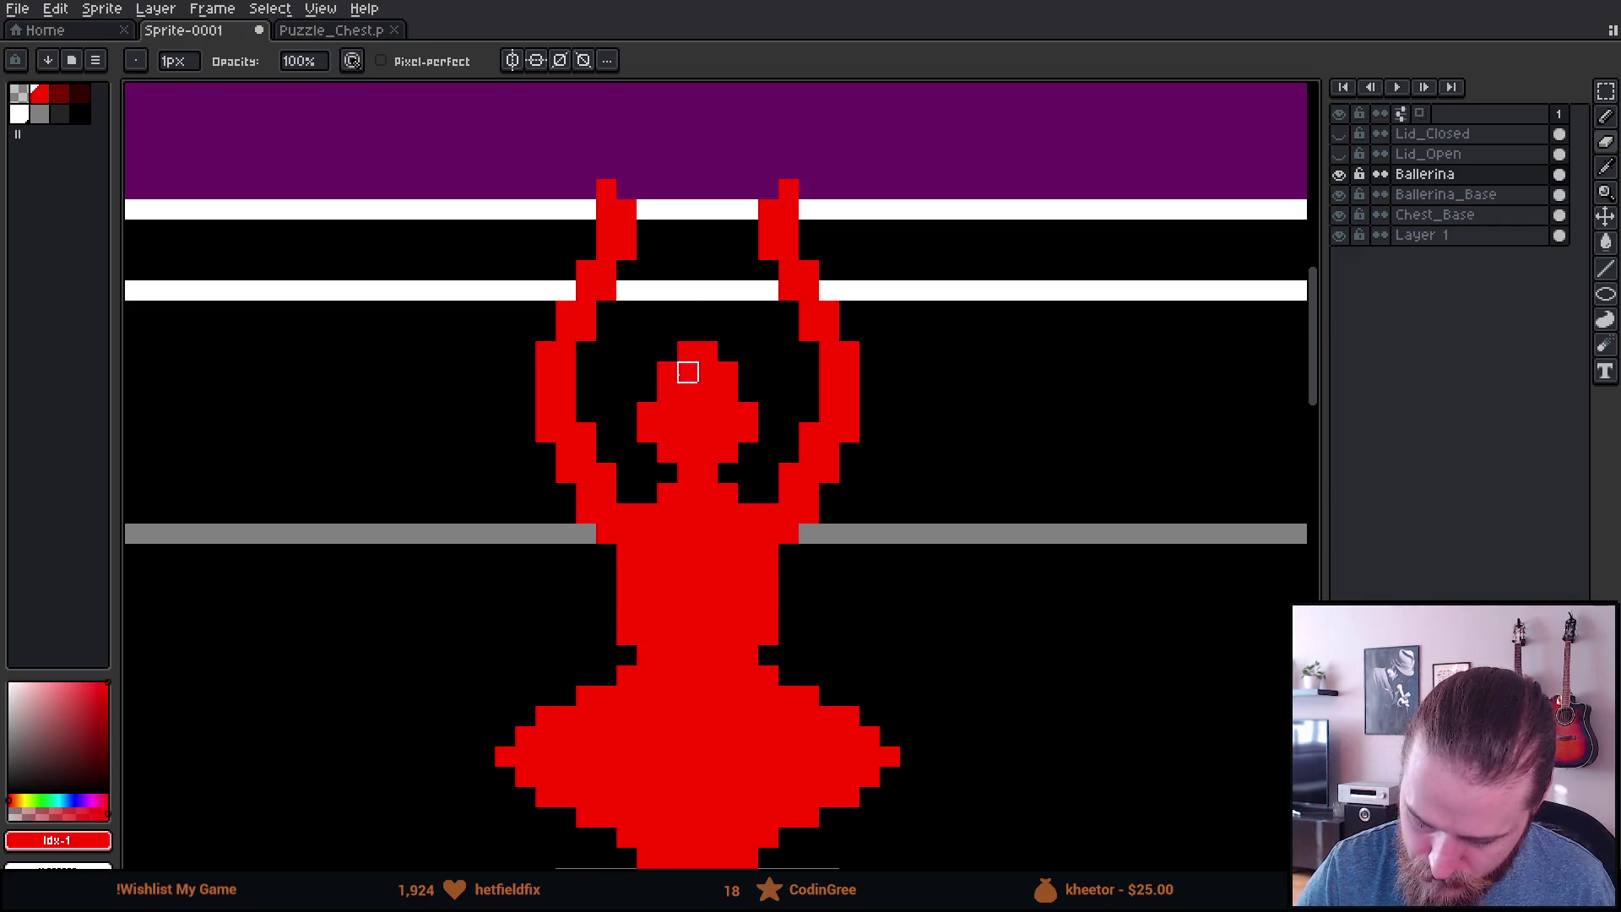
key("m")
mouse_move(620, 345)
left_mouse_down()
mouse_move(637, 384)
mouse_move(758, 439)
mouse_move(758, 460)
mouse_move(717, 439)
left_mouse_up()
left_click_drag(775, 506, 823, 481)
key("ctrl+d")
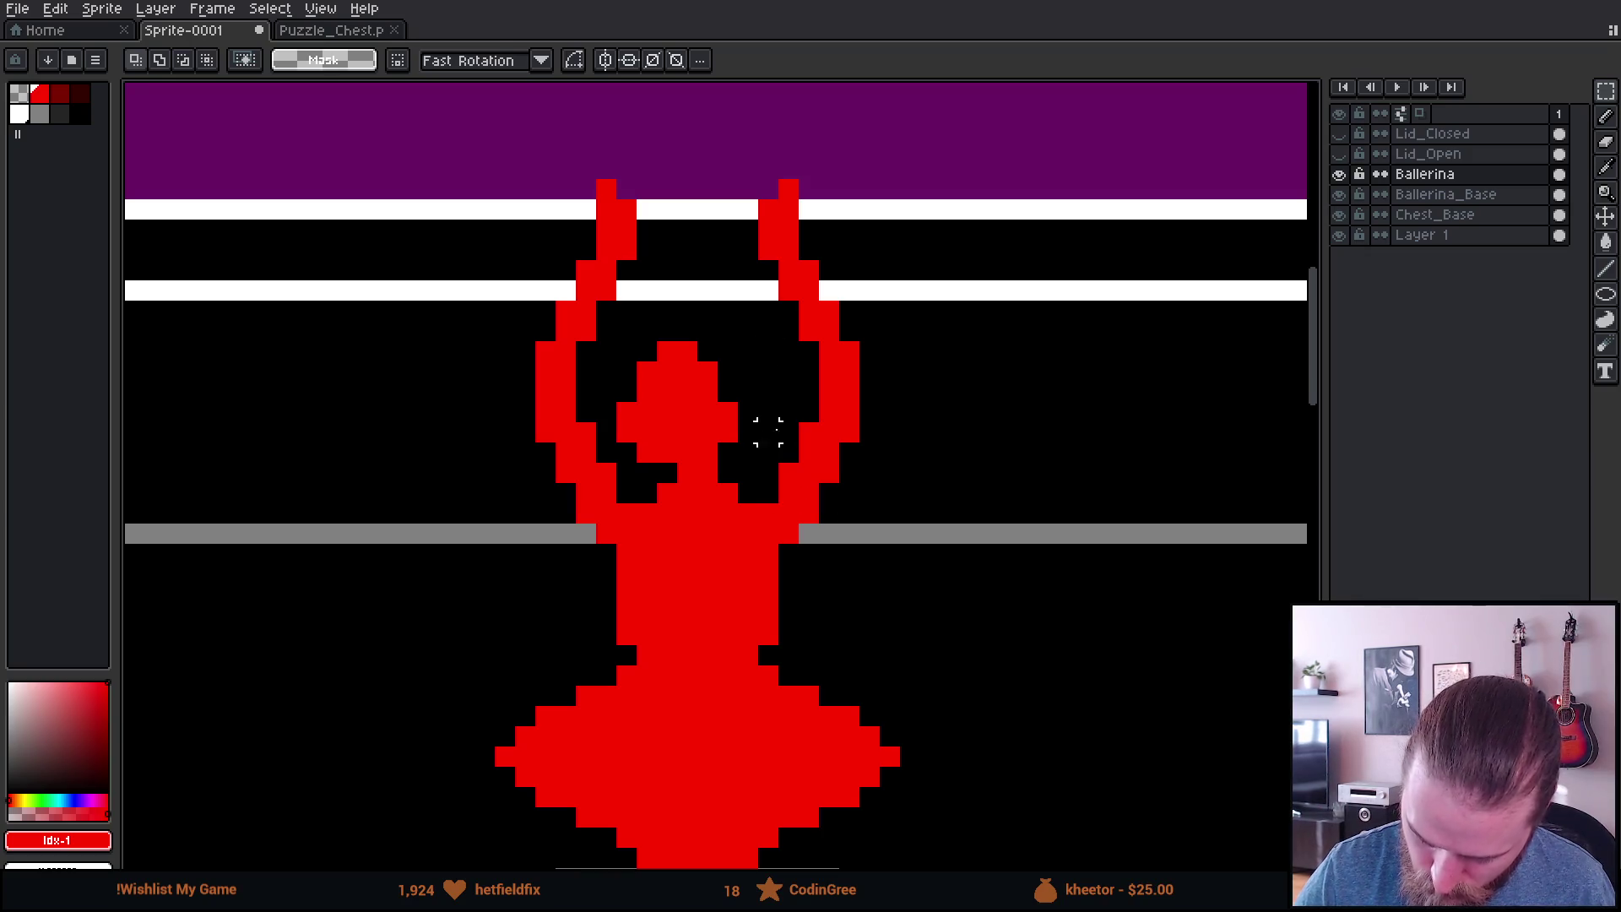
Step: Add a single red pixel beside the ballerina's head
key("b")
left_click(768, 452)
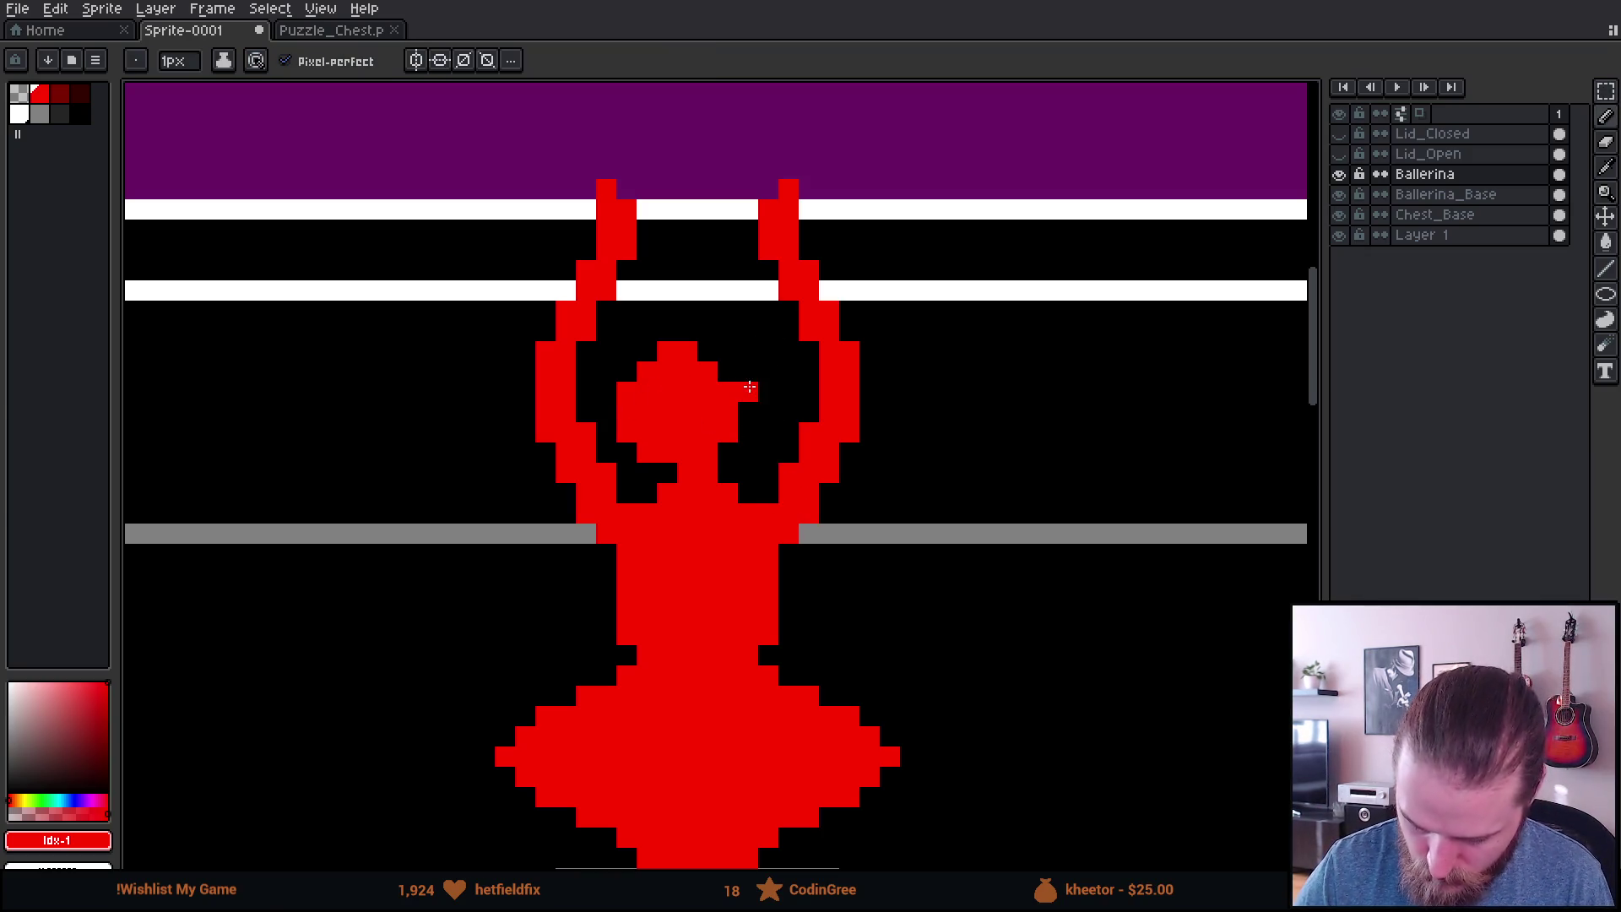
scroll(825, 570, "down", 5)
scroll(926, 626, "down", 2)
scroll(949, 727, "up", 1)
left_click_drag(948, 727, 886, 621)
scroll(871, 655, "up", 1)
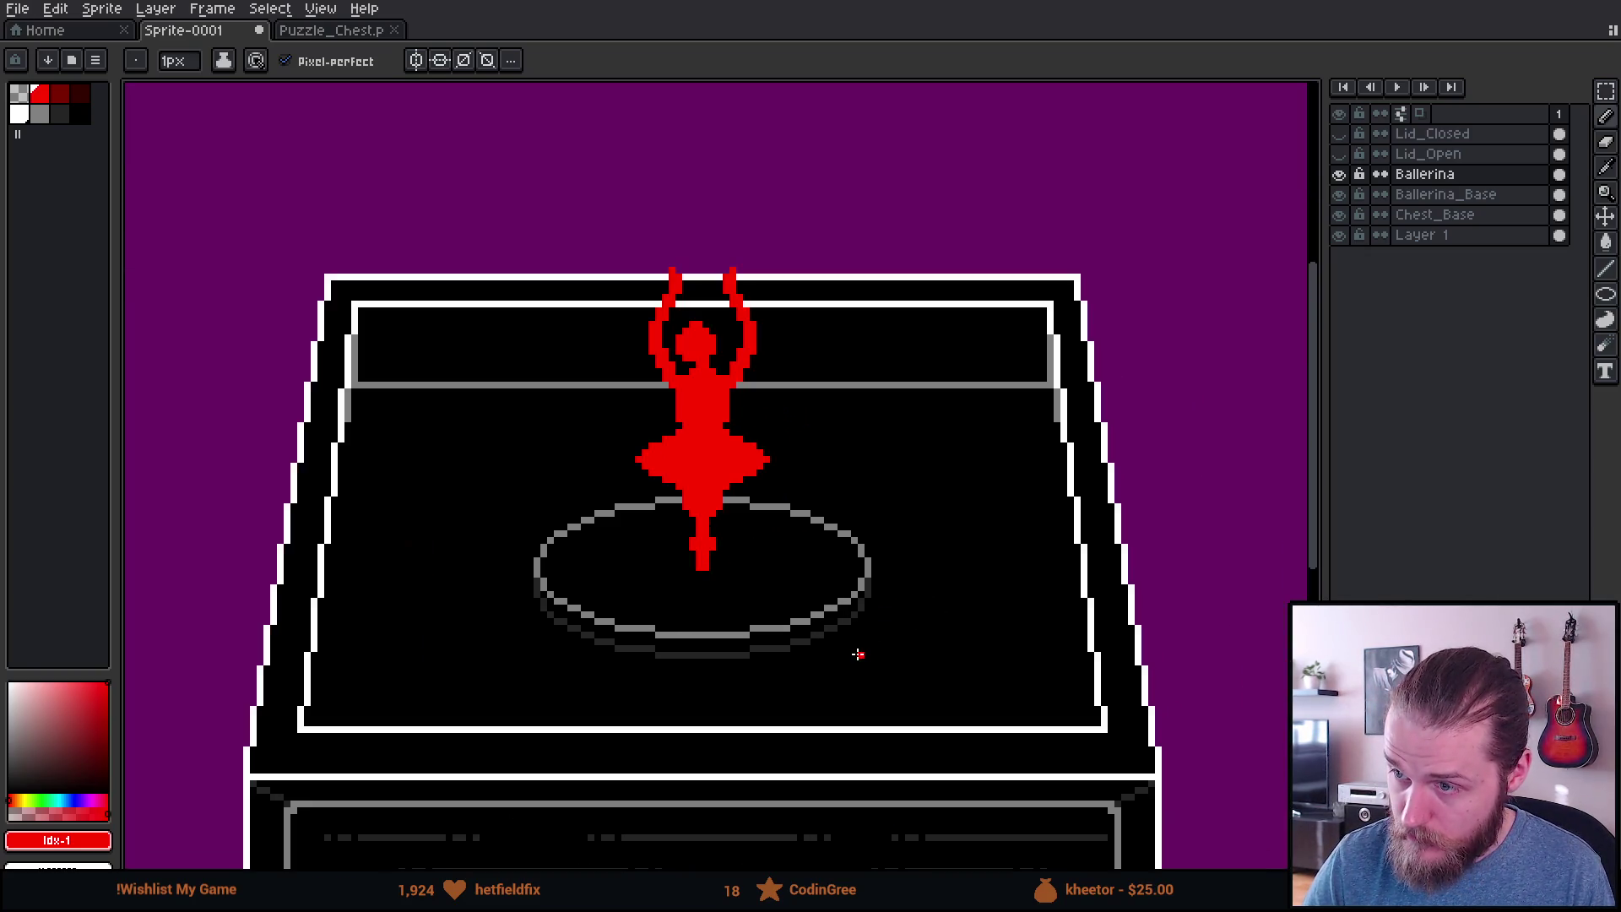
Step: Fill the skirt's upper-left and upper-right corners in red
scroll(737, 518, "up", 1)
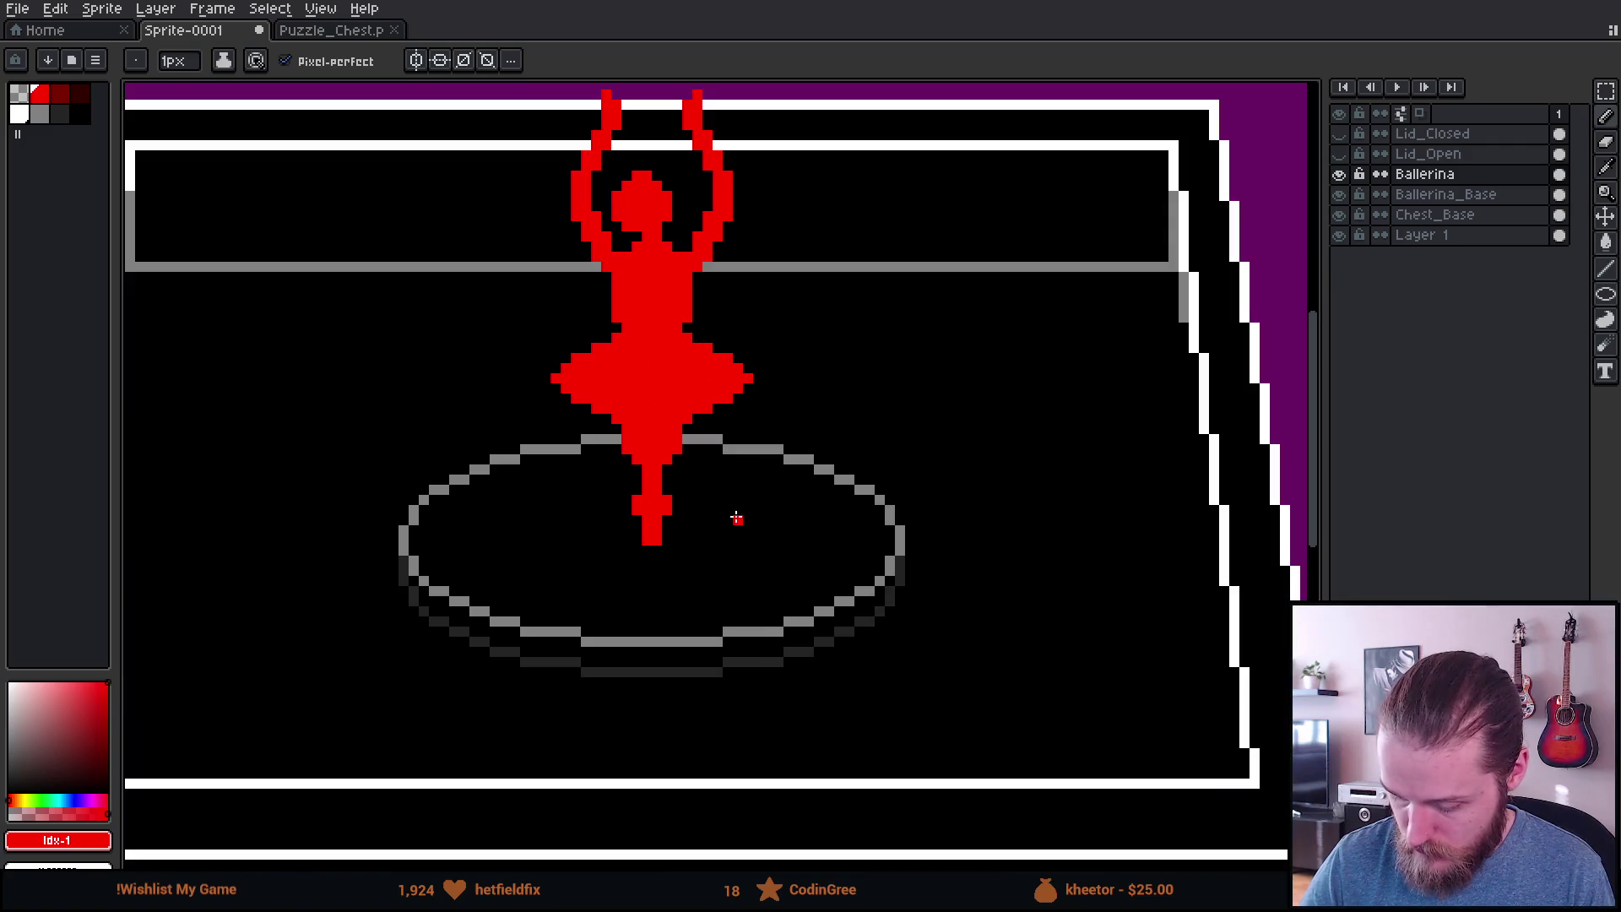
scroll(736, 518, "up", 3)
scroll(742, 611, "down", 2)
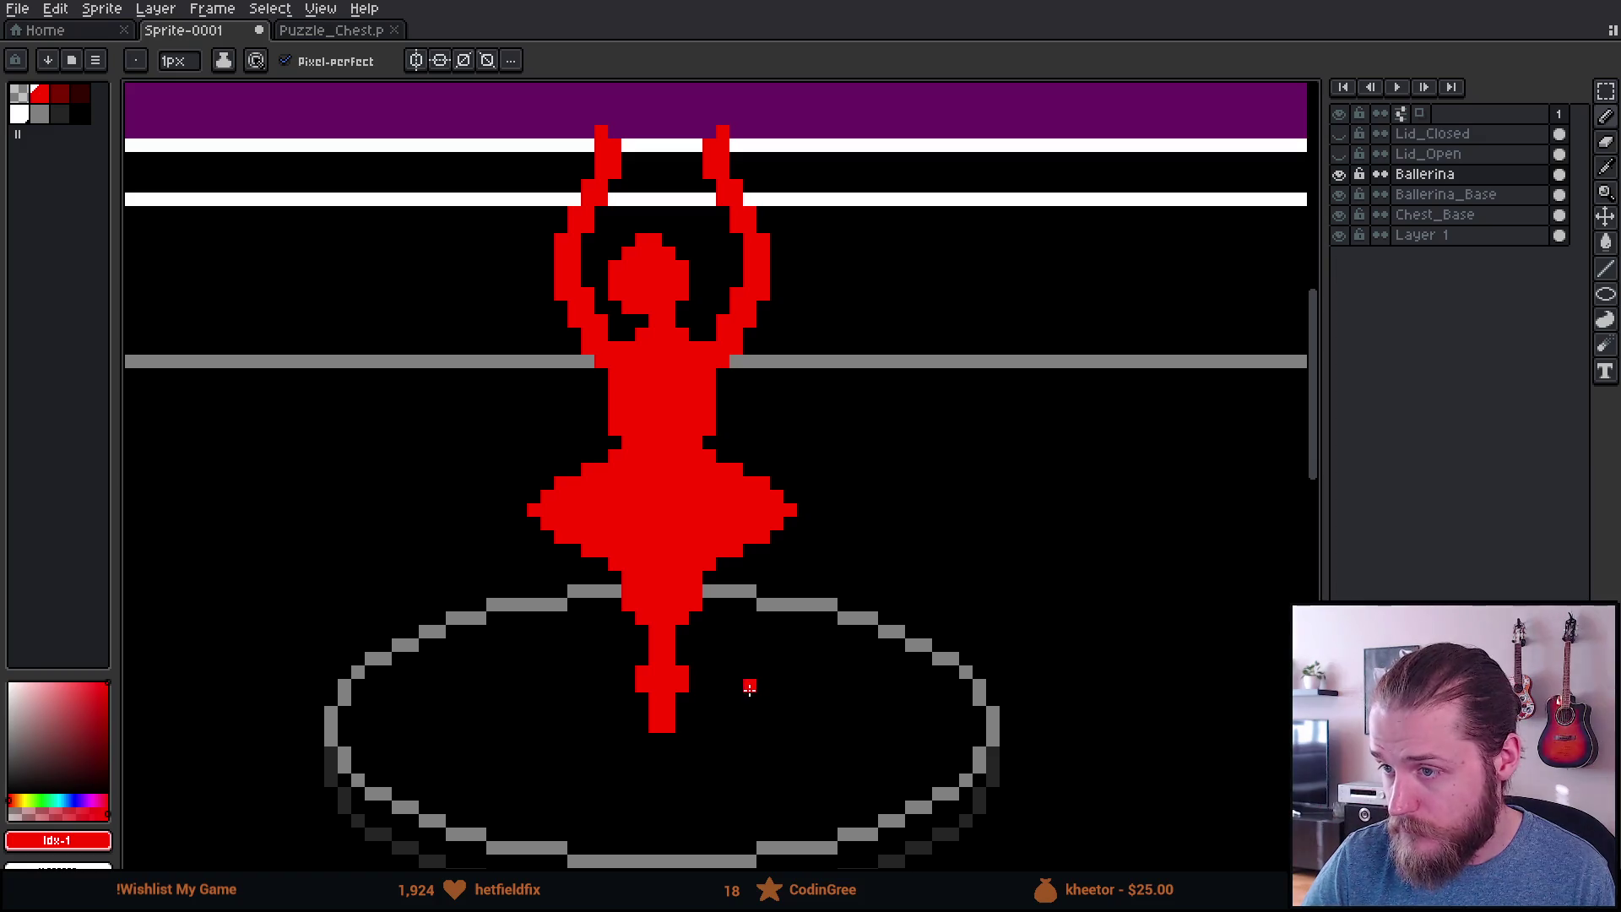
left_click_drag(613, 459, 536, 480)
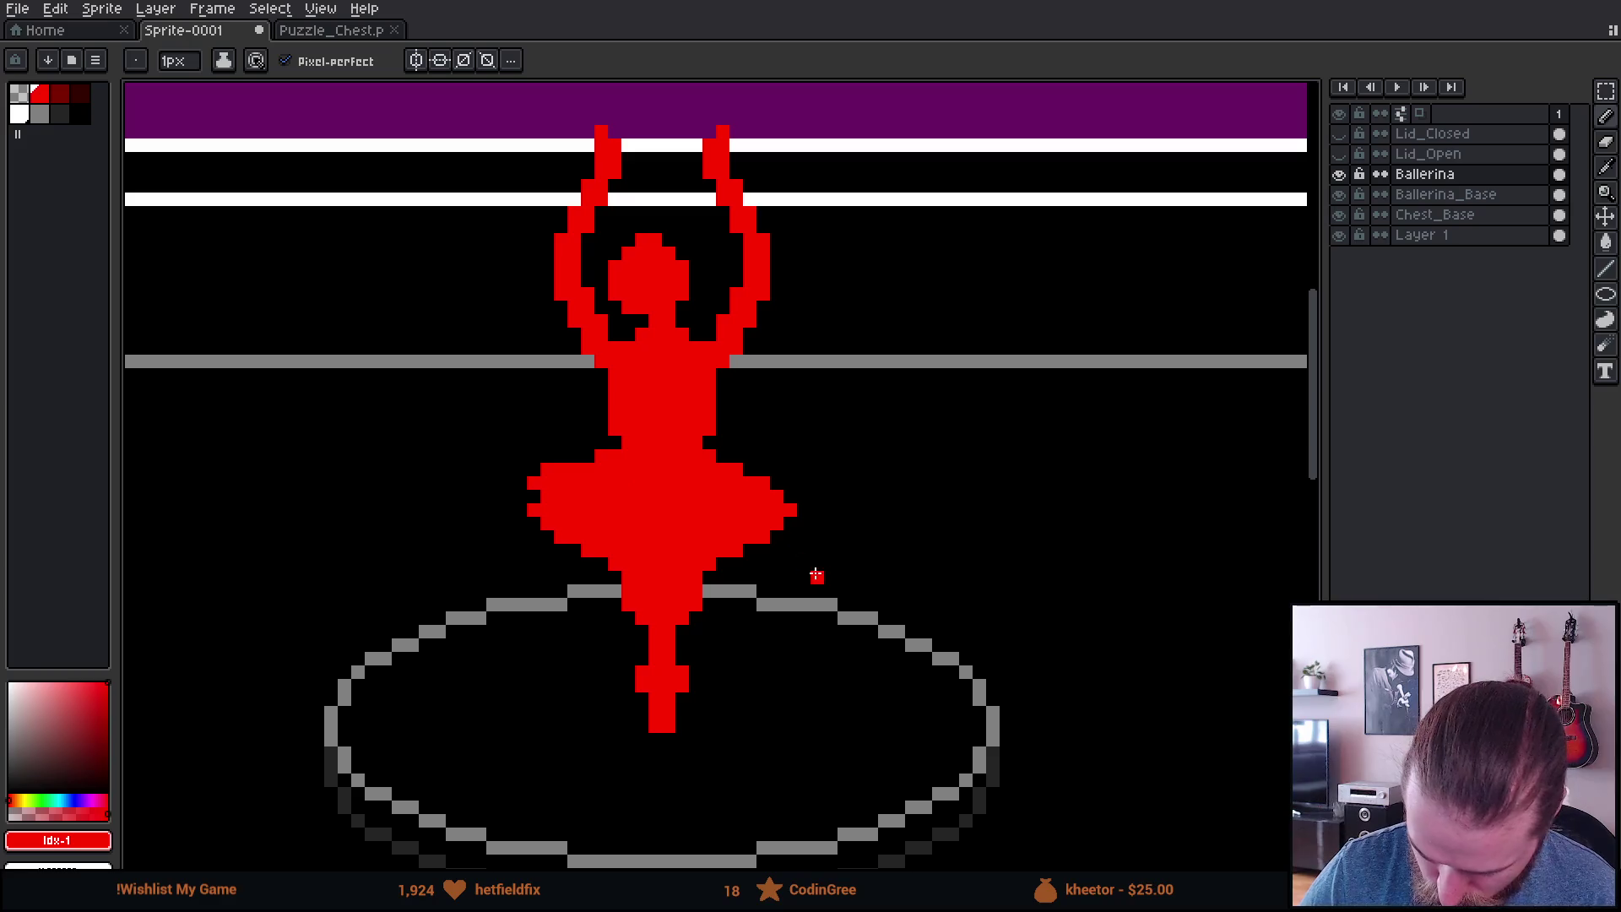
left_click_drag(711, 462, 787, 503)
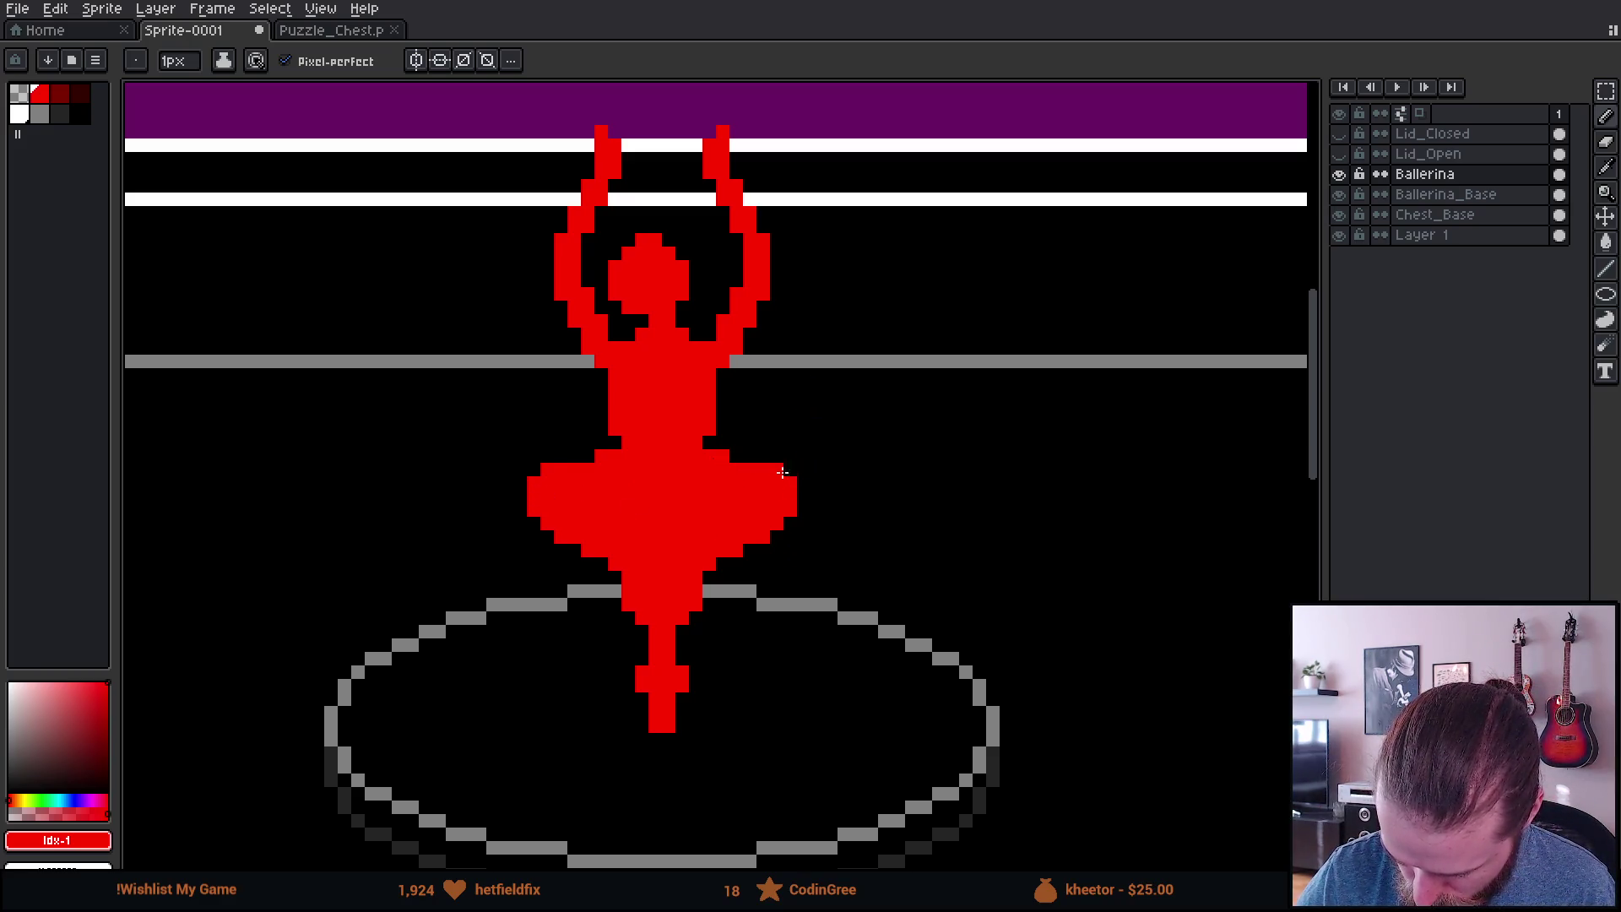
Step: Reshape the leg and foot: remove the left foot pixel, thicken the leg, and trim its lower right
scroll(906, 644, "down", 2)
scroll(906, 644, "down", 2)
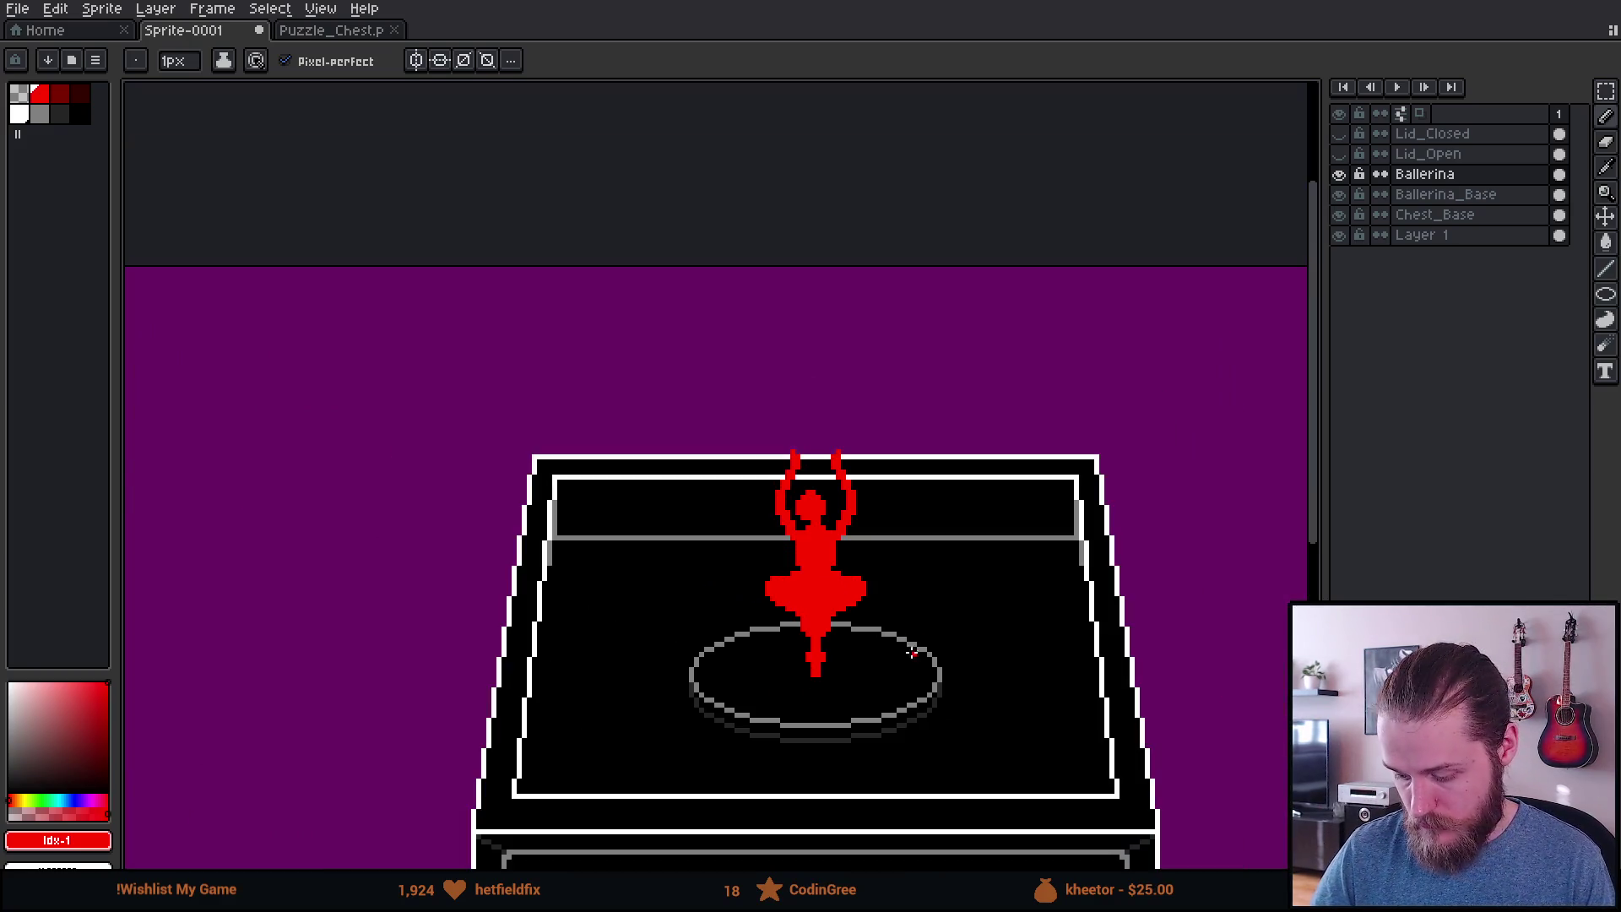
scroll(926, 675, "up", 3)
key("e")
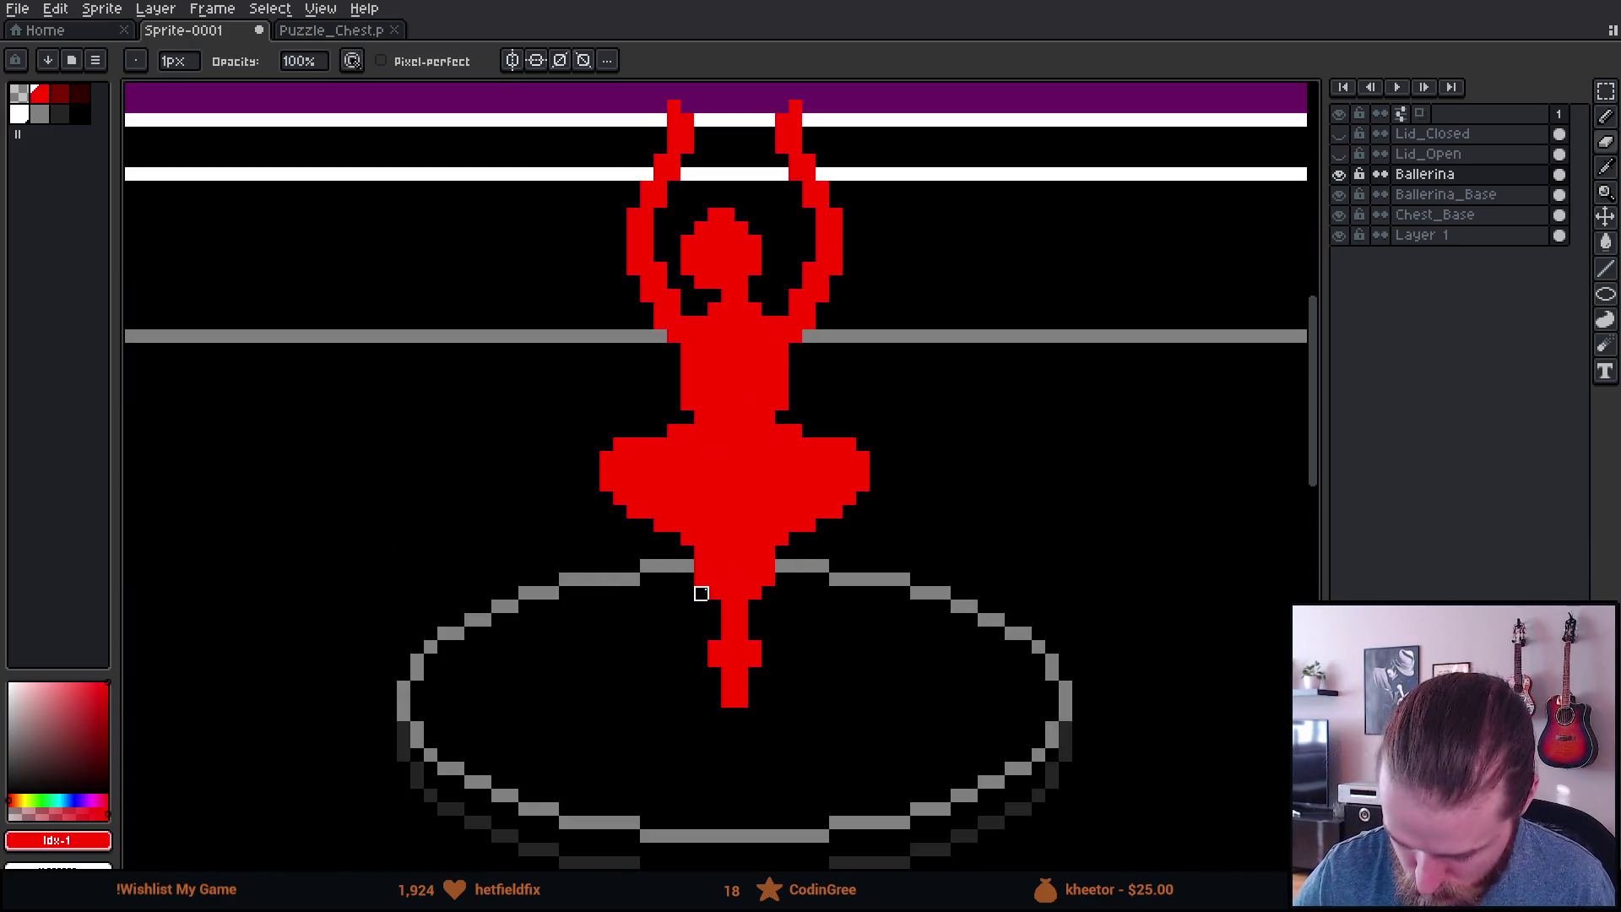
key("b")
right_click(714, 652)
left_click_drag(714, 642, 714, 619)
key("e")
left_click(755, 660)
key("b")
left_click_drag(699, 583, 701, 533)
Step: Erase stray red pixels at the skirt's lower-left edge and beside the leg
key("e")
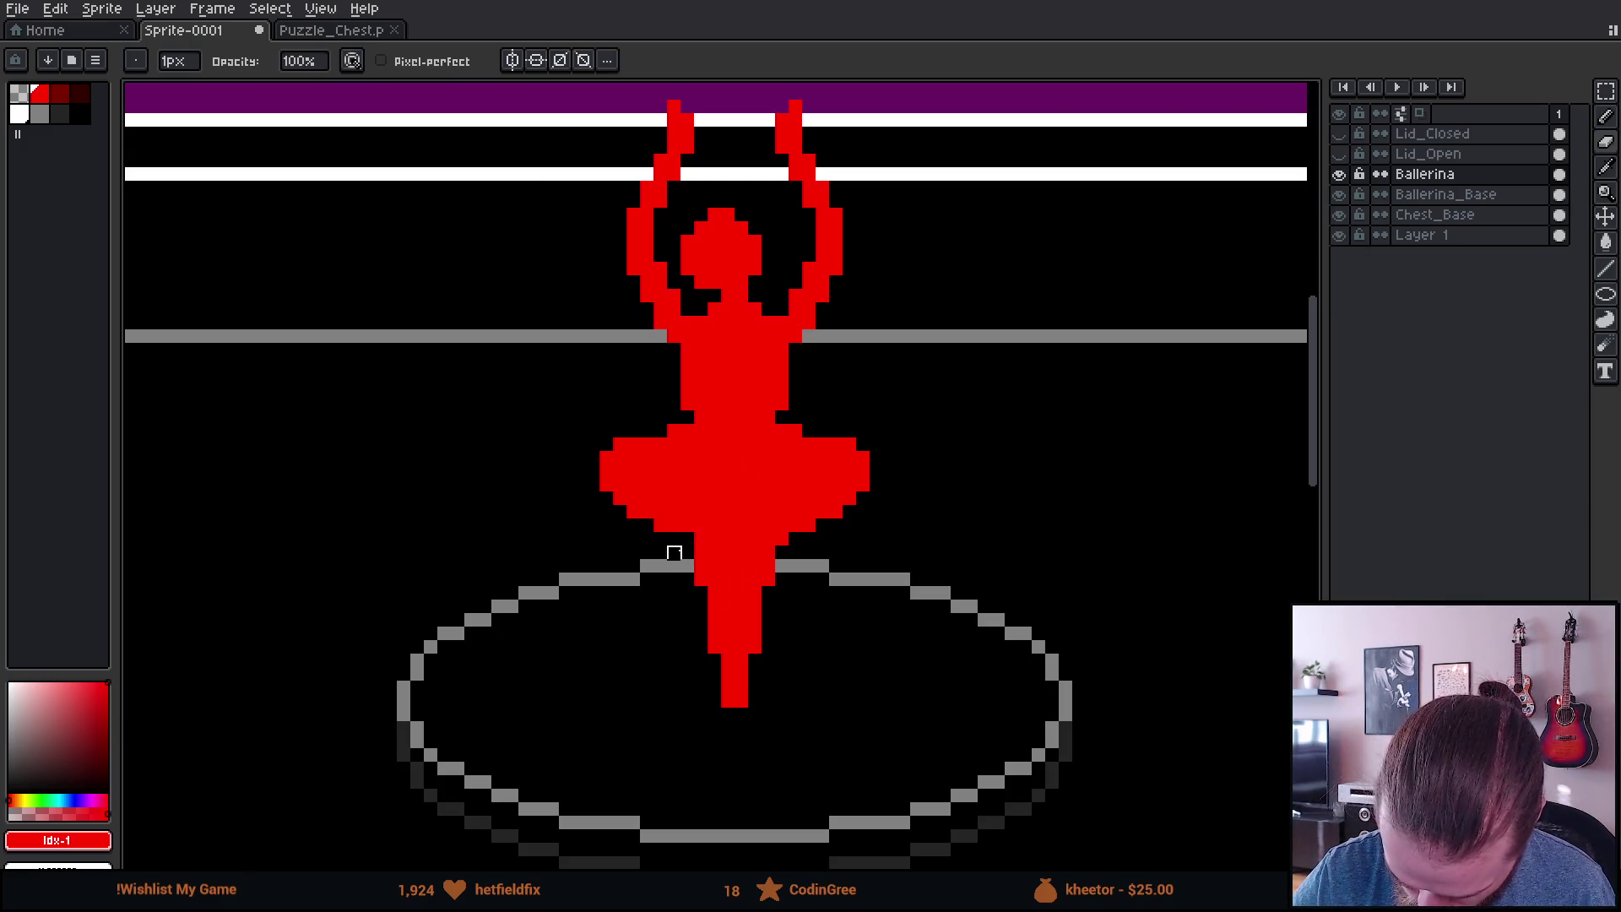
left_click_drag(646, 511, 619, 513)
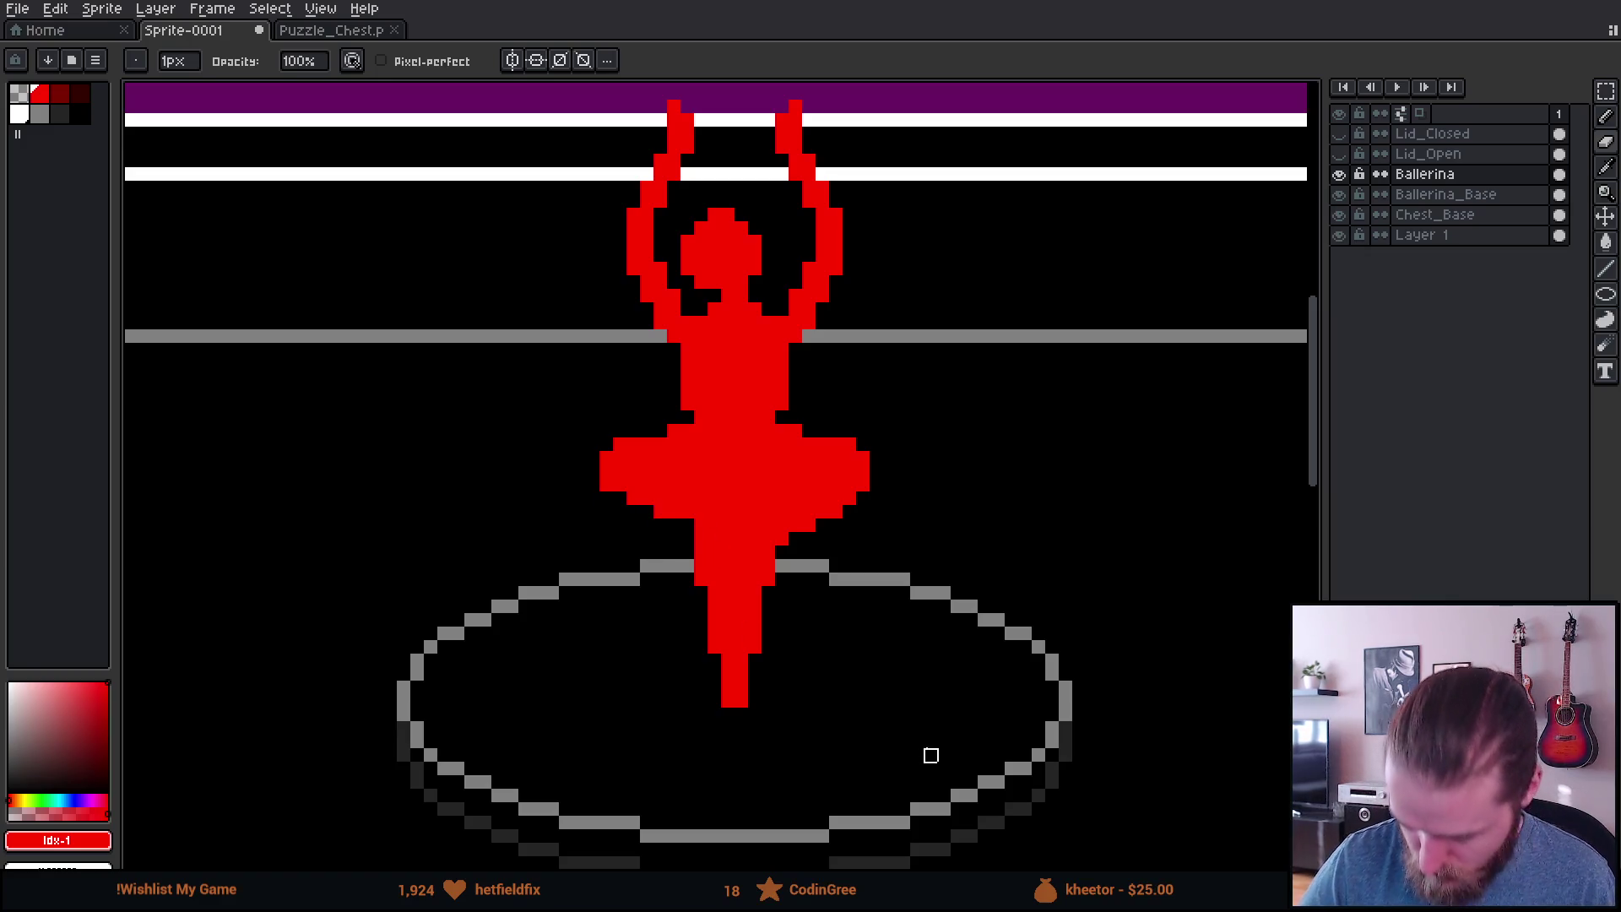
mouse_move(782, 539)
left_mouse_down()
mouse_move(782, 566)
mouse_move(836, 554)
mouse_move(811, 510)
mouse_move(835, 540)
left_mouse_up()
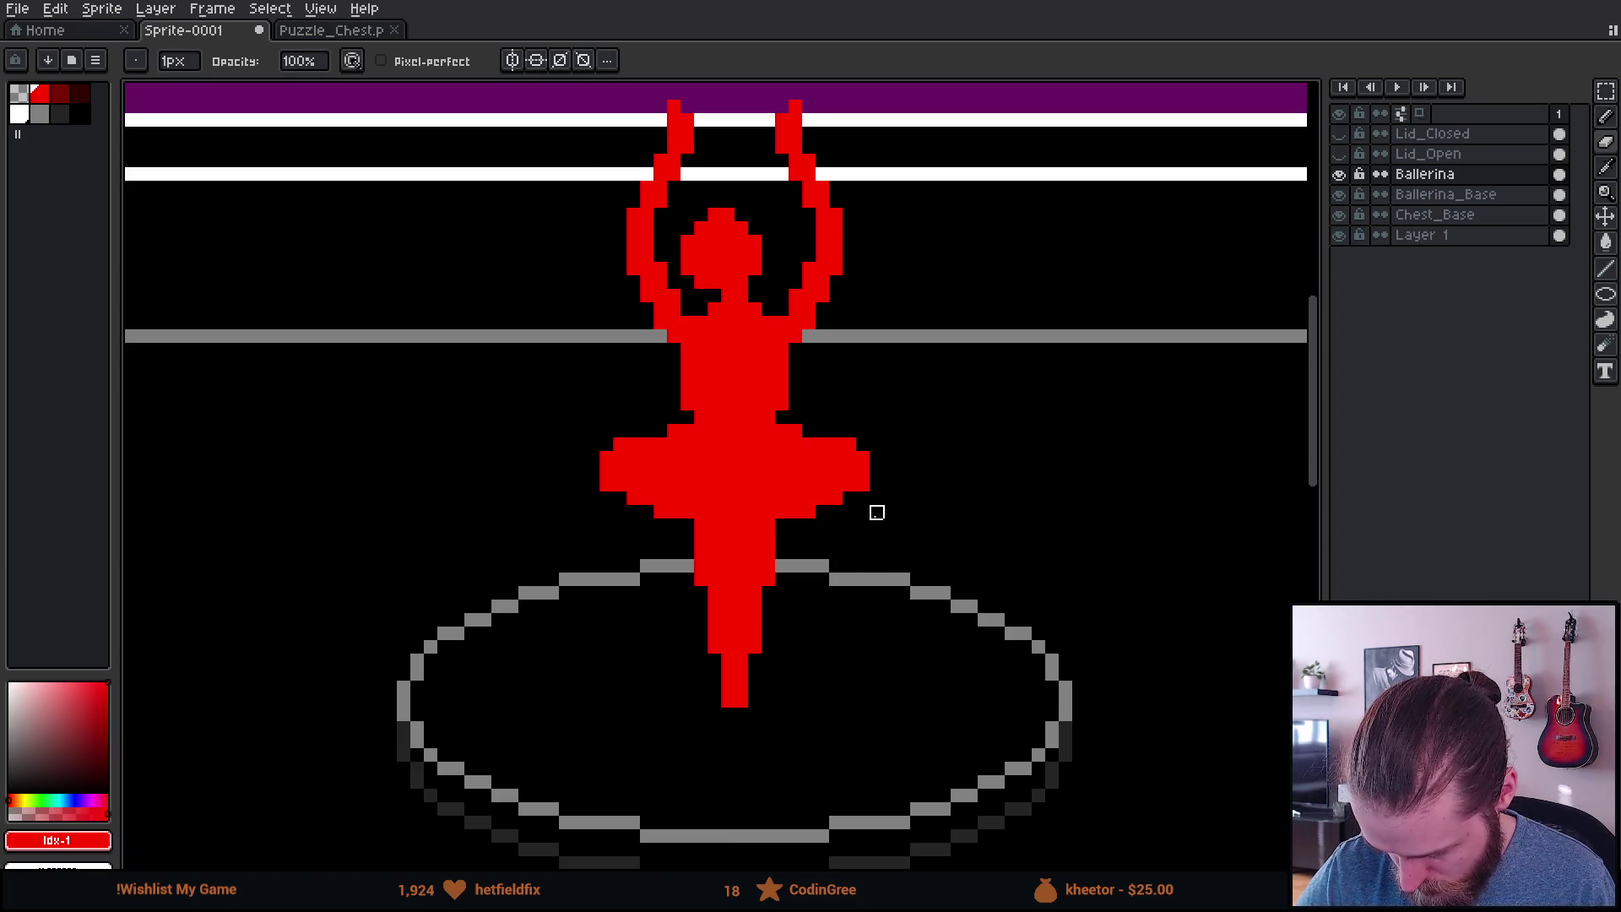
scroll(998, 728, "down", 4)
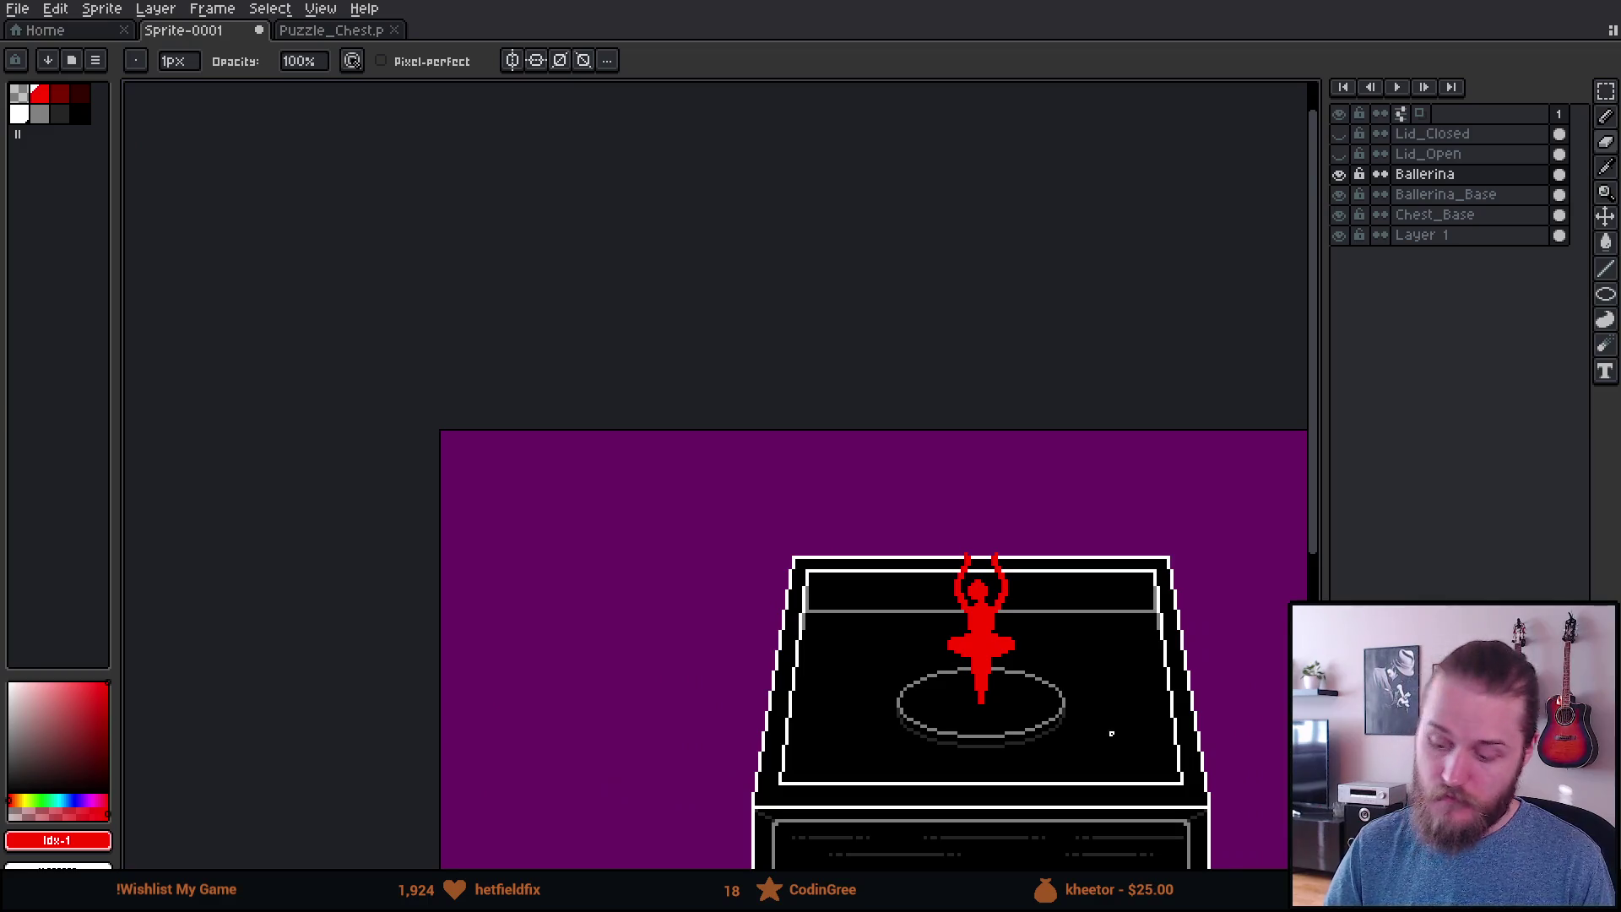
scroll(1111, 734, "up", 1)
left_click_drag(1111, 734, 868, 625)
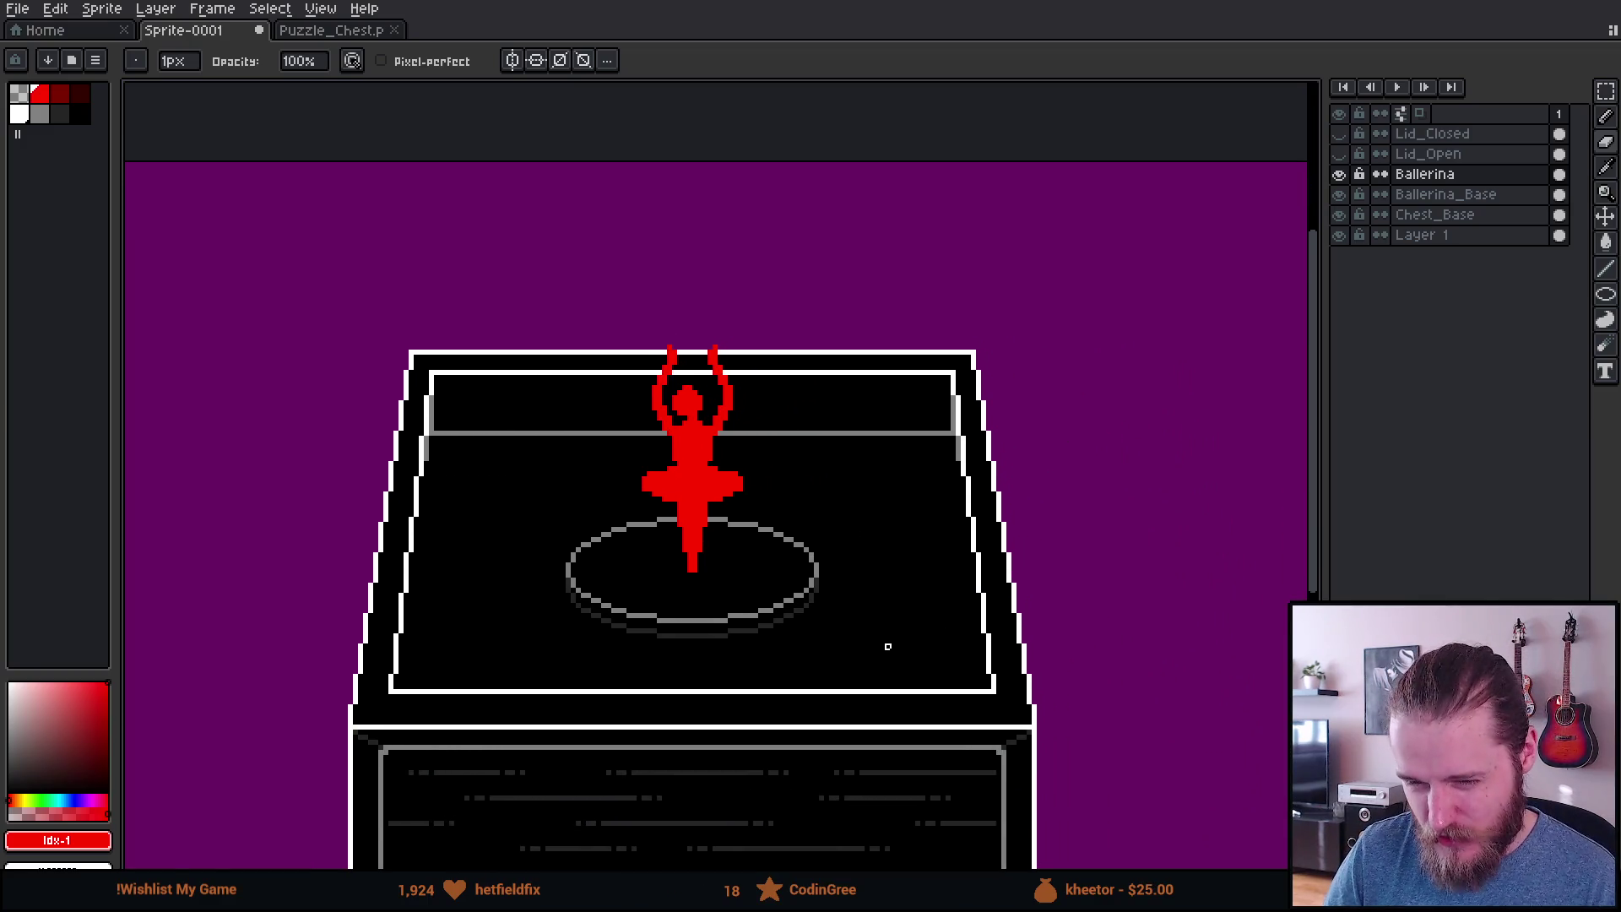
scroll(887, 647, "up", 1)
left_click_drag(836, 619, 958, 646)
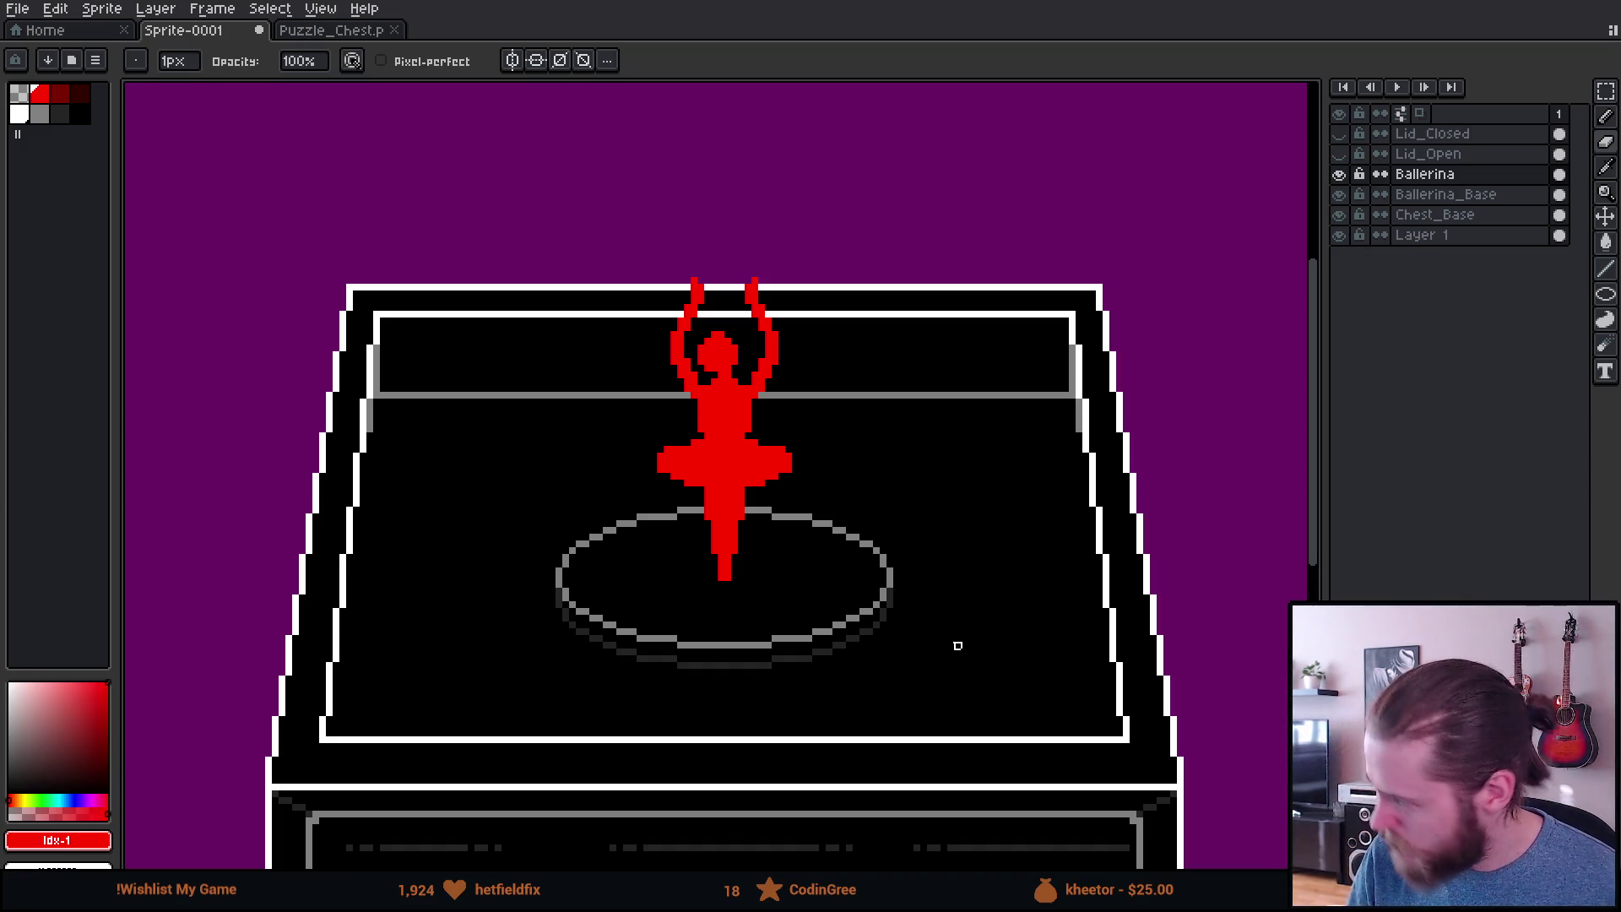
scroll(875, 485, "down", 2)
scroll(786, 503, "up", 2)
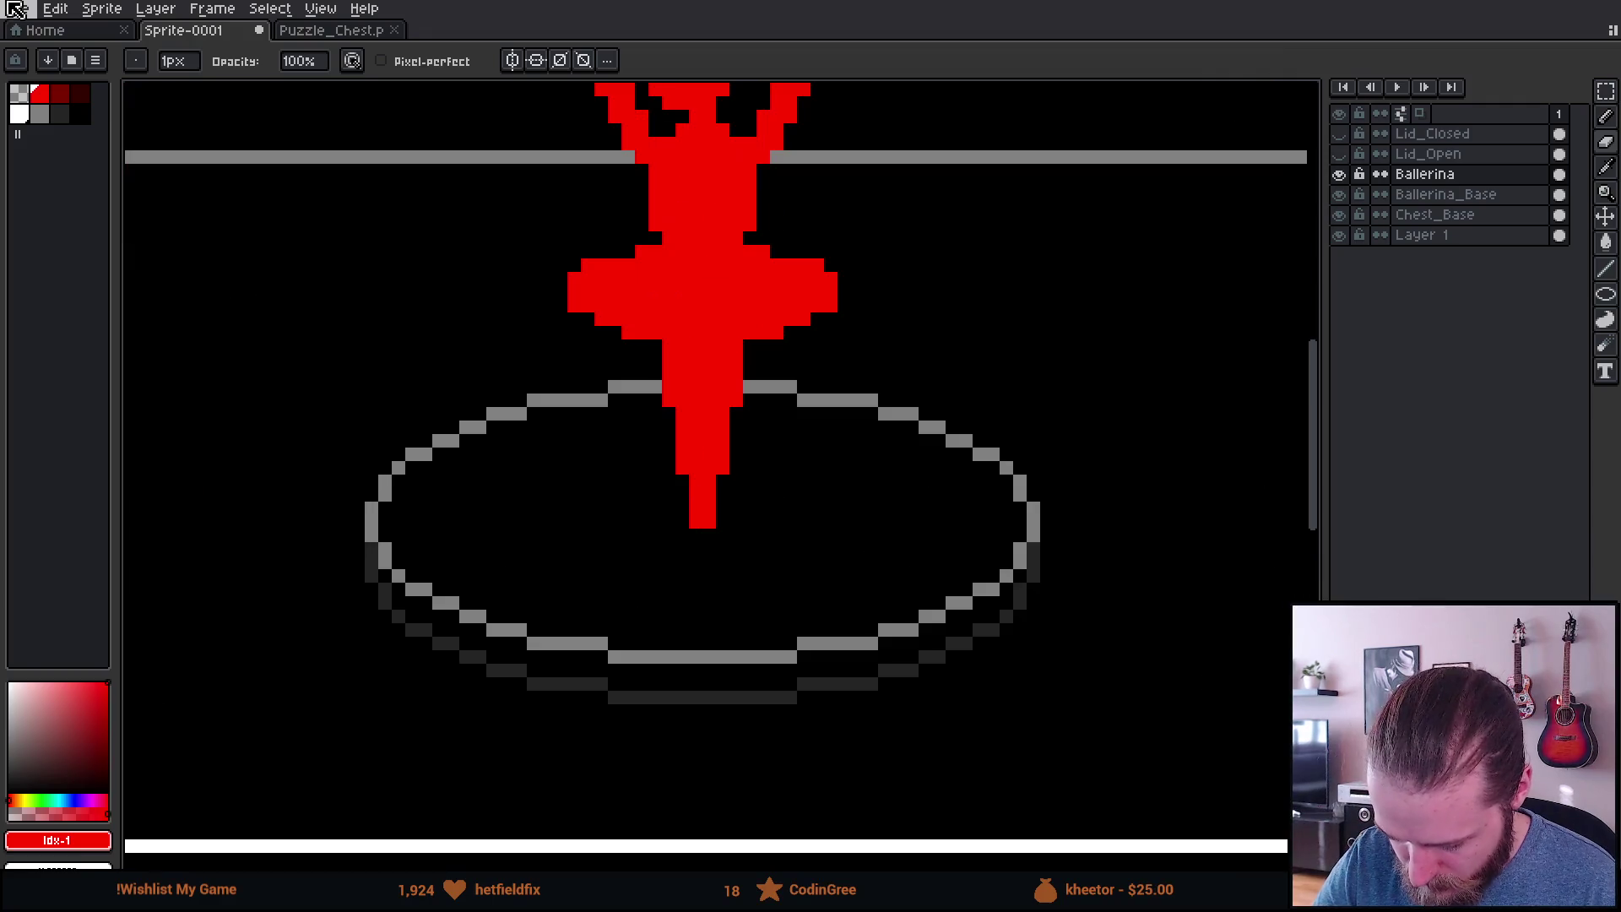
Step: Pencil in two red legs under the body and fill the gap between them
scroll(724, 523, "up", 2)
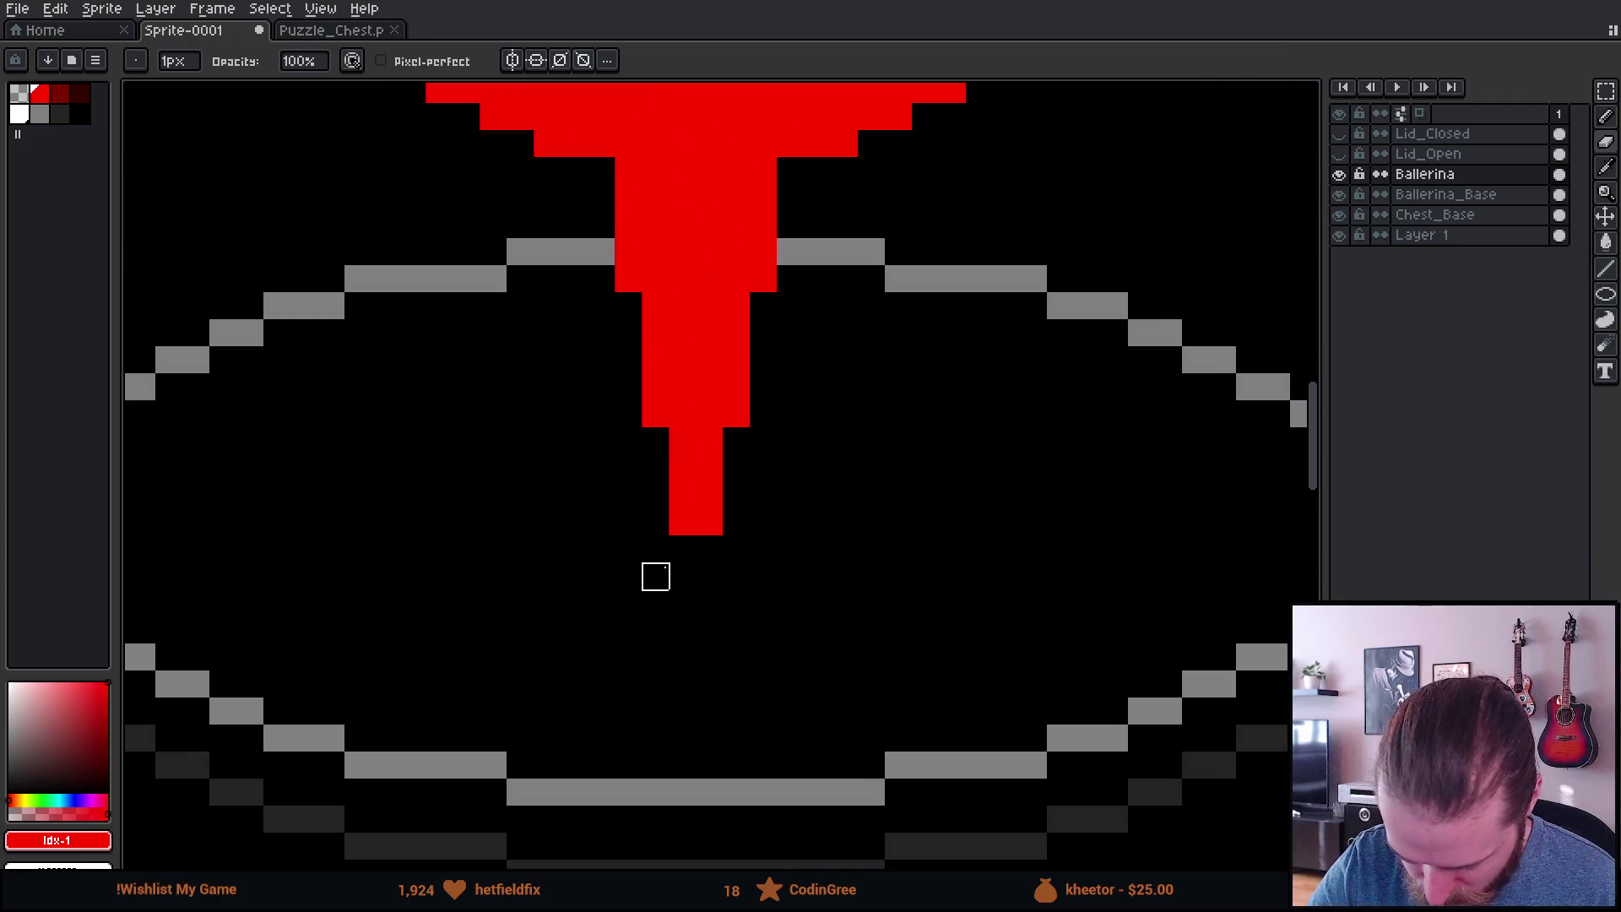
left_click(664, 561)
left_click(655, 576)
left_click(655, 521)
left_click(735, 549)
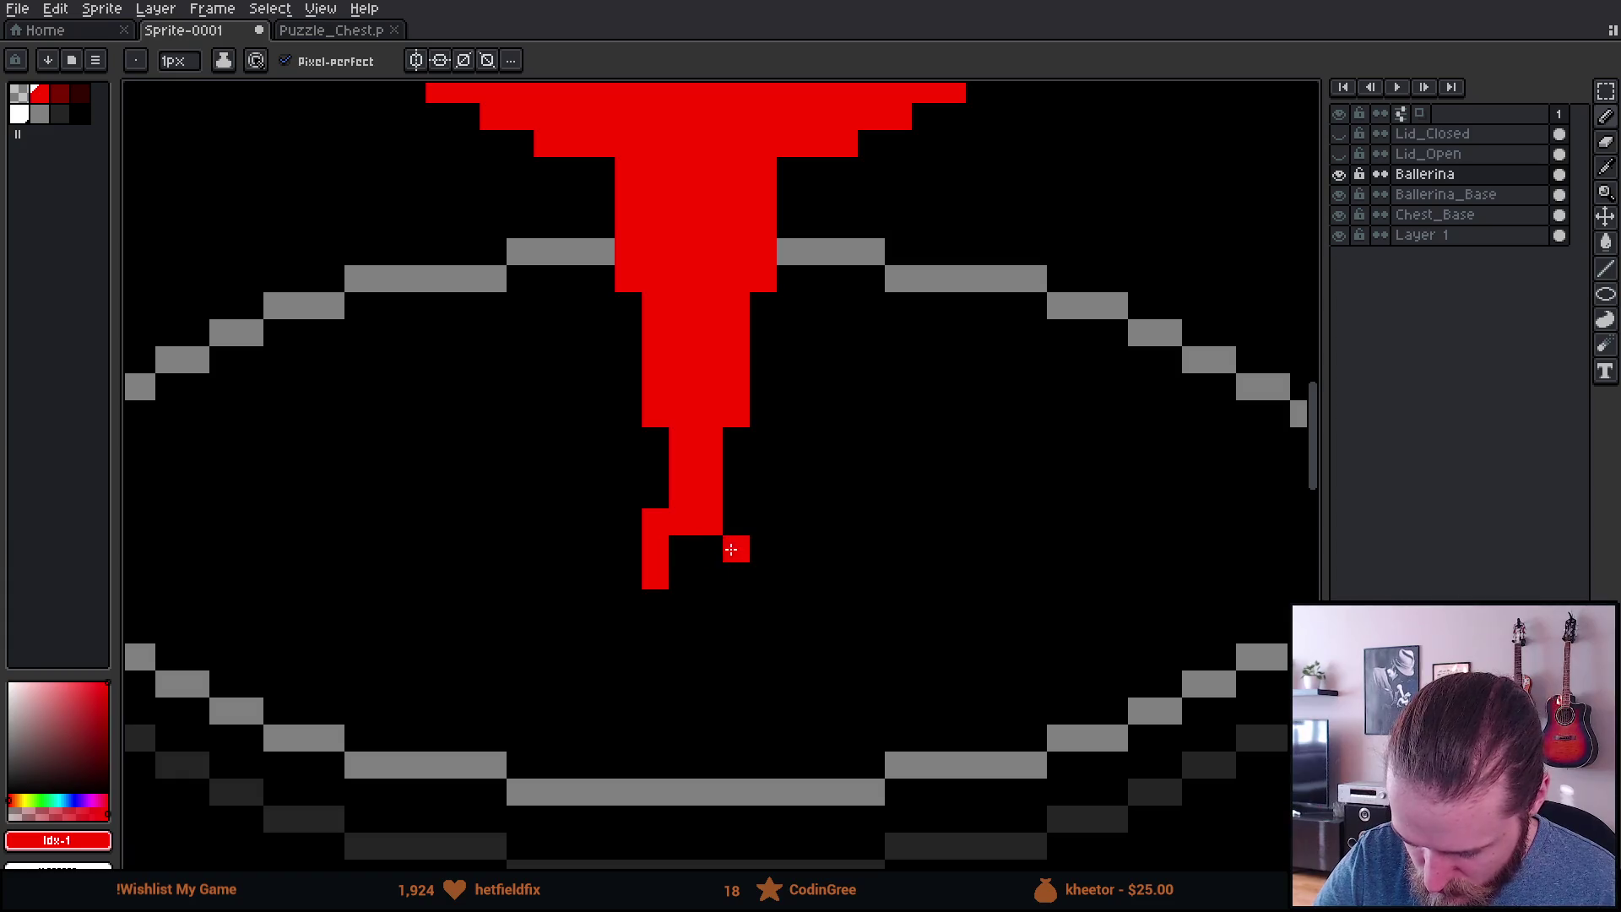
left_click(736, 576)
left_click(735, 521)
left_click(717, 551)
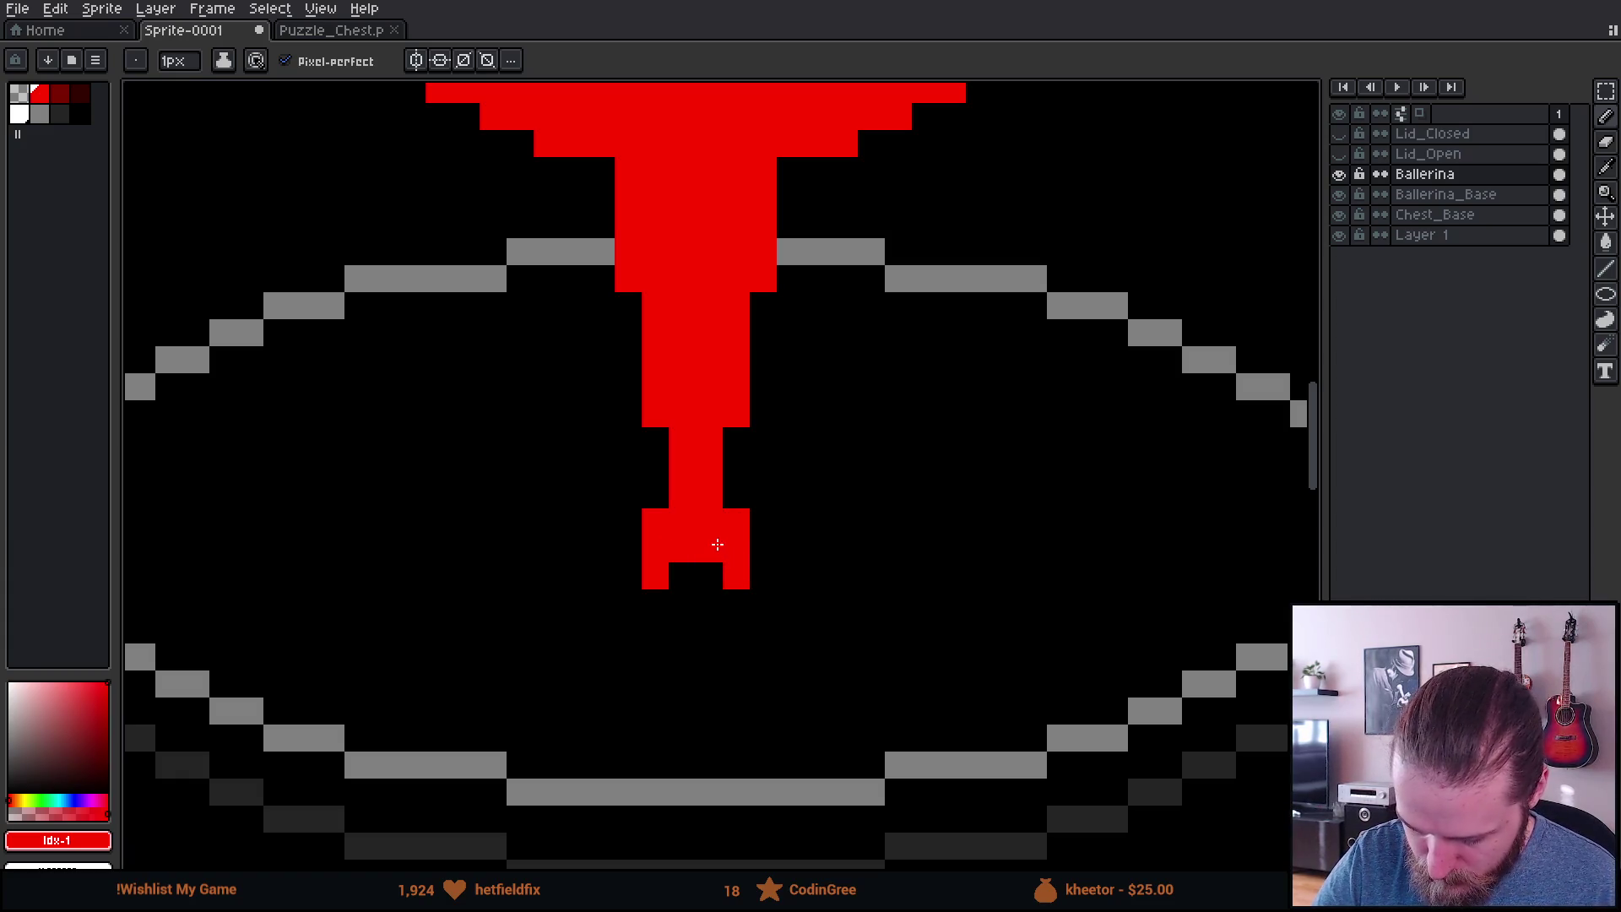
Step: Draw a red line below the legs and a curving stroke up beside them
scroll(937, 651, "down", 3)
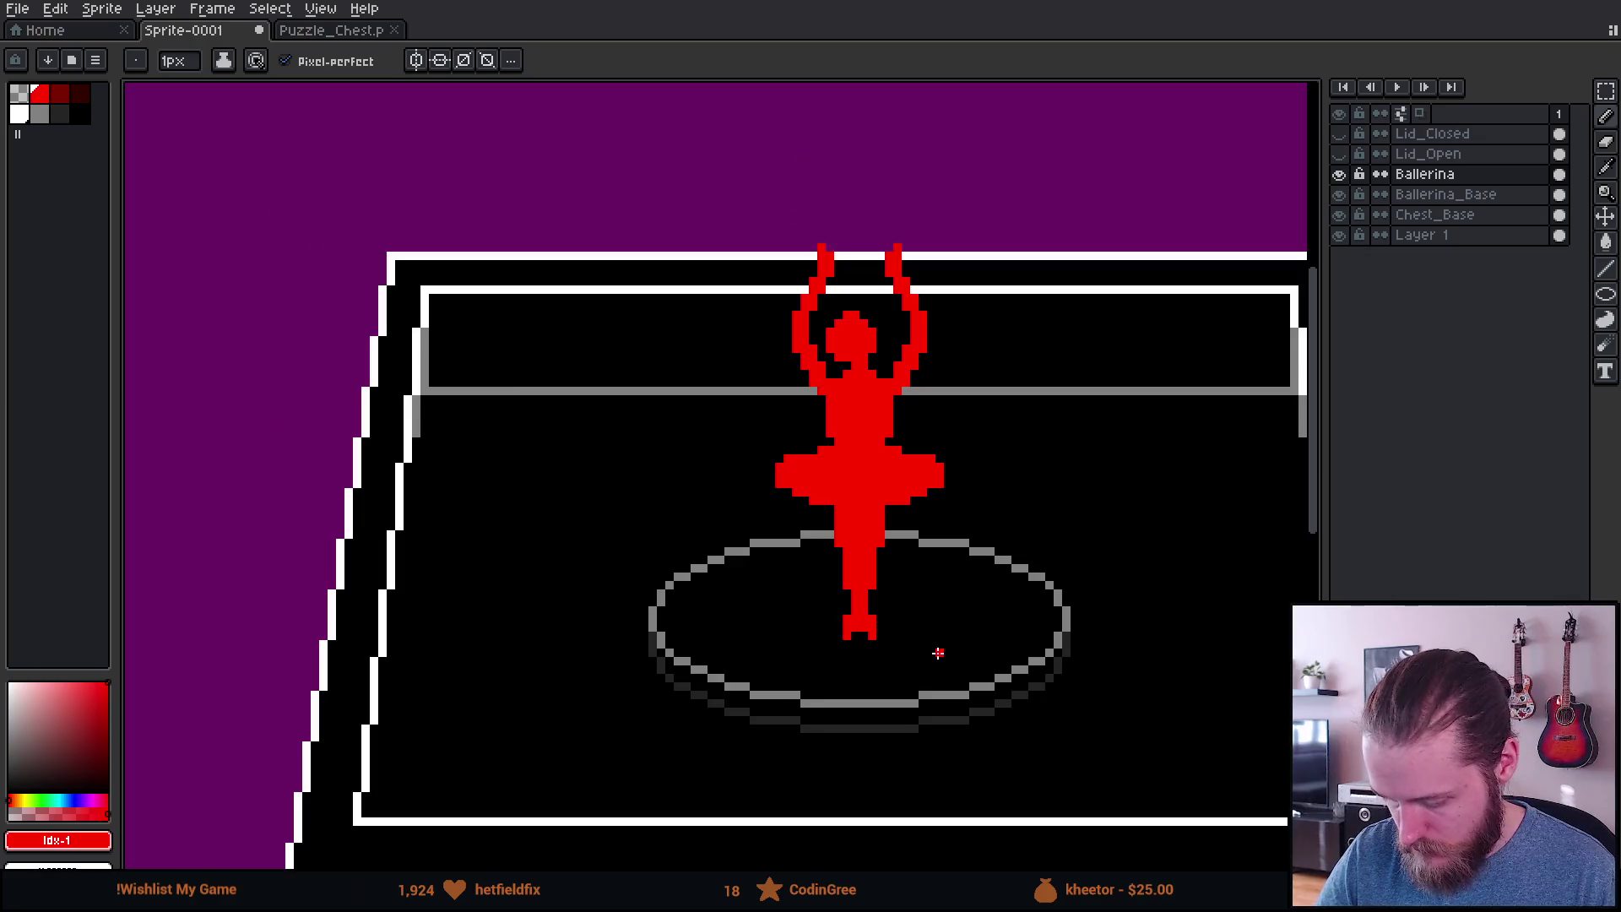
scroll(929, 659, "up", 3)
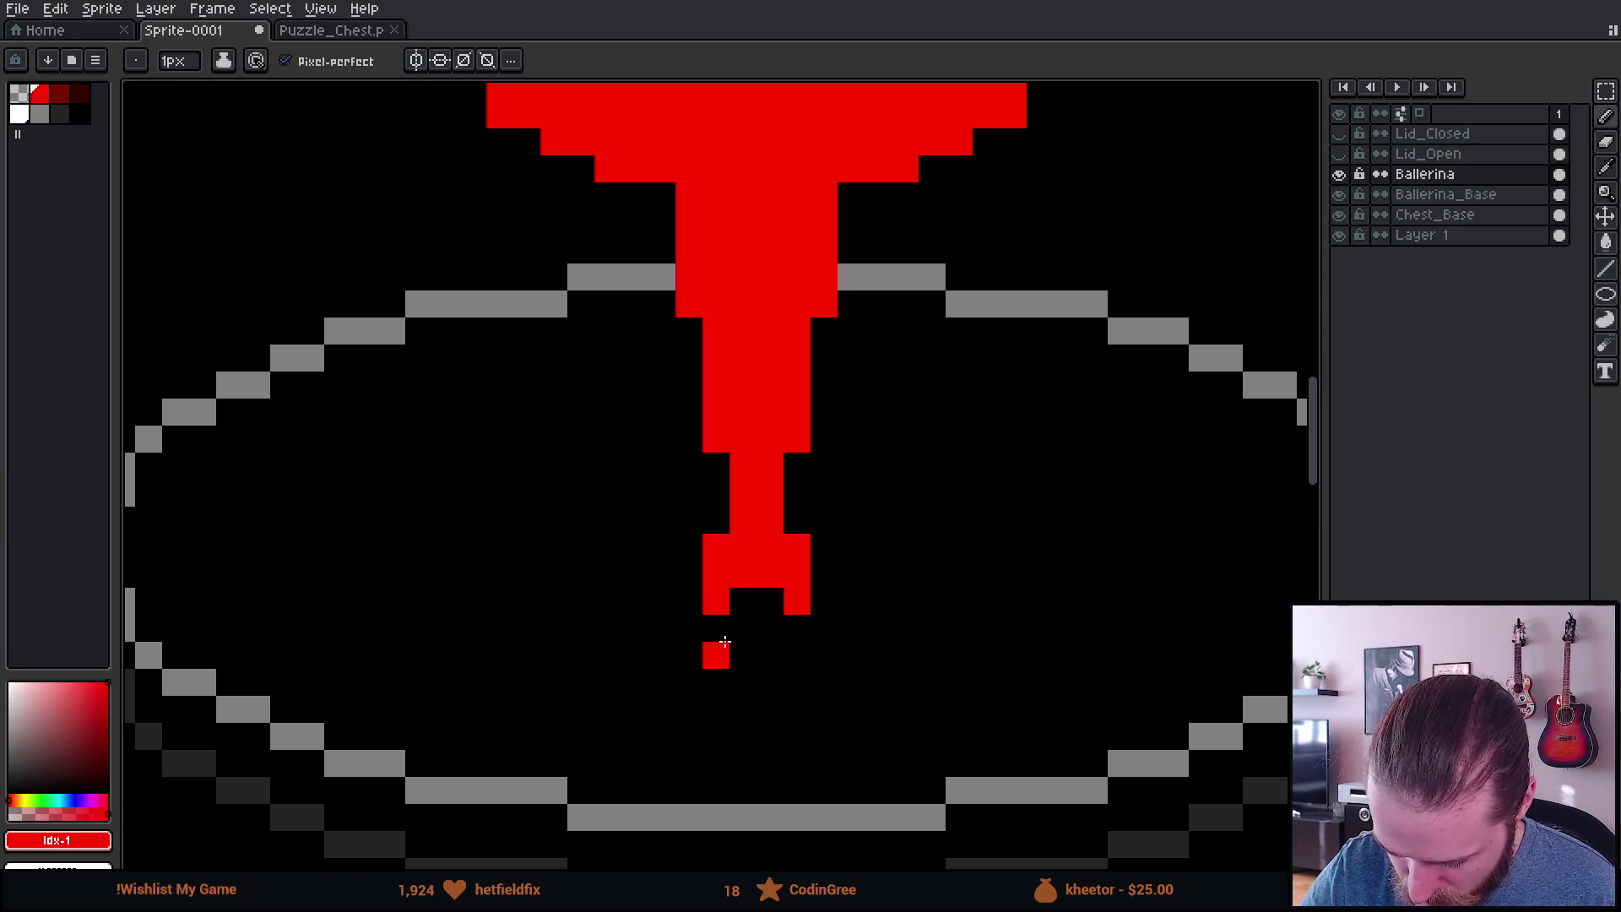
mouse_move(714, 657)
left_mouse_down()
mouse_move(773, 655)
mouse_move(825, 628)
mouse_move(811, 655)
mouse_move(692, 654)
left_mouse_up()
left_click(851, 628)
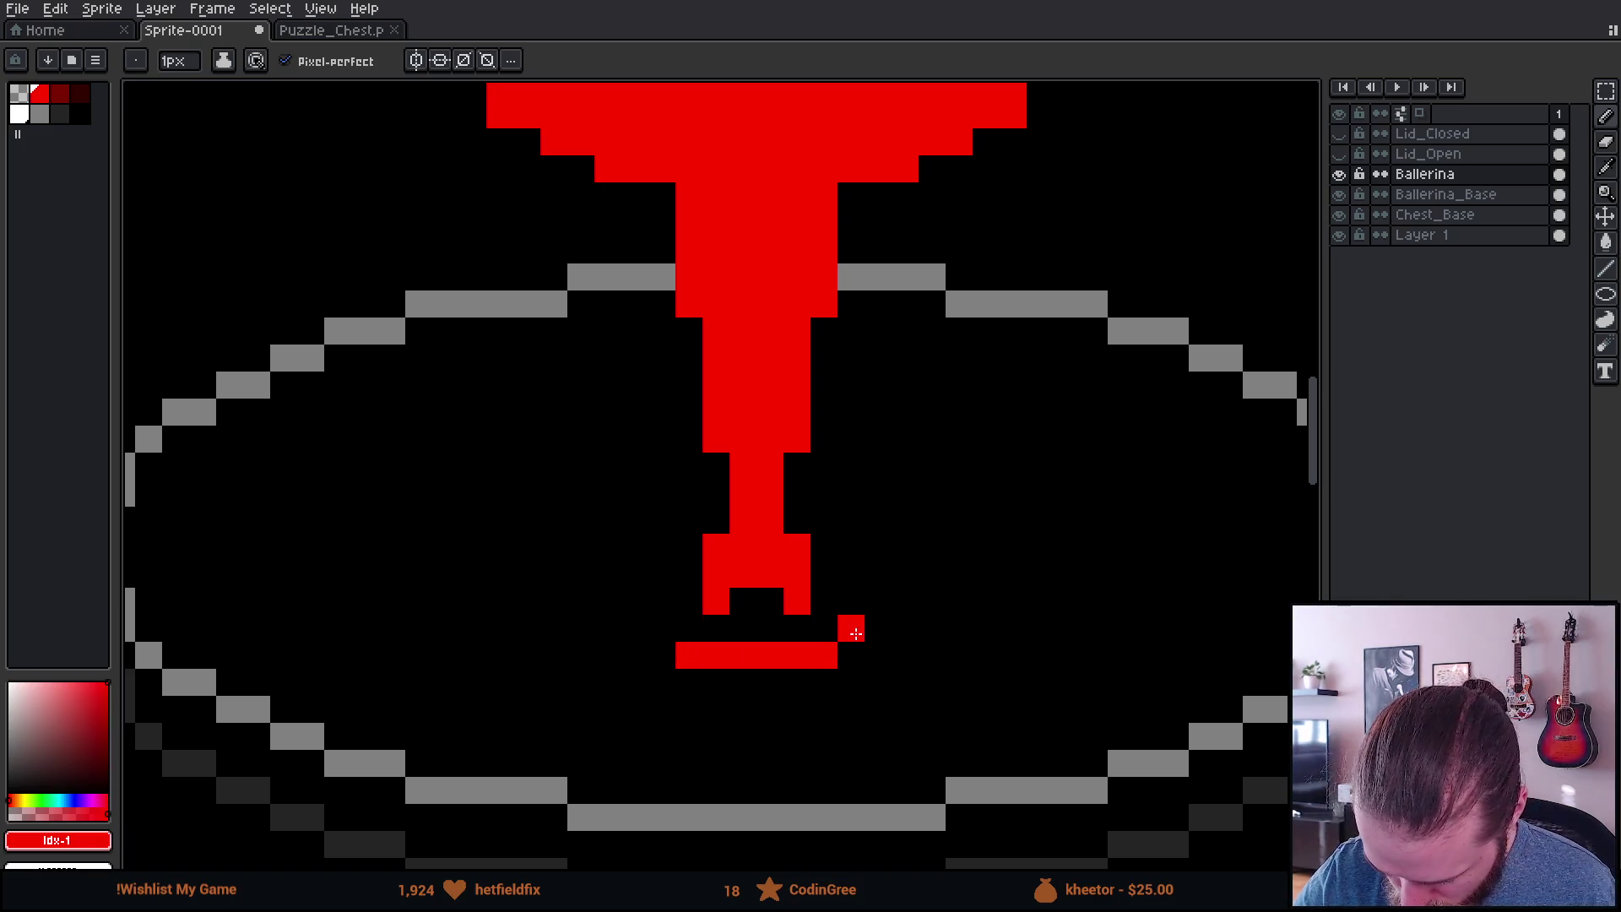
mouse_move(877, 594)
left_mouse_down()
mouse_move(849, 519)
mouse_move(827, 520)
left_mouse_up()
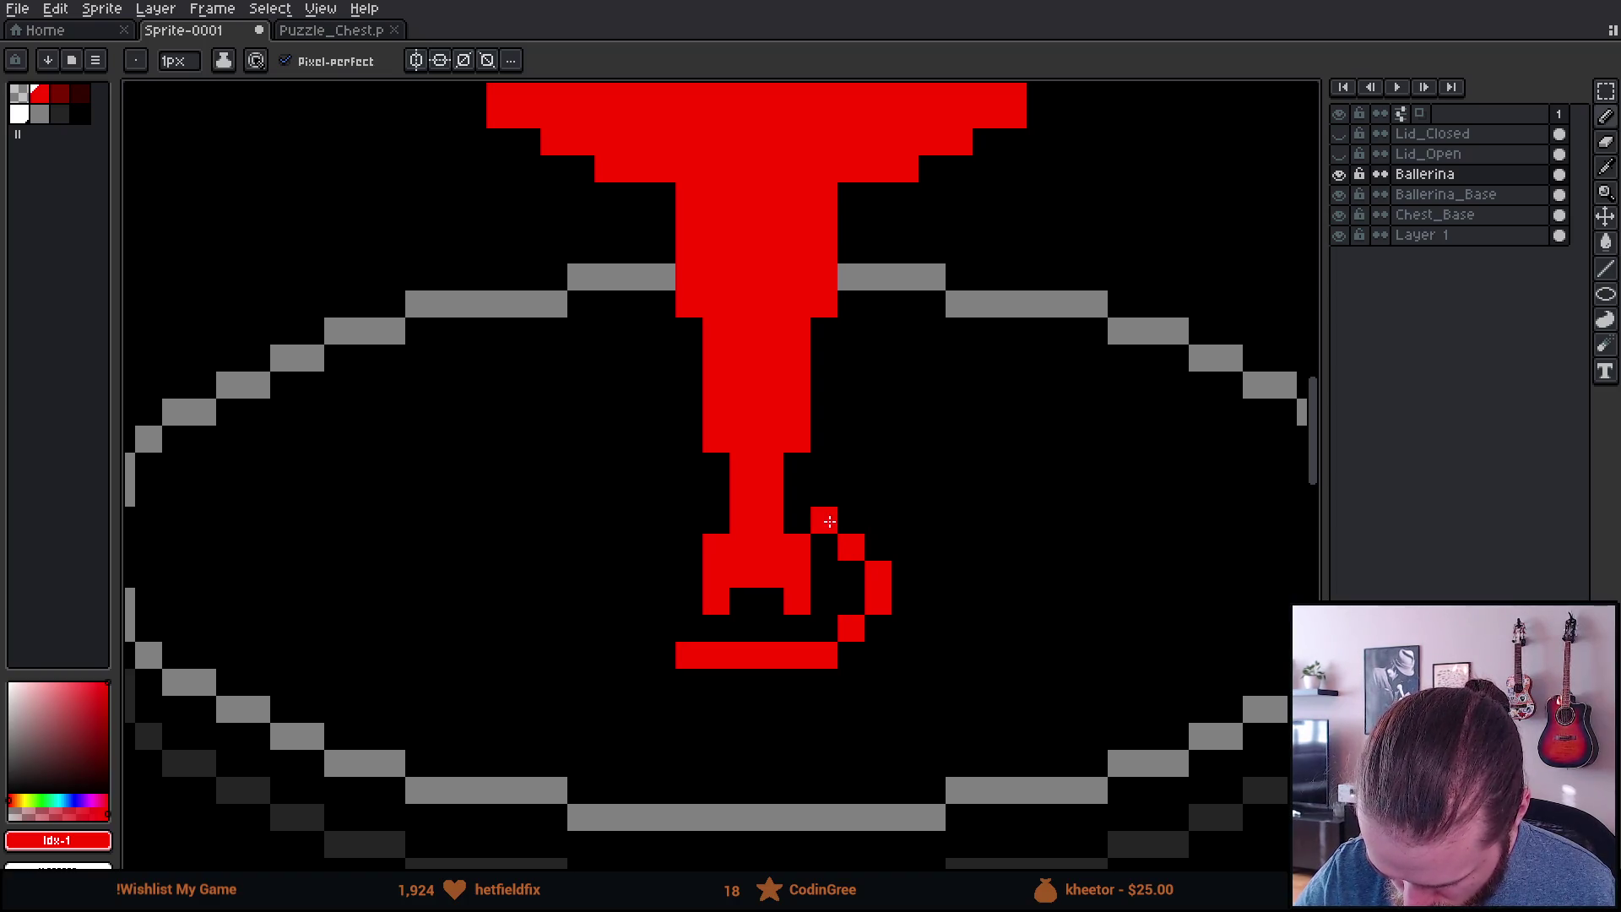
Step: Repaint the curve in a darker grey palette colour
left_click(52, 113)
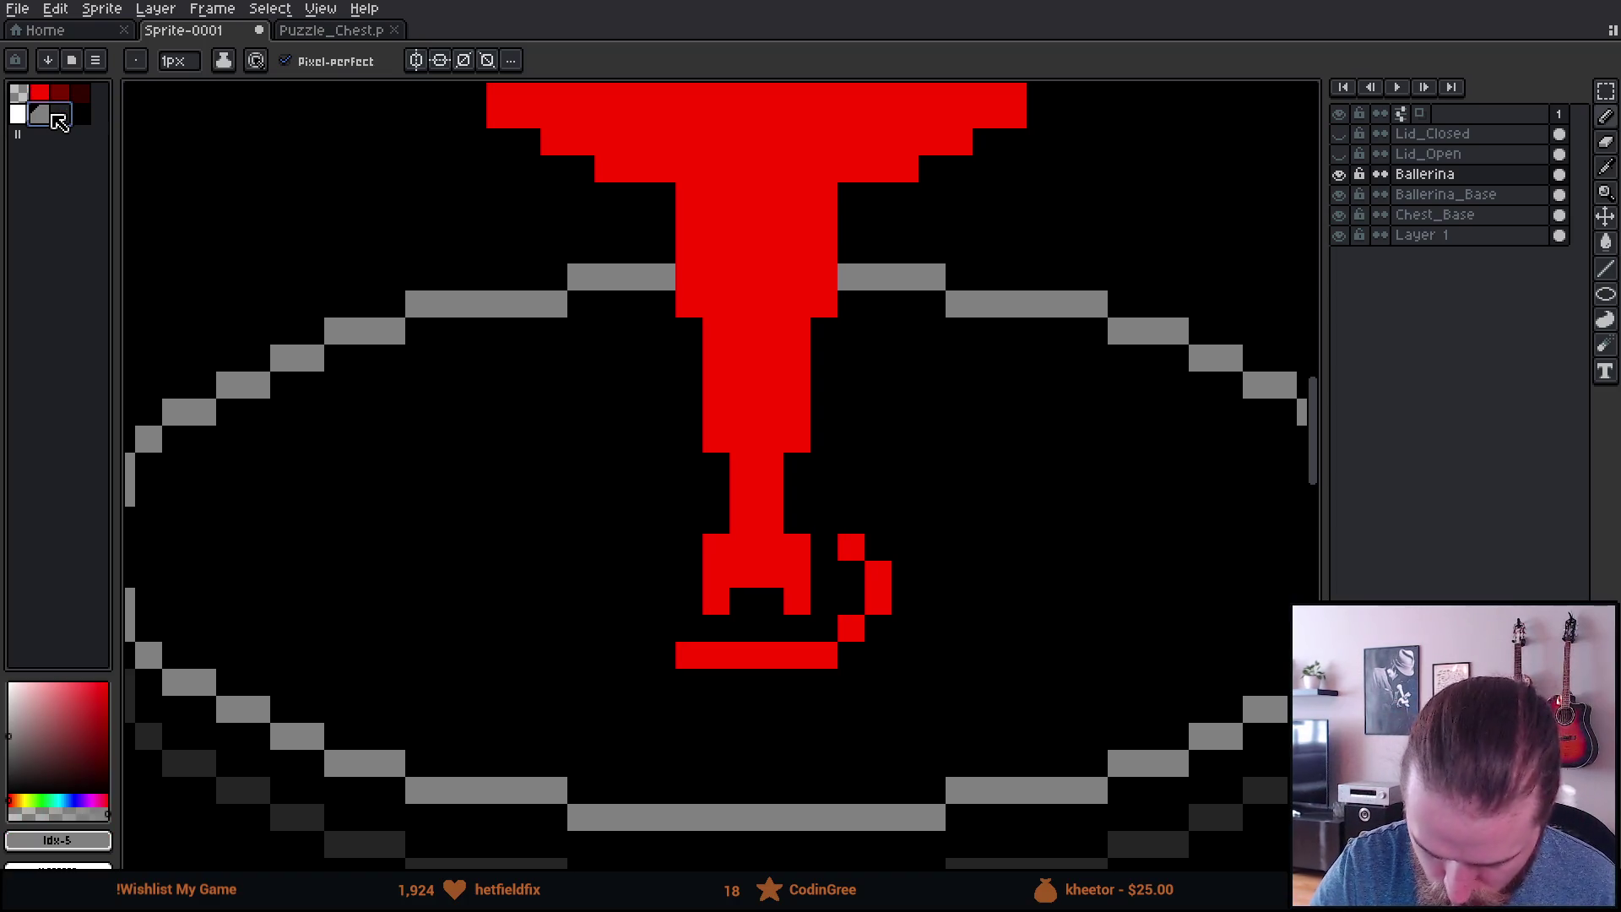
left_click(59, 121)
mouse_move(800, 513)
left_mouse_down()
mouse_move(872, 583)
mouse_move(828, 651)
mouse_move(692, 656)
mouse_move(633, 597)
mouse_move(662, 543)
left_mouse_up()
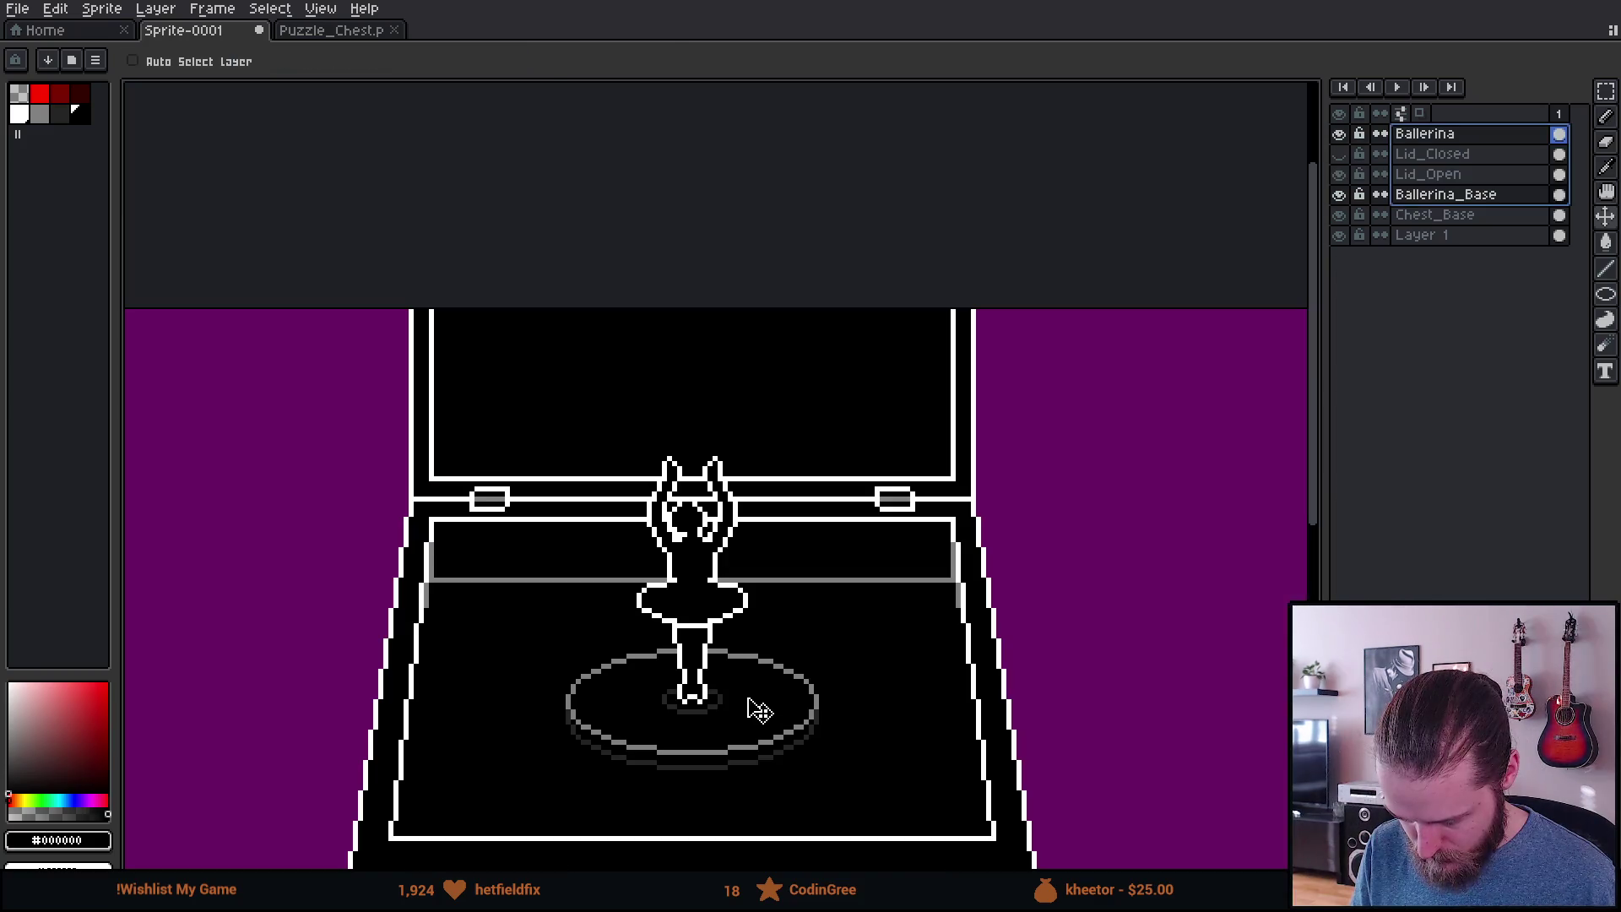
Step: Move the ballerina and base up two pixels, then select only the Ballerina layer
left_click_drag(759, 711, 759, 691)
scroll(759, 688, "down", 3)
scroll(759, 688, "up", 3)
key("m")
left_click(879, 665)
scroll(910, 650, "down", 1)
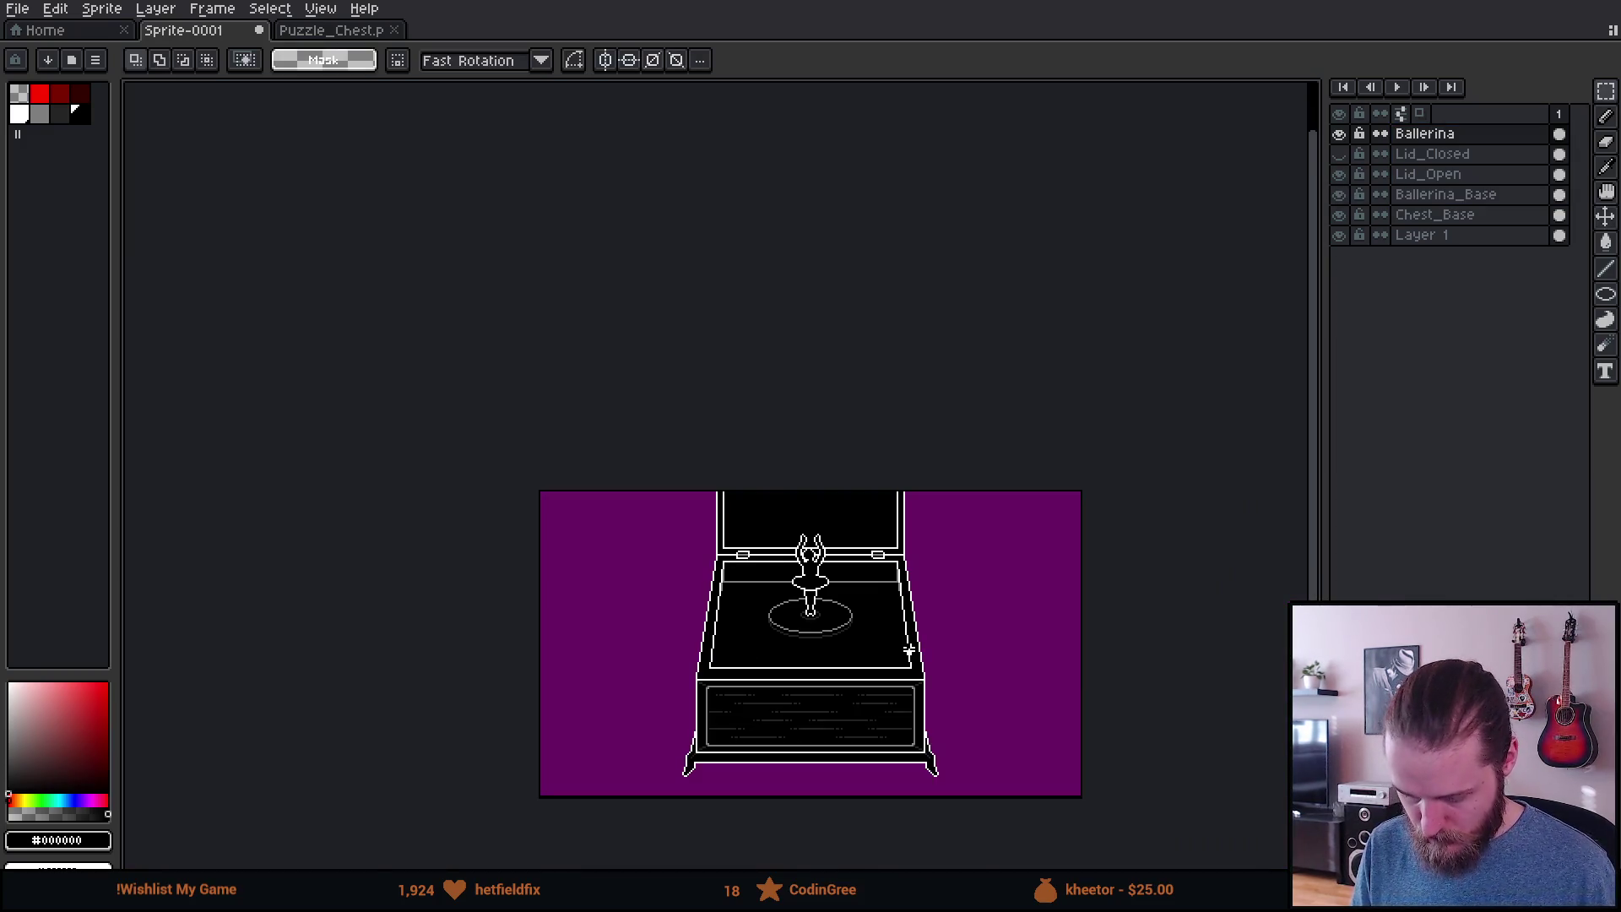
Step: Add a second animation frame
scroll(910, 650, "up", 1)
scroll(865, 622, "up", 1)
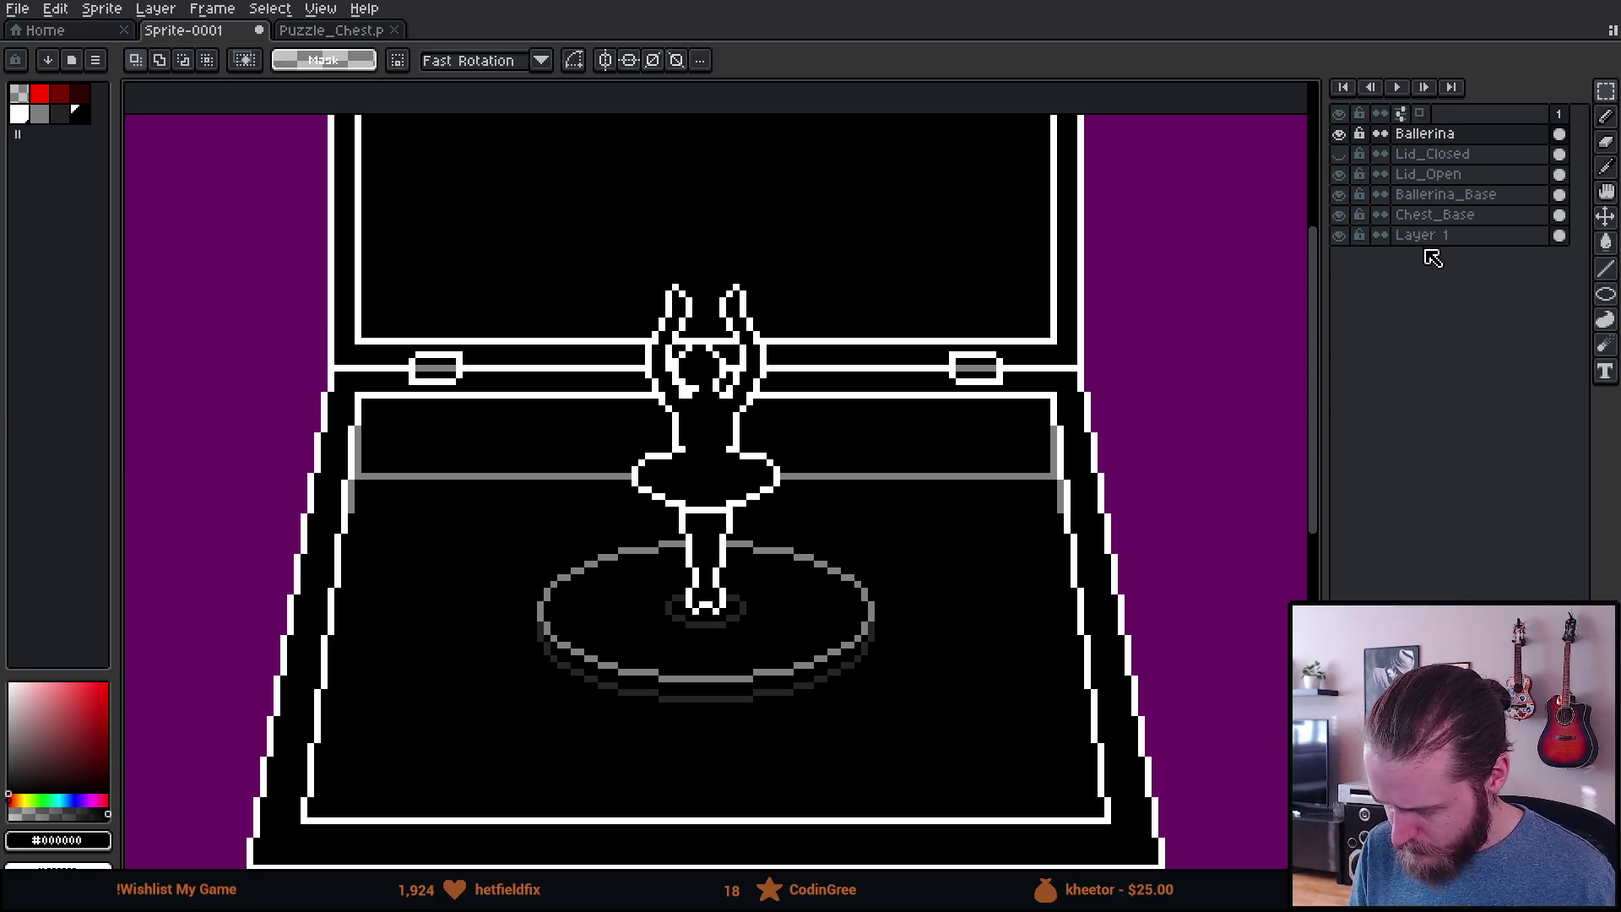
key("alt+n")
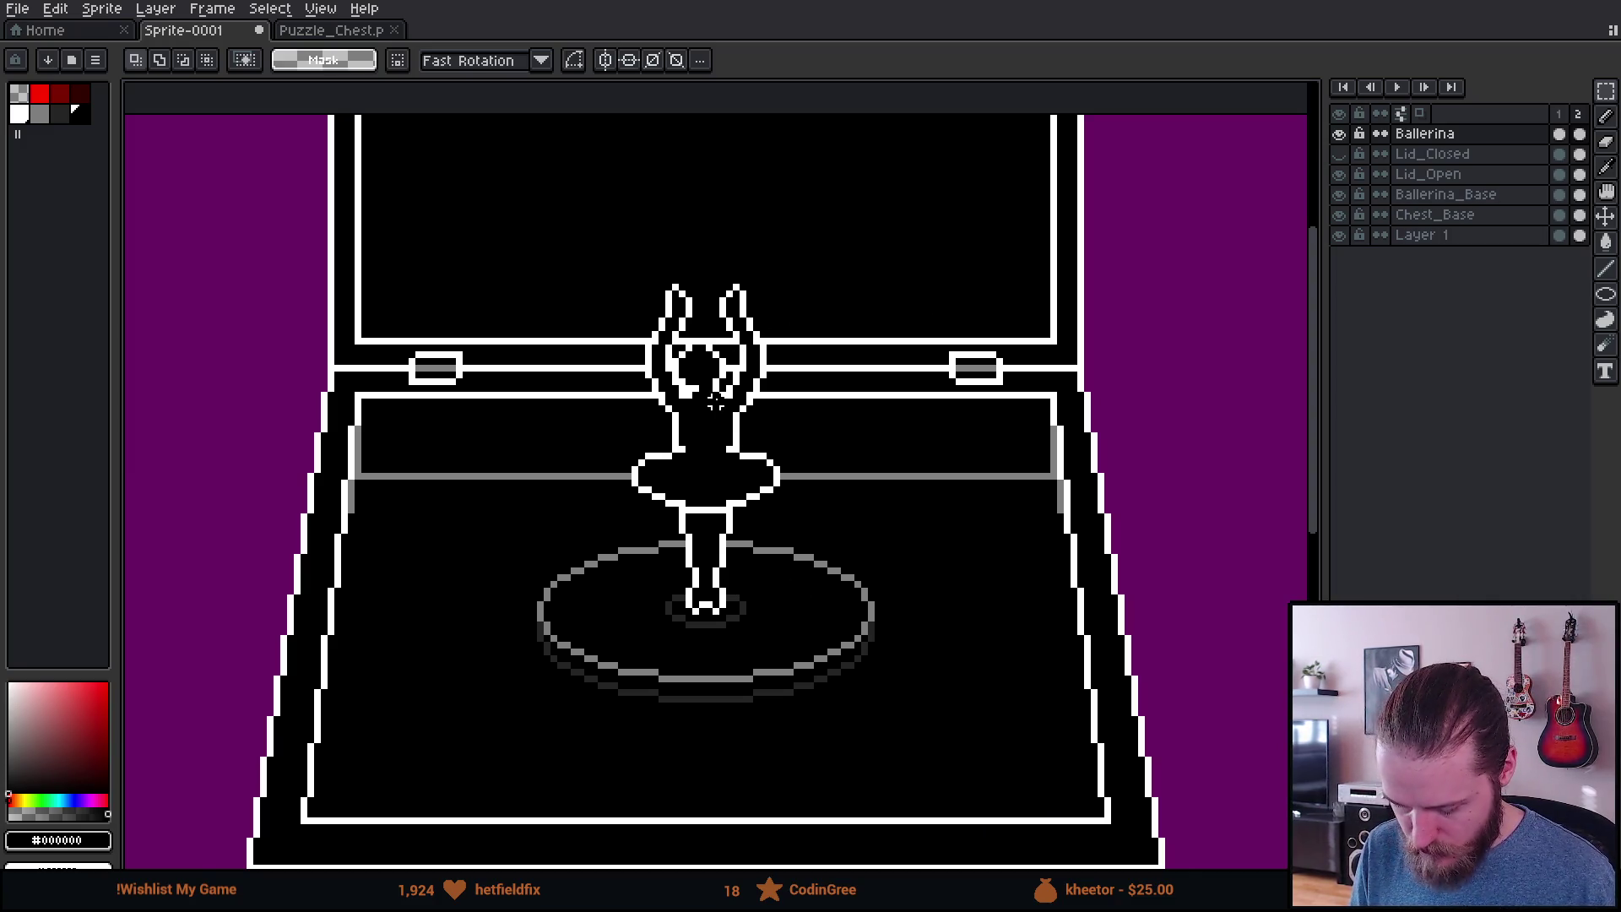
Step: Marquee the tutu and legs, deselect, and set the Pencil to red
scroll(723, 395, "up", 1)
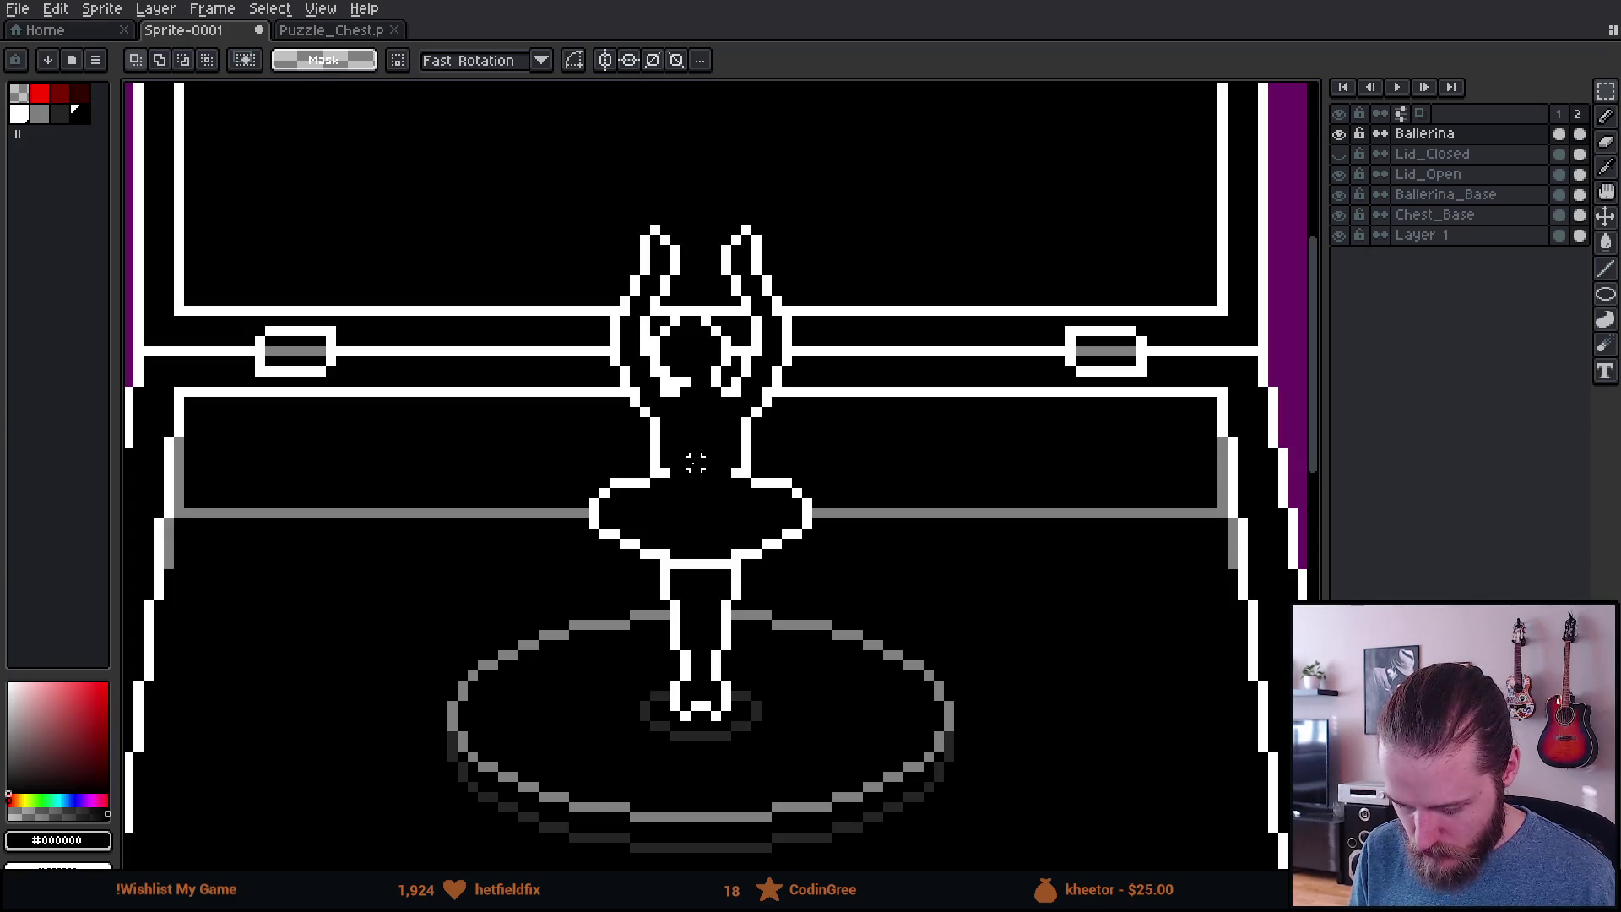
scroll(675, 524, "up", 1)
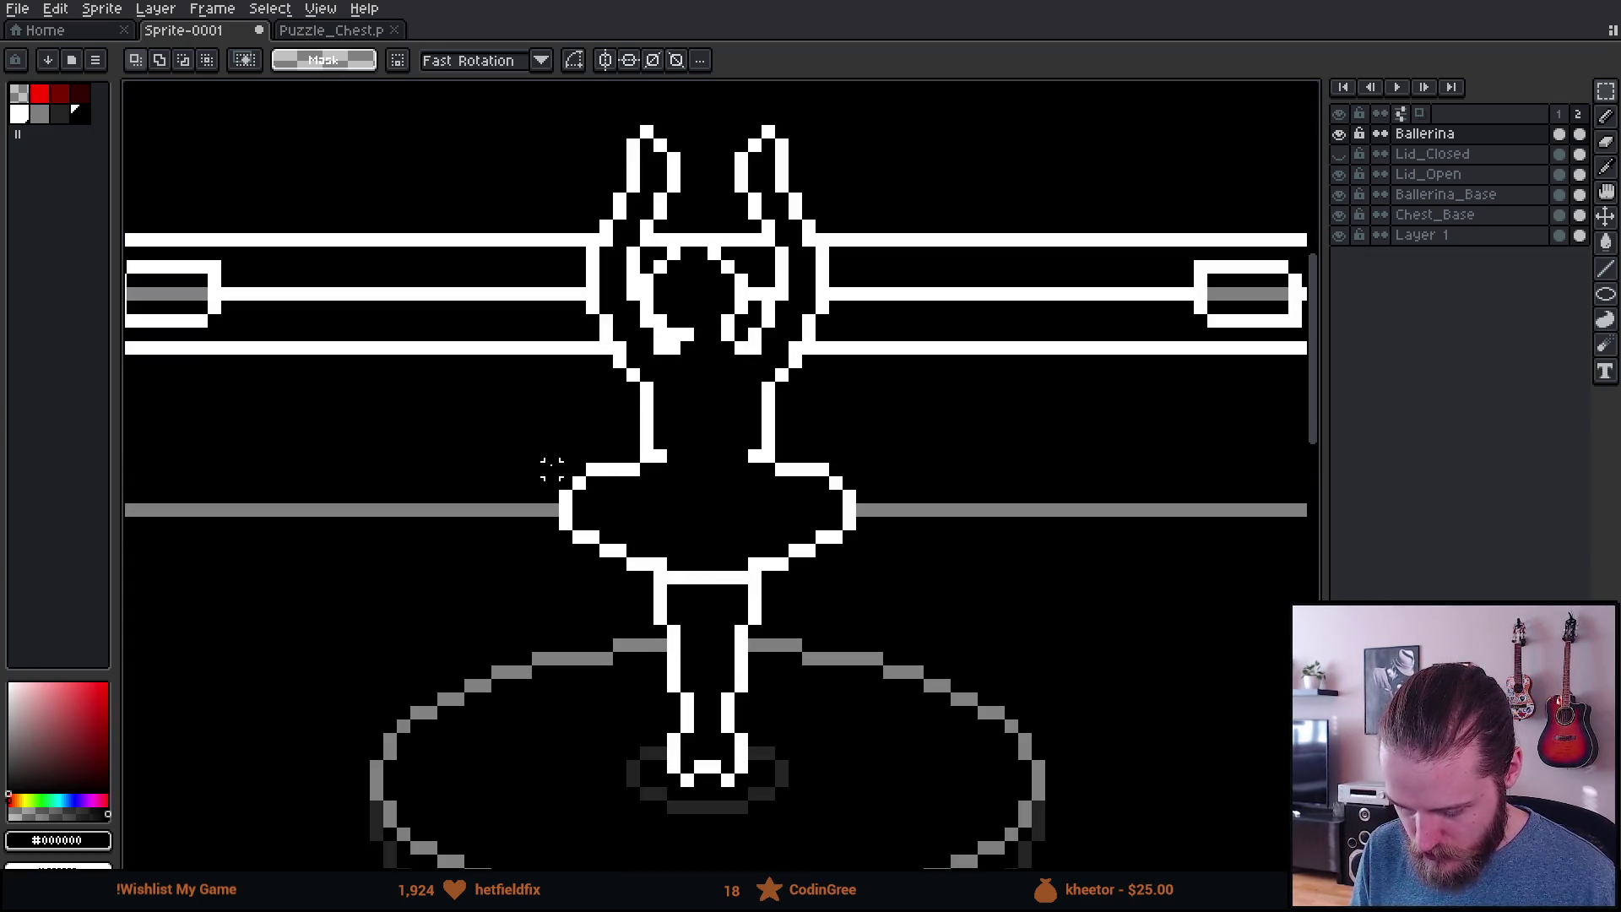
left_click_drag(532, 448, 885, 855)
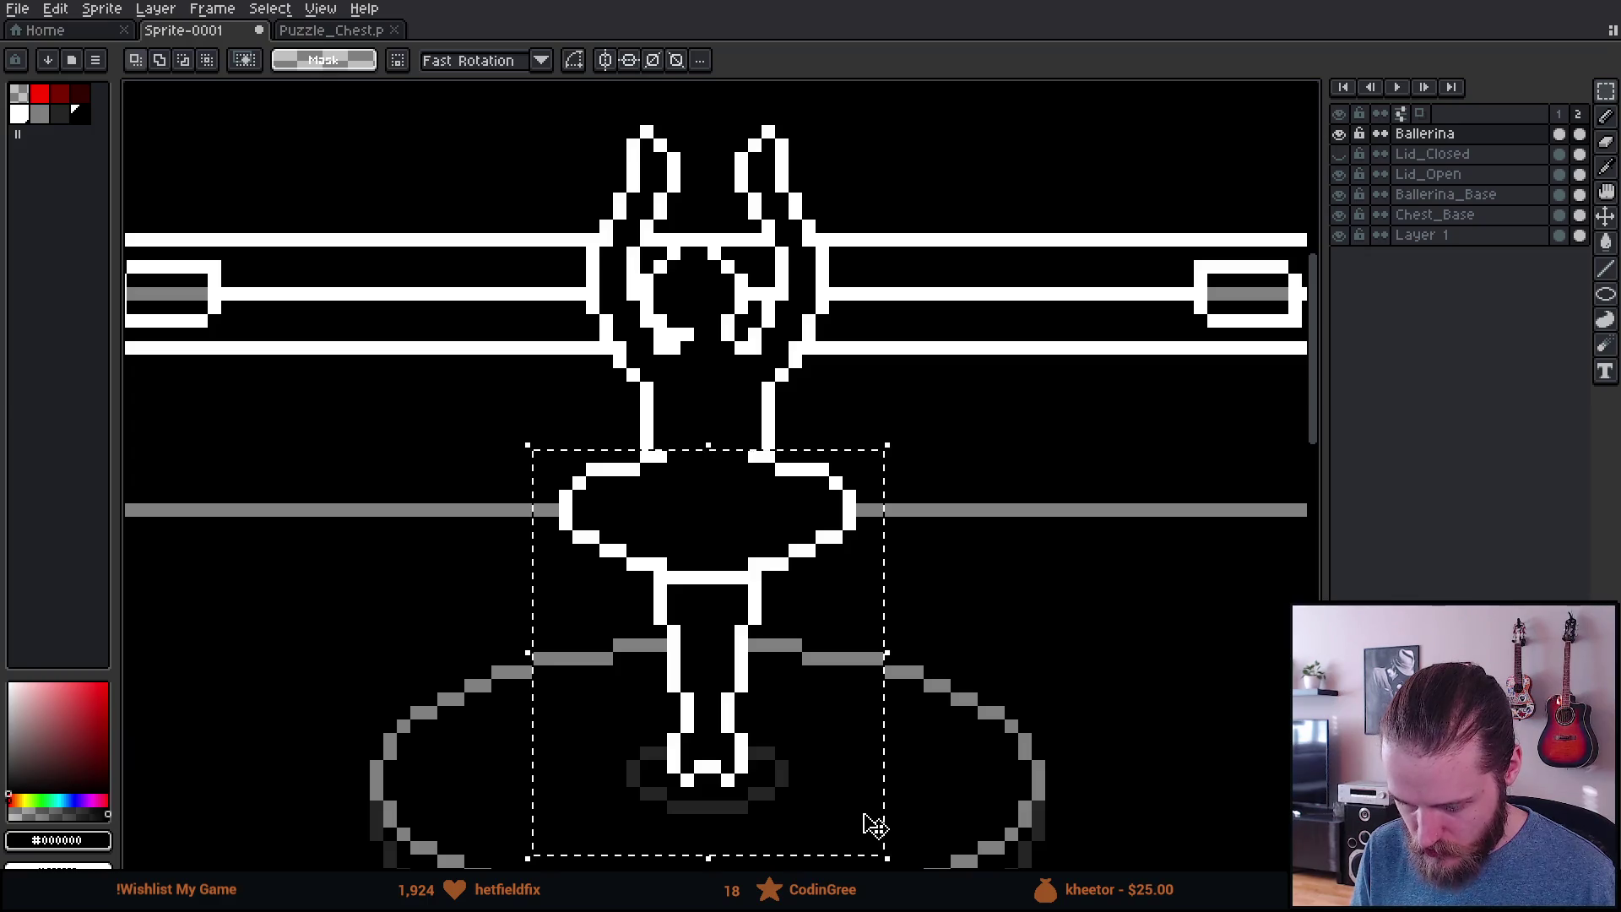
key("ctrl+d")
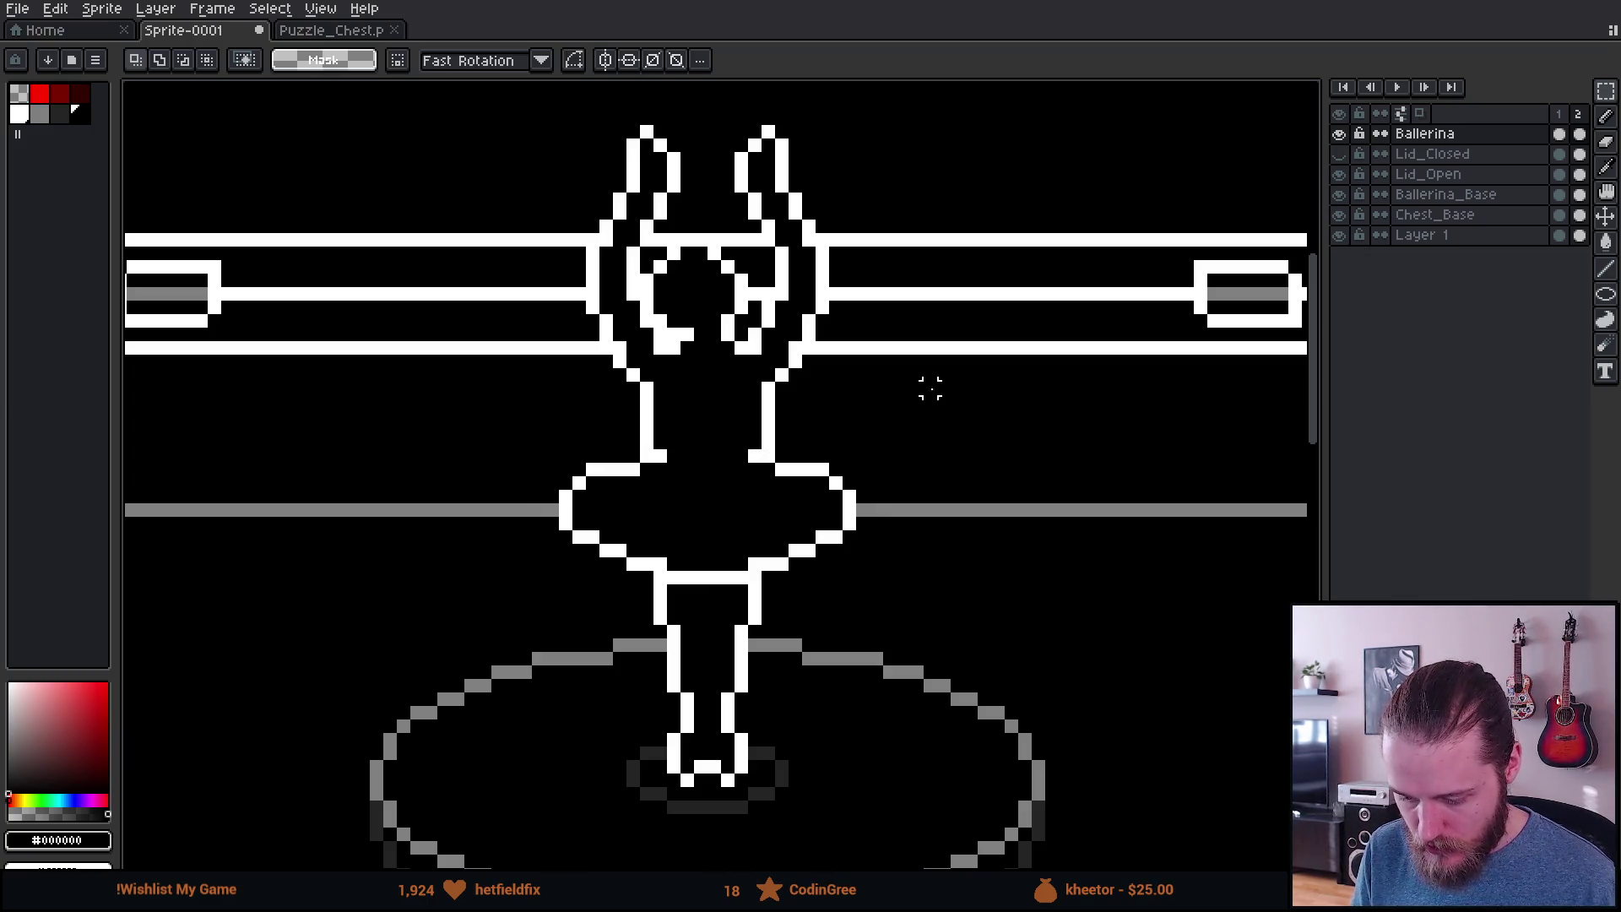
key("b")
left_click(40, 93)
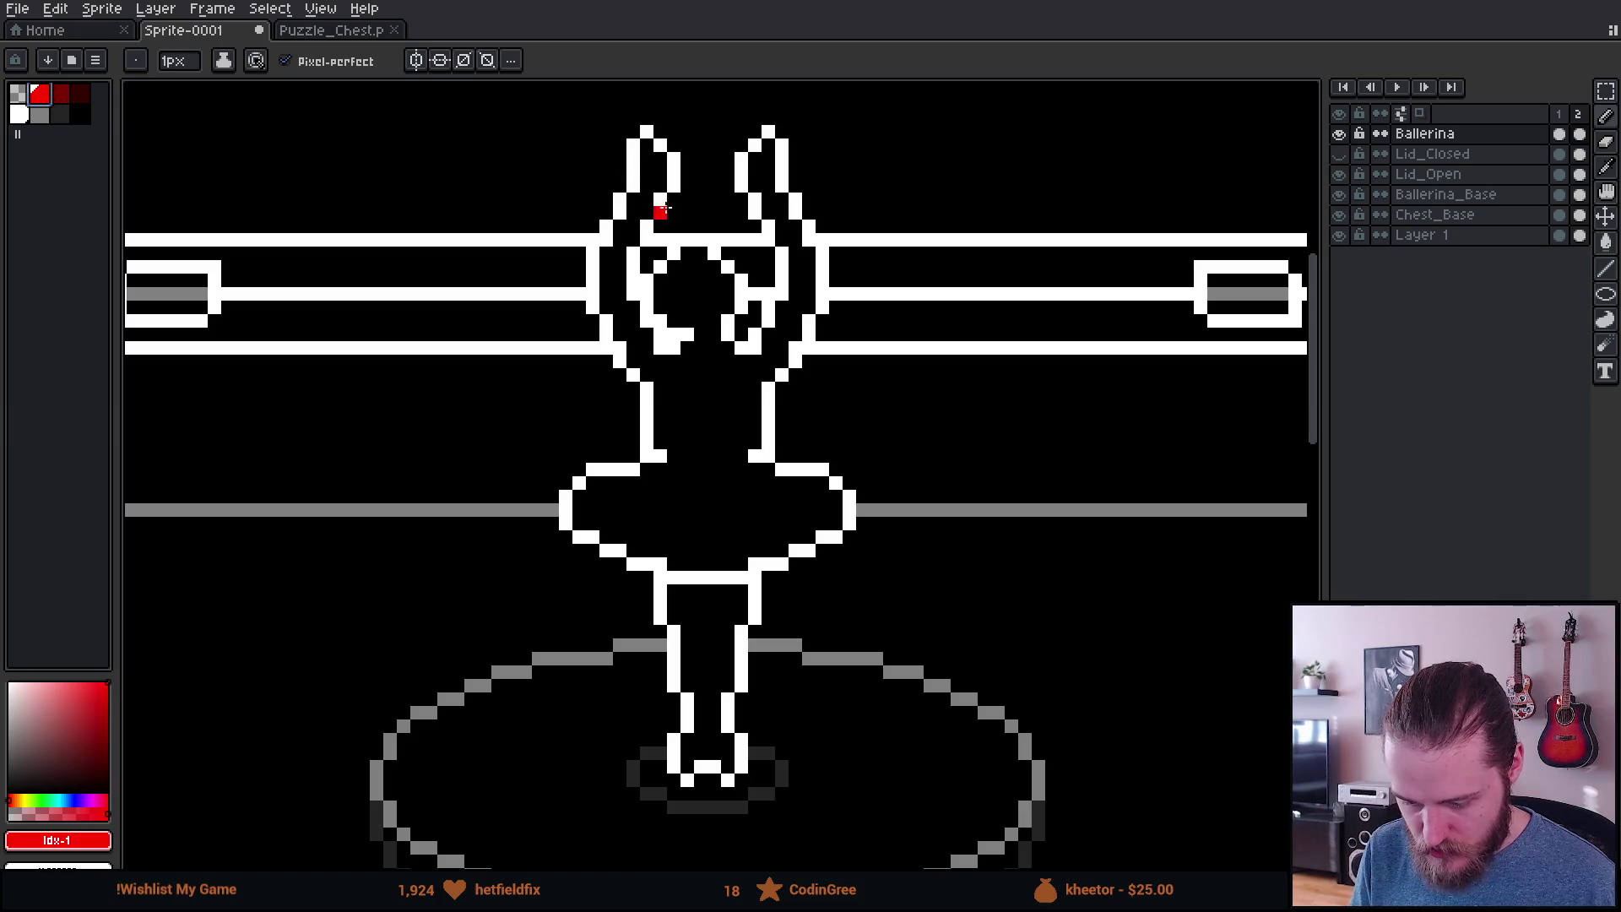
mouse_move(781, 212)
left_mouse_down()
mouse_move(817, 224)
mouse_move(722, 218)
mouse_move(751, 186)
mouse_move(781, 266)
left_mouse_up()
mouse_move(591, 214)
left_mouse_down()
mouse_move(650, 199)
mouse_move(693, 242)
mouse_move(647, 275)
left_mouse_up()
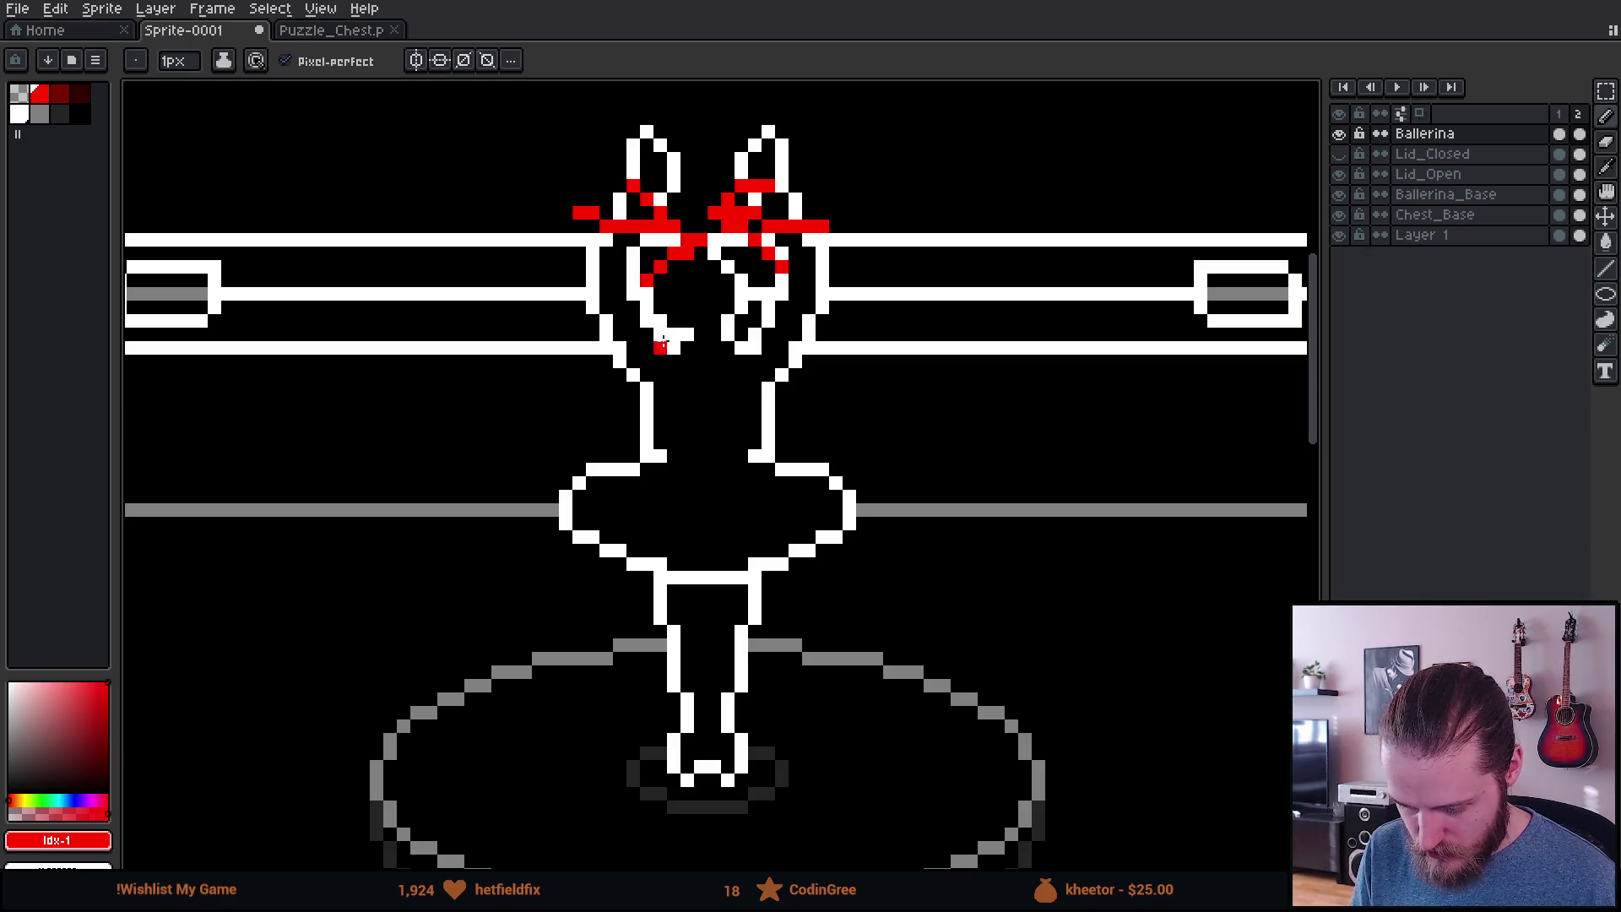
key("v")
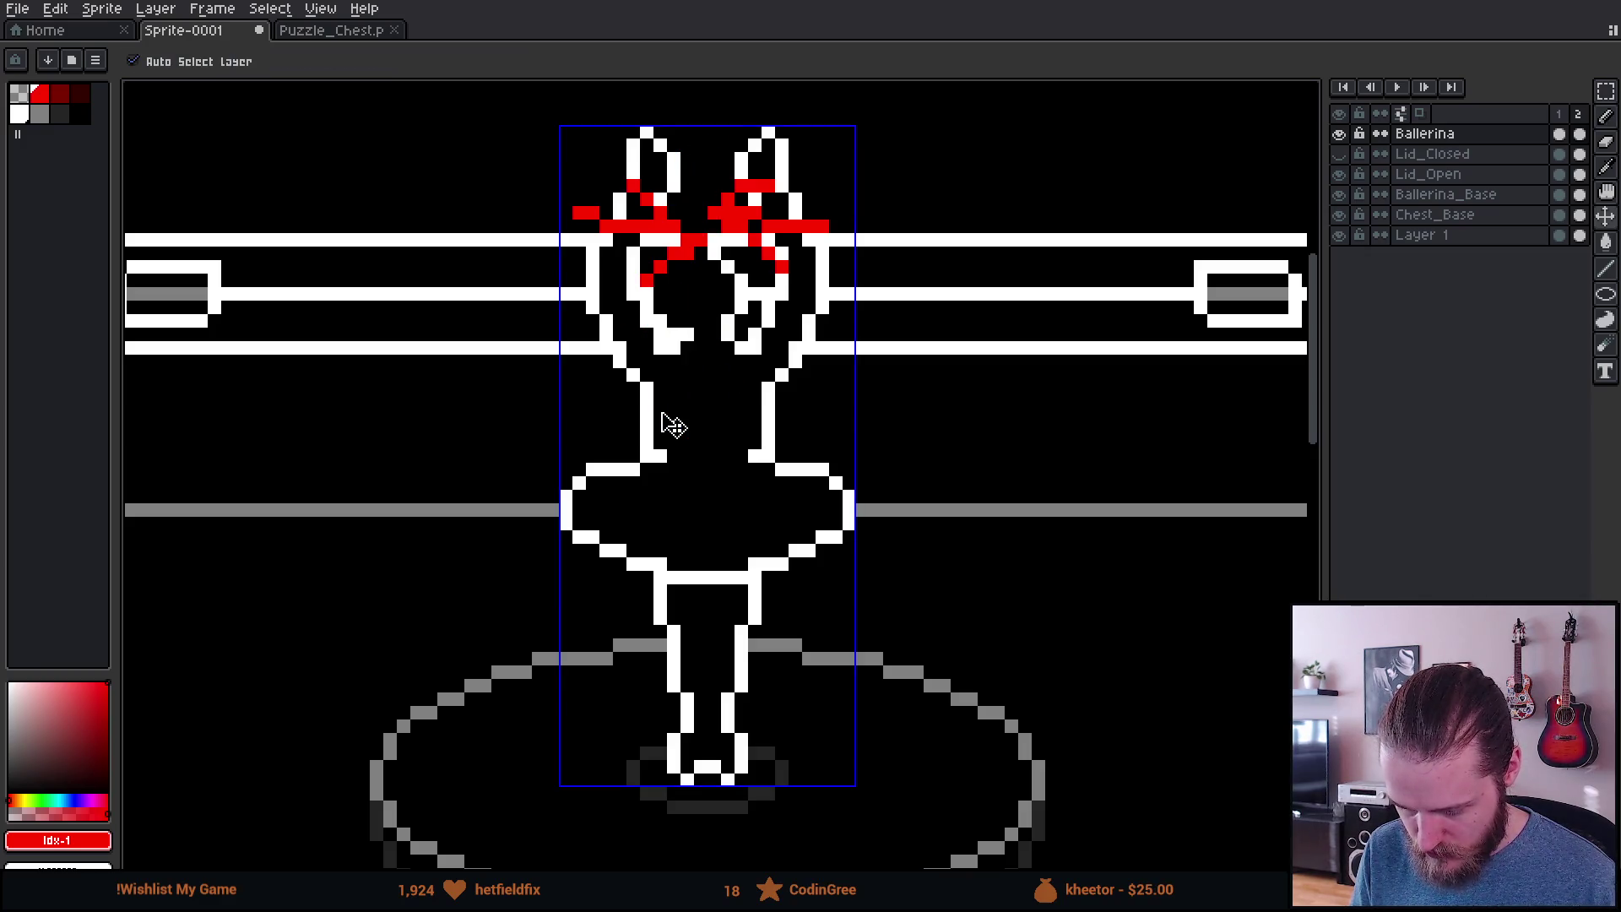
key("ctrl+z")
key("ctrl+z")
key("ctrl+z")
key("ctrl+z")
key("ctrl+z")
key("b")
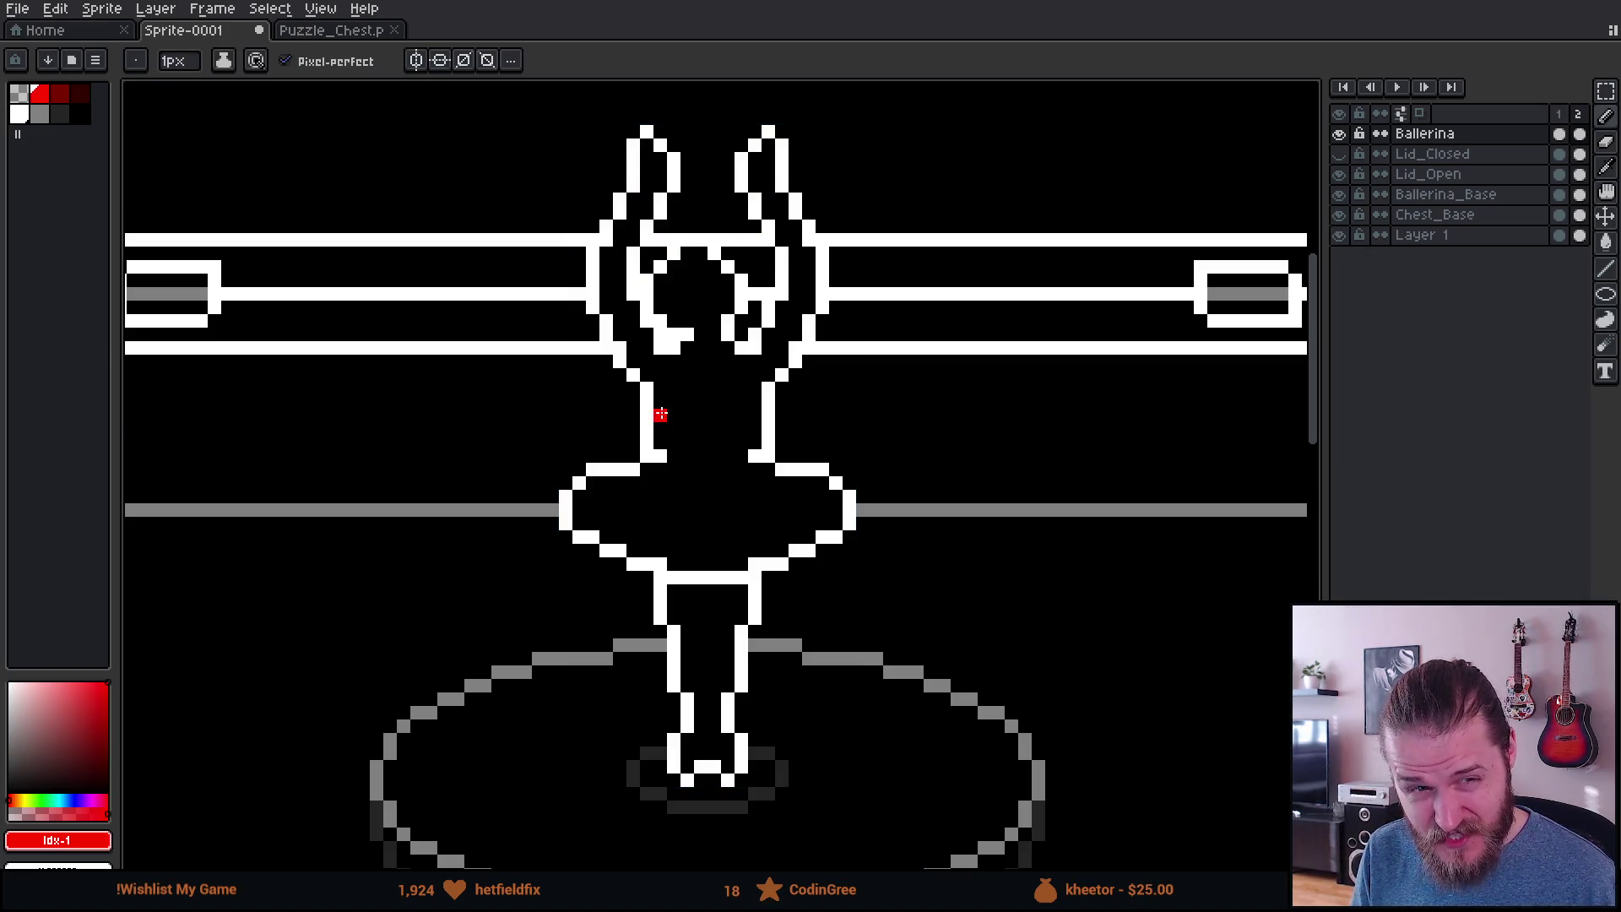
Step: Switch to the frame 2 cel of the Ballerina layer
scroll(661, 414, "down", 1)
scroll(659, 409, "down", 2)
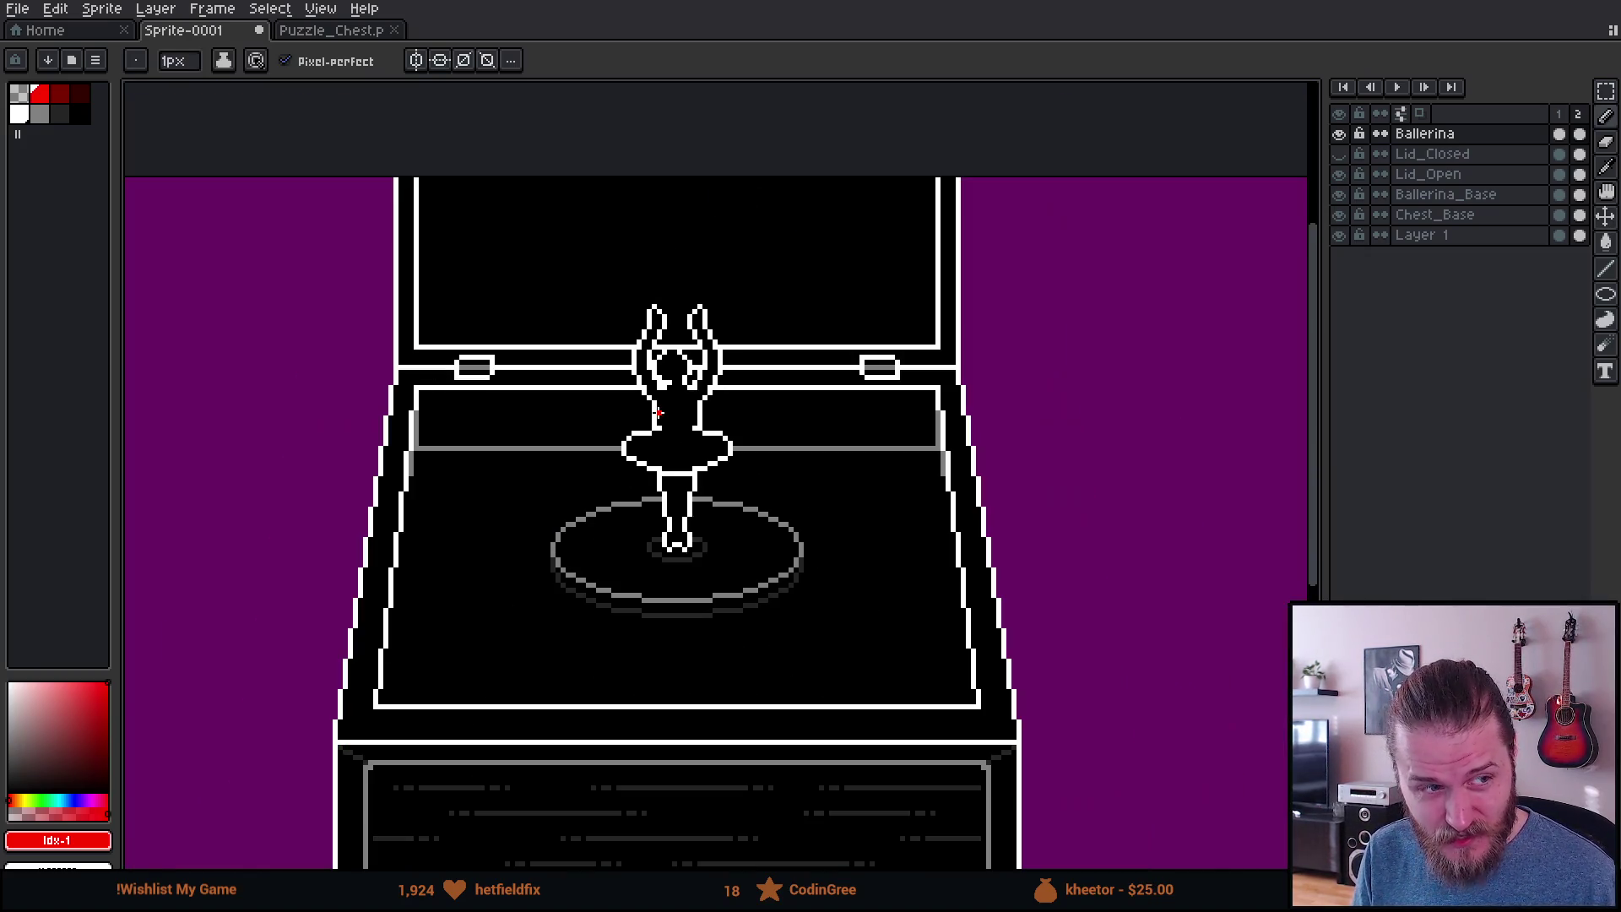
scroll(731, 417, "up", 1)
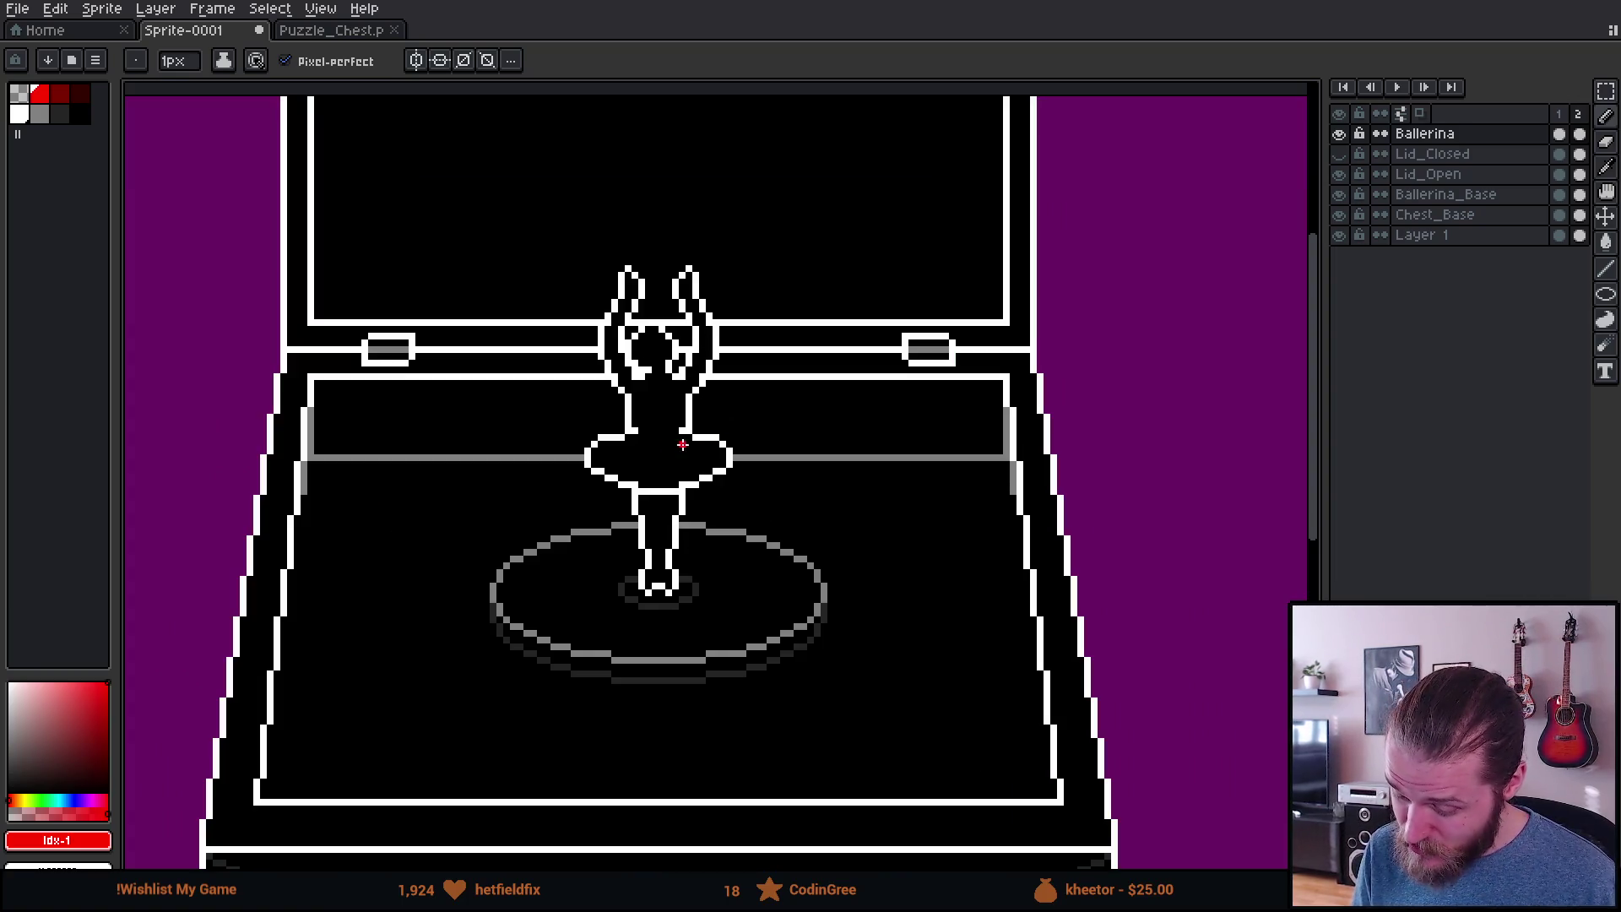
scroll(646, 457, "down", 1)
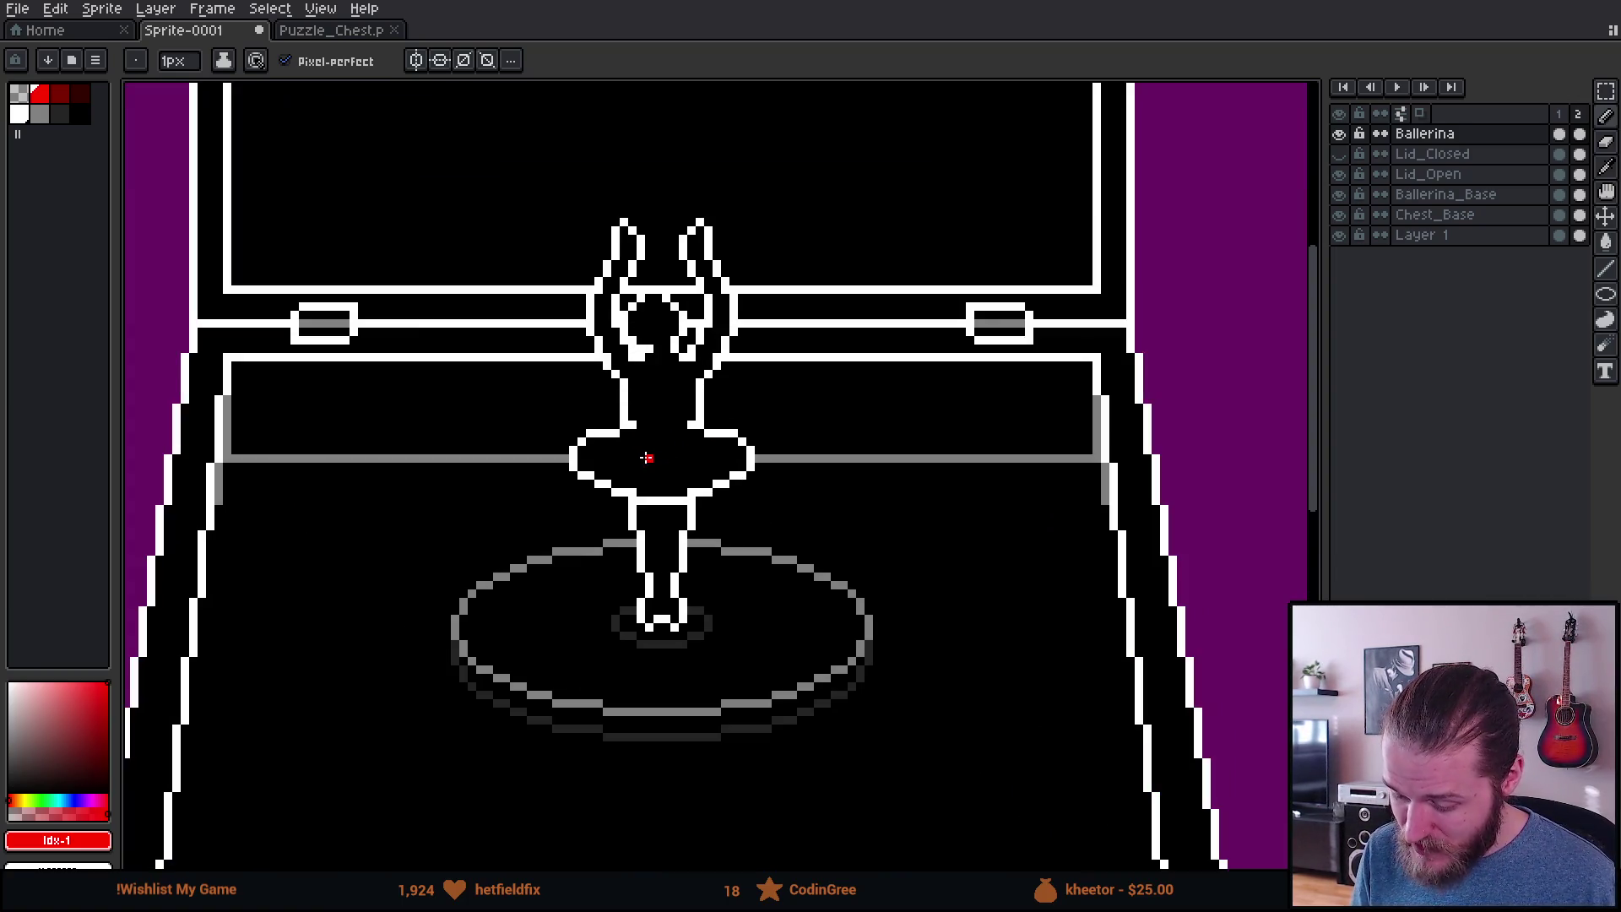
scroll(646, 457, "up", 1)
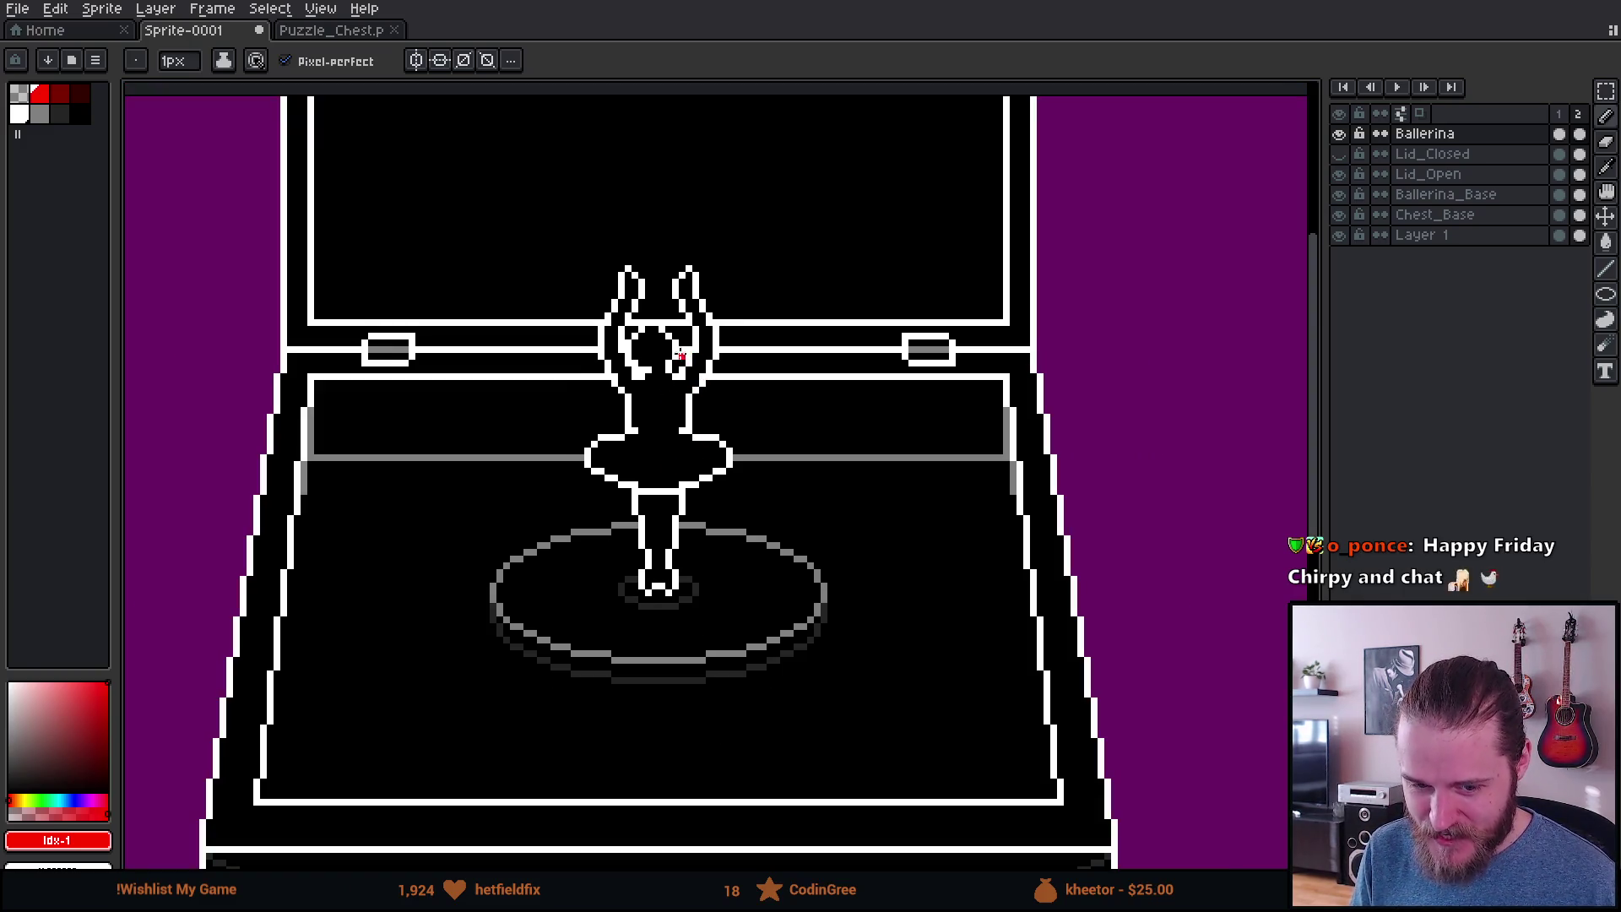
scroll(688, 376, "up", 1)
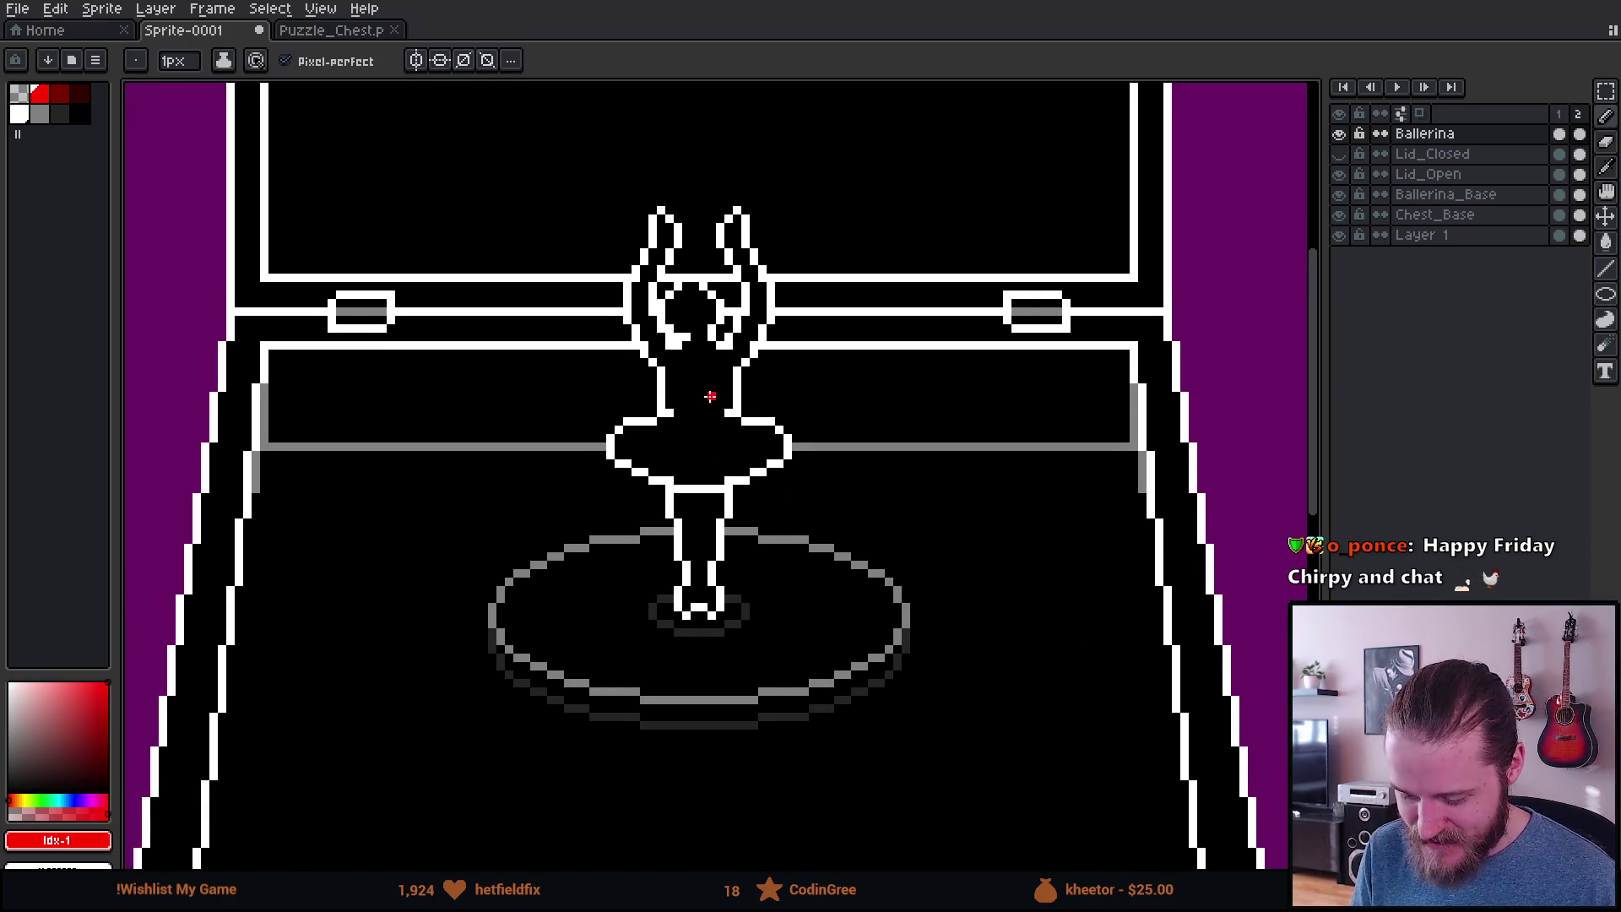
scroll(724, 344, "down", 2)
scroll(758, 369, "up", 1)
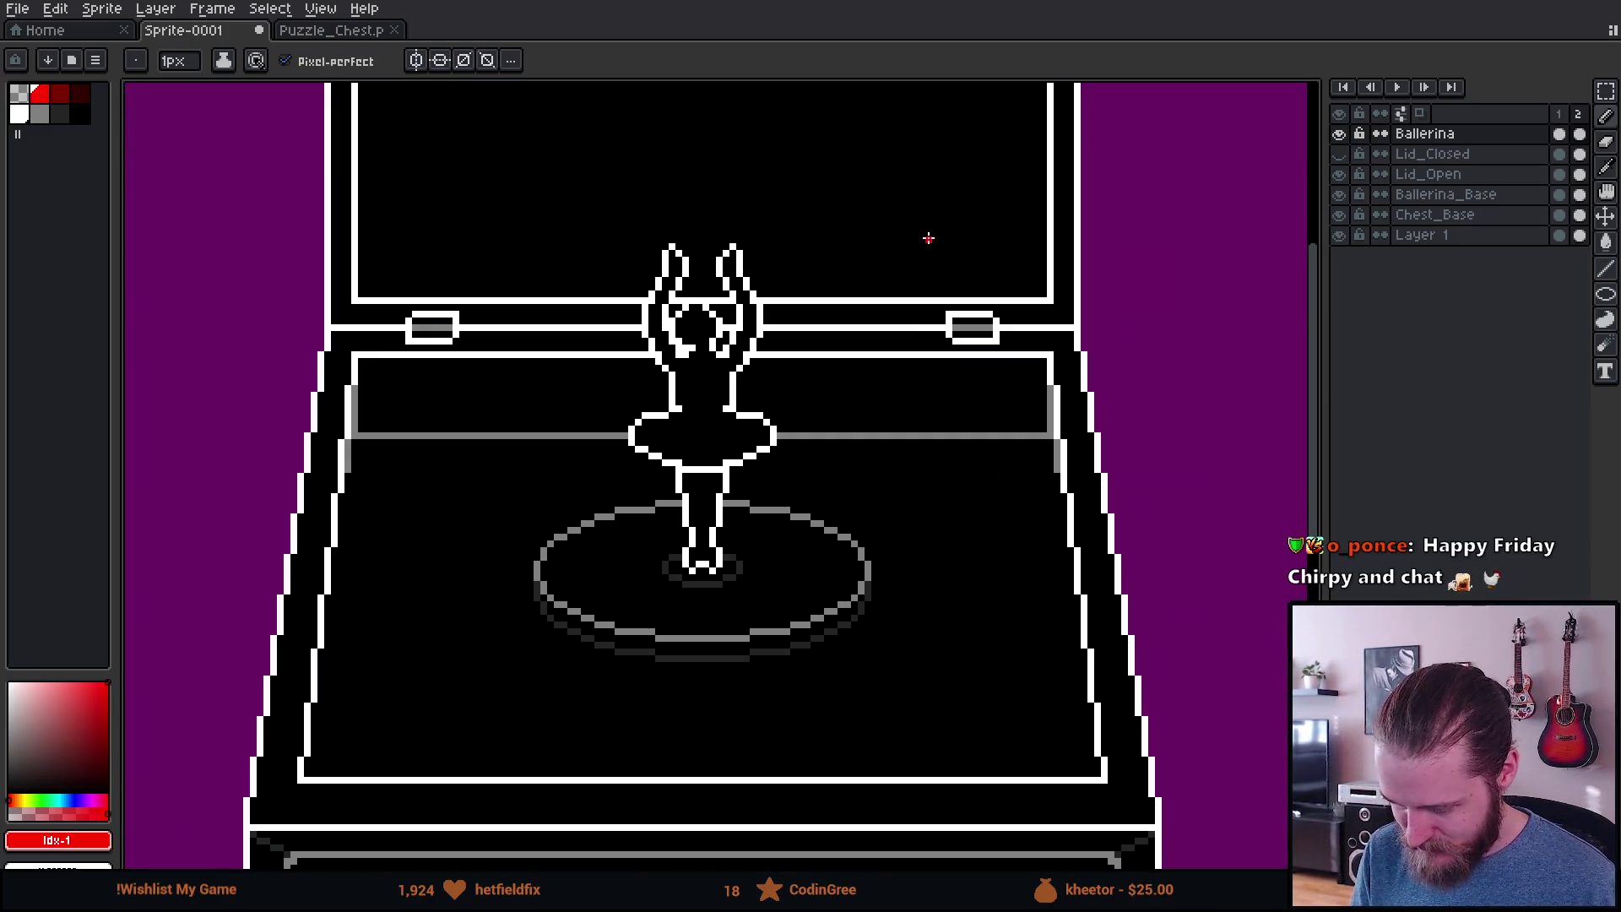
left_click(1580, 133)
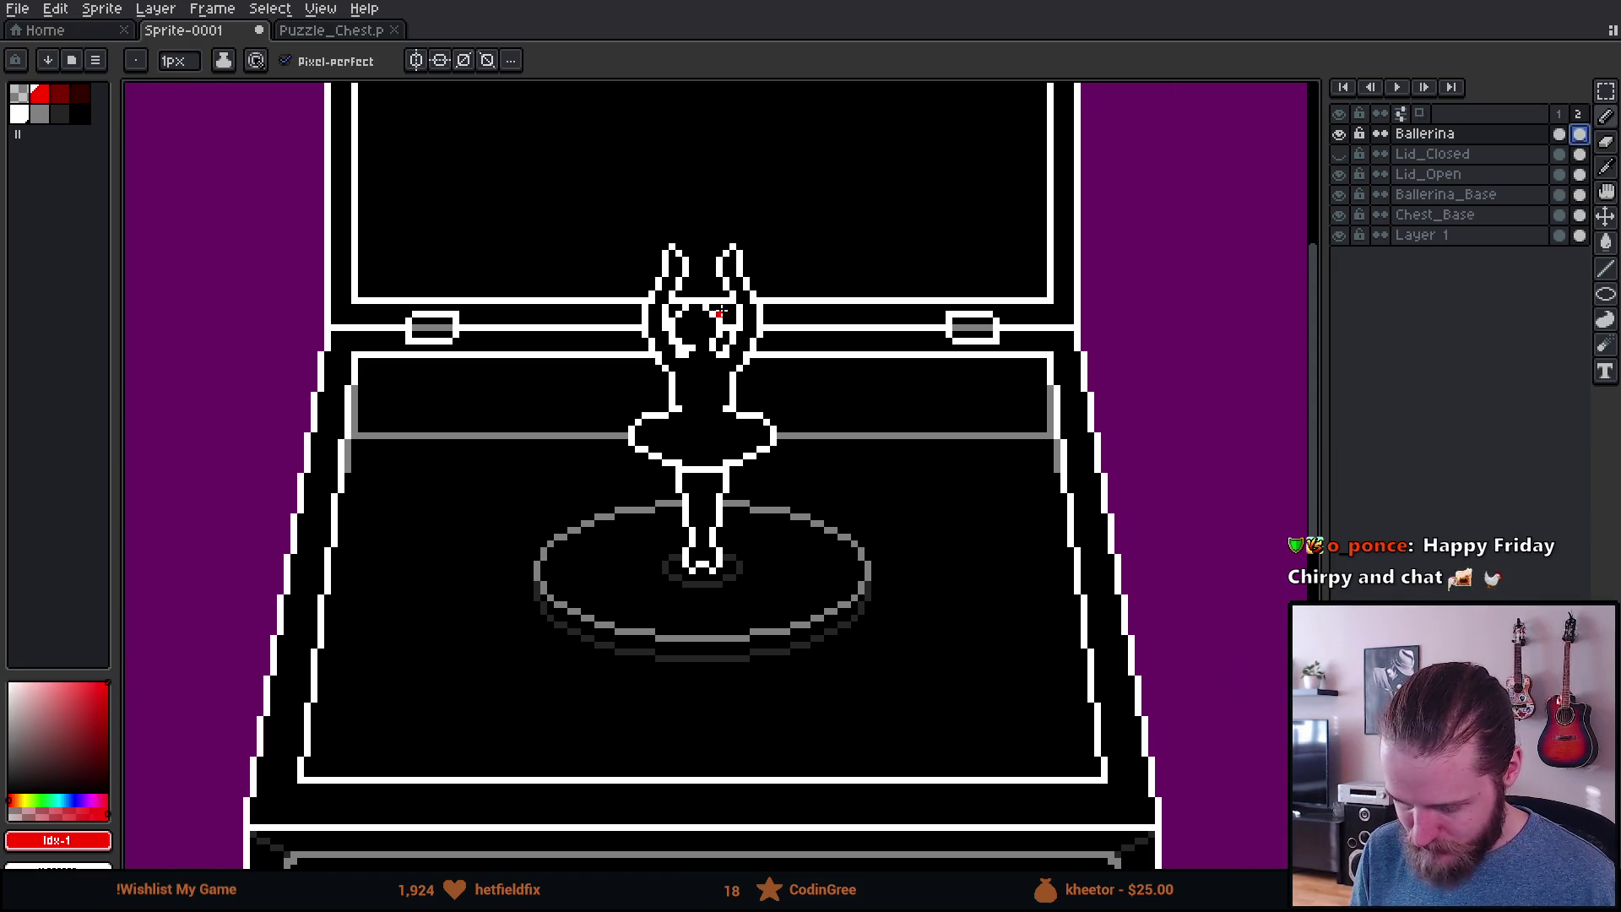
Step: Select the upper body and arms and squeeze them from 26 to 24 px wide
scroll(721, 312, "up", 1)
scroll(722, 313, "up", 1)
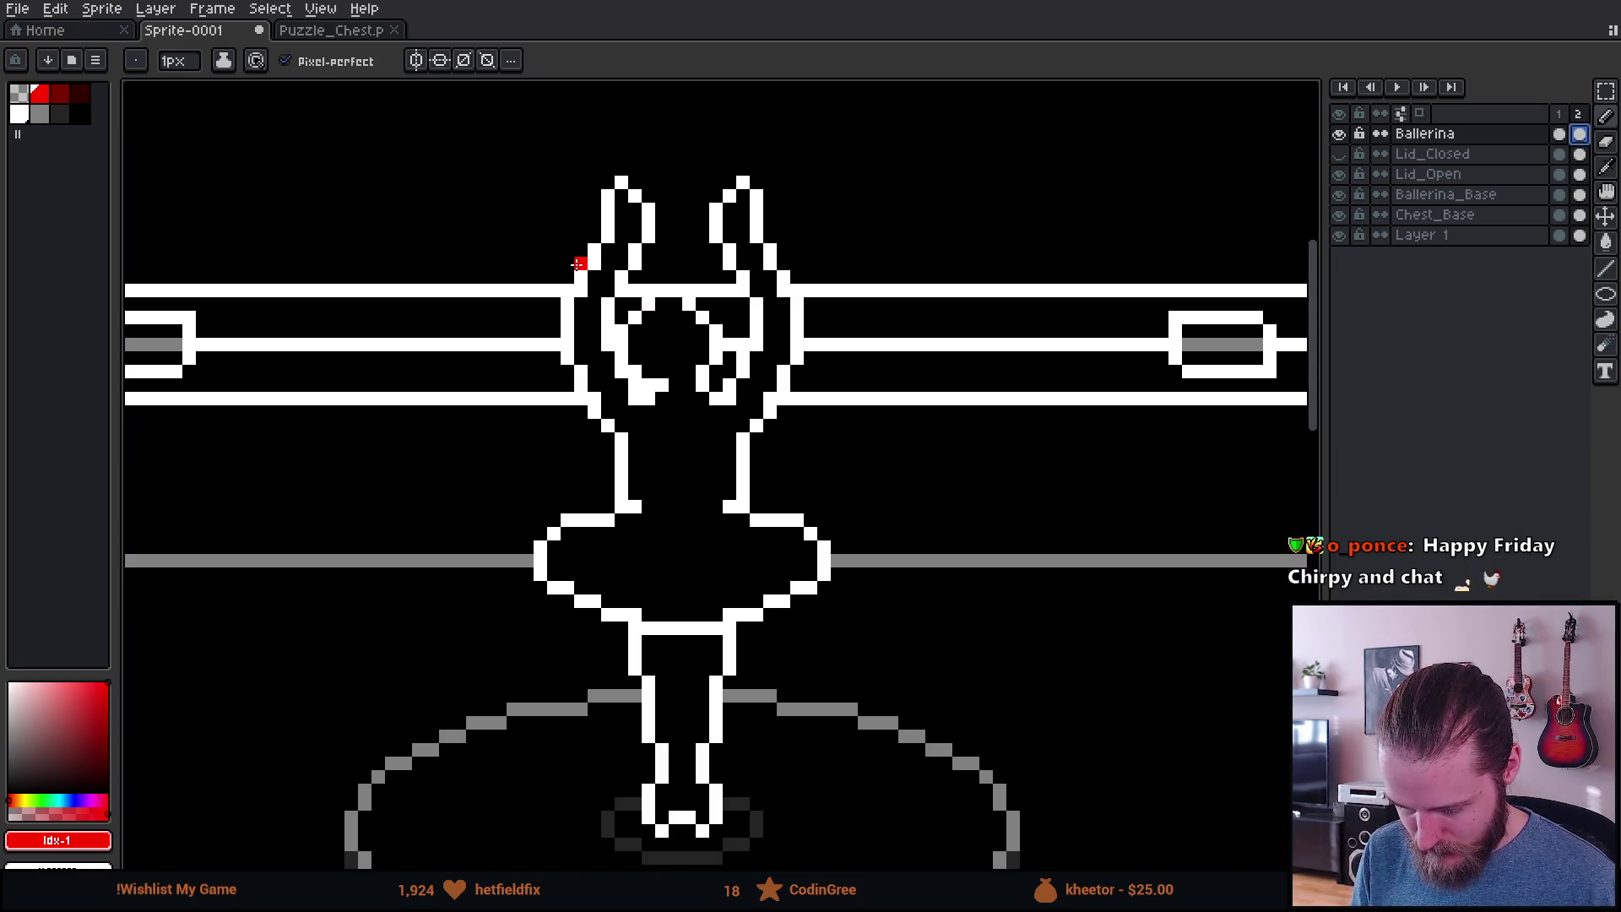
scroll(577, 264, "up", 1)
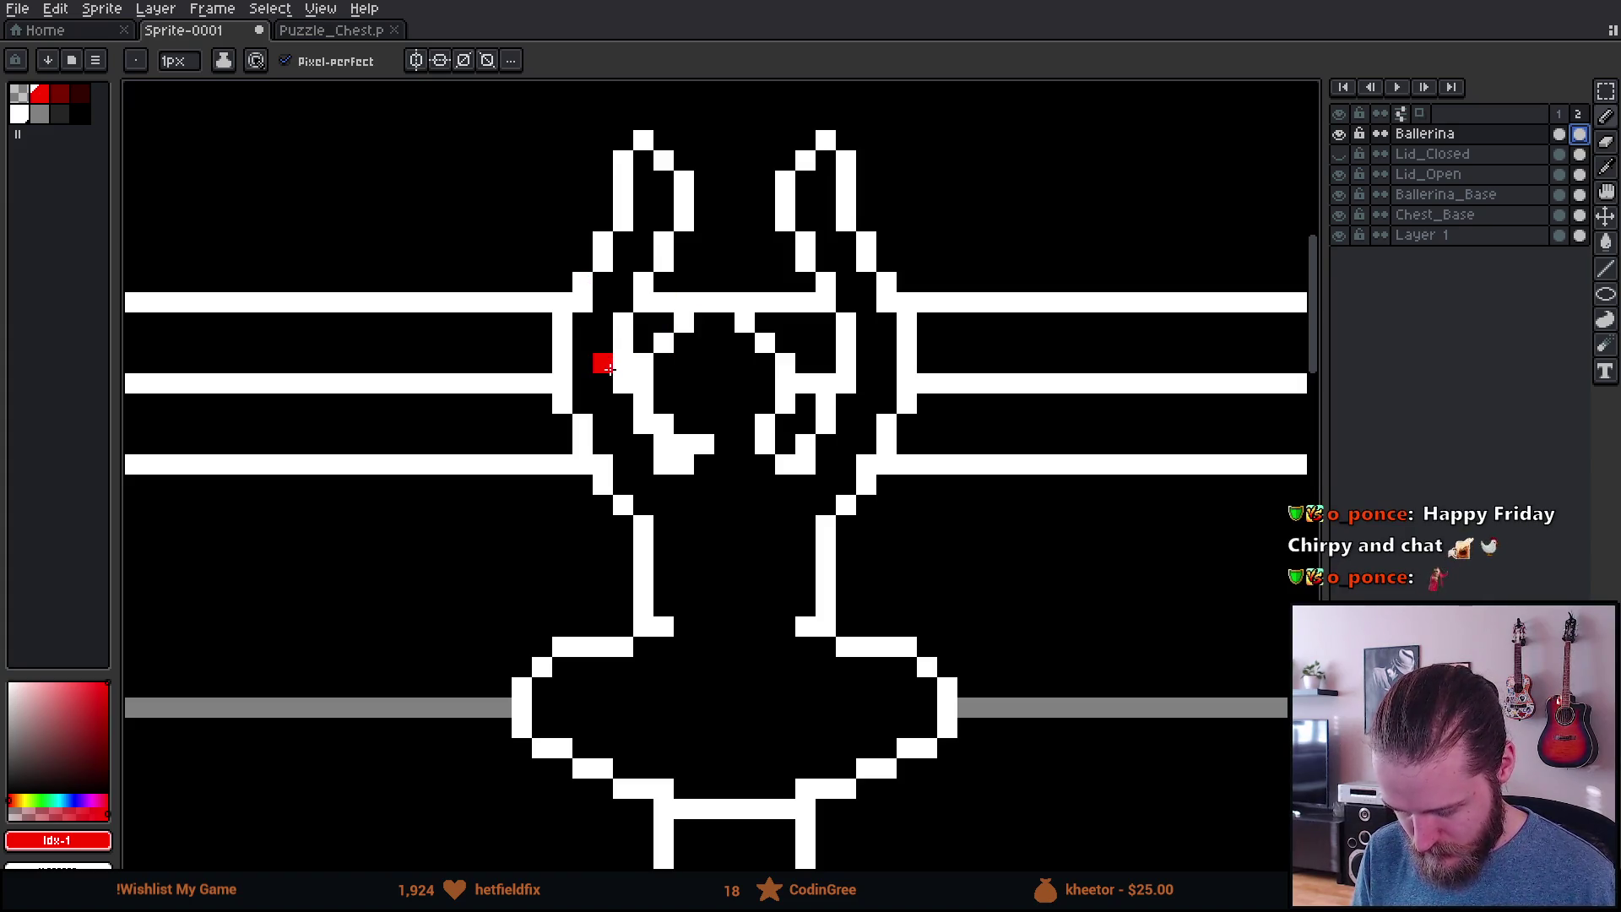
scroll(608, 368, "down", 3)
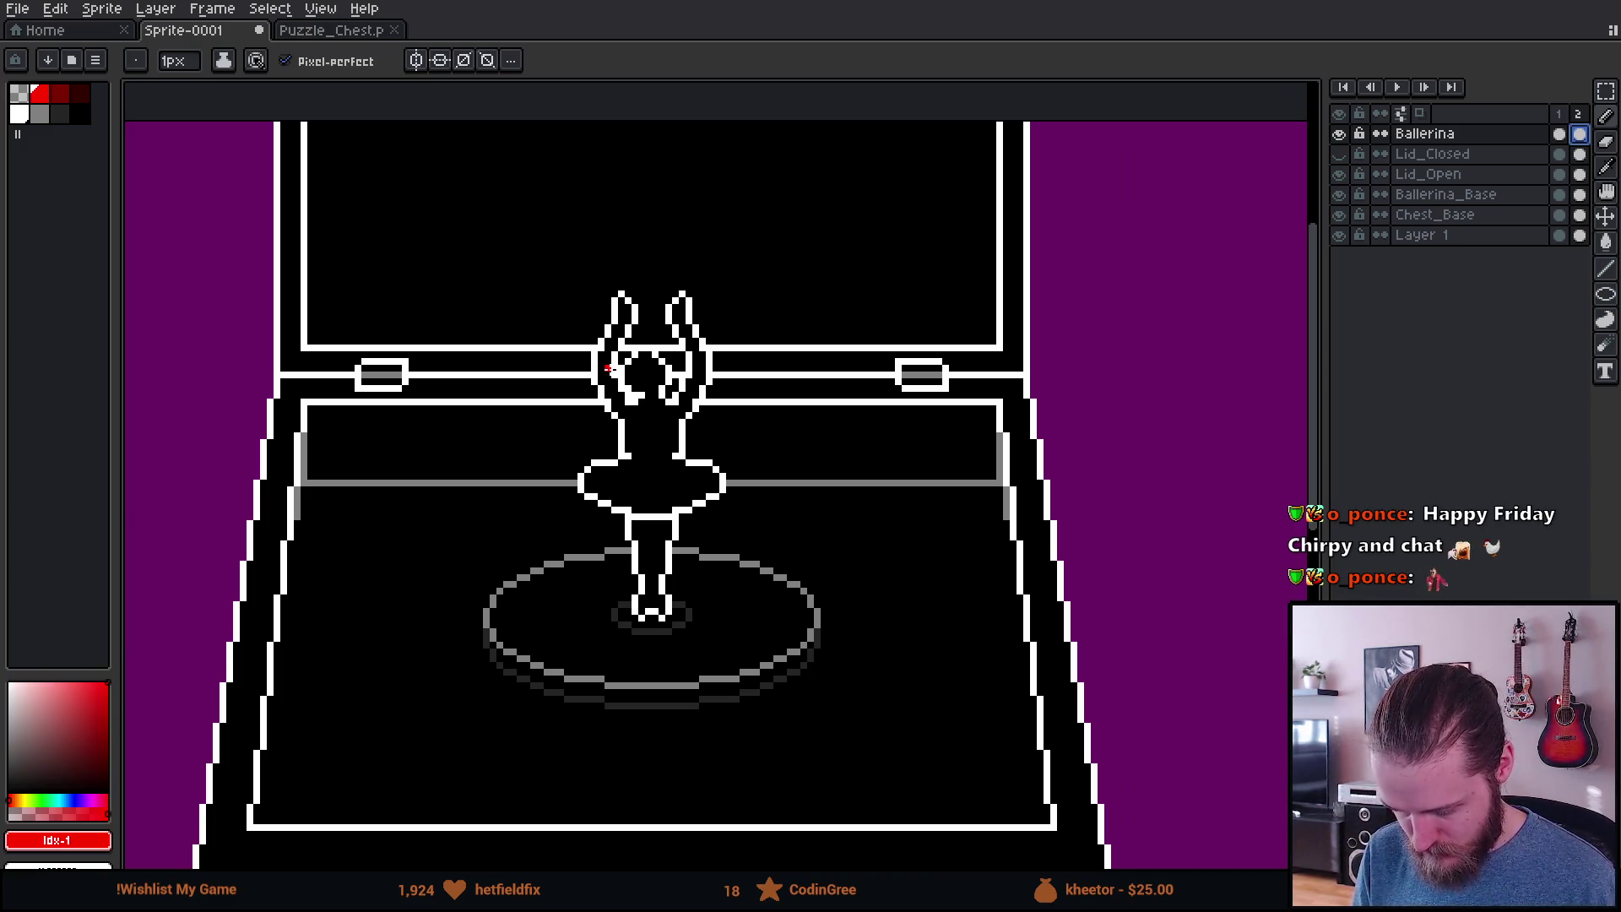
scroll(608, 368, "up", 3)
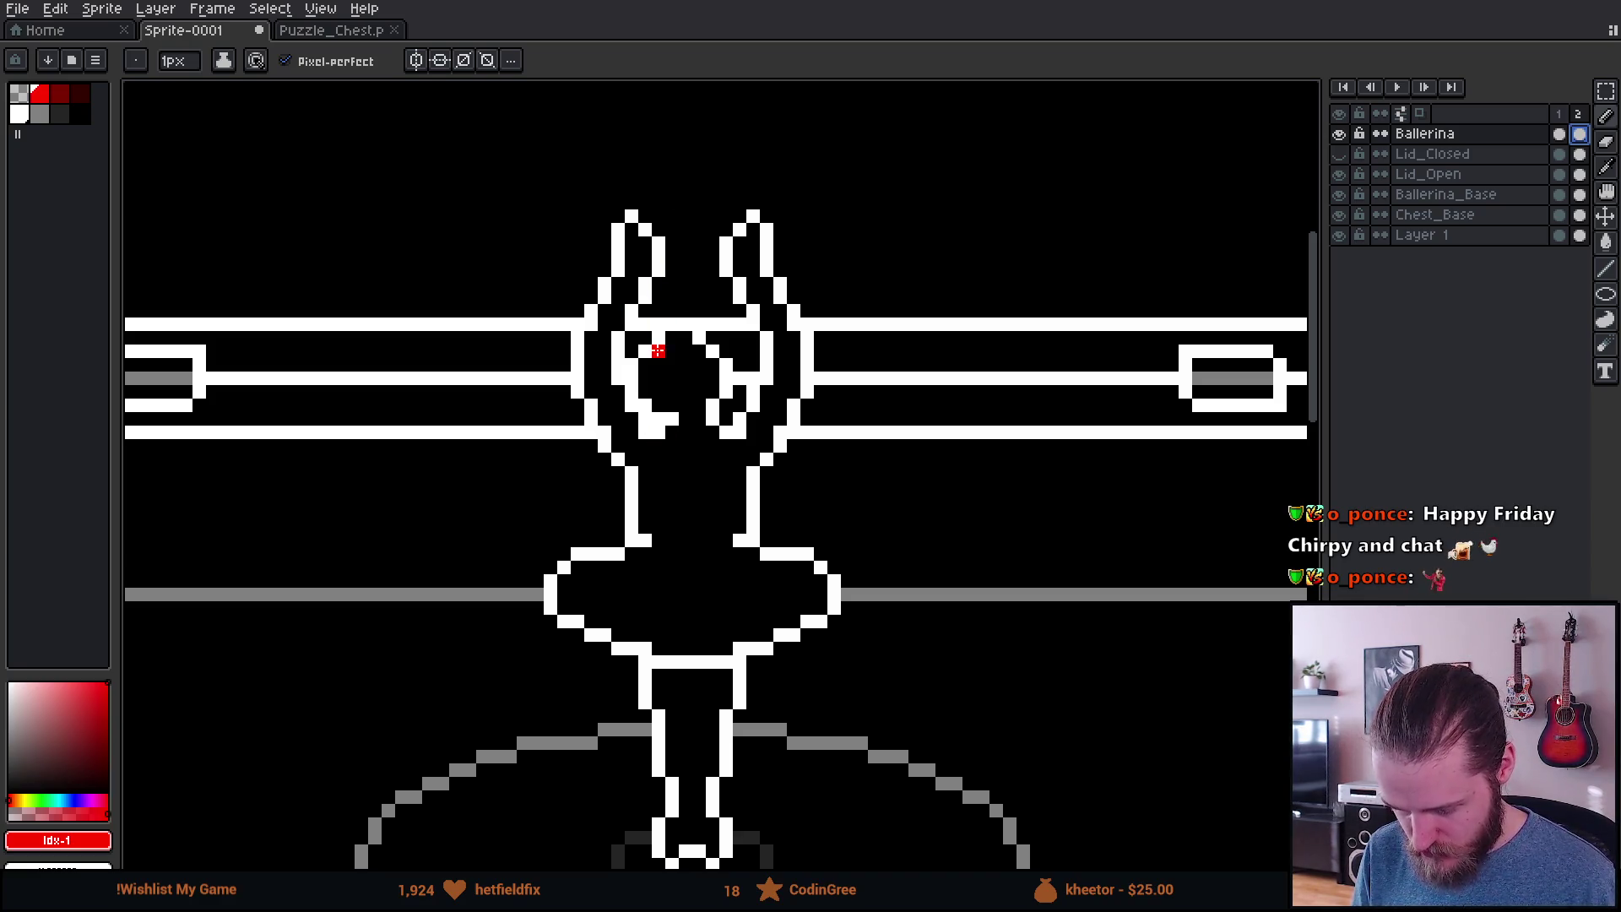
scroll(727, 347, "down", 2)
scroll(726, 346, "up", 4)
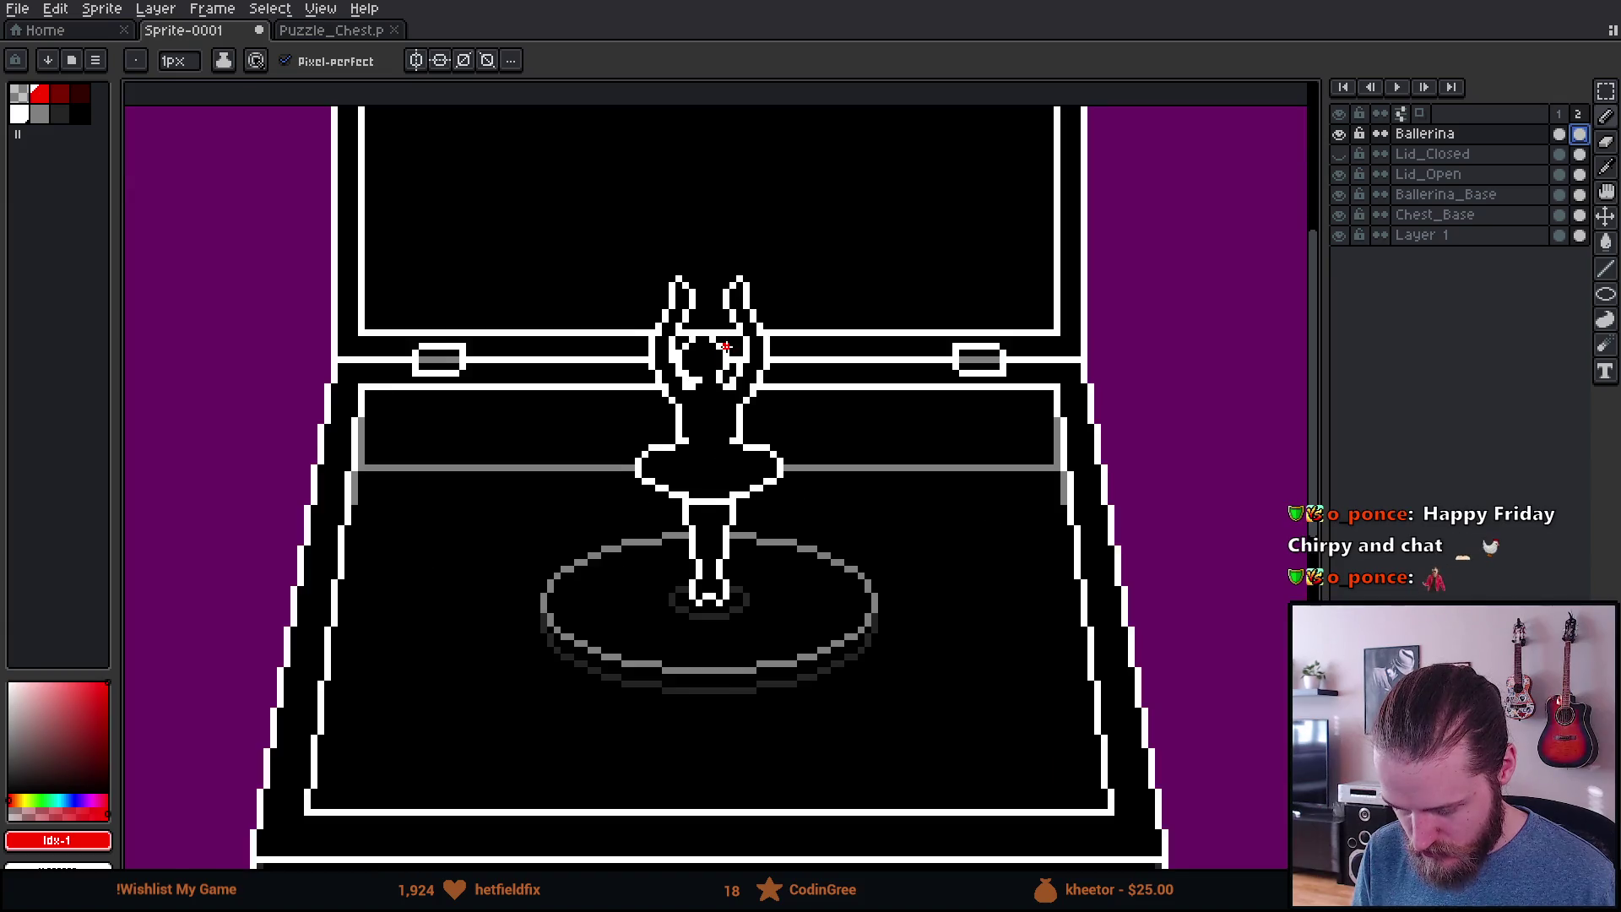
scroll(713, 359, "down", 3)
scroll(714, 359, "down", 1)
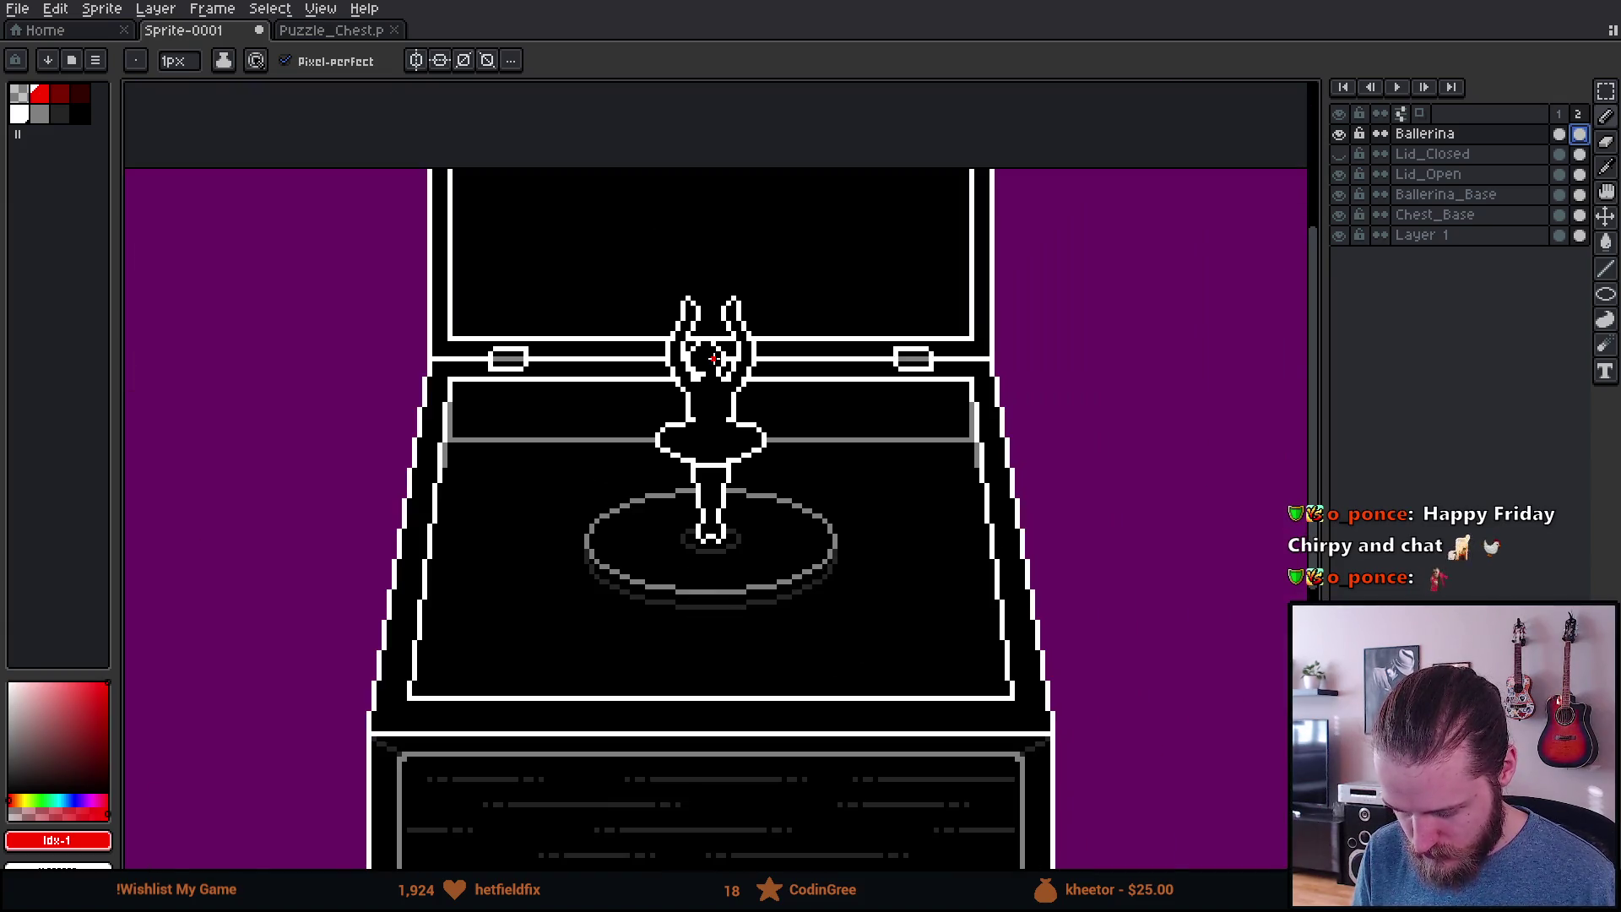
scroll(711, 358, "up", 3)
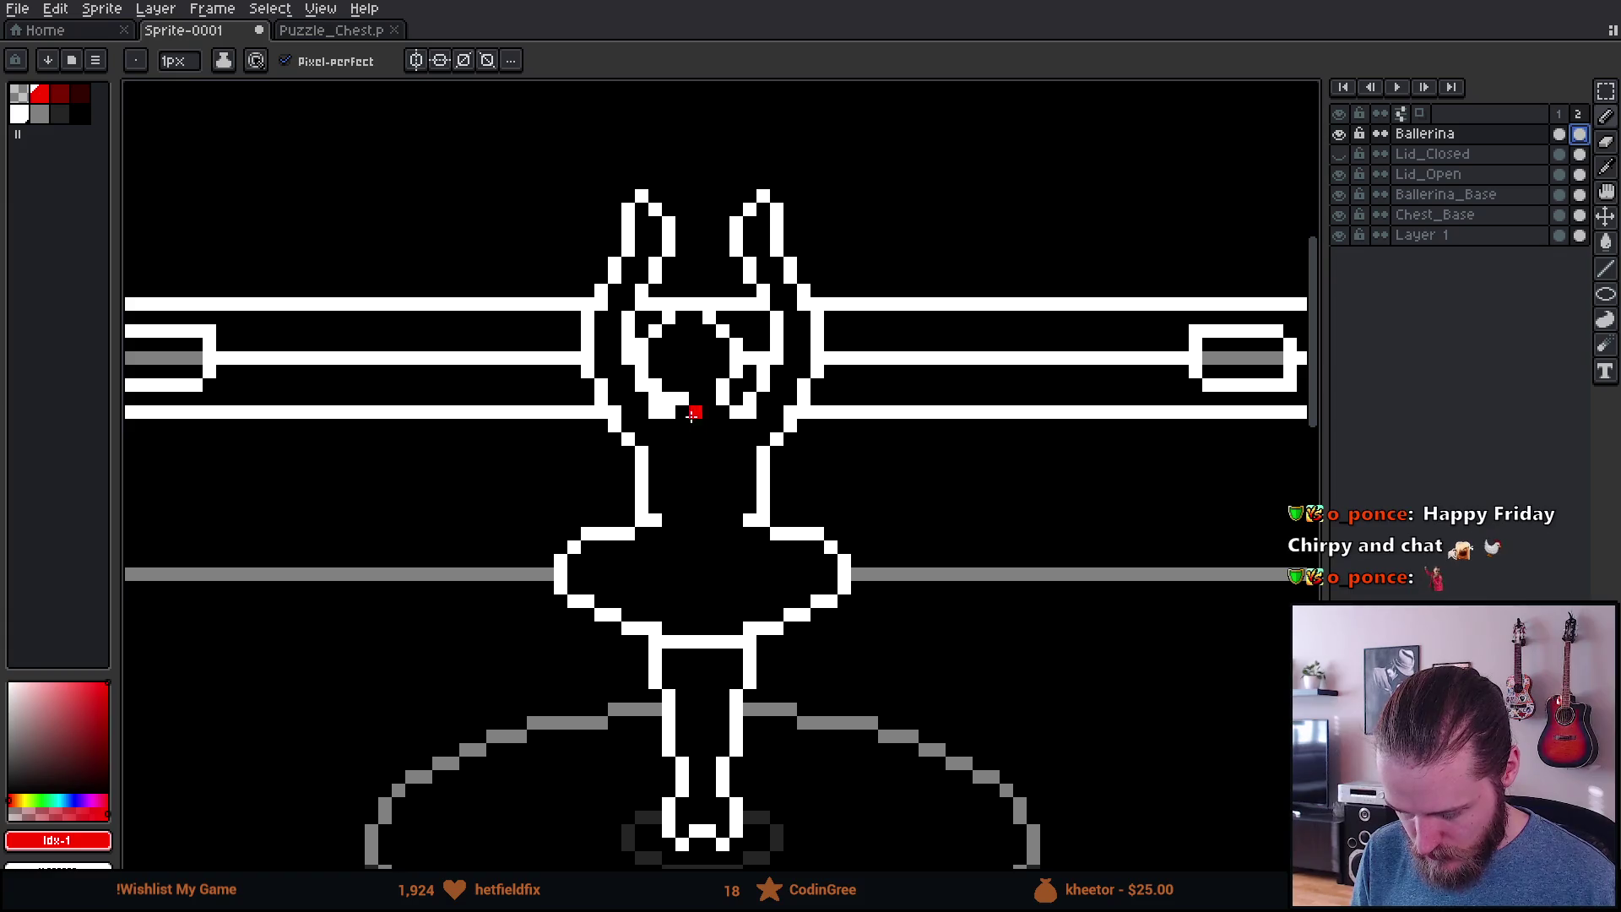
scroll(667, 491, "up", 3)
scroll(651, 562, "down", 4)
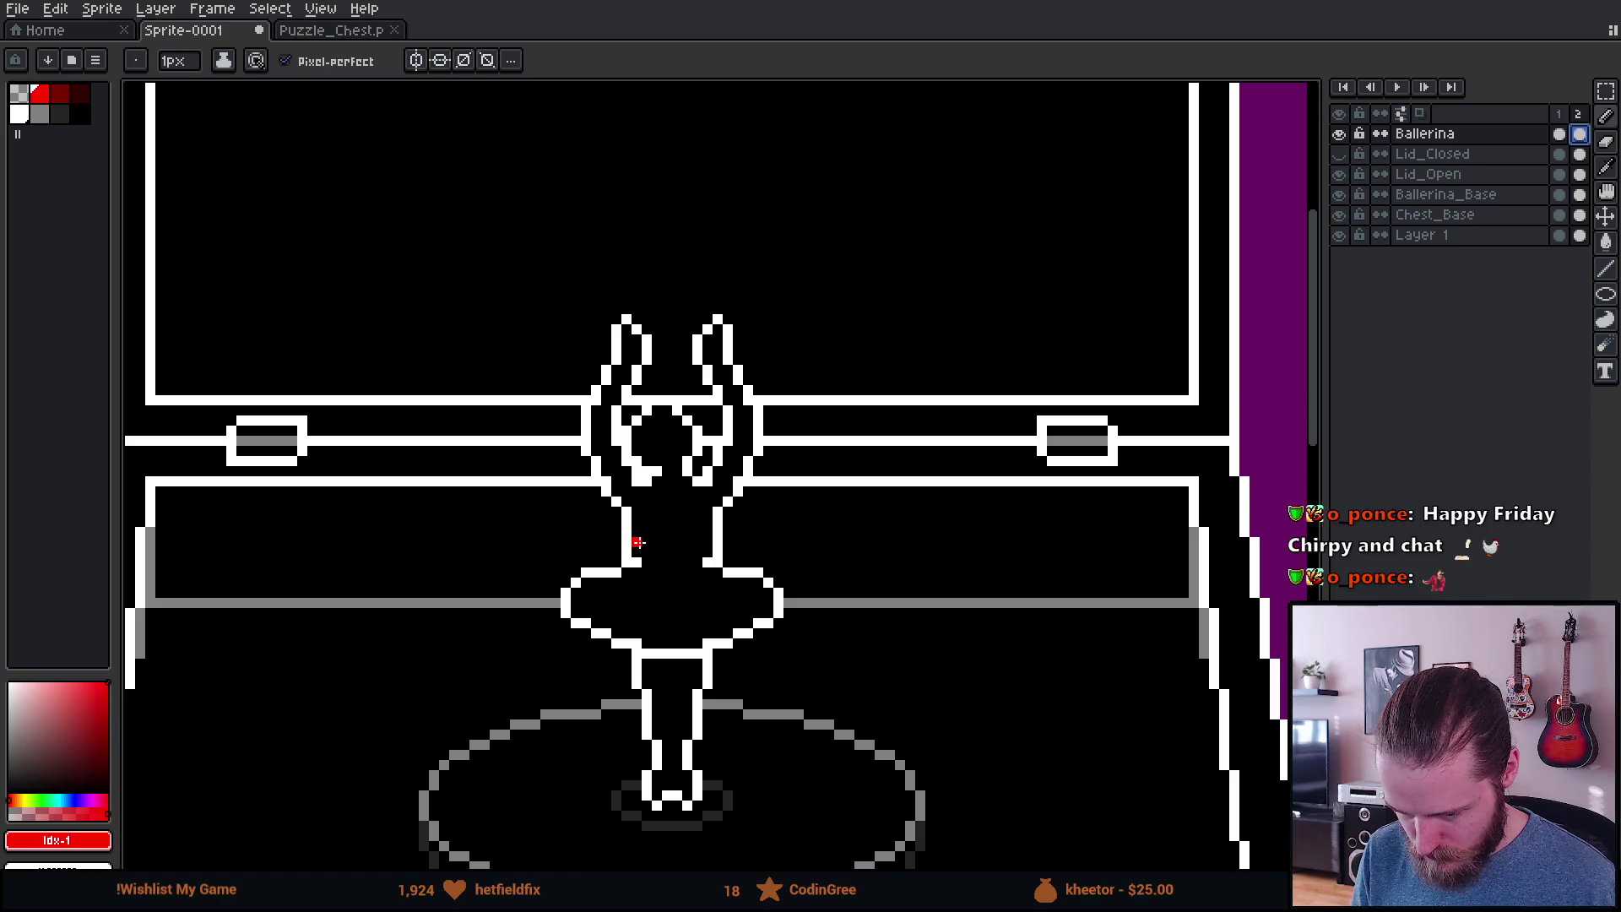
scroll(638, 542, "up", 1)
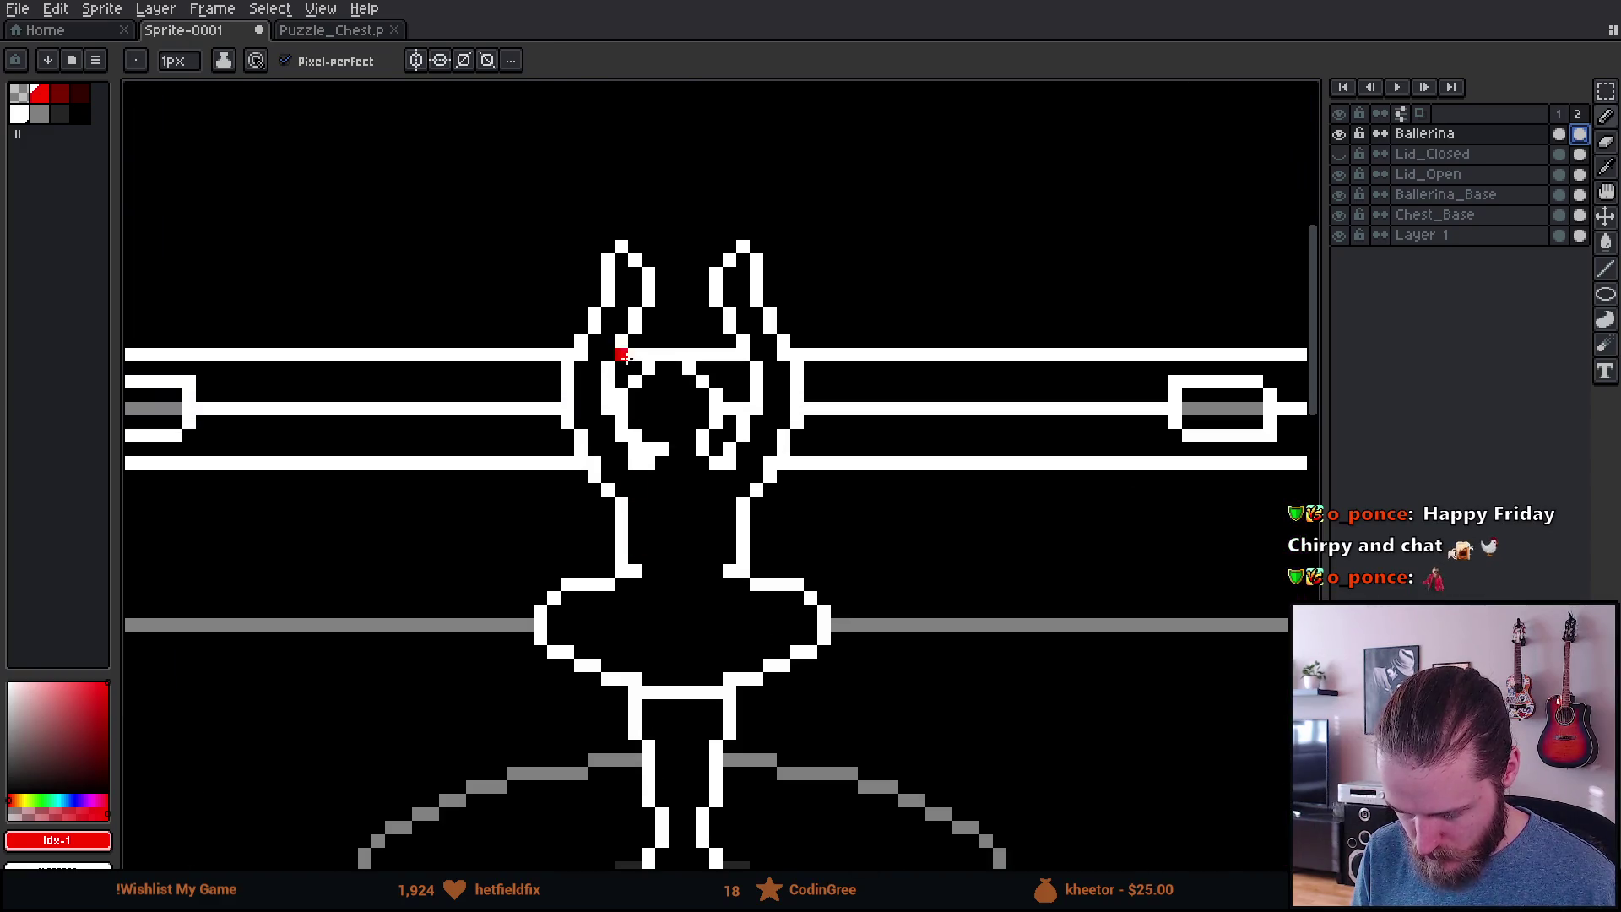
key("m")
left_click_drag(516, 156, 901, 565)
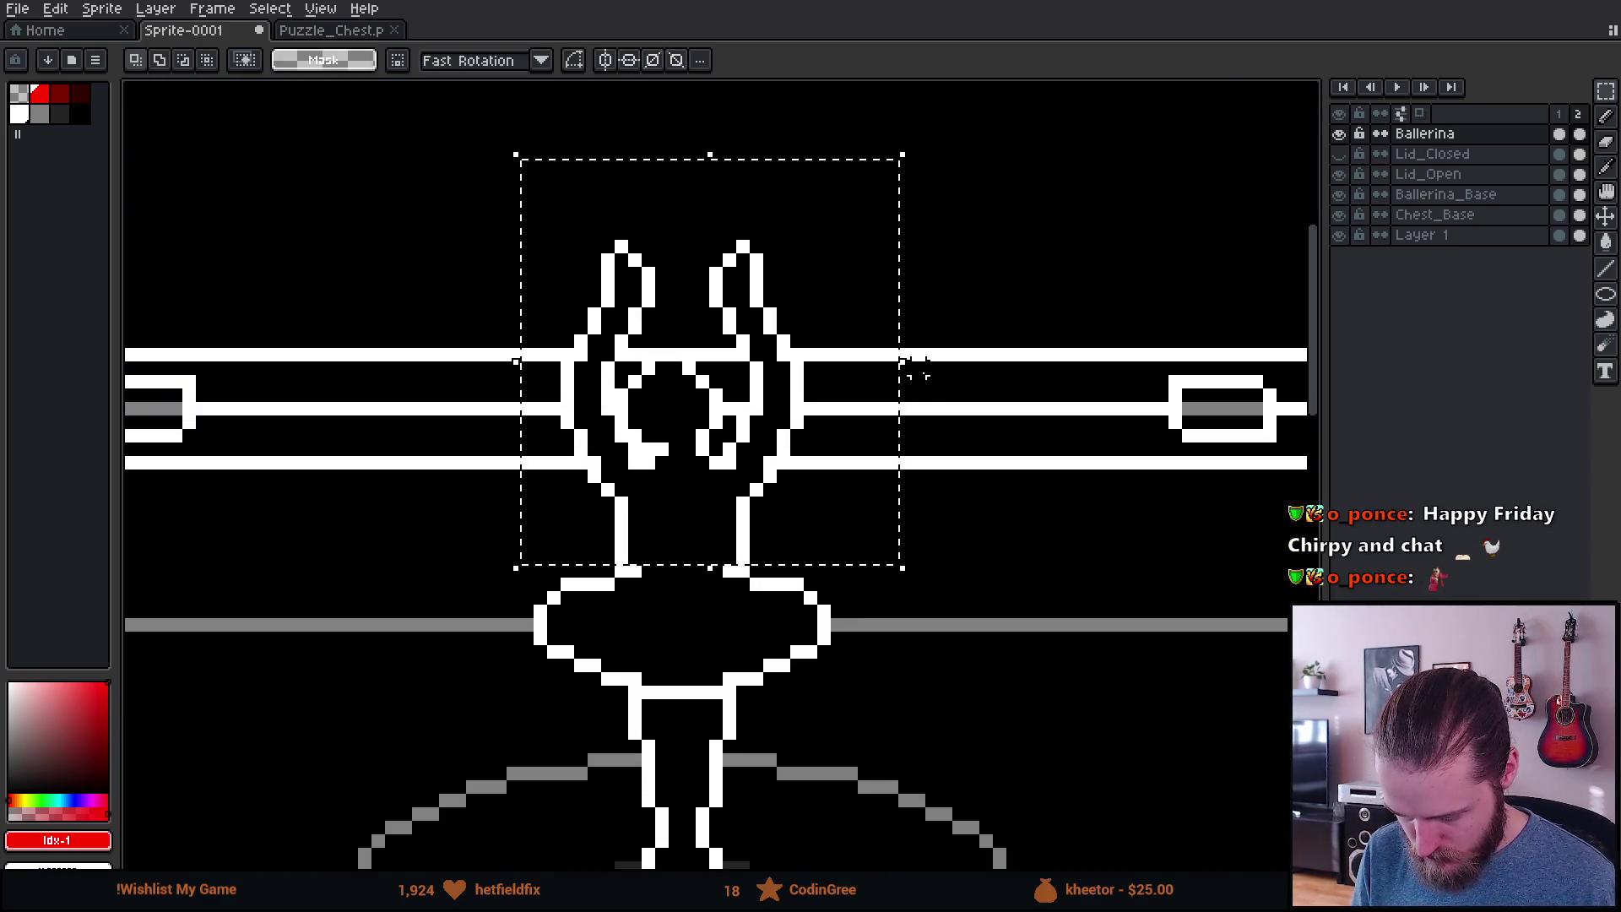
left_click_drag(896, 369, 870, 370)
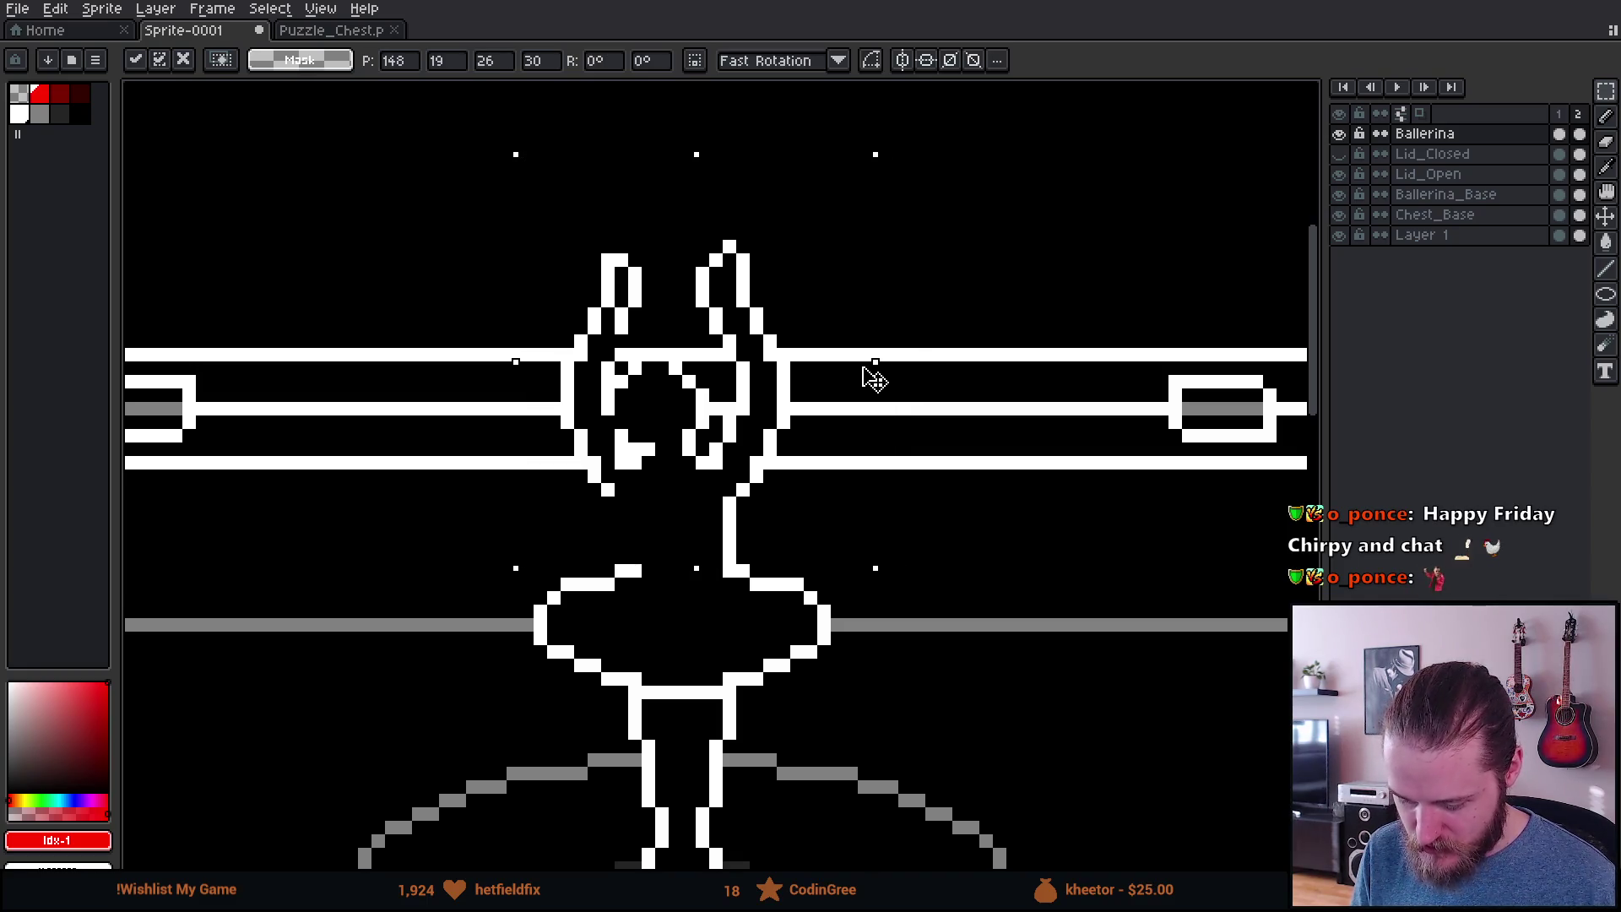
left_click_drag(516, 355, 543, 359)
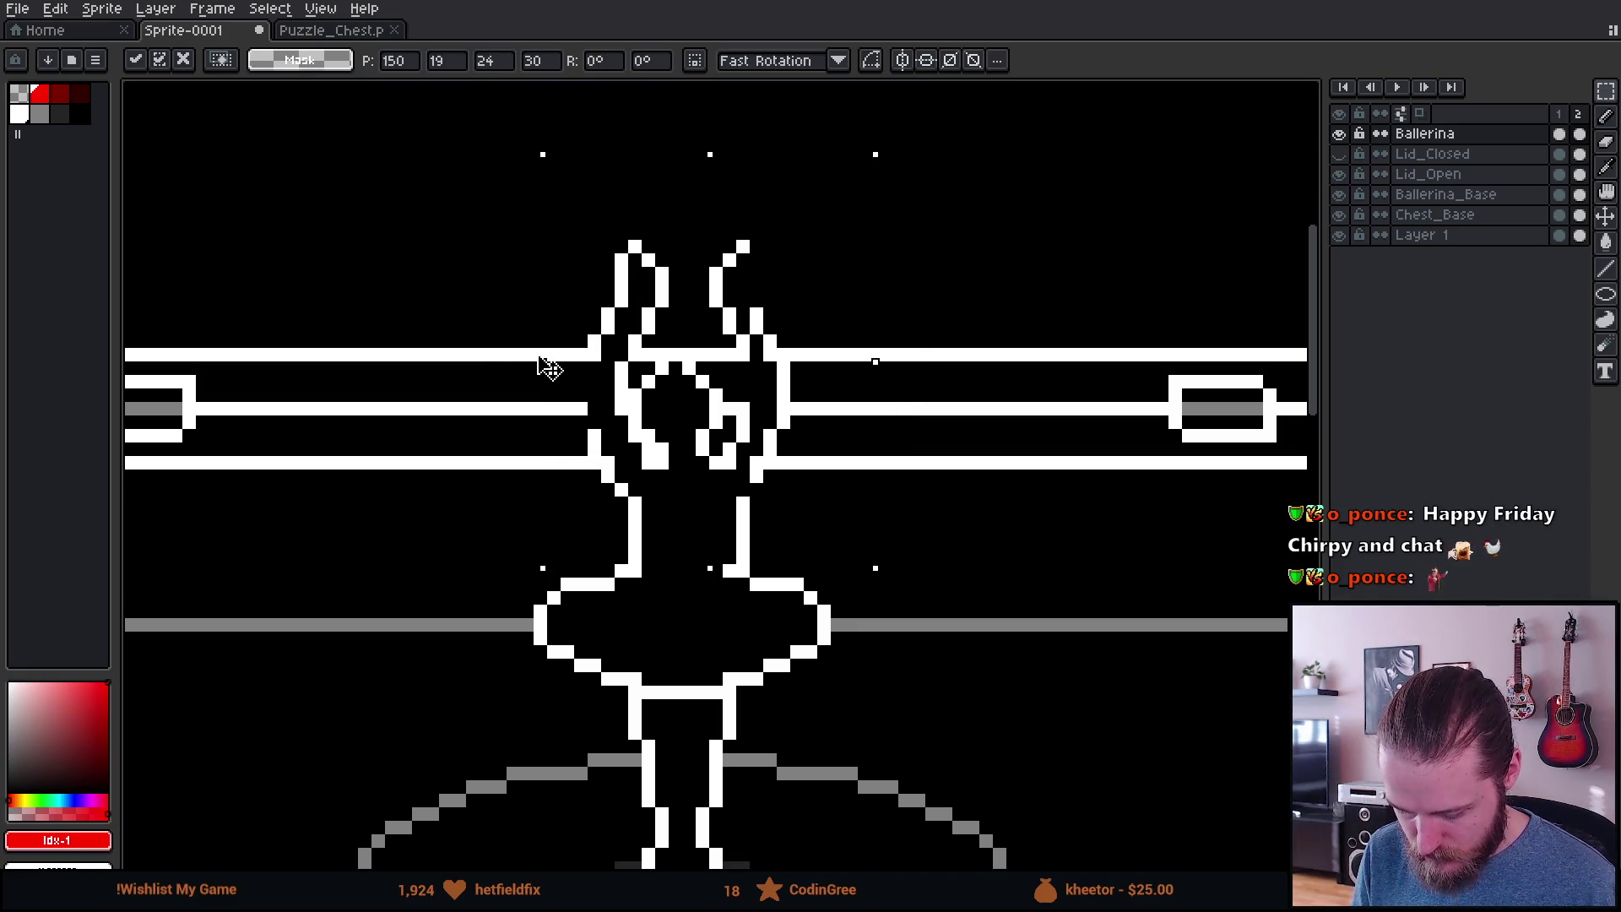
scroll(882, 387, "down", 2)
key("Return")
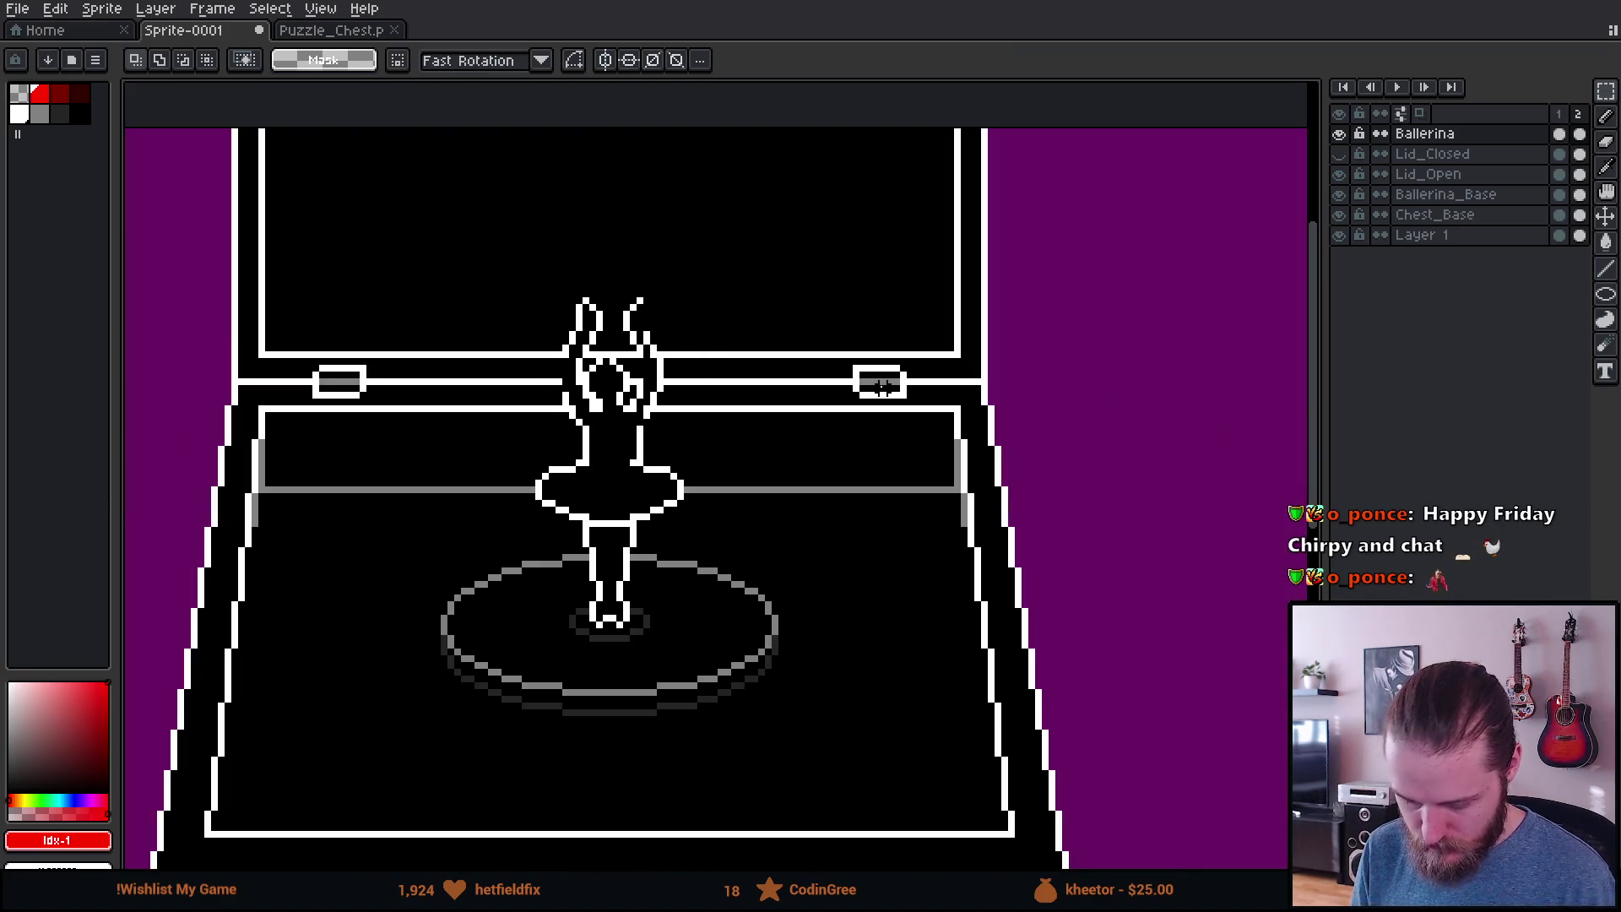
scroll(882, 387, "down", 1)
scroll(883, 387, "down", 1)
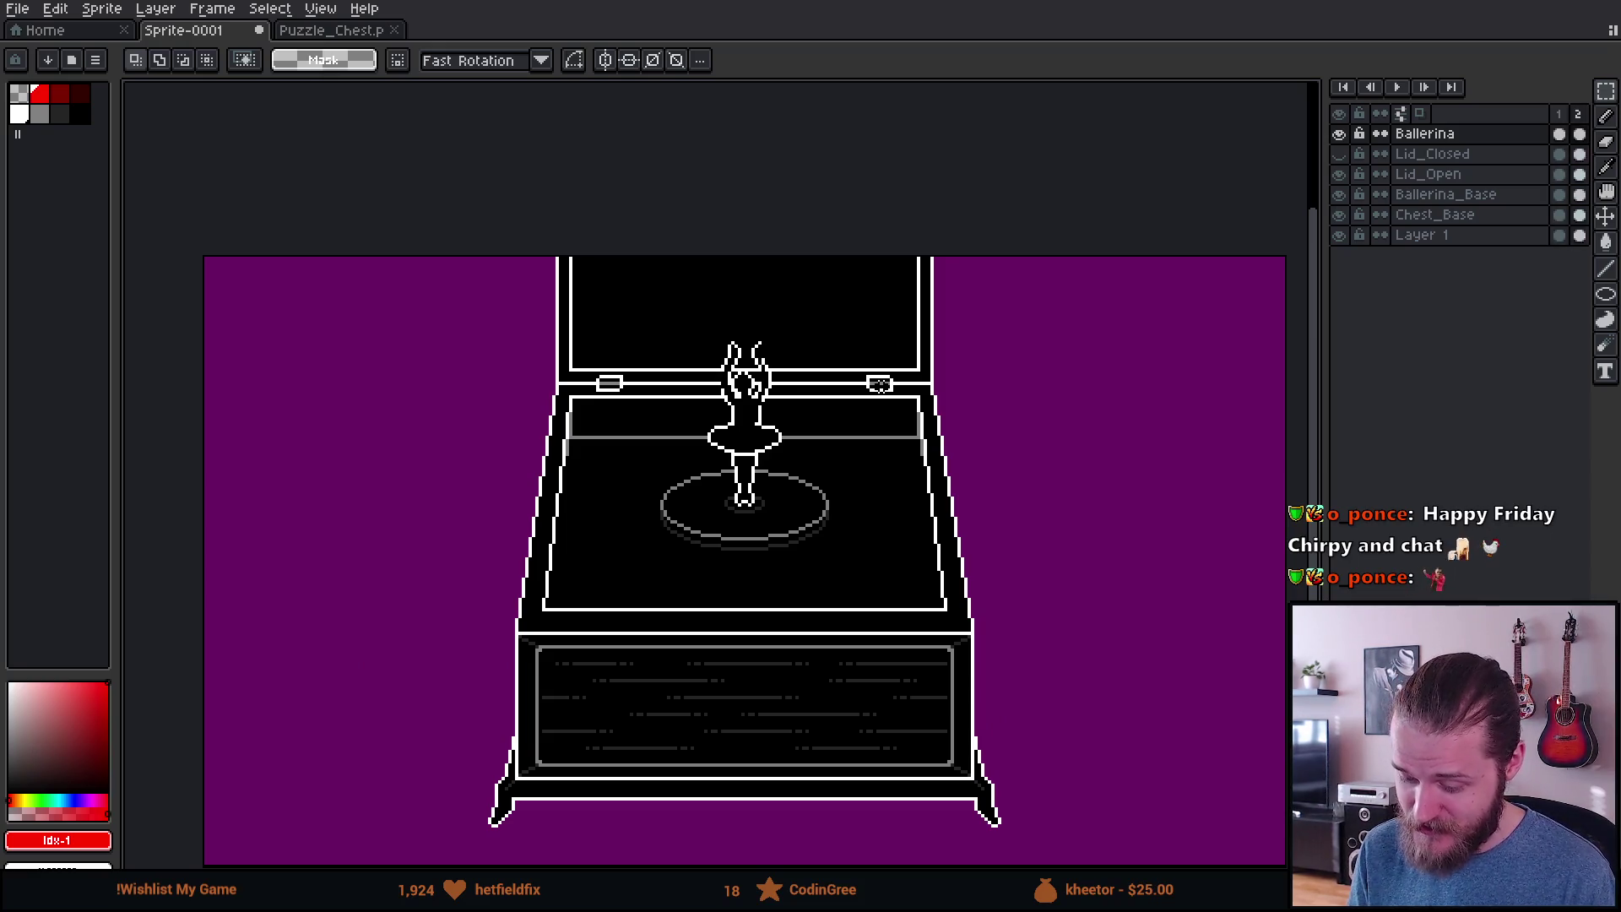
scroll(880, 384, "up", 2)
scroll(749, 485, "left", 1)
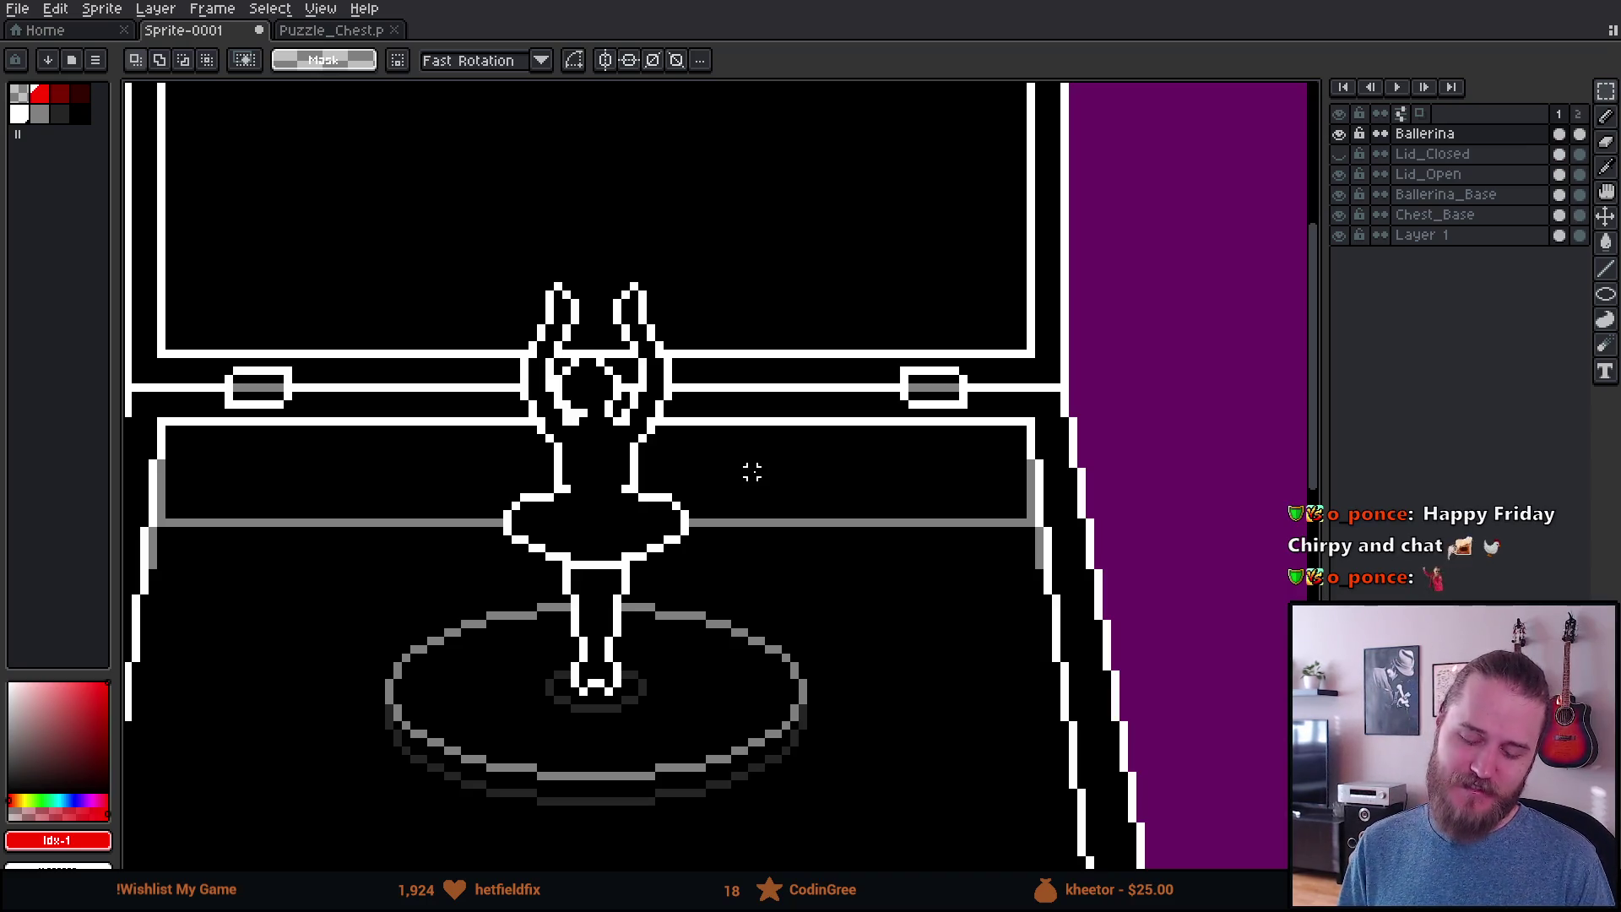
scroll(752, 532, "down", 2)
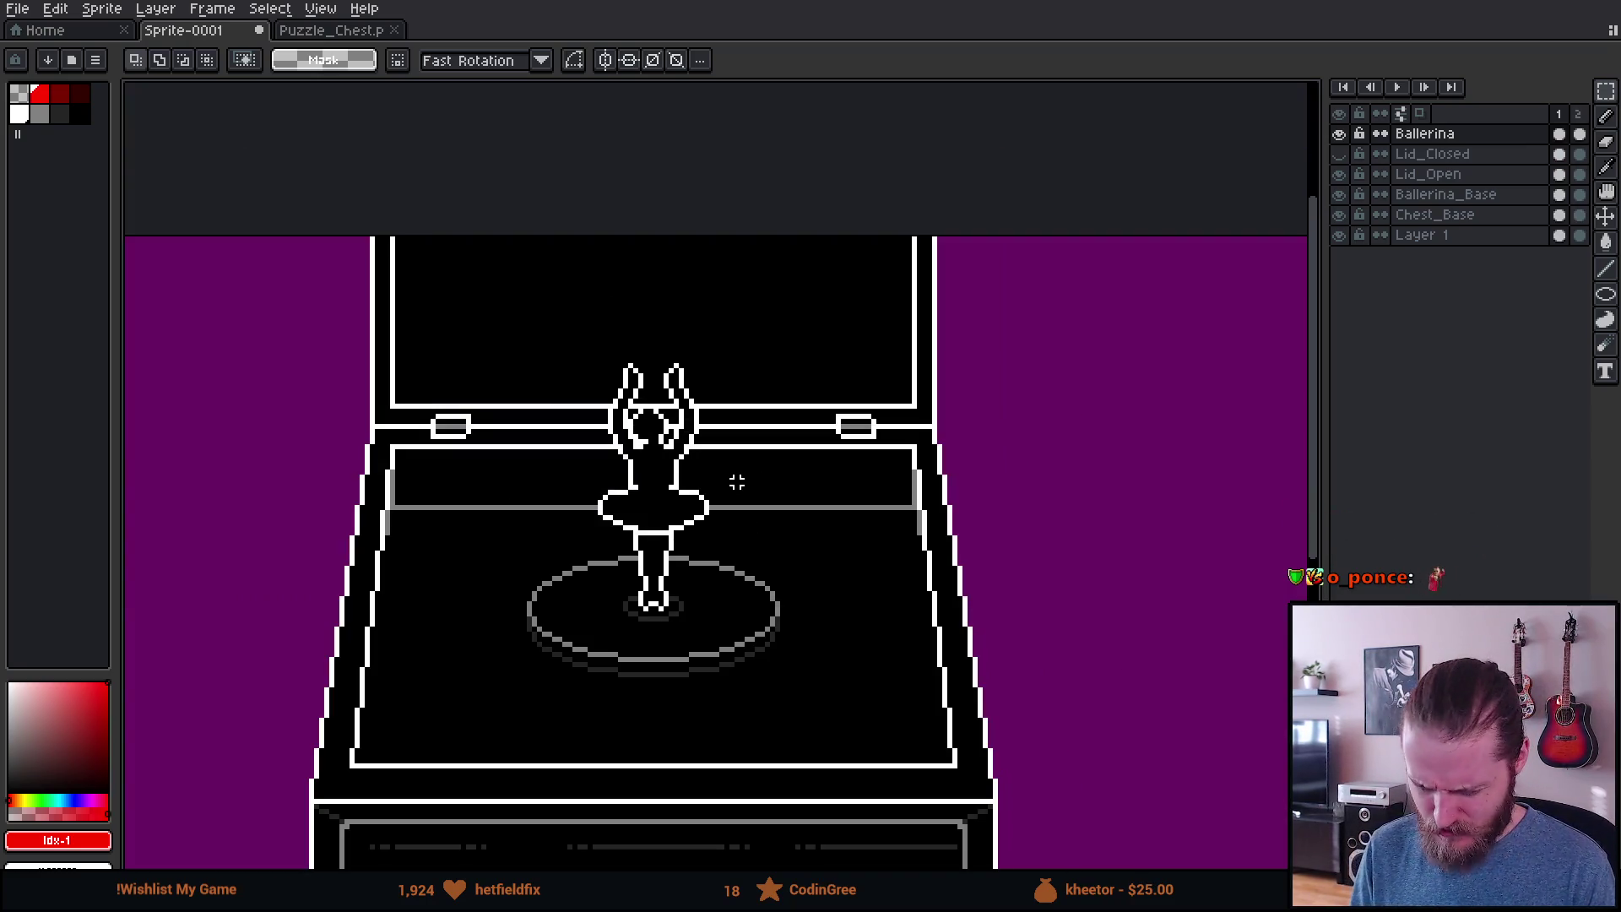
scroll(620, 506, "down", 2)
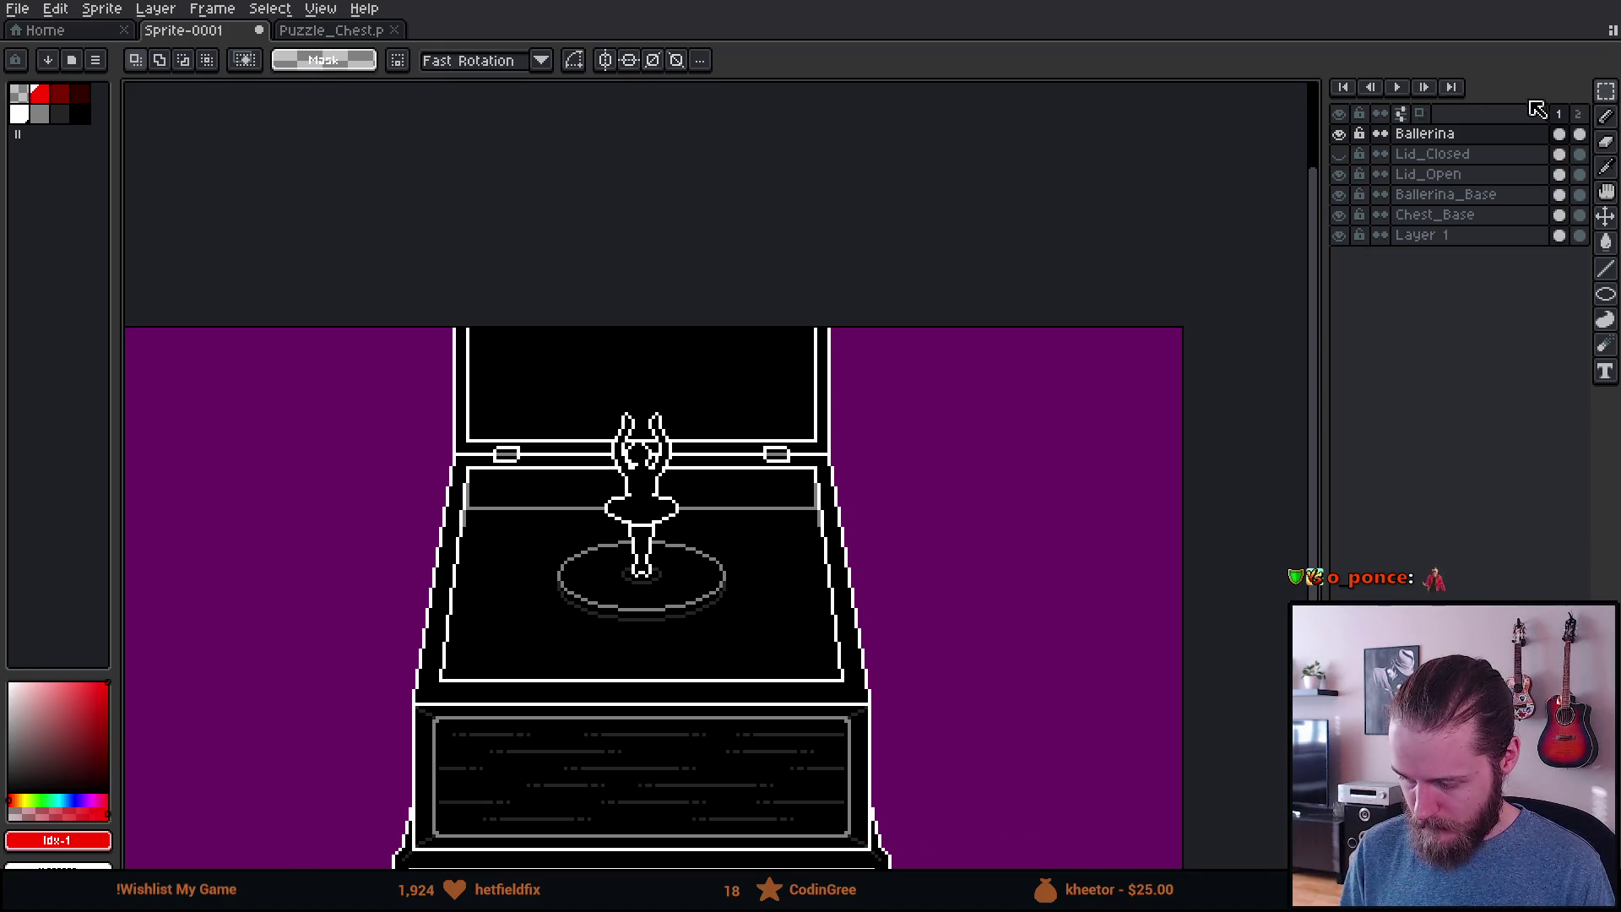
left_click(1579, 114)
key("ctrl+z")
scroll(605, 477, "up", 3)
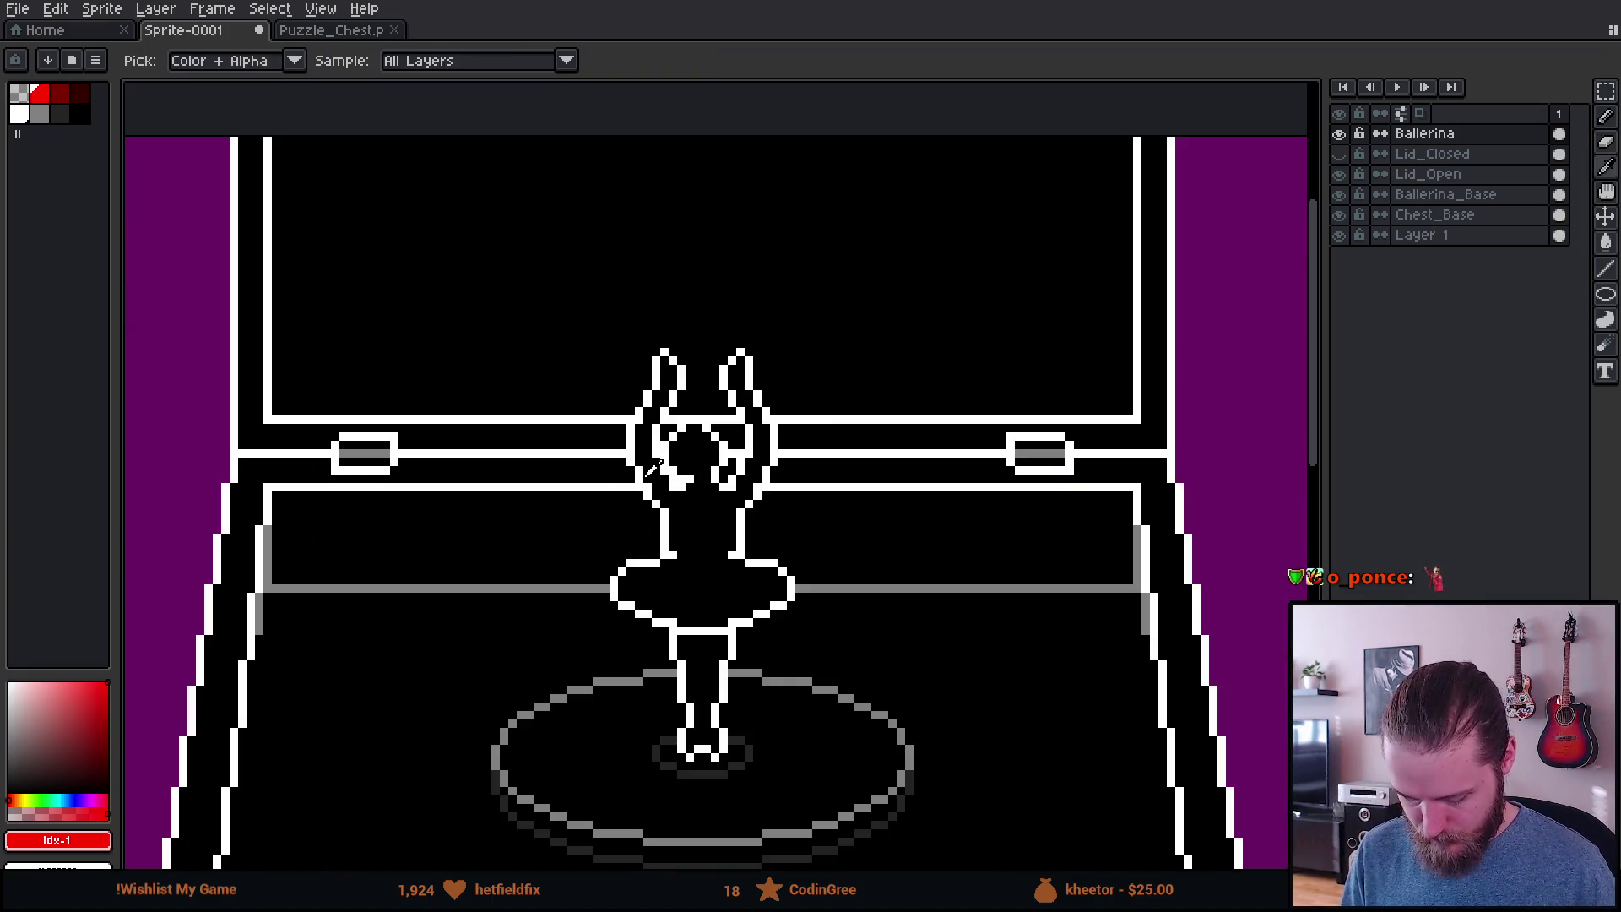
key("ctrl+y")
scroll(730, 467, "up", 2)
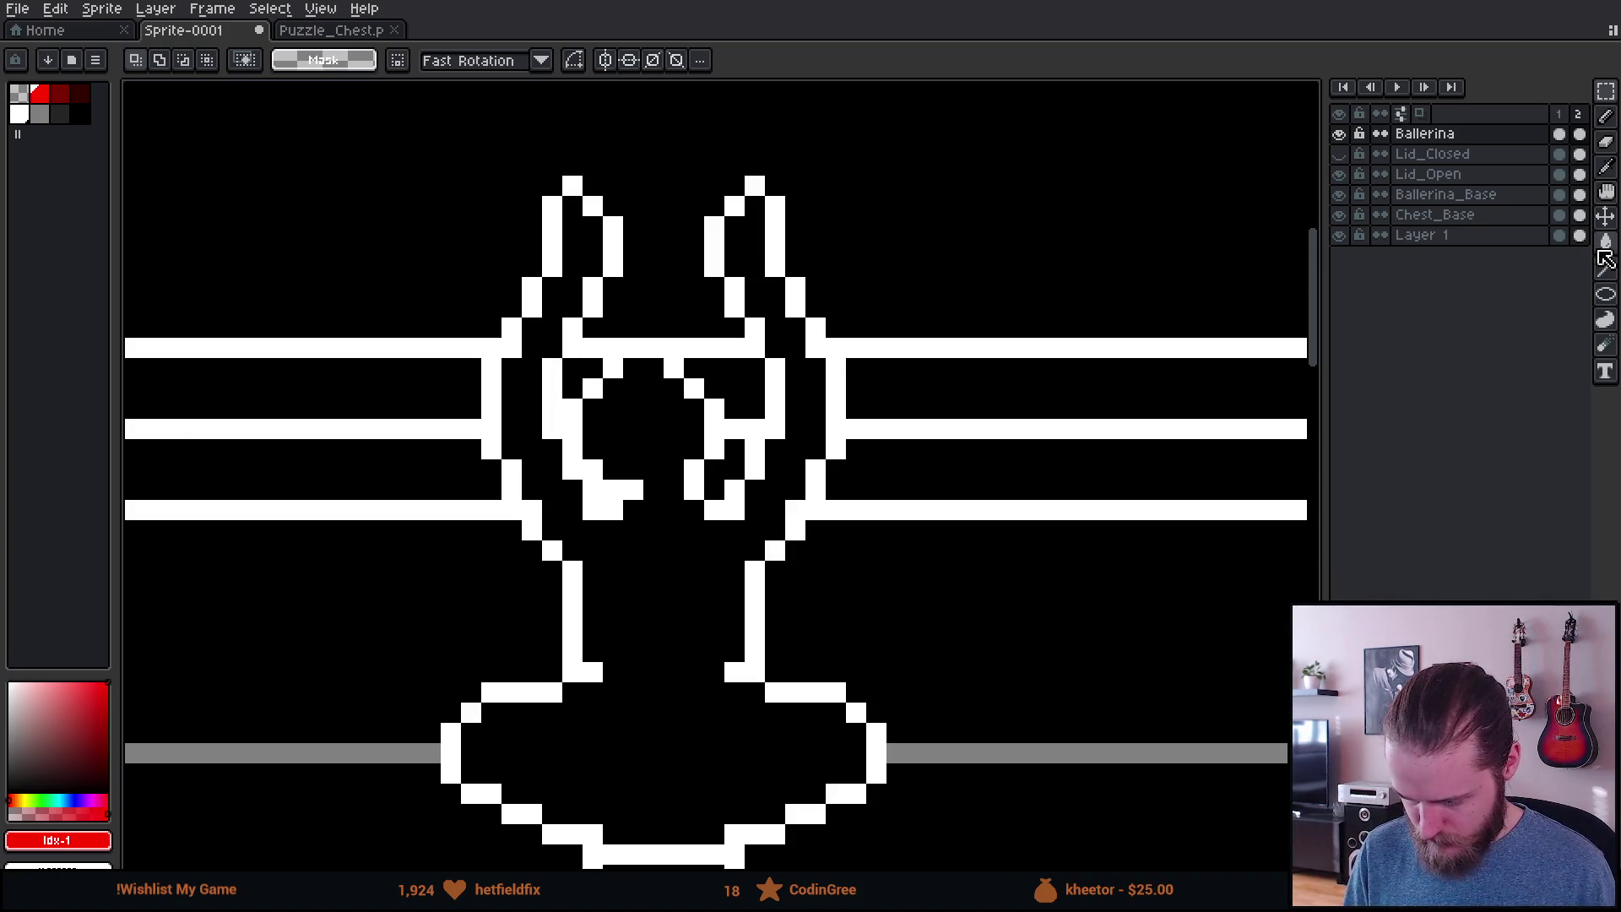
Step: Hide the Chest_Base and Lid_Open layers so only the ballerina and base show
left_click(1340, 215)
left_click(1339, 174)
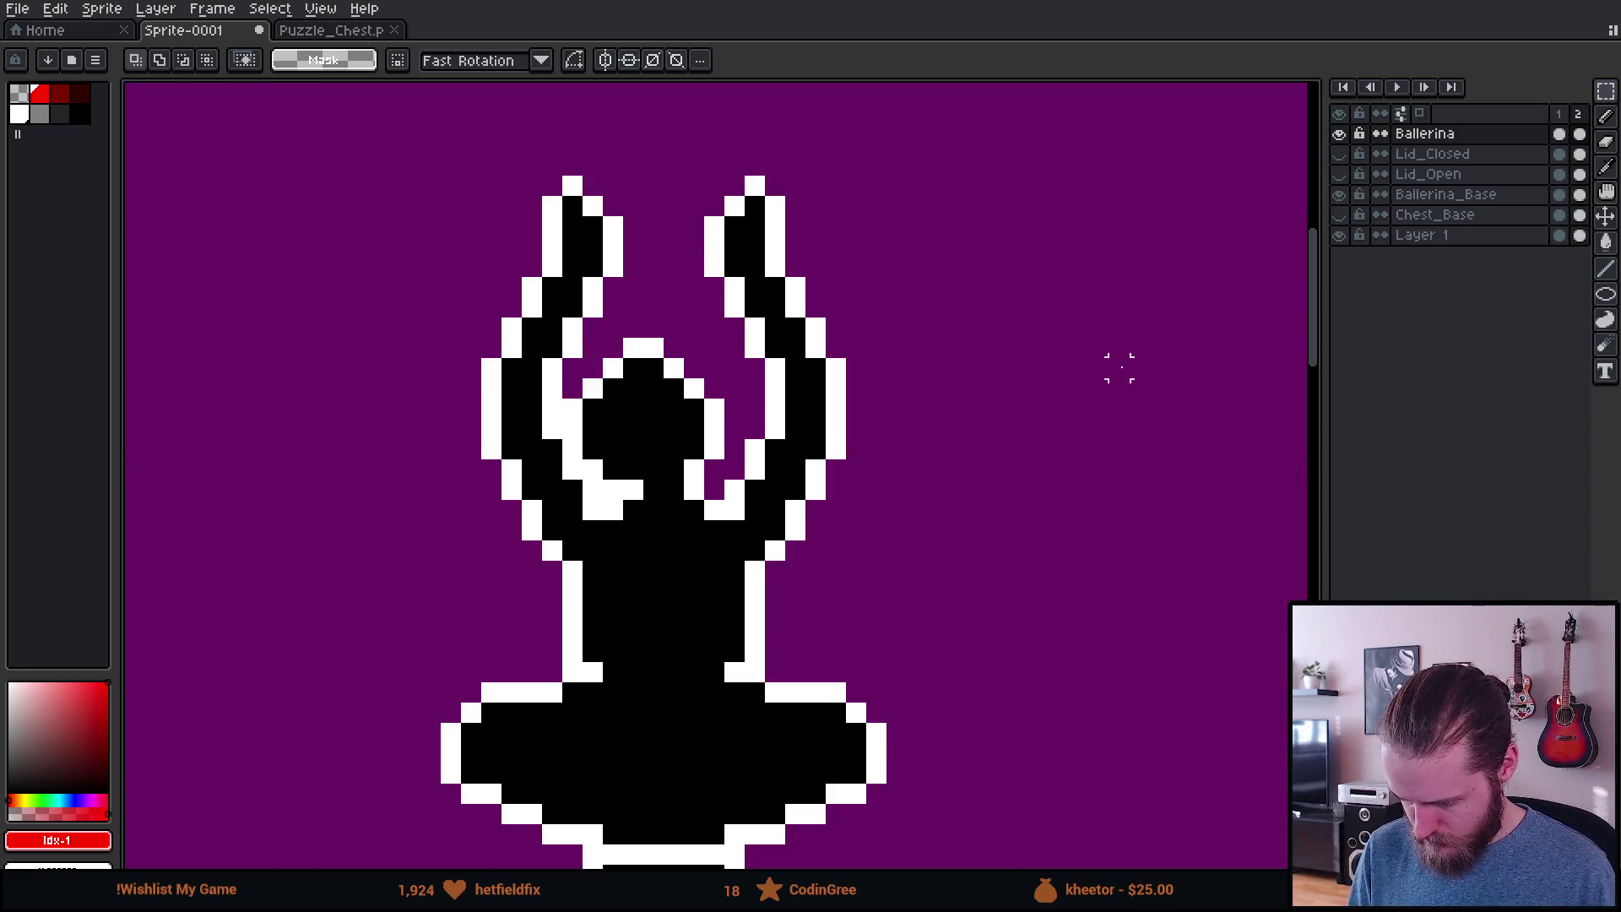
scroll(997, 427, "down", 2)
scroll(971, 435, "up", 2)
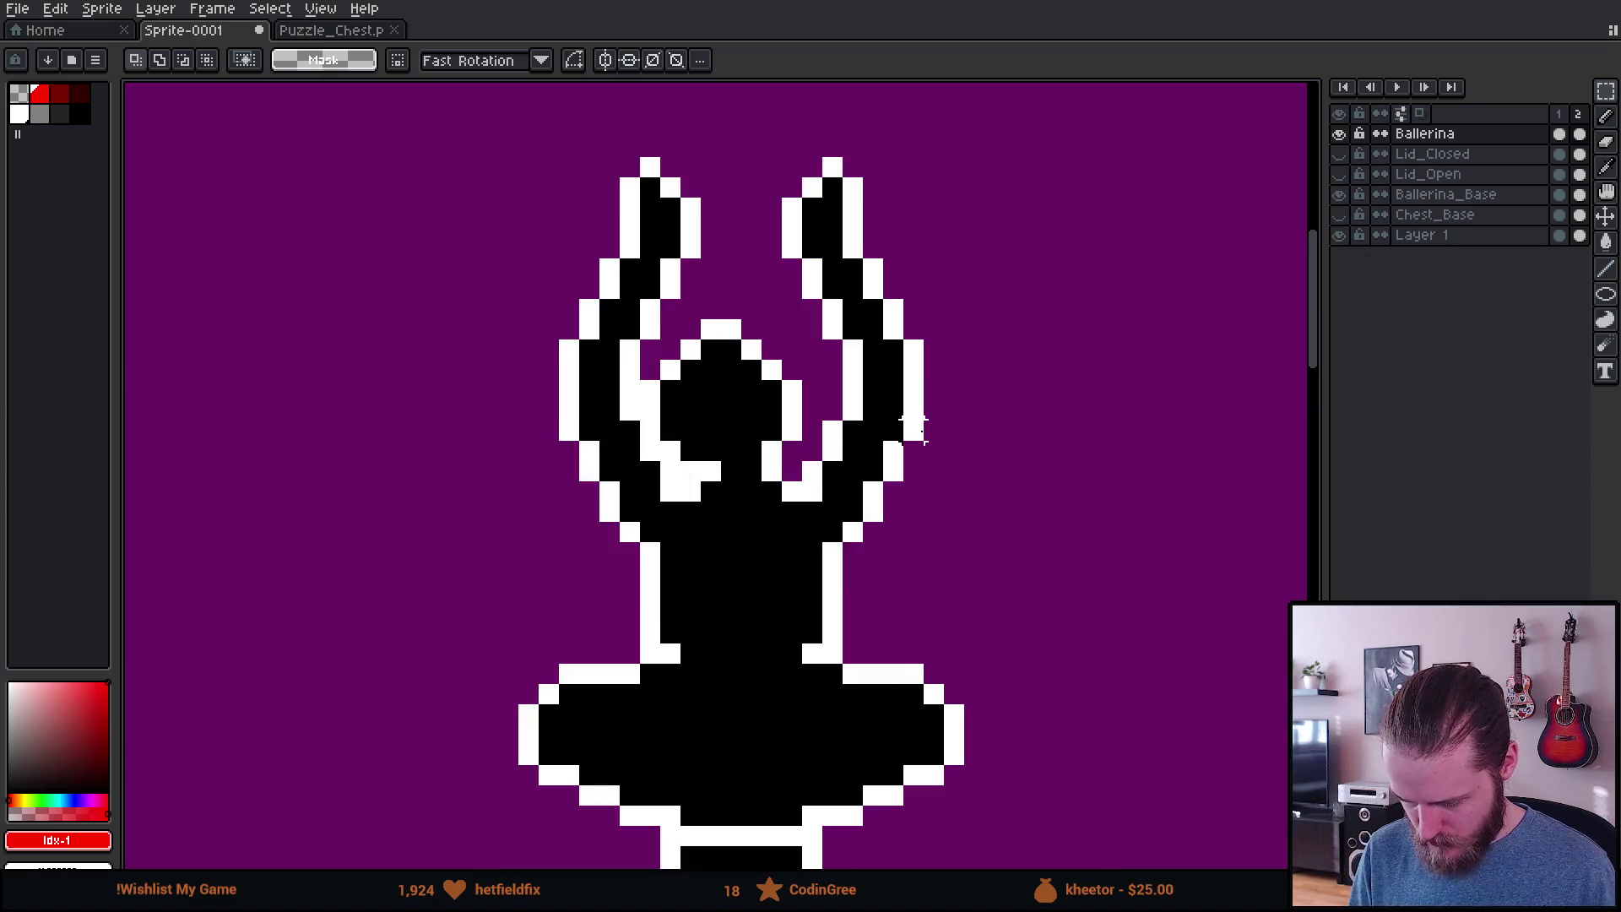
scroll(853, 369, "down", 3)
scroll(777, 439, "up", 4)
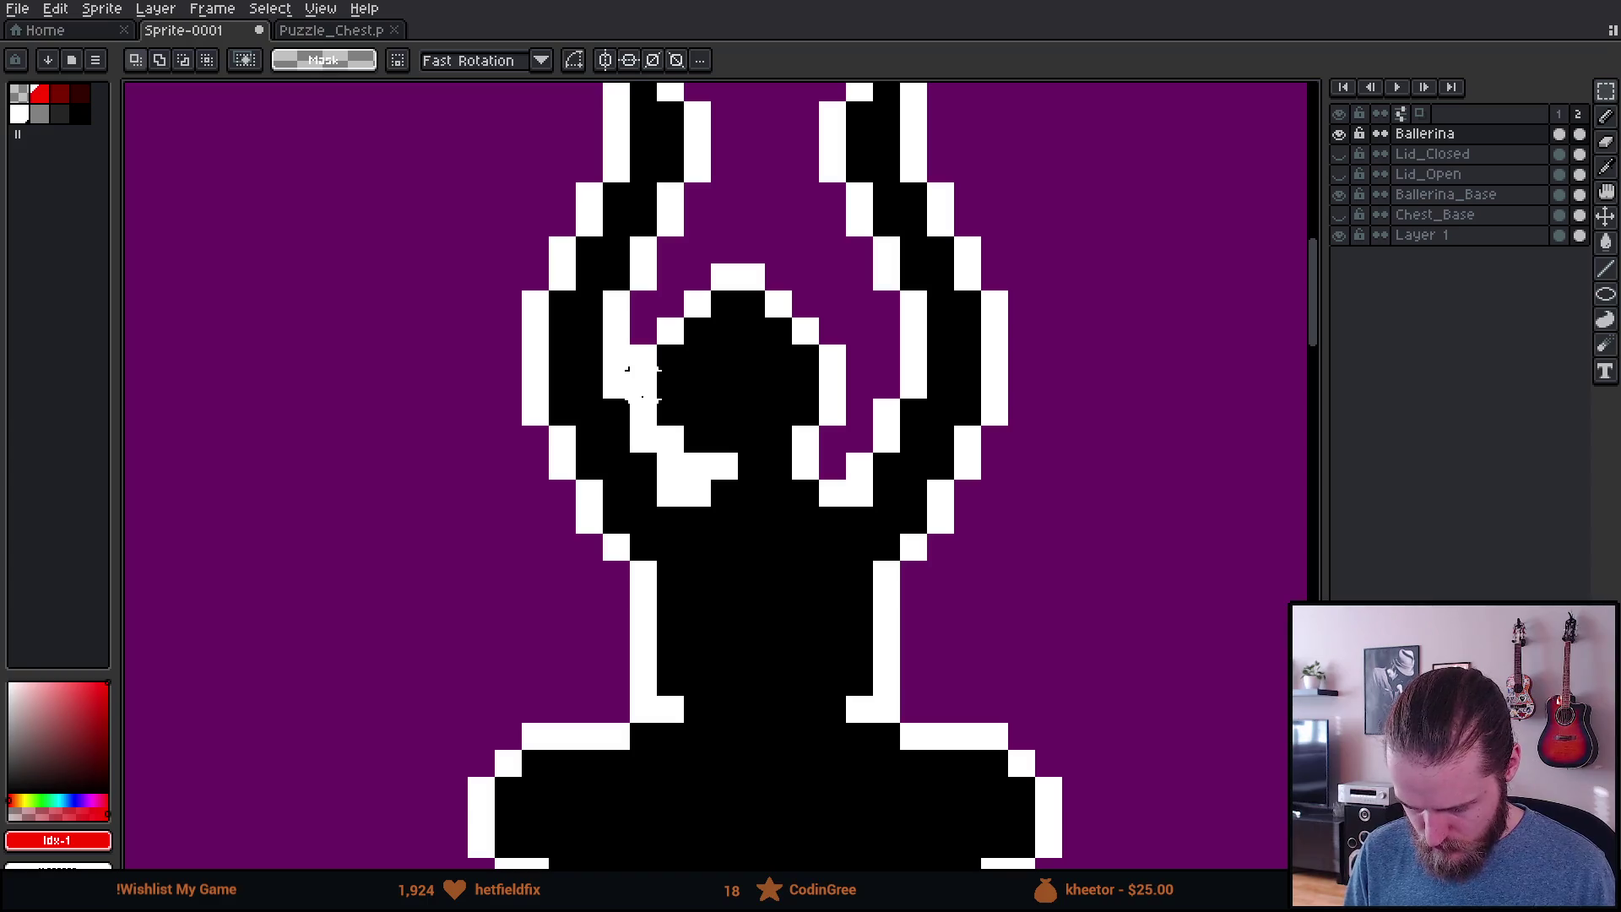
scroll(643, 410, "down", 3)
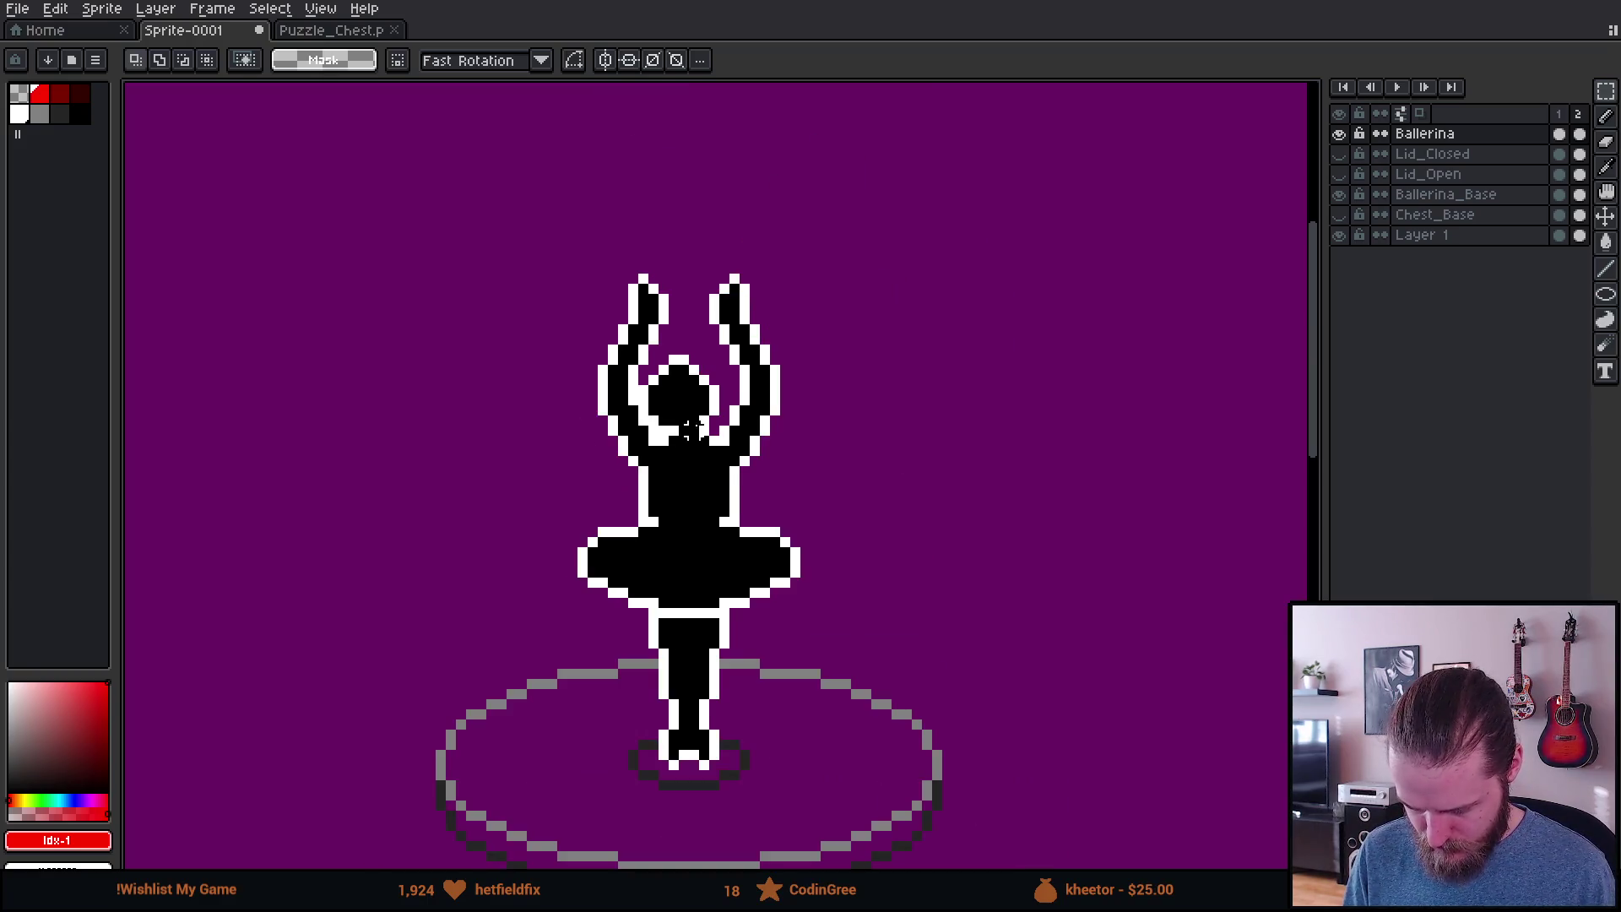
scroll(691, 429, "up", 2)
scroll(629, 552, "up", 1)
scroll(629, 552, "down", 1)
scroll(629, 552, "up", 1)
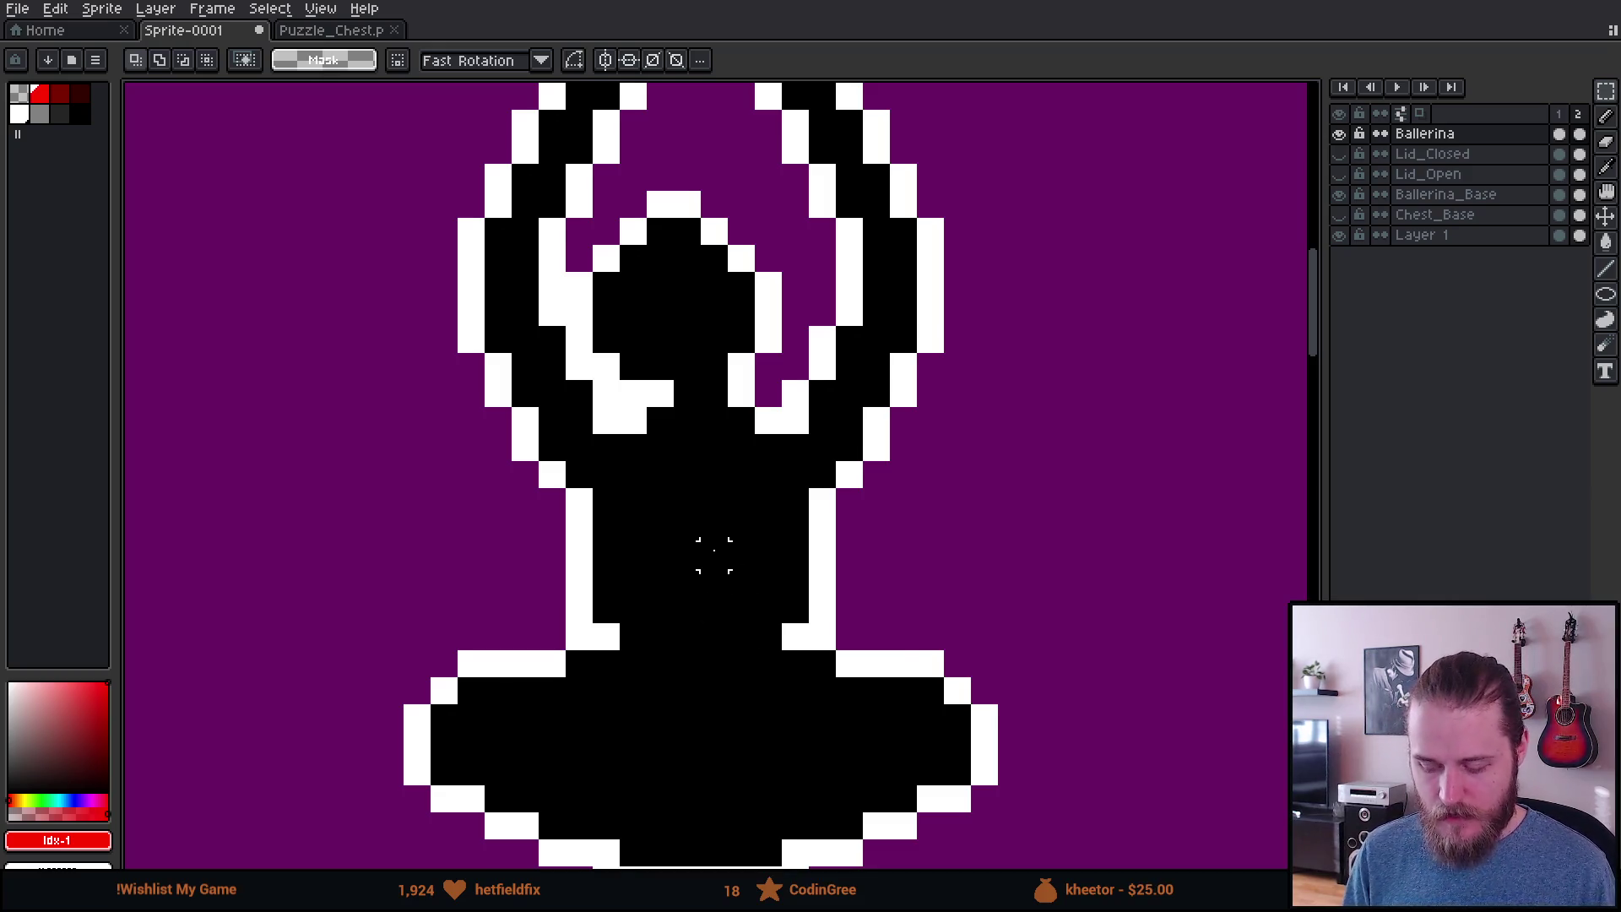
scroll(714, 555, "down", 4)
scroll(726, 574, "down", 1)
scroll(731, 581, "up", 1)
scroll(735, 585, "down", 1)
scroll(734, 585, "down", 1)
scroll(723, 579, "up", 4)
scroll(688, 540, "up", 2)
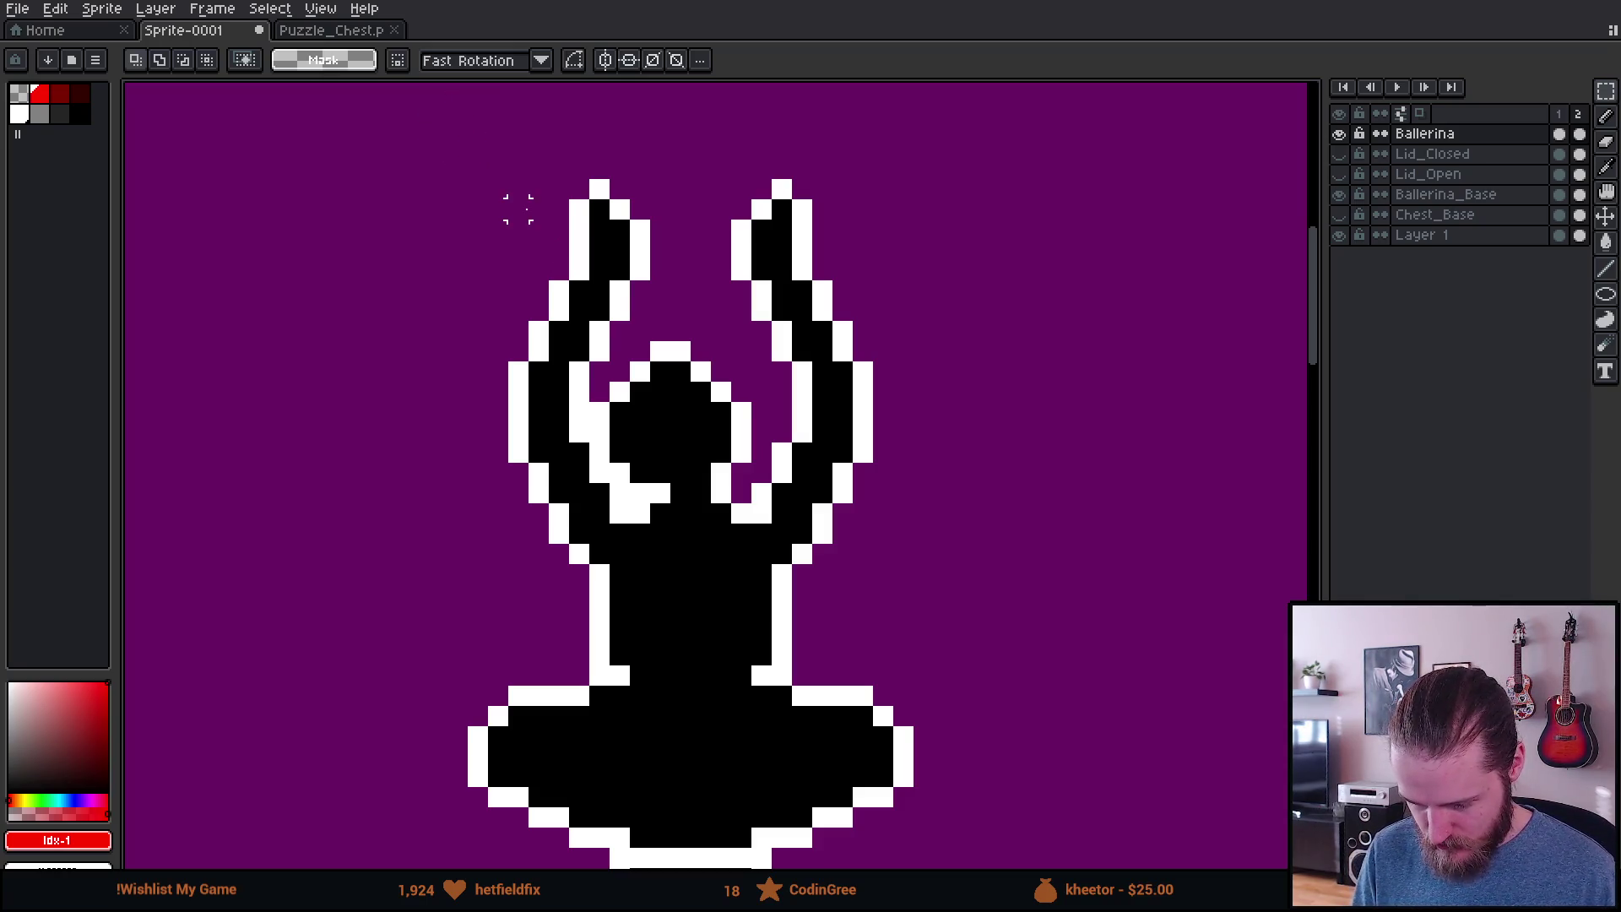
Step: Box-select the left-side hand and nudge it one pixel left
mouse_move(445, 117)
left_mouse_down()
mouse_move(622, 166)
mouse_move(749, 261)
mouse_move(754, 283)
mouse_move(651, 254)
left_mouse_up()
key("Return")
key("ctrl+z")
key("ctrl+d")
mouse_move(498, 128)
left_mouse_down()
mouse_move(680, 252)
mouse_move(684, 287)
left_mouse_up()
left_click_drag(667, 266, 622, 261)
key("ctrl+d")
mouse_move(472, 144)
left_mouse_down()
mouse_move(651, 282)
mouse_move(676, 324)
left_mouse_up()
key("Left")
key("ctrl+d")
left_click_drag(474, 148, 669, 286)
key("Left")
key("ctrl+d")
scroll(676, 399, "down", 3)
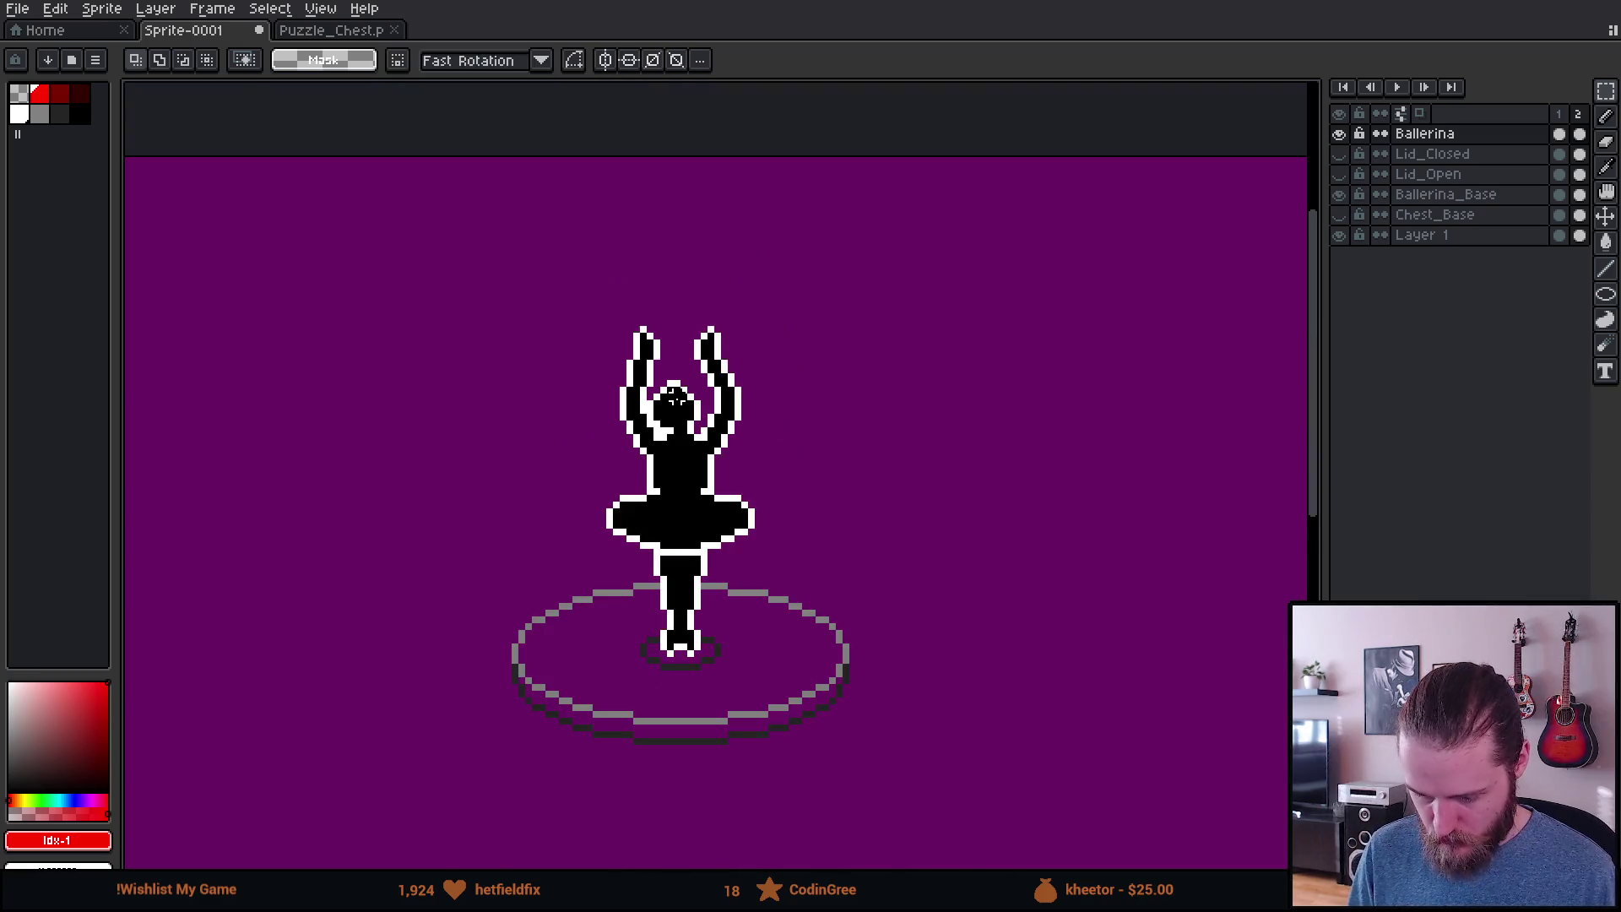
scroll(750, 457, "down", 1)
scroll(710, 445, "up", 3)
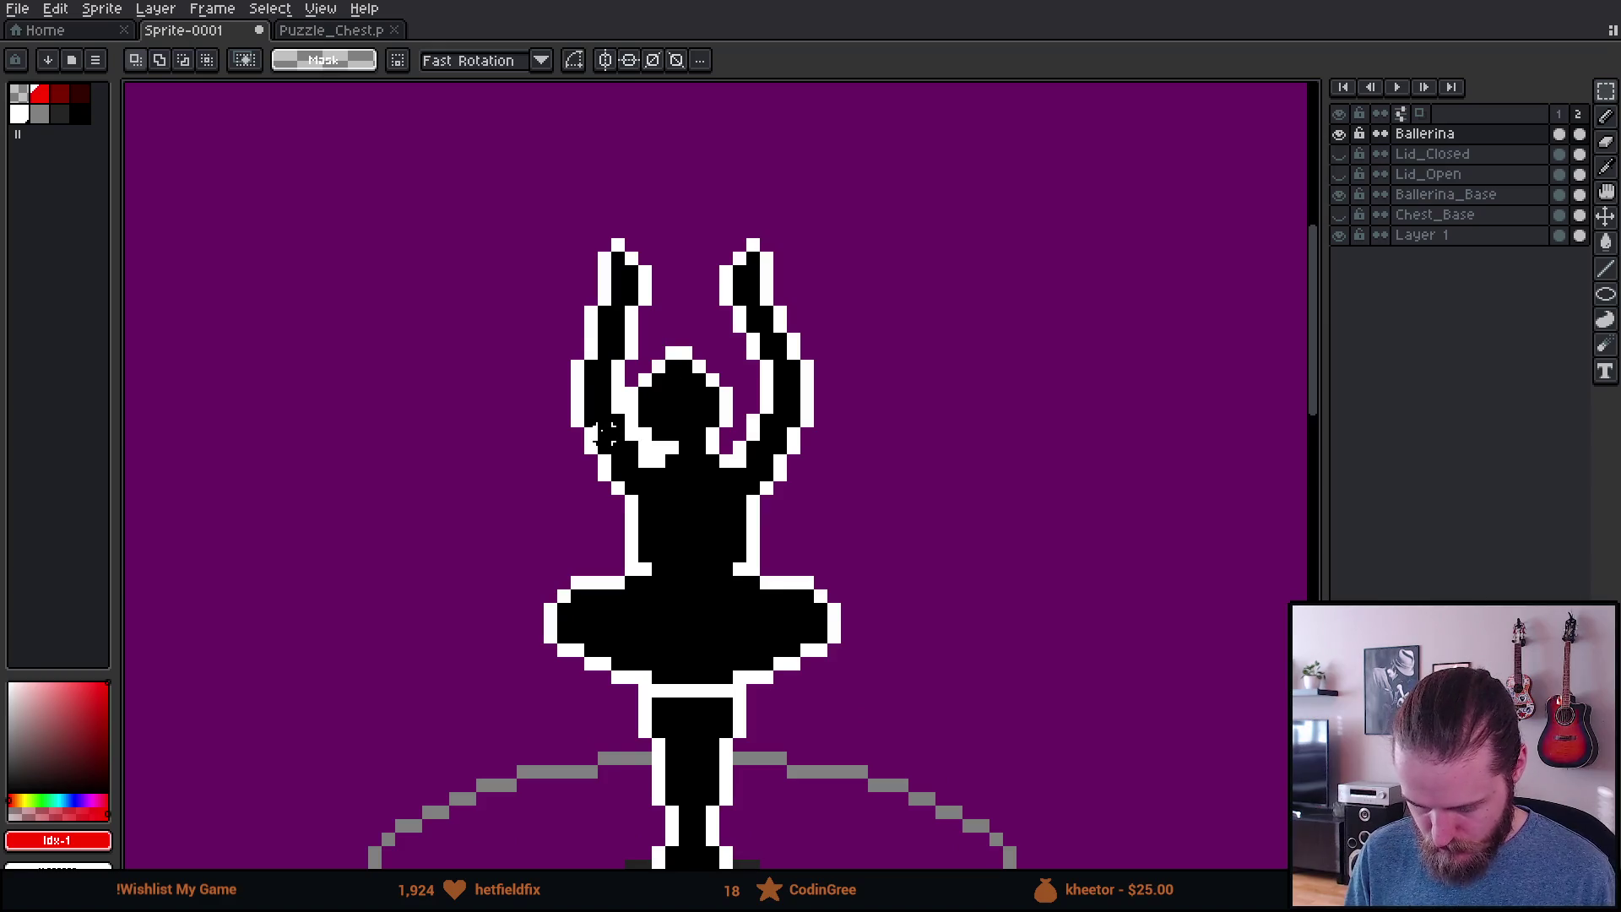
scroll(606, 434, "up", 2)
Step: Move the selected left-side arm one pixel right toward the head
mouse_move(443, 107)
left_mouse_down()
mouse_move(581, 396)
mouse_move(641, 406)
mouse_move(623, 384)
left_mouse_up()
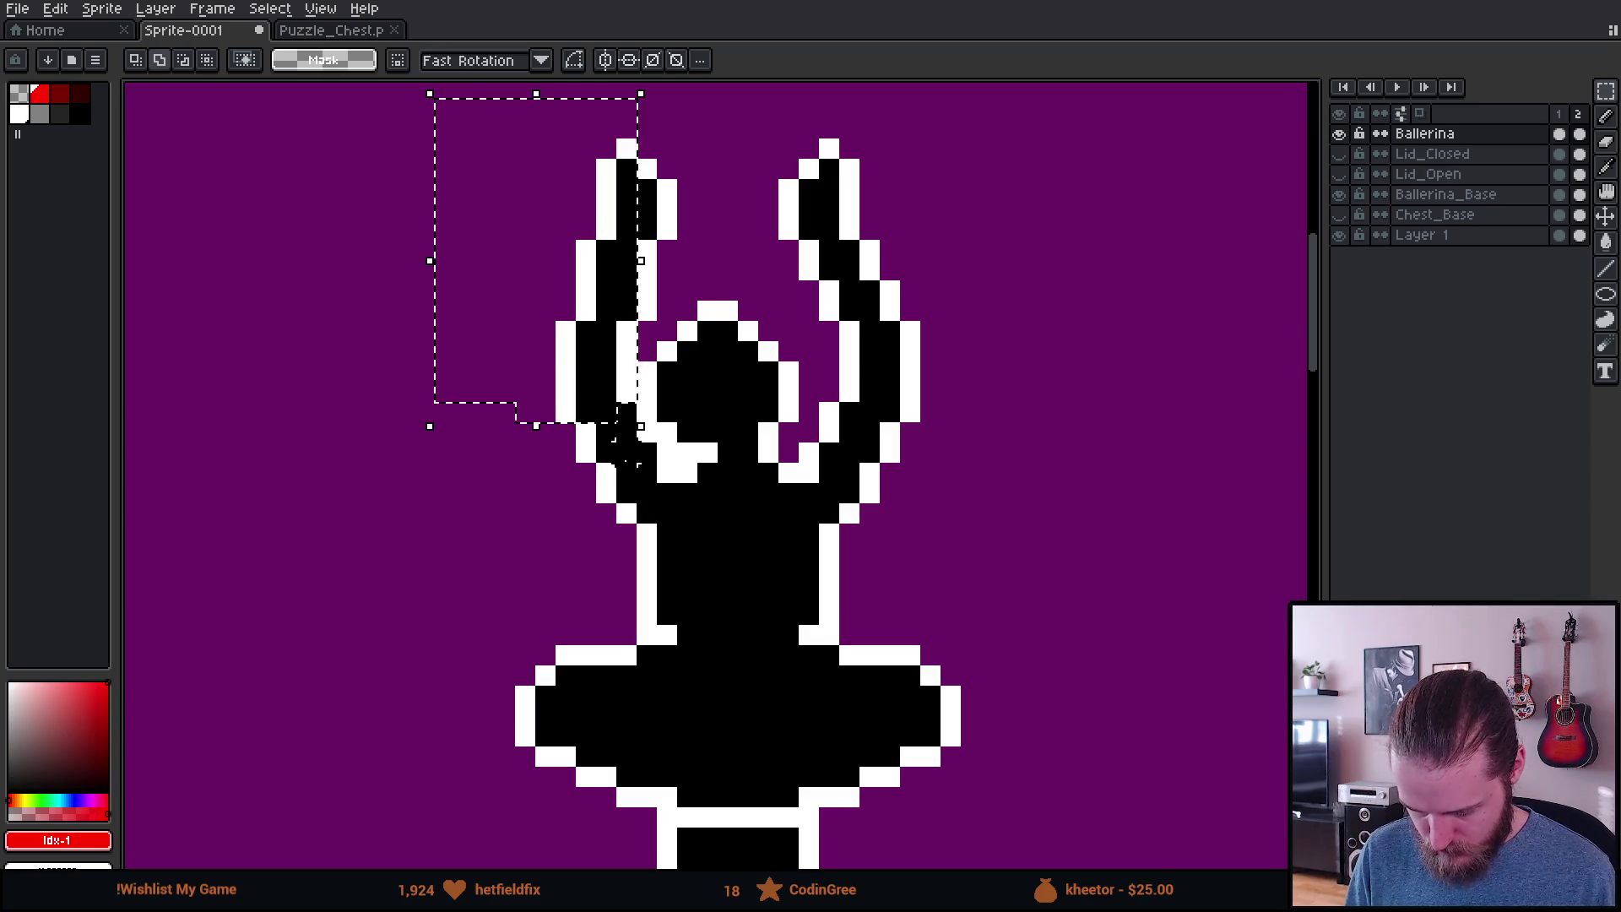
left_click_drag(604, 127, 645, 147)
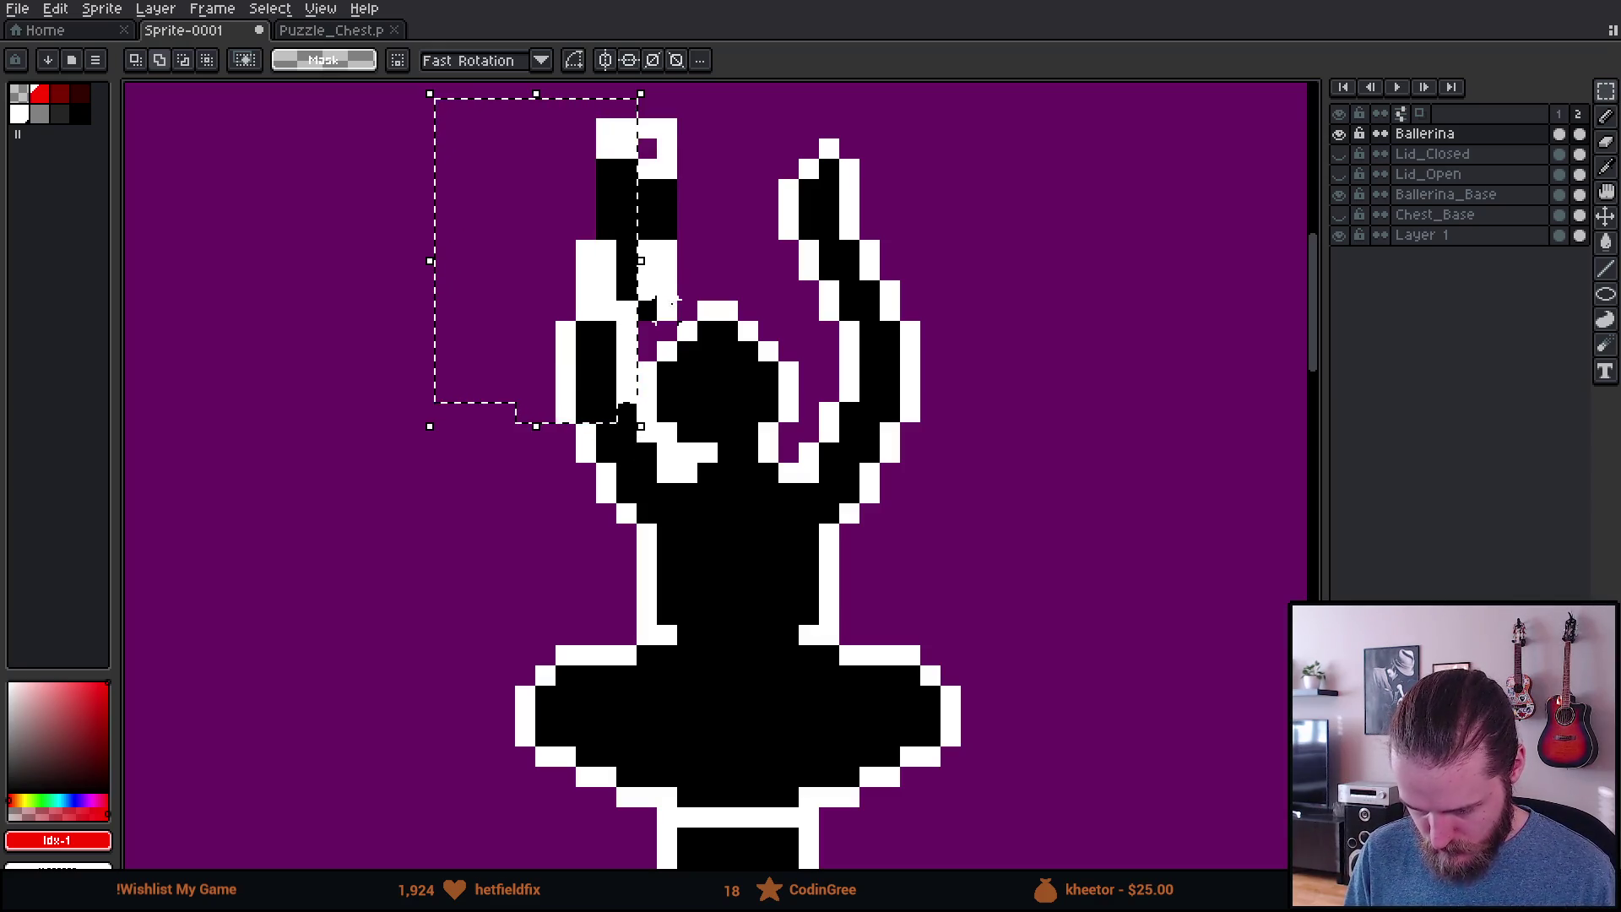
left_click_drag(557, 287, 567, 287)
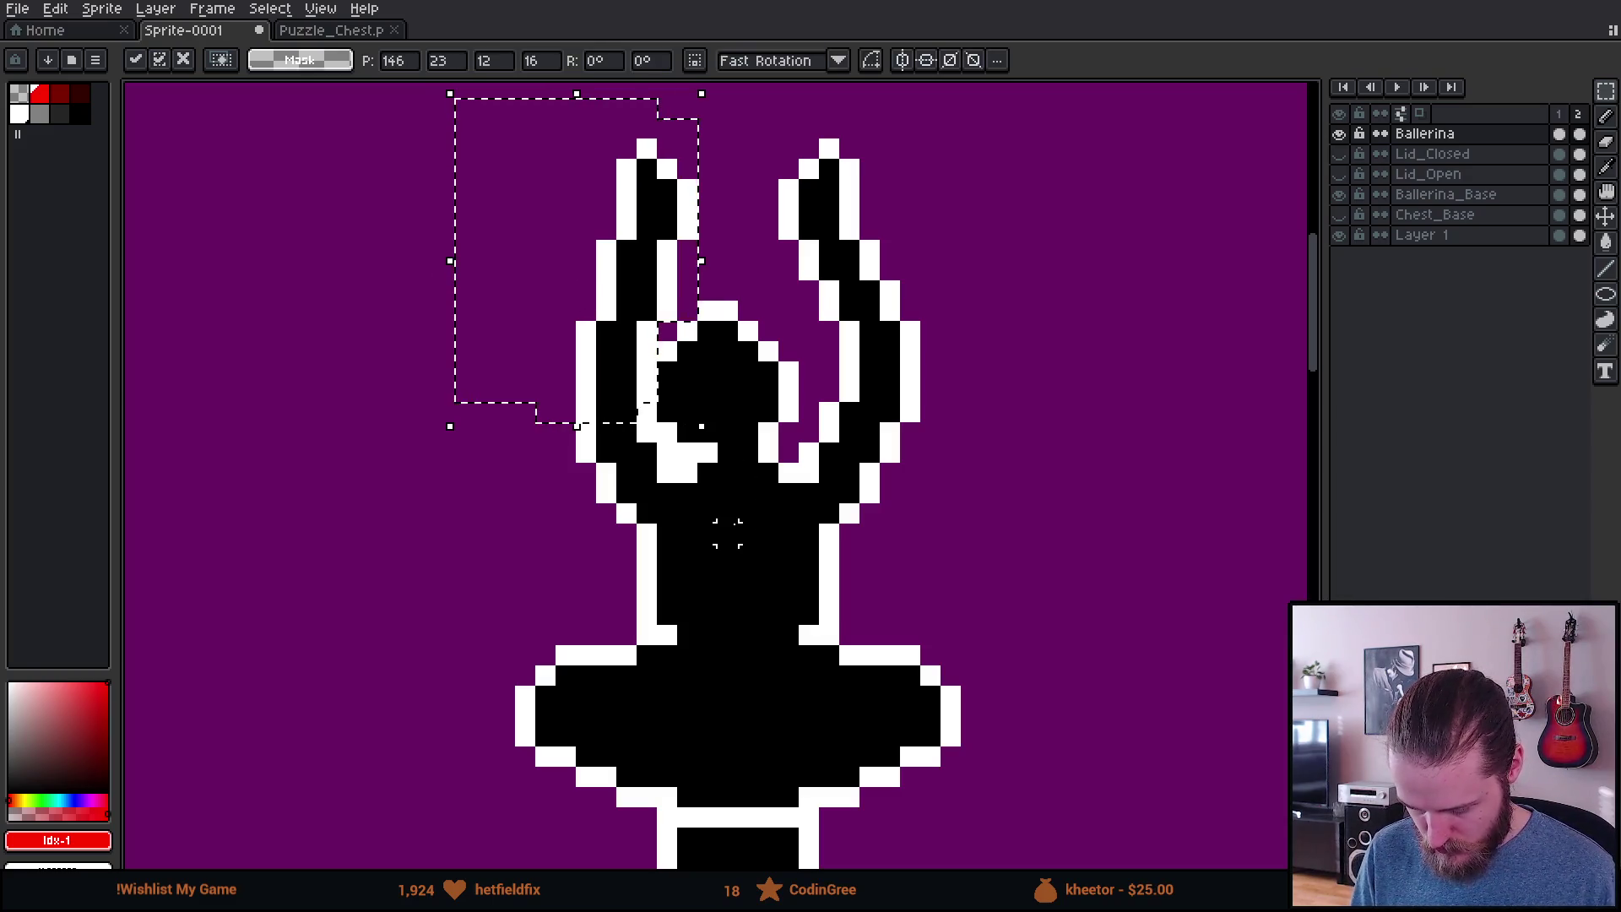
key("Return")
scroll(679, 483, "up", 1)
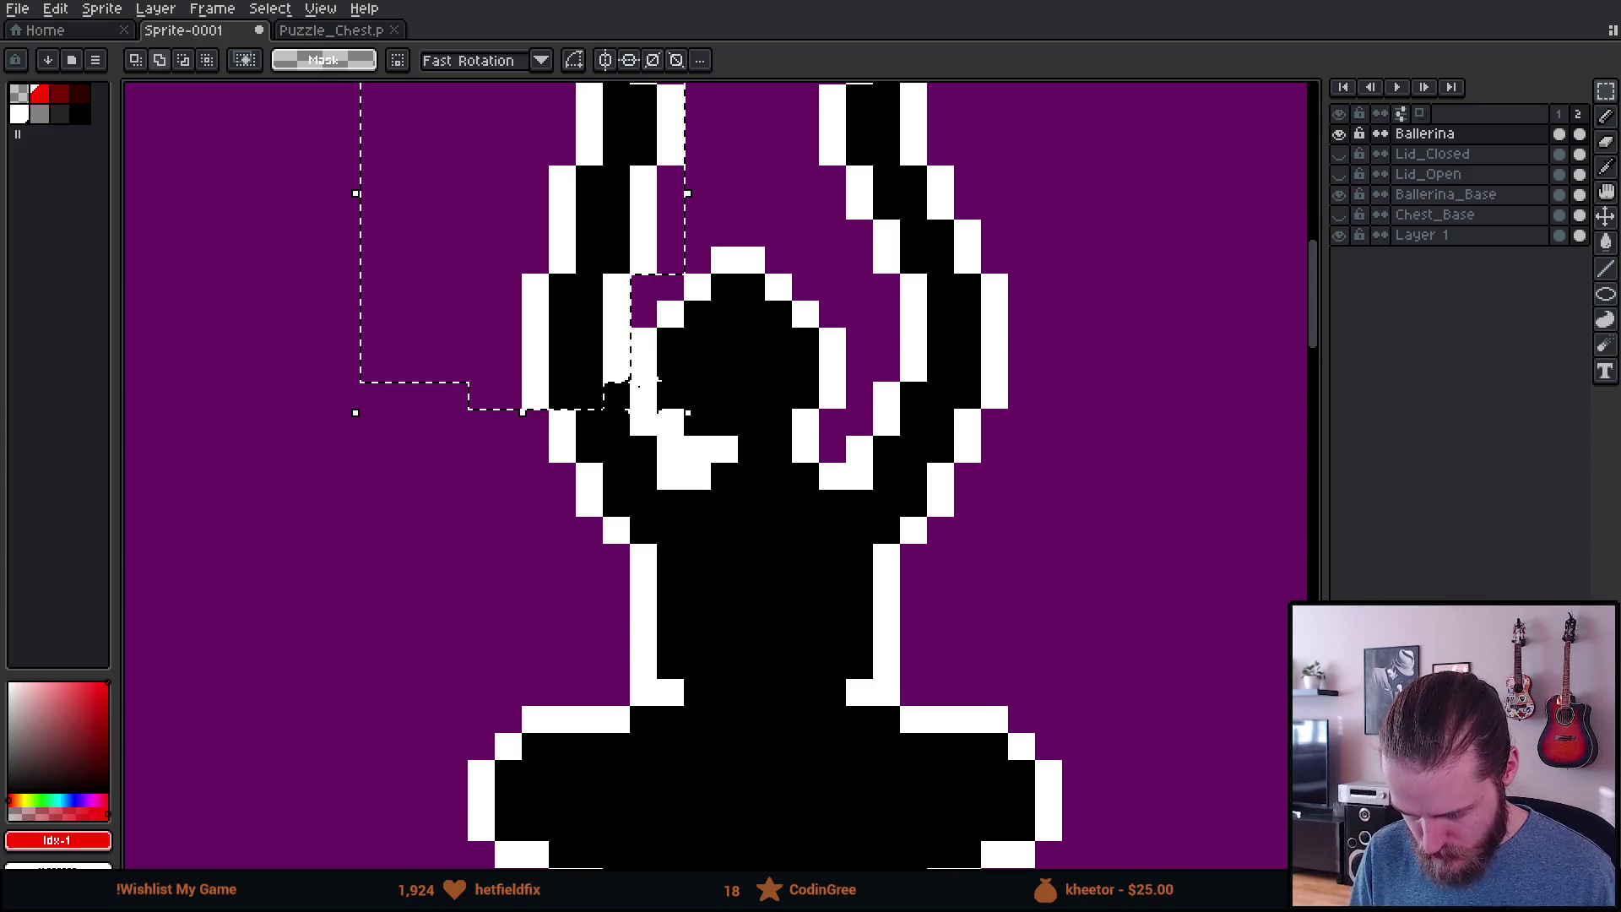
left_click_drag(537, 312, 557, 314)
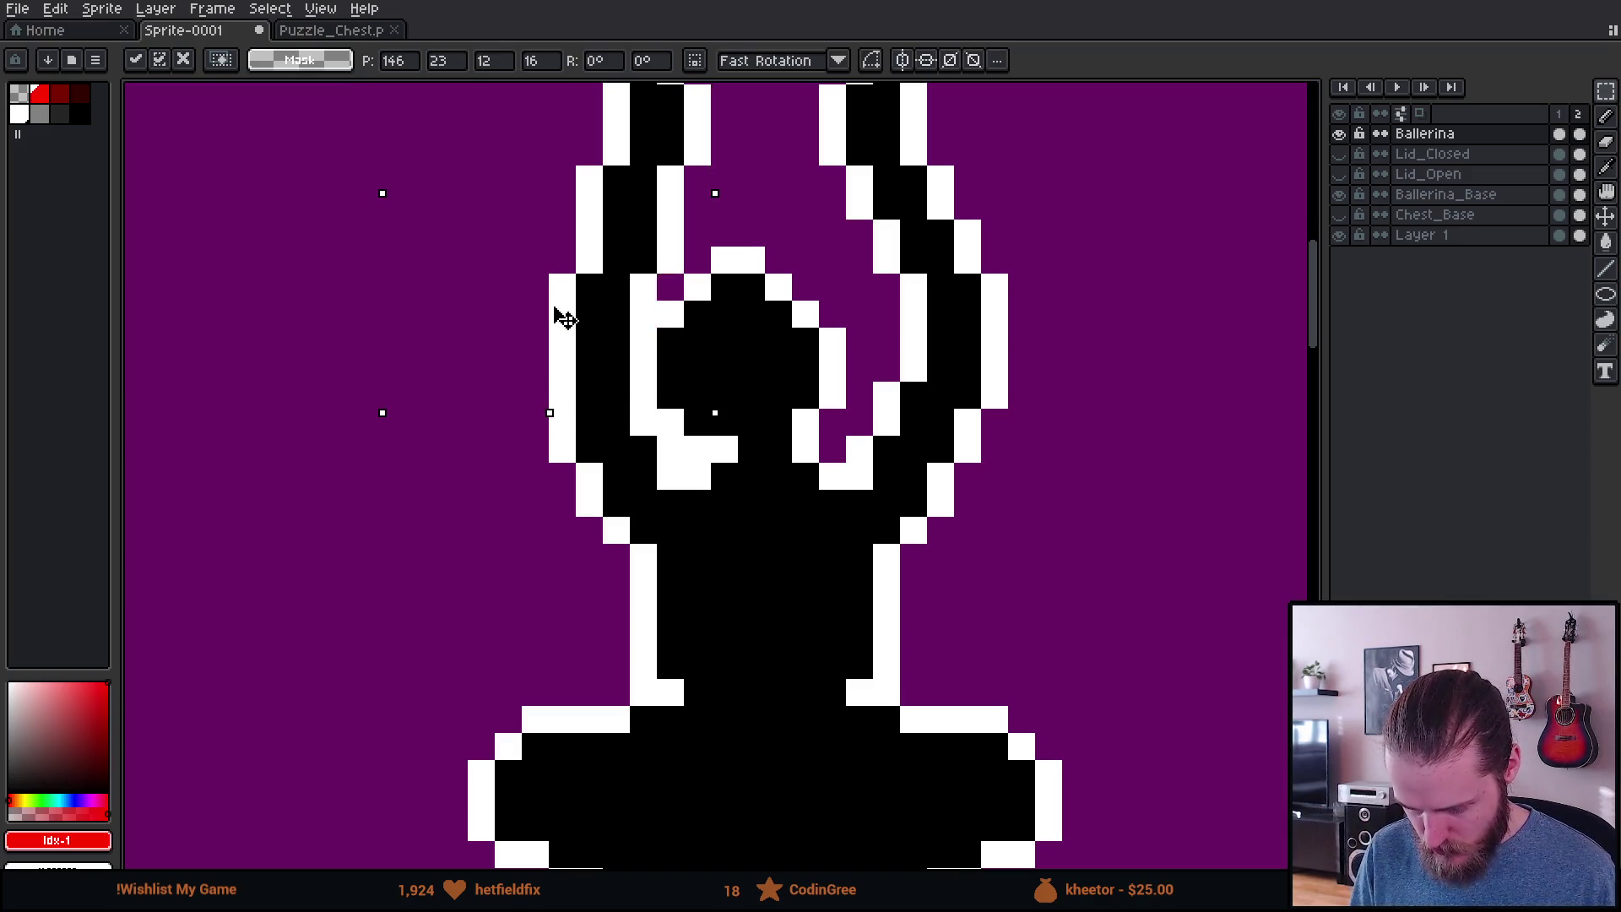
Step: Add the lower arm to the selection, commit and deselect, then play the animation
left_click_drag(659, 410, 558, 460)
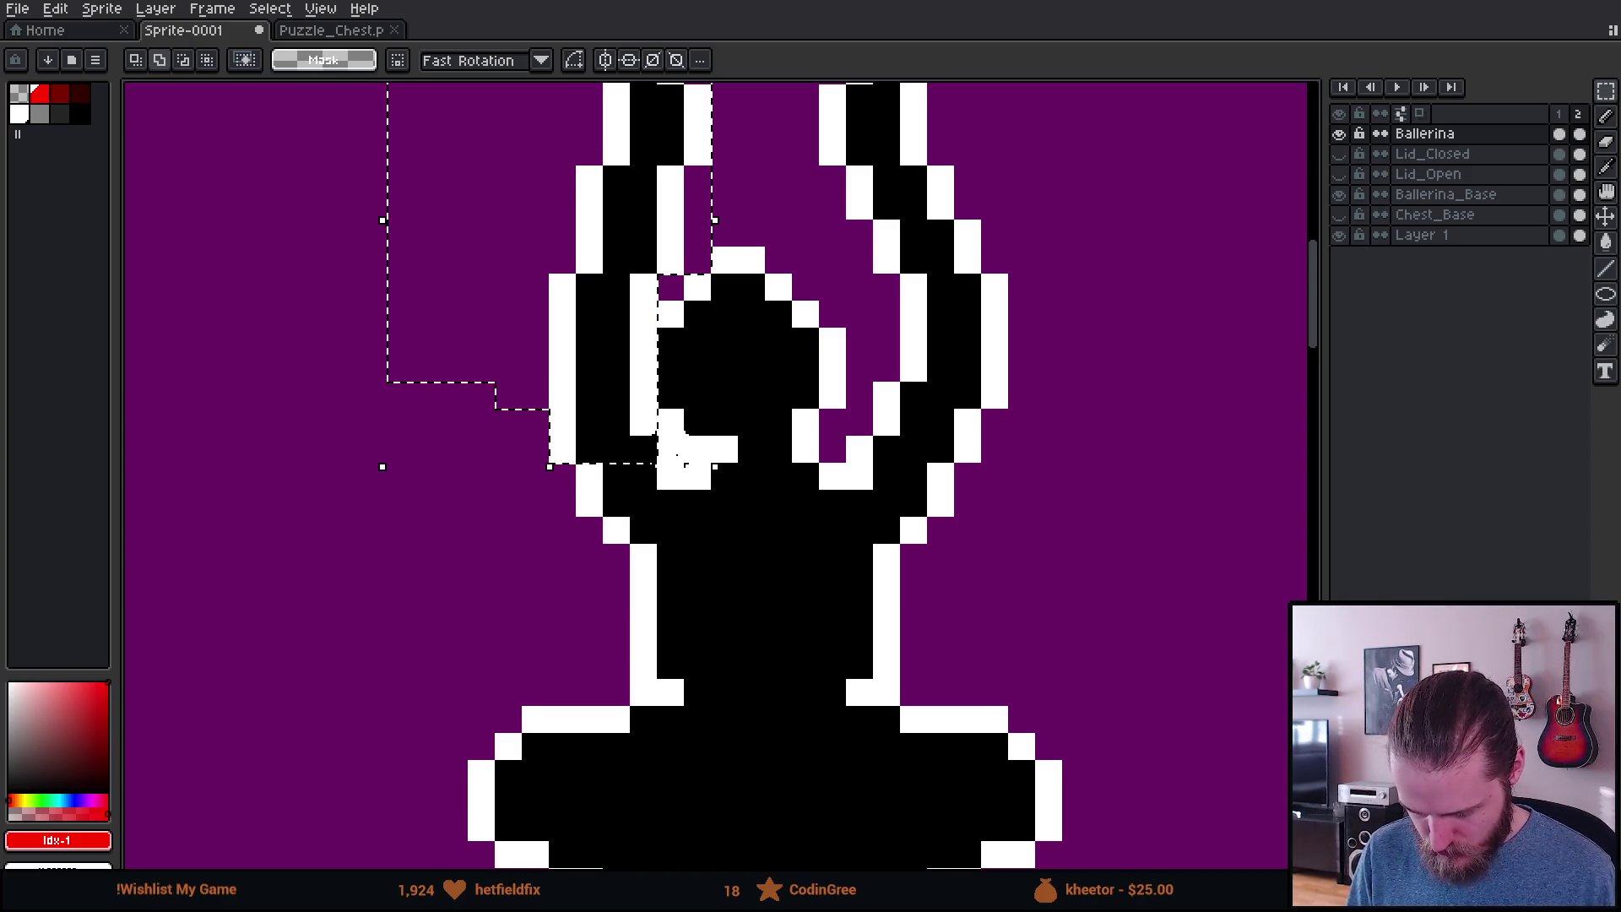
mouse_move(682, 452)
left_mouse_down()
mouse_move(559, 520)
mouse_move(578, 545)
mouse_move(673, 530)
left_mouse_up()
scroll(673, 530, "down", 3)
key("ctrl+d")
key("Return")
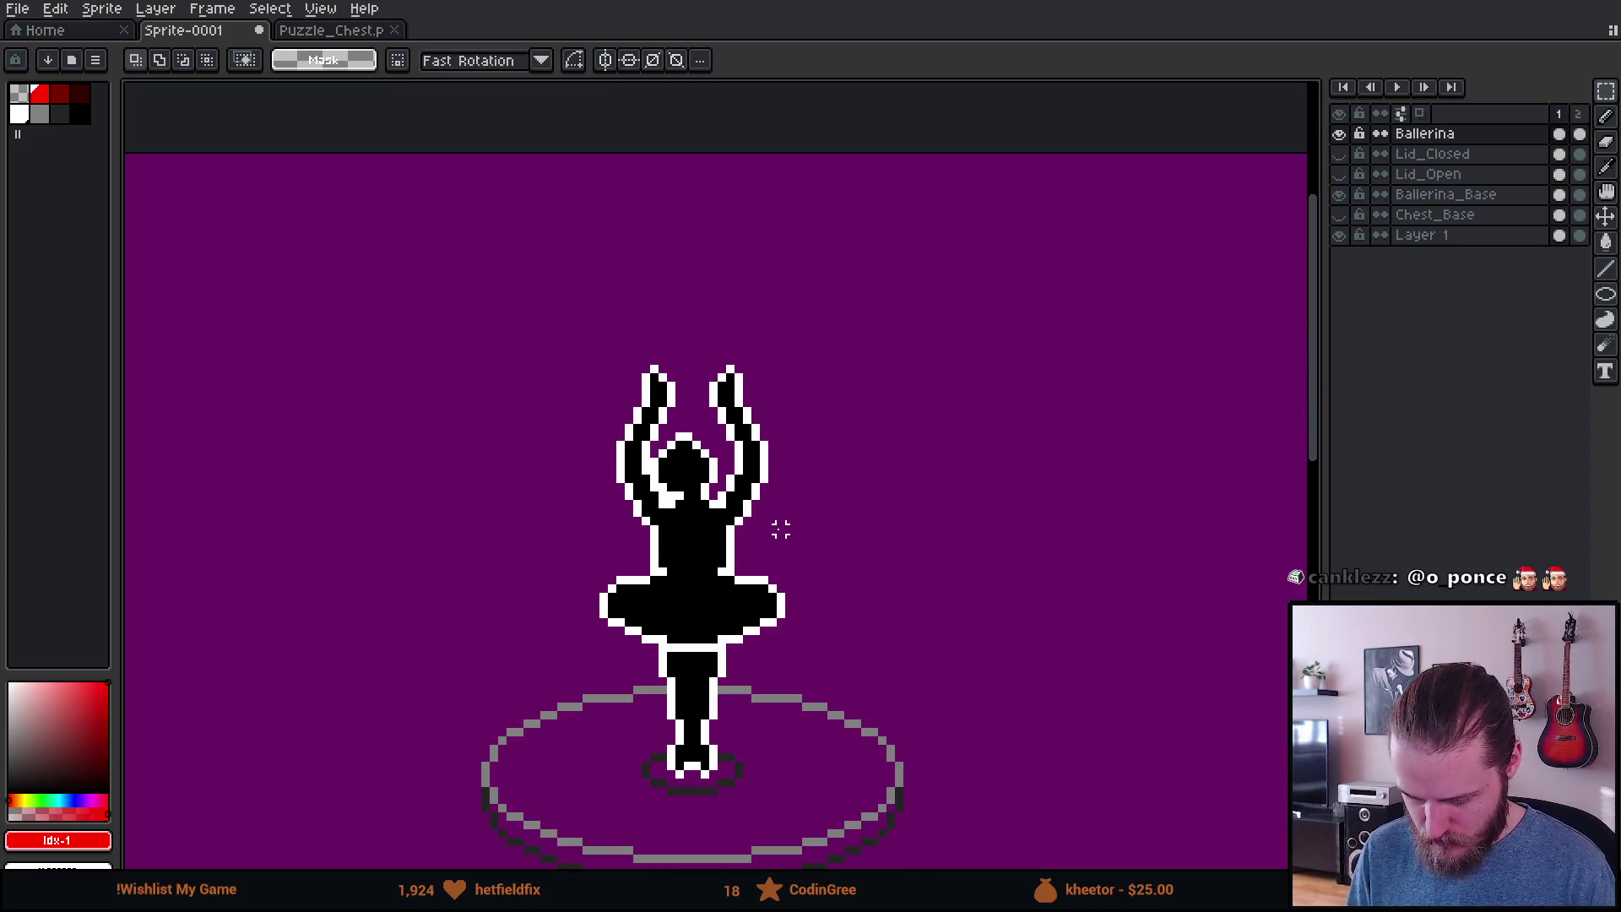
scroll(781, 530, "down", 2)
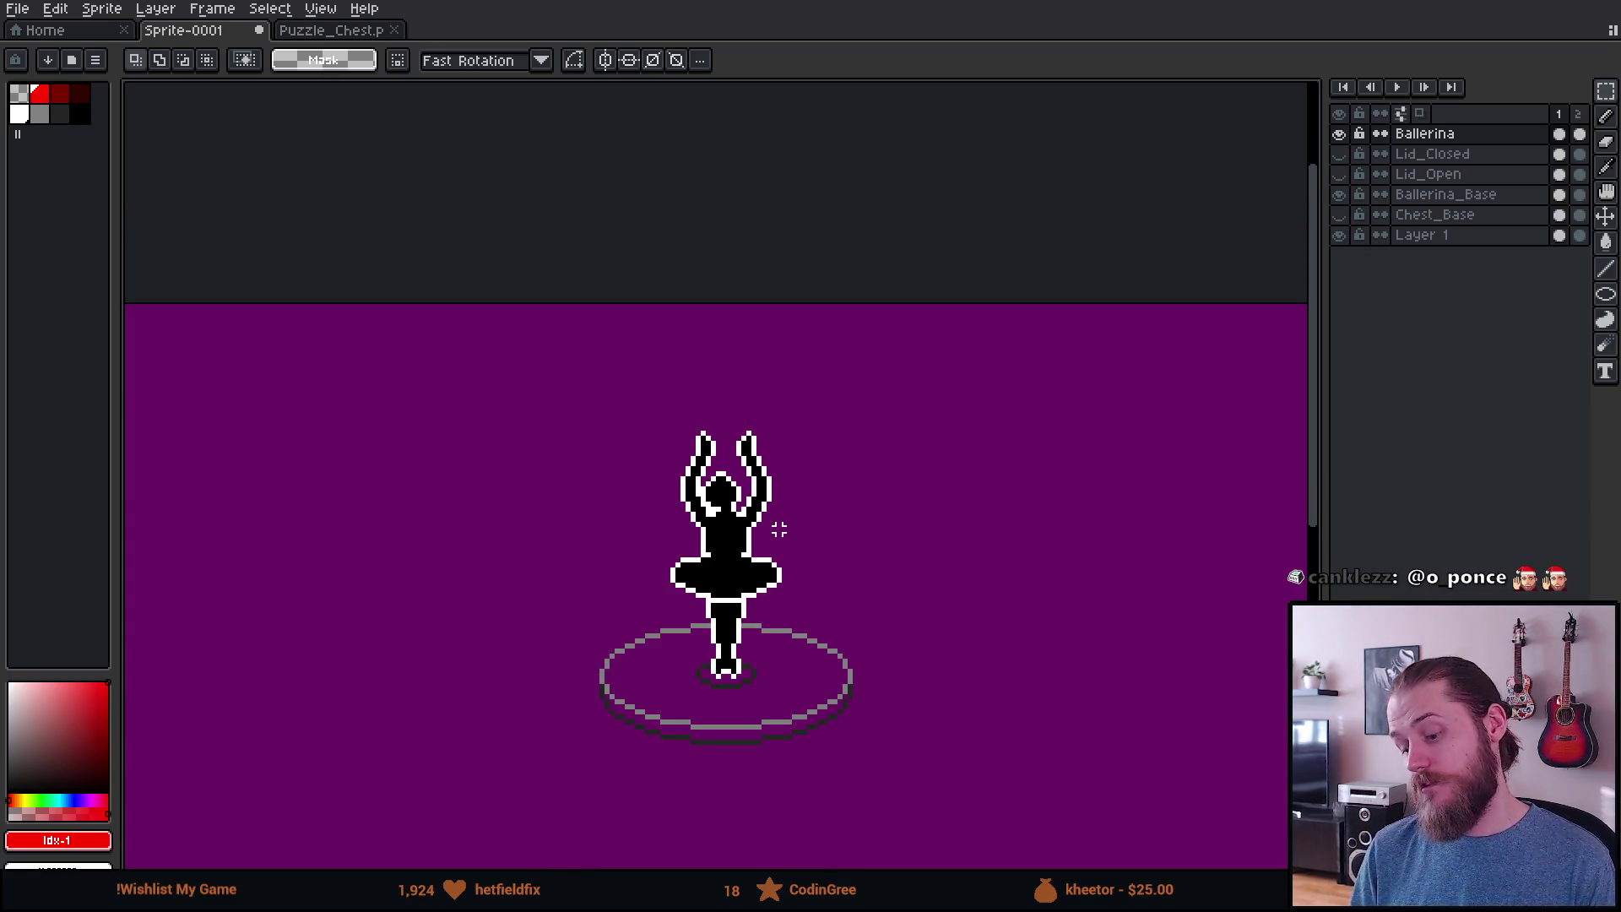
scroll(771, 490, "up", 4)
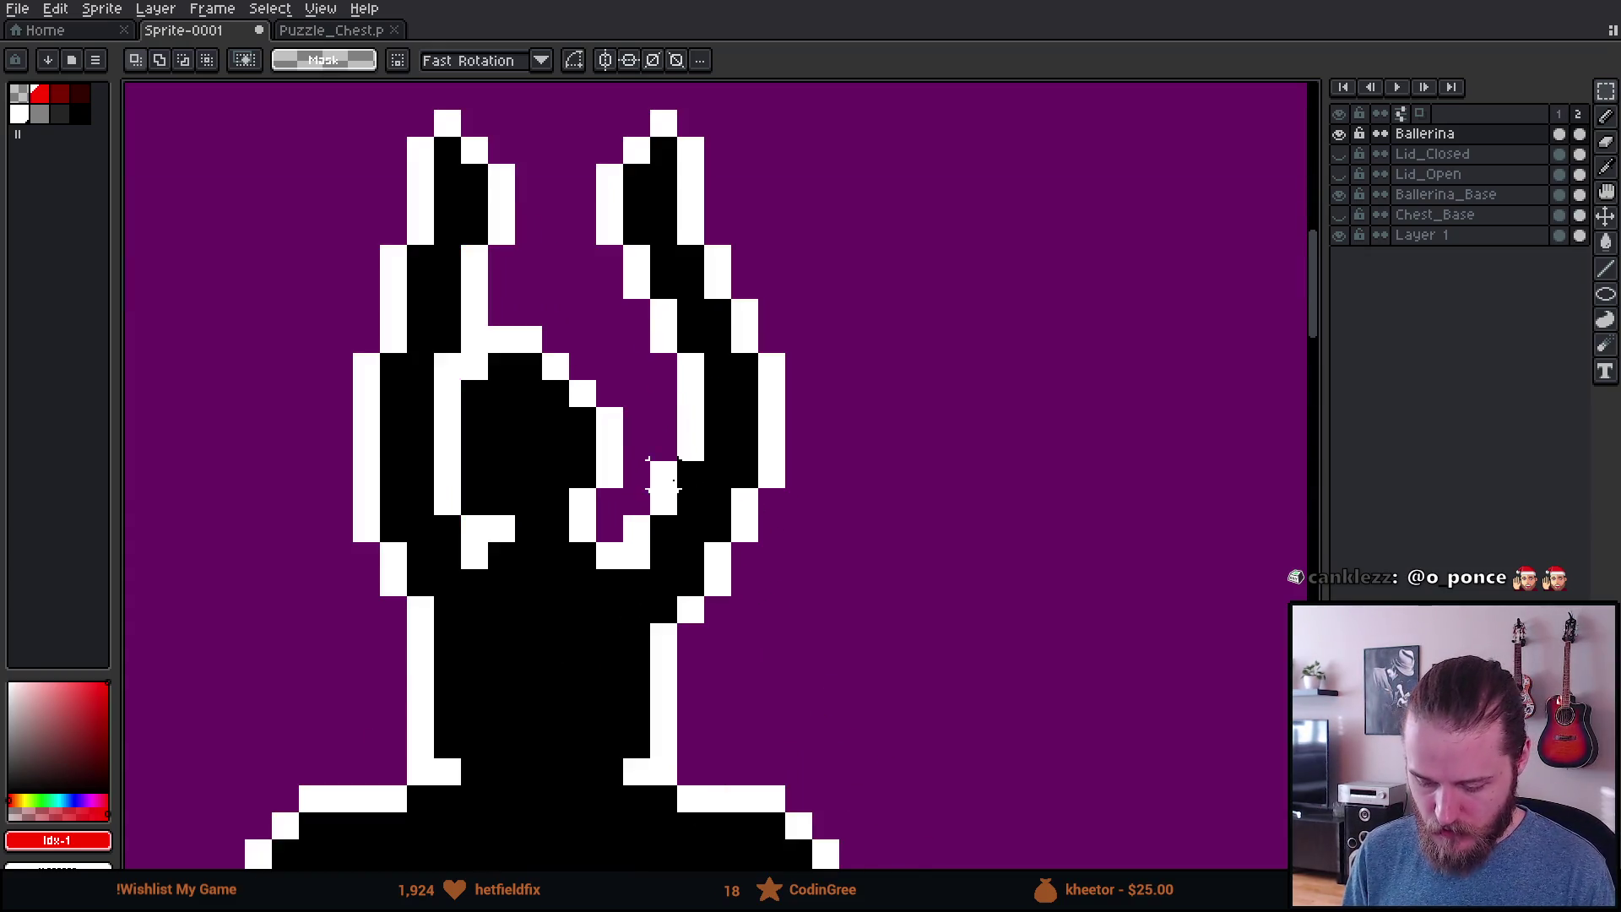
left_click_drag(553, 122, 920, 274)
left_click(905, 423)
scroll(905, 419, "down", 2)
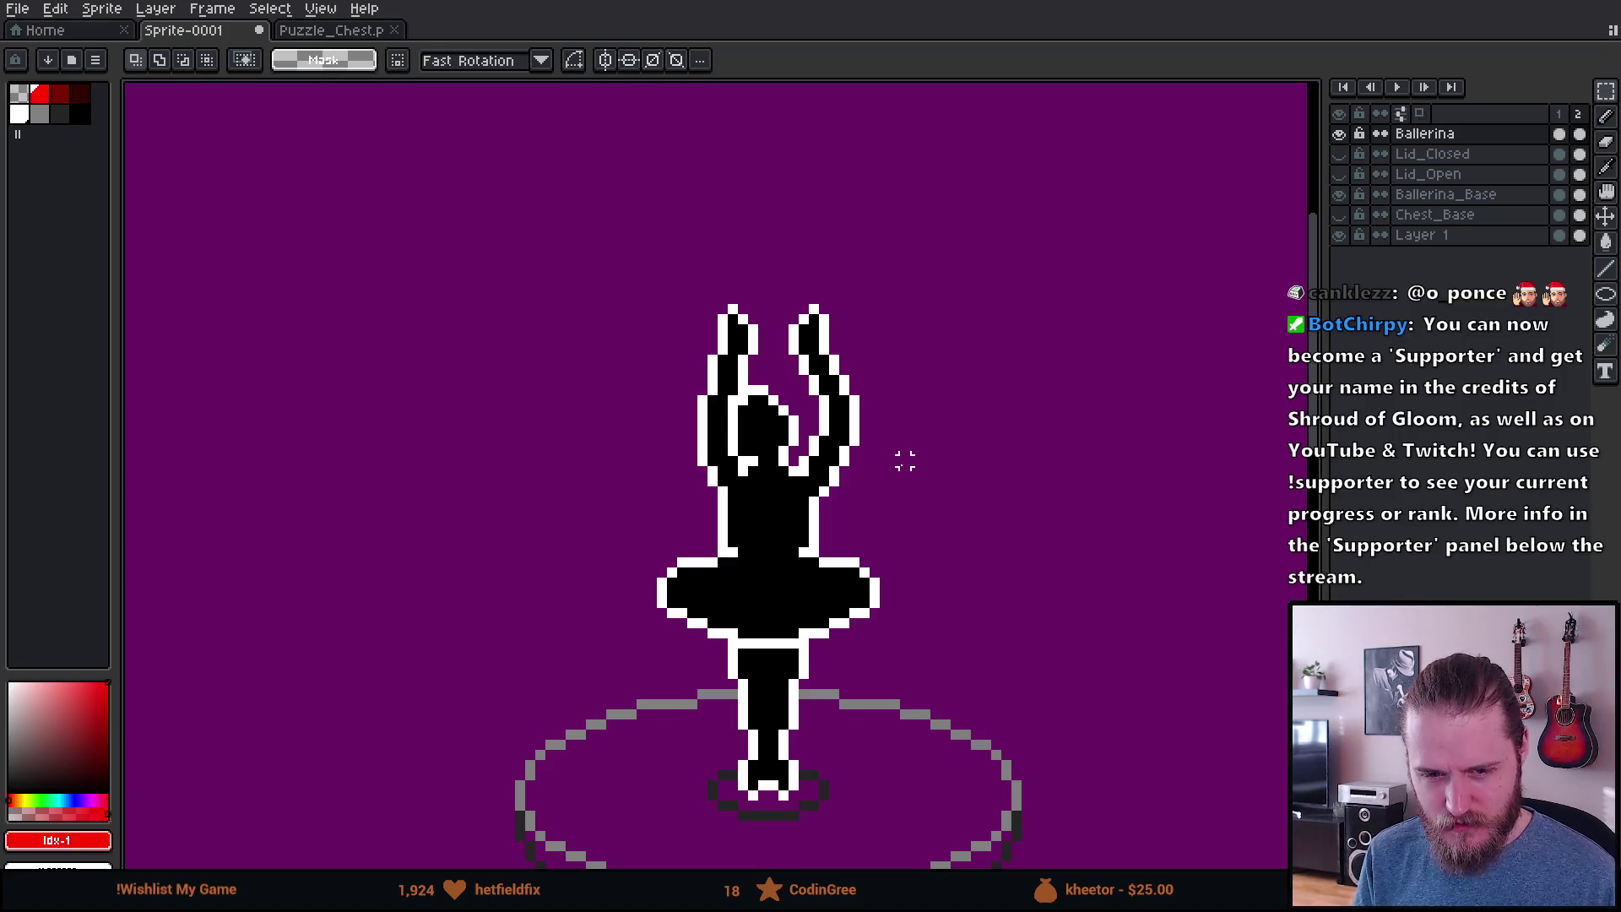
scroll(872, 365, "up", 2)
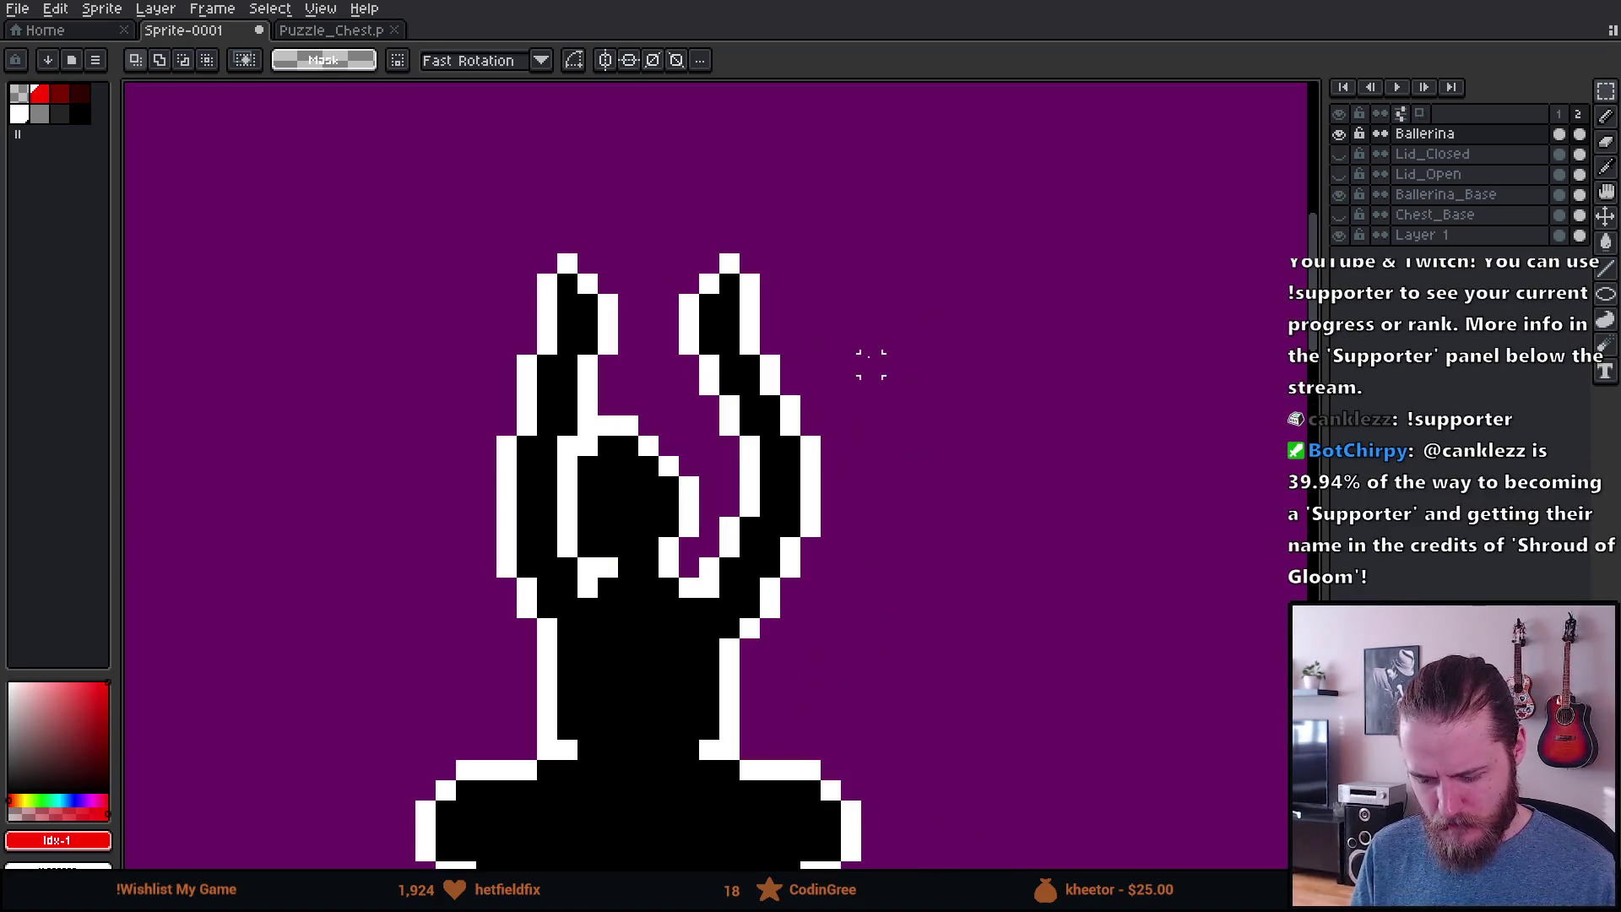
Step: Shift the right-side raised hand into place with a few selection moves
left_click_drag(668, 222, 897, 393)
left_click_drag(812, 361, 843, 365)
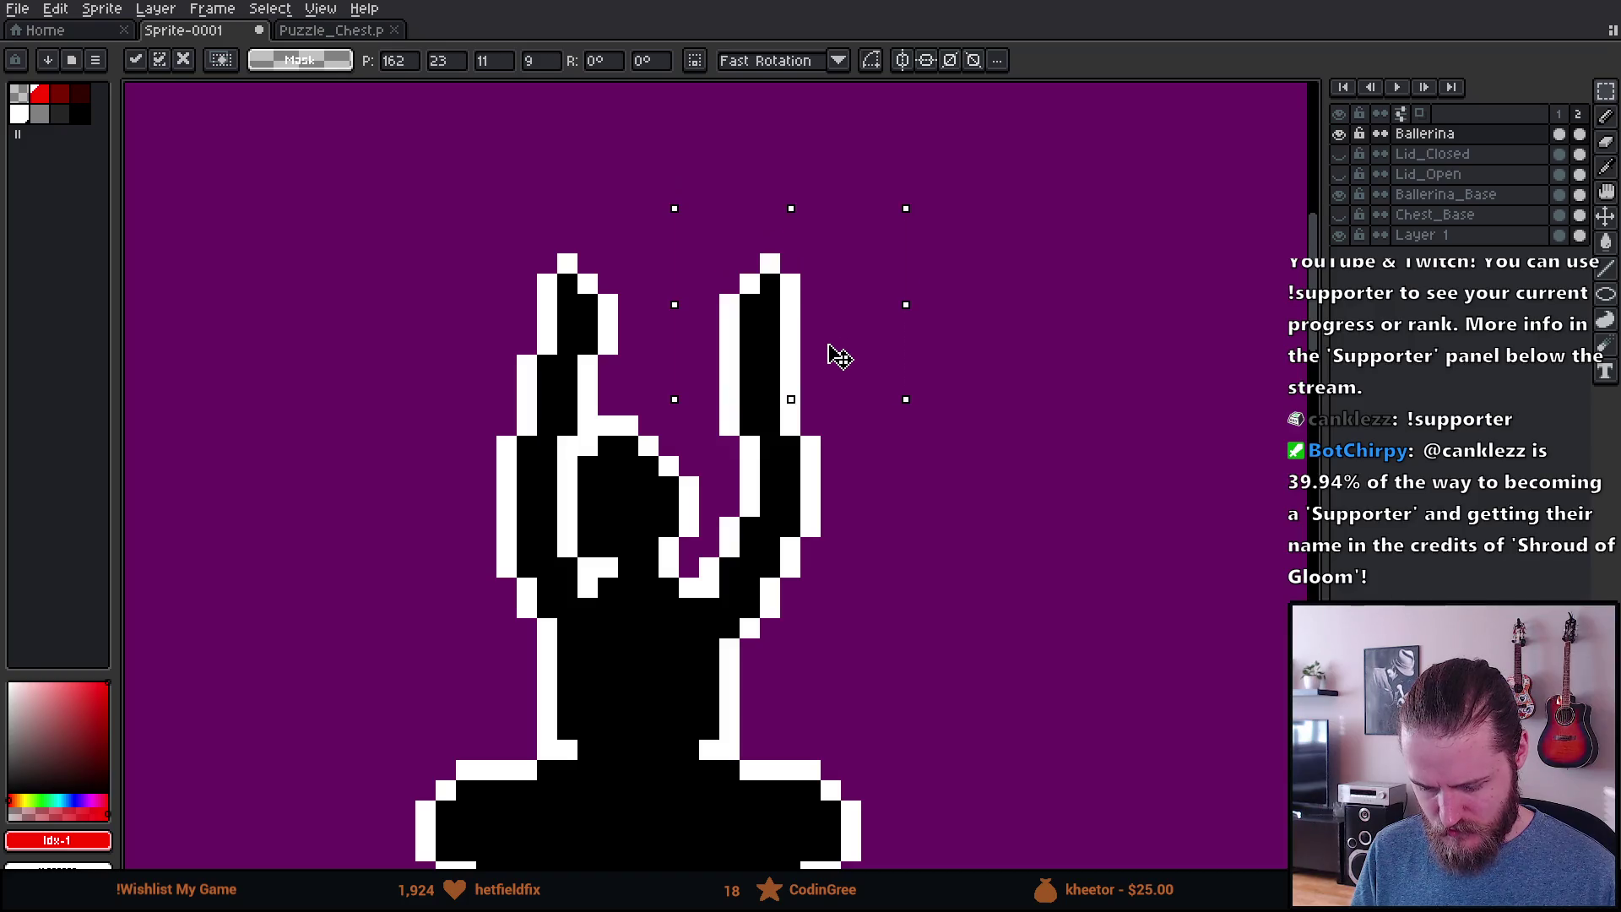
left_click(851, 445)
mouse_move(730, 202)
left_mouse_down()
mouse_move(879, 352)
mouse_move(803, 336)
left_mouse_up()
left_click(688, 242)
Step: Select the region right of the hand, refine its notch, and nudge it one pixel left
left_click_drag(684, 197, 925, 498)
mouse_move(658, 542)
left_mouse_down()
mouse_move(723, 436)
mouse_move(810, 517)
mouse_move(781, 517)
left_mouse_up()
mouse_move(726, 448)
left_mouse_down()
mouse_move(842, 517)
mouse_move(841, 539)
left_mouse_up()
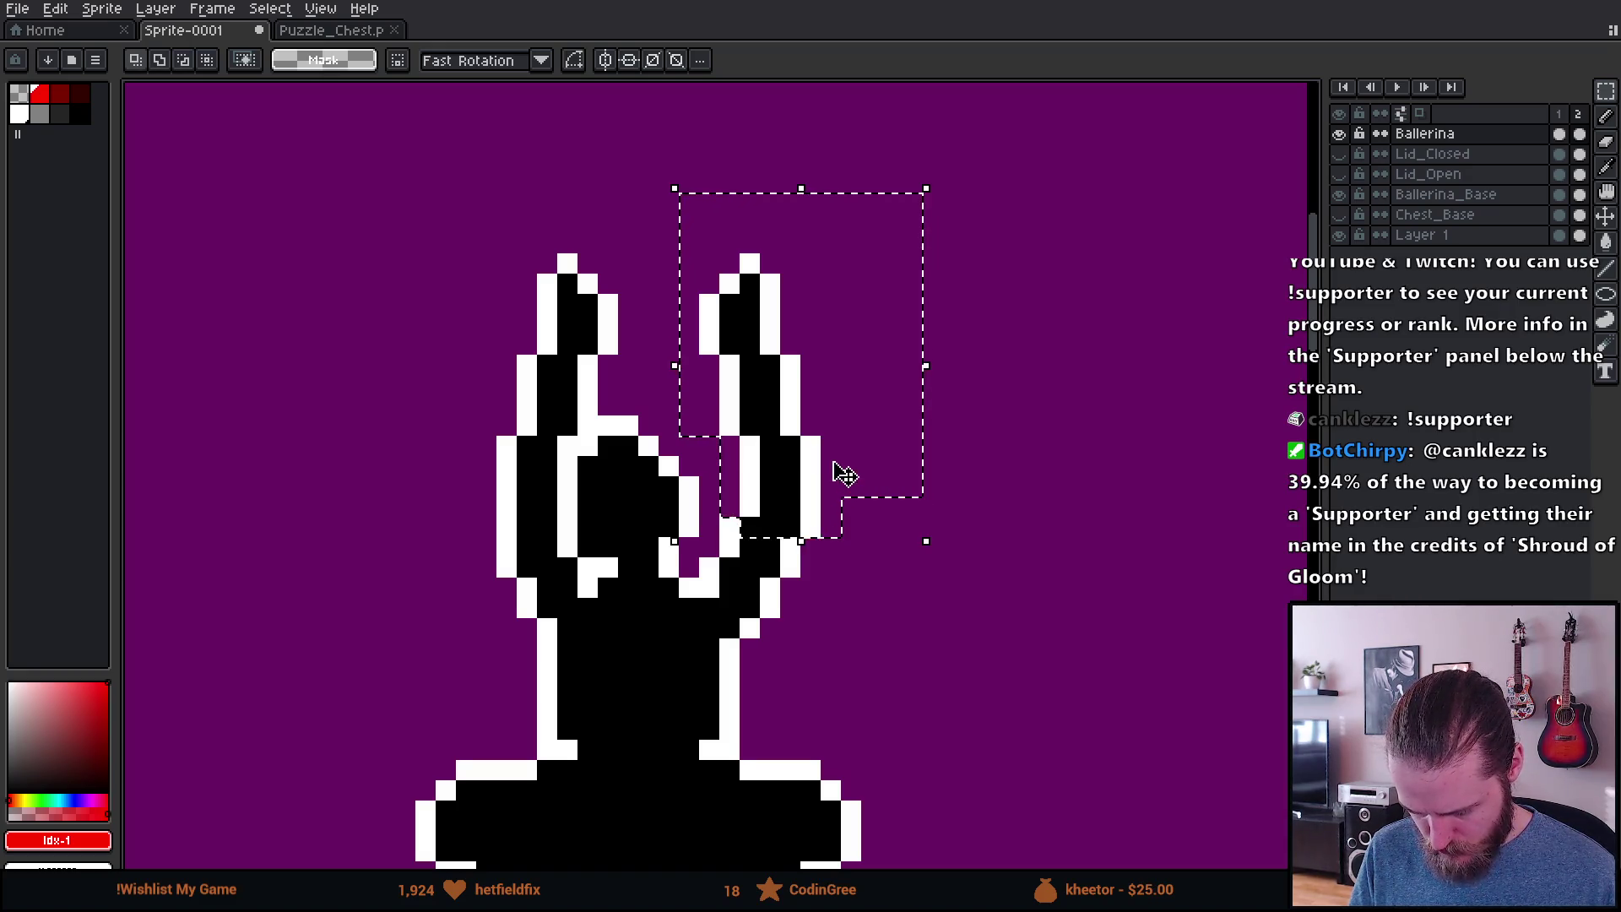
key("Left")
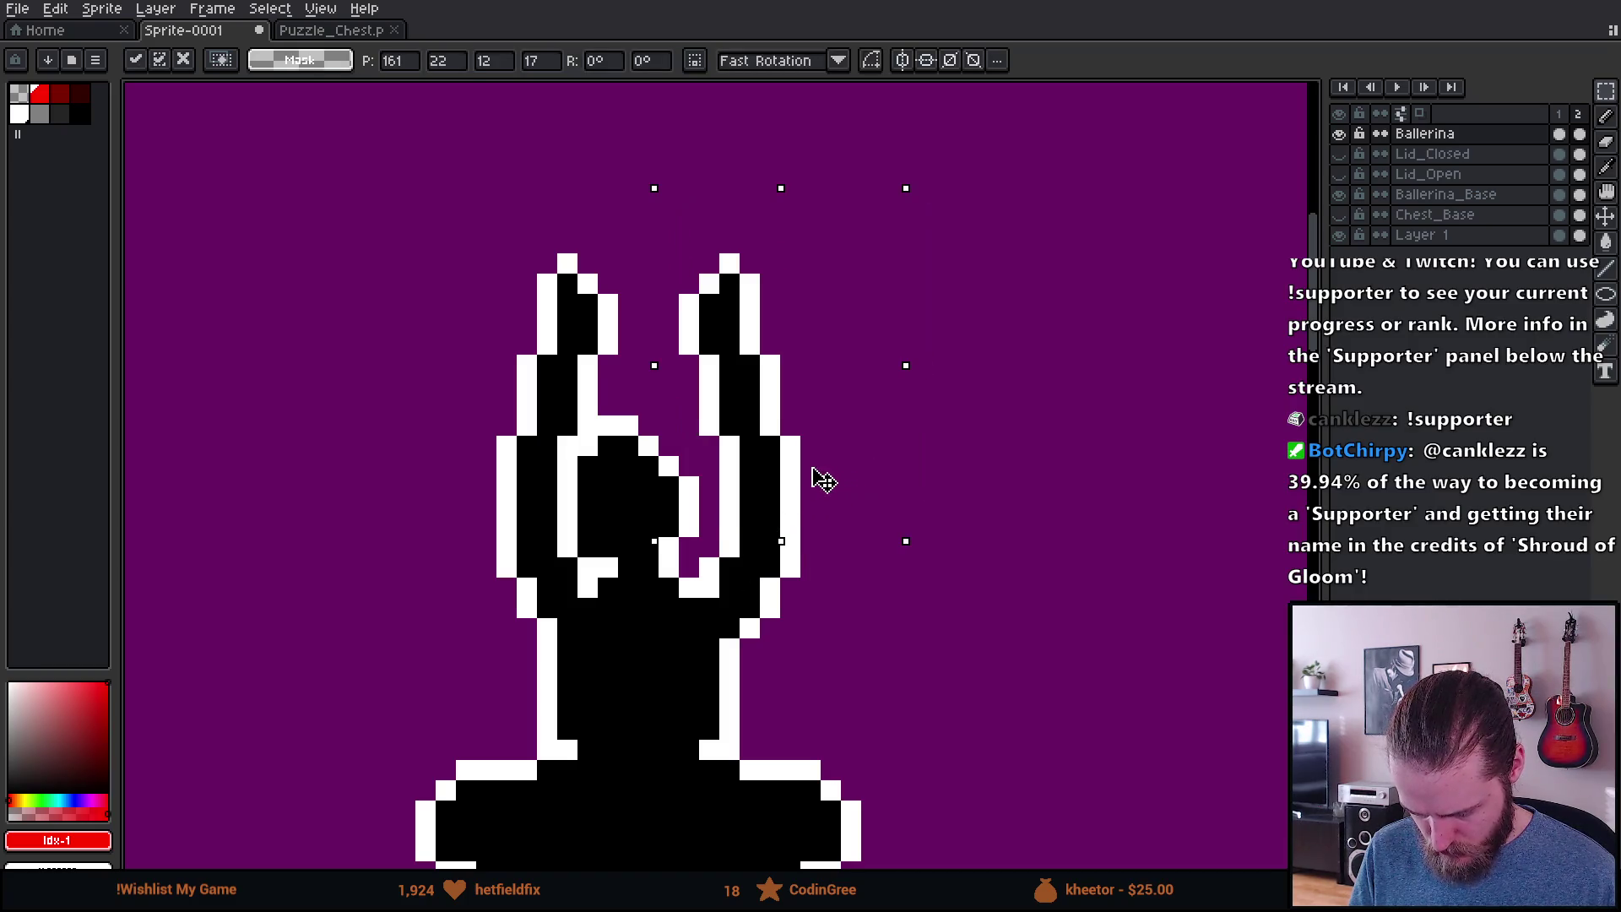
key("ctrl+d")
scroll(1013, 504, "down", 2)
scroll(814, 586, "up", 3)
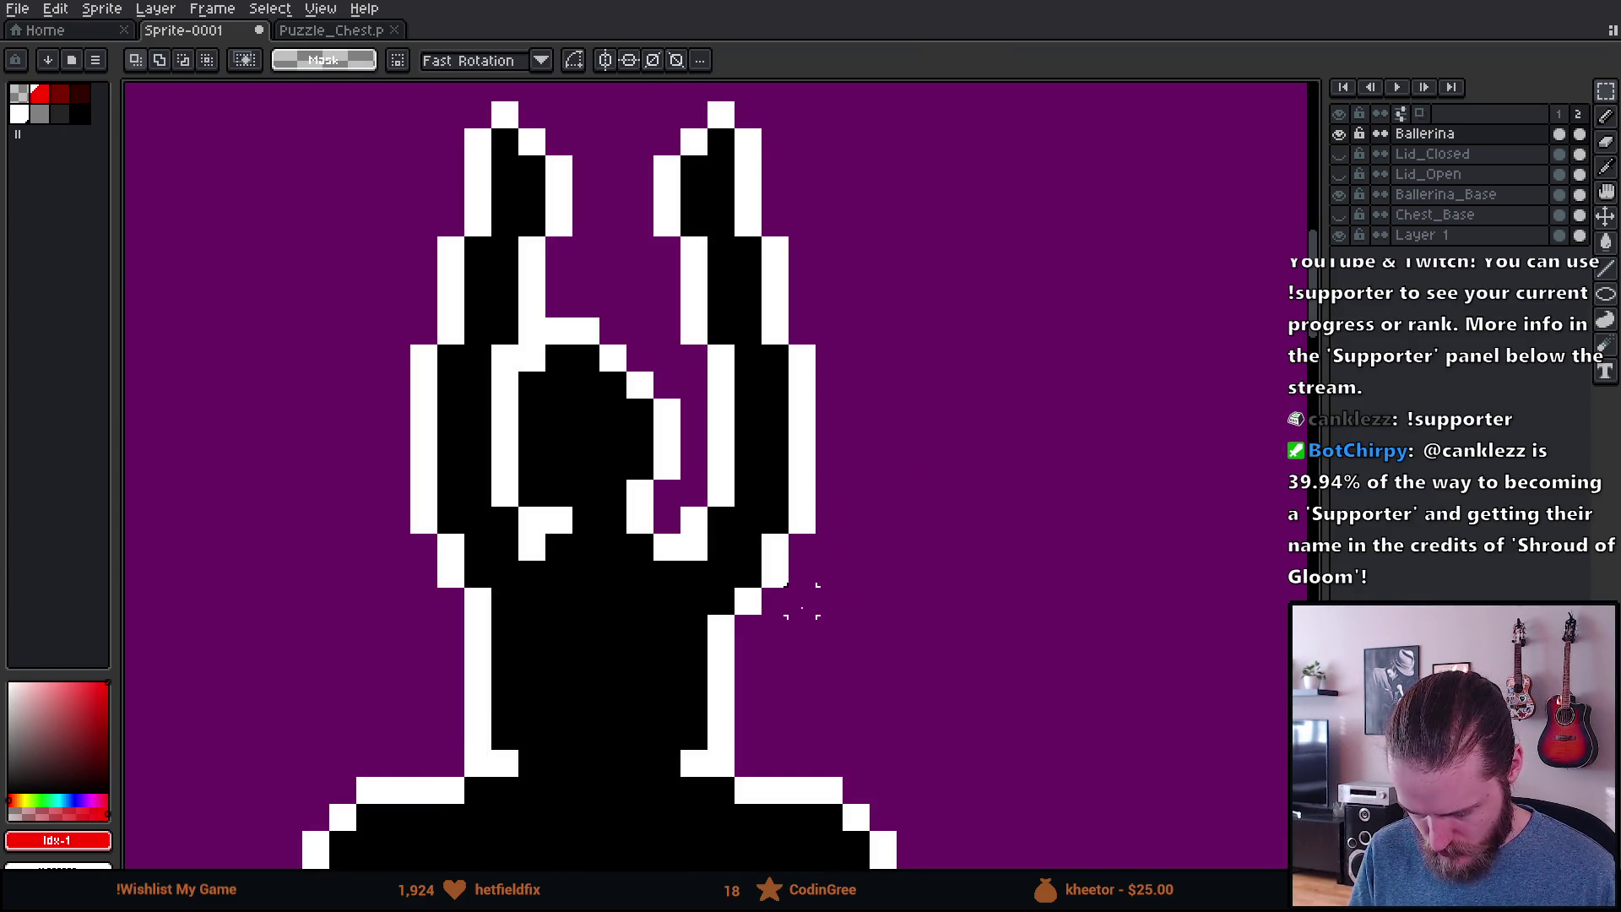
Step: Move the right arm section one pixel left and down and set it in place
mouse_move(840, 612)
left_mouse_down()
mouse_move(788, 174)
mouse_move(655, 130)
left_mouse_up()
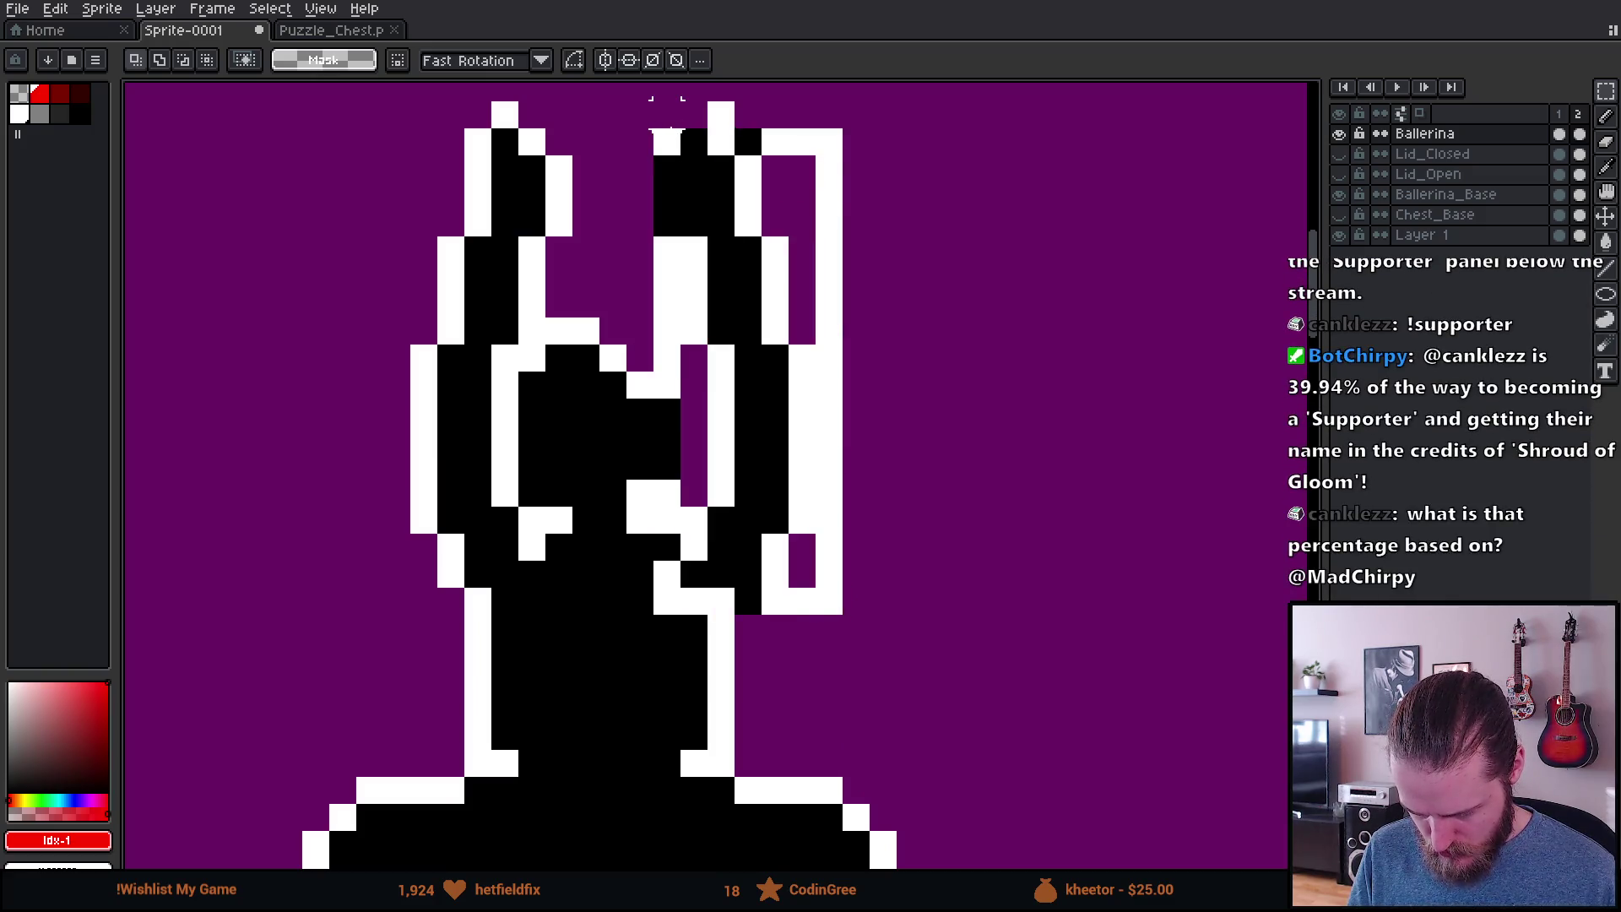
mouse_move(667, 435)
left_mouse_down()
mouse_move(667, 646)
mouse_move(654, 565)
mouse_move(692, 436)
mouse_move(667, 549)
left_mouse_up()
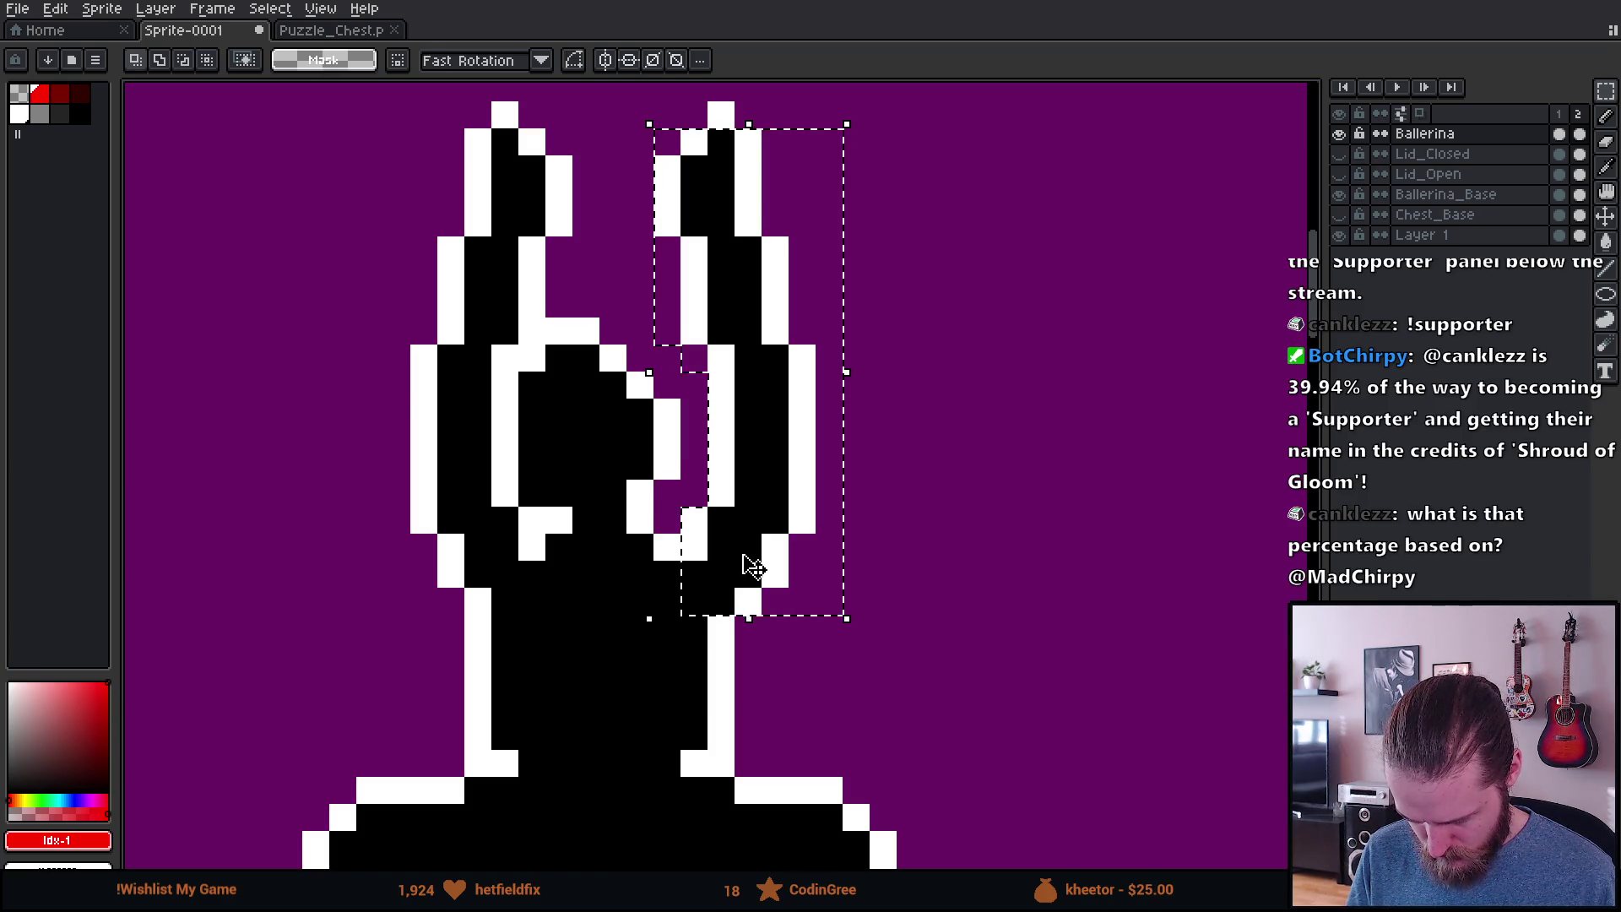
left_click(749, 566)
left_click_drag(755, 568, 701, 561)
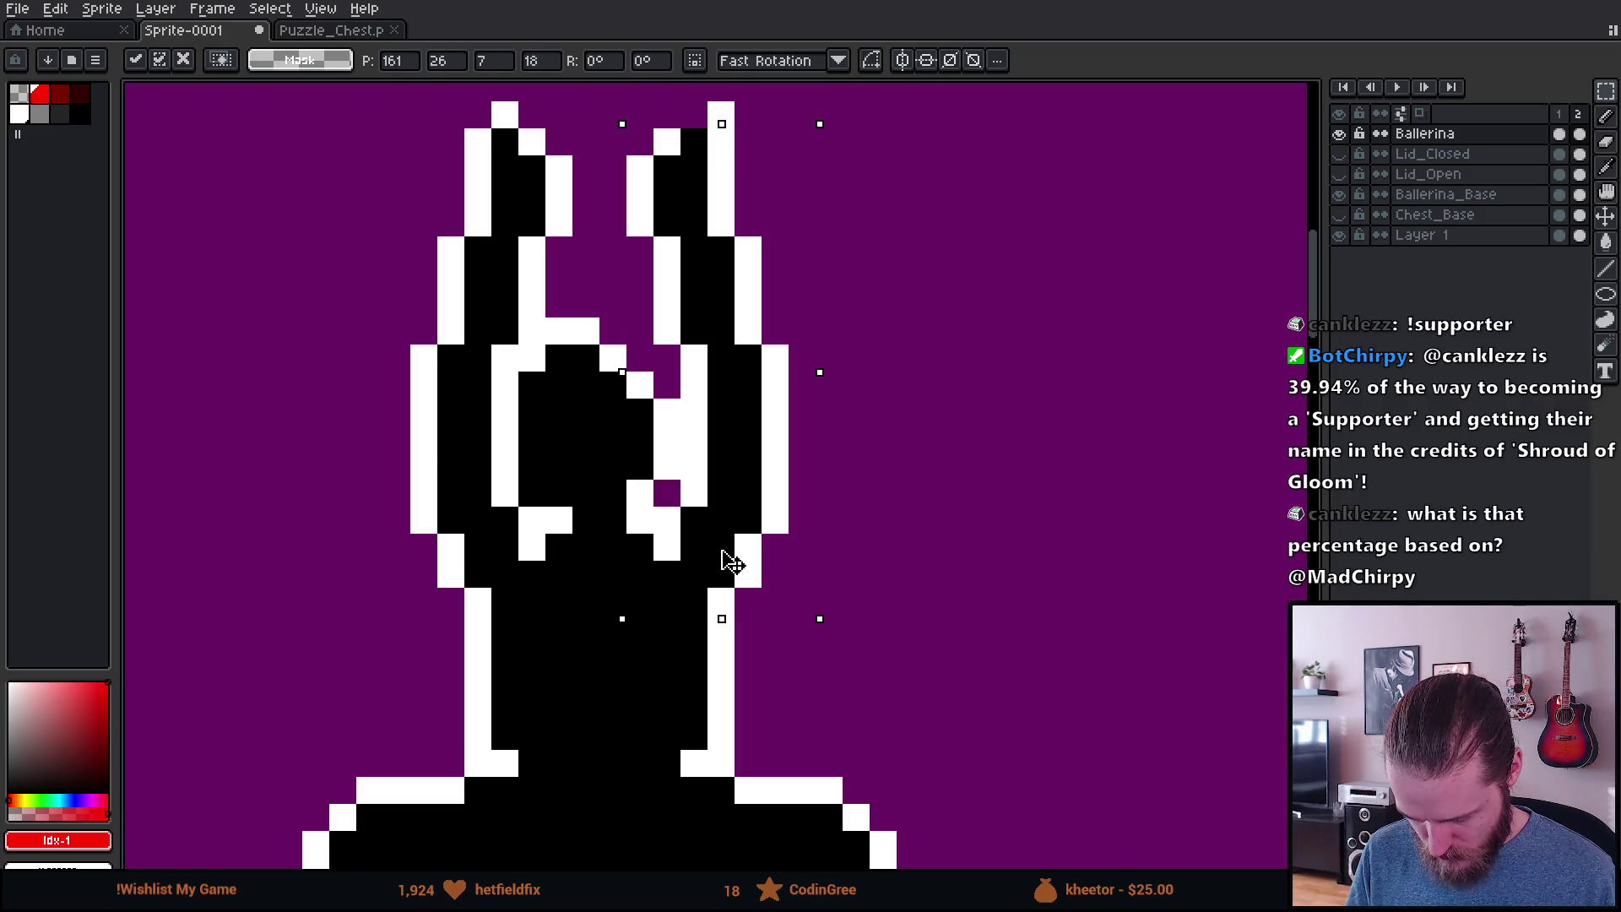
scroll(714, 562, "down", 6)
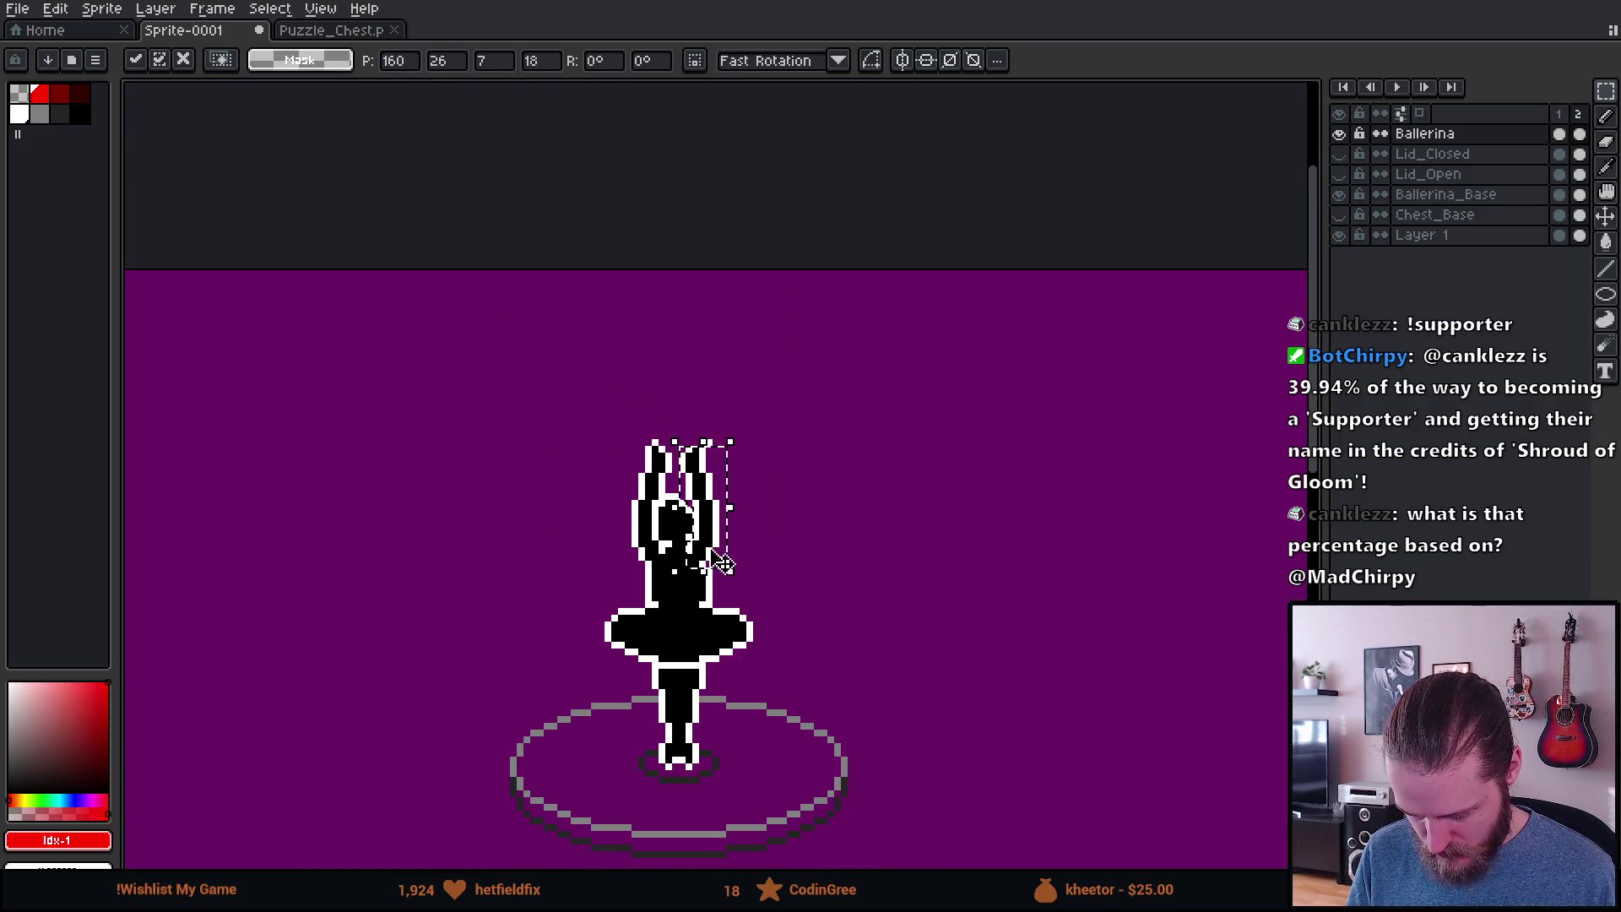
key("Return")
scroll(774, 540, "down", 3)
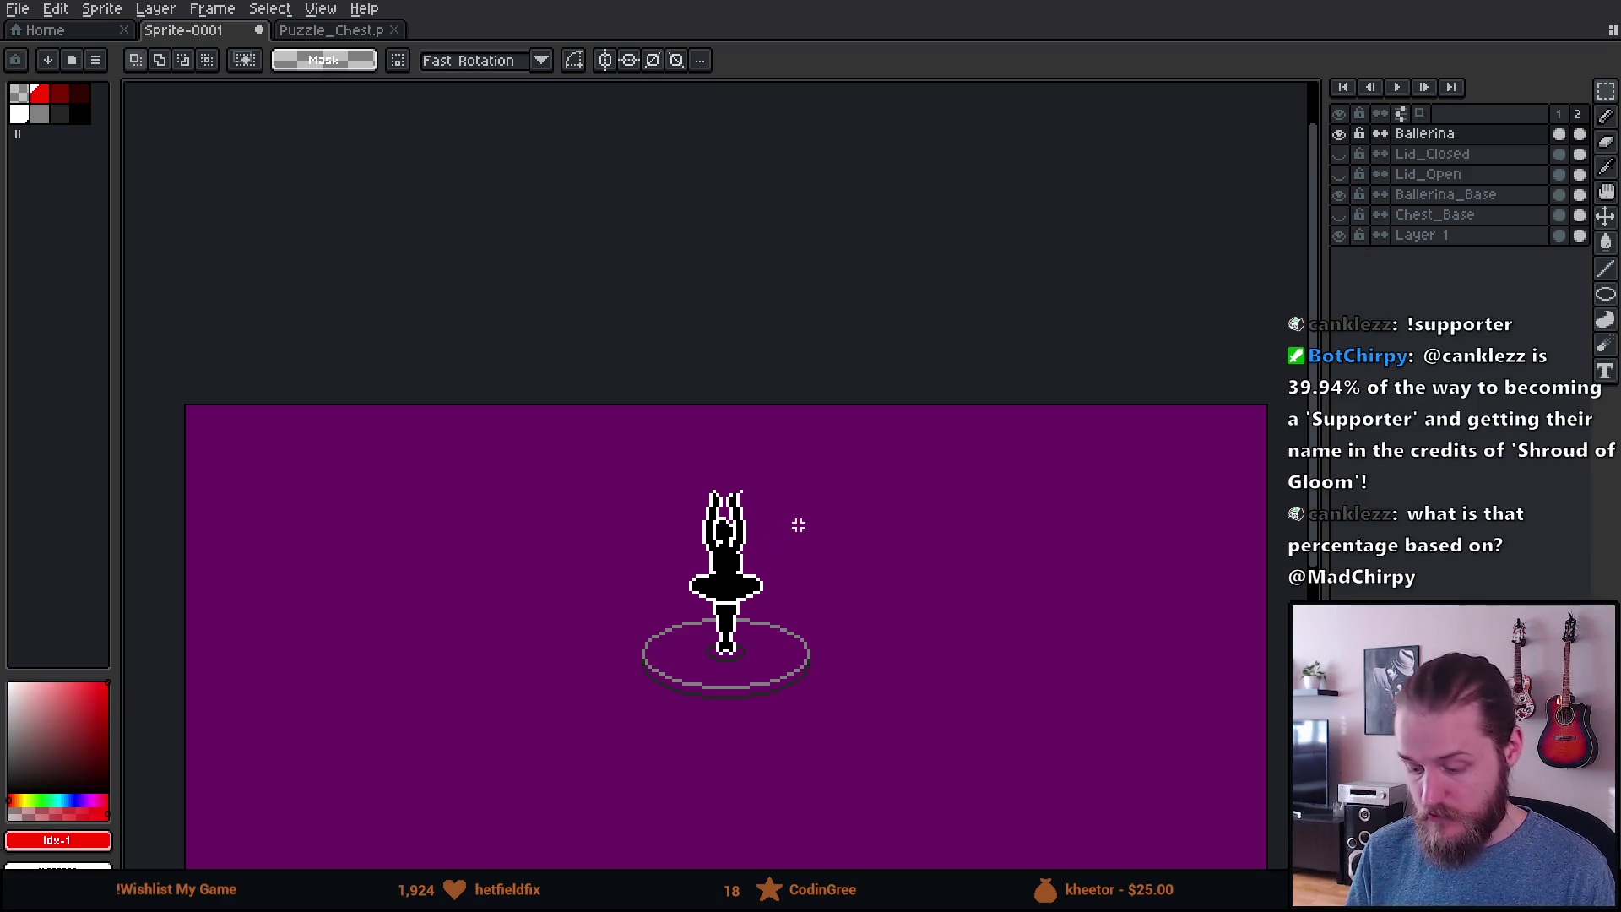
Step: Add a white pixel atop the raised right hand with the Pencil
scroll(743, 516, "up", 3)
scroll(754, 490, "up", 5)
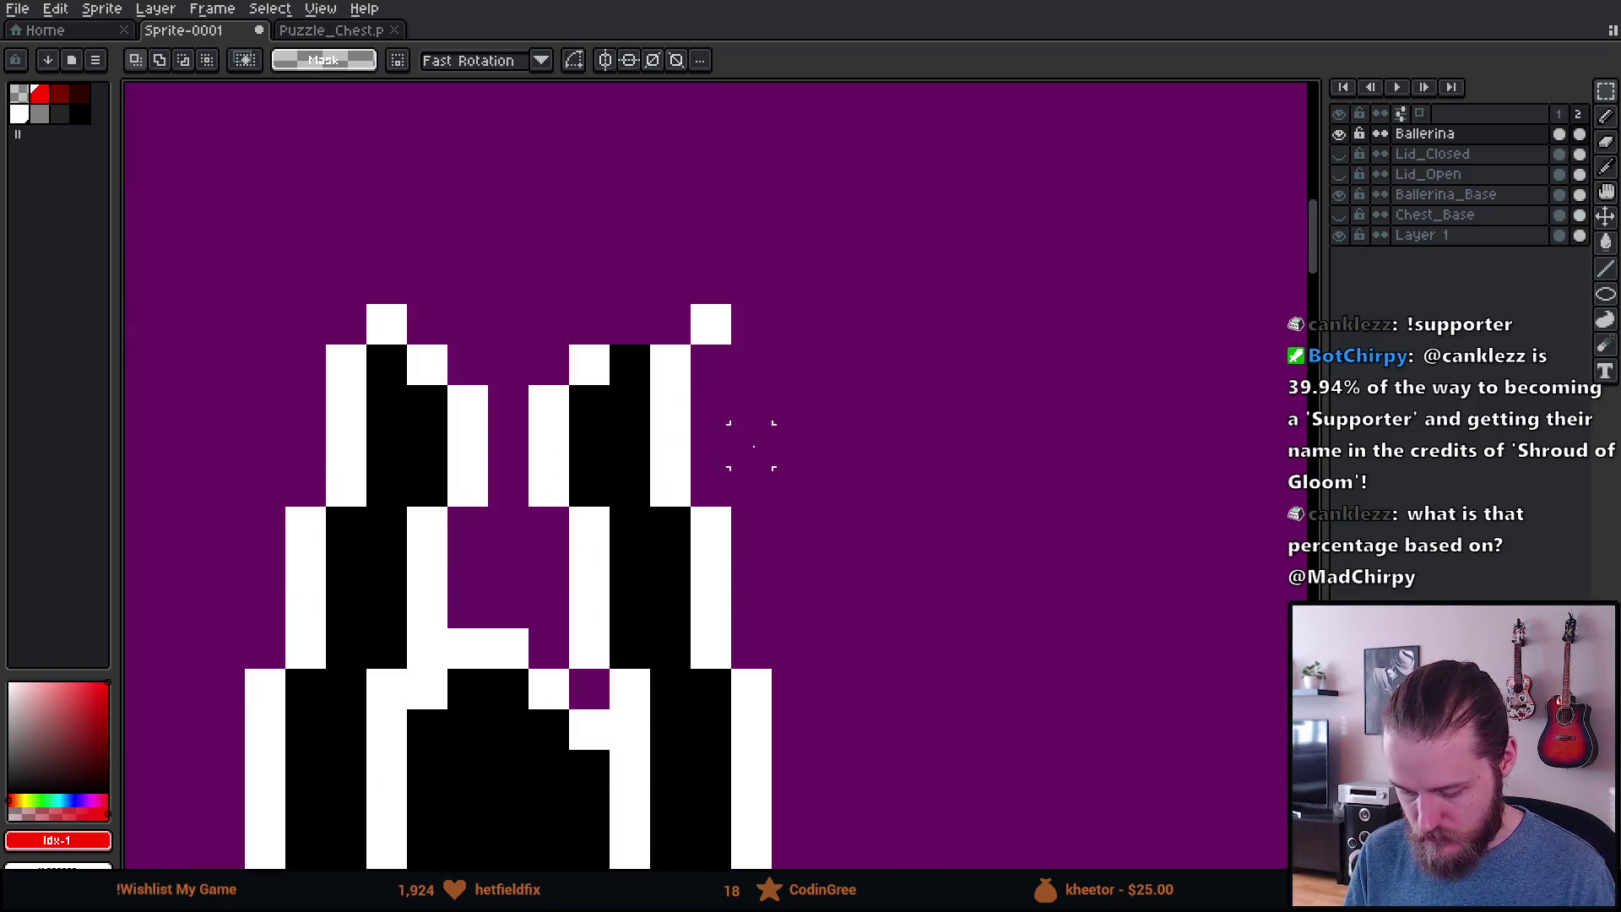
key("b")
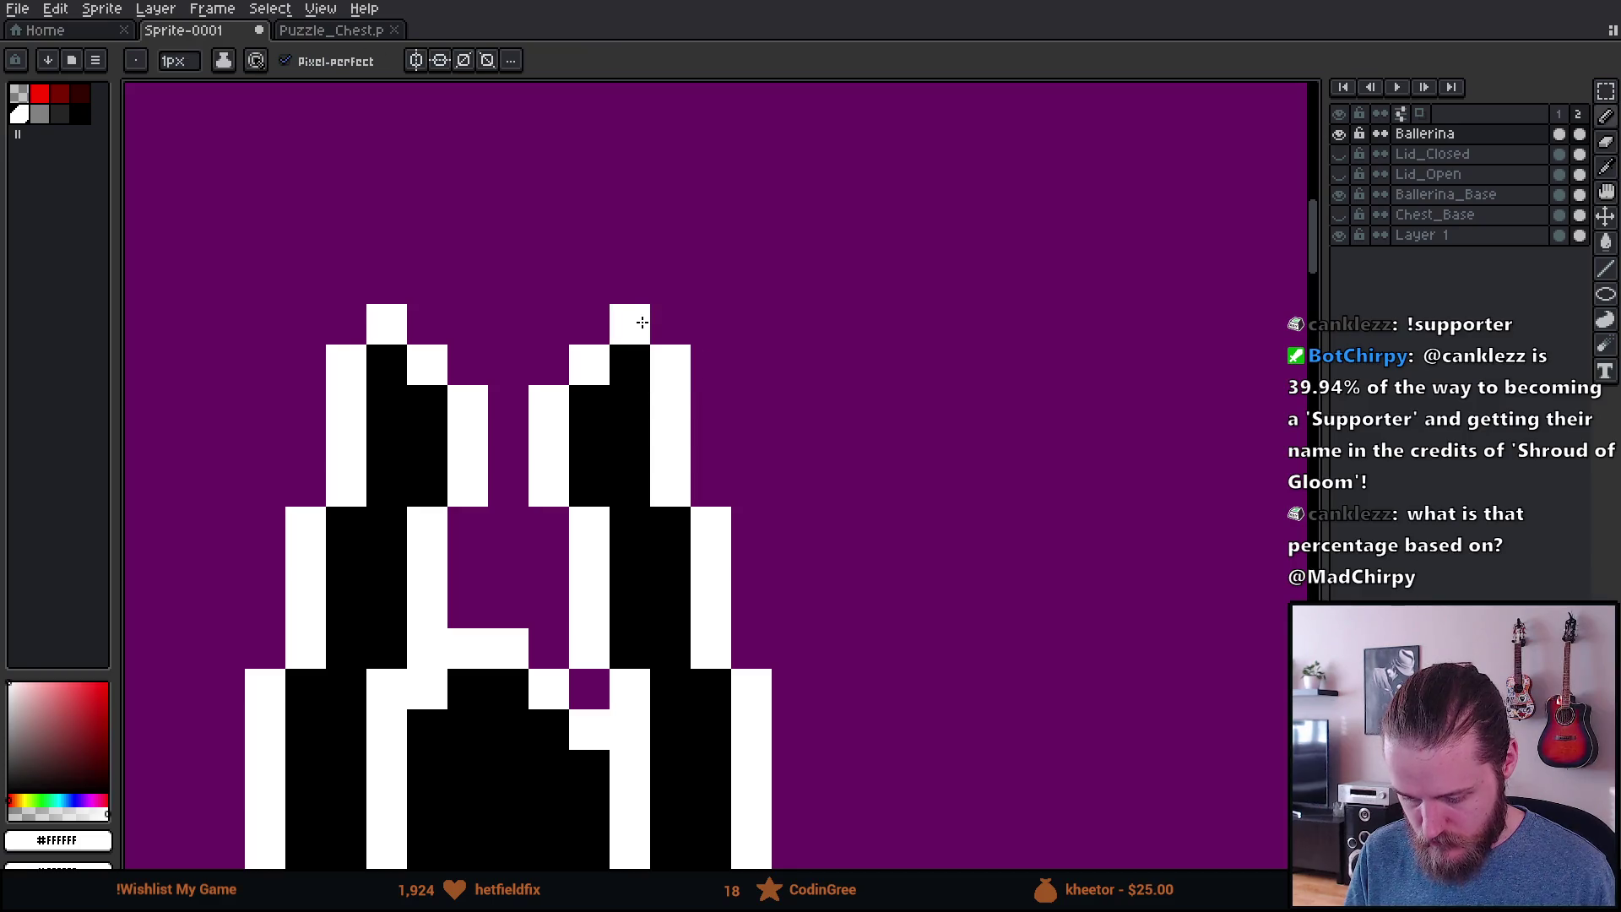
left_click(637, 323)
Step: Paint a white pixel column down the ballerina's right side
scroll(765, 472, "down", 5)
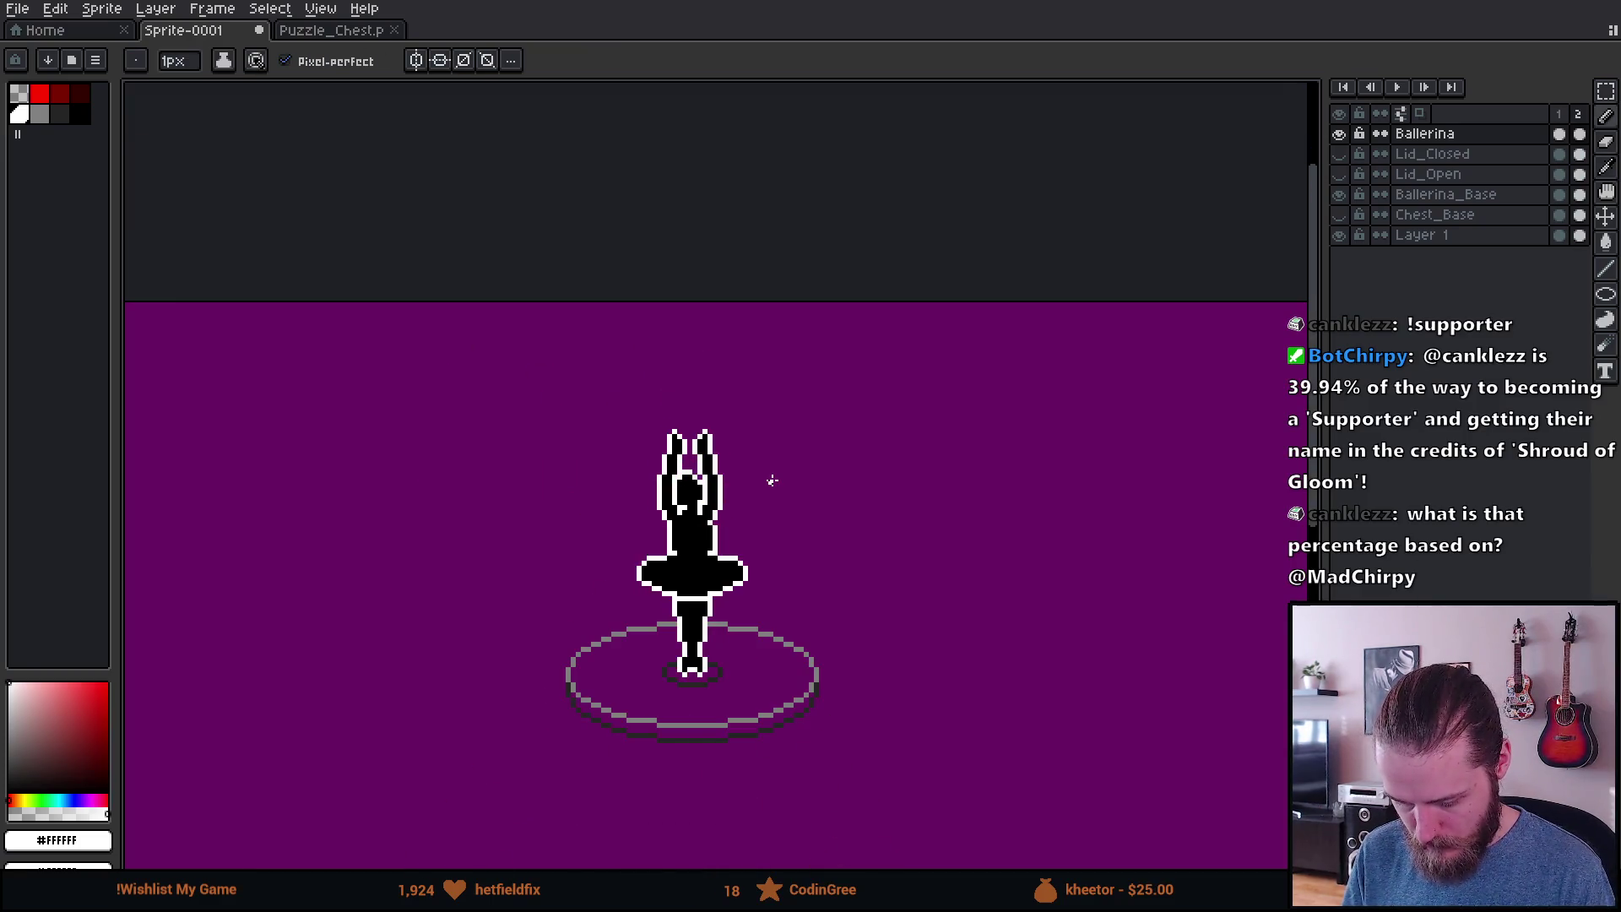
scroll(772, 480, "up", 8)
scroll(772, 542, "down", 2)
scroll(773, 543, "down", 2)
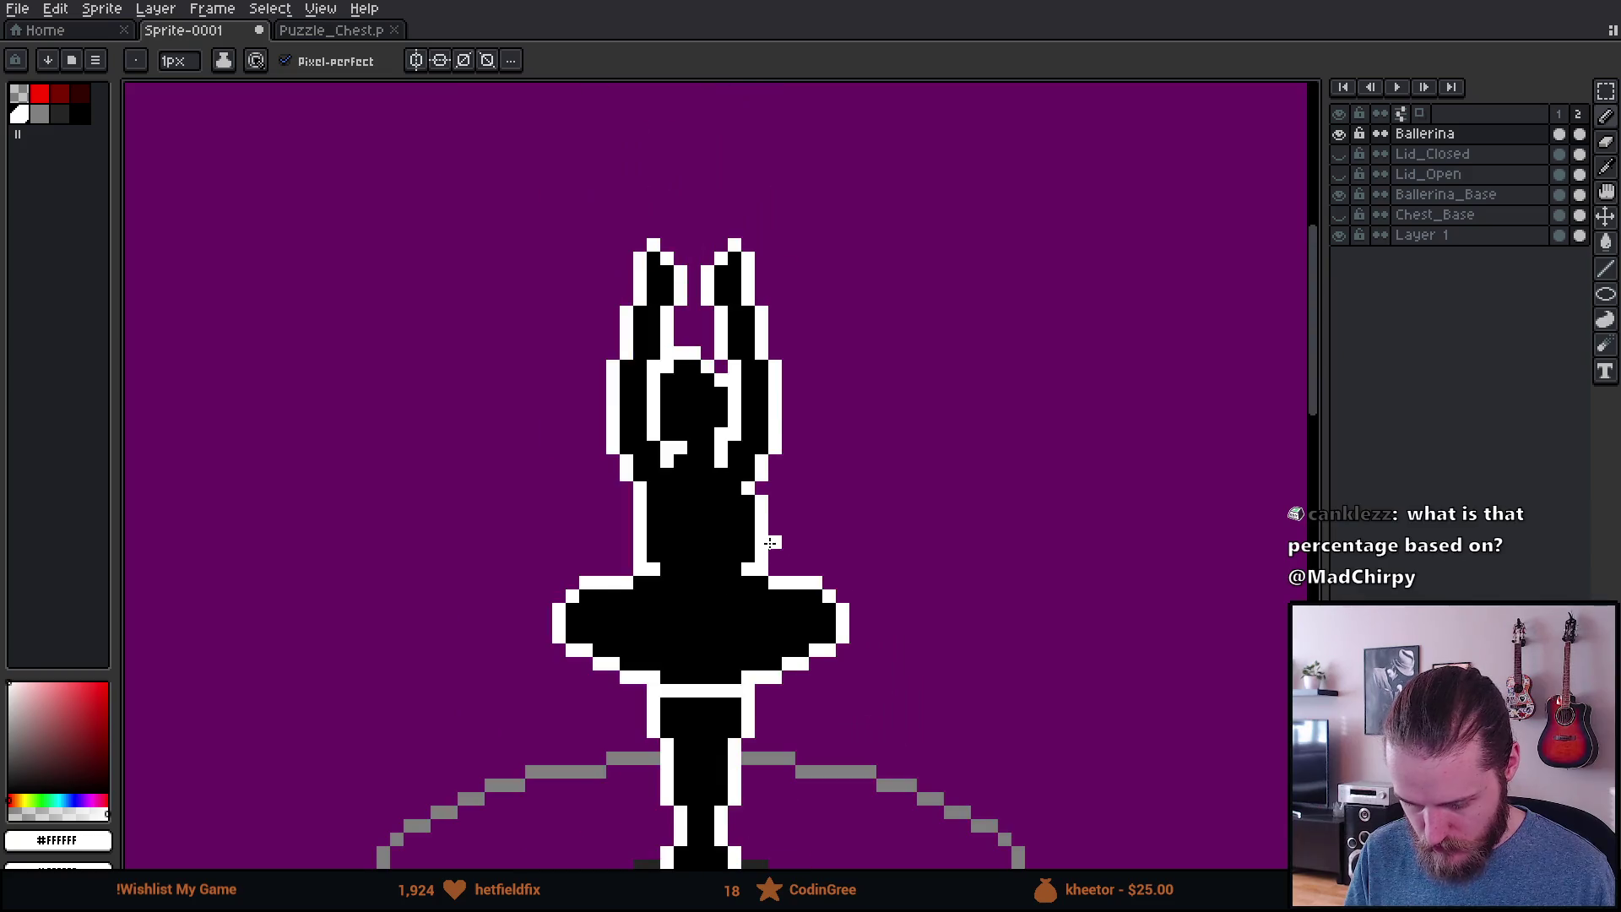
scroll(756, 532, "up", 2)
scroll(757, 532, "up", 1)
mouse_move(726, 473)
left_mouse_down()
mouse_move(724, 449)
mouse_move(737, 607)
left_mouse_up()
Step: Erase the outer half of the white column to leave a one-pixel outline
key("e")
left_click_drag(769, 422, 770, 621)
scroll(929, 595, "down", 3)
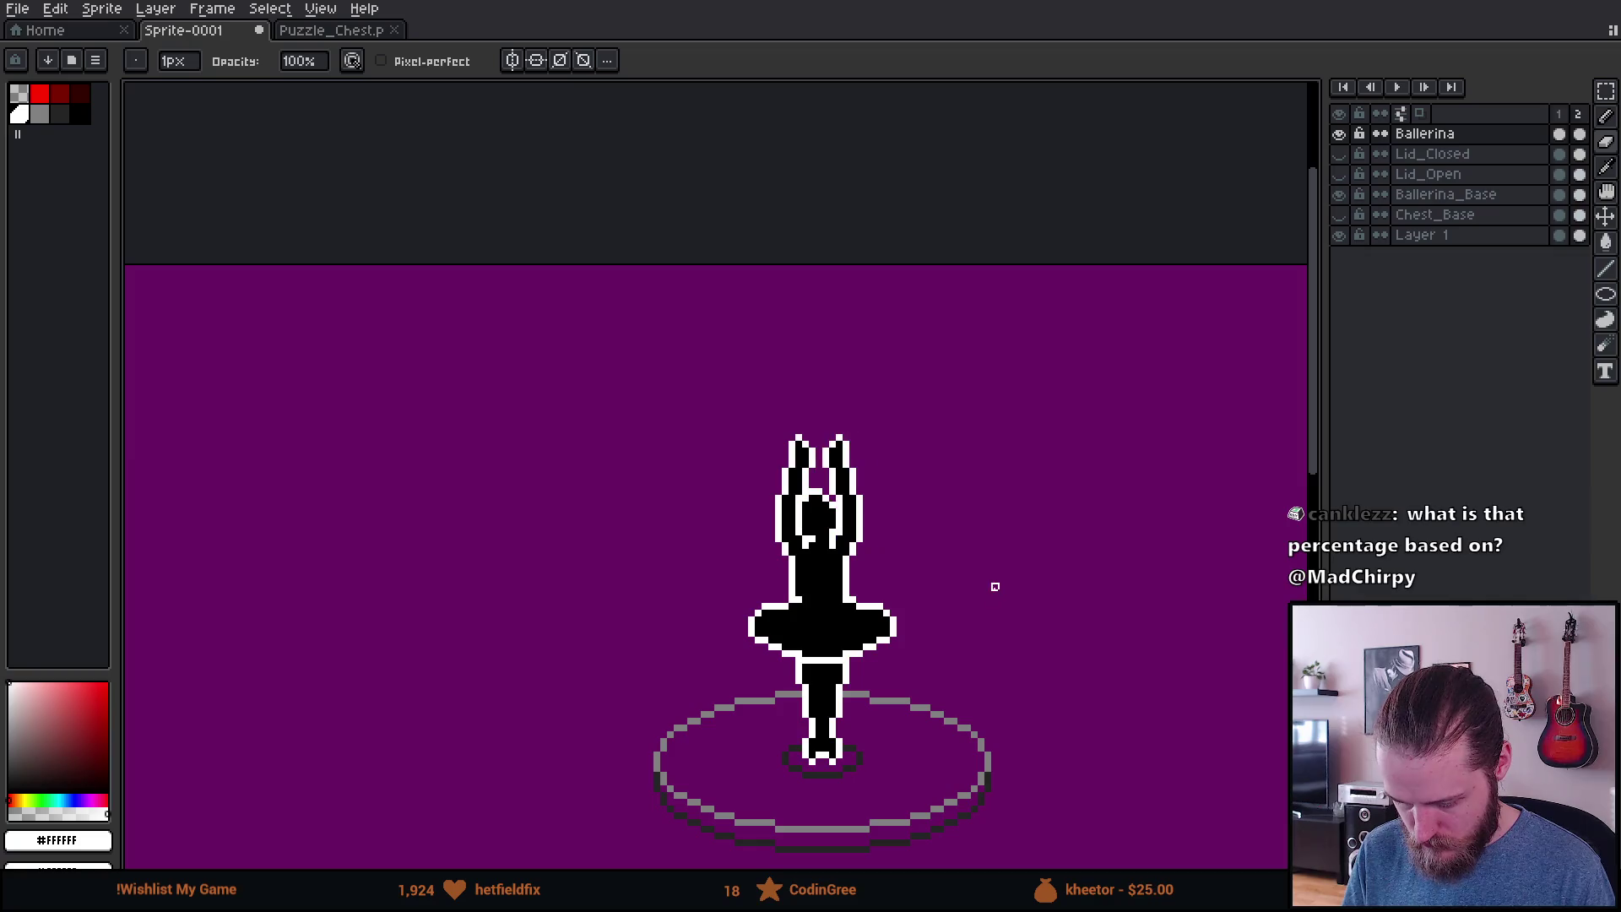
scroll(983, 581, "down", 2)
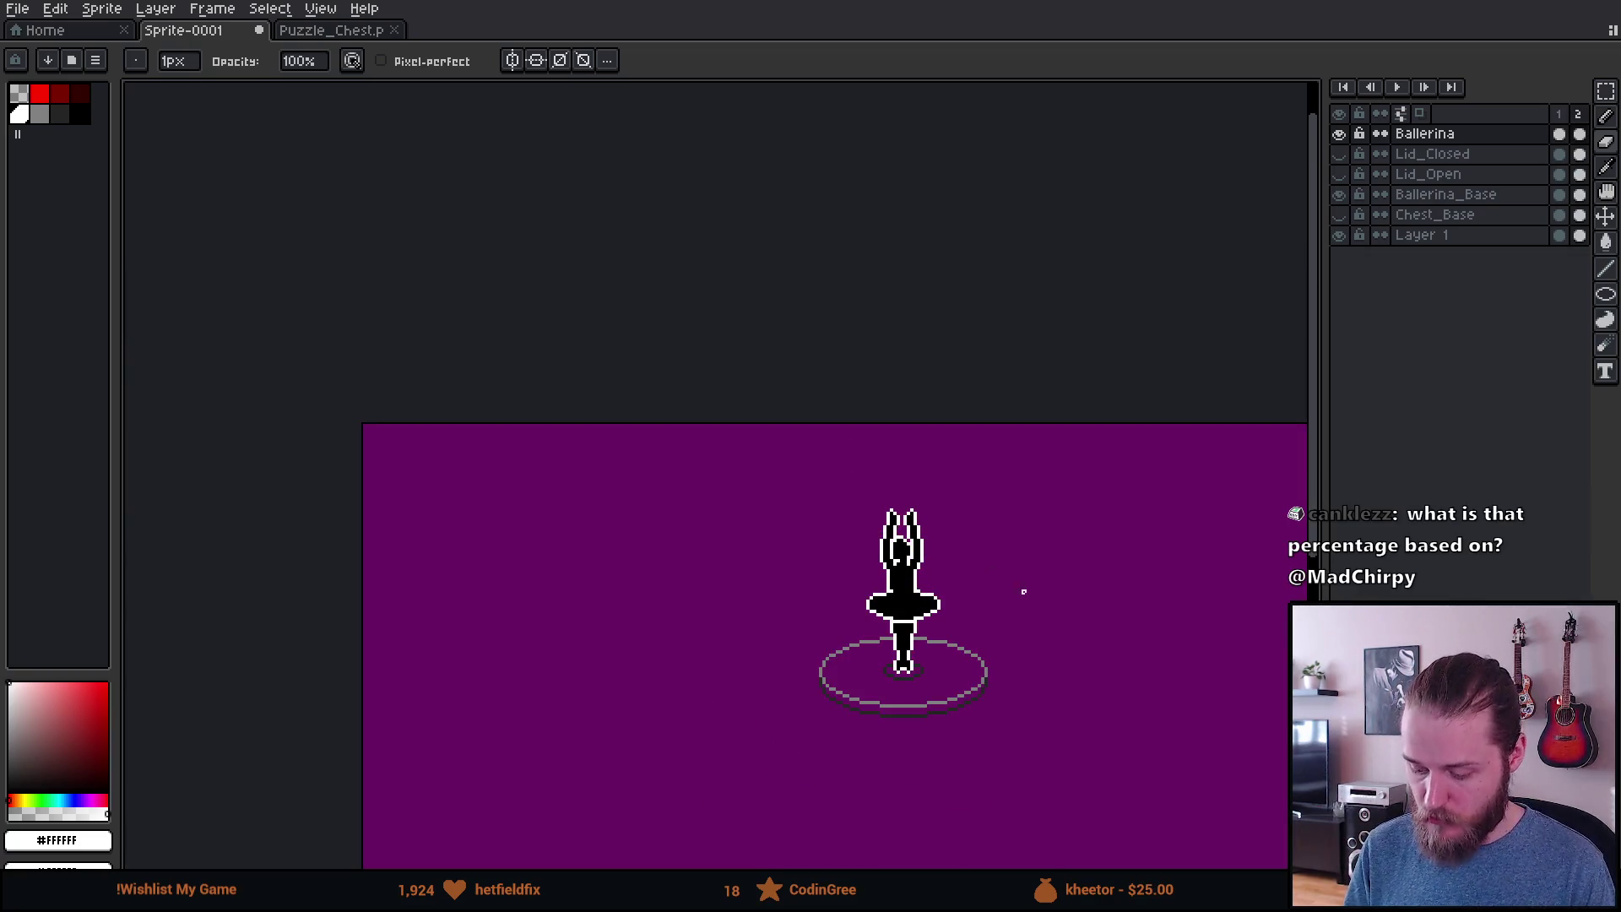
left_click_drag(993, 572, 849, 583)
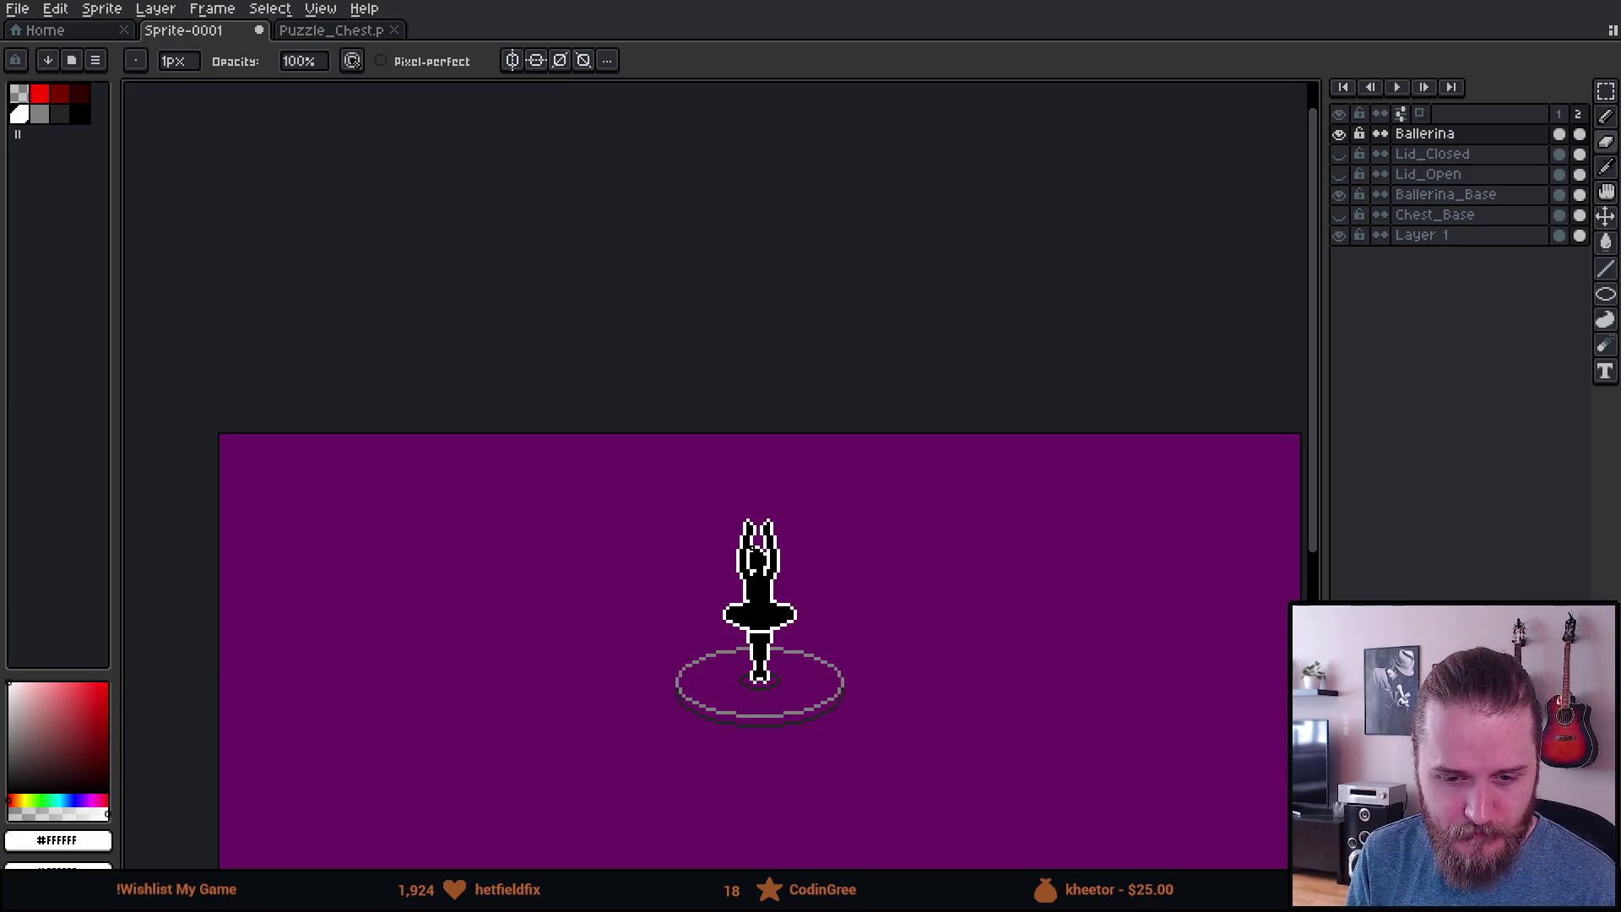
Step: Play the ballerina animation and recentre the view on her
scroll(732, 647, "up", 2)
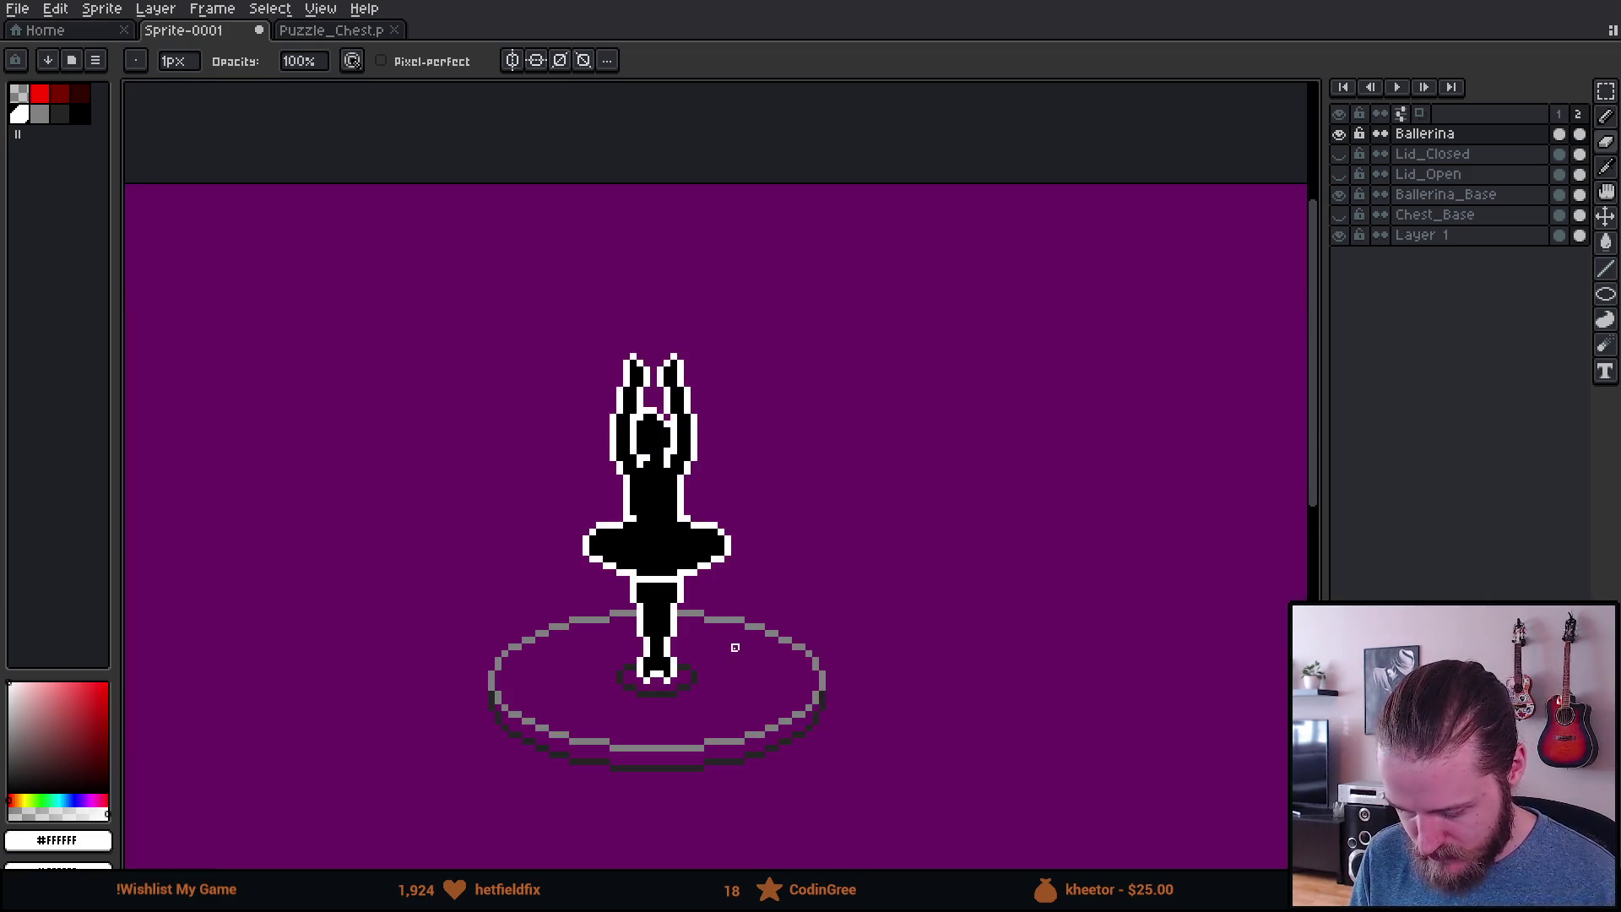
scroll(663, 443, "up", 1)
scroll(663, 443, "down", 3)
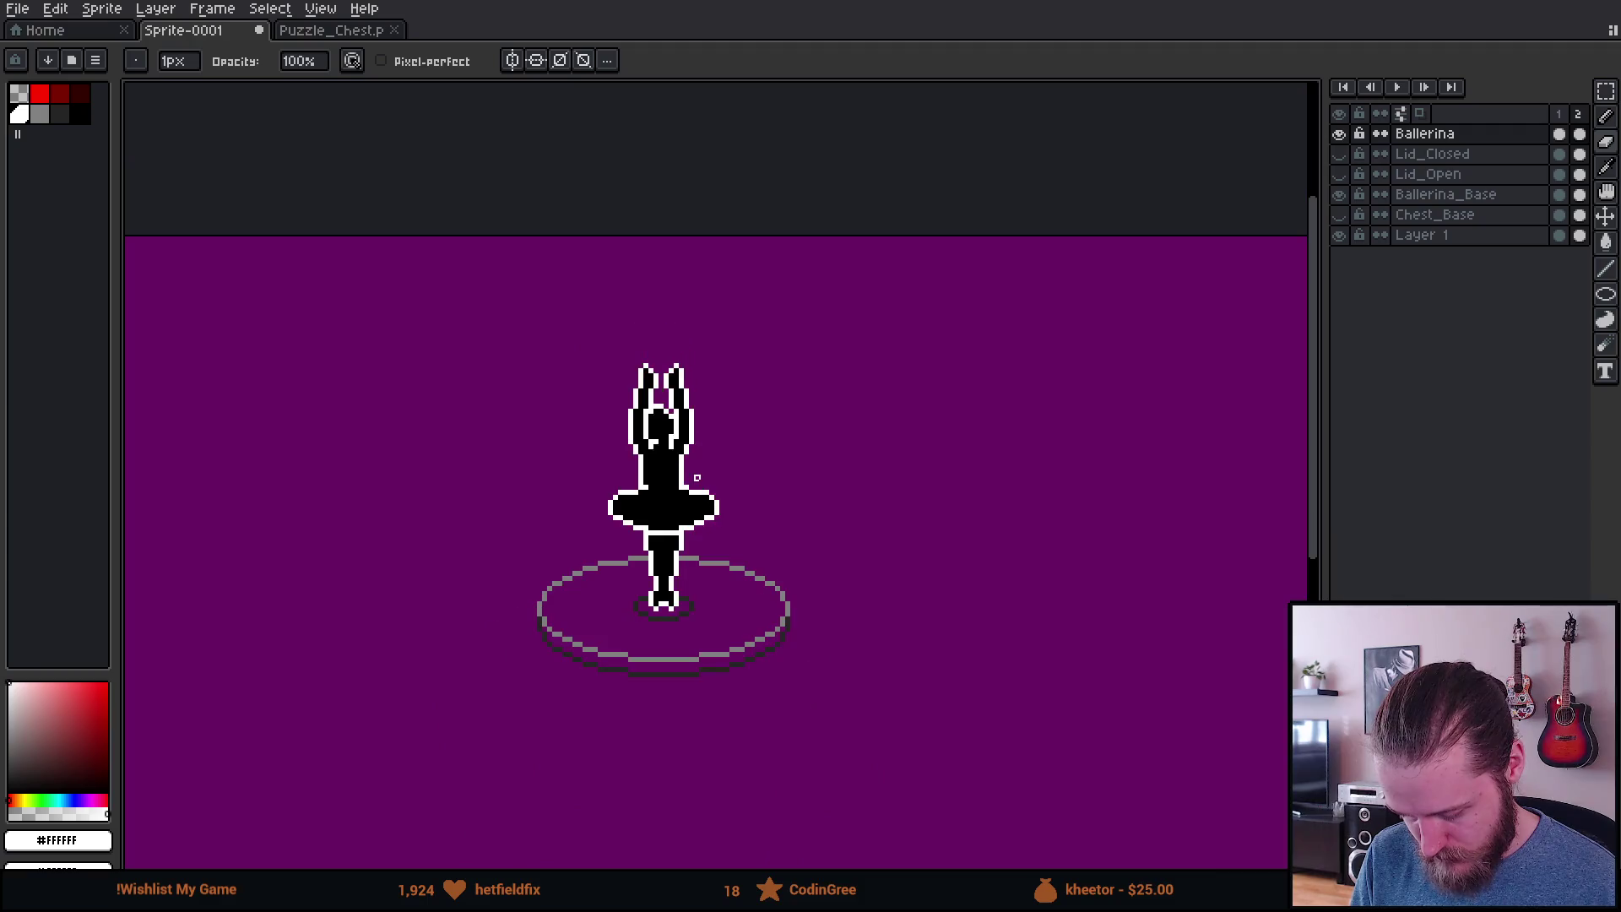
scroll(677, 505, "up", 1)
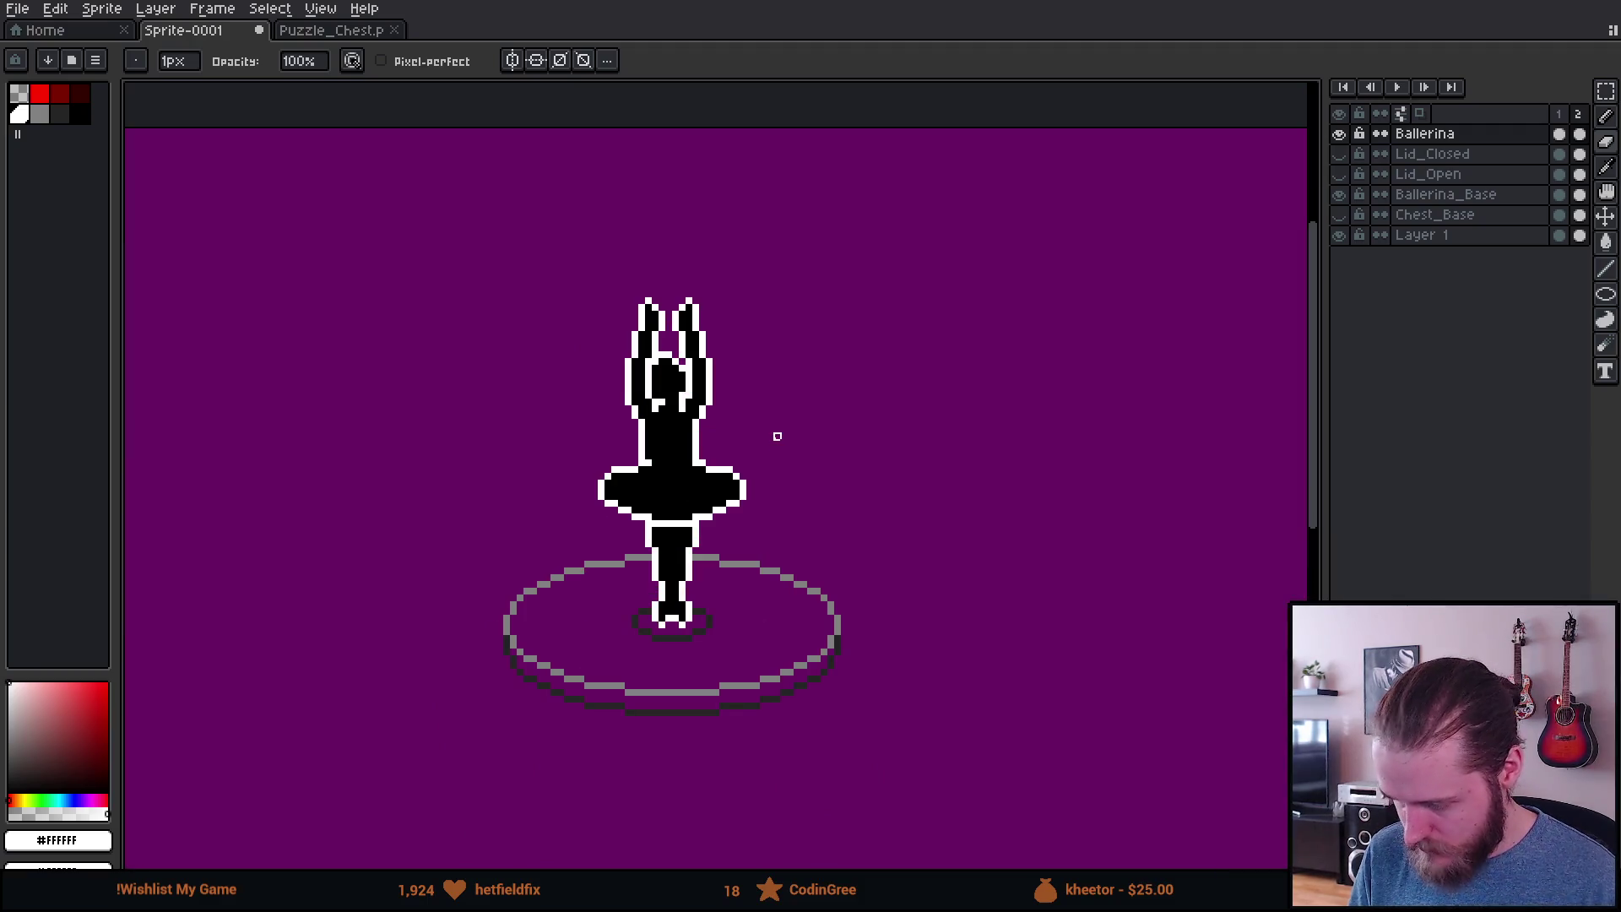
key("Return")
scroll(758, 436, "down", 3)
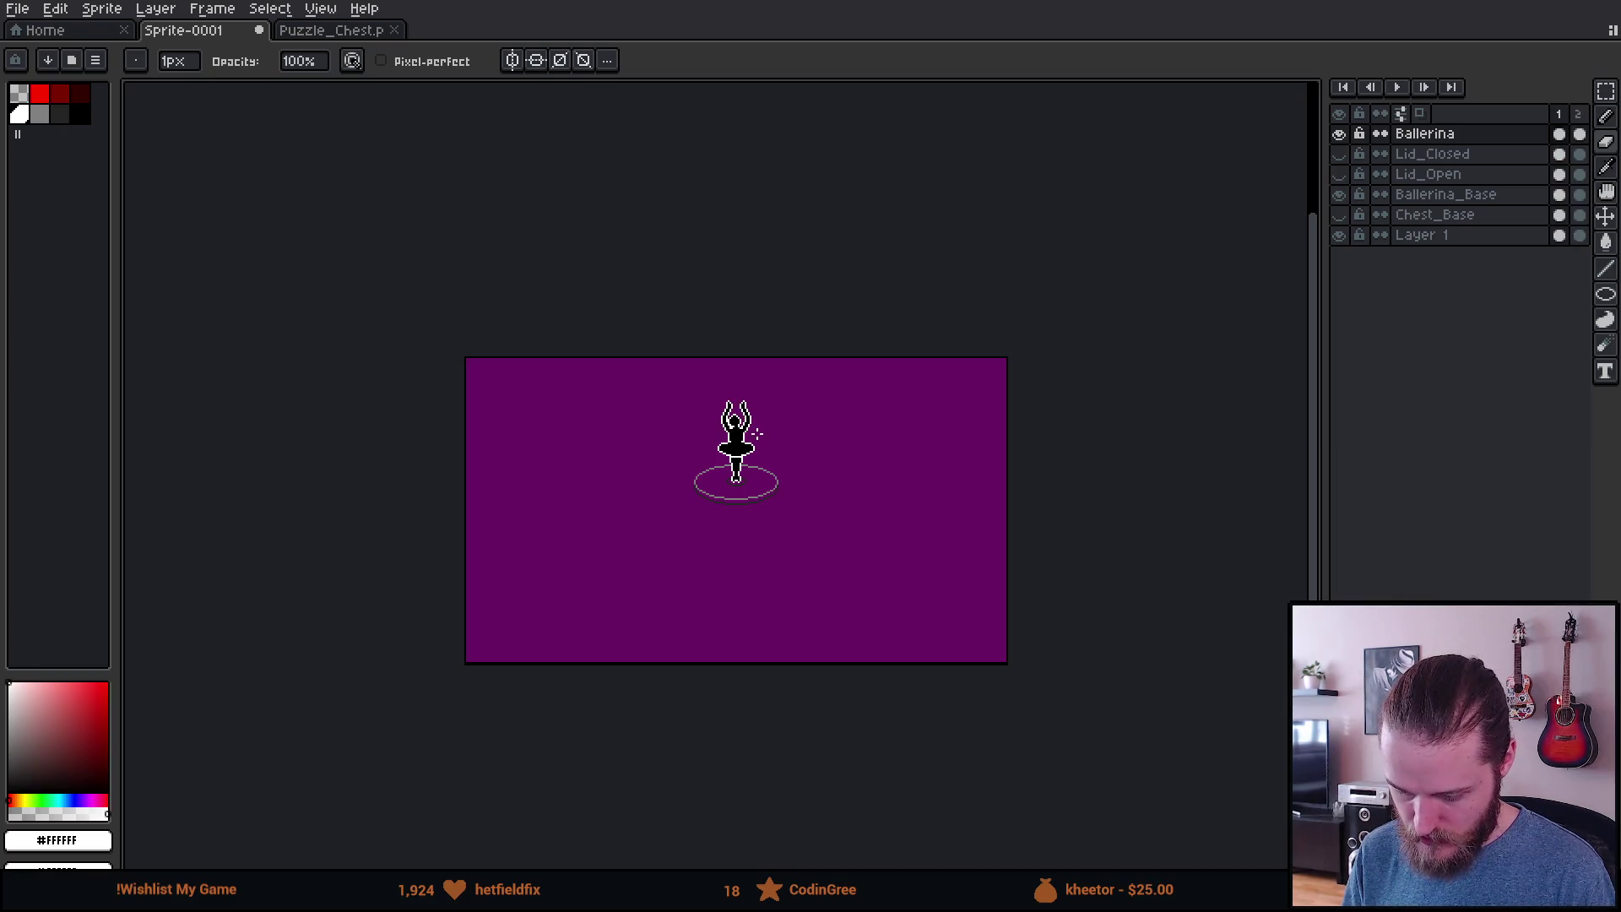
scroll(752, 435, "up", 3)
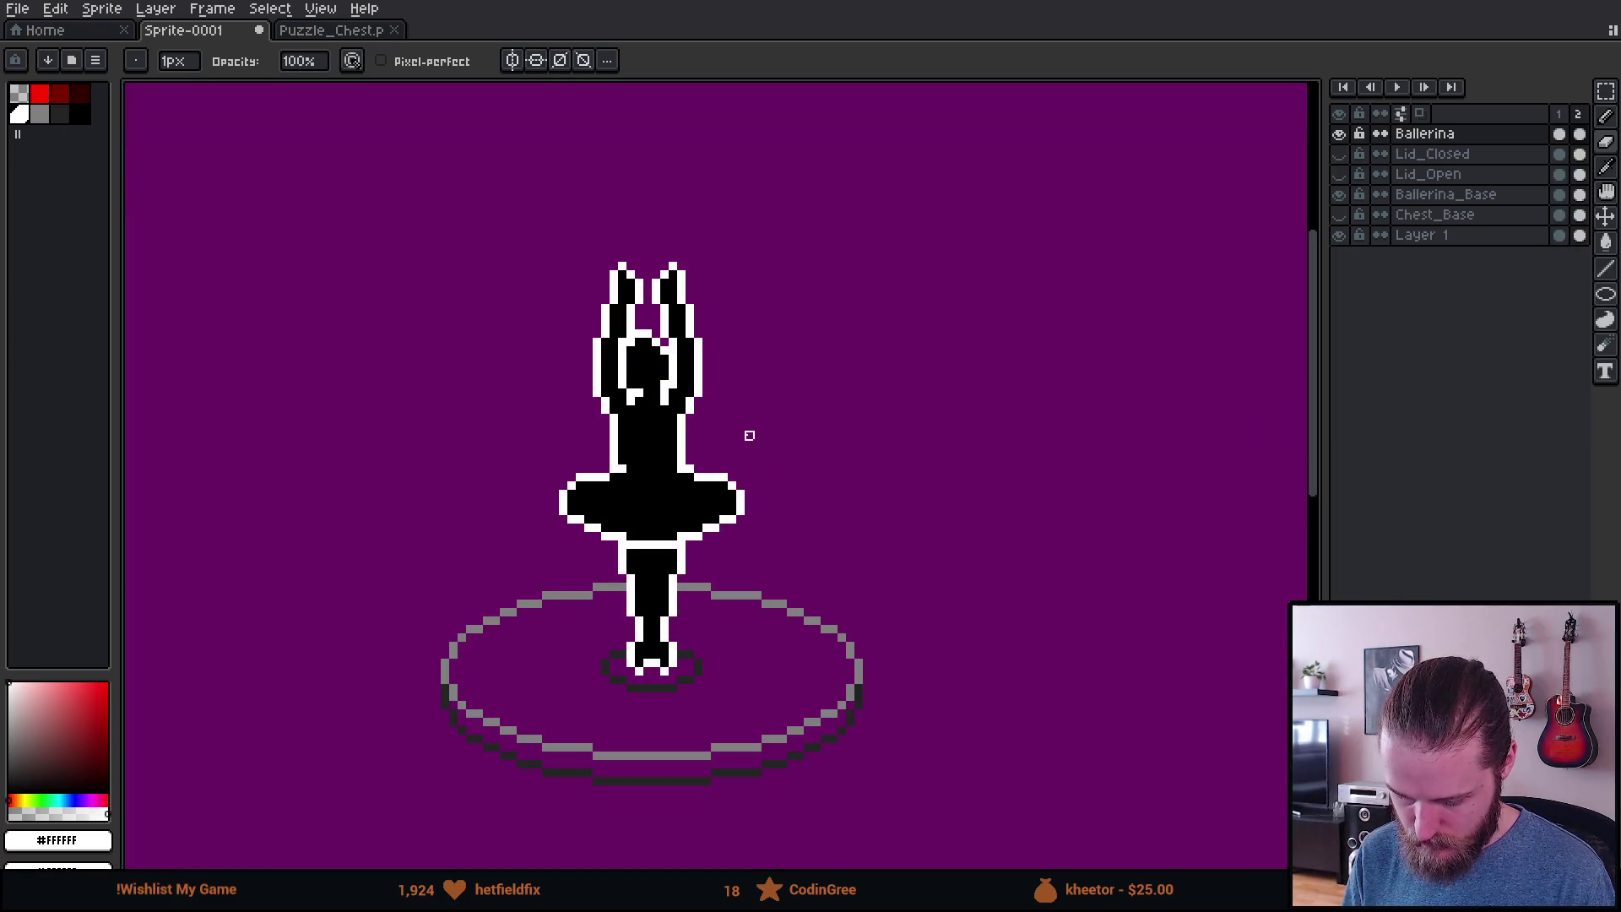
left_click_drag(681, 470, 829, 520)
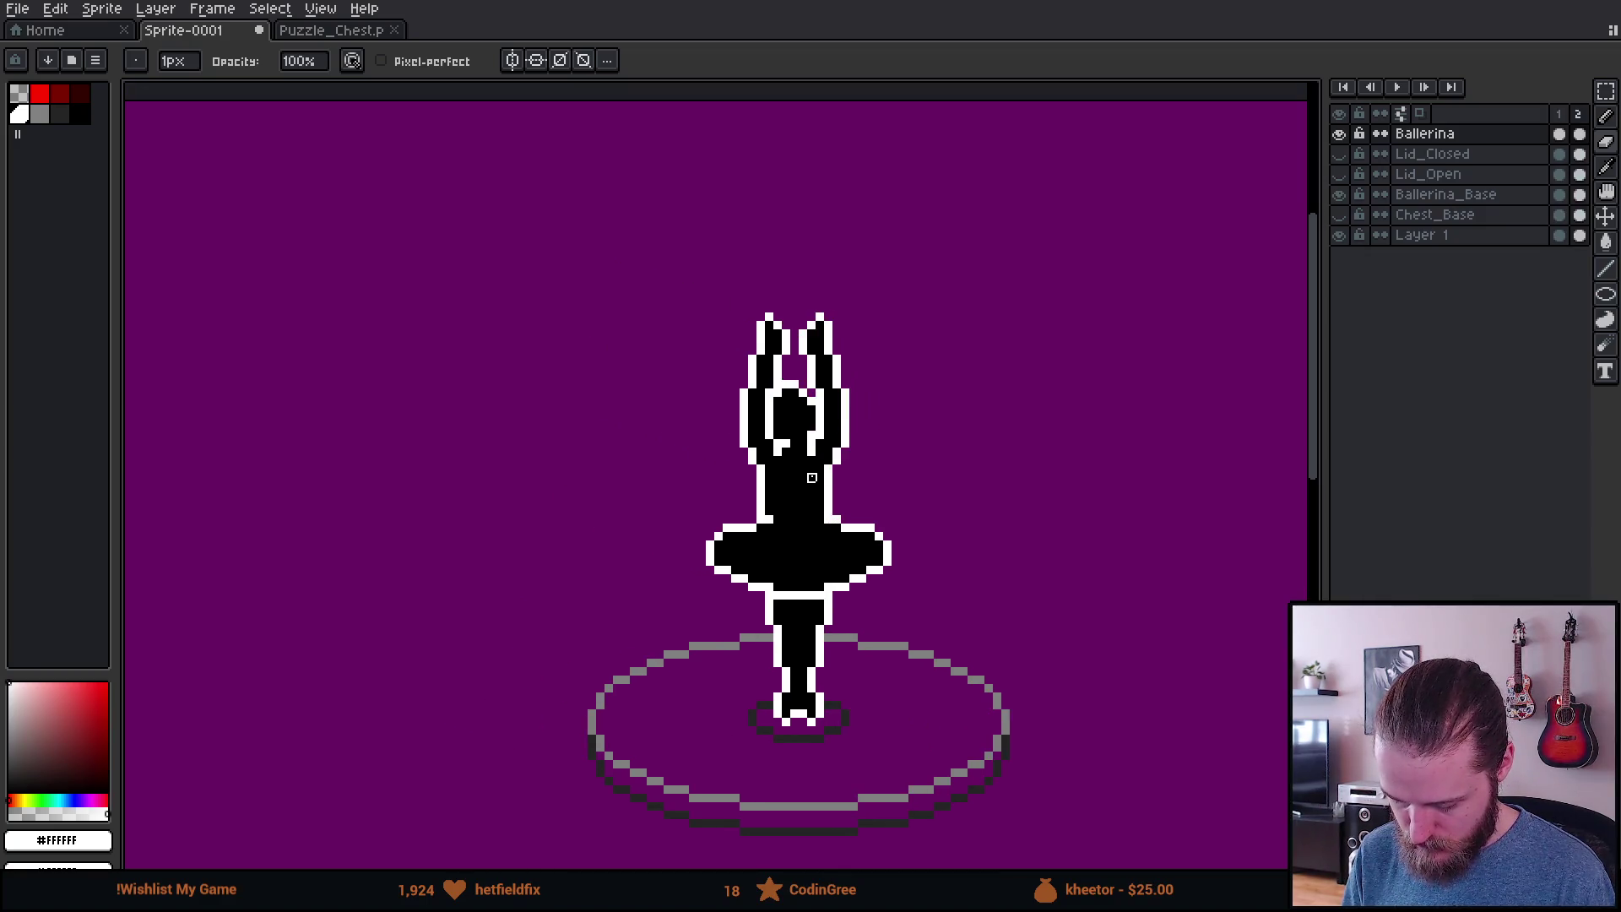
scroll(811, 478, "up", 2)
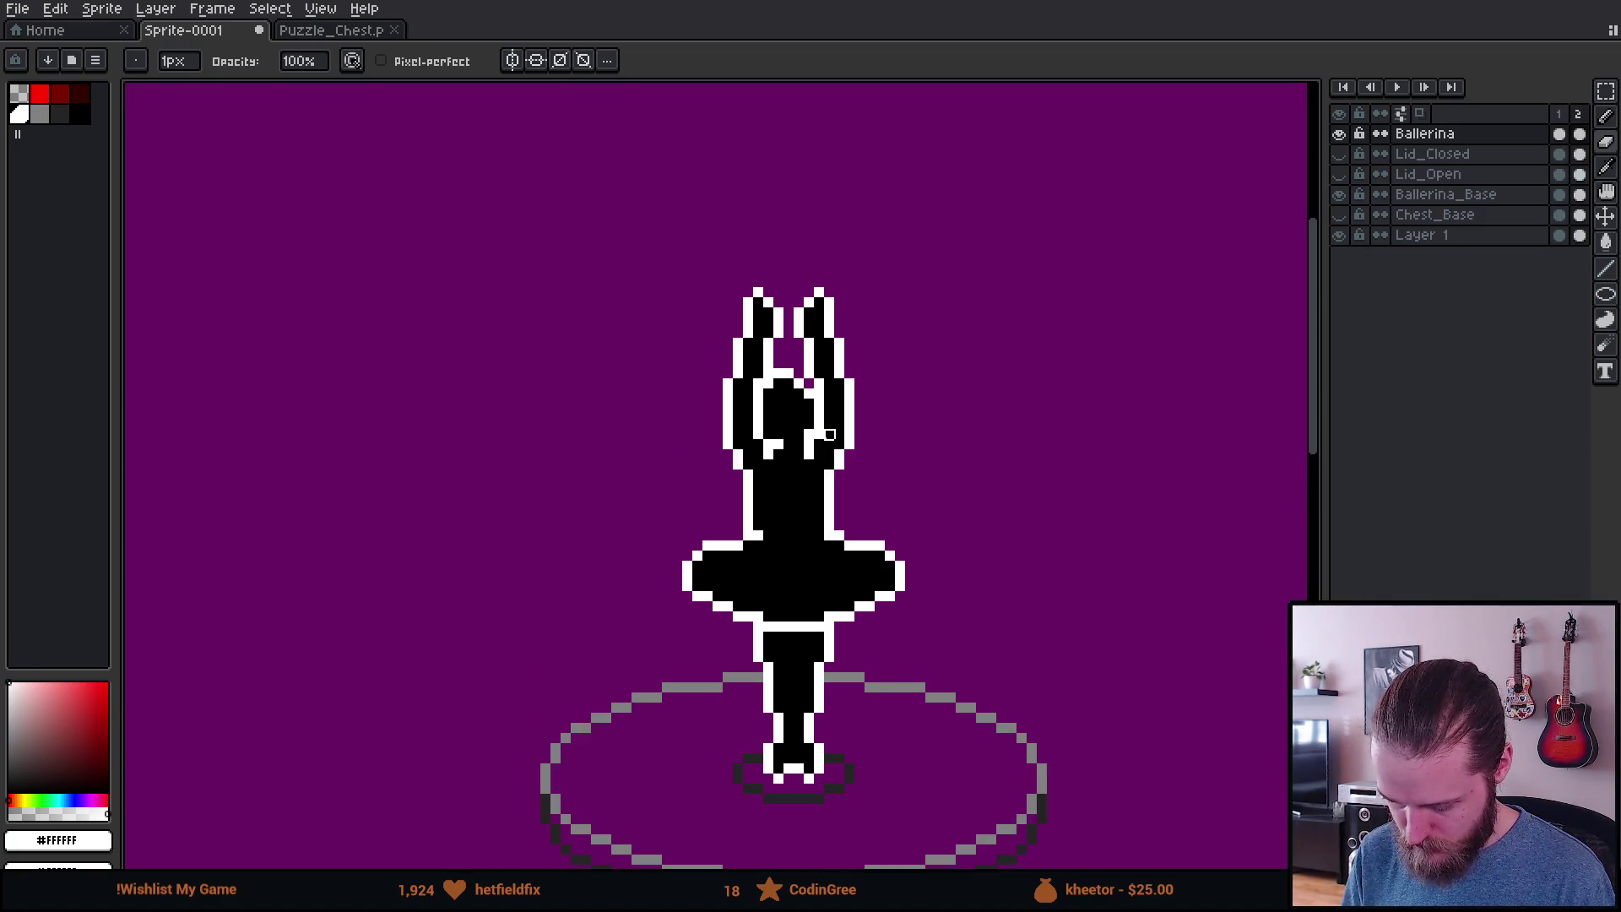
Step: Add a third animation frame
key("i")
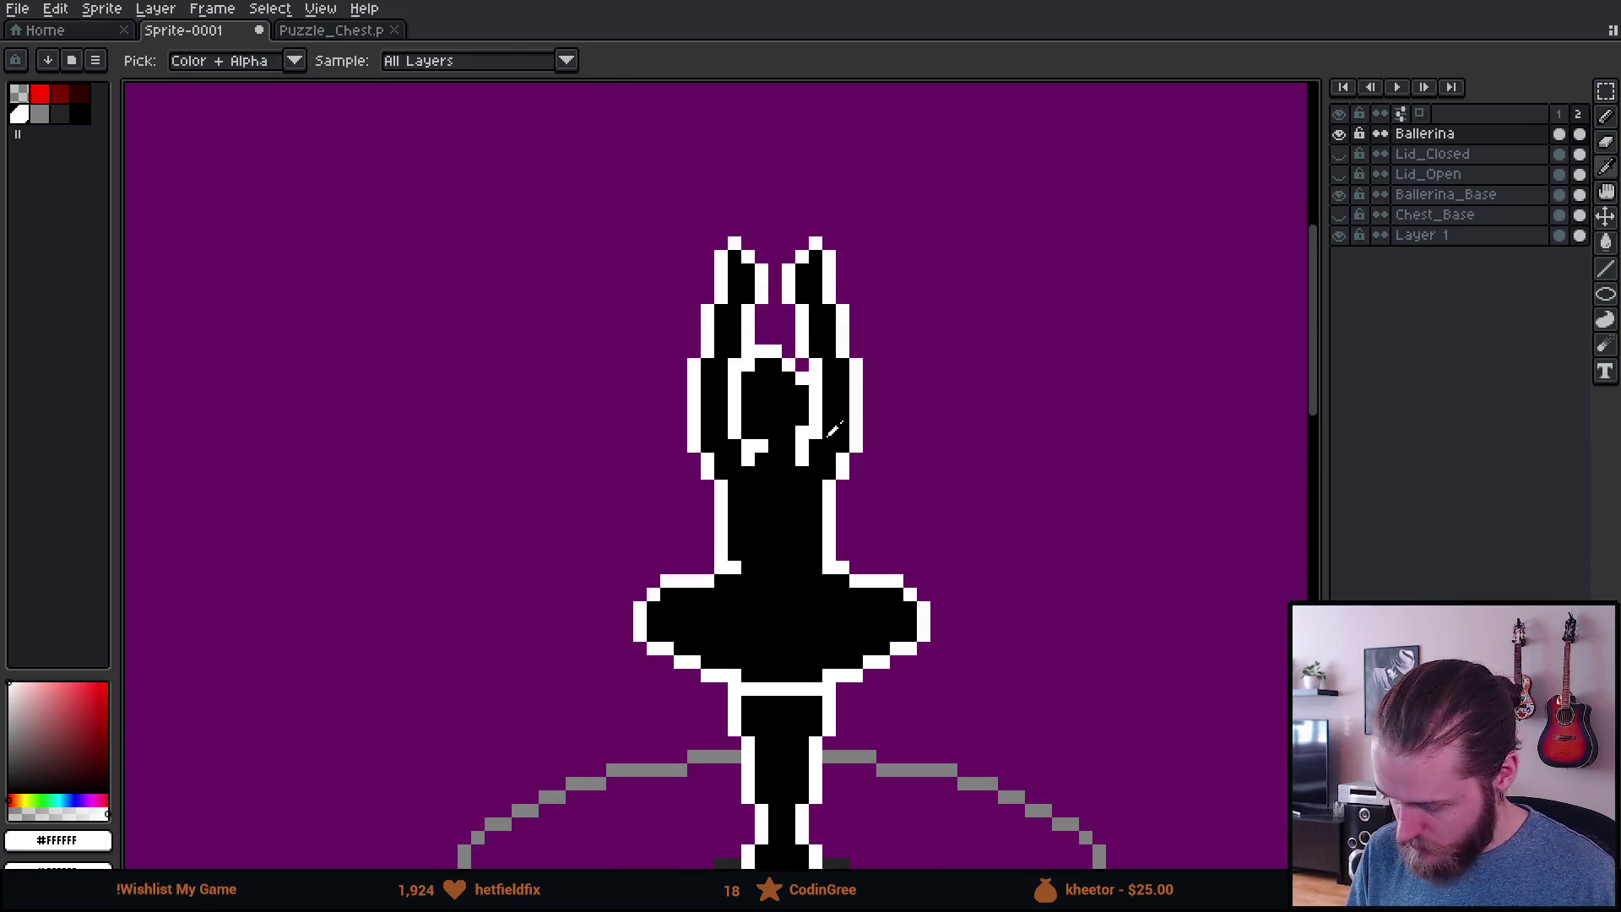
key("b")
scroll(855, 460, "up", 2)
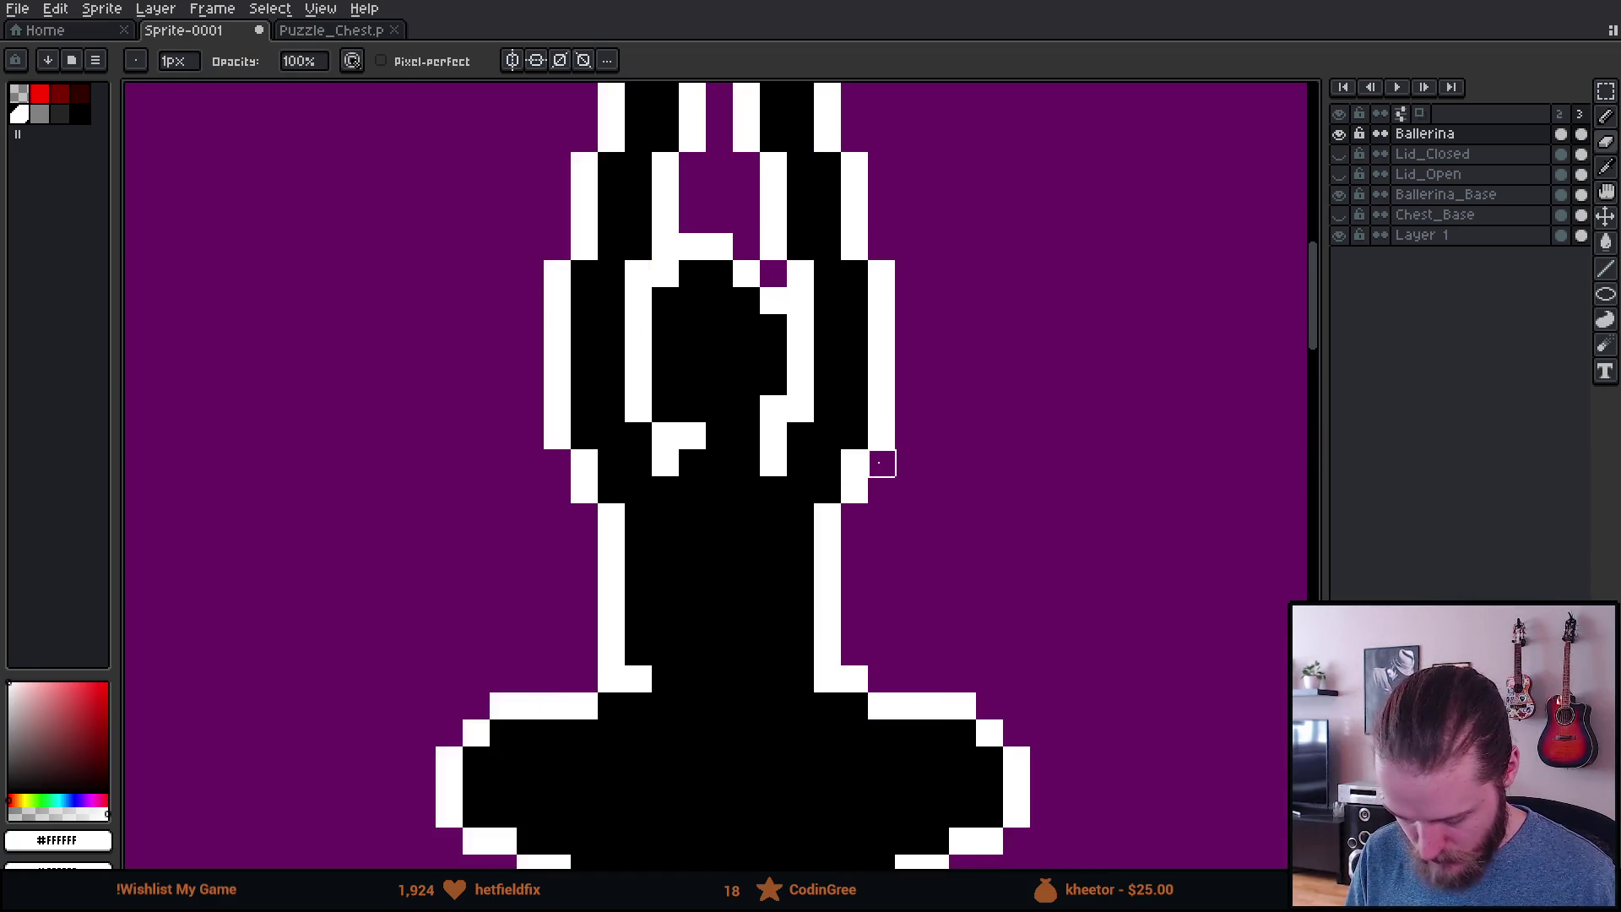
Step: Switch to rectangular selection and frame the view on the ballerina's arms
key("m")
scroll(836, 407, "down", 2)
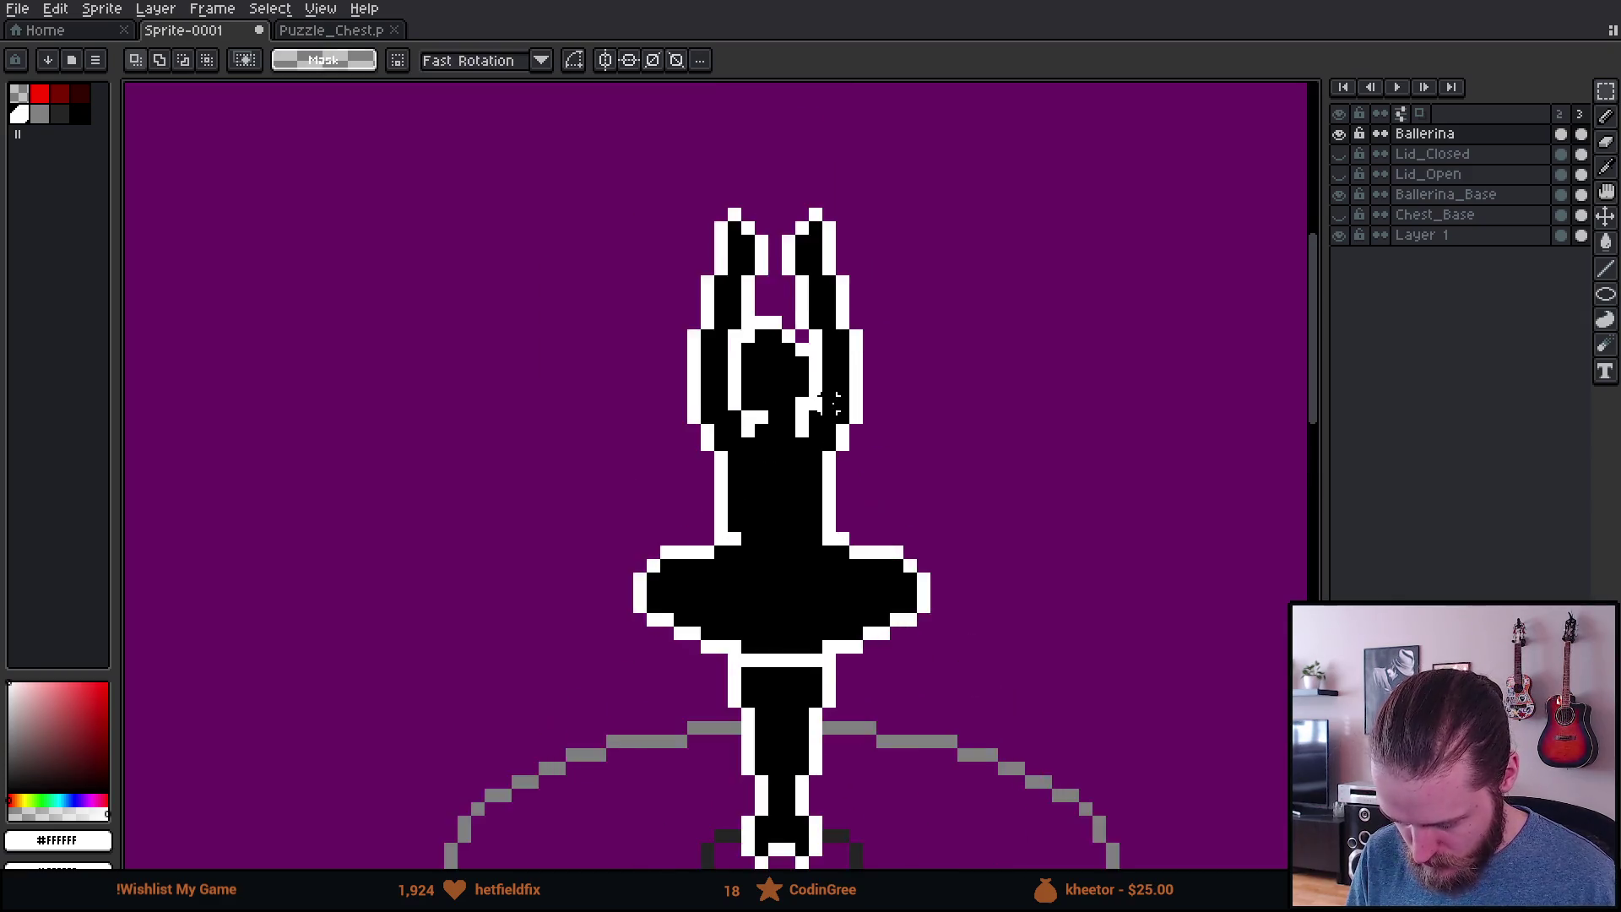
scroll(831, 404, "up", 1)
left_click_drag(726, 329, 688, 370)
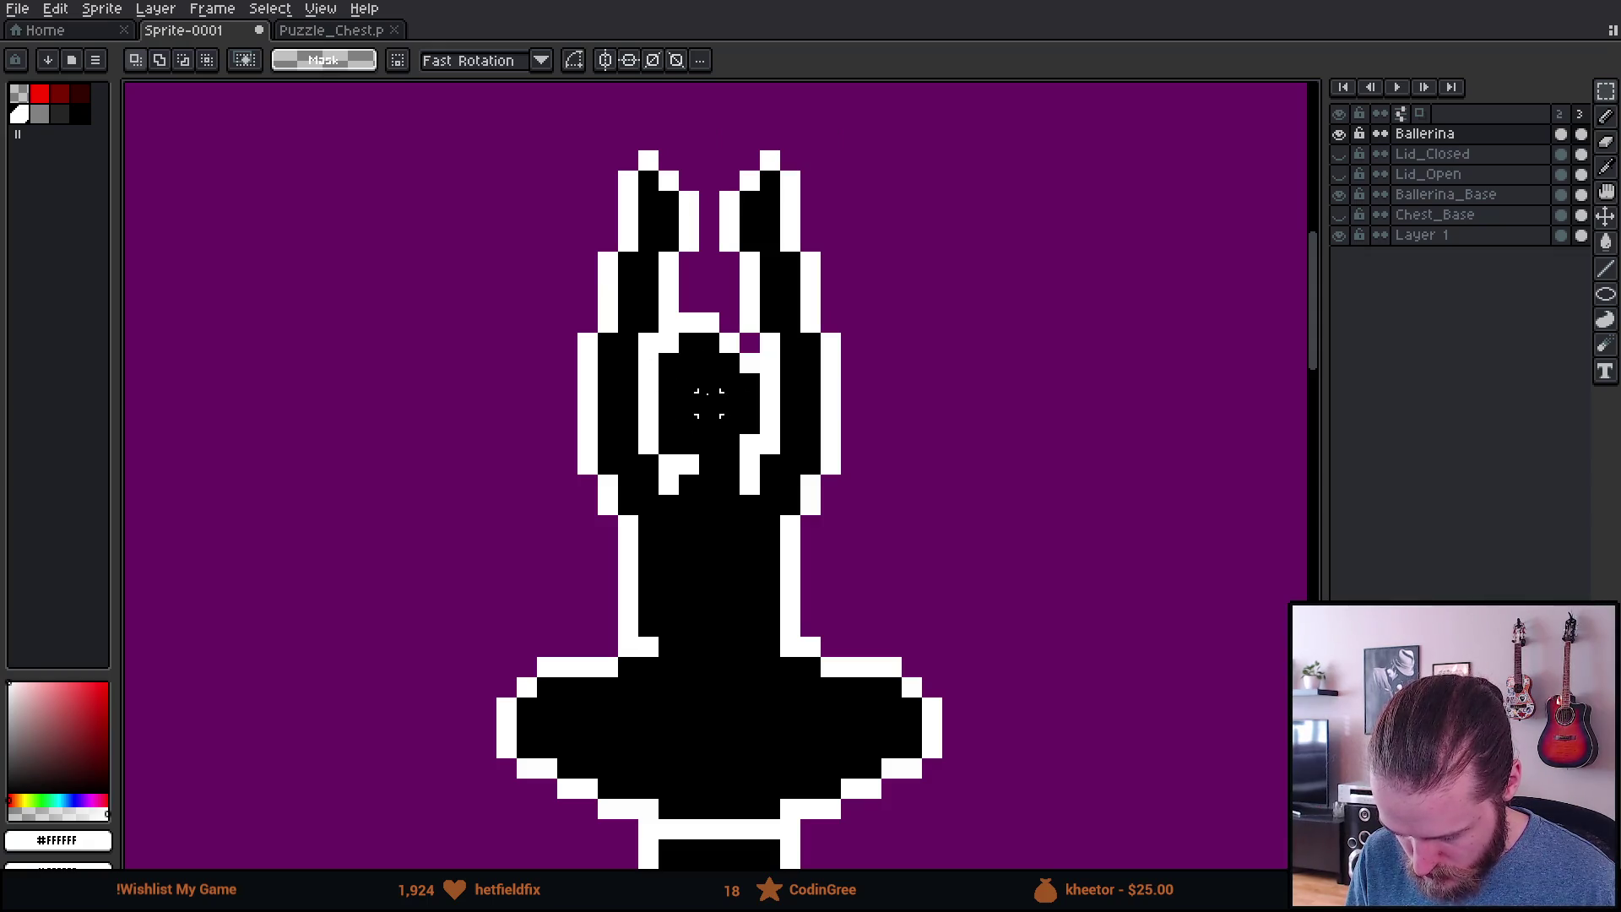
scroll(771, 483, "up", 1)
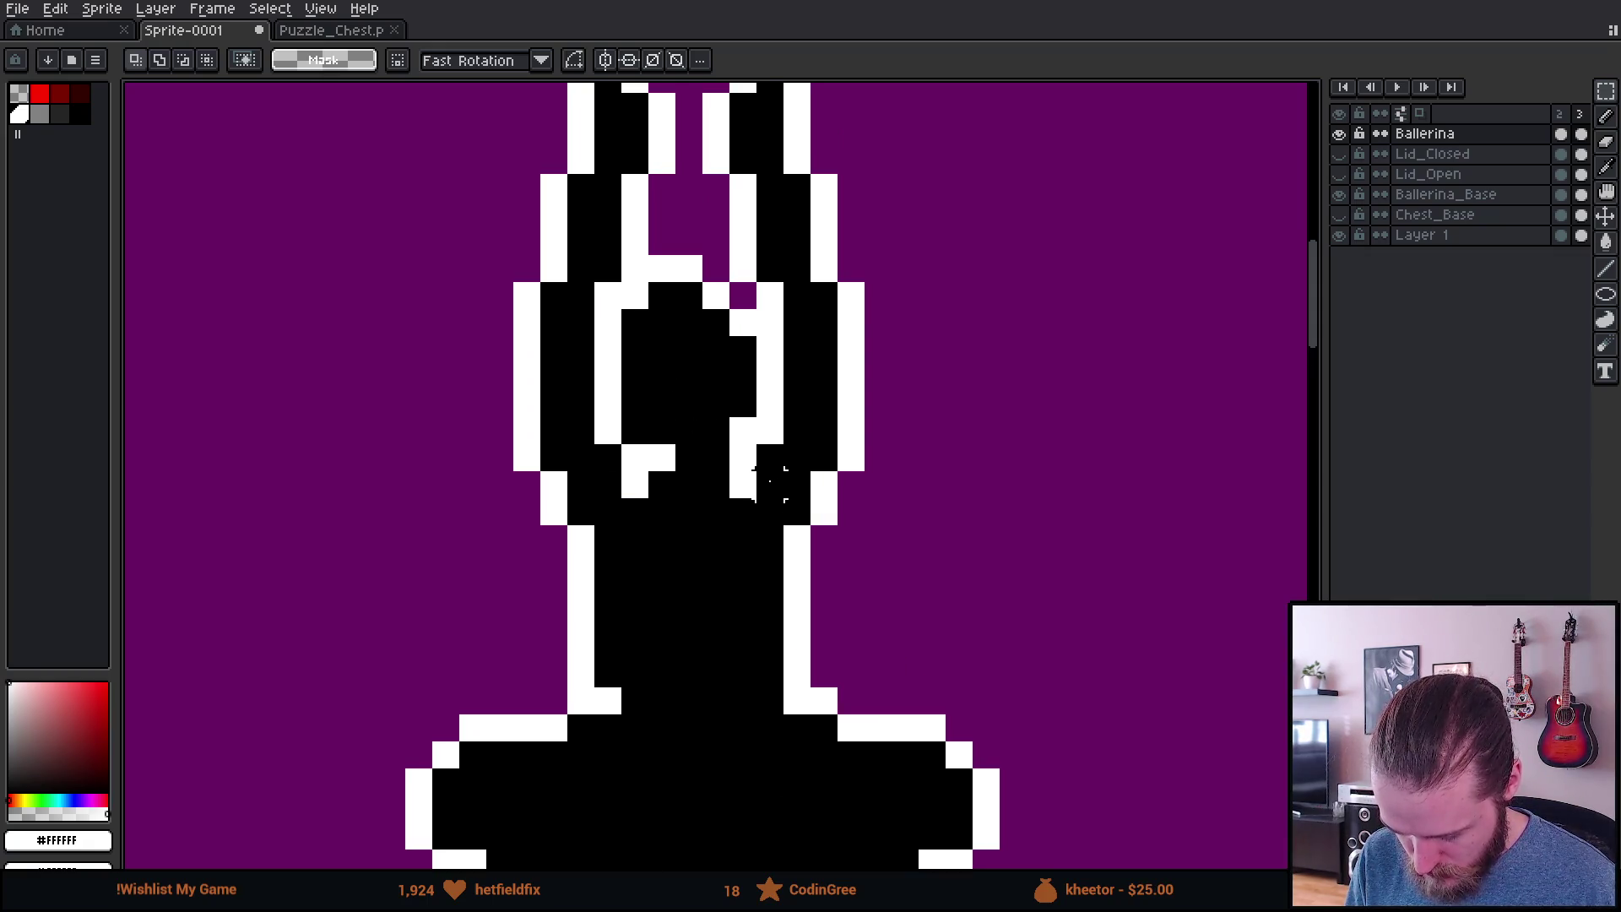
scroll(785, 427, "down", 2)
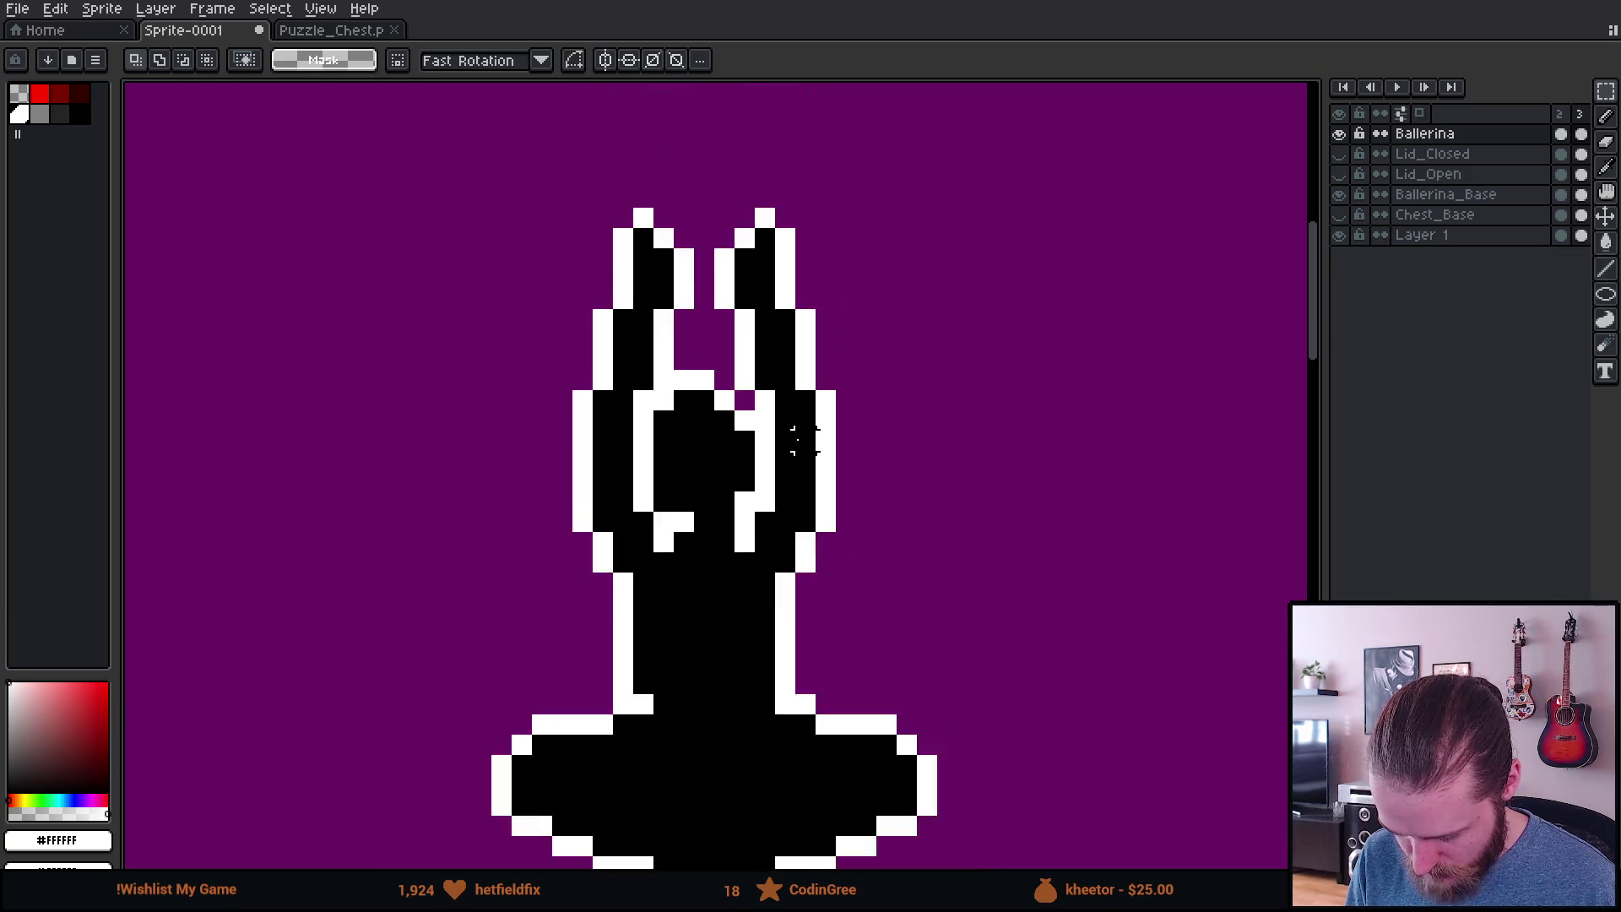
scroll(721, 547, "up", 2)
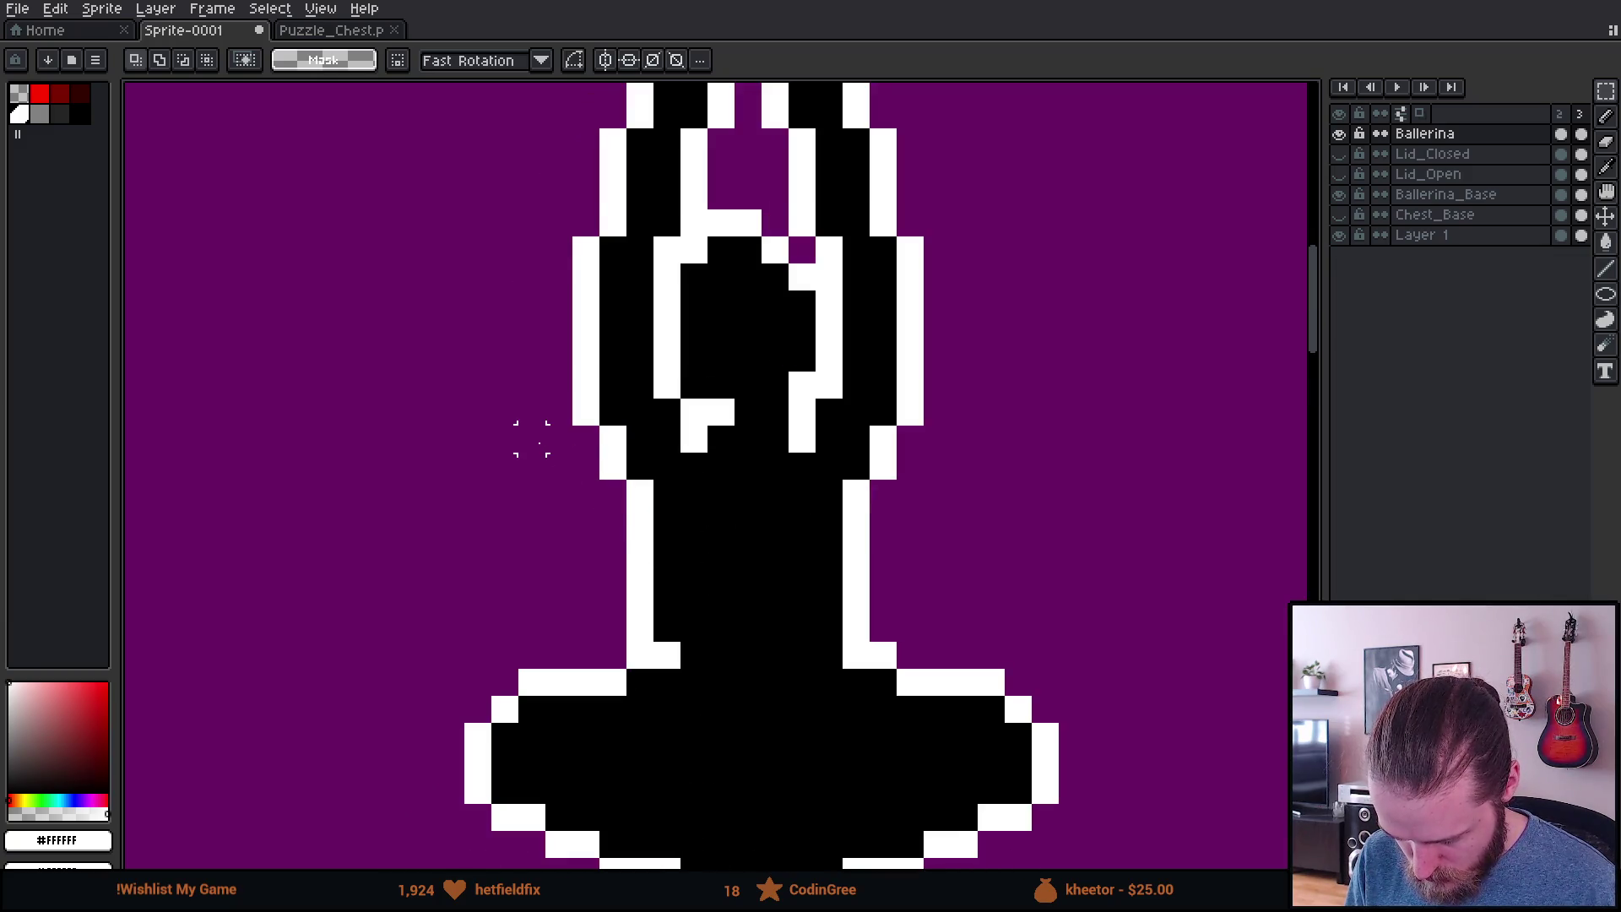
scroll(532, 431, "down", 3)
scroll(539, 499, "up", 2)
scroll(502, 243, "down", 1)
scroll(502, 243, "up", 1)
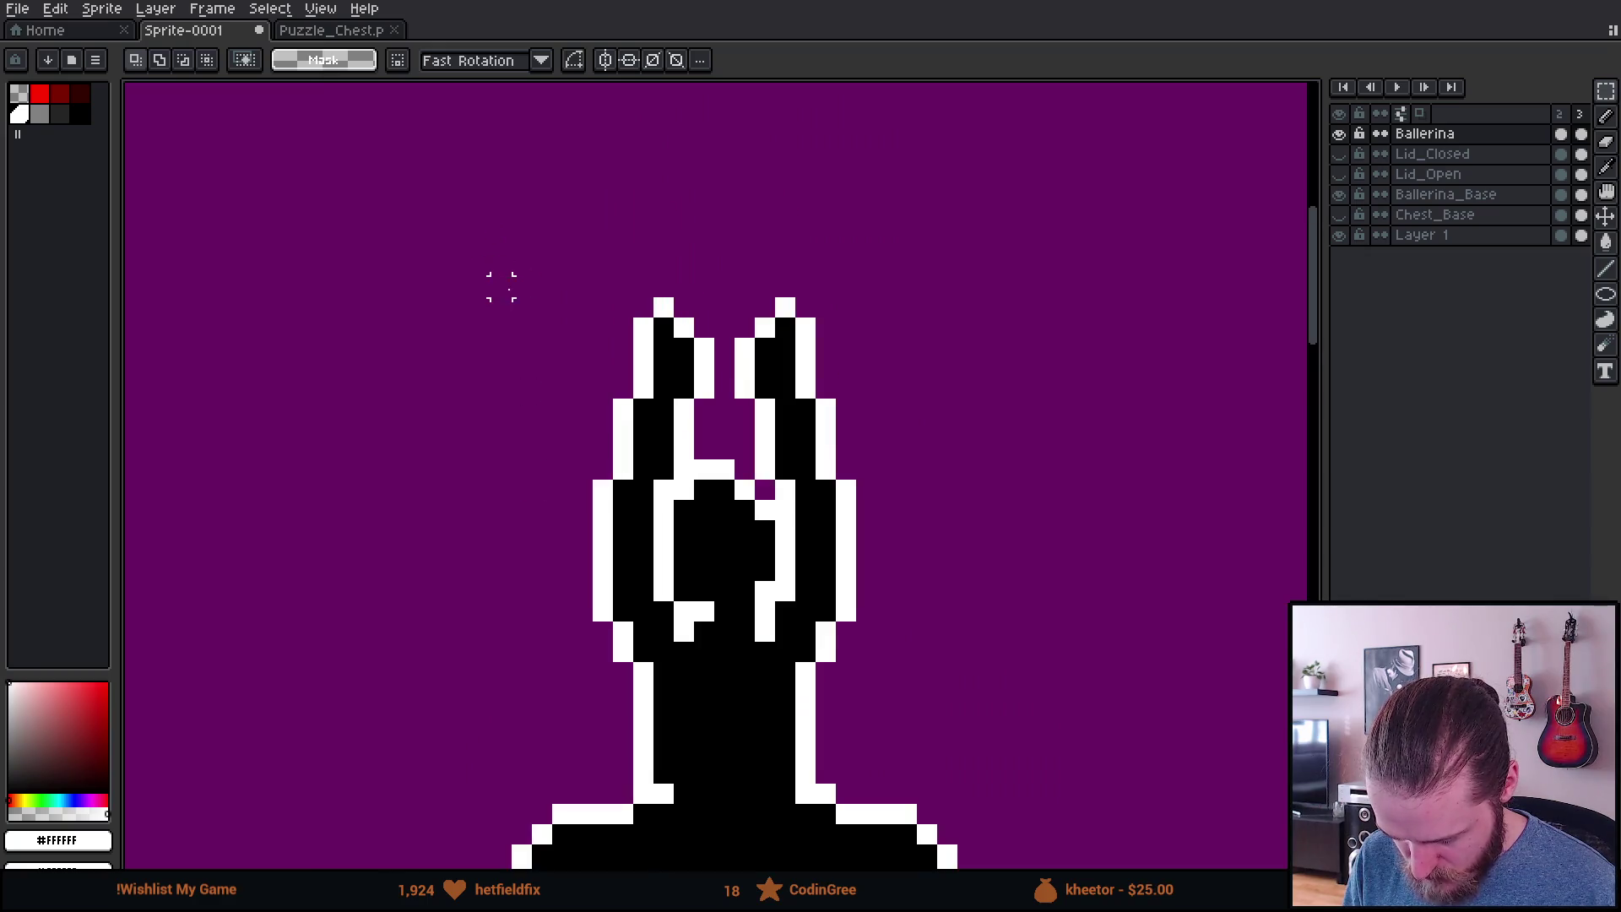
Step: Marquee an area above her left hand, then place and undo a stray white pixel
mouse_move(480, 157)
left_mouse_down()
mouse_move(688, 325)
mouse_move(683, 353)
mouse_move(706, 297)
mouse_move(713, 308)
left_mouse_up()
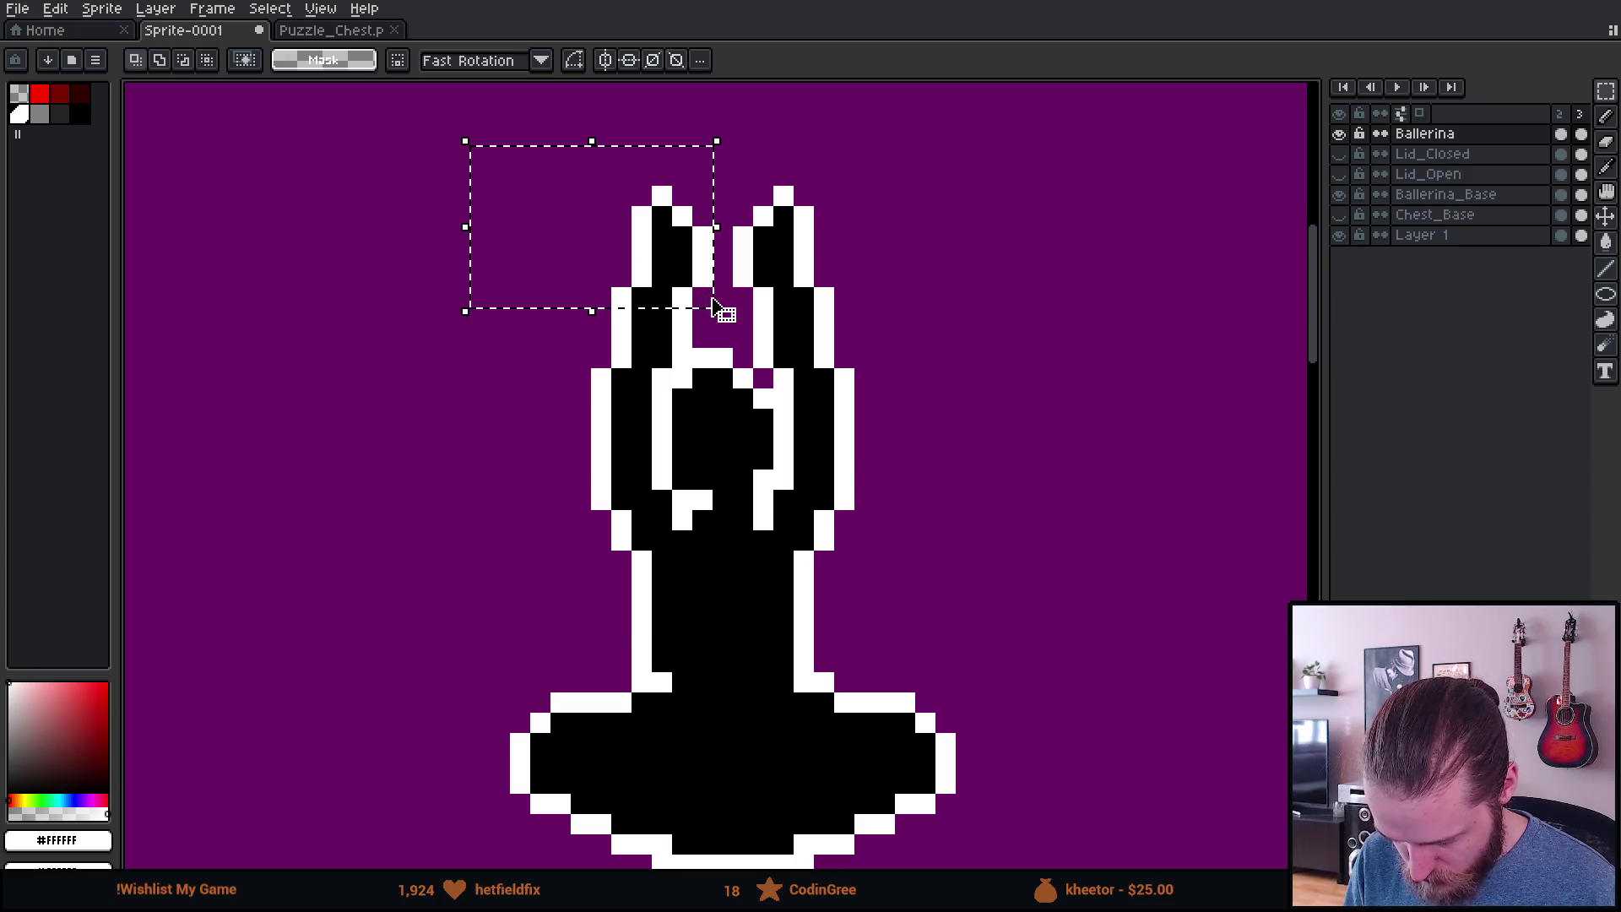
scroll(683, 328, "up", 1)
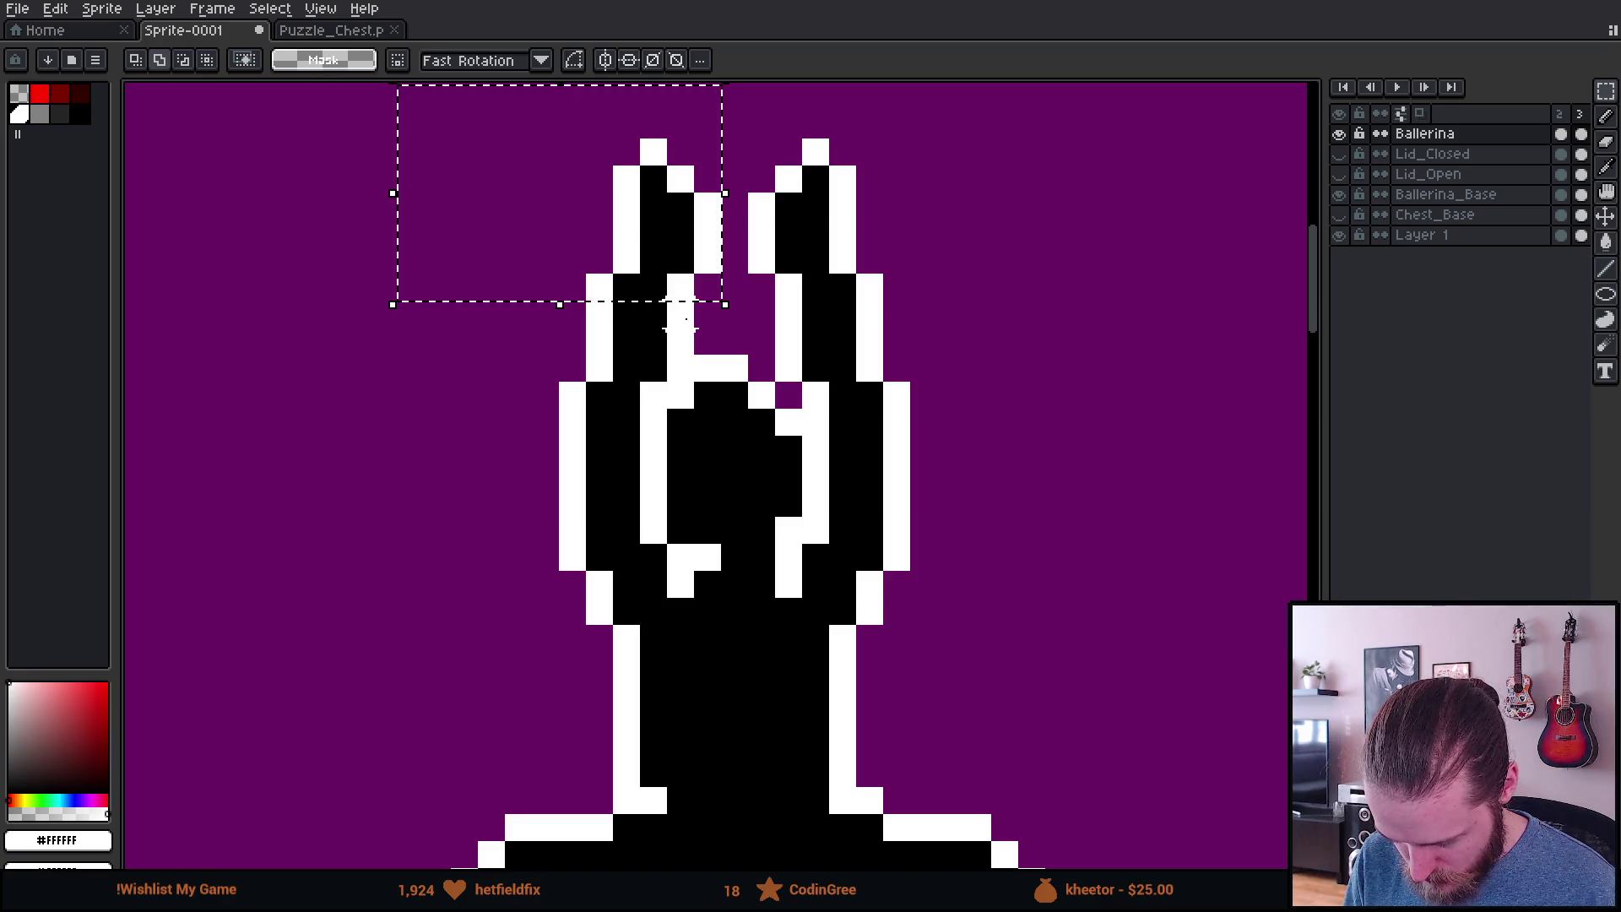
scroll(788, 359, "down", 3)
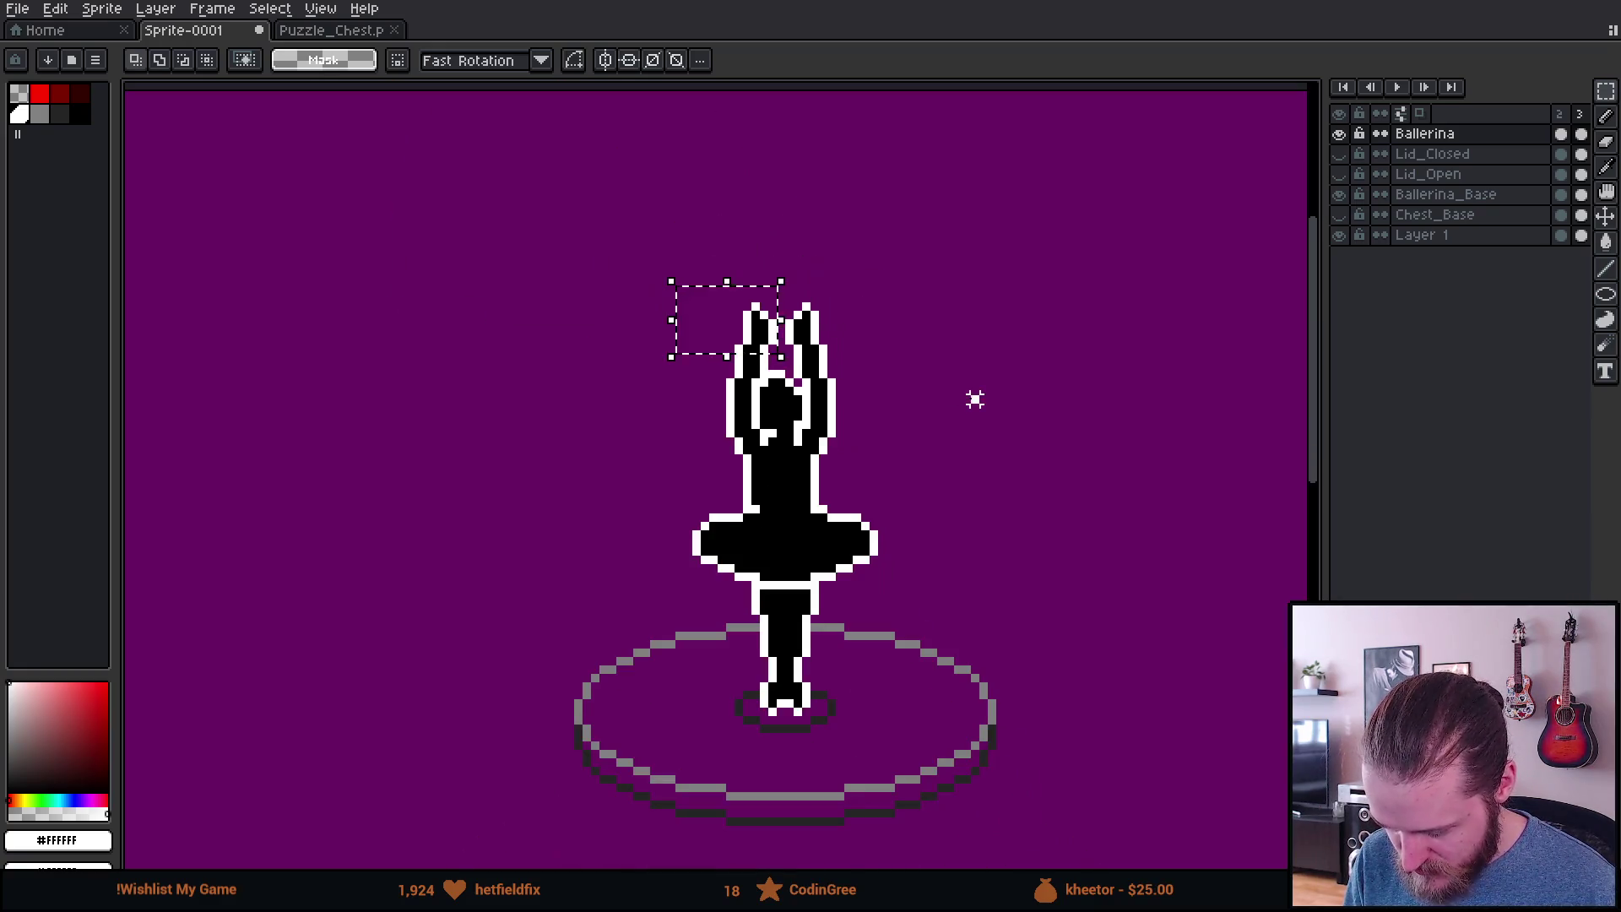
scroll(832, 365, "up", 2)
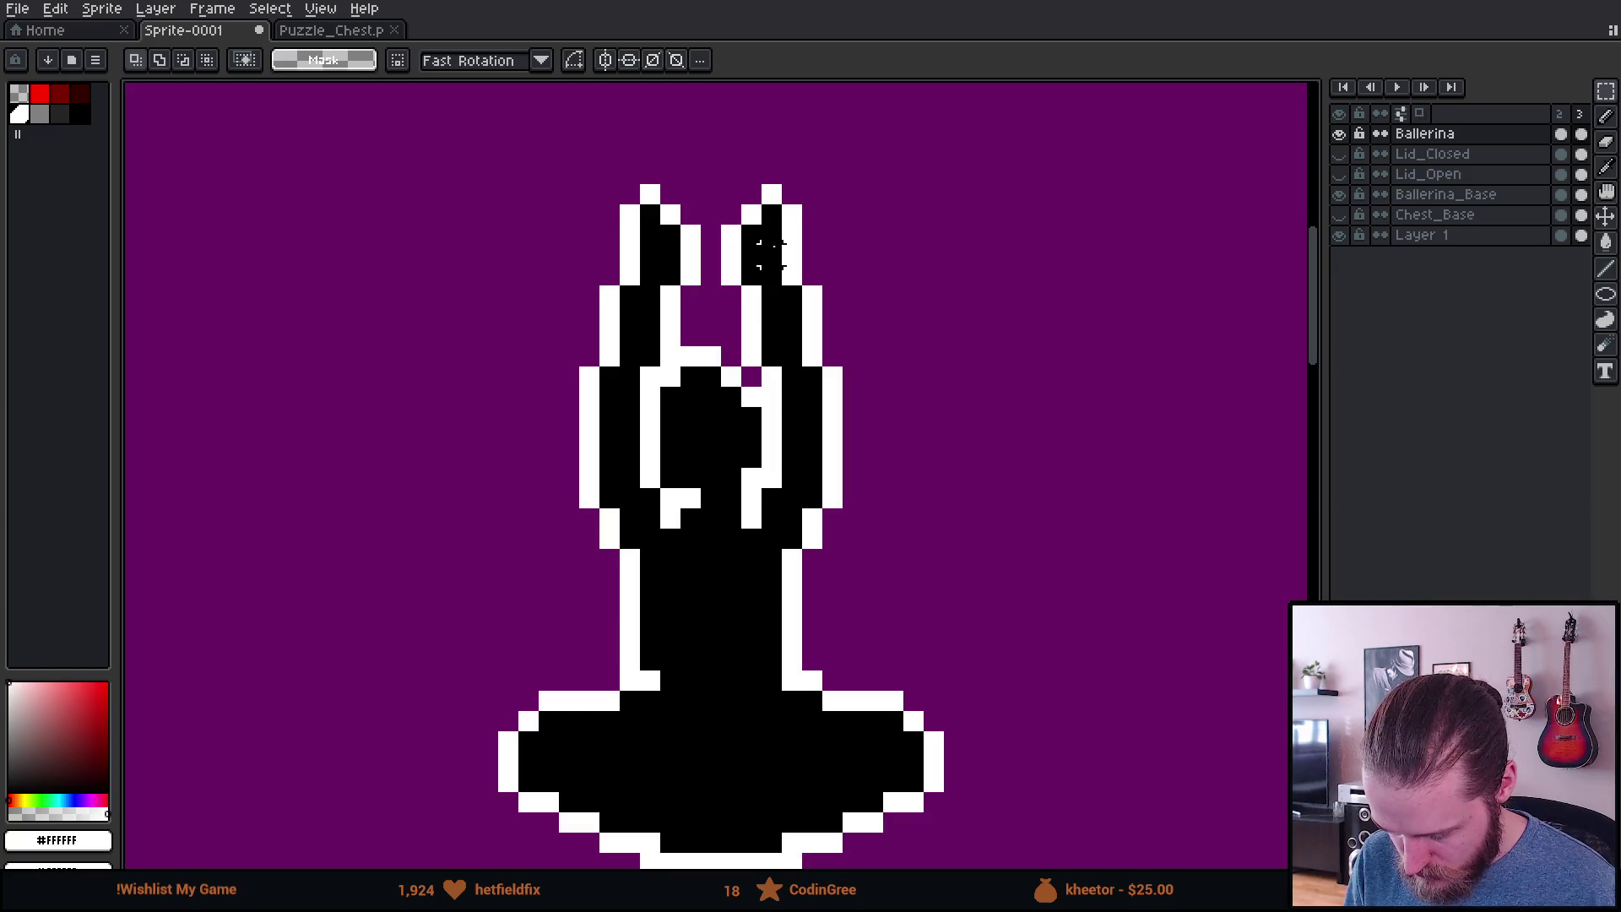
left_click(732, 173)
key("ctrl+z")
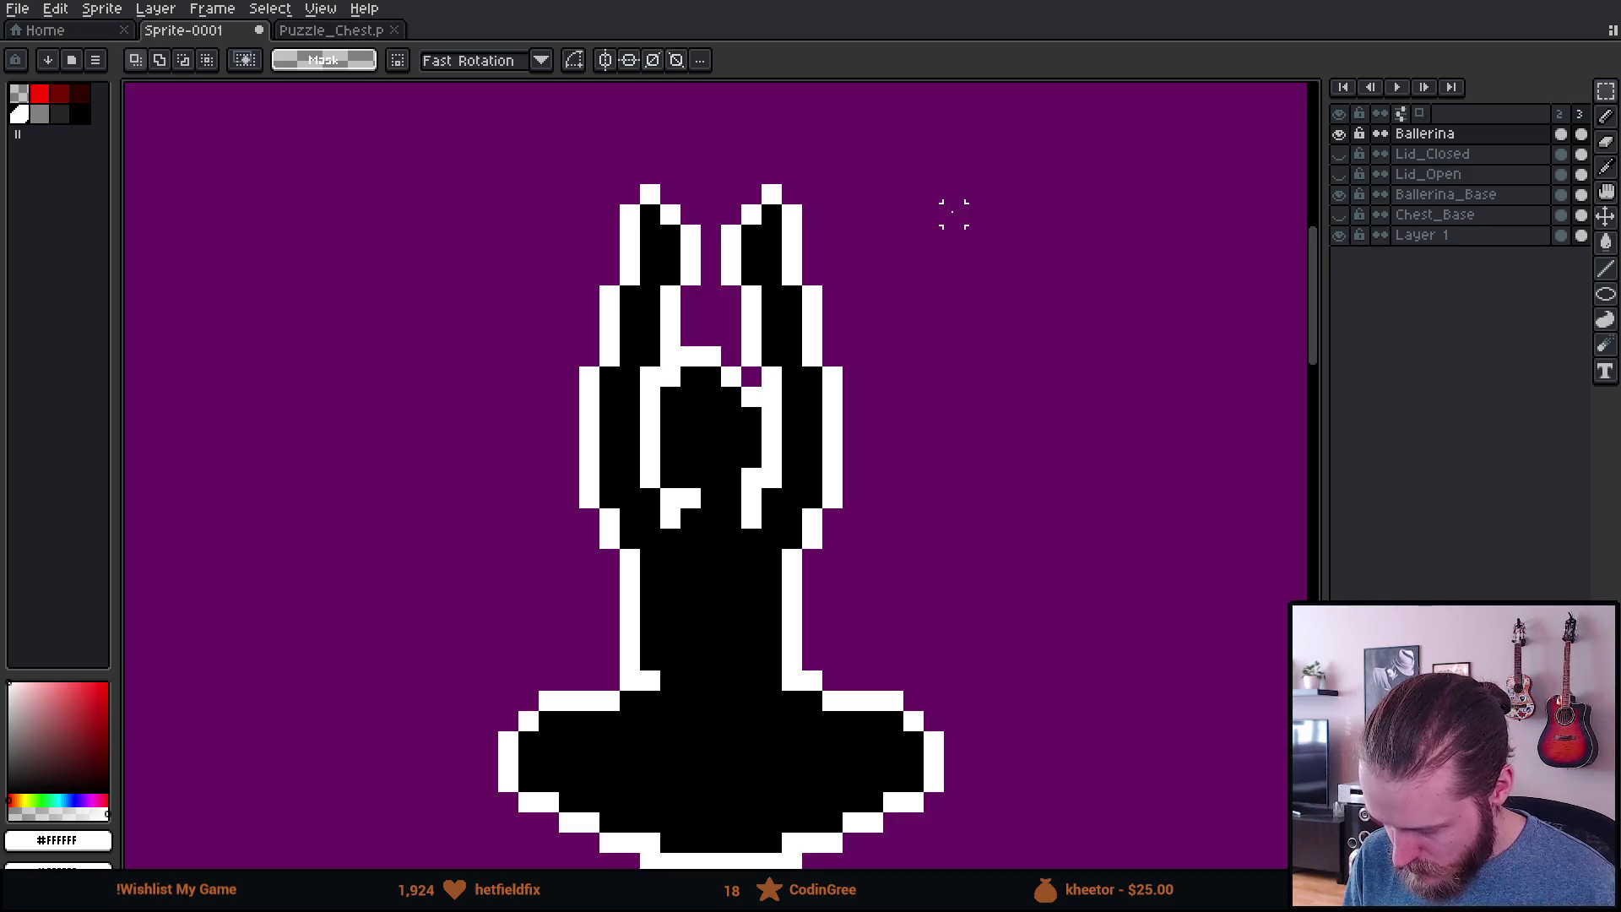
key("shift+n")
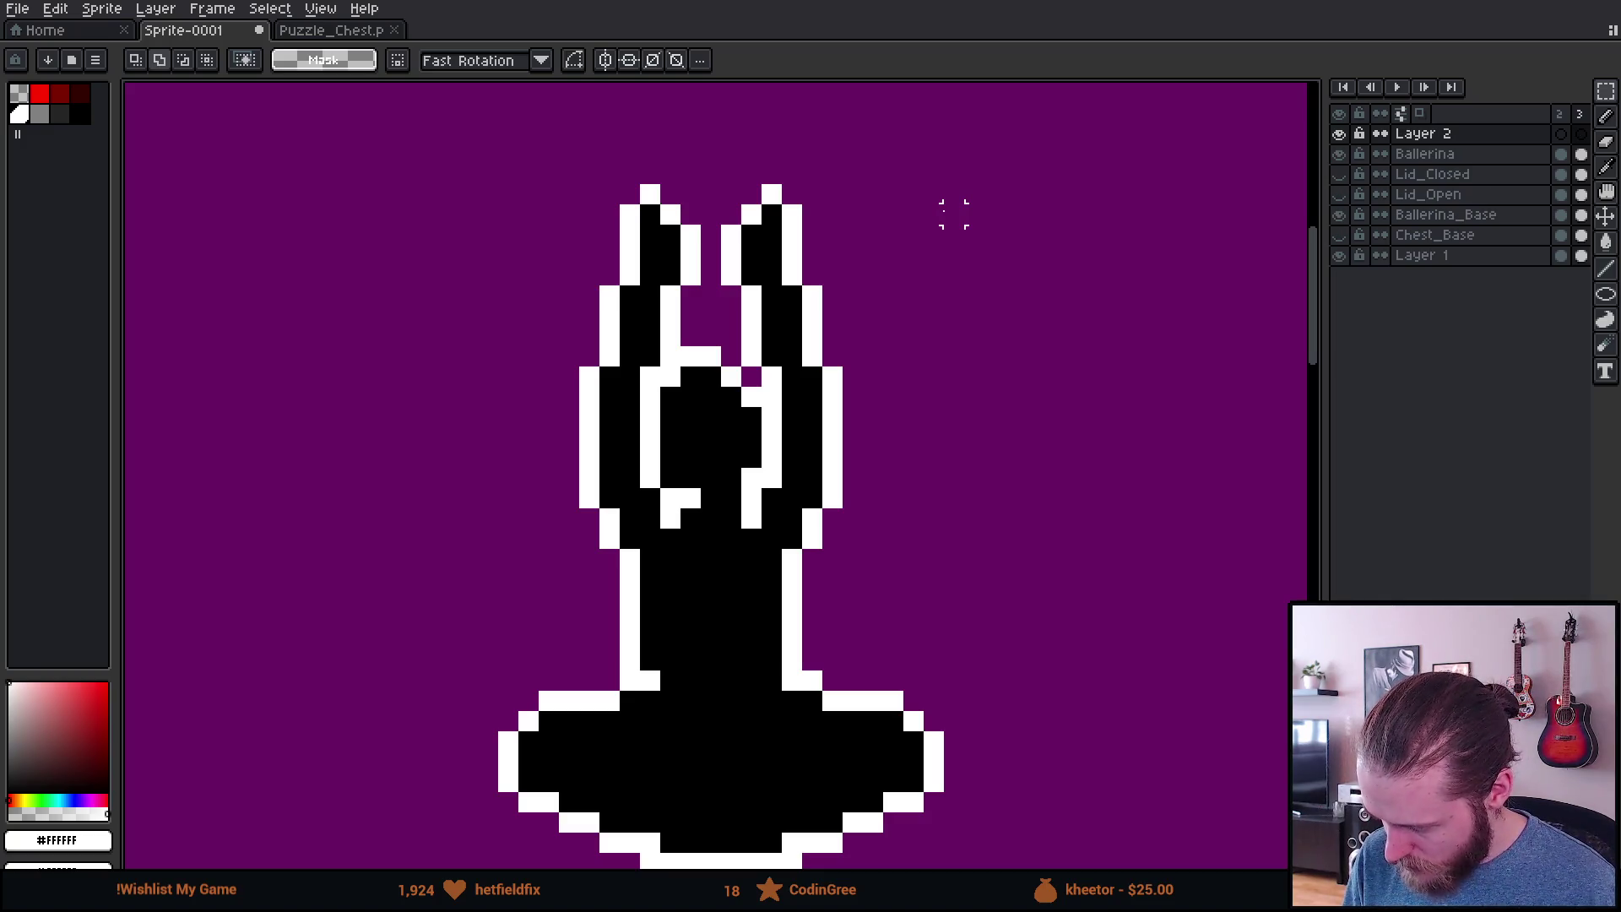
key("shift+n")
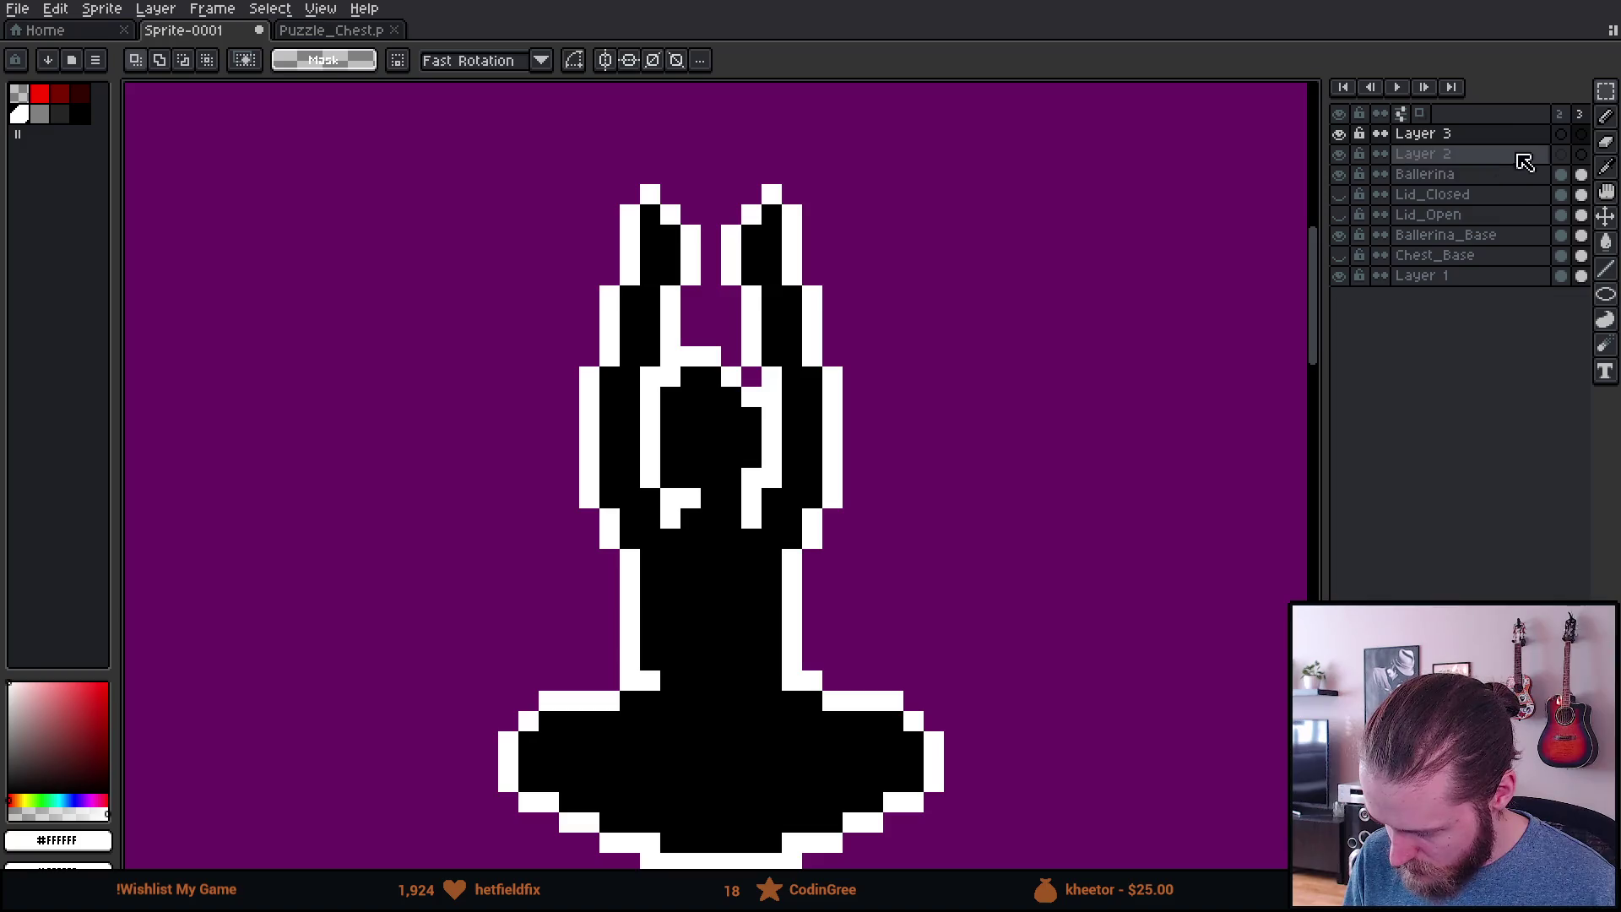
left_click(1518, 182)
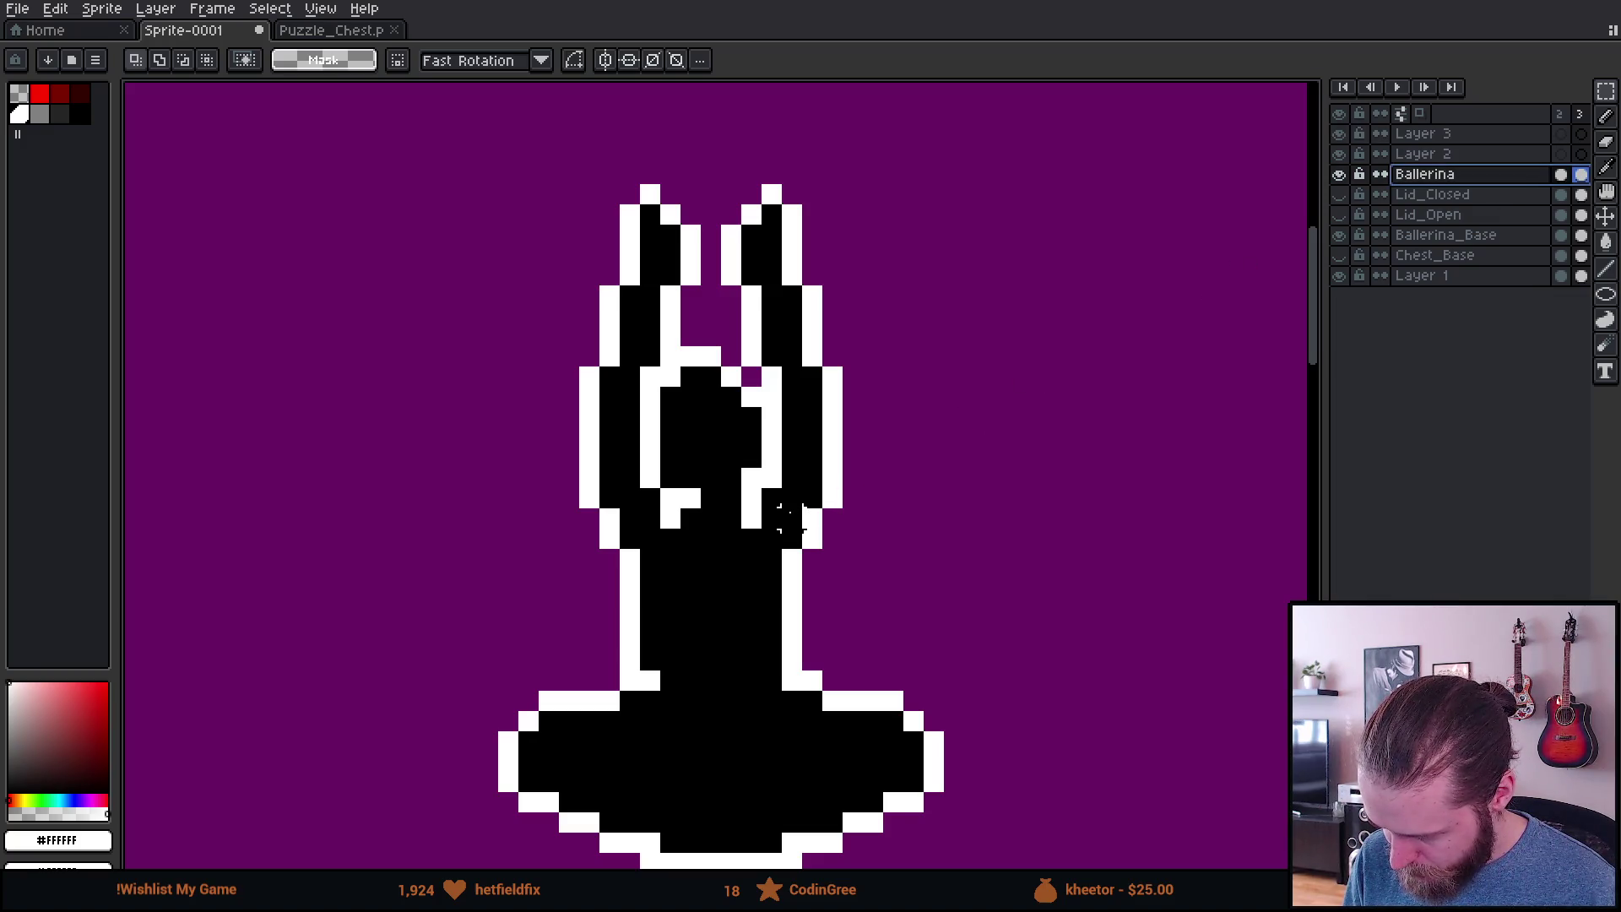
scroll(789, 377, "up", 2)
scroll(824, 406, "down", 1)
scroll(742, 203, "up", 1)
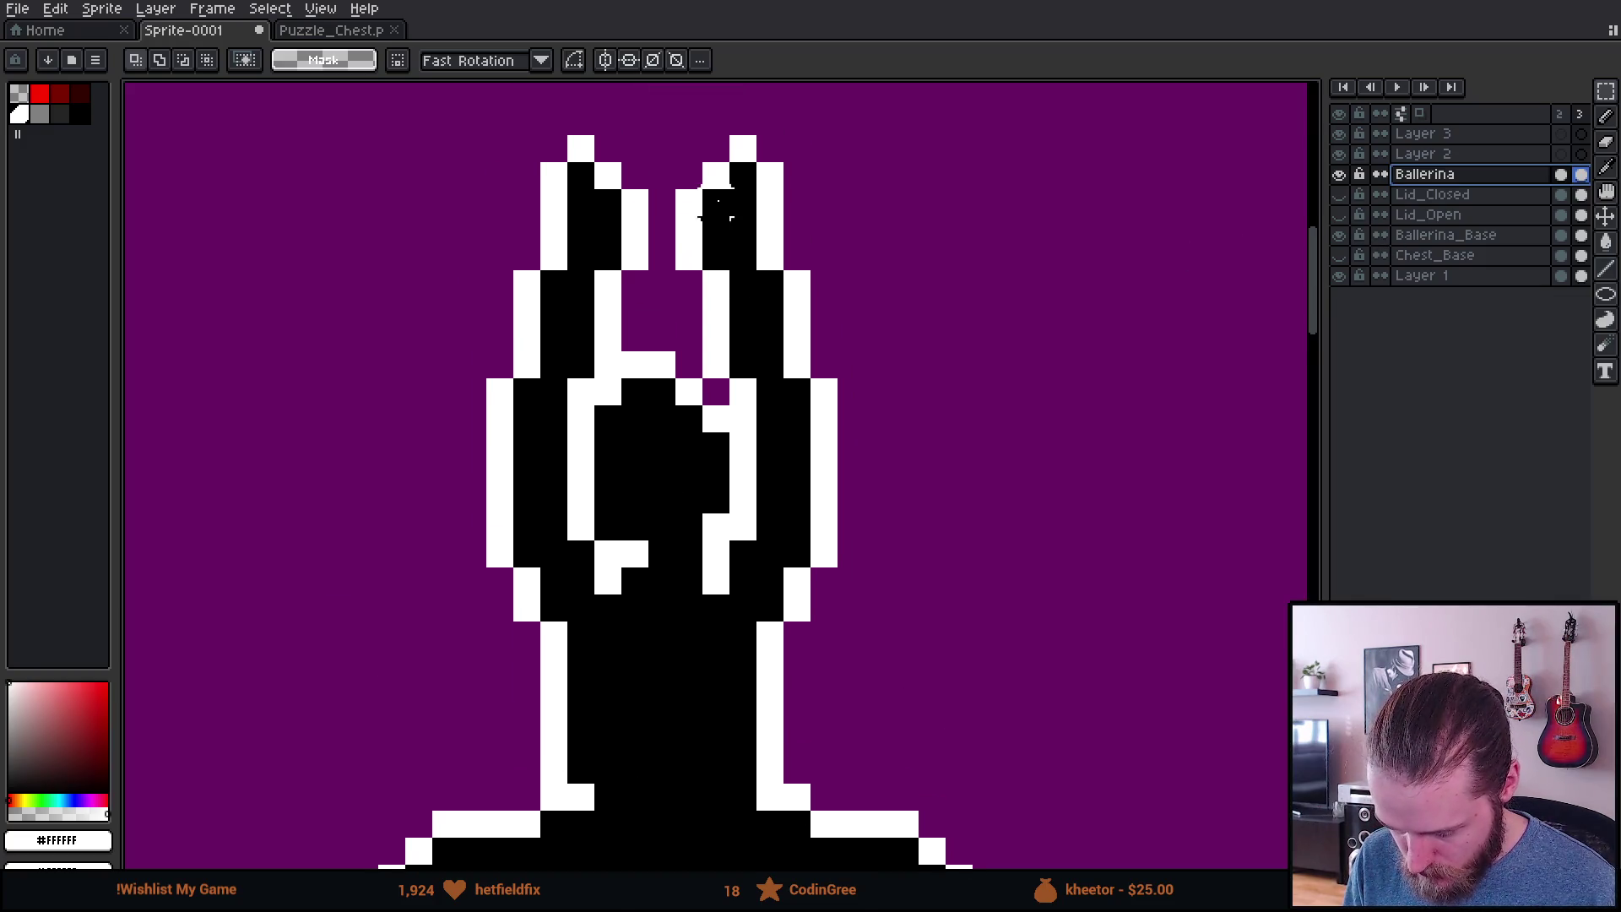
left_click_drag(689, 148, 807, 286)
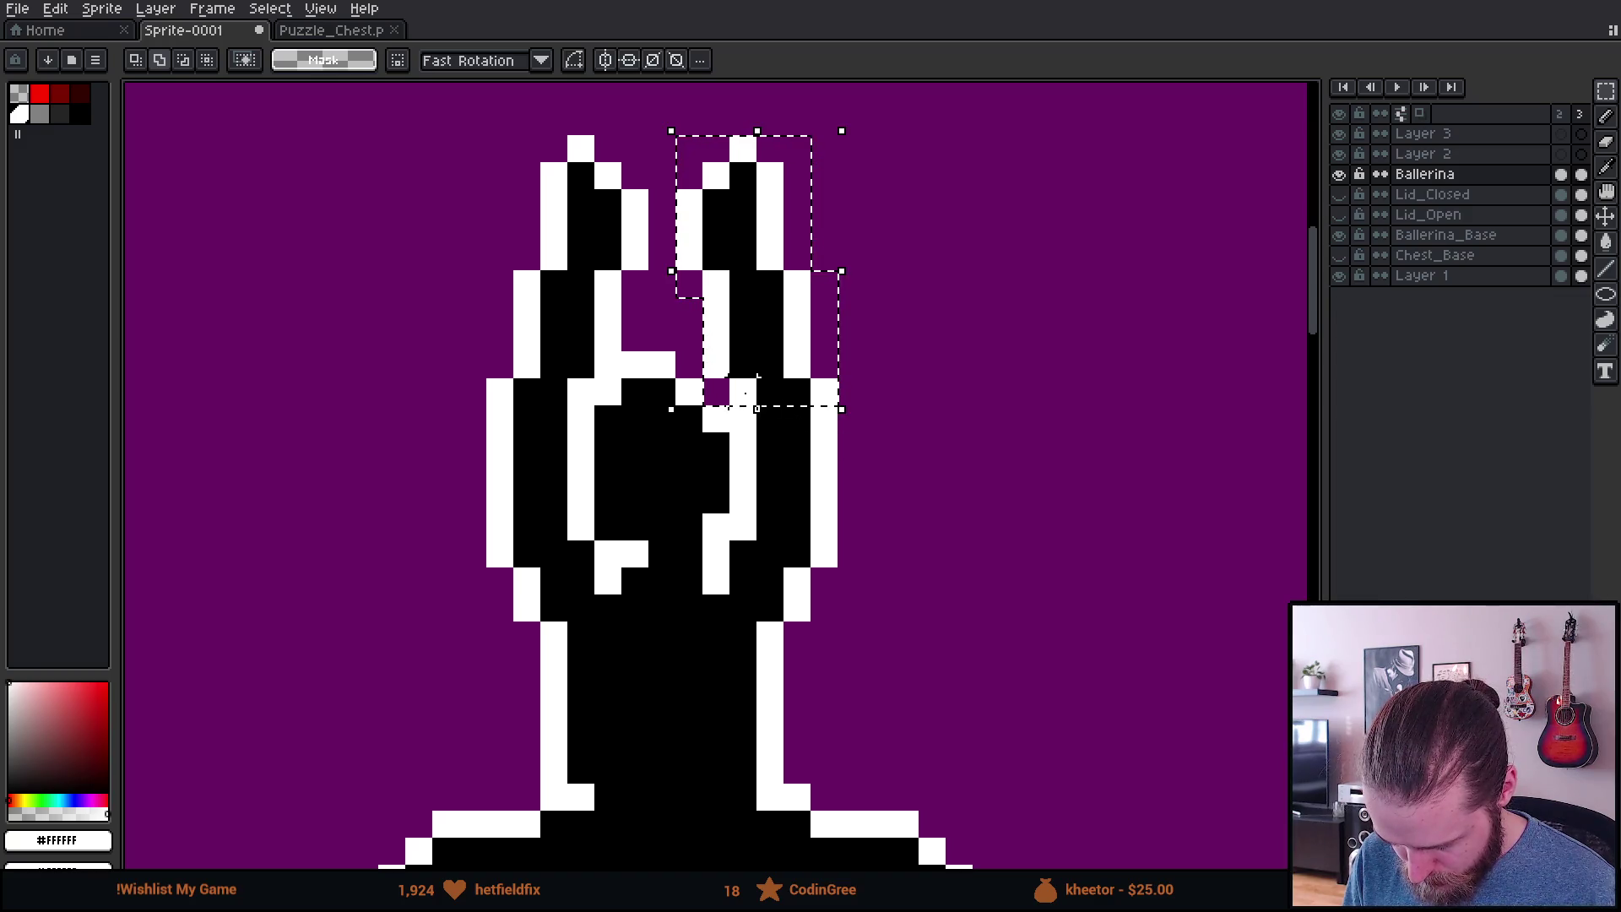
left_click_drag(755, 380, 741, 525)
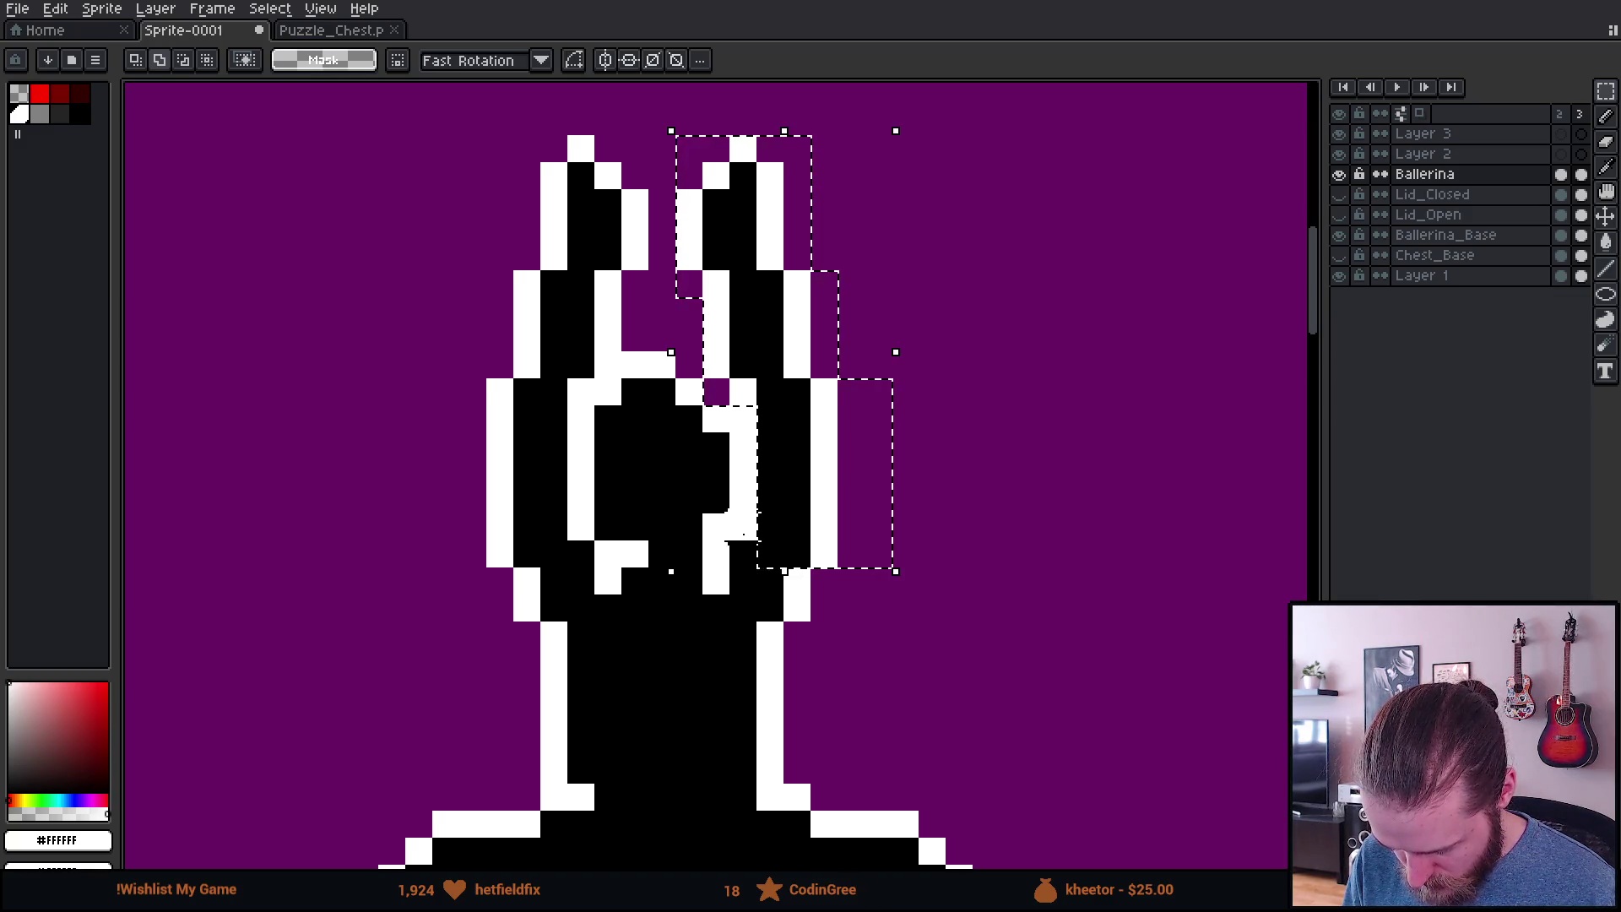
left_click(1563, 115)
left_click(1580, 114)
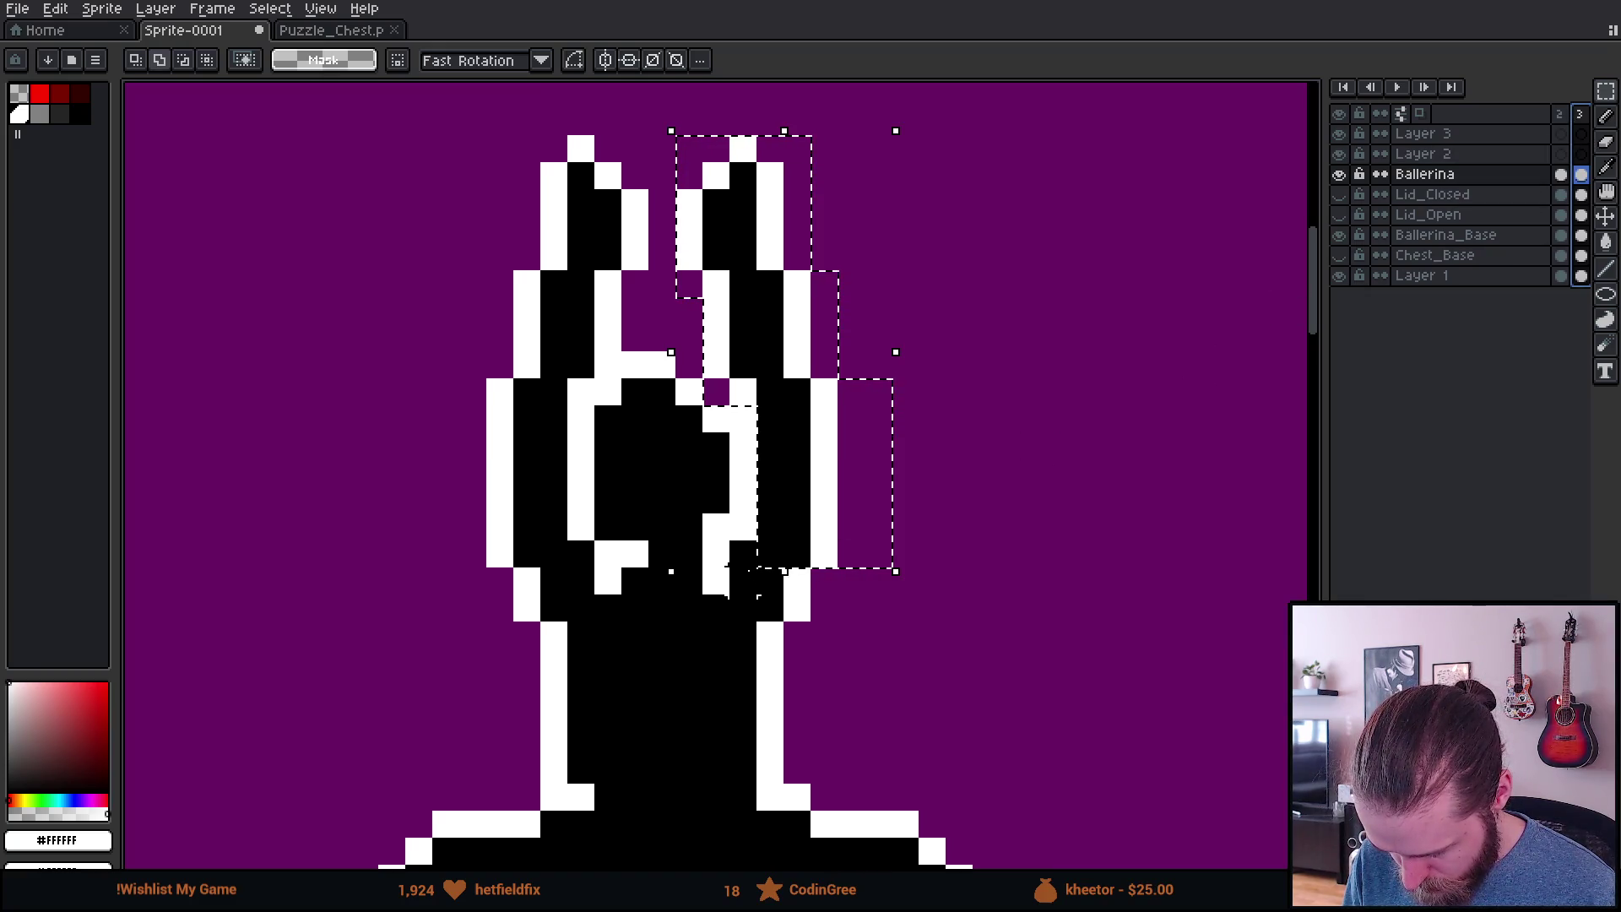
left_click(854, 634)
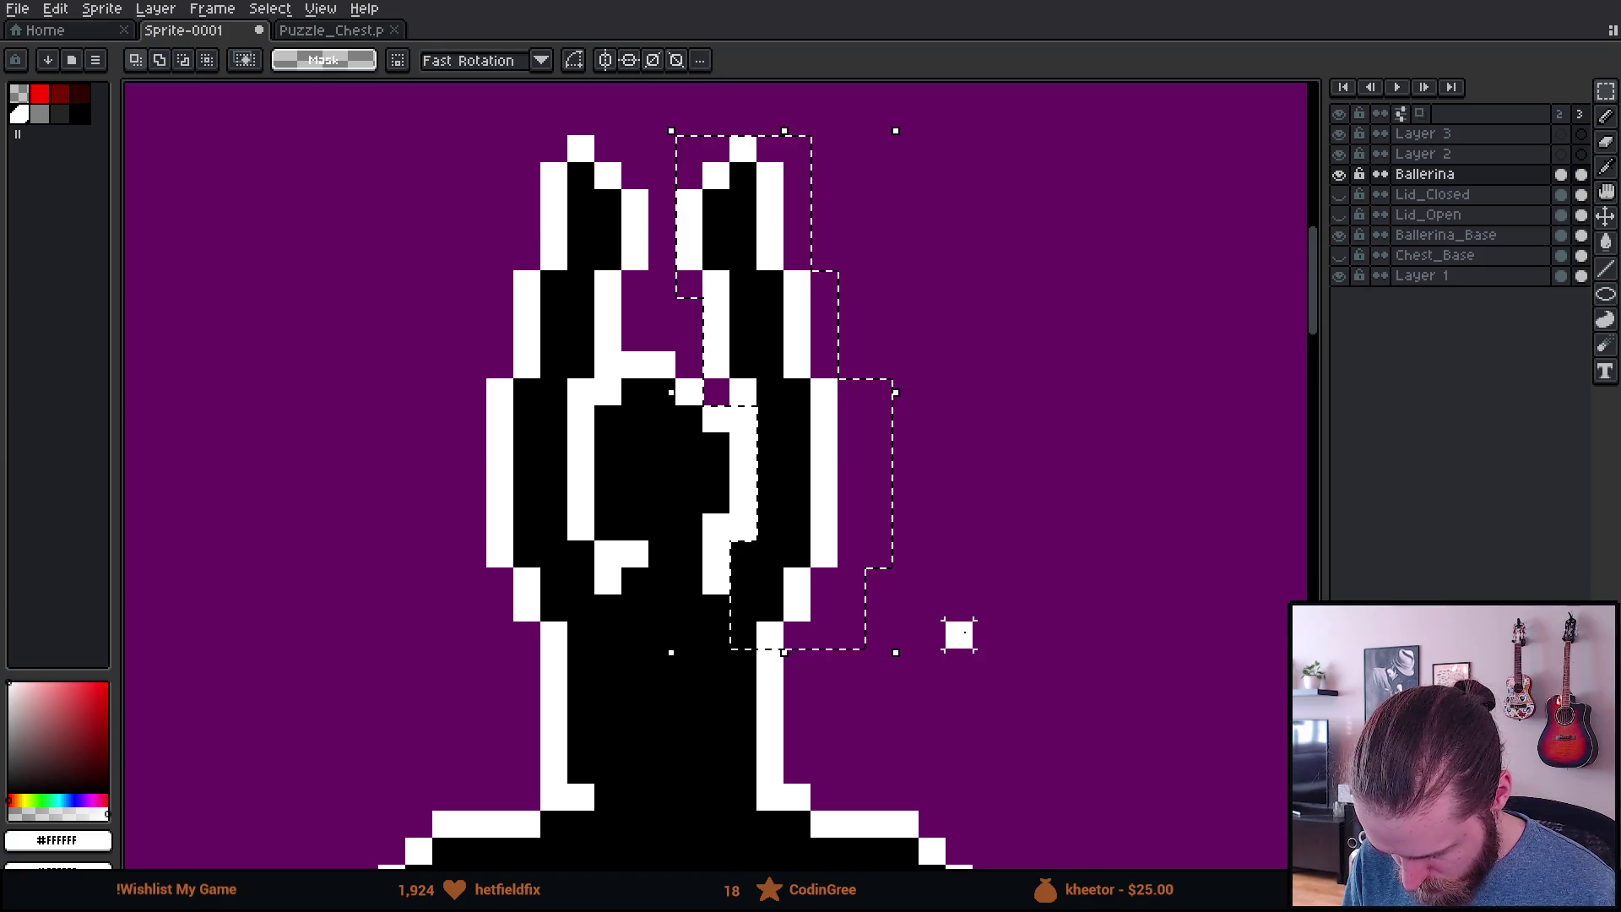
key("ctrl+d")
scroll(1554, 174, "left", 1)
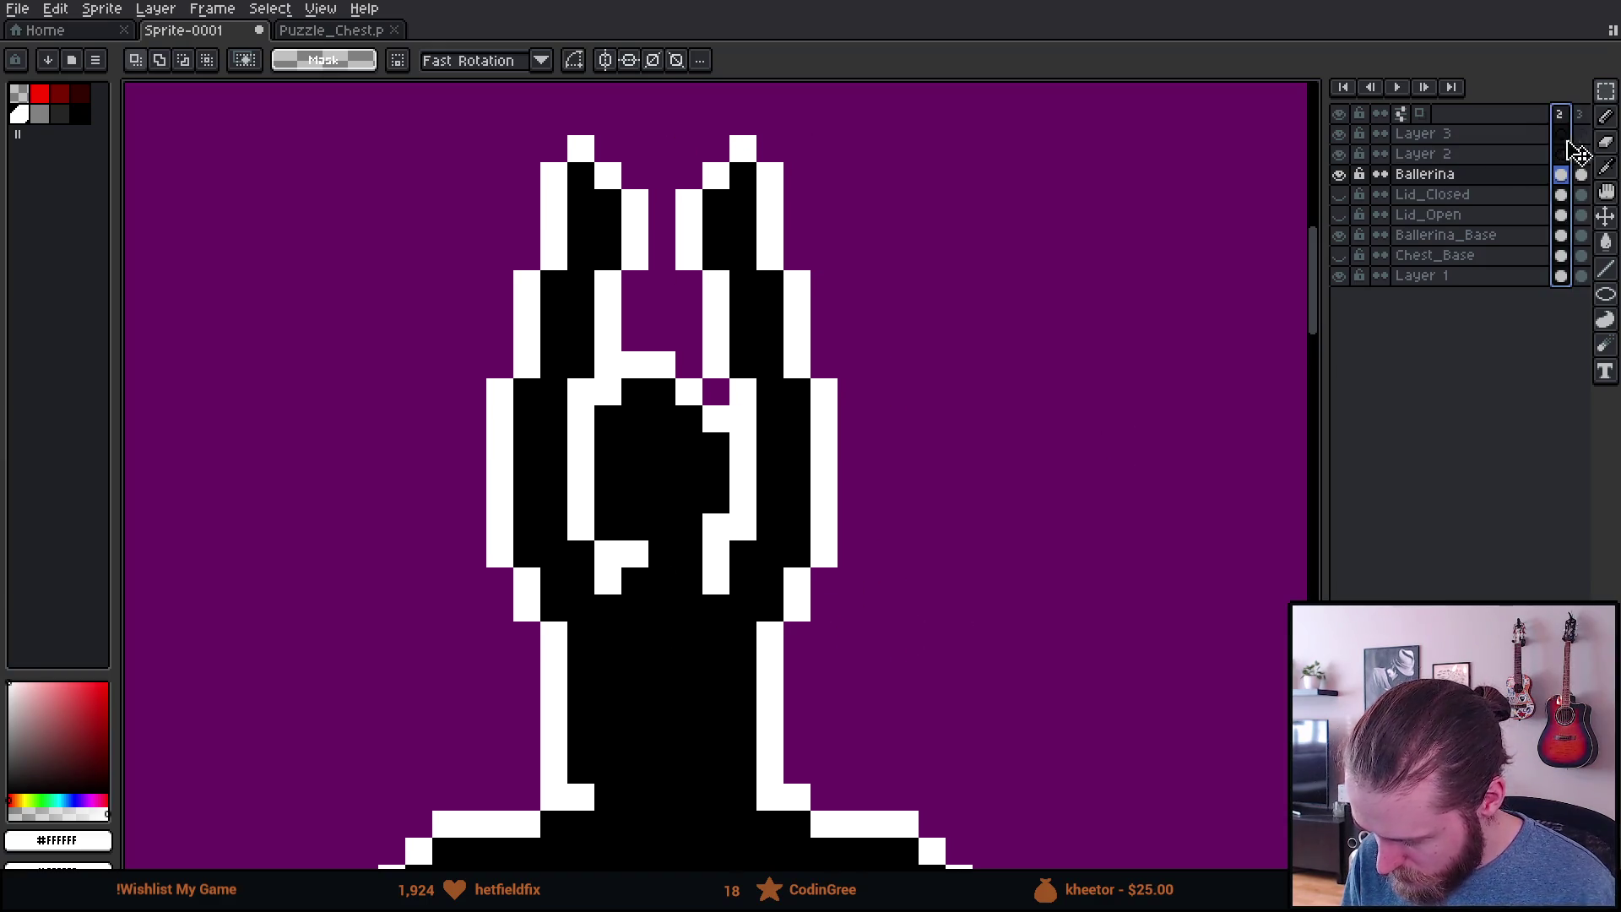
left_click(1547, 173)
scroll(923, 434, "down", 3)
key("Right")
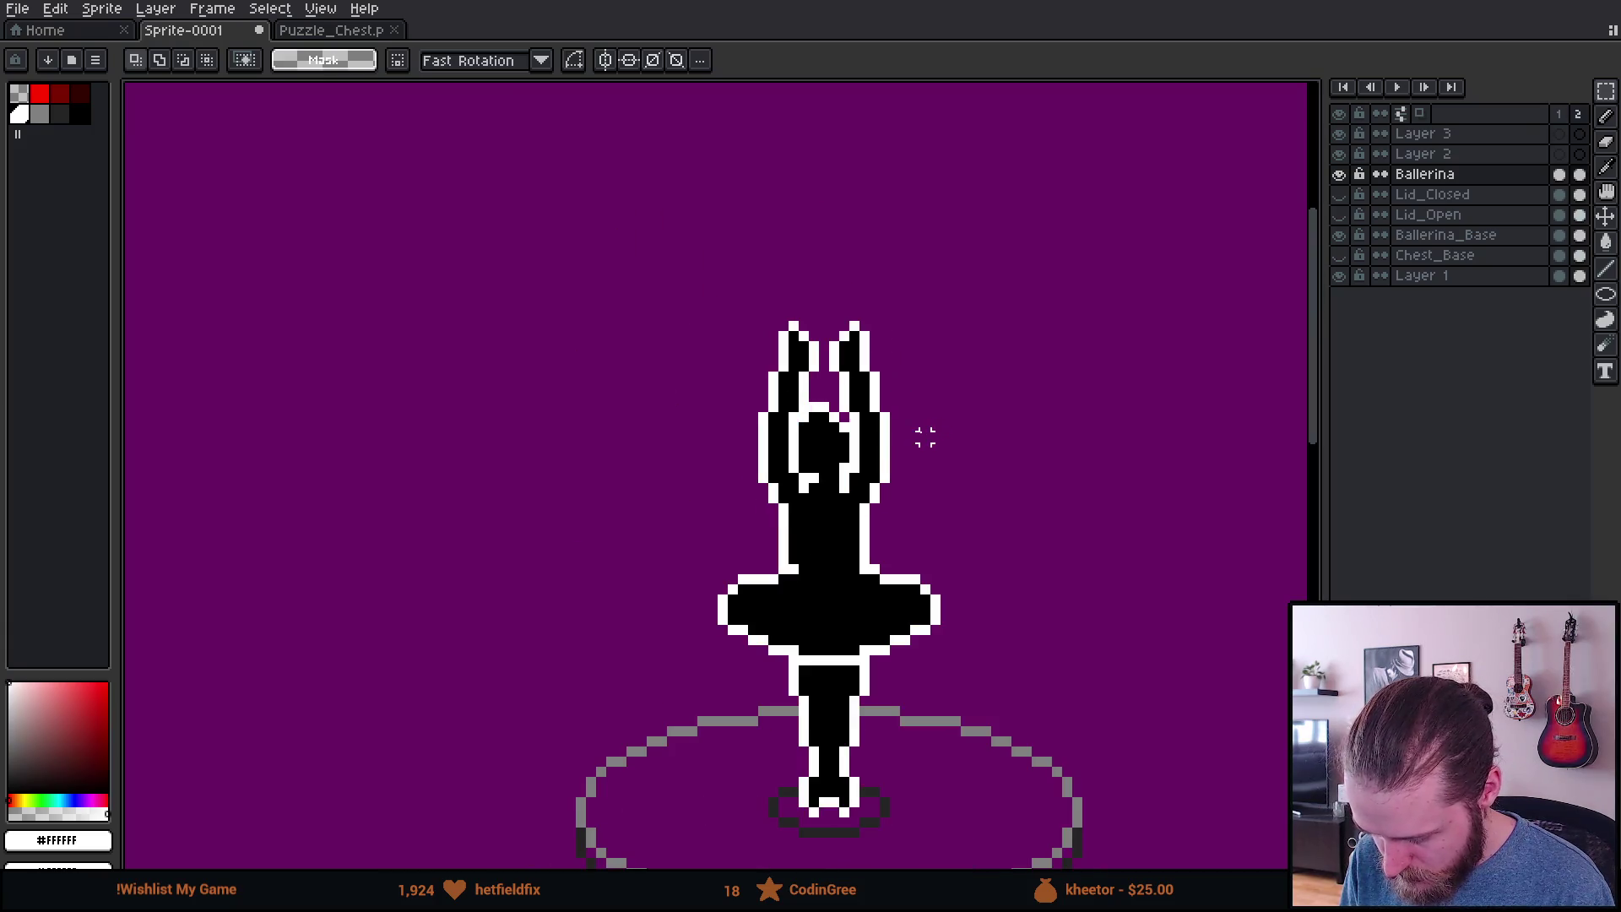
key("Left")
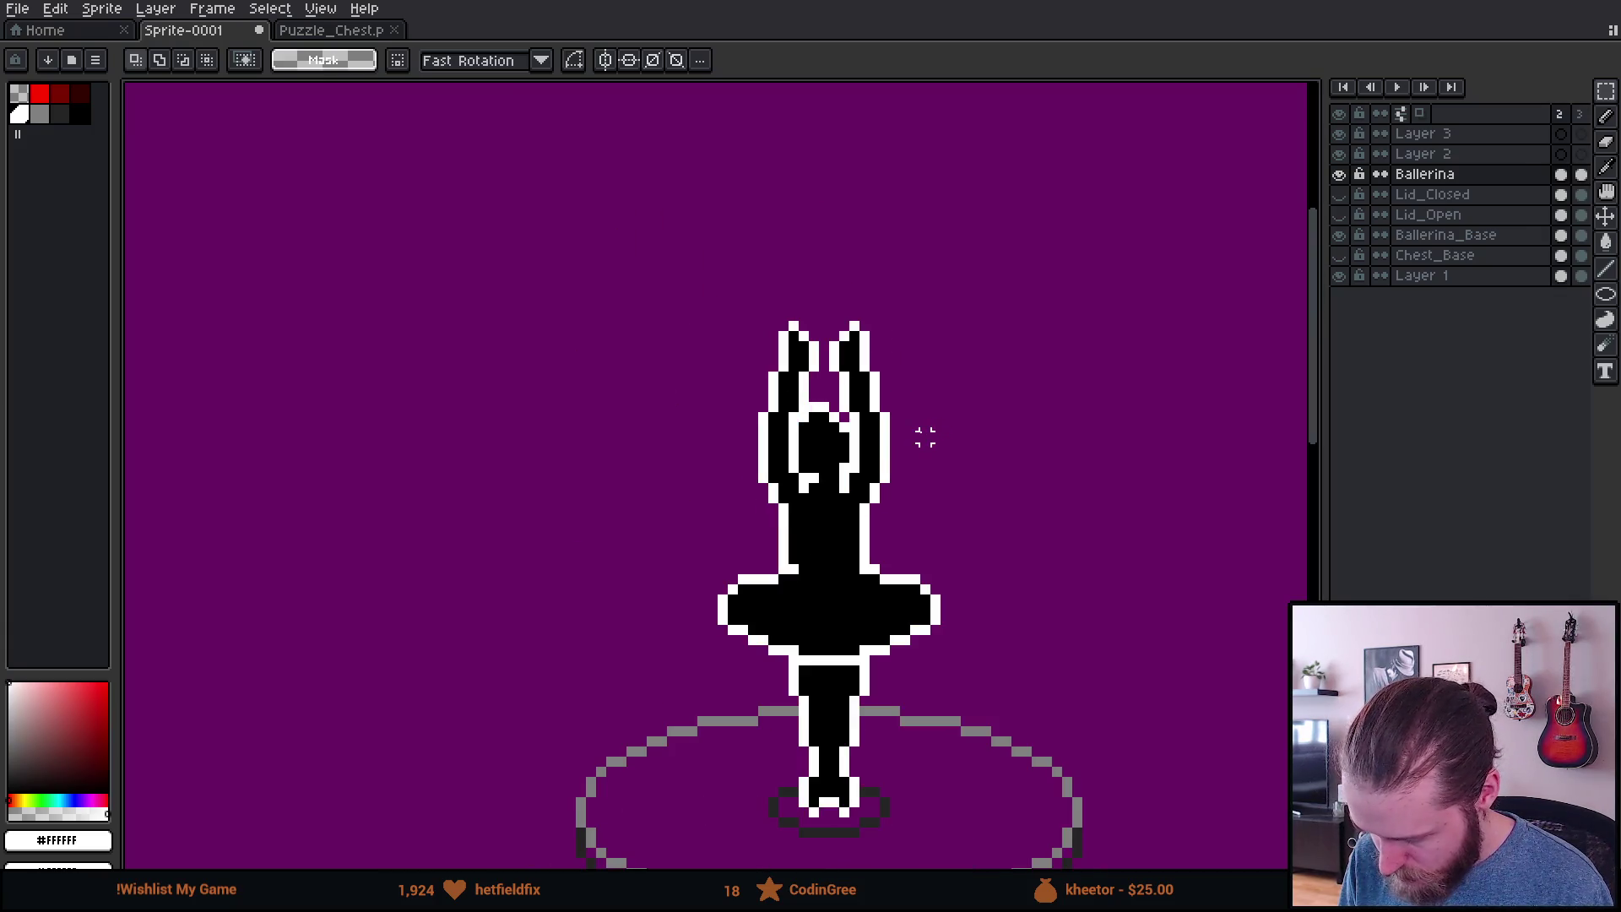
key("Left")
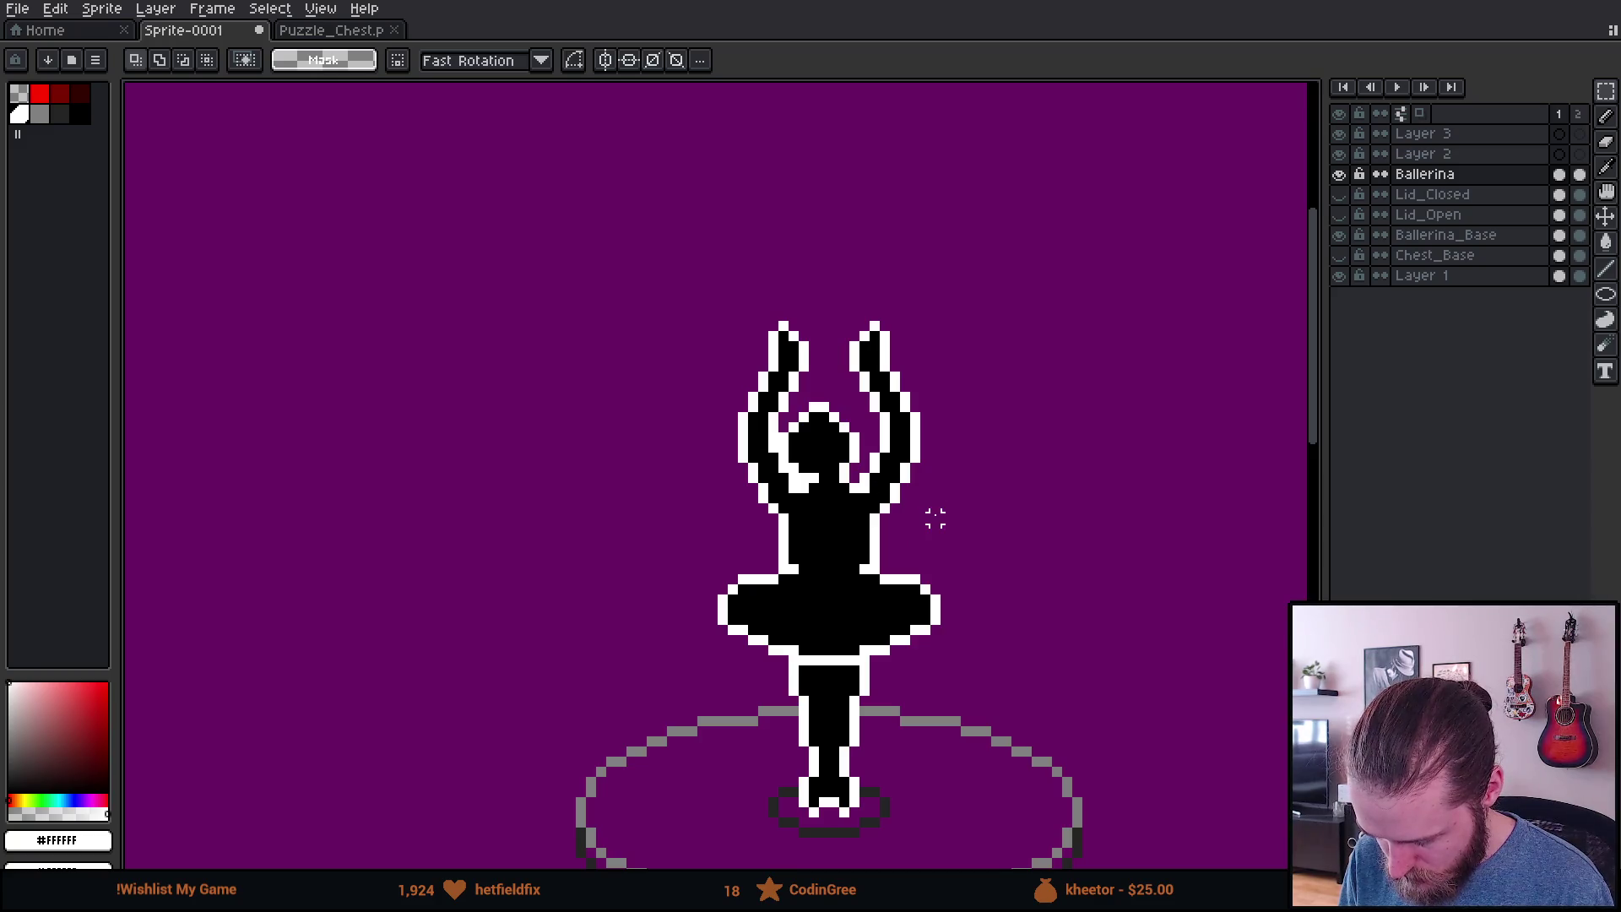
key("Right")
scroll(934, 518, "up", 2)
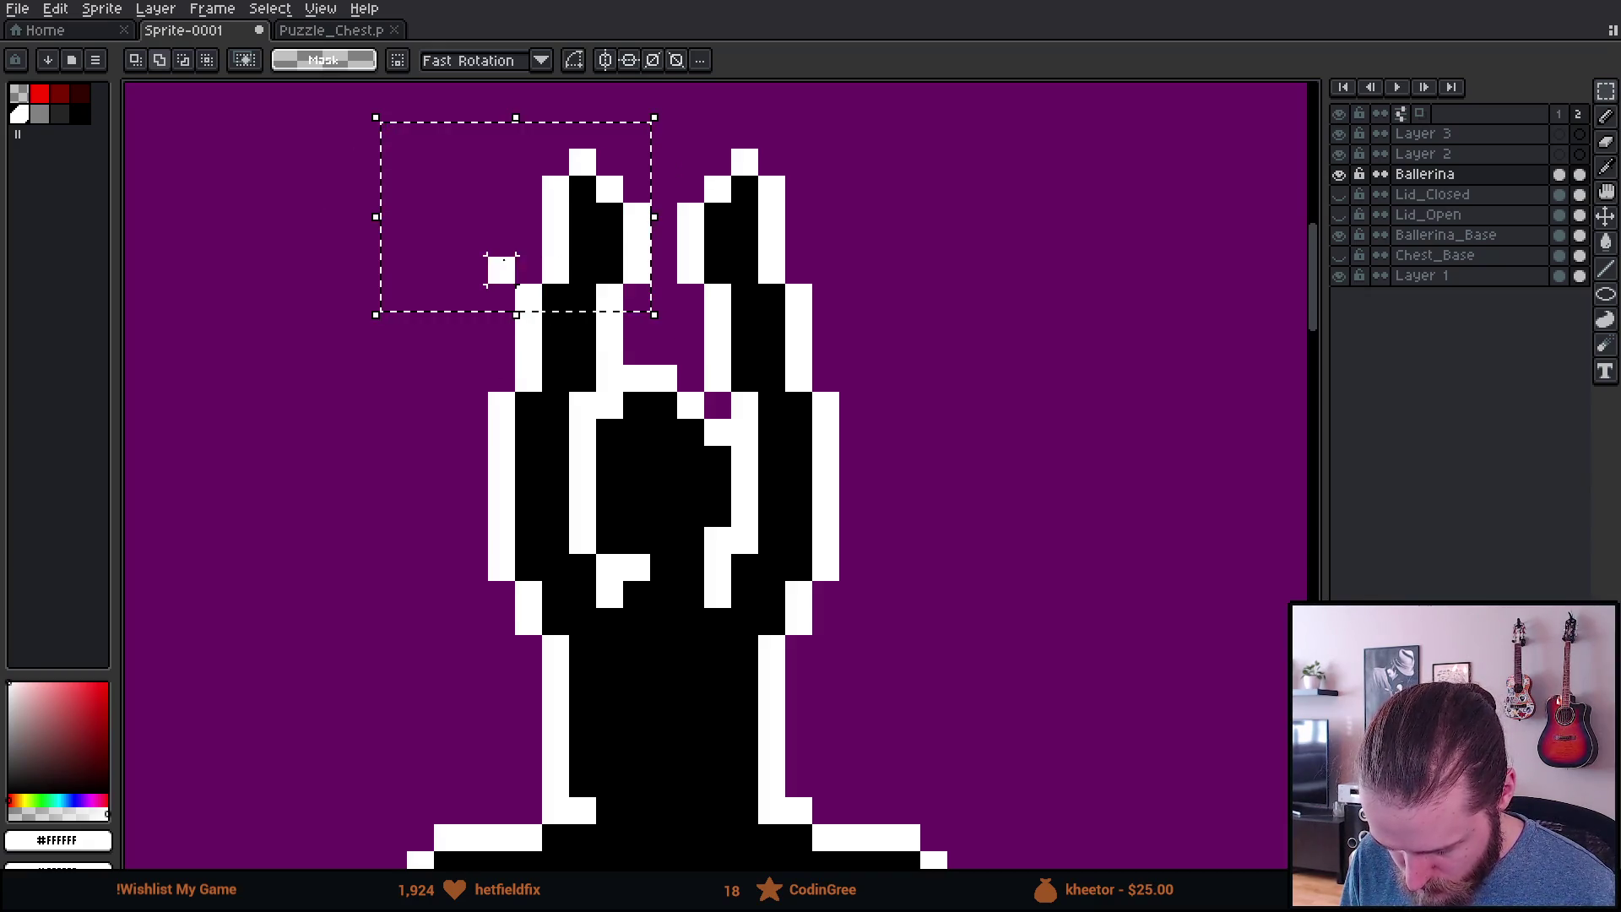
Step: Extend the rectangular selection down to cover the whole left raised arm
left_click_drag(489, 311, 625, 395)
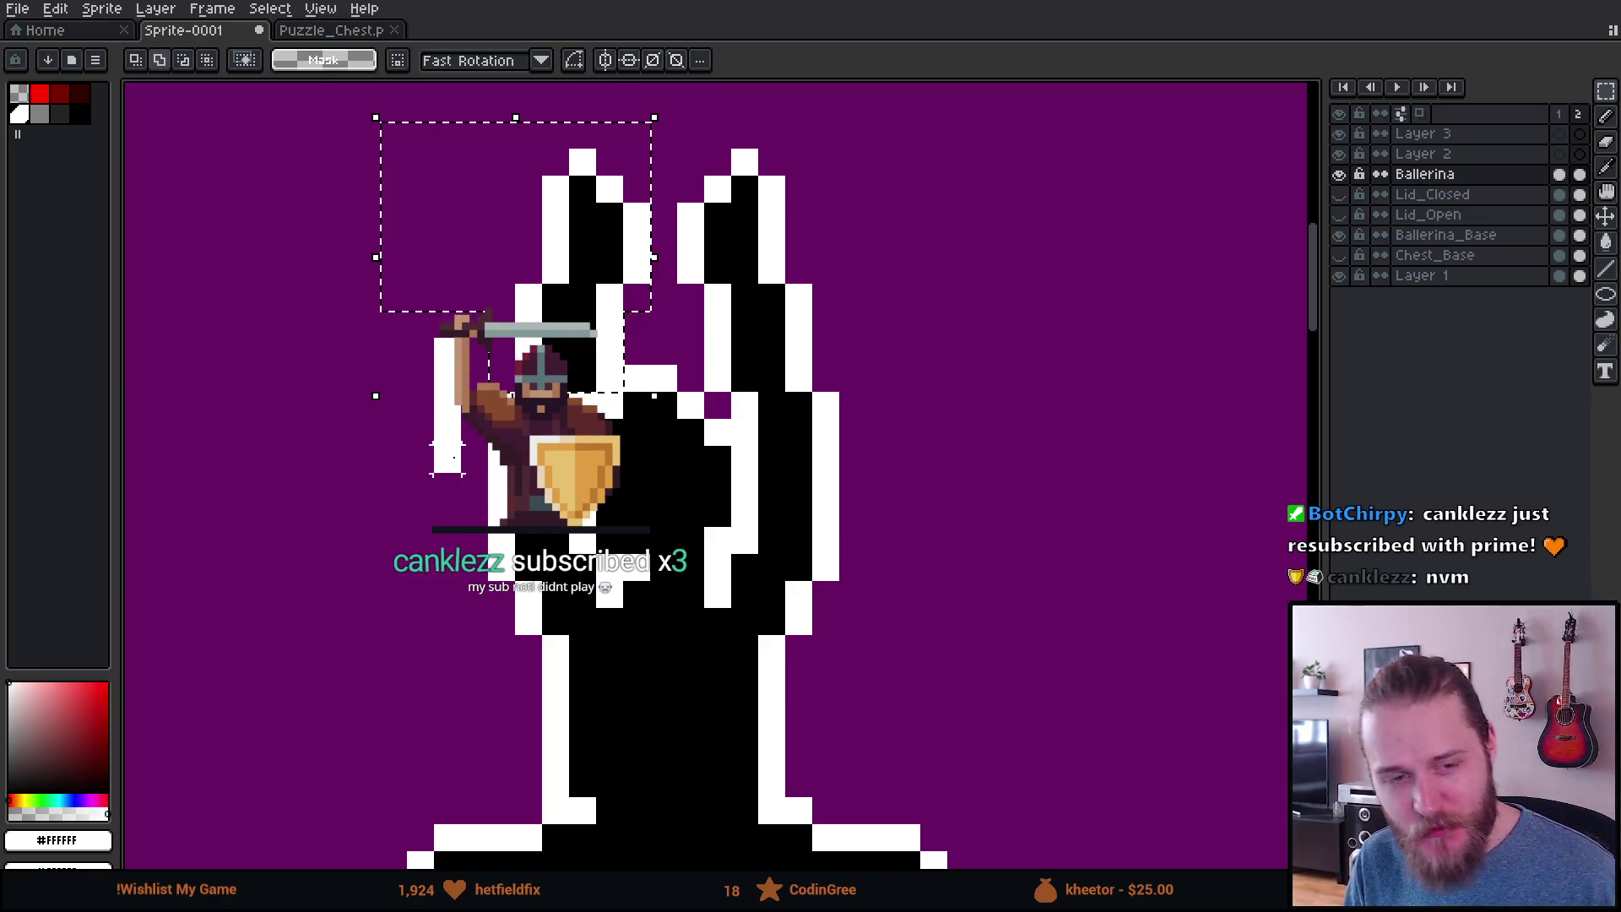
mouse_move(583, 540)
left_mouse_down()
mouse_move(499, 554)
mouse_move(503, 594)
mouse_move(511, 557)
mouse_move(549, 658)
mouse_move(595, 549)
left_mouse_up()
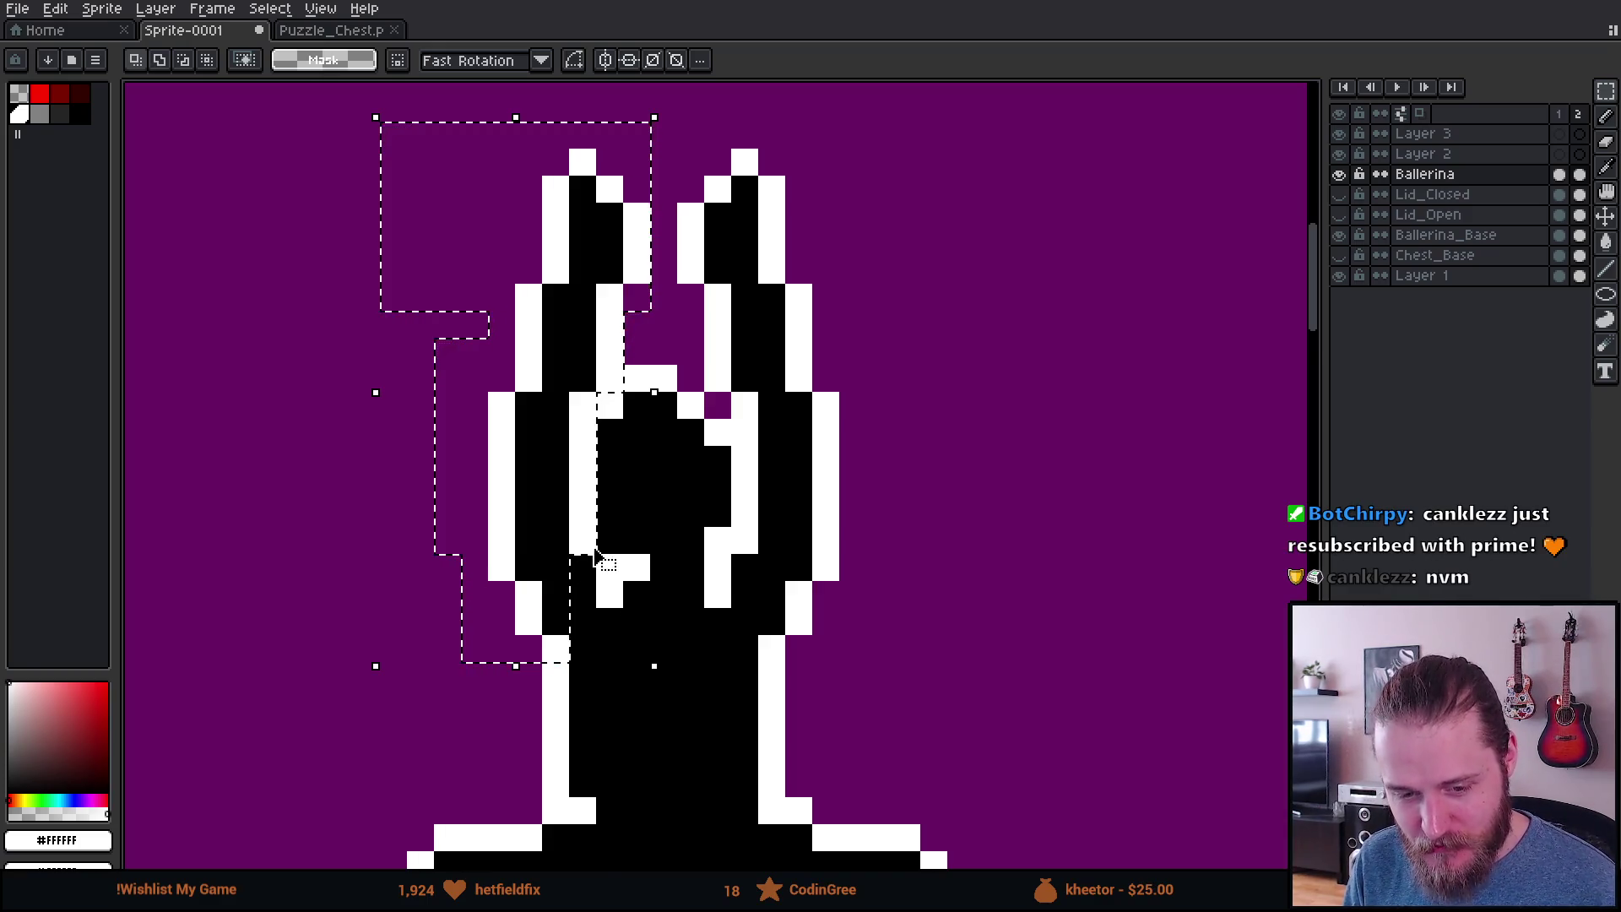
scroll(596, 549, "down", 2)
scroll(654, 661, "up", 3)
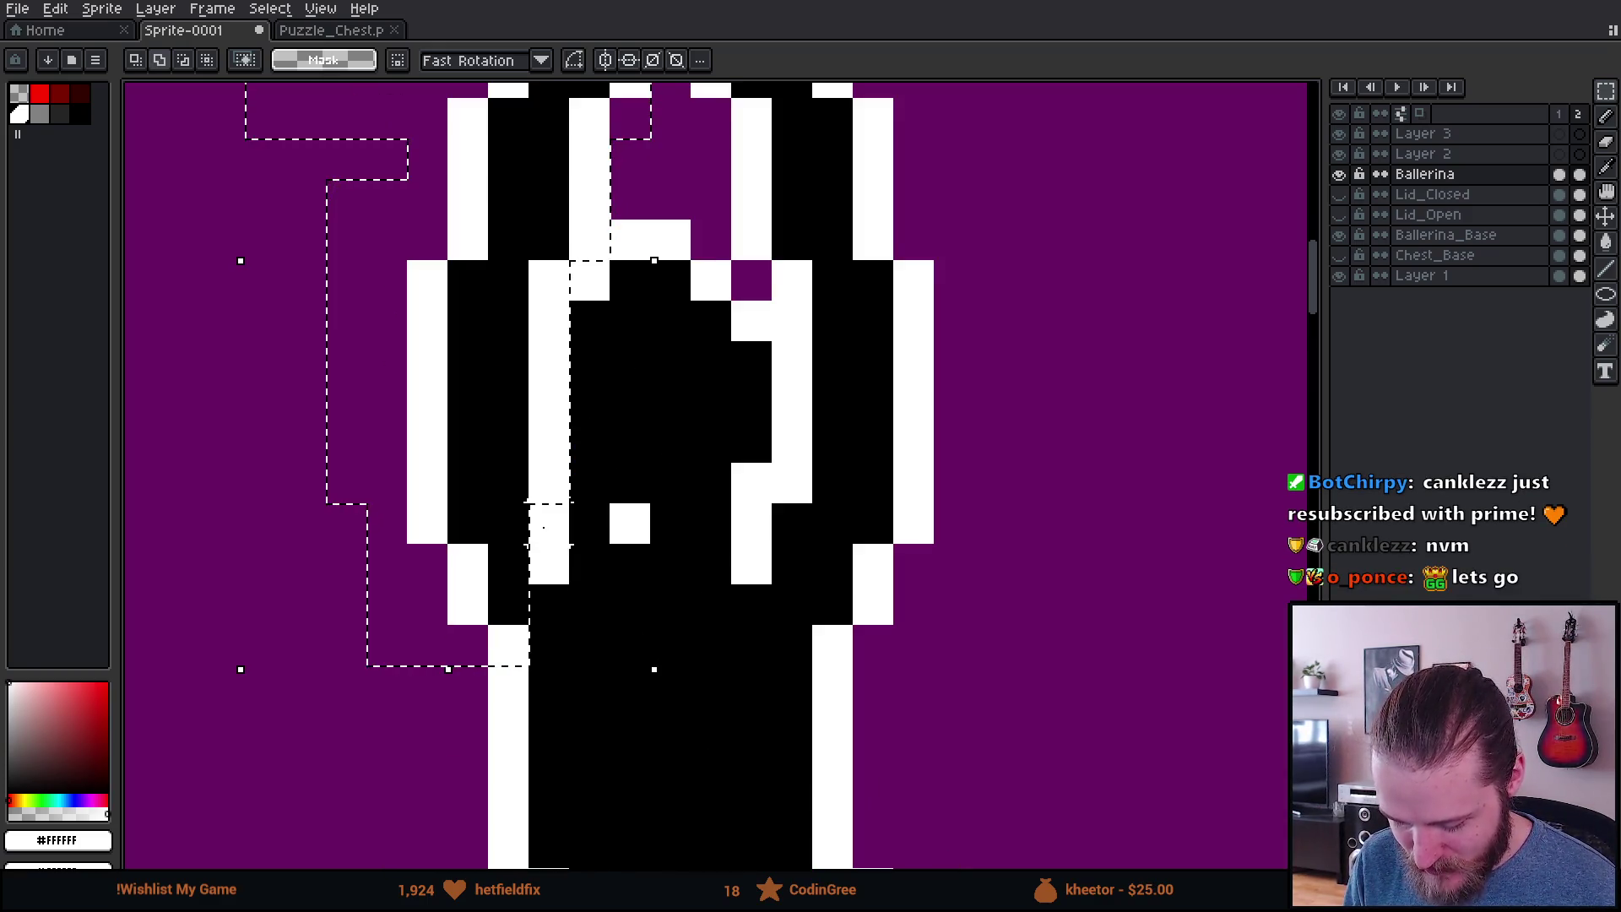
scroll(535, 511, "down", 3)
scroll(563, 536, "up", 3)
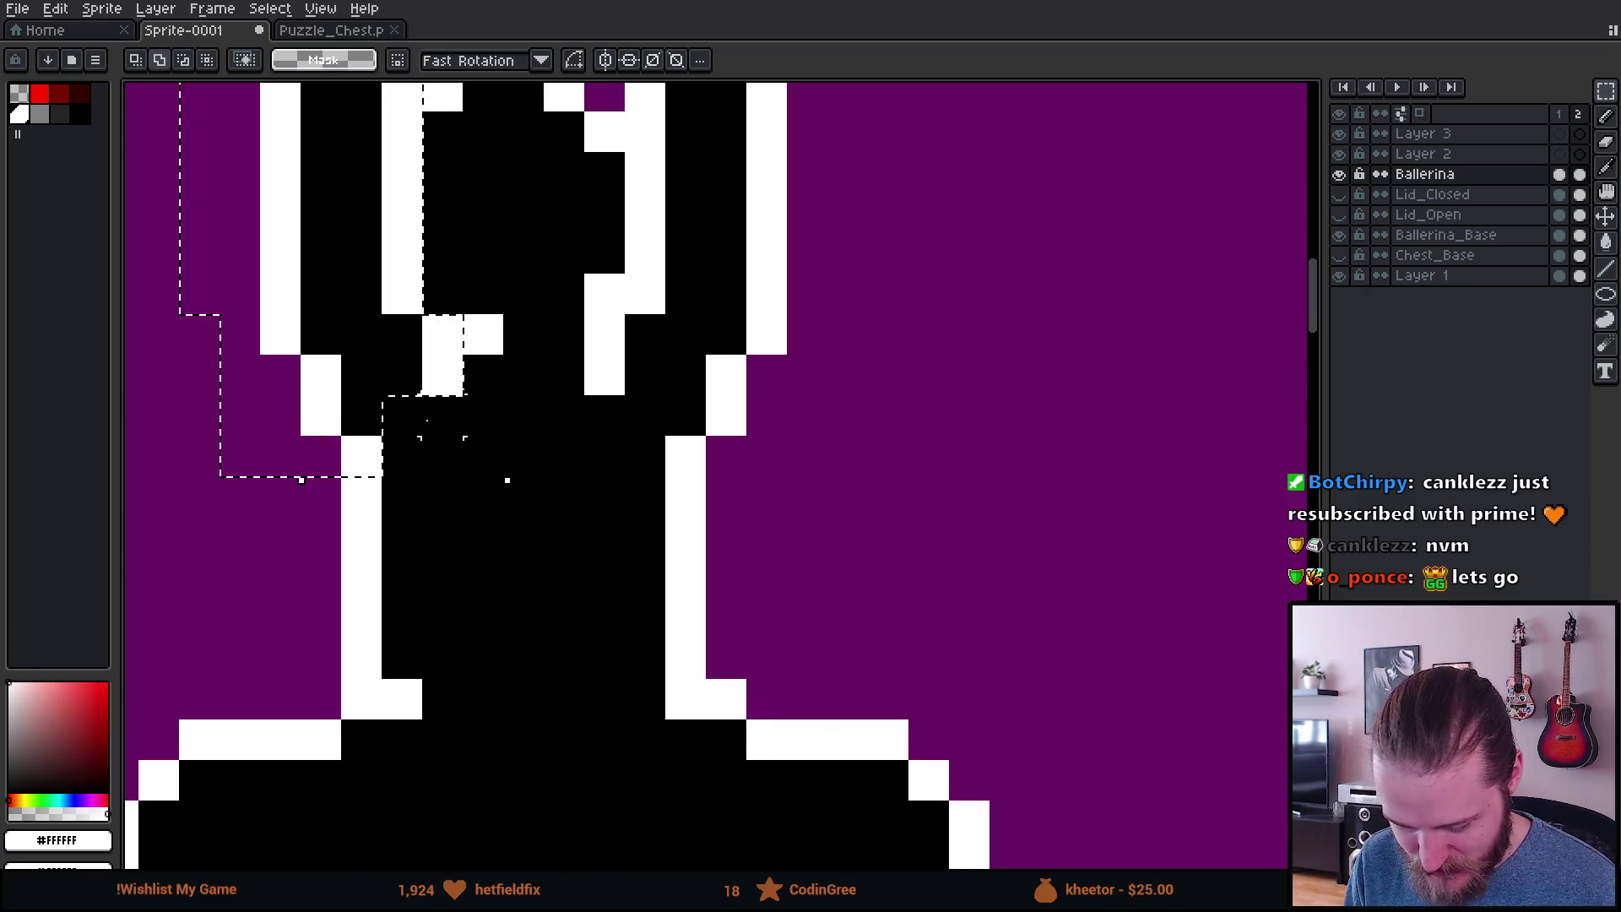
scroll(563, 537, "down", 3)
left_click_drag(402, 422, 647, 460)
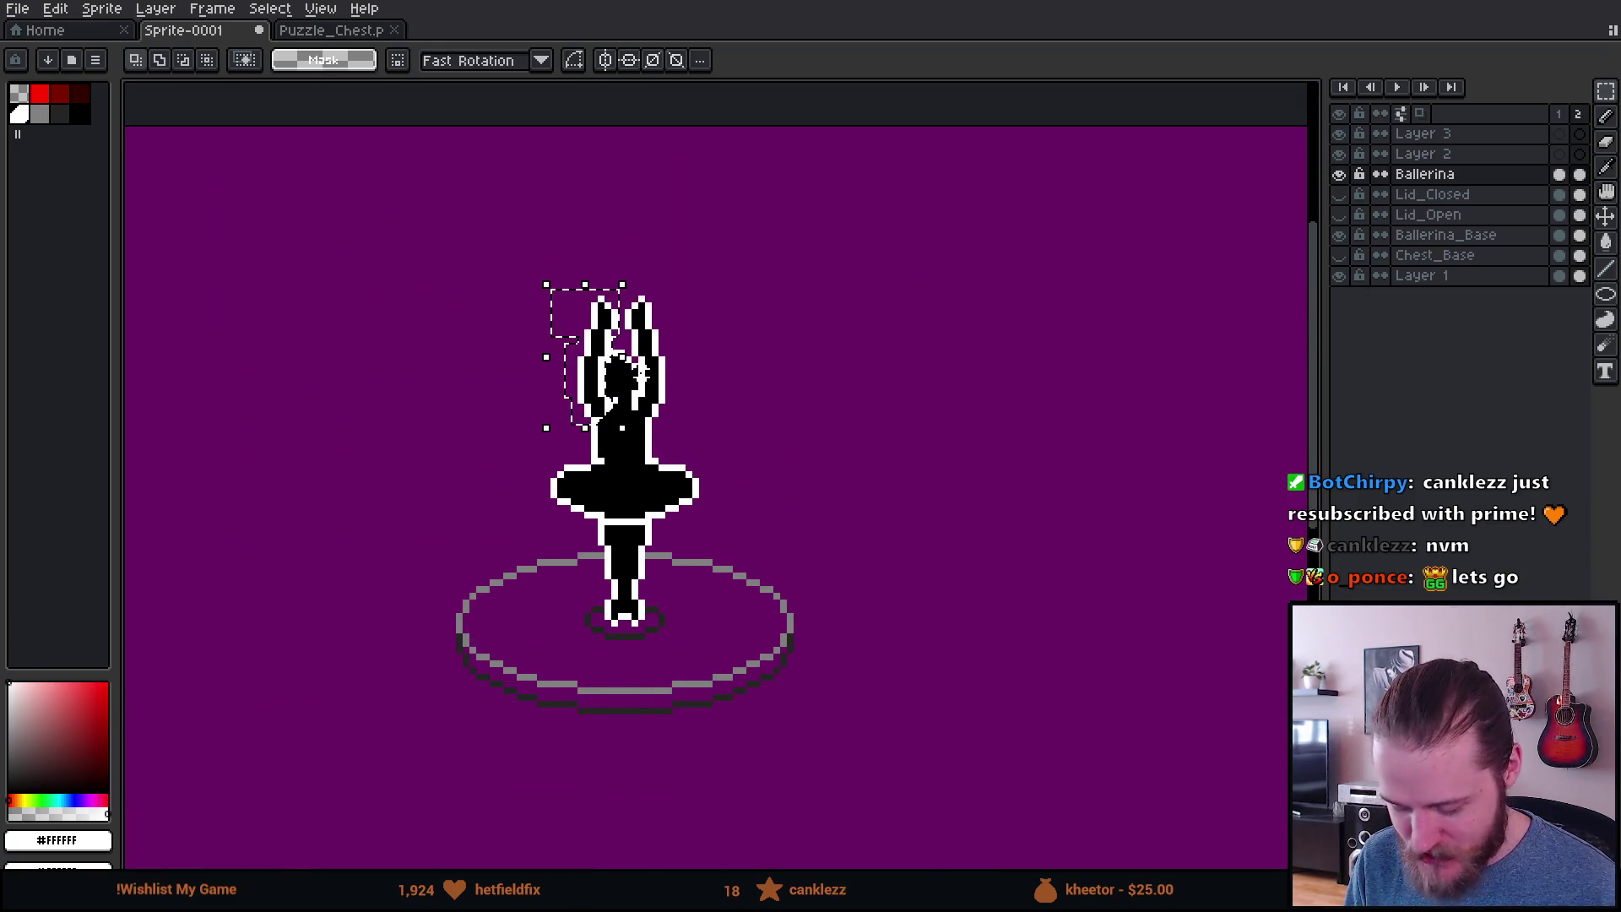
scroll(456, 441, "up", 2)
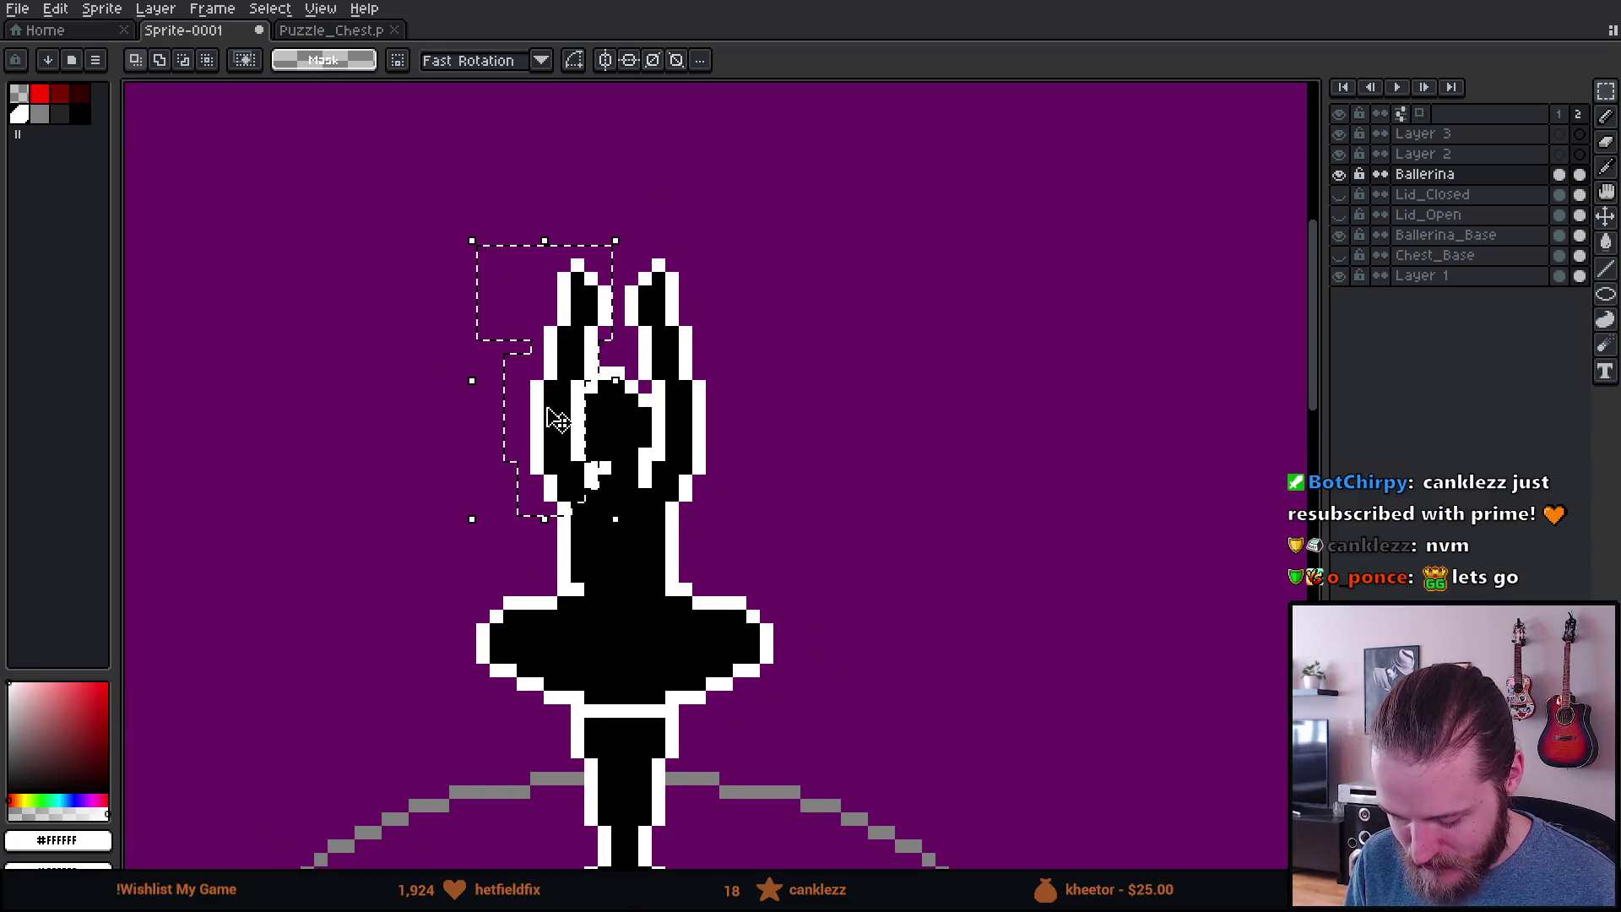
scroll(556, 421, "up", 1)
scroll(565, 418, "down", 2)
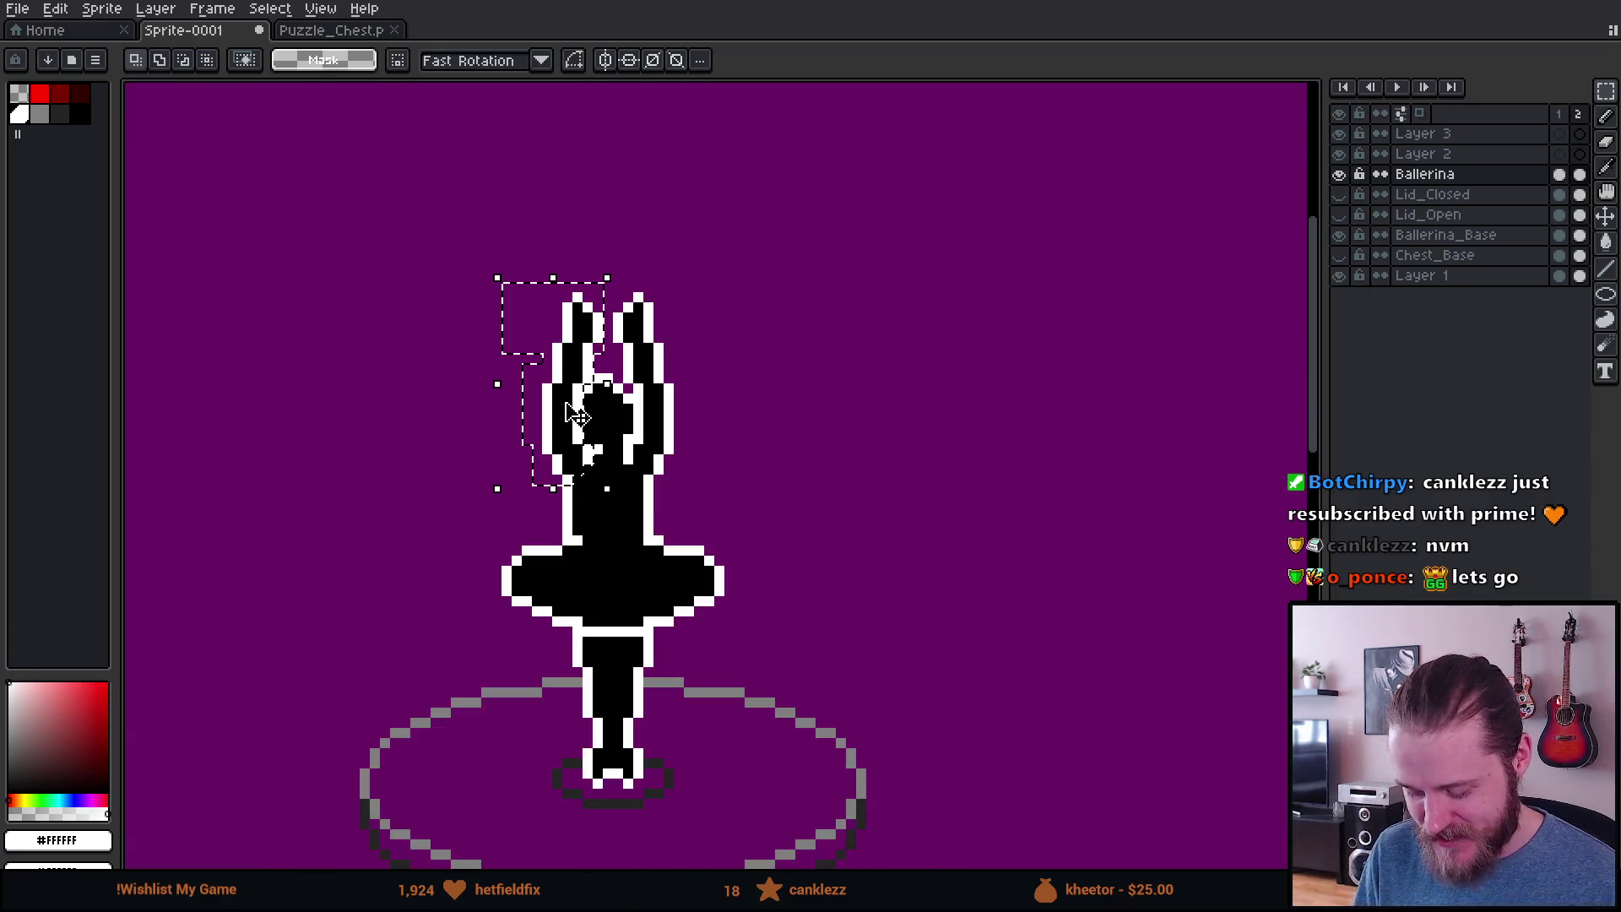
scroll(572, 415, "up", 2)
scroll(574, 420, "down", 2)
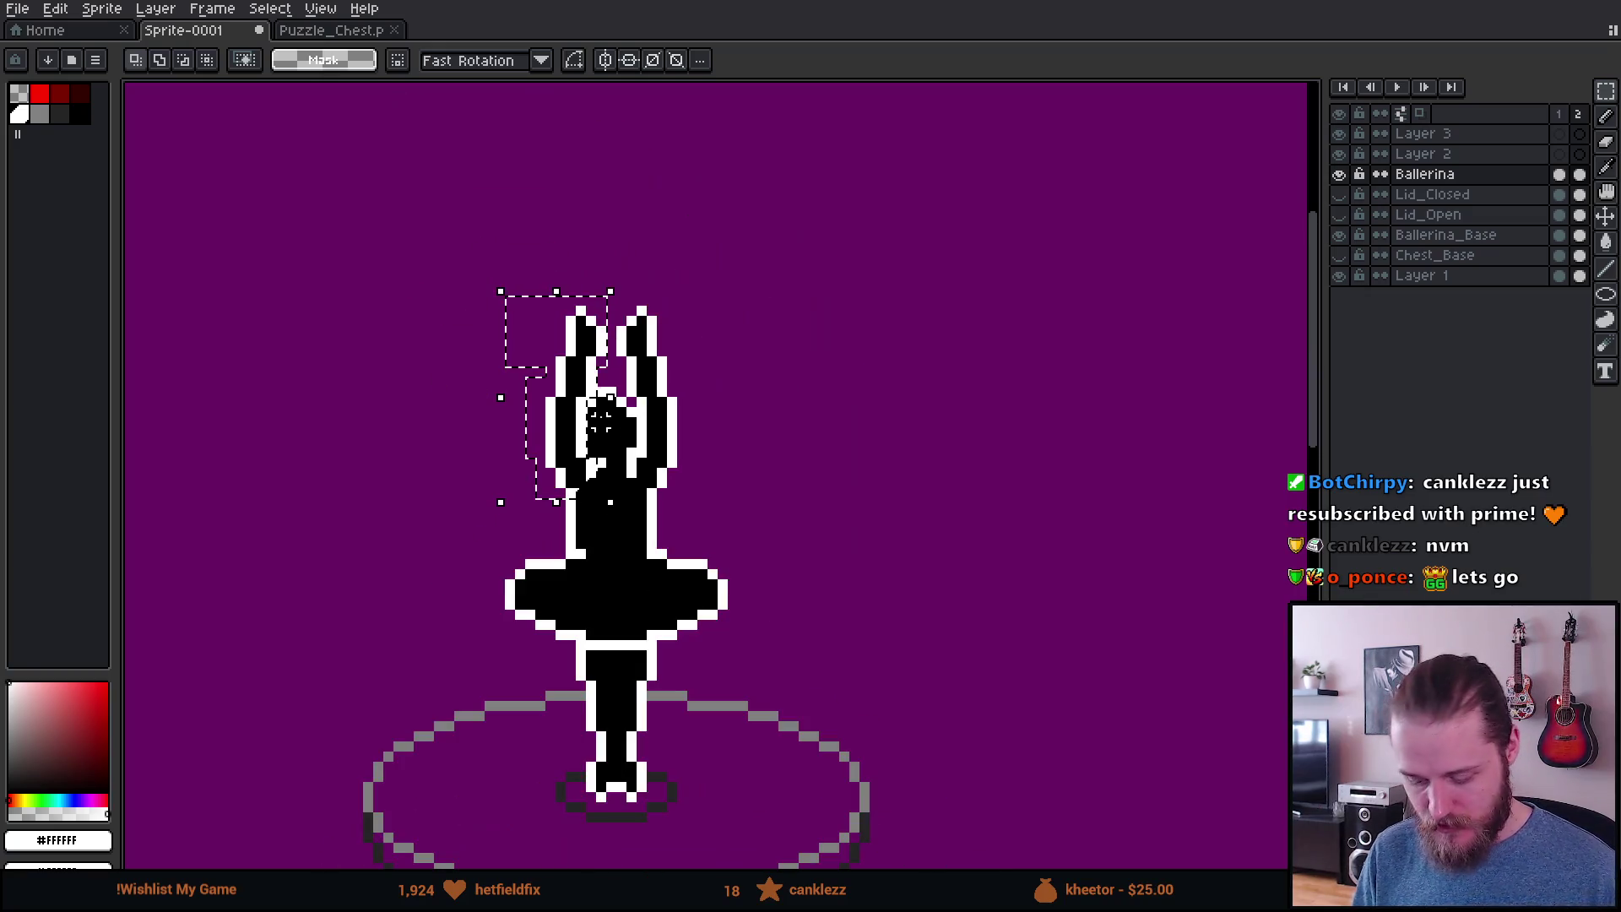
scroll(608, 421, "up", 2)
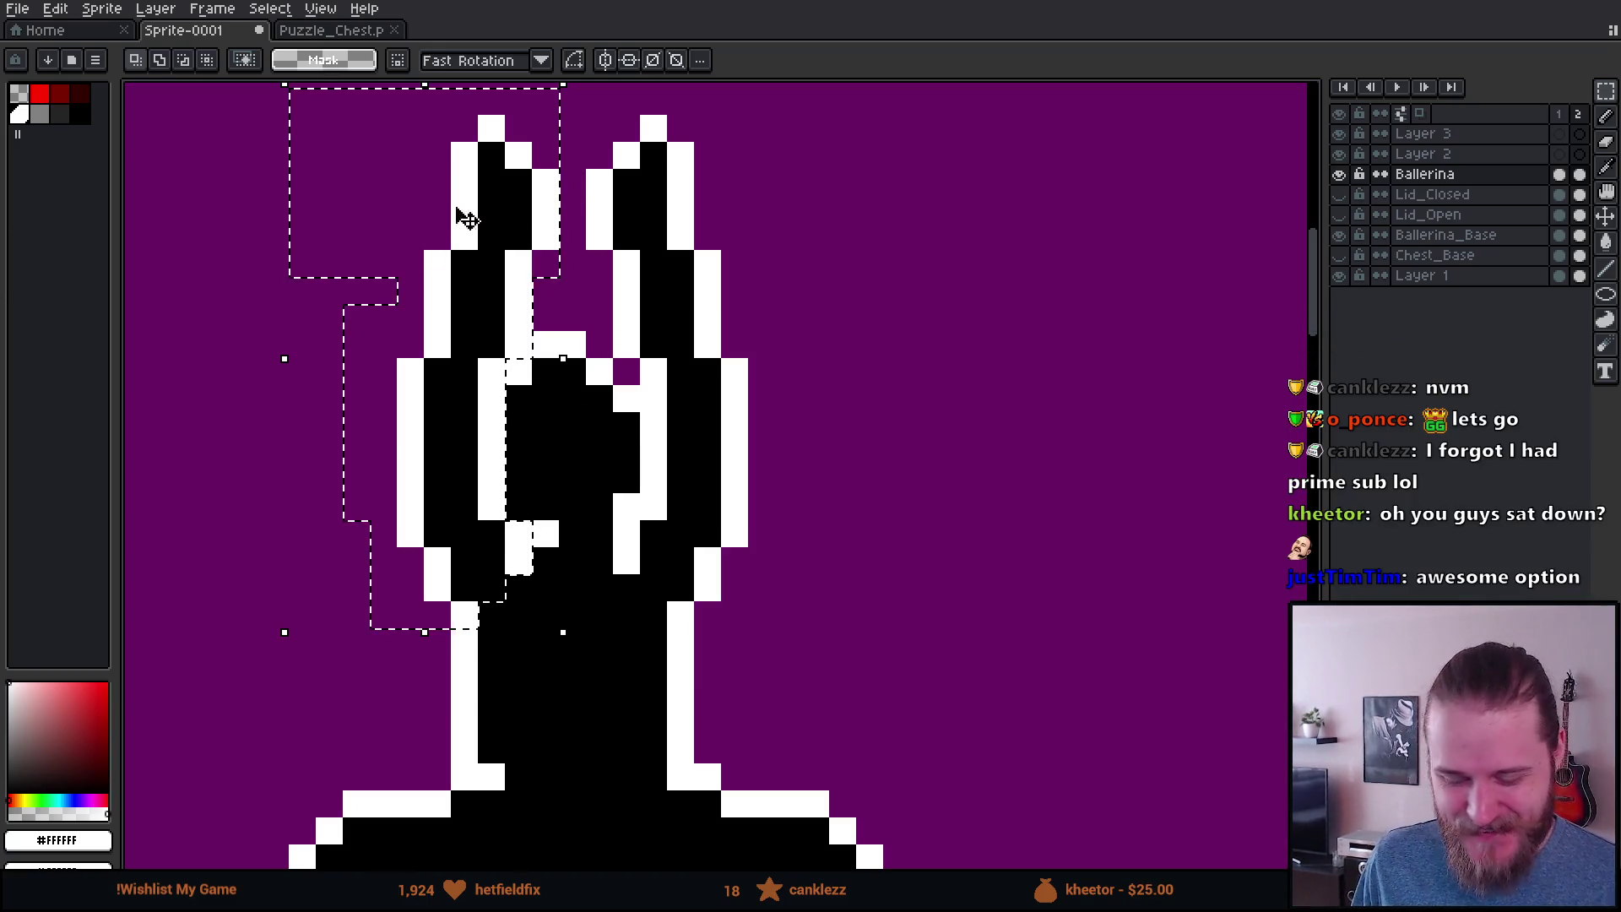
Step: Cut the selected left arm out of the Ballerina layer
scroll(511, 352, "down", 2)
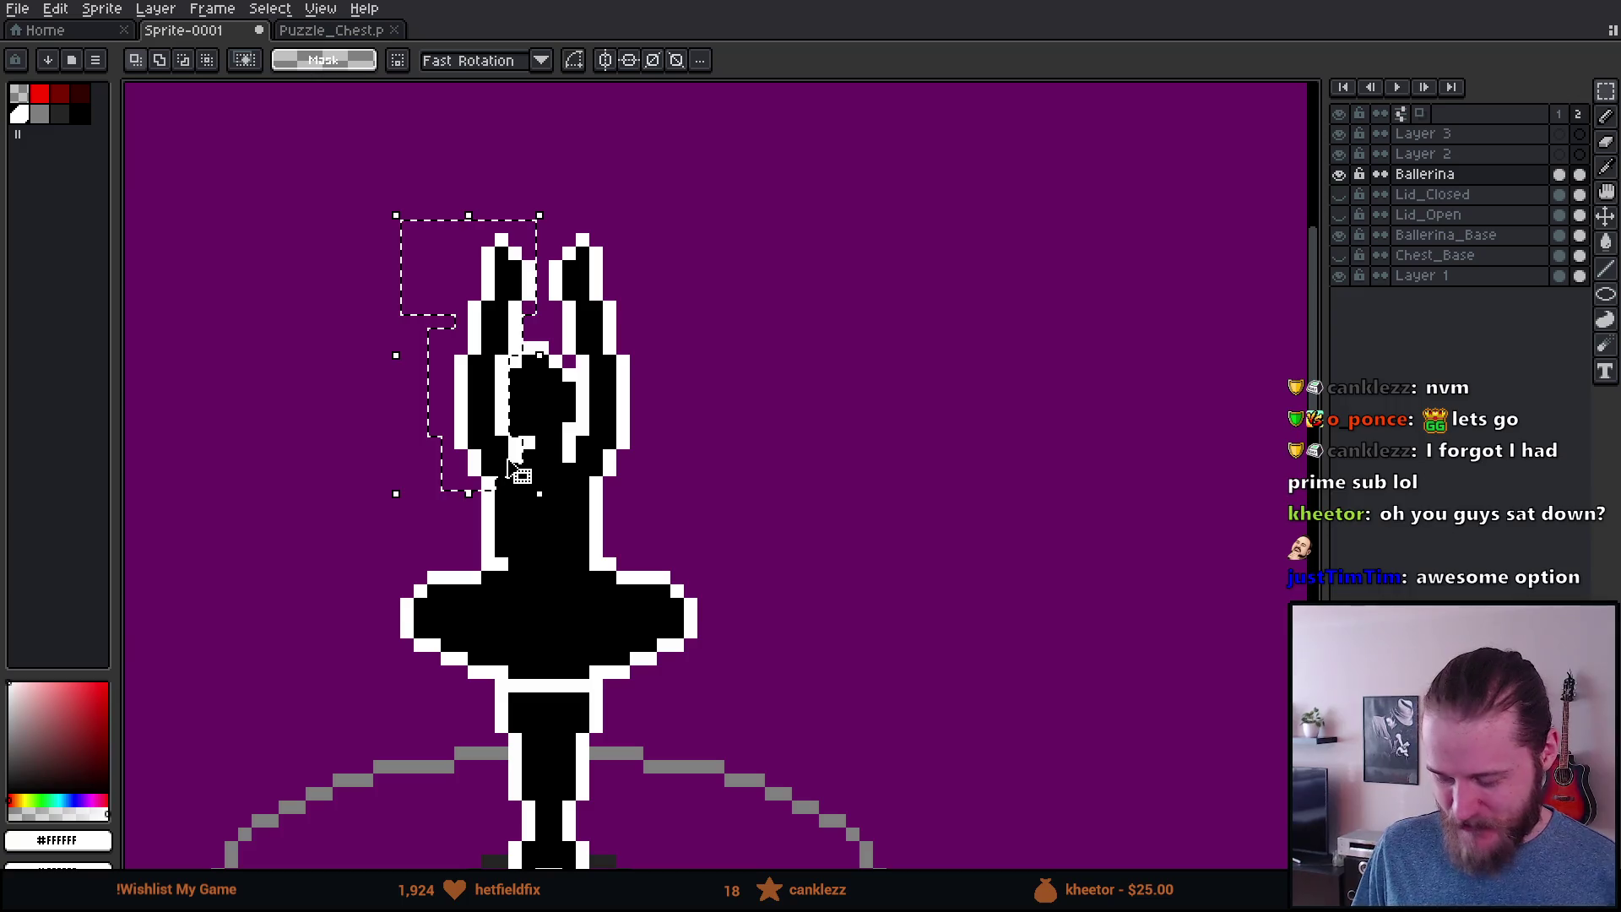
scroll(509, 464, "up", 1)
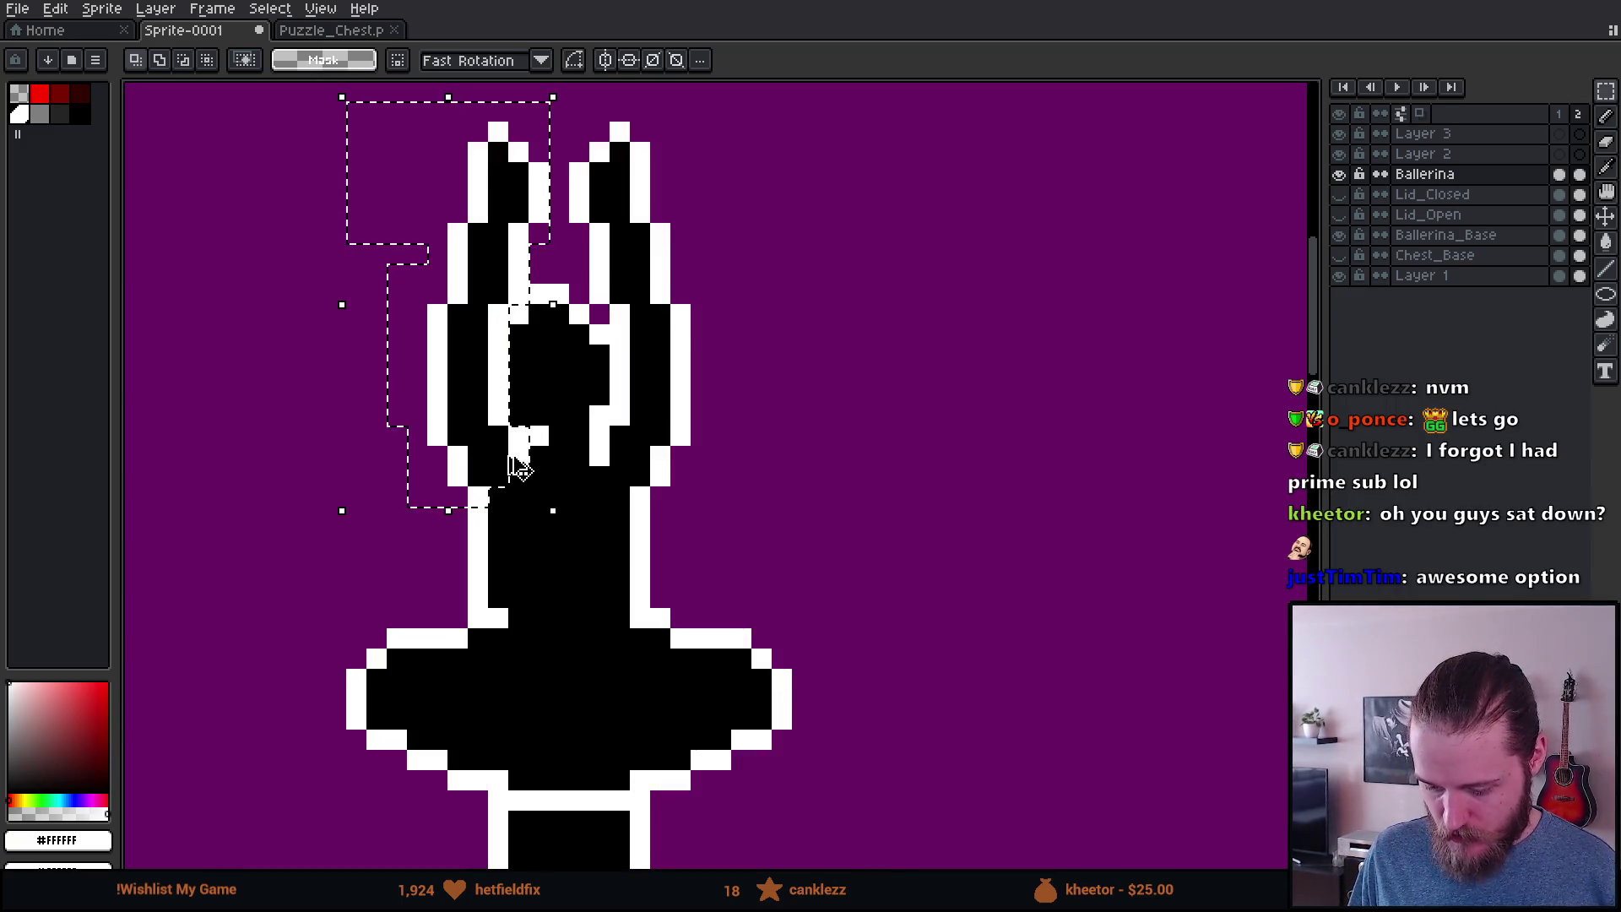
key("Delete")
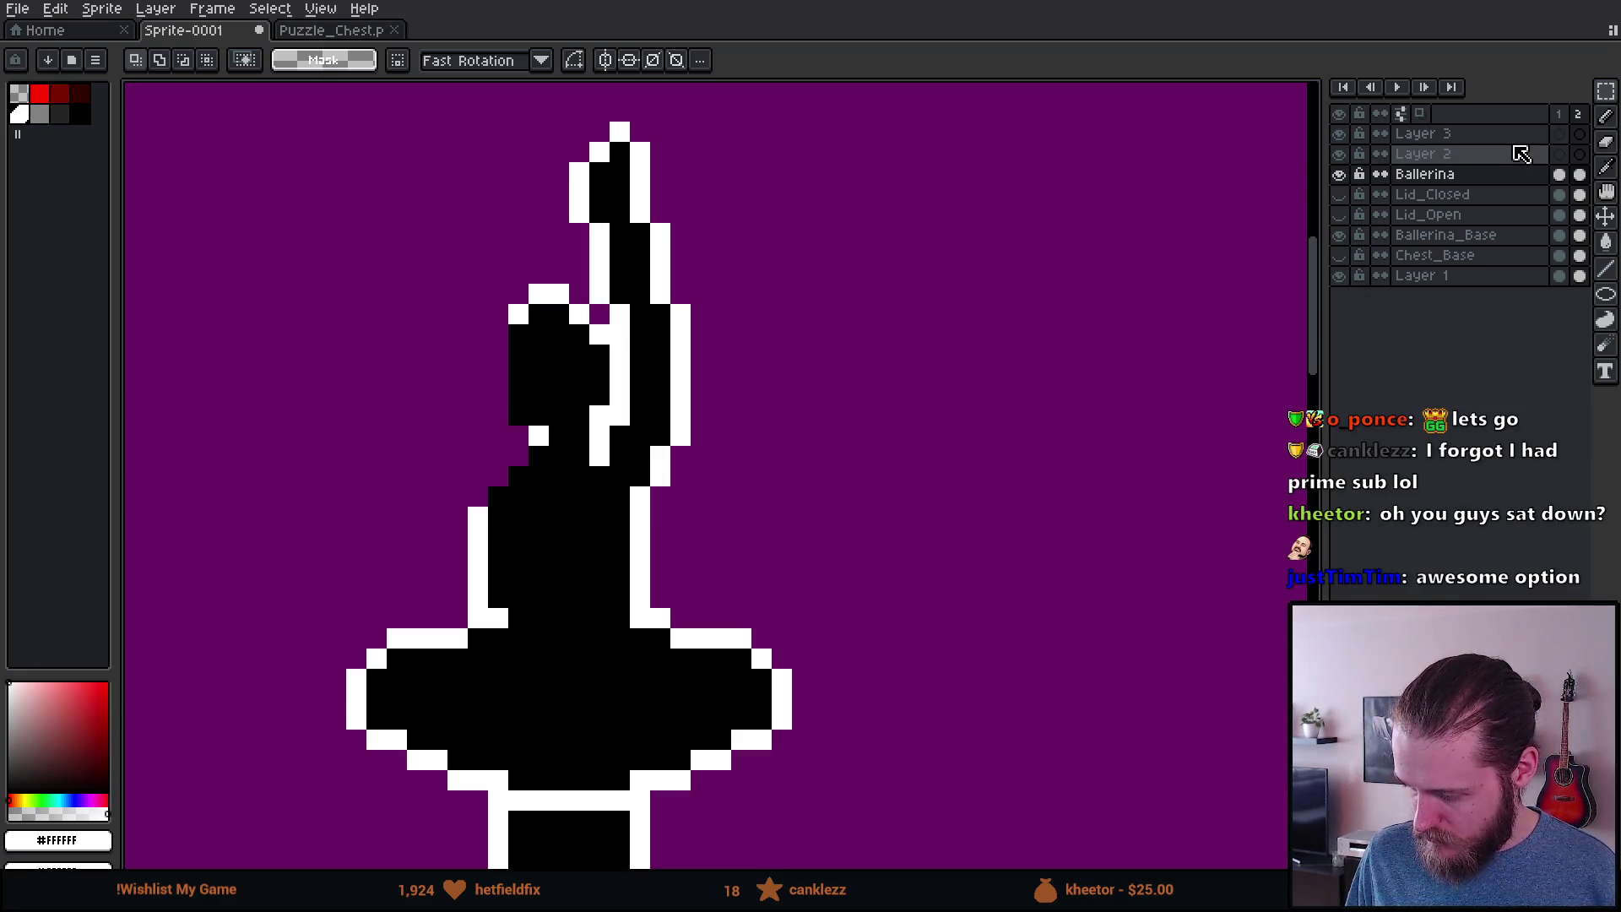
Step: Widen the timeline panel to reveal frame 3
scroll(1025, 228, "down", 1)
scroll(815, 272, "up", 1)
scroll(843, 253, "down", 1)
scroll(833, 271, "up", 1)
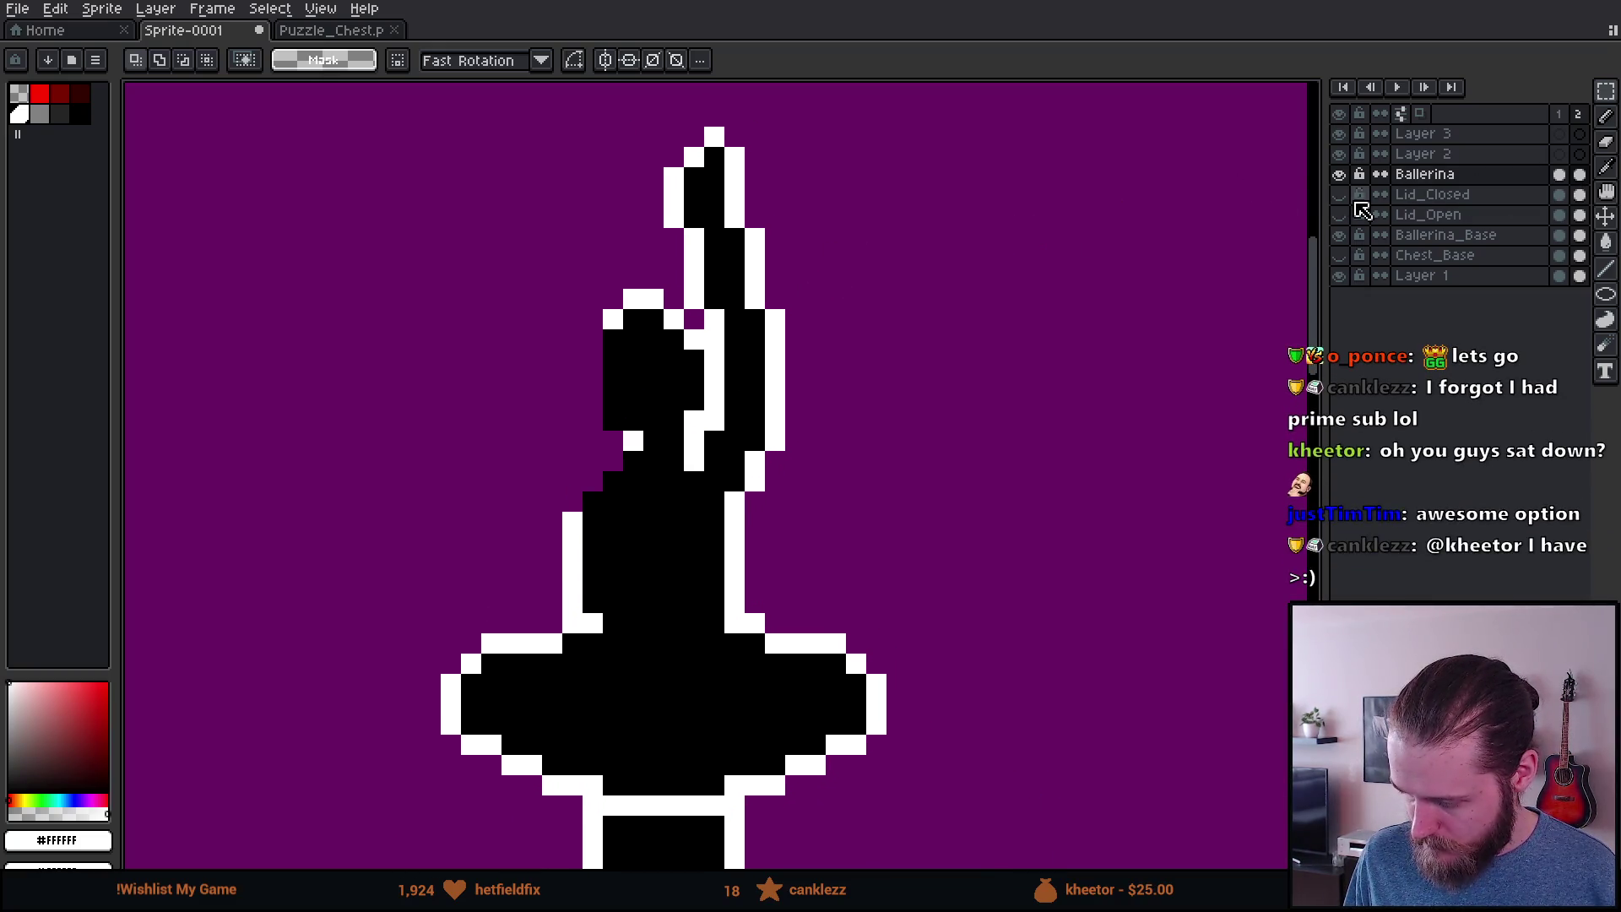
left_click_drag(1319, 211, 1248, 211)
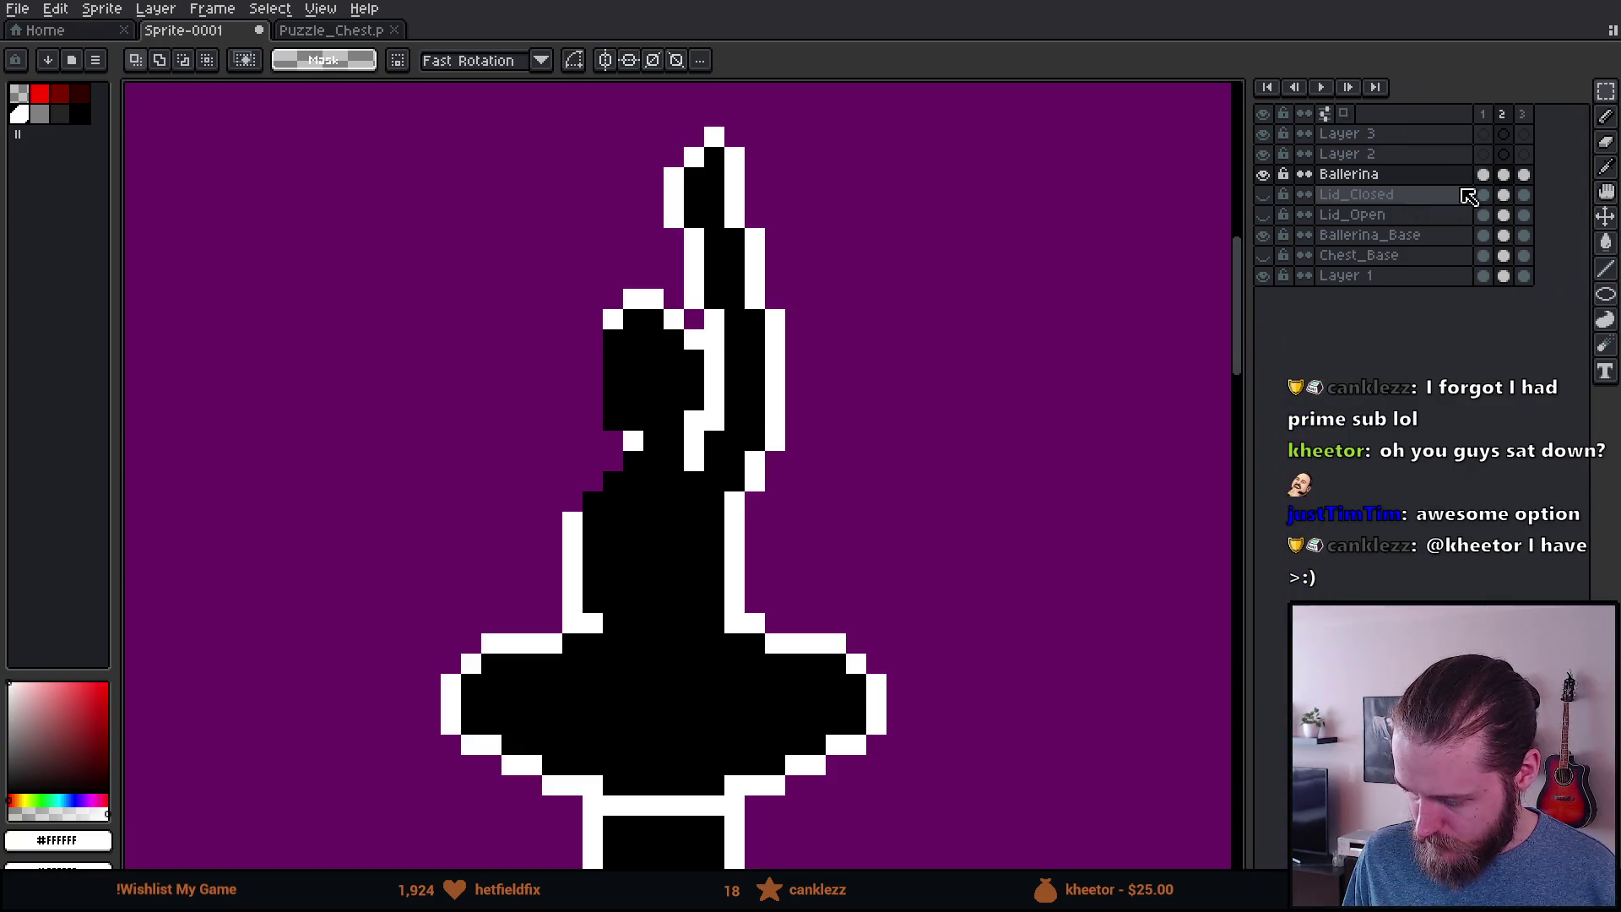
Step: Paste the cut arm into Layer 2's frame 2 cel and commit it in place
left_click(1504, 157)
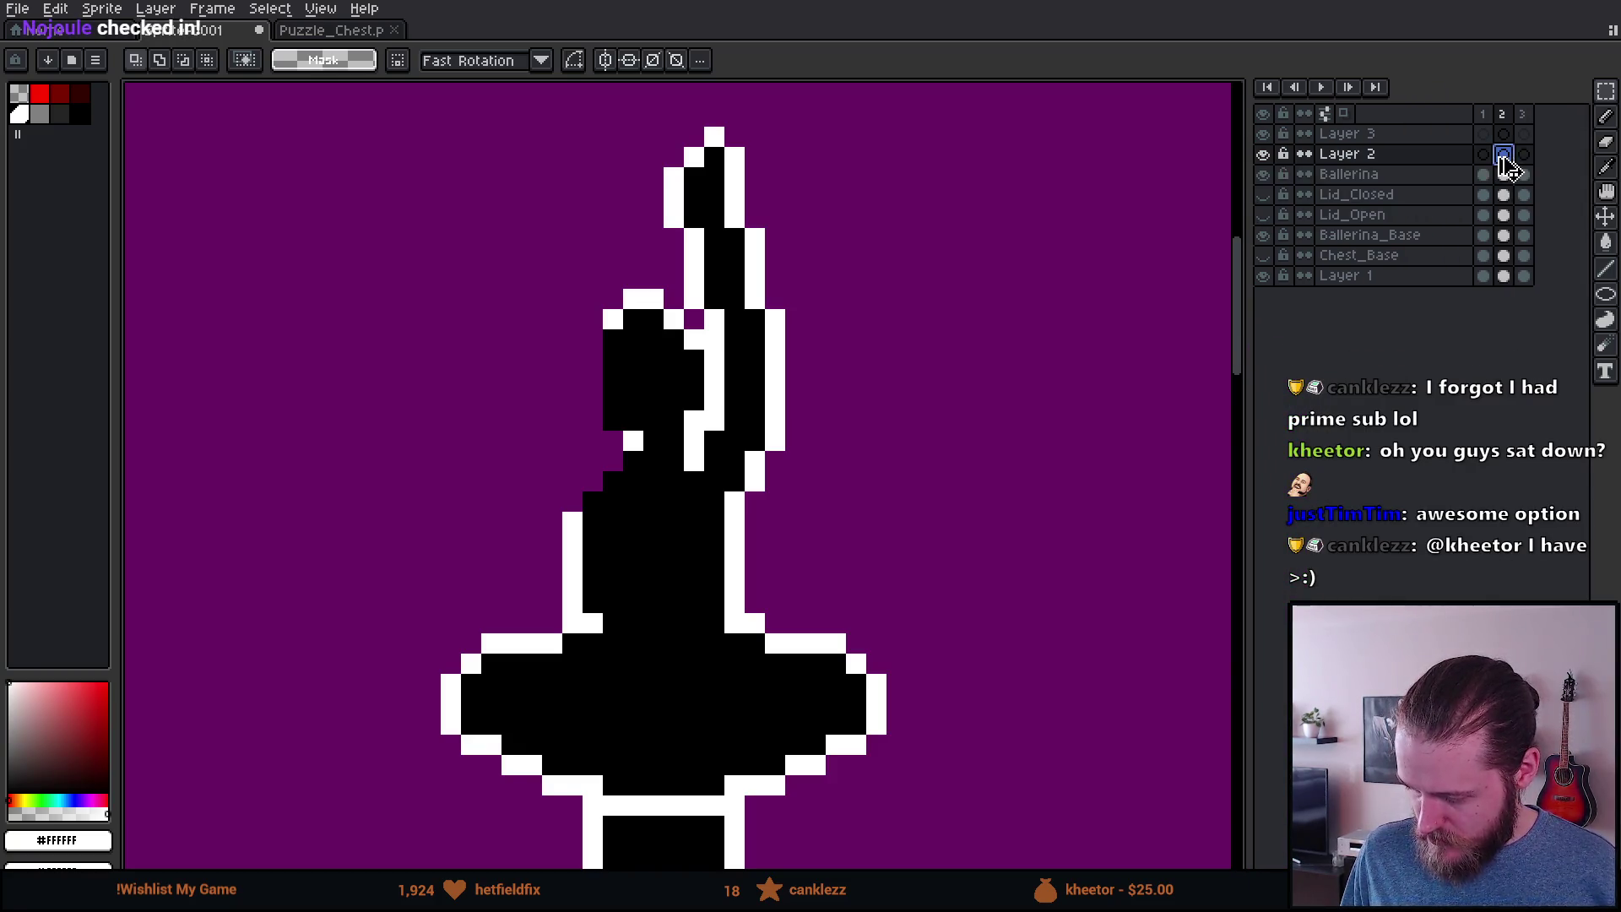
key("ctrl+v")
key("Return")
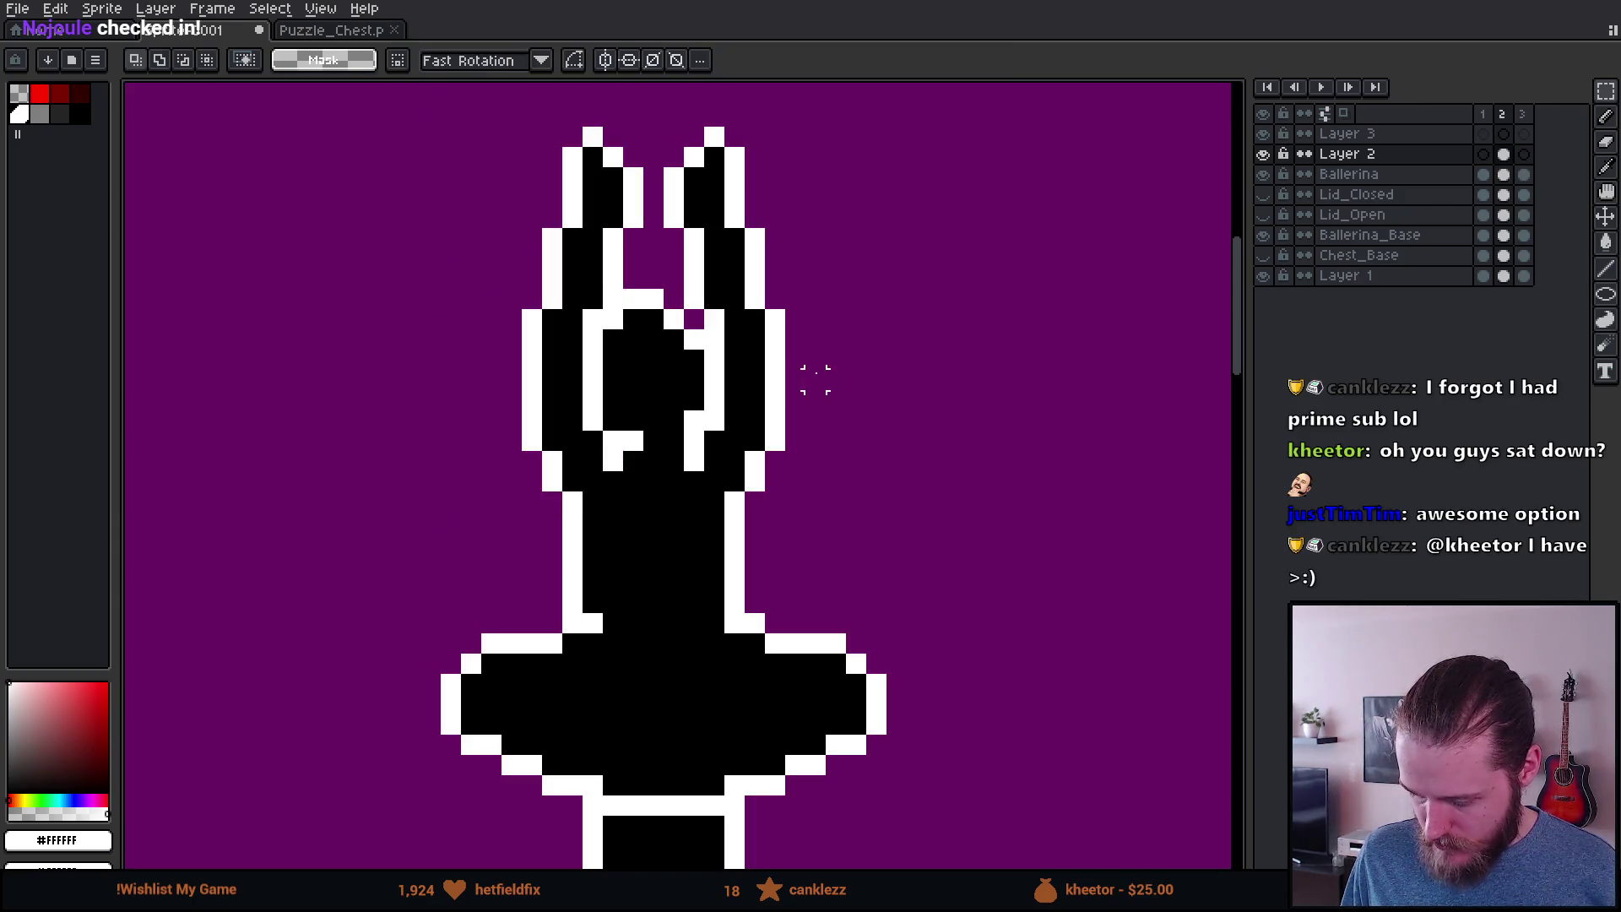
Step: Rename Layer 2 to Right_Arm and hide it
double_click(1374, 156)
type("Right_a")
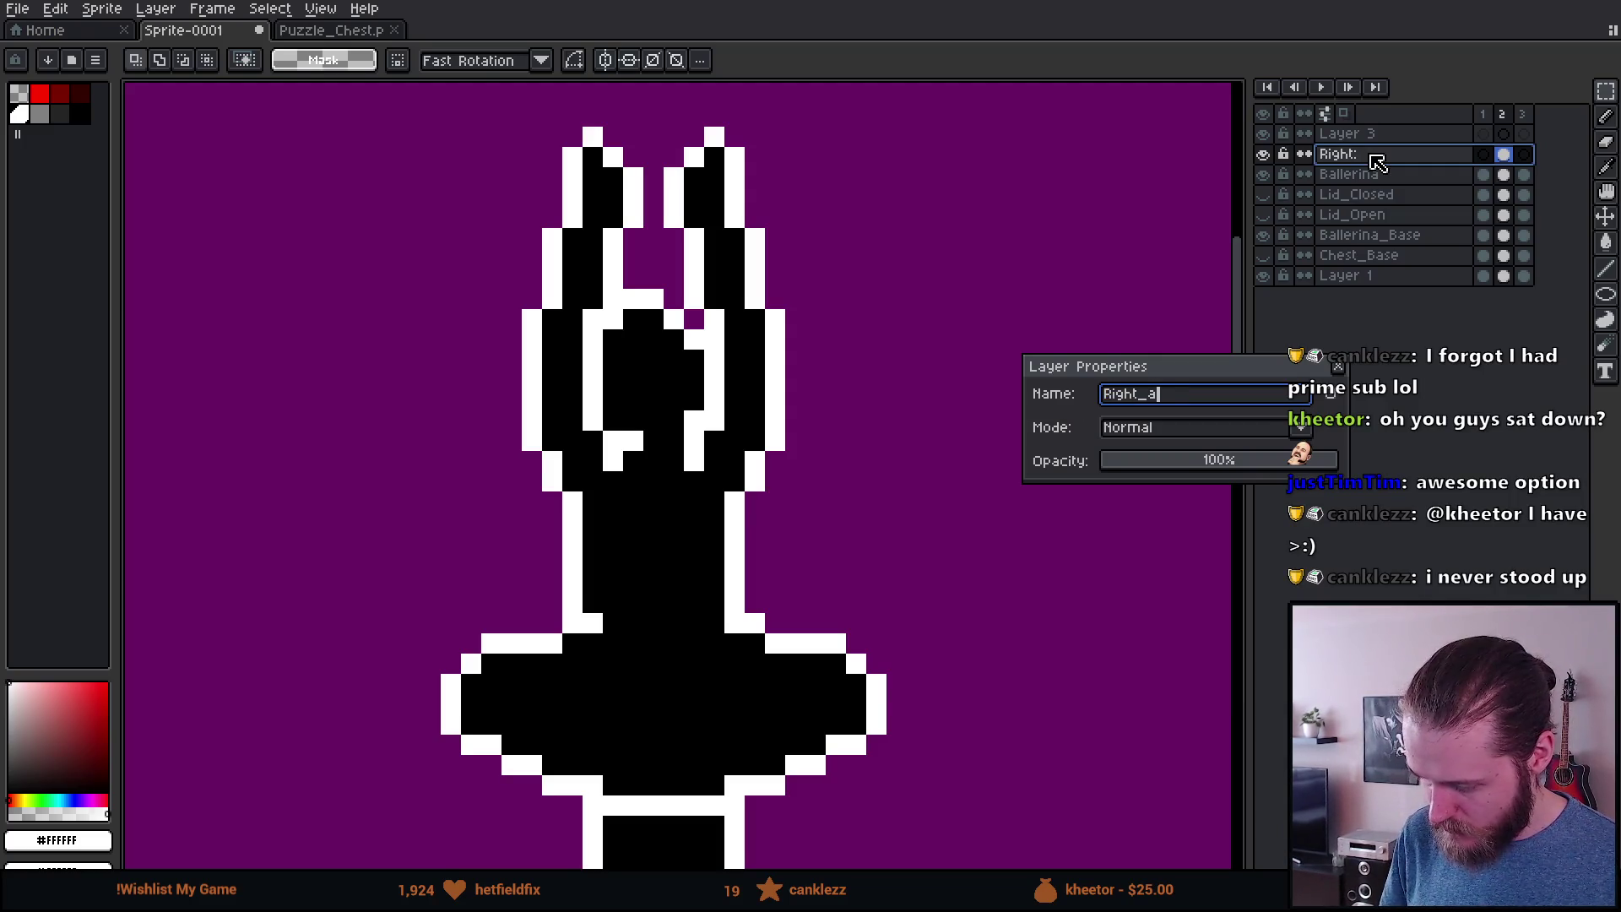
type("m")
key("Return")
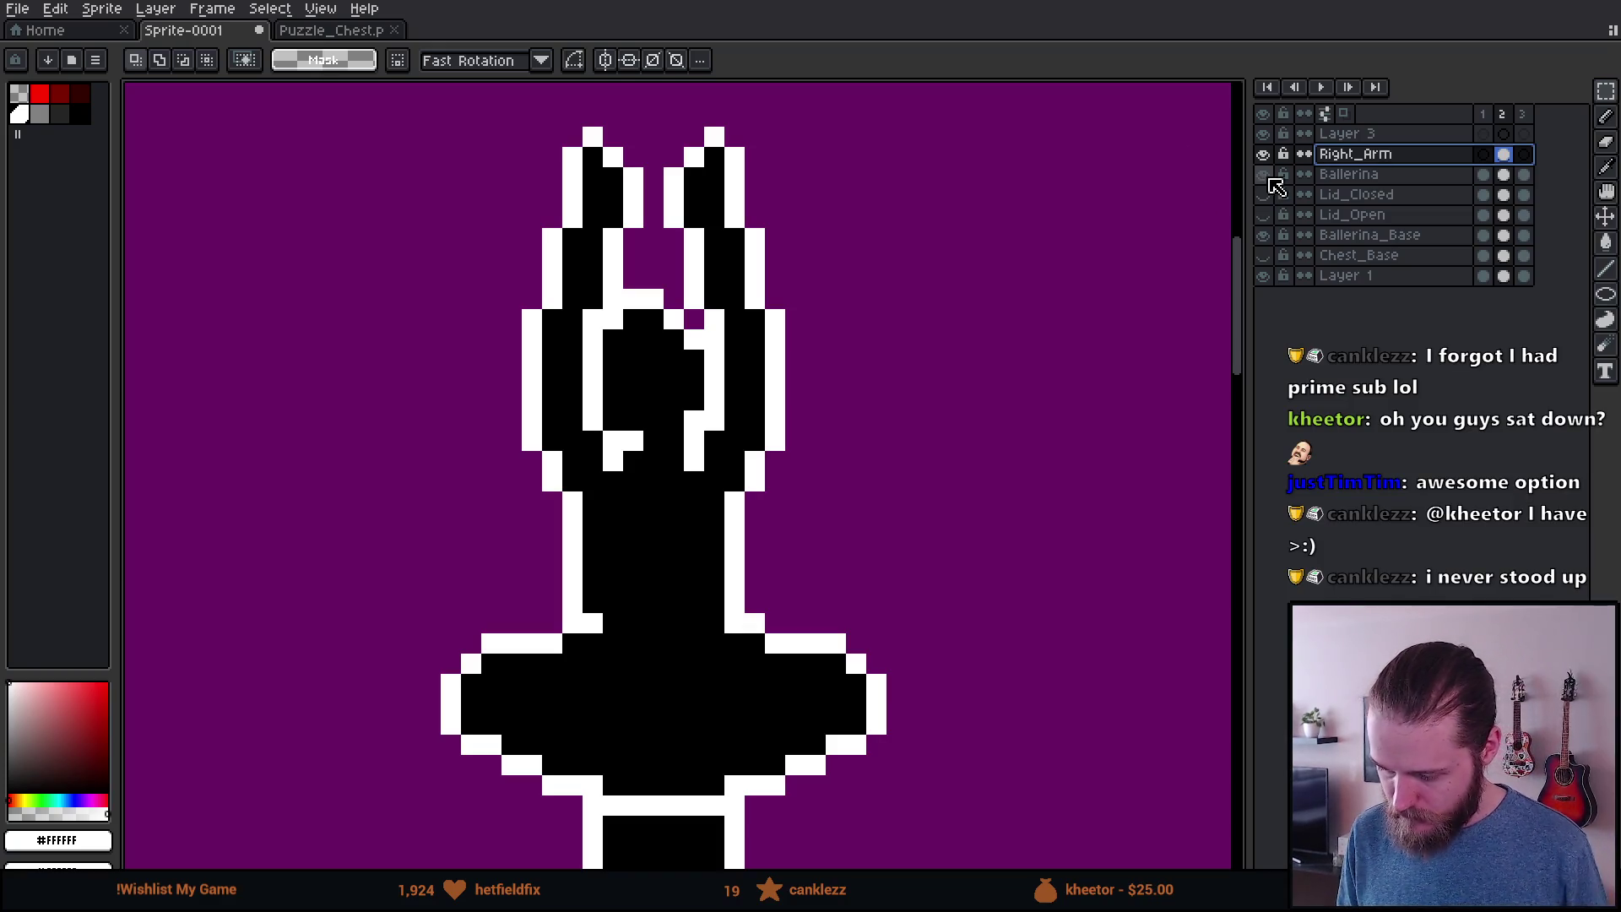
left_click(1263, 154)
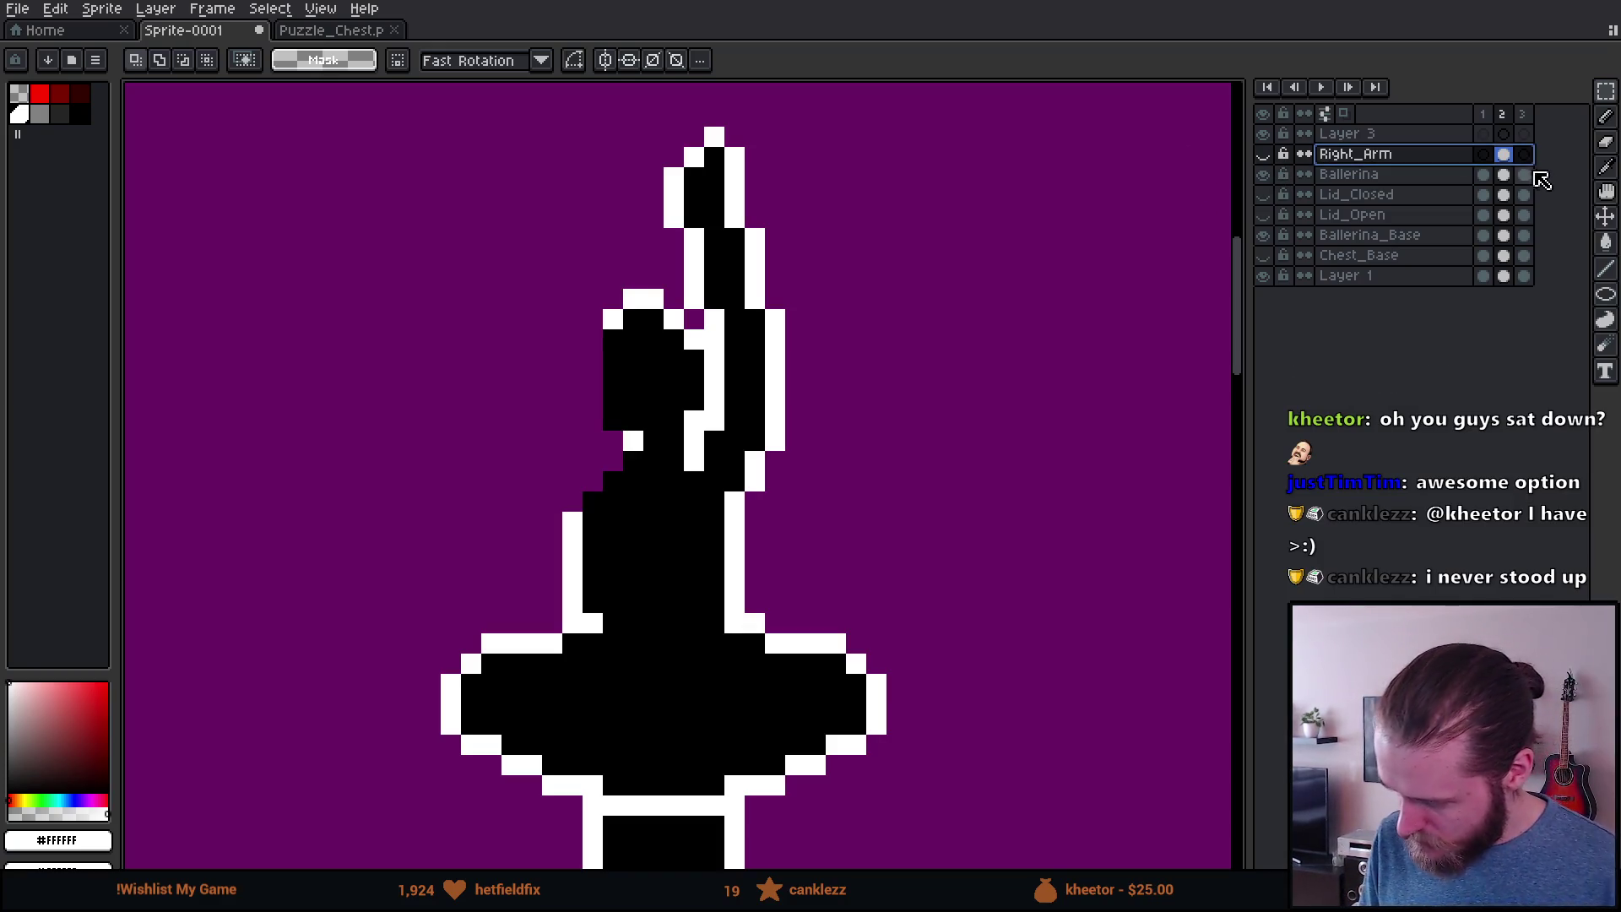
Step: Hide the Right_Arm layer and return to frame 1 with the head selected
left_click(1504, 174)
scroll(654, 269, "up", 1)
key("i")
key("m")
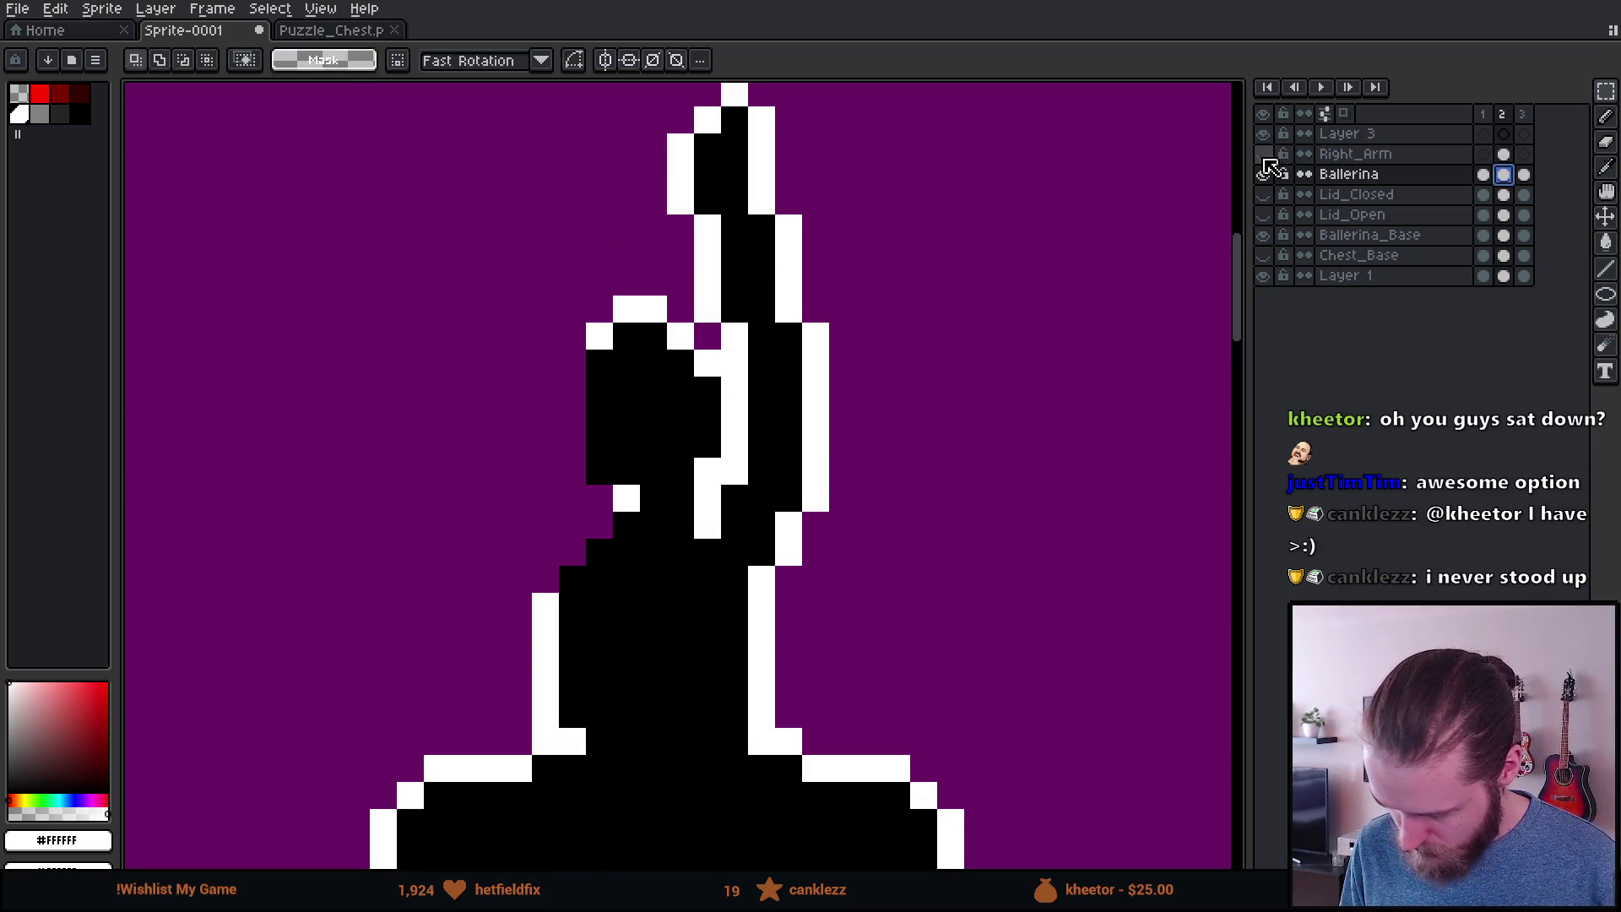
left_click(1263, 155)
left_click(1263, 155)
left_click(1264, 154)
left_click(1263, 154)
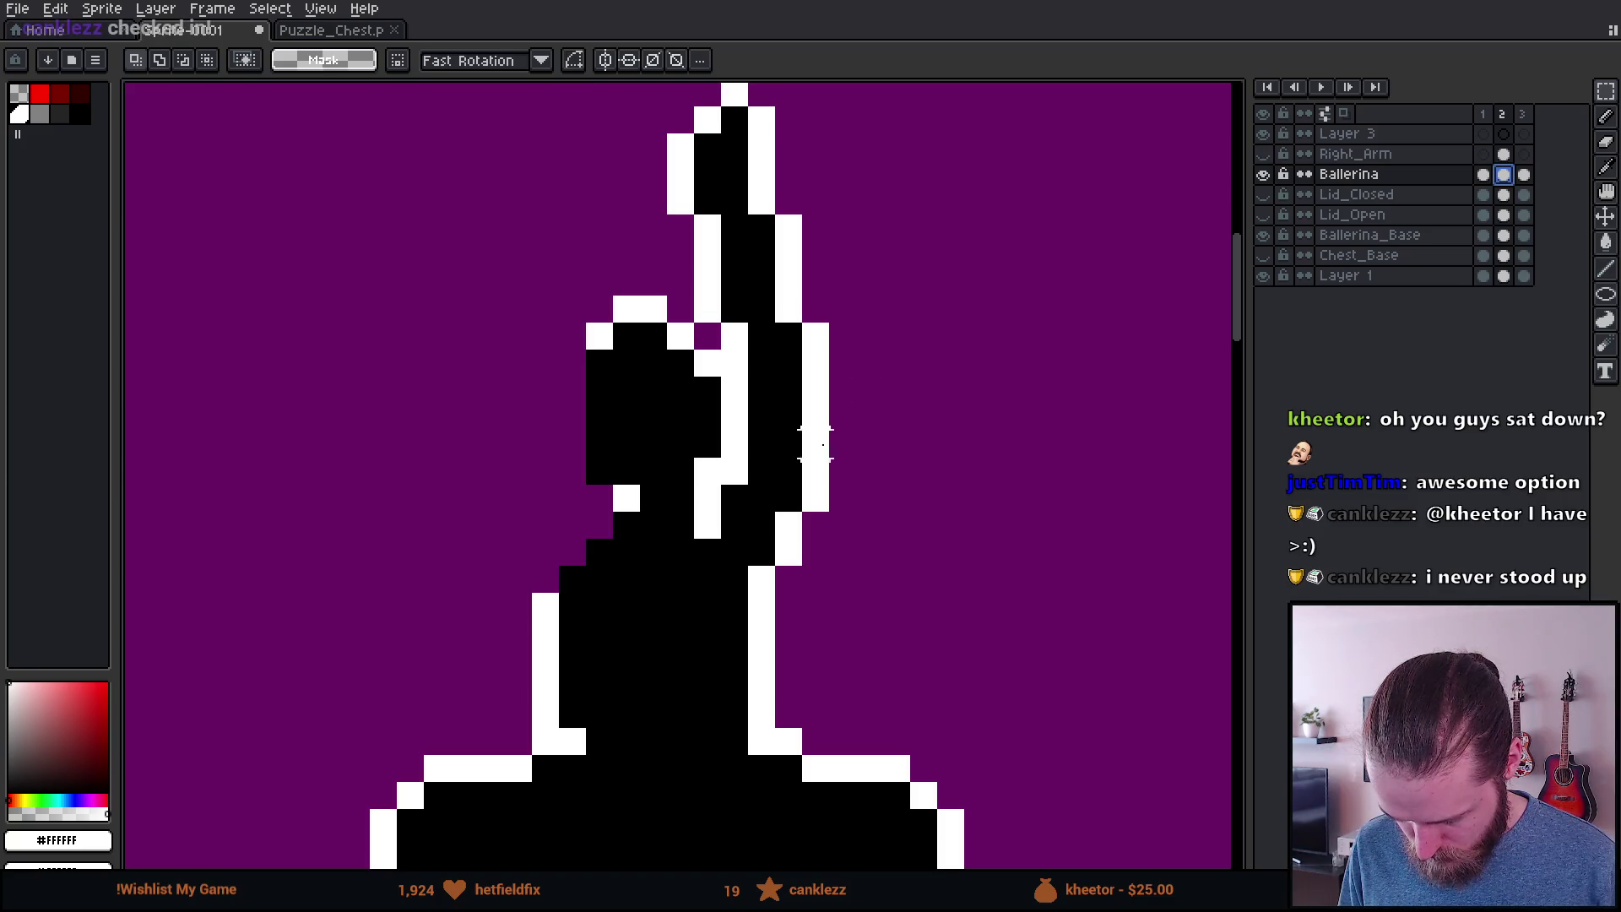
key("ctrl+z")
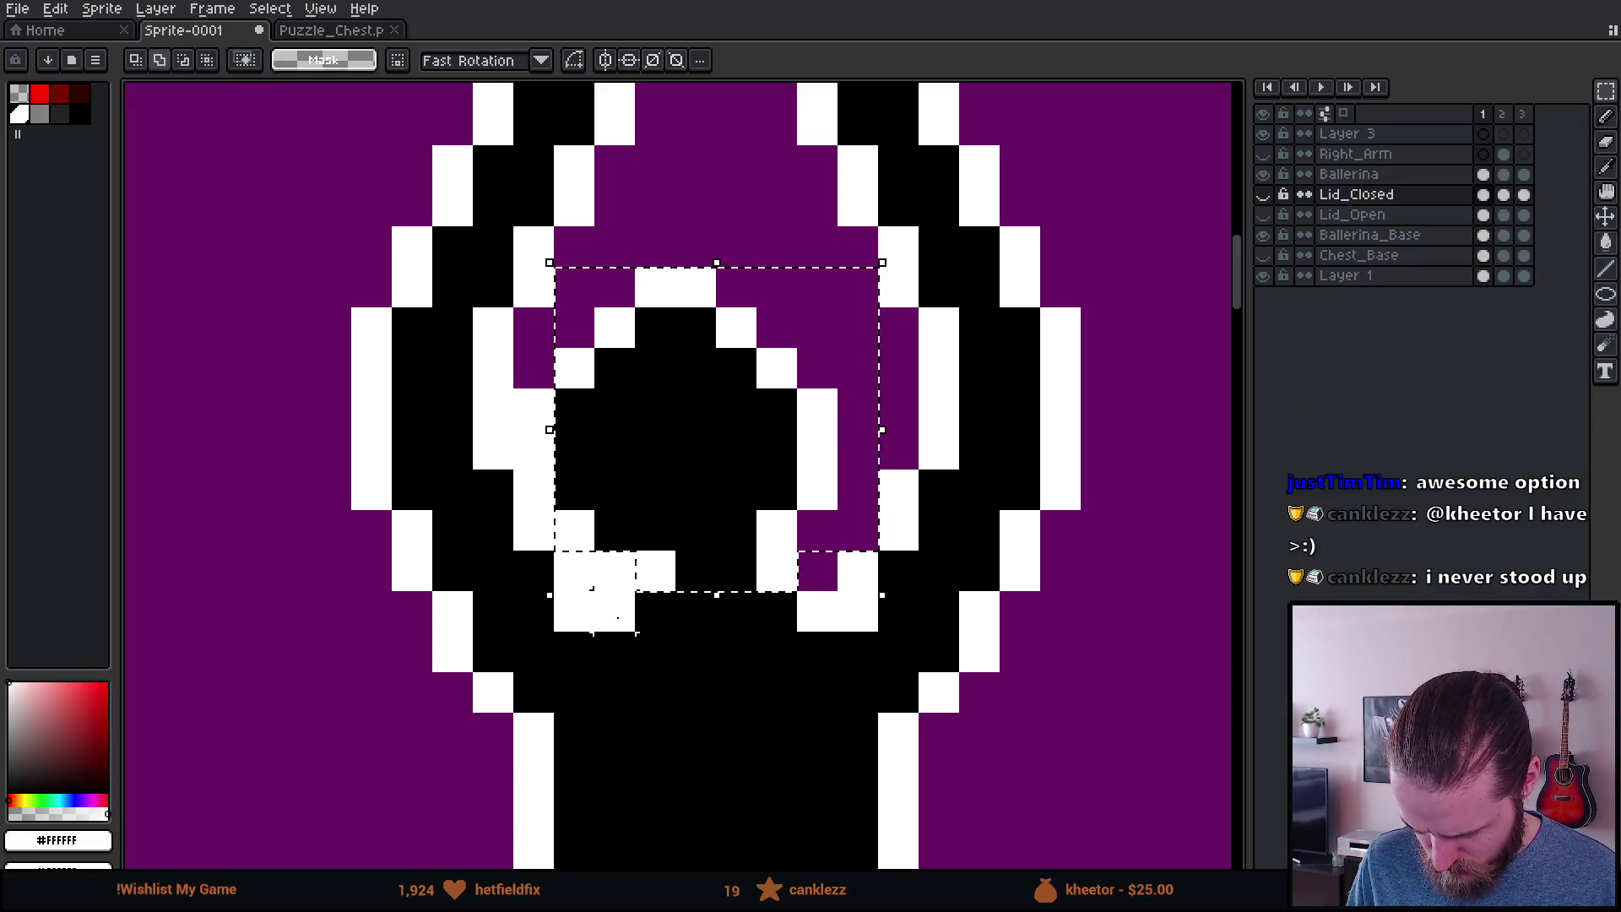
Step: Display the Ballerina layer's frame 3
scroll(697, 483, "down", 3)
scroll(697, 489, "up", 3)
scroll(644, 445, "down", 4)
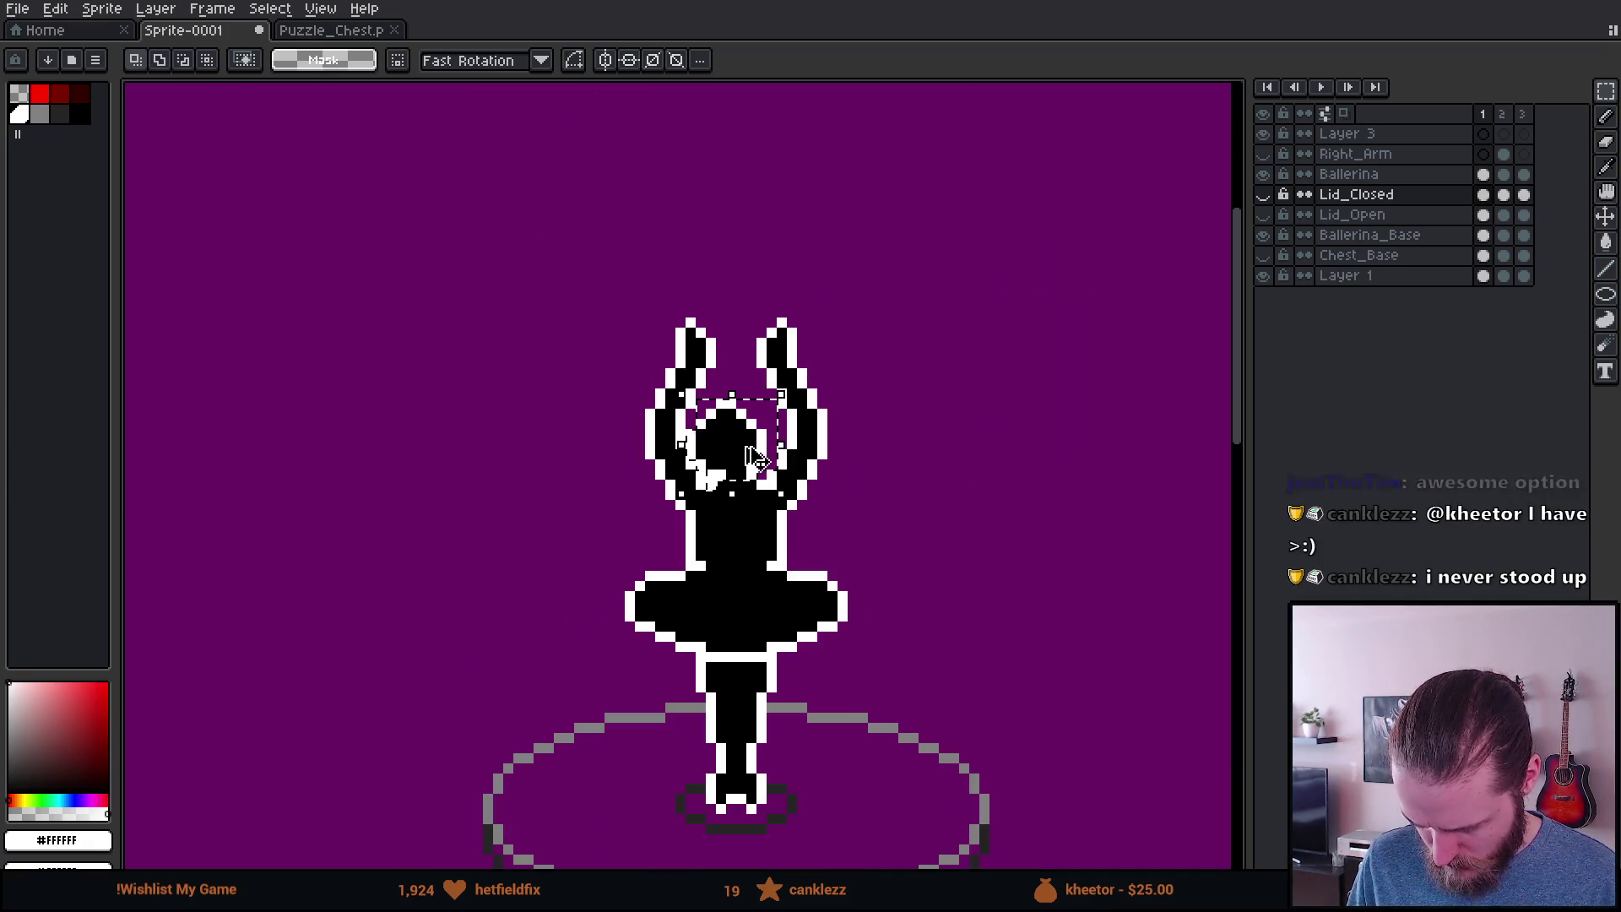
left_click(1525, 175)
scroll(857, 422, "up", 1)
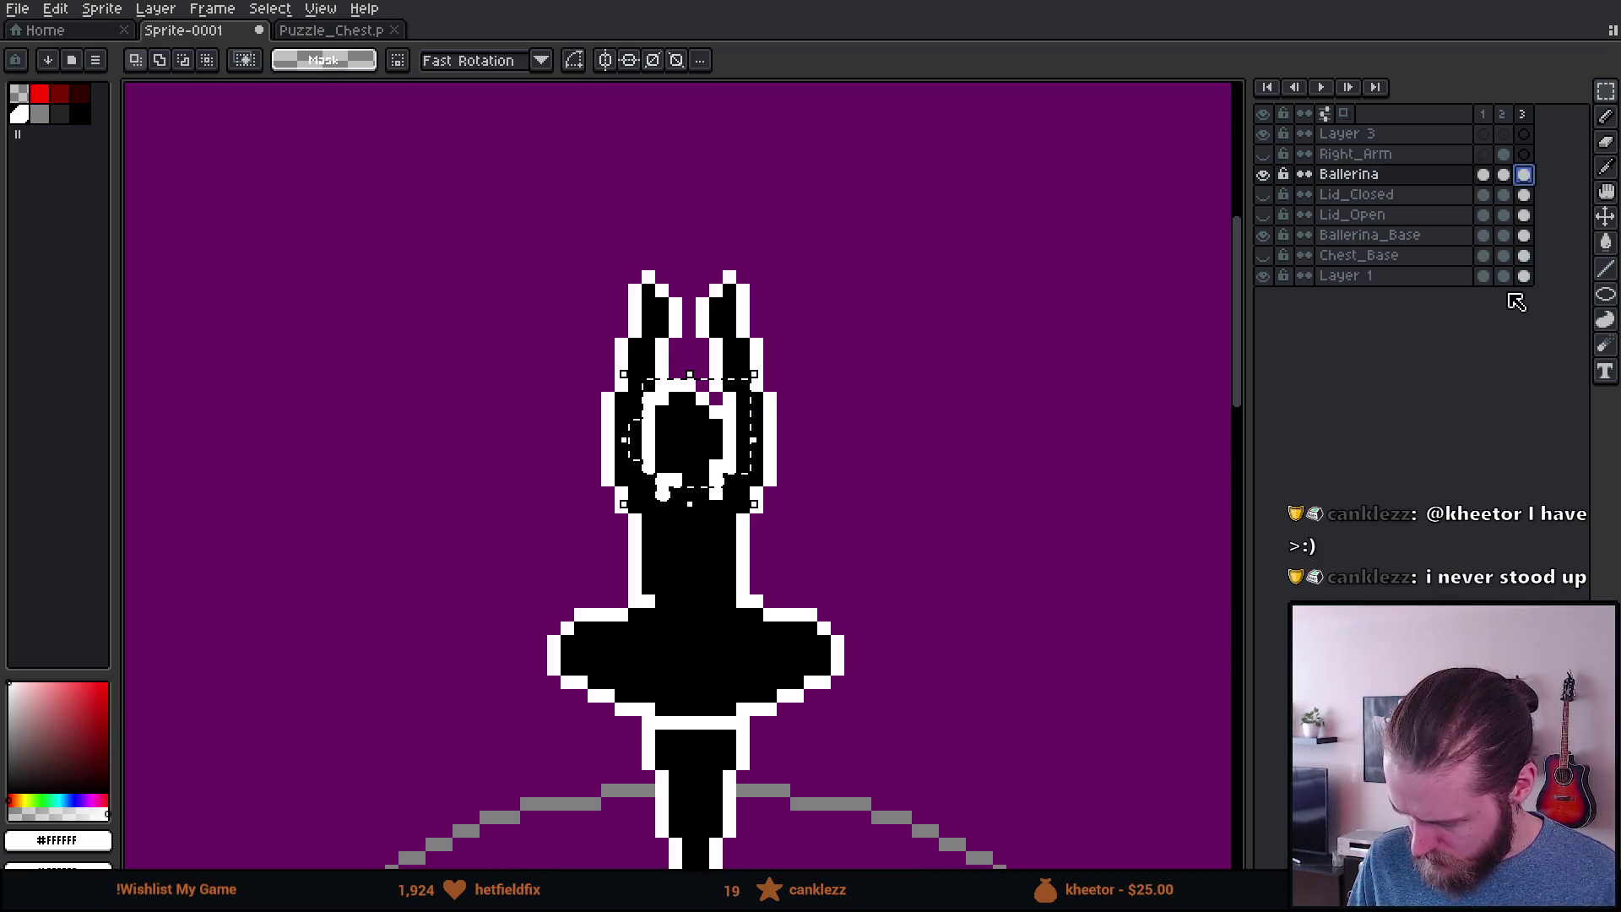
Step: Paste the copied head into the Ballerina layer's frame 2 cel and commit it
left_click(863, 384)
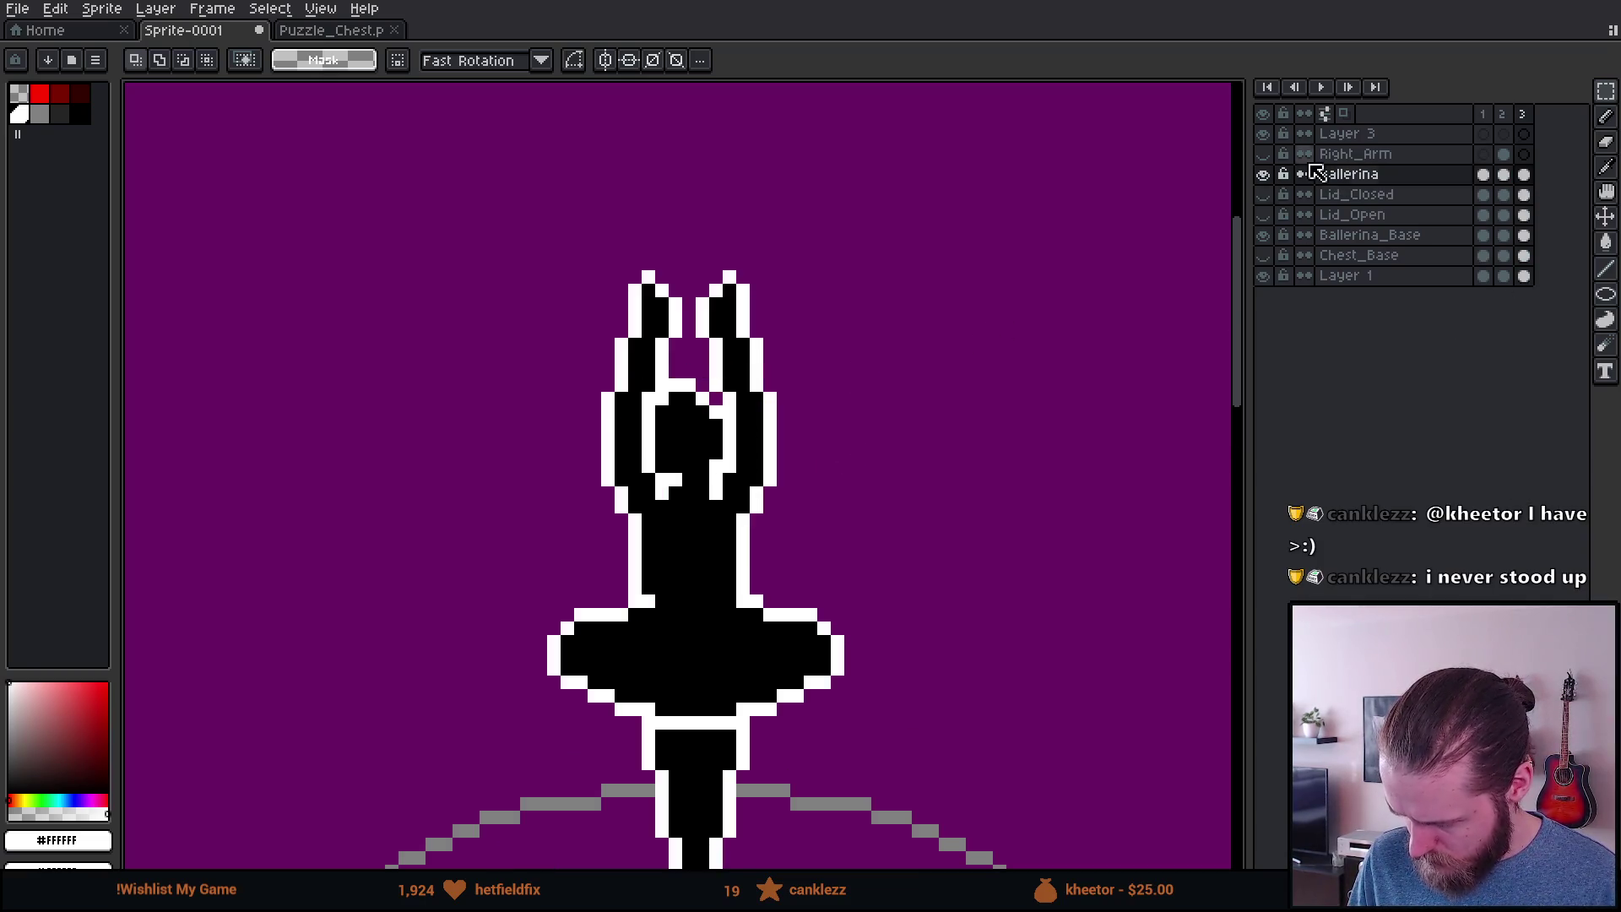
left_click(1504, 154)
scroll(649, 463, "up", 2)
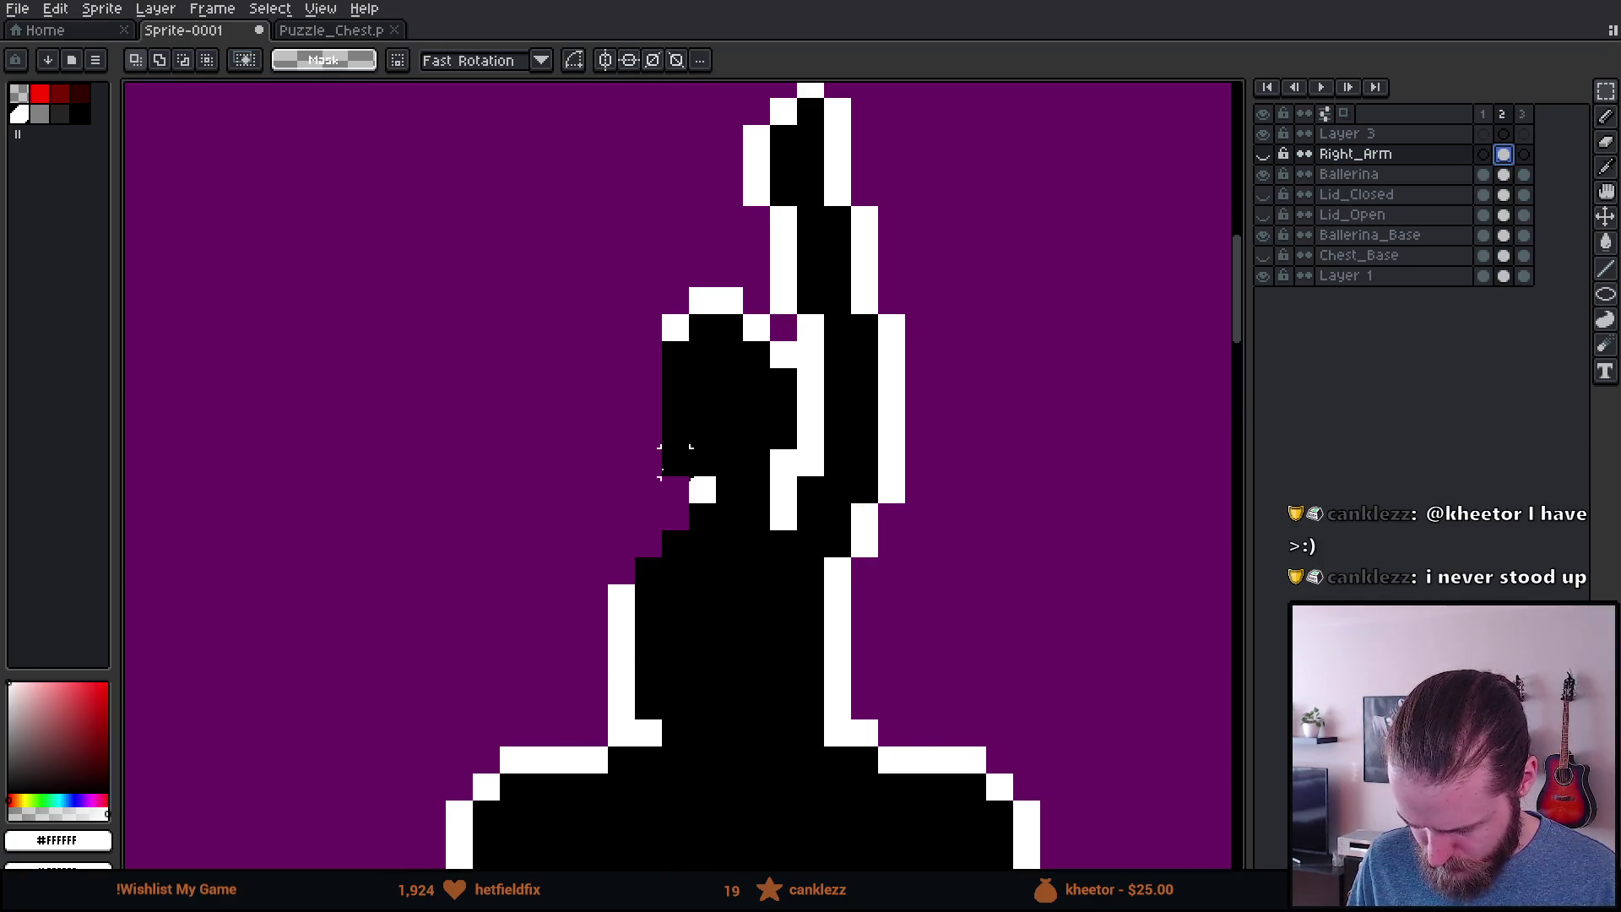
left_click(1506, 177)
key("ctrl+v")
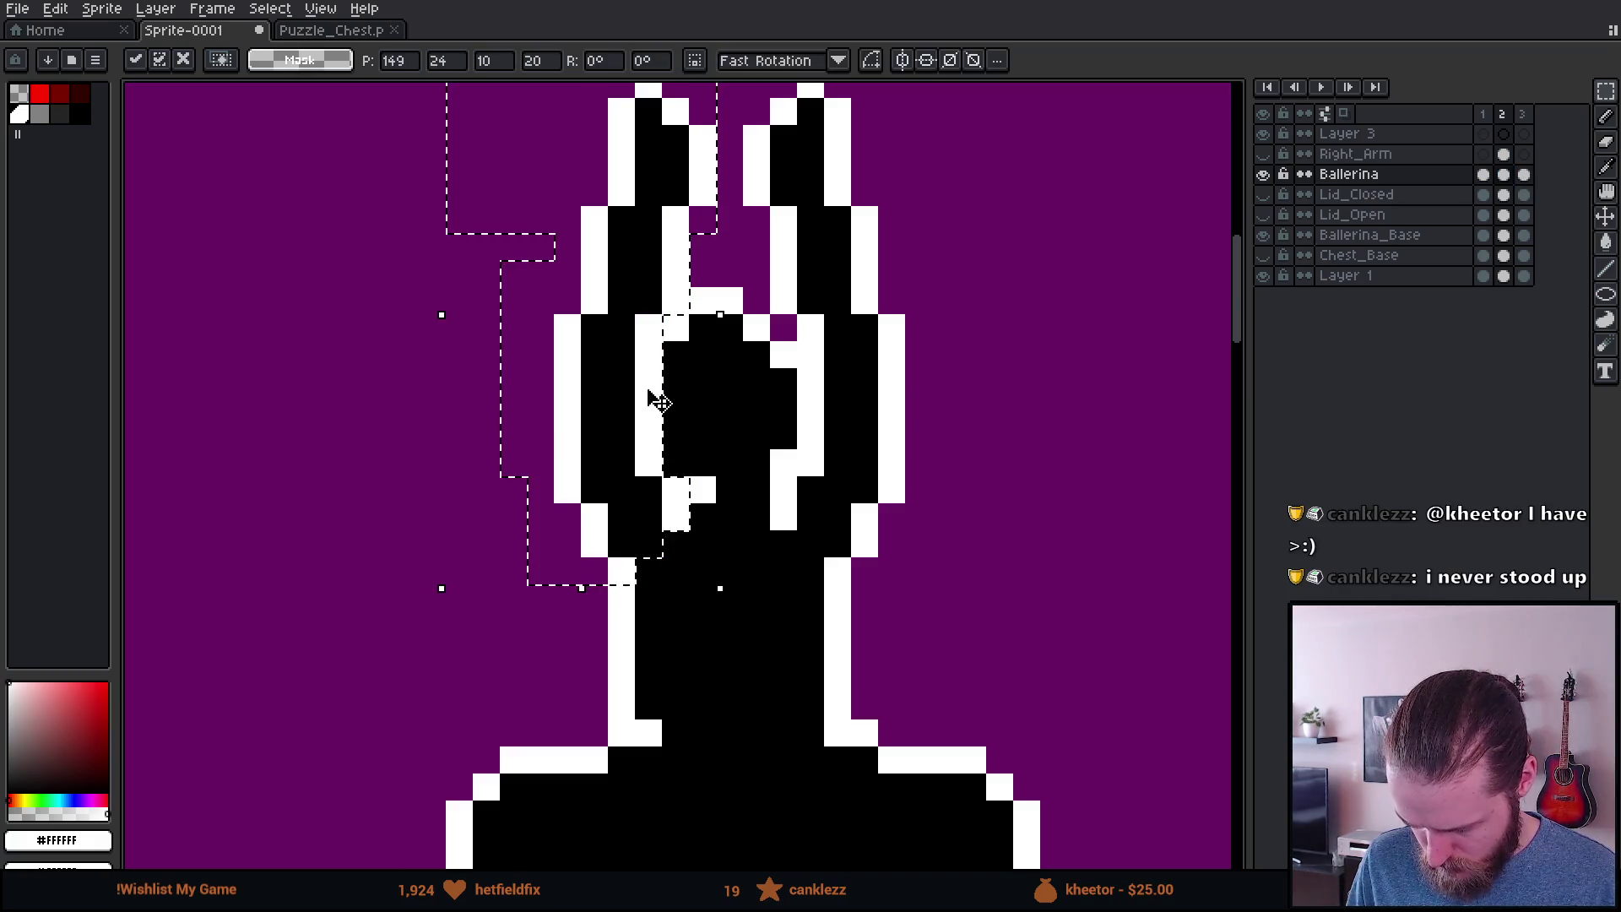
key("Return")
Step: Revisit the frame 1 head selection, then return to frame 2 and deselect
left_click(1484, 175)
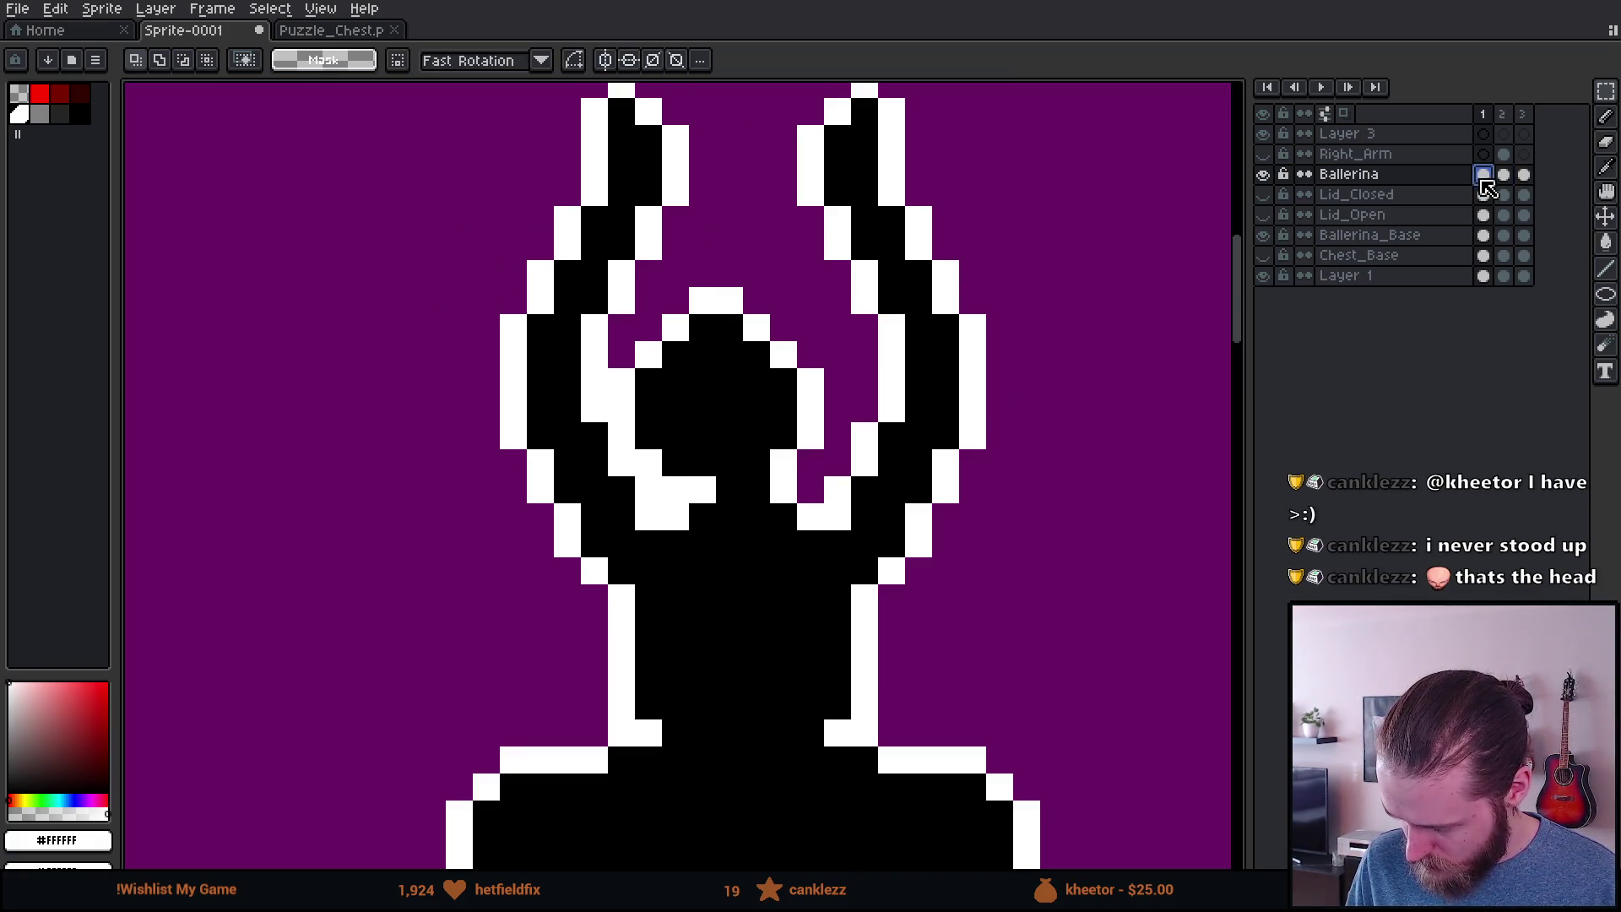
left_click(1446, 196)
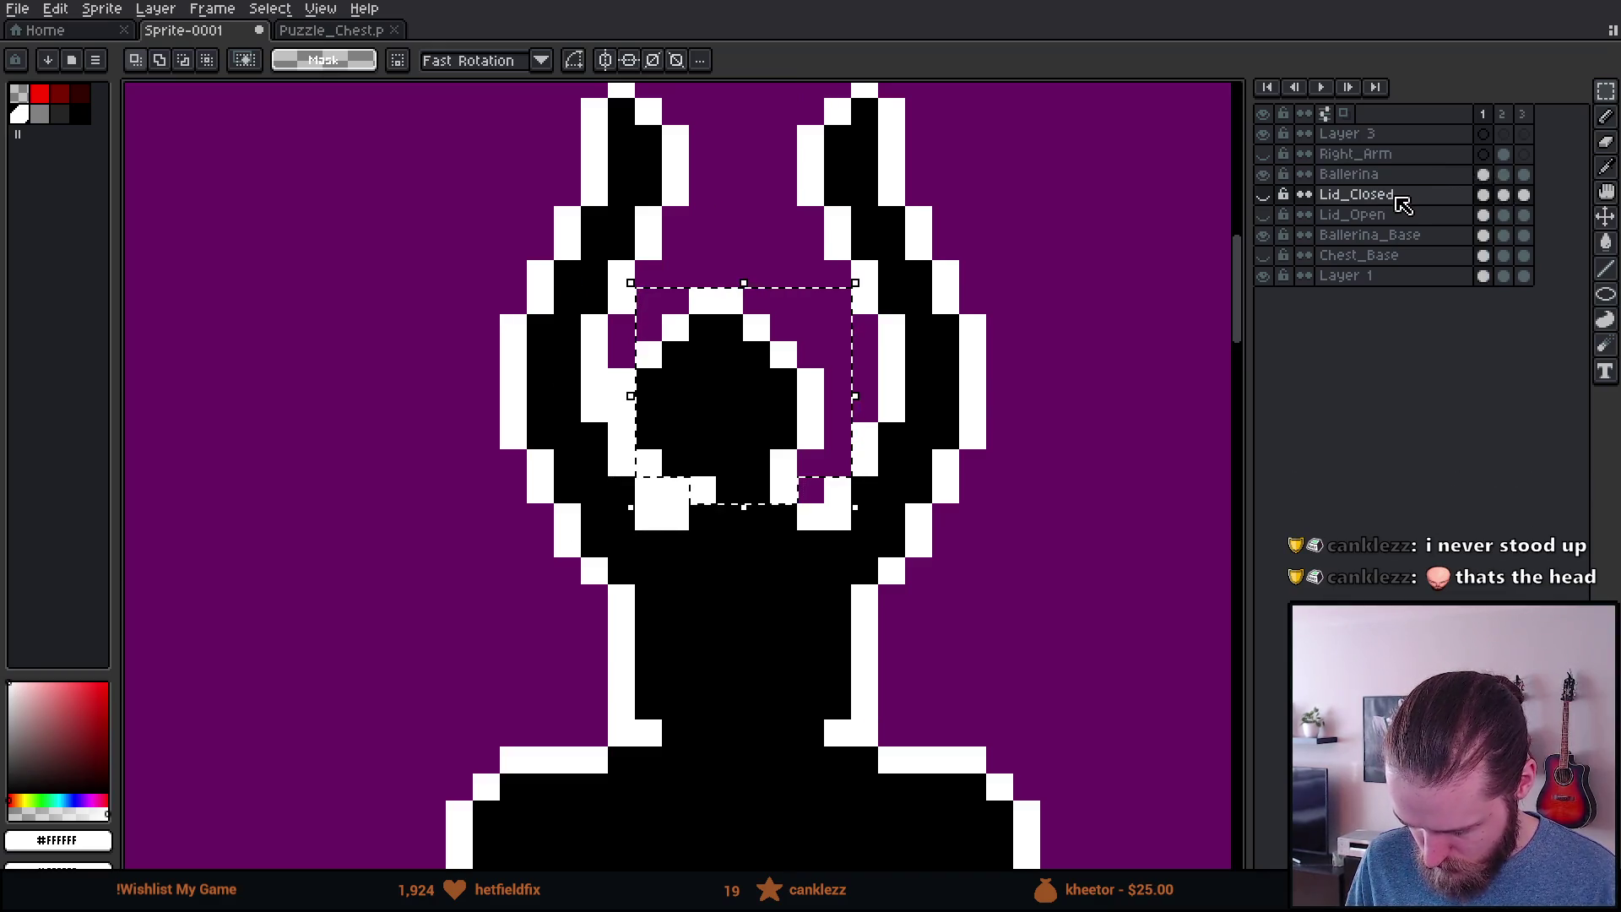
left_click(1484, 175)
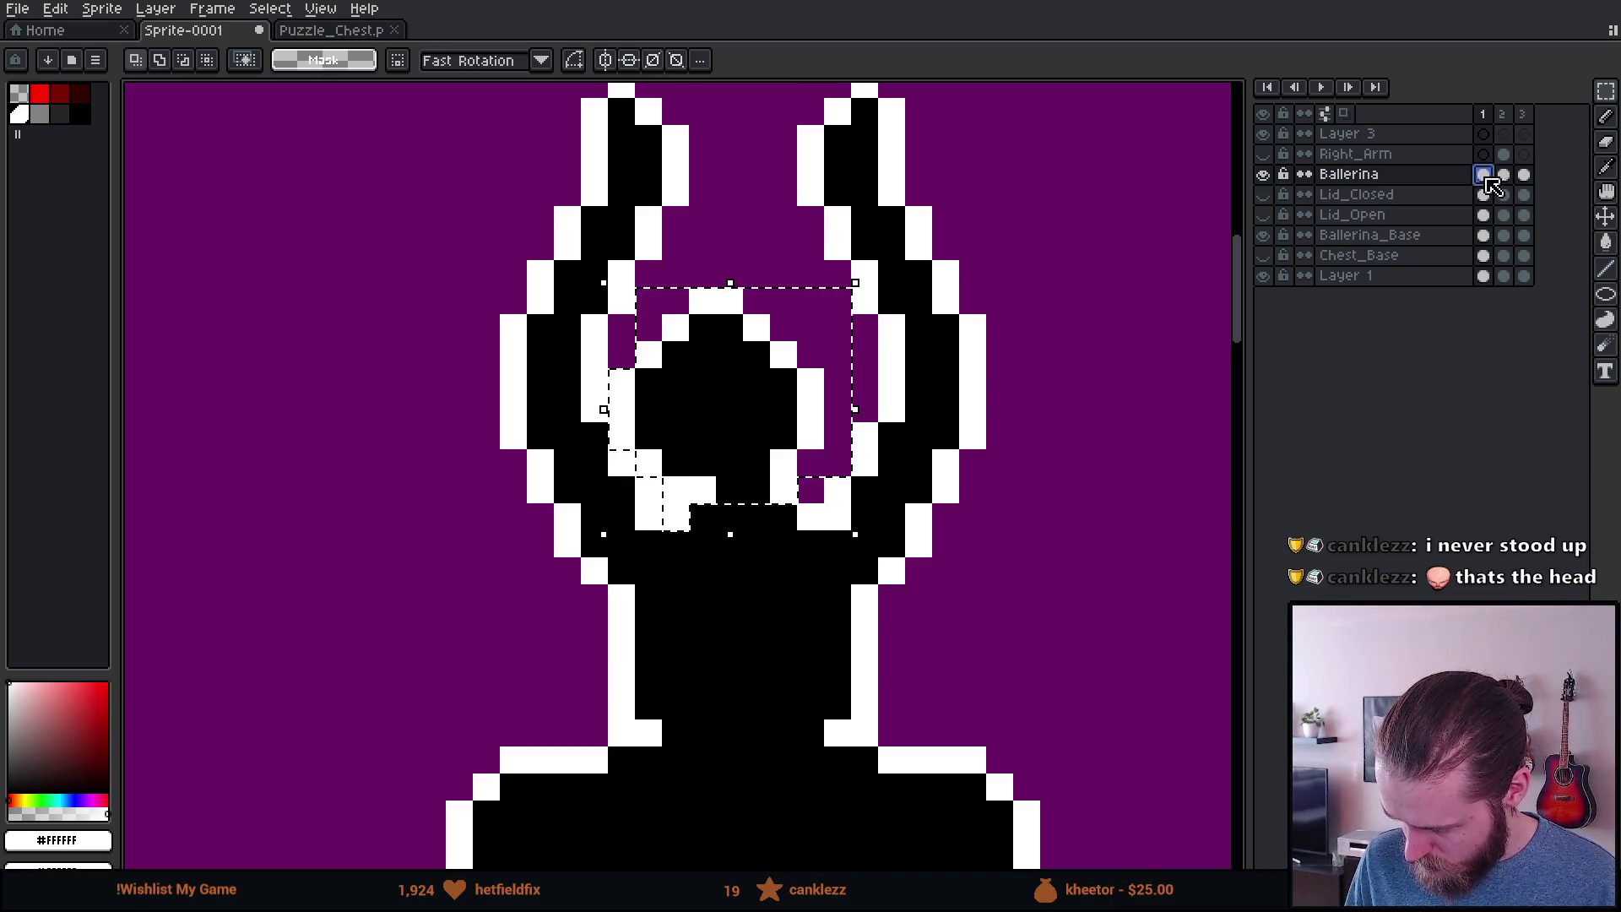
key("ctrl+t")
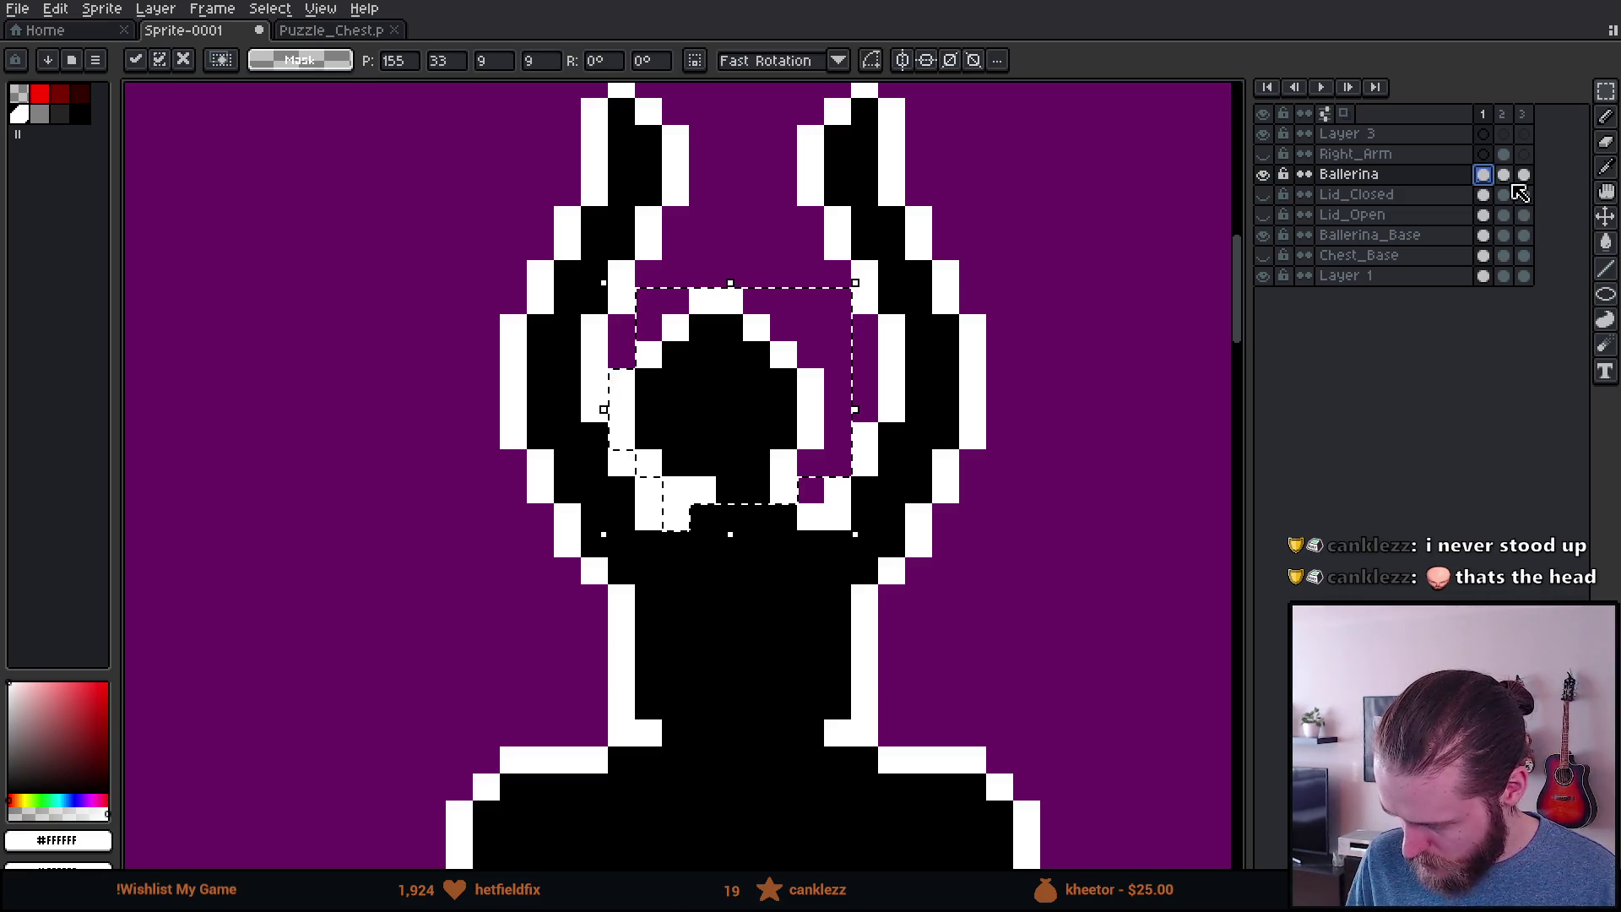
left_click(1504, 175)
key("ctrl+d")
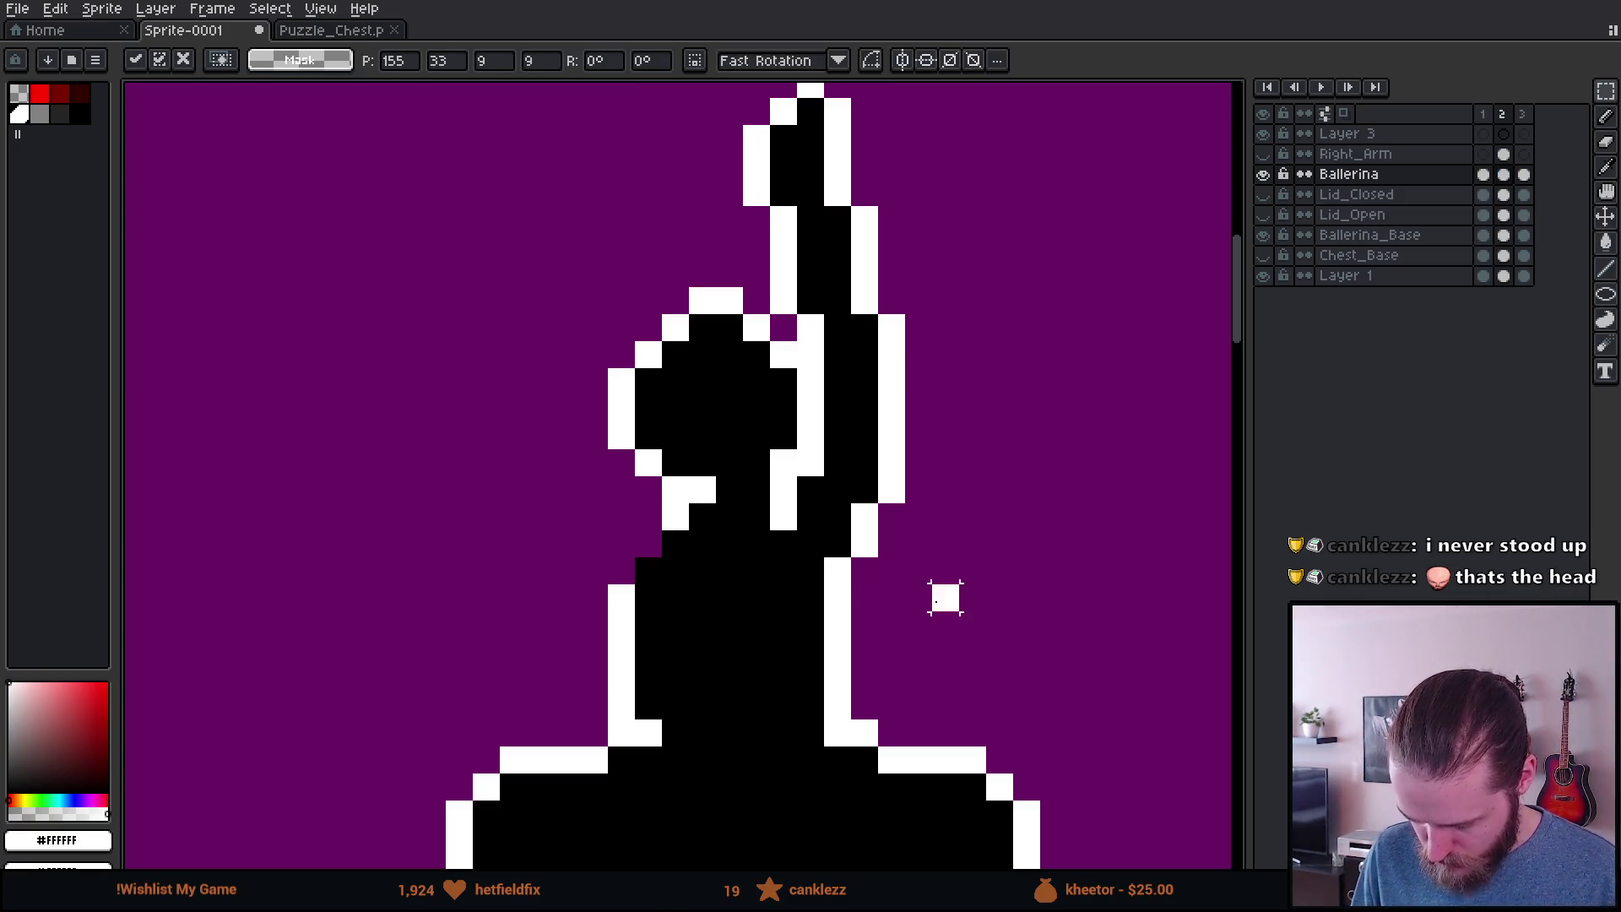
Step: Pick the white outline colour and add a white pixel at the neck
scroll(945, 597, "down", 10)
scroll(893, 588, "up", 1)
scroll(893, 588, "up", 5)
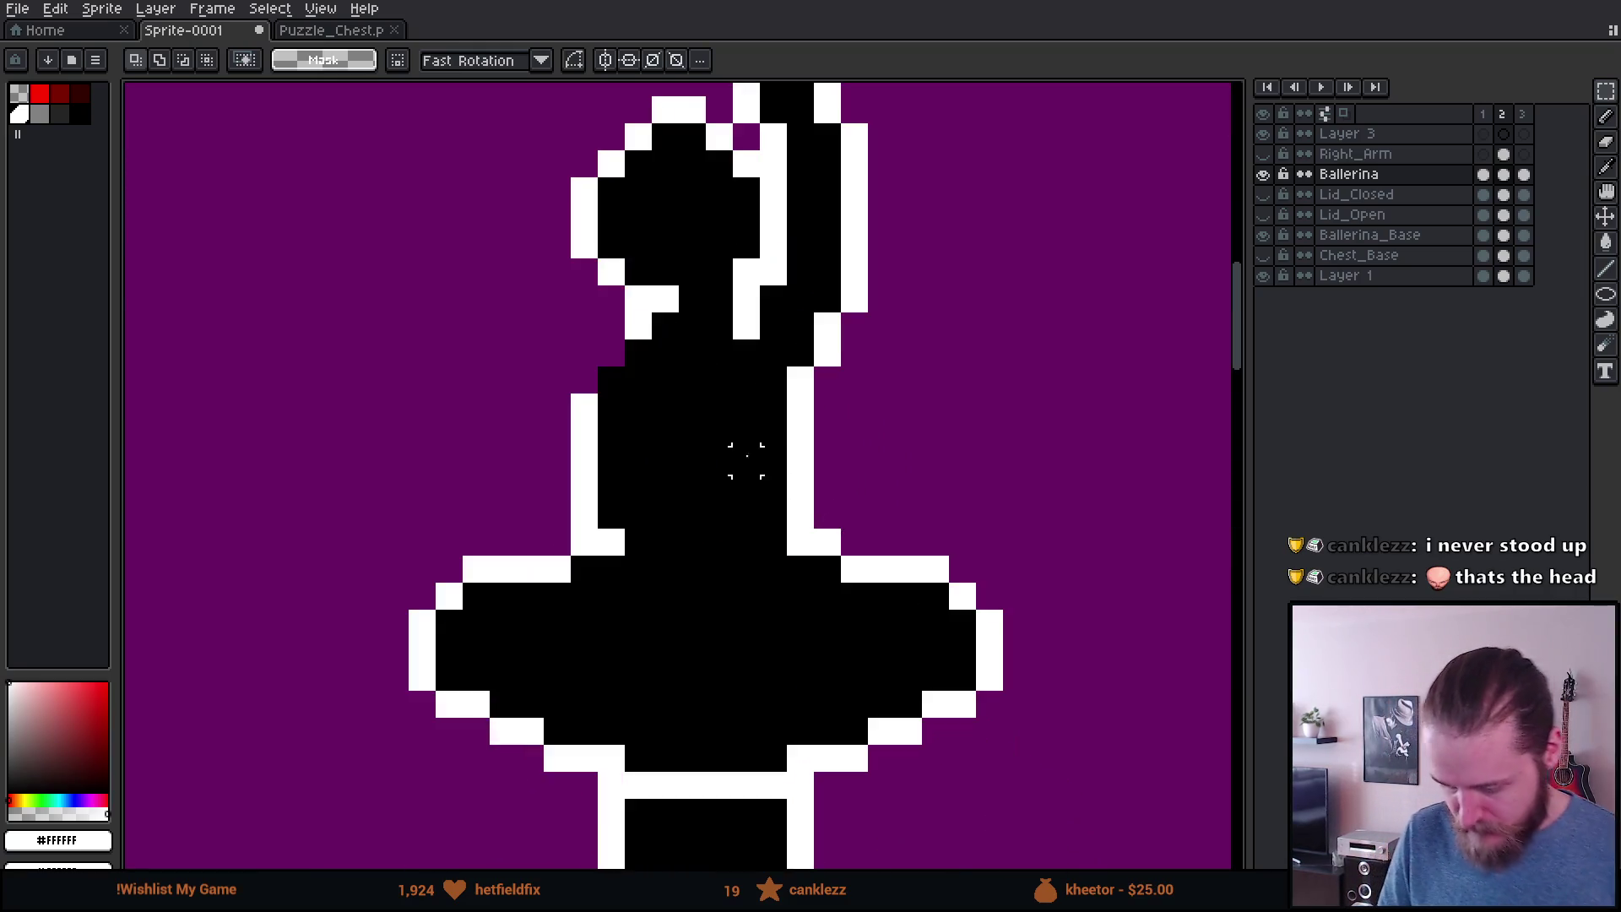
key("i")
key("b")
left_click(610, 353)
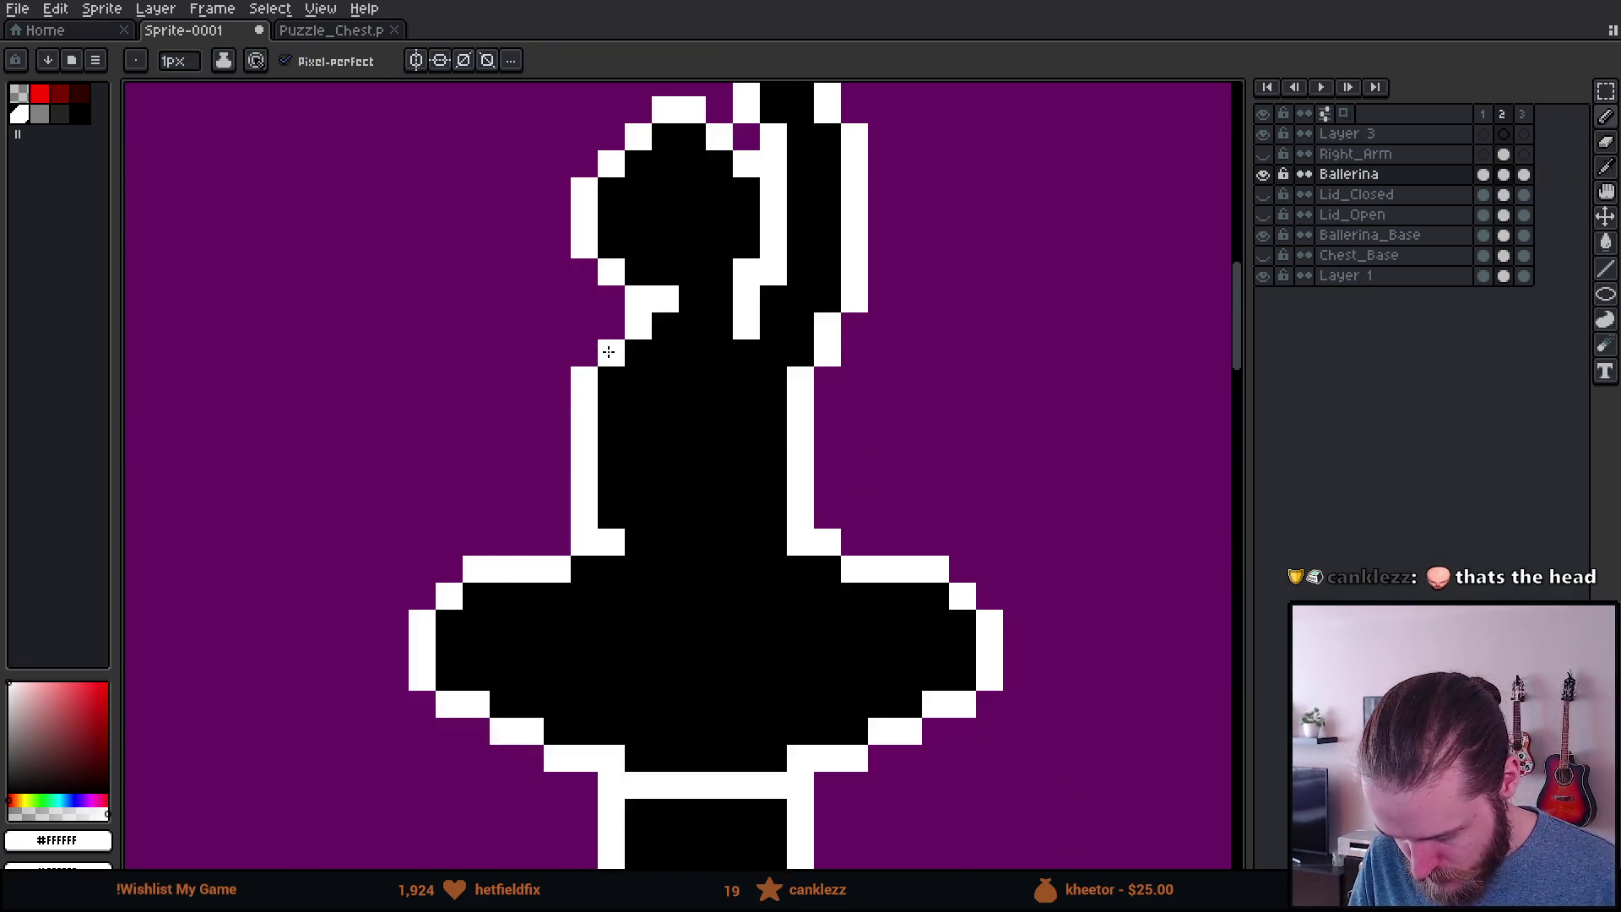
Step: Erase the raised arm from the Ballerina layer down to the shoulder with the 9px eraser
scroll(702, 399, "down", 6)
scroll(719, 385, "up", 4)
scroll(718, 385, "up", 2)
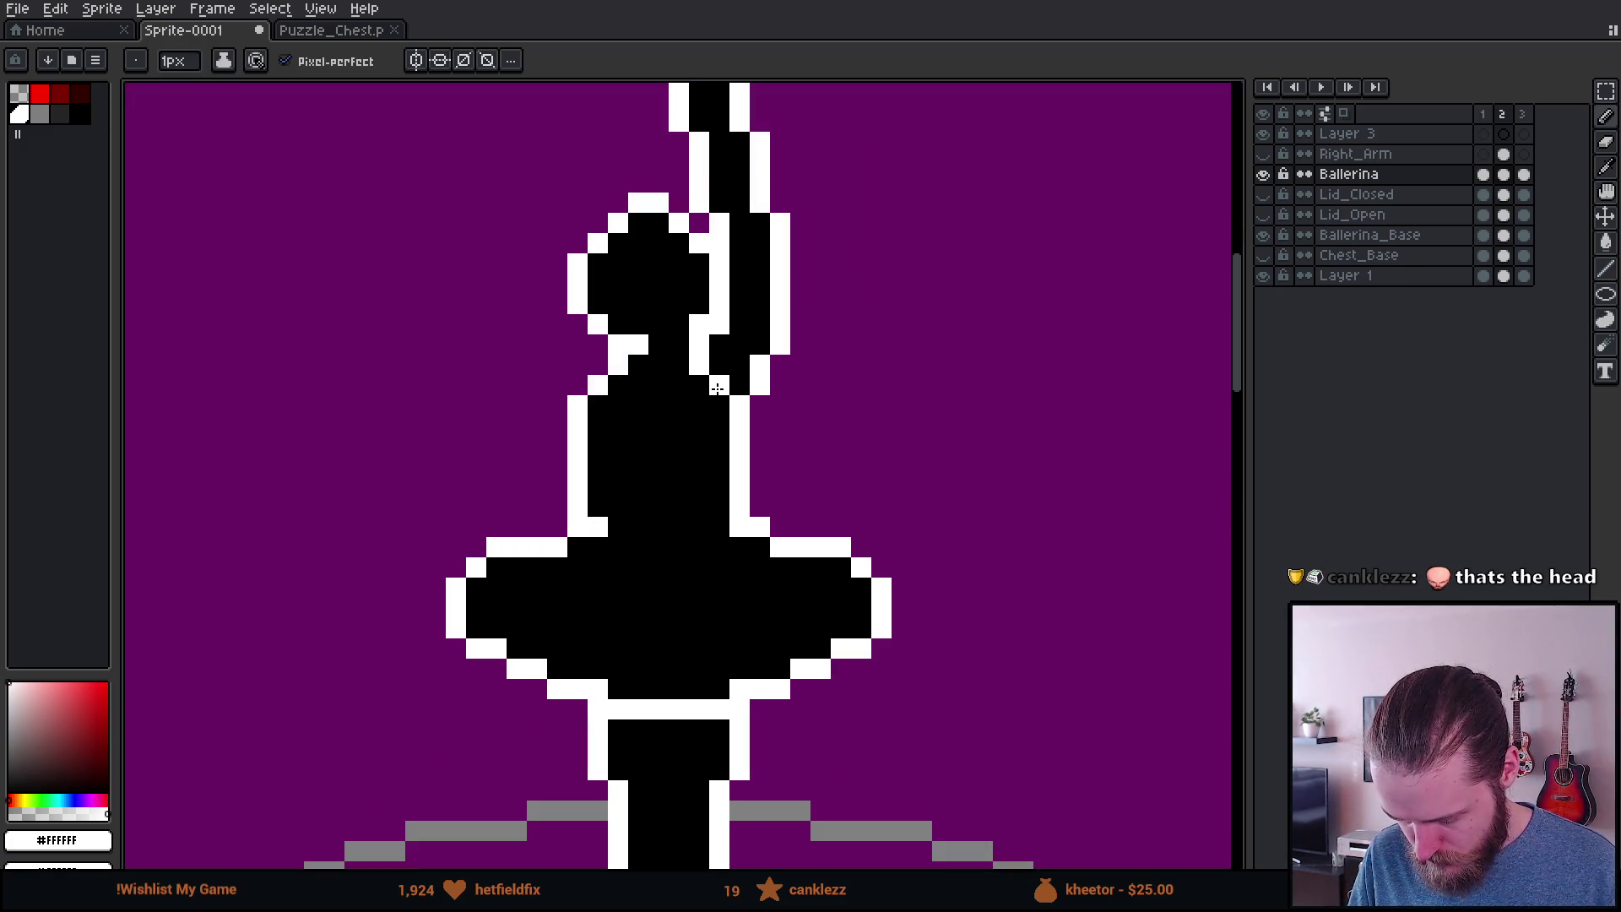
scroll(718, 389, "down", 4)
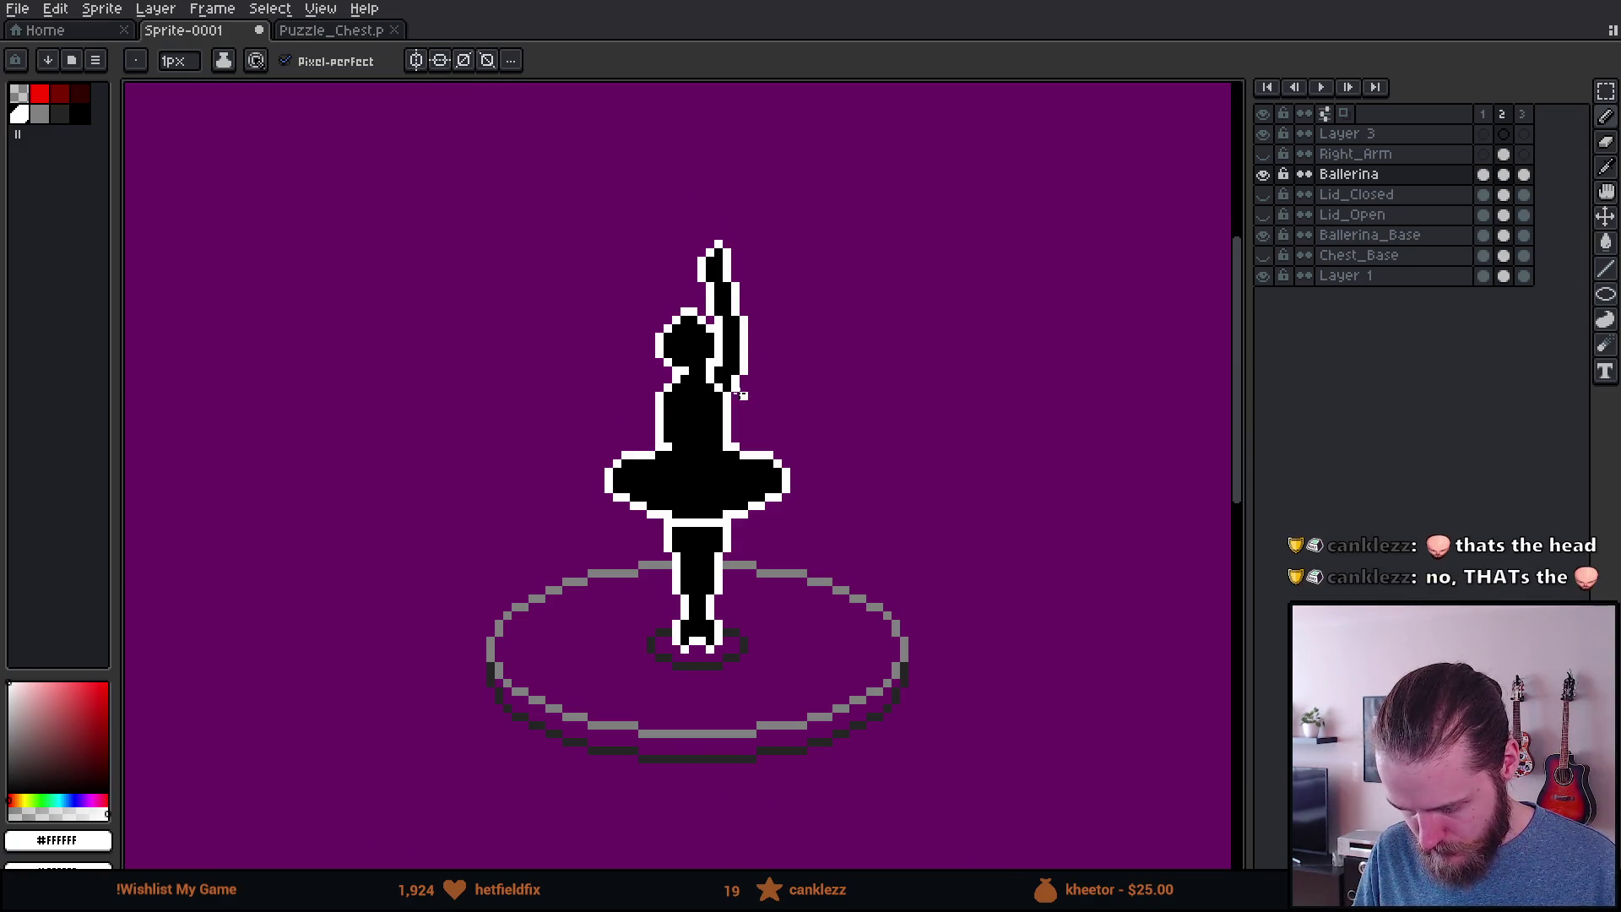
scroll(739, 394, "up", 1)
scroll(725, 303, "up", 3)
key("e")
mouse_move(752, 167)
left_mouse_down()
mouse_move(749, 152)
mouse_move(749, 228)
mouse_move(796, 351)
left_mouse_up()
Step: Clear the leftover arm pixels at the right shoulder with a 4px eraser
key("minus")
key("minus")
key("minus")
mouse_move(809, 441)
left_mouse_down()
mouse_move(757, 414)
mouse_move(766, 471)
left_mouse_up()
scroll(766, 471, "down", 1)
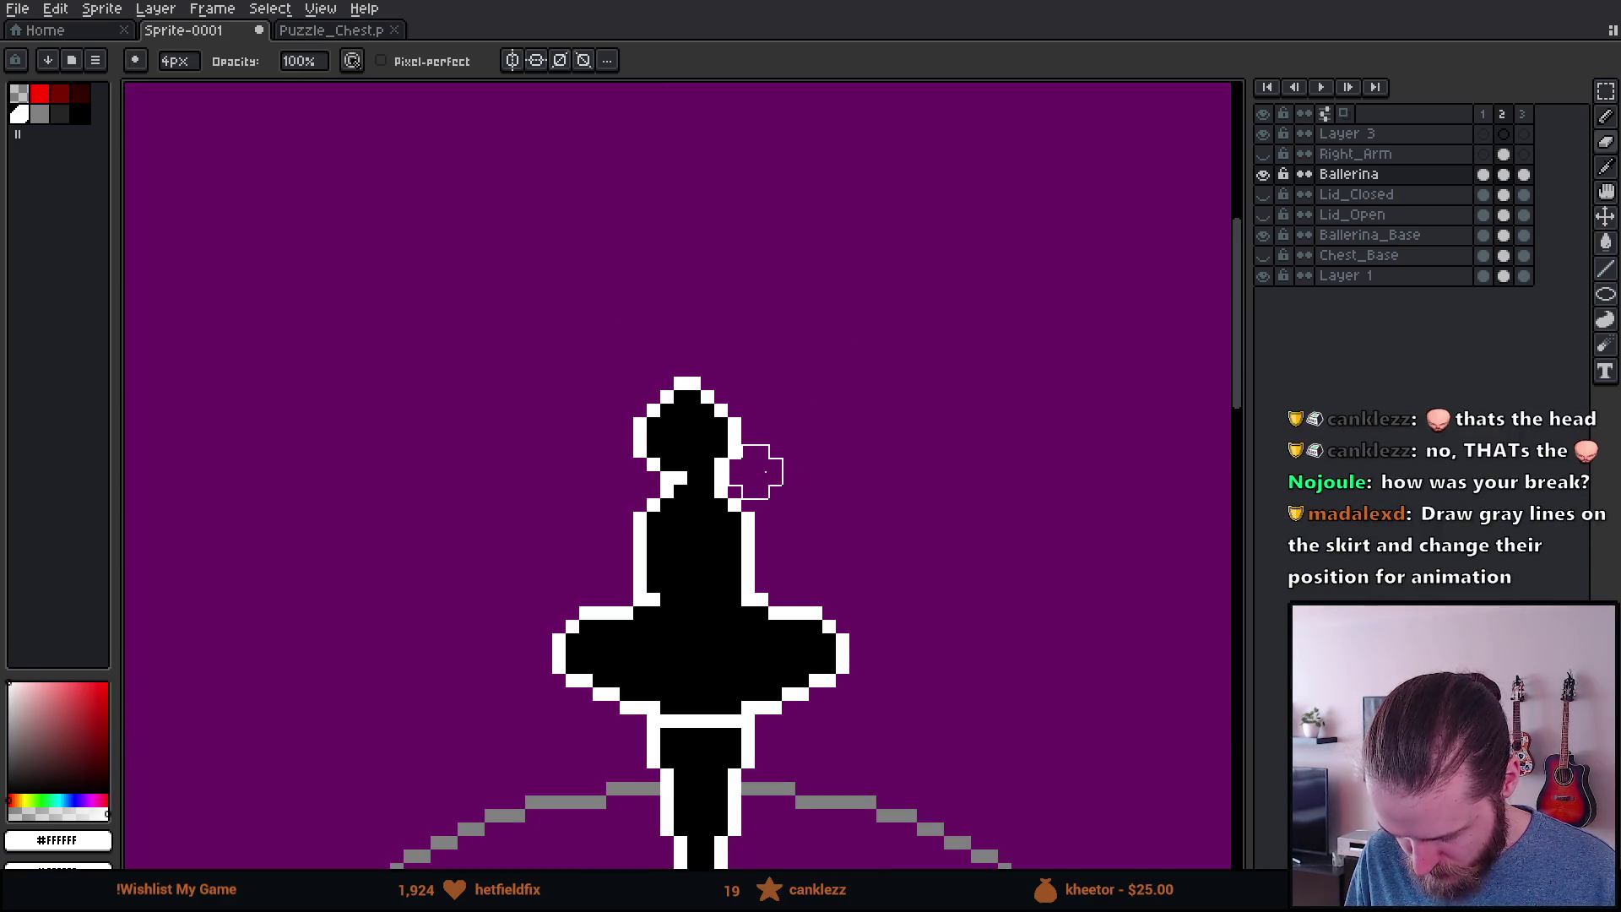
scroll(950, 473, "down", 2)
scroll(942, 481, "up", 1)
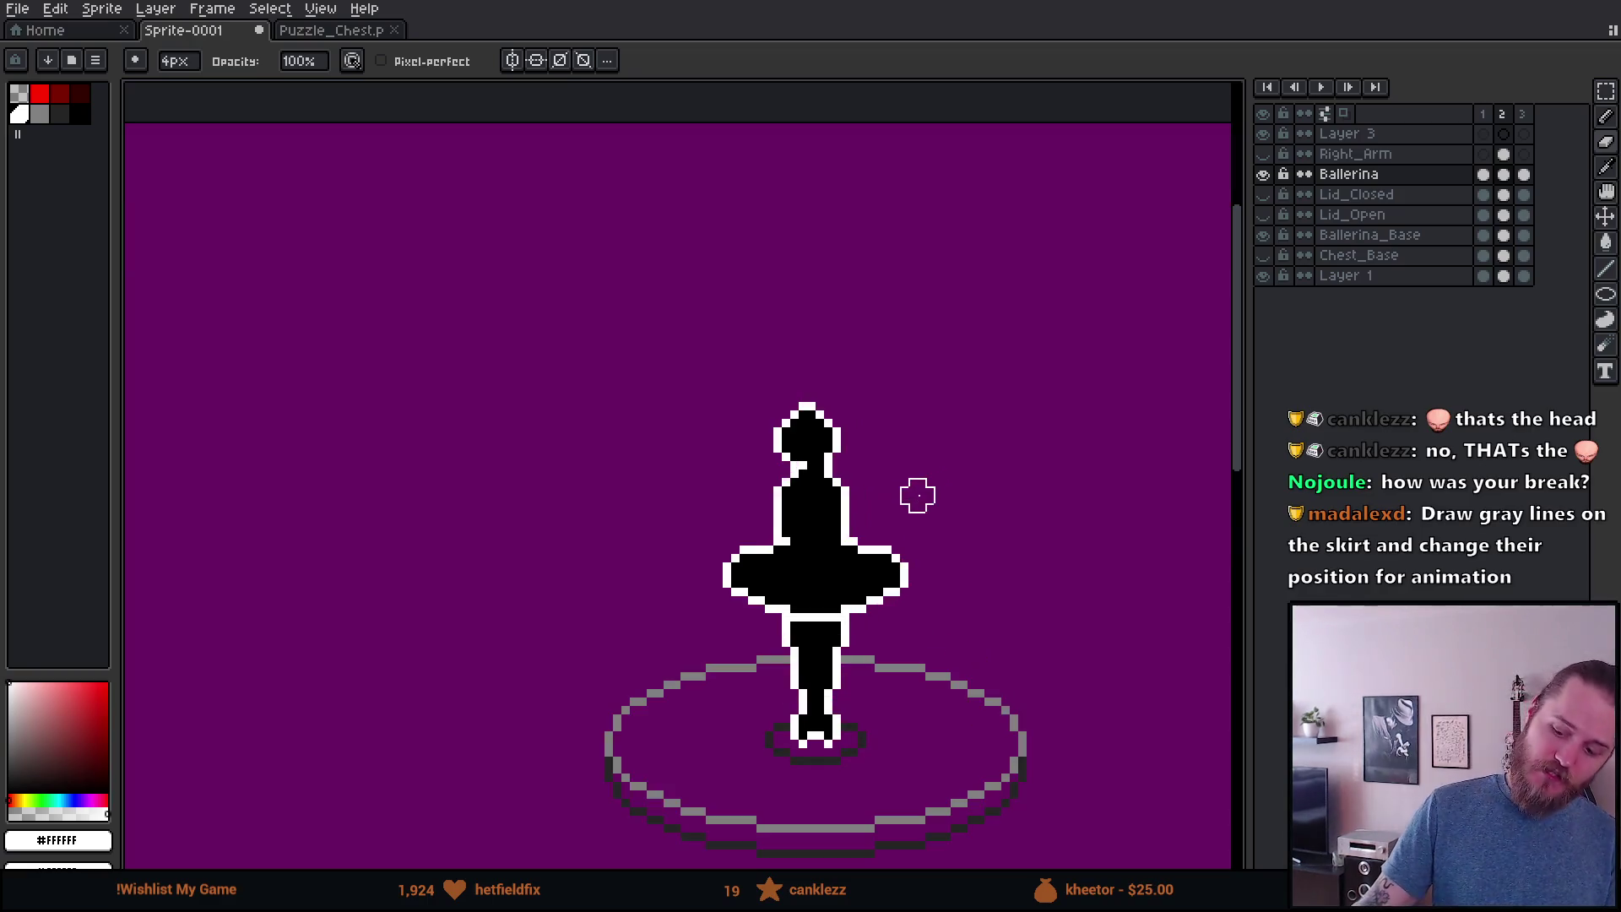
scroll(895, 507, "up", 2)
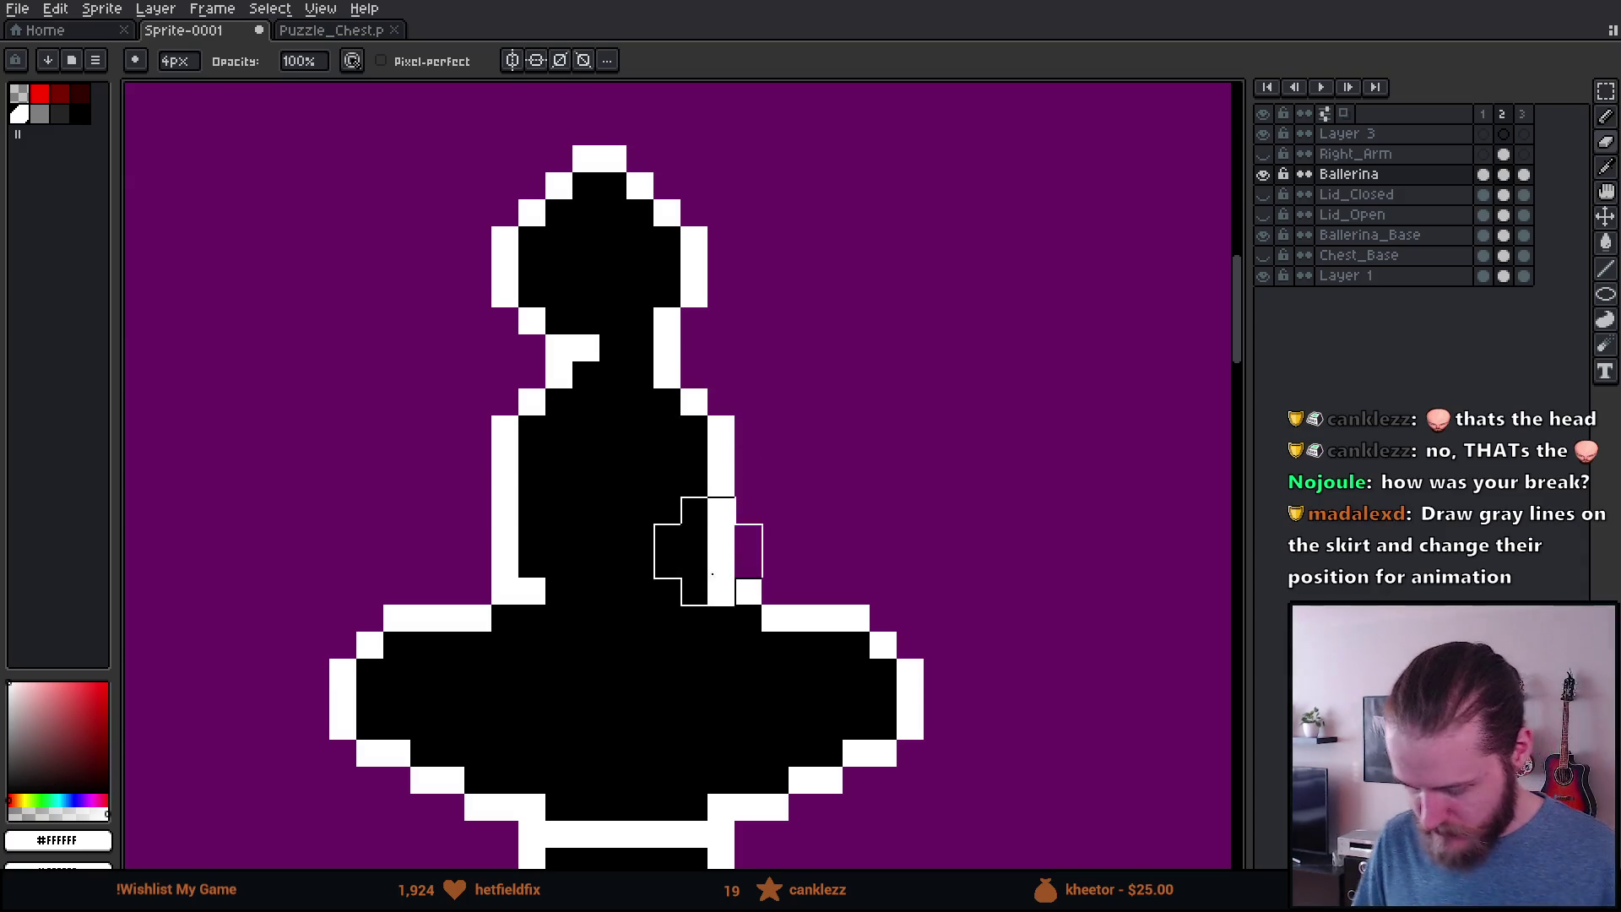
scroll(676, 506, "down", 3)
scroll(774, 516, "up", 2)
scroll(767, 510, "down", 1)
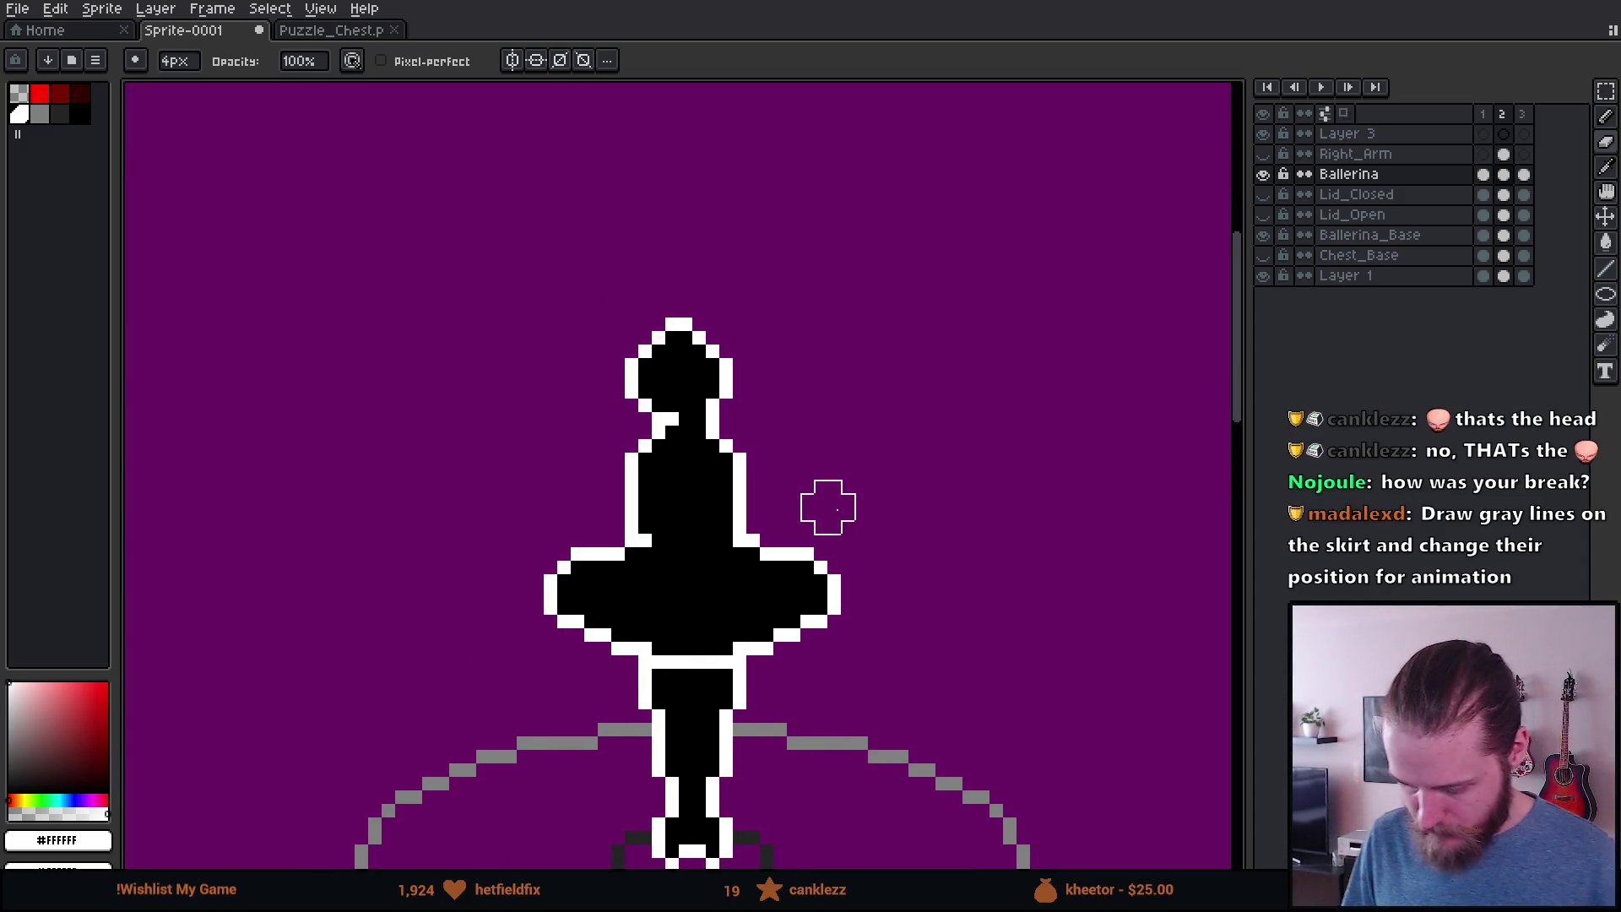
scroll(823, 494, "down", 1)
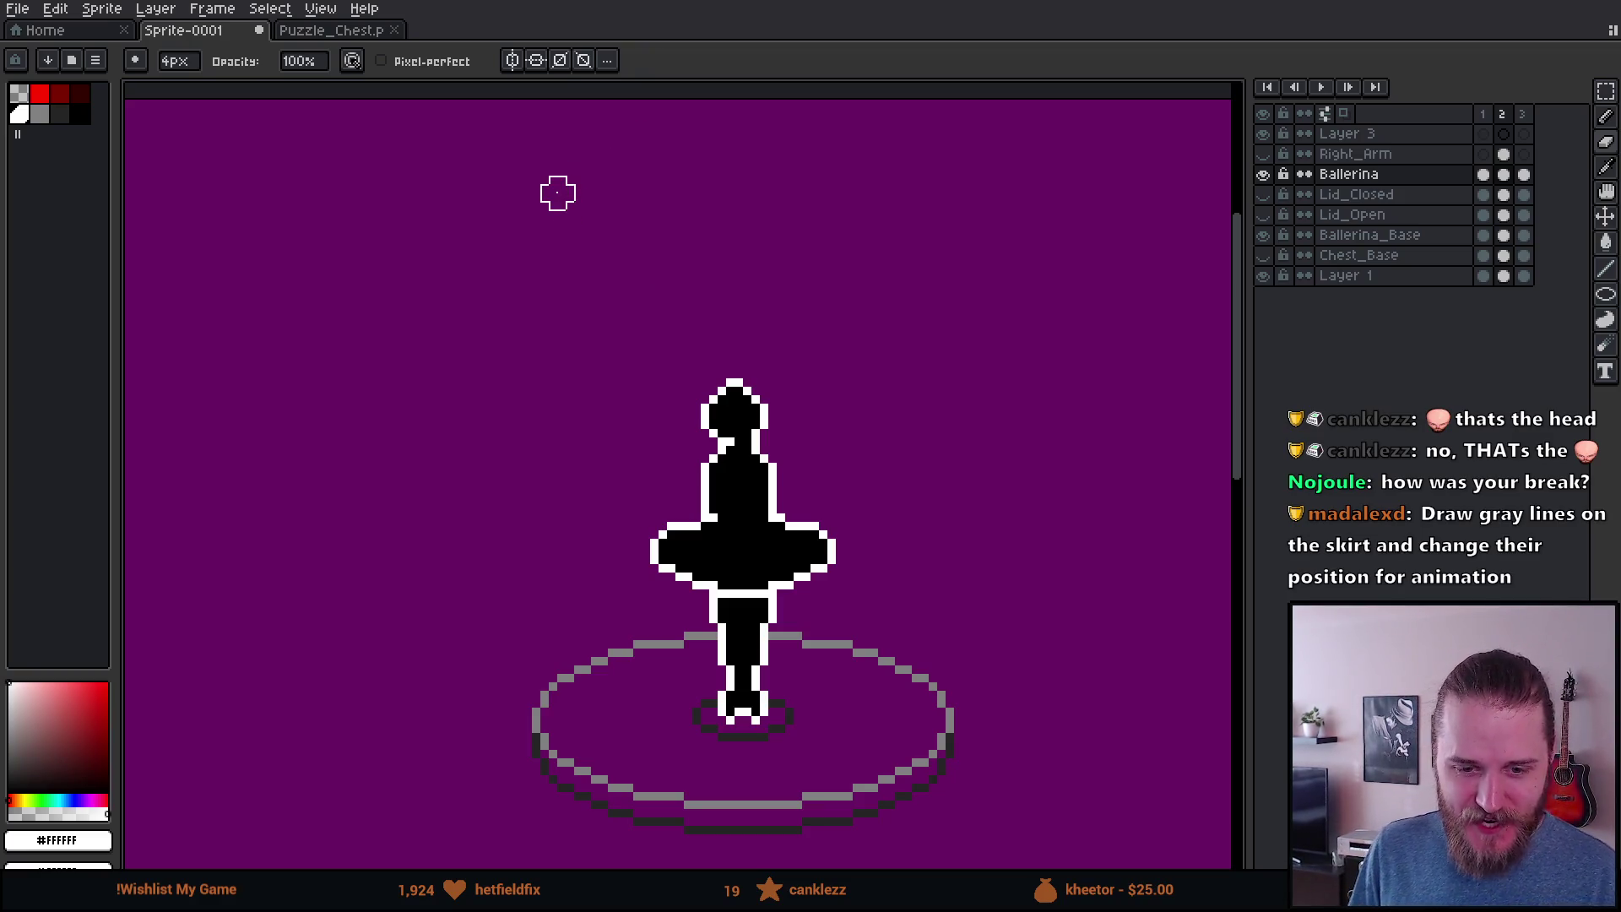
scroll(844, 419, "down", 1)
scroll(811, 420, "up", 2)
Step: With the 1px pencil, try a white eye pixel on the head, then undo it
key("b")
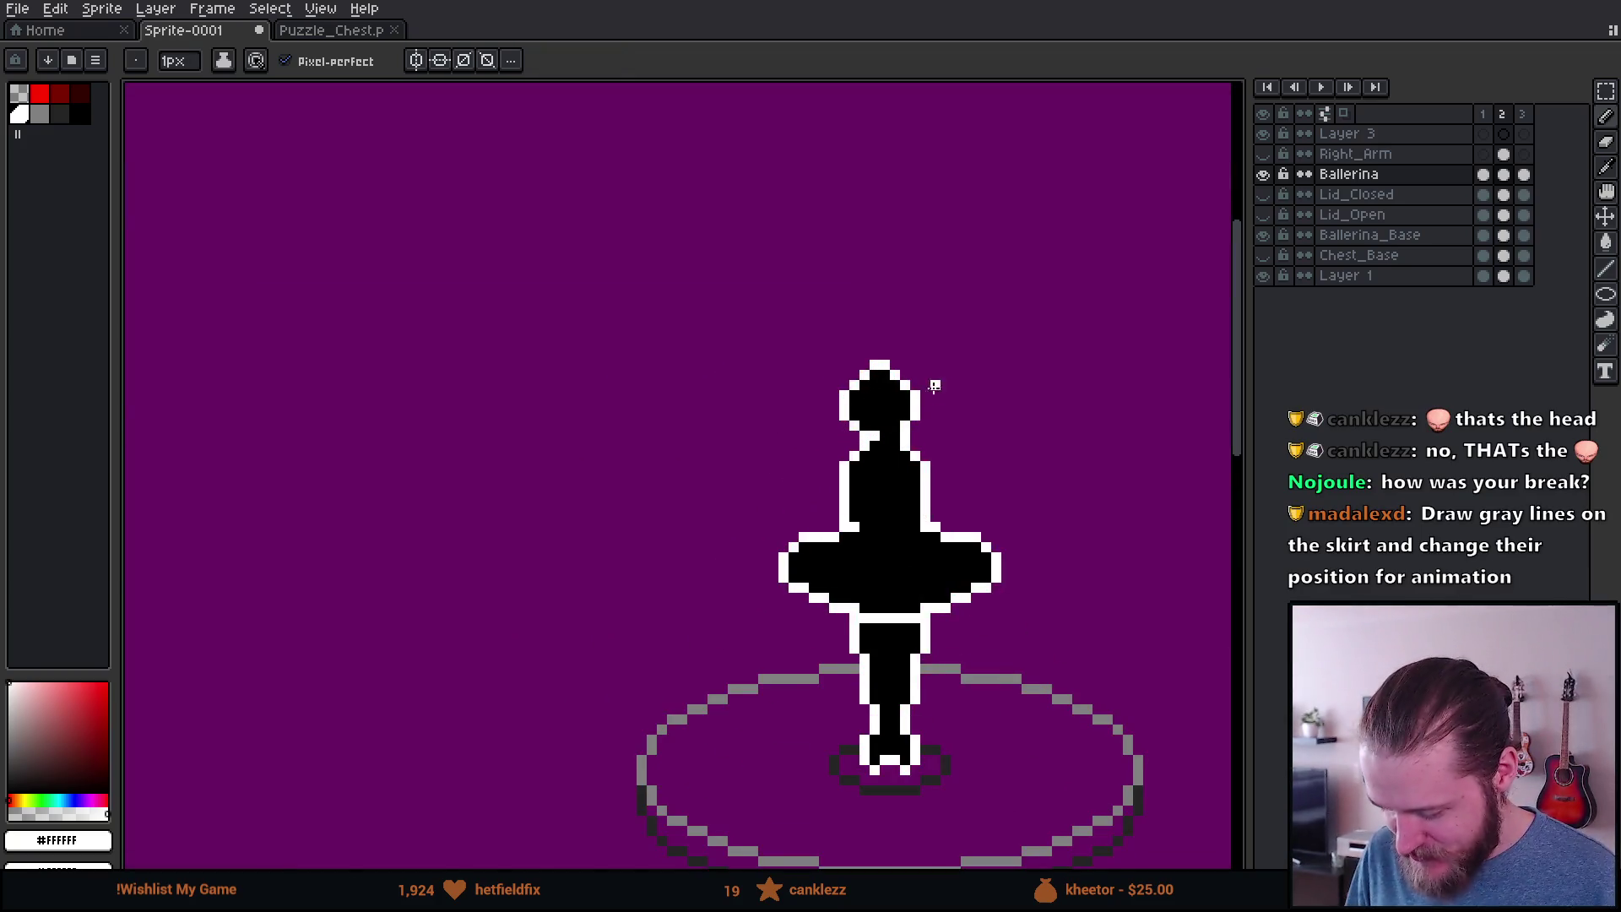
scroll(906, 390, "down", 1)
scroll(739, 408, "up", 3)
left_click(734, 452)
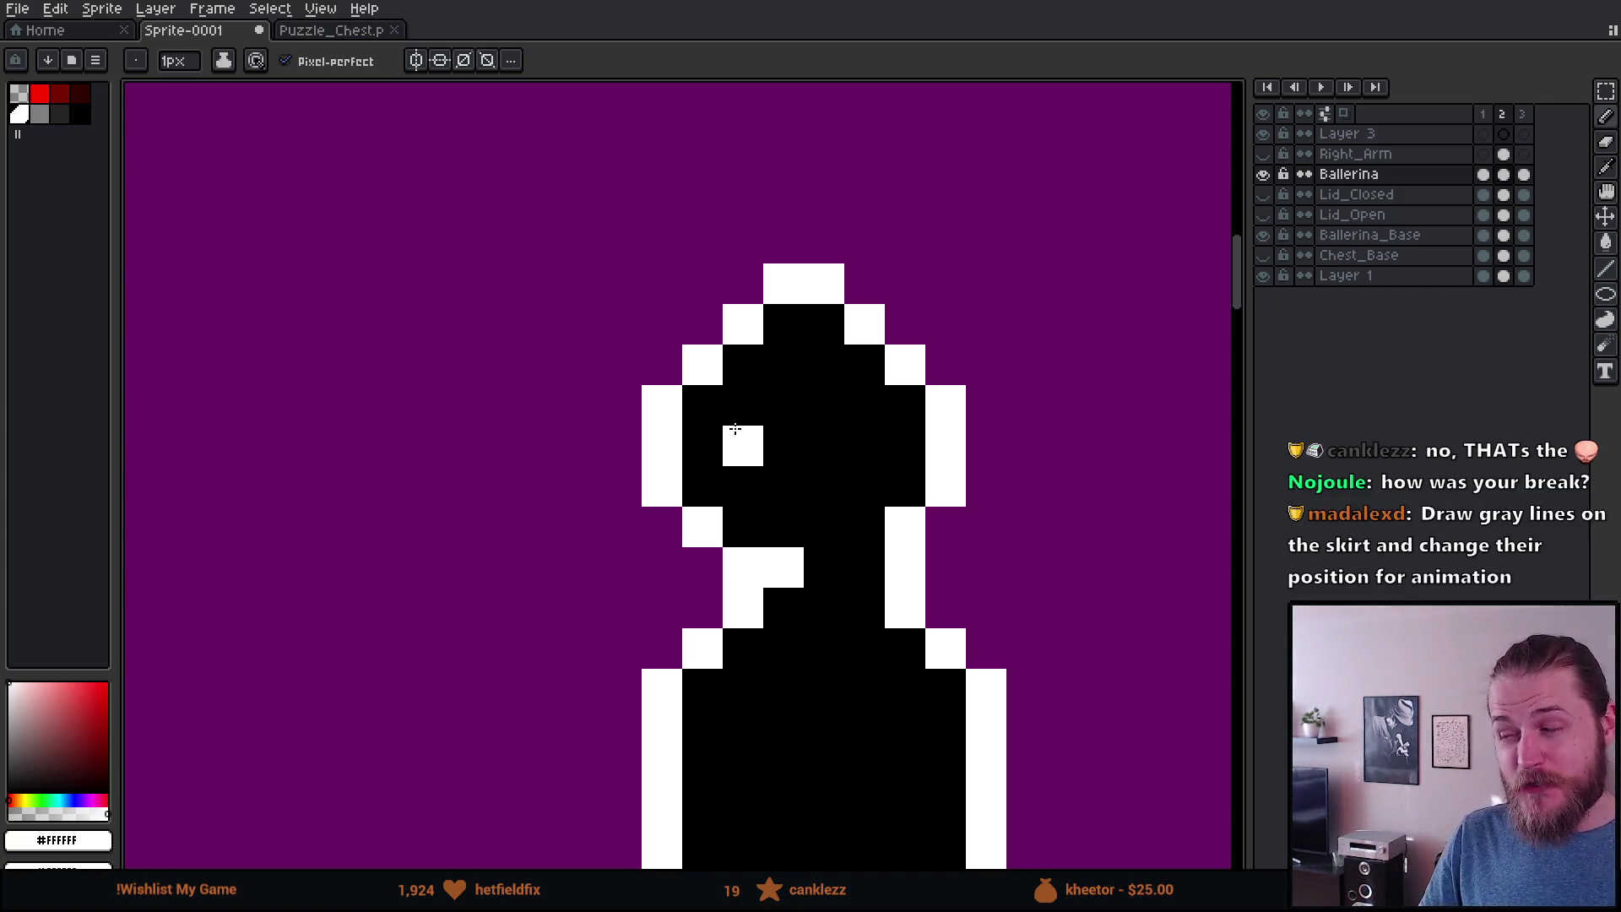
key("ctrl+z")
Step: Compare the frame 3 and frame 2 cels, ending on the Ballerina cel in frame 1
scroll(733, 439, "down", 3)
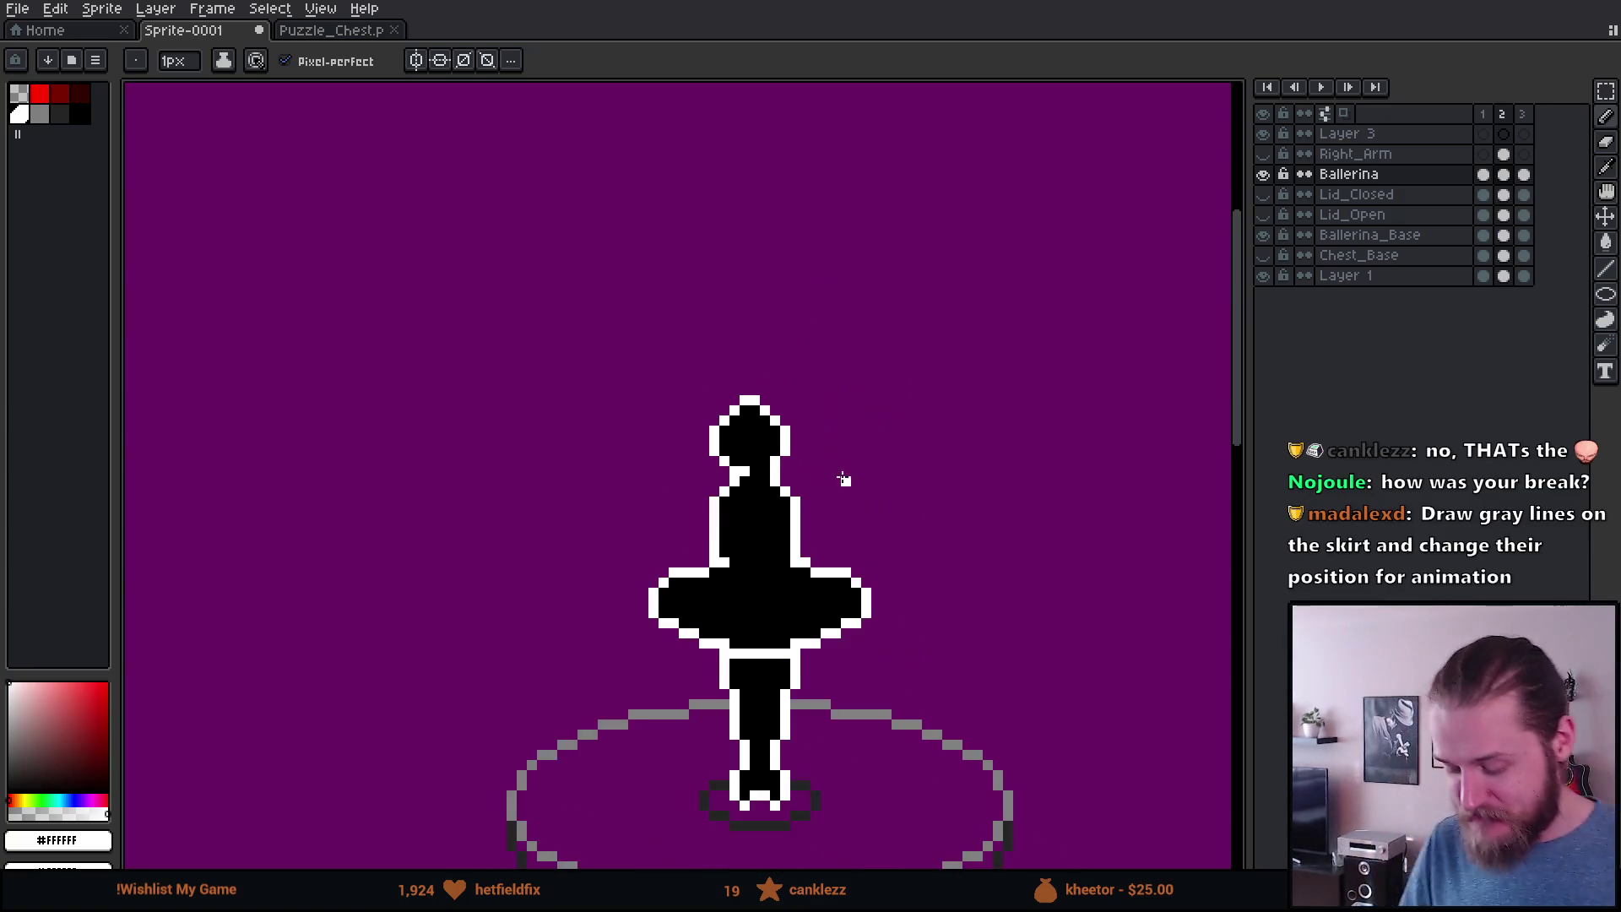
scroll(552, 481, "down", 2)
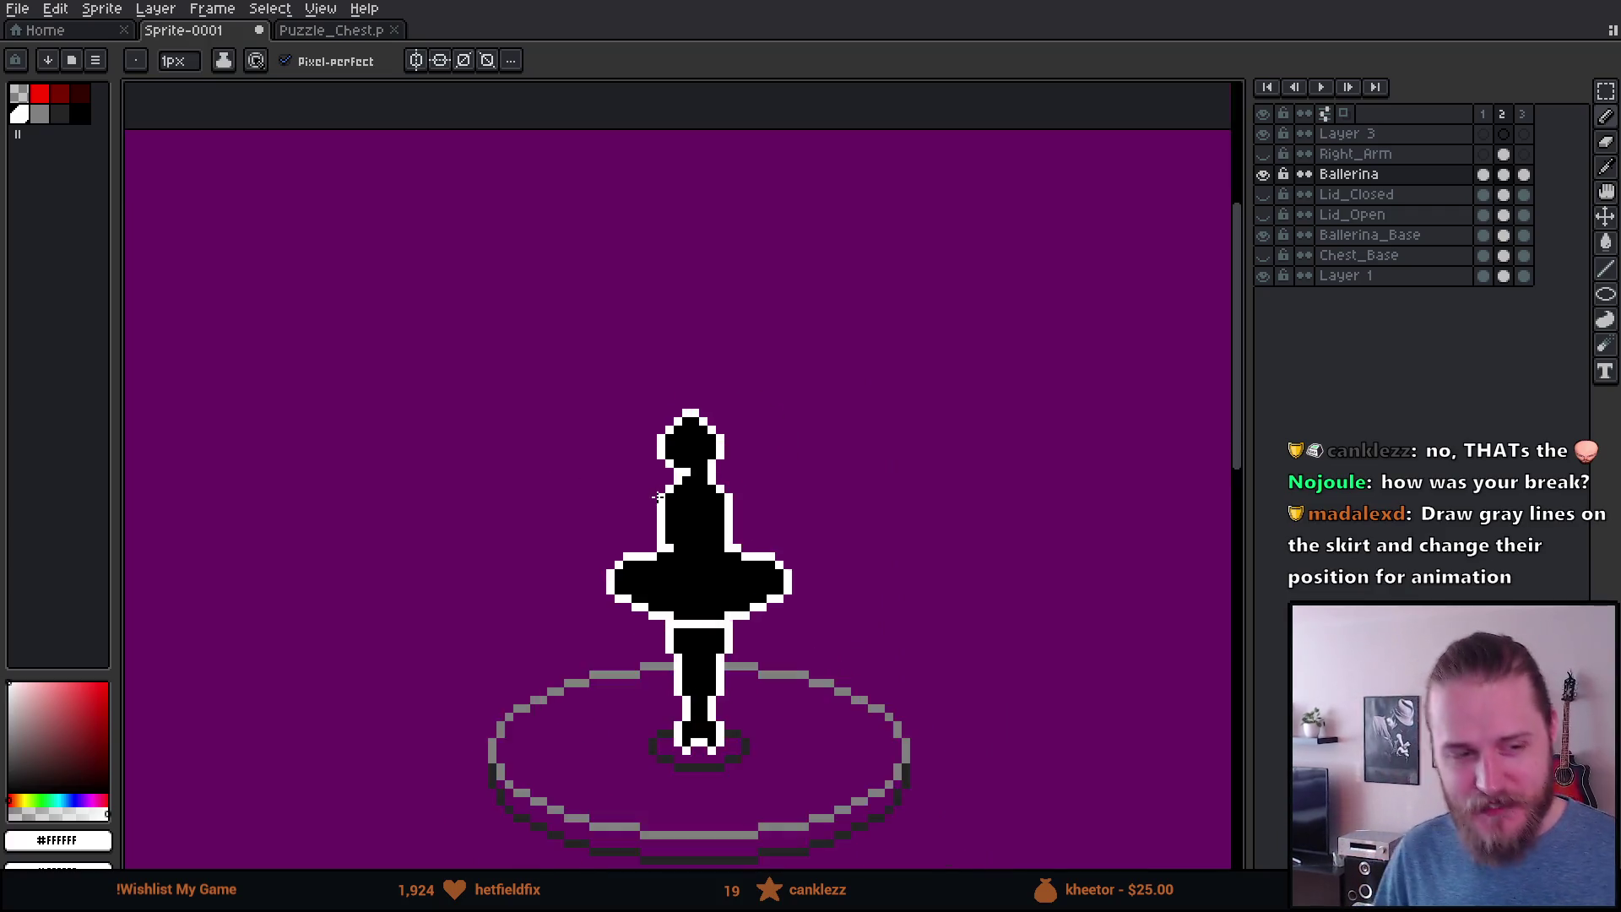
scroll(673, 463, "up", 5)
scroll(487, 511, "down", 2)
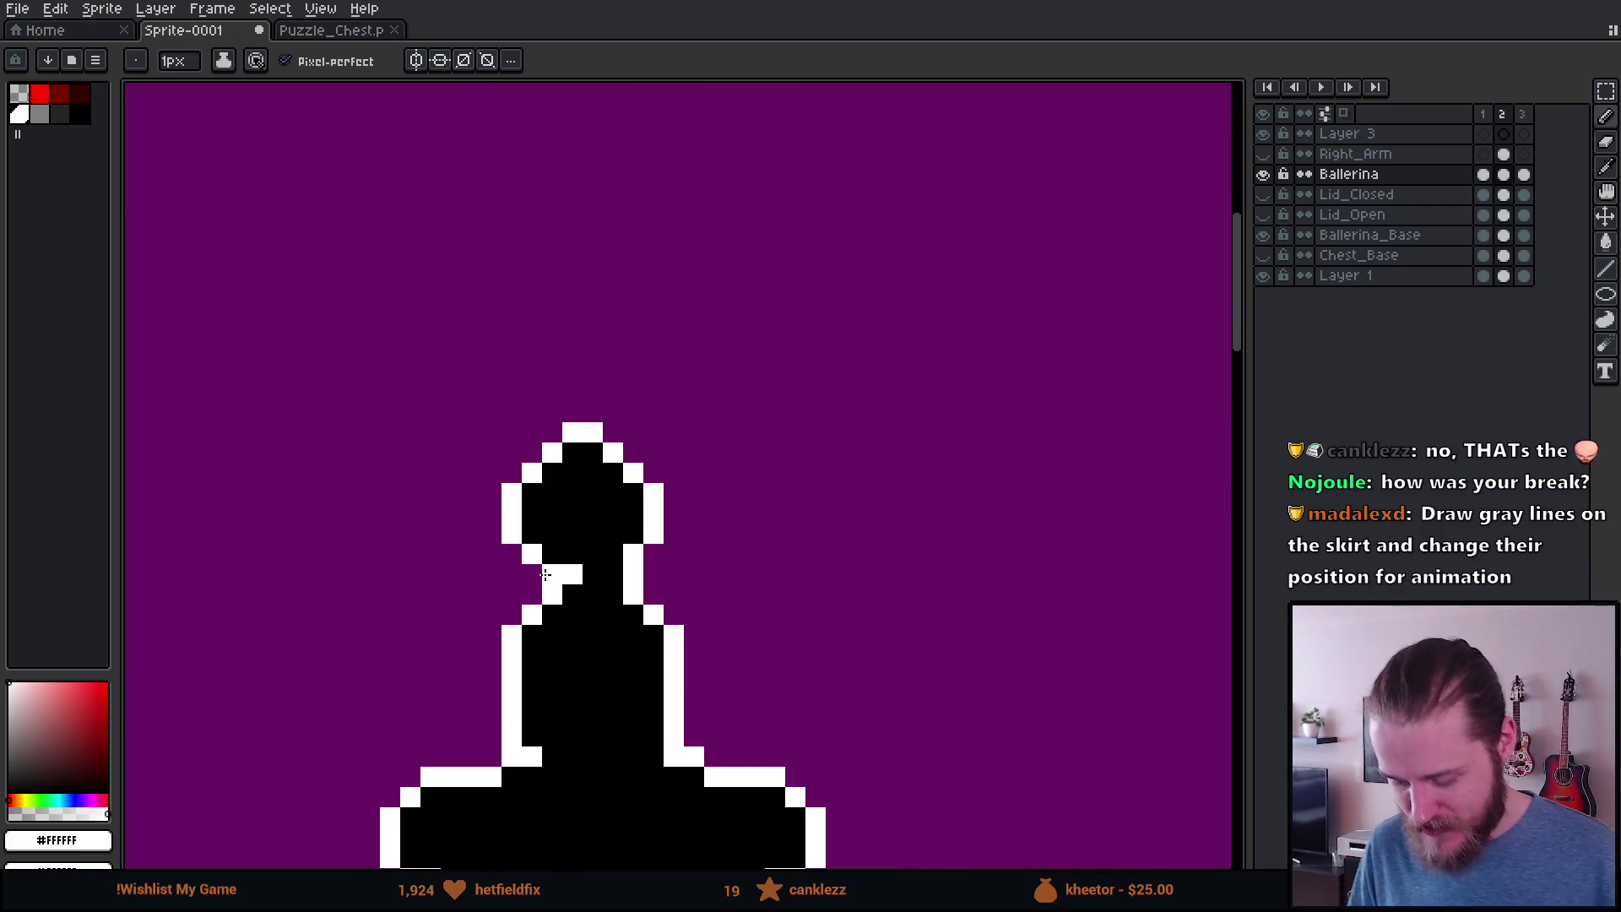
scroll(640, 287, "up", 1)
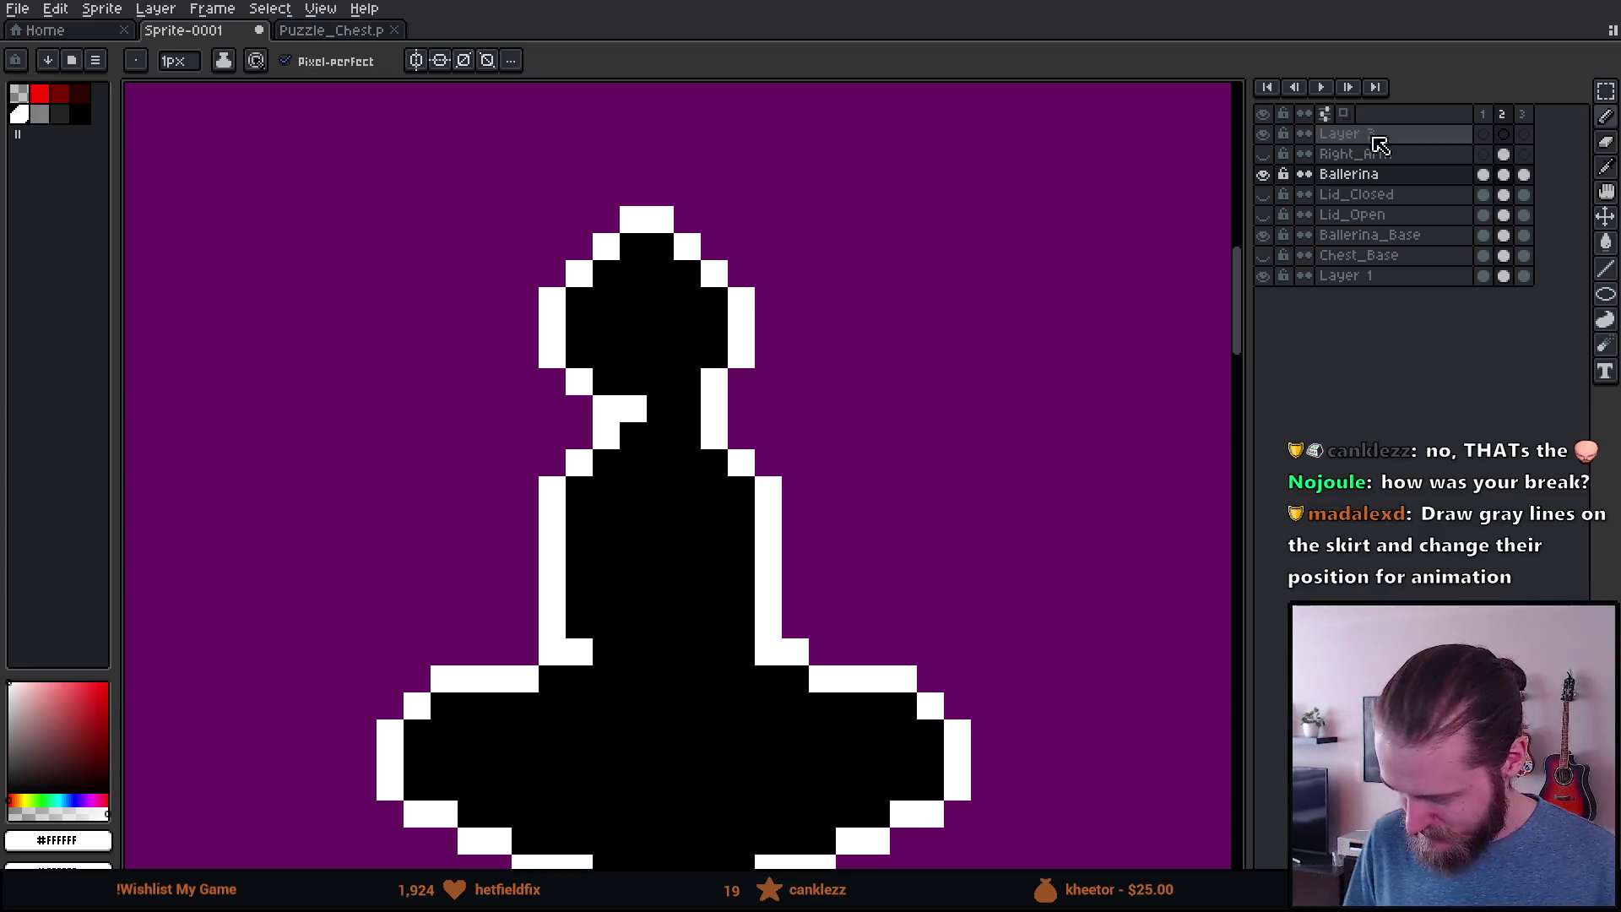
left_click(1524, 178)
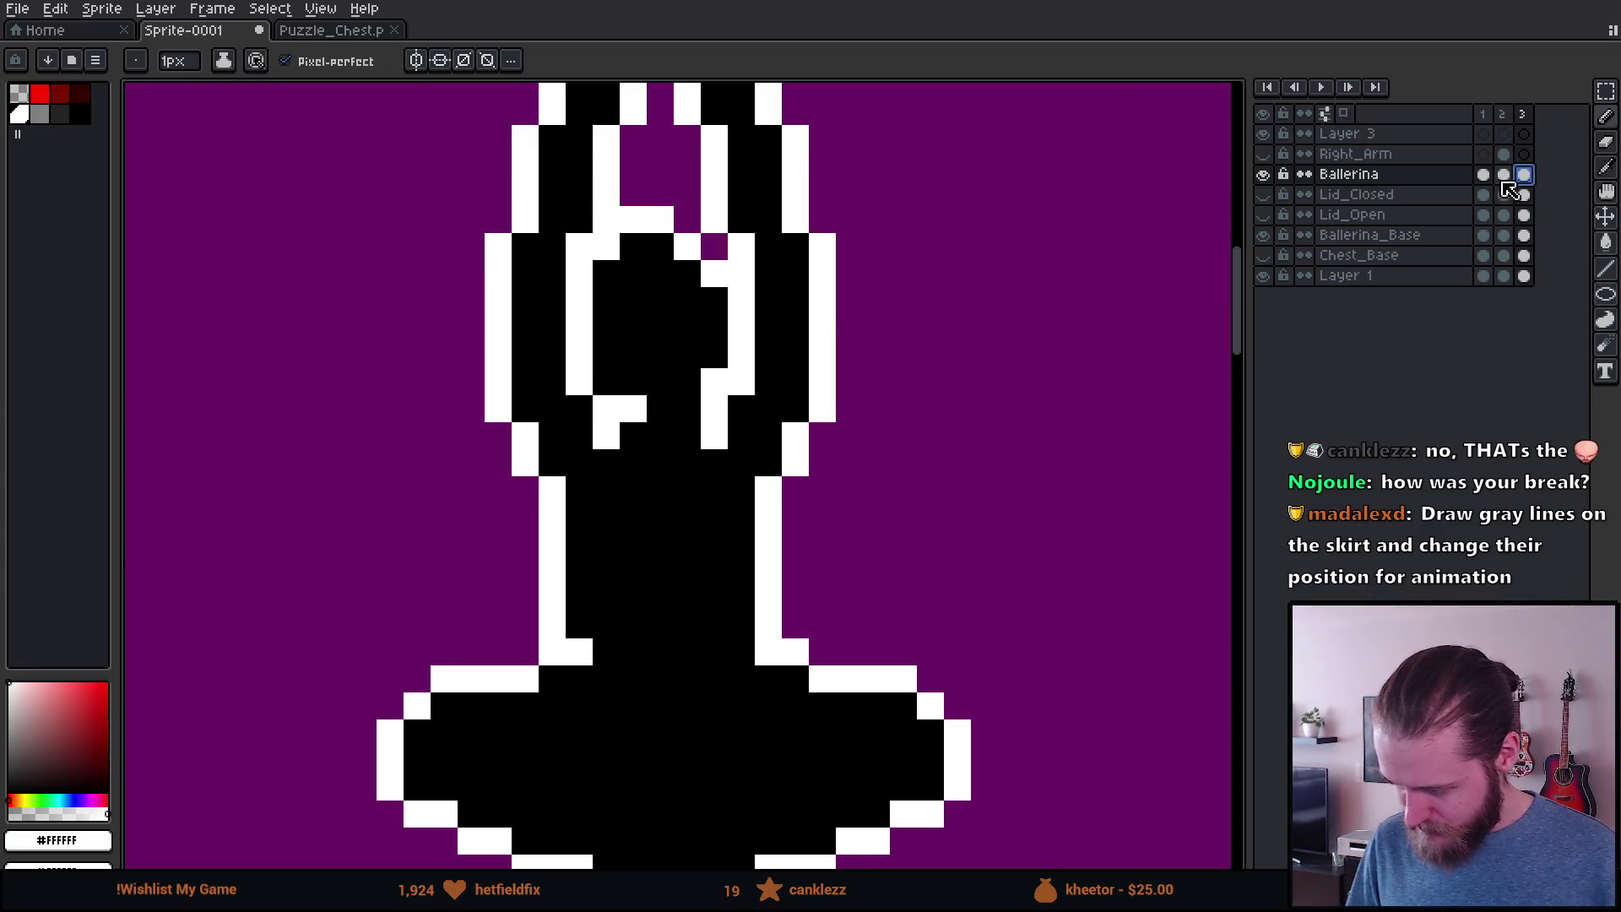
left_click(1506, 176)
left_click(1524, 175)
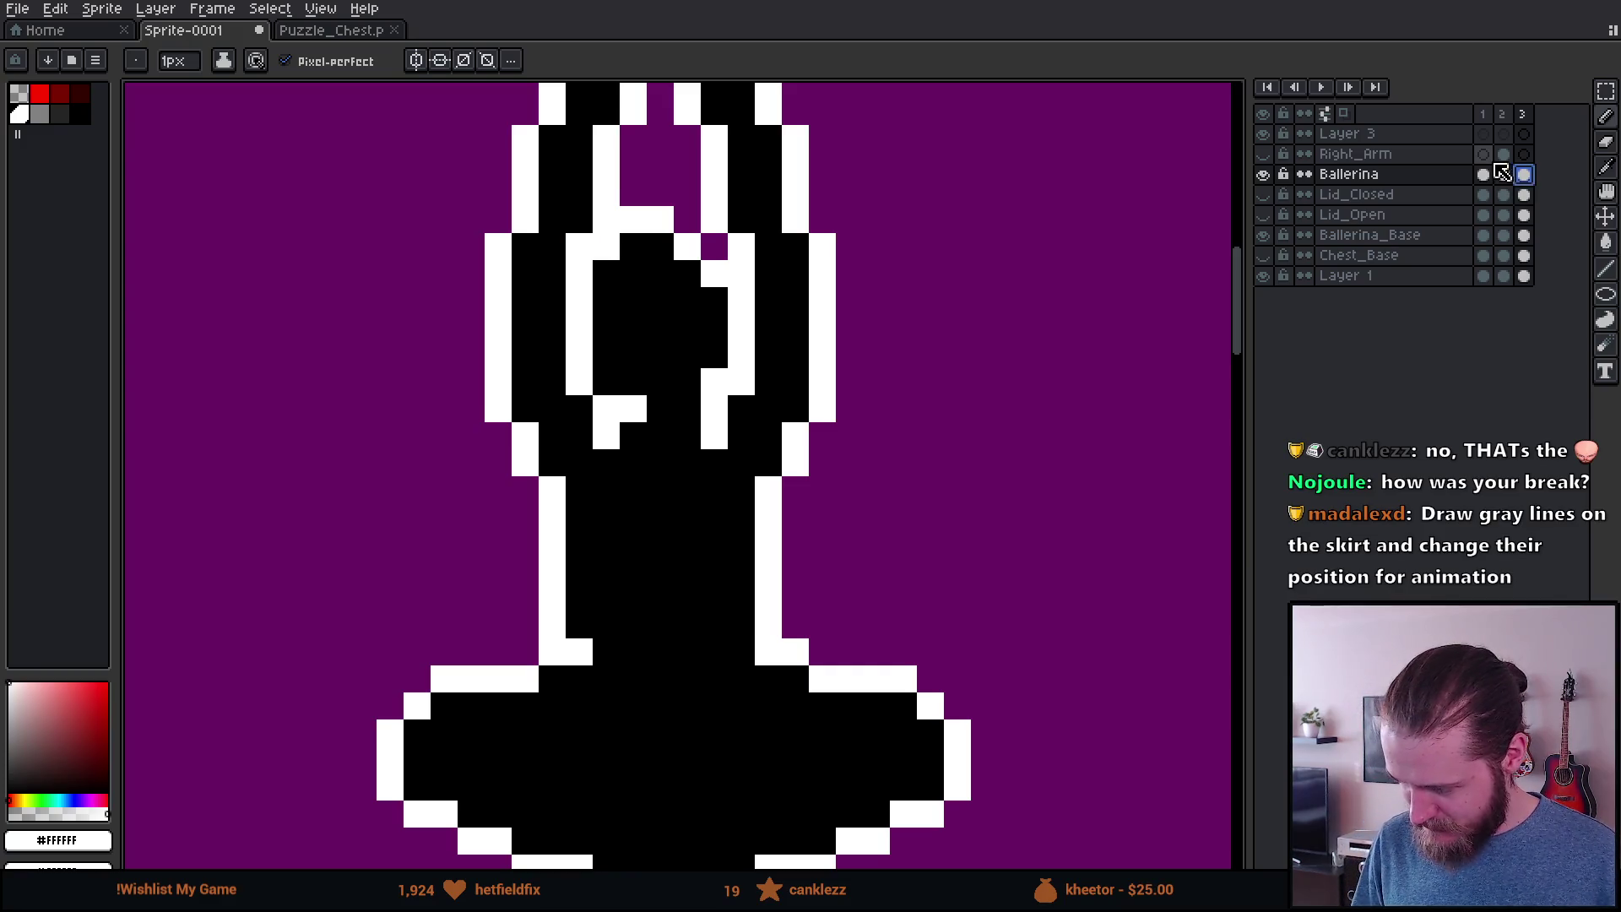
left_click(1504, 155)
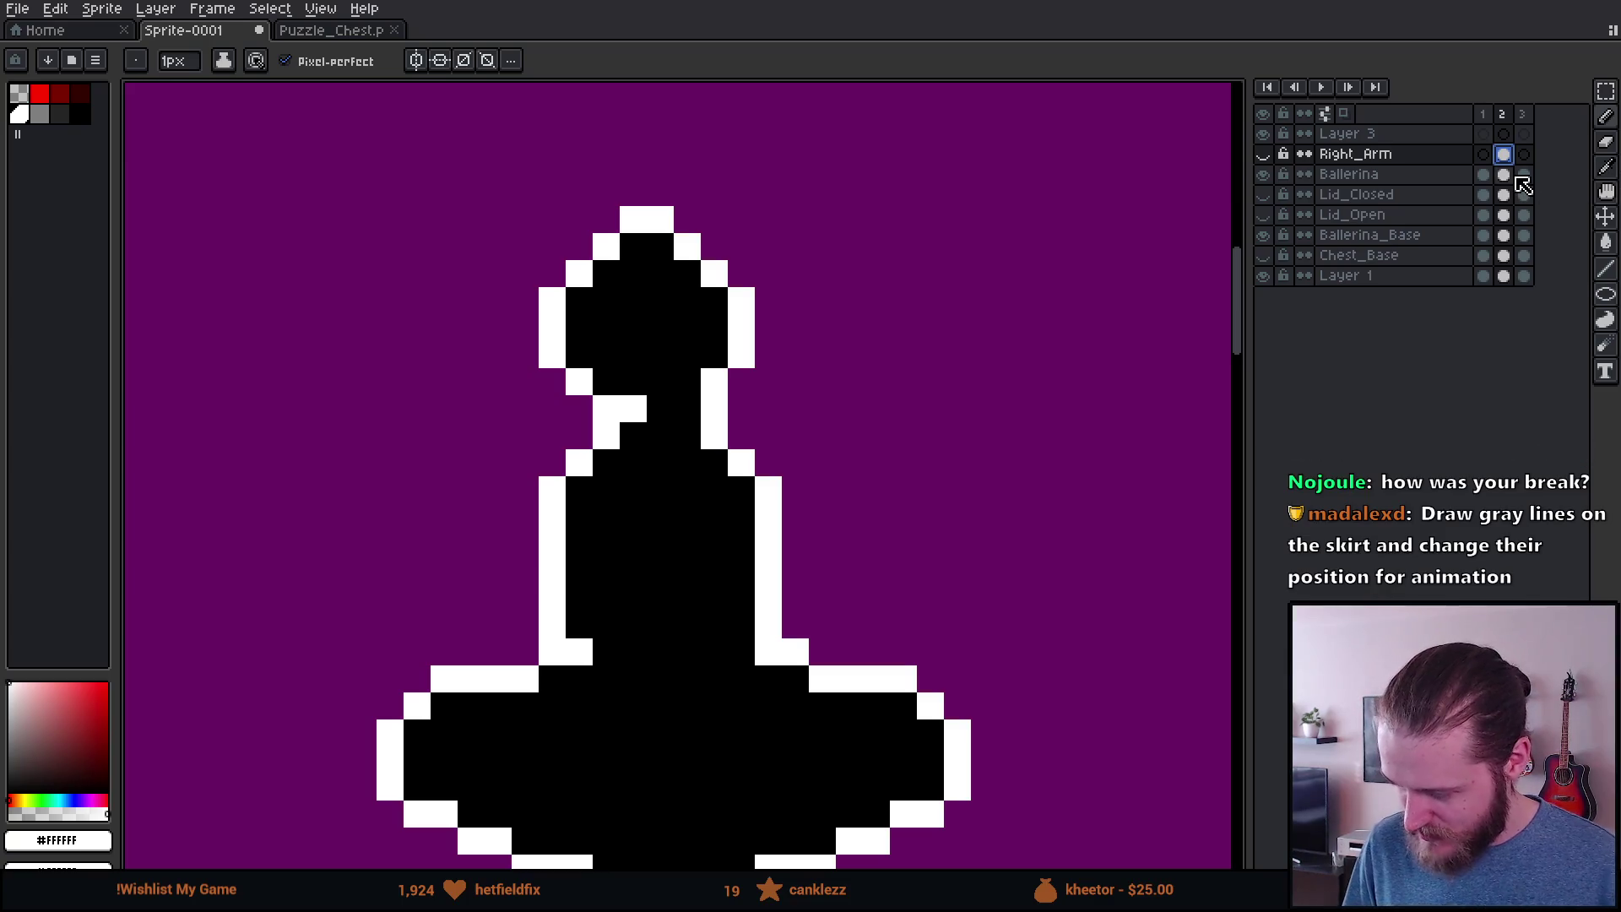
scroll(1066, 314, "down", 3)
scroll(1043, 324, "up", 3)
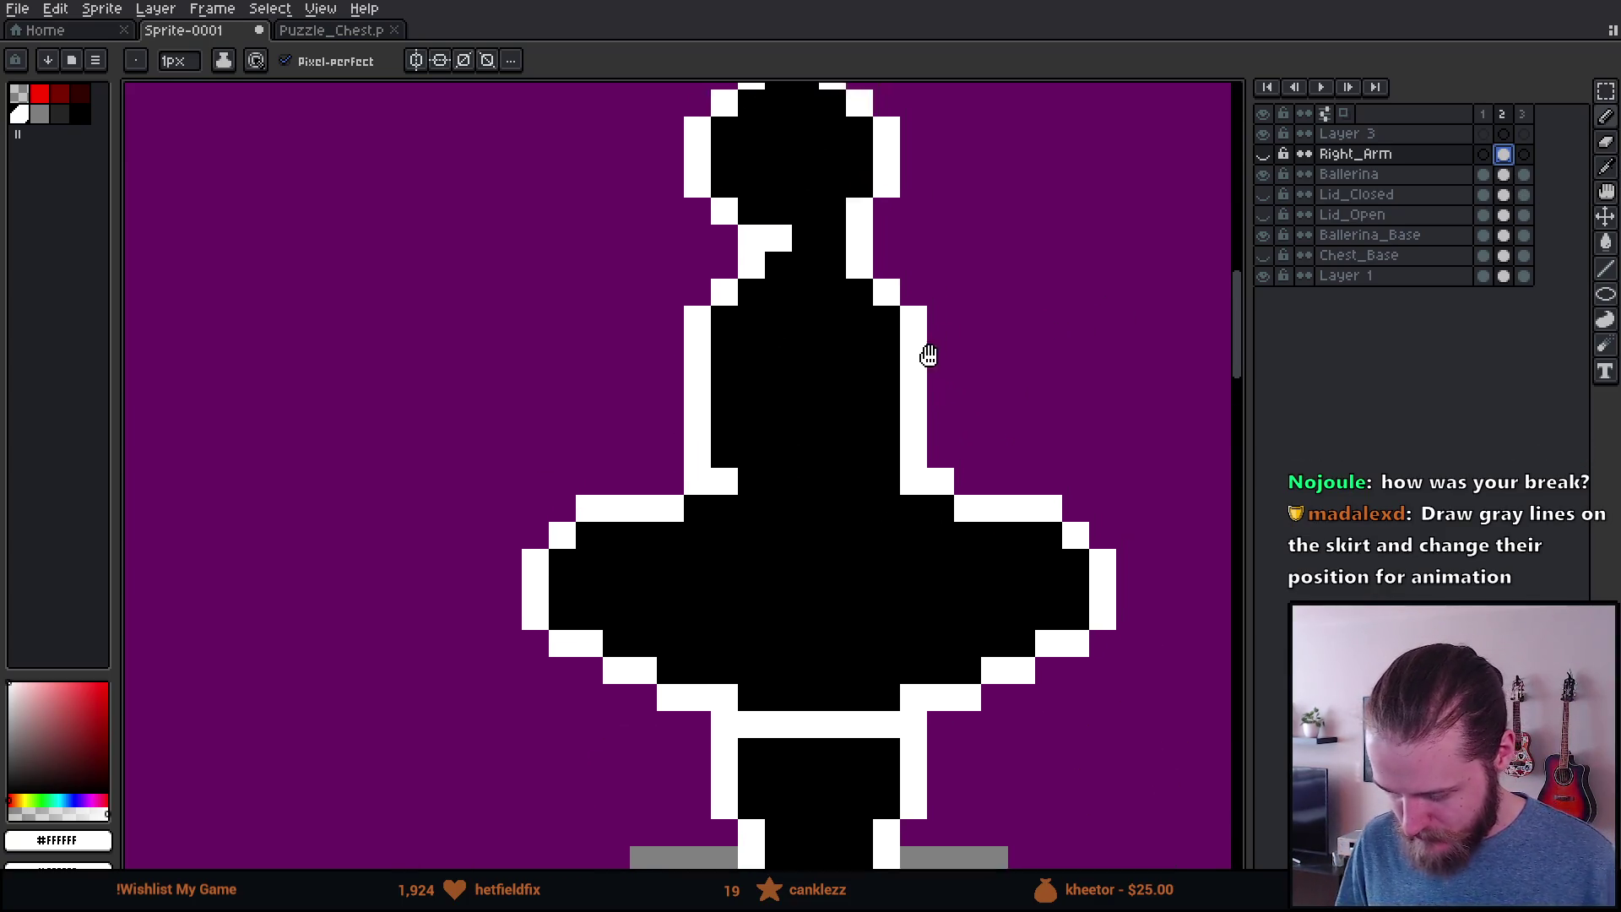
left_click(1484, 174)
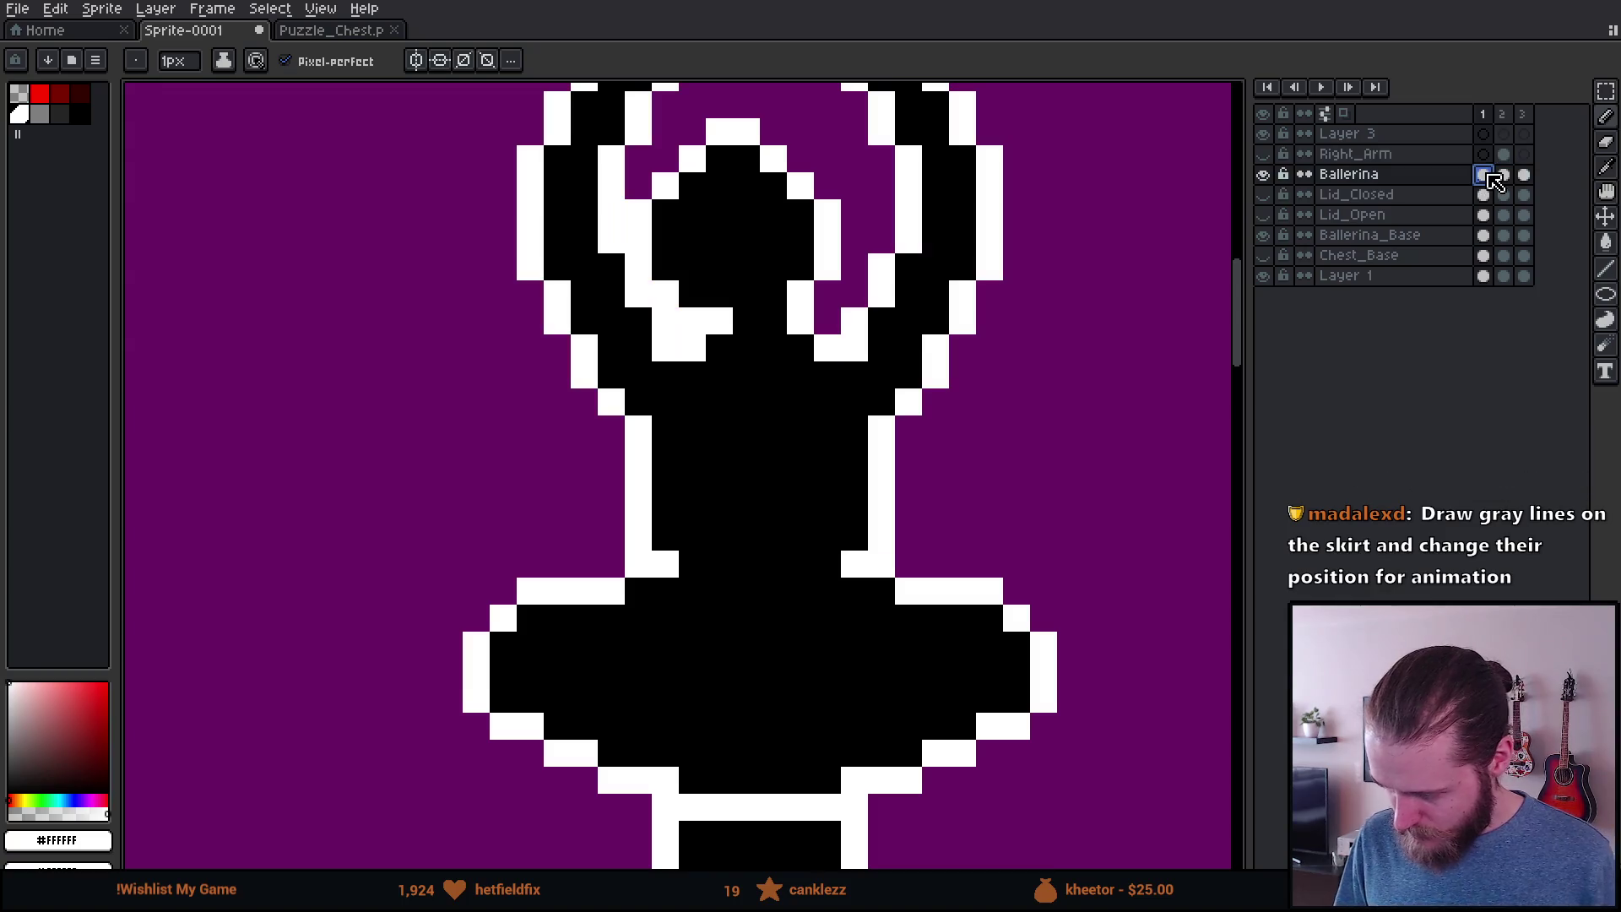
Step: Draw three white pleat lines across the skirt and a white line separating the legs
scroll(774, 429, "down", 3)
scroll(775, 429, "up", 3)
left_click_drag(699, 382, 616, 463)
left_click_drag(739, 382, 777, 485)
left_click_drag(799, 382, 878, 494)
left_click_drag(740, 538, 700, 684)
Step: Paint a white eye pixel on the ballerina's face
scroll(700, 684, "down", 3)
scroll(749, 543, "up", 1)
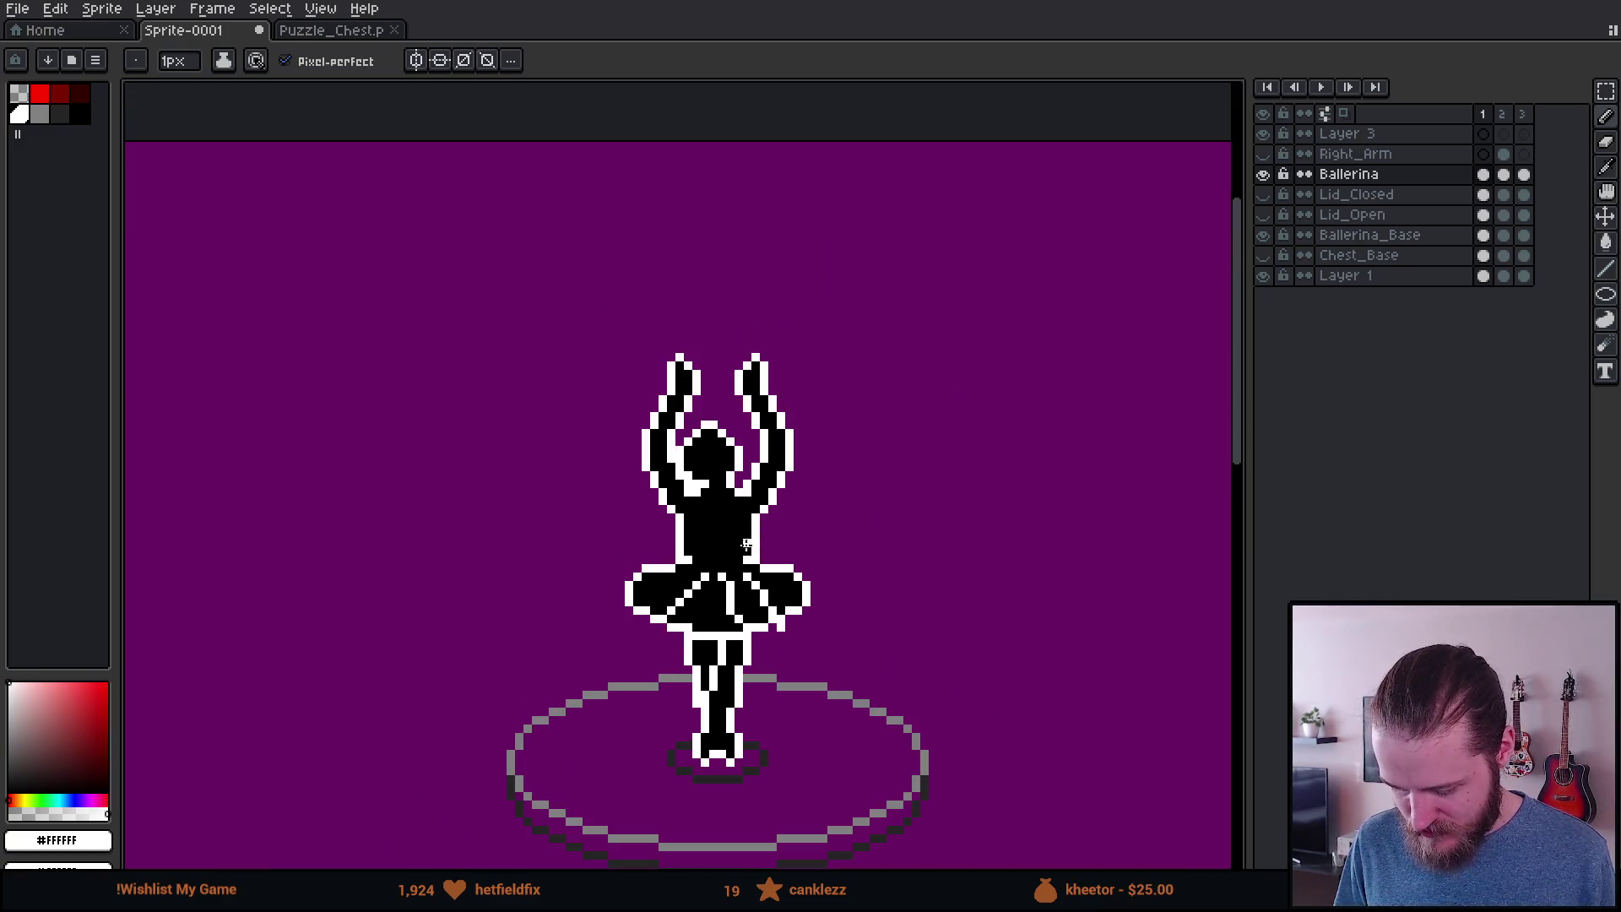
scroll(699, 498, "up", 3)
left_click(691, 357)
scroll(781, 540, "down", 4)
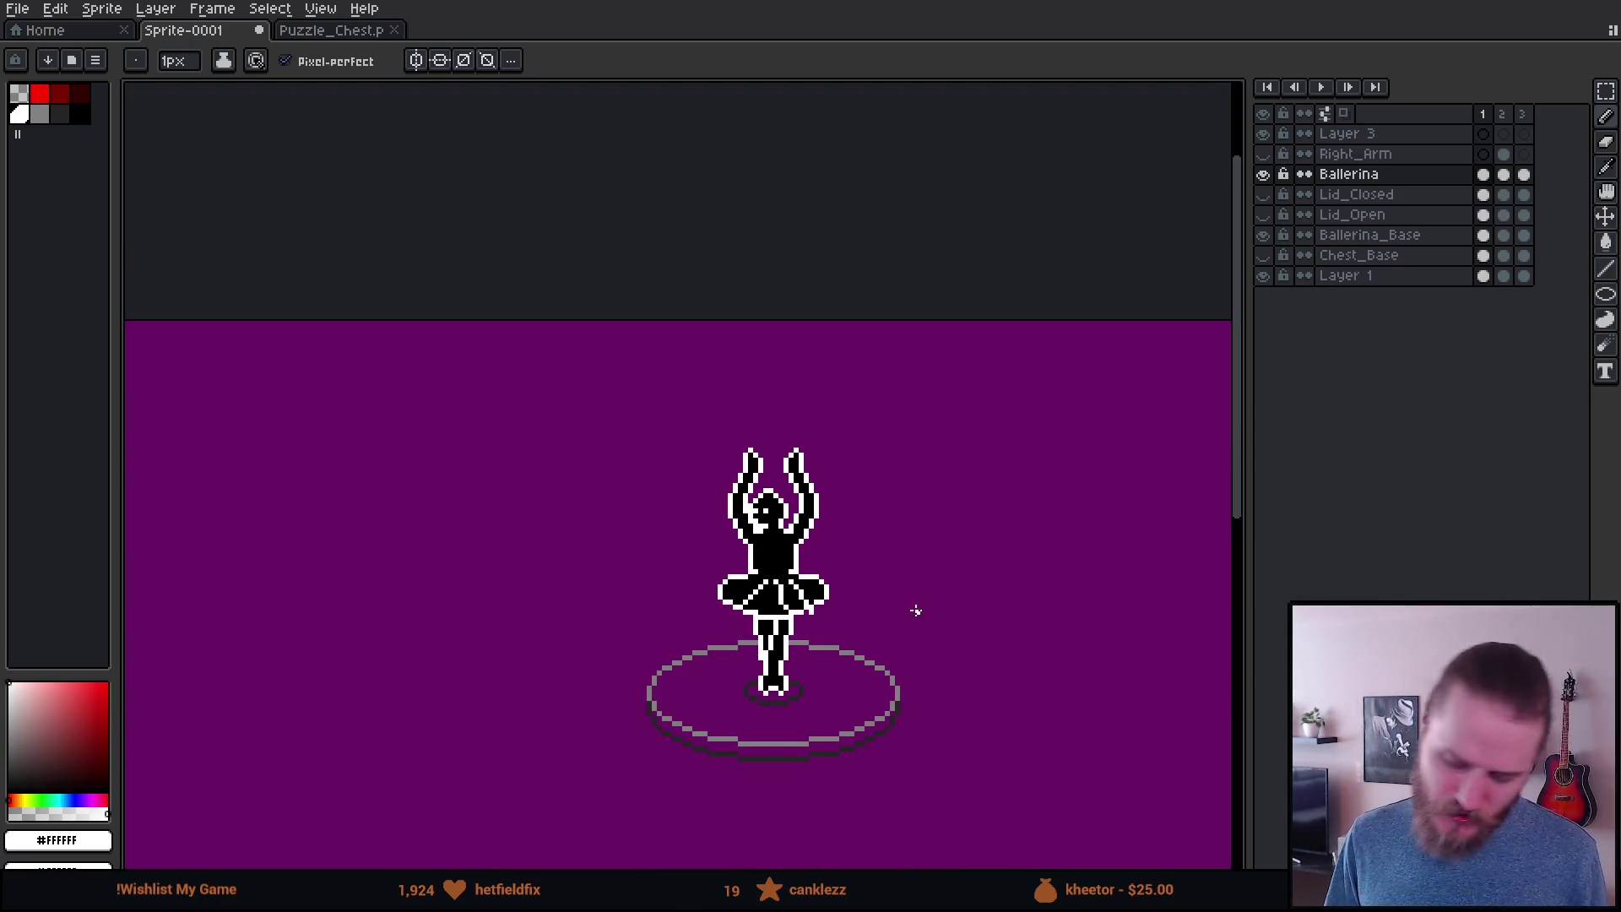
scroll(797, 585, "up", 2)
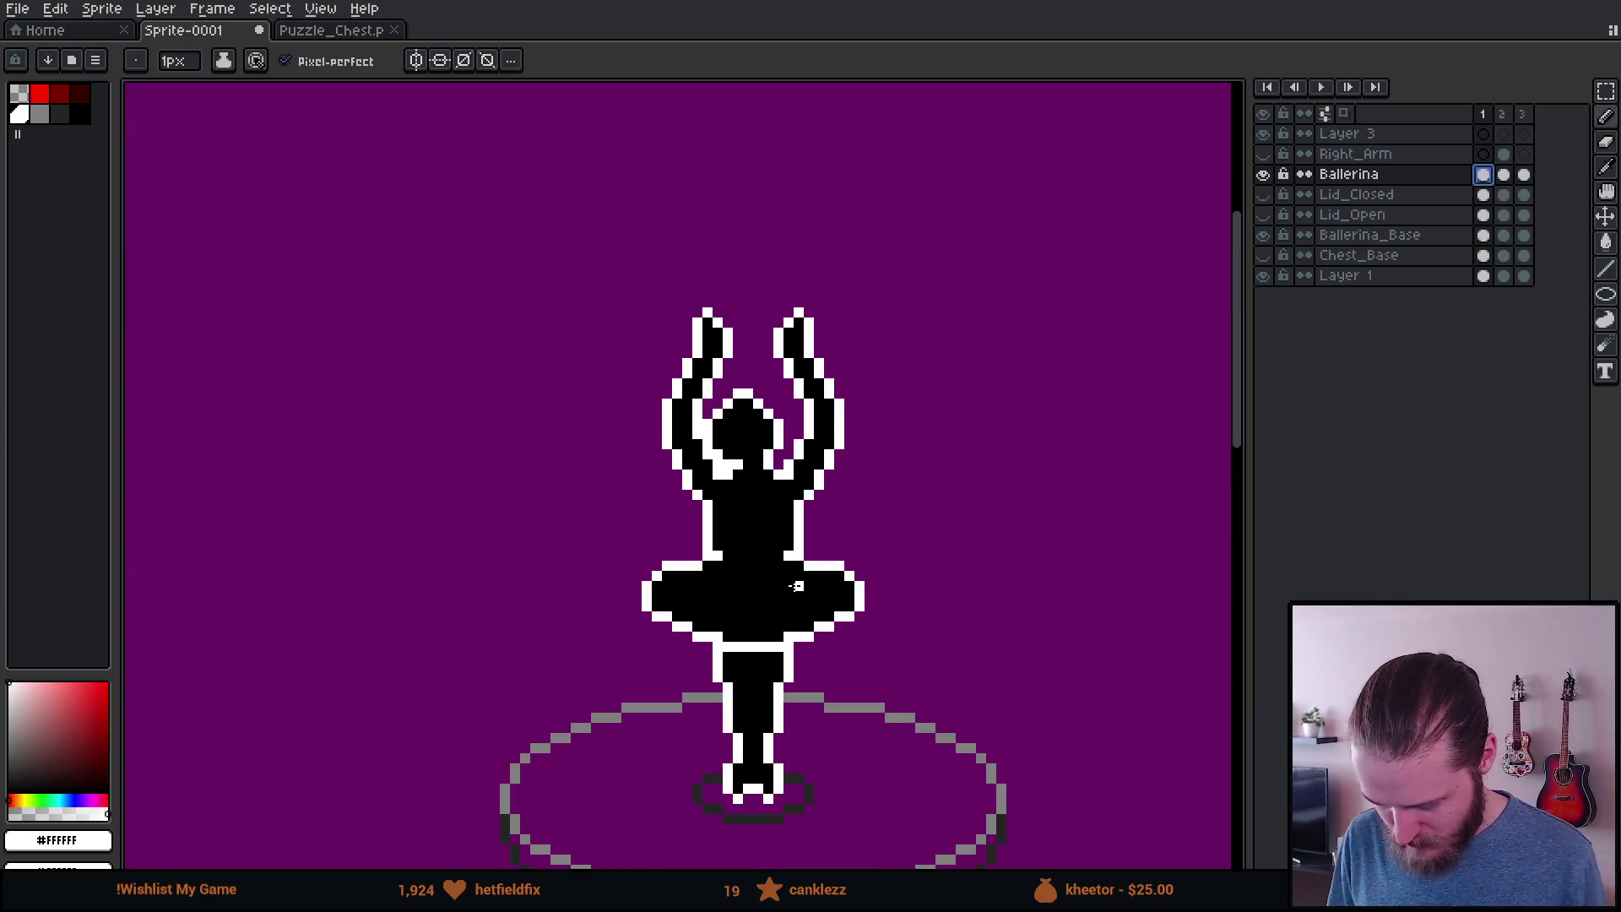
scroll(797, 585, "up", 2)
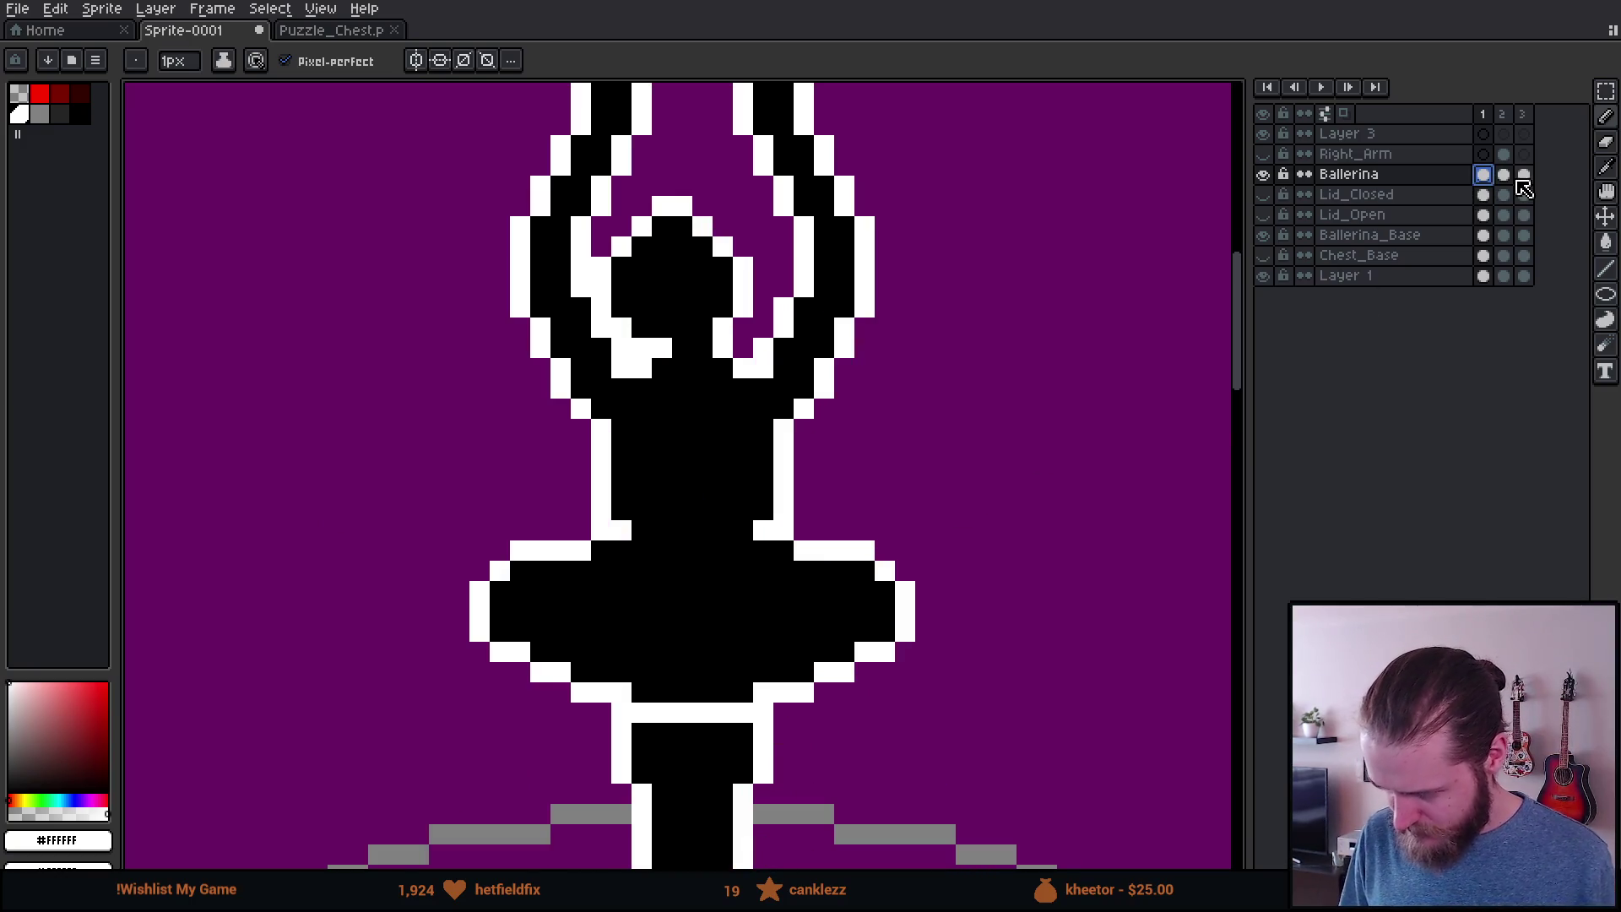
Step: Step forward through frame 2 to frame 3, where the arms bend overhead
key("Right")
left_click(1524, 174)
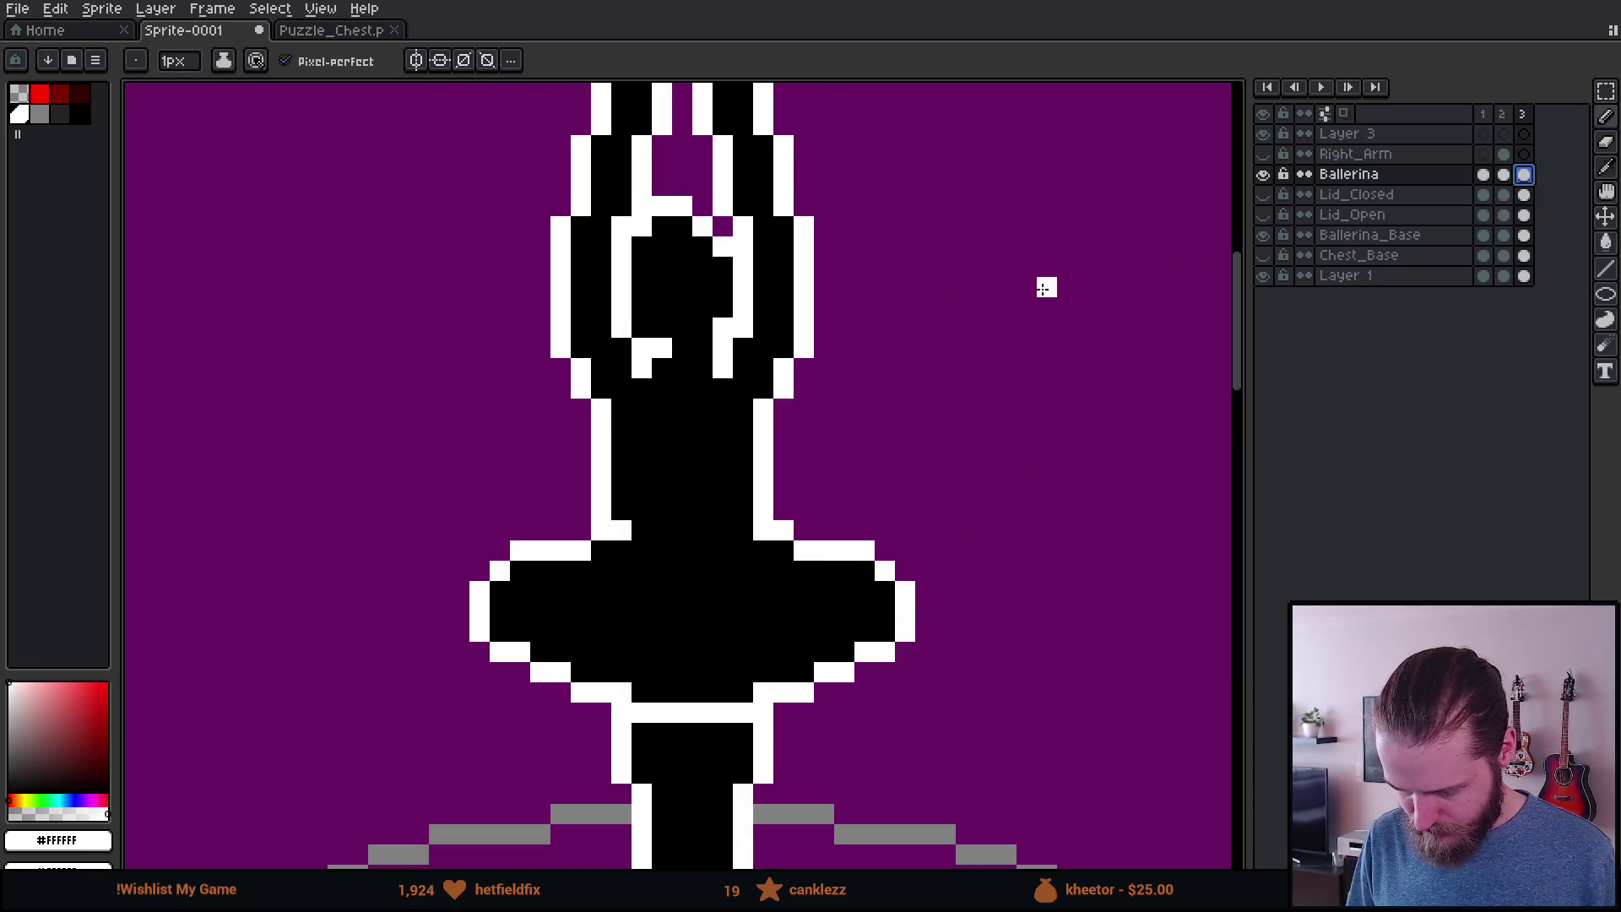
scroll(721, 256, "down", 1)
scroll(720, 256, "up", 2)
scroll(720, 256, "down", 3)
Step: Marquee-select the raised right arm on frame 3 and paste it into Layer 3's frame 2 cel
key("m")
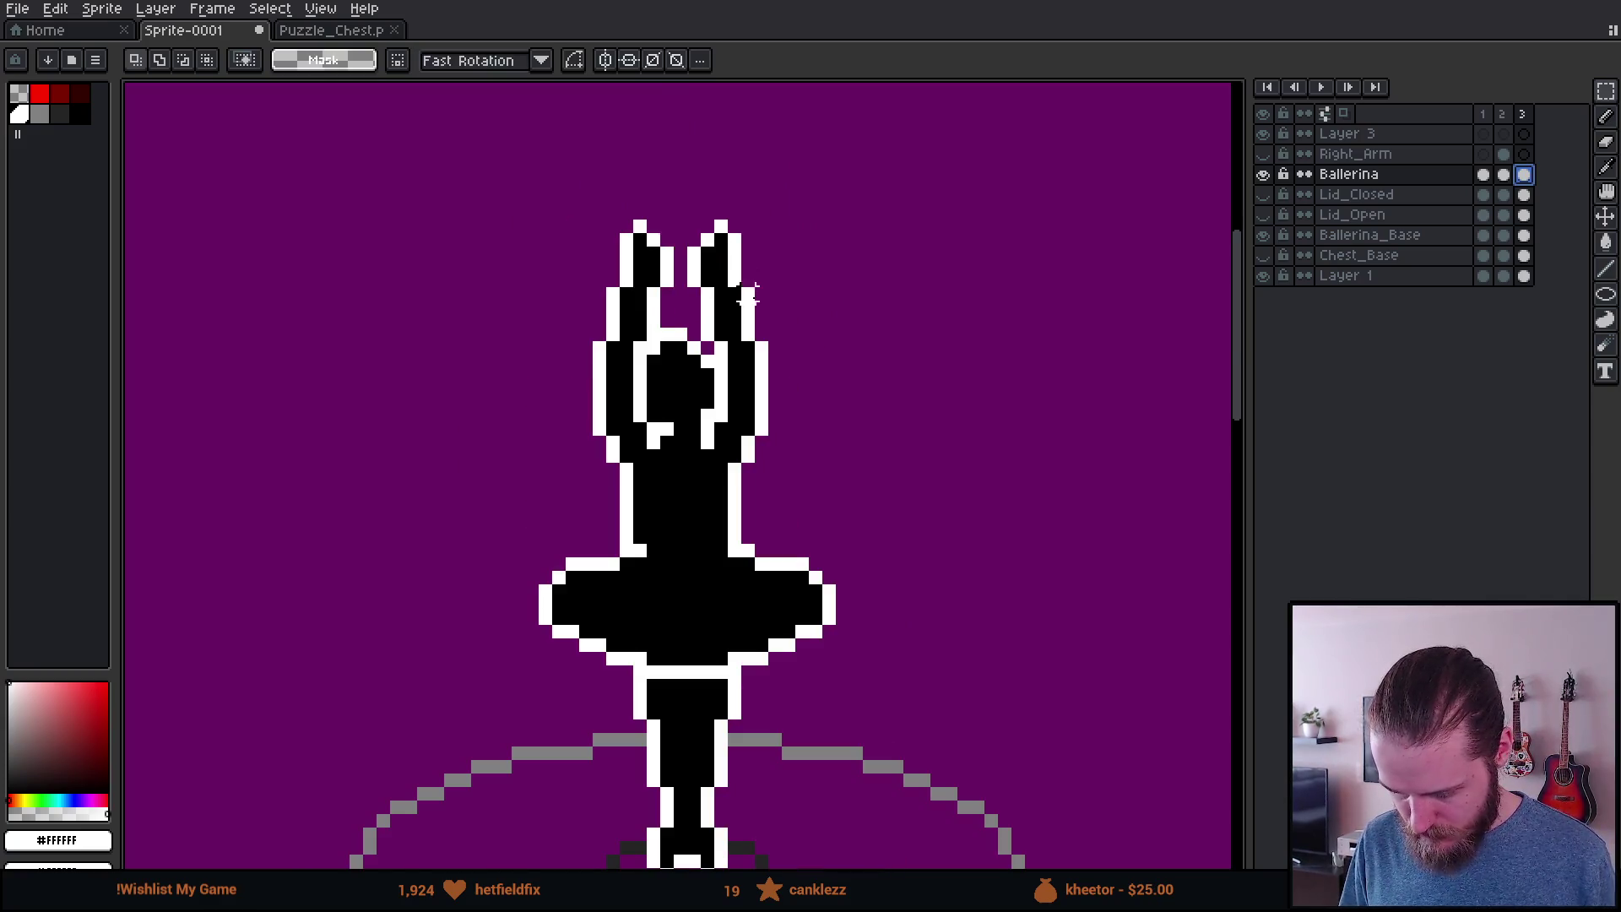
scroll(709, 211, "up", 2)
scroll(675, 135, "down", 1)
mouse_move(632, 99)
left_mouse_down()
mouse_move(788, 289)
mouse_move(701, 321)
left_mouse_up()
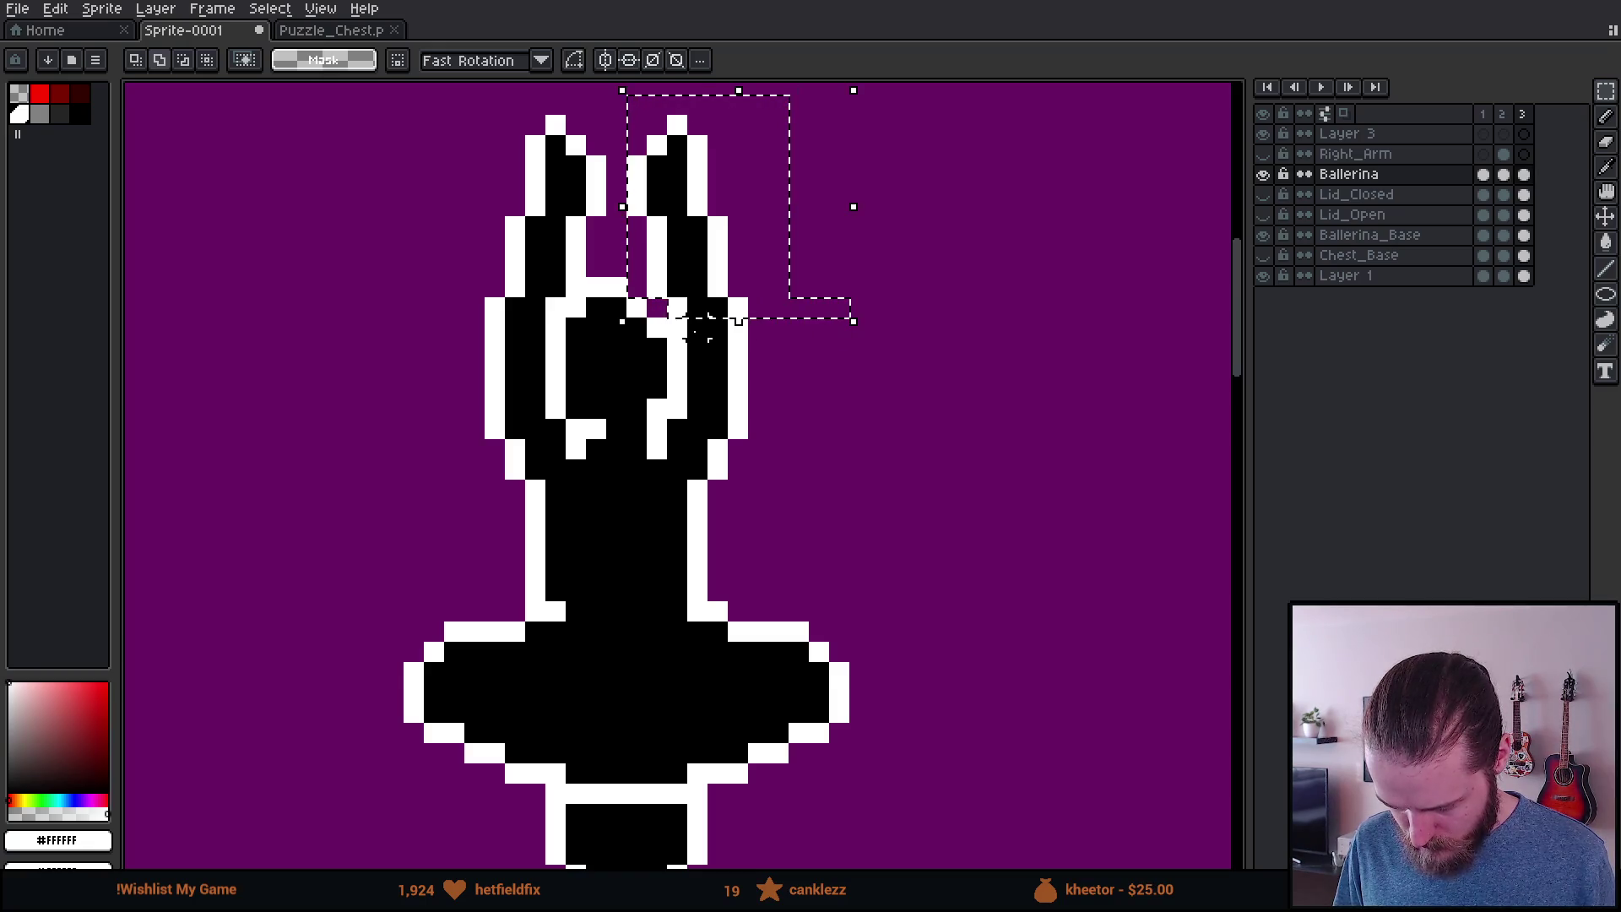
mouse_move(809, 321)
left_mouse_down()
mouse_move(667, 422)
mouse_move(815, 506)
left_mouse_up()
scroll(658, 430, "up", 2)
left_click_drag(611, 423, 722, 550)
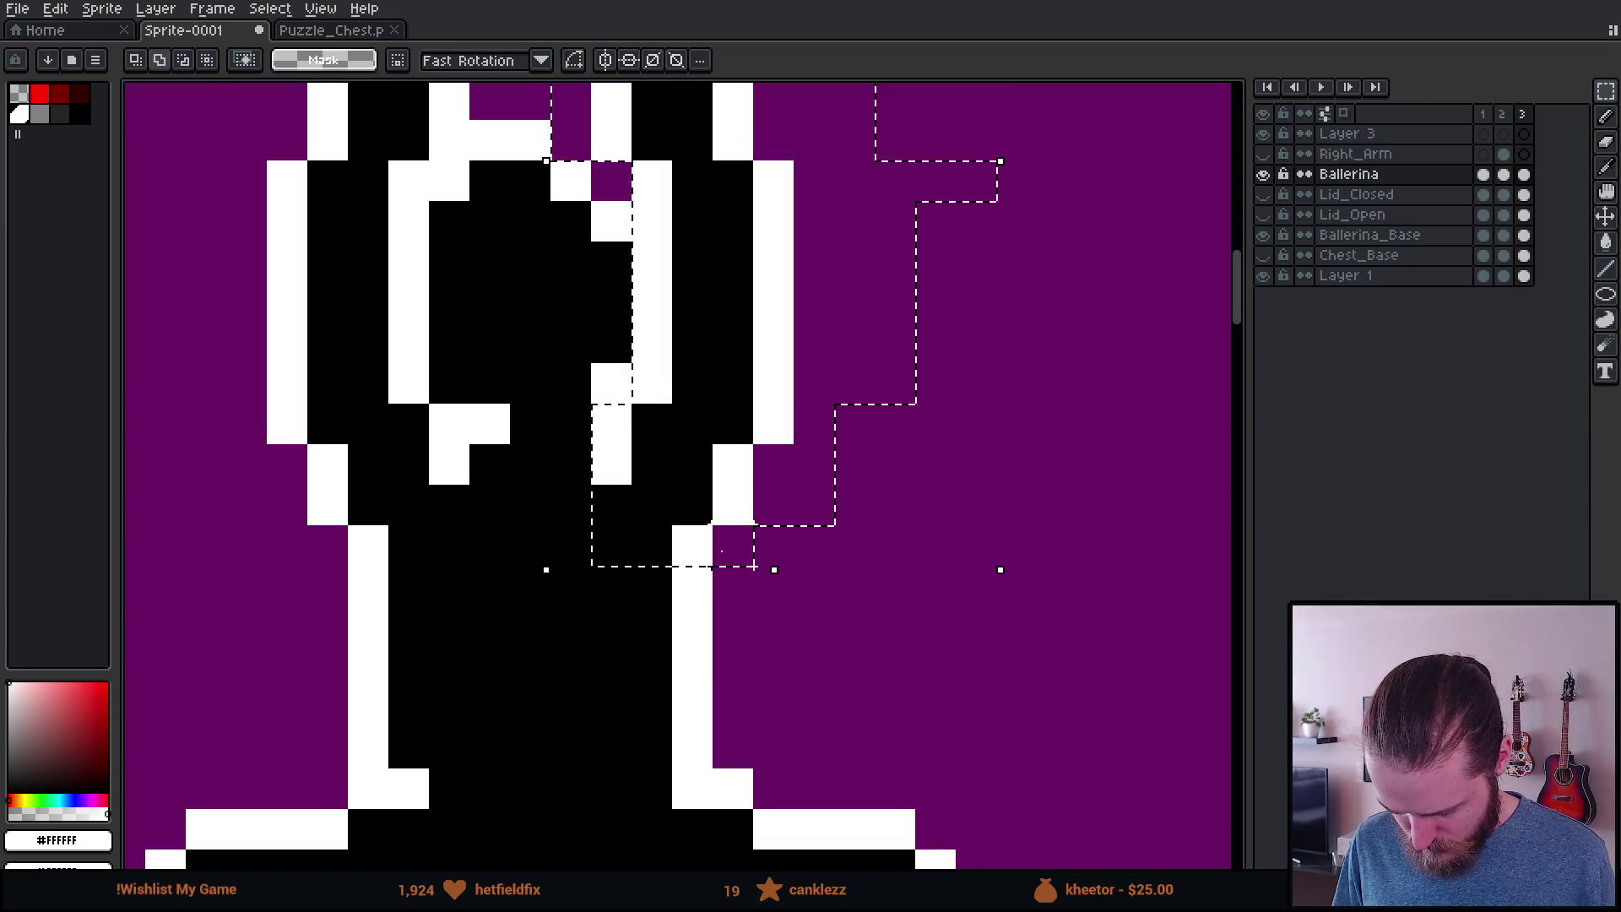
scroll(722, 550, "down", 3)
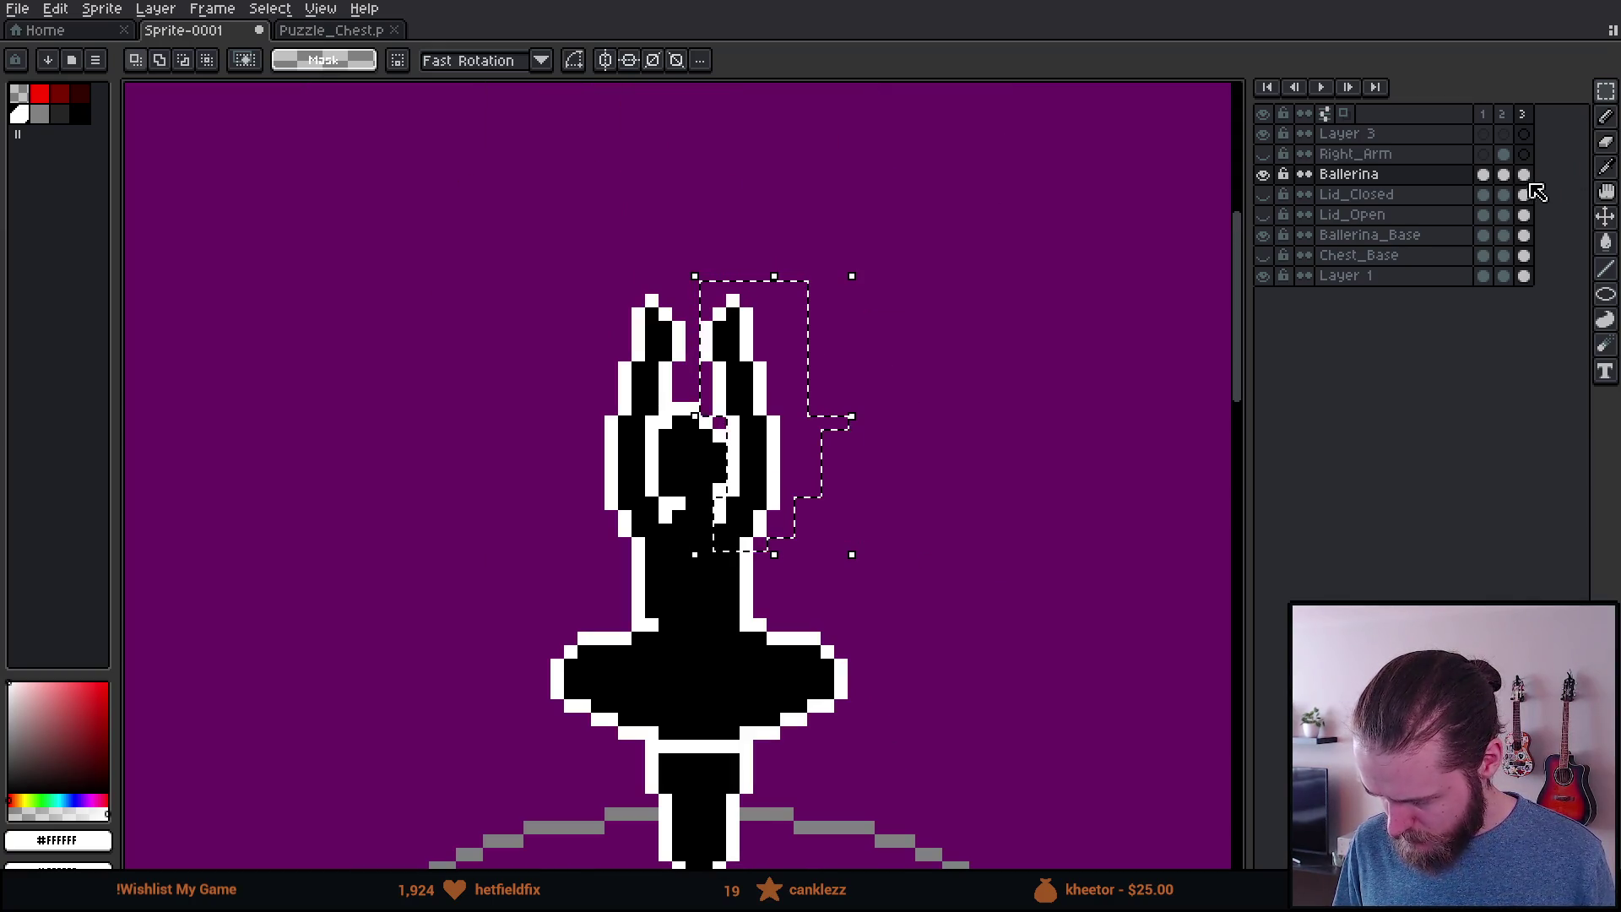
left_click(1504, 133)
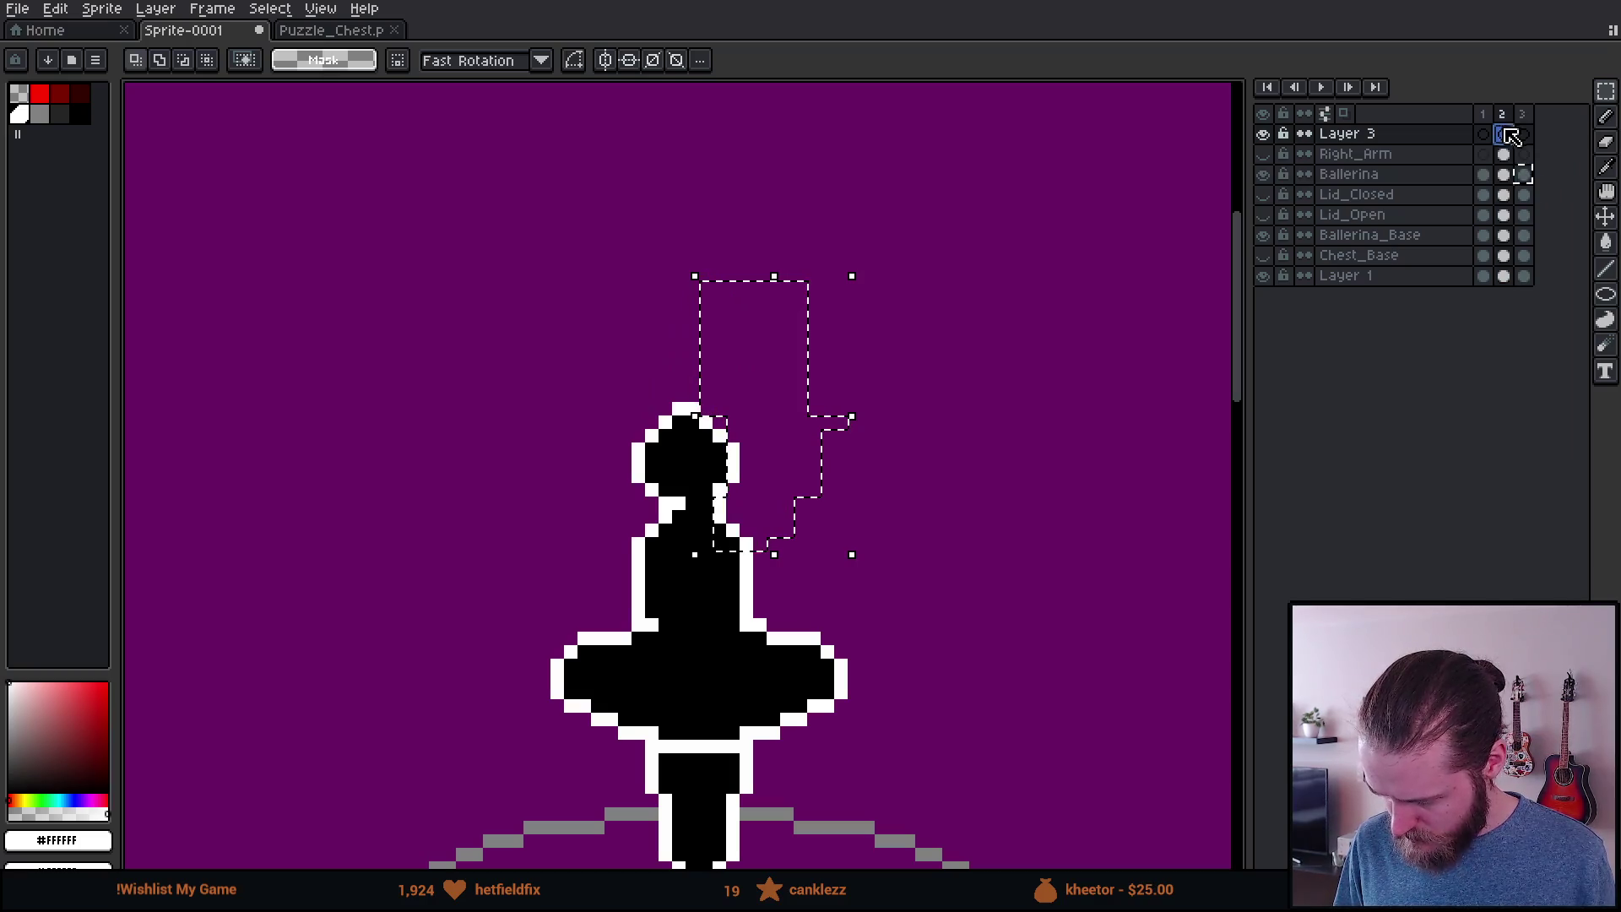
key("ctrl+v")
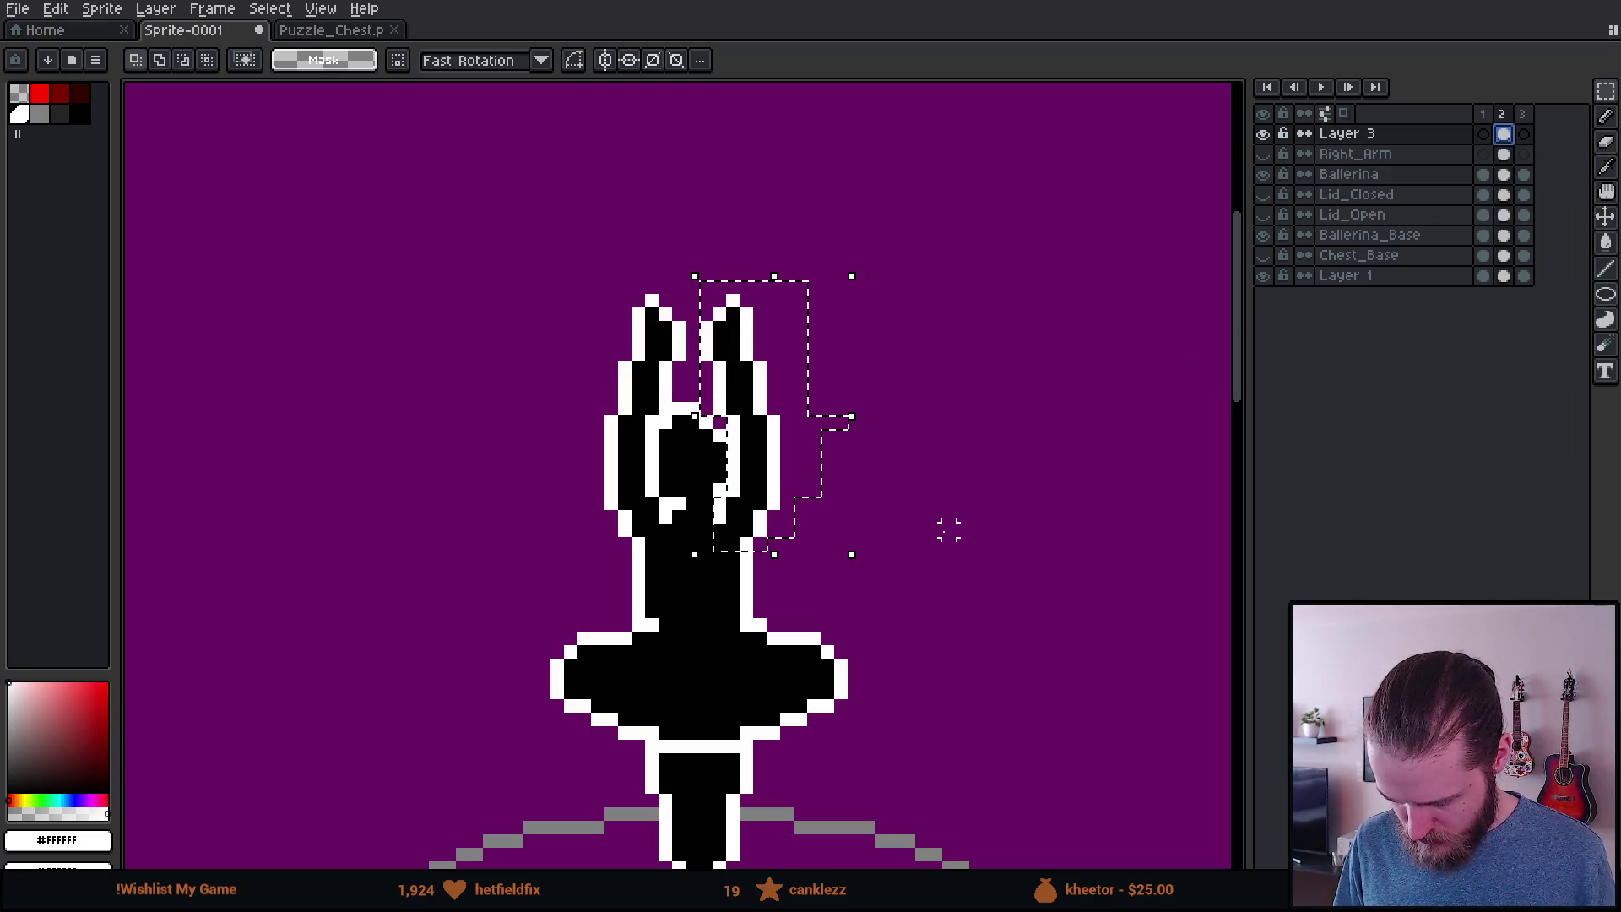
key("Return")
Step: Rename Layer 3 to Left_Arm, then change it to Background_Arm
double_click(1349, 135)
type("Le")
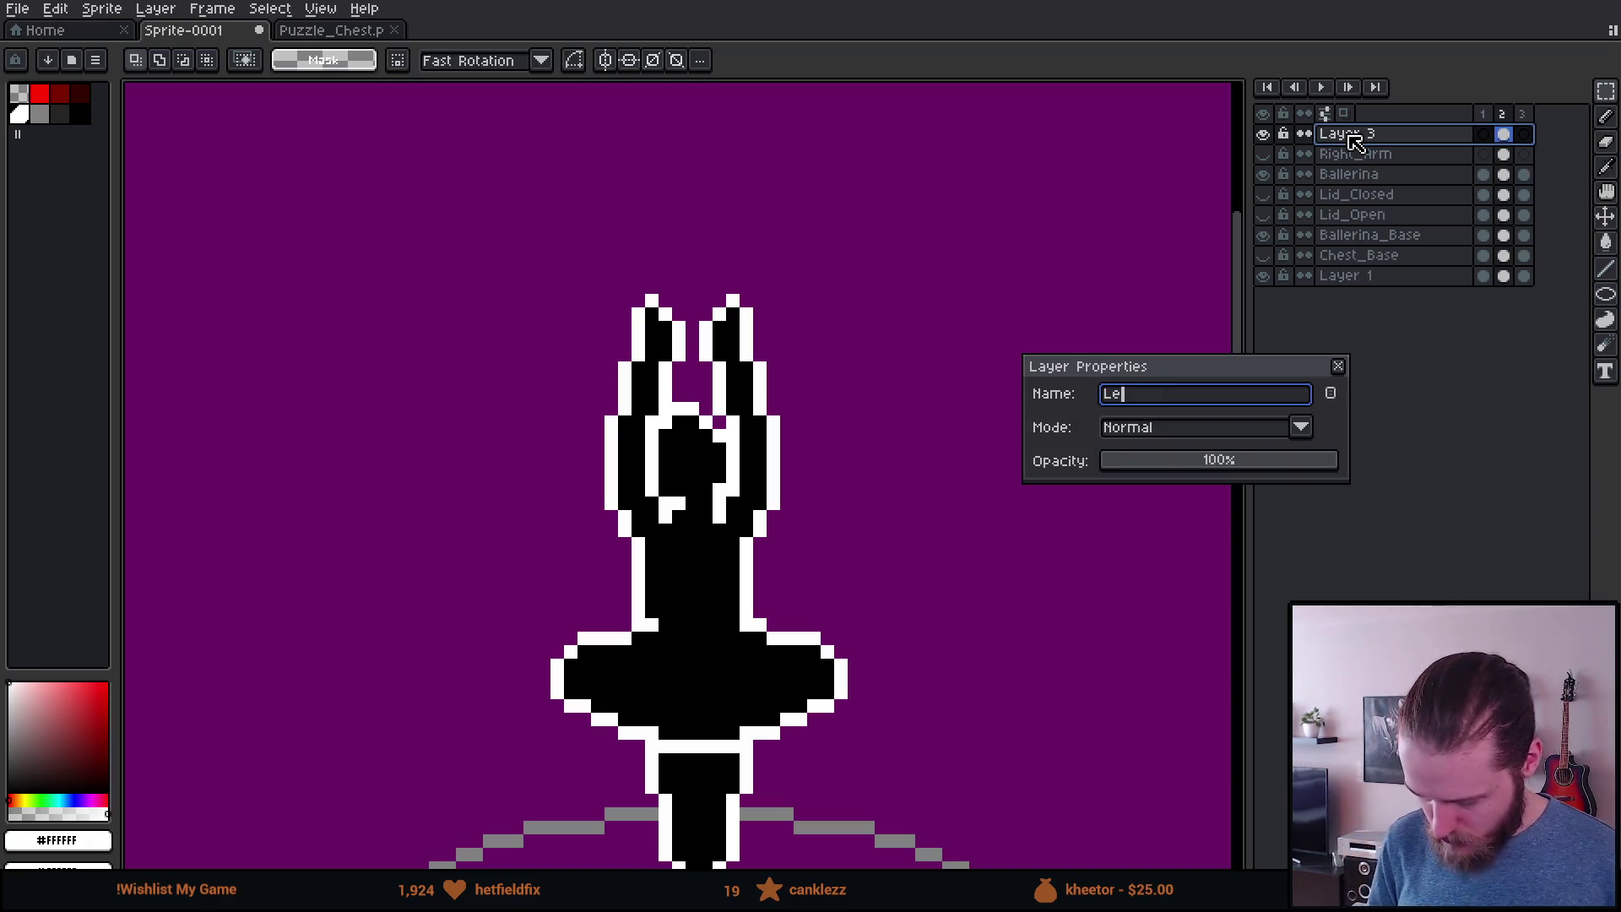
type("m")
key("Return")
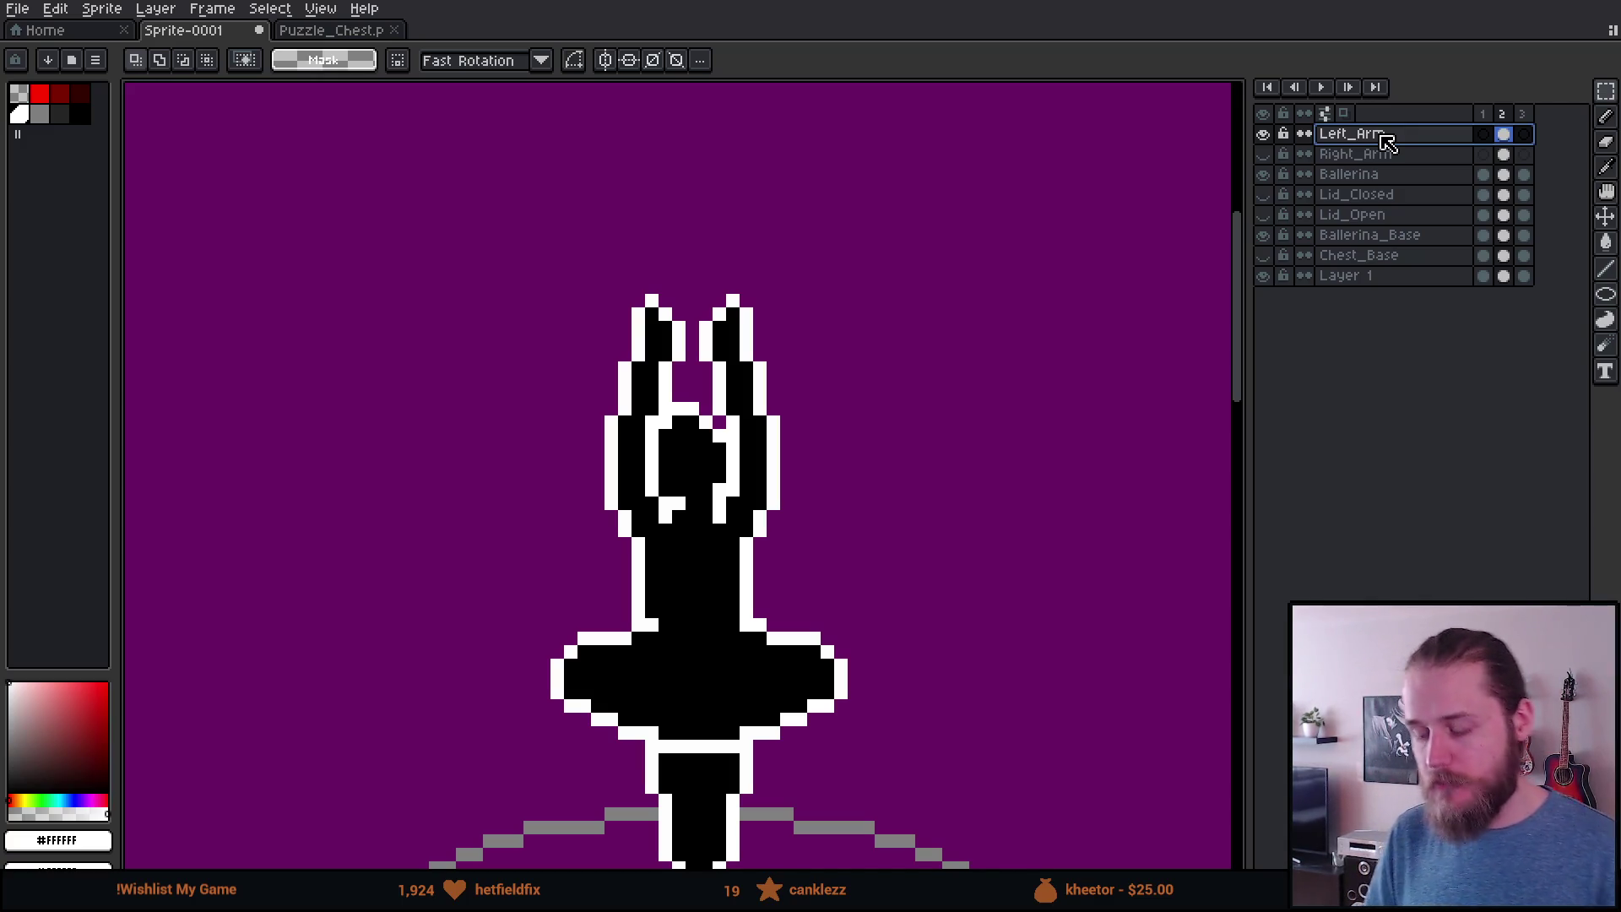
double_click(1383, 137)
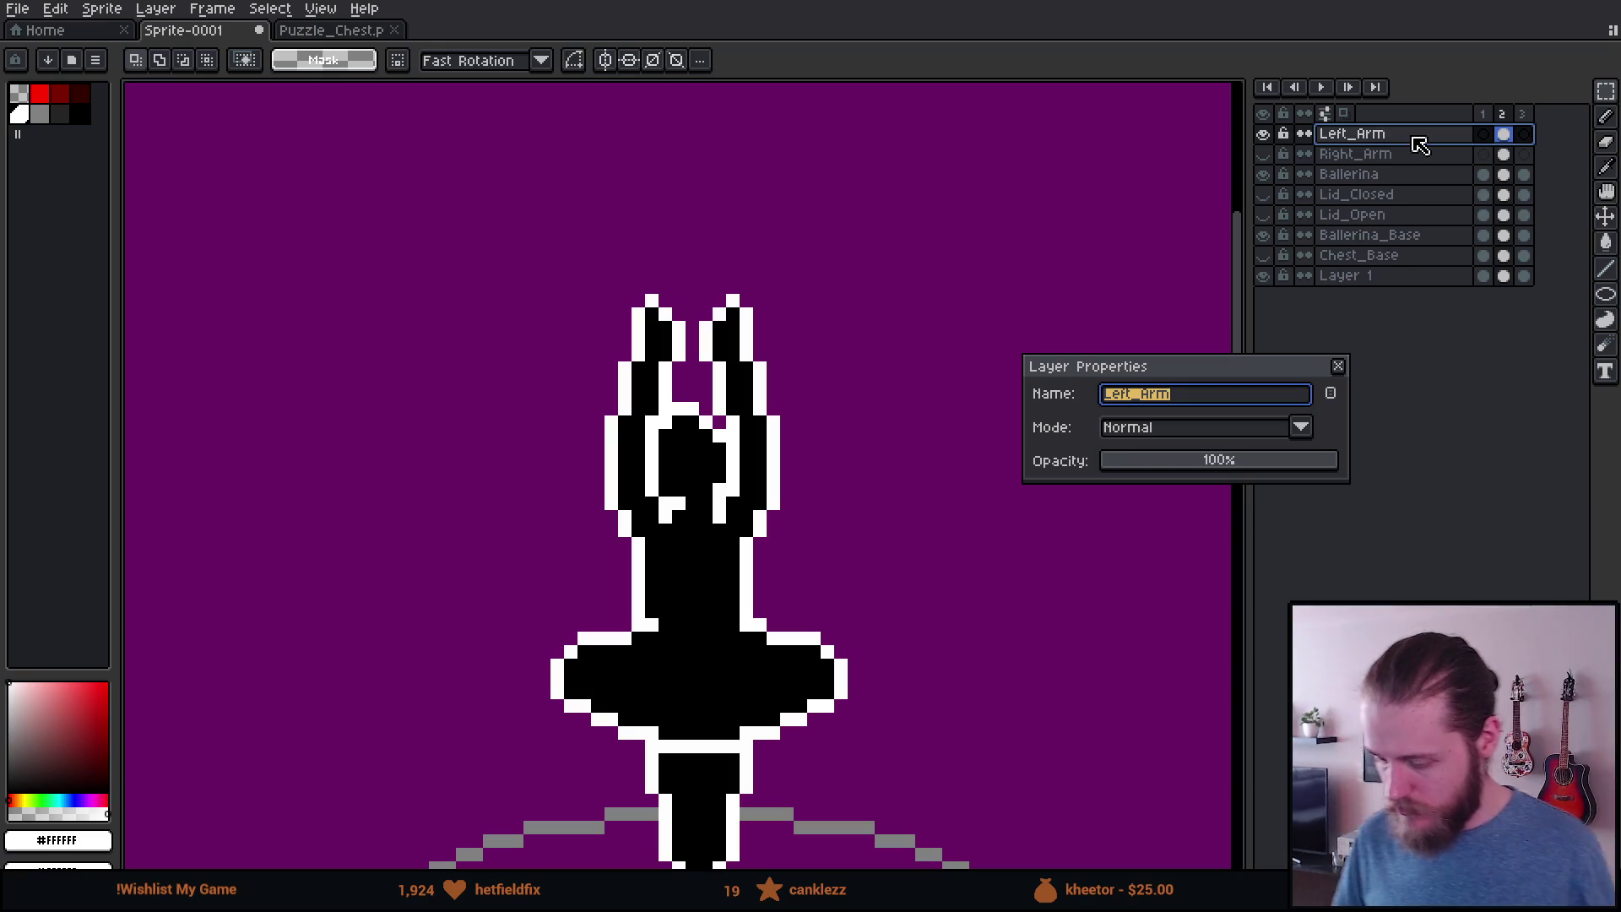
key("Right")
key("BackSpace")
key("BackSpace")
key("BackSpace")
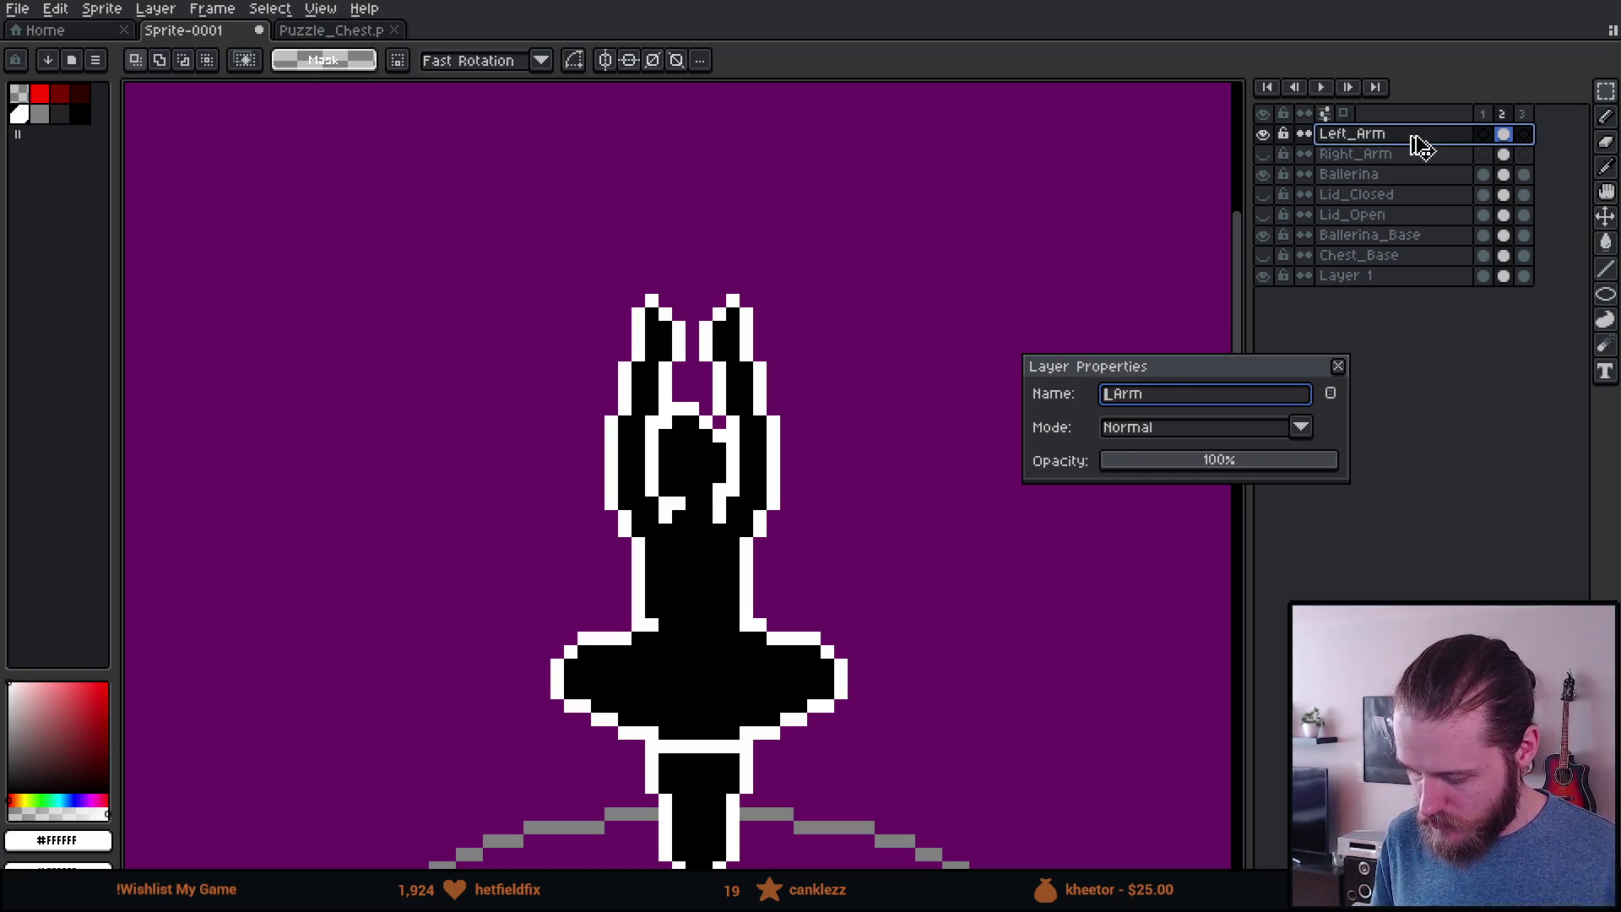
type("Backgroun")
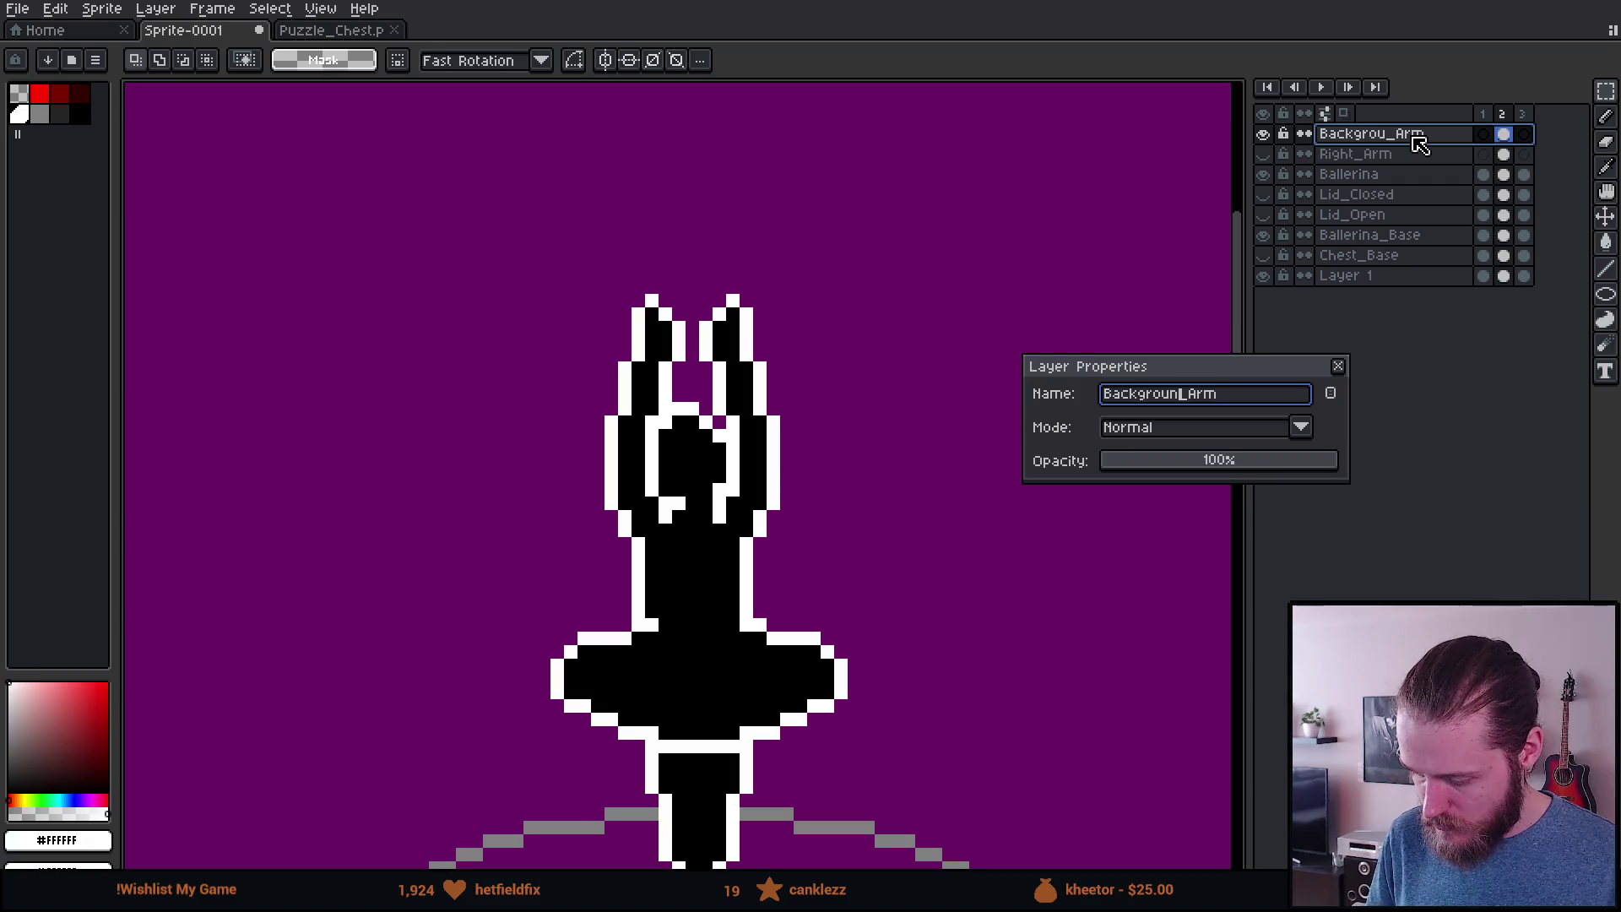
type("d")
key("Return")
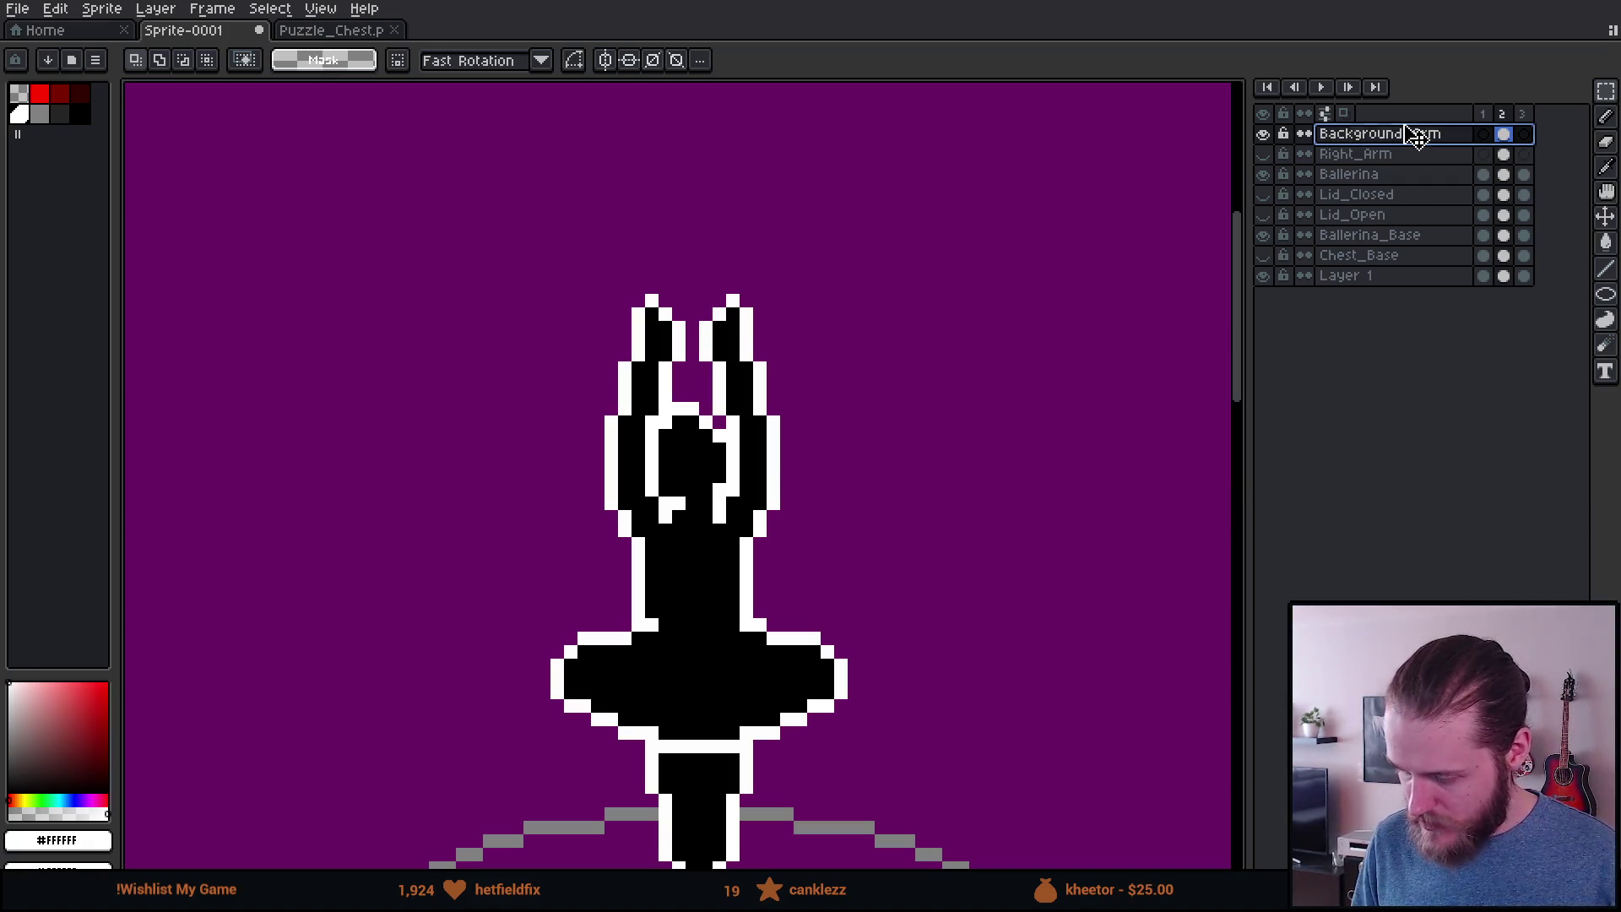
Step: Rename the Right_Arm layer to Foreground_Arm
double_click(1394, 155)
double_click(1127, 396)
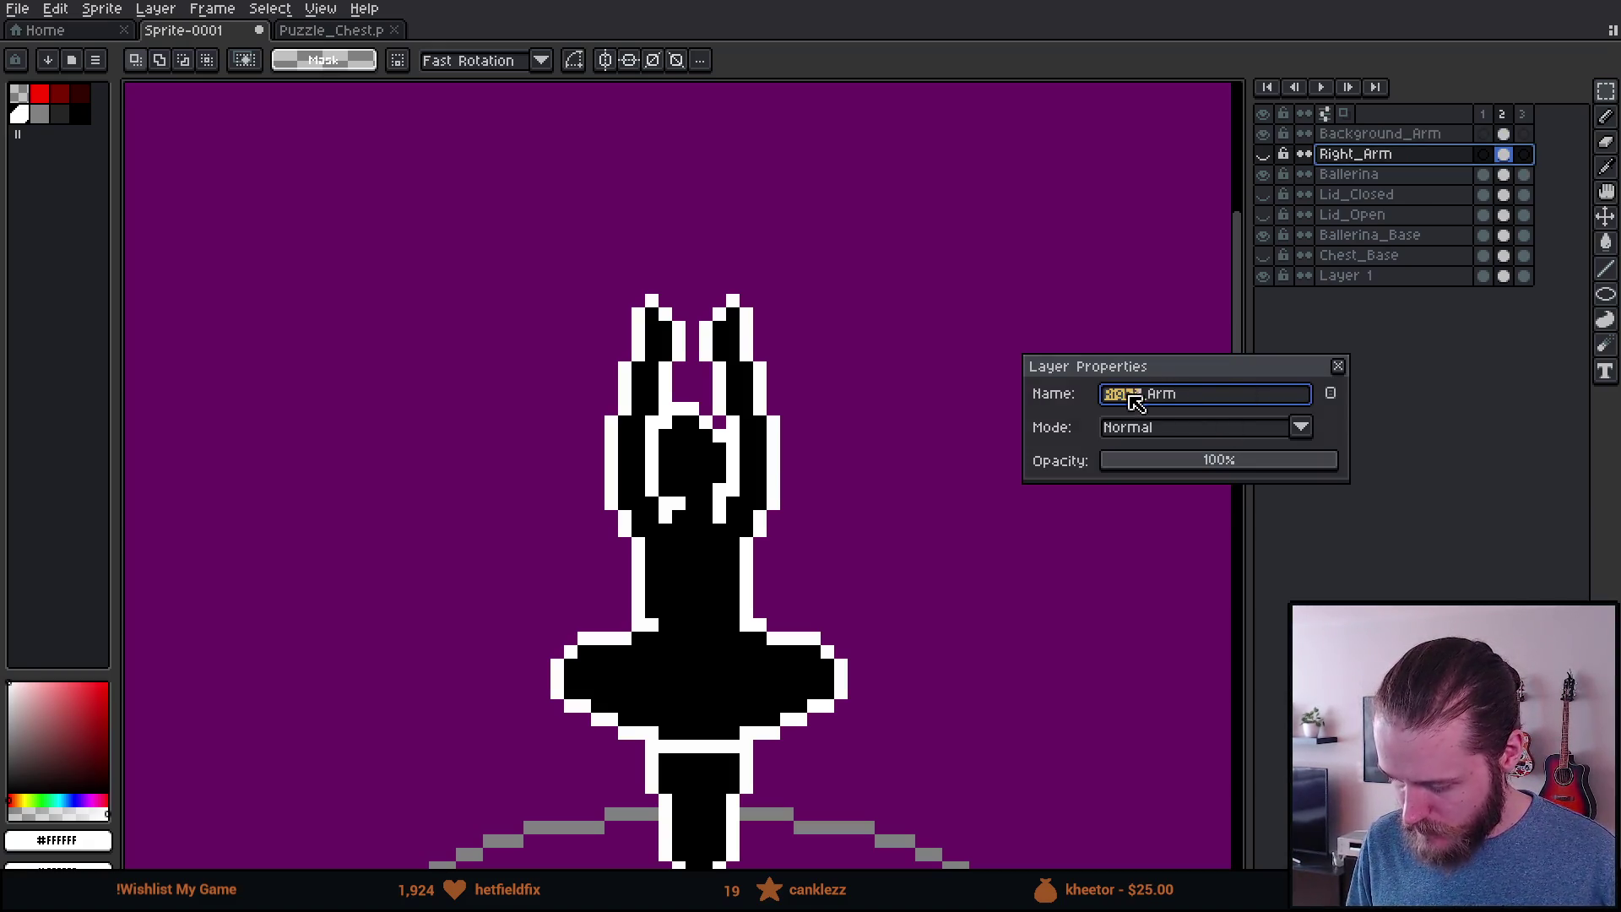
type("Foreground")
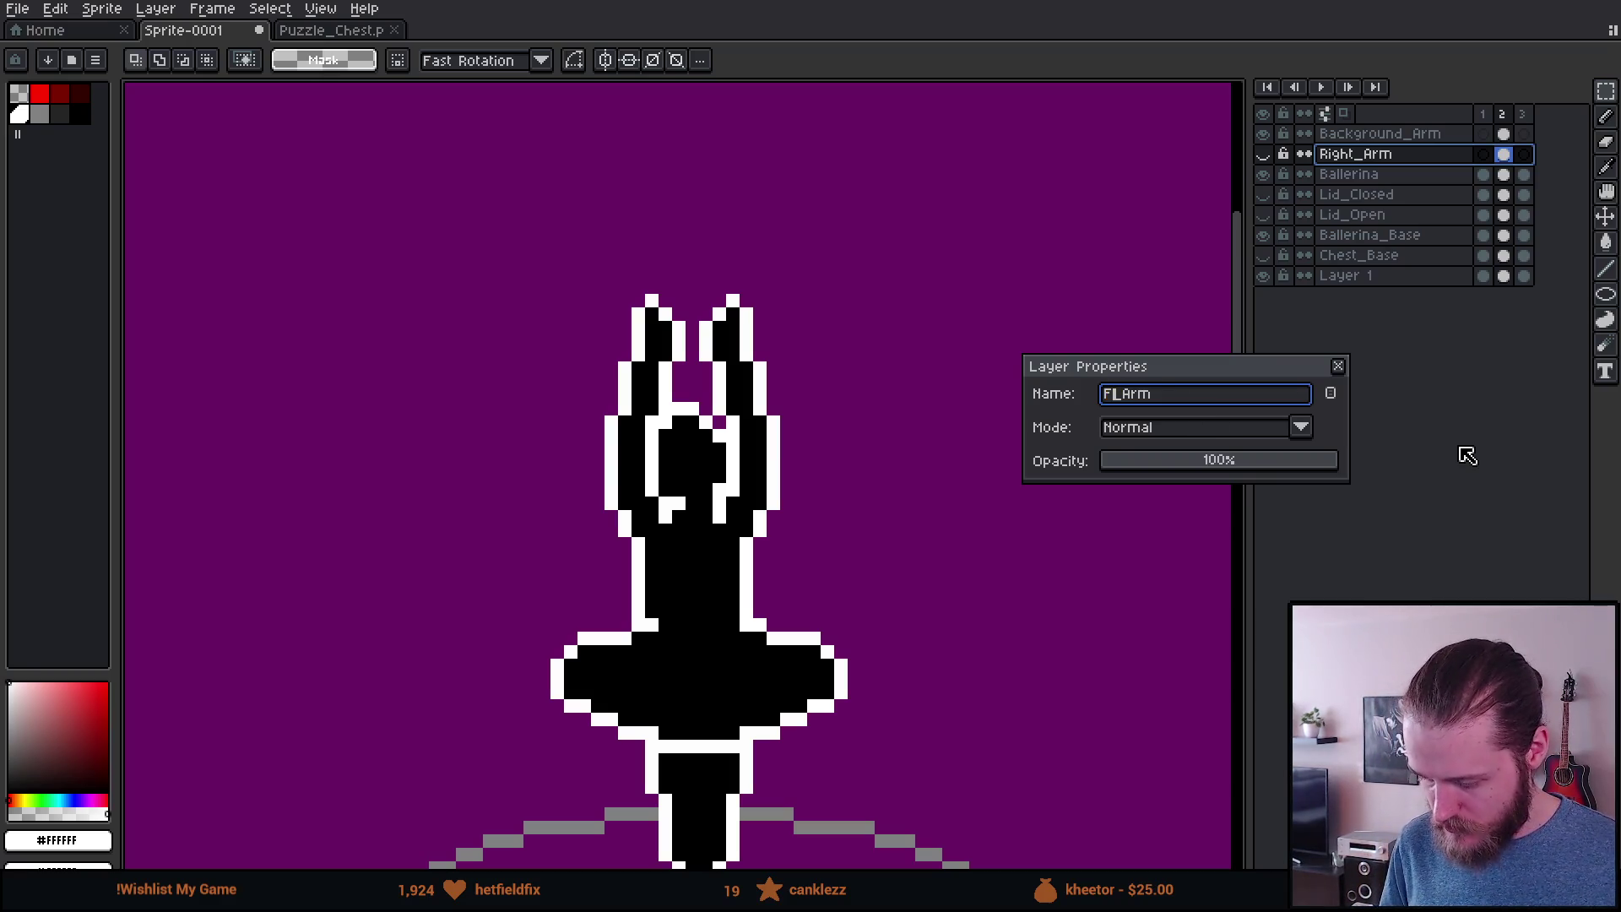
key("Return")
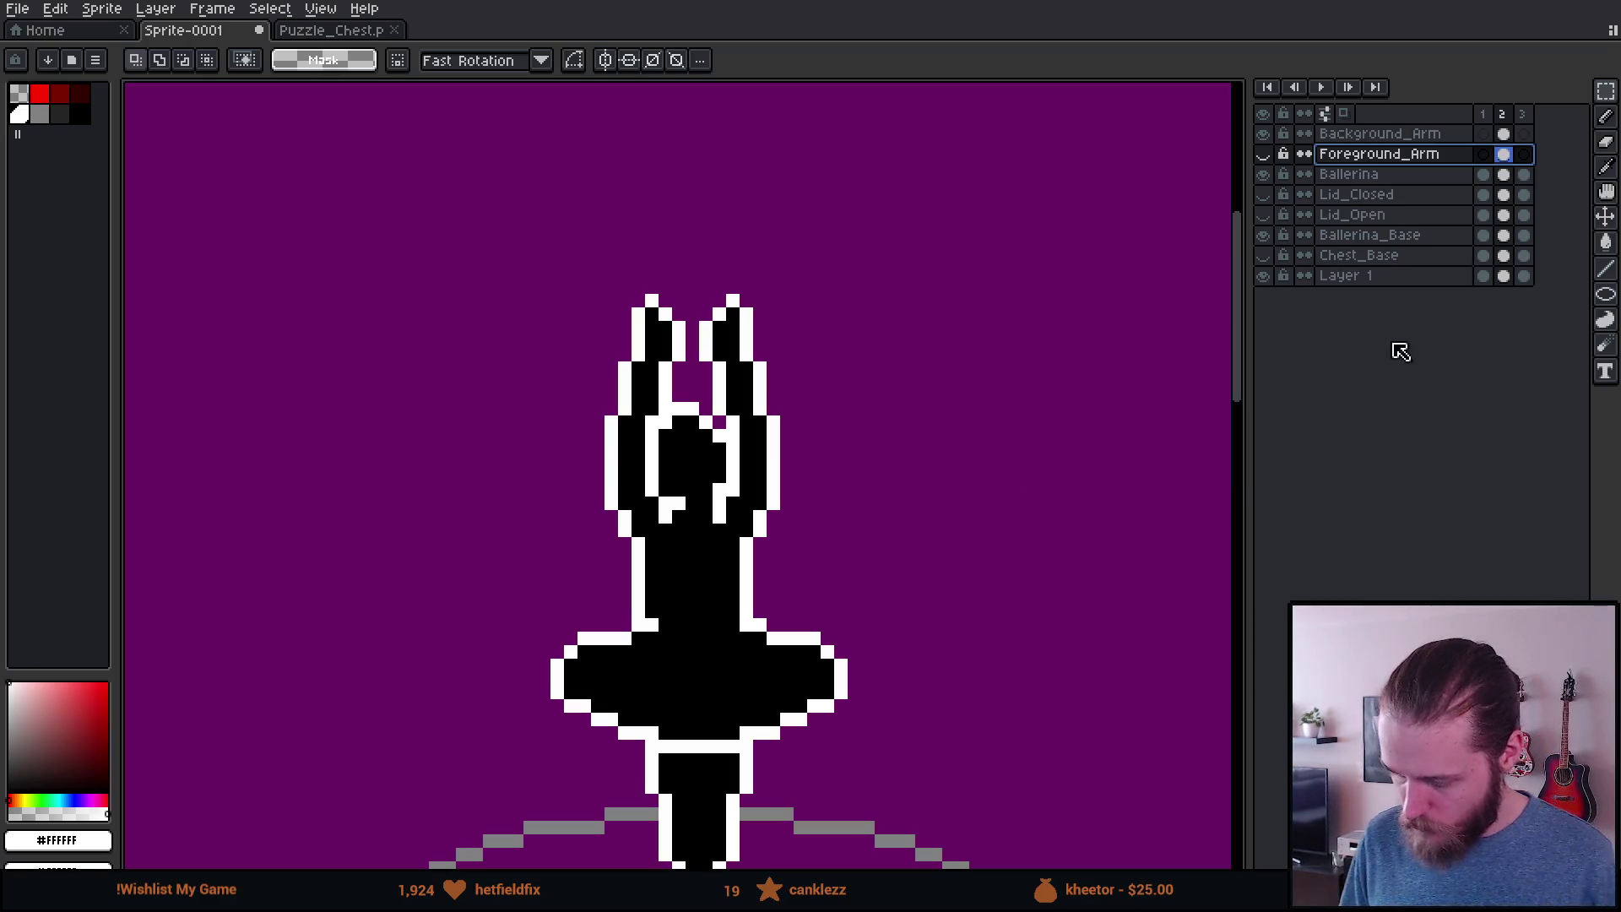
Step: Toggle Foreground_Arm's visibility to compare, leaving it hidden with Background_Arm shown
left_click(1264, 154)
left_click(1264, 154)
left_click(1264, 154)
left_click(1264, 153)
left_click(1264, 154)
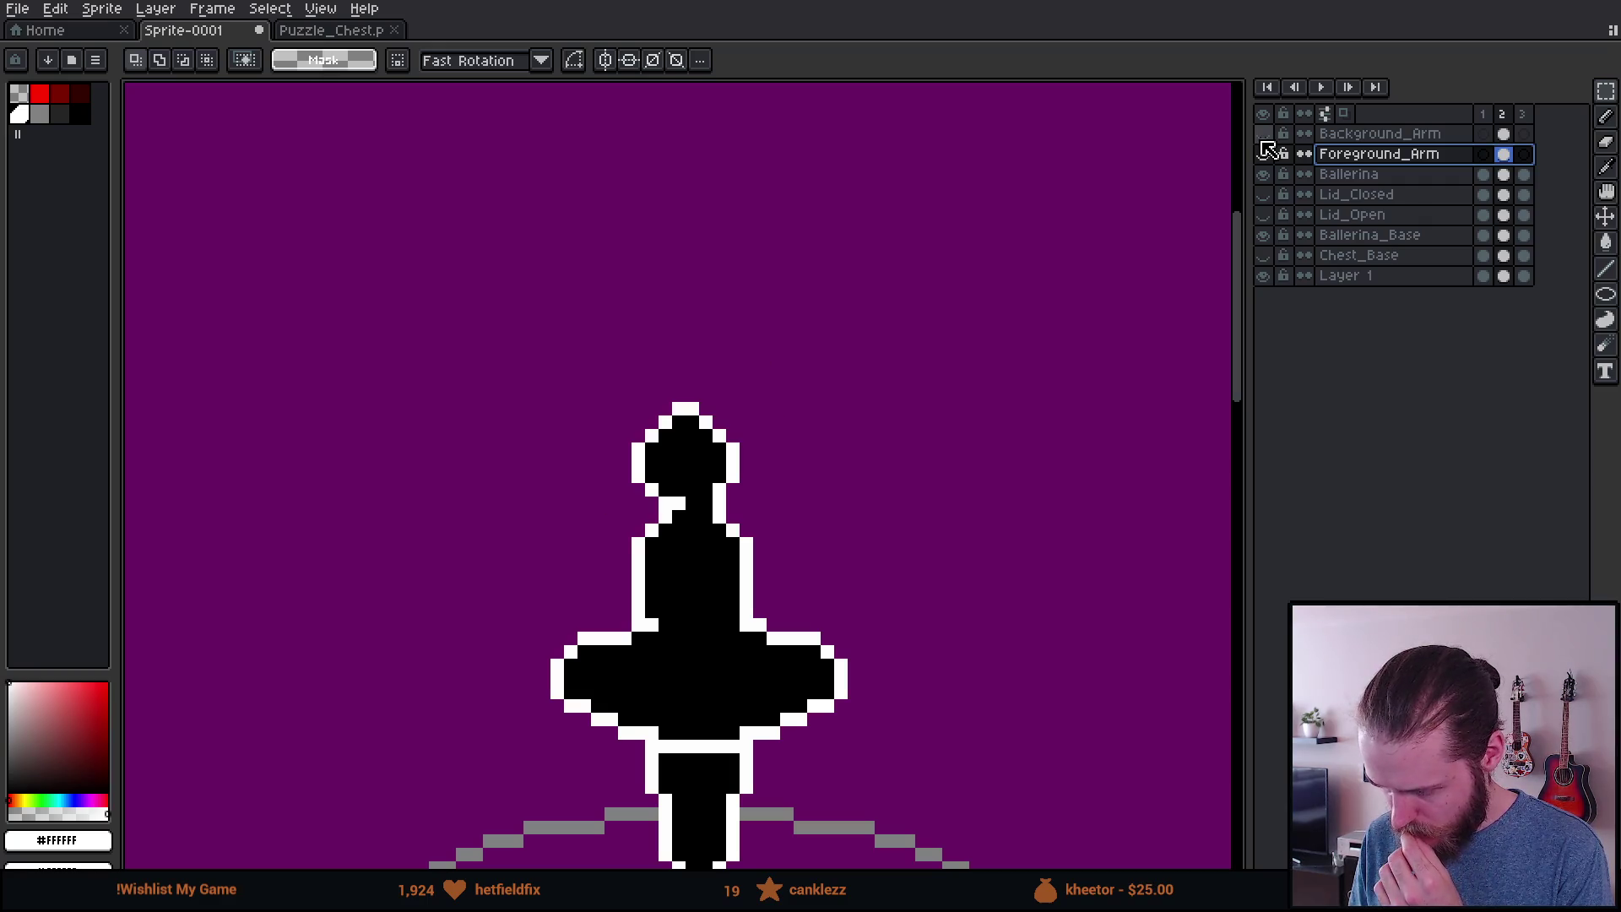
left_click(1505, 135)
left_click(1266, 155)
left_click(1266, 156)
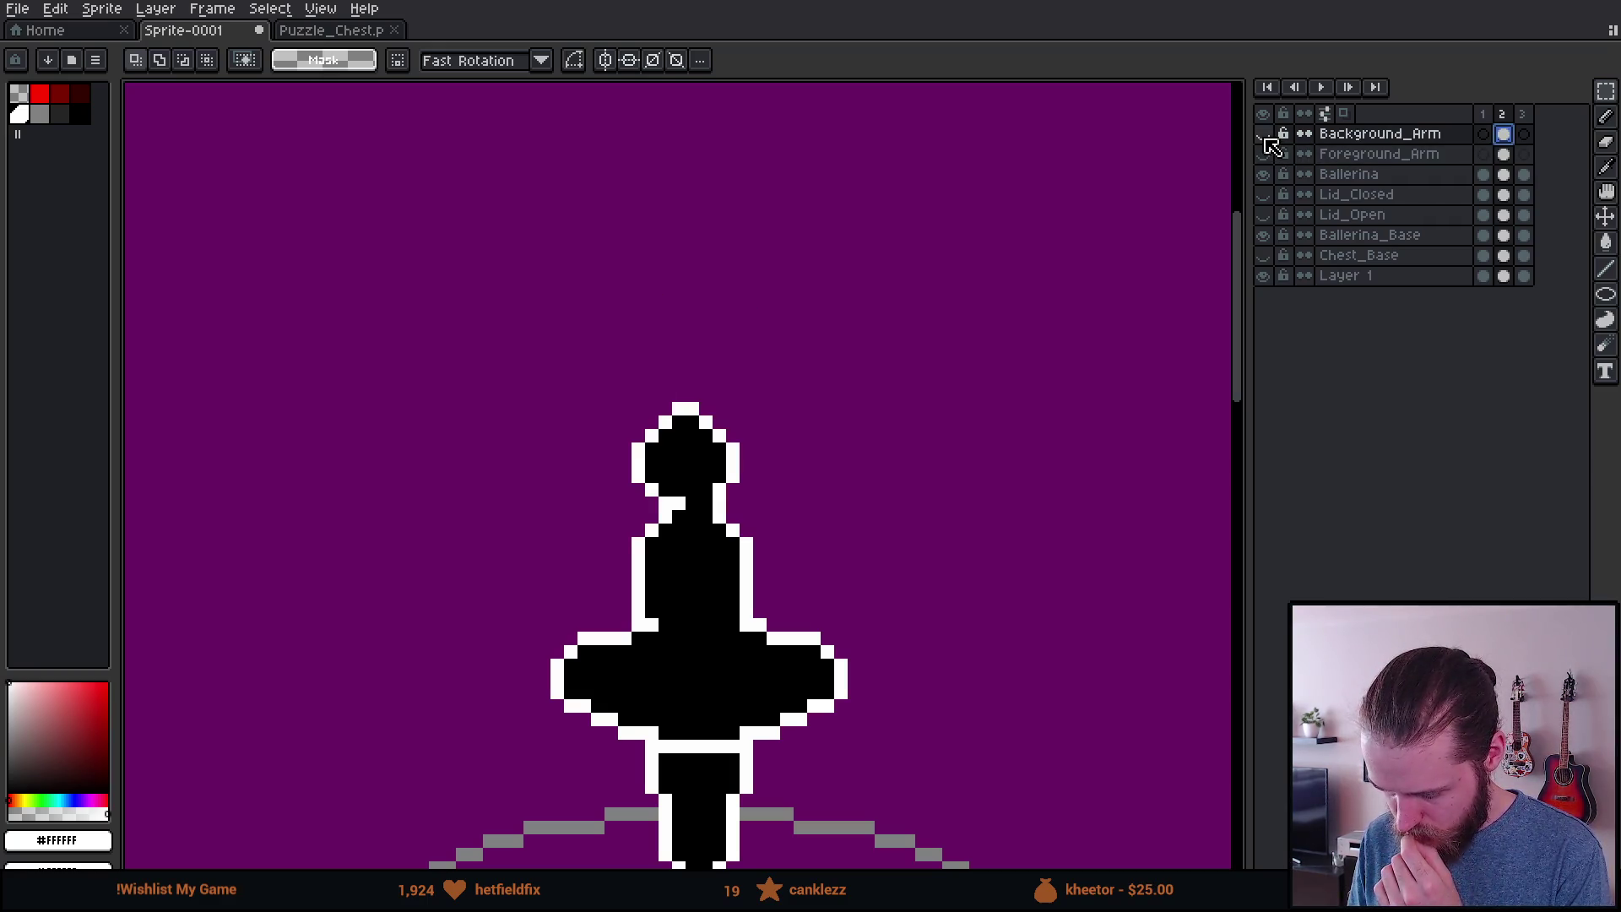
left_click(1265, 155)
left_click(1264, 154)
left_click(1264, 133)
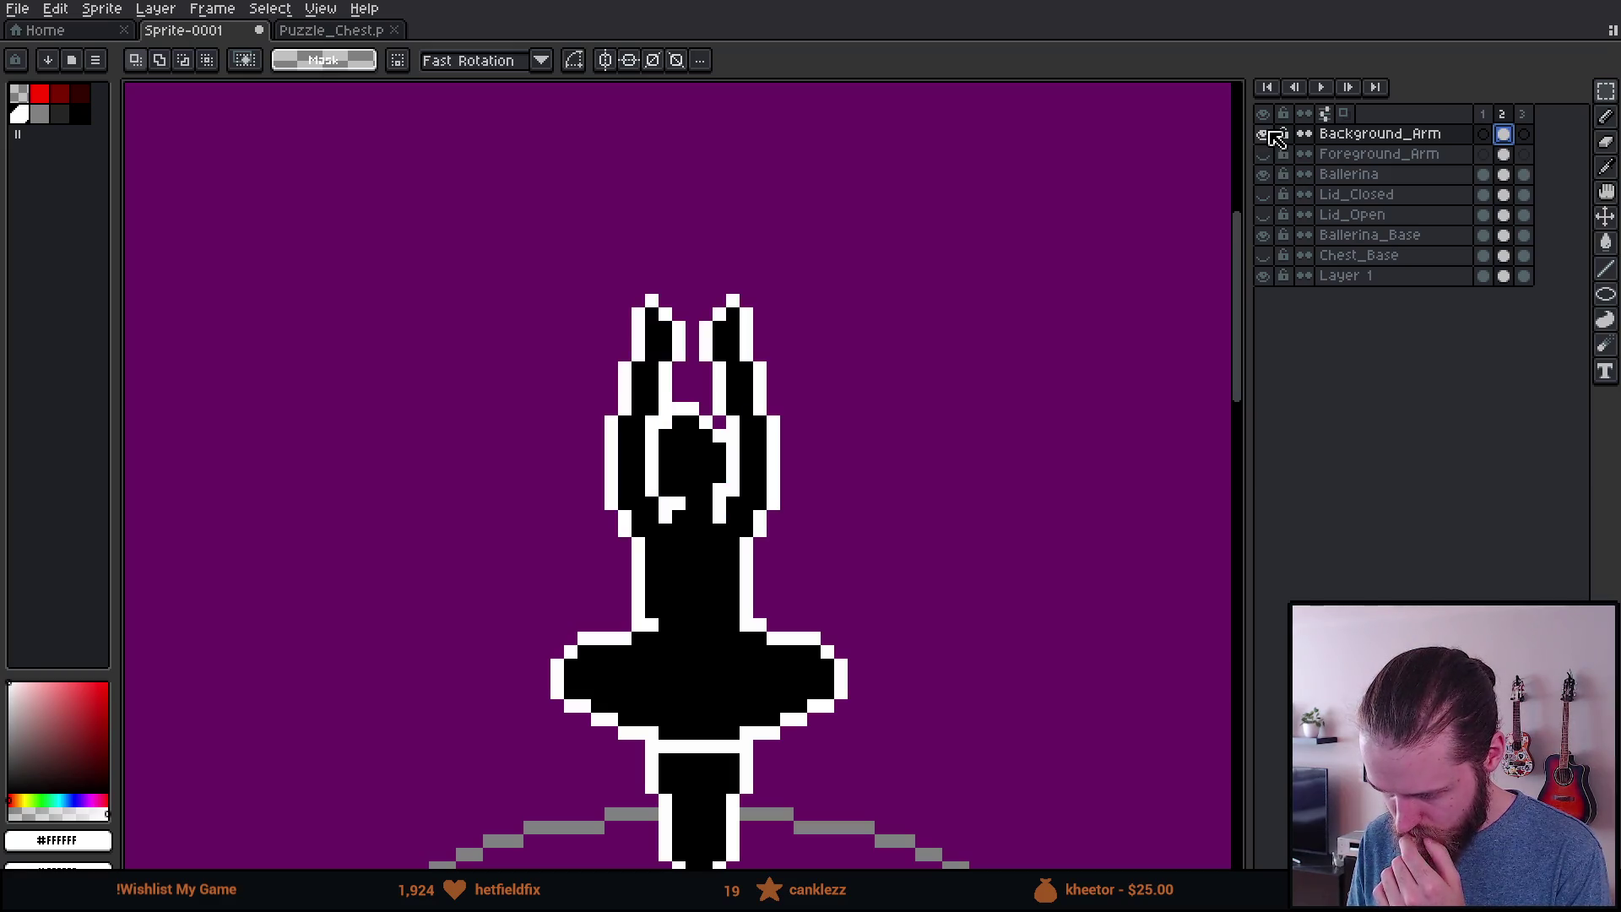
Step: Marquee-select and delete the ballerina's left raised arm pixels
scroll(726, 425, "up", 1)
mouse_move(365, 201)
left_mouse_down()
mouse_move(579, 688)
mouse_move(662, 699)
left_mouse_up()
key("Delete")
scroll(639, 665, "down", 1)
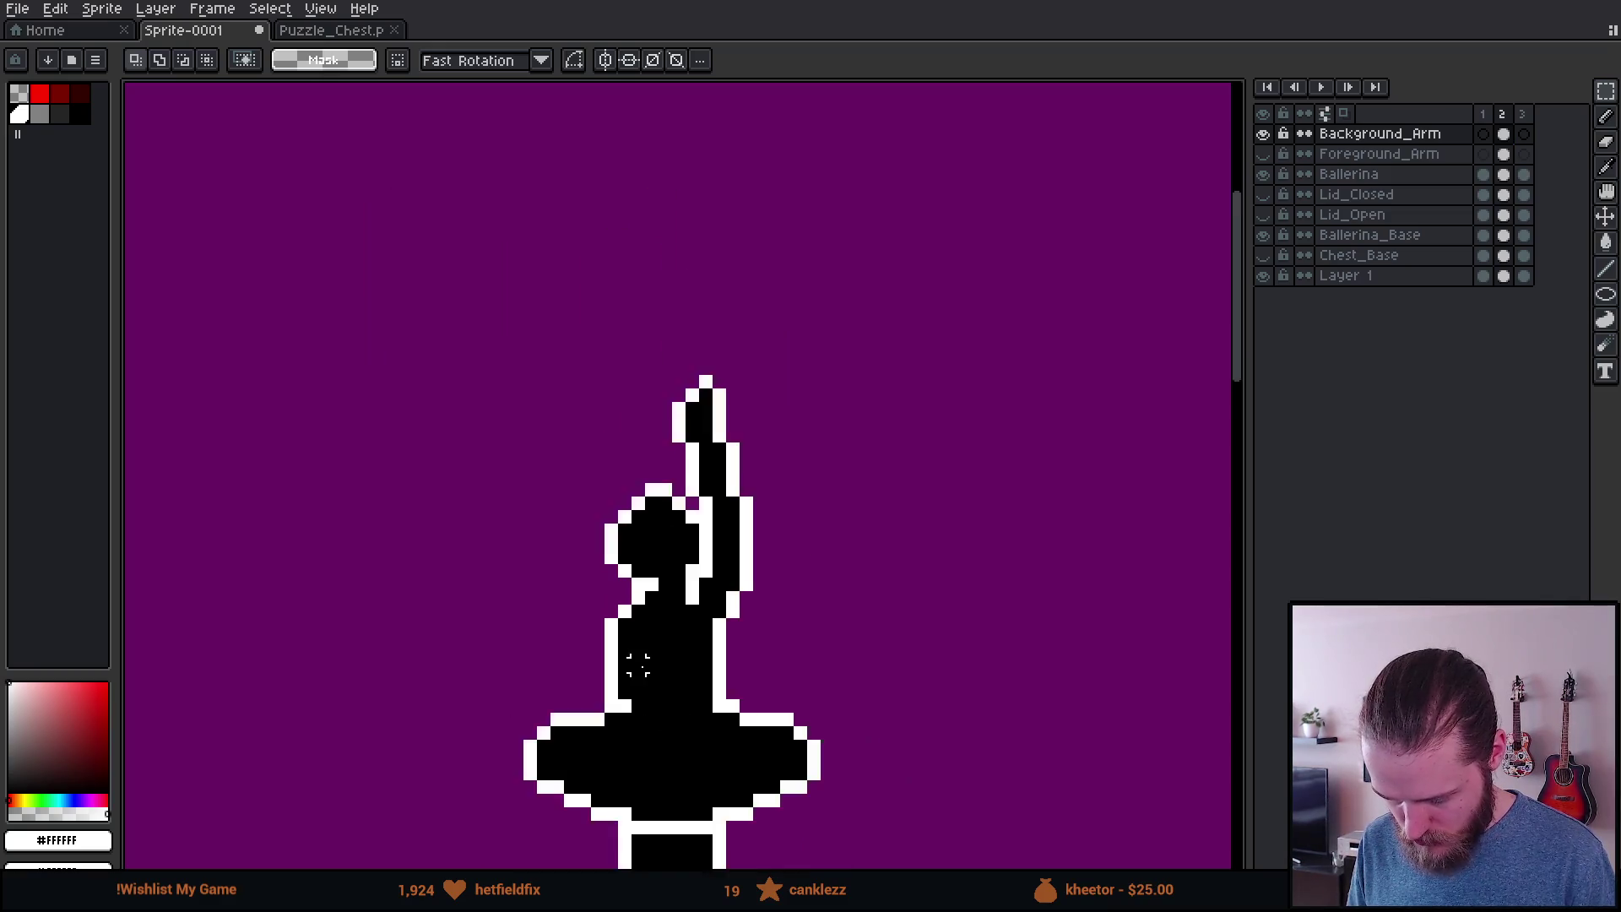
scroll(638, 665, "down", 1)
Step: Hide the Ballerina layer and toggle Background_Arm's visibility to check it
left_click(1267, 176)
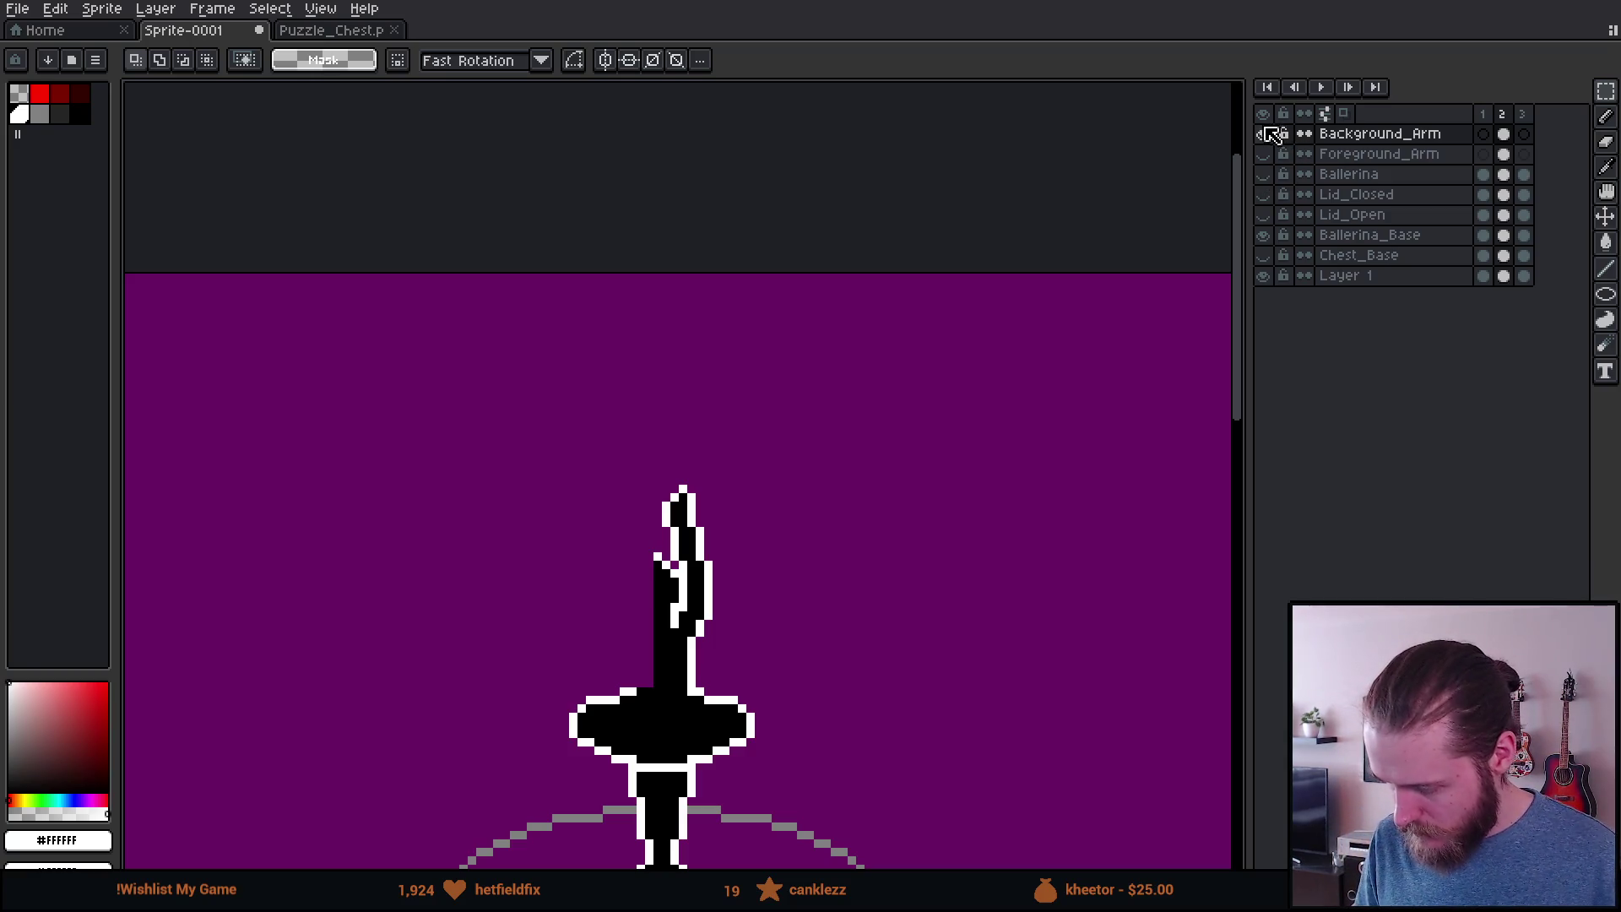
left_click(1267, 135)
double_click(1266, 135)
left_click(1267, 135)
double_click(1267, 135)
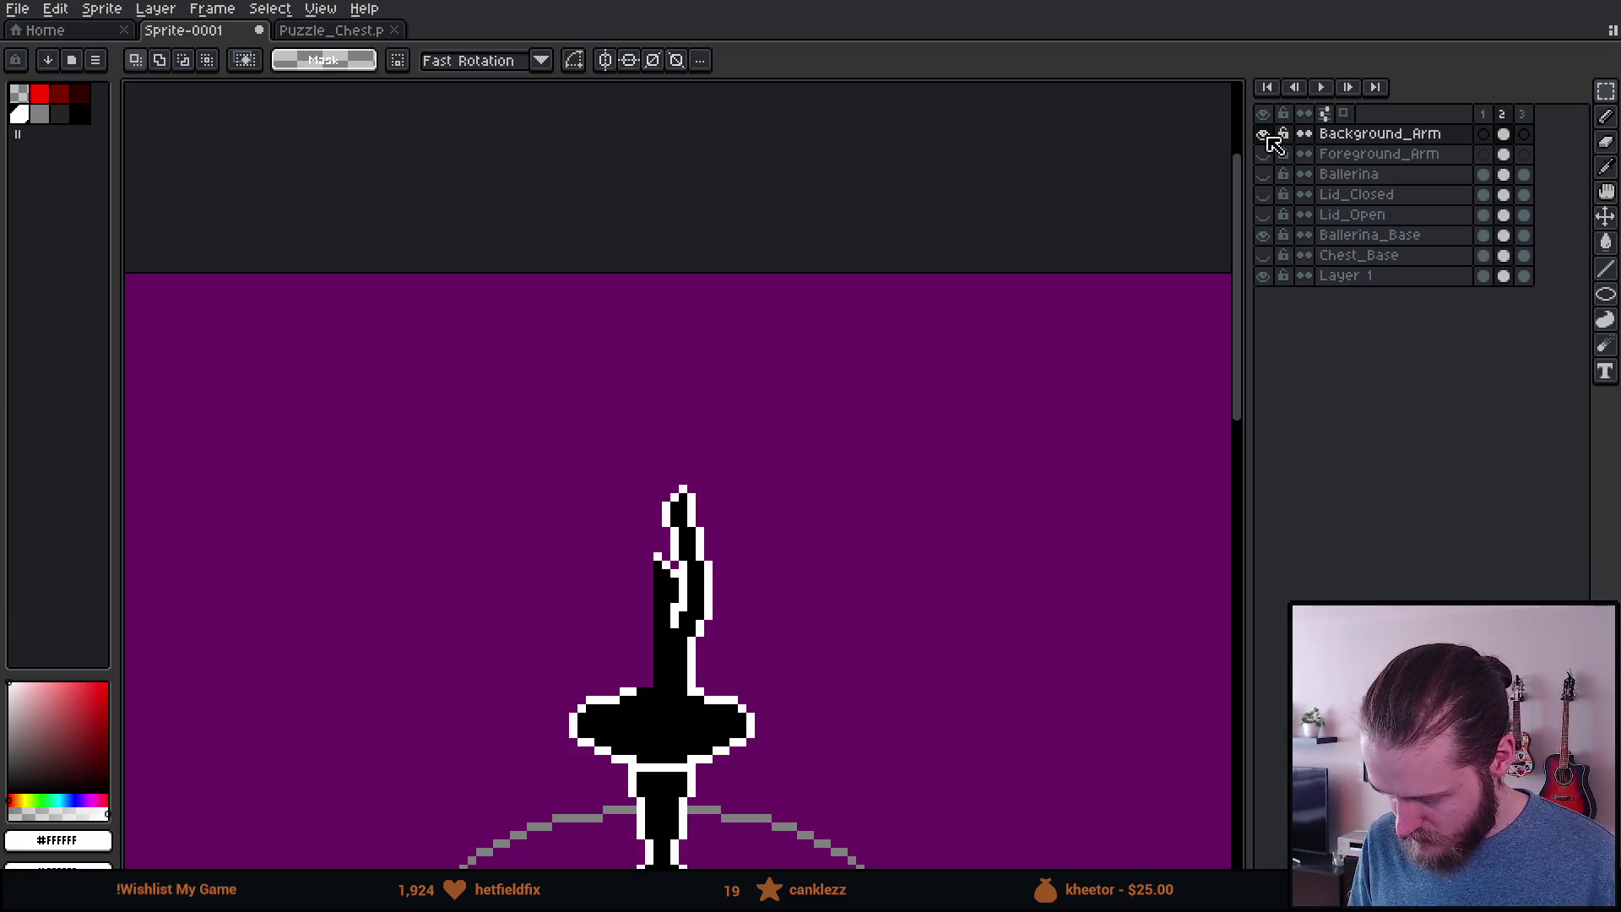
Step: Trim the black column and stray pixels from the arm's left edge
scroll(704, 670, "up", 1)
scroll(703, 670, "down", 2)
mouse_move(448, 423)
left_mouse_down()
mouse_move(448, 535)
mouse_move(960, 667)
left_mouse_up()
scroll(880, 263, "up", 2)
scroll(880, 263, "down", 2)
scroll(840, 416, "up", 1)
left_click_drag(888, 573, 590, 714)
left_click_drag(651, 222, 786, 709)
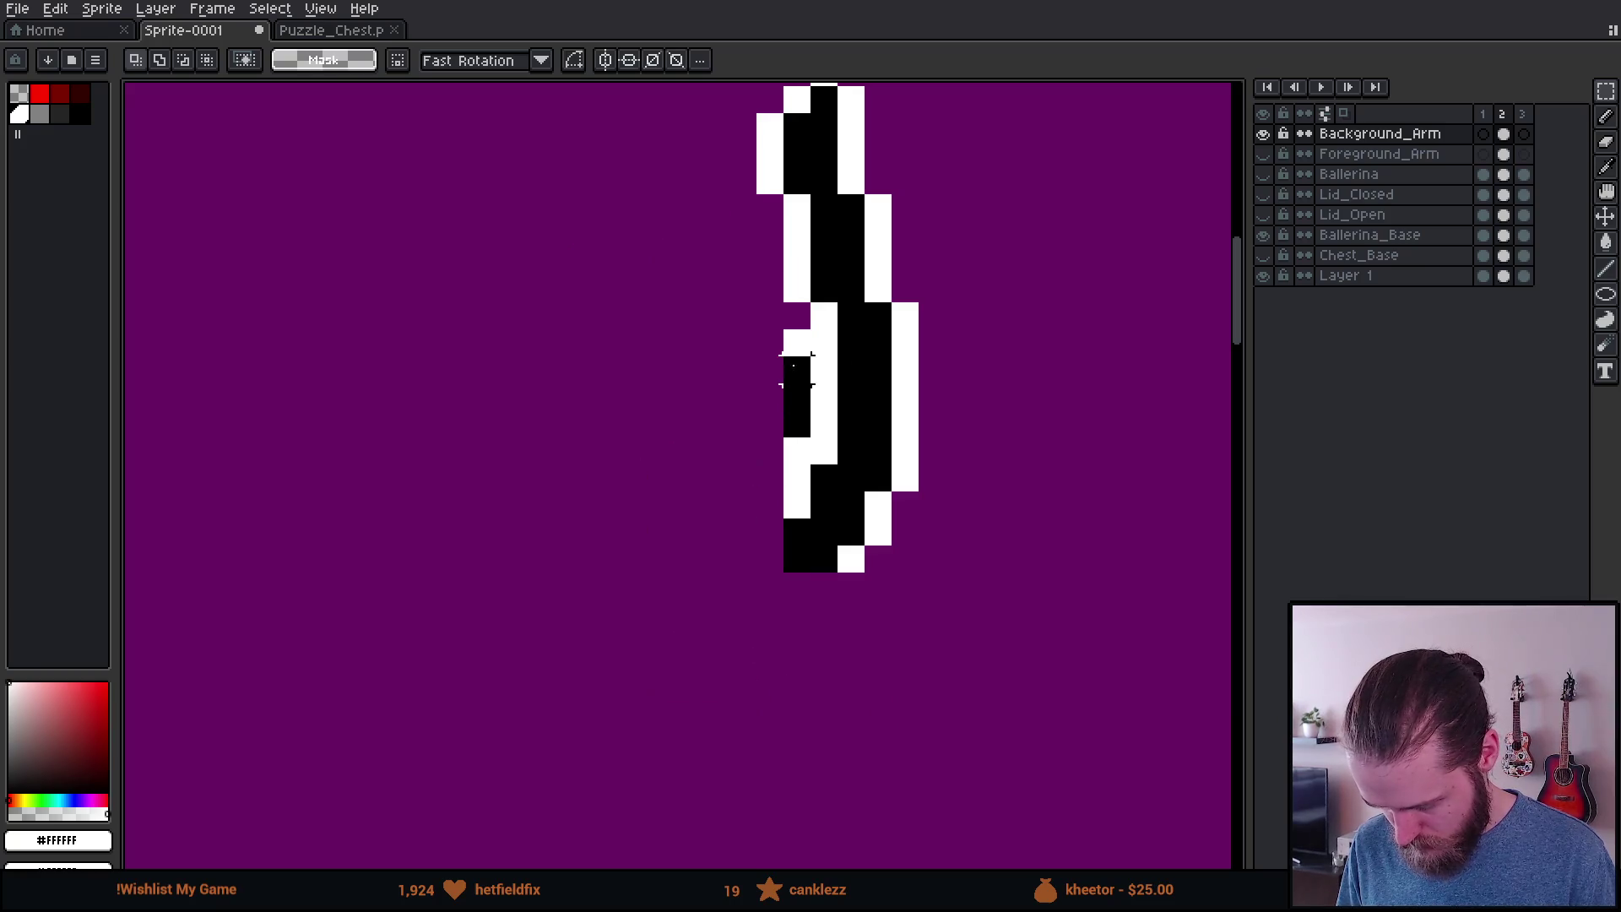
left_click_drag(797, 452, 771, 336)
scroll(771, 336, "down", 2)
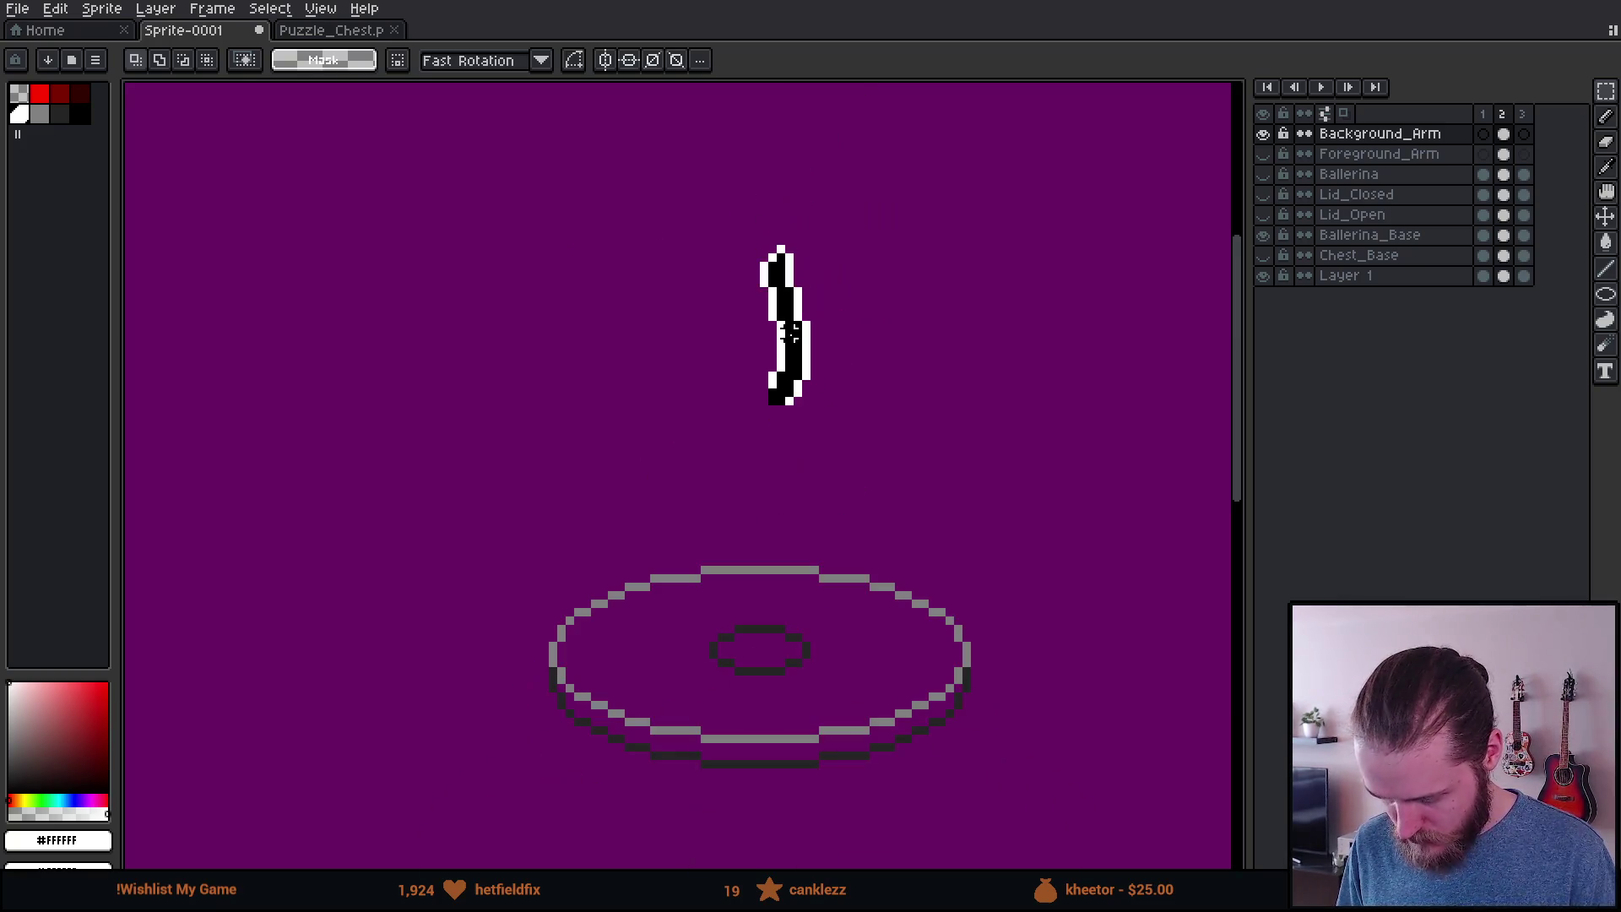
scroll(727, 409, "up", 4)
mouse_move(646, 347)
left_mouse_down()
mouse_move(622, 481)
mouse_move(724, 453)
mouse_move(688, 463)
left_mouse_up()
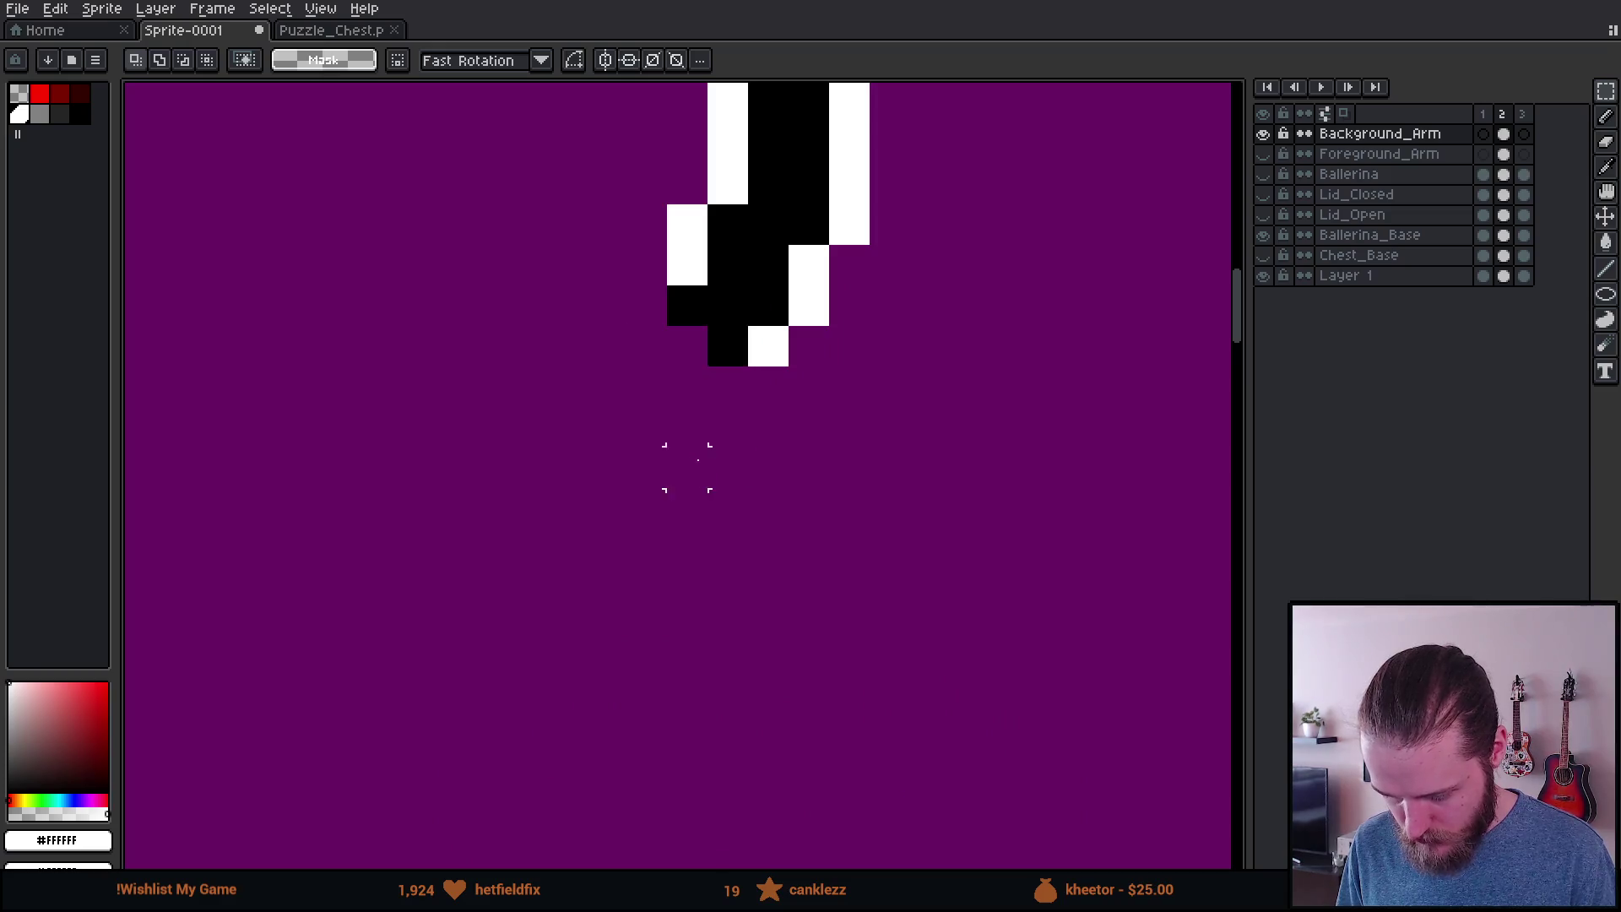
scroll(777, 446, "down", 4)
scroll(795, 348, "up", 1)
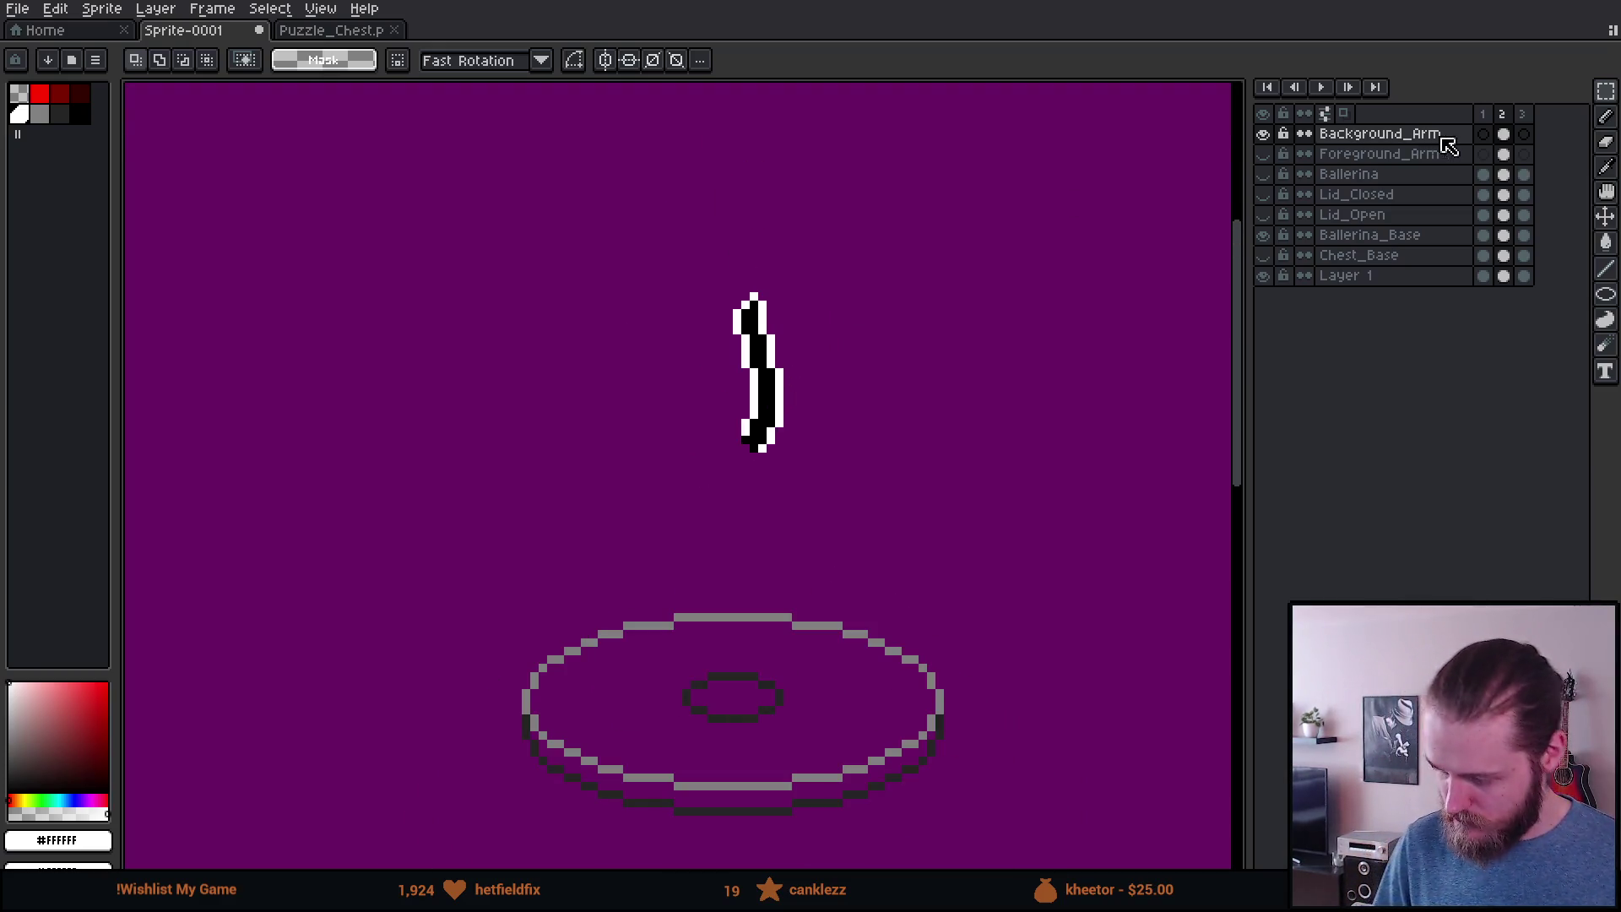
Step: Toggle the arm layers, pick black with the pencil, and make Foreground_Arm the active layer
left_click(1264, 134)
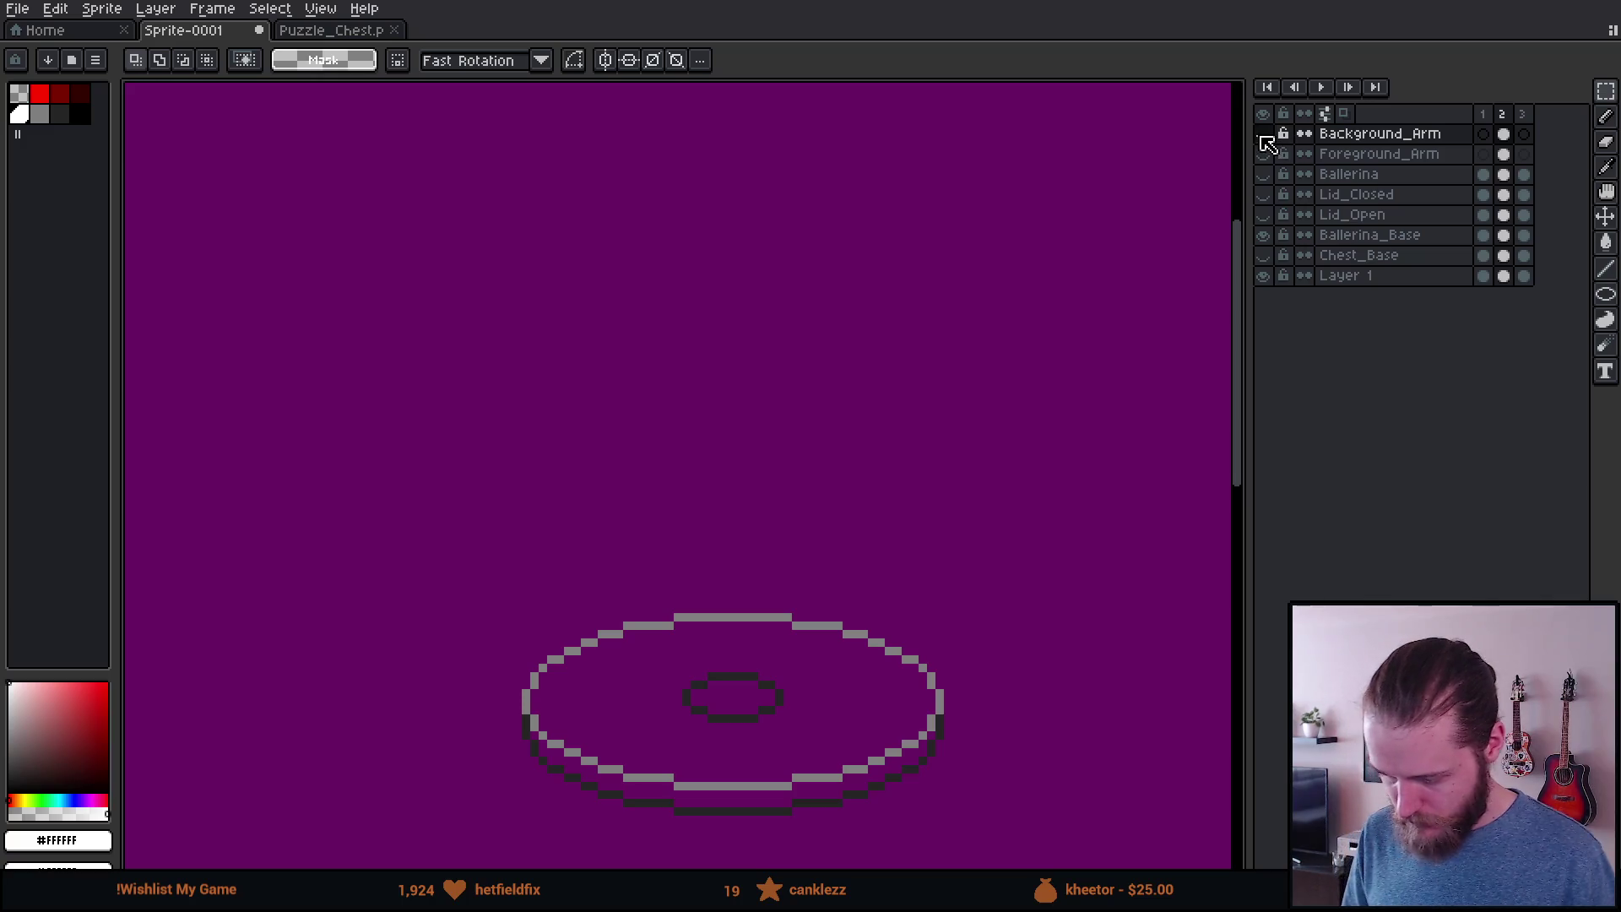
left_click(1264, 154)
left_click(1263, 133)
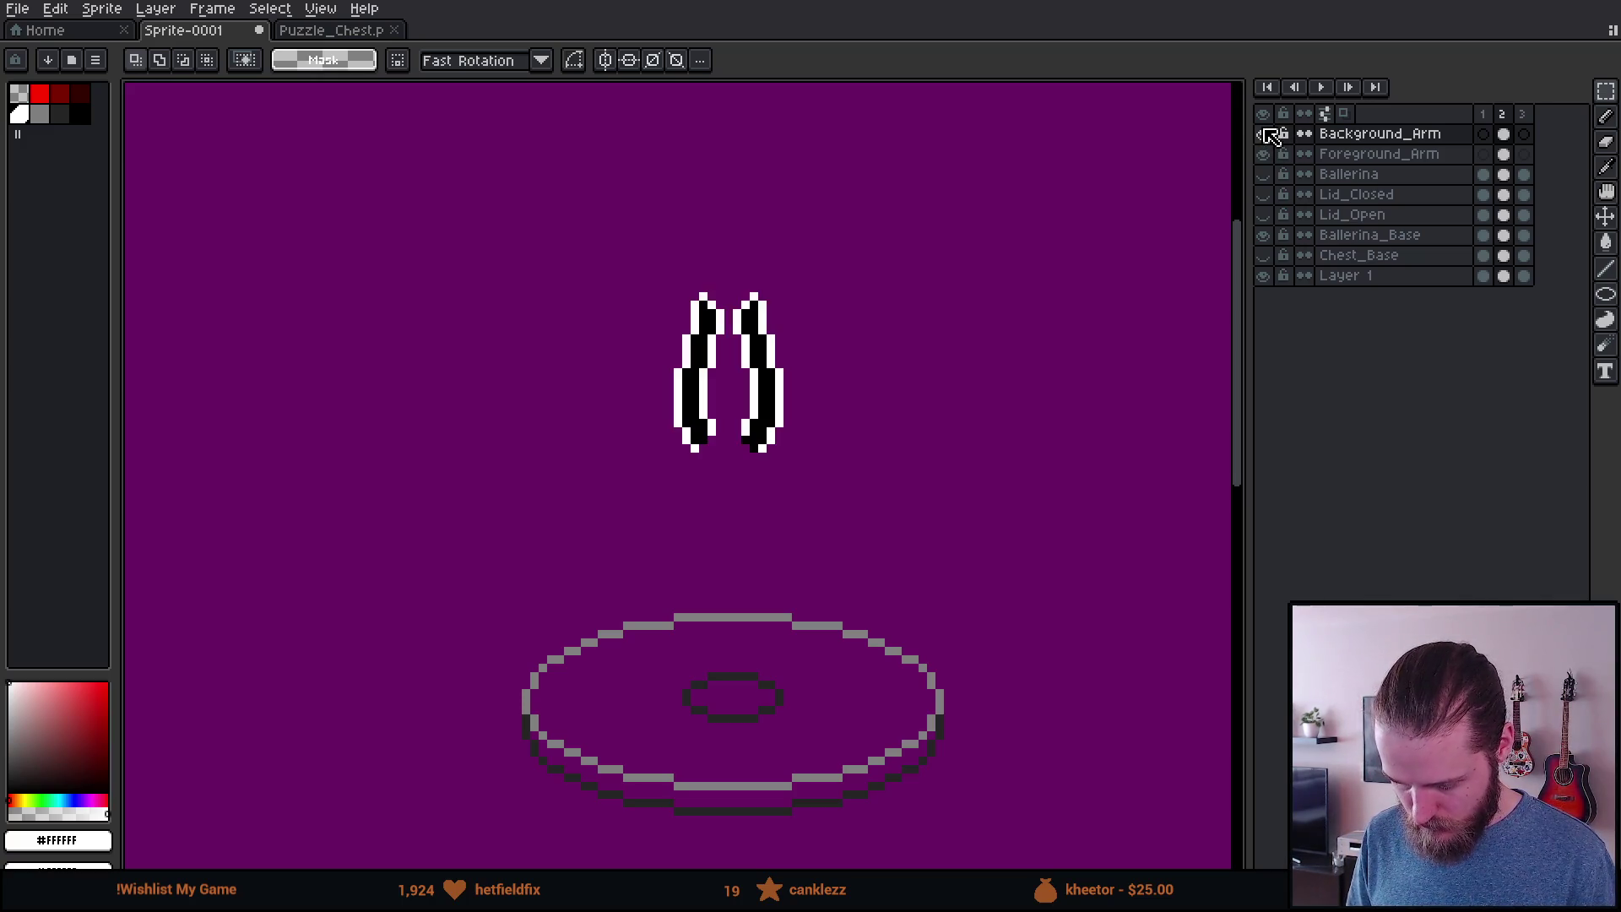
scroll(715, 457, "up", 4)
key("b")
left_click(604, 354, "alt")
left_click(1426, 161)
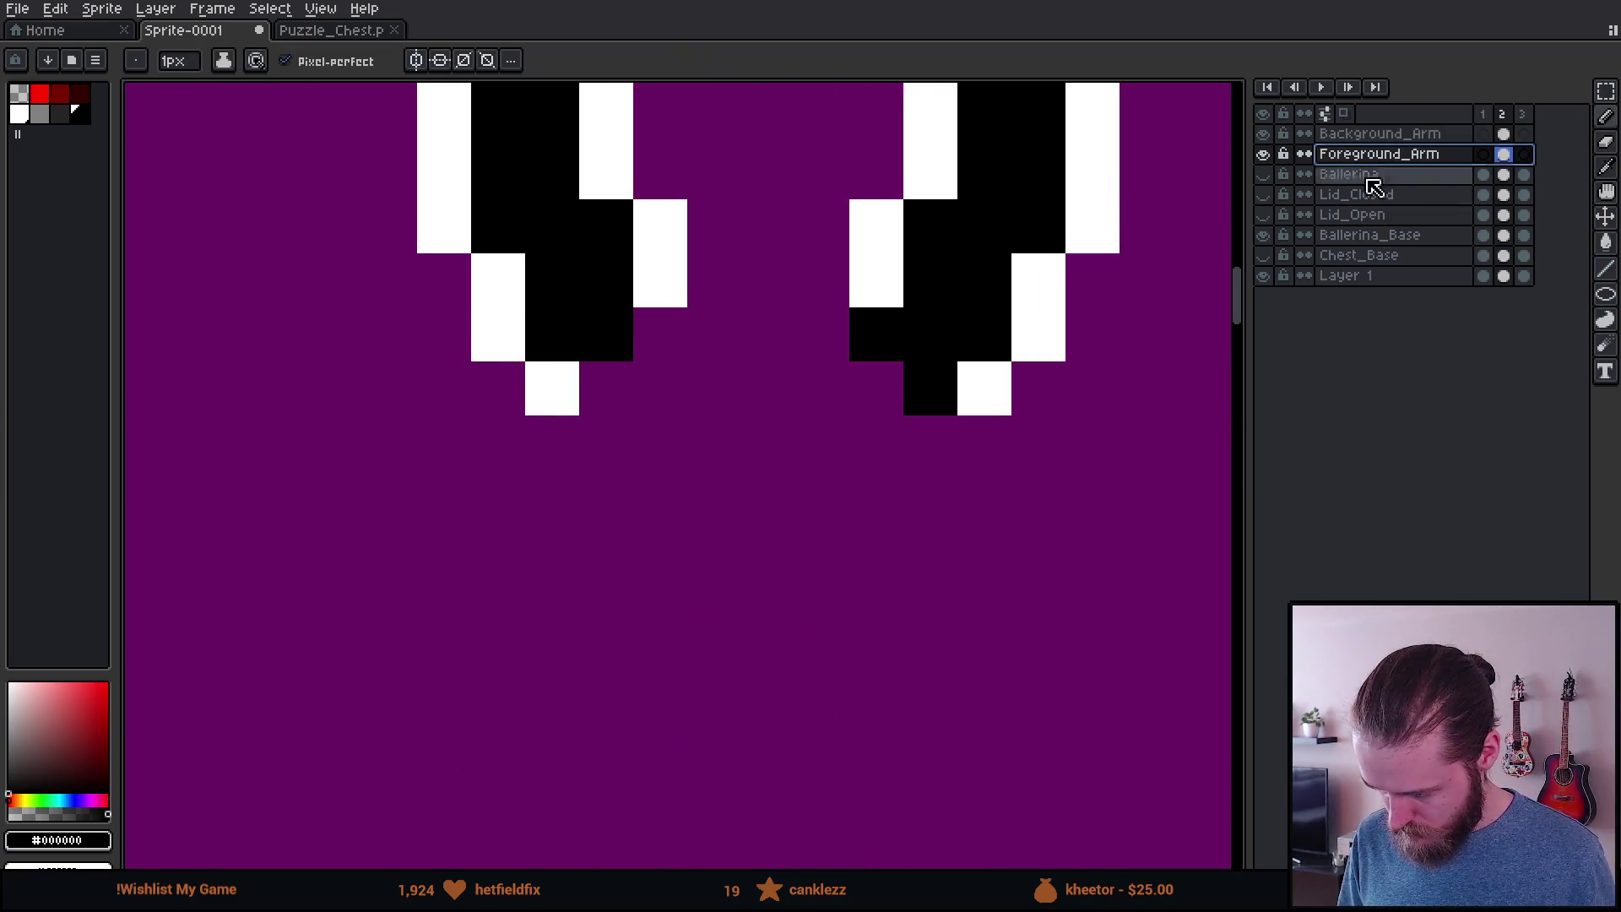
Step: Hide Foreground_Arm and Background_Arm and show the Ballerina layer
scroll(808, 464, "down", 4)
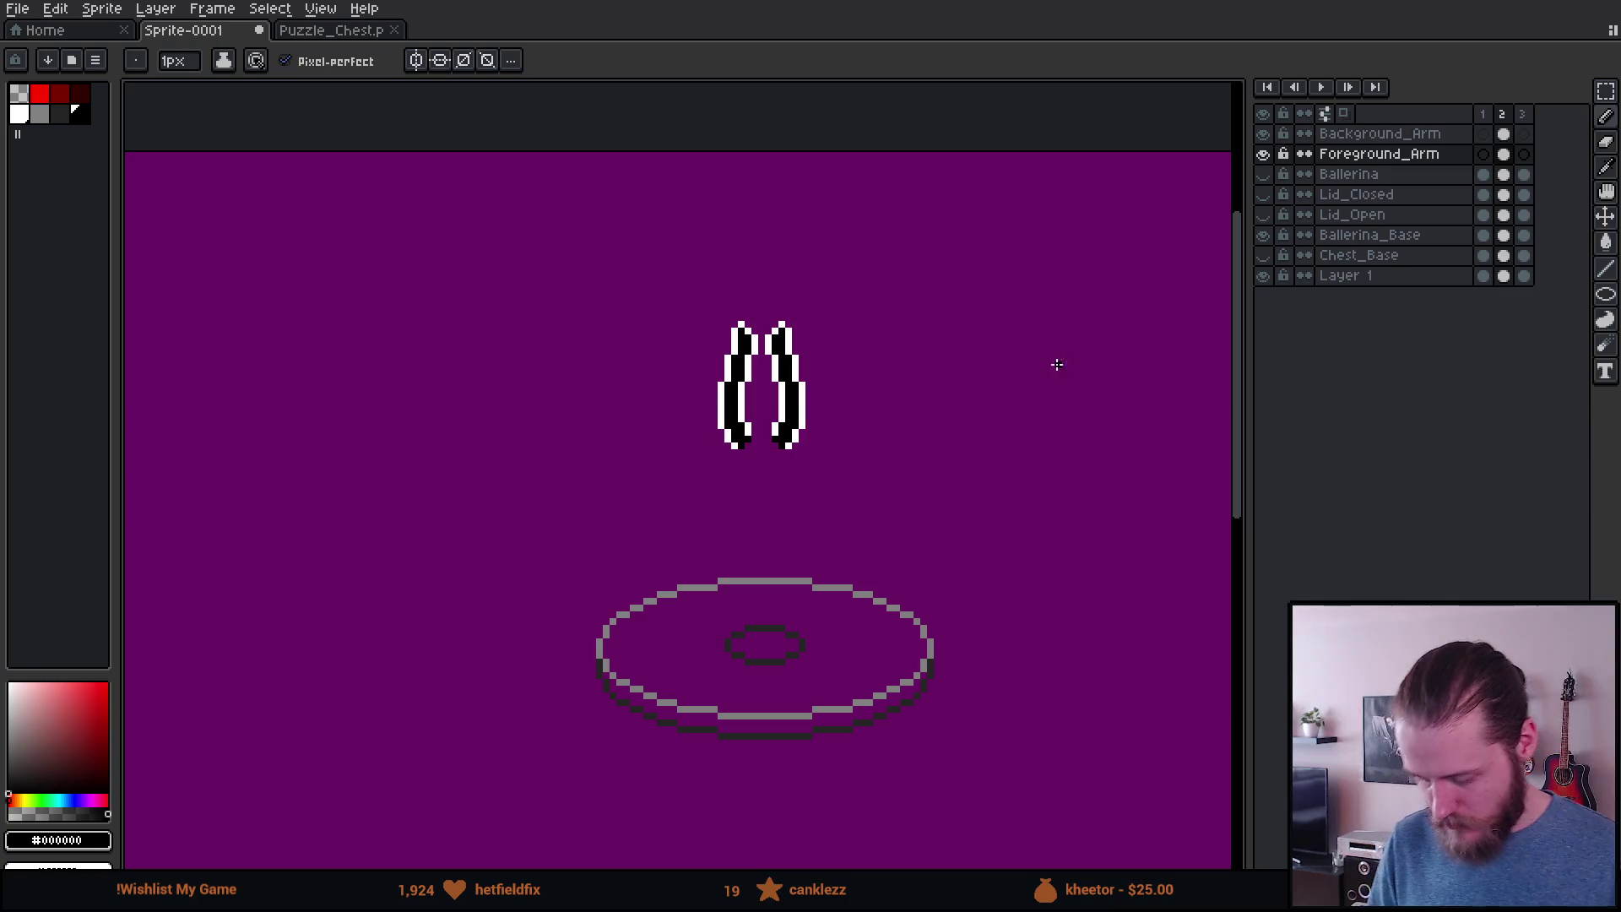
left_click(1263, 153)
left_click(1263, 133)
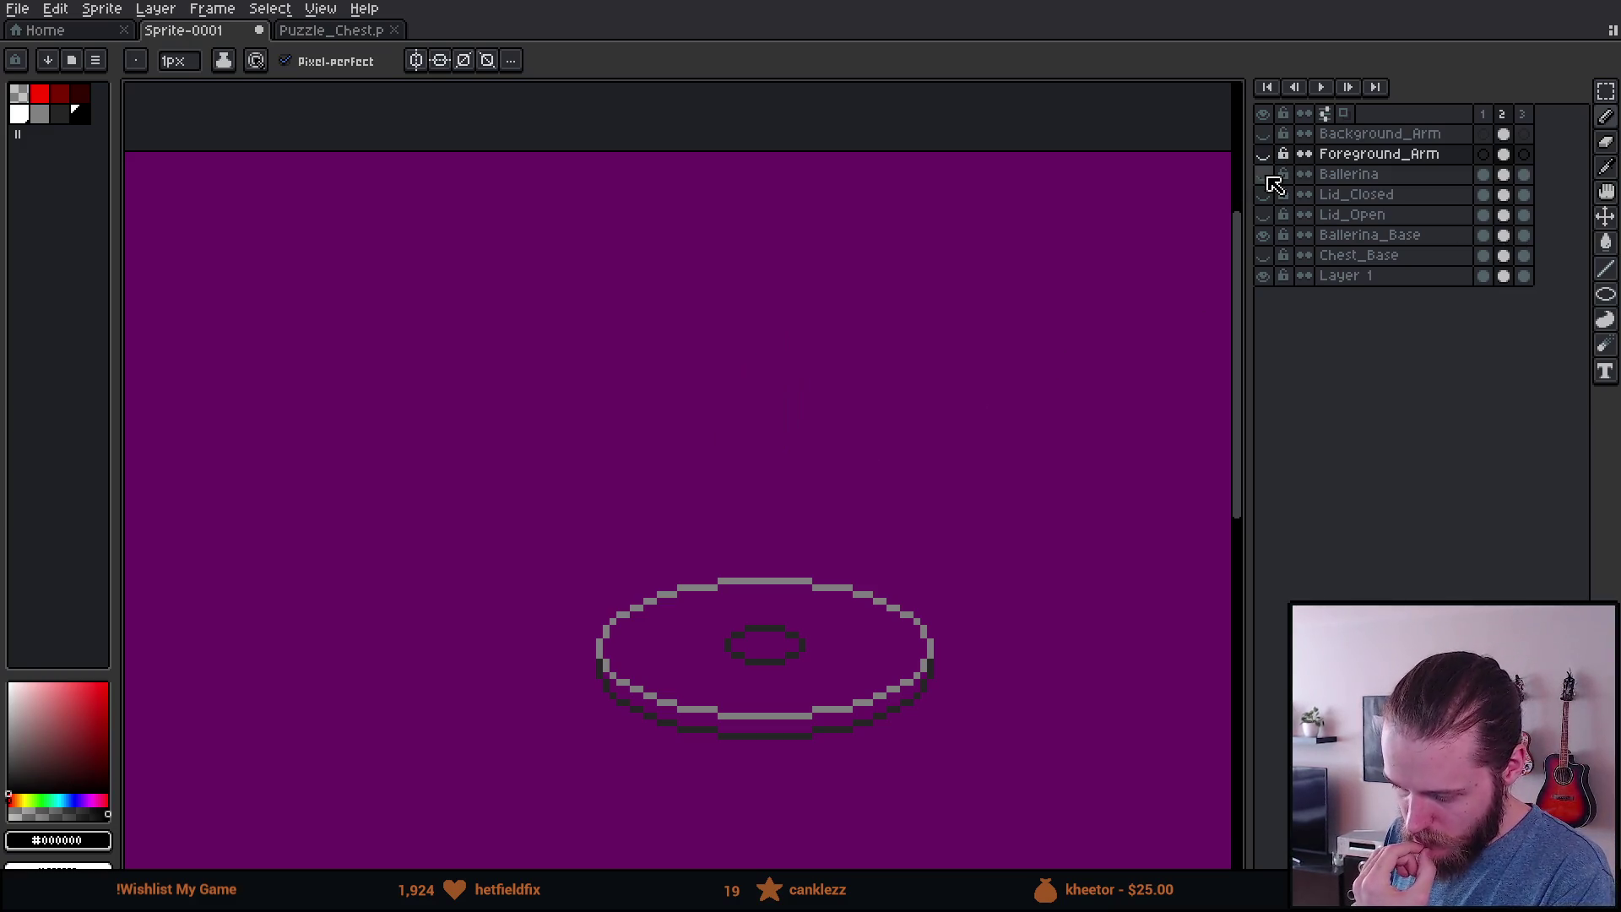
left_click(1266, 175)
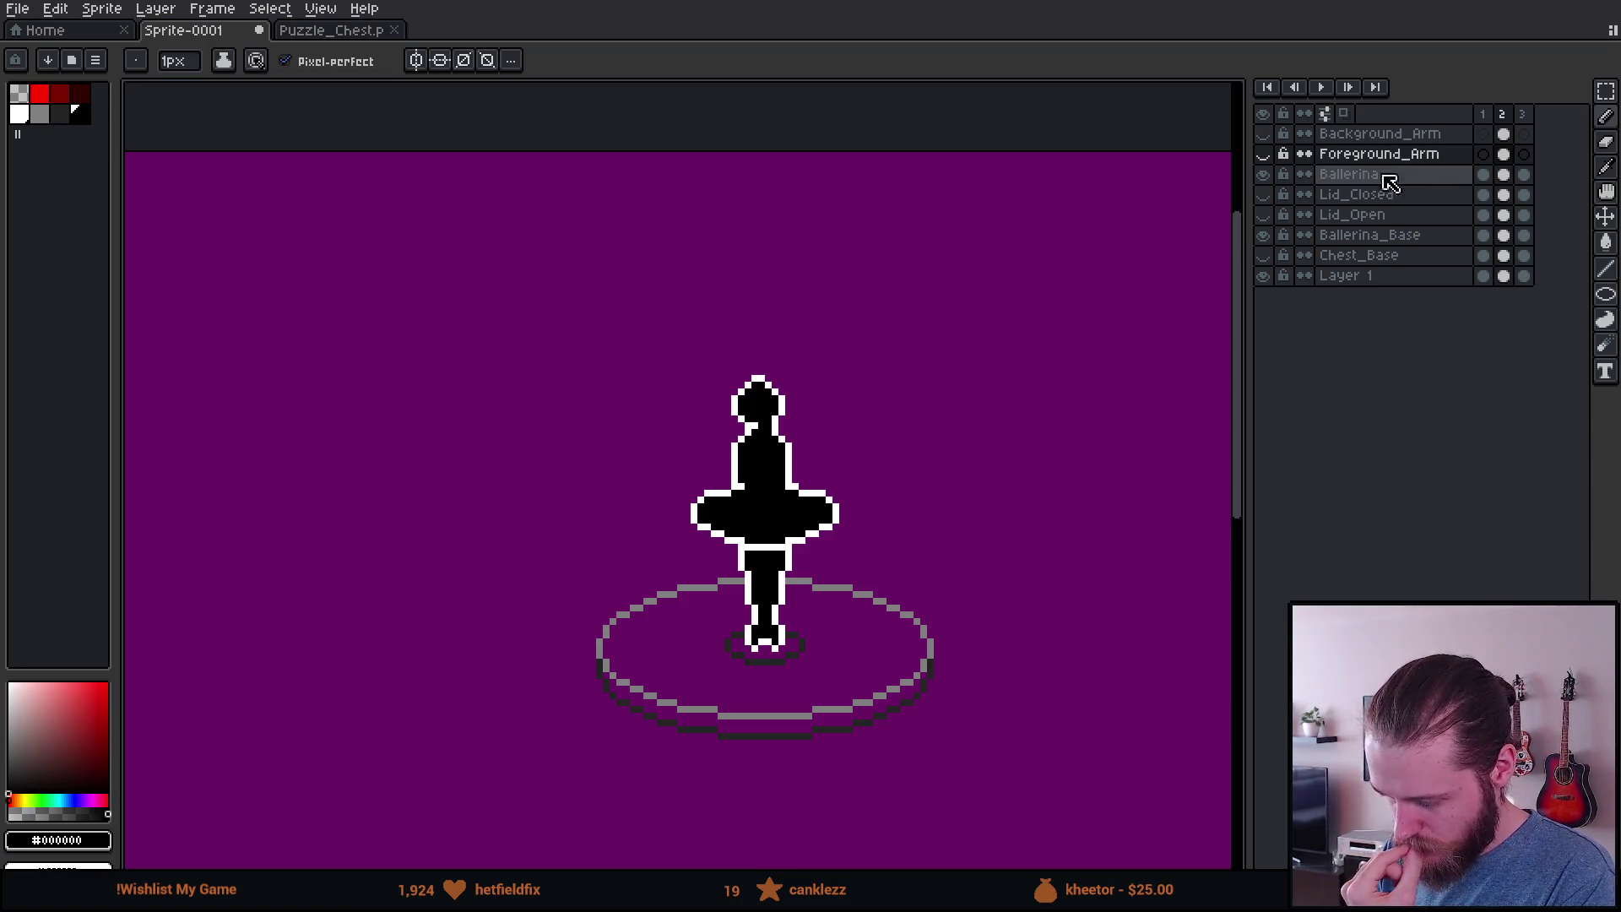
Step: Move Background_Arm below Ballerina, show both arm layers, and play the animation to preview
left_click(1406, 135)
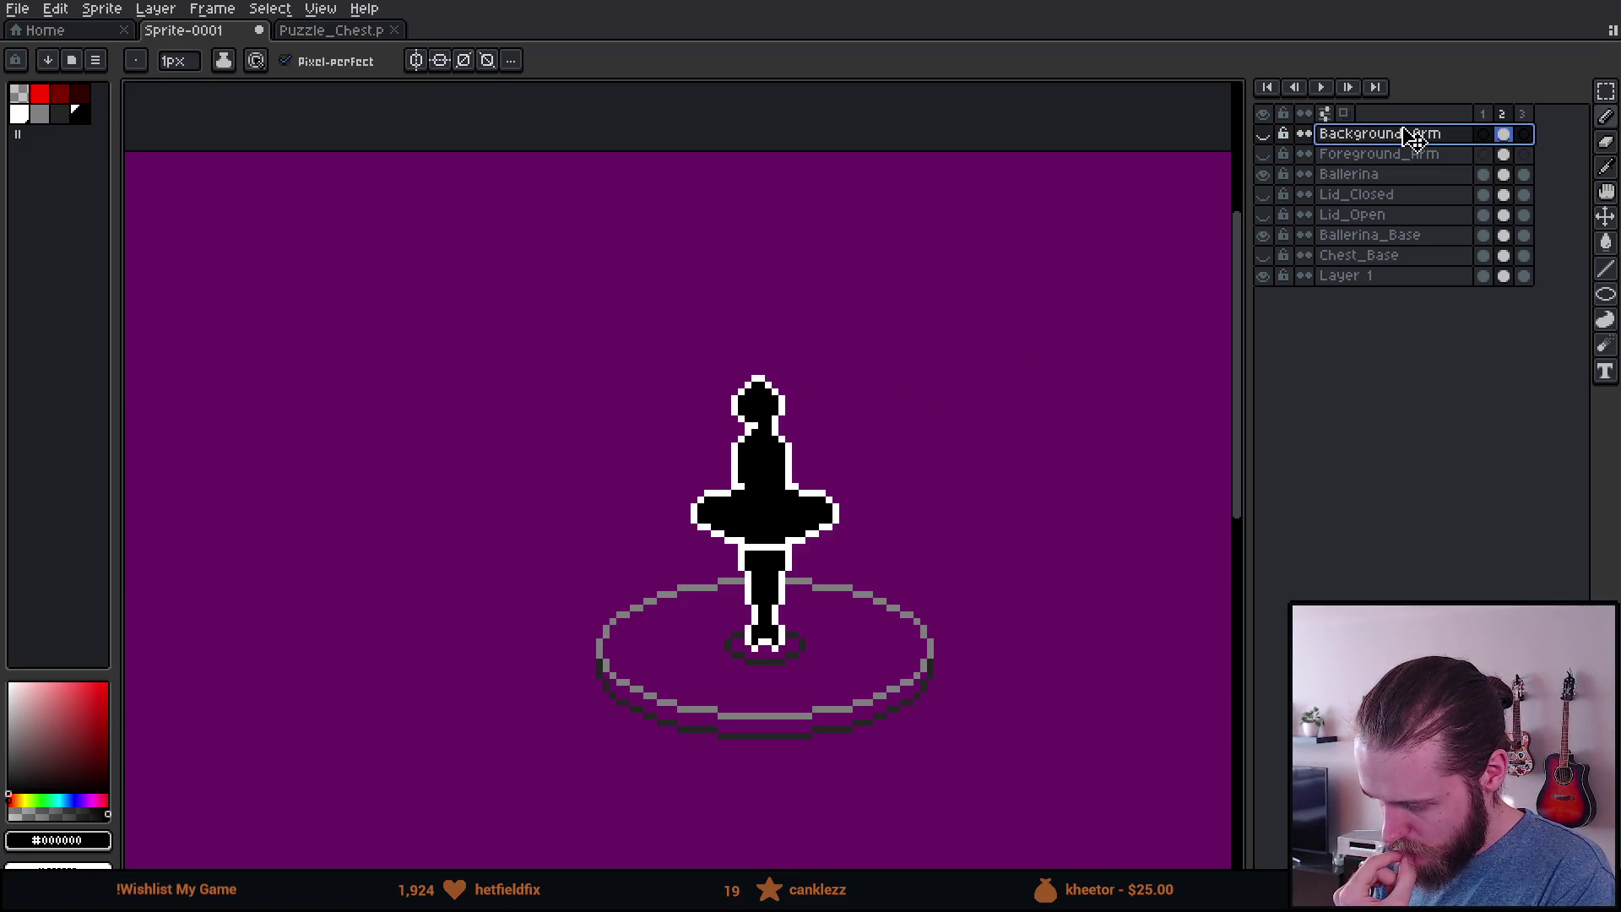
left_click_drag(1408, 187, 1404, 181)
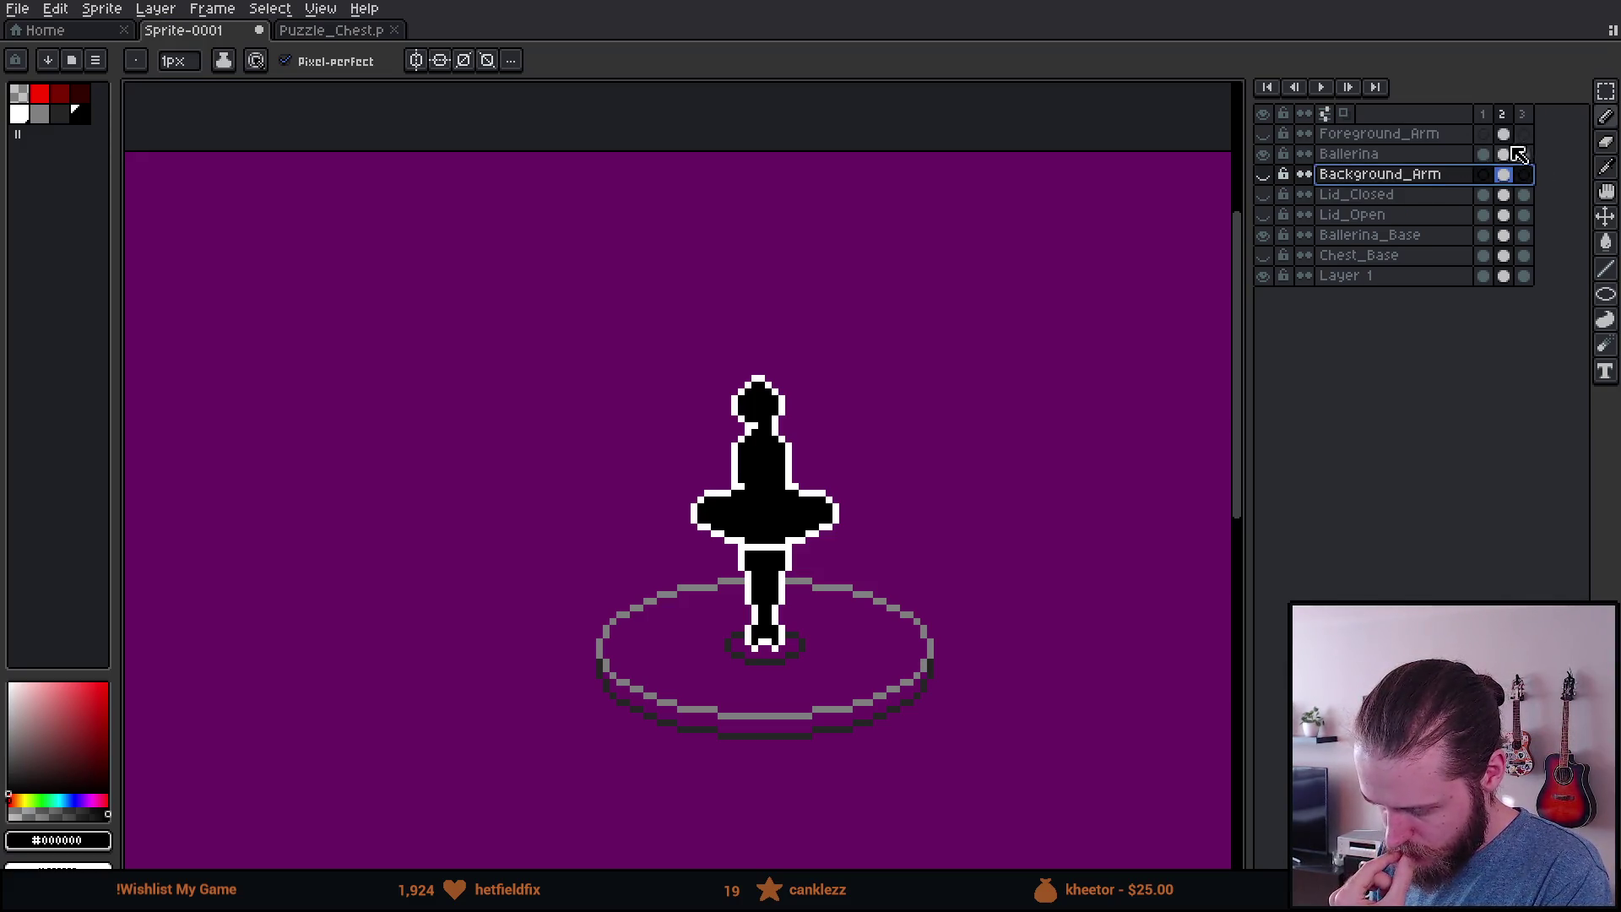
left_click(1263, 174)
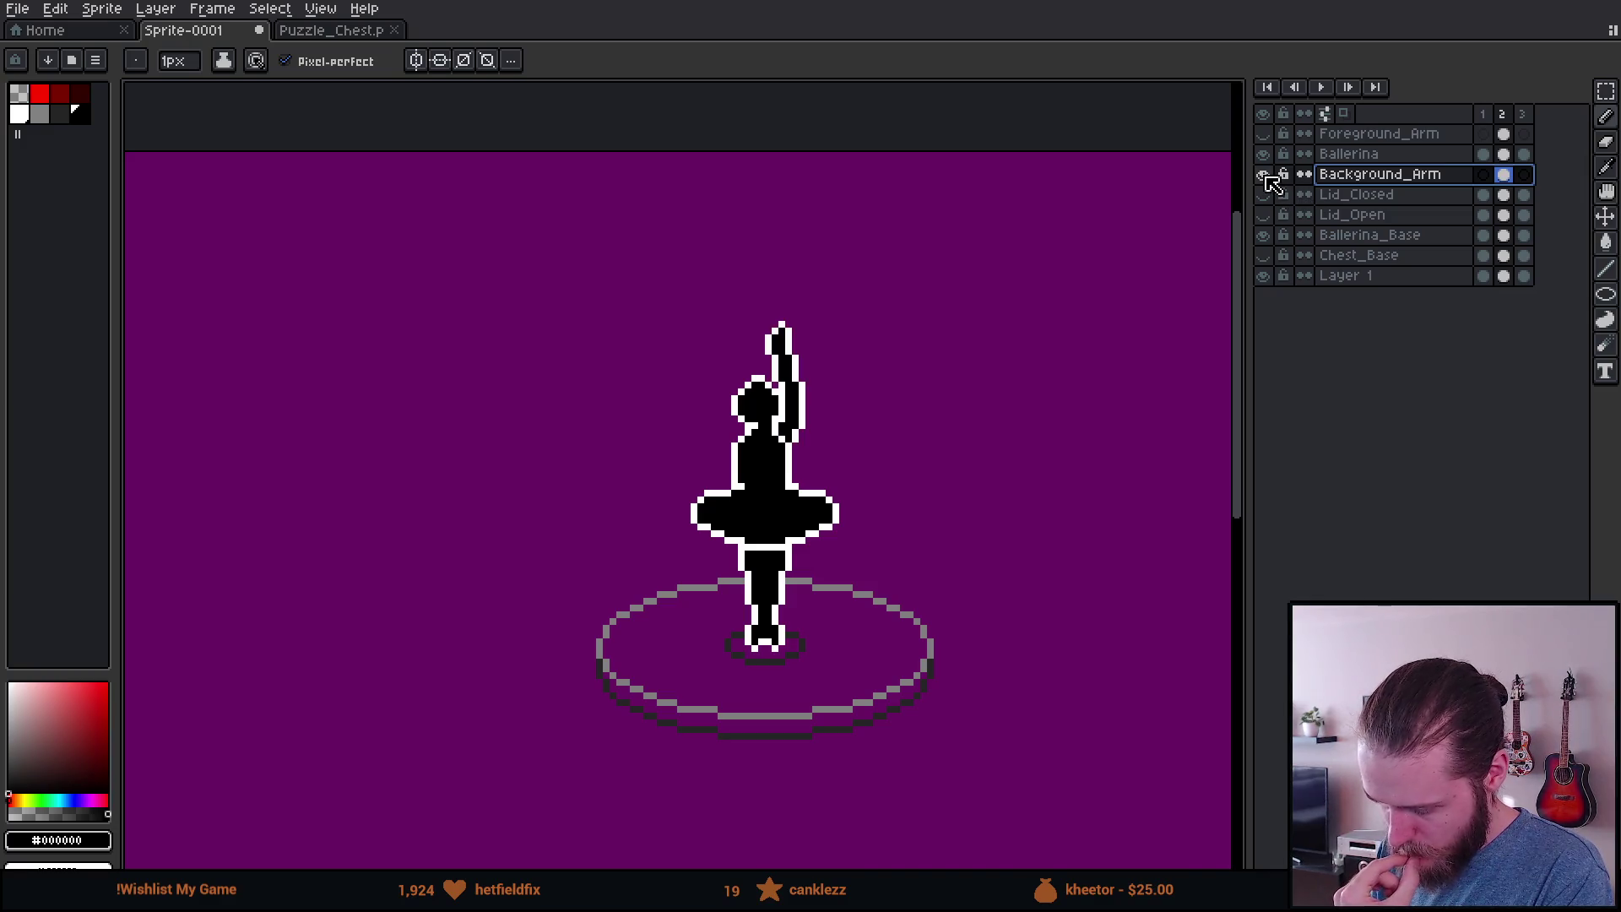
left_click(1265, 135)
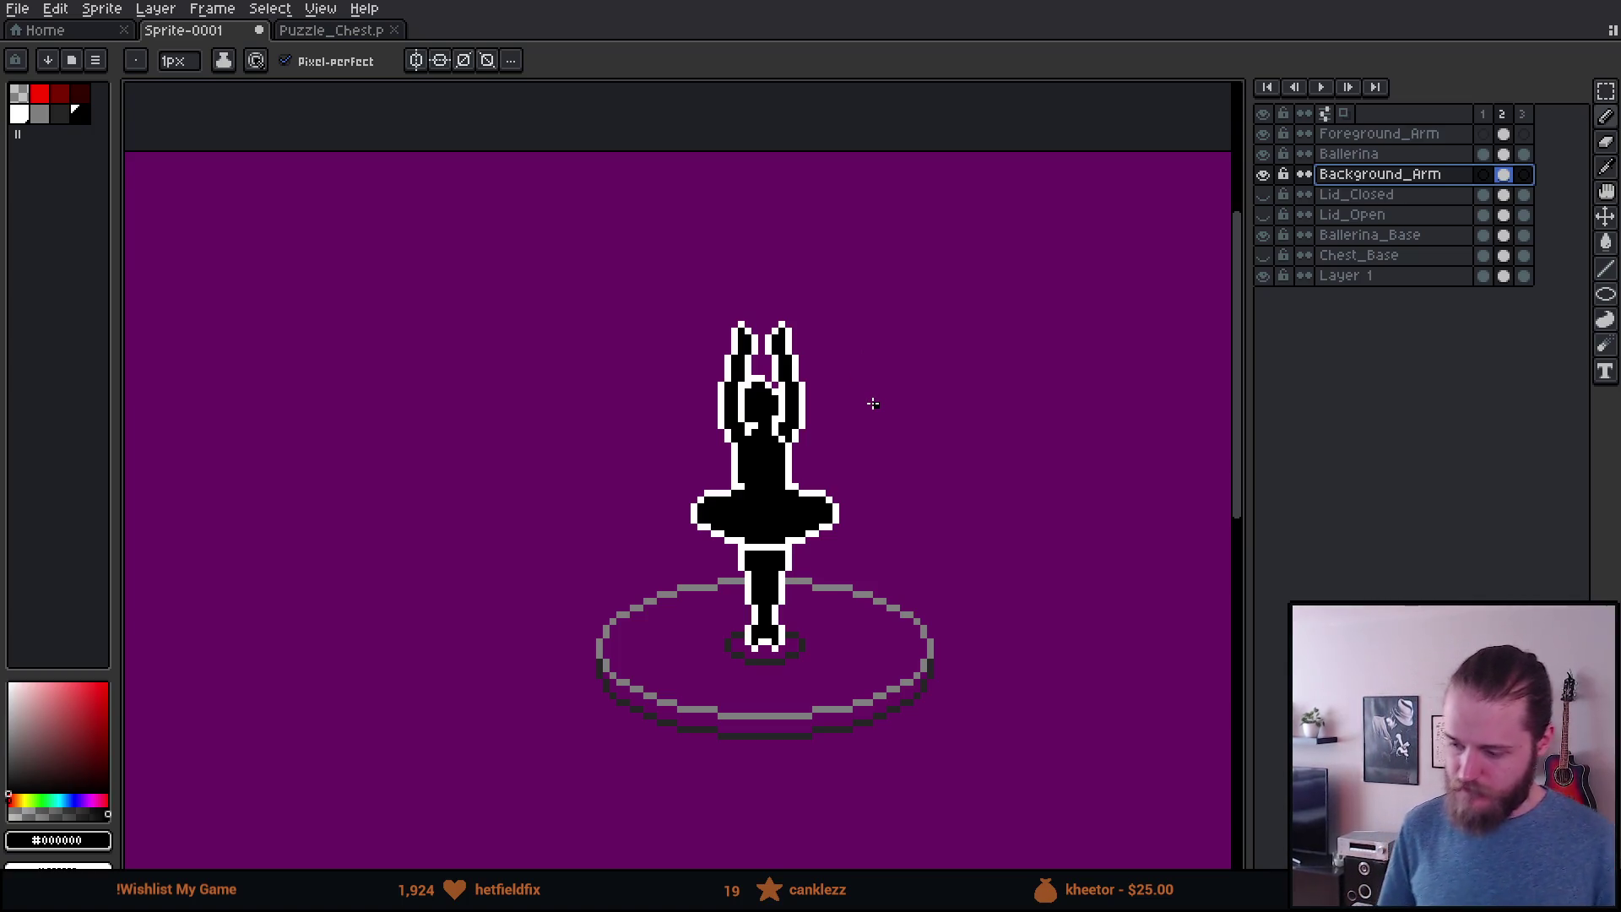
key("Return")
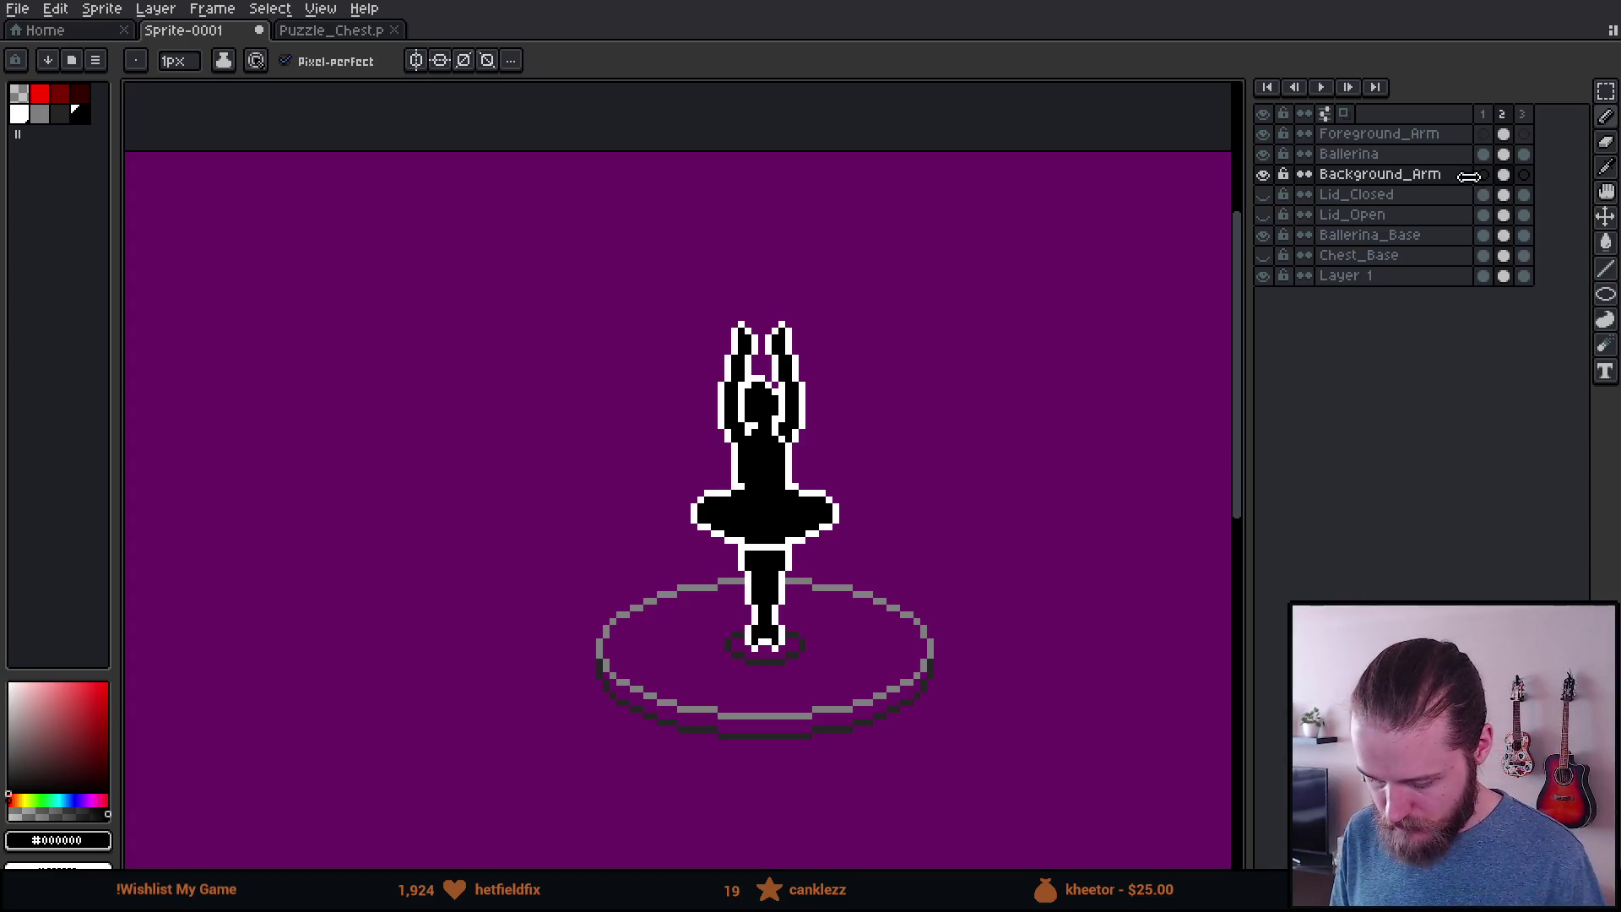
Step: Delete frame 3 and add a fresh third frame after frame 2
left_click(1527, 116)
key("alt+c")
left_click(1505, 115)
key("alt+n")
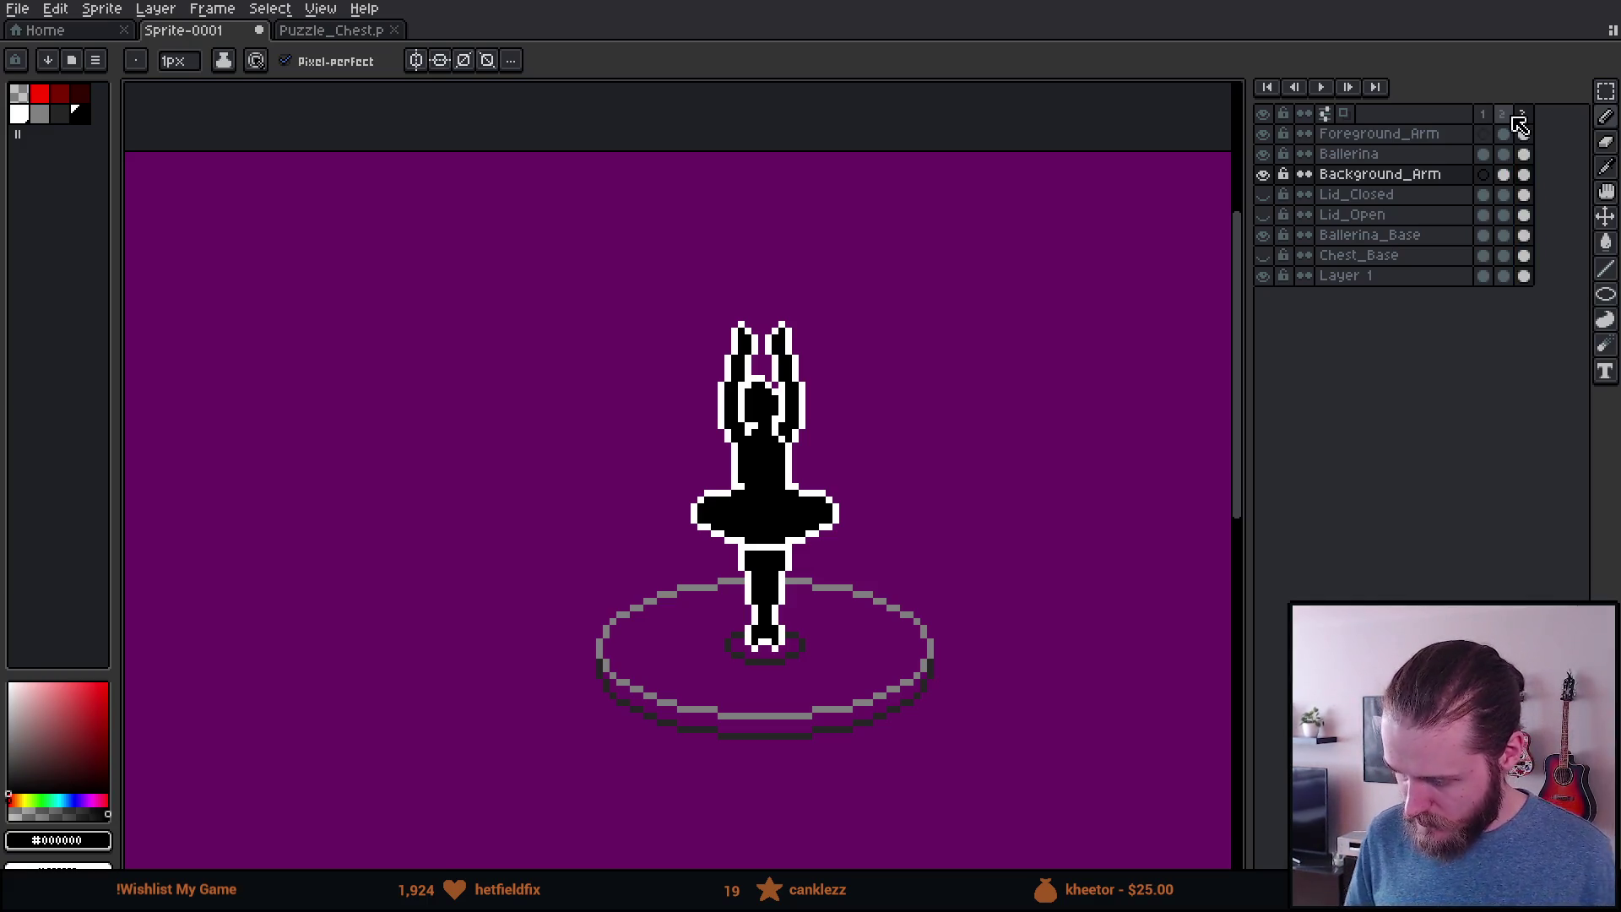
scroll(860, 439, "up", 1)
scroll(860, 439, "up", 1)
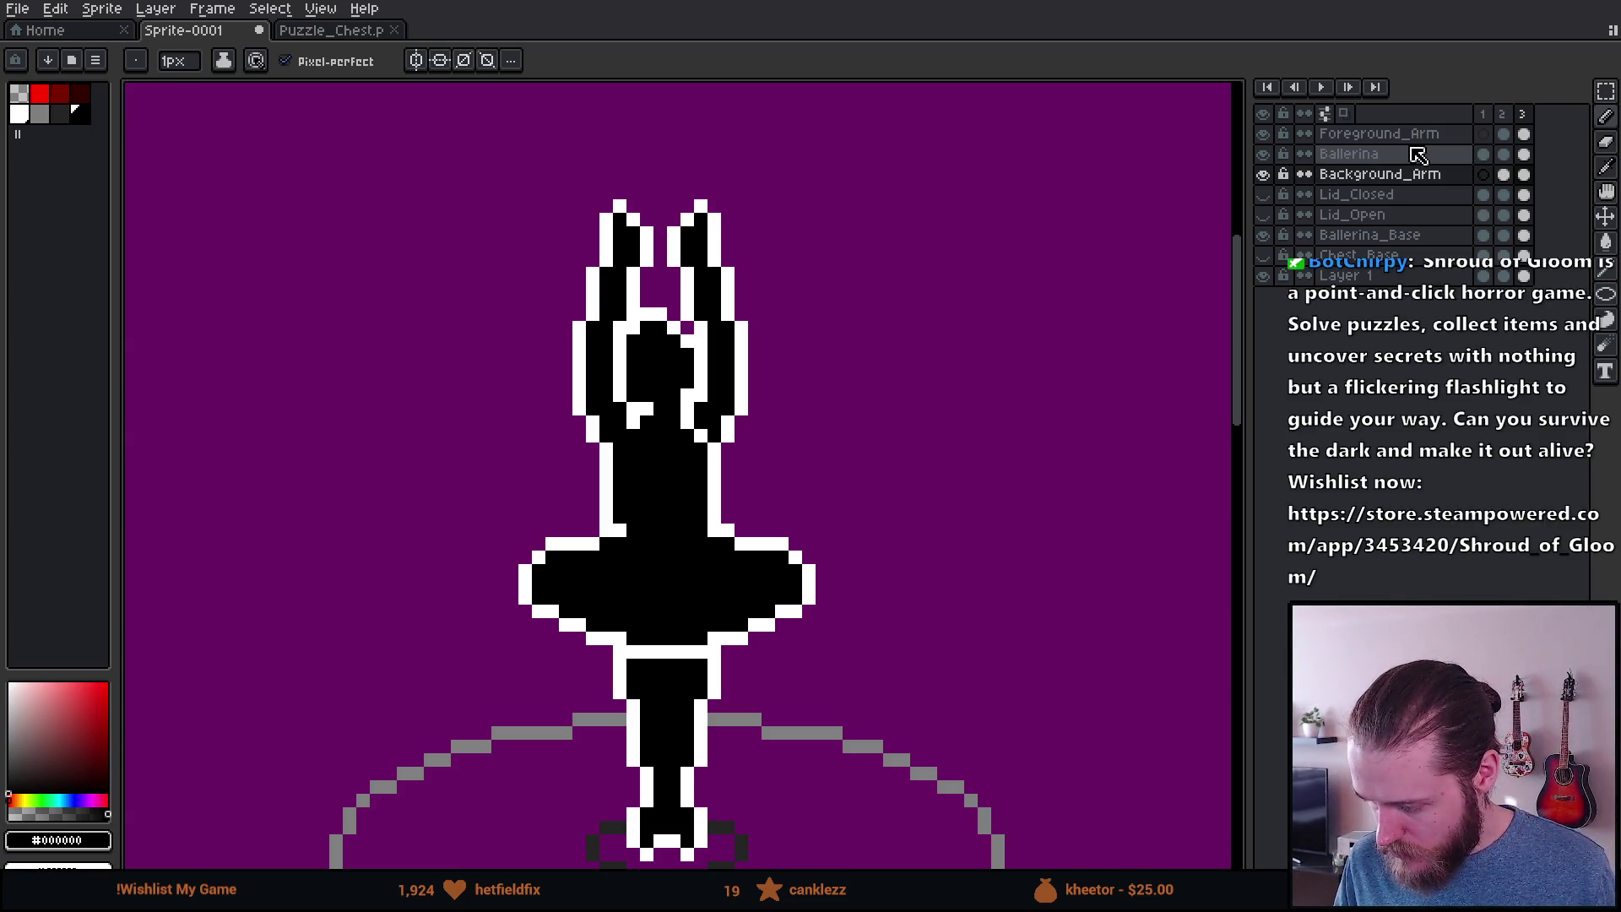
Step: On Foreground_Arm, select the upper ballerina and shift the front arm about 2 px right
left_click(1419, 135)
left_click(1263, 134)
left_click(1263, 133)
key("v")
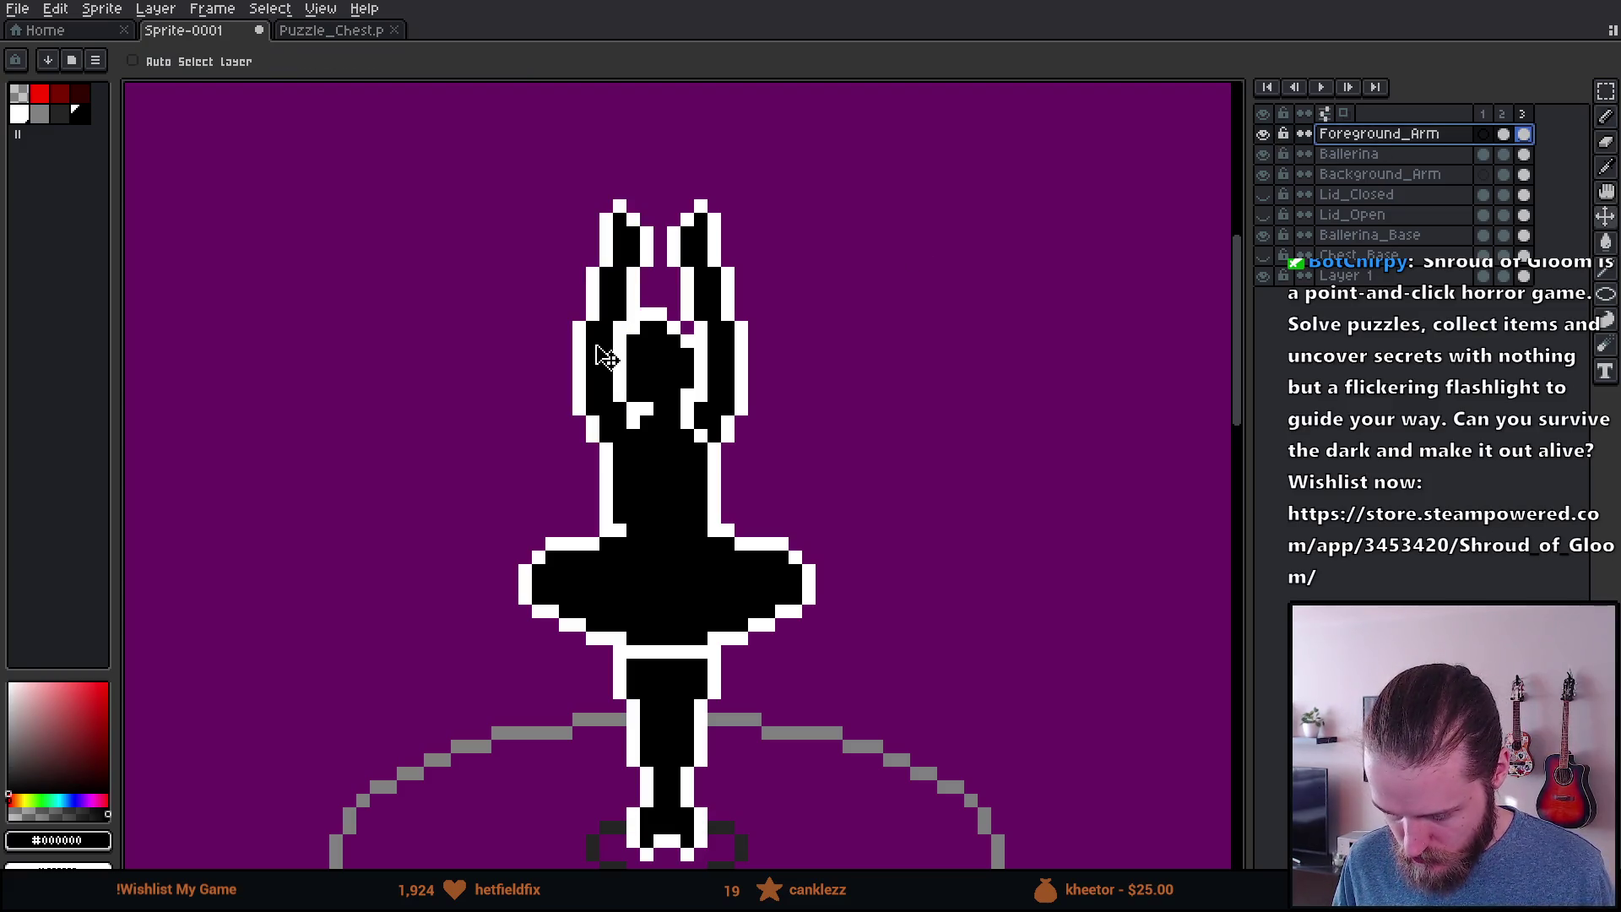
key("m")
left_click_drag(462, 143, 819, 622)
left_click_drag(788, 478, 805, 475)
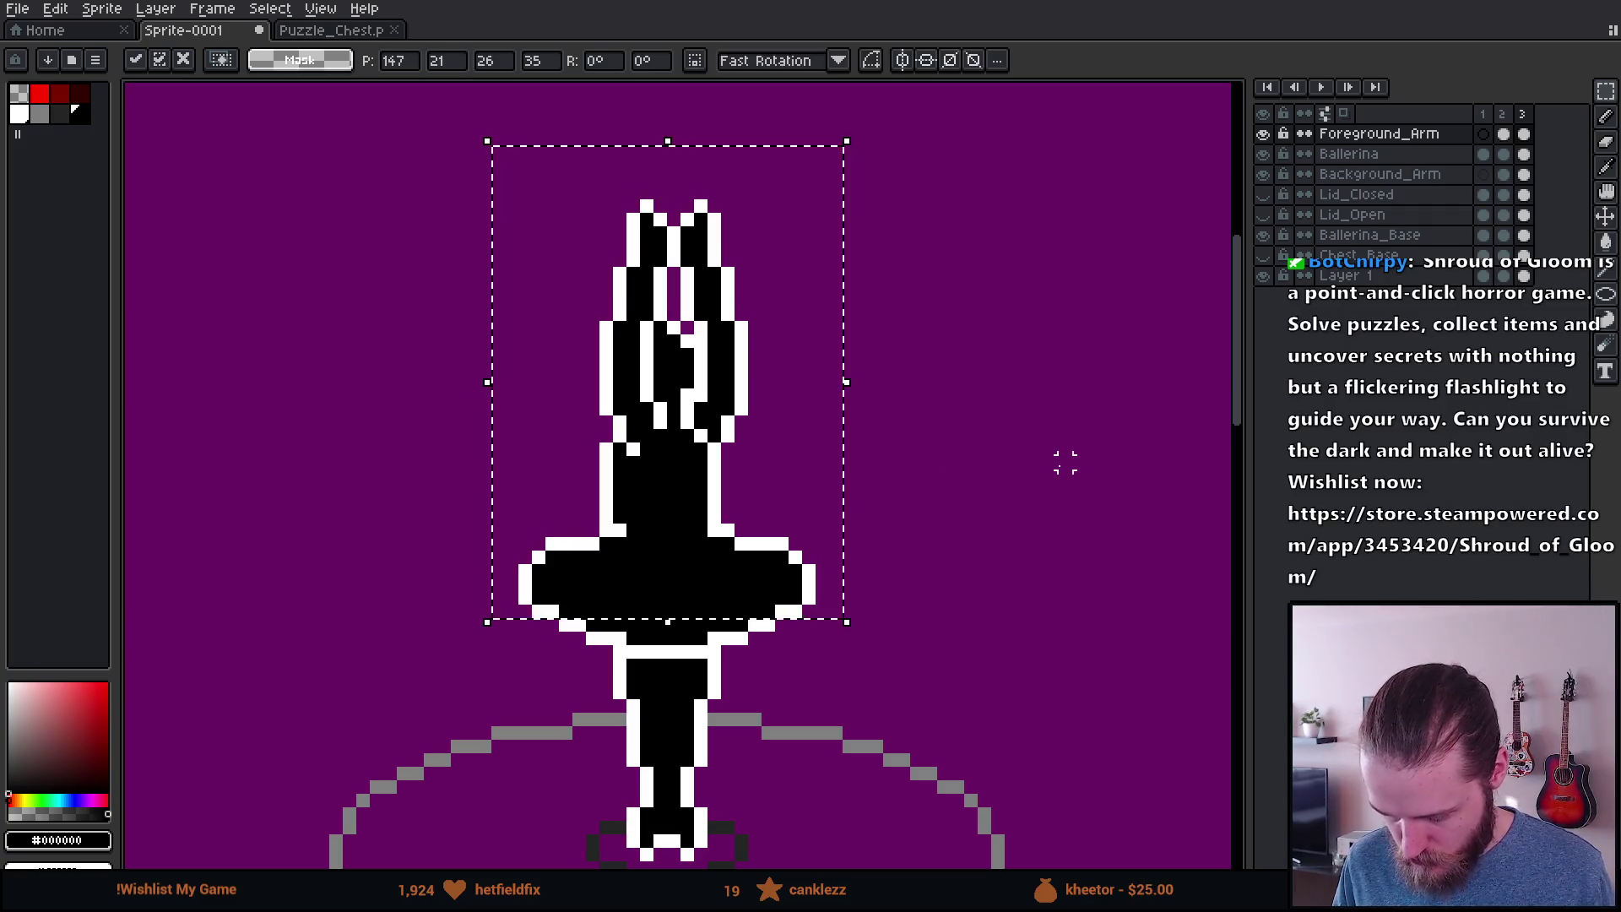
key("ctrl+d")
Step: On Background_Arm's frame 3 cel, select the back arm and nudge it slightly toward the front arm
left_click(1440, 177)
left_click(1525, 175)
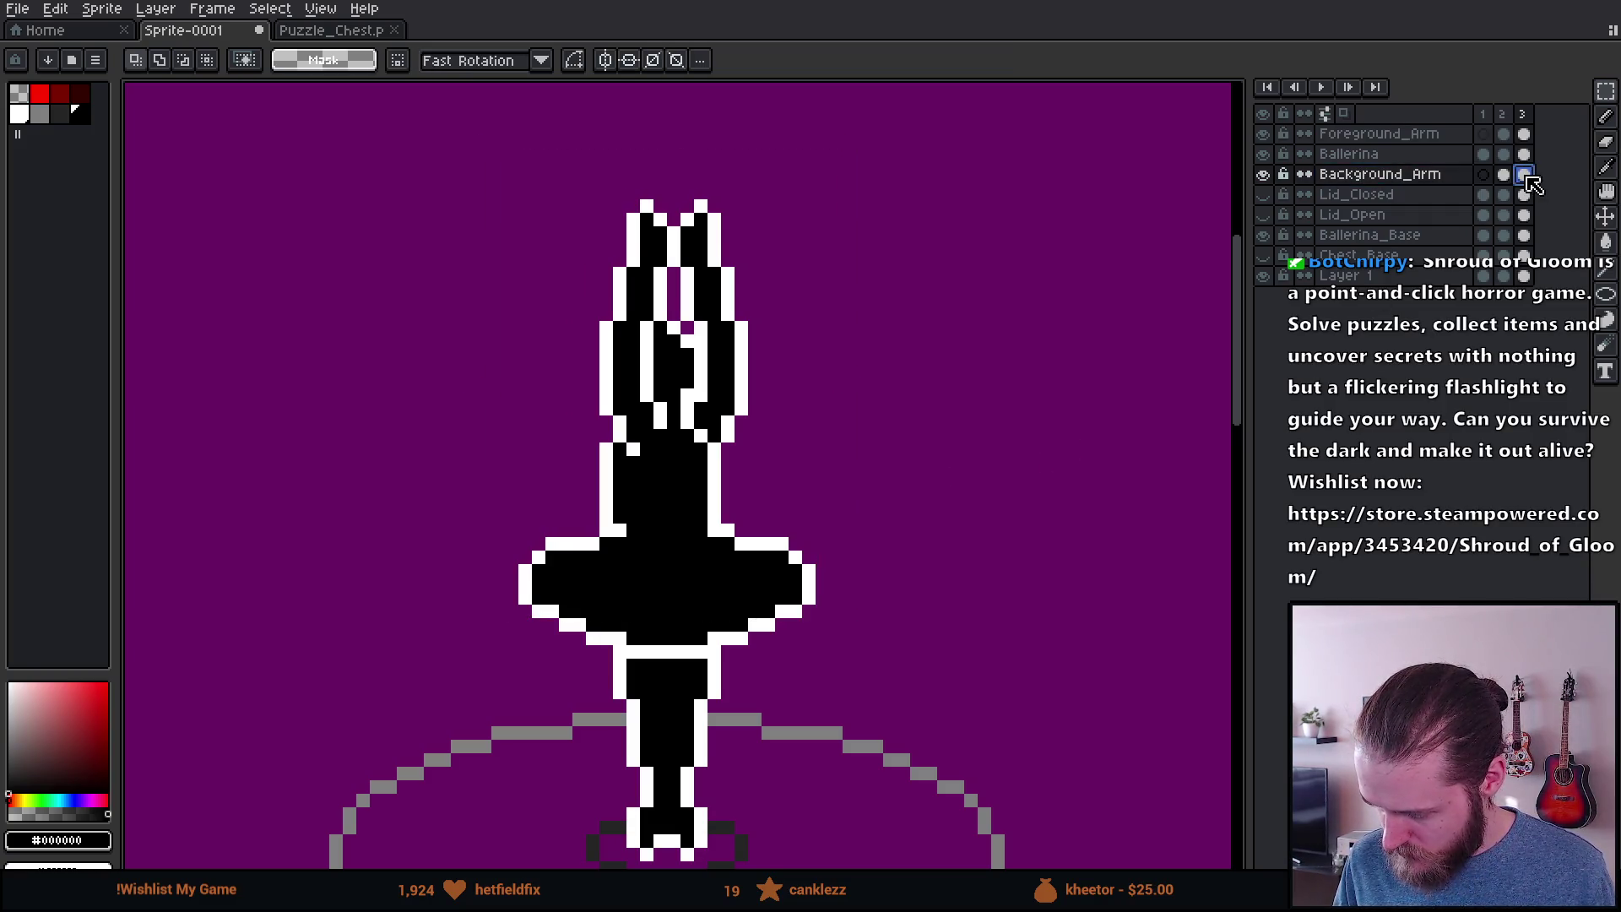
left_click_drag(887, 128, 366, 703)
left_click_drag(767, 478, 738, 482)
key("ctrl+d")
scroll(858, 459, "down", 3)
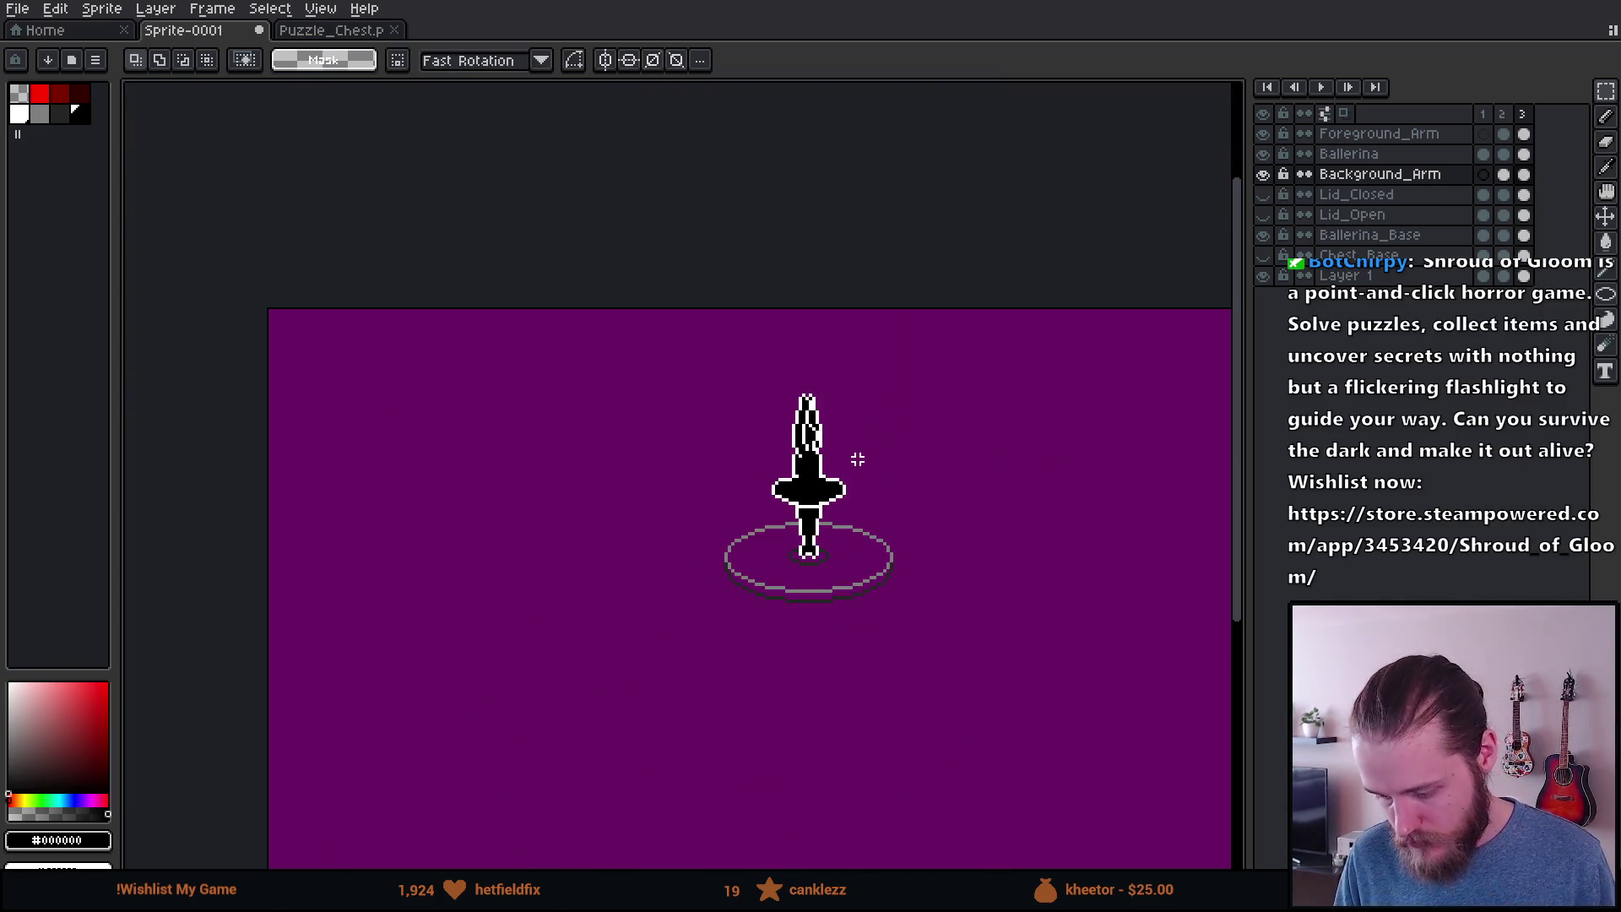
Step: On the Ballerina layer, erase the white outline along the body's left edge
scroll(830, 462, "up", 3)
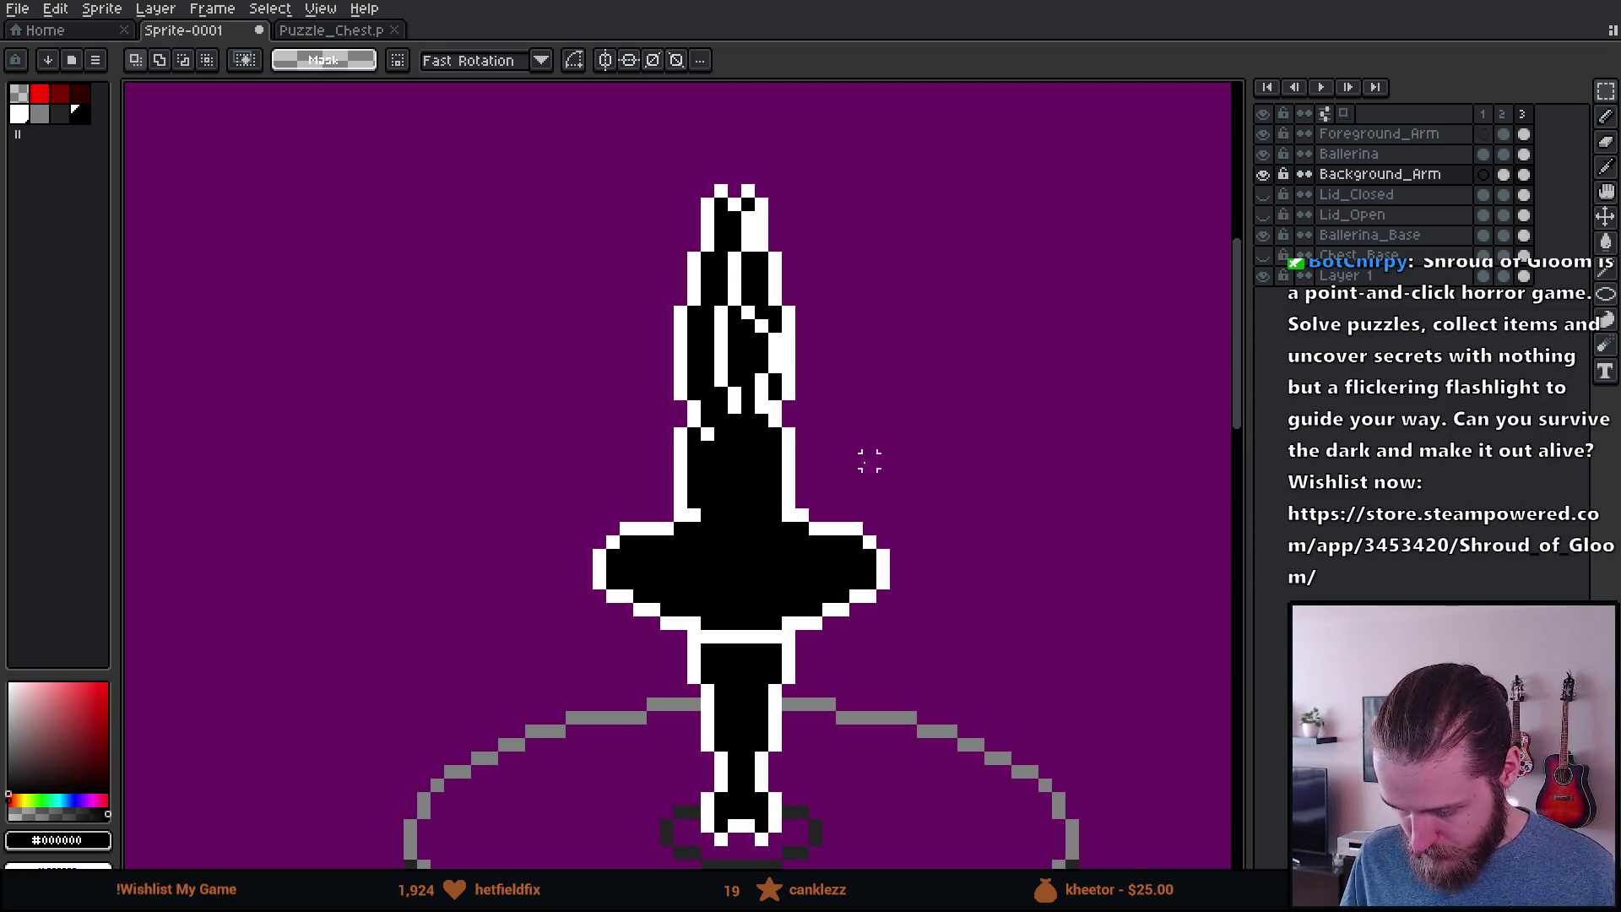
scroll(775, 364, "down", 1)
scroll(764, 388, "up", 2)
scroll(754, 420, "down", 2)
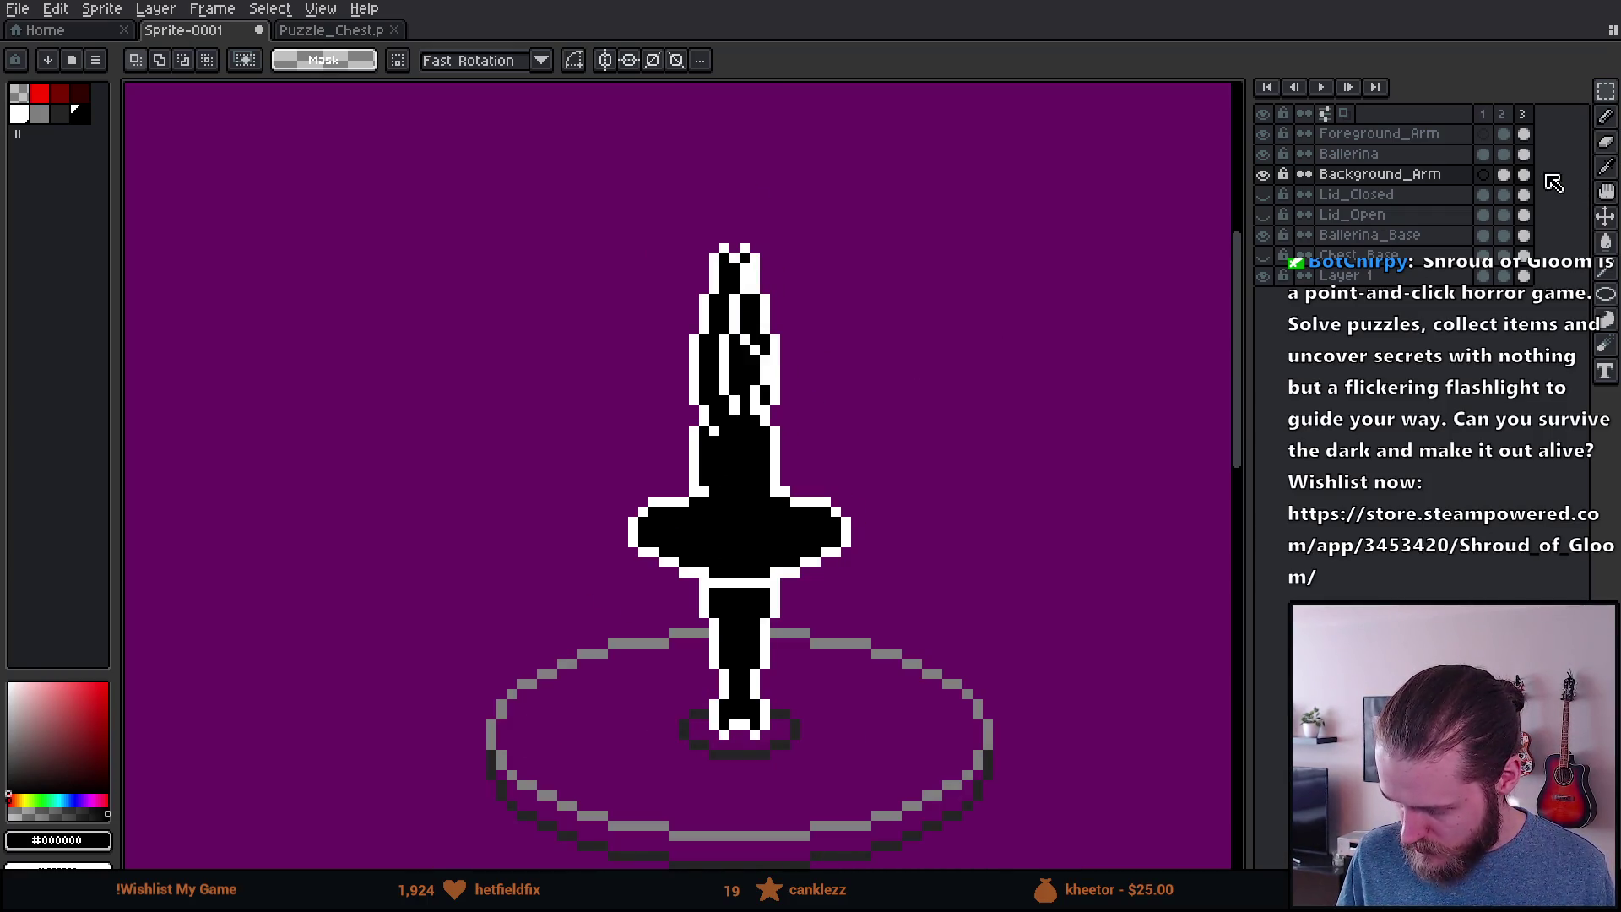
left_click(1524, 154)
scroll(754, 504, "up", 3)
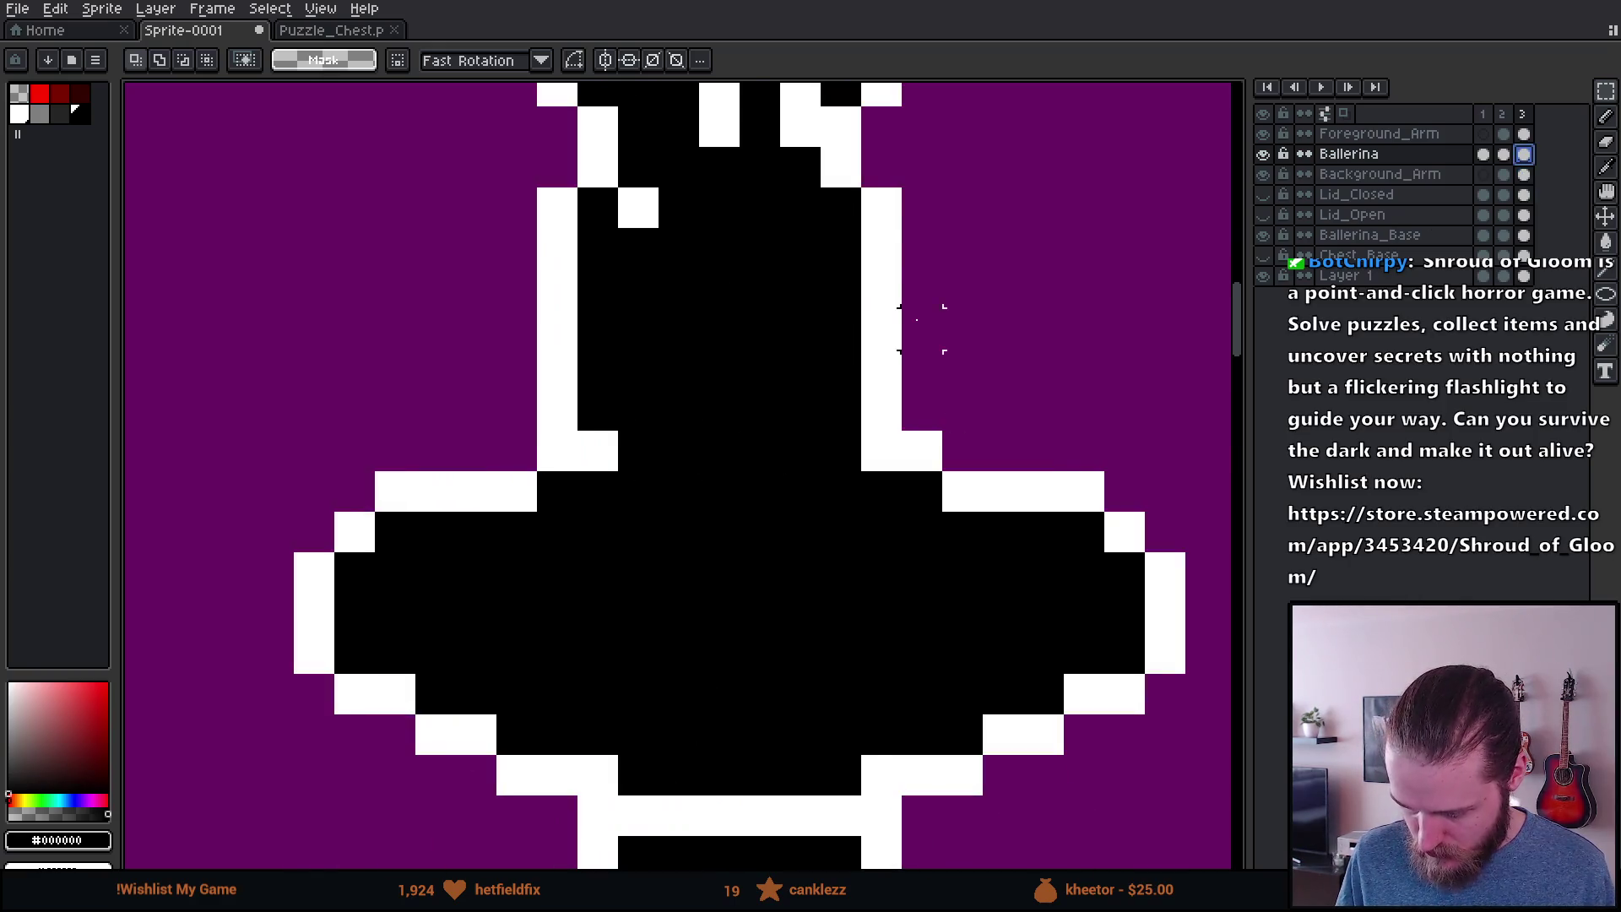
scroll(897, 391, "down", 1)
key("v")
key("e")
mouse_move(659, 338)
left_mouse_down()
mouse_move(657, 480)
mouse_move(680, 351)
mouse_move(710, 361)
left_mouse_up()
Step: Pick black for the pencil, play the three-frame animation, and reveal the Chest_Base layer
key("b")
key("x")
scroll(891, 425, "down", 5)
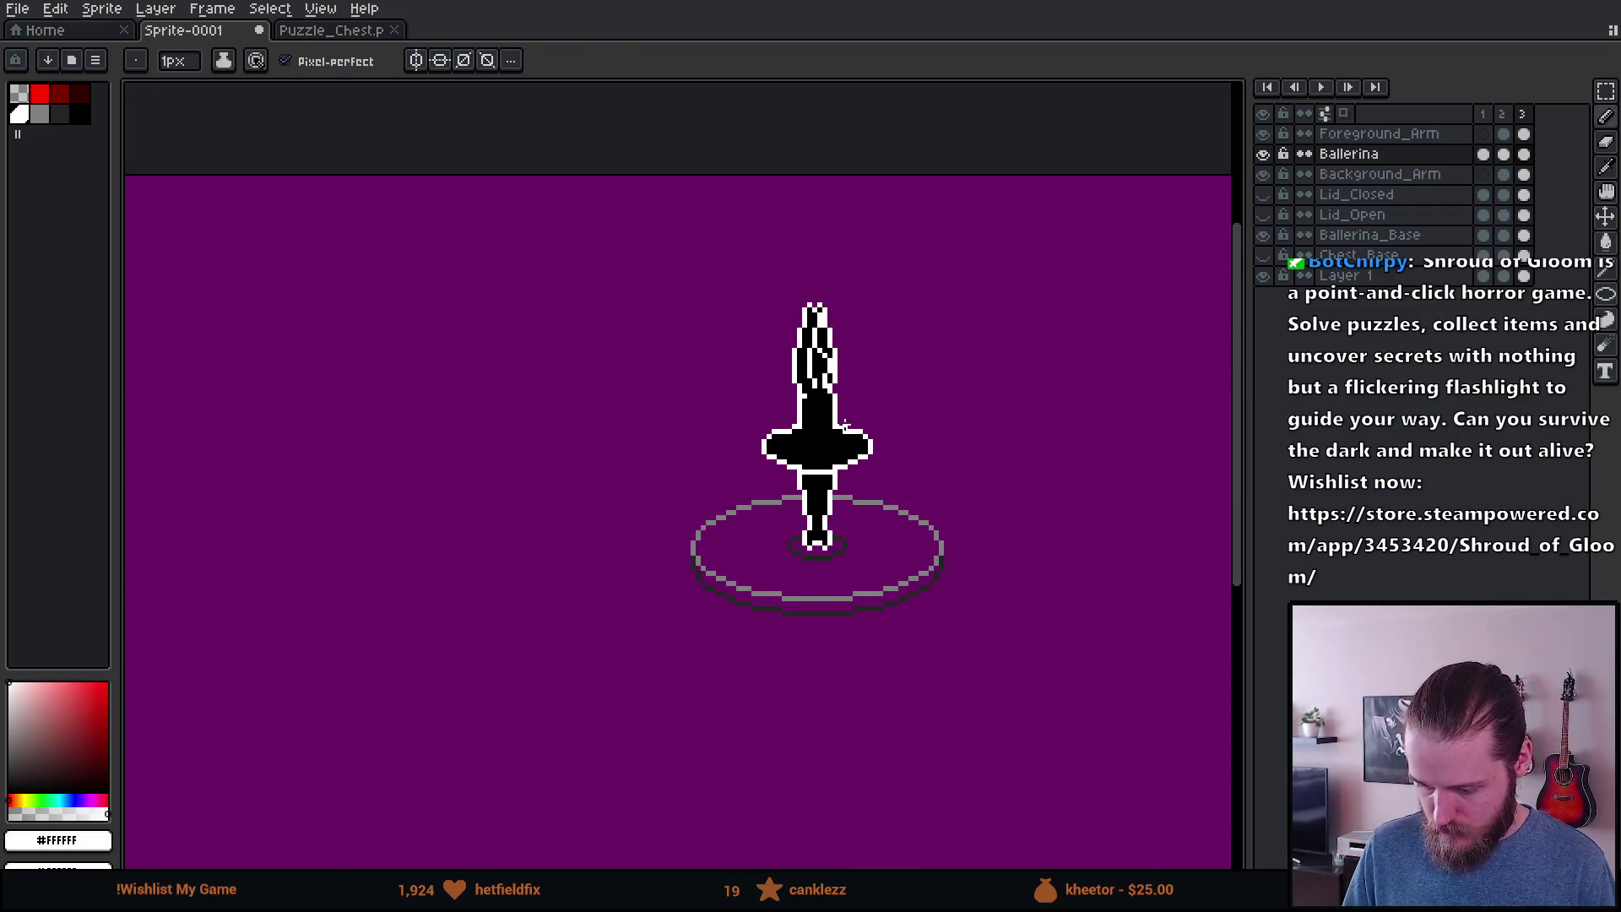
scroll(861, 422, "up", 4)
left_click(853, 372, "alt")
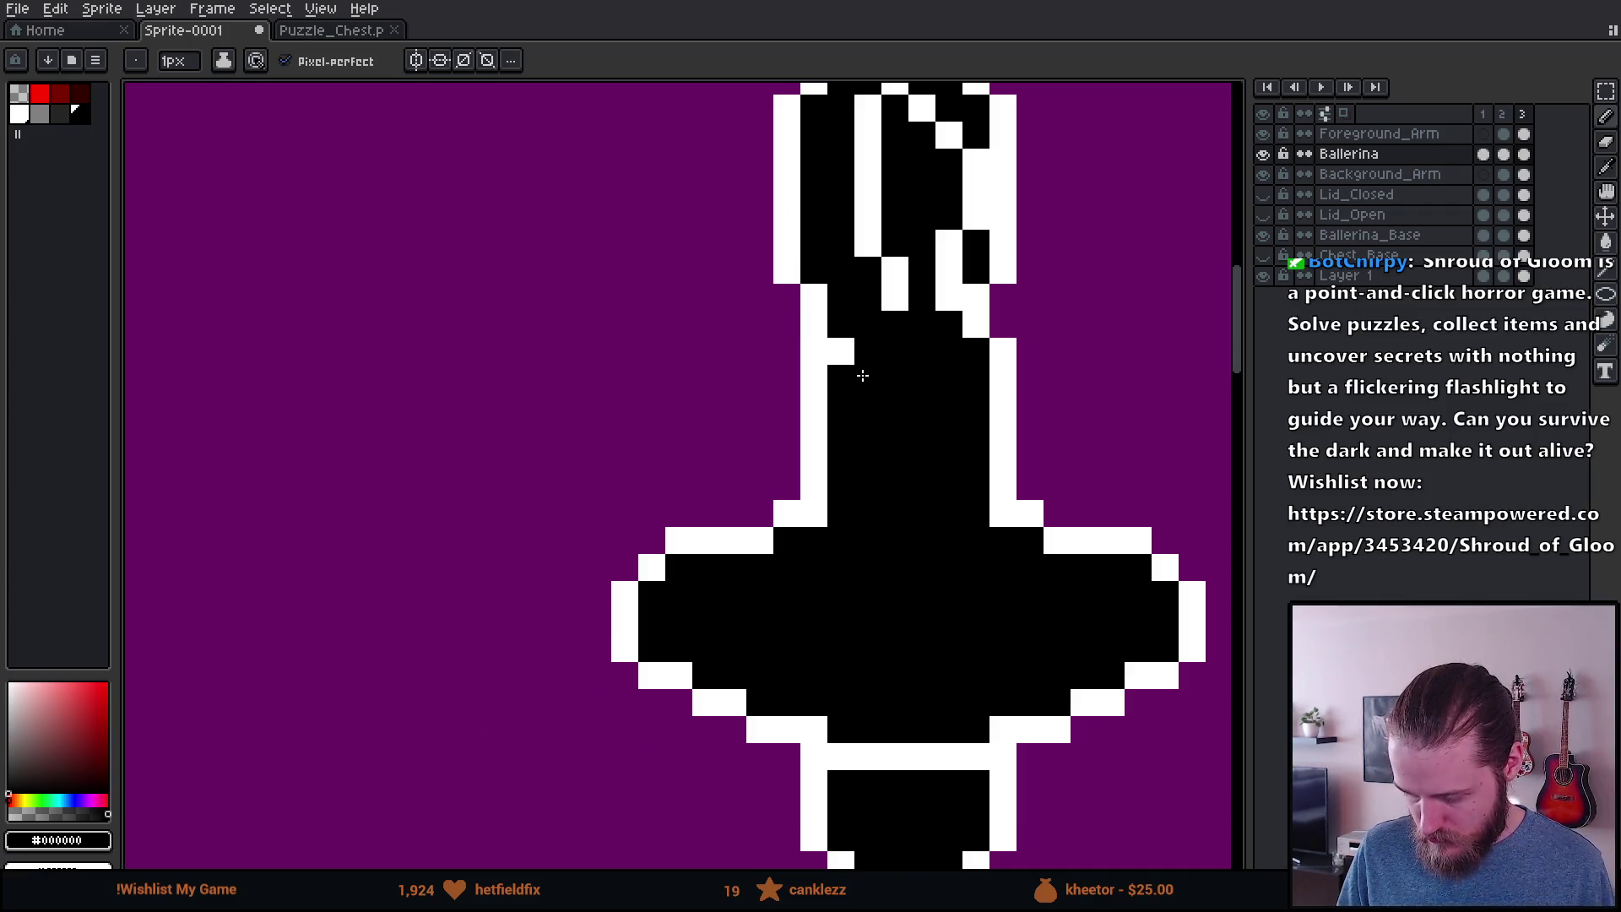
scroll(865, 373, "down", 5)
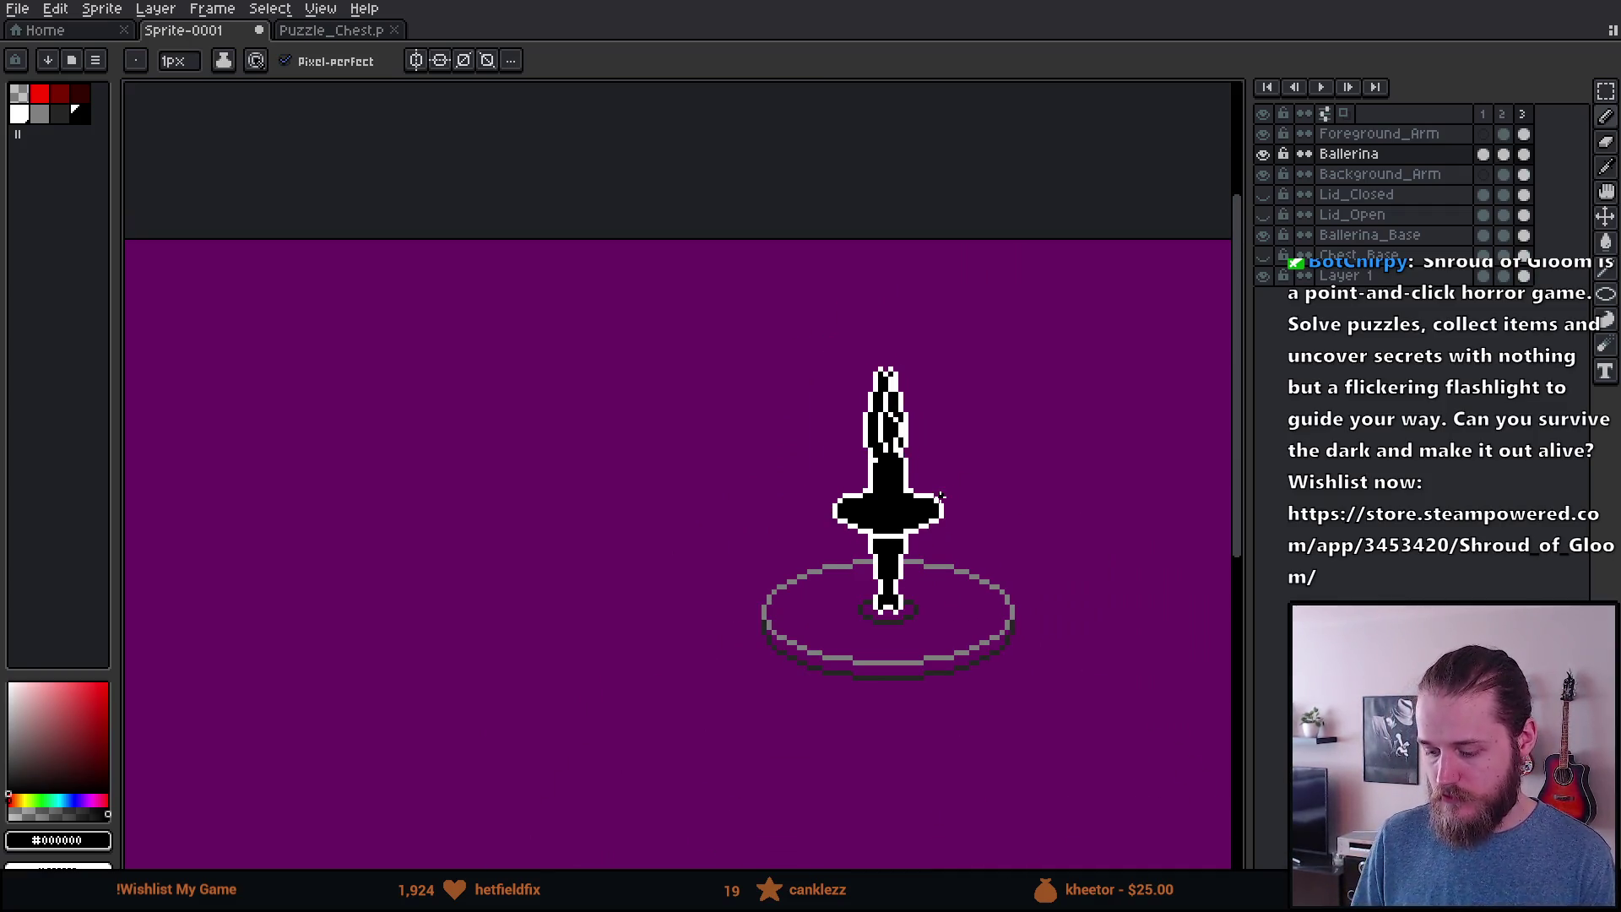
key("Return")
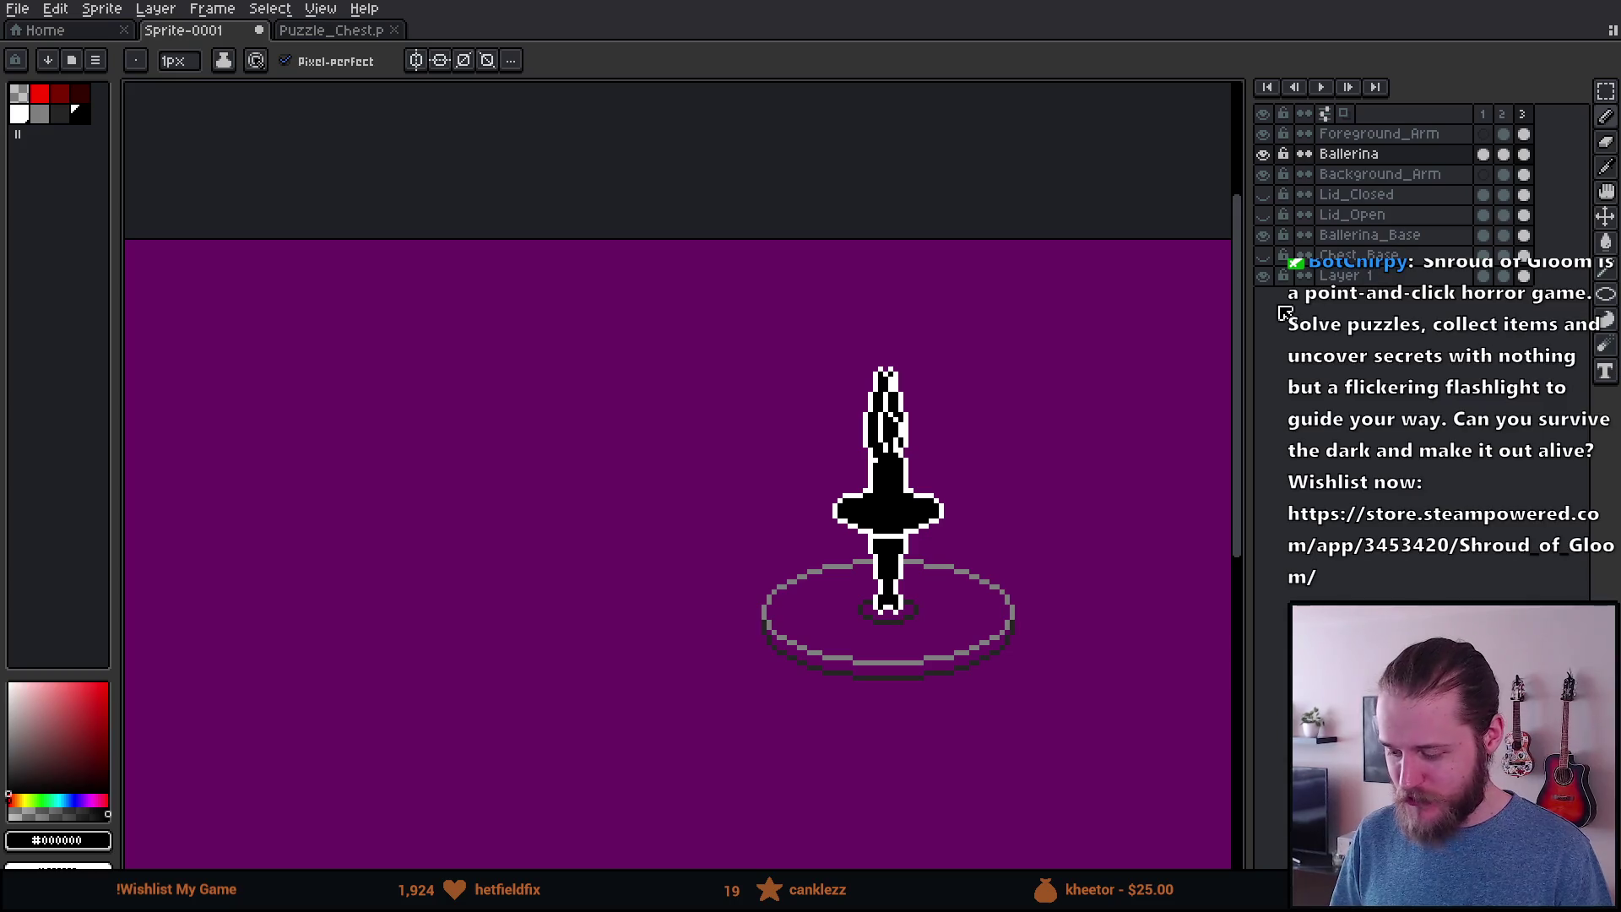
left_click(1264, 257)
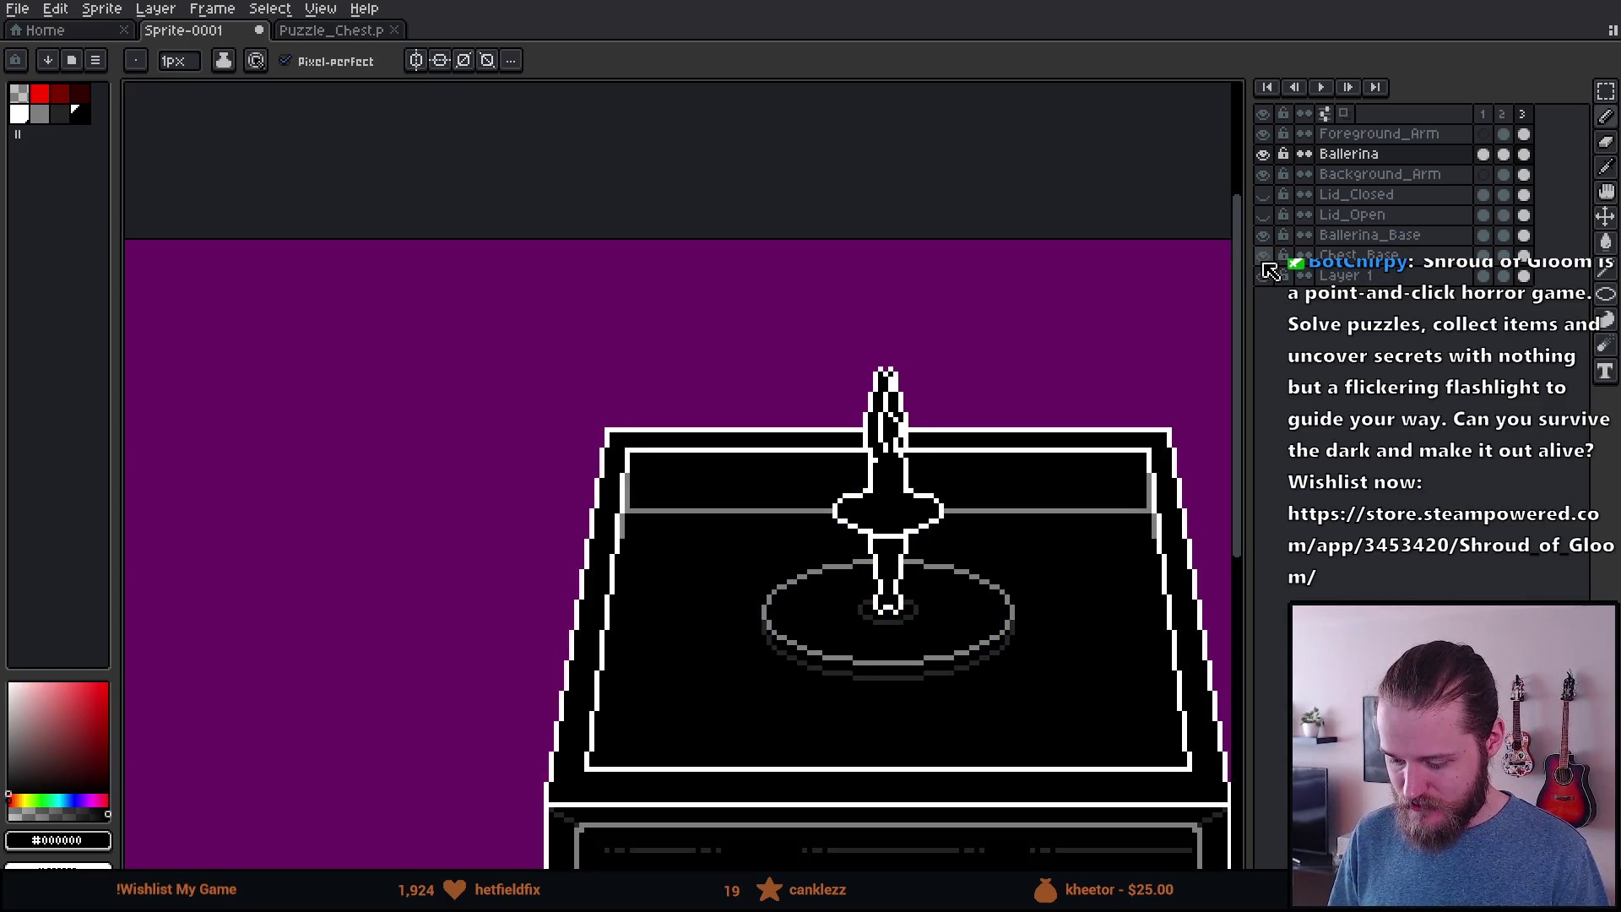
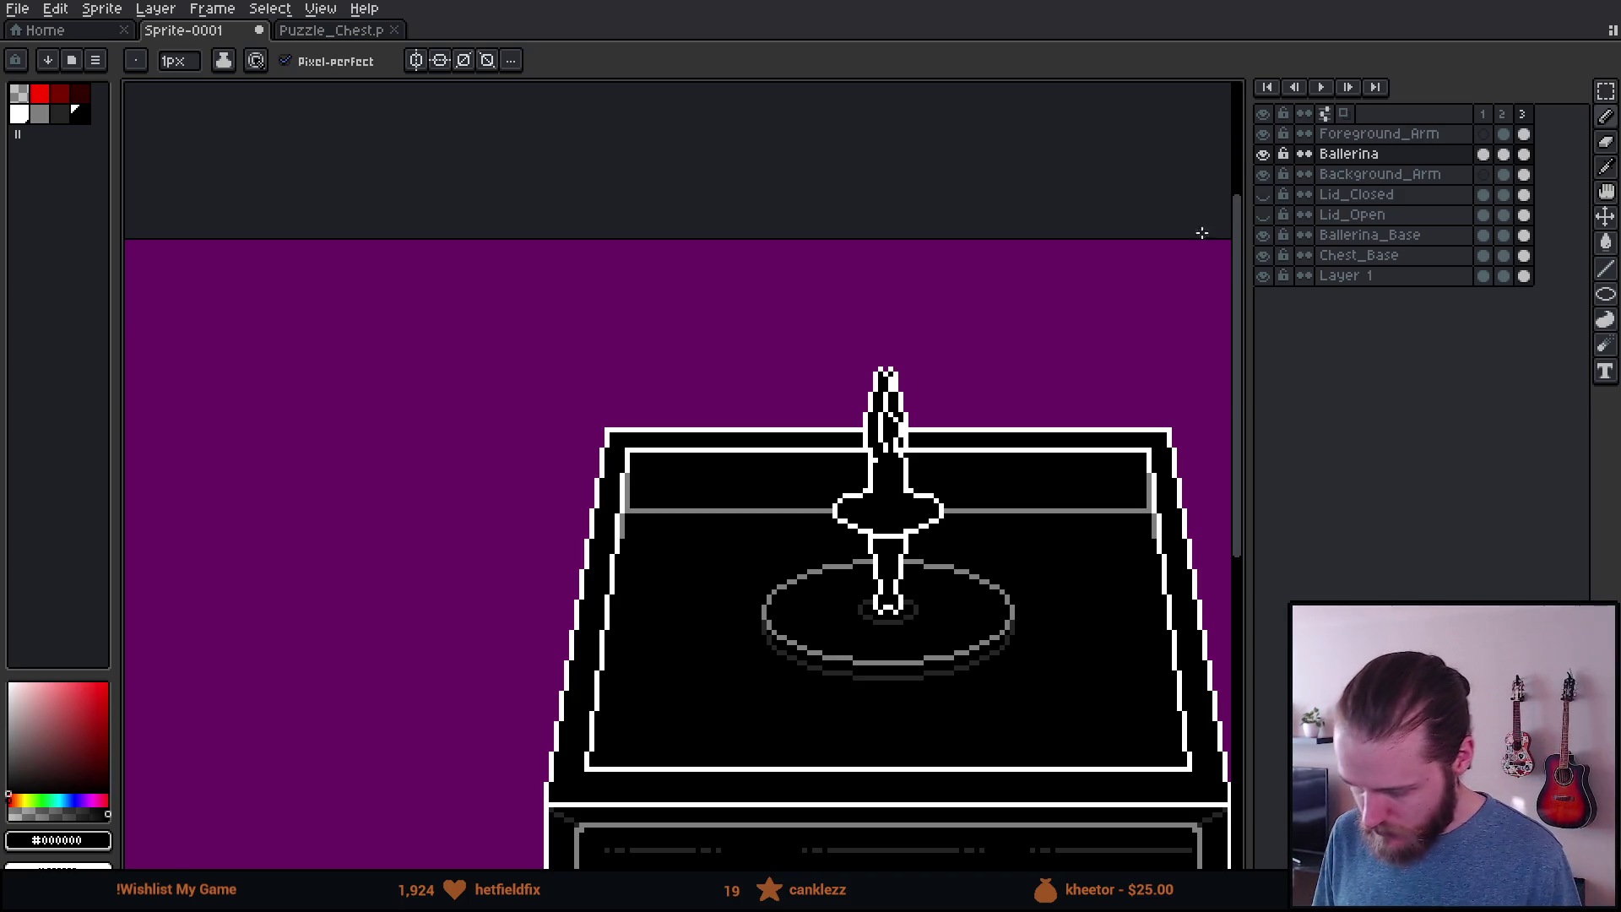
Step: Hide the Chest_Base layer and erase the stray white outline right of the ballerina's body
left_click(1263, 255)
scroll(1001, 428, "up", 1)
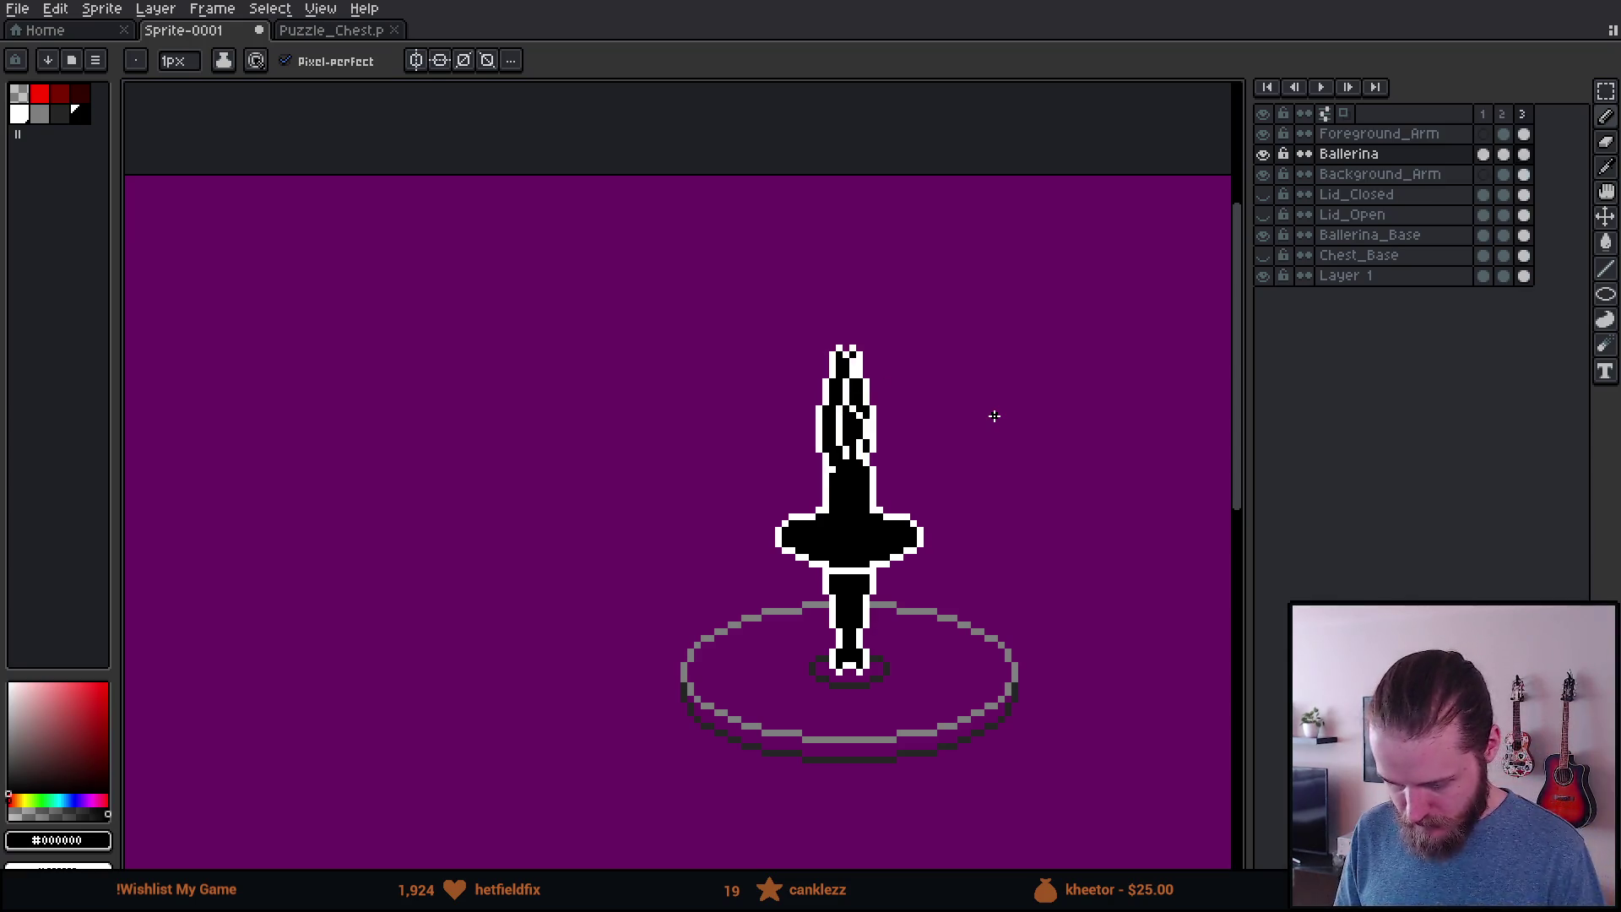
scroll(995, 415, "up", 5)
key("e")
left_click_drag(863, 460, 861, 608)
Step: Repaint the edge pixels beside the body and a white outline up its left side
key("b")
left_click(861, 618)
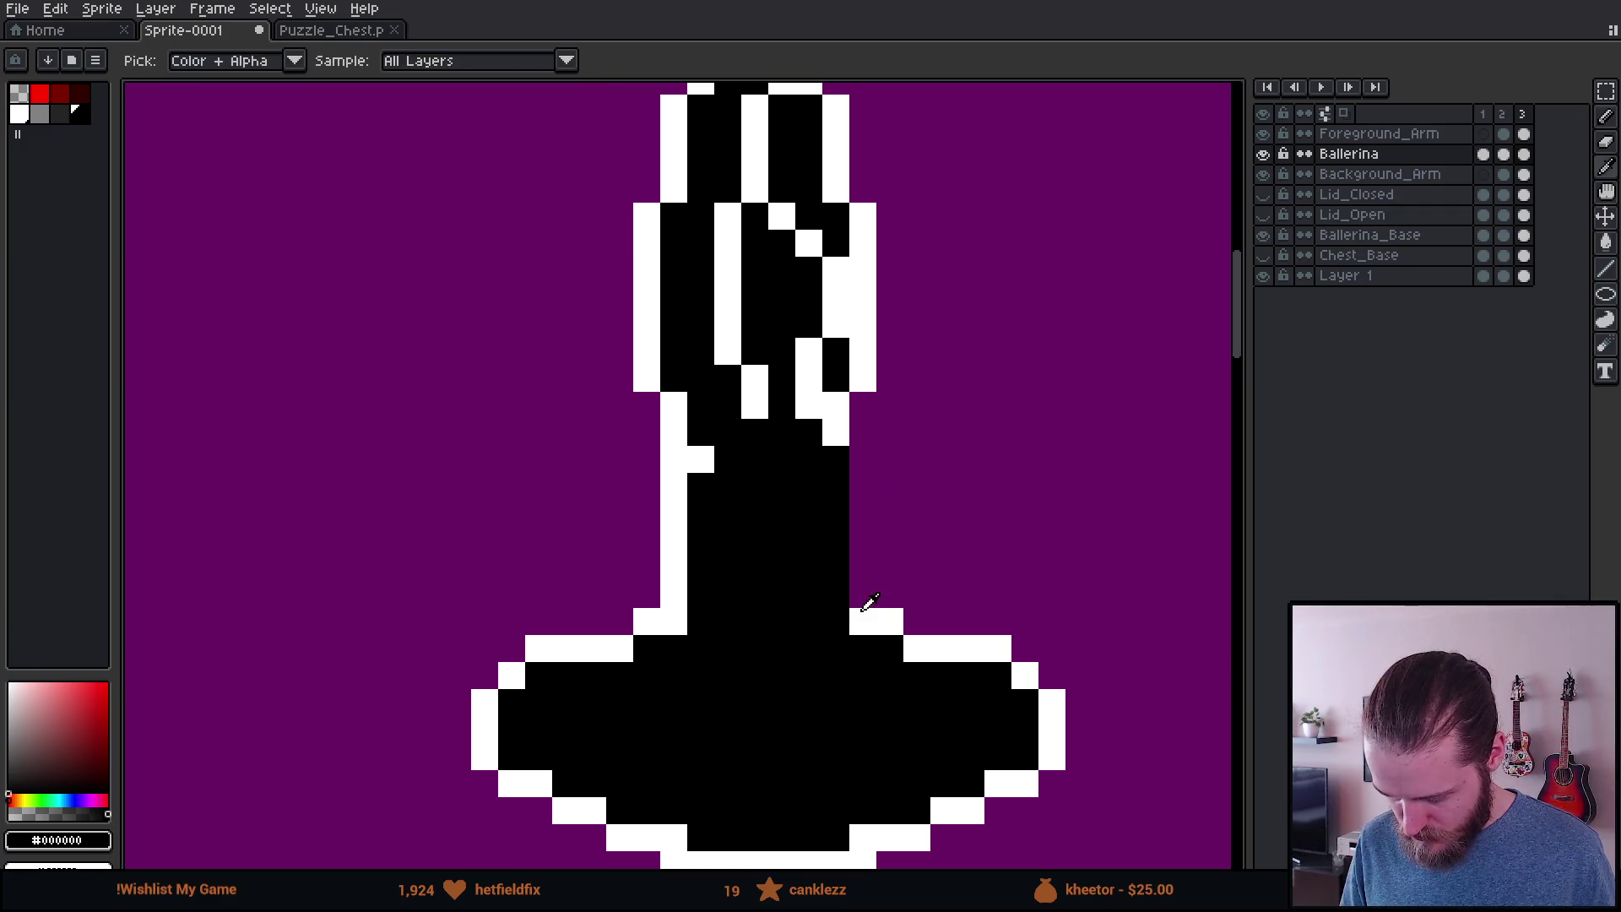
key("x")
left_click(861, 611)
left_click(827, 595)
left_click_drag(824, 596, 834, 447)
Step: Play back the ballerina animation to check the redrawn outline
scroll(878, 498, "down", 4)
key("Return")
scroll(961, 536, "down", 2)
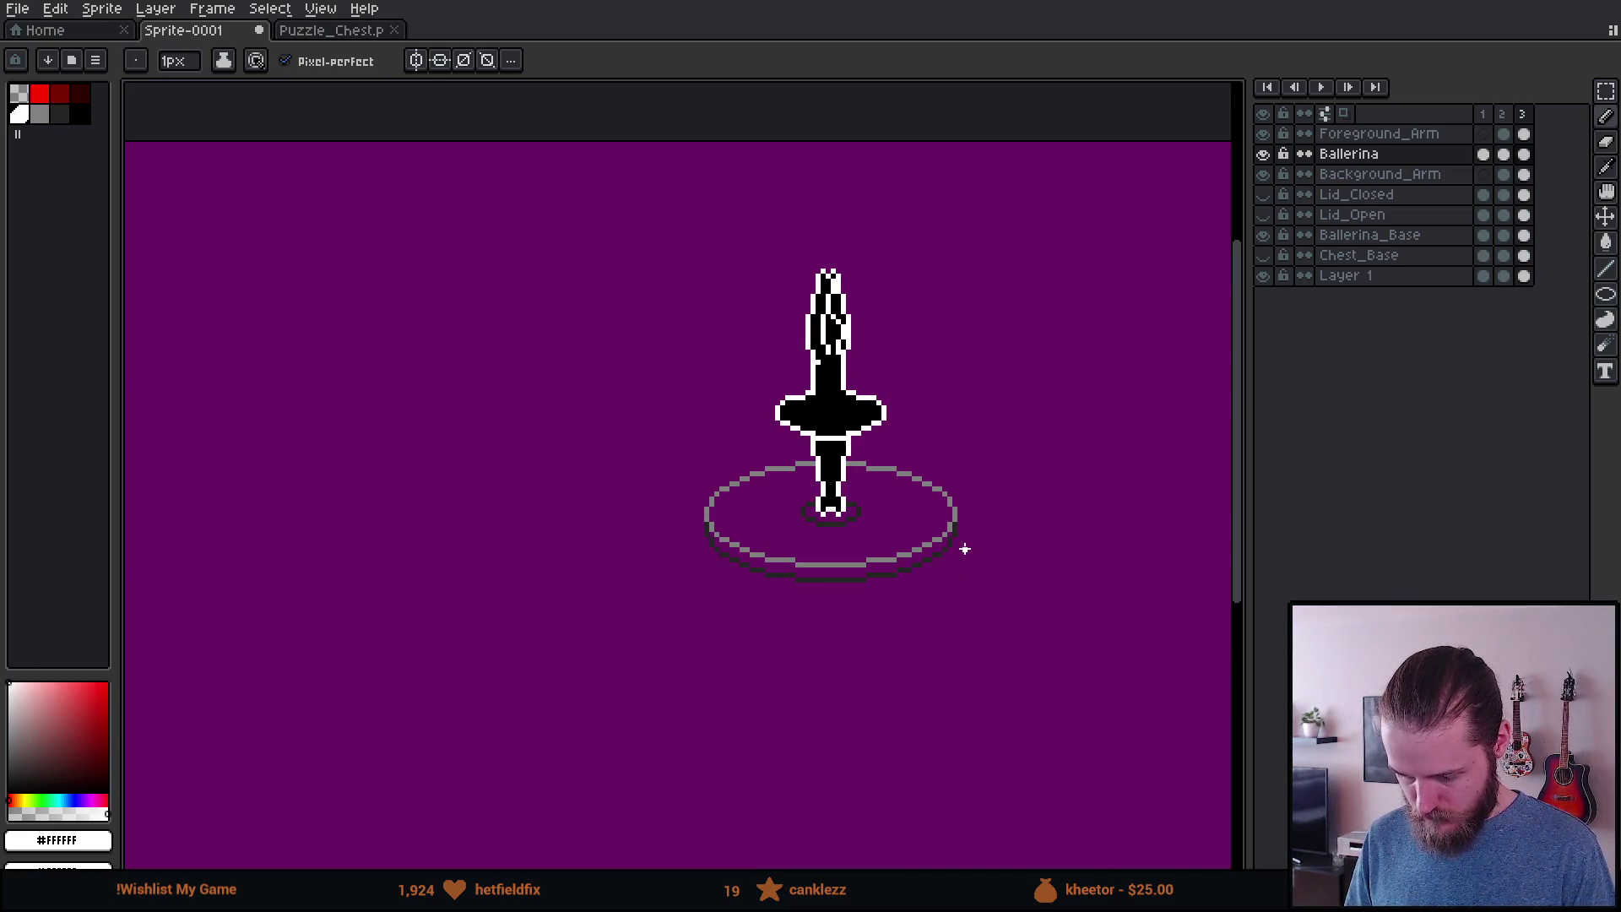
scroll(965, 549, "down", 2)
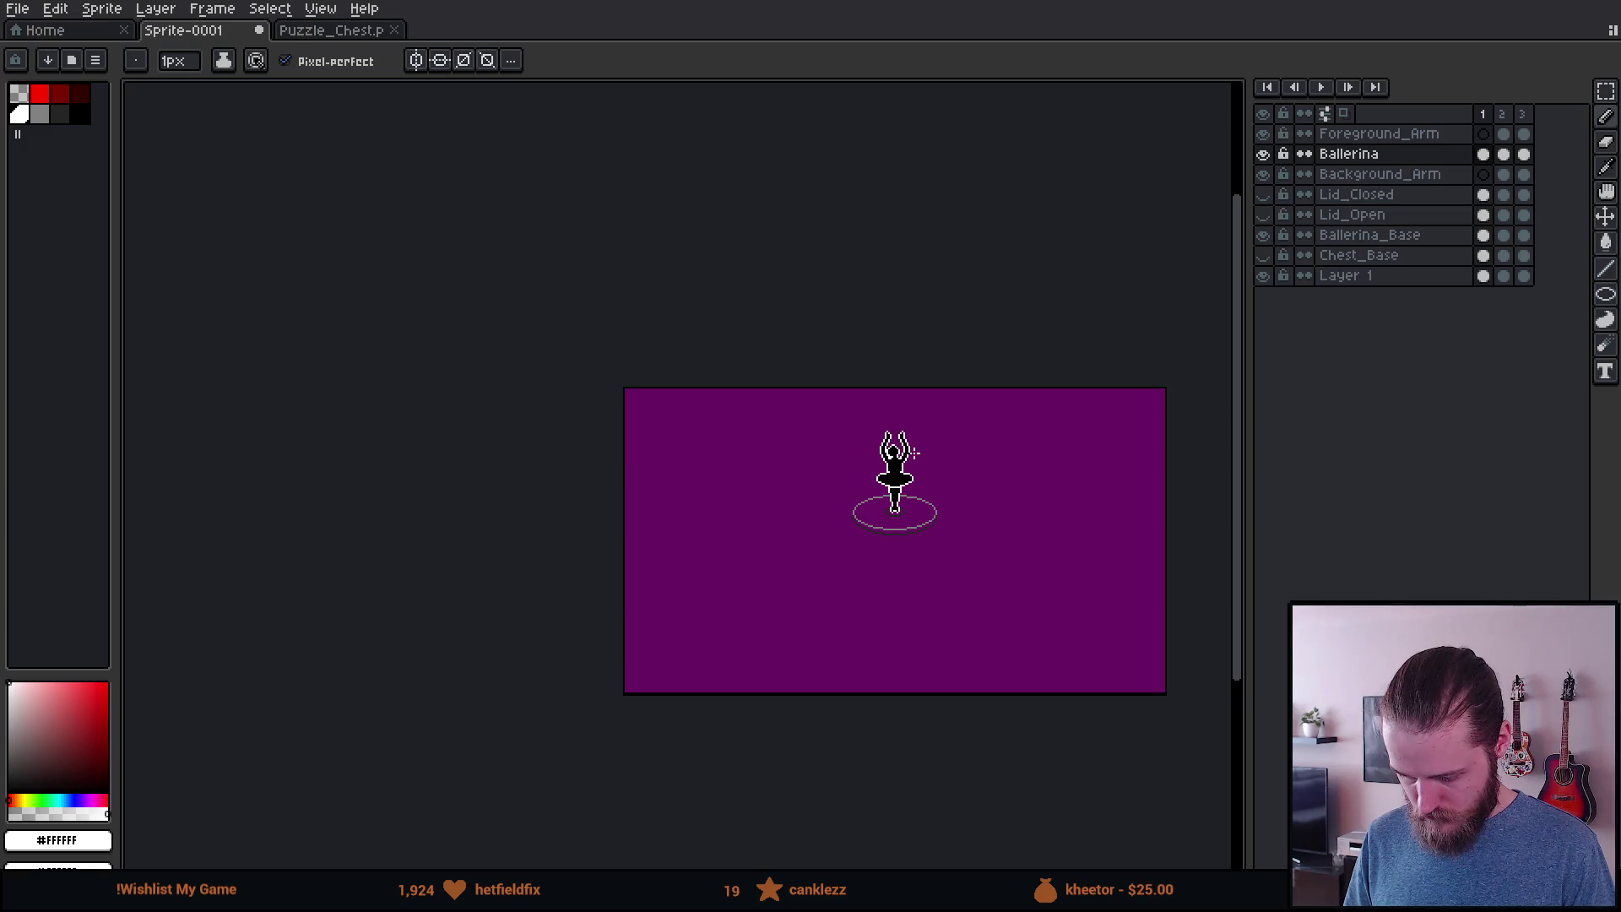
Step: Play the three-frame ballerina spin, then show frame 1
scroll(913, 453, "up", 3)
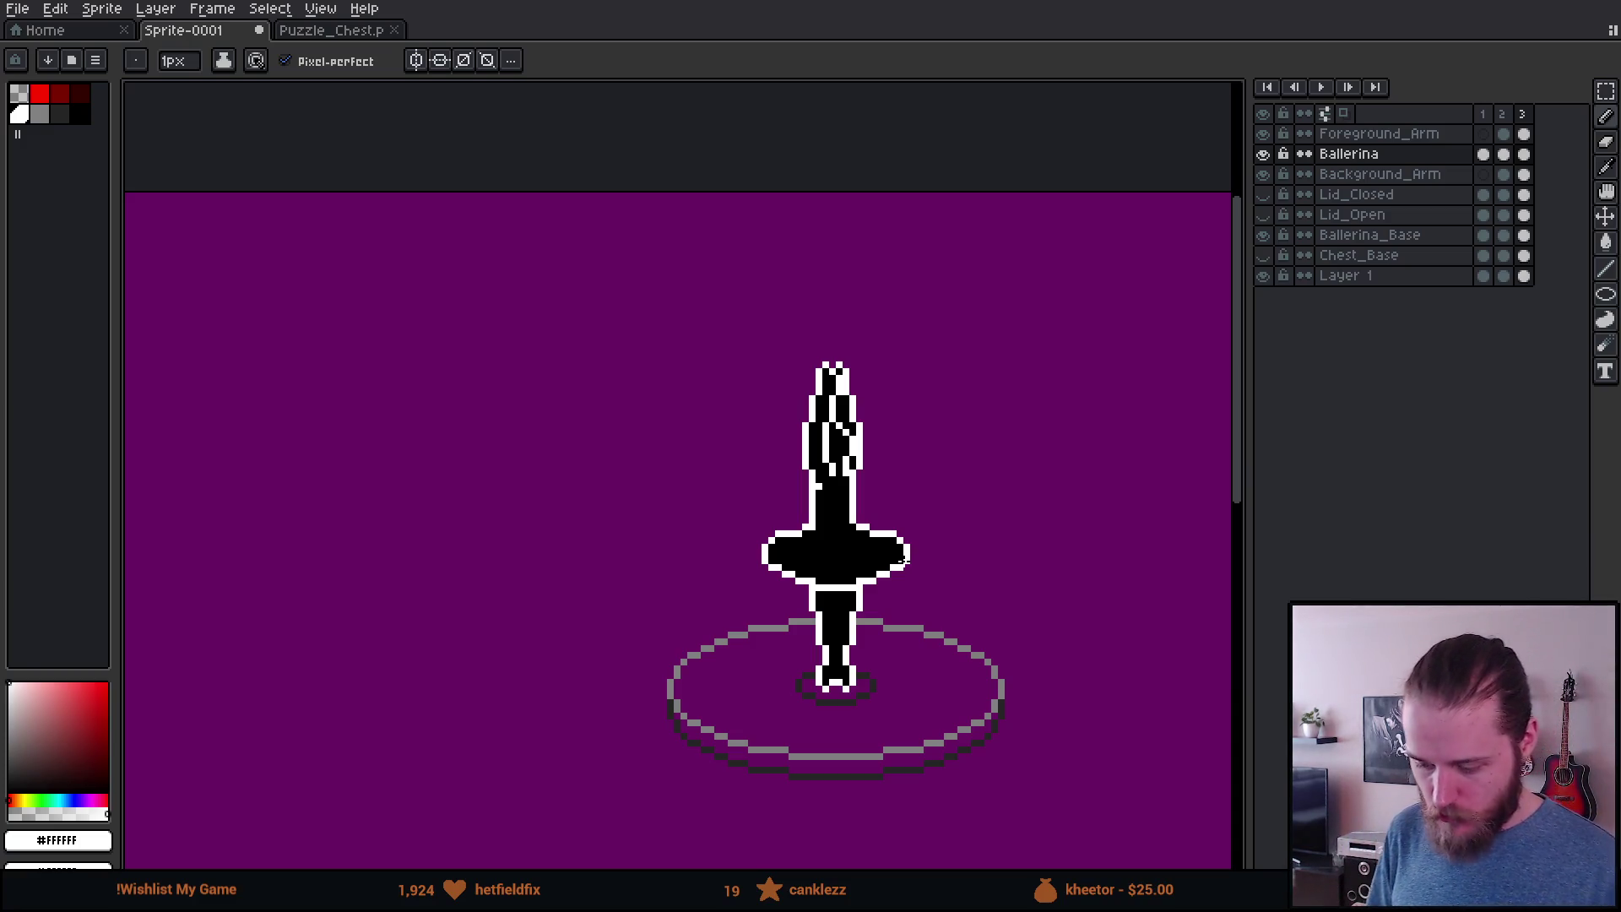
key("Return")
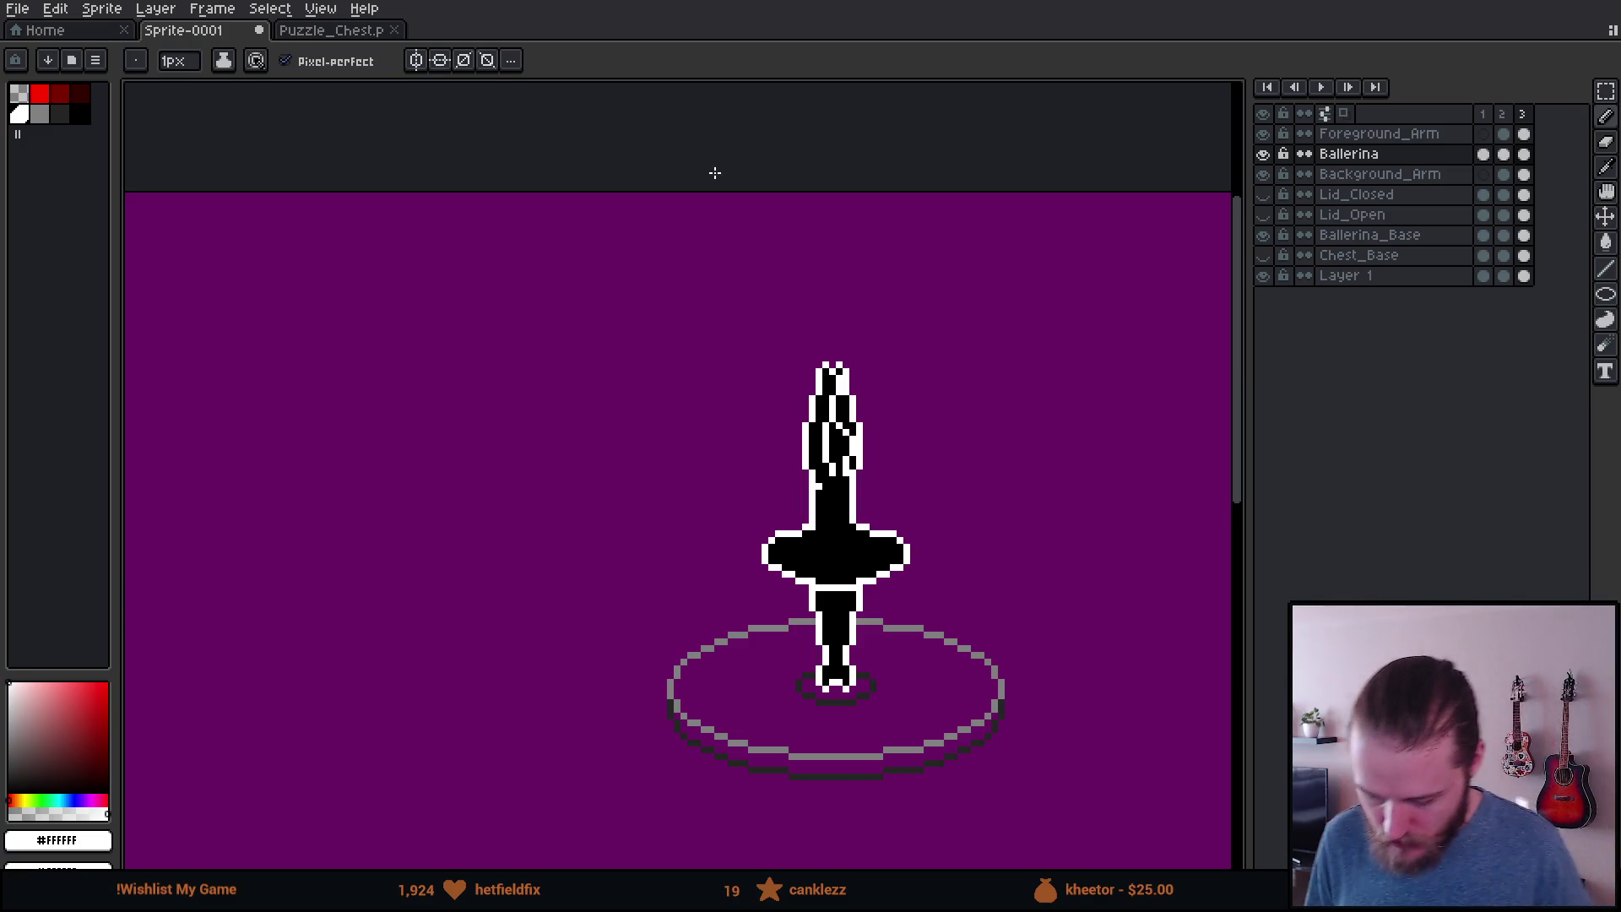
left_click(1486, 115)
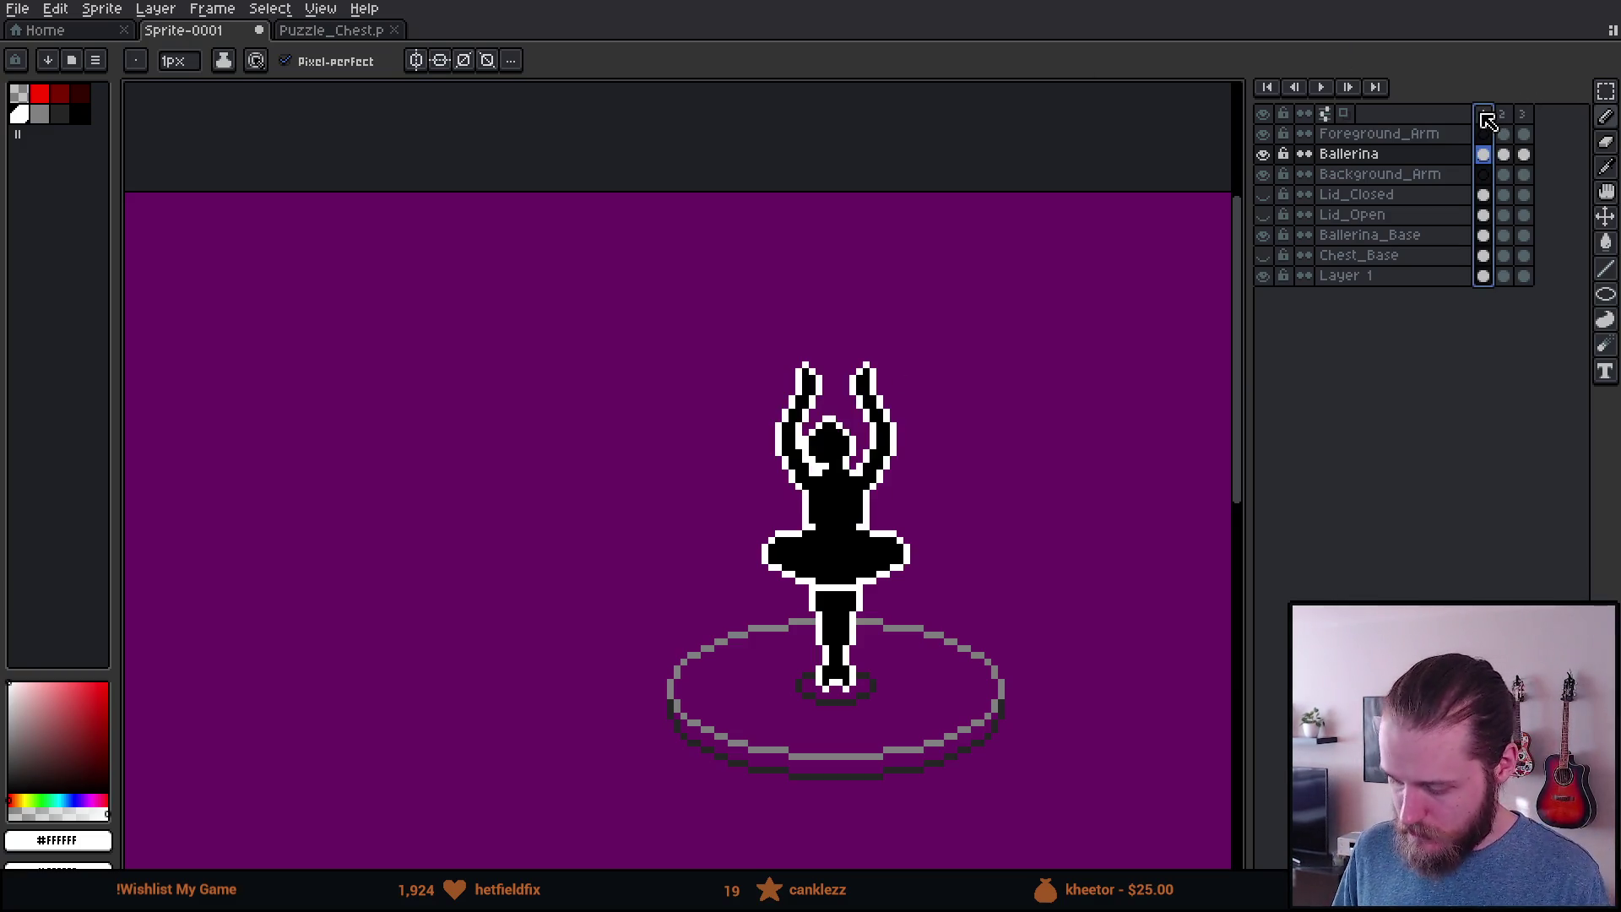
Step: Step back and forth through frames 1–3 to compare the arm poses
key("Right")
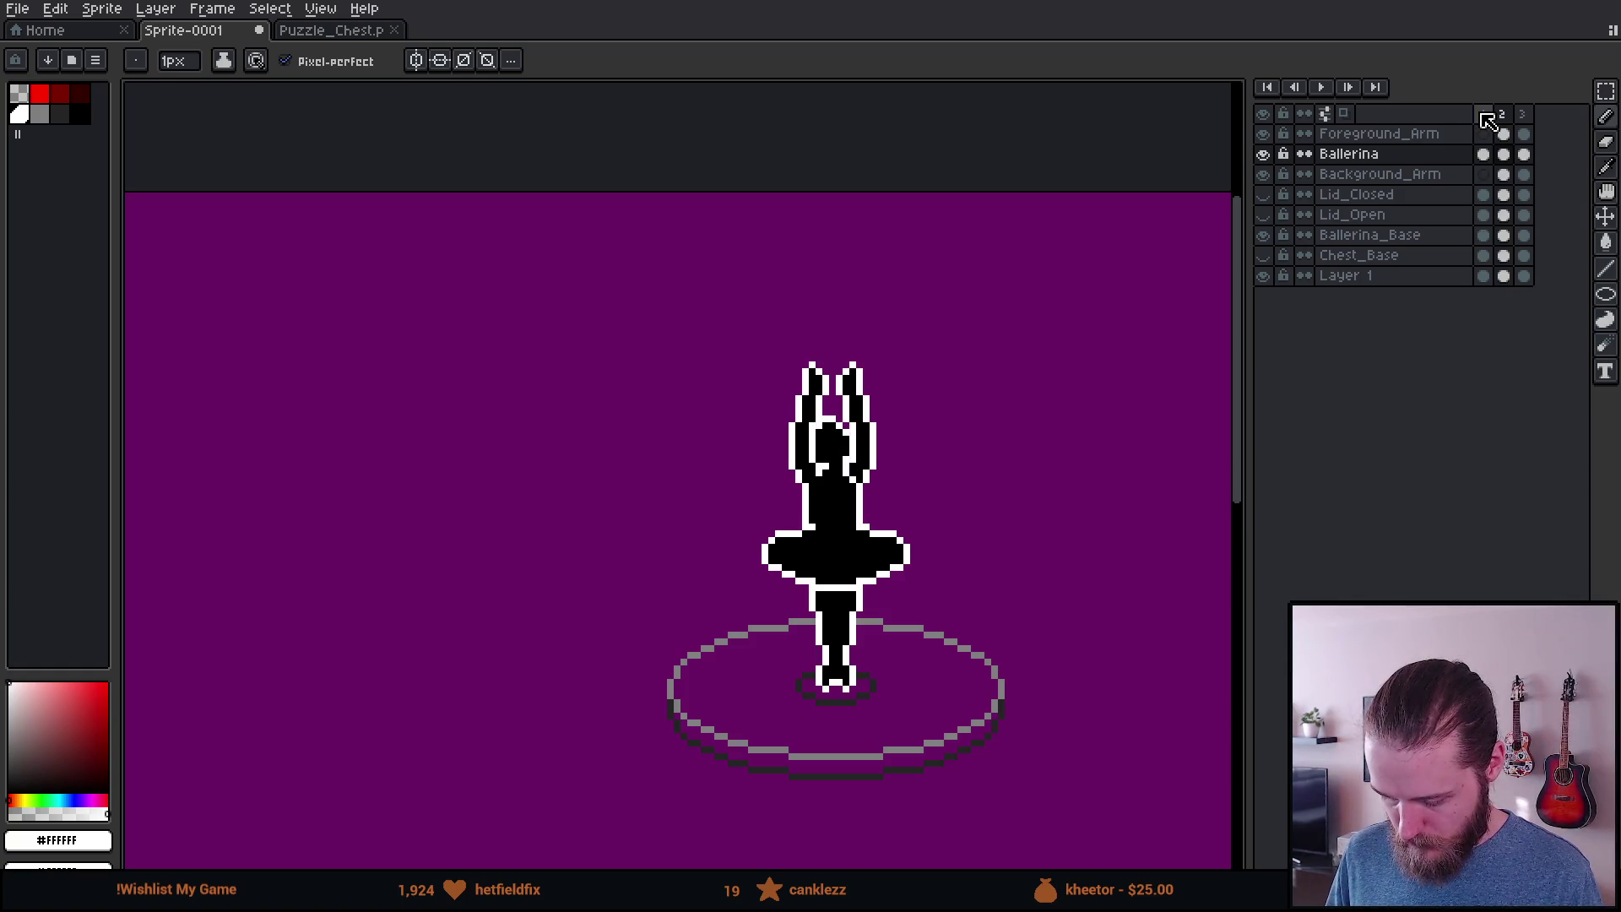
key("Right")
key("Left")
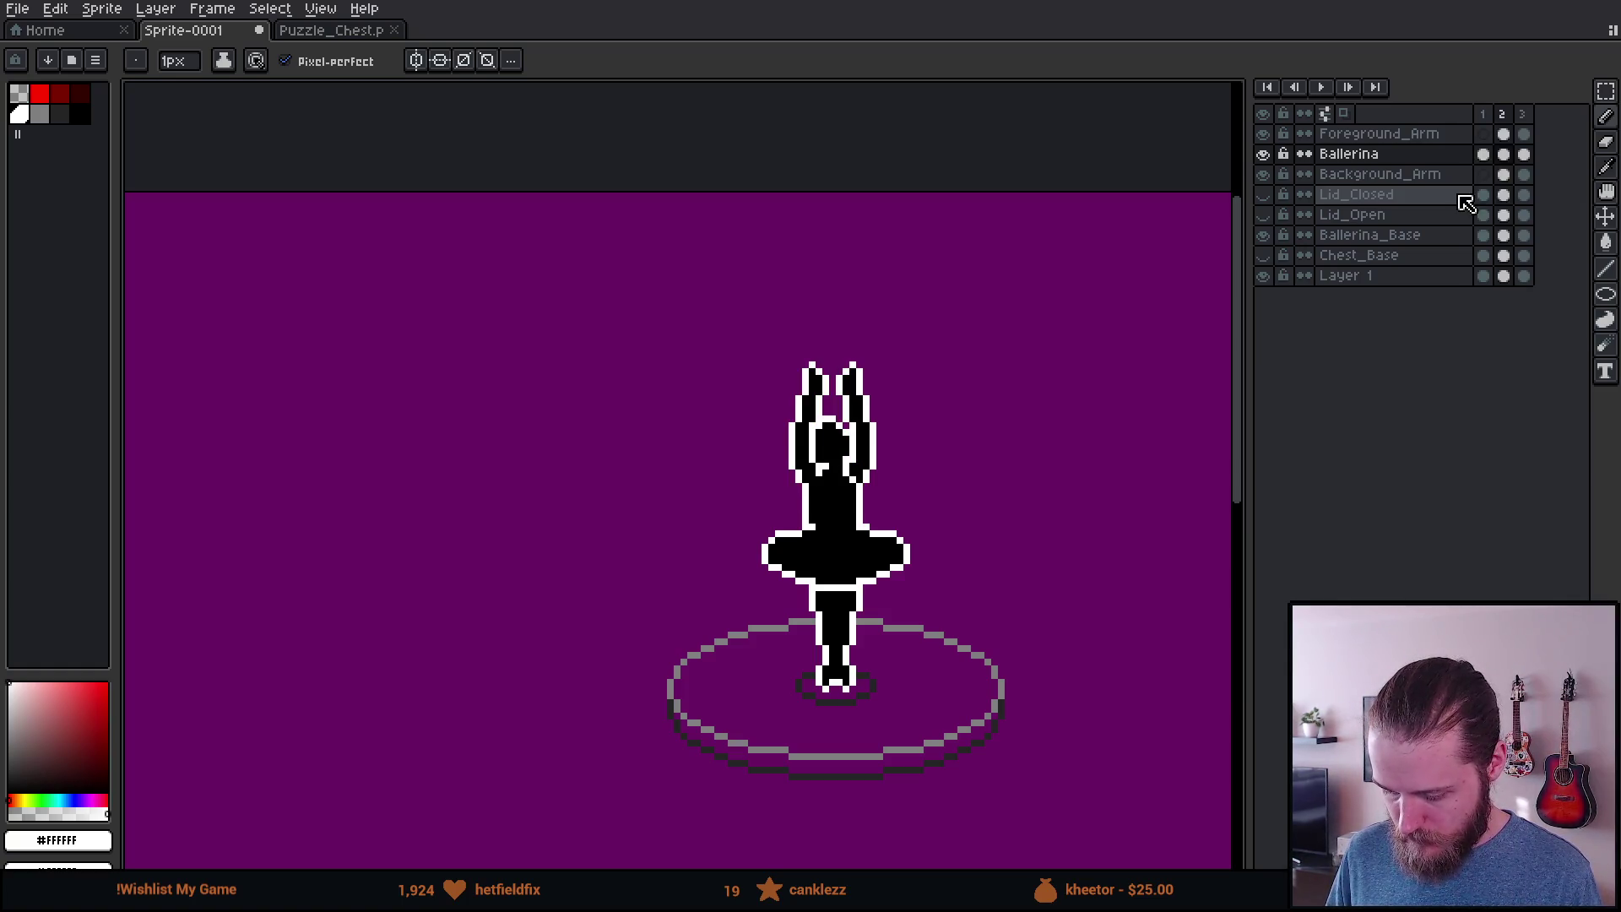
key("Left")
key("Right")
key("Right")
key("Left")
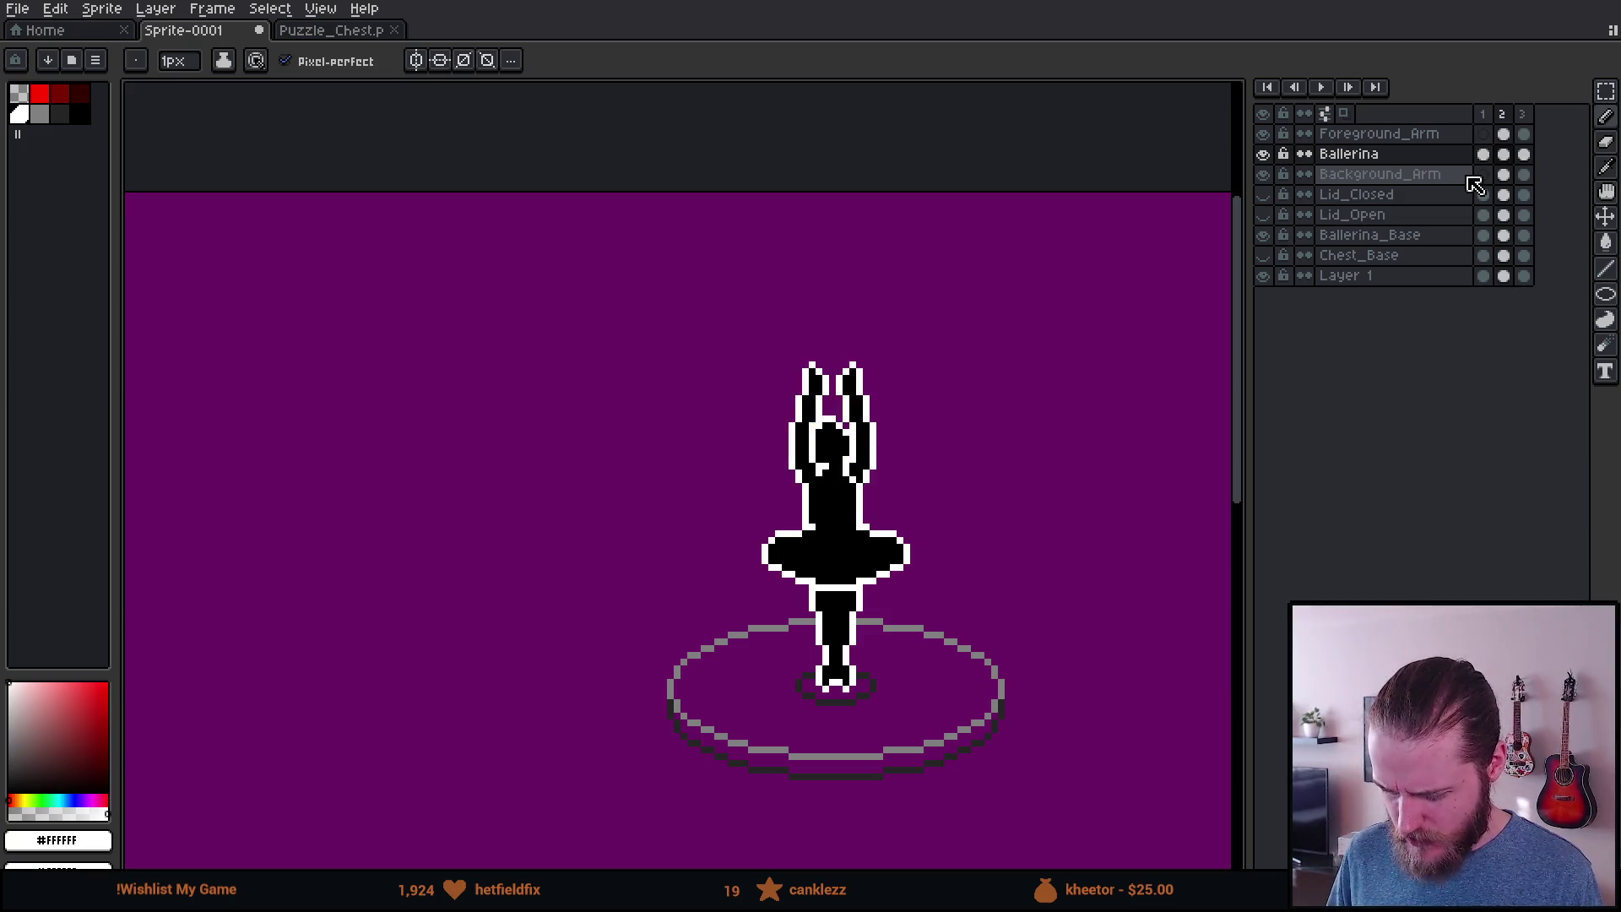
key("Left")
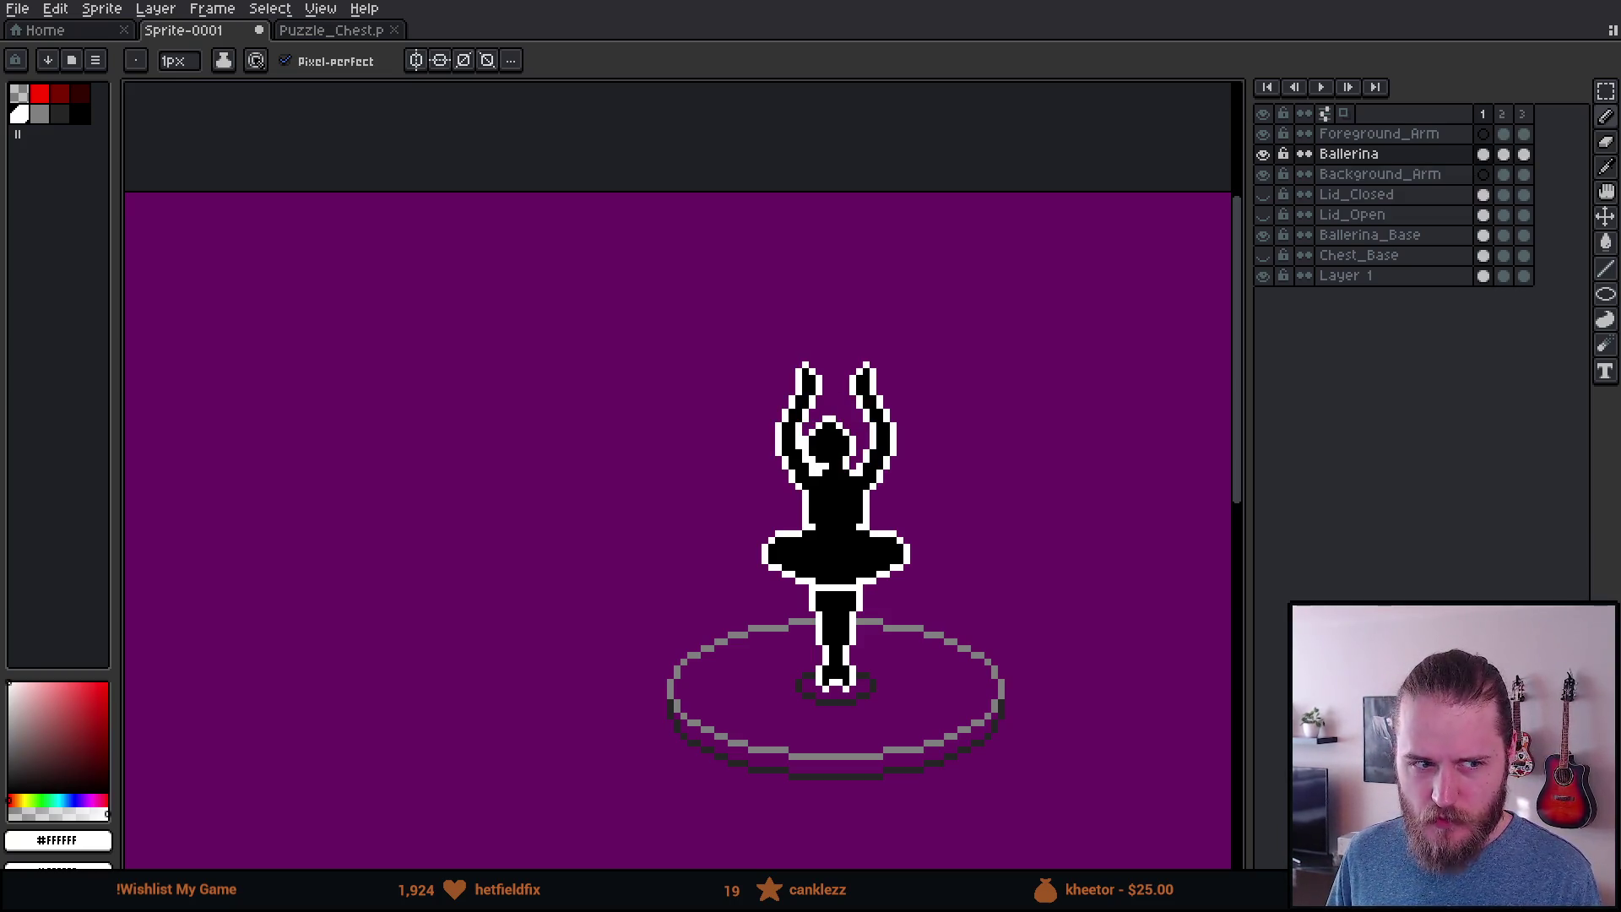
key("Right")
key("Right")
scroll(541, 182, "down", 1)
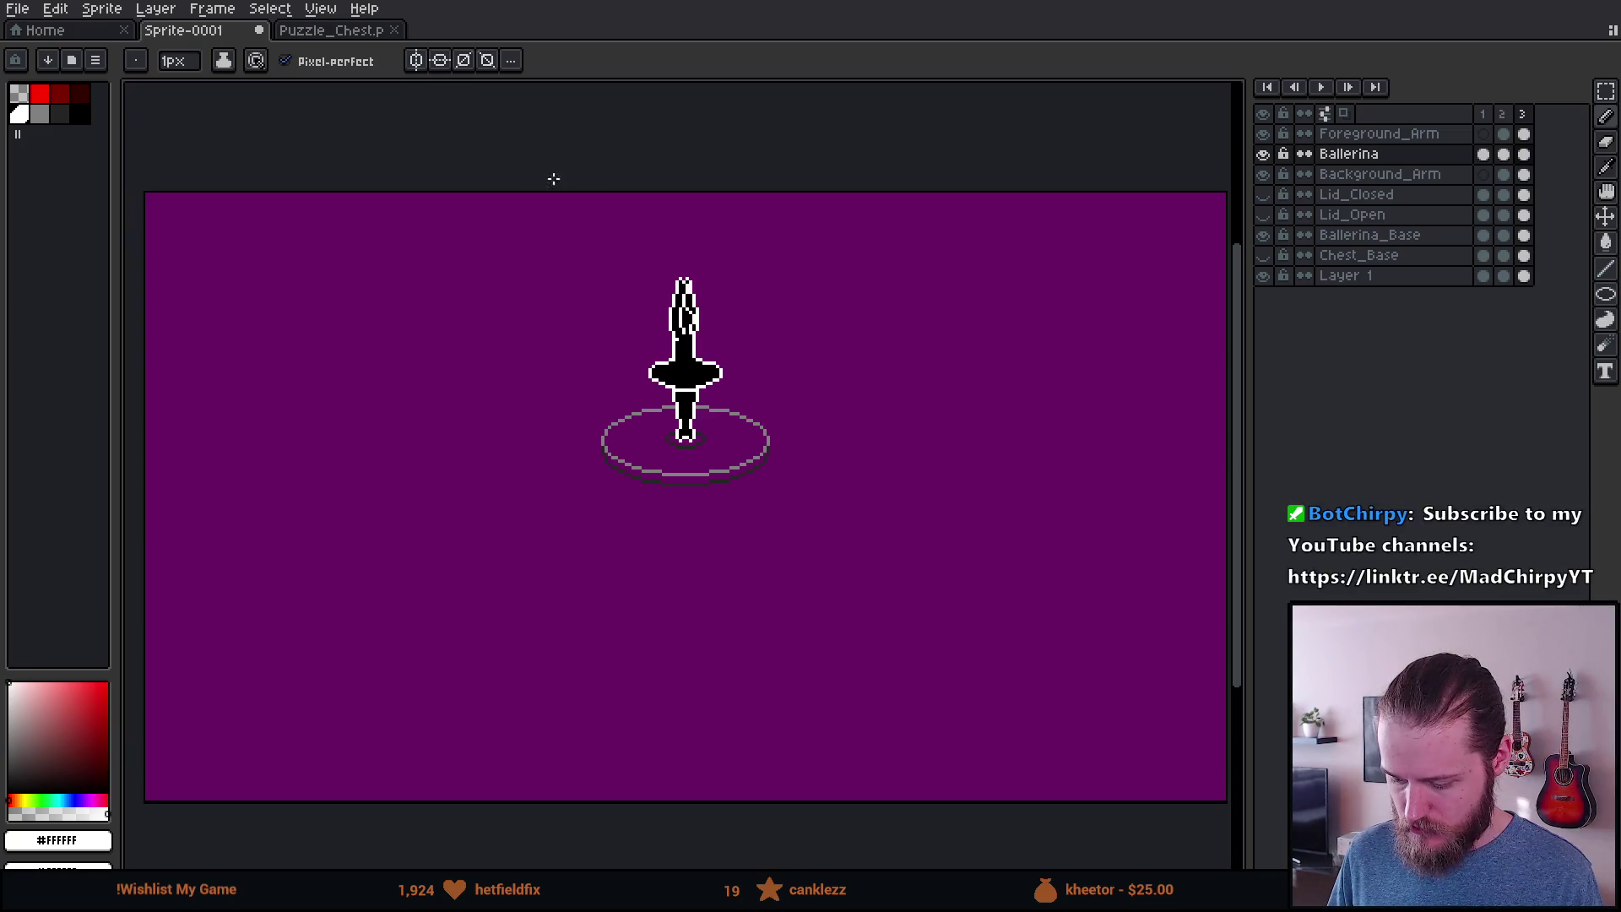
key("Left")
key("Left")
key("Right")
key("Right")
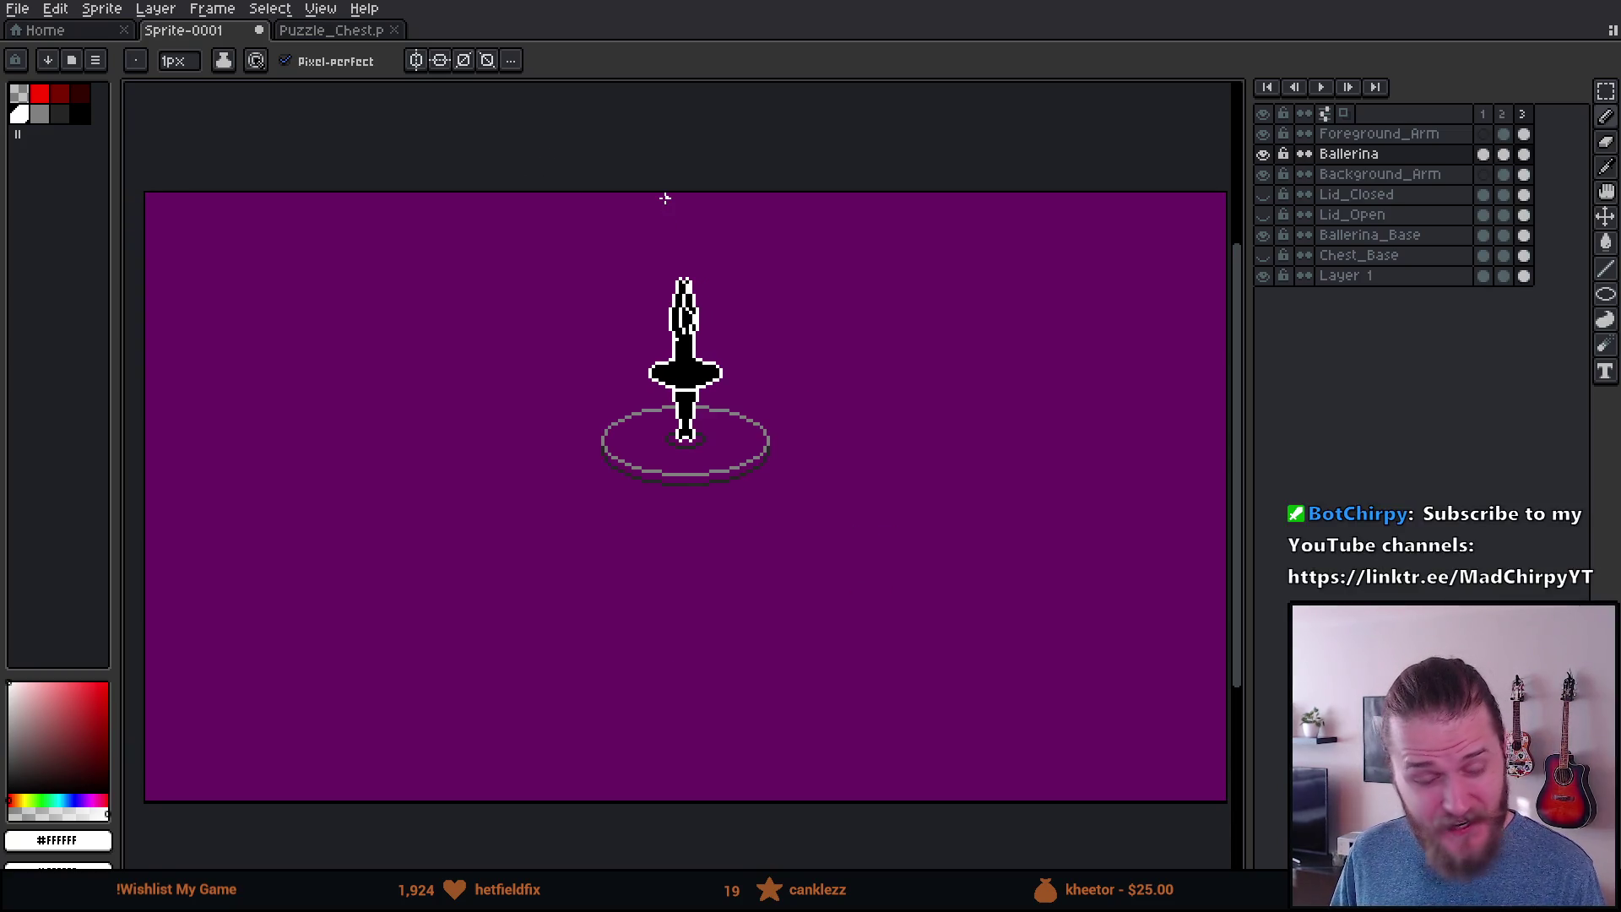
Step: Recheck the poses frame by frame, ending by selecting all of frame 3 across layers
scroll(678, 219, "up", 3)
key("Left")
key("Left")
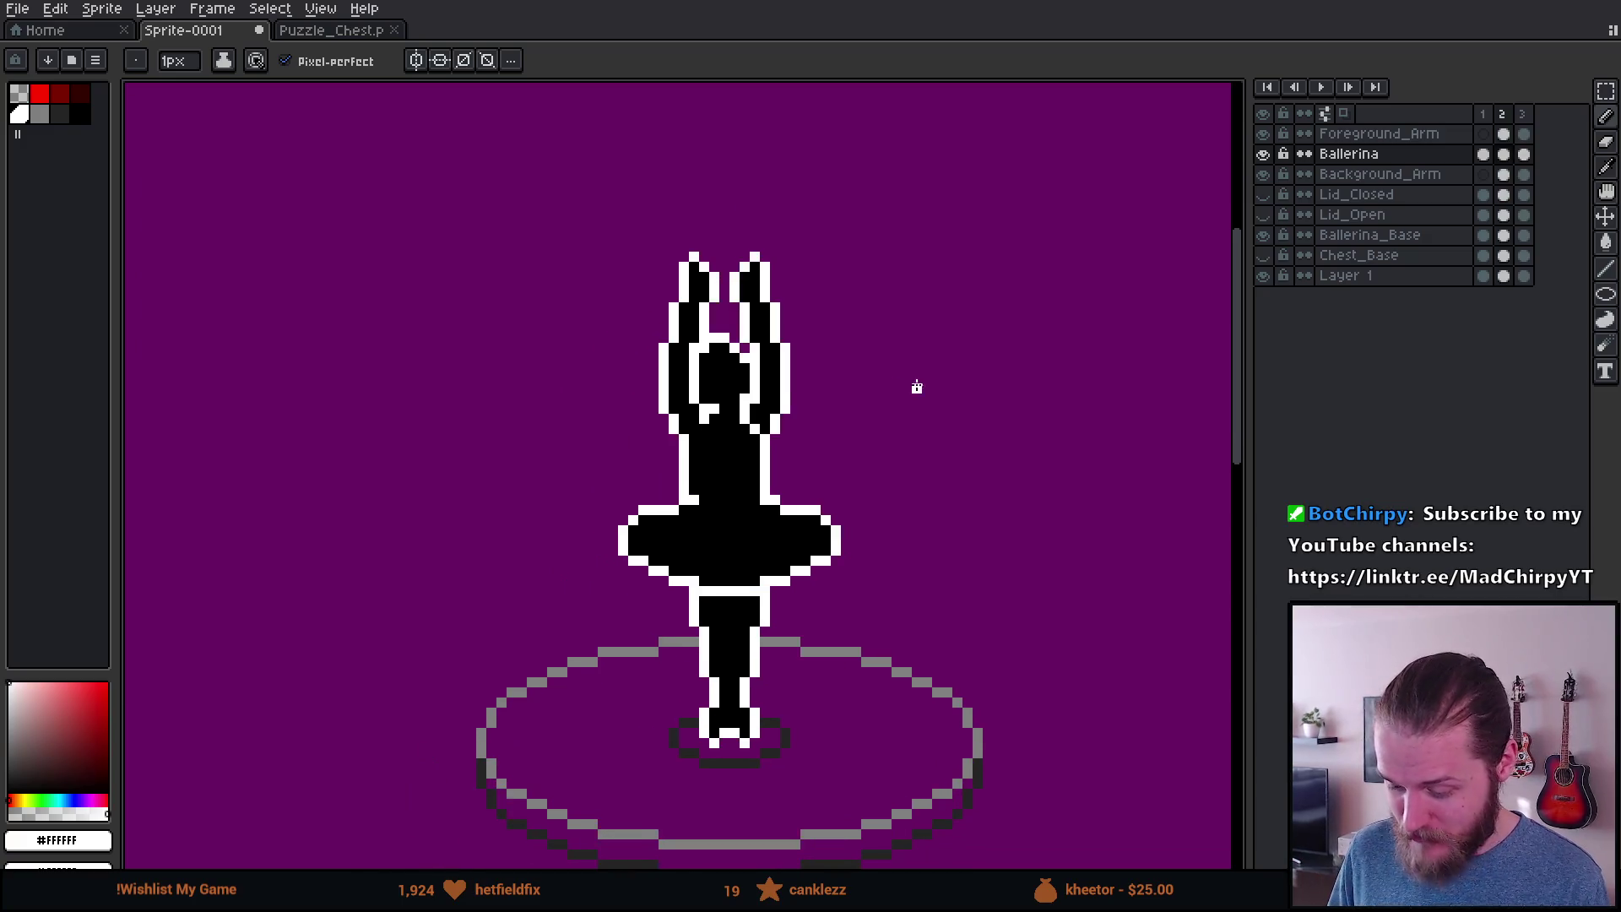
key("Right")
key("Right")
key("Left")
key("Left")
key("Right")
key("Right")
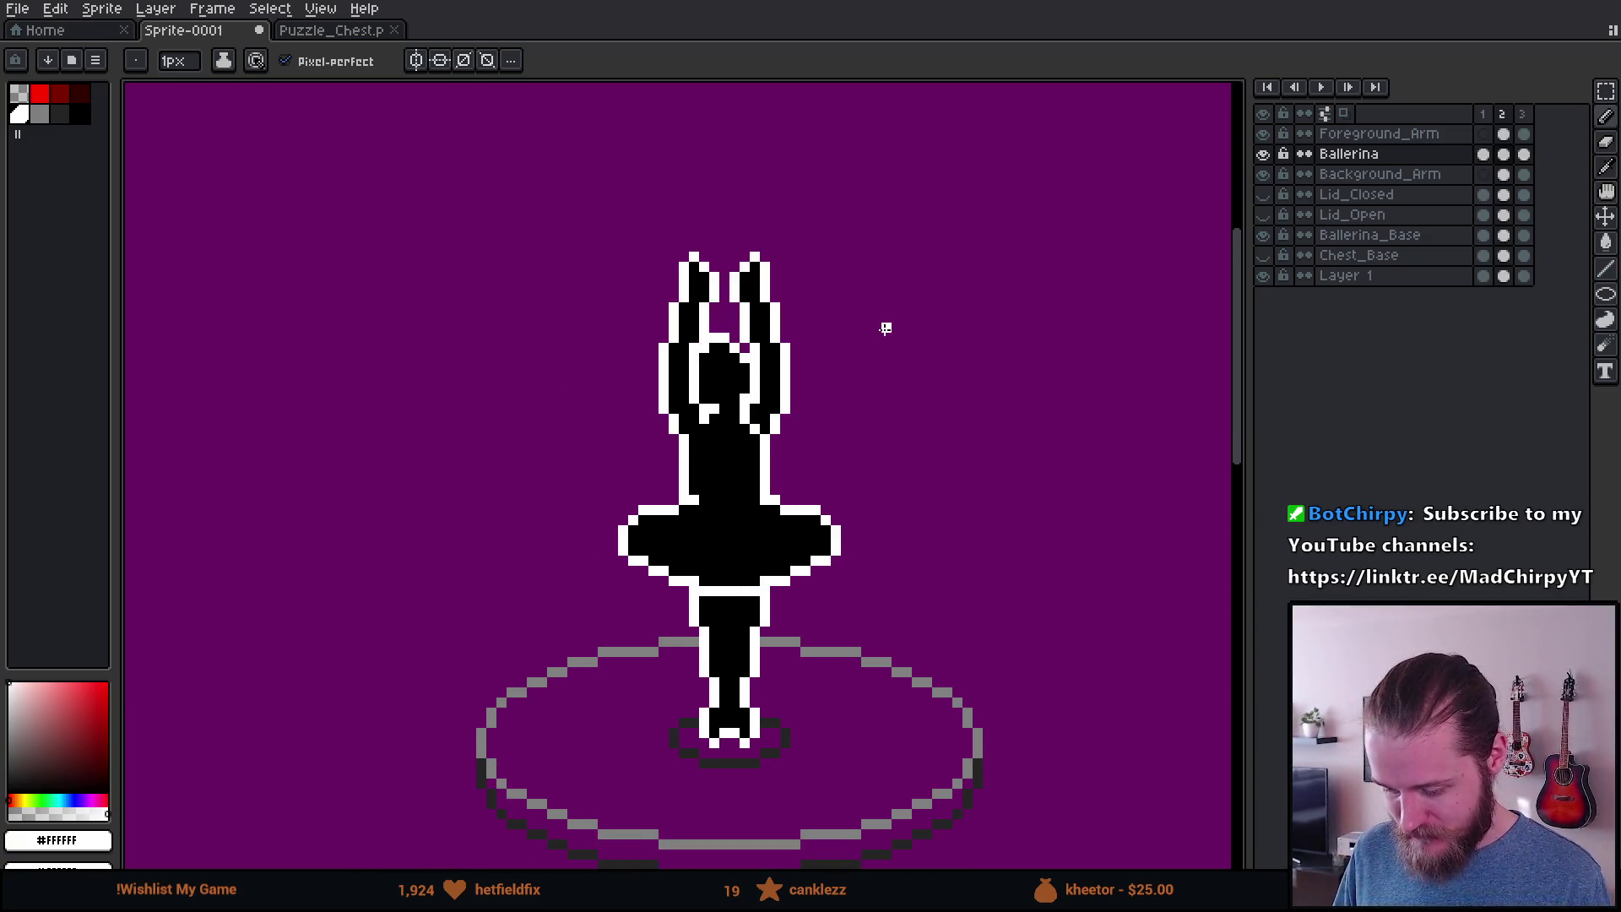
key("Left")
key("Left")
key("Right")
key("Right")
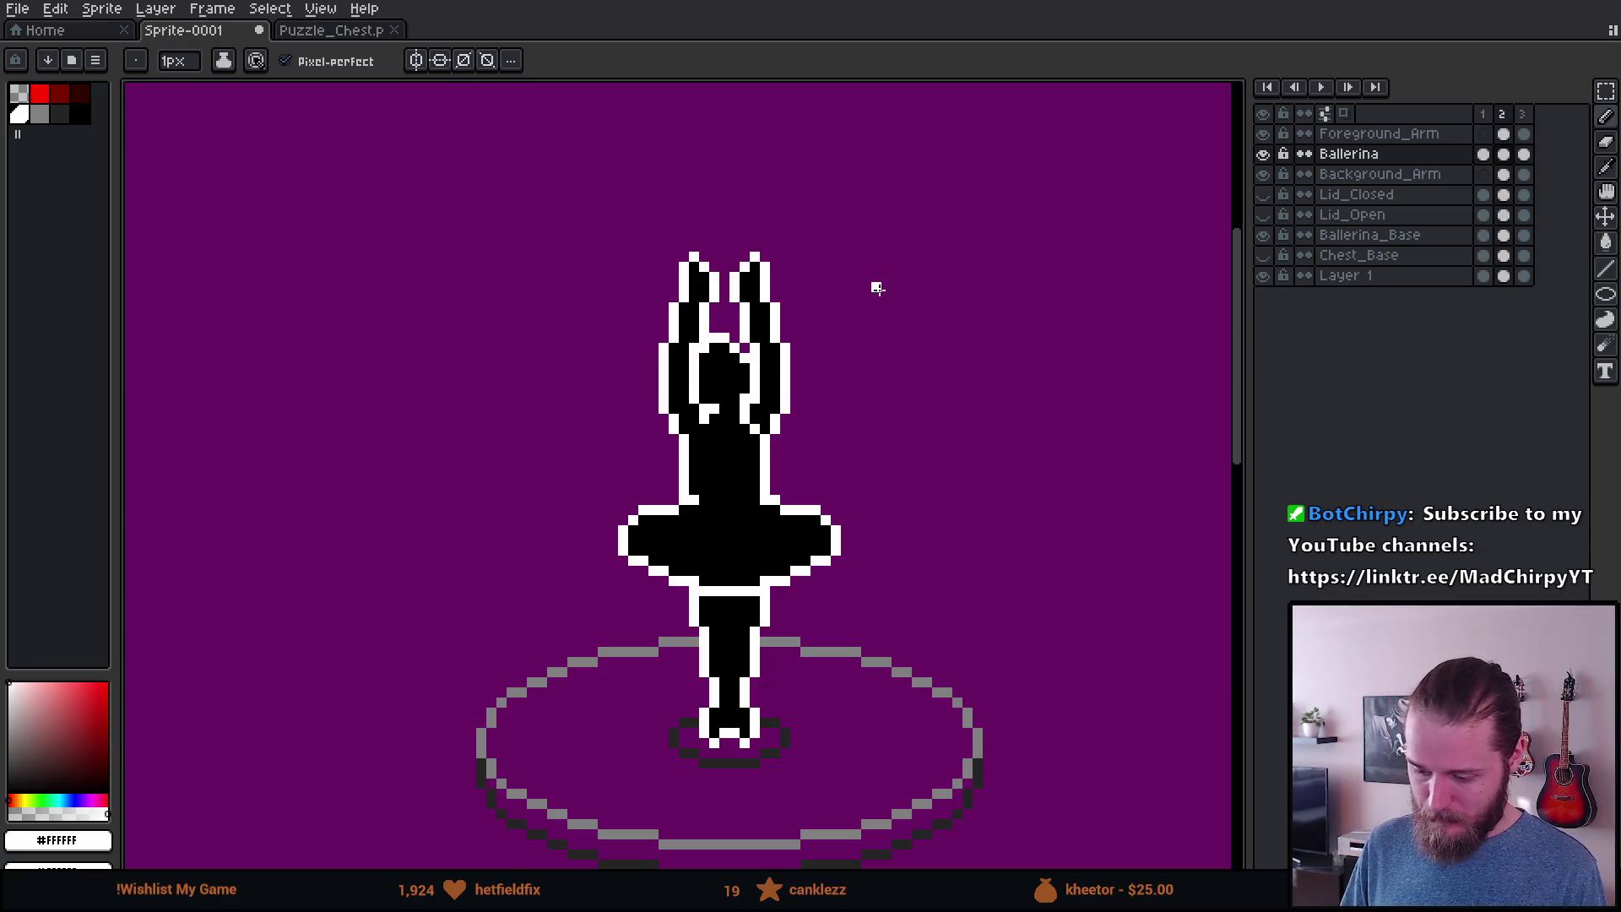
left_click(1521, 114)
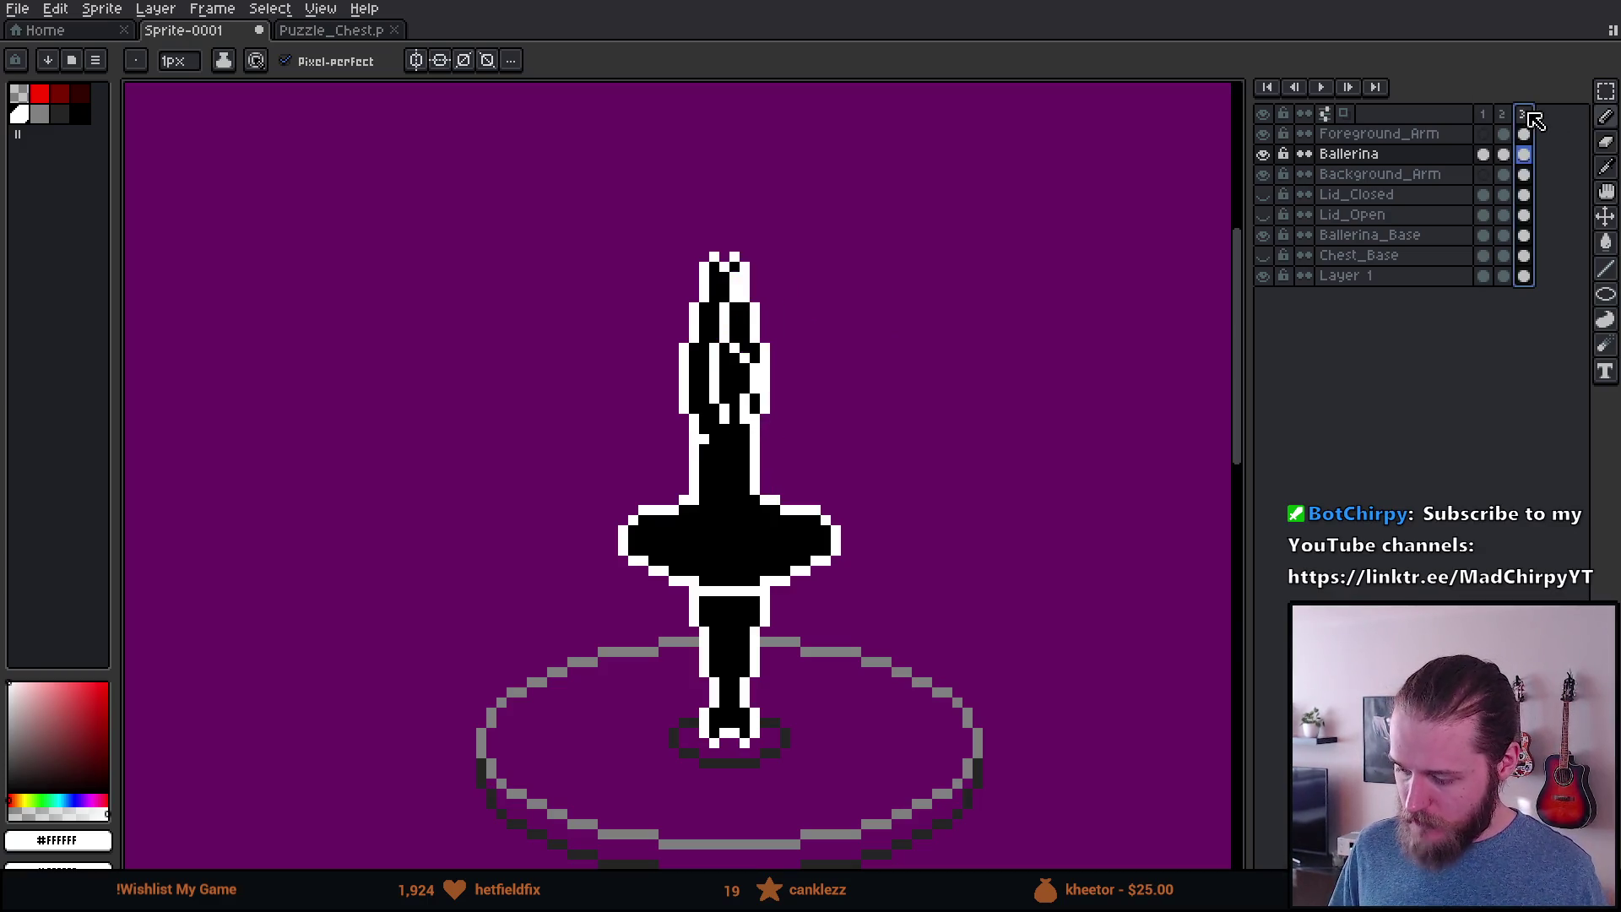
Step: Duplicate frame 3 as a new frame 4
left_click(1503, 113)
left_click(1522, 113)
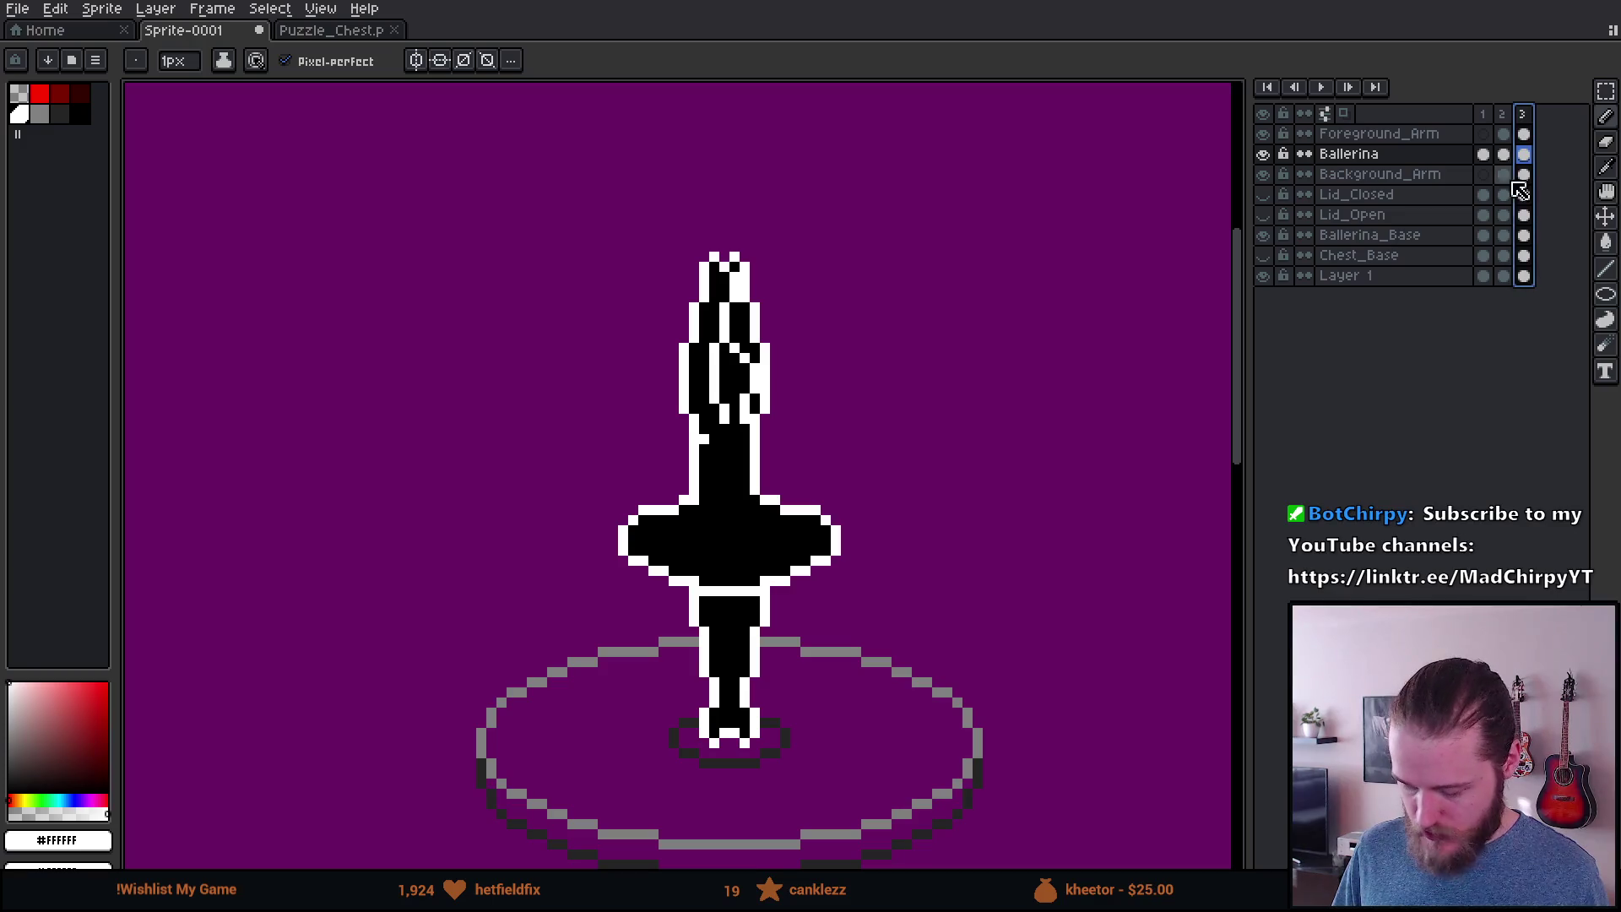
key("alt+n")
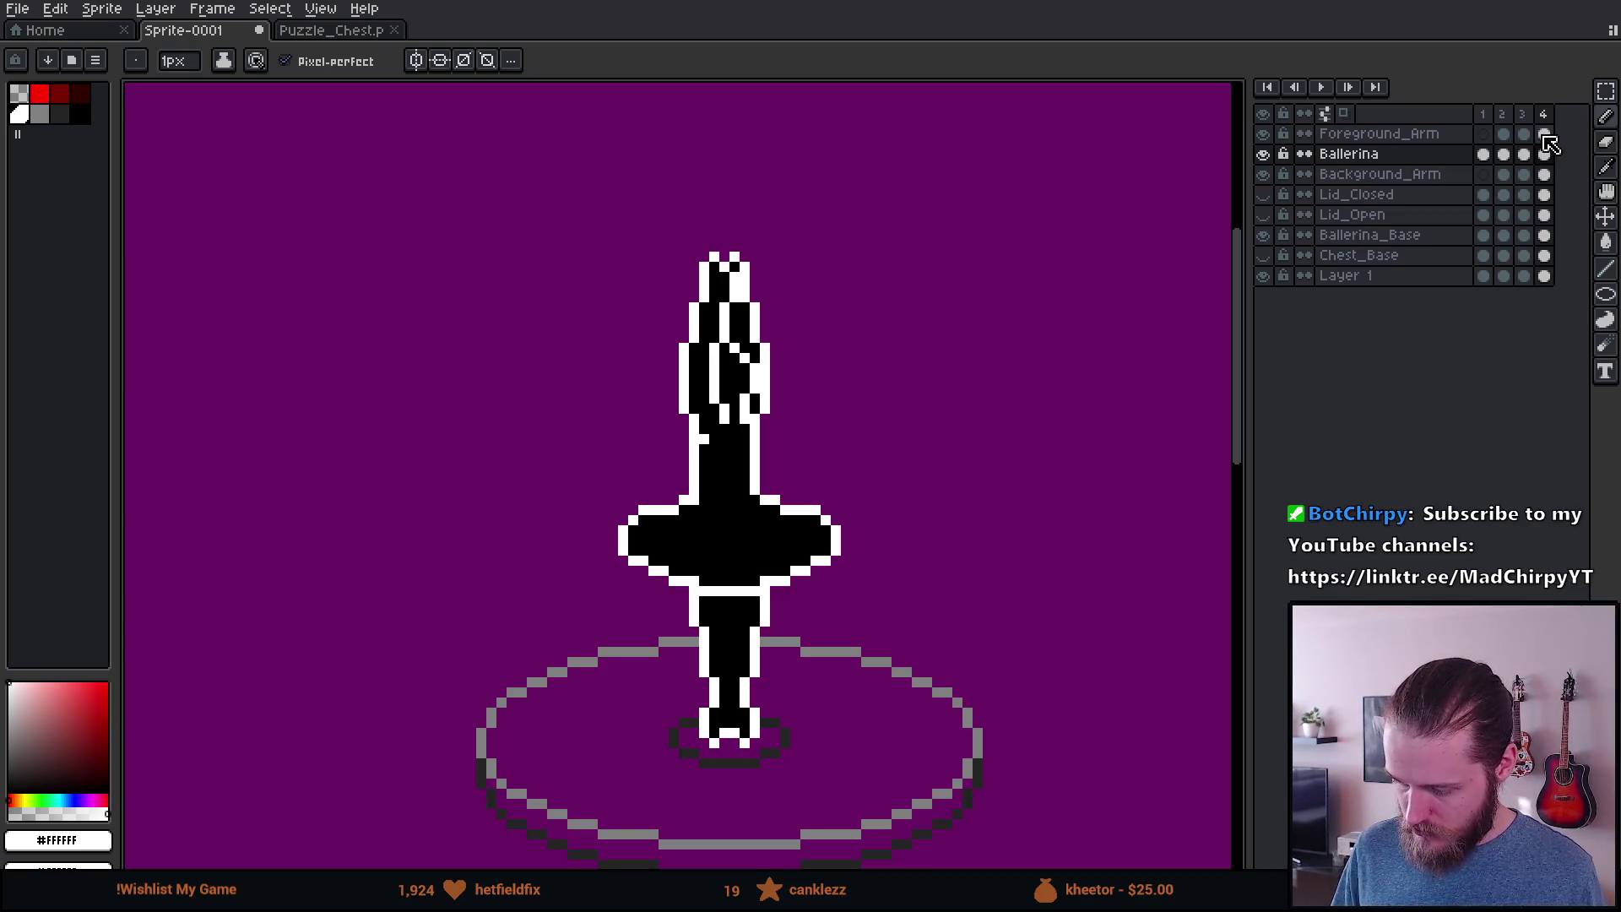
Step: On frame 4's Foreground_Arm cel, select a rectangle around the ballerina and her base
left_click(1544, 135)
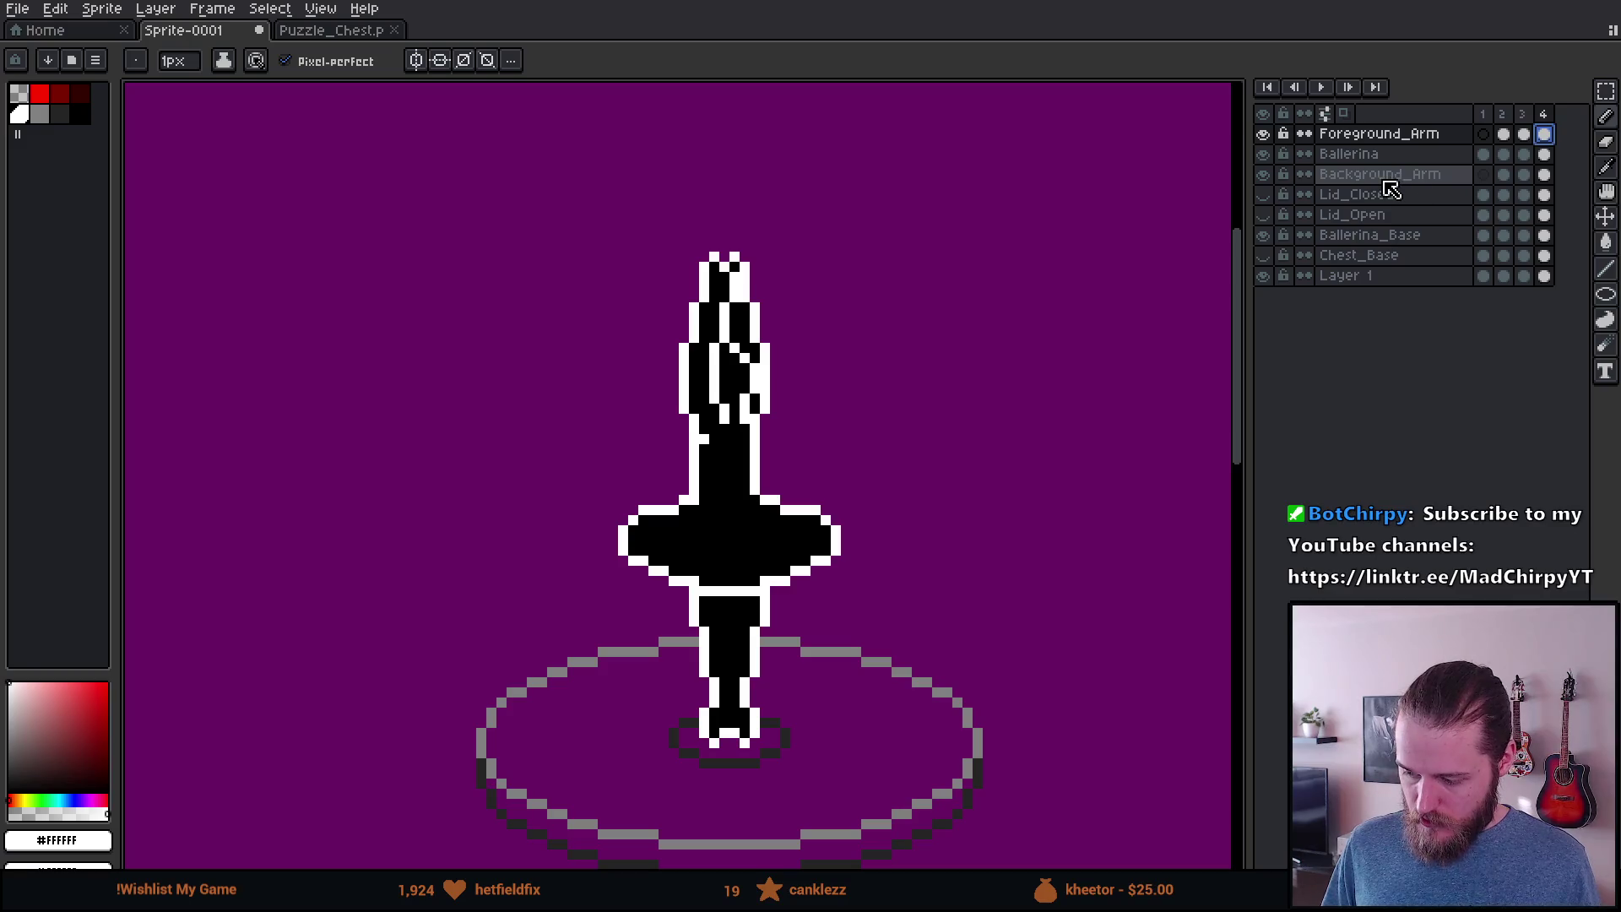
scroll(1066, 224, "down", 2)
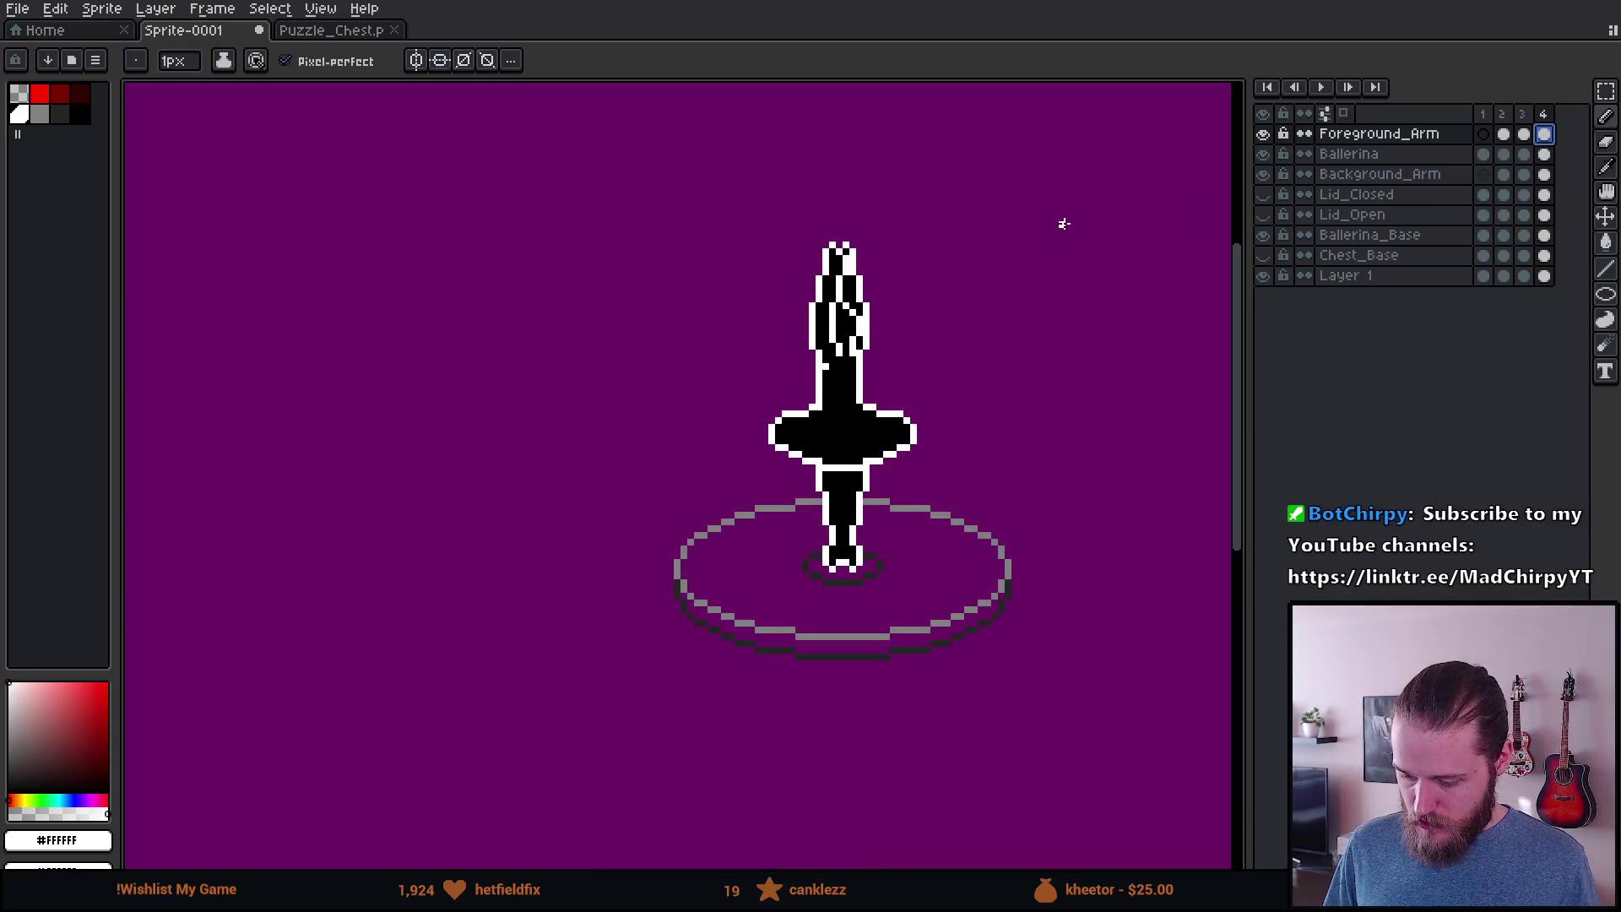
scroll(1064, 224, "up", 1)
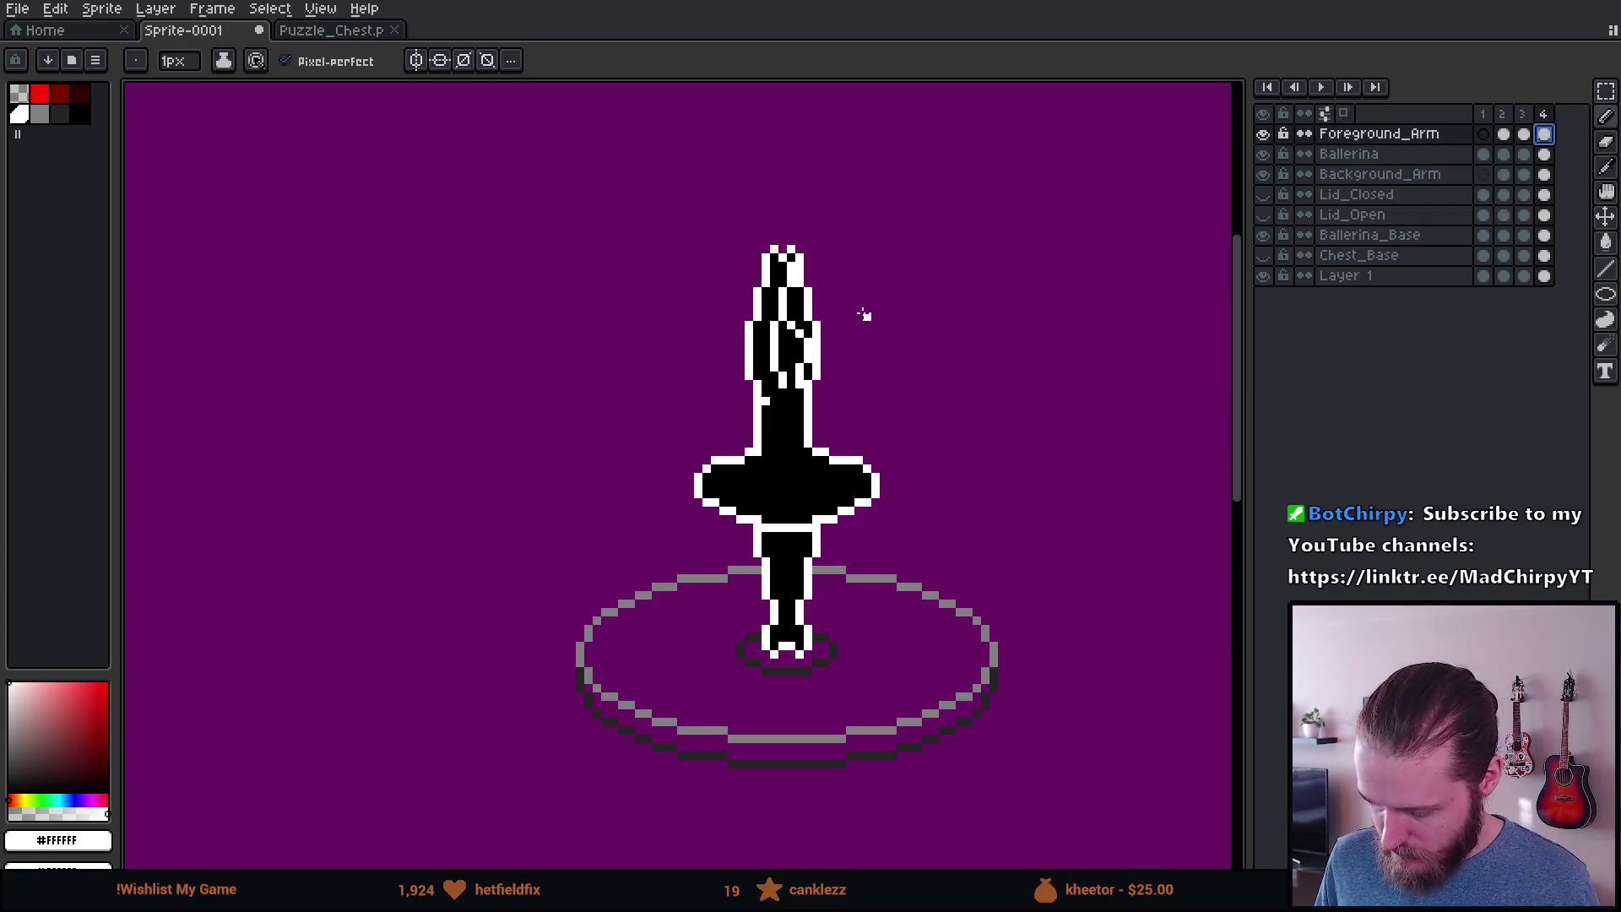
key("m")
mouse_move(571, 756)
left_mouse_down()
mouse_move(749, 586)
mouse_move(995, 422)
mouse_move(1008, 226)
left_mouse_up()
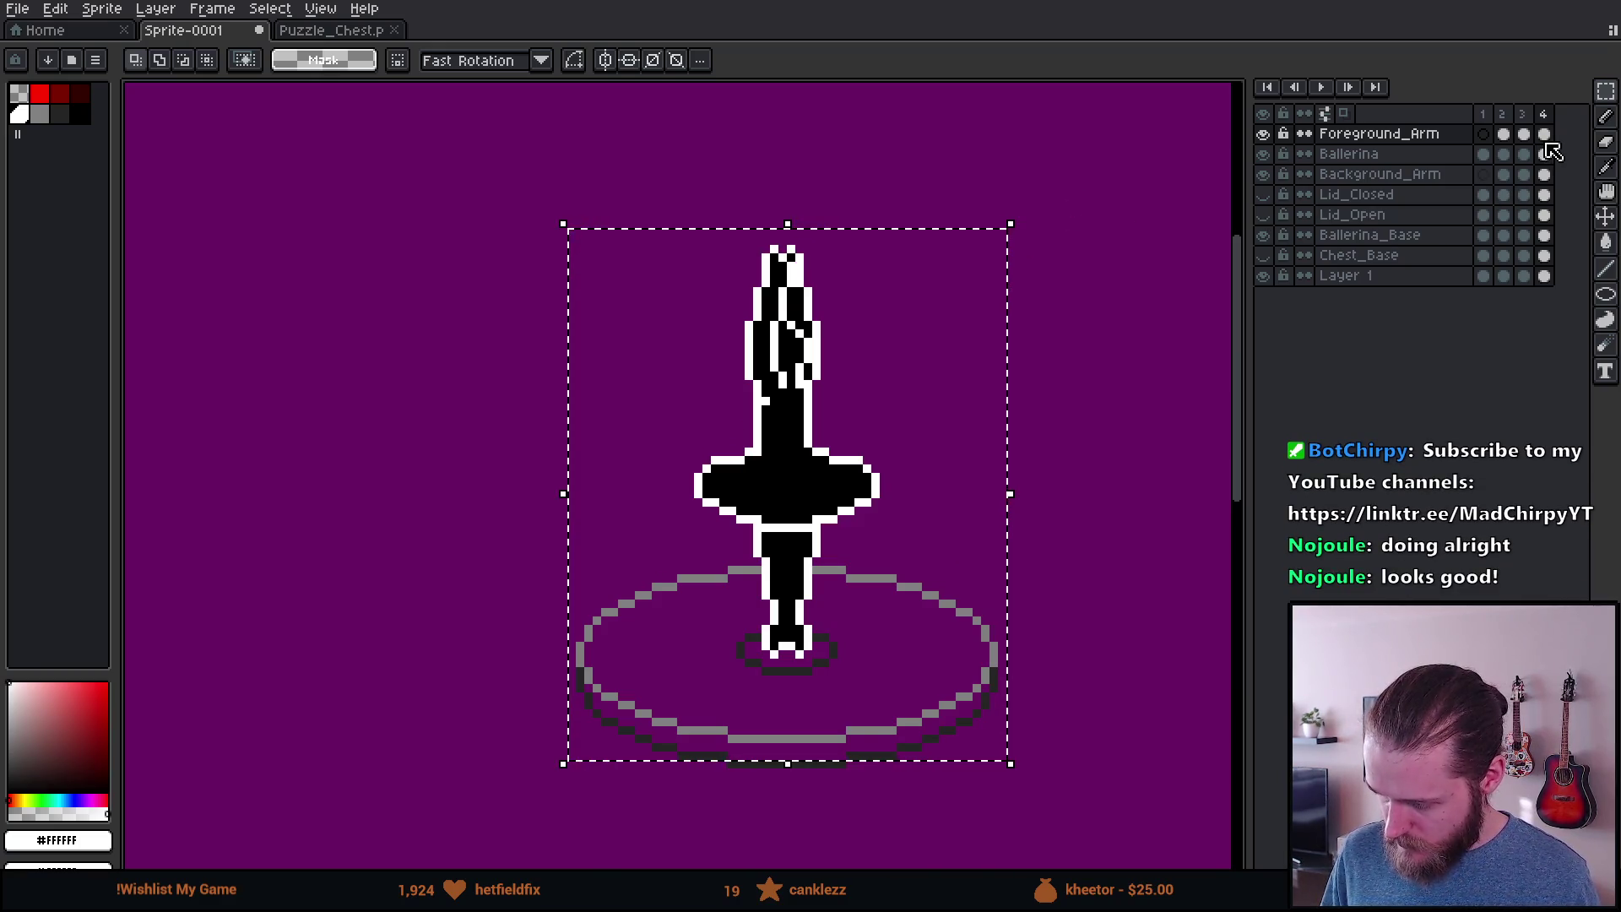
Step: Mirror the Foreground_Arm, Ballerina and Background_Arm cels on frame 4, then drop the selection
key("ctrl+t")
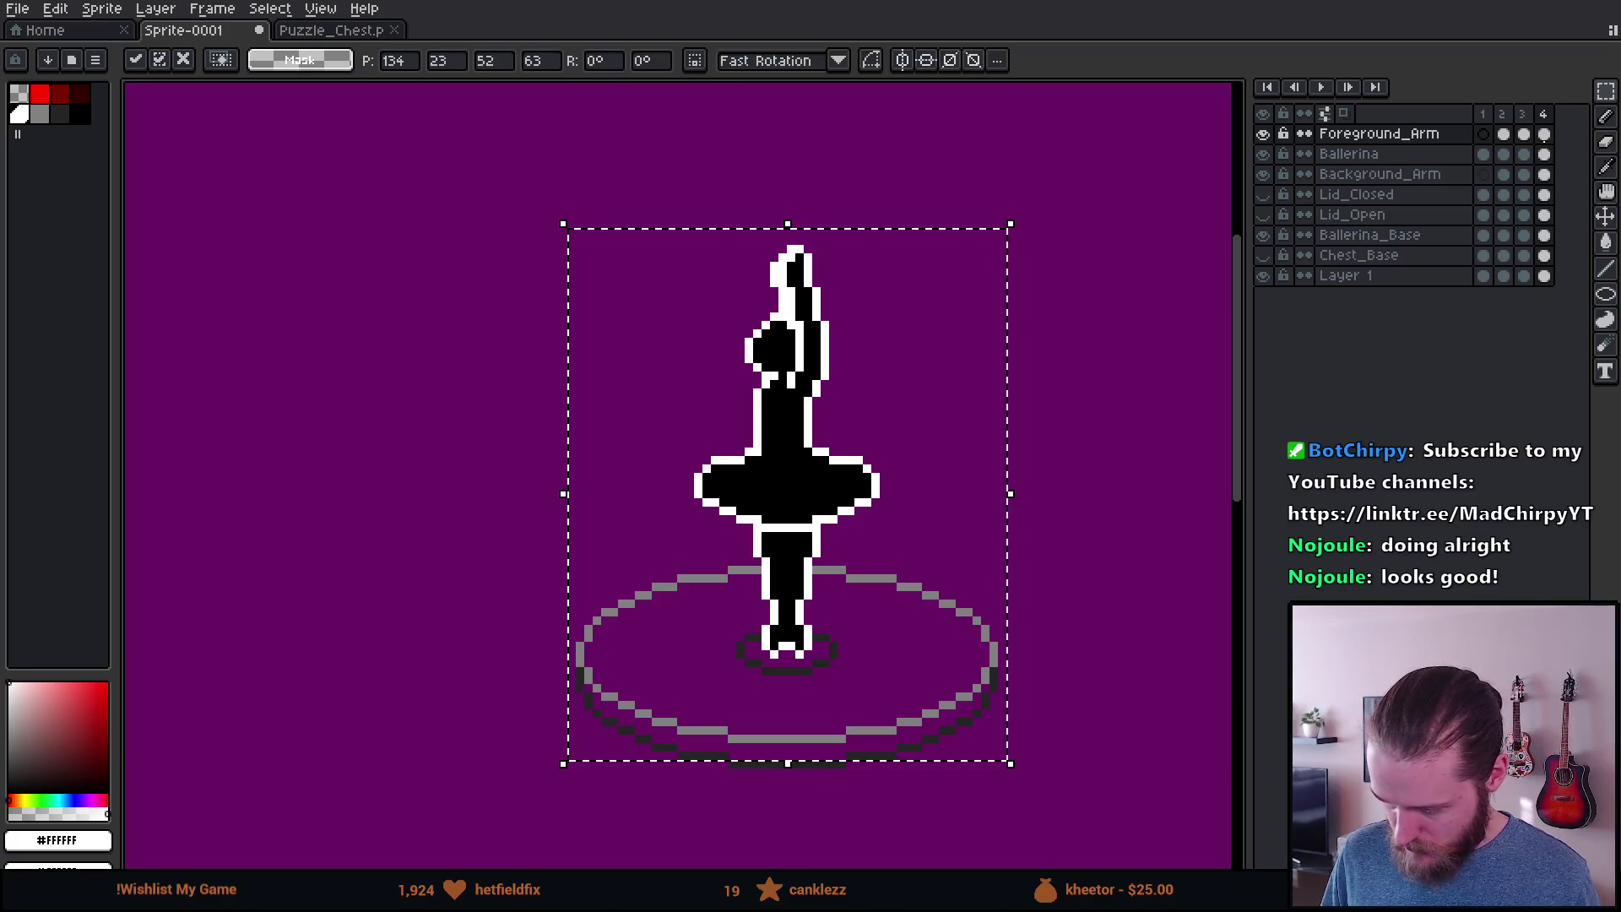
left_click(1544, 154)
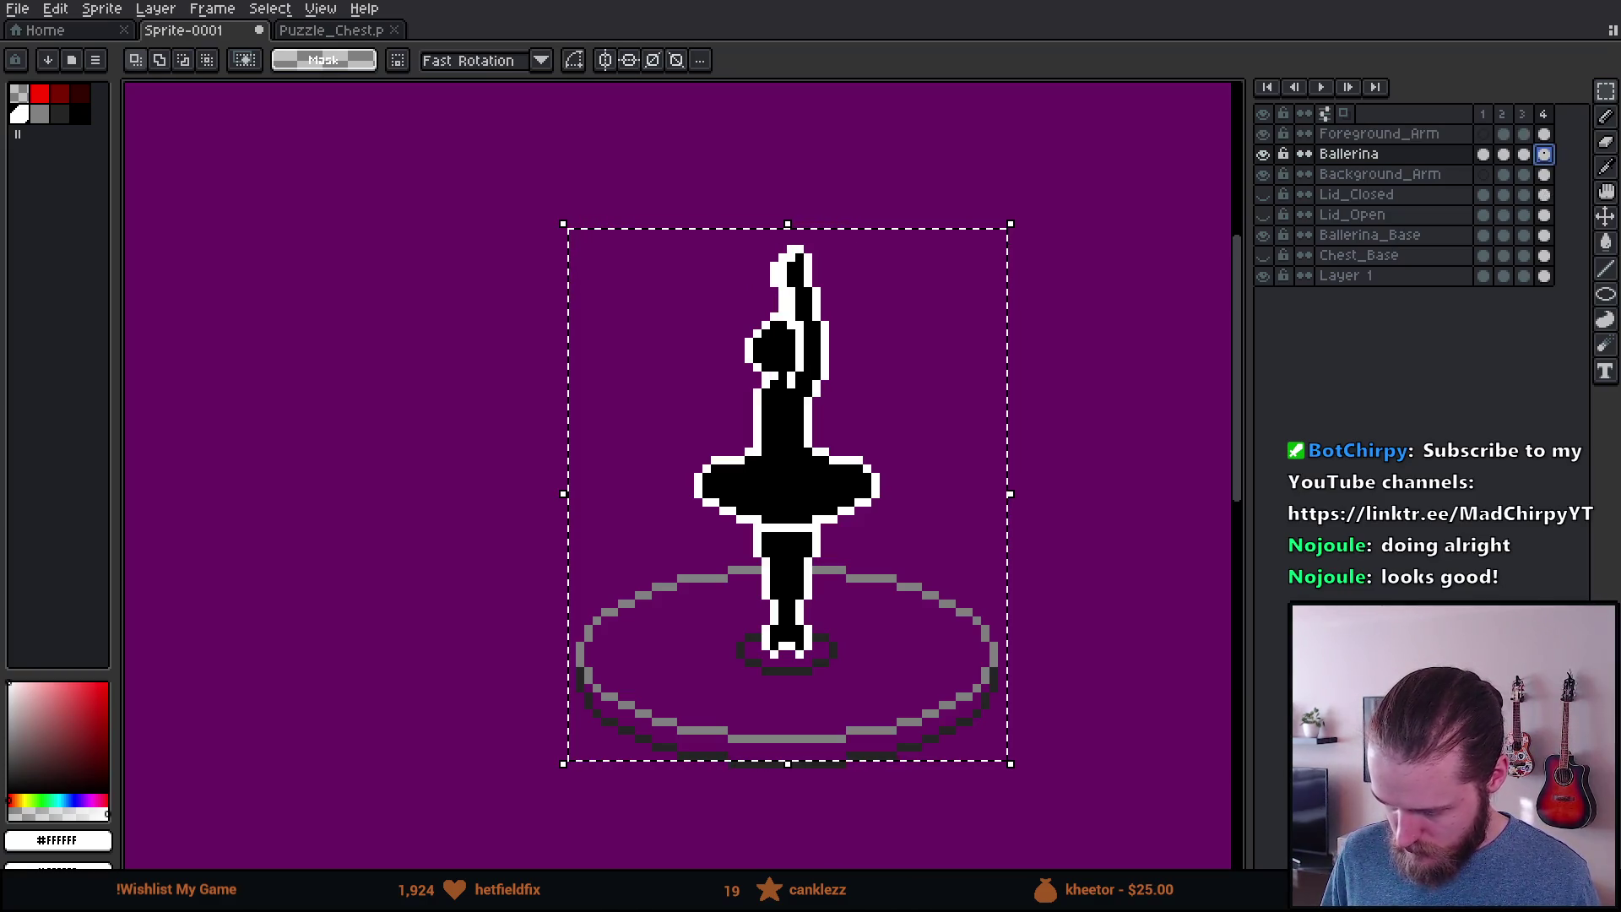
key("ctrl+t")
left_click(1545, 175)
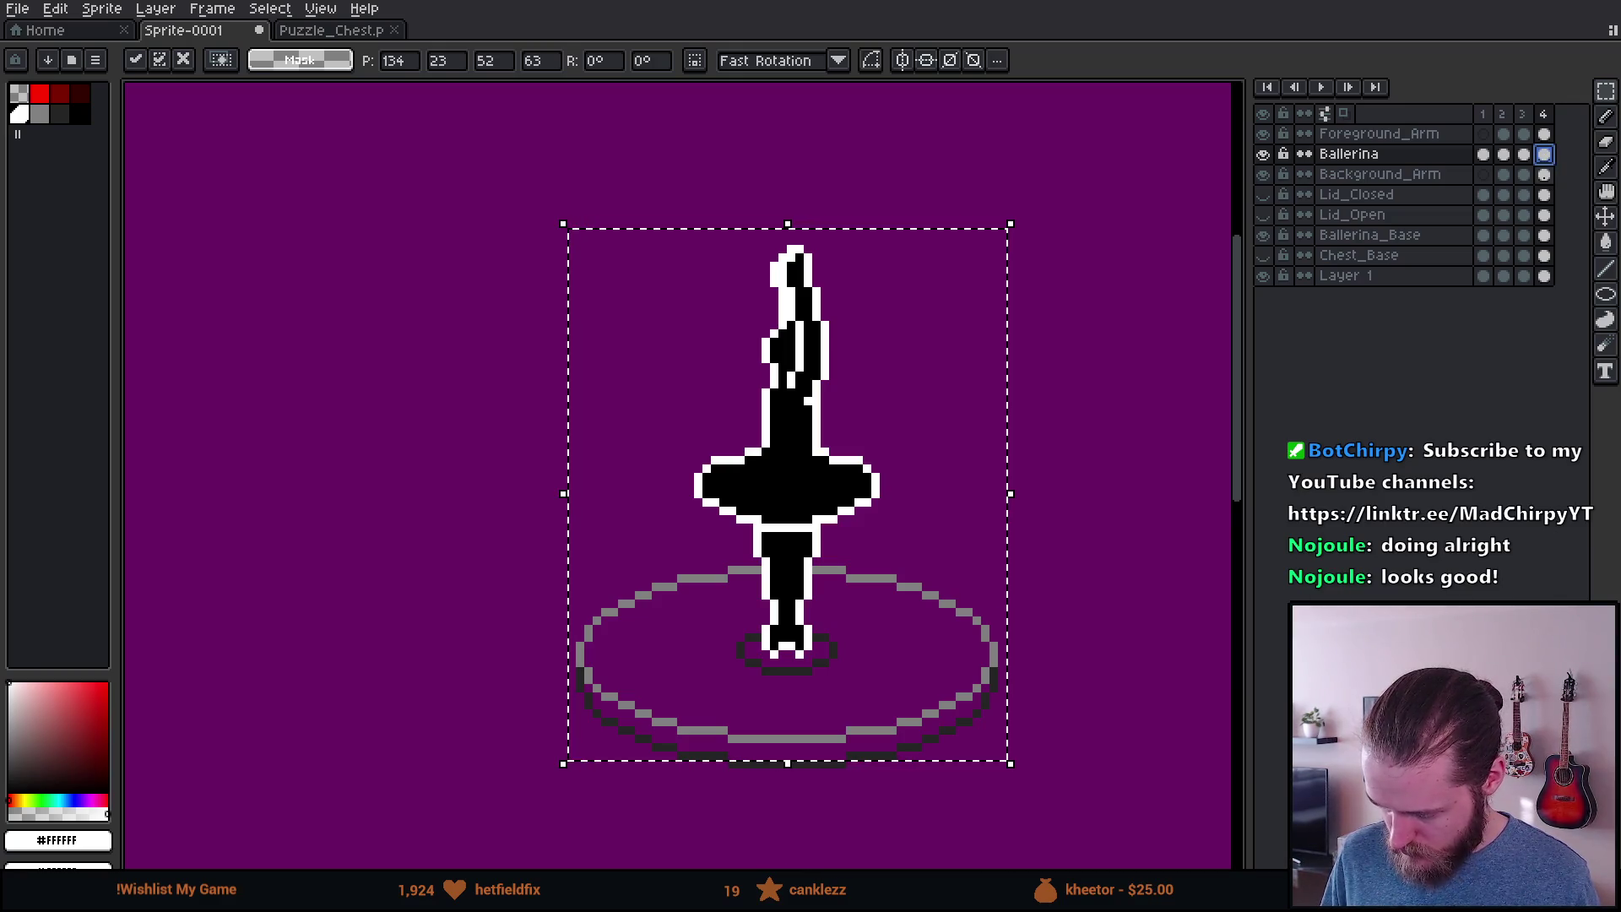
key("ctrl+t")
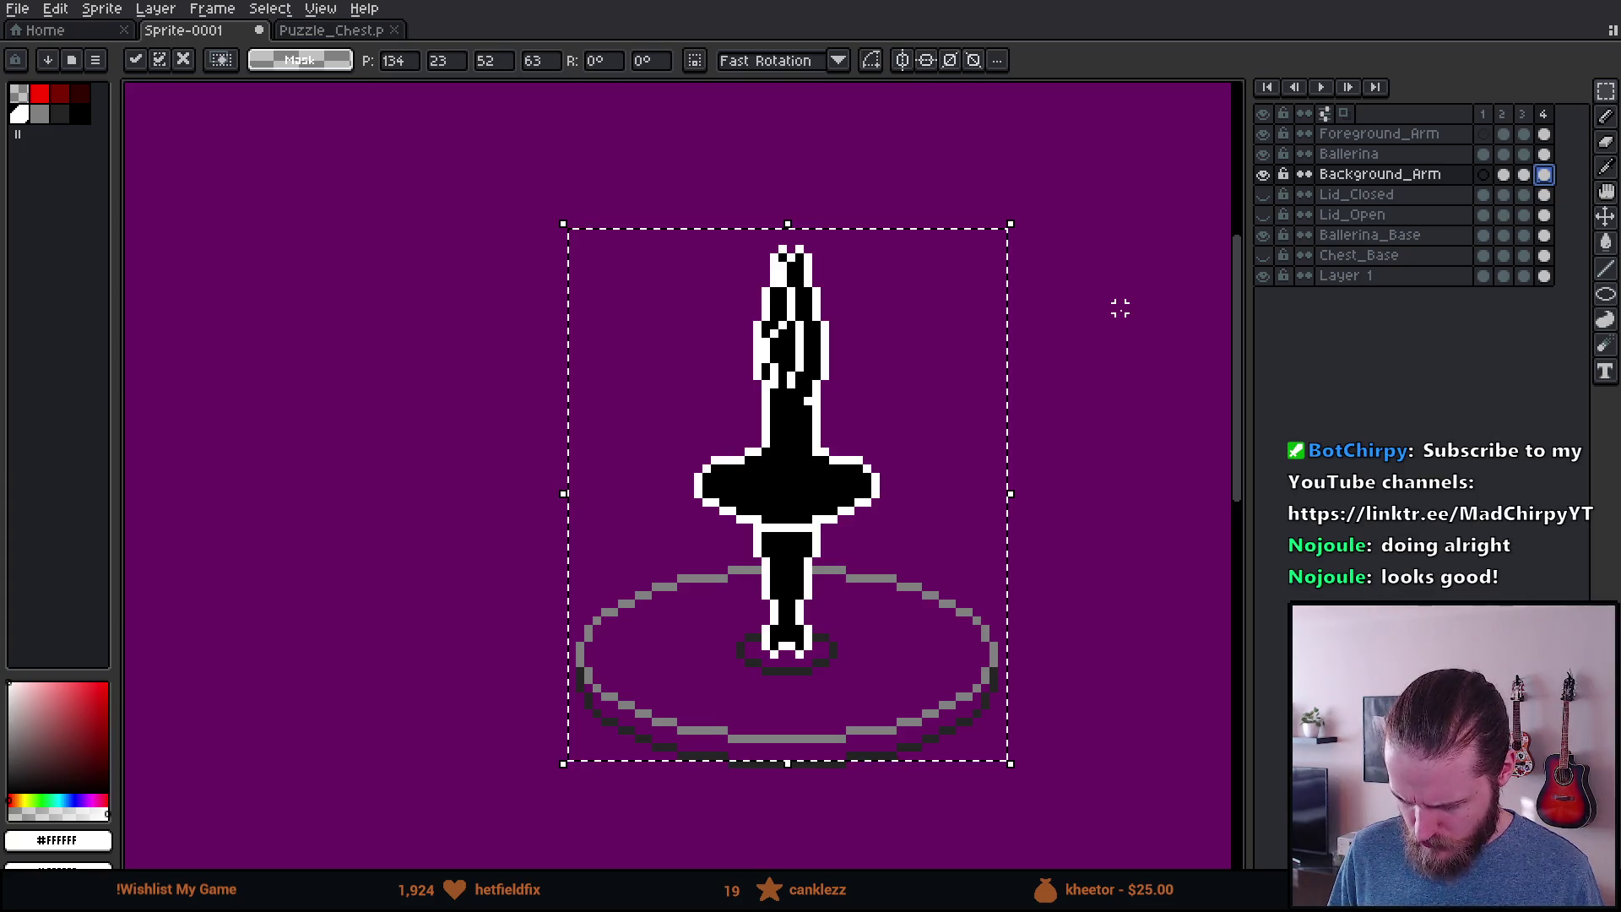
key("ctrl+d")
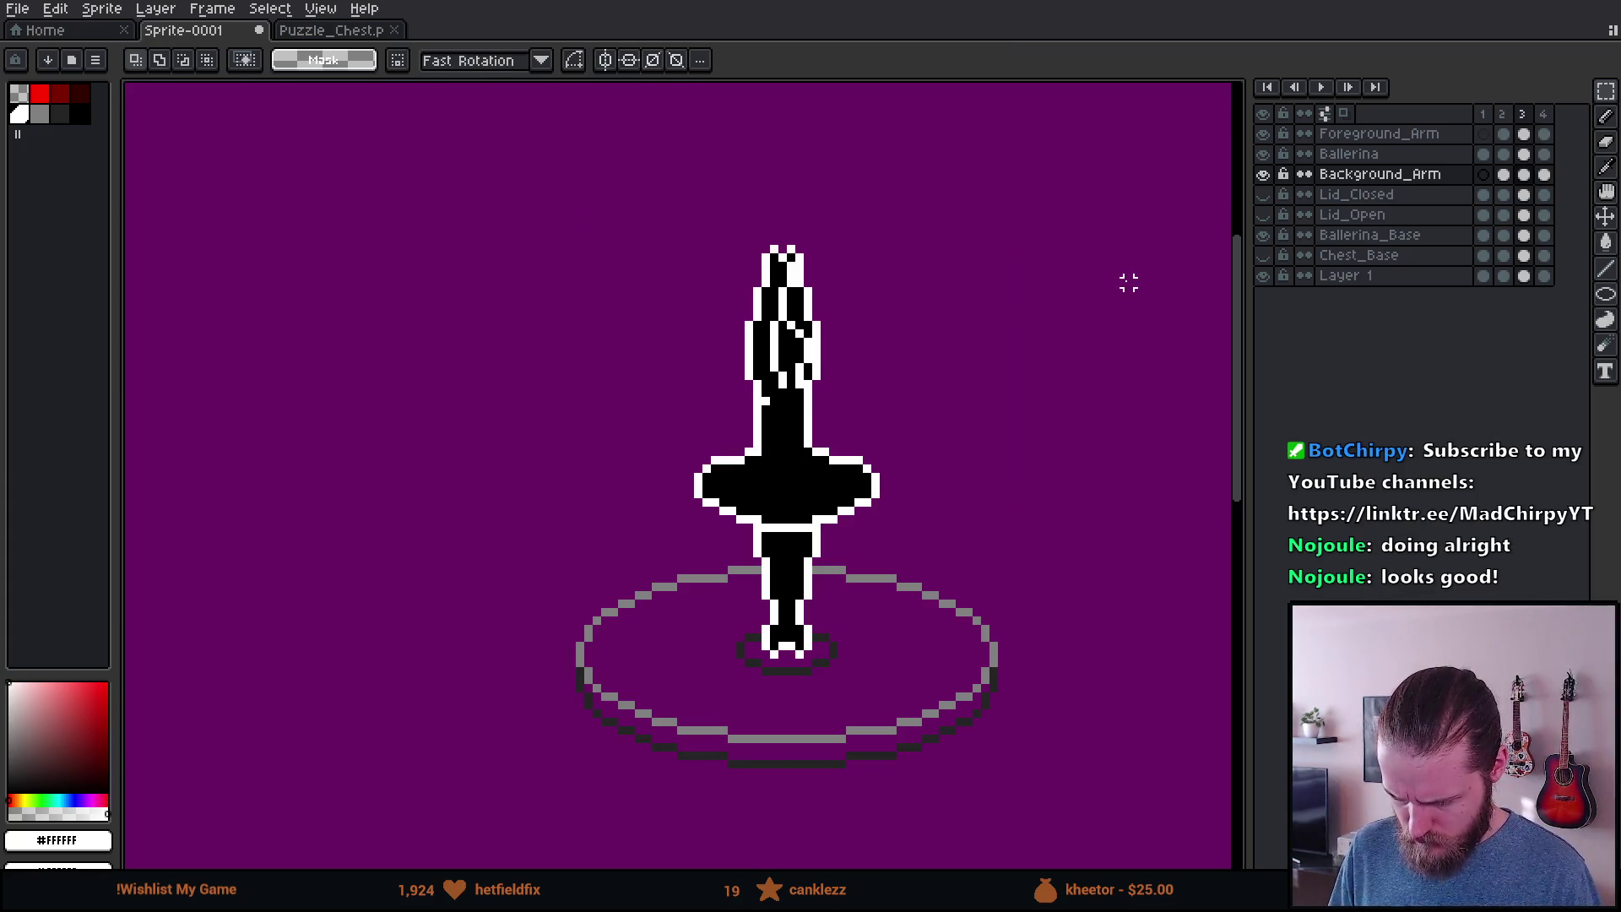
scroll(1069, 308, "down", 3)
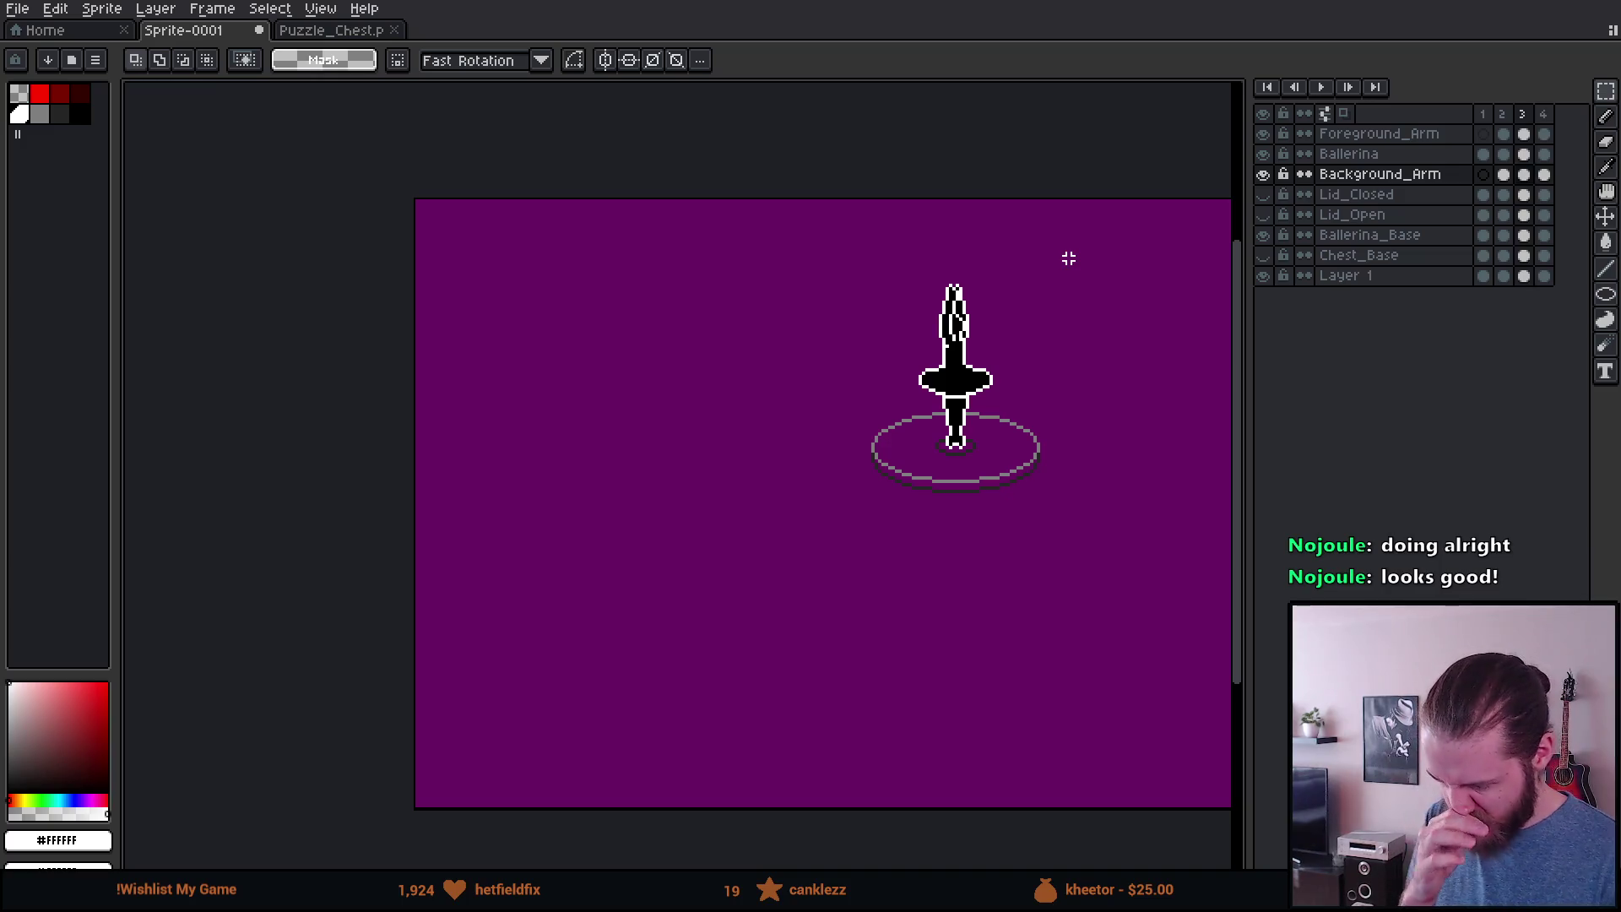
scroll(999, 311, "up", 3)
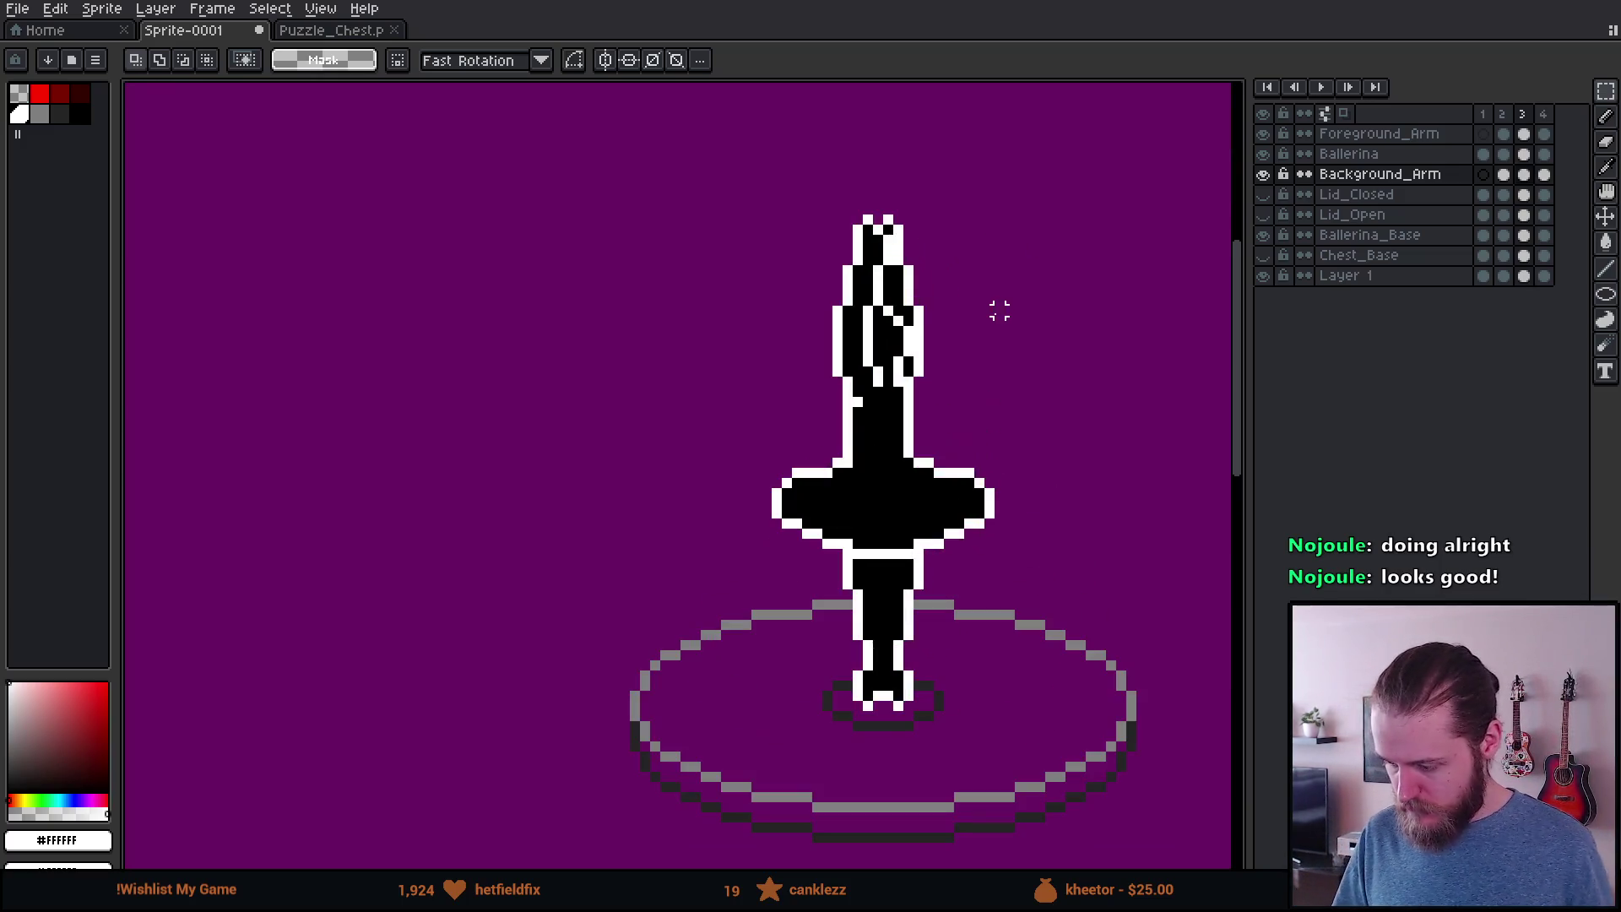
Step: Add a fifth frame and select the Background_Arm cel on frame 4
key("i")
key("alt+n")
key("m")
left_click_drag(1021, 301, 883, 411)
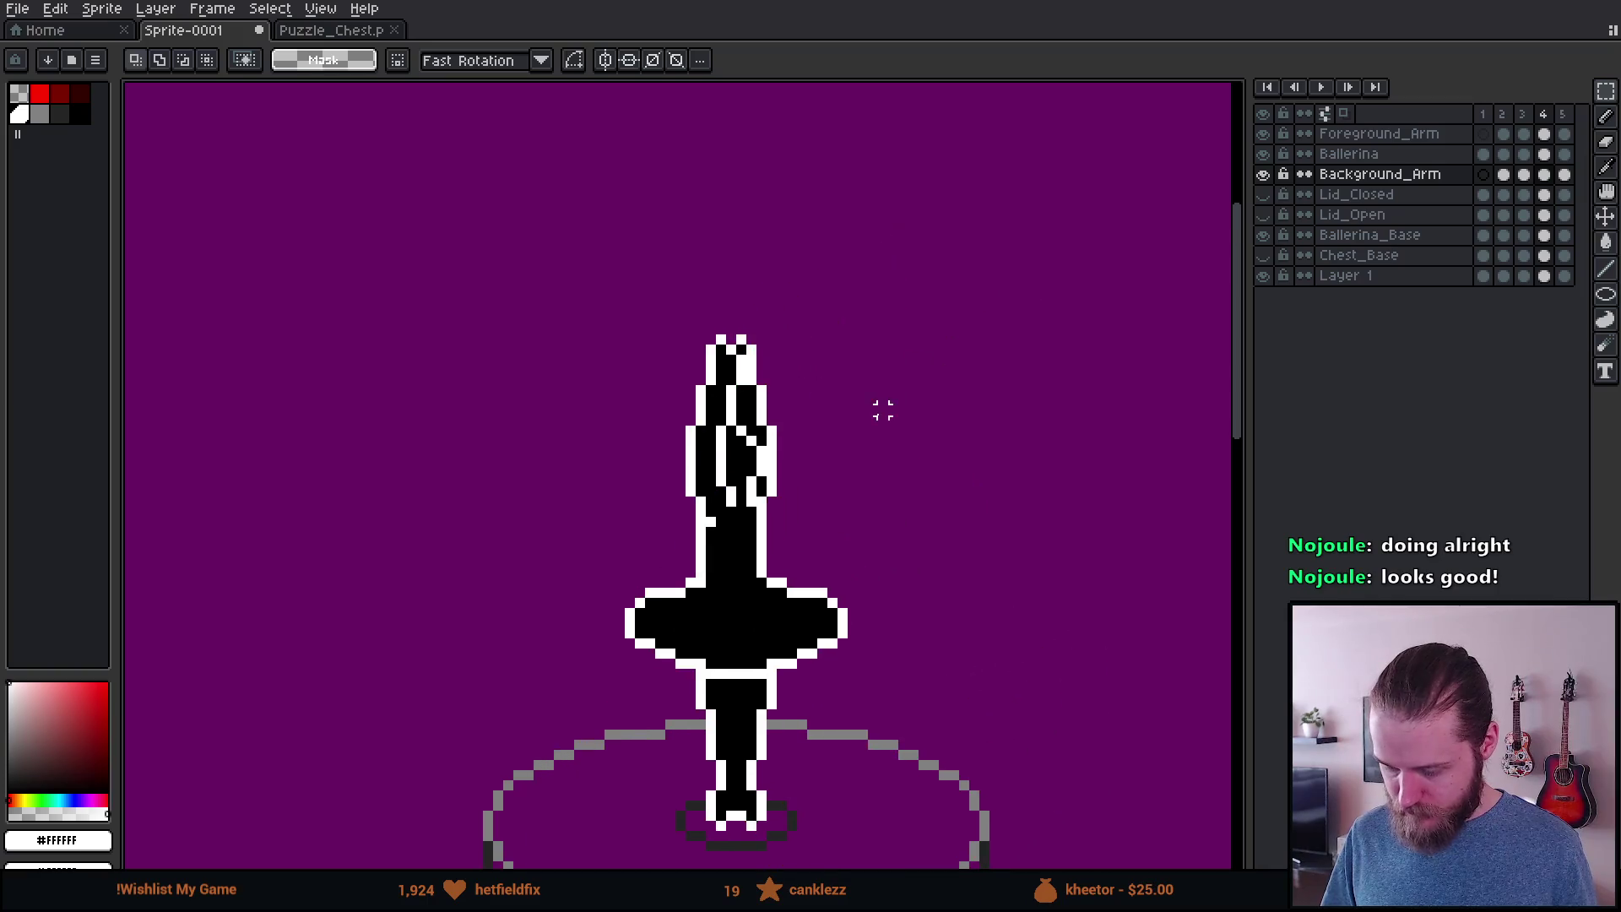
scroll(760, 416, "up", 2)
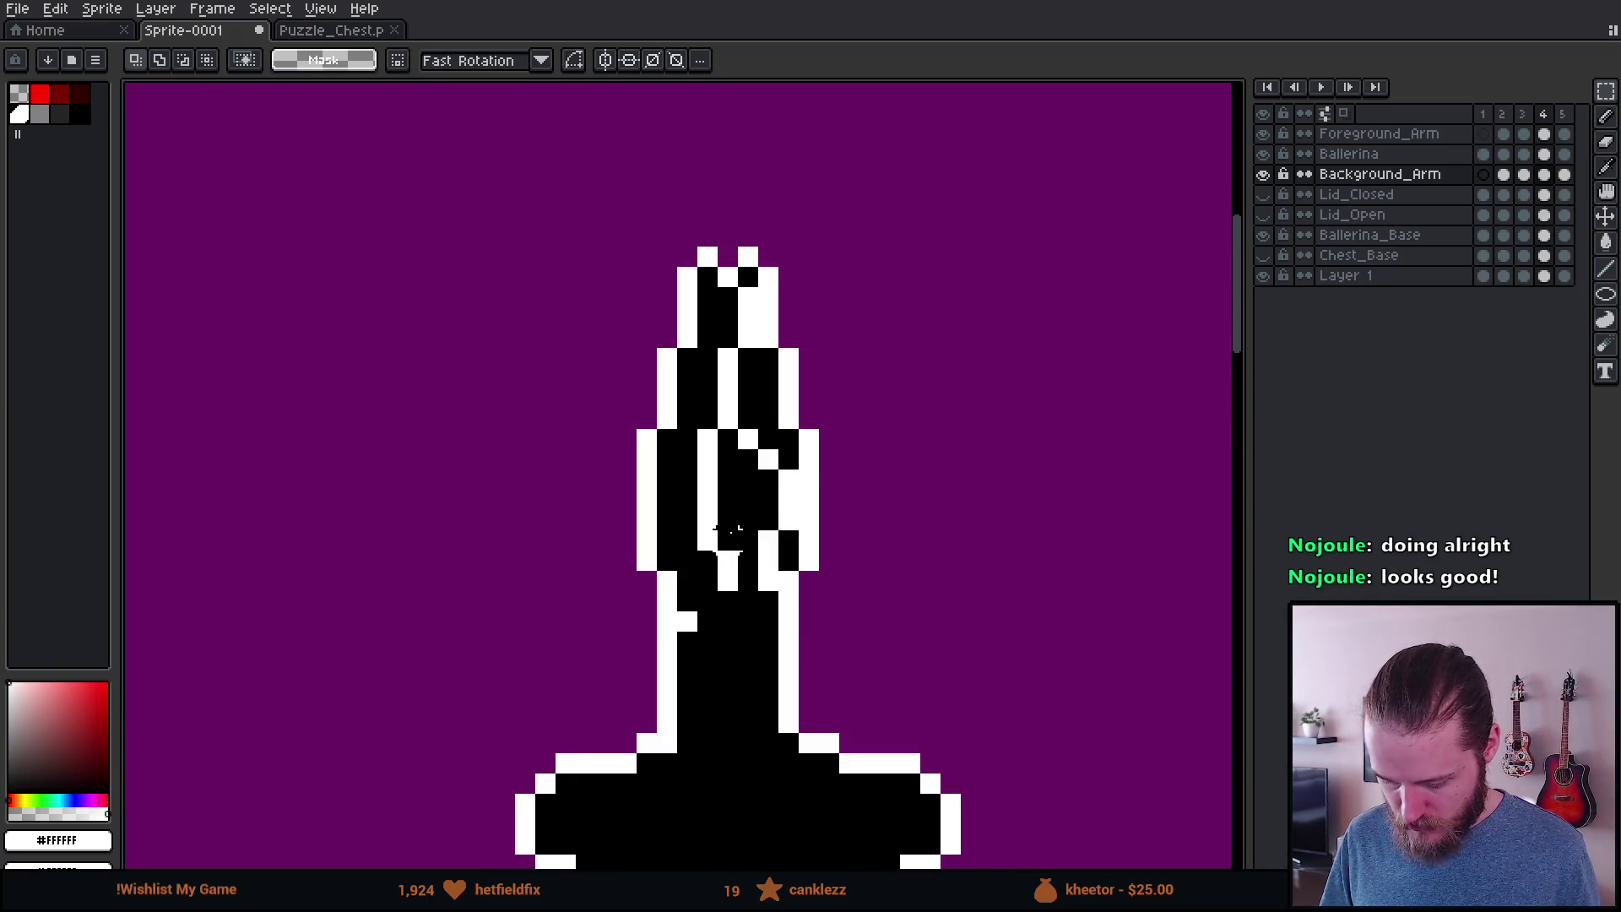
left_click(1351, 174)
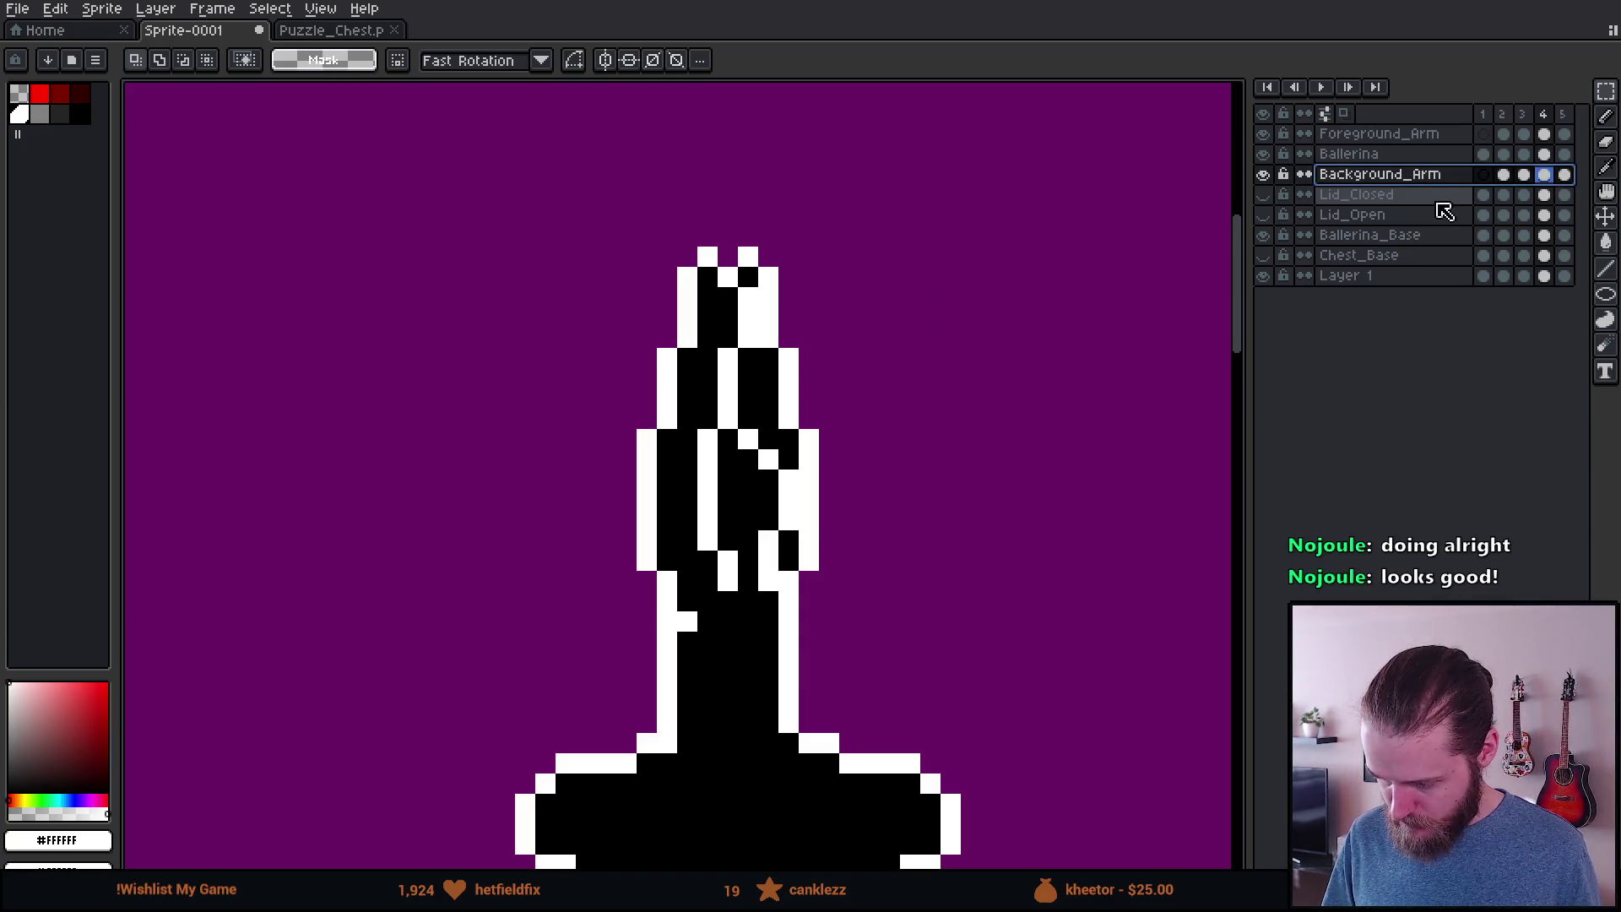
Step: Move the raised arm from Background_Arm onto the Foreground_Arm cel of frame 4
key("e")
key("ctrl+z")
key("ctrl+z")
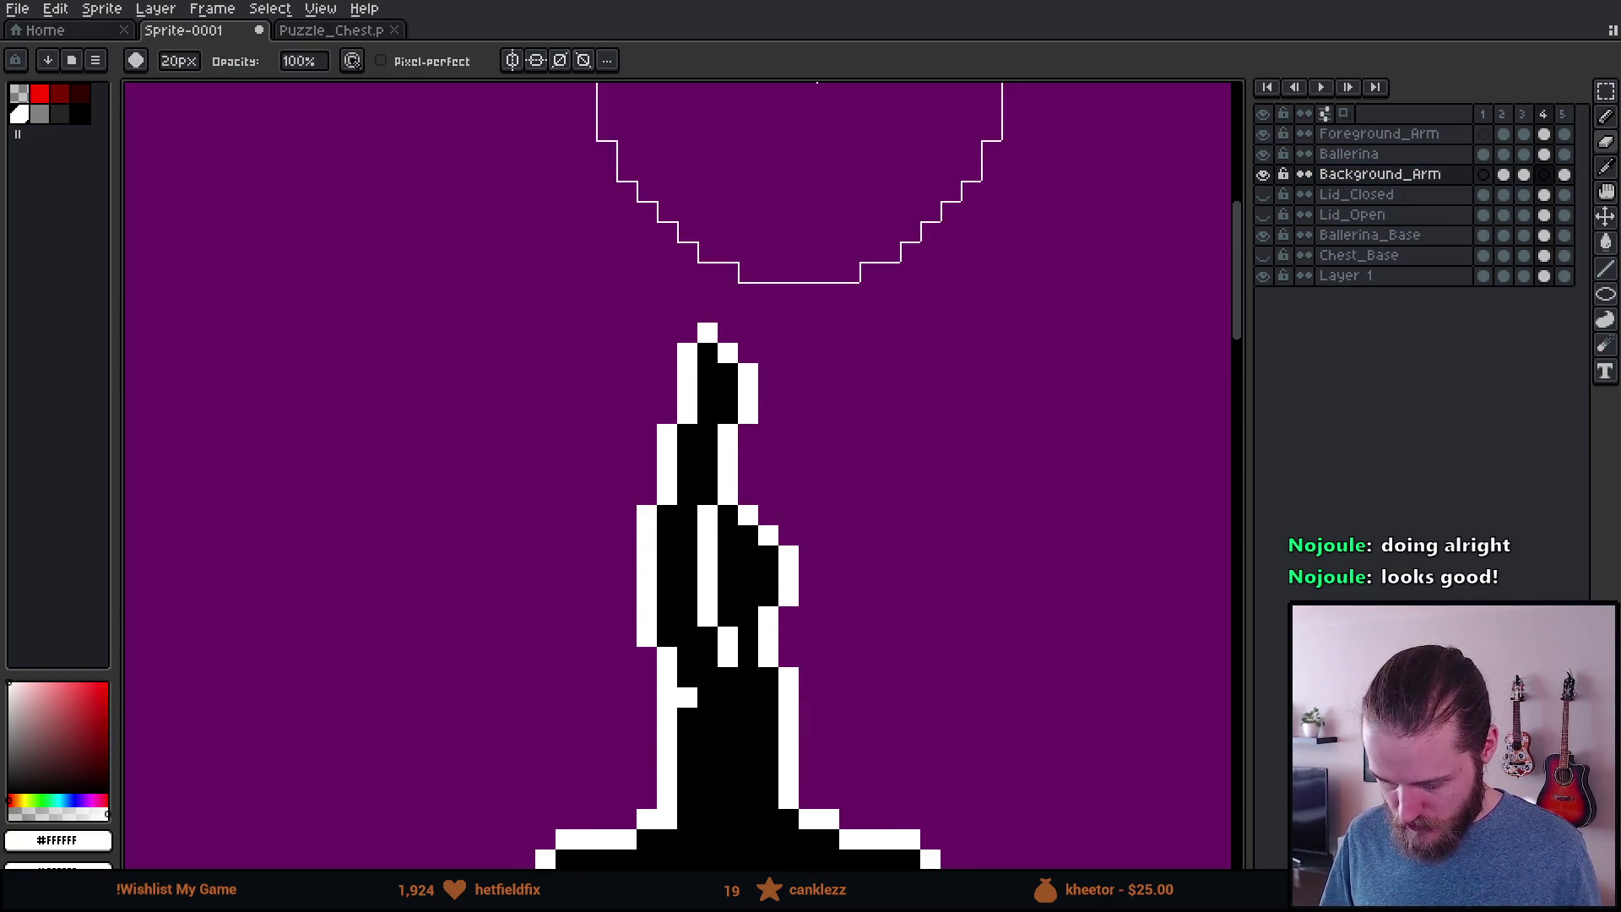
left_click(1552, 153)
left_click(1545, 134)
key("ctrl+v")
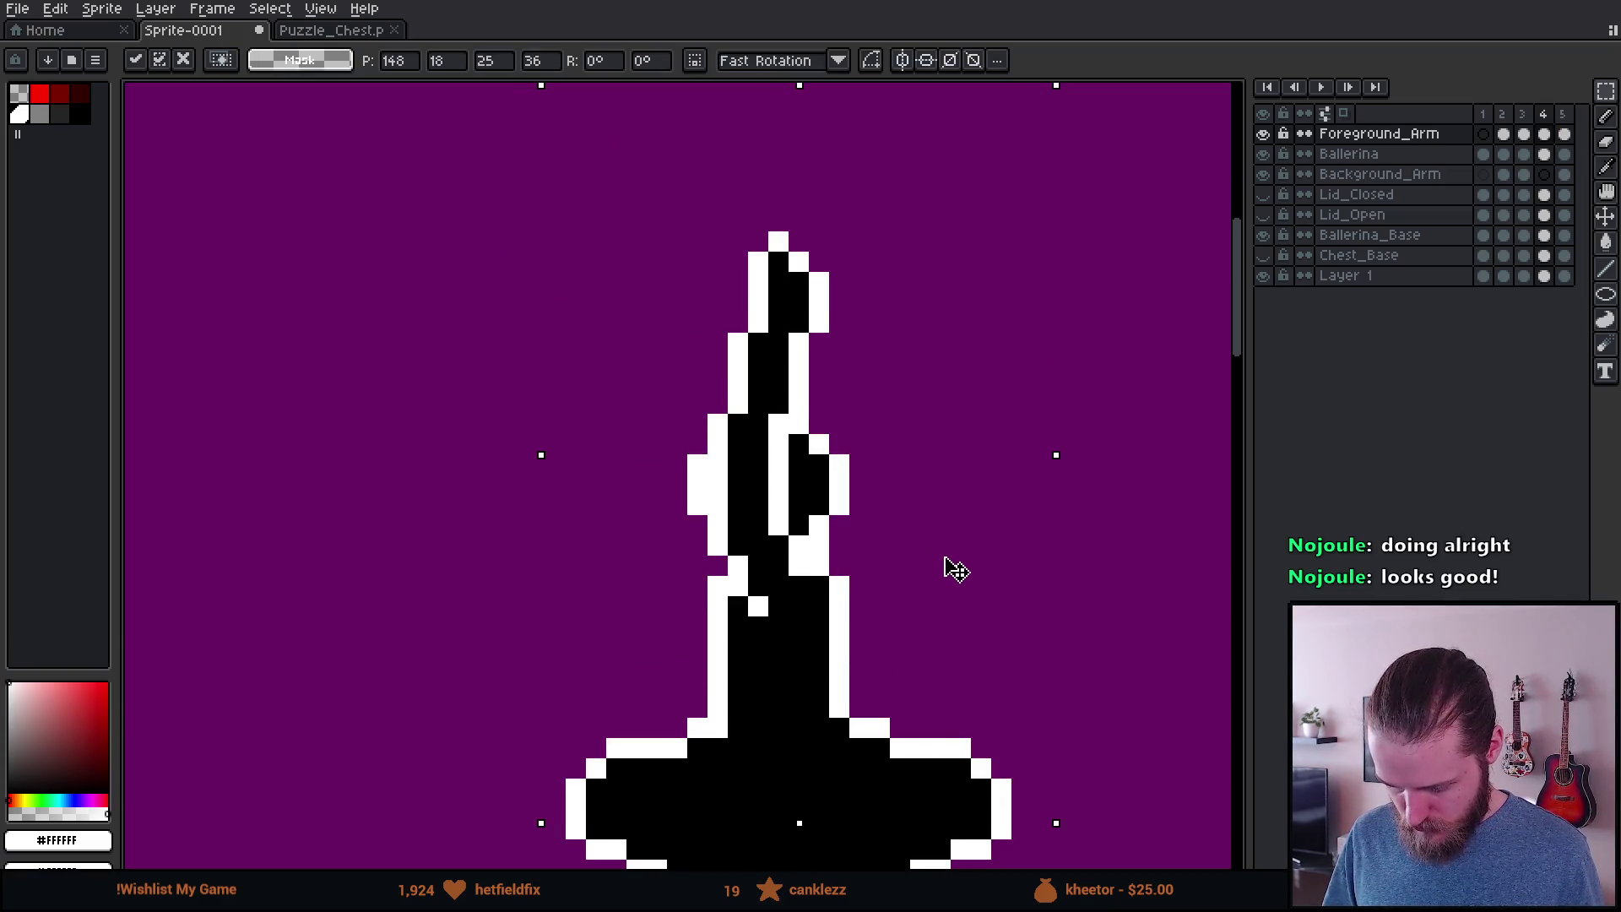
key("Right")
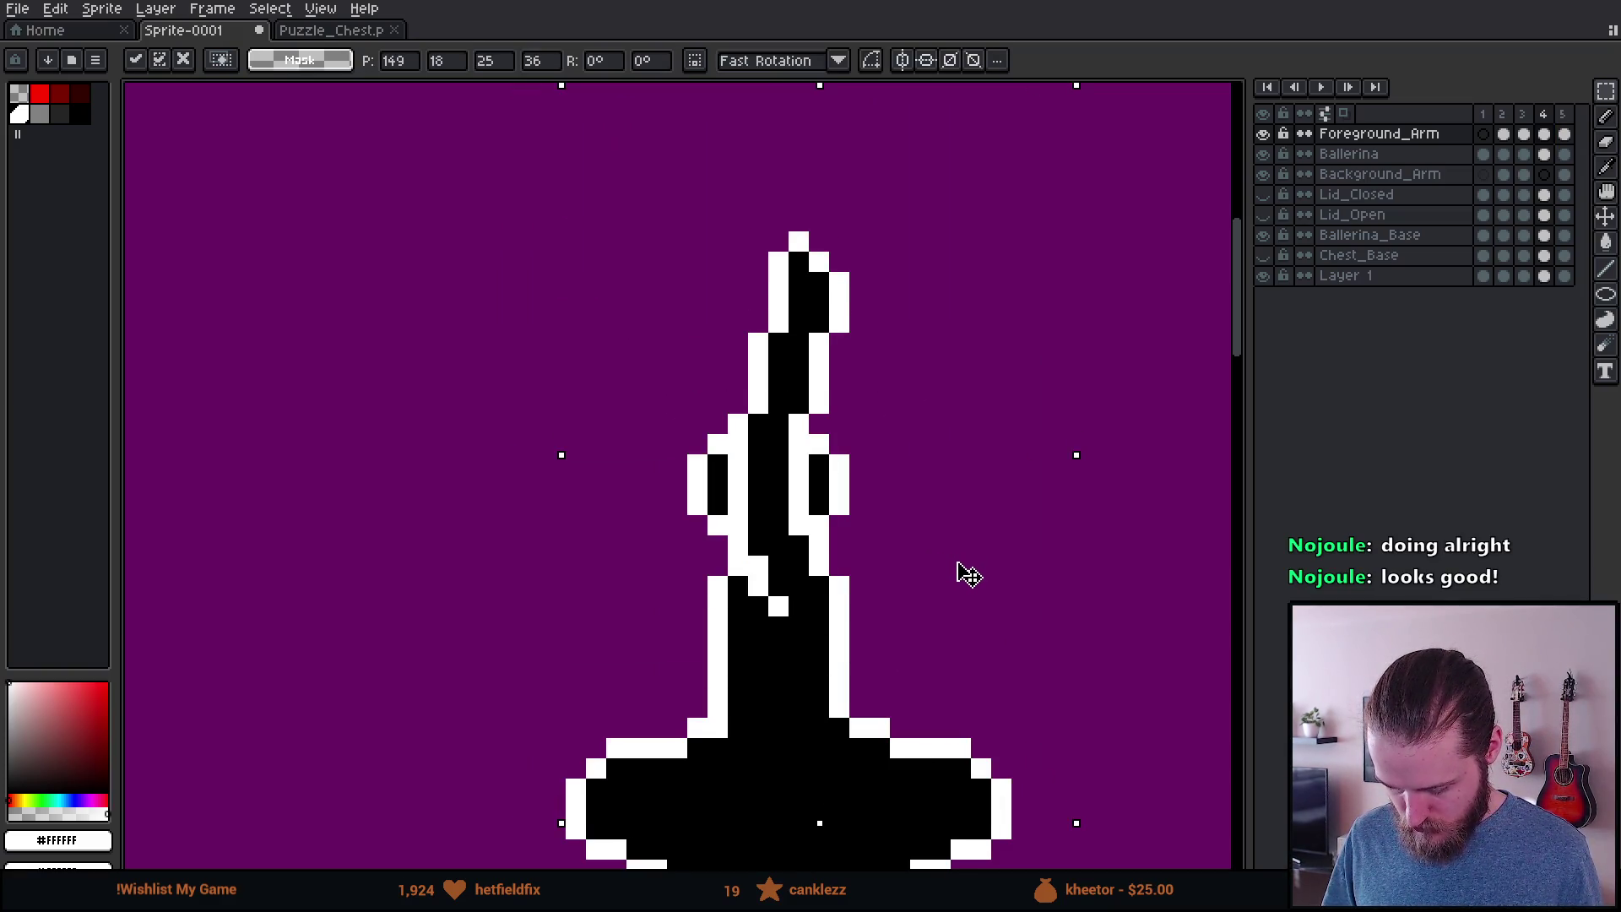
key("Left")
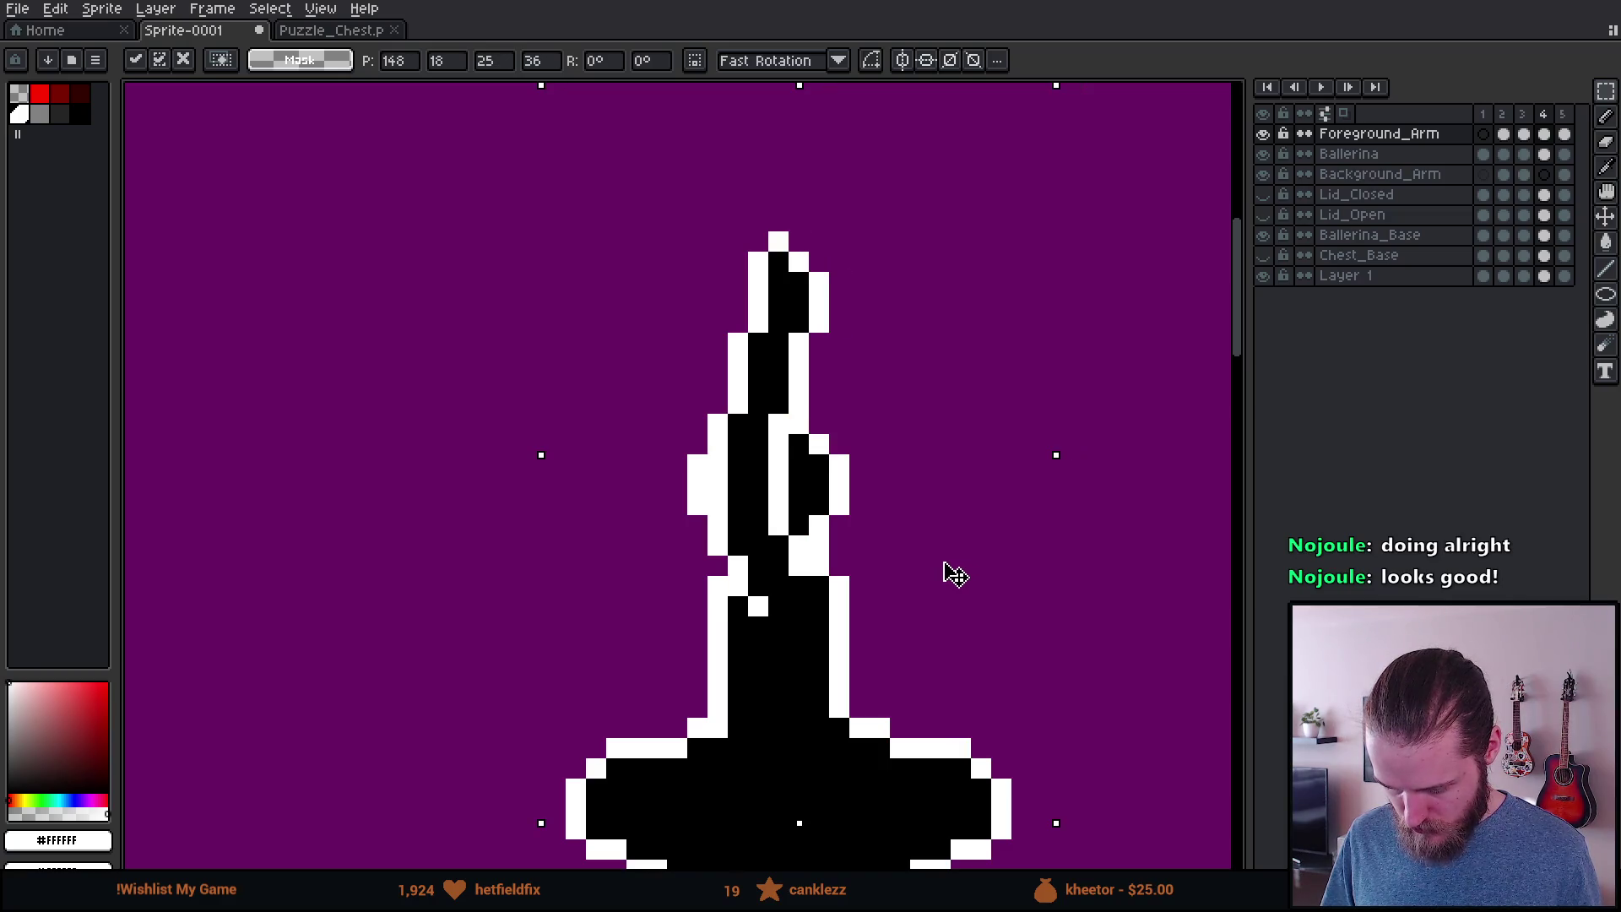
key("Return")
key("ctrl+d")
Step: Paint white strips along the pasted arm with the 1px pencil
scroll(705, 543, "up", 3)
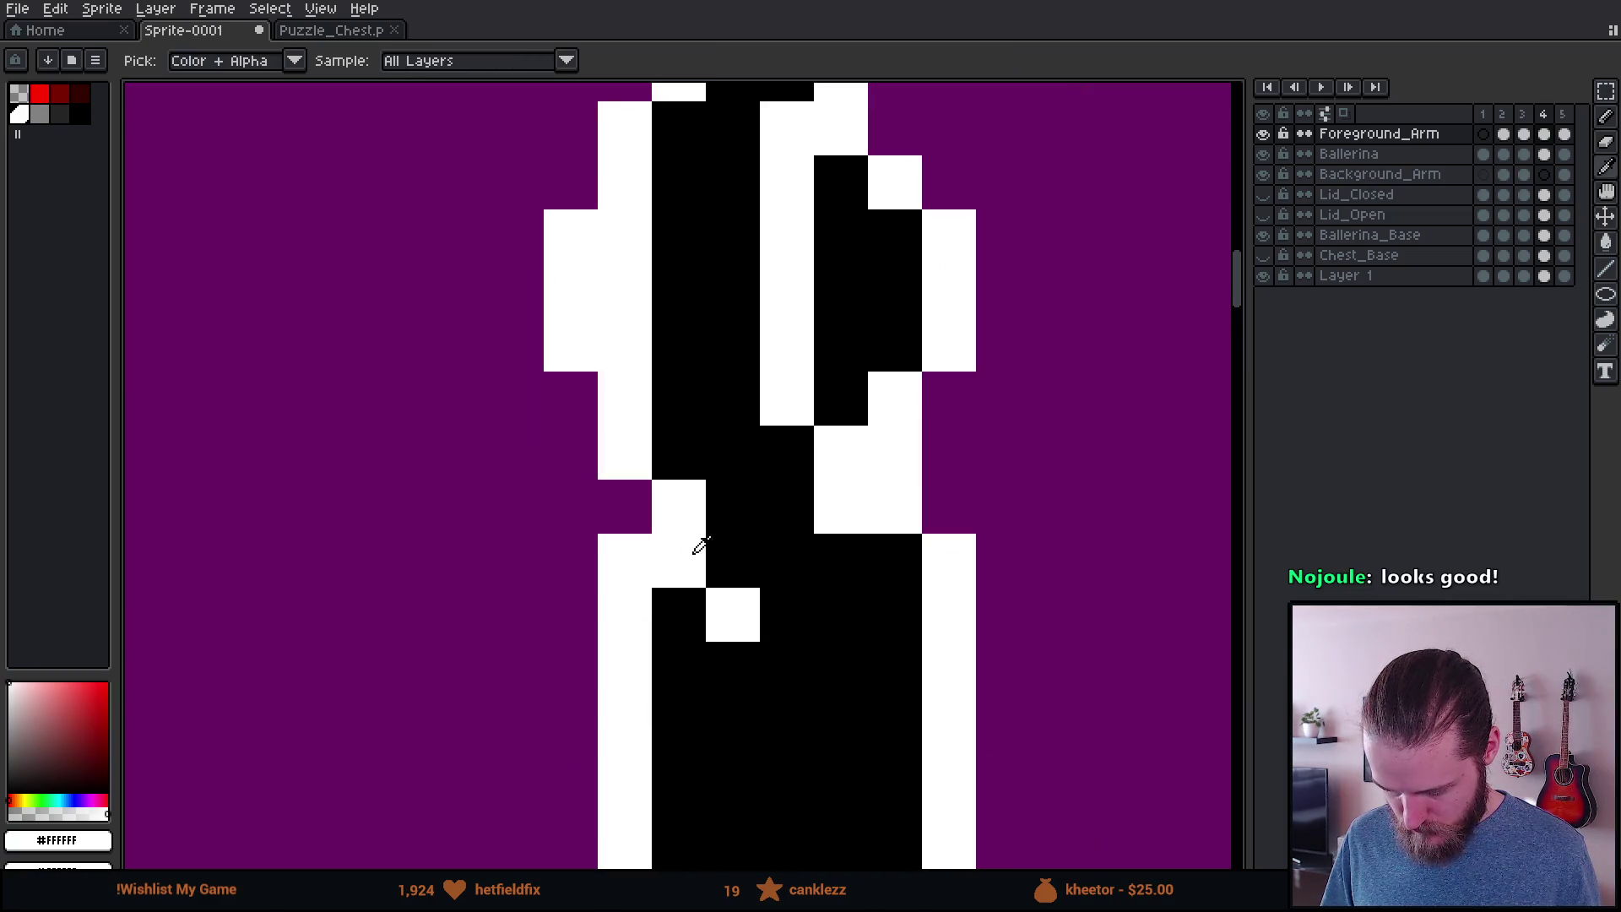
key("b")
scroll(631, 510, "down", 3)
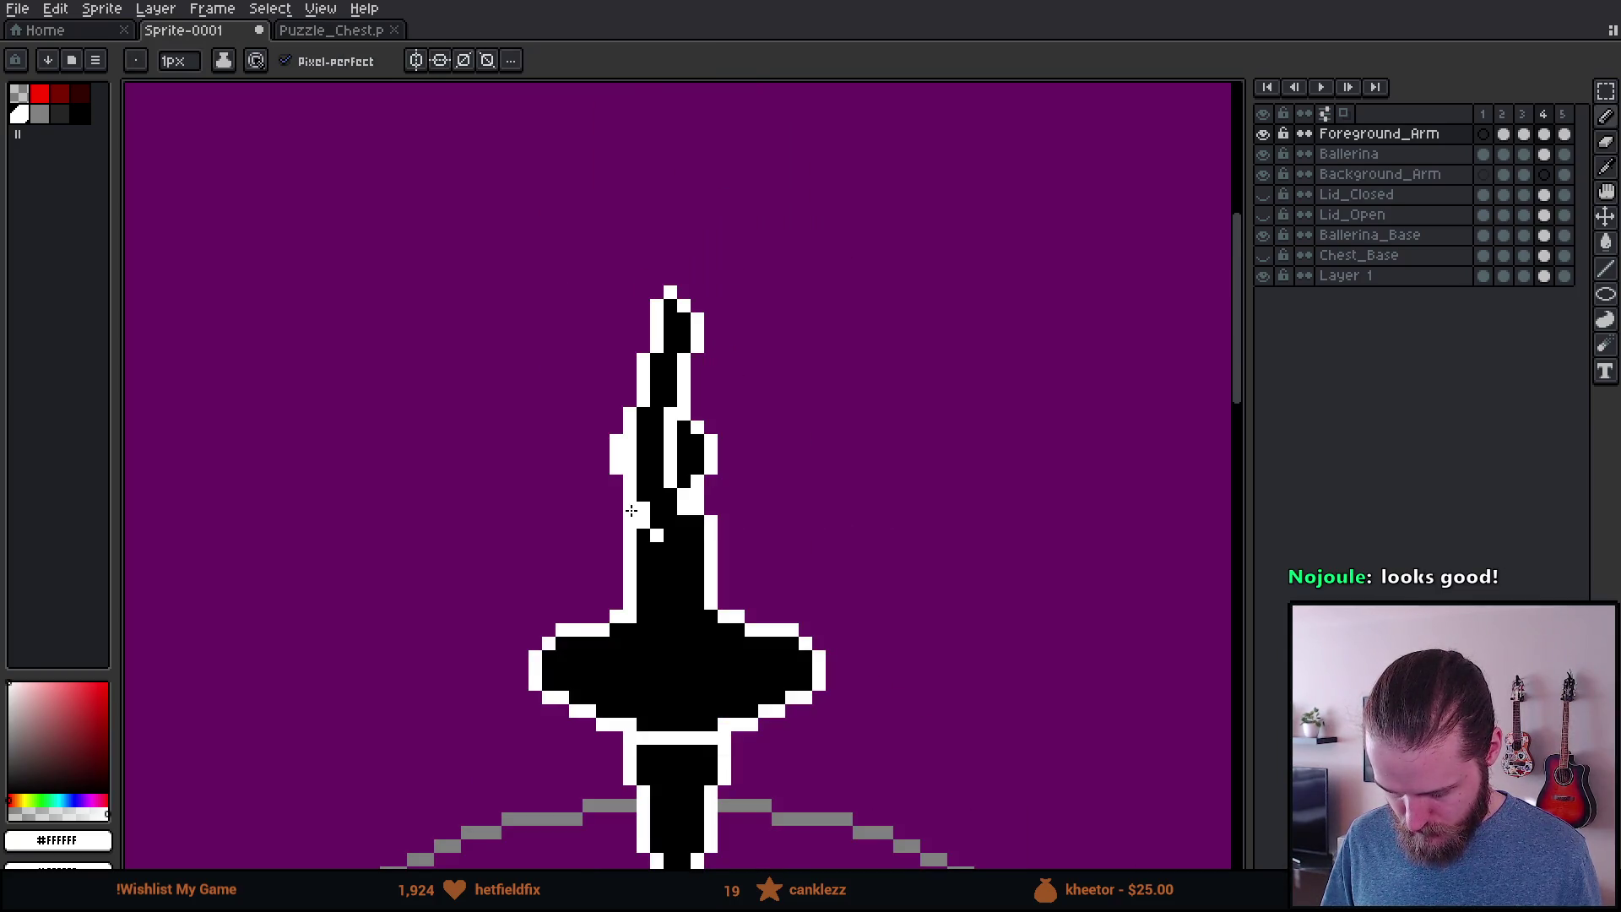
scroll(632, 510, "up", 2)
scroll(709, 507, "down", 3)
scroll(714, 512, "up", 2)
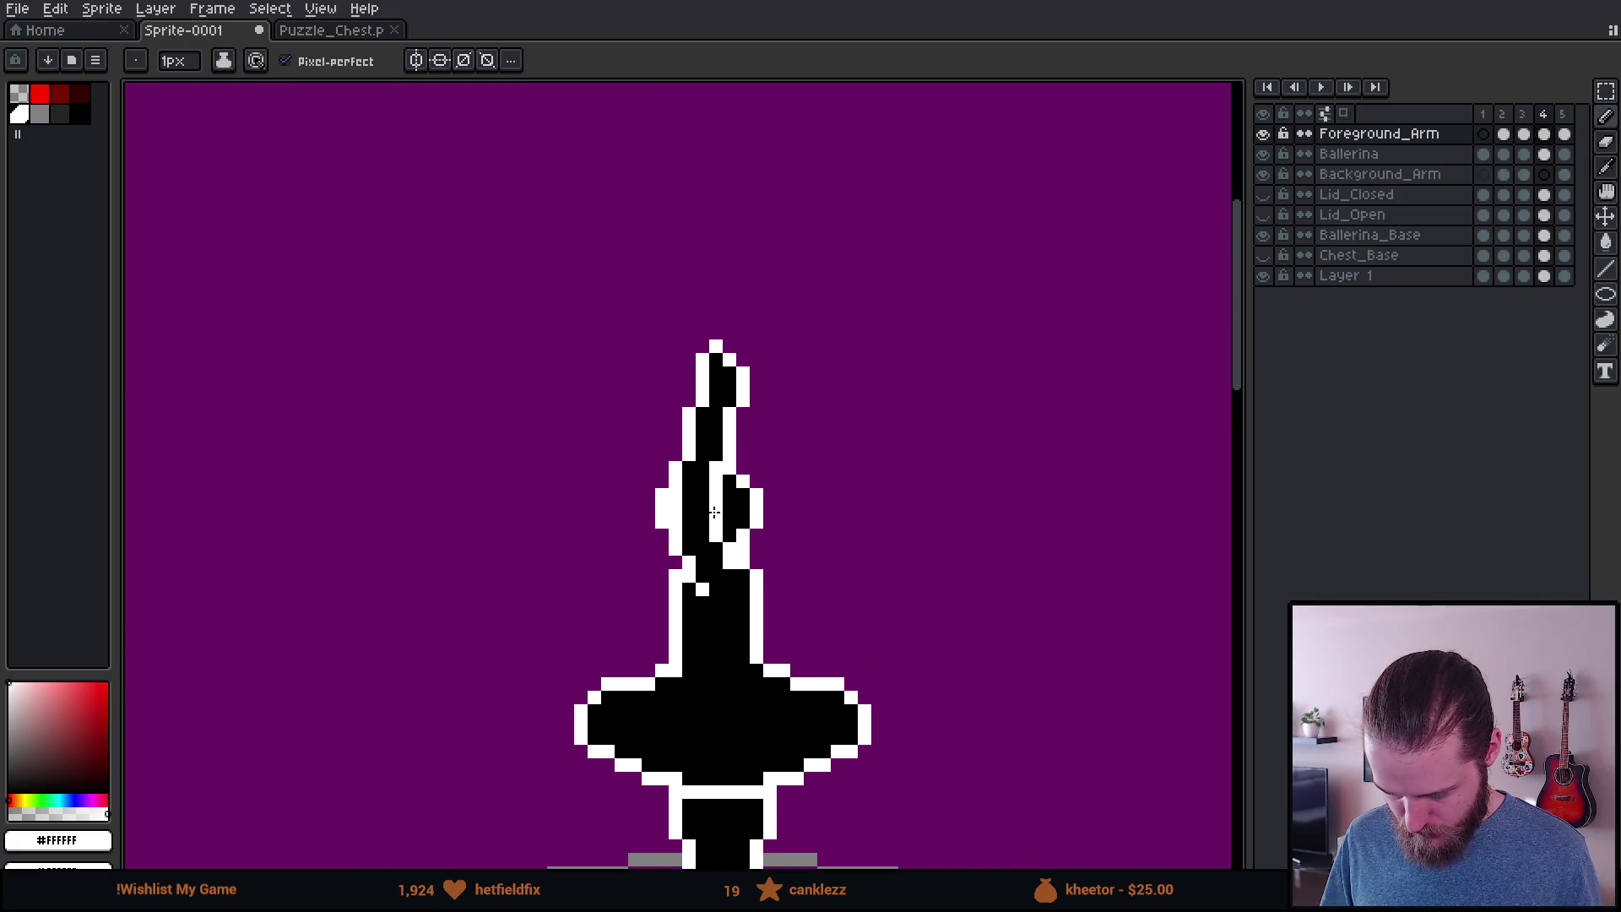
scroll(714, 512, "up", 1)
left_click_drag(696, 618, 698, 307)
left_click_drag(756, 367, 752, 635)
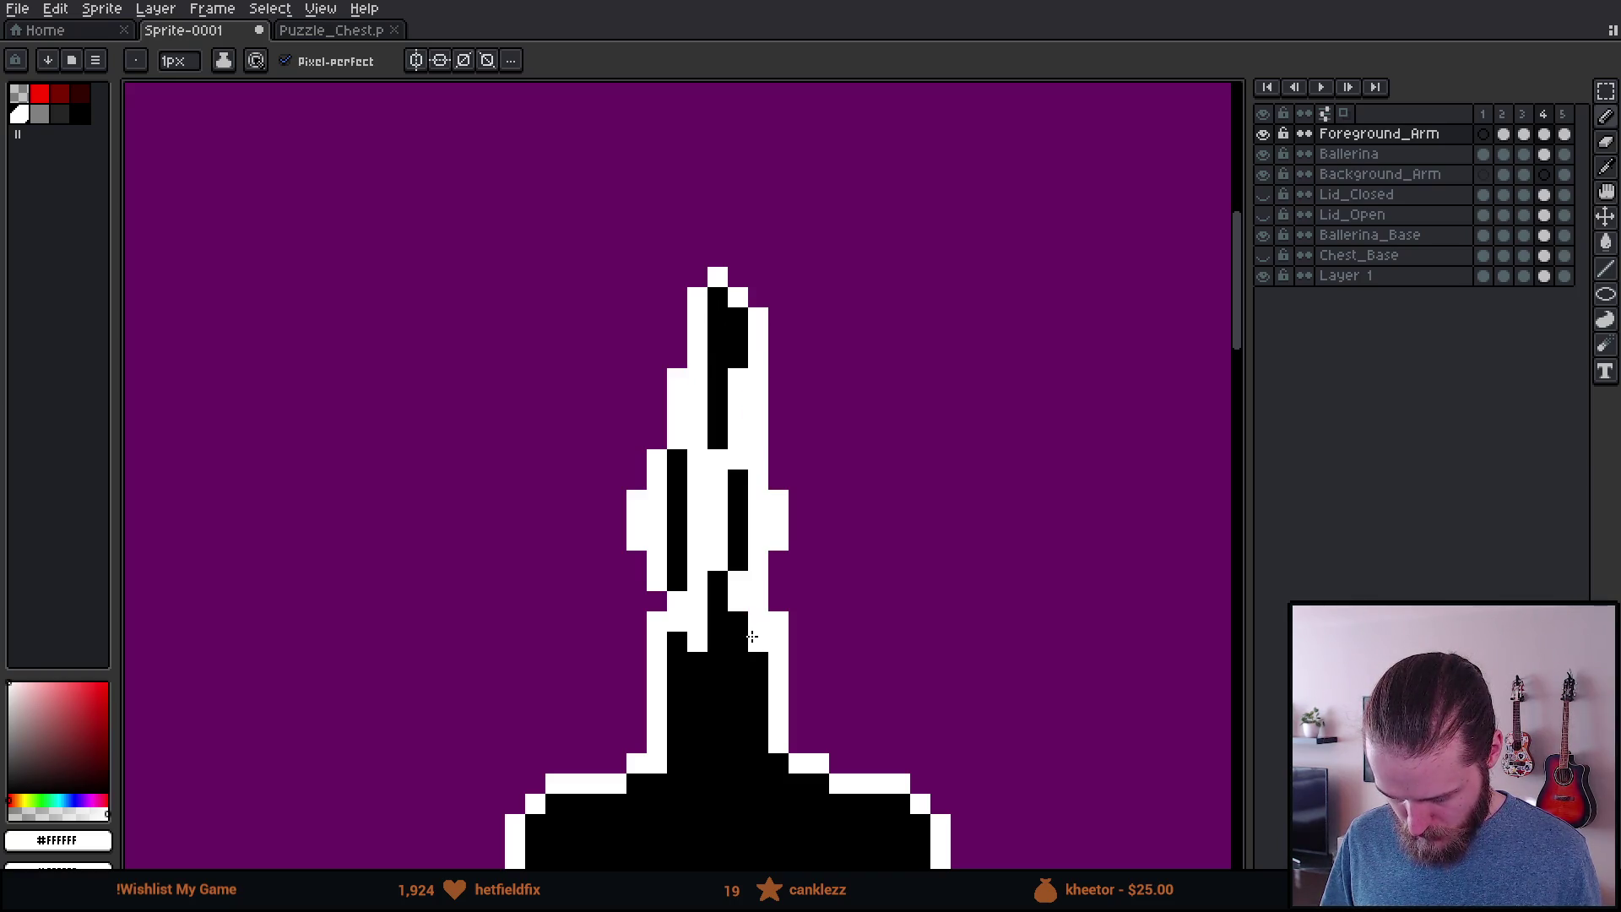
Step: Erase stray arm pixels on the ballerina's left with a 10px eraser
key("e")
key("minus")
key("minus")
key("minus")
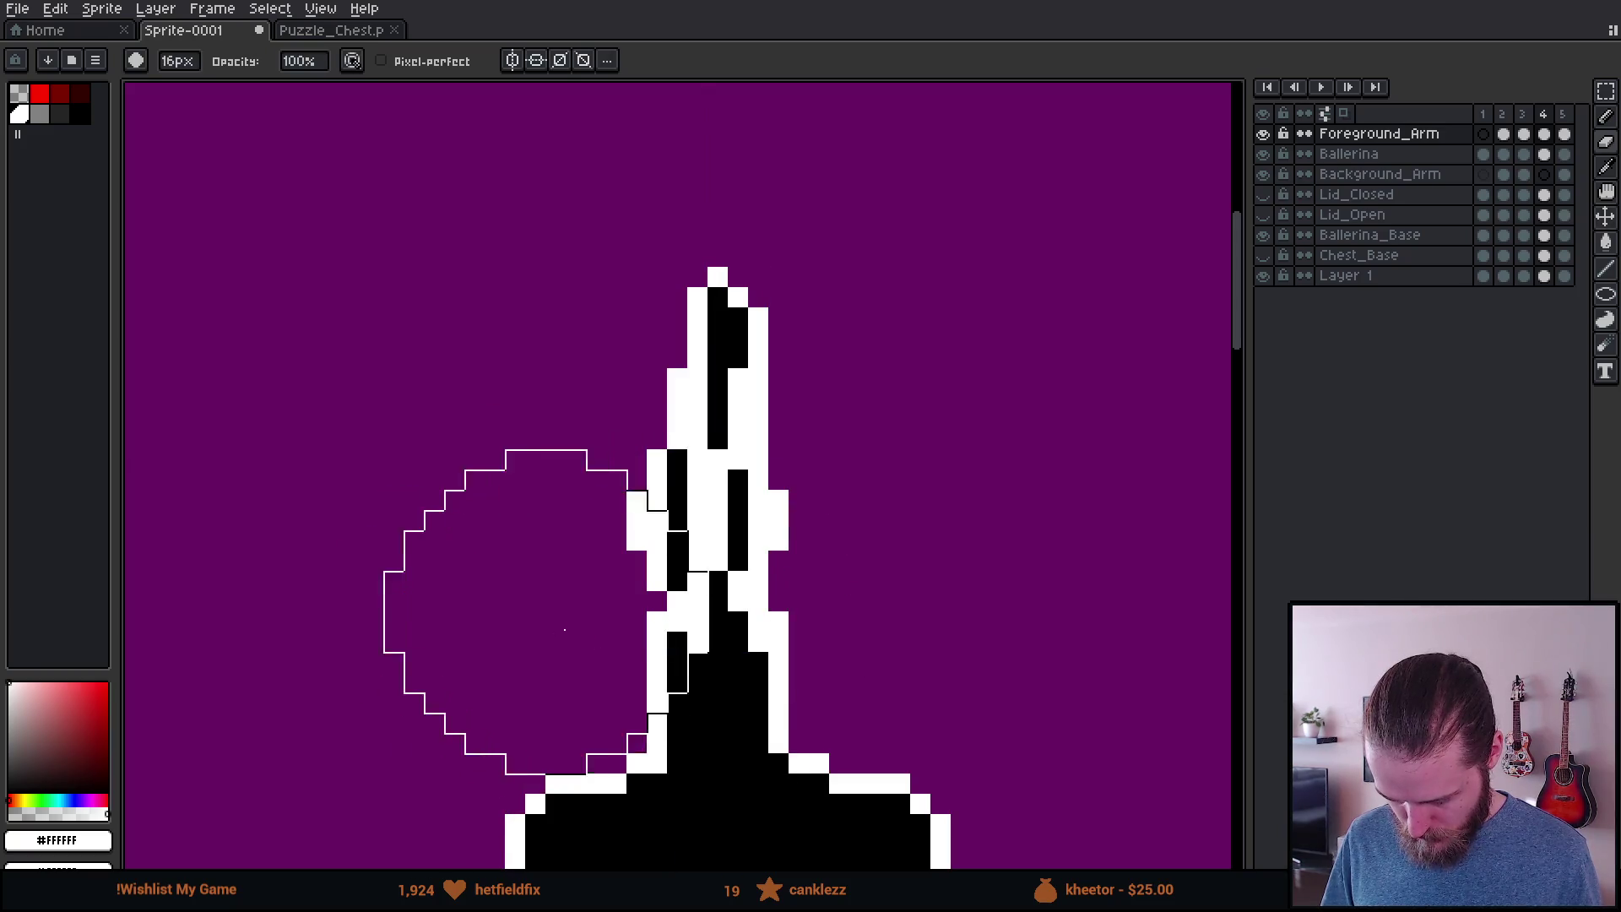
mouse_move(590, 621)
left_mouse_down()
mouse_move(561, 551)
mouse_move(586, 351)
left_mouse_up()
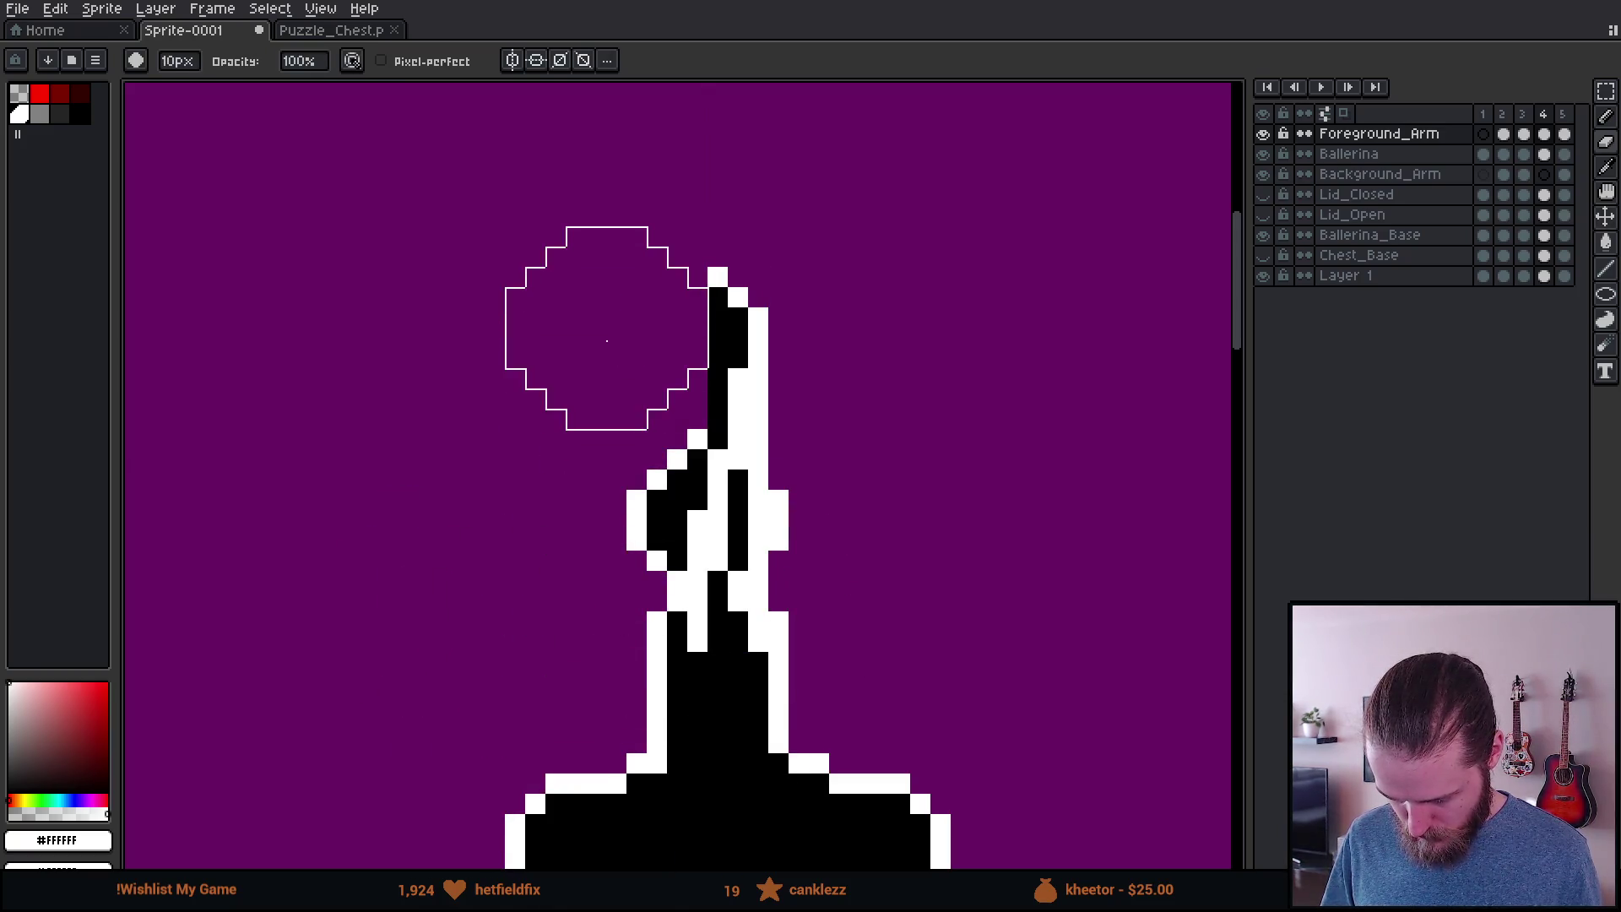
key("b")
left_click(742, 318, "alt")
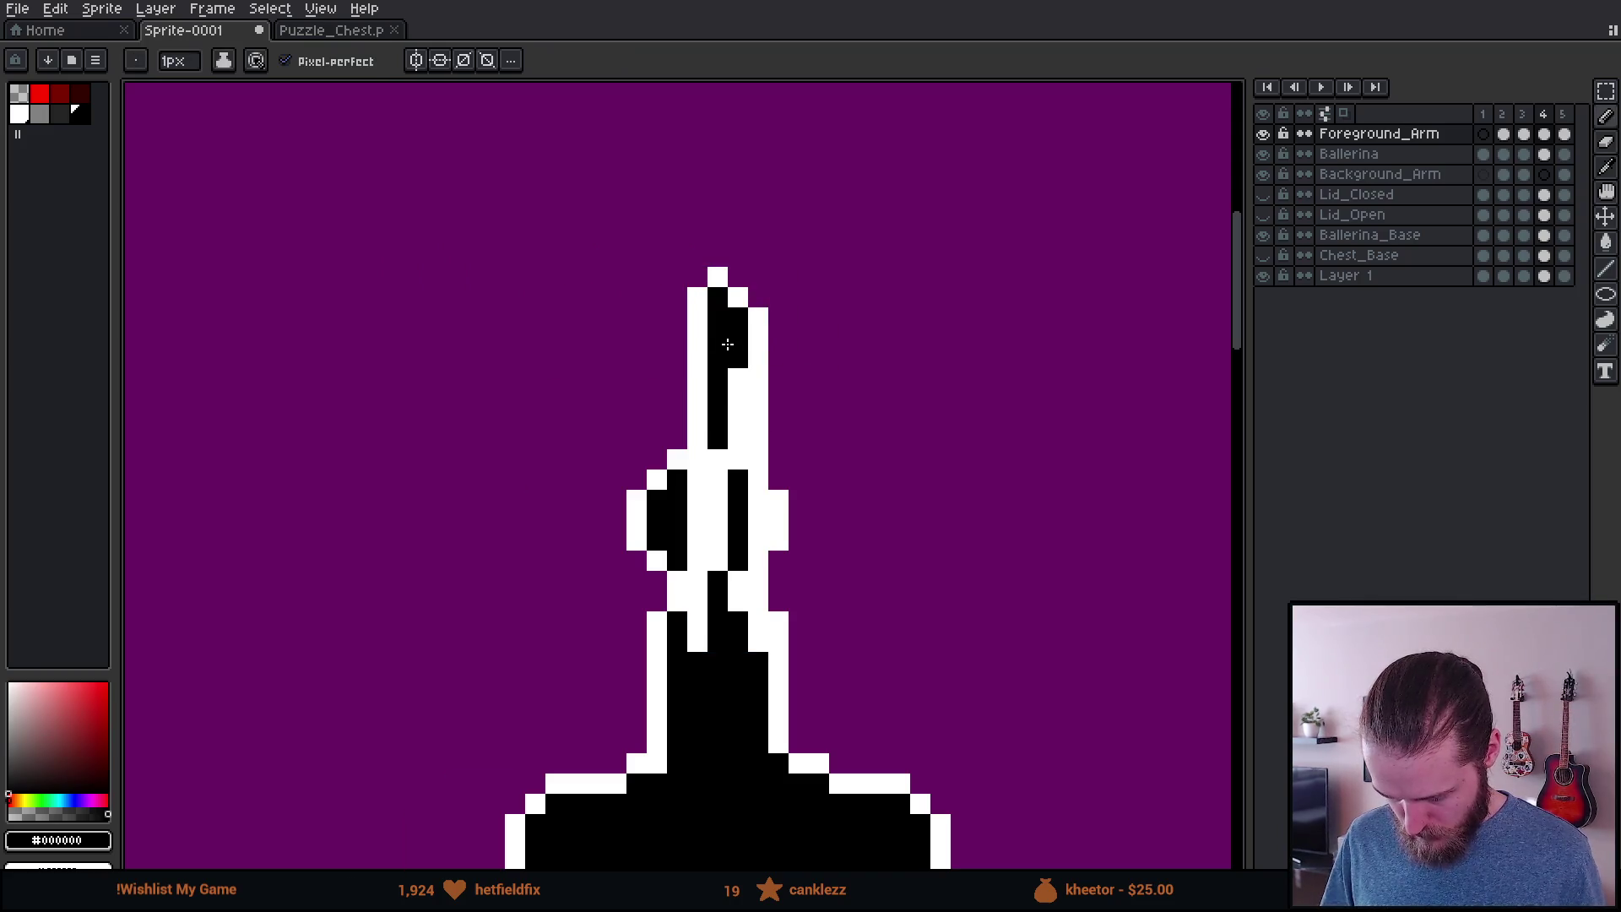
mouse_move(728, 352)
left_mouse_down()
mouse_move(718, 625)
mouse_move(720, 435)
left_mouse_up()
key("ctrl+z")
scroll(721, 435, "down", 5)
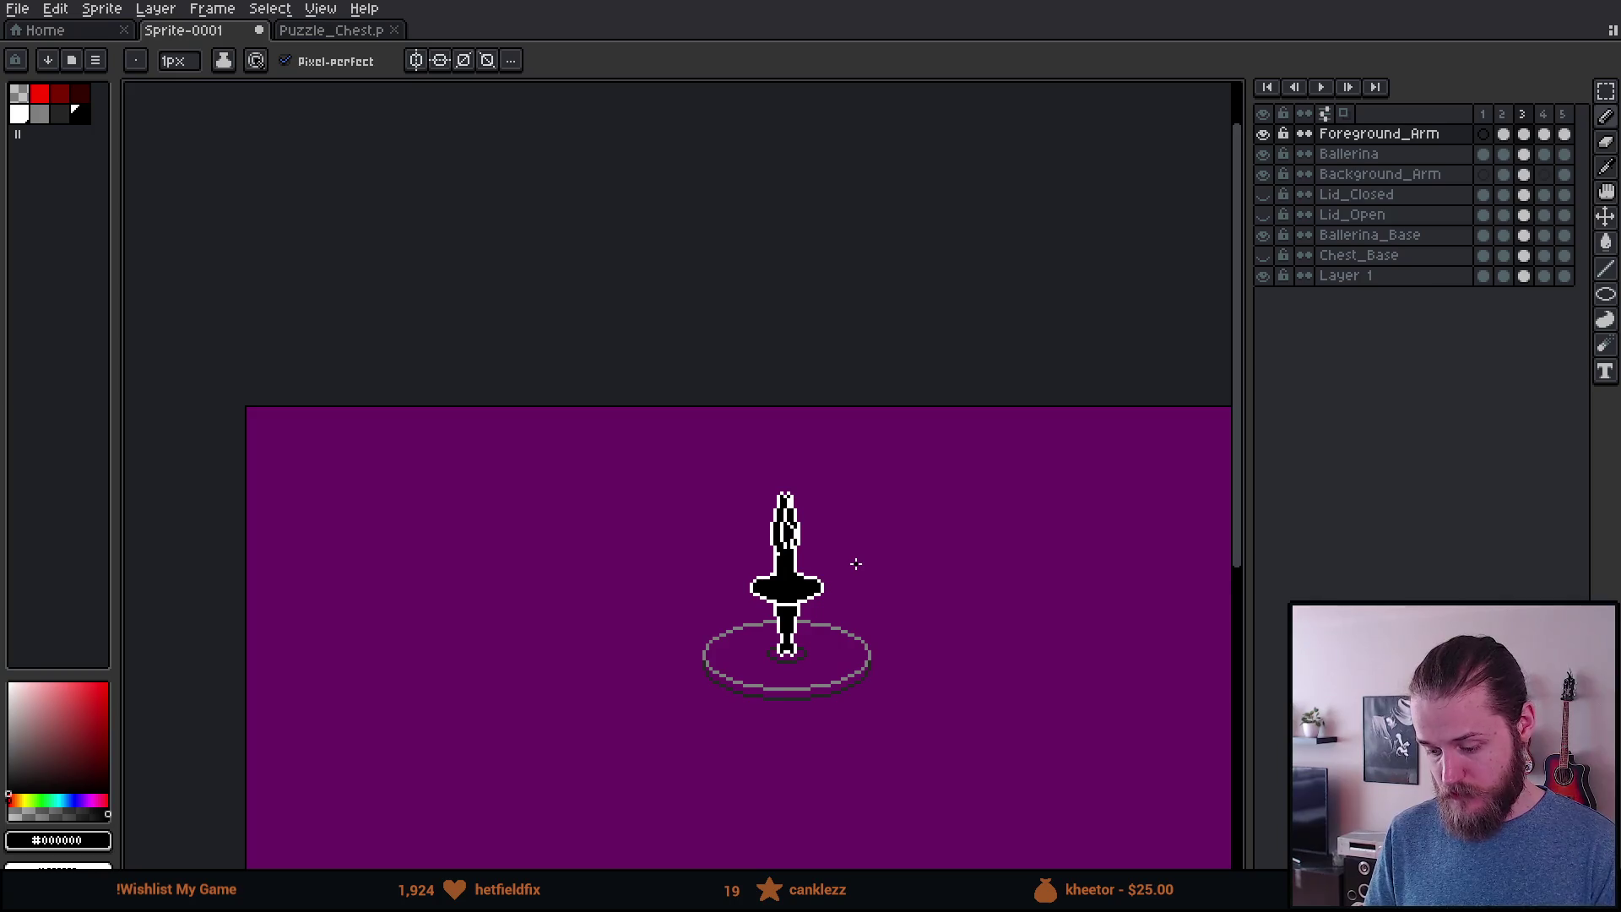
scroll(791, 552, "up", 3)
scroll(791, 552, "up", 1)
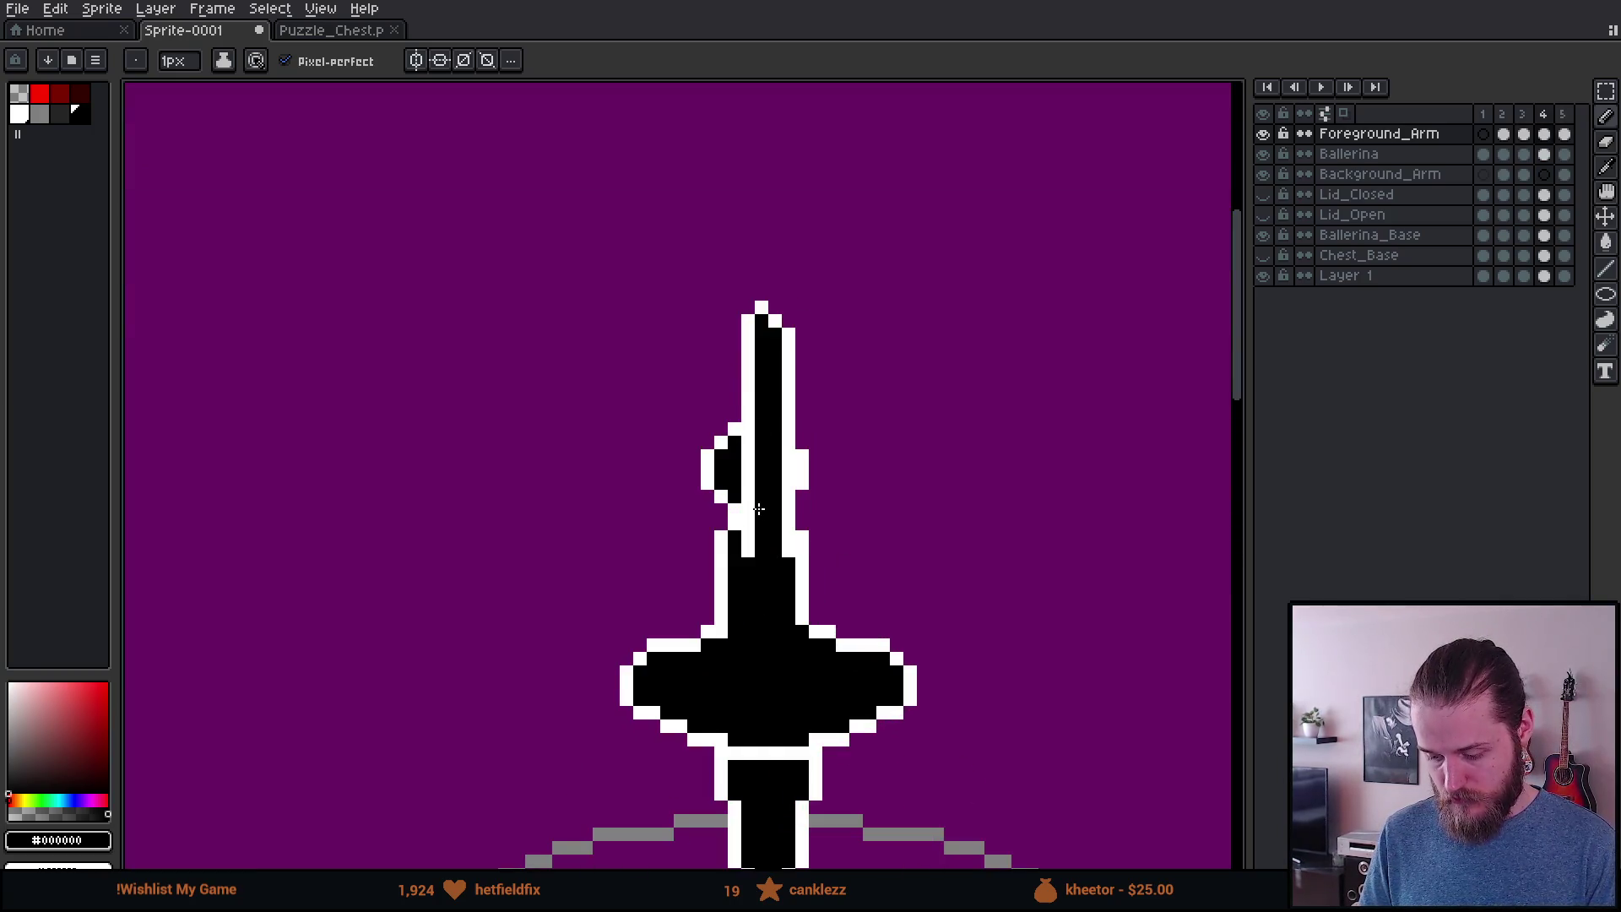
Step: Flip the Ballerina cel on frame 4 horizontally, then play the animation
left_click(1545, 155)
scroll(844, 416, "down", 2)
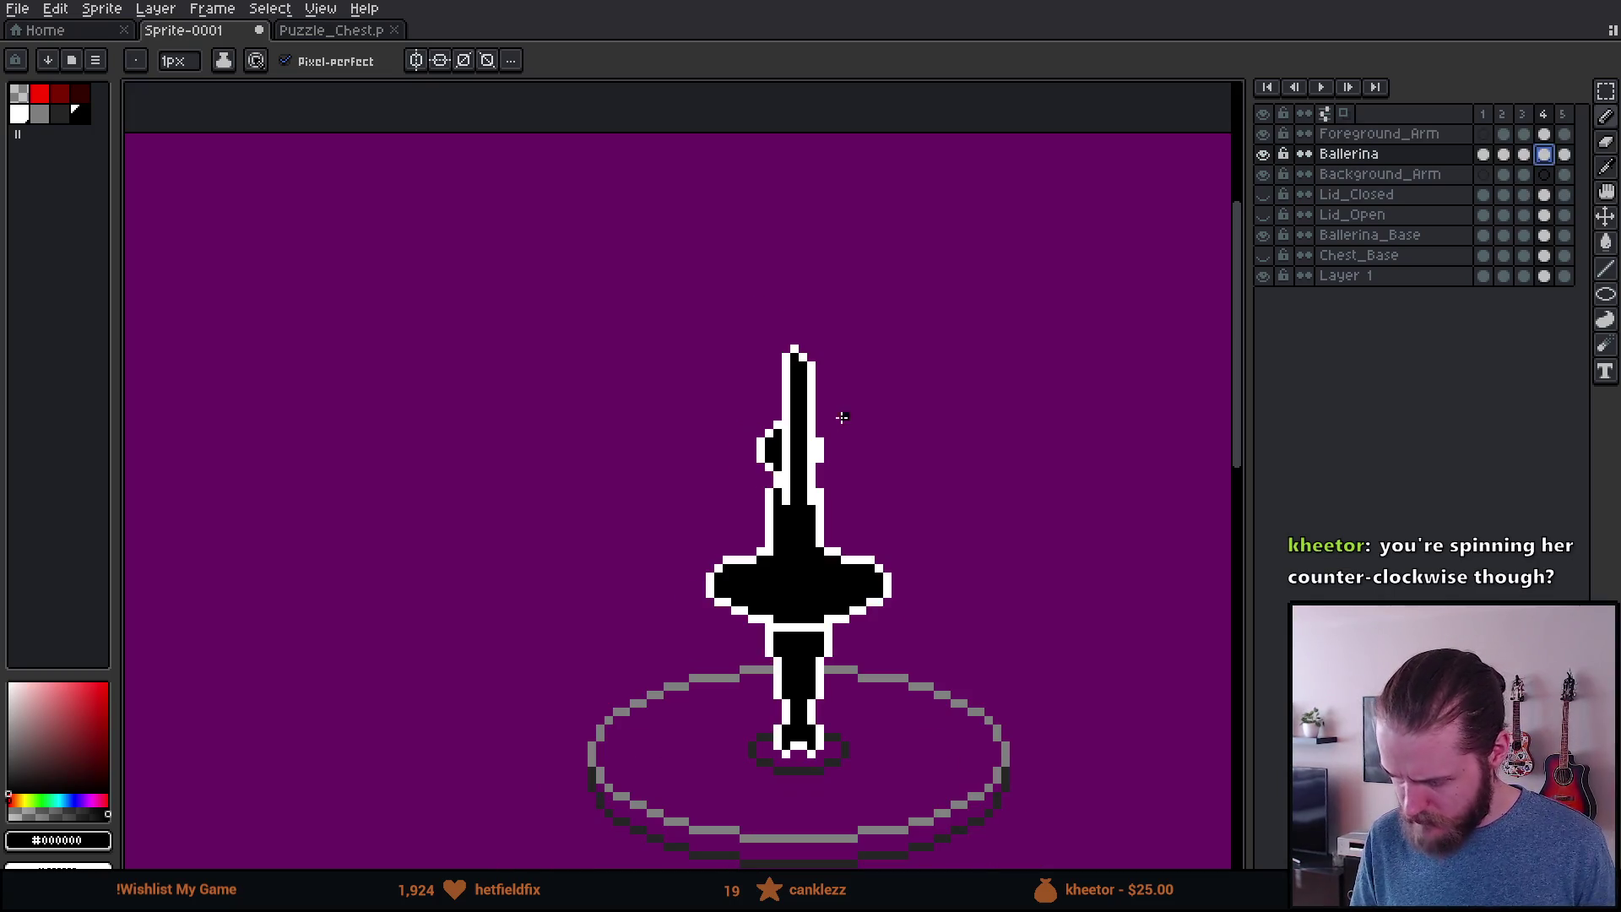
key("m")
mouse_move(497, 739)
left_mouse_down()
mouse_move(796, 224)
mouse_move(919, 181)
left_mouse_up()
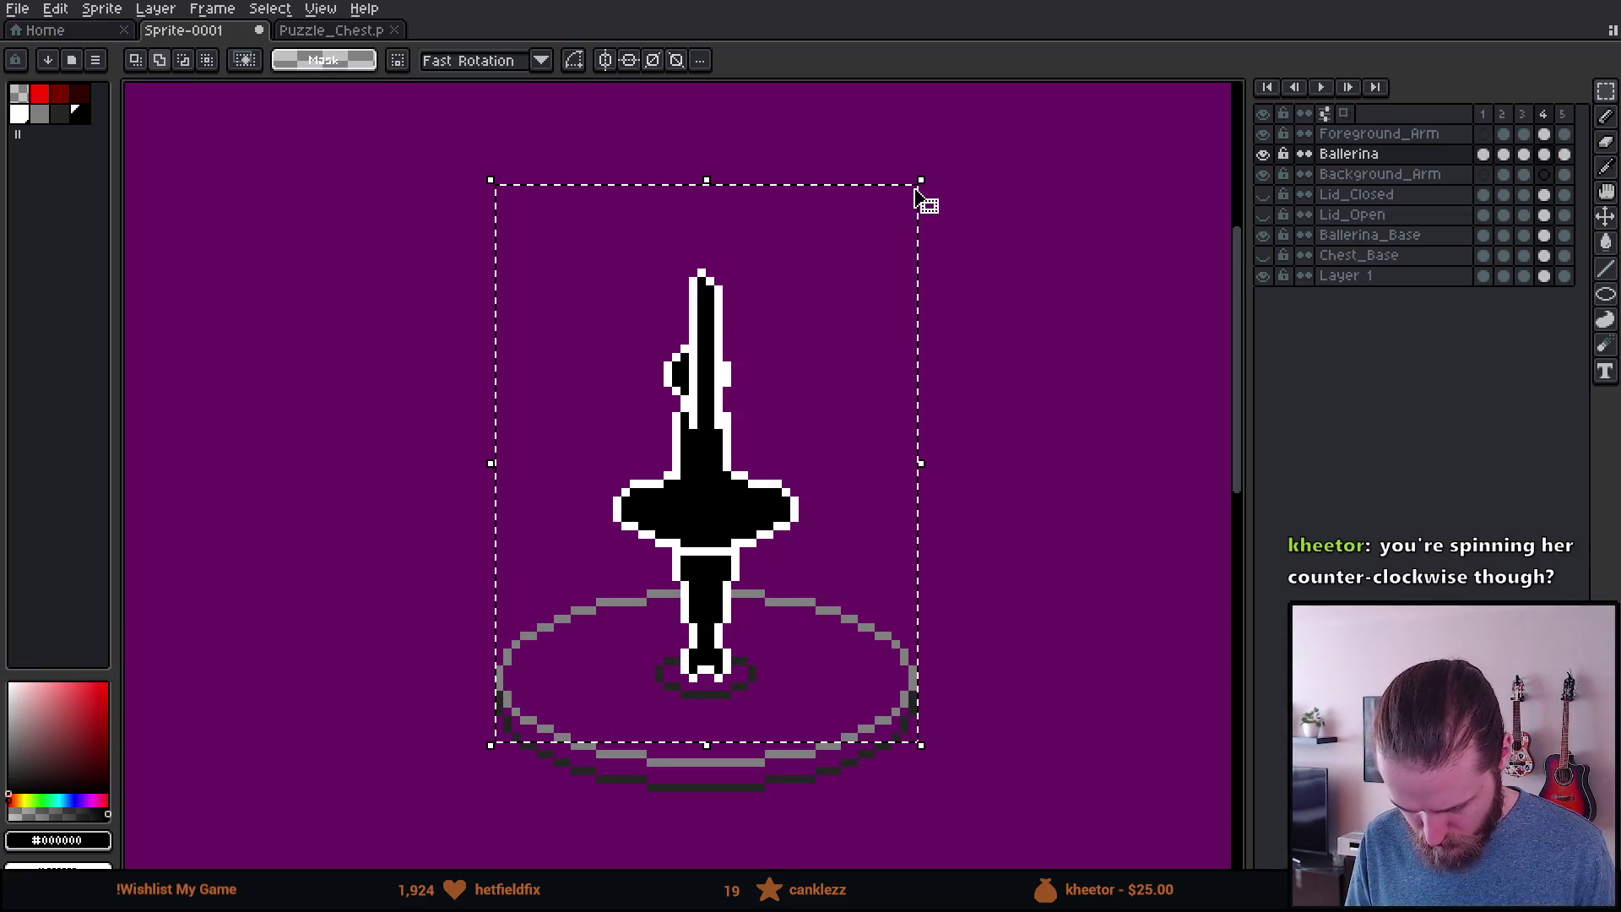
key("shift+h")
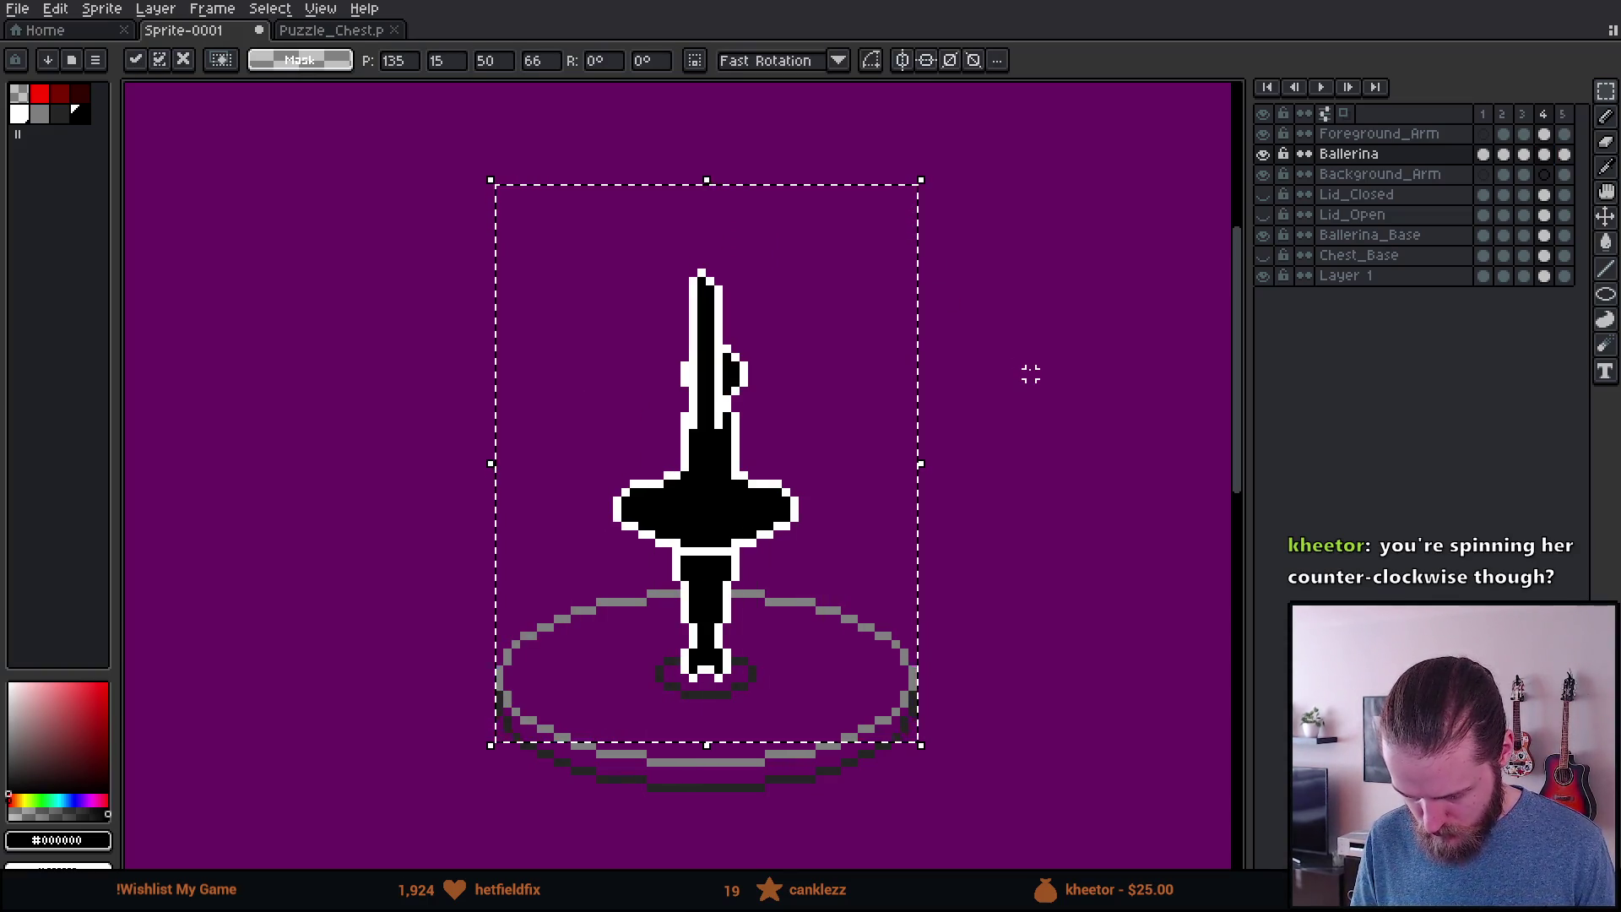
key("ctrl+d")
left_click(1544, 133)
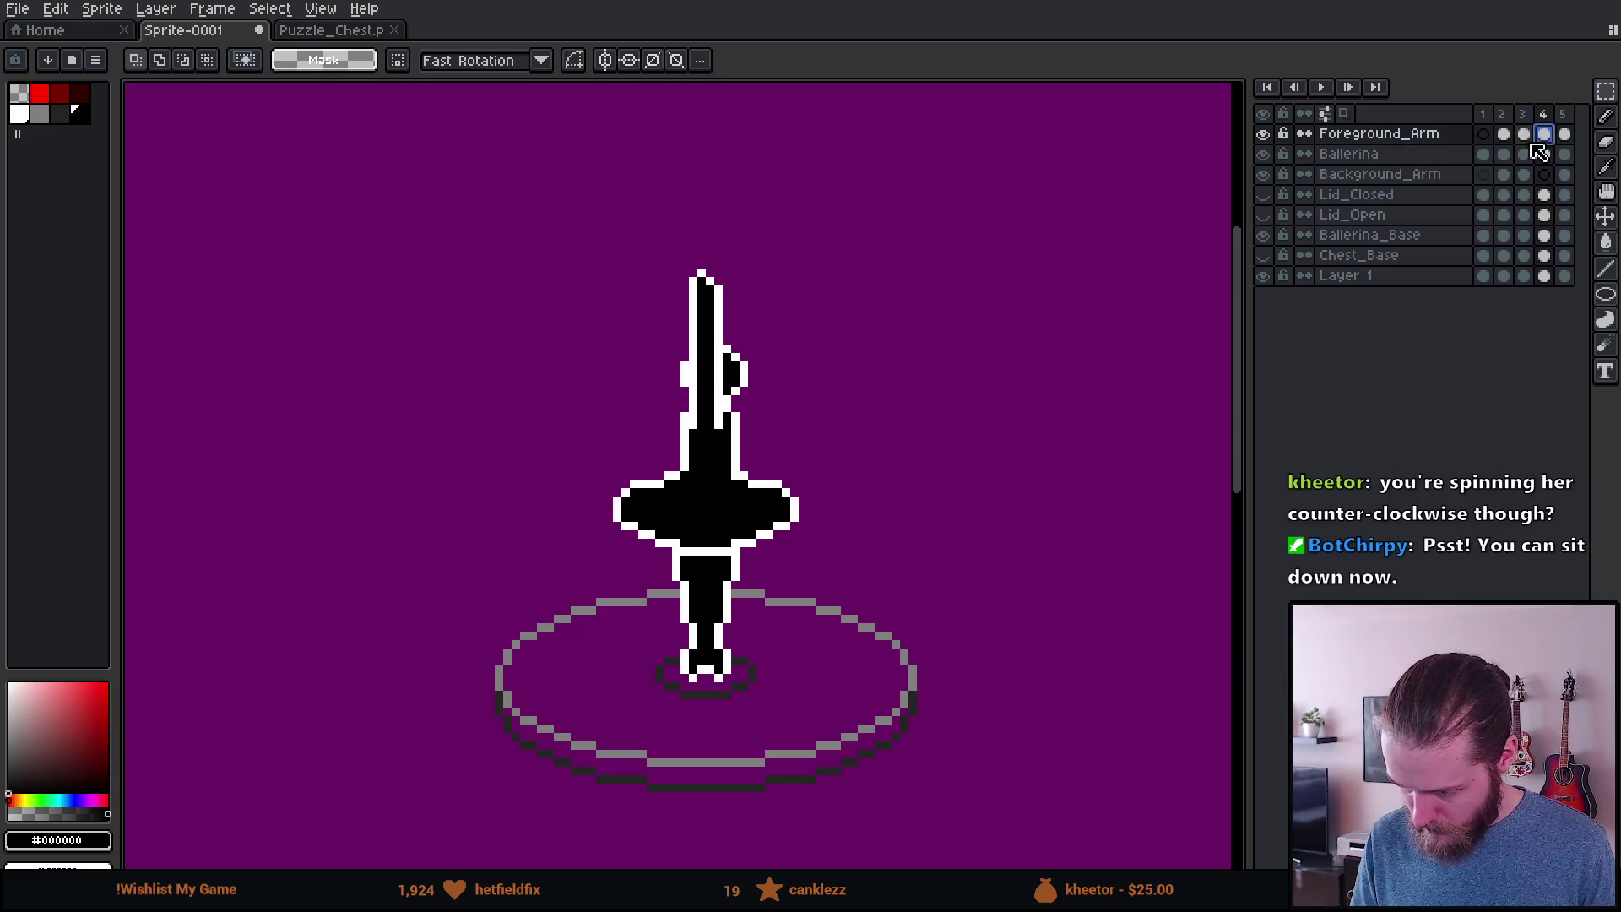
scroll(936, 333, "down", 2)
key("Return")
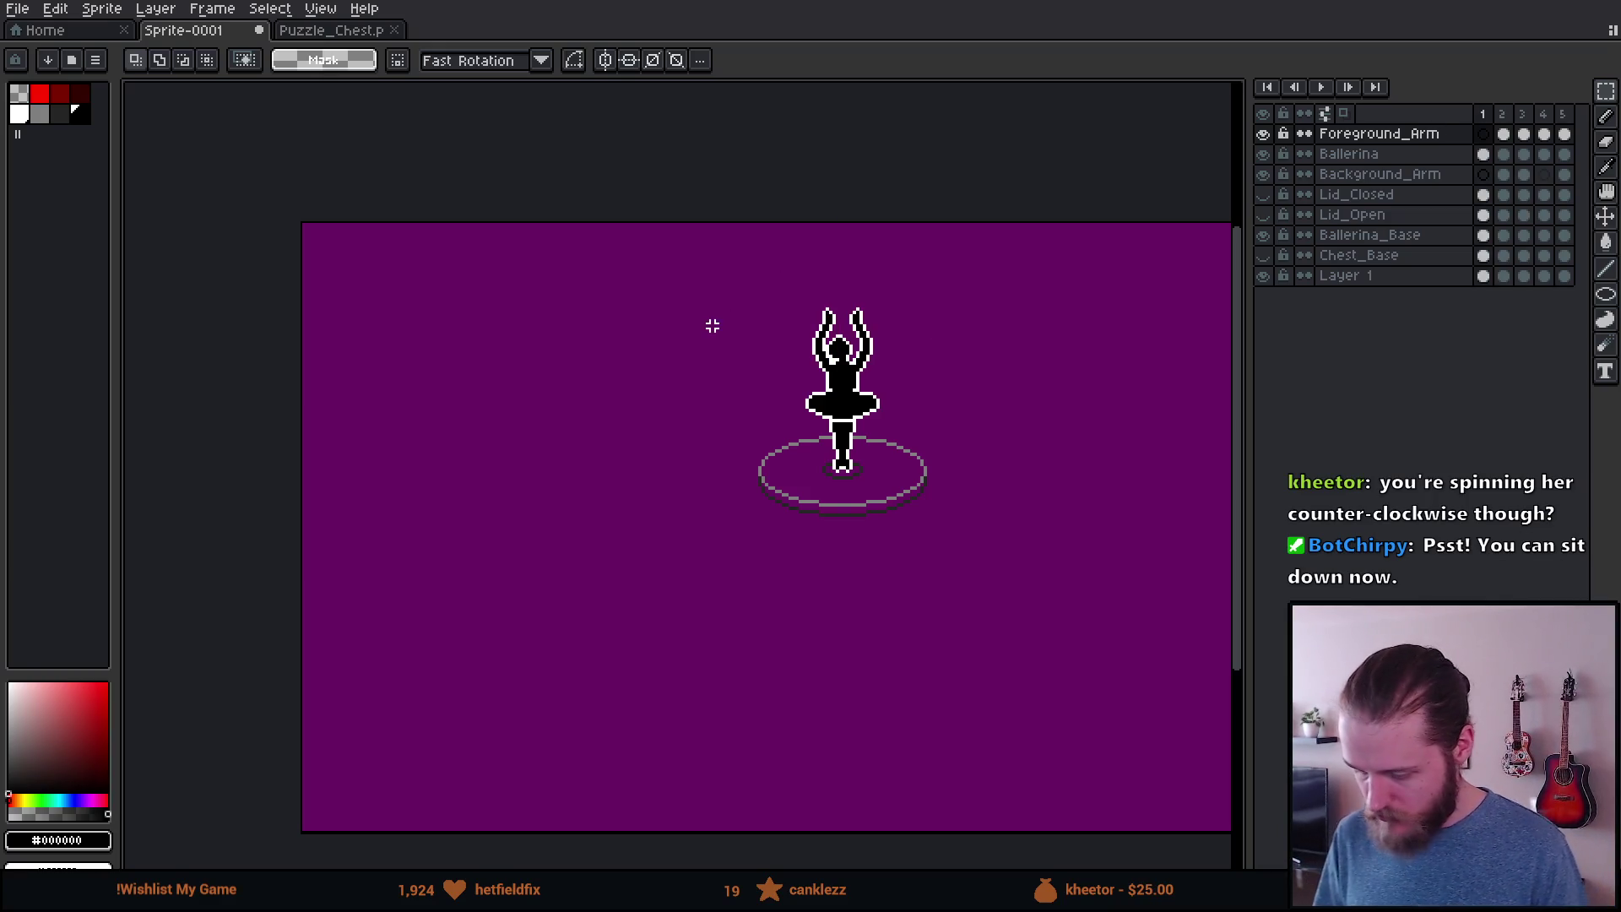
Step: Pick white from the outline and select the ballerina's head, then switch to the browser
scroll(840, 346, "up", 8)
key("alt")
left_click(745, 529, "alt")
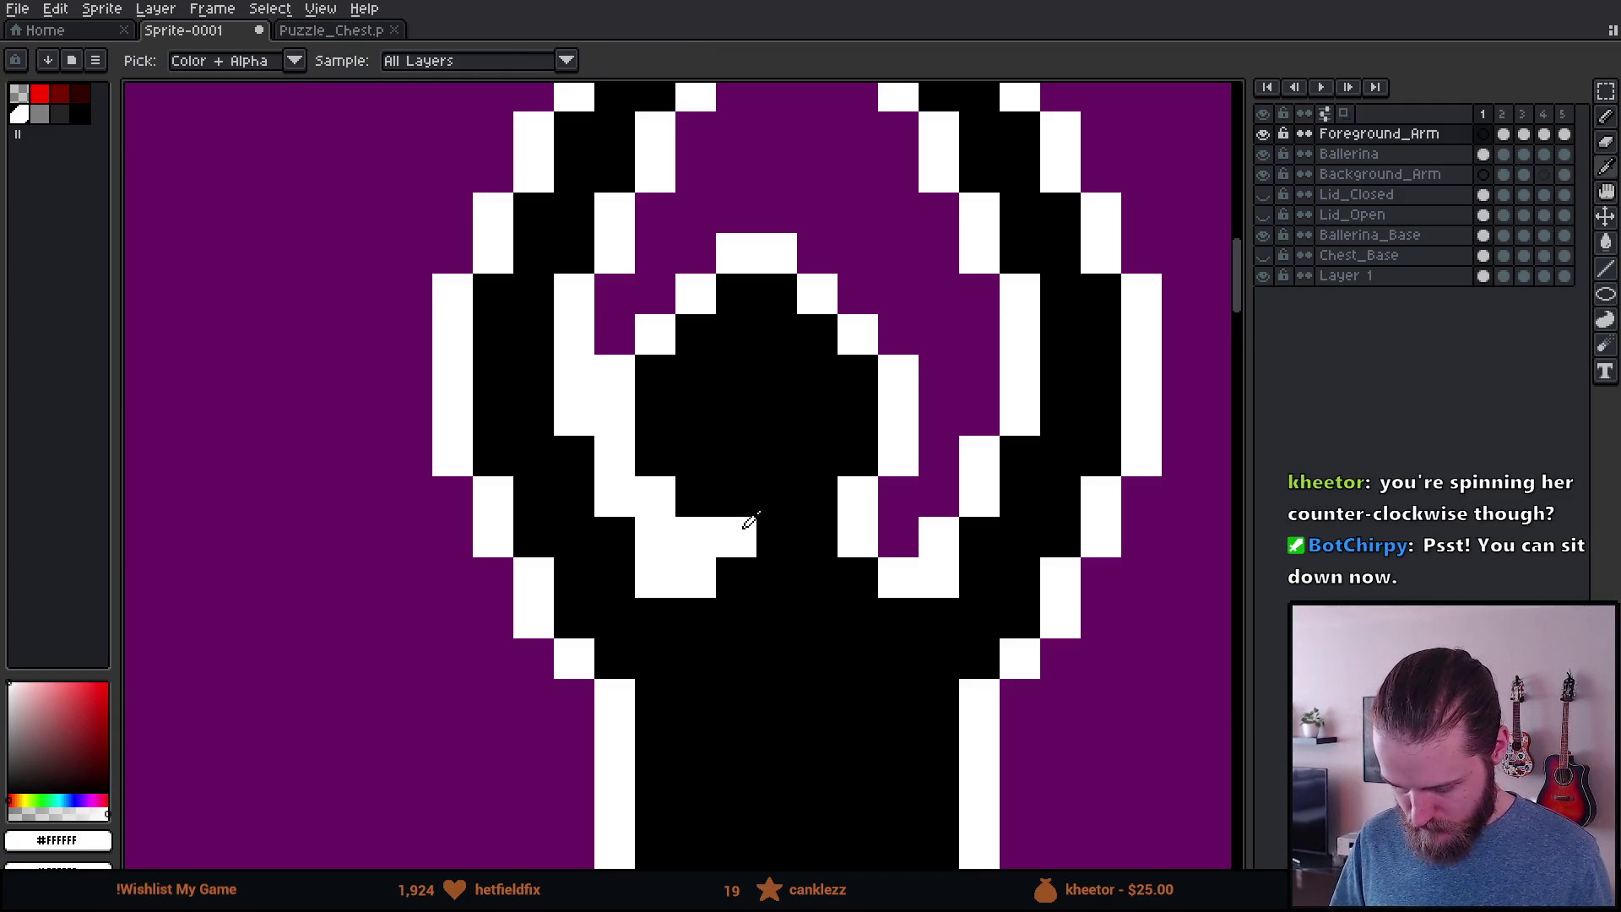
mouse_move(656, 252)
left_mouse_down()
mouse_move(771, 372)
mouse_move(915, 441)
mouse_move(939, 480)
mouse_move(909, 442)
left_mouse_up()
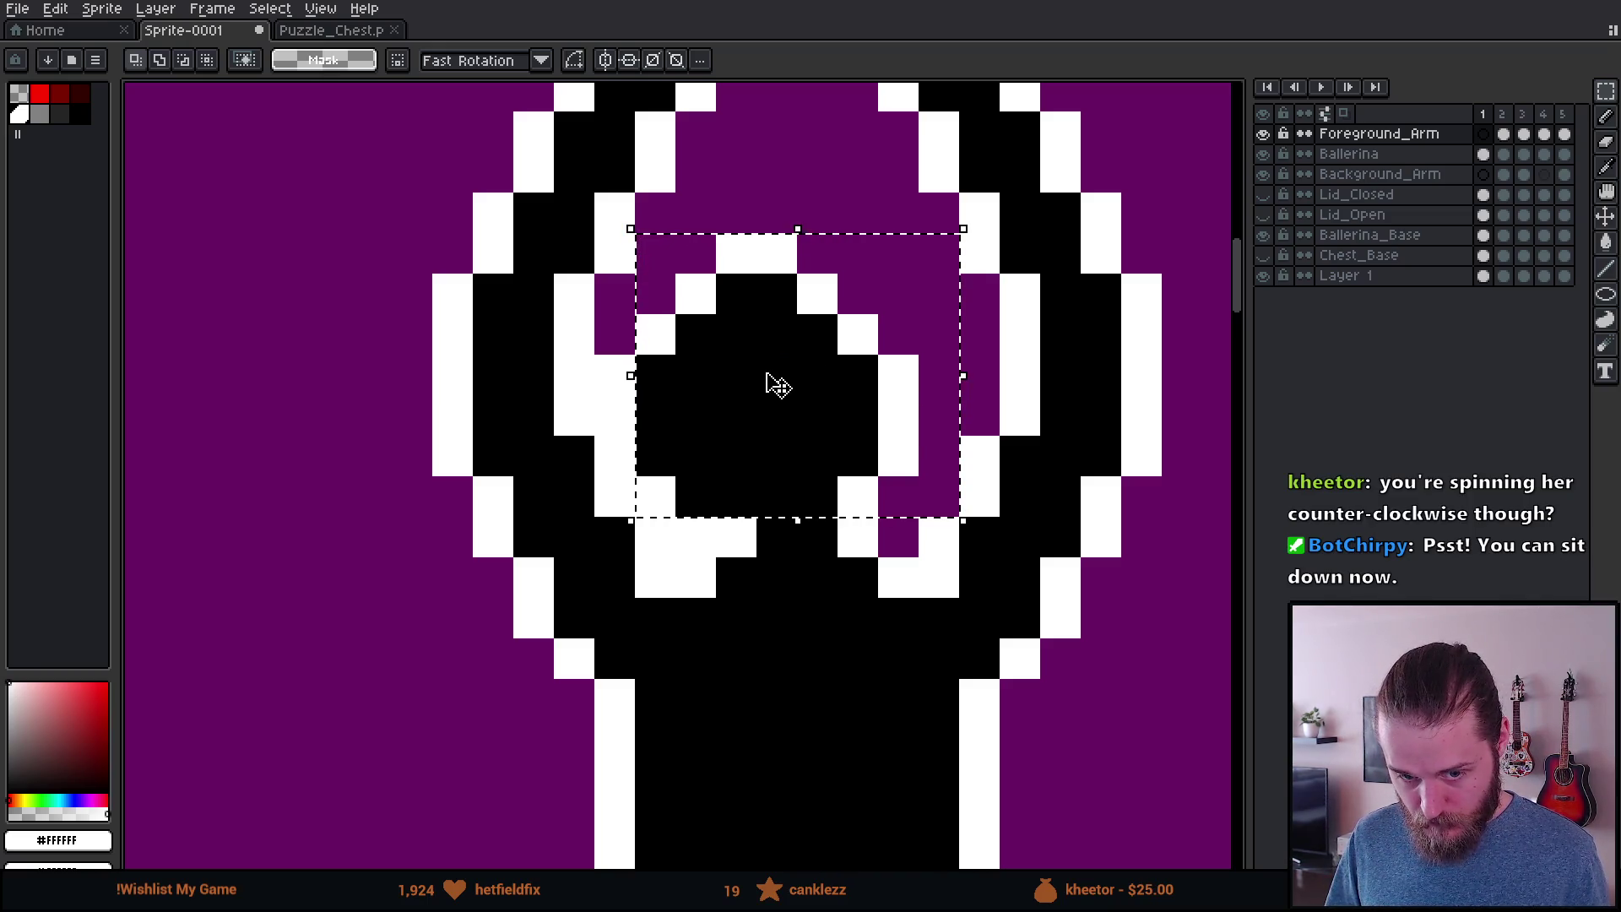
scroll(776, 384, "down", 2)
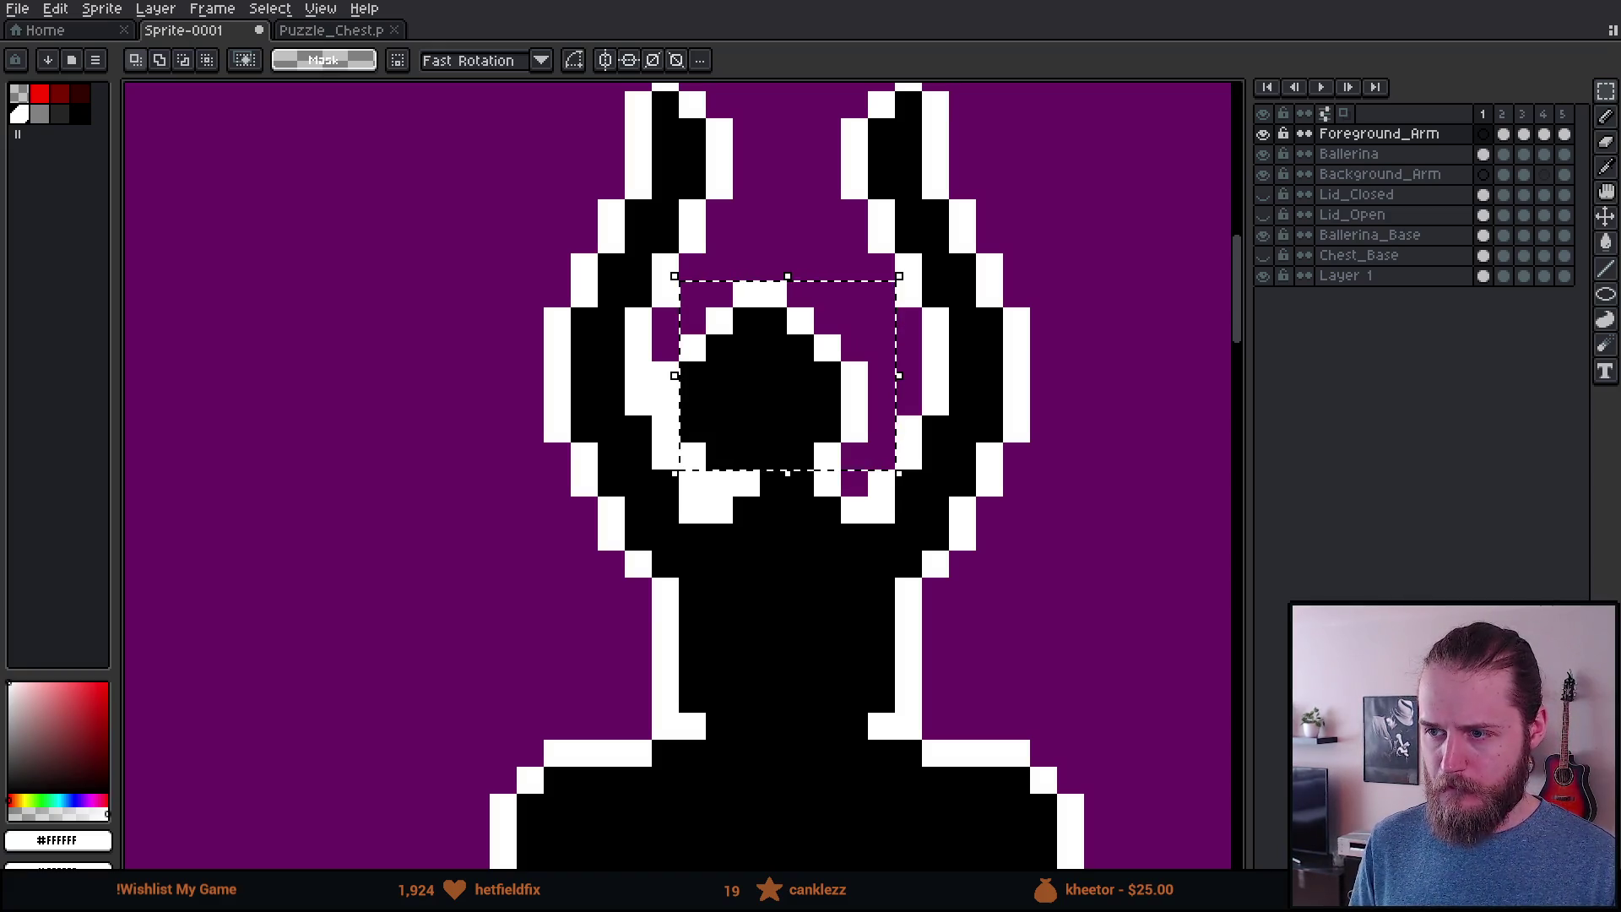
key("alt+Tab")
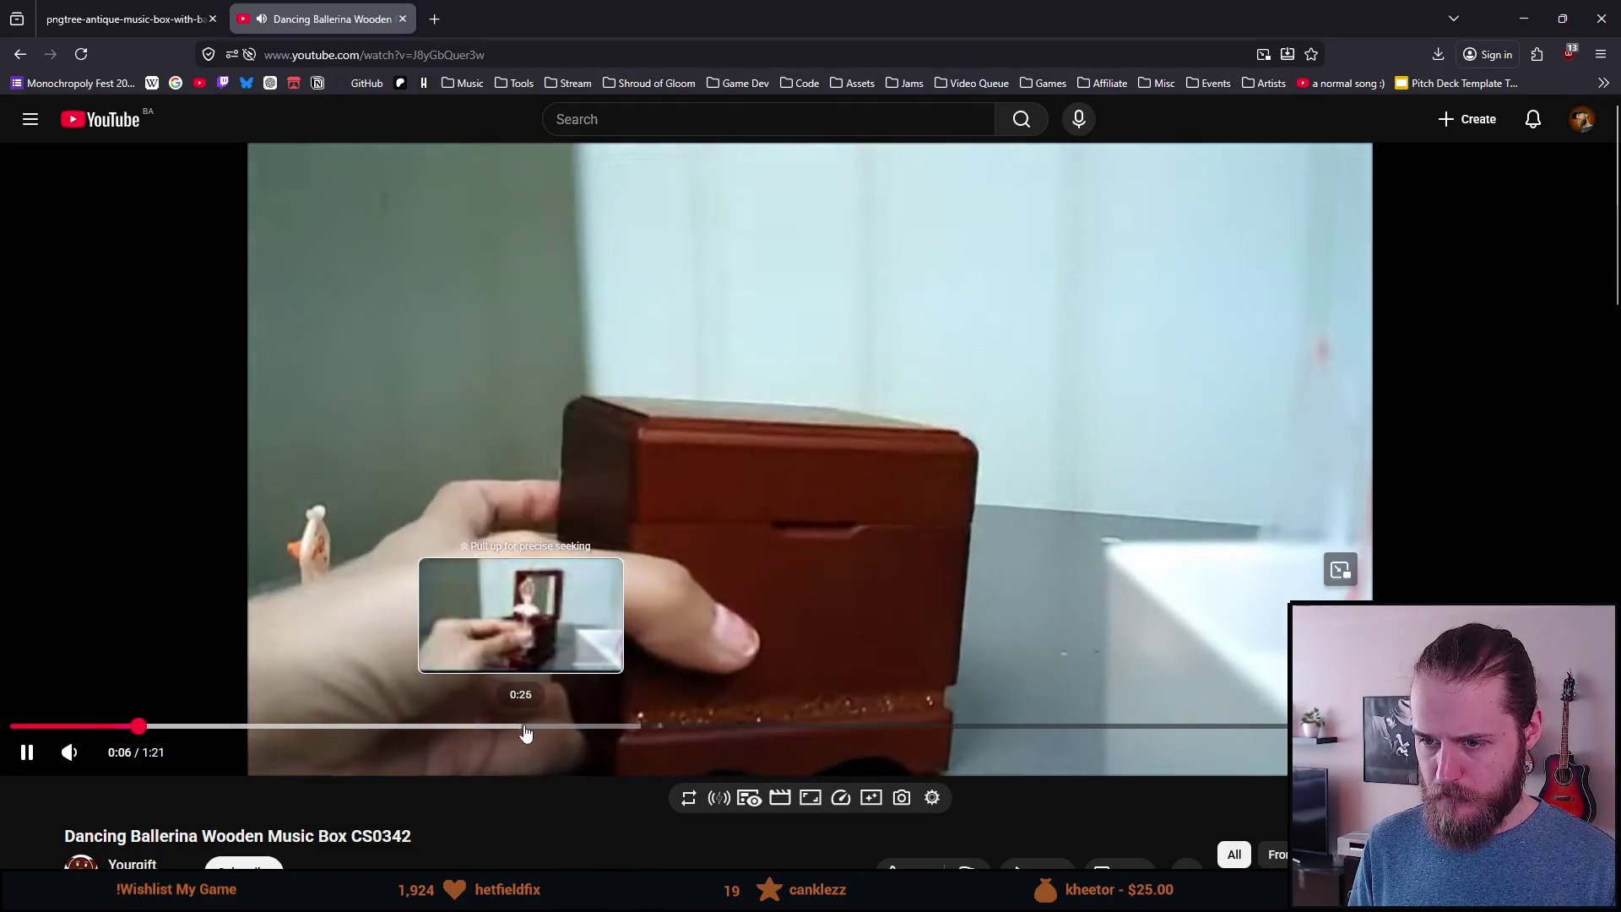
Step: Skip the reference video ahead, mute it, and go back to the Google results
left_click_drag(518, 726, 528, 731)
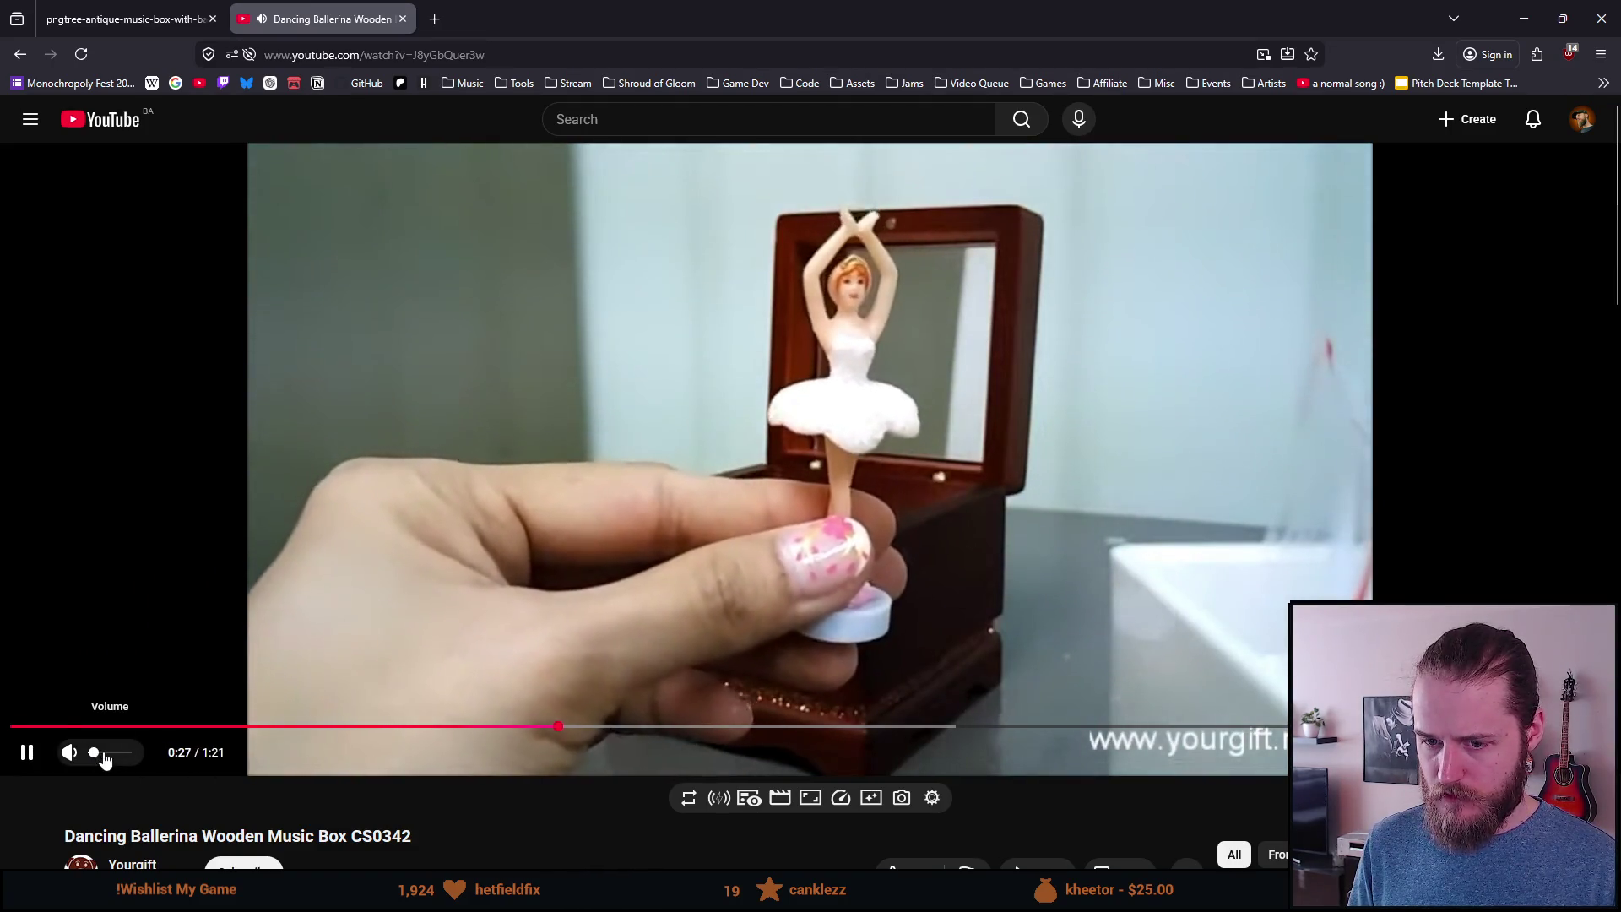
left_click_drag(95, 760, 89, 760)
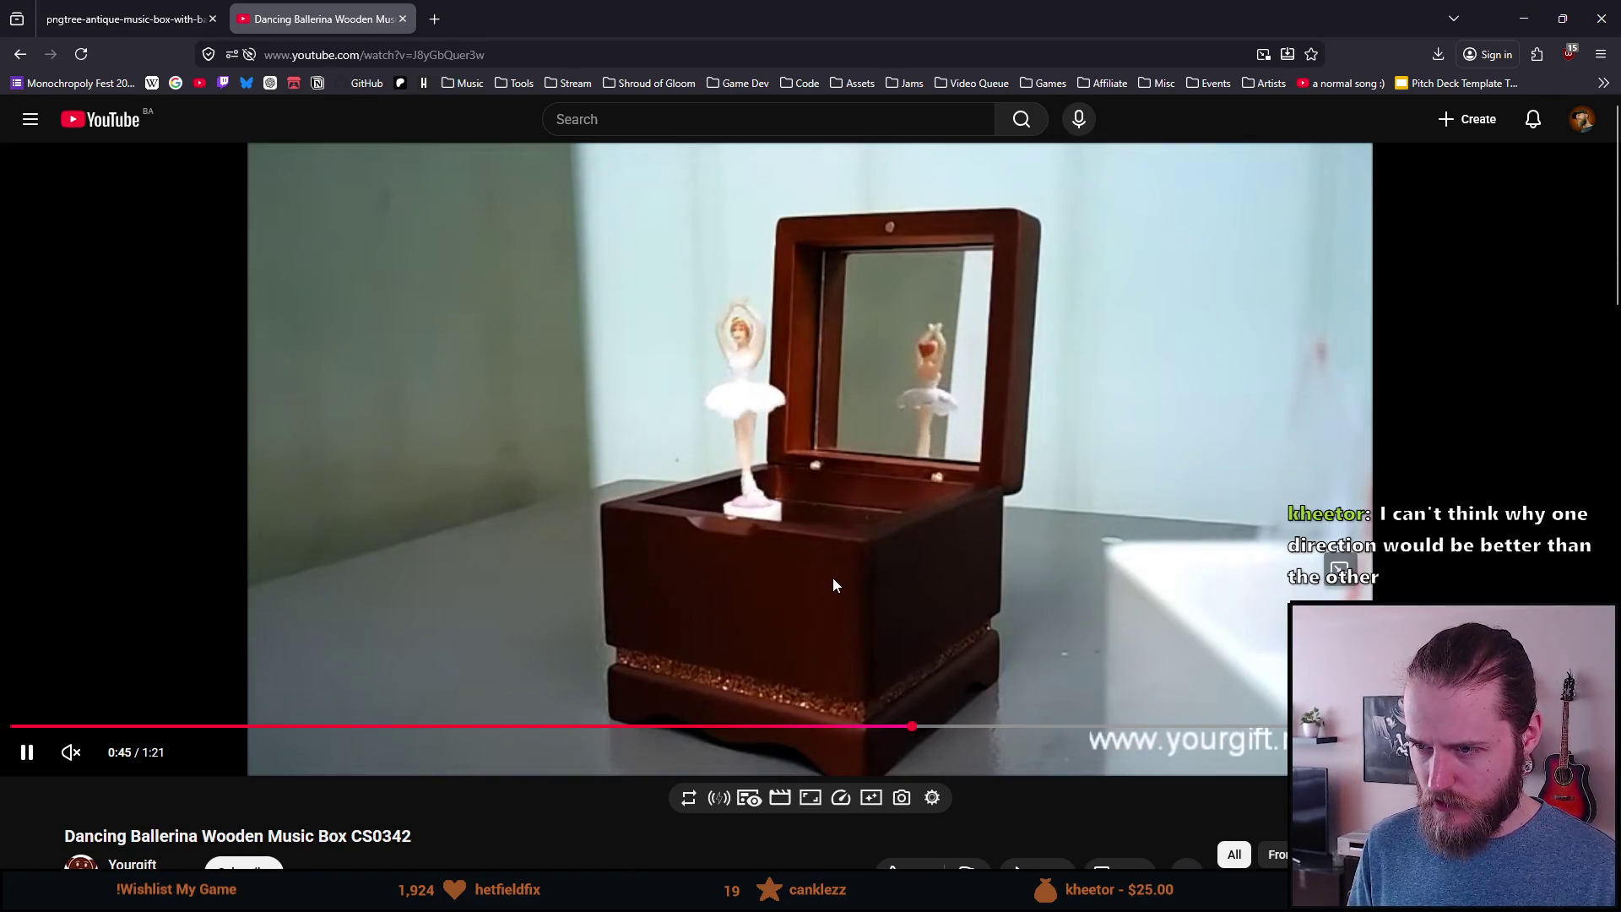
scroll(832, 579, "down", 5)
scroll(819, 576, "up", 5)
key("alt+Left")
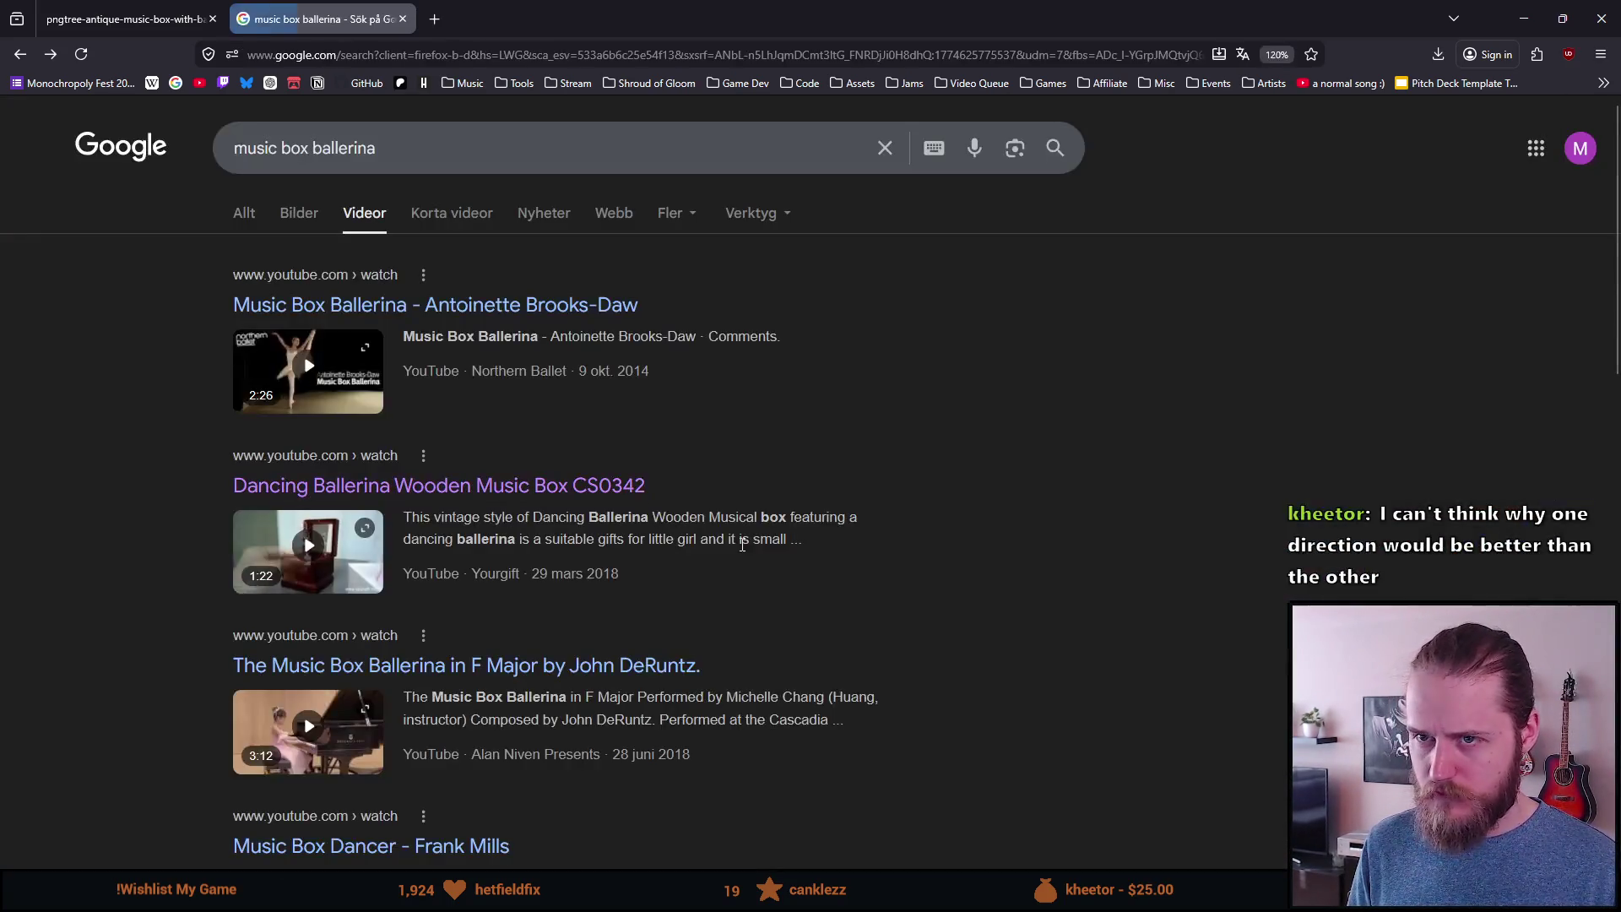
Step: Scroll the results and open the 'Triple dancing ballerina music box' video
scroll(147, 642, "down", 10)
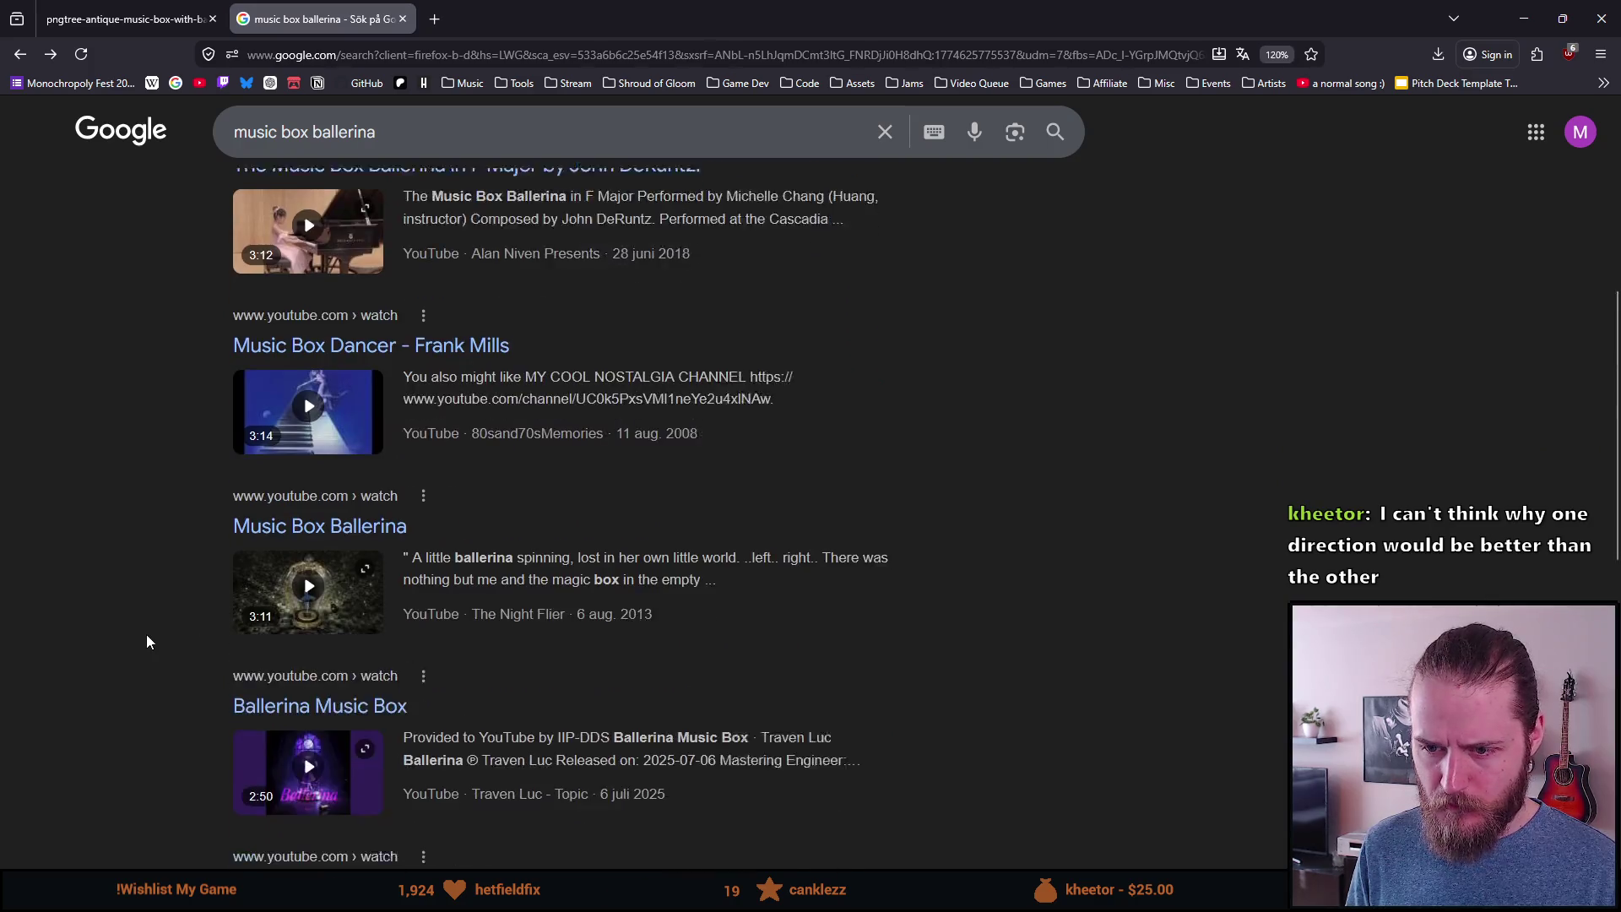
scroll(146, 641, "down", 1)
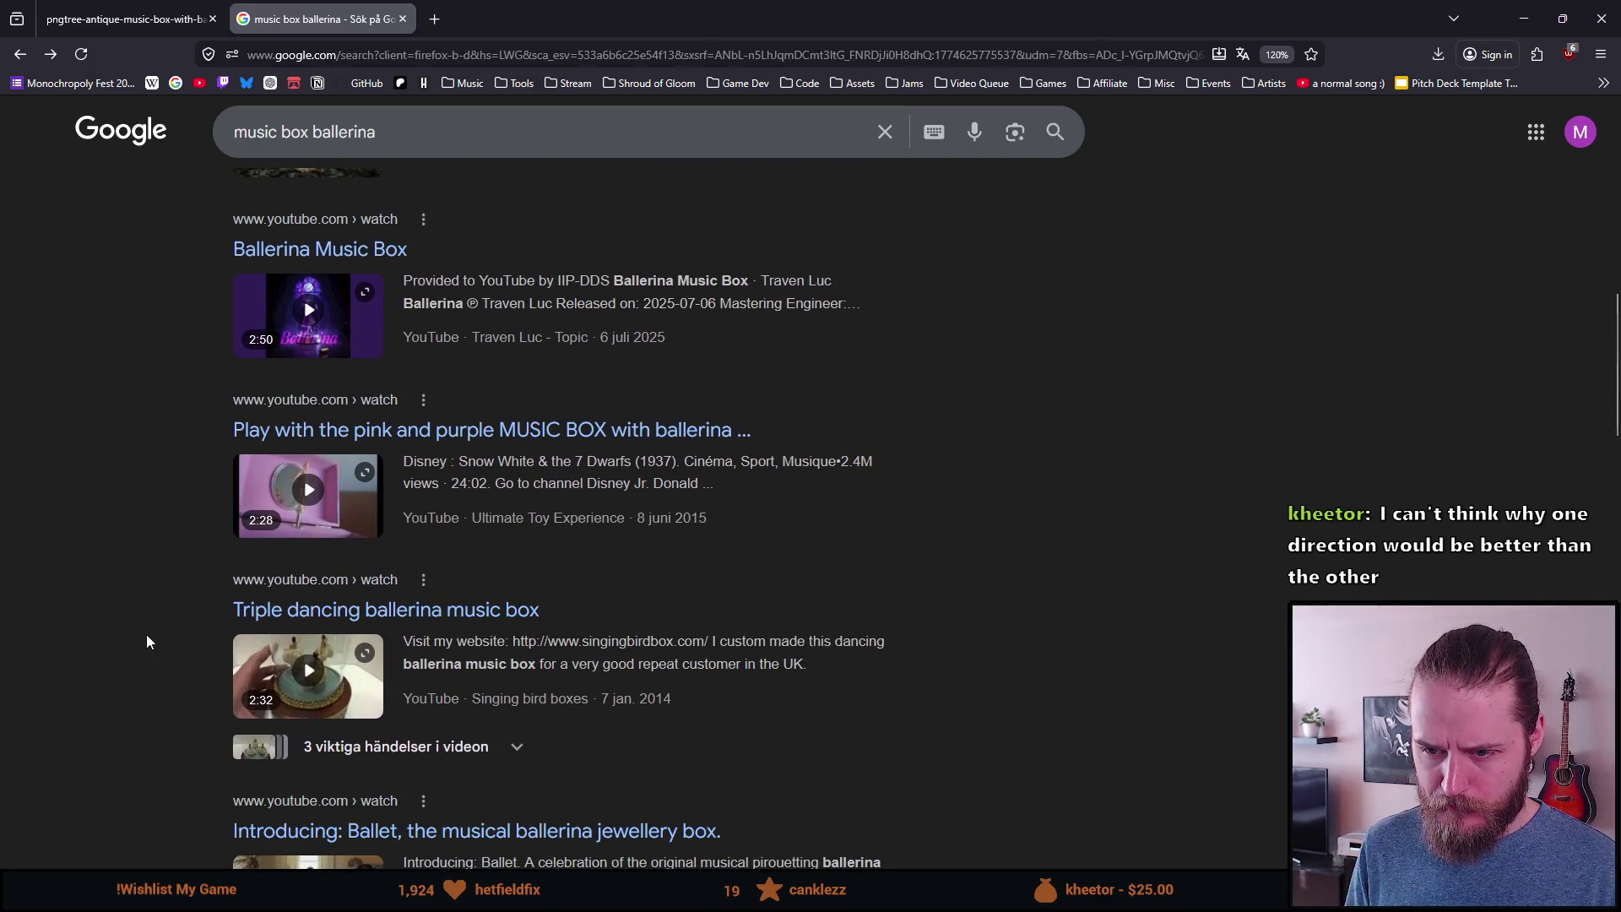
scroll(147, 641, "down", 1)
scroll(147, 642, "down", 8)
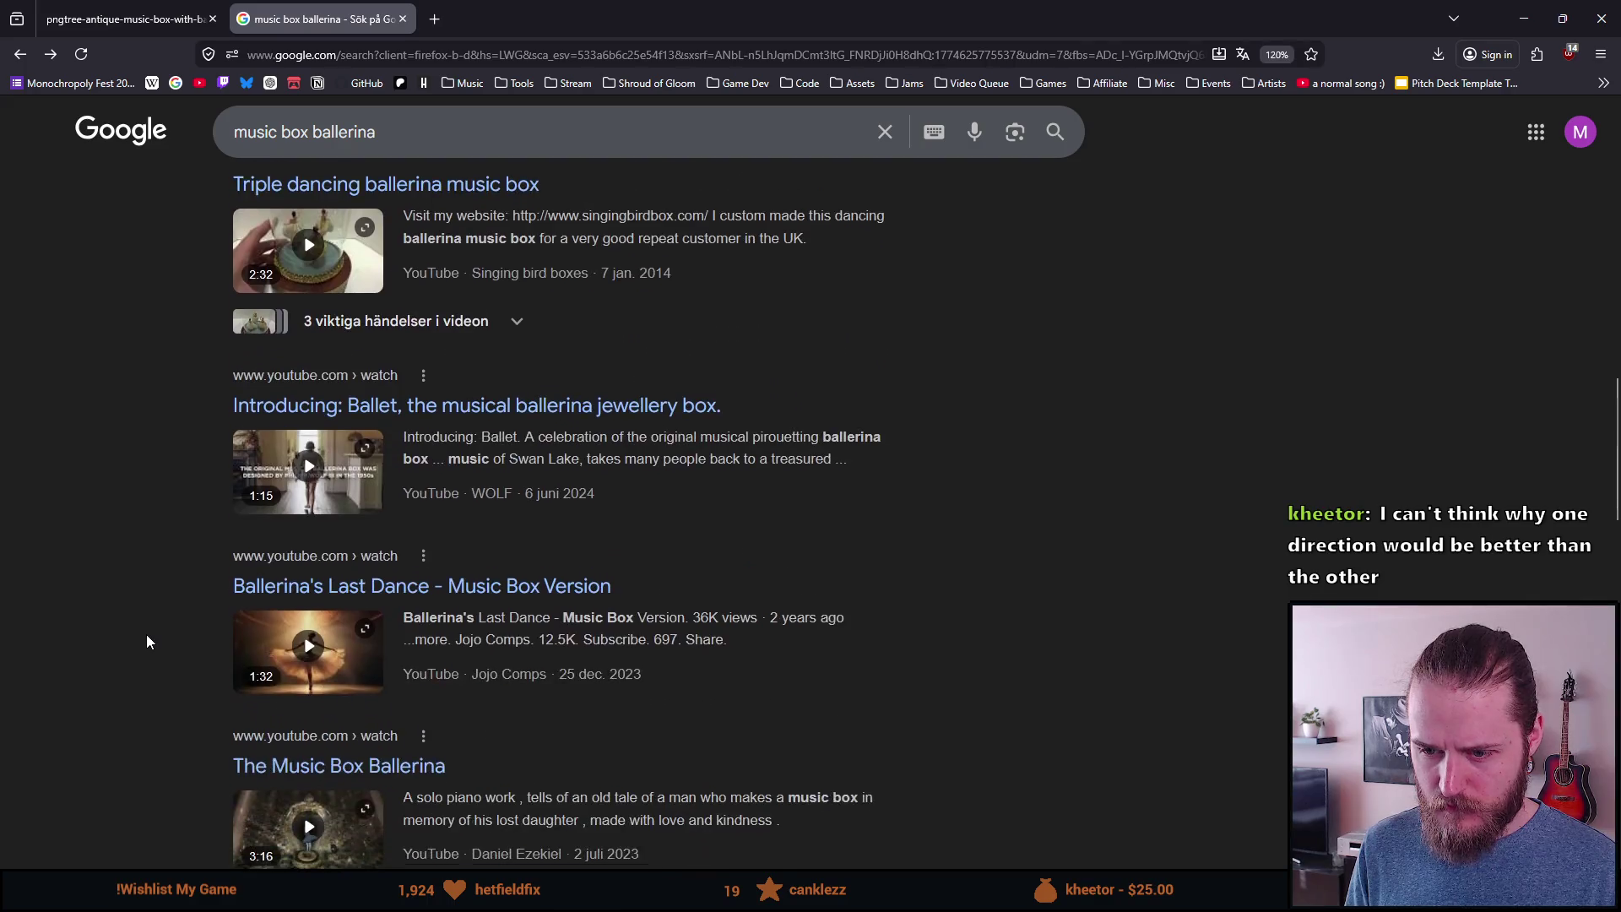
scroll(147, 642, "up", 10)
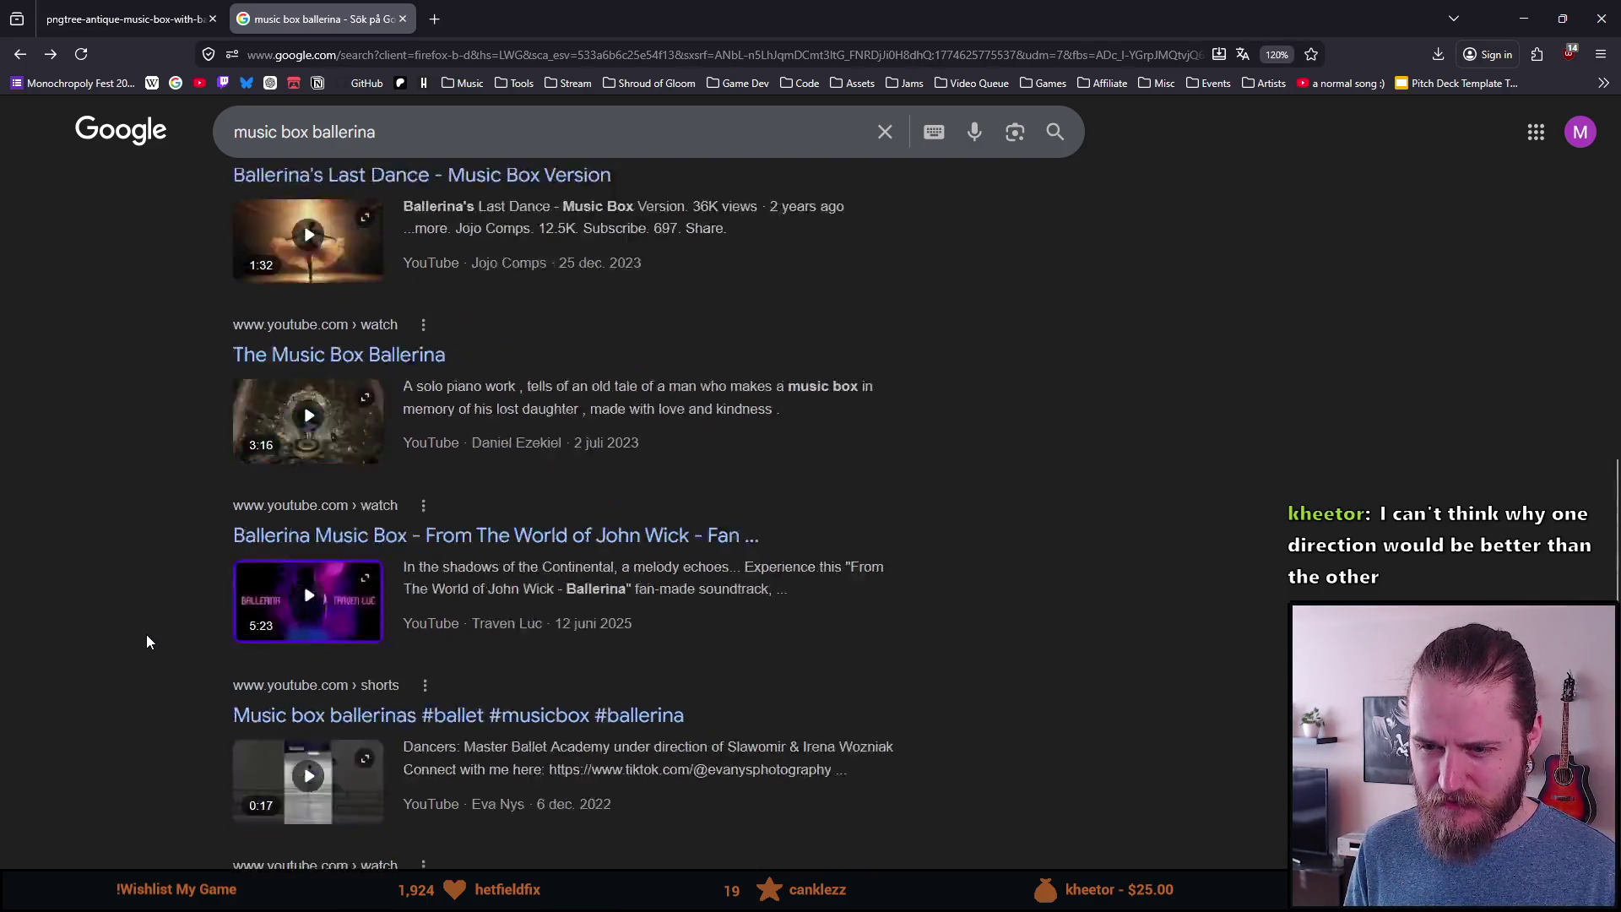
left_click(295, 505)
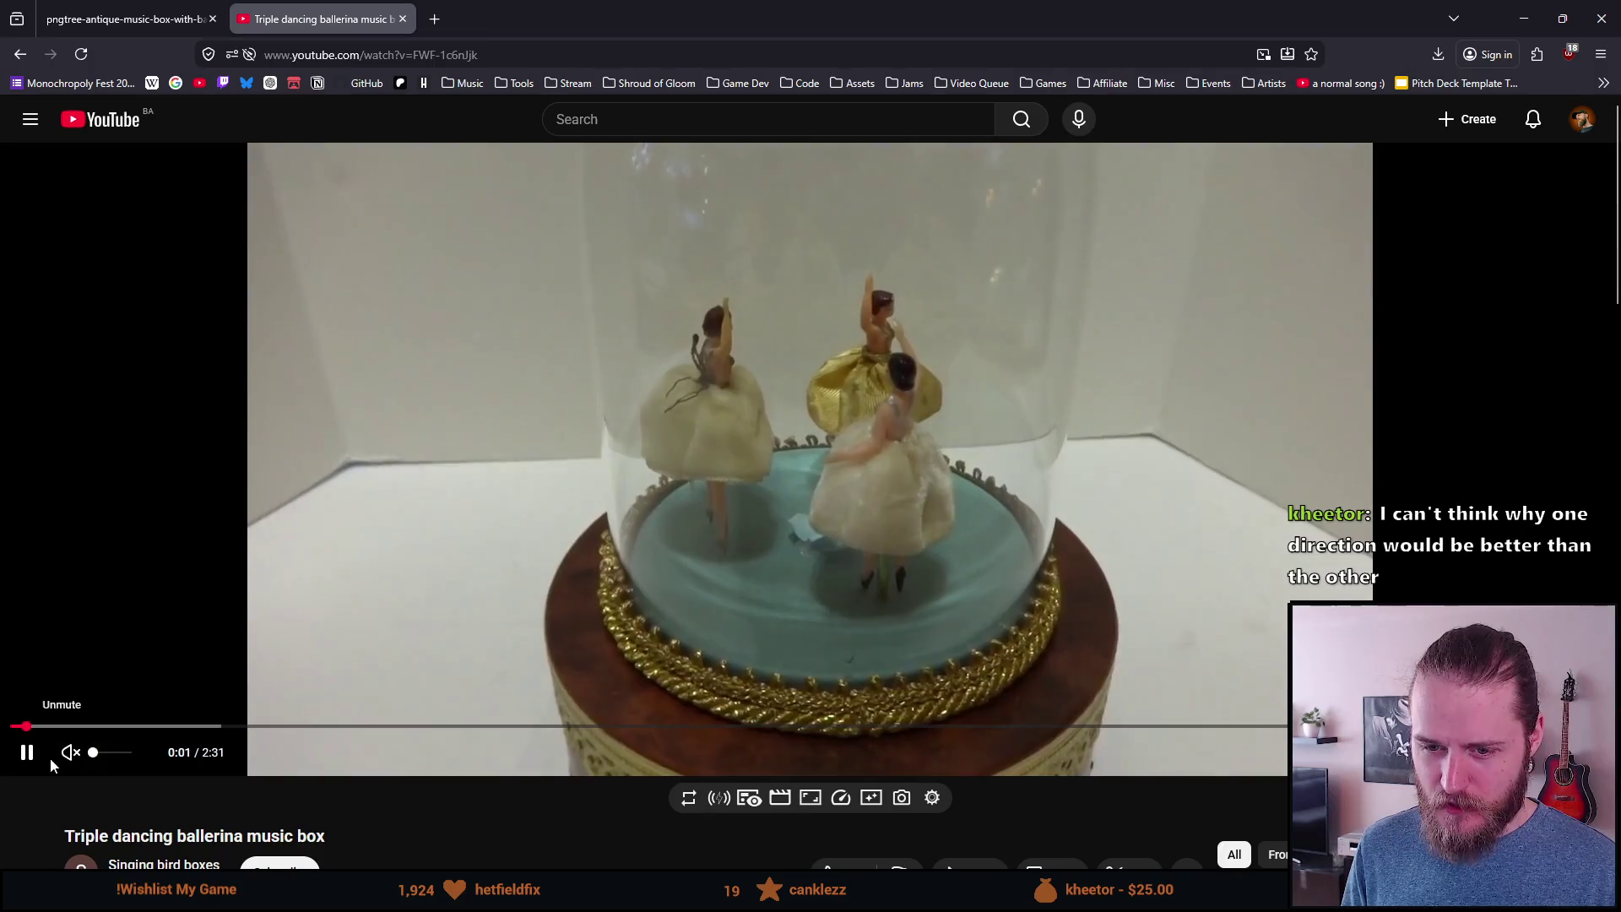
Step: Pause and unmute the video, then jump ahead through 0:15, 0:28, 0:37 to about 1:00
left_click(27, 753)
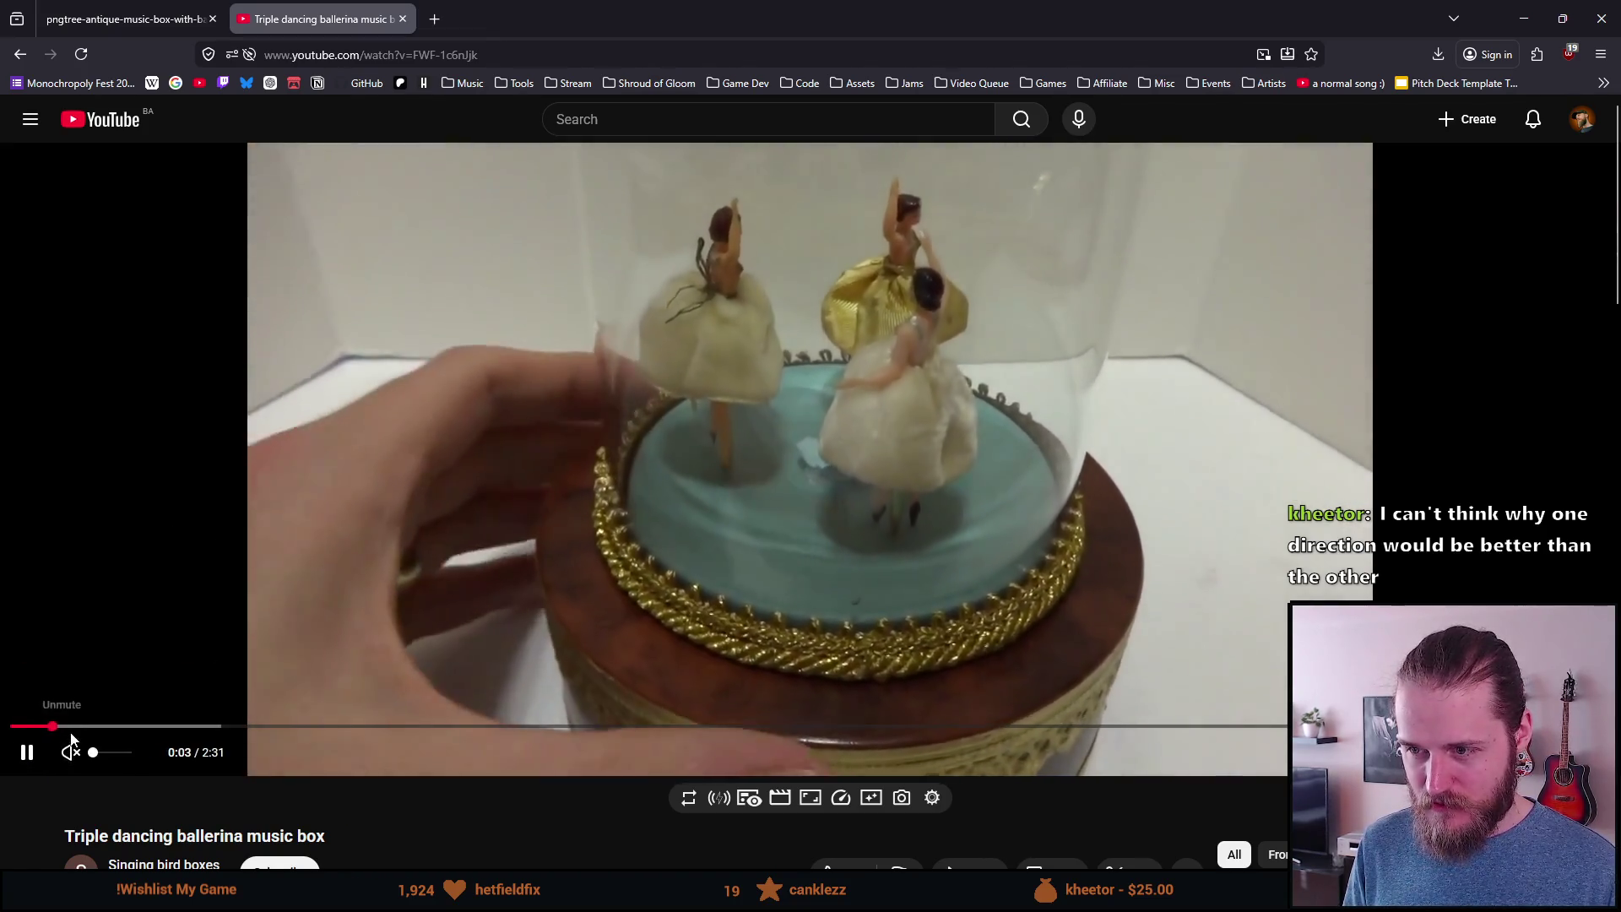
left_click(71, 750)
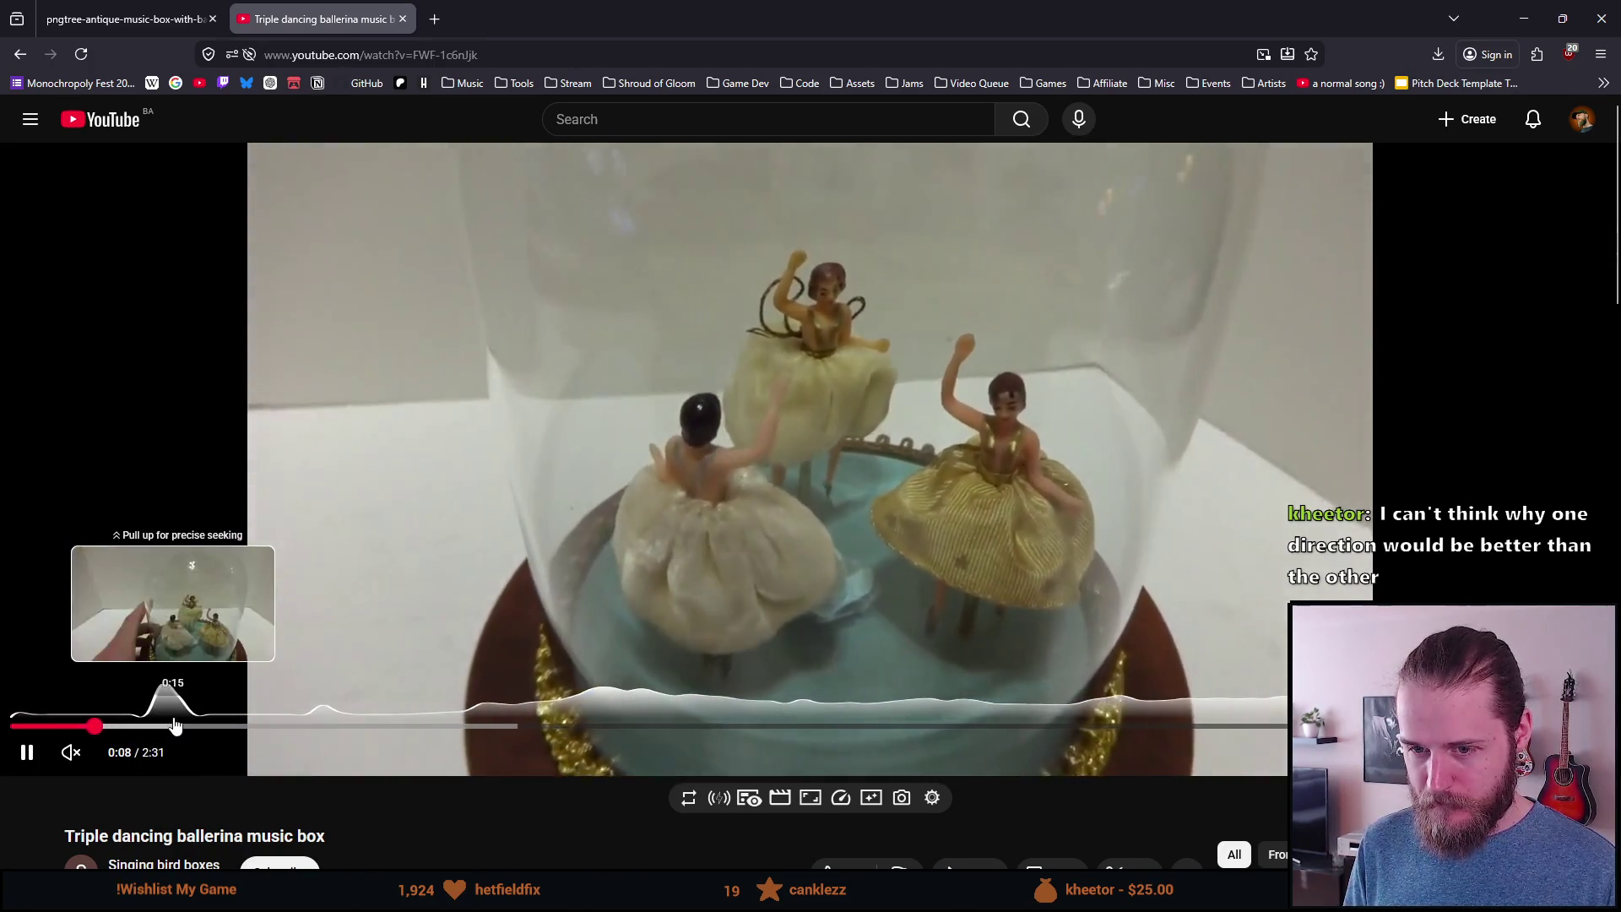
left_click(175, 725)
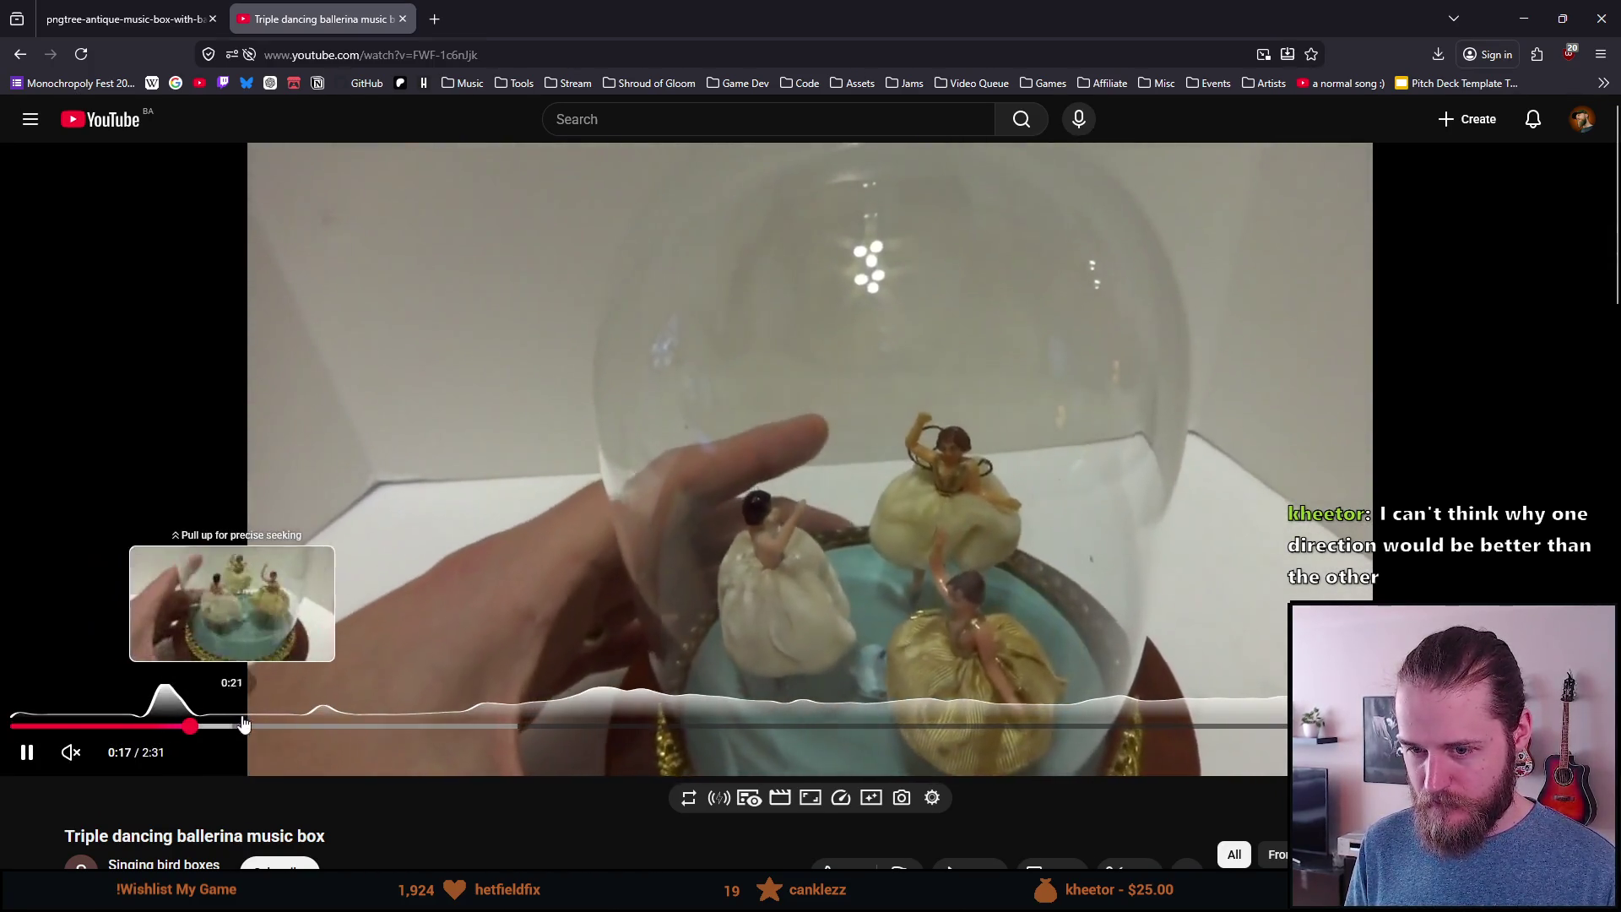
left_click(312, 727)
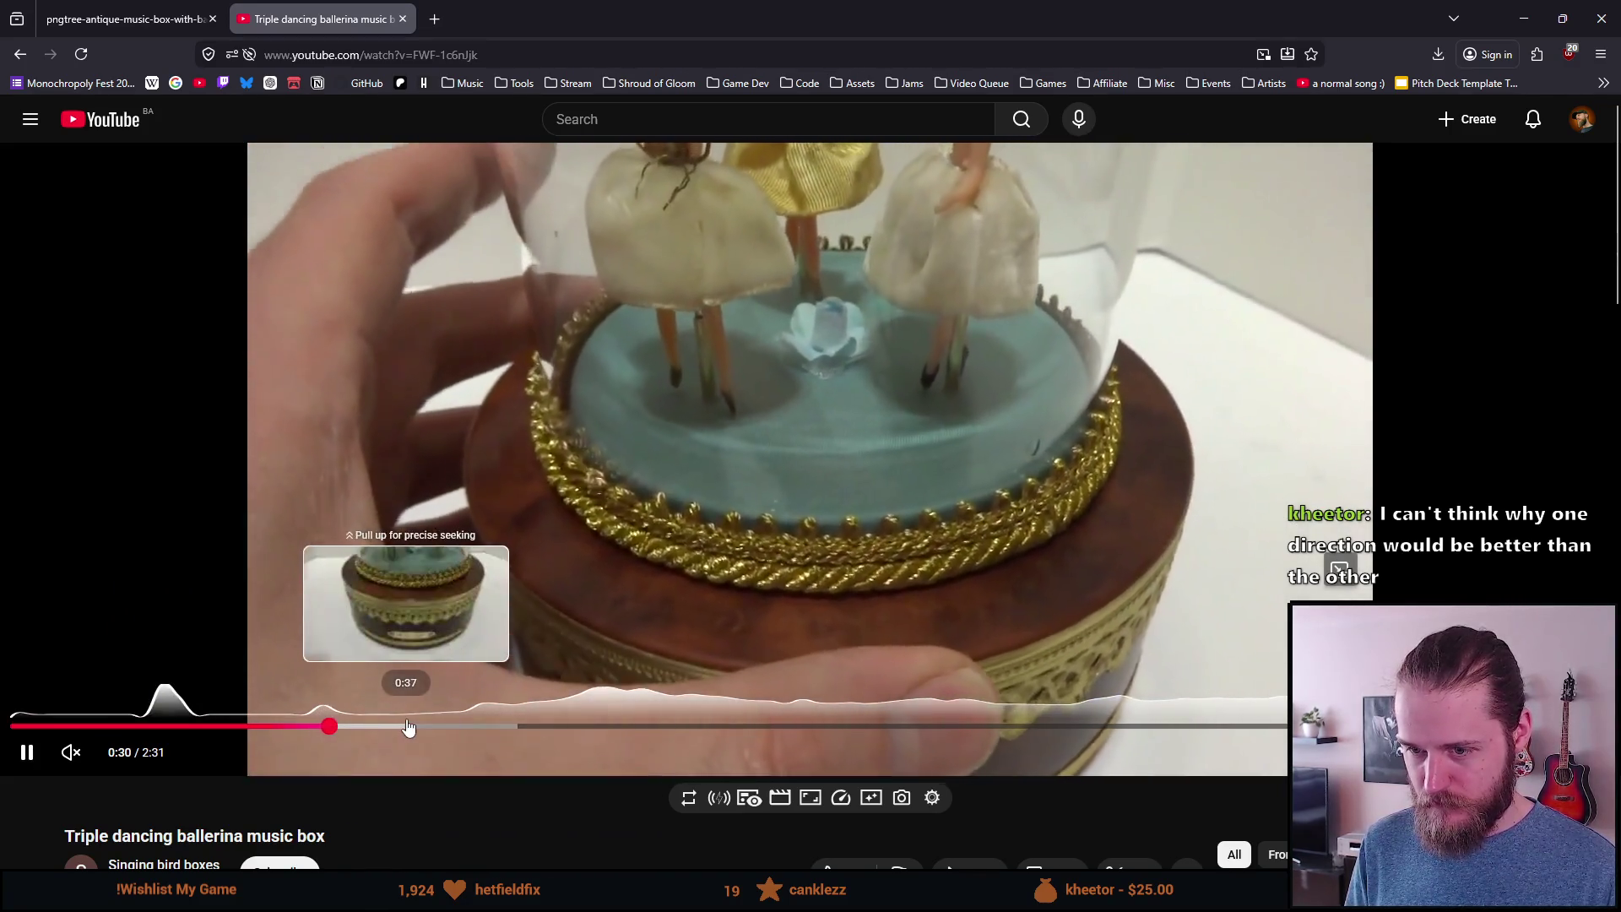
left_click(408, 726)
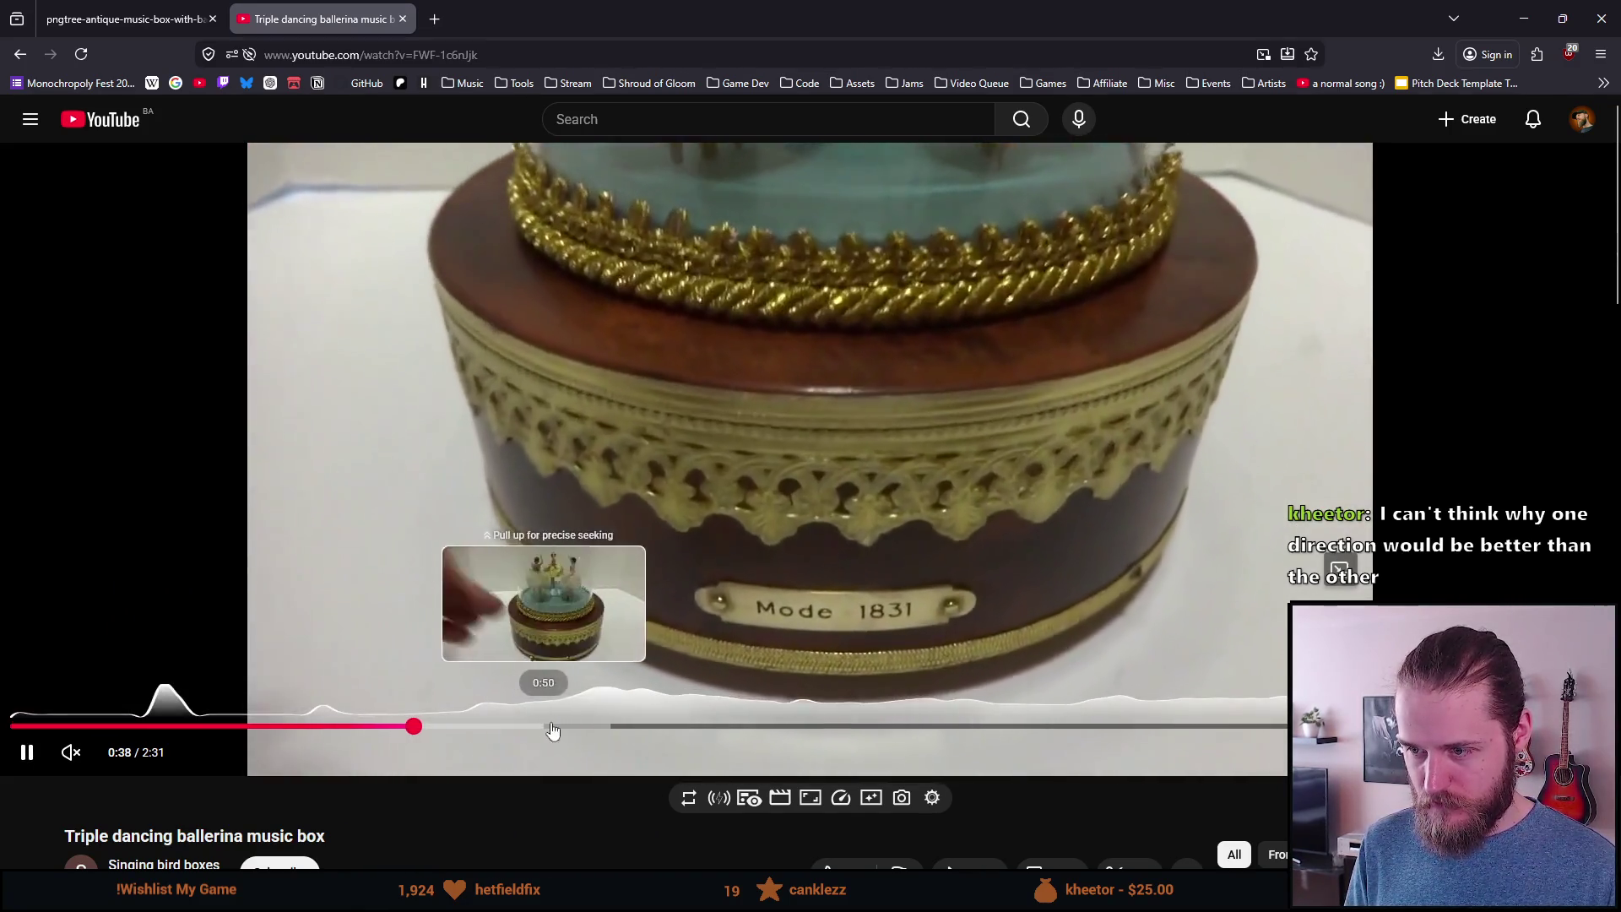
left_click(650, 728)
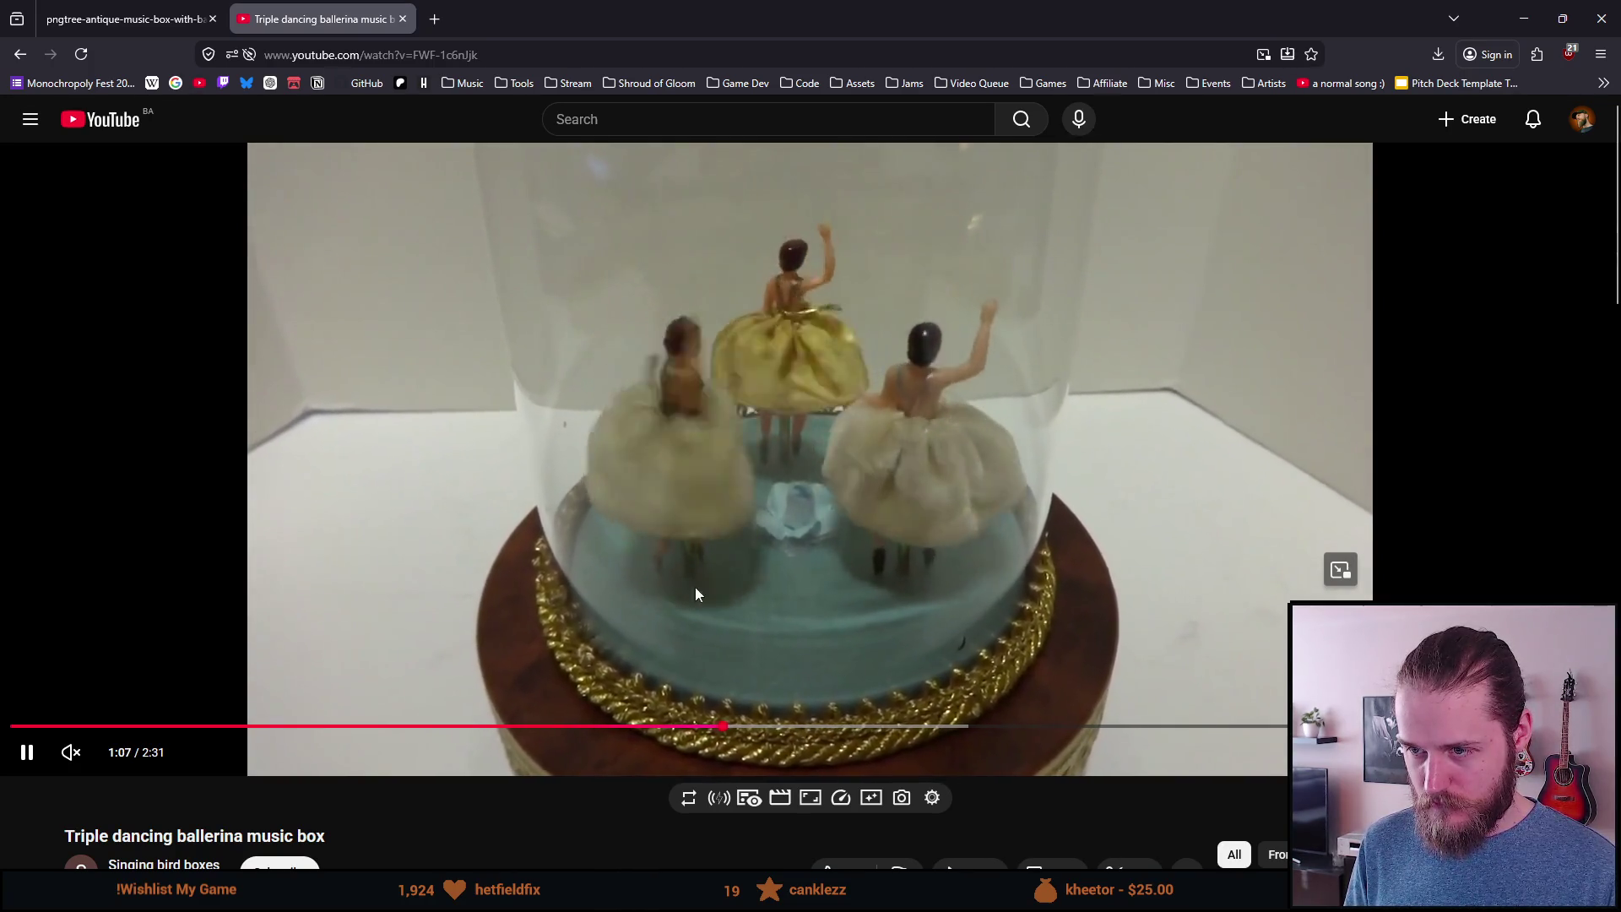
Step: Return to the Google results, minimize the browser and switch back to Aseprite
scroll(467, 470, "down", 2)
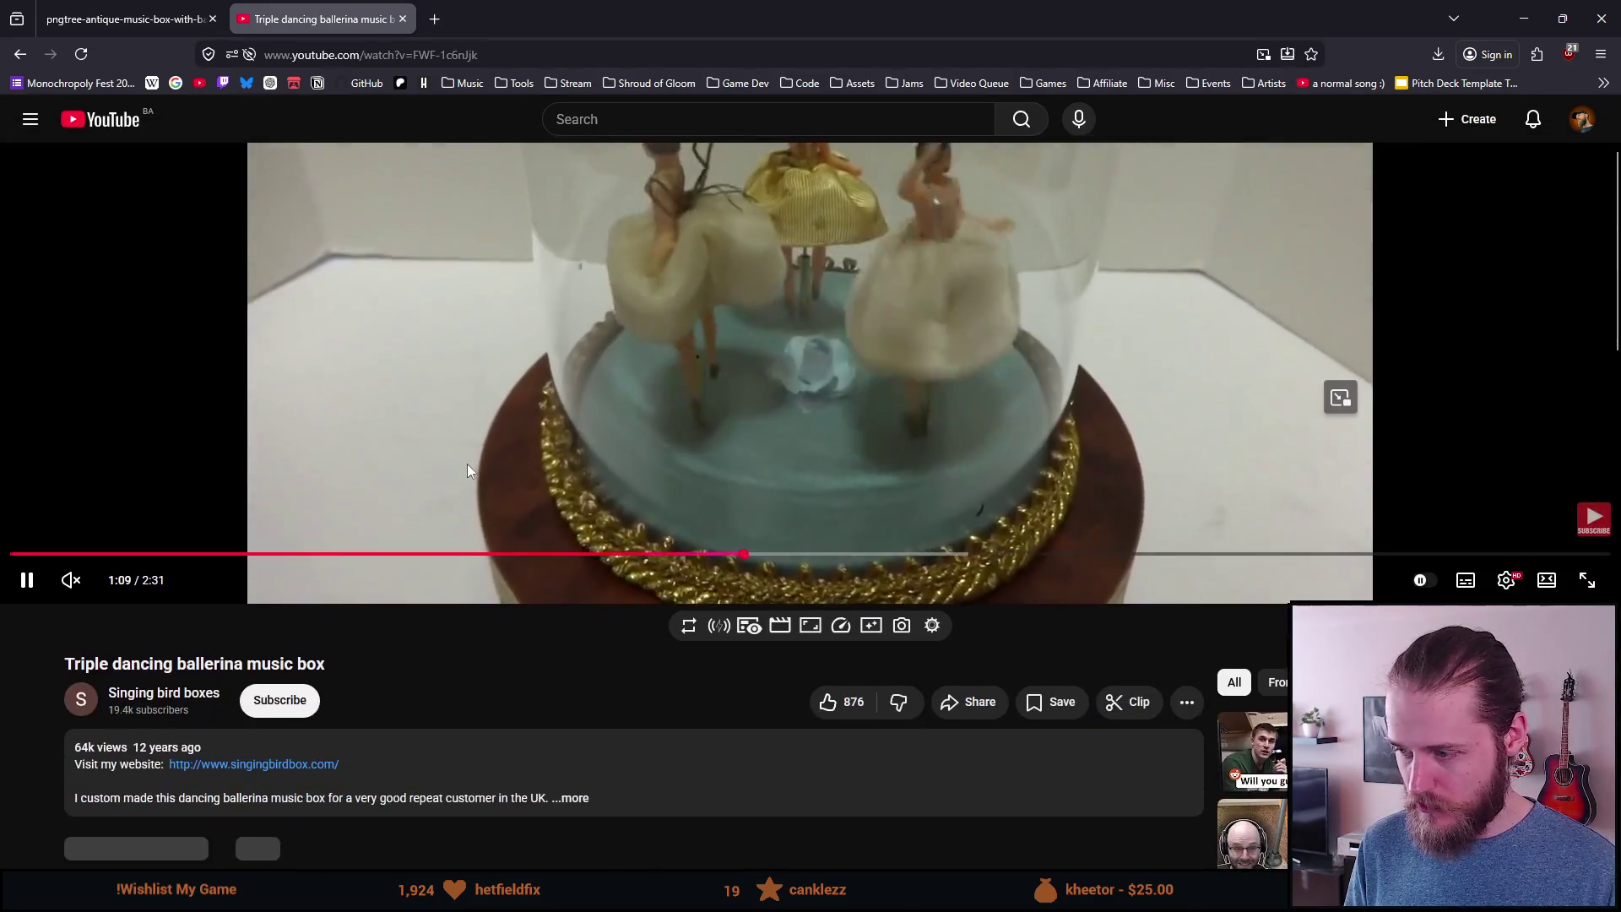
key("alt+Left")
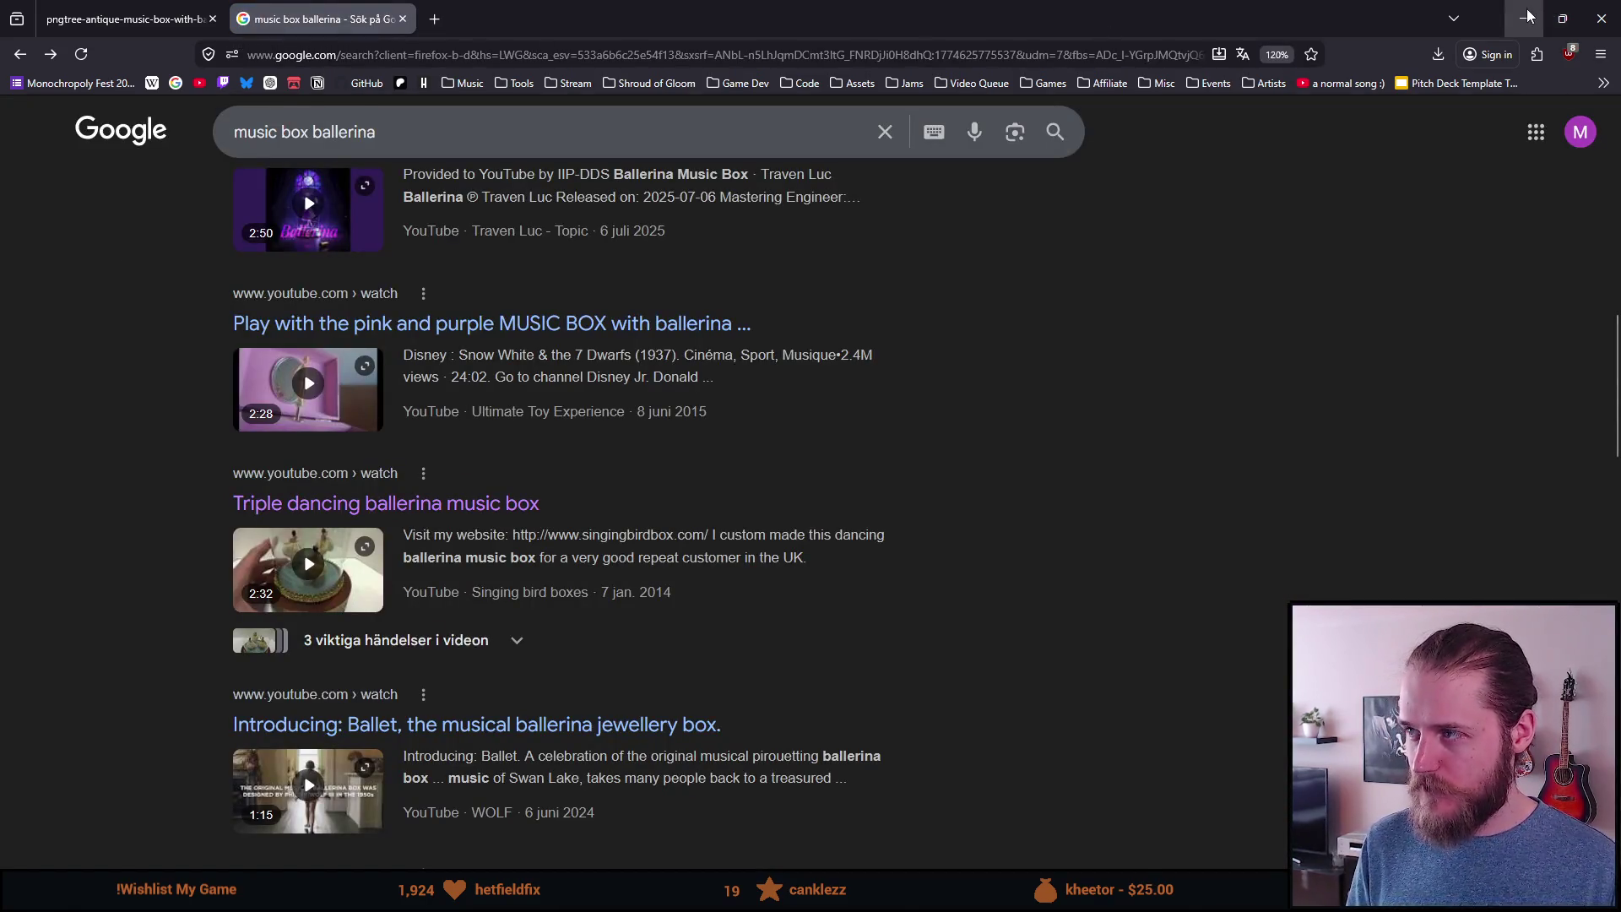
left_click(1528, 17)
key("alt+Tab")
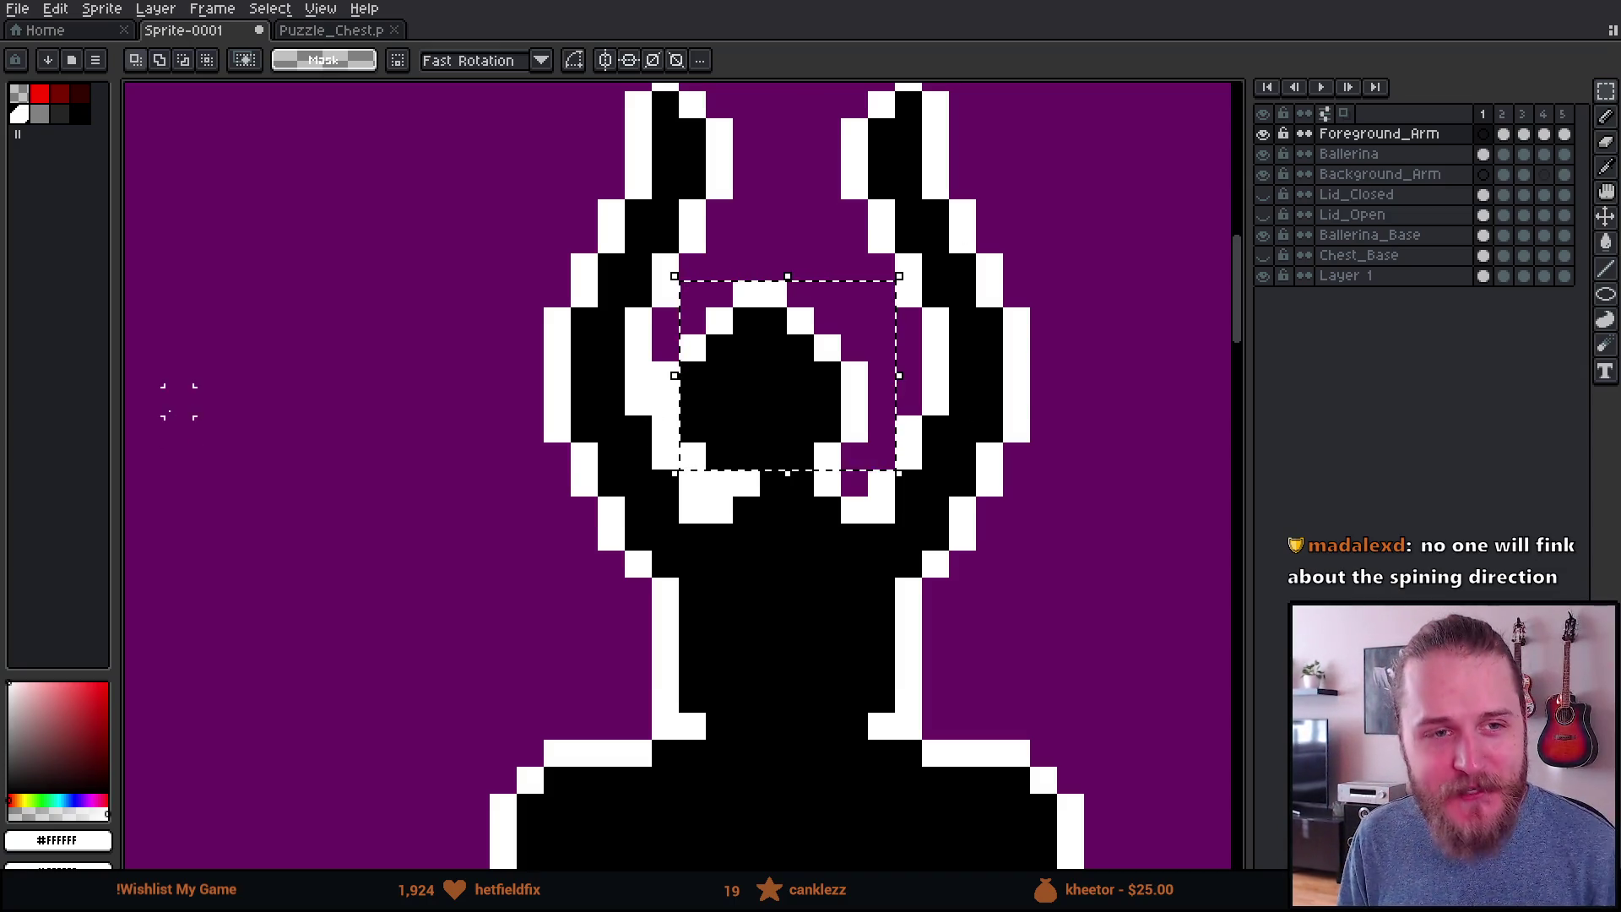
Step: On the Ballerina layer's frame 1, move the selected head up one pixel and back down
scroll(714, 426, "down", 2)
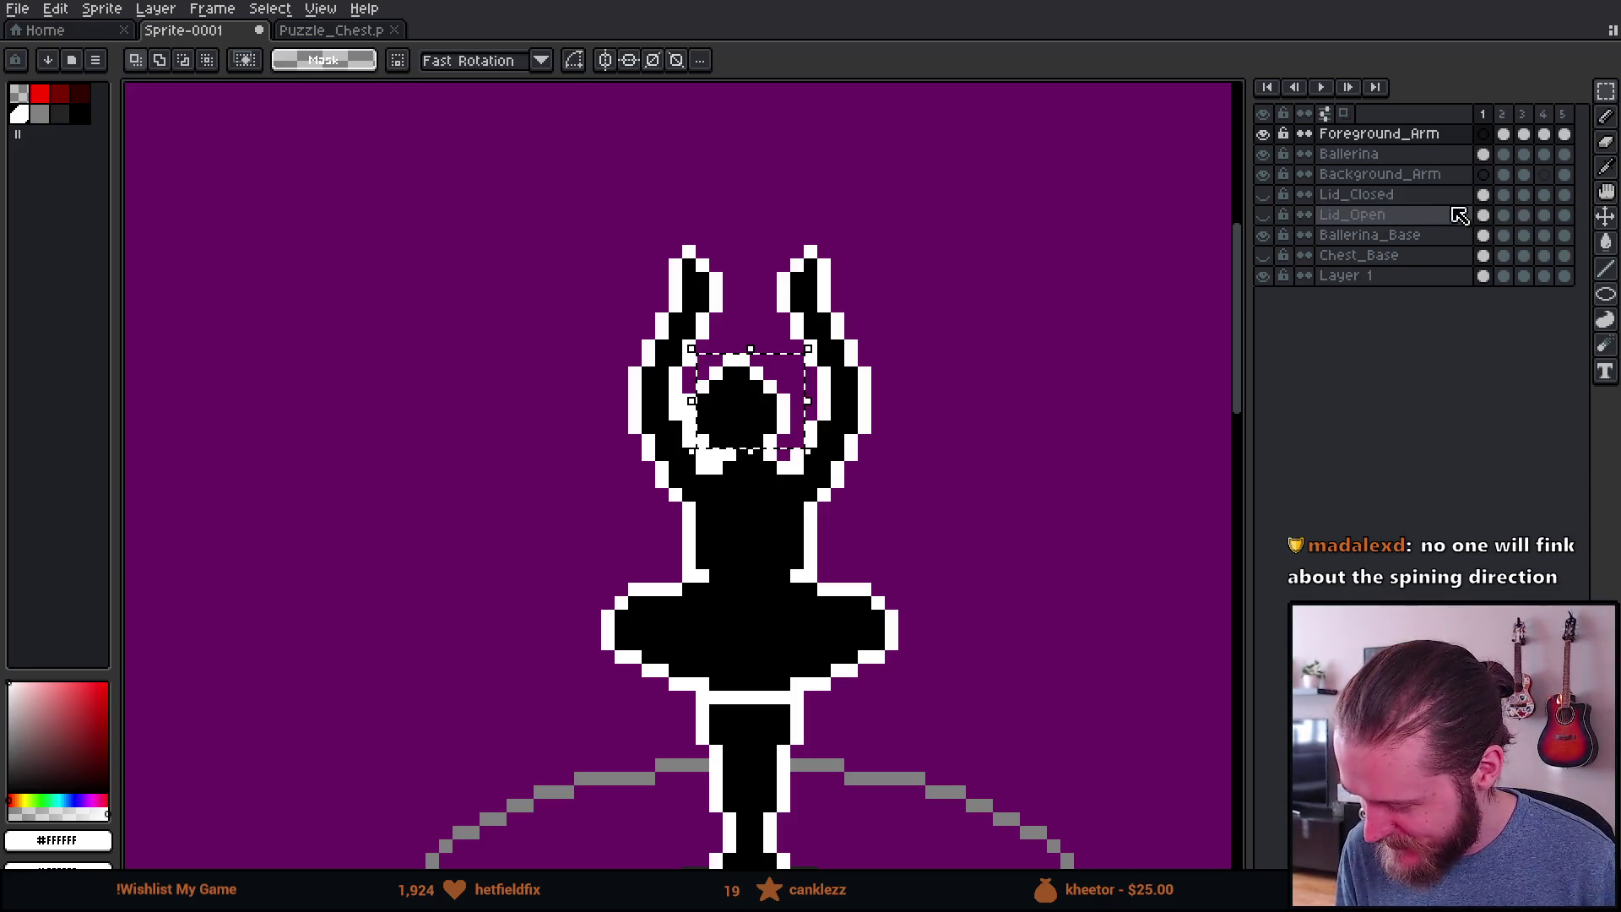
left_click(1486, 156)
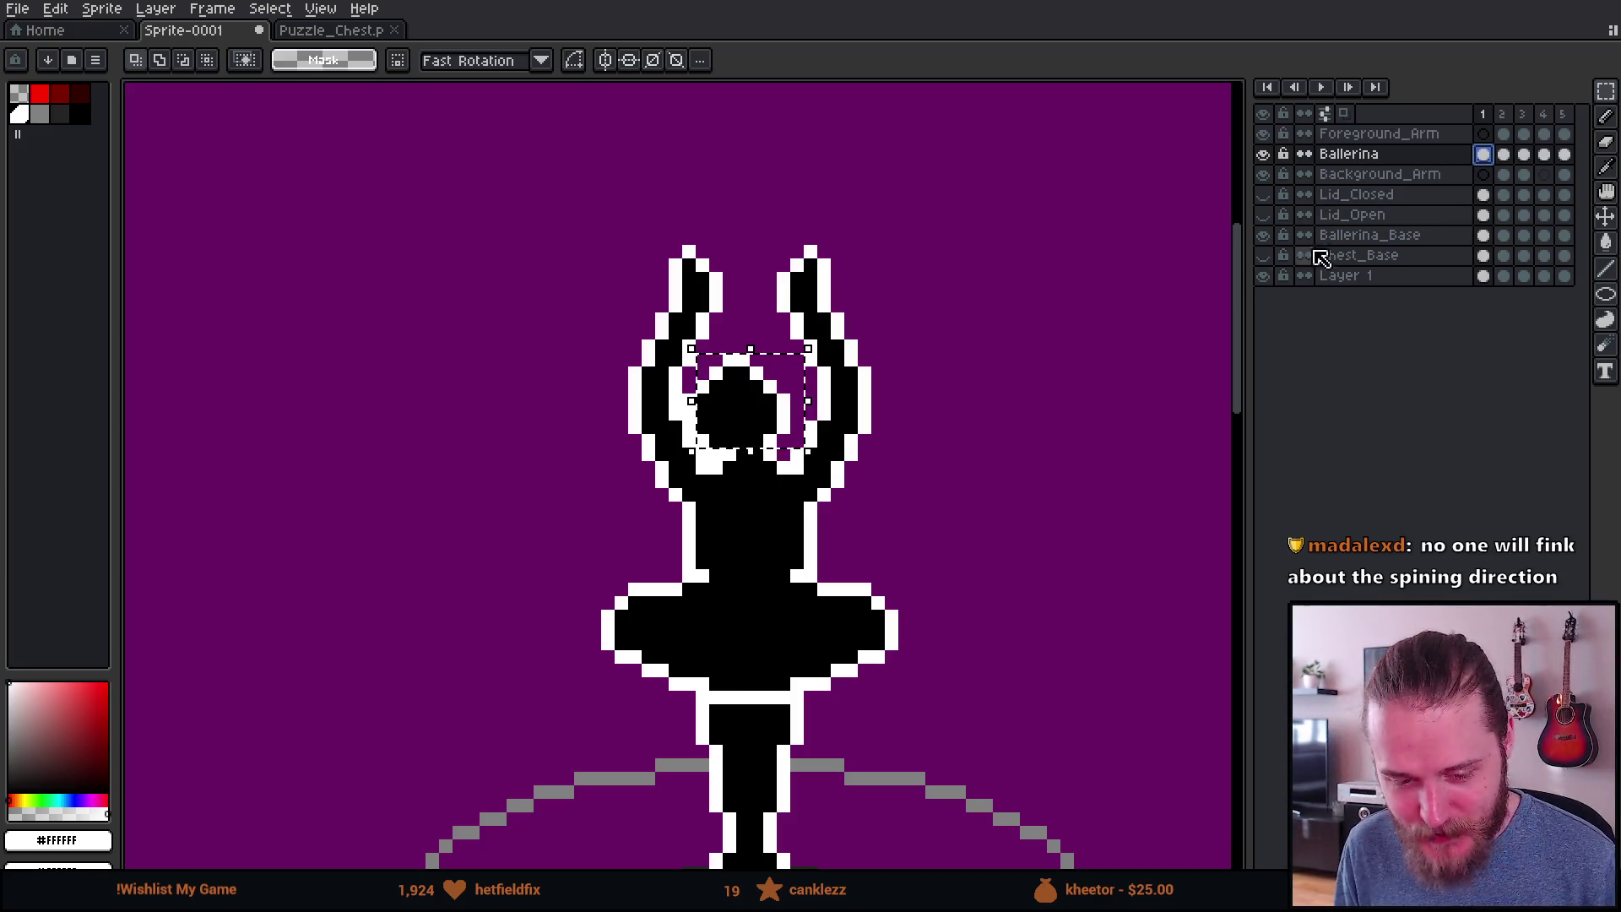
scroll(622, 470, "up", 4)
scroll(752, 461, "down", 3)
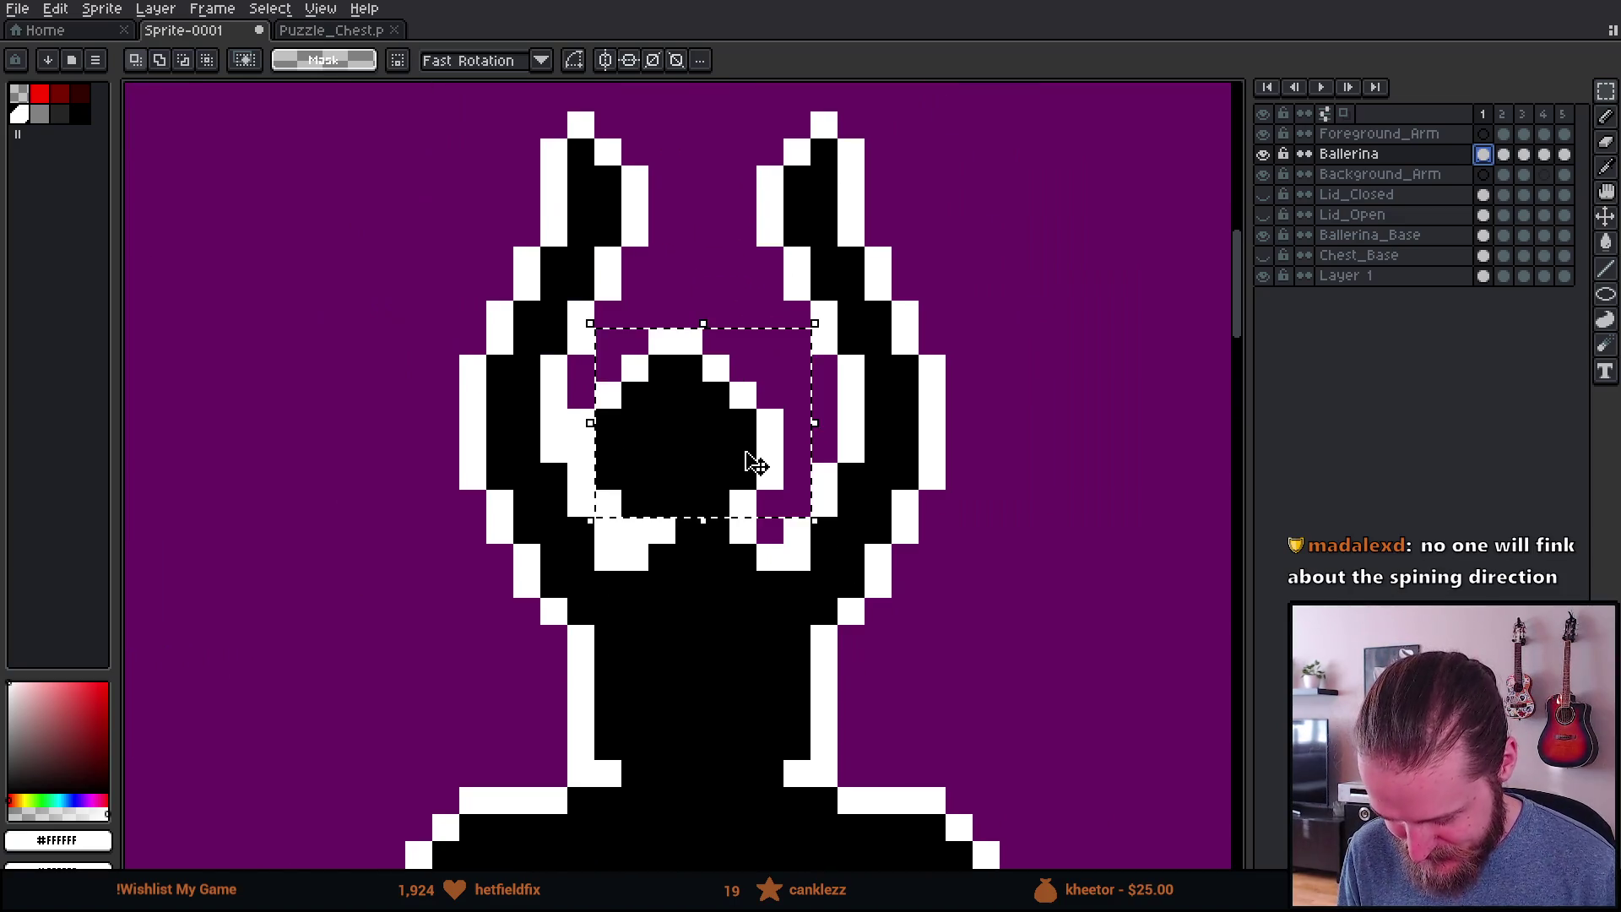
scroll(699, 492, "up", 2)
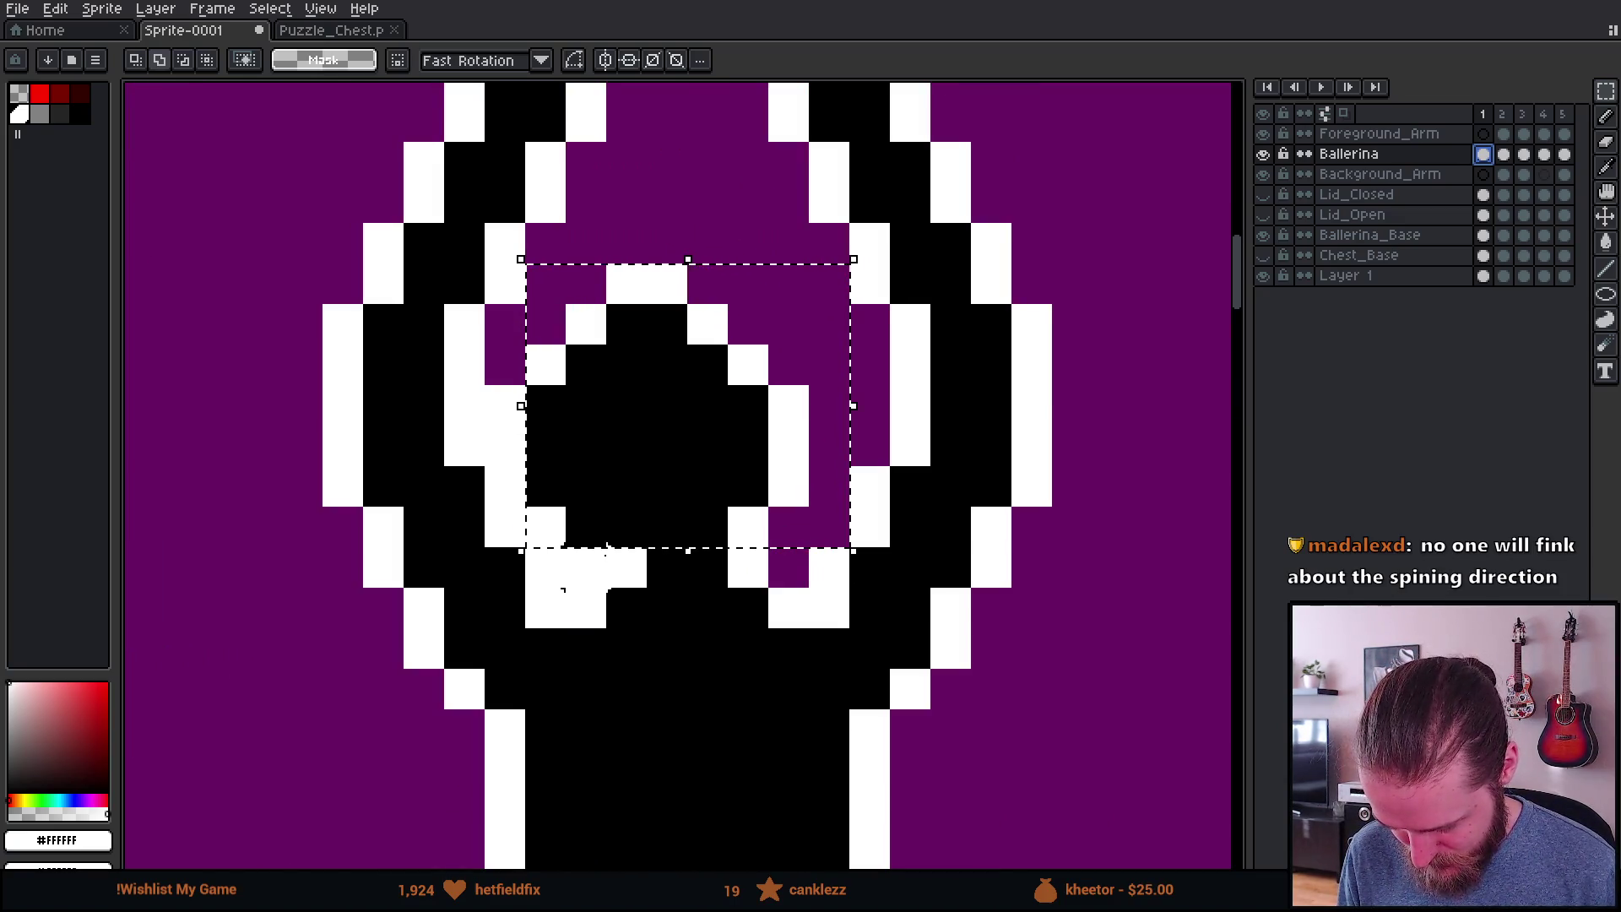
mouse_move(666, 459)
left_mouse_down()
mouse_move(683, 434)
mouse_move(722, 431)
left_mouse_up()
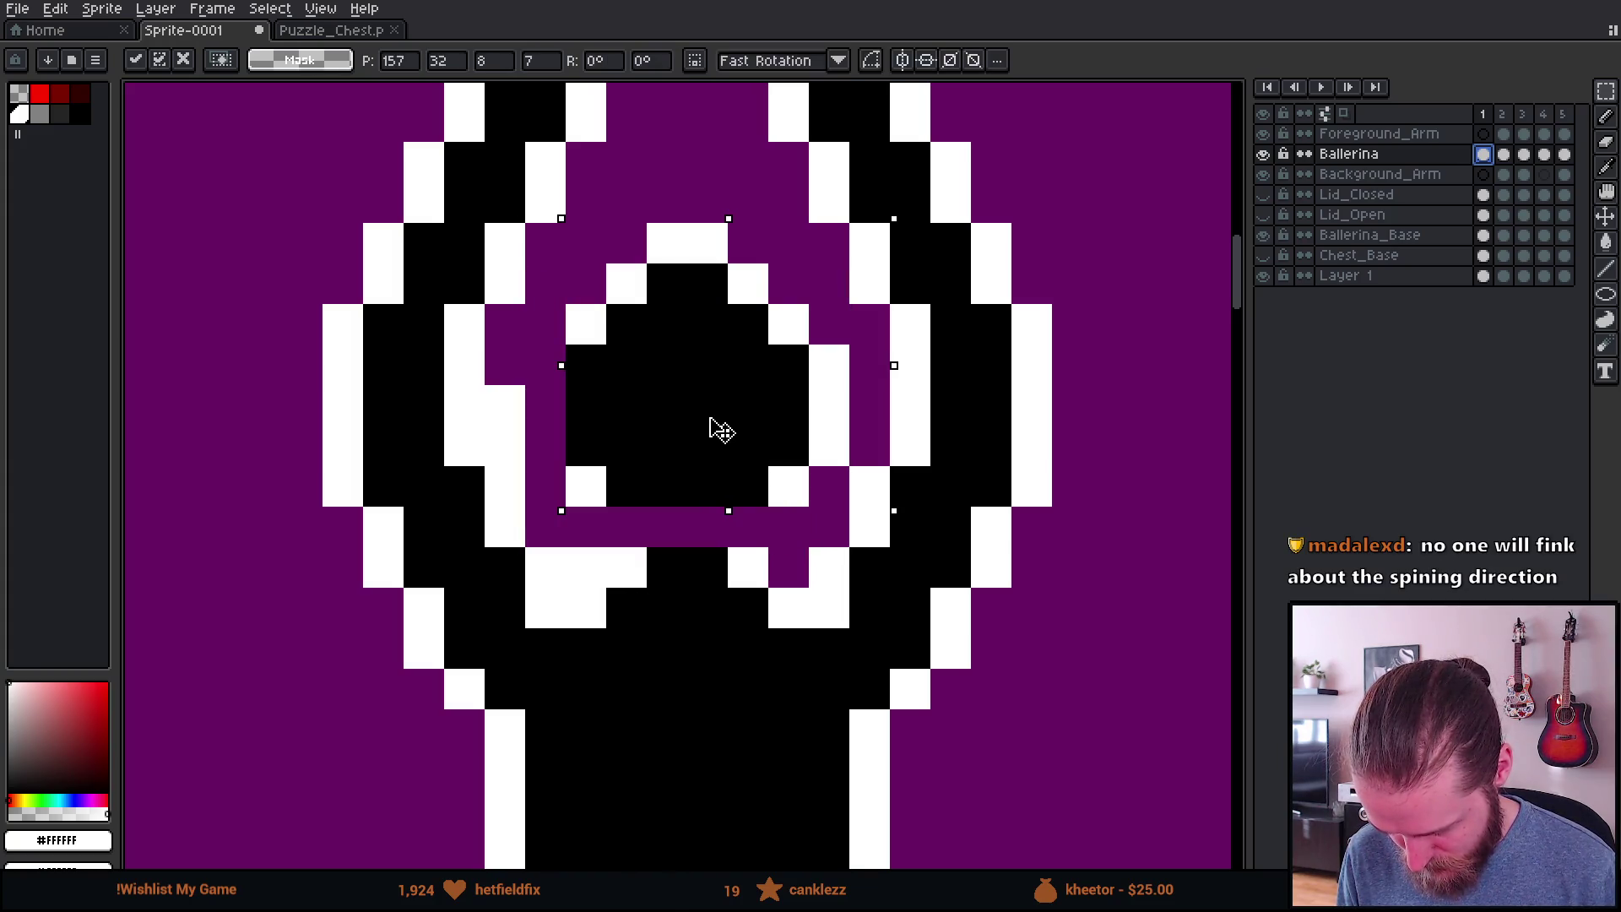
scroll(722, 431, "down", 3)
scroll(704, 413, "up", 3)
left_click_drag(710, 419, 715, 434)
Step: Clear stray white pixels left of the head and redraw white outline pixels beside it
scroll(676, 528, "up", 2)
key("b")
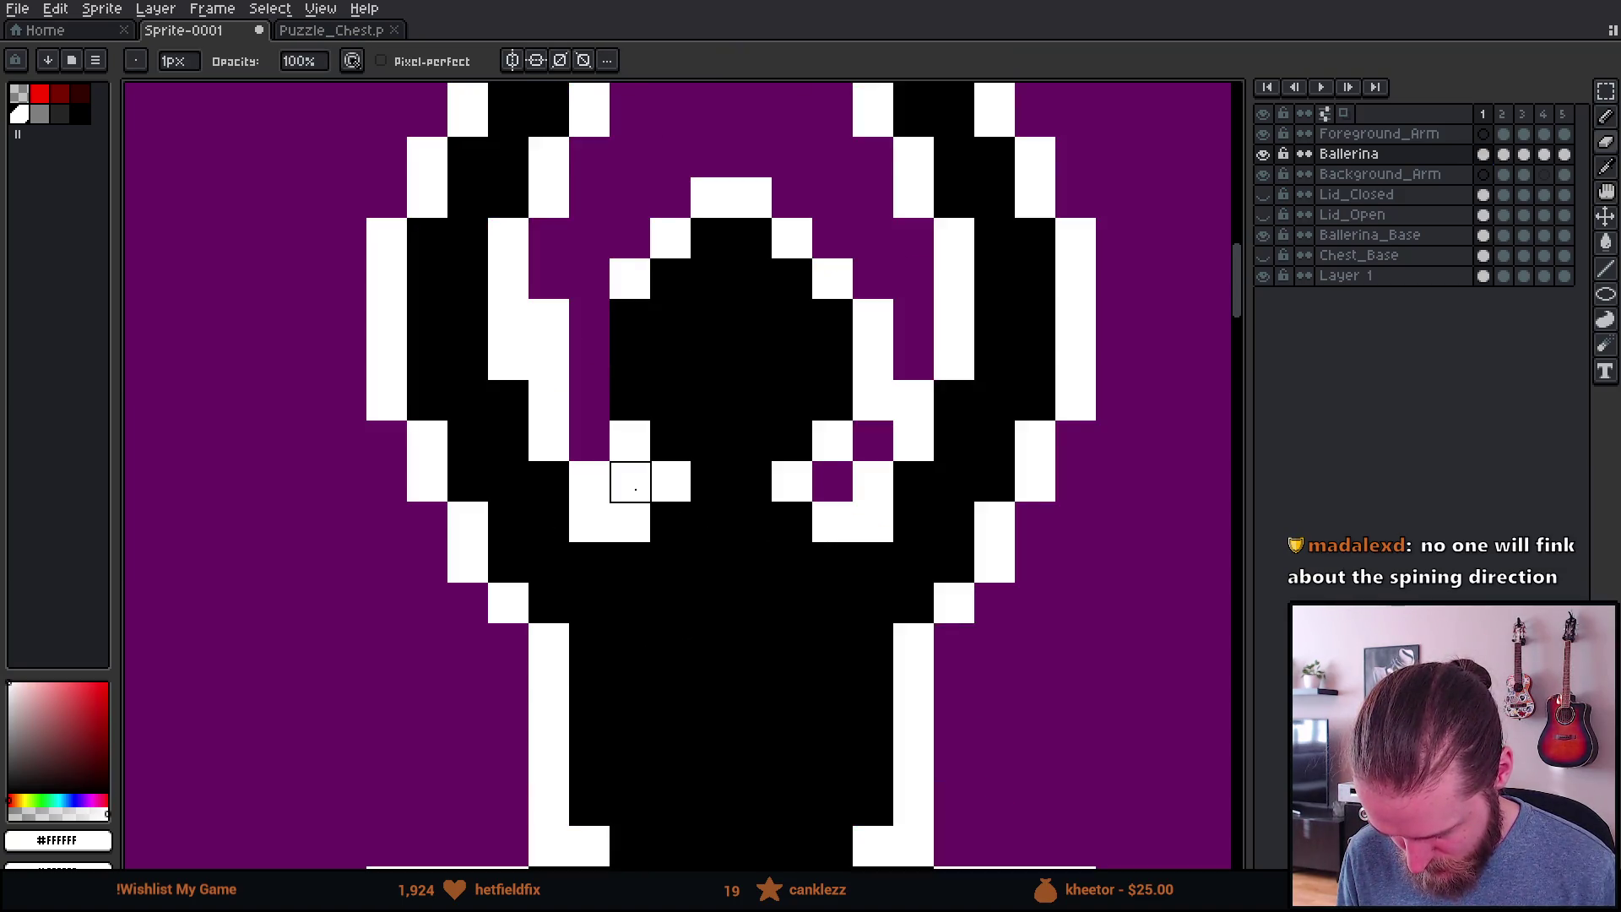
right_click(635, 488)
right_click(549, 360)
right_click(549, 319)
scroll(744, 507, "down", 3)
scroll(724, 482, "up", 2)
left_click(717, 507, "alt")
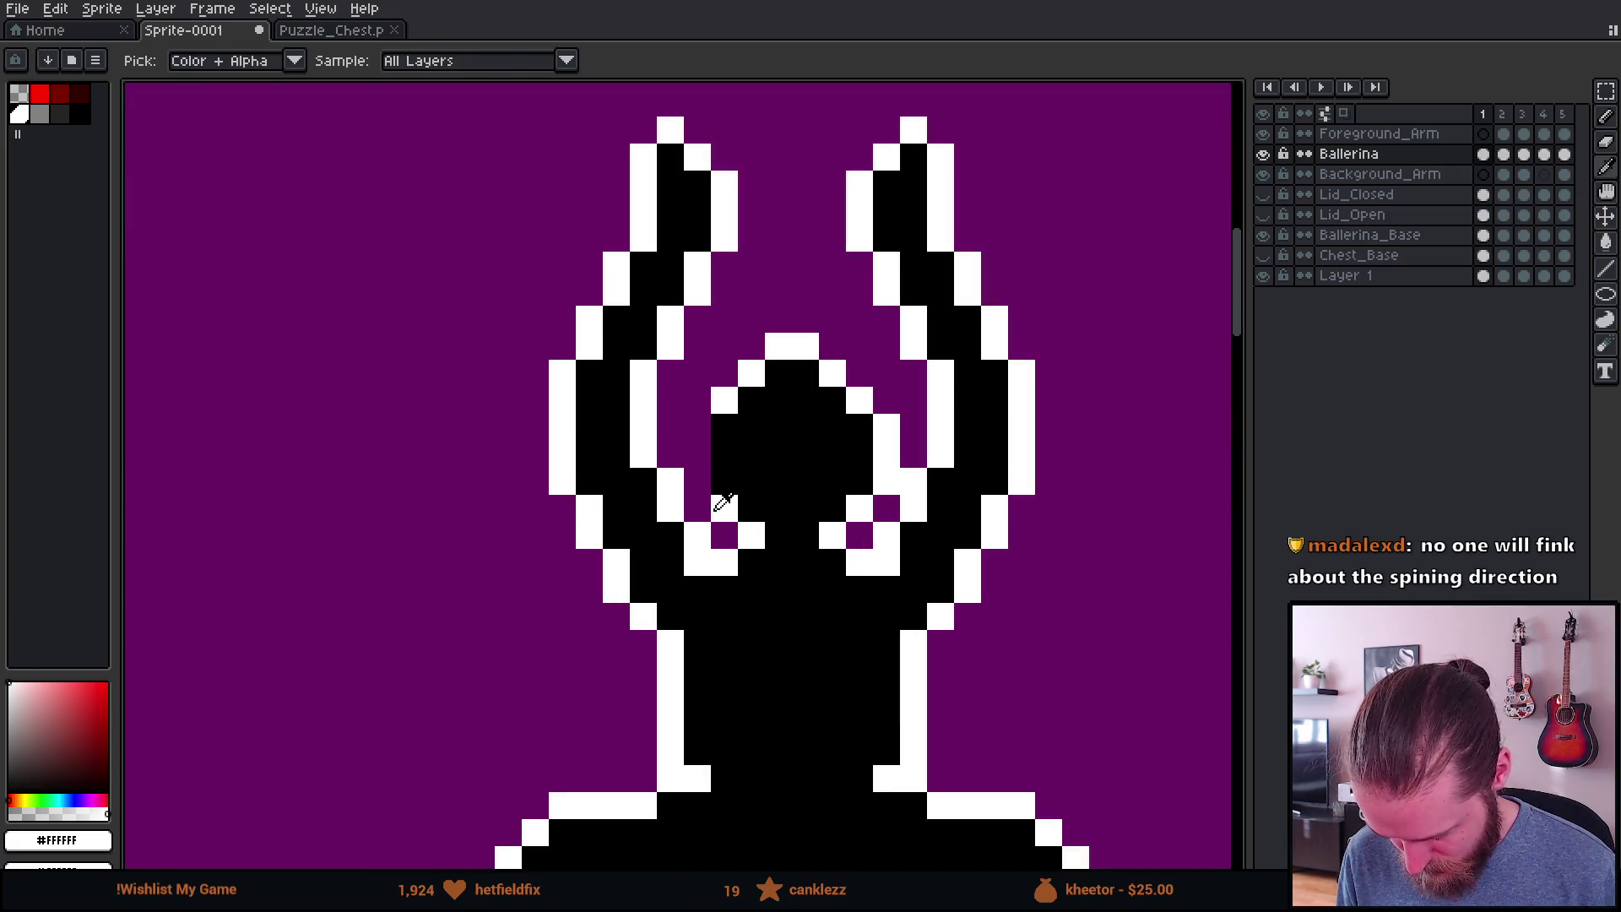
left_click_drag(693, 474, 691, 434)
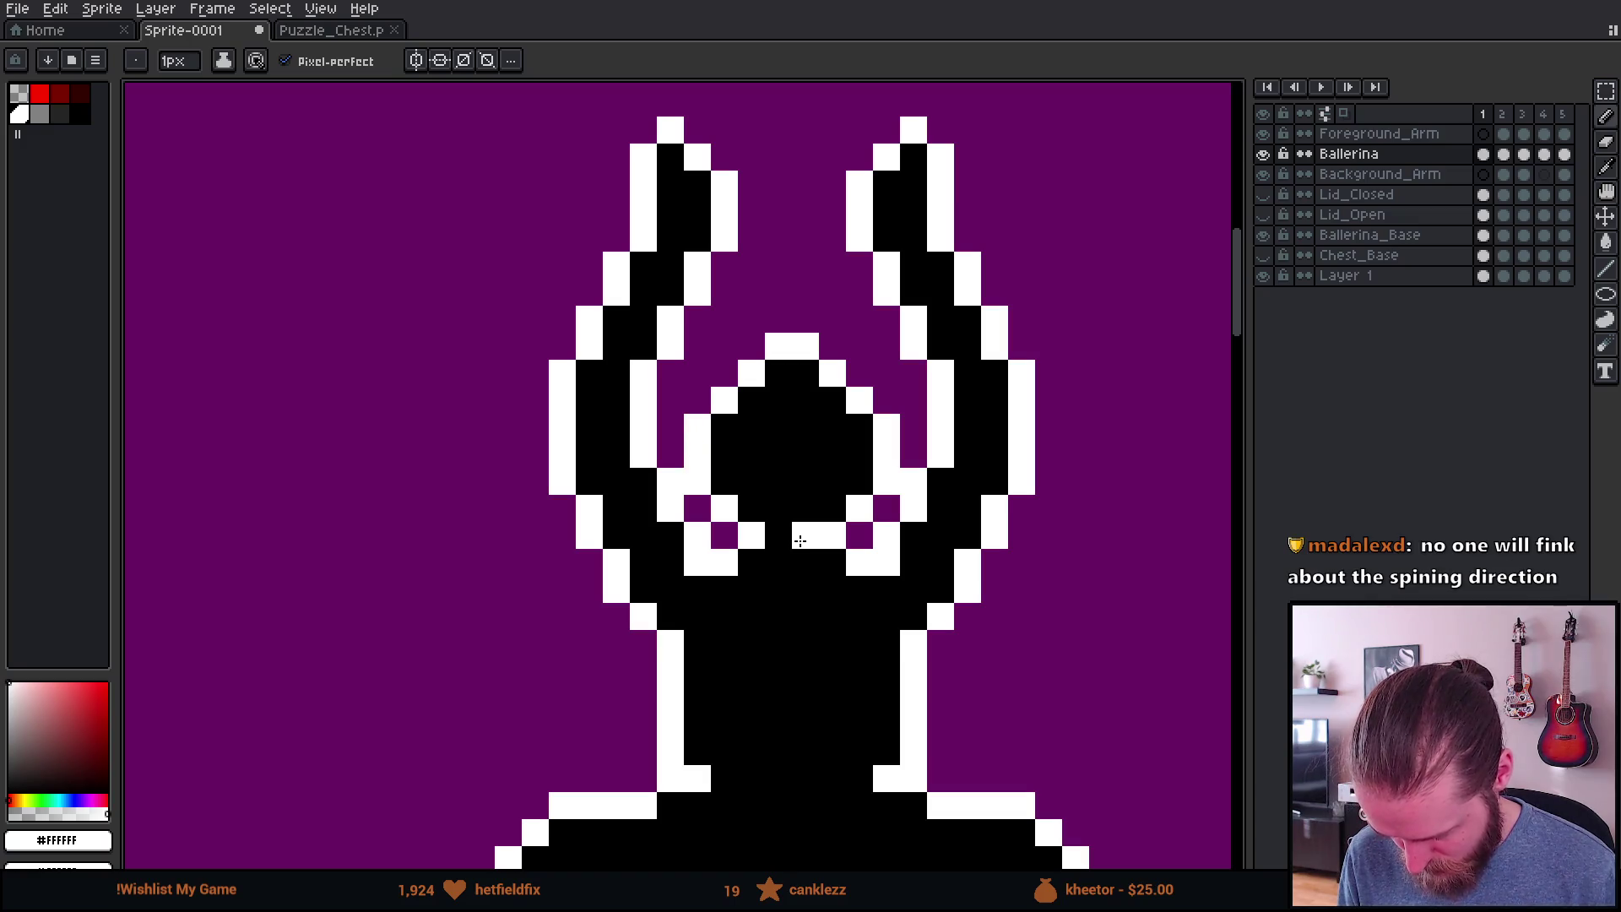
scroll(803, 547, "down", 4)
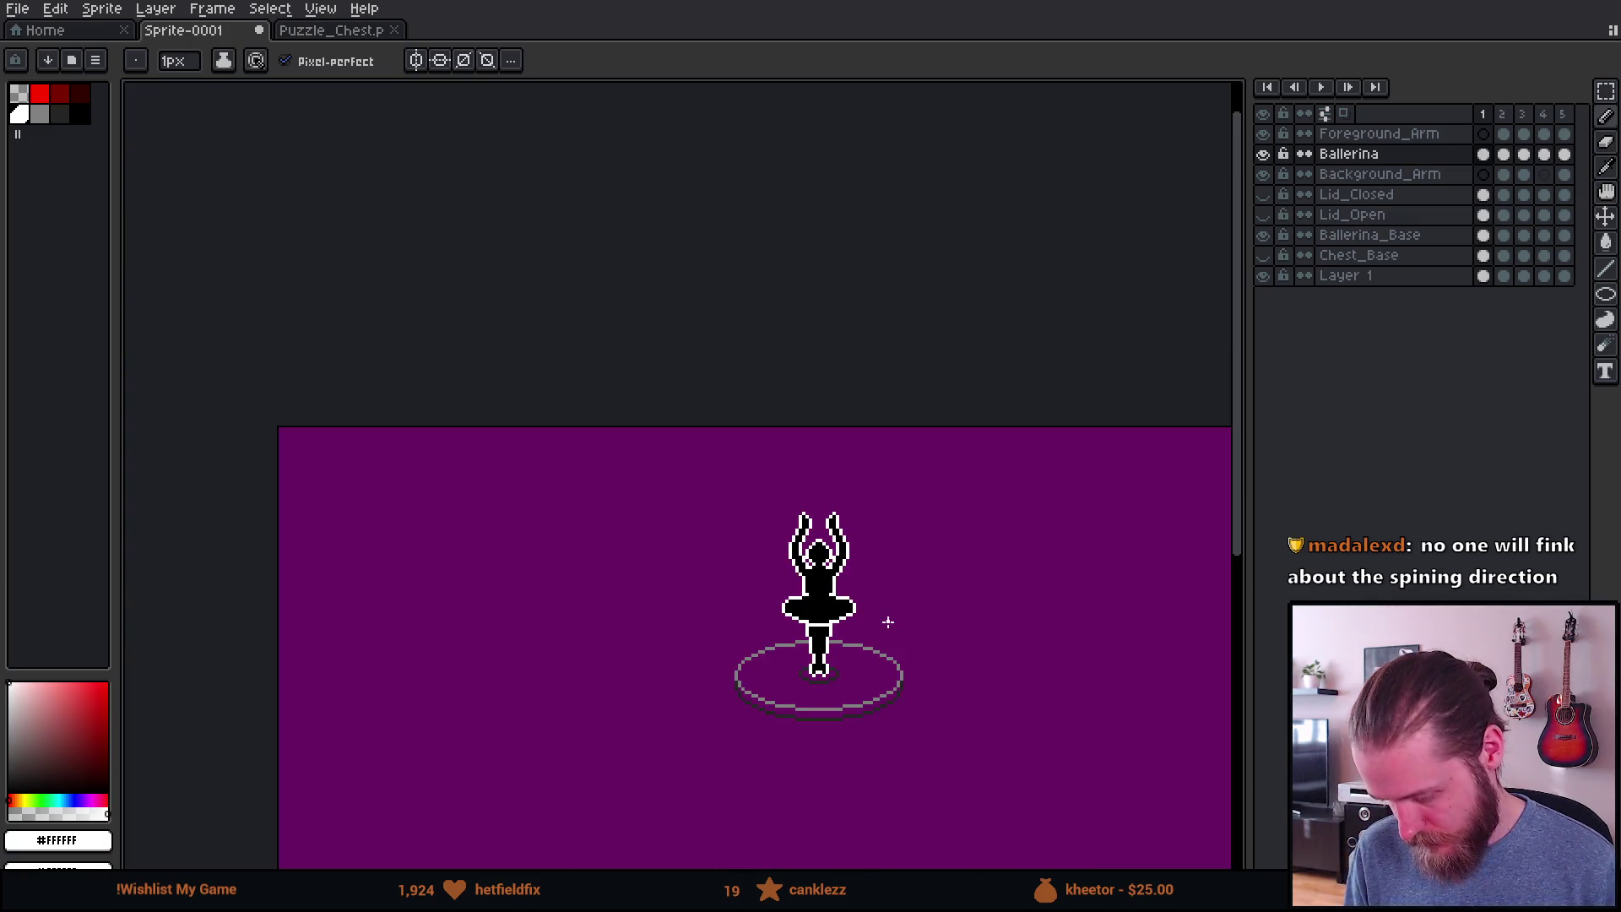
scroll(854, 583, "up", 3)
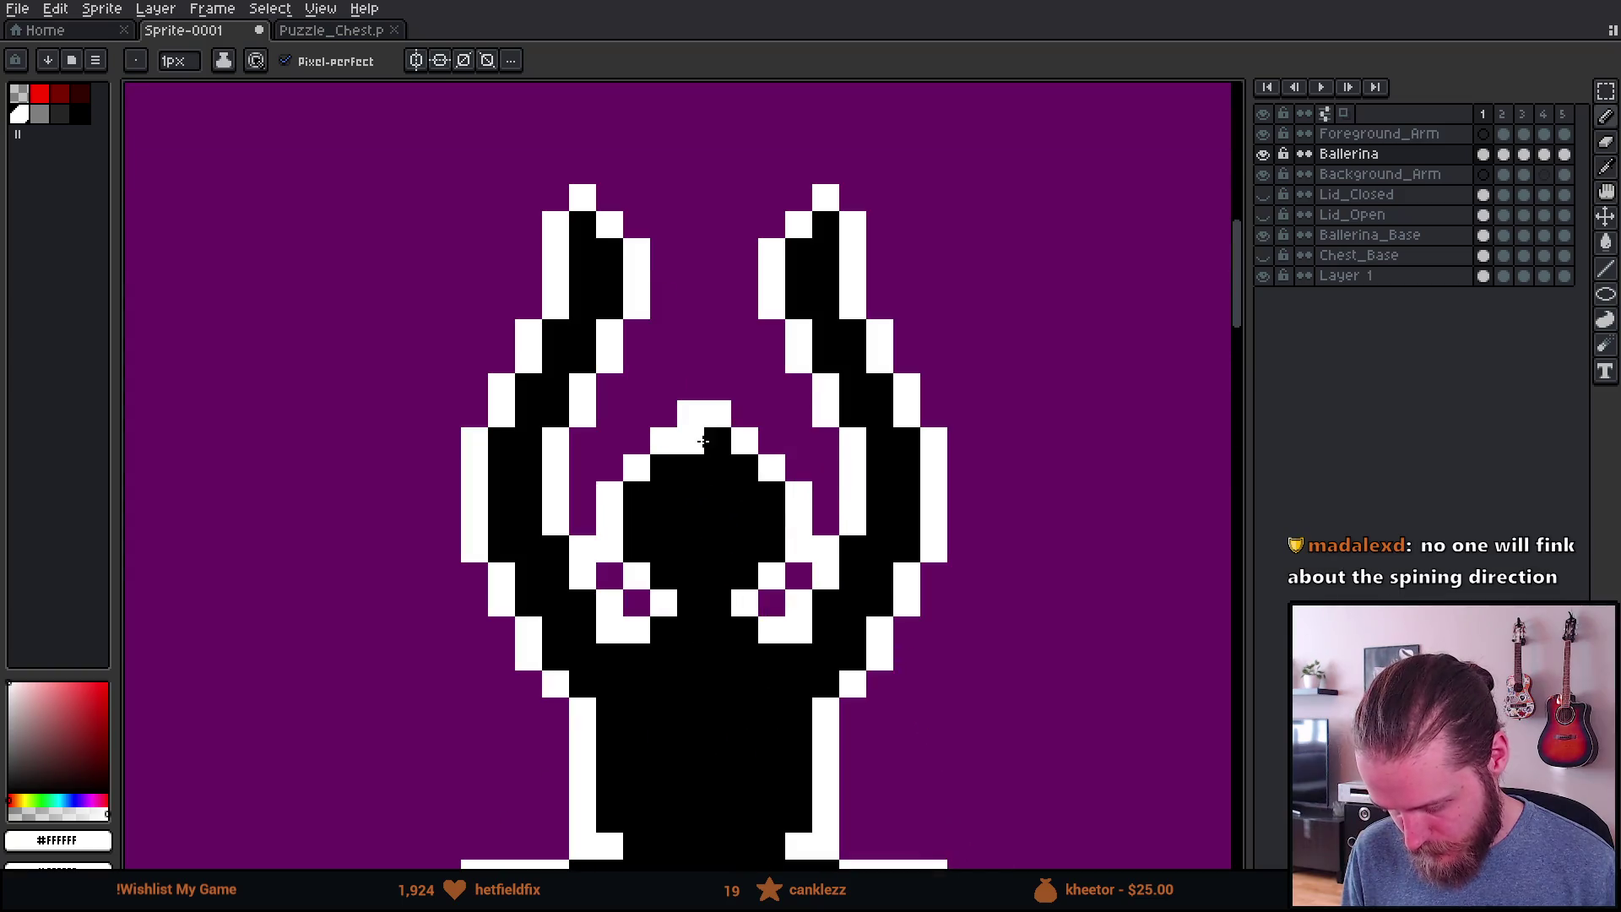
Step: Erase white pixels at the top of the head and fill the outline gap with black
key("e")
left_click_drag(718, 441, 717, 416)
scroll(854, 550, "down", 3)
key("v")
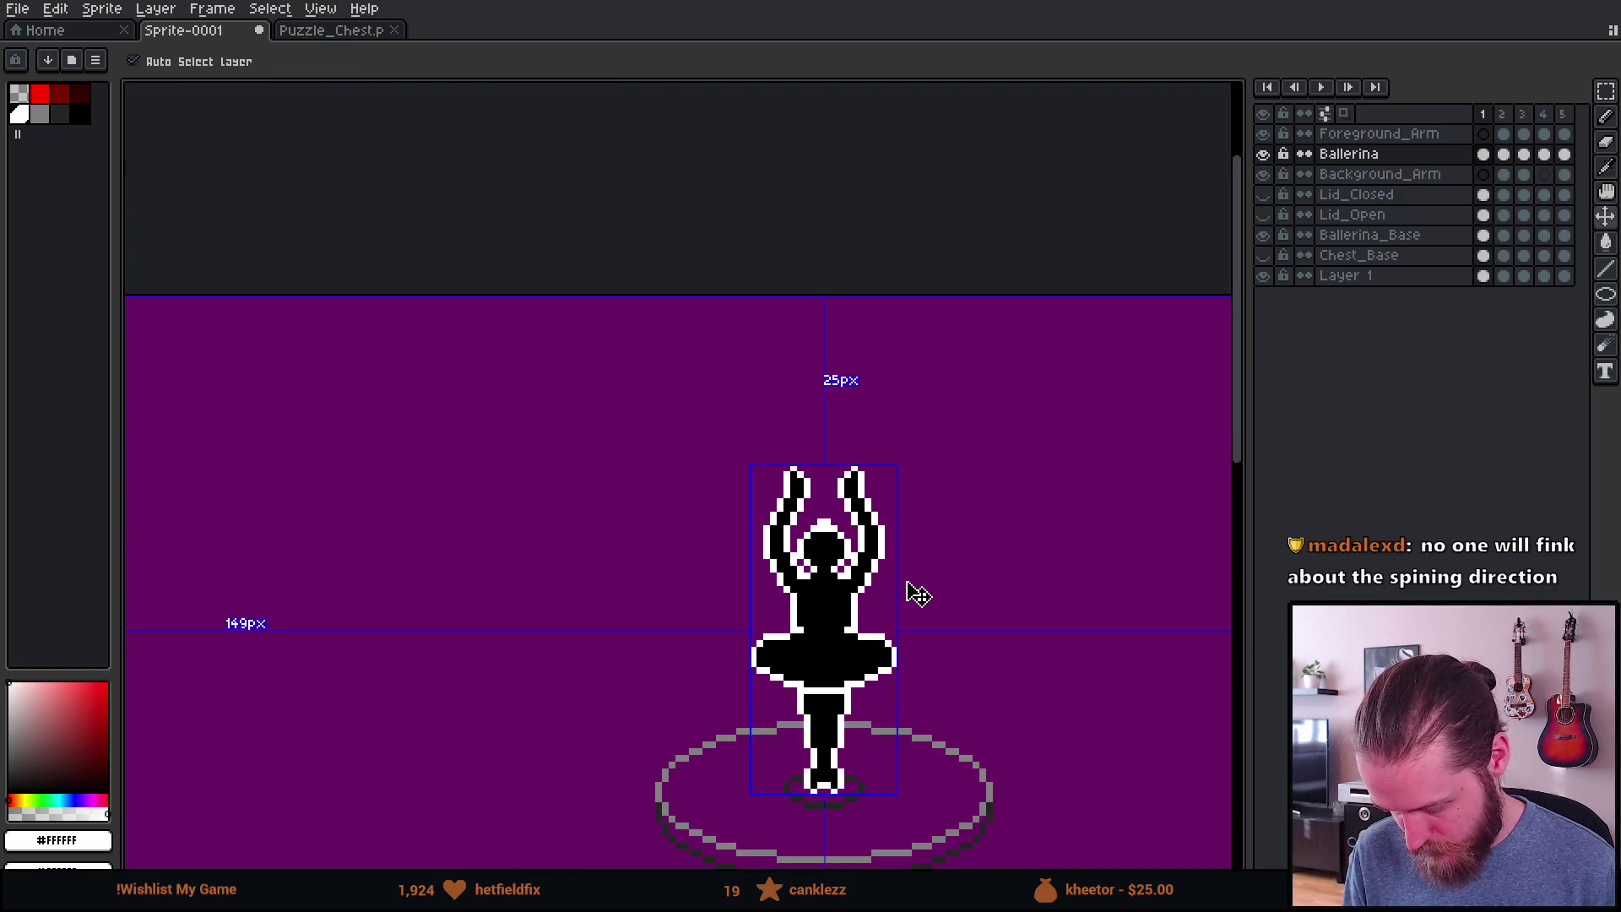
key("e")
scroll(849, 534, "up", 3)
key("b")
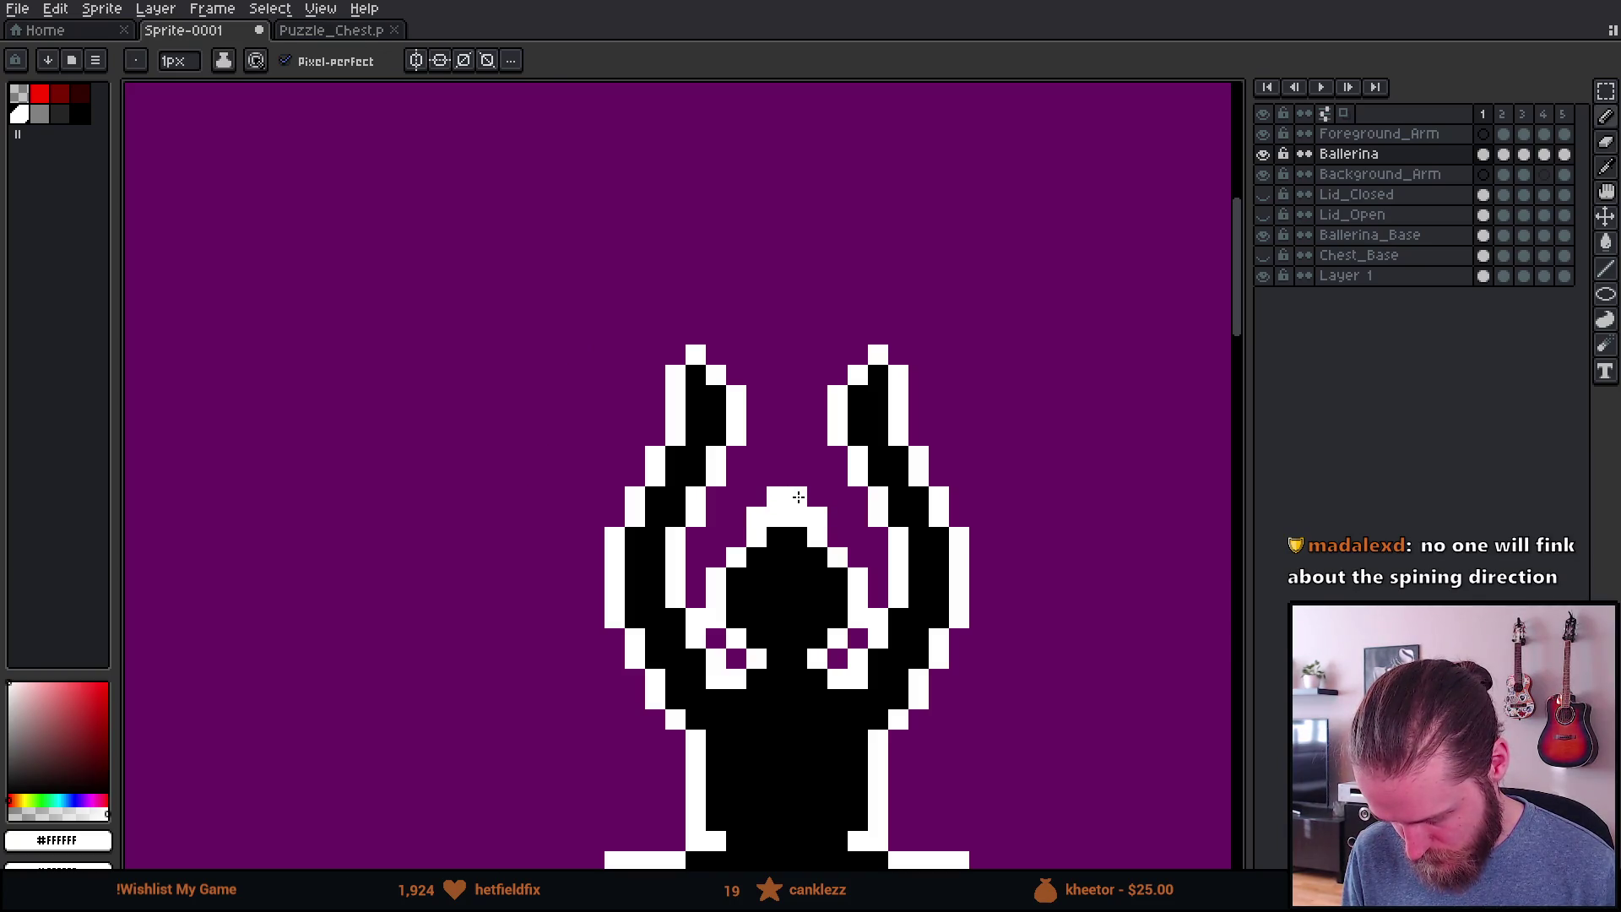
key("x")
left_click(781, 517)
Step: Check the ballerina's position and spacing on the canvas
scroll(861, 620, "down", 3)
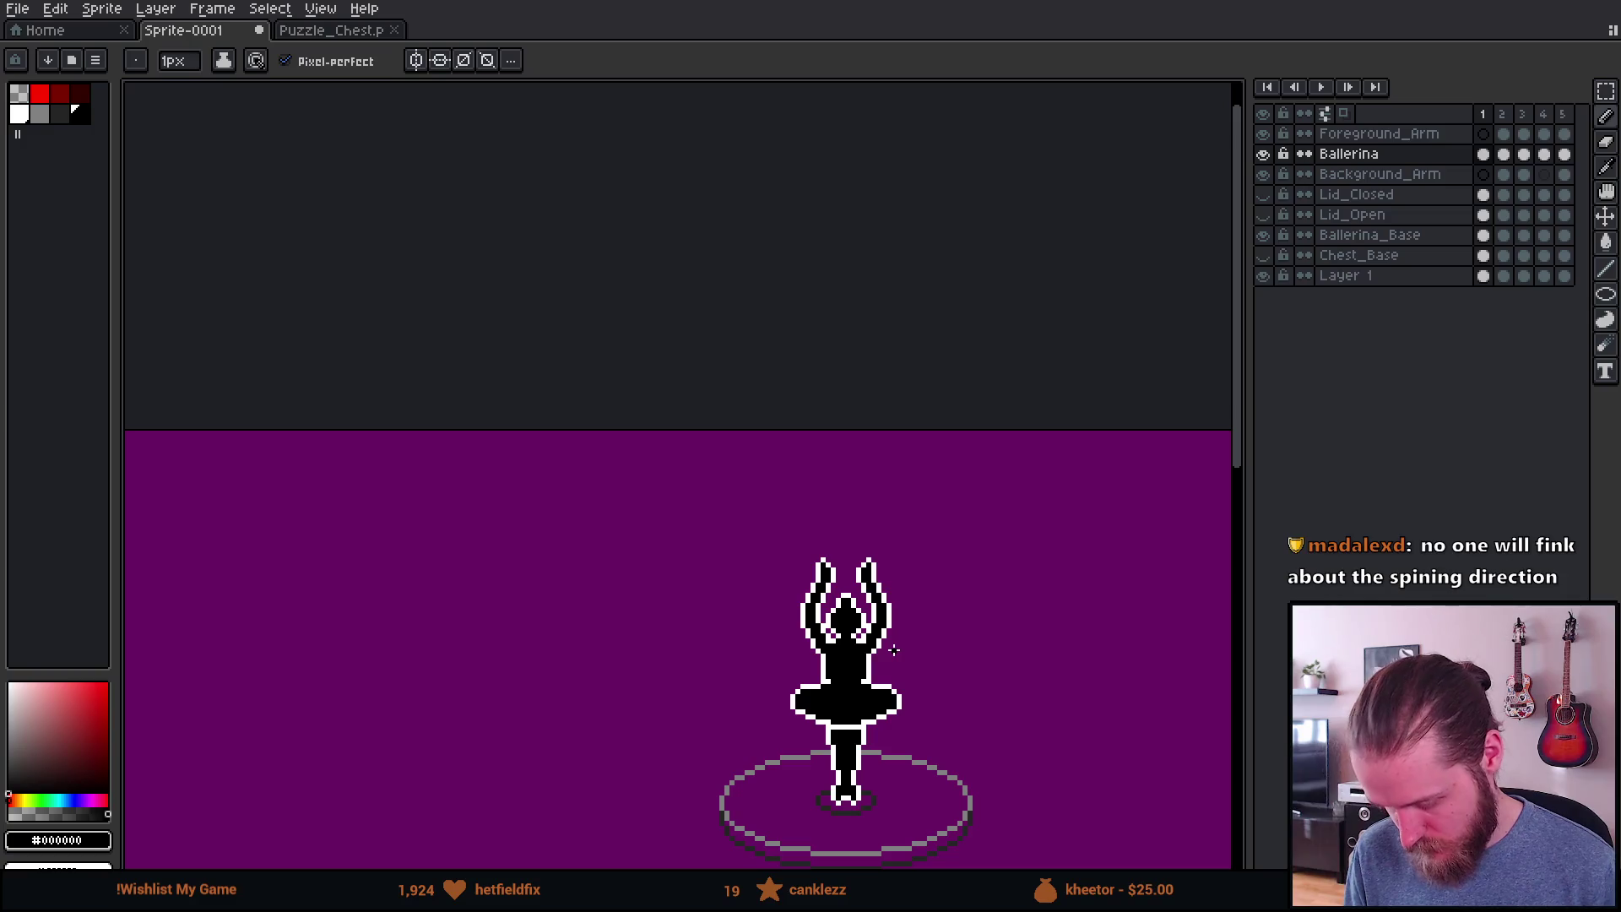
scroll(834, 490, "up", 1)
scroll(834, 491, "down", 1)
scroll(834, 491, "up", 1)
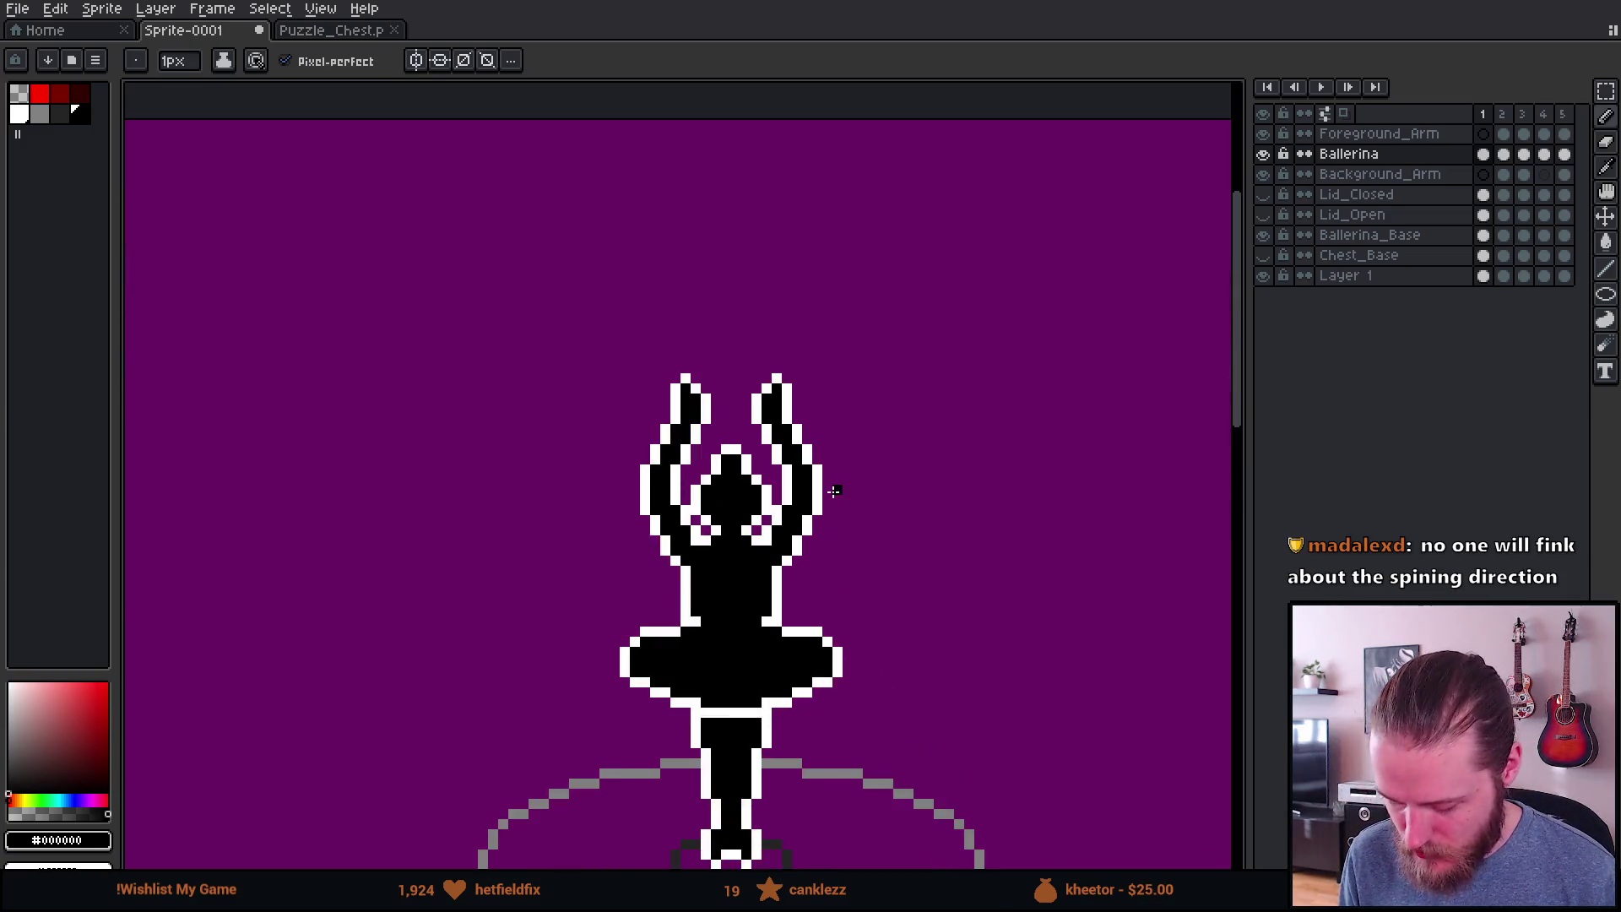
key("v")
key("b")
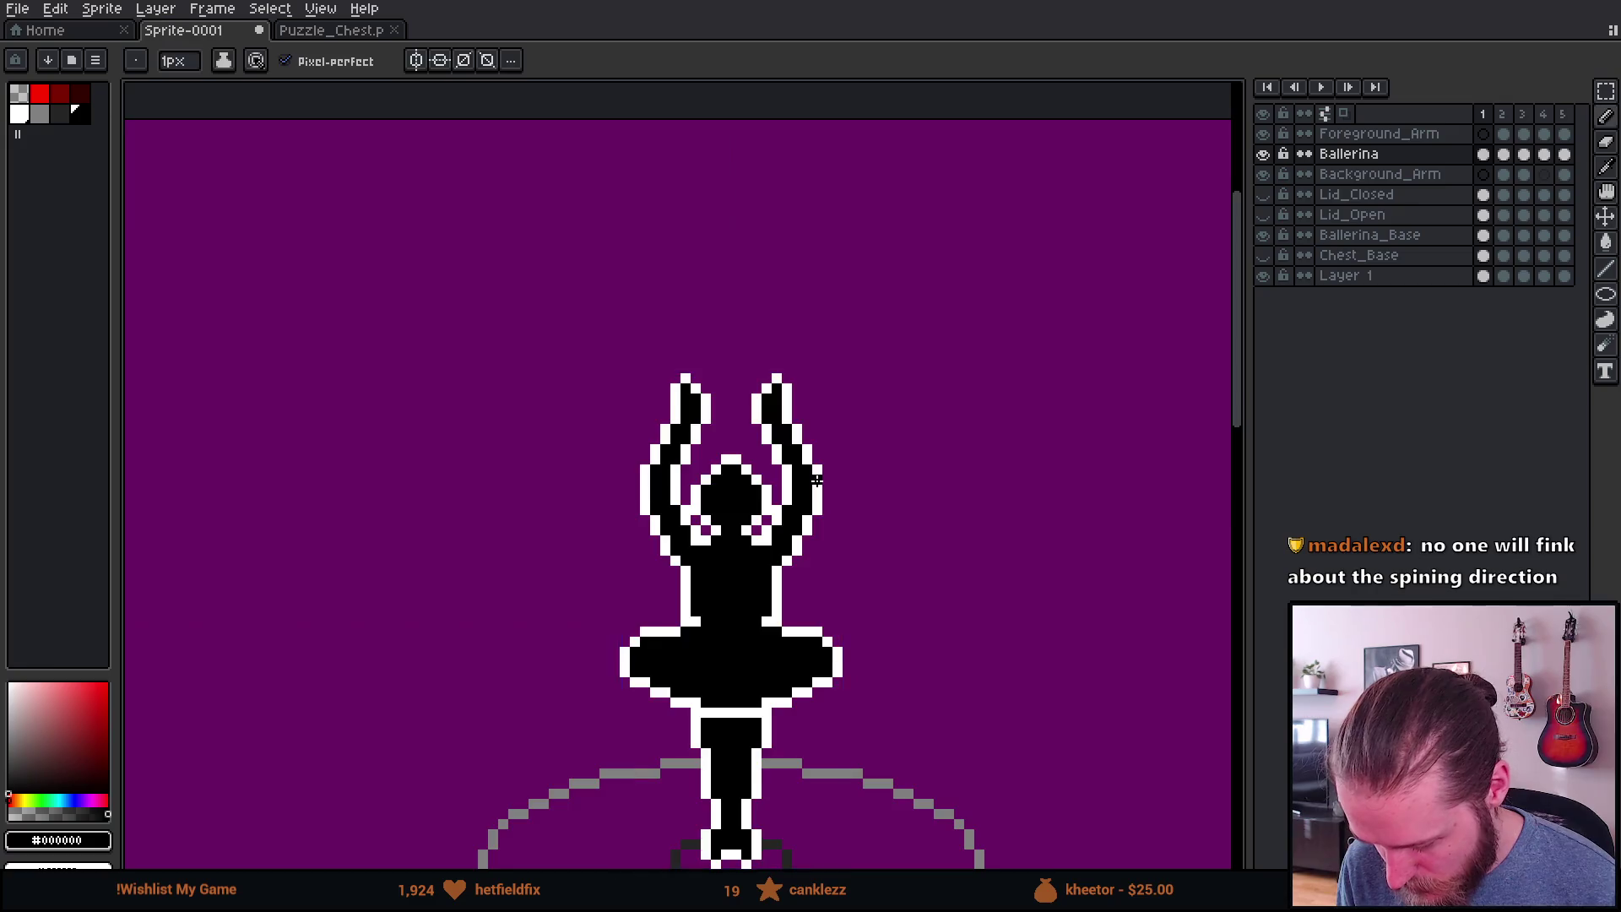
scroll(748, 494, "down", 2)
scroll(748, 493, "up", 3)
Step: Select the ballerina's head region with a rectangle, then go to frame 2
key("m")
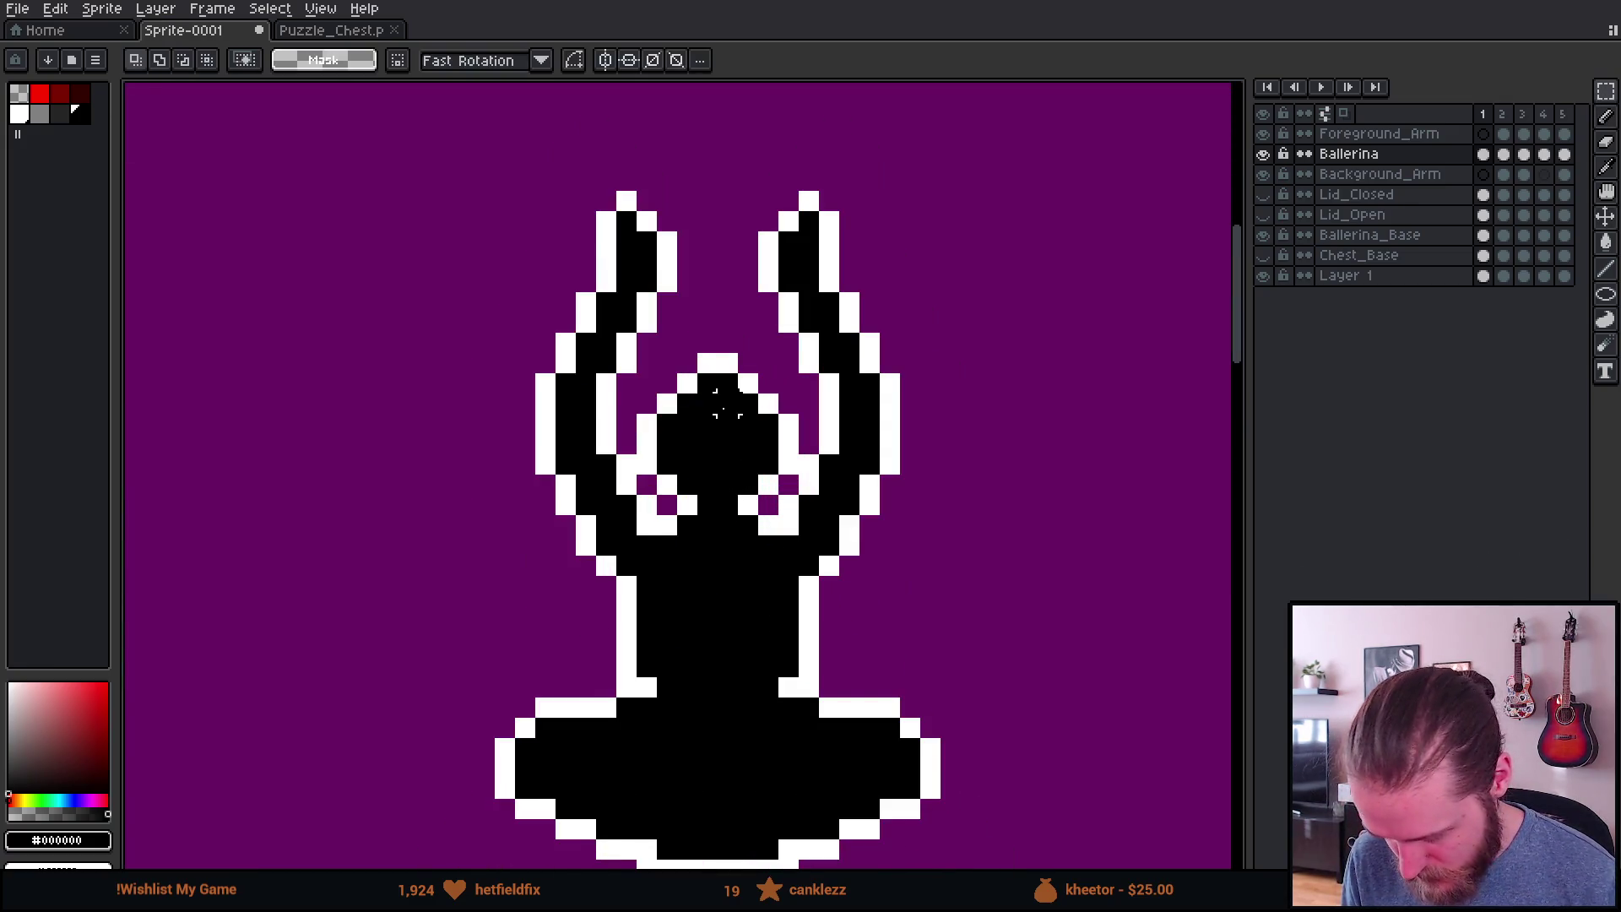
scroll(571, 399, "up", 2)
left_click_drag(571, 317, 855, 605)
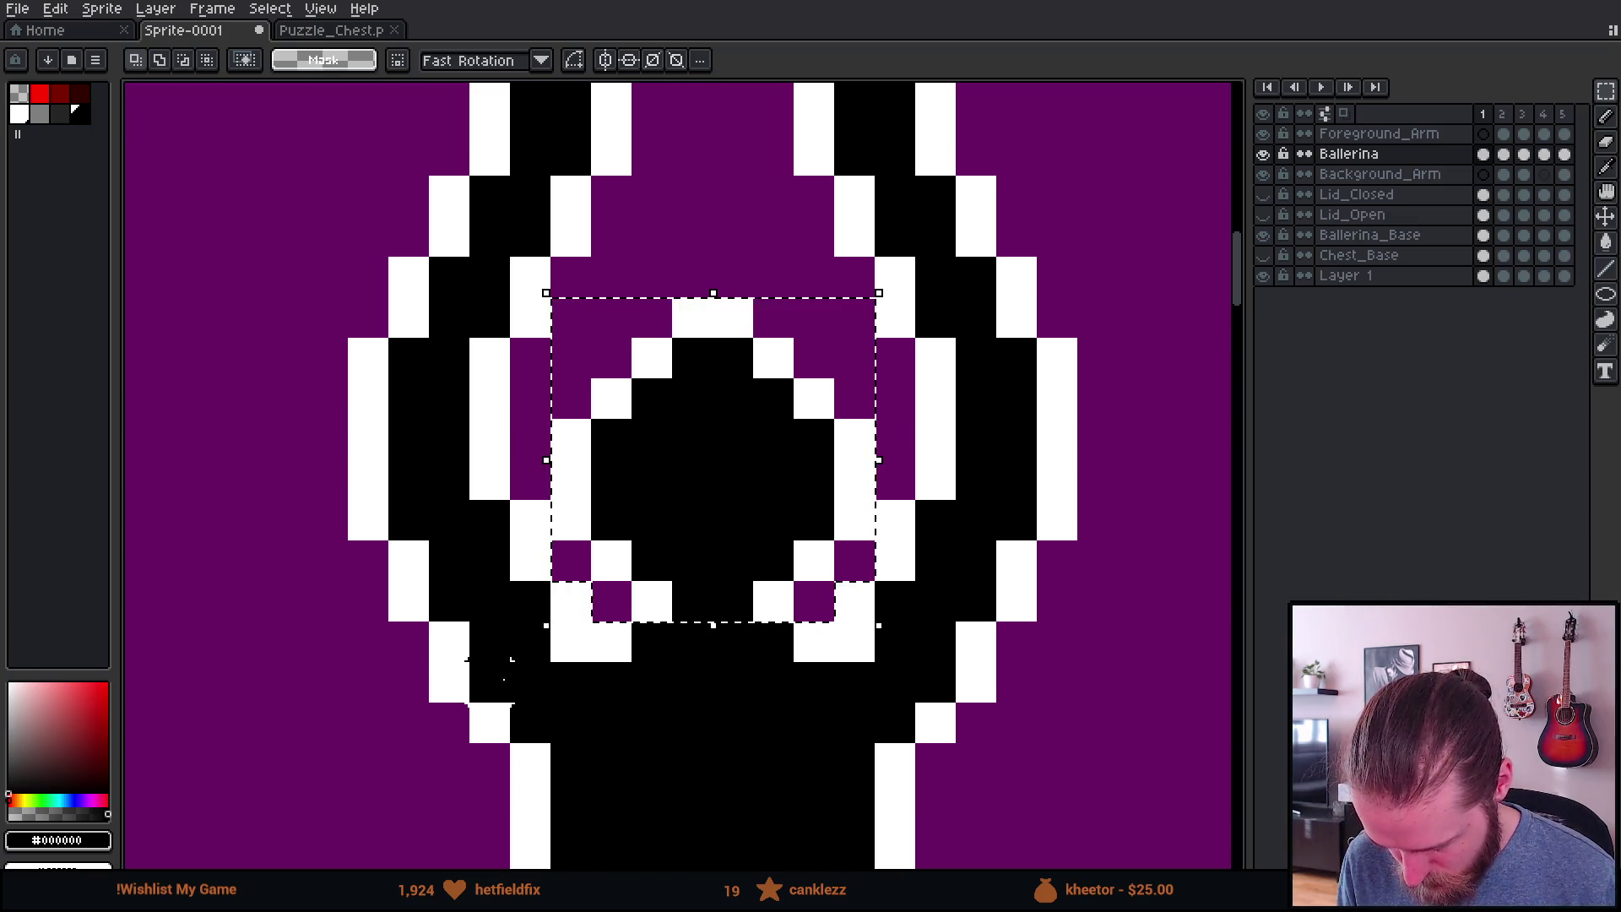
scroll(501, 675, "down", 2)
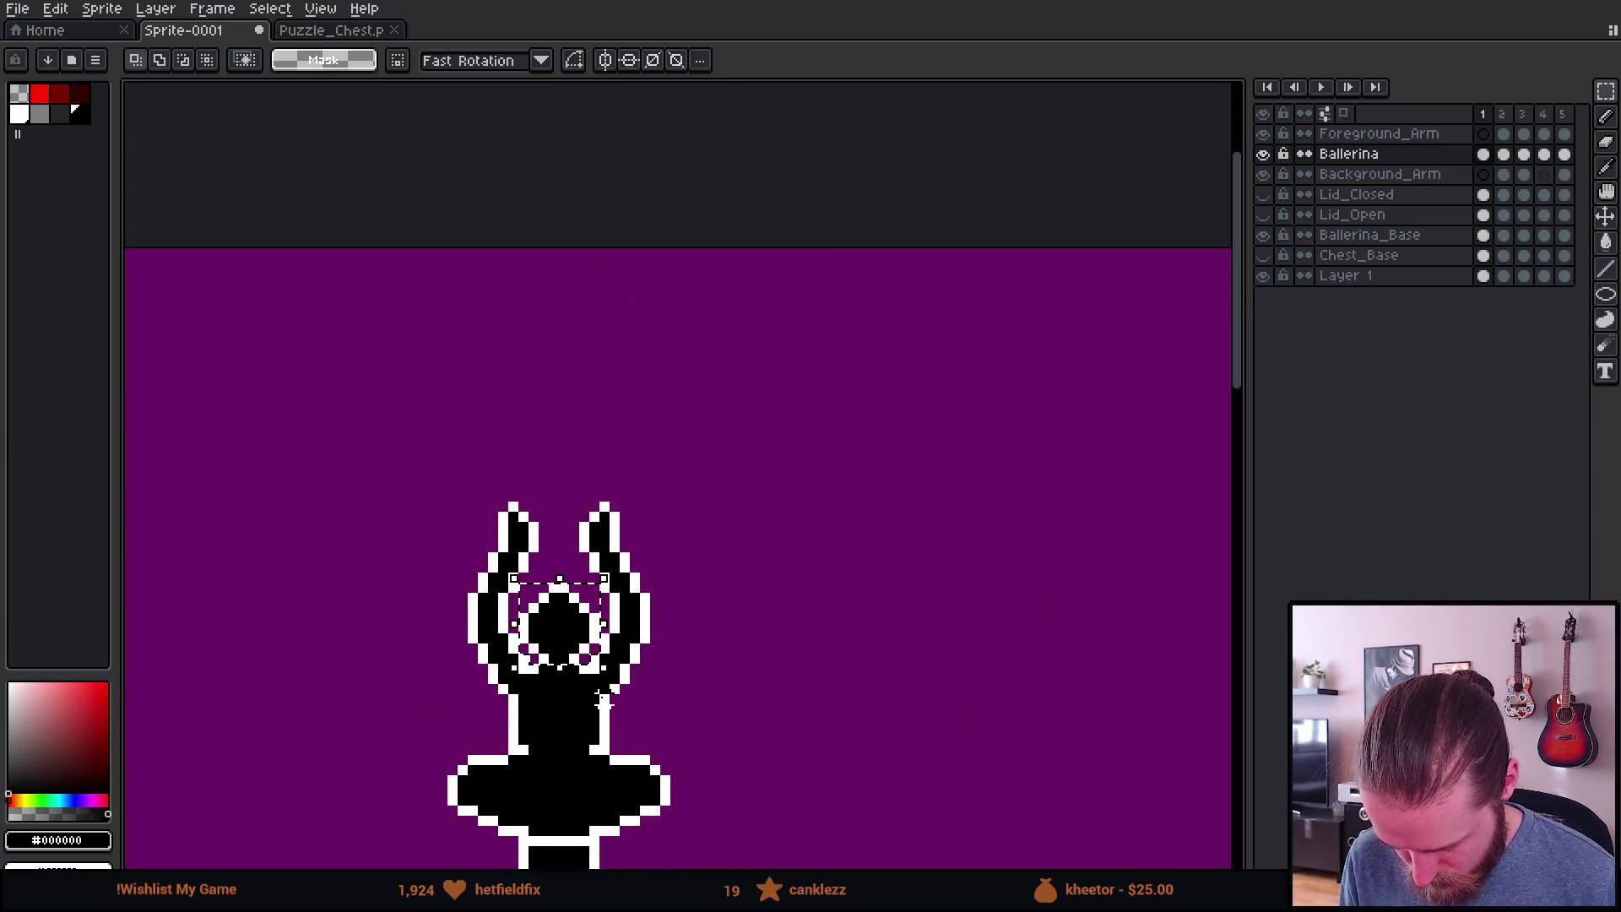
left_click(1504, 156)
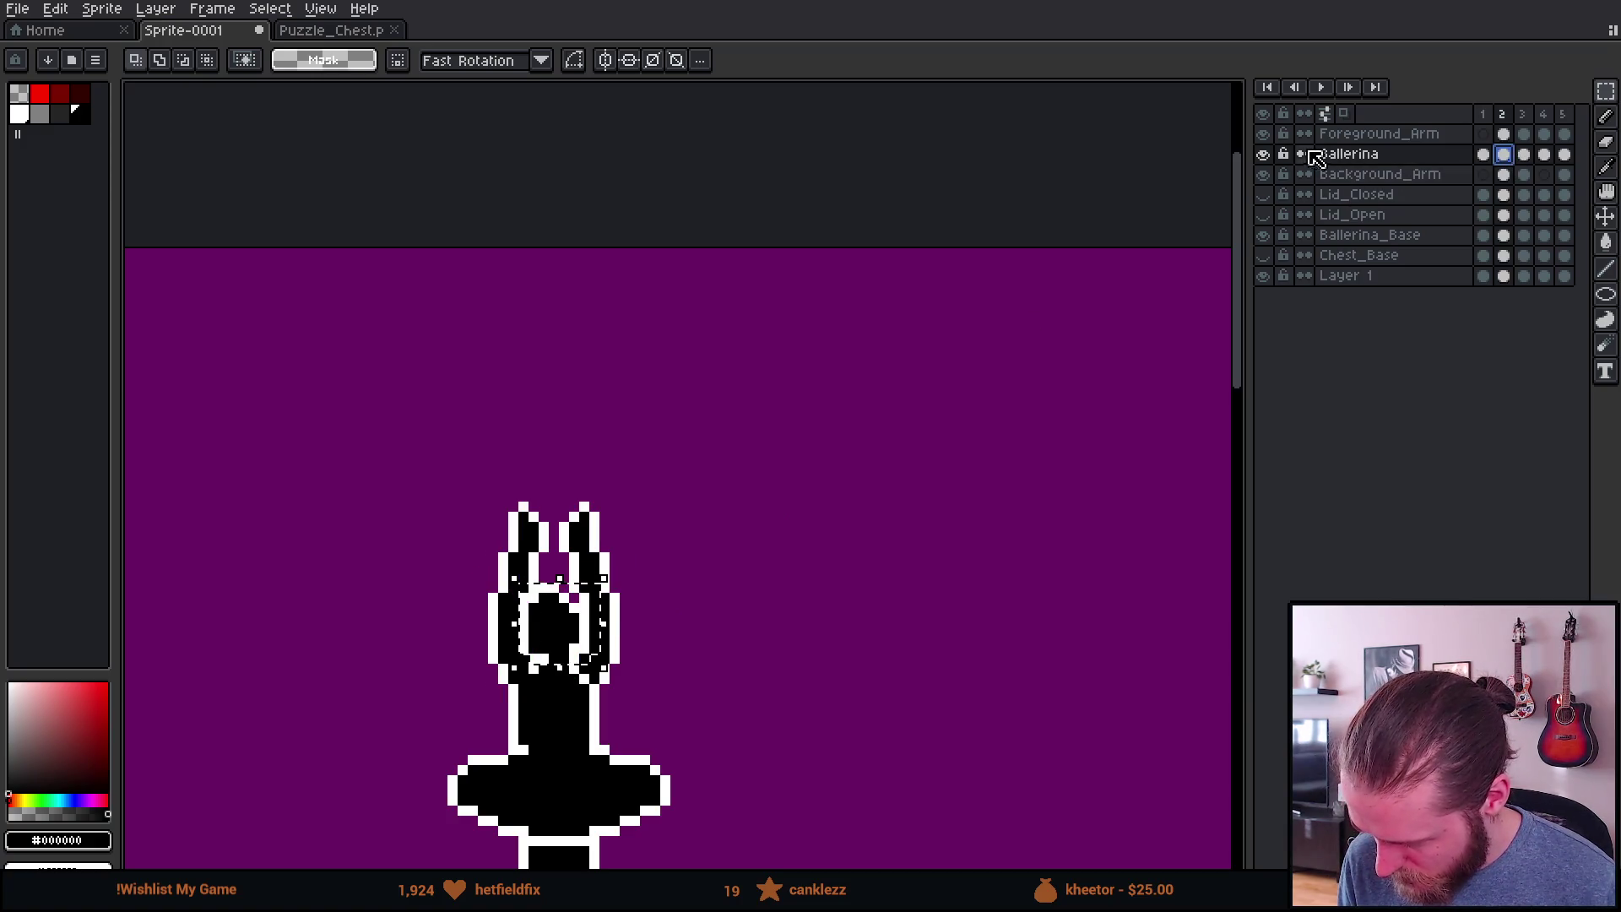
Step: Hide the Foreground_Arm and Background_Arm layers and centre the view on the head
left_click(1262, 133)
left_click(1262, 174)
scroll(684, 626, "up", 2)
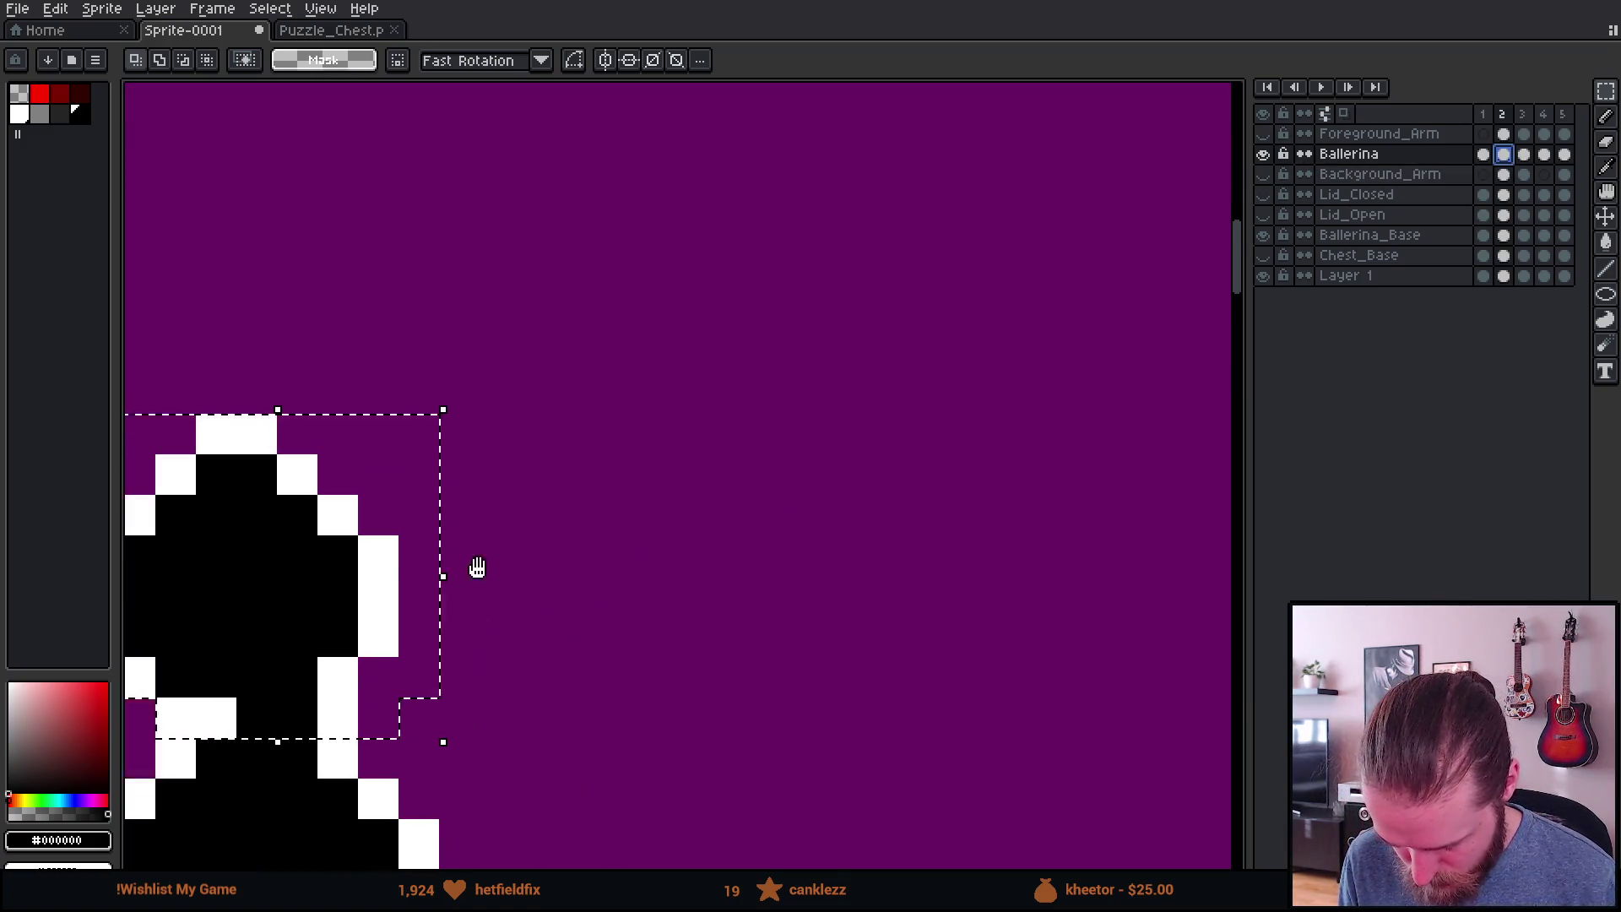
left_click_drag(424, 586, 858, 453)
Step: Try clearing a rectangle around the head, then undo it and deselect
key("ctrl+d")
key("u")
left_click_drag(421, 234, 1069, 559)
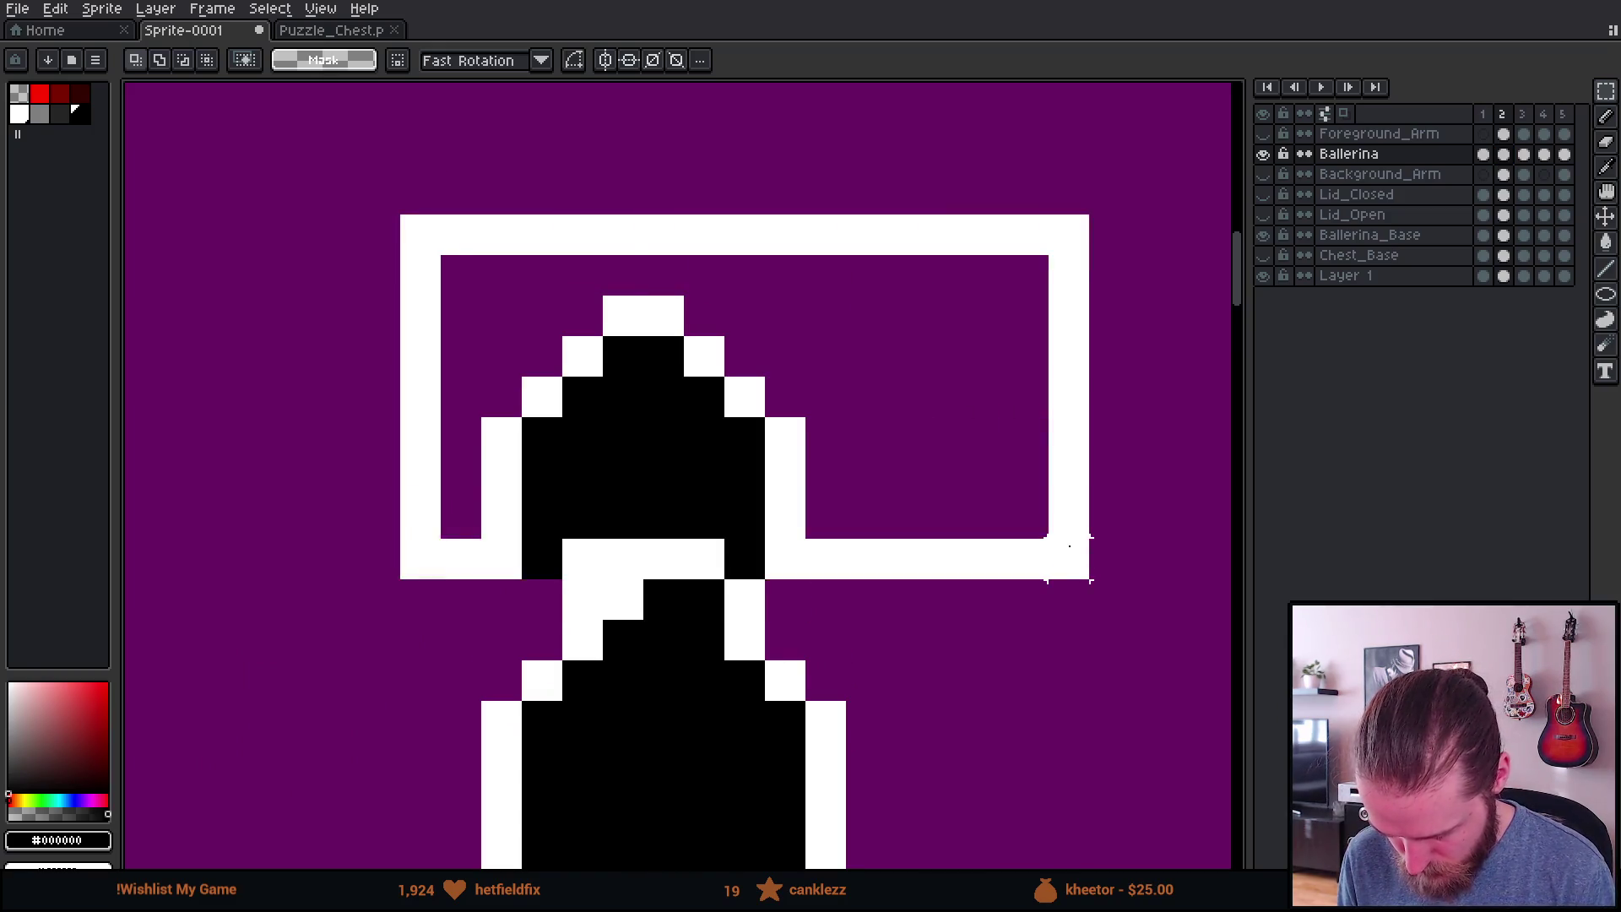
key("Delete")
key("ctrl+z")
key("ctrl+d")
Step: Paint white outline pixels at the right shoulder and turn one edge pixel black
key("b")
scroll(848, 695, "down", 3)
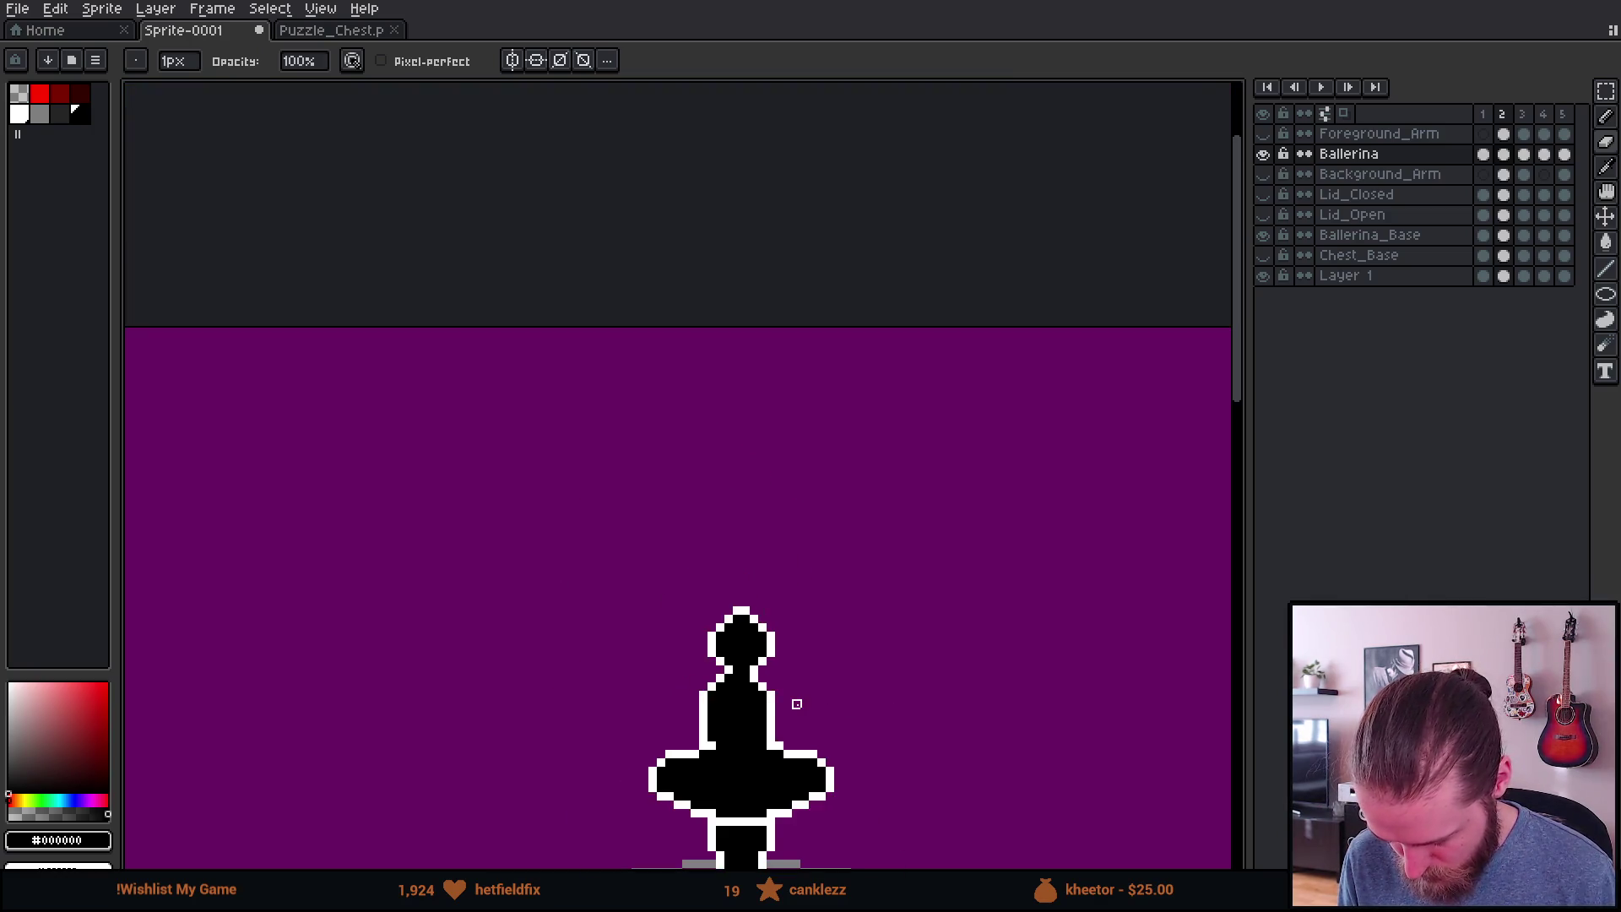
scroll(796, 704, "down", 1)
scroll(759, 591, "up", 4)
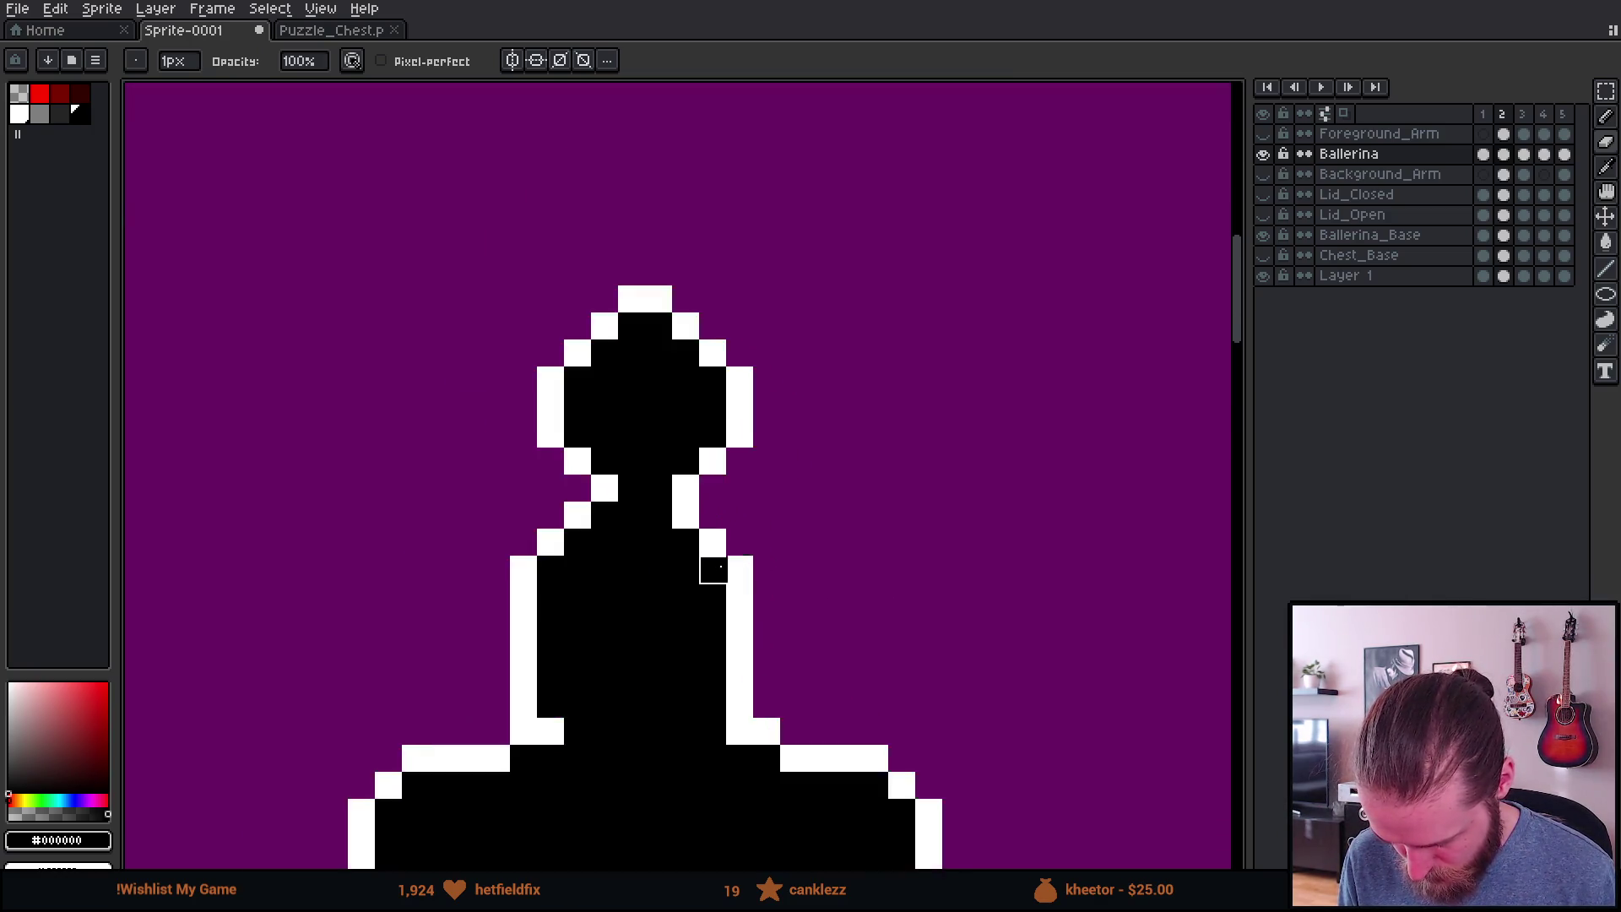
scroll(692, 517, "down", 1)
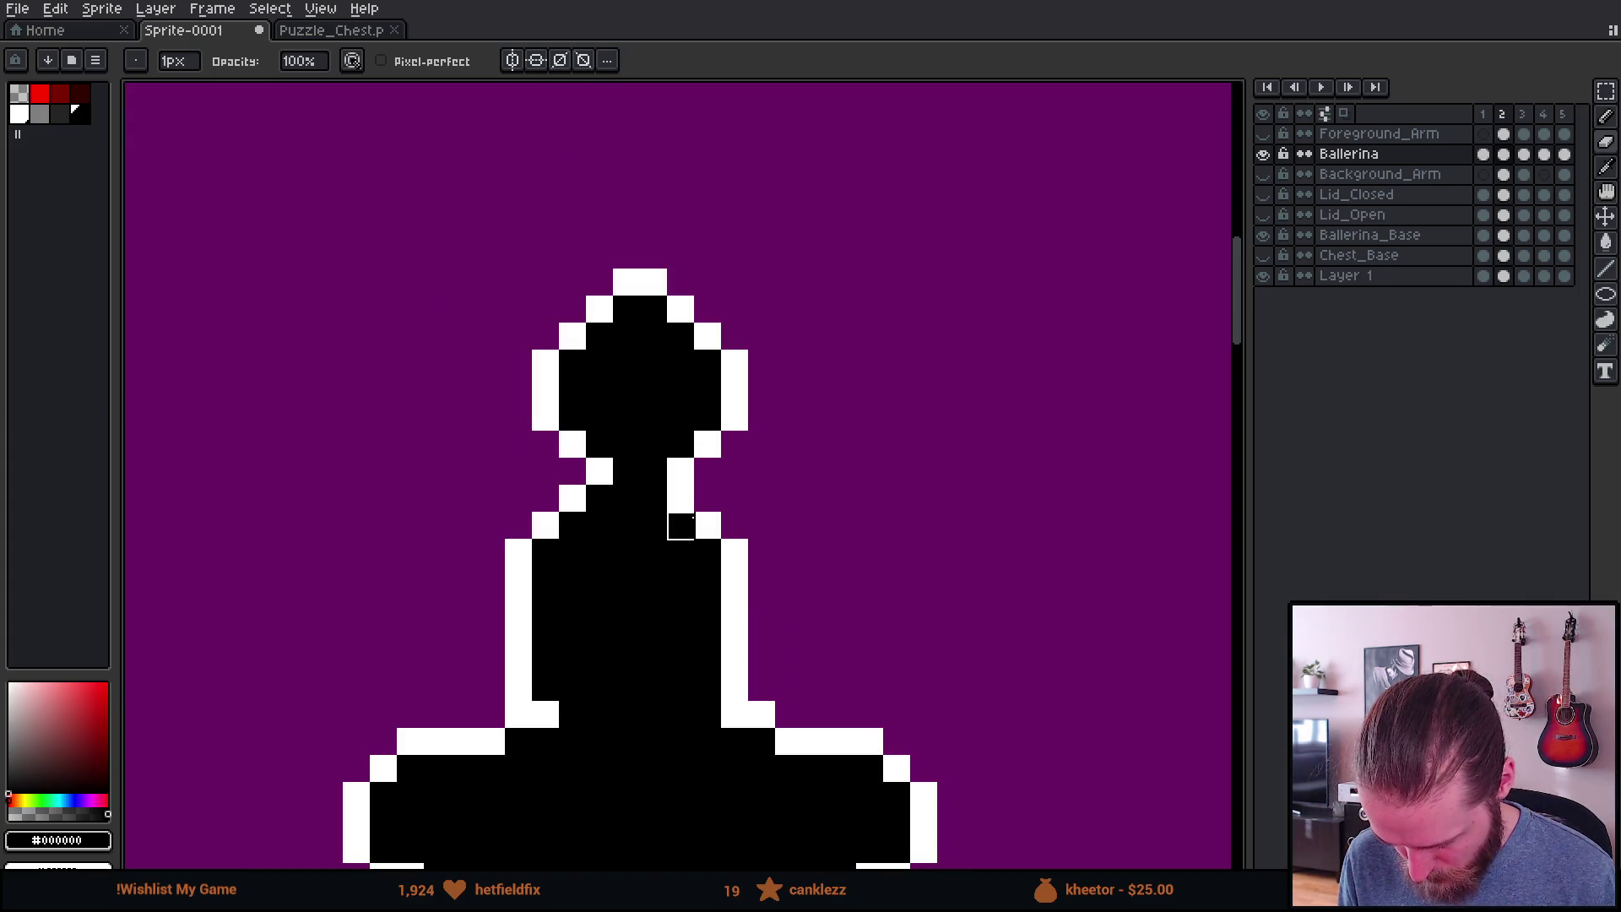
right_click(707, 497)
right_click(735, 524)
left_click(716, 527)
scroll(718, 532, "down", 1)
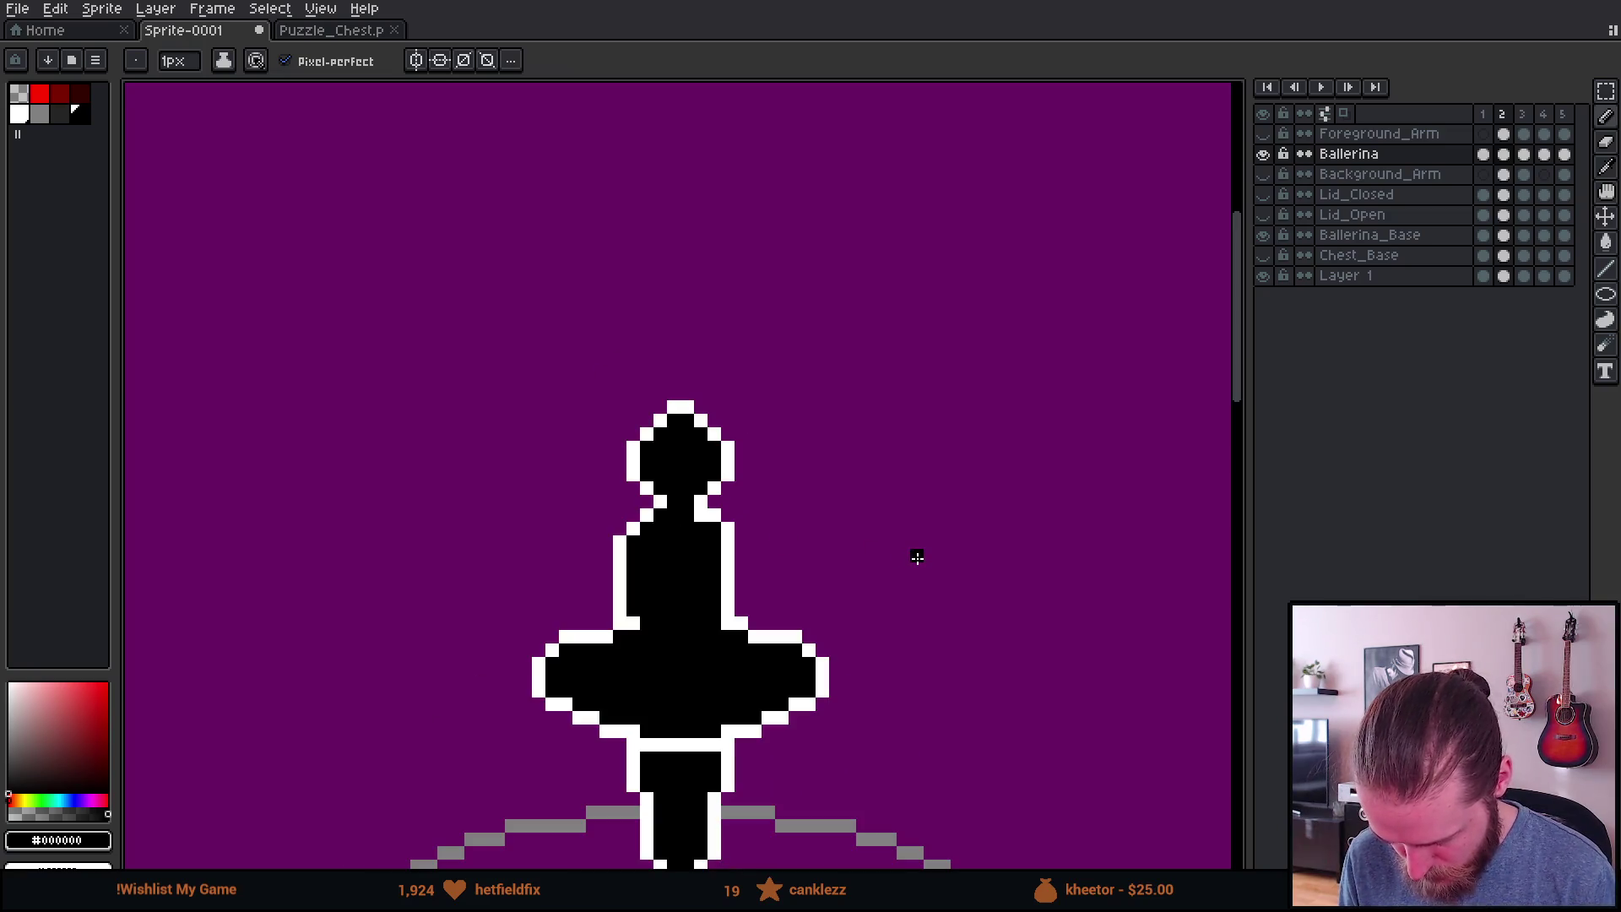
Step: Flip between frames 1 and 2 to compare the shoulder fix
key("comma")
key("period")
key("comma")
key("period")
key("comma")
key("period")
key("comma")
key("period")
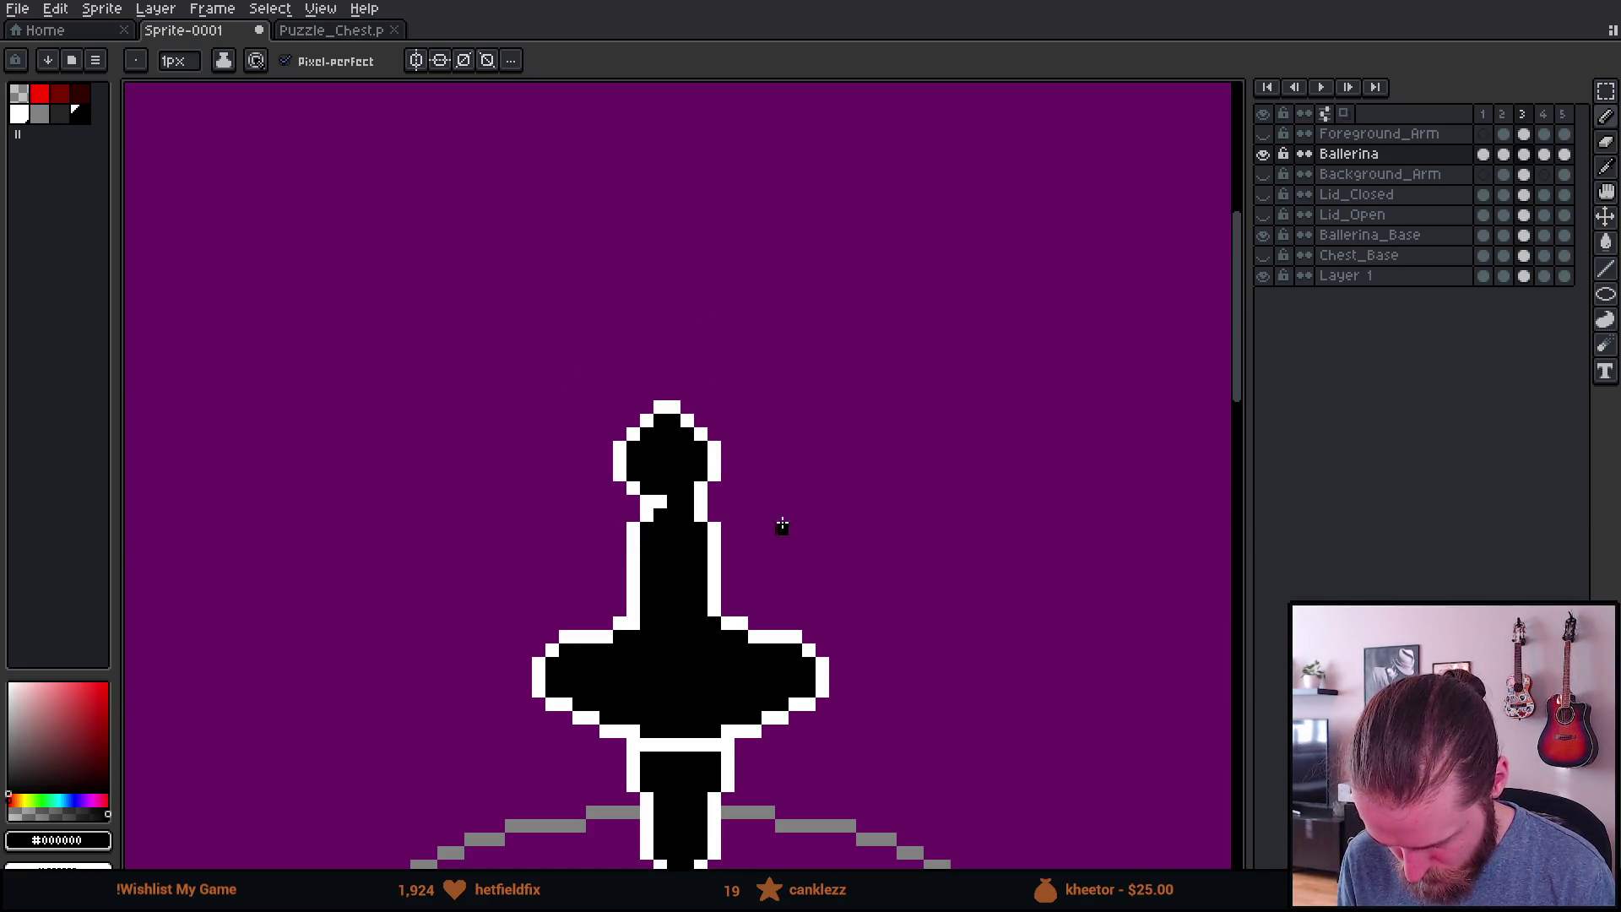
scroll(748, 506, "up", 3)
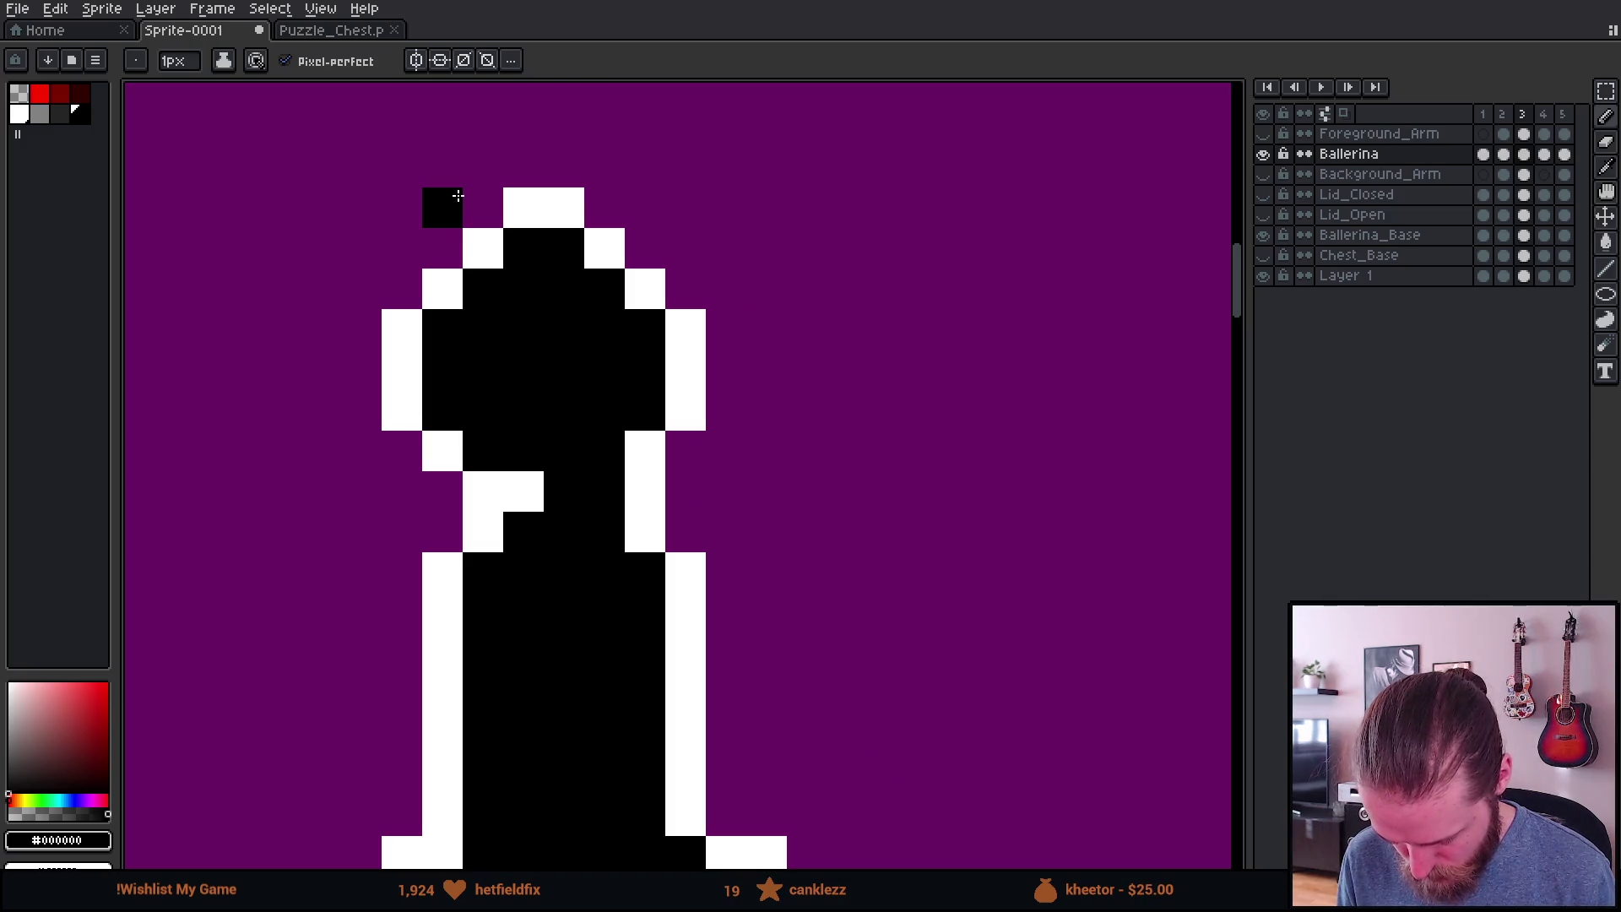
Step: Cut the ballerina's head out and paste it back in place as a new copy
key("m")
key("shift+h")
key("shift+h")
mouse_move(361, 168)
left_mouse_down()
mouse_move(809, 452)
mouse_move(806, 490)
left_mouse_up()
key("Delete")
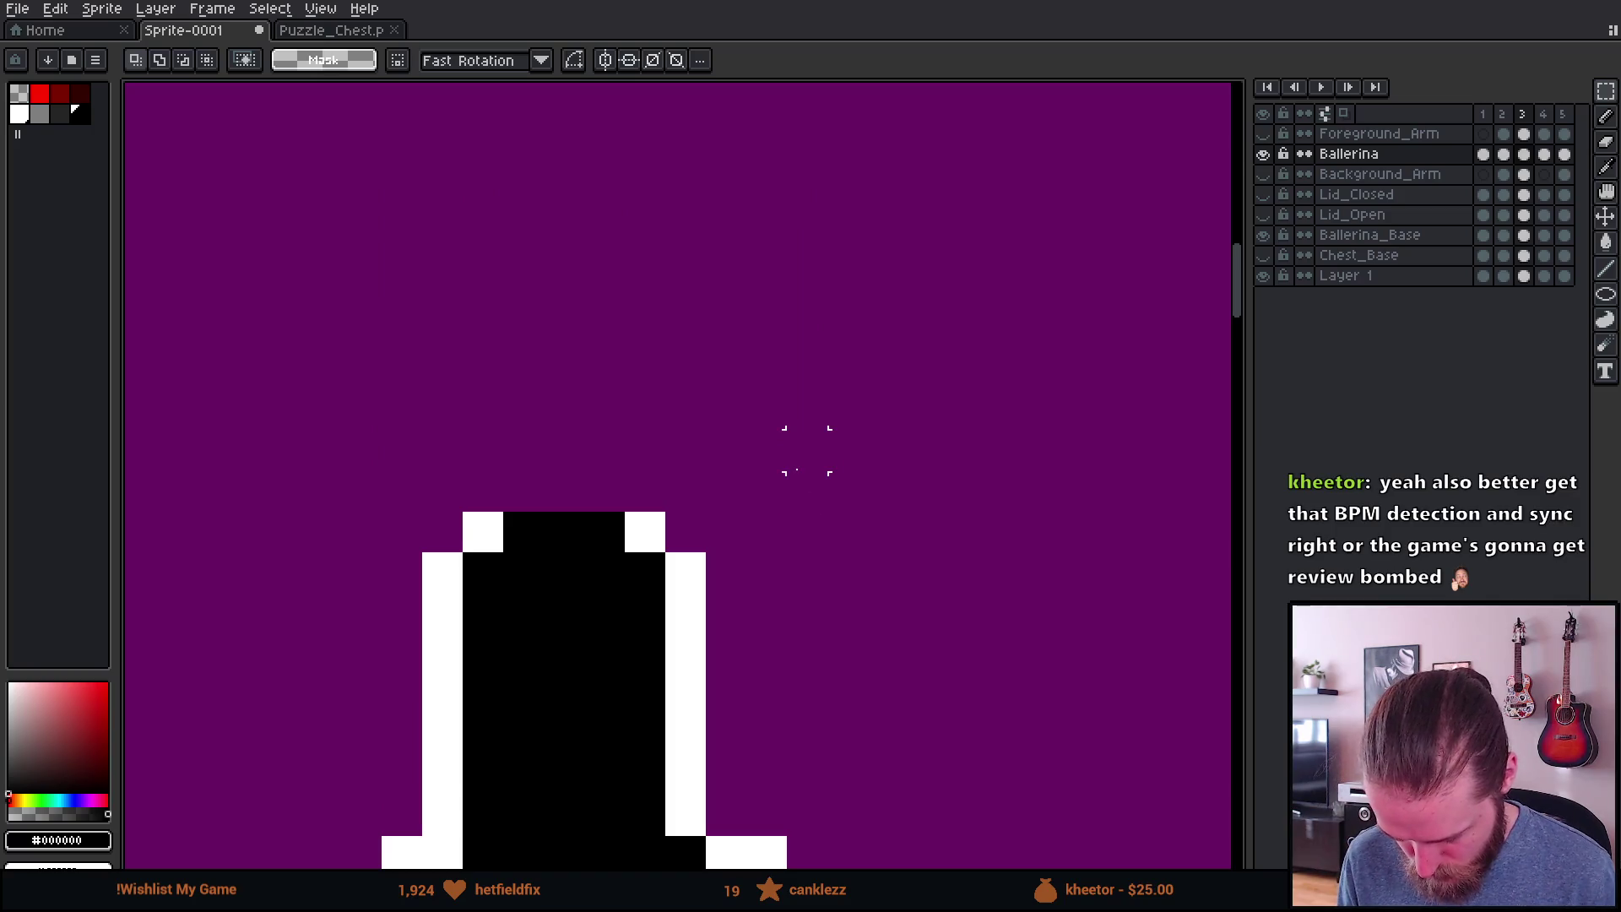
key("ctrl+v")
key("Return")
scroll(929, 492, "down", 4)
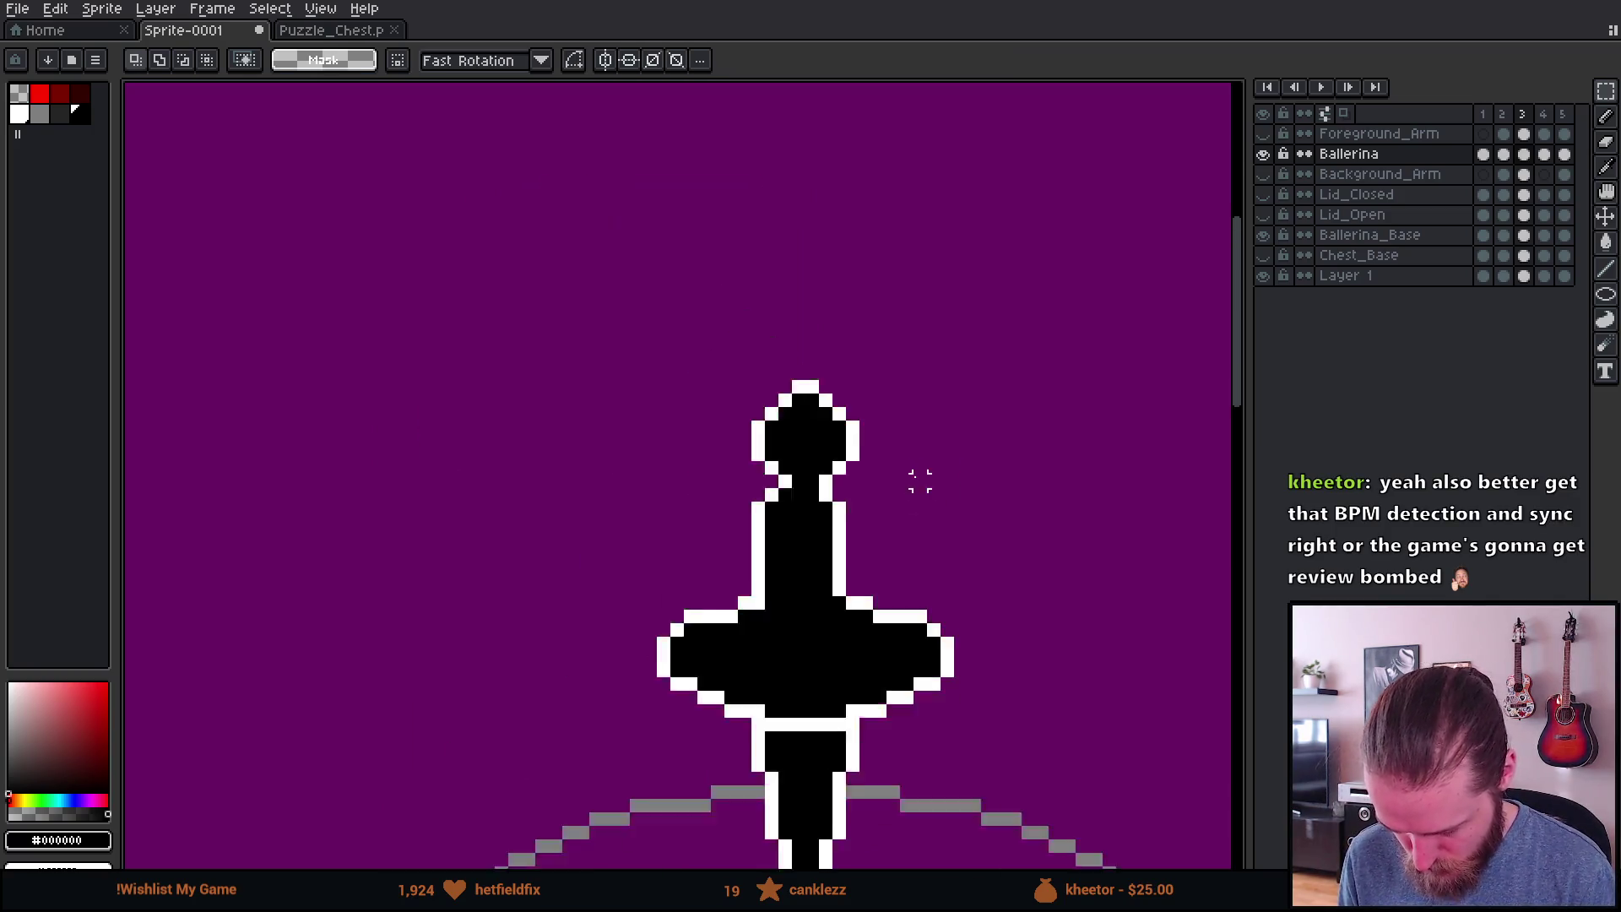
Step: Step through frames 2 to 5 to compare the repasted head with the raised-arms poses
key("Left")
scroll(938, 488, "down", 2)
scroll(951, 499, "up", 2)
key("Right")
key("Left")
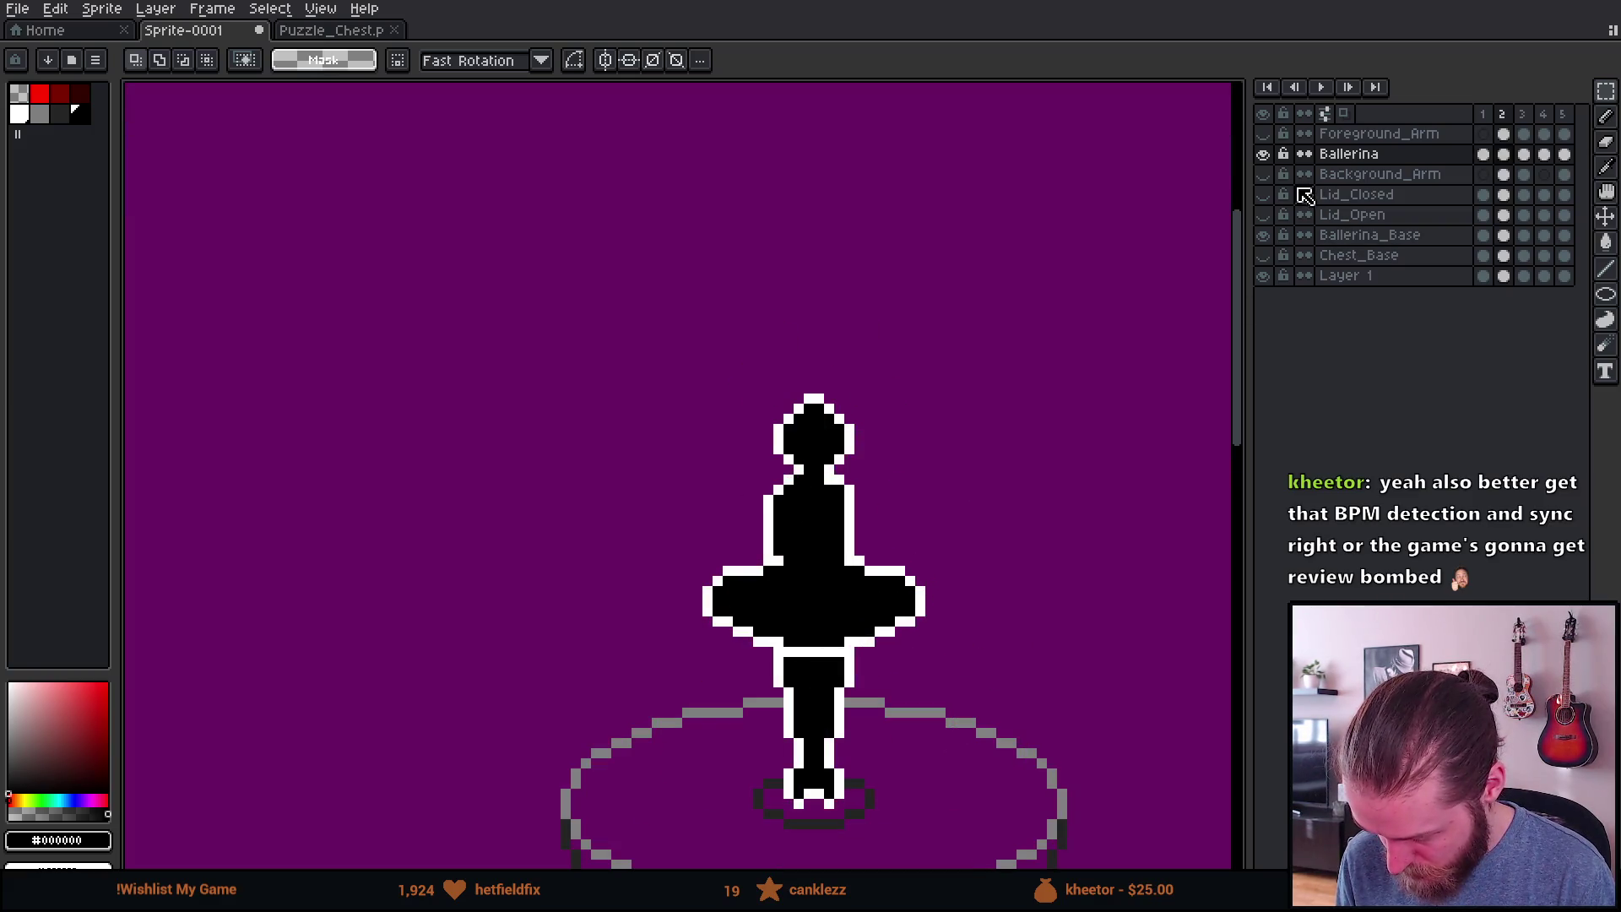
key("Right")
key("Left")
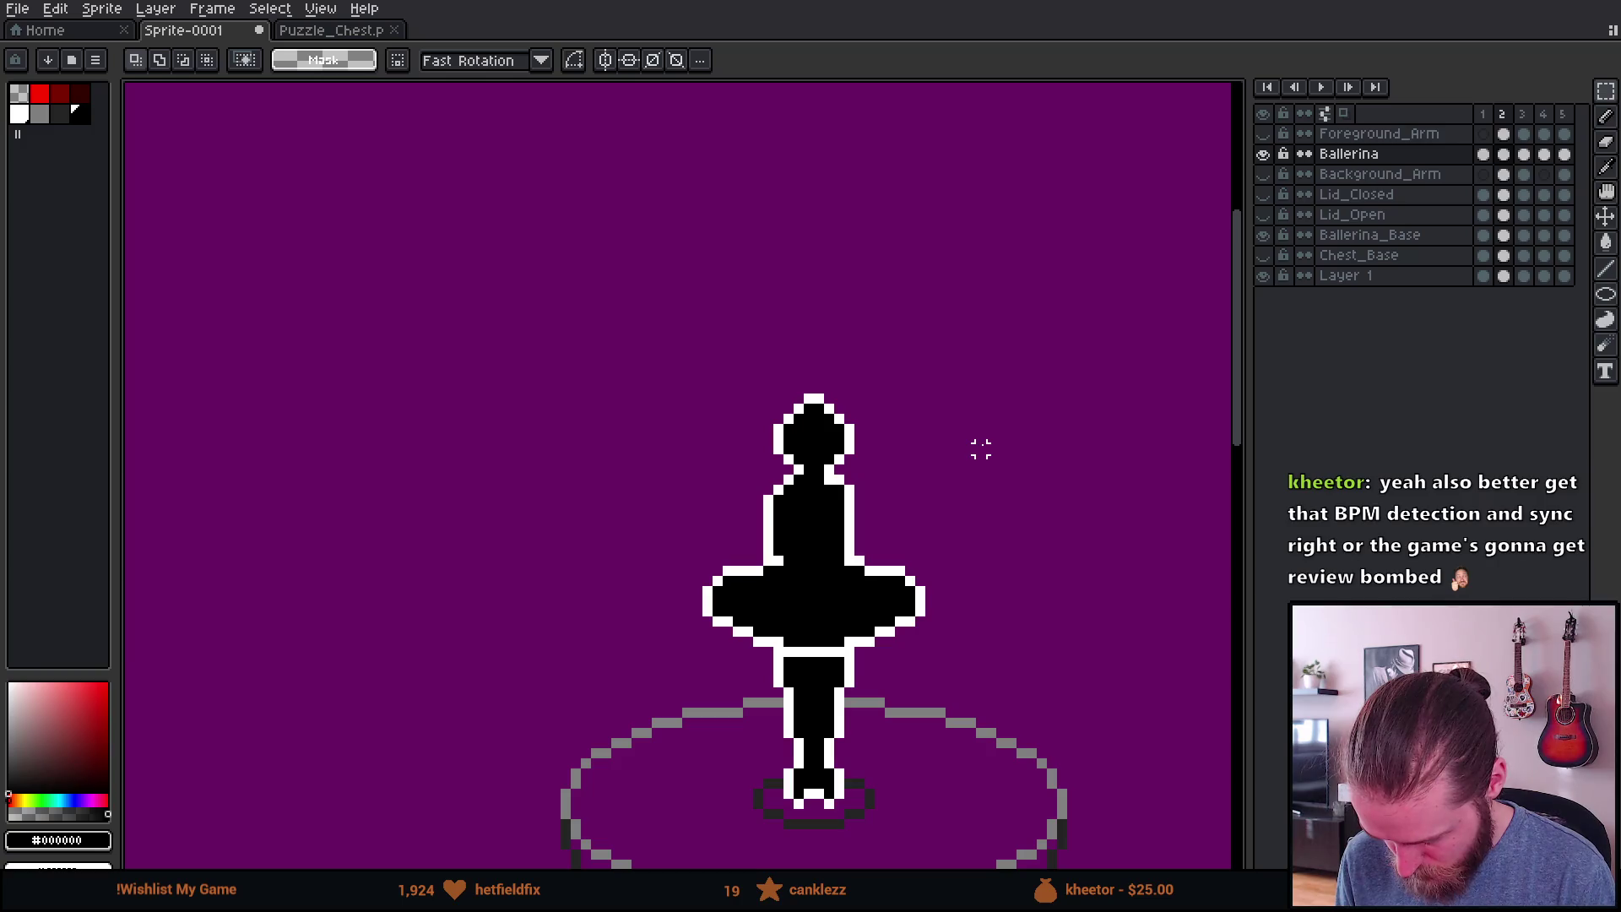
key("Right")
key("Left")
key("Right")
key("Left")
key("Right")
key("Left")
key("Right")
key("Right")
key("Right")
key("Left")
key("Left")
key("Left")
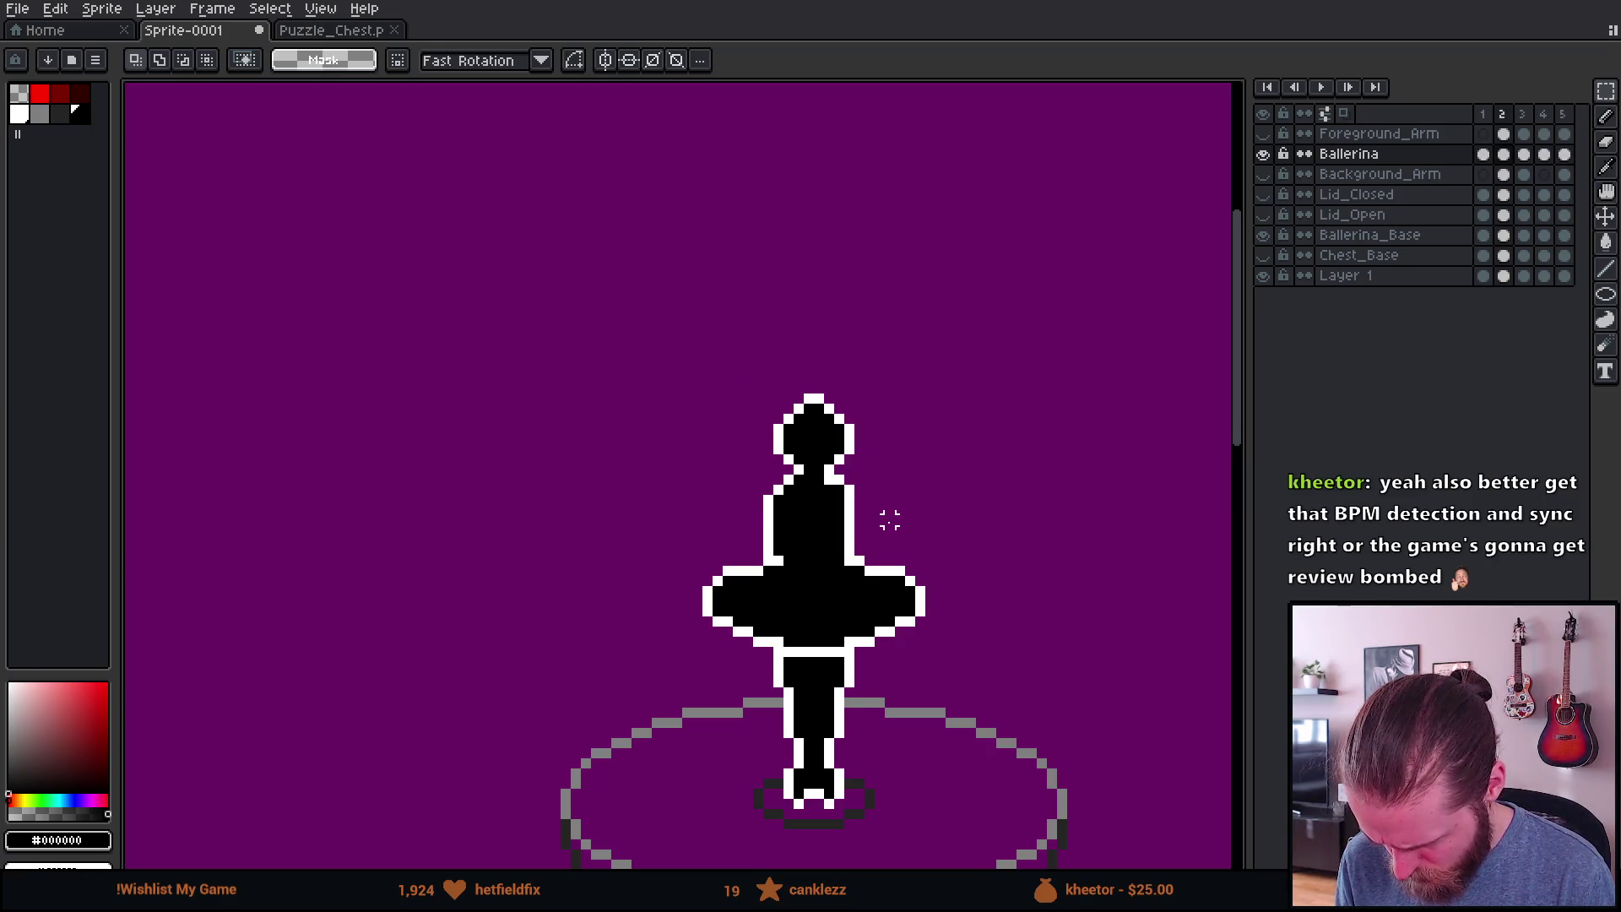
scroll(916, 532, "up", 1)
scroll(832, 502, "up", 2)
Step: With the pencil selected, flip between frames 1 to 3 comparing poses, ending on frame 3
key("b")
scroll(698, 478, "down", 4)
key("Left")
key("Right")
key("Right")
key("Left")
key("Right")
scroll(743, 483, "up", 1)
scroll(680, 509, "up", 3)
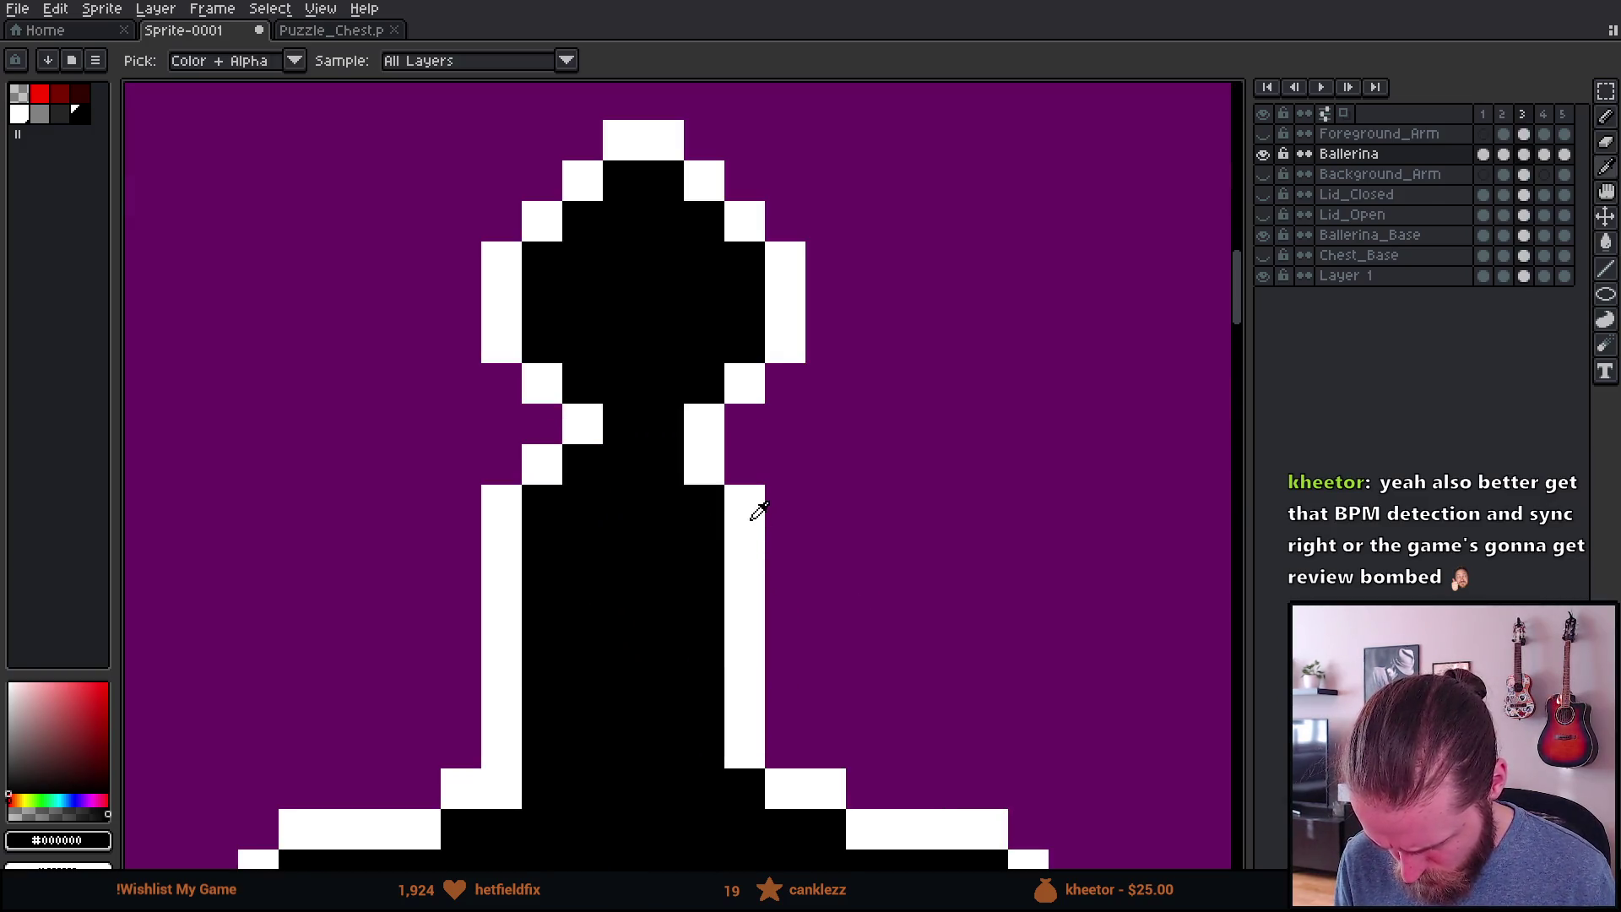
scroll(909, 628, "down", 3)
key("Left")
key("Right")
key("Left")
key("Right")
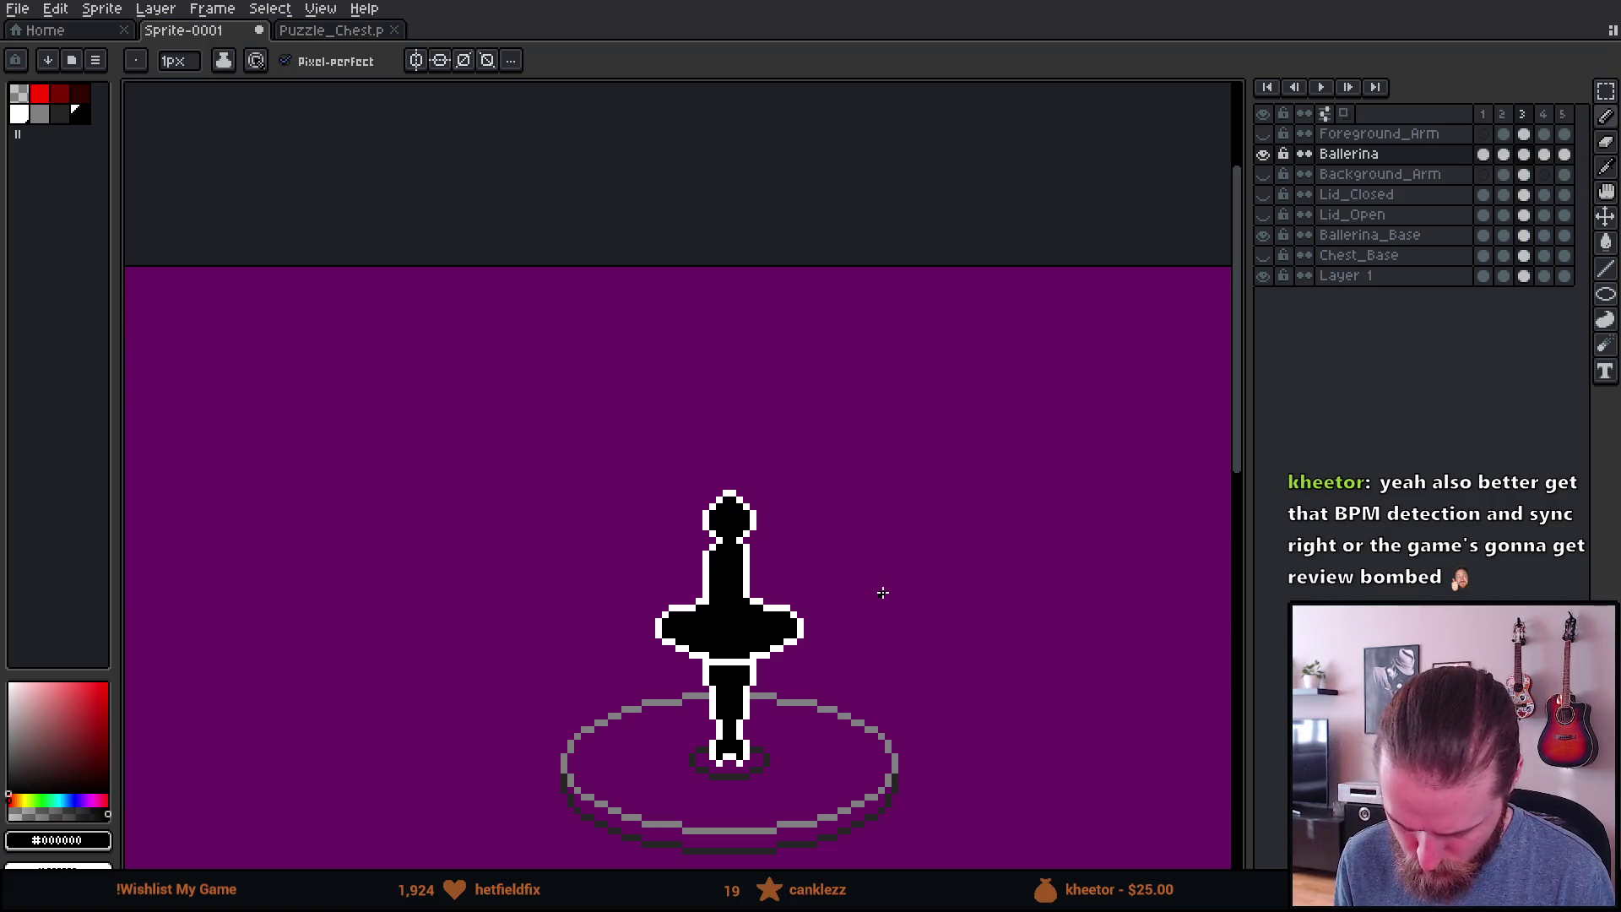
Step: Briefly show, then hide again, the background and foreground arm layers
left_click(1264, 174)
left_click(1264, 133)
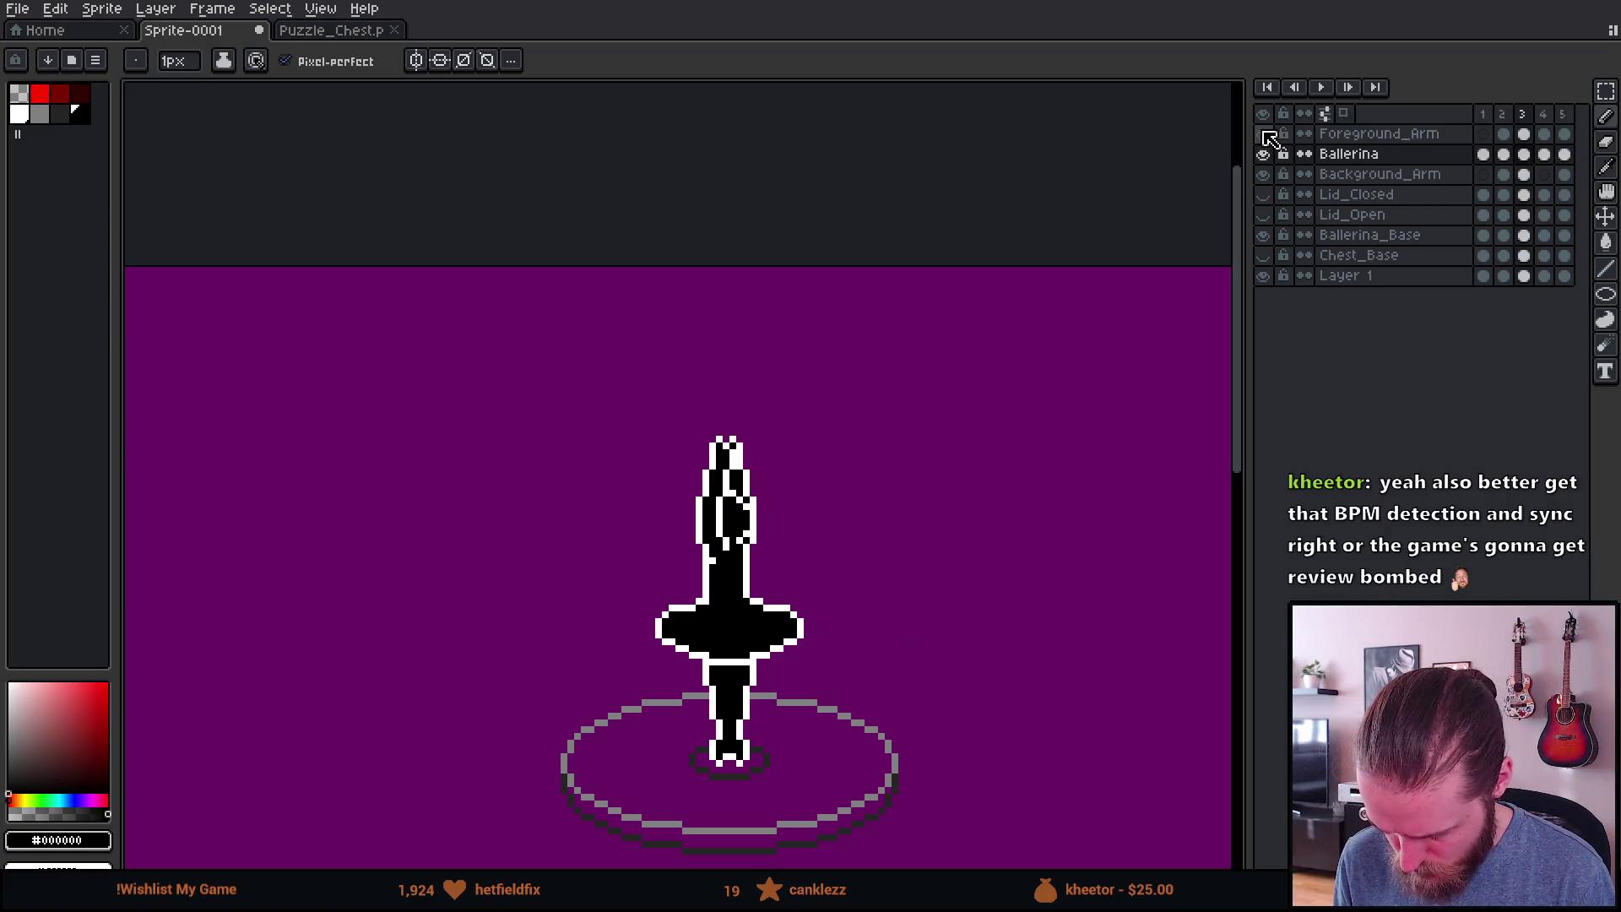
left_click(1264, 133)
left_click(1264, 174)
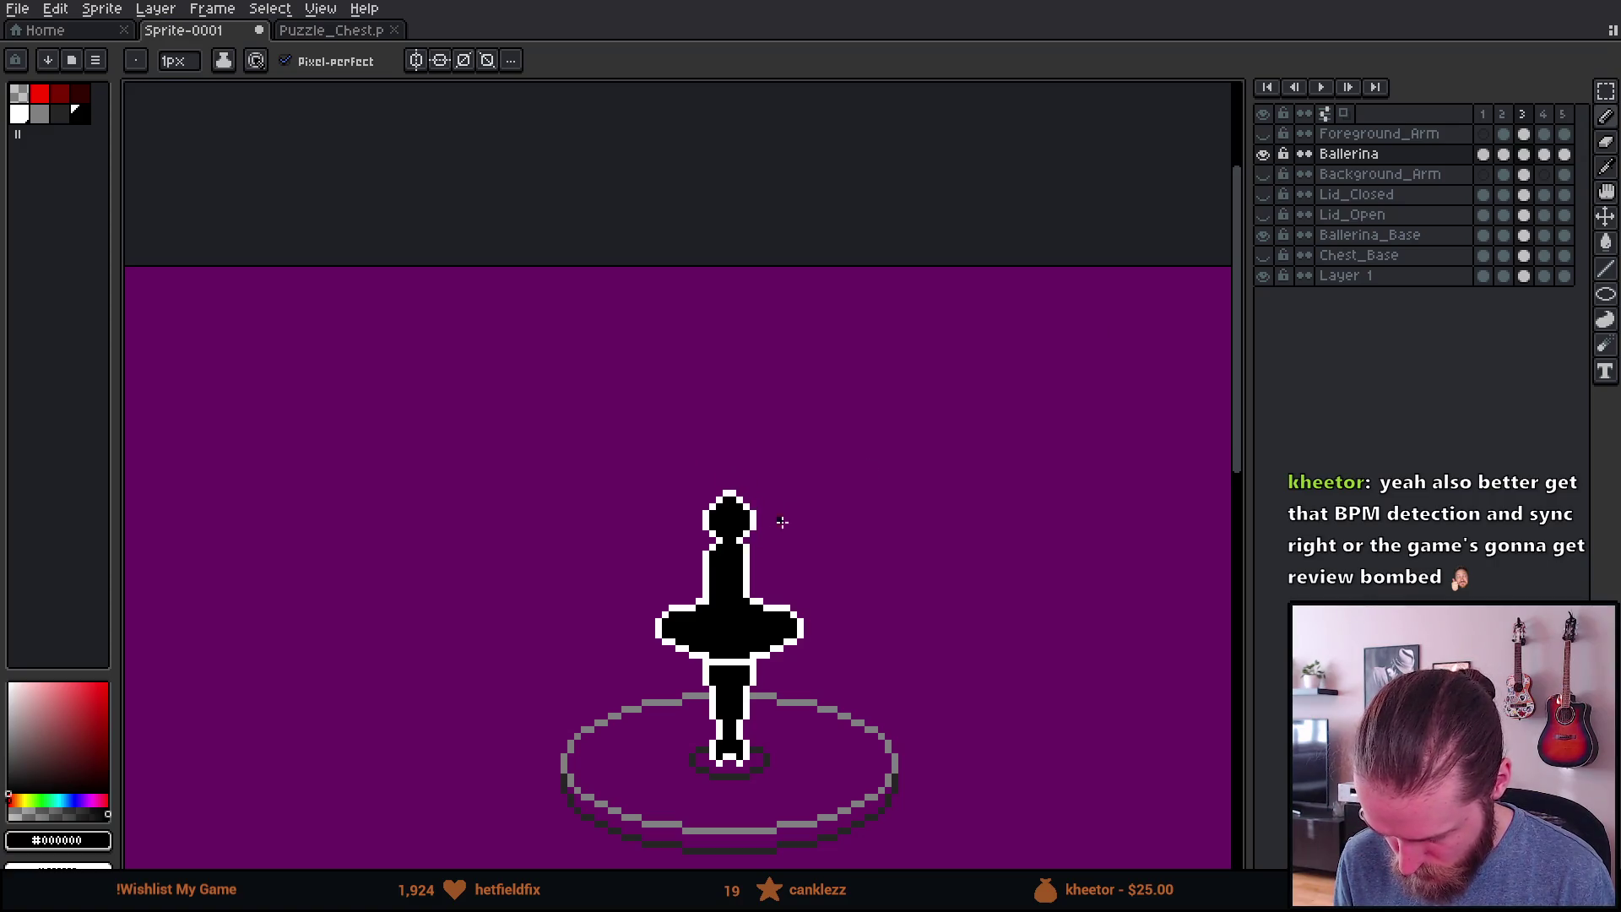
scroll(785, 513, "up", 3)
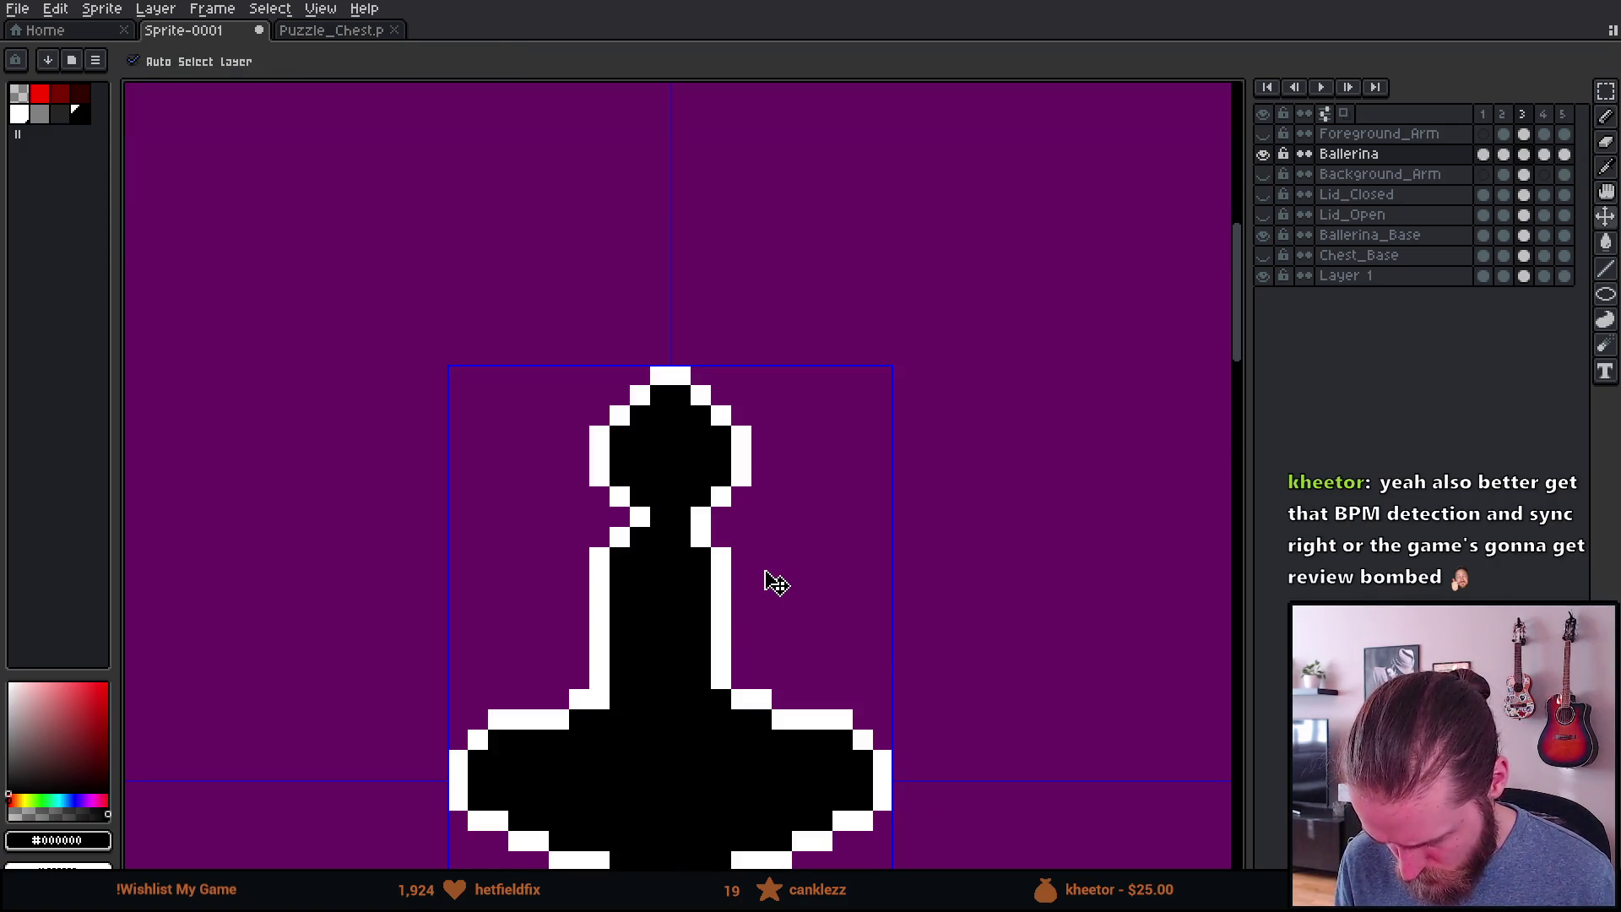
scroll(764, 575, "down", 3)
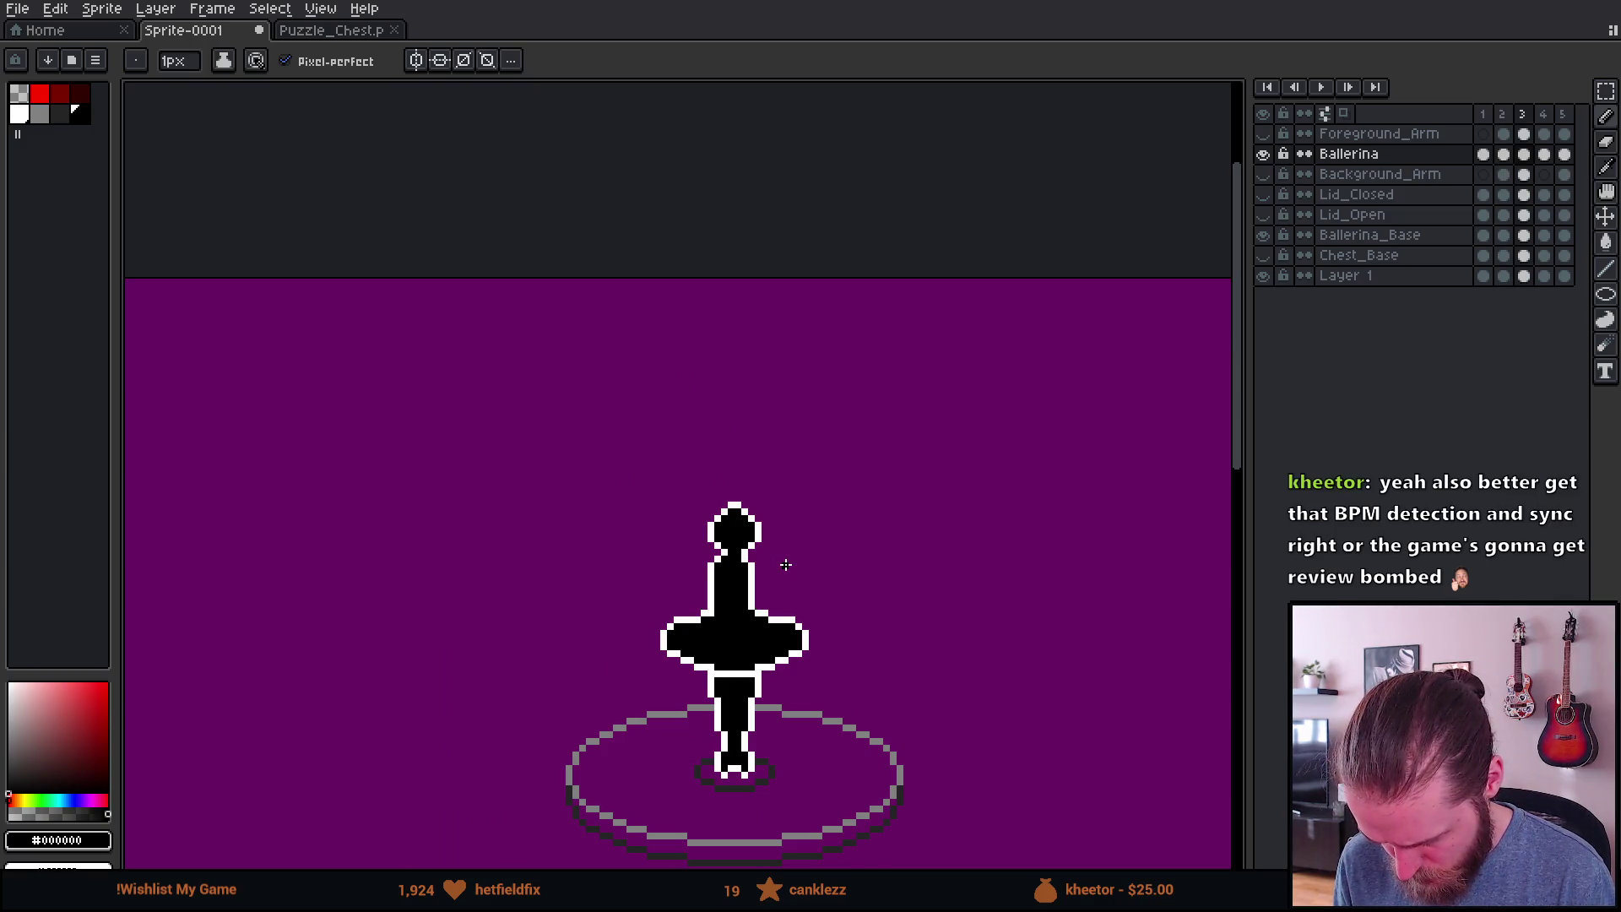
Step: On frame 4, cut the ballerina's head and paste it slightly further left
key("Right")
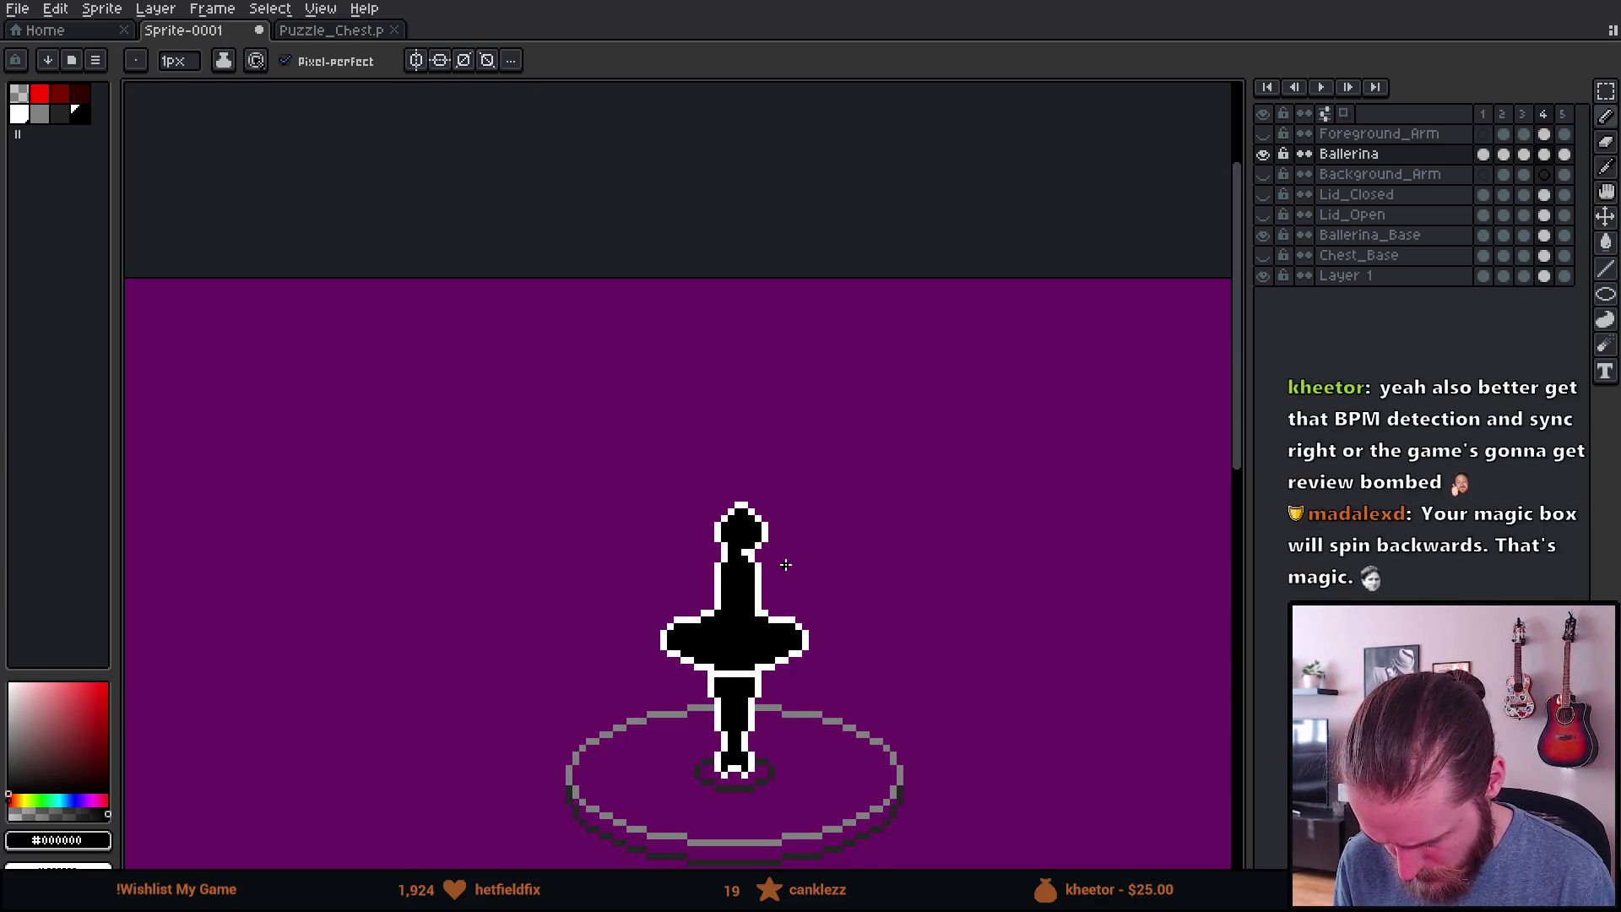
scroll(786, 564, "up", 2)
scroll(785, 564, "up", 1)
key("m")
mouse_move(467, 266)
left_mouse_down()
mouse_move(836, 540)
mouse_move(870, 535)
left_mouse_up()
key("ctrl+x")
key("ctrl+v")
left_click(887, 579)
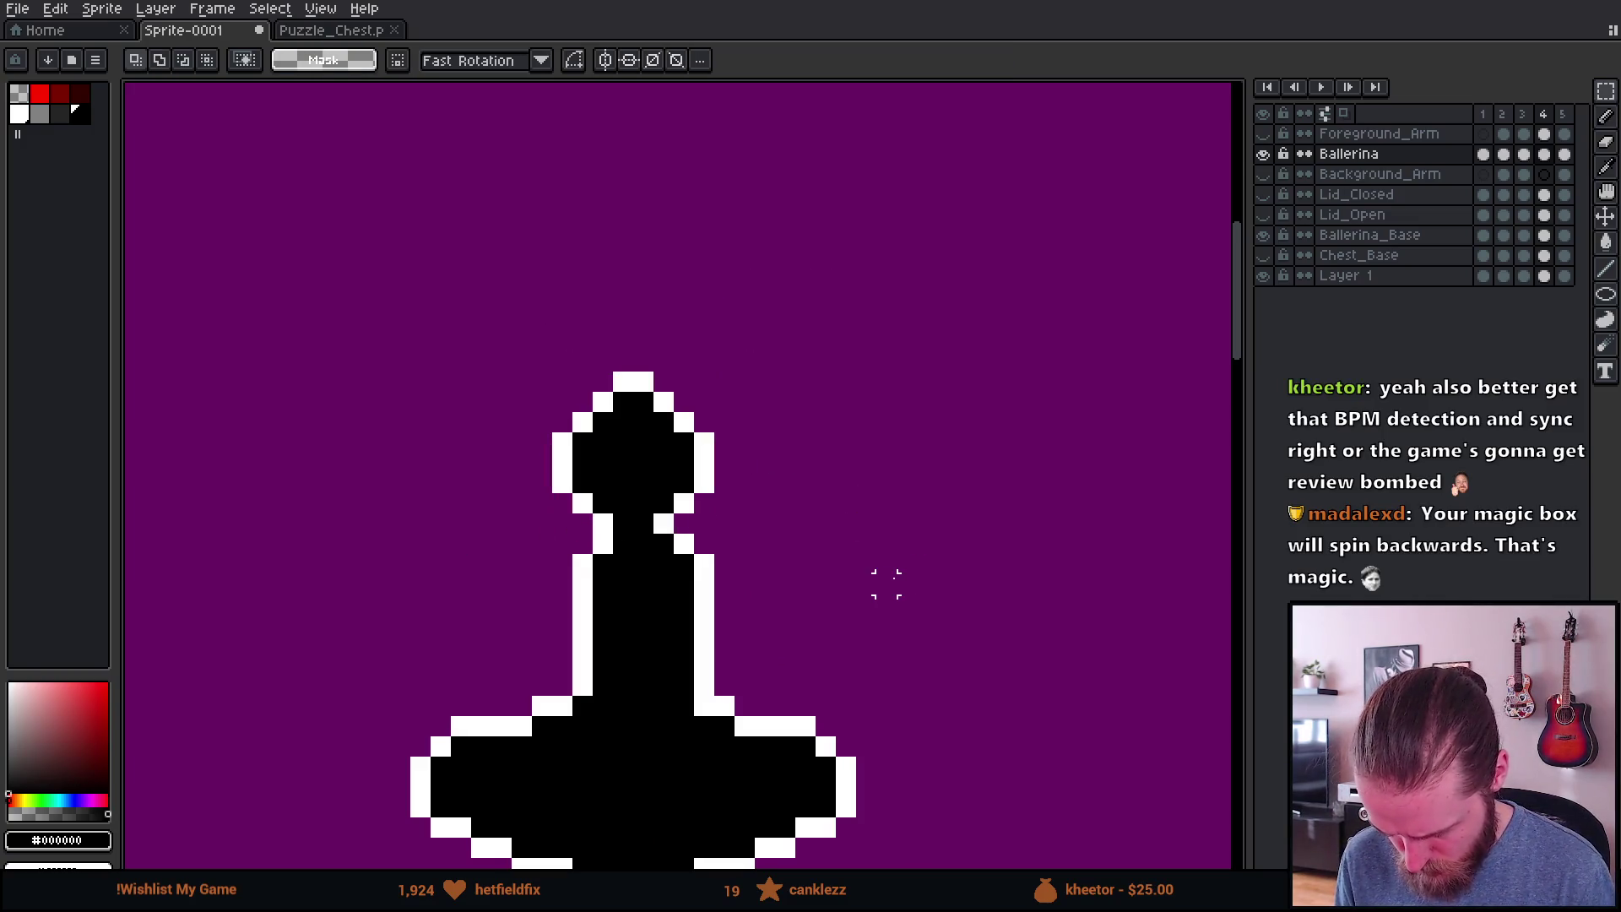
Step: Flip between frames 3 and 4 to check the repositioned head
key("Left")
key("Right")
key("Left")
key("Right")
key("Left")
key("Right")
scroll(885, 574, "down", 2)
scroll(882, 568, "down", 1)
Step: Step back and forth through frames 1–5, comparing the arms-up and arms-down poses
key("Left")
scroll(797, 554, "up", 1)
key("Left")
scroll(774, 550, "down", 1)
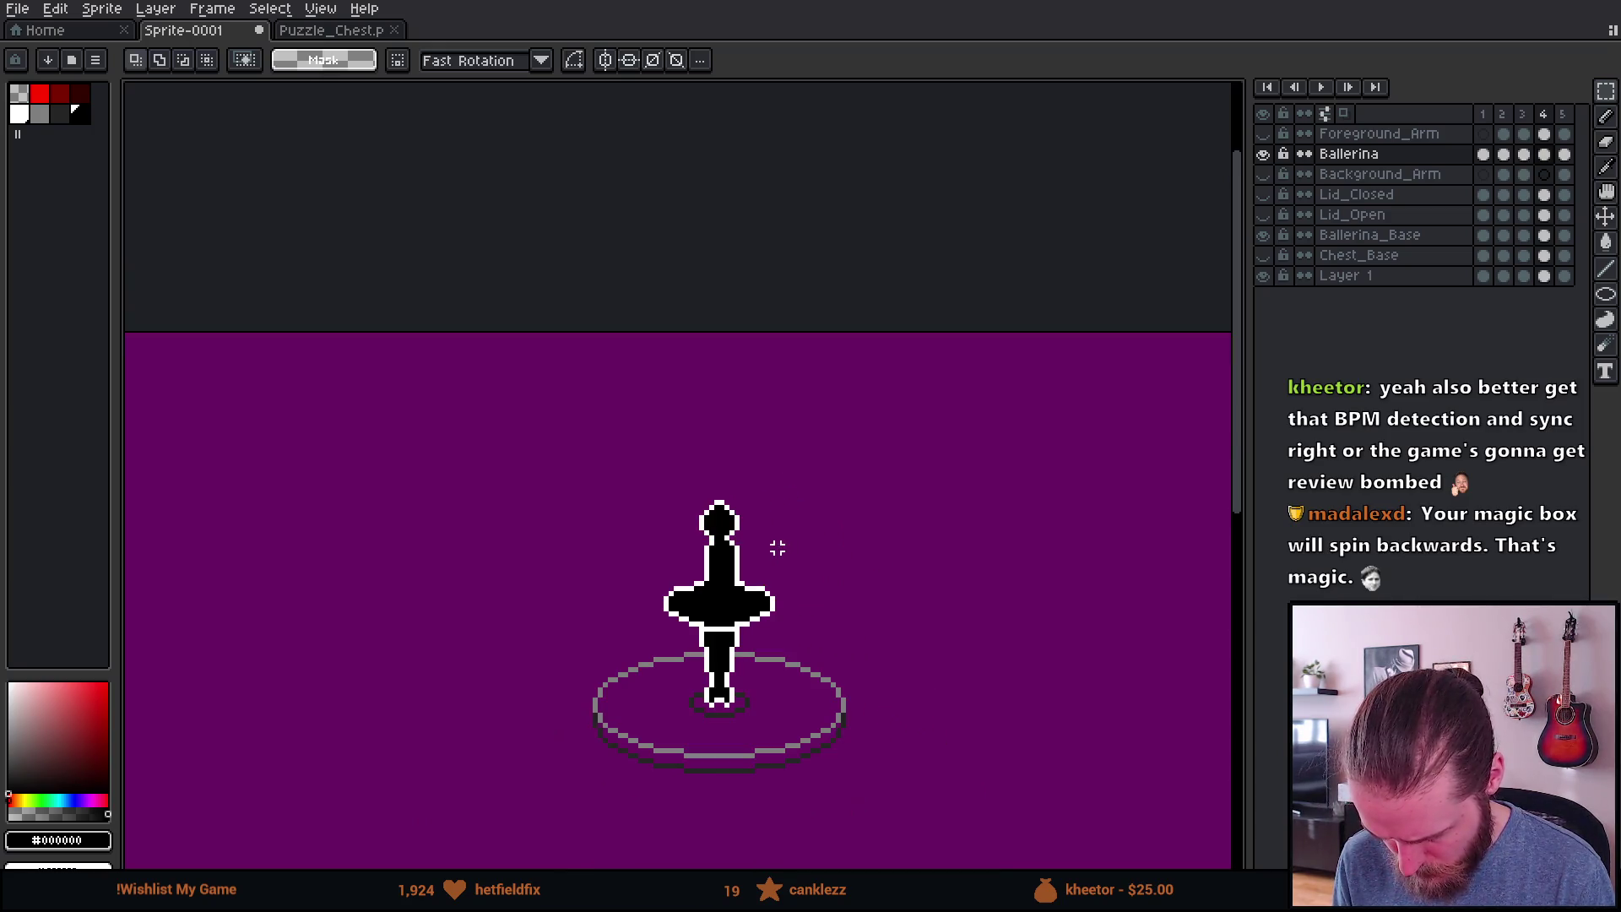
scroll(767, 547, "up", 1)
key("Left")
key("Left")
key("Right")
key("Left")
key("Right")
key("Right")
key("Right")
key("Right")
scroll(713, 516, "up", 3)
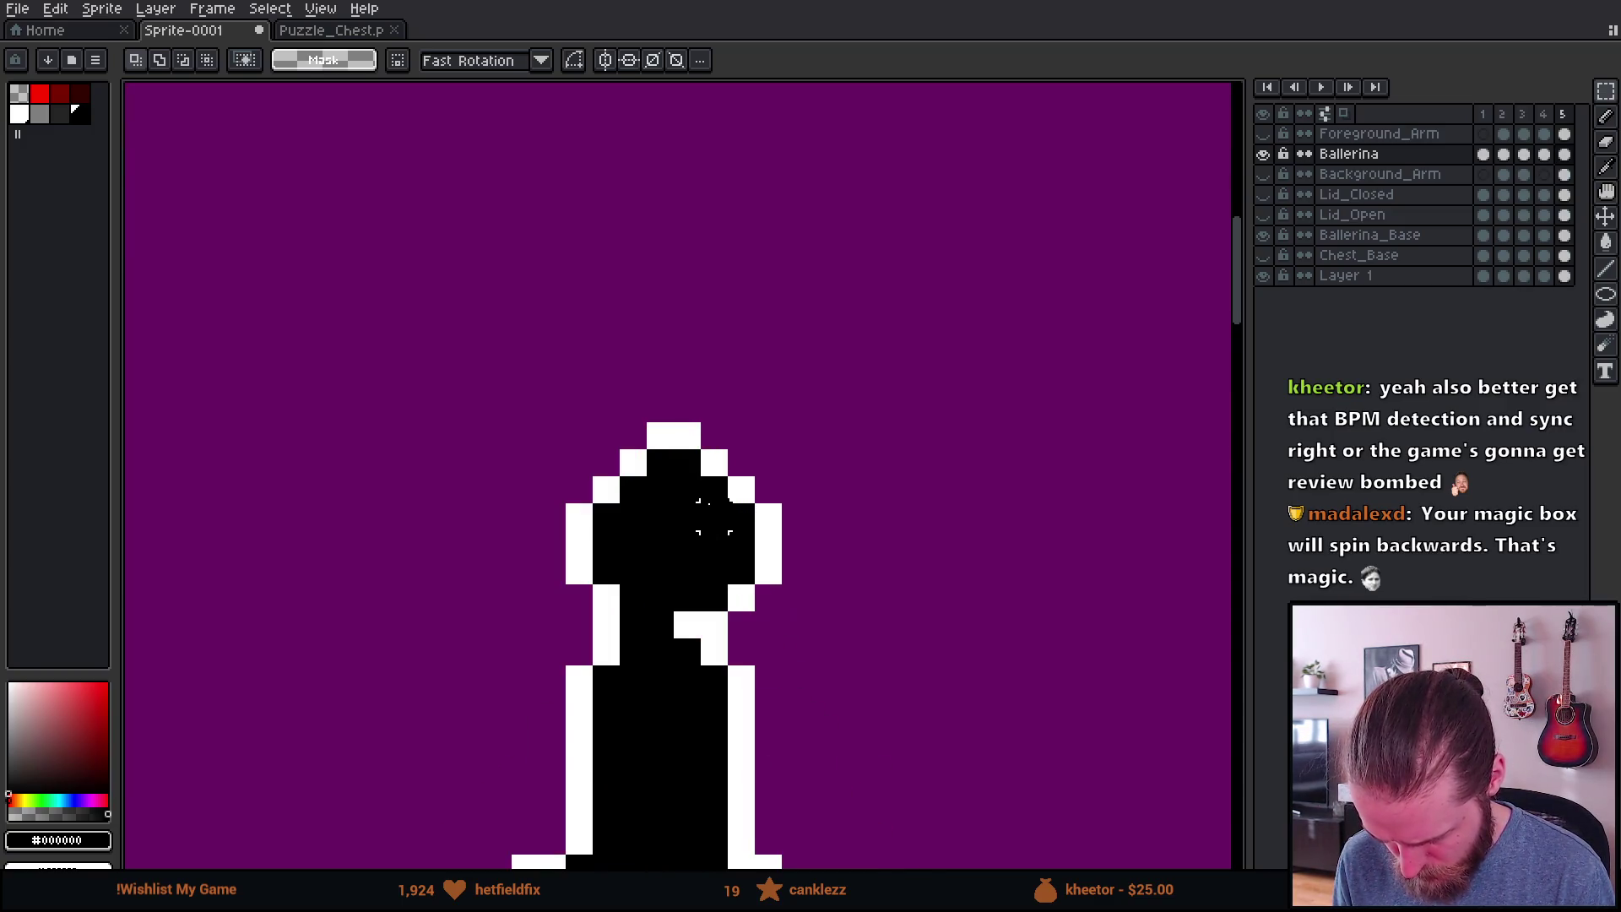
key("Right")
key("Right")
key("Right")
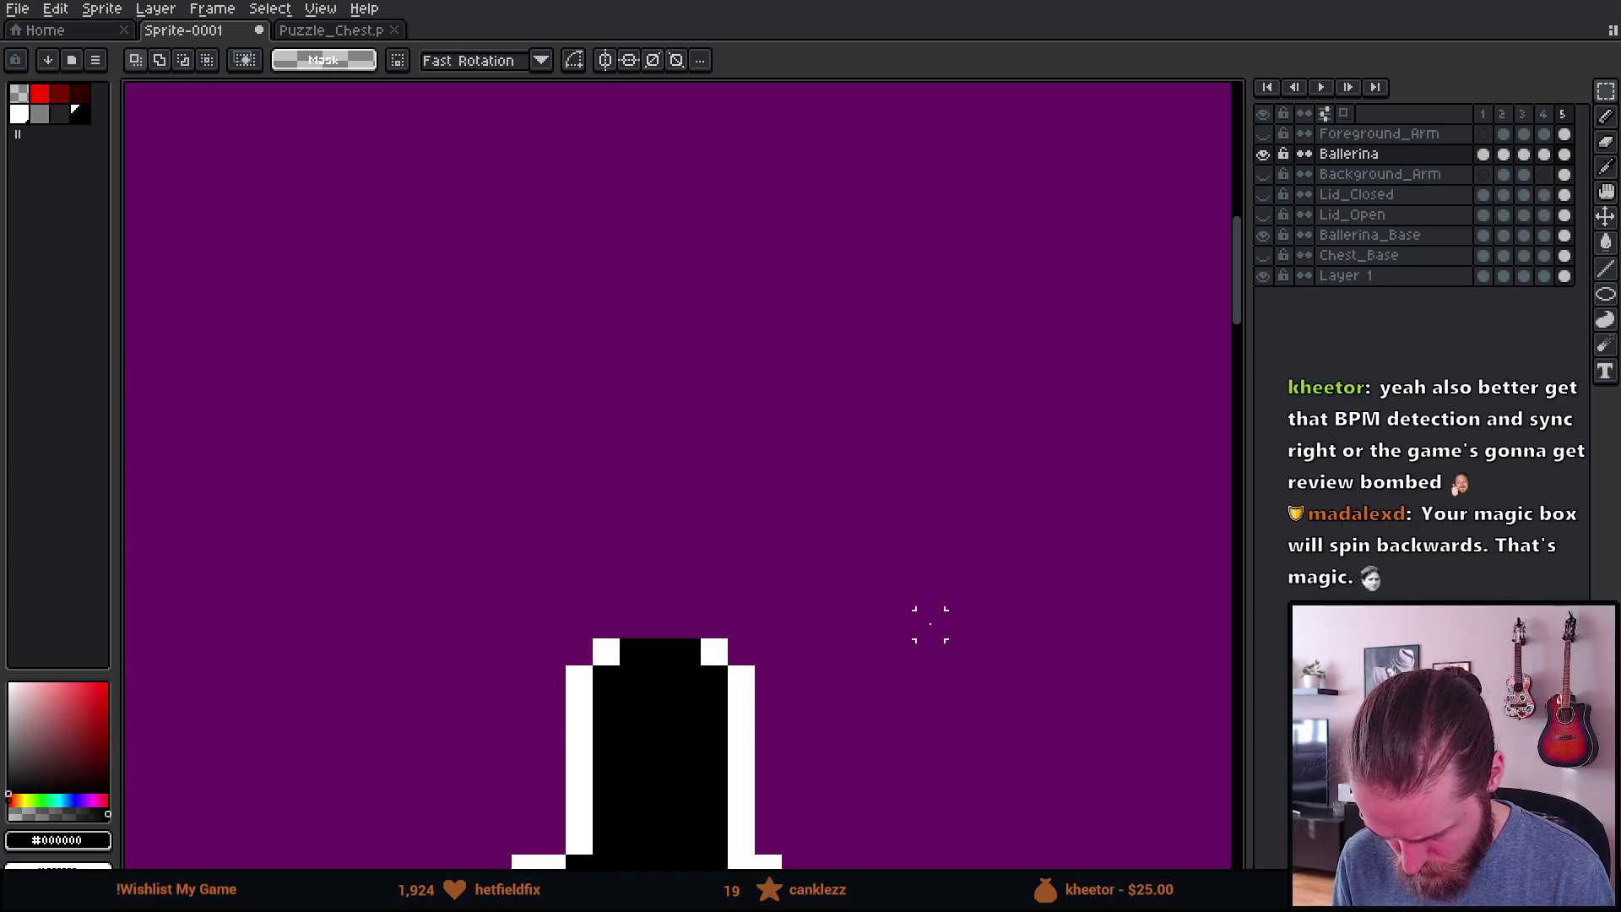
scroll(902, 597, "down", 4)
key("Left")
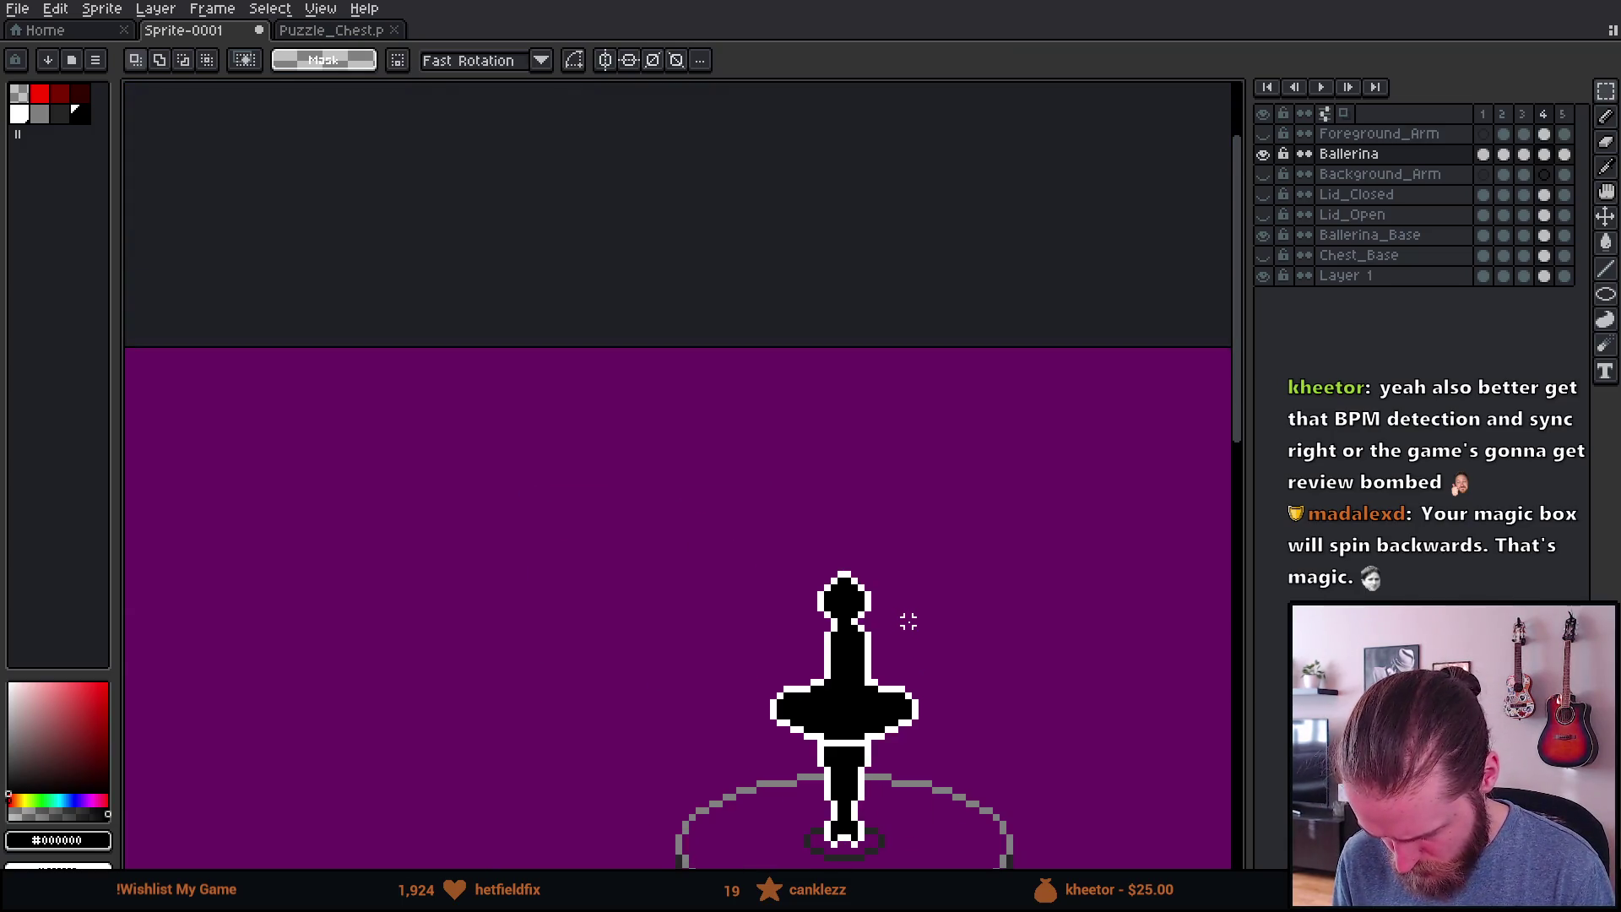
key("Right")
key("Right")
key("Right")
key("Right")
key("Right")
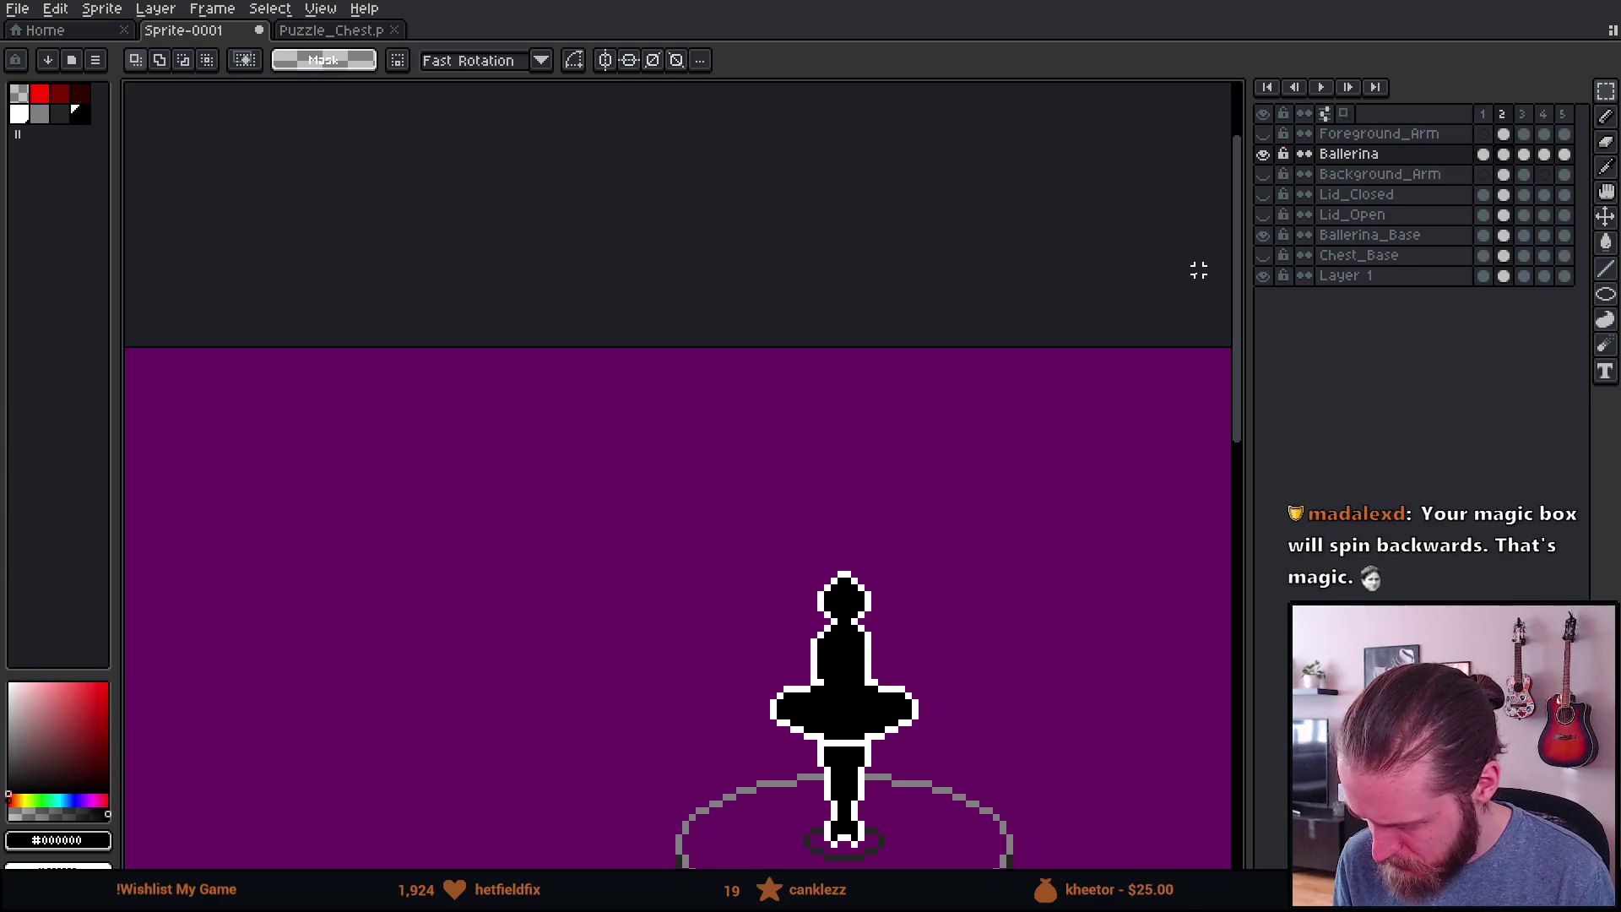
Step: Show the background arm layer again and view the whole ballerina on frame 3
left_click(1263, 174)
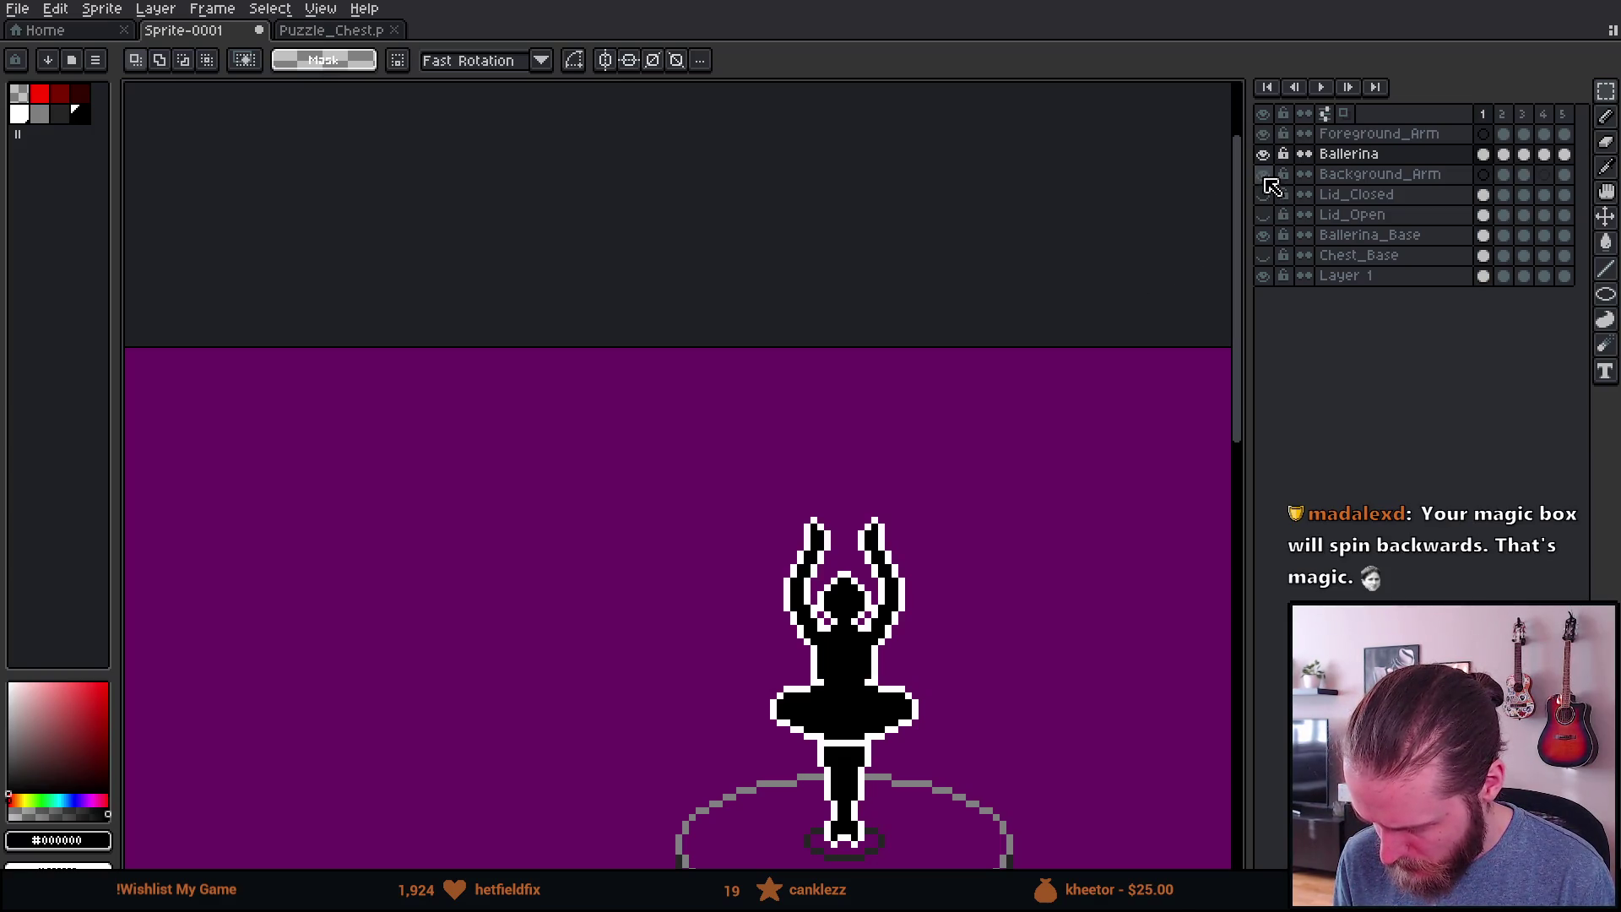
left_click_drag(943, 526, 803, 395)
key("Right")
key("Right")
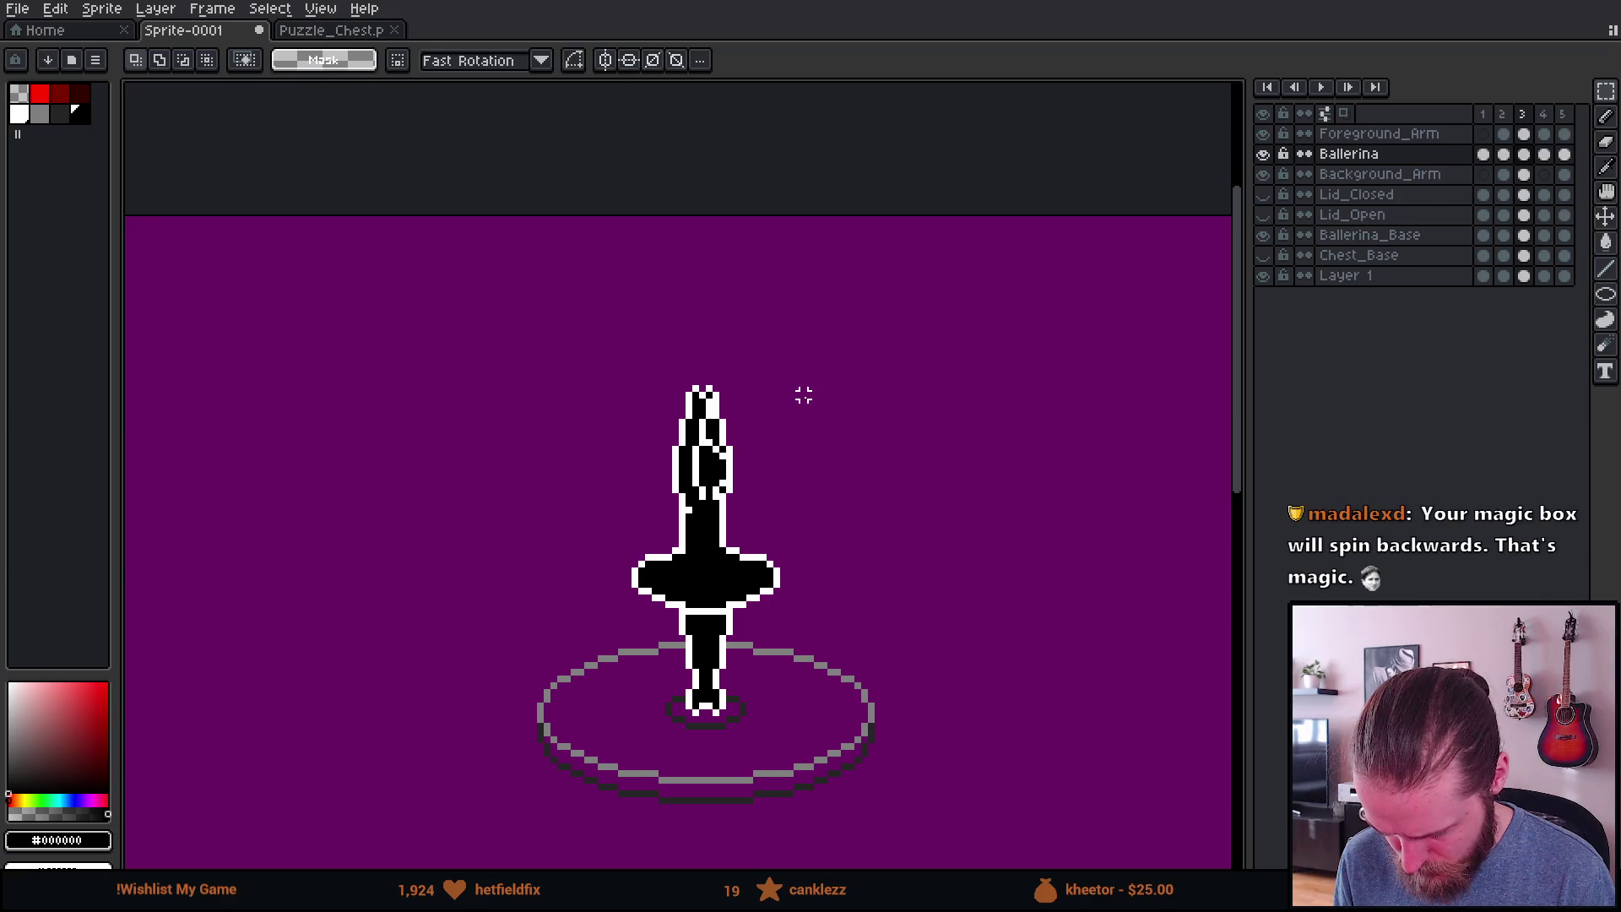
key("Right")
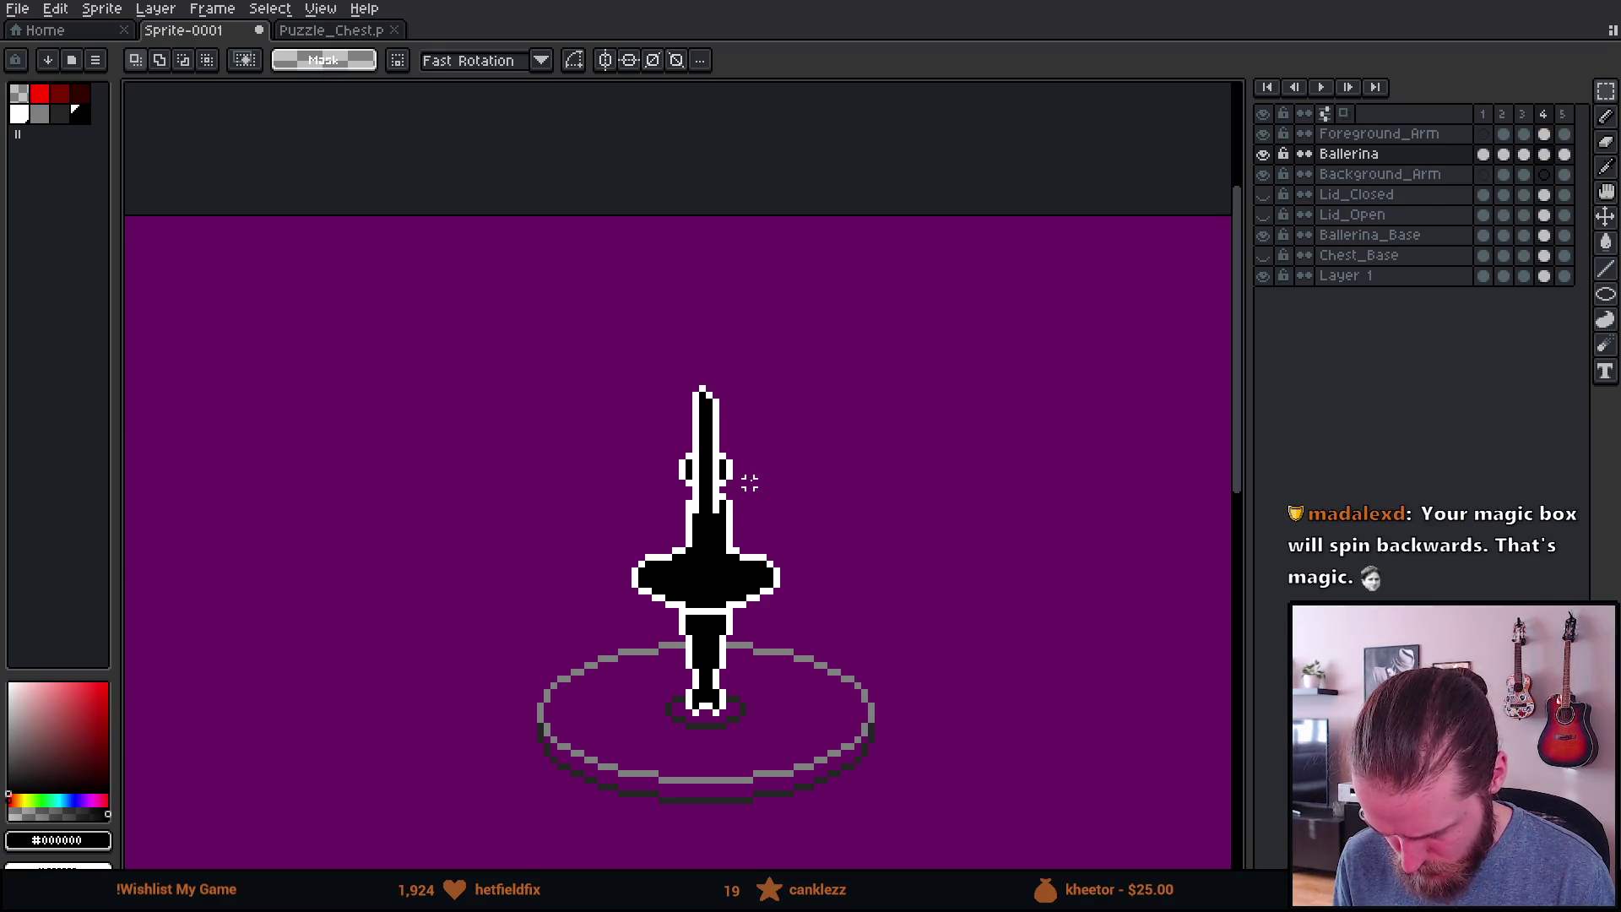
scroll(750, 482, "down", 3)
scroll(751, 481, "up", 3)
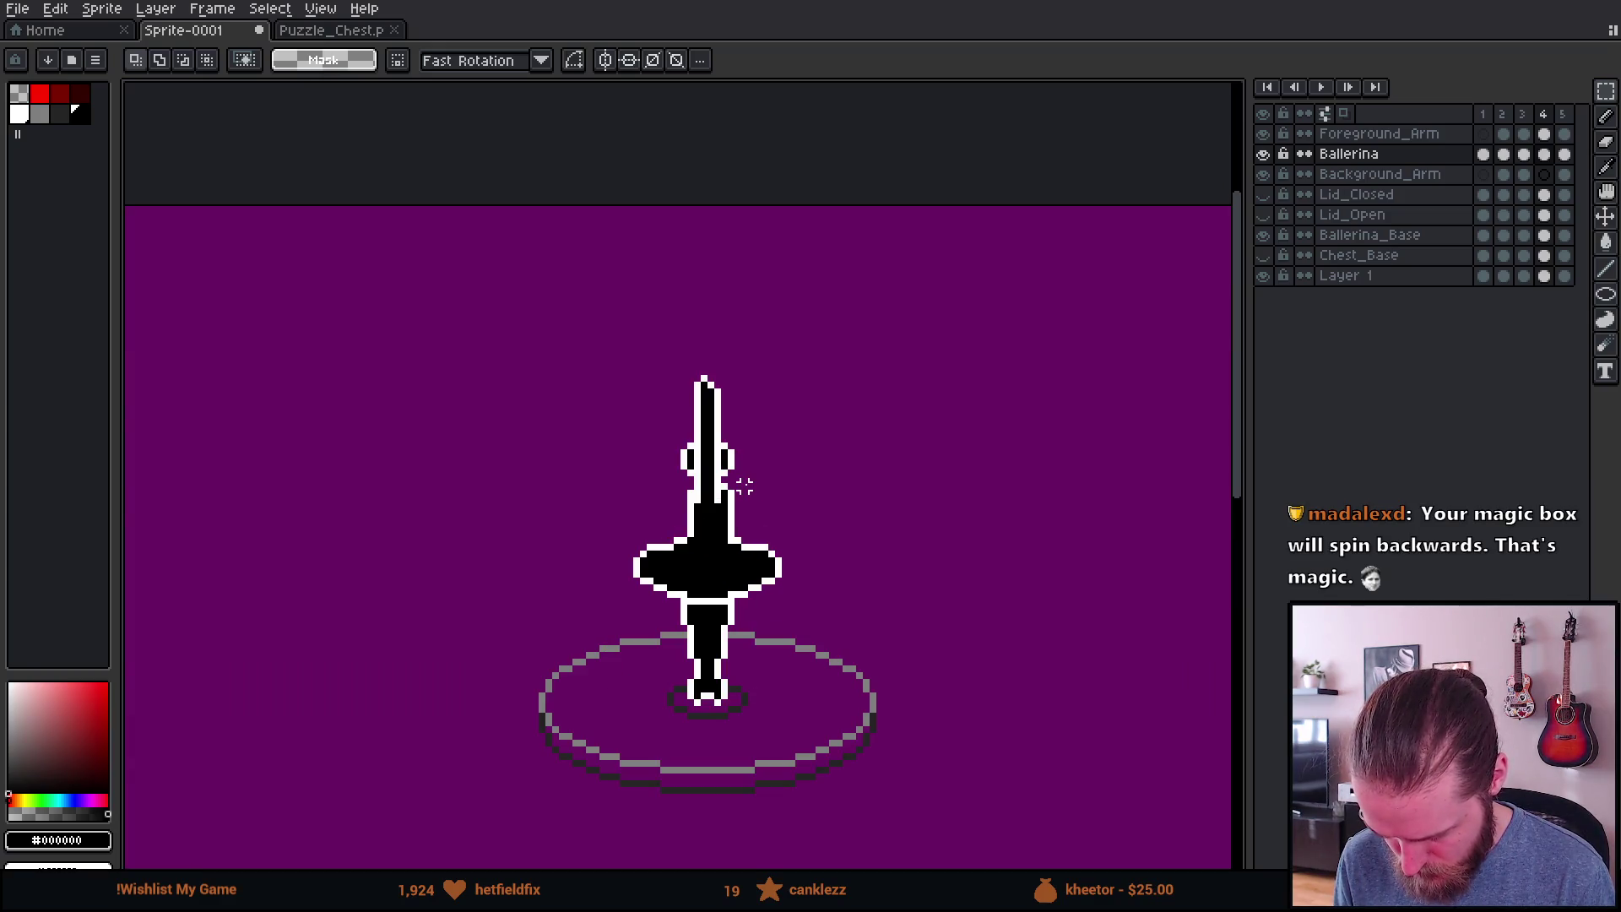
scroll(744, 485, "down", 1)
Step: Play the looping animation preview while zooming in and out
key("Return")
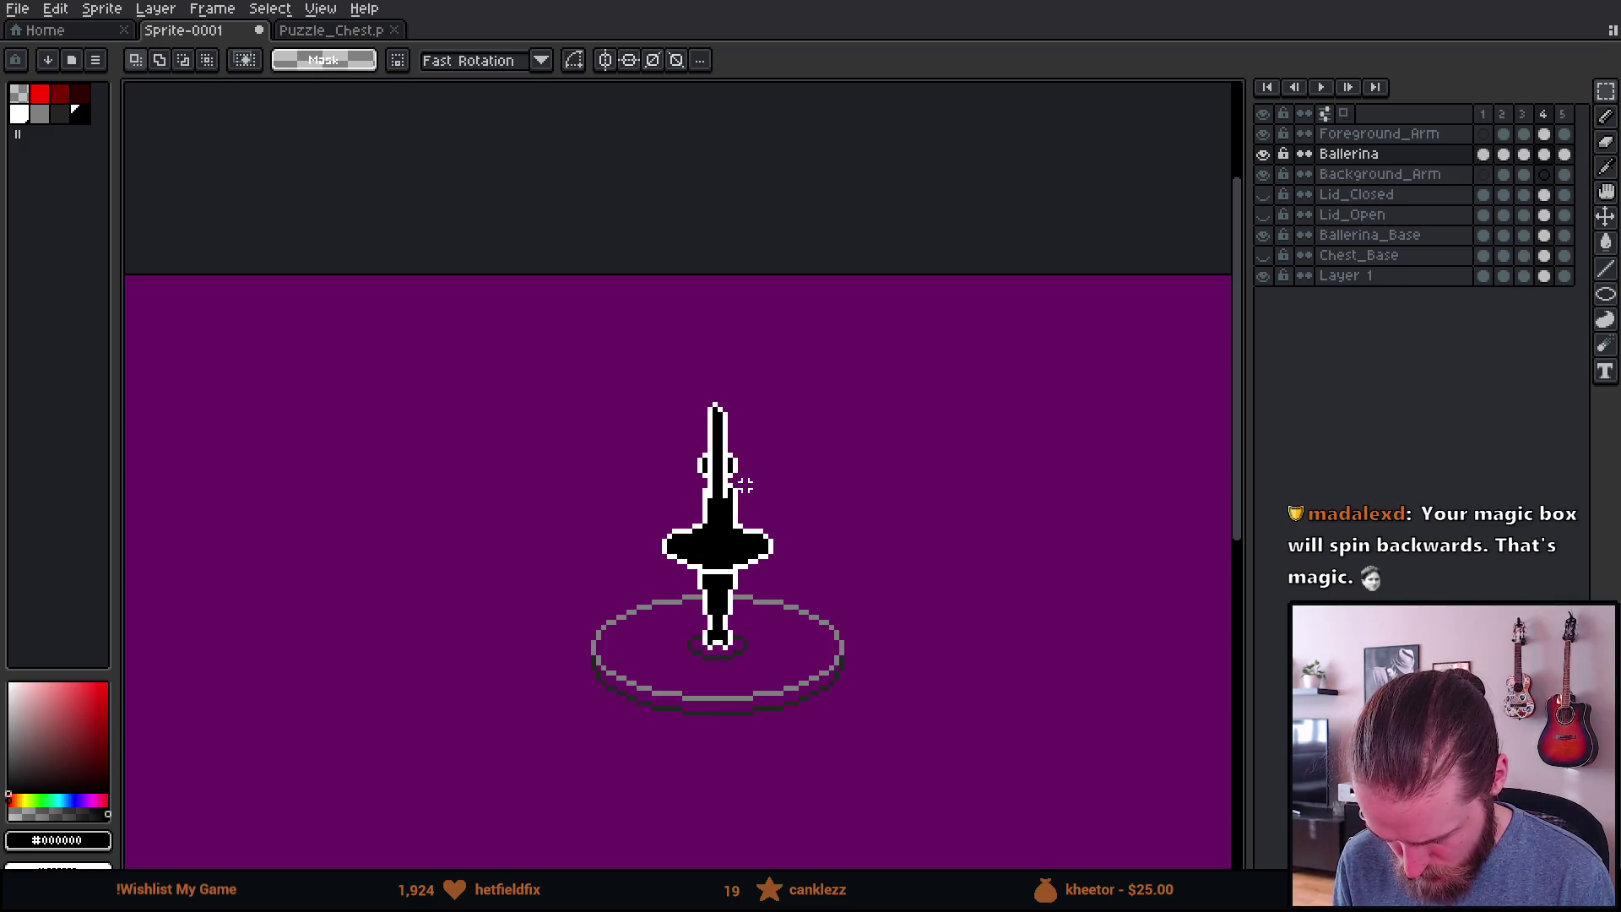
scroll(770, 492, "up", 1)
scroll(770, 492, "down", 2)
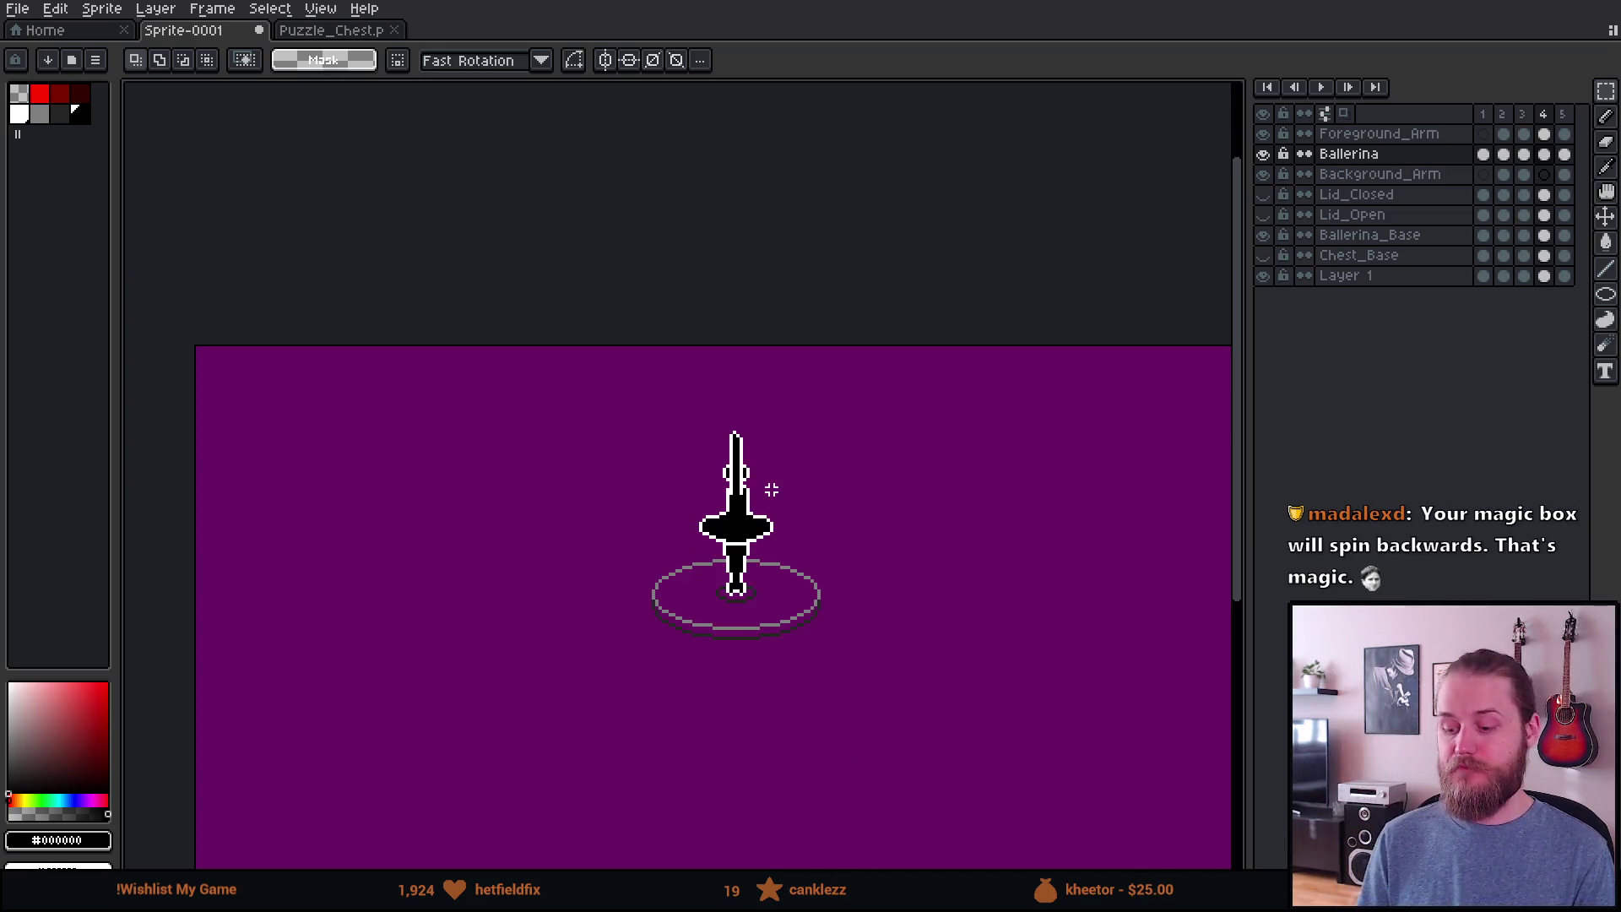
scroll(744, 499, "up", 2)
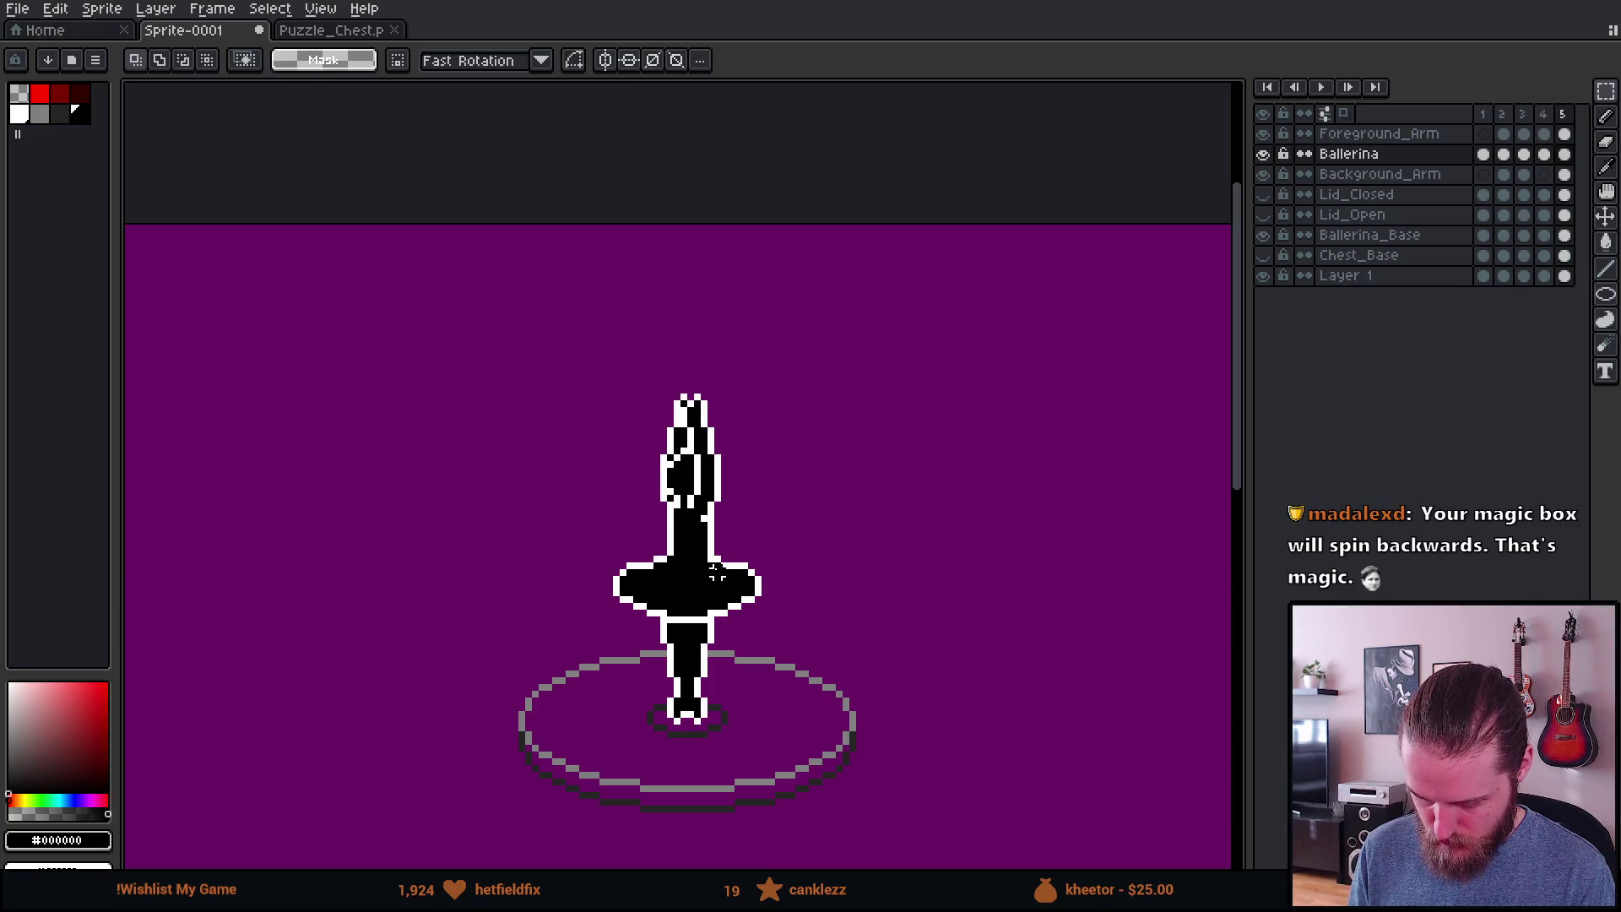
scroll(715, 572, "down", 2)
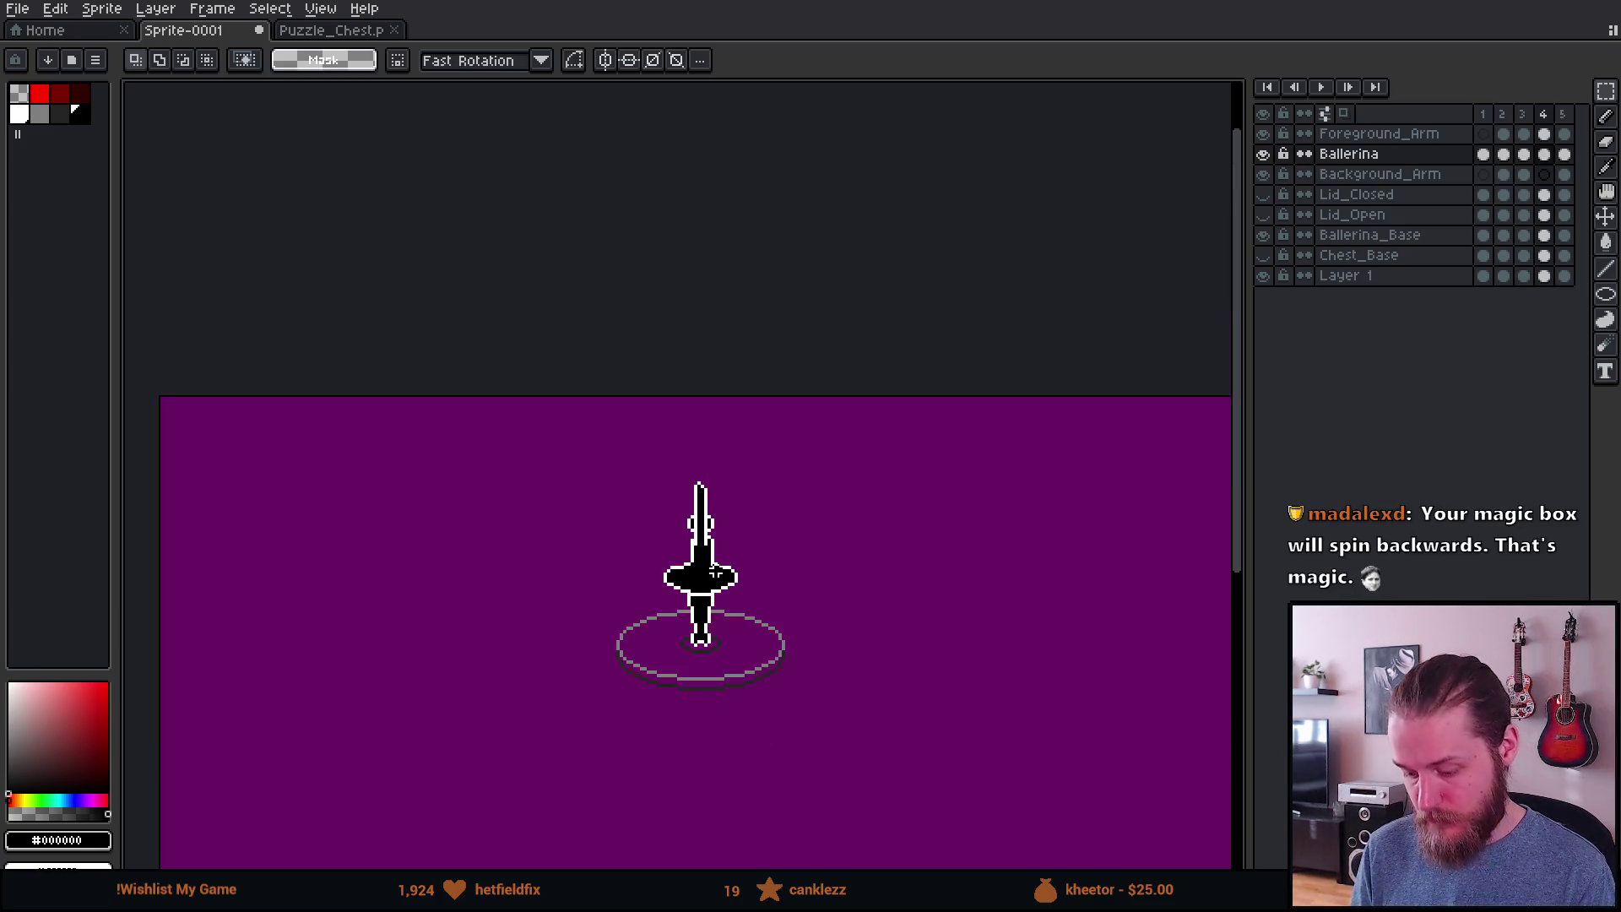
scroll(715, 573, "up", 2)
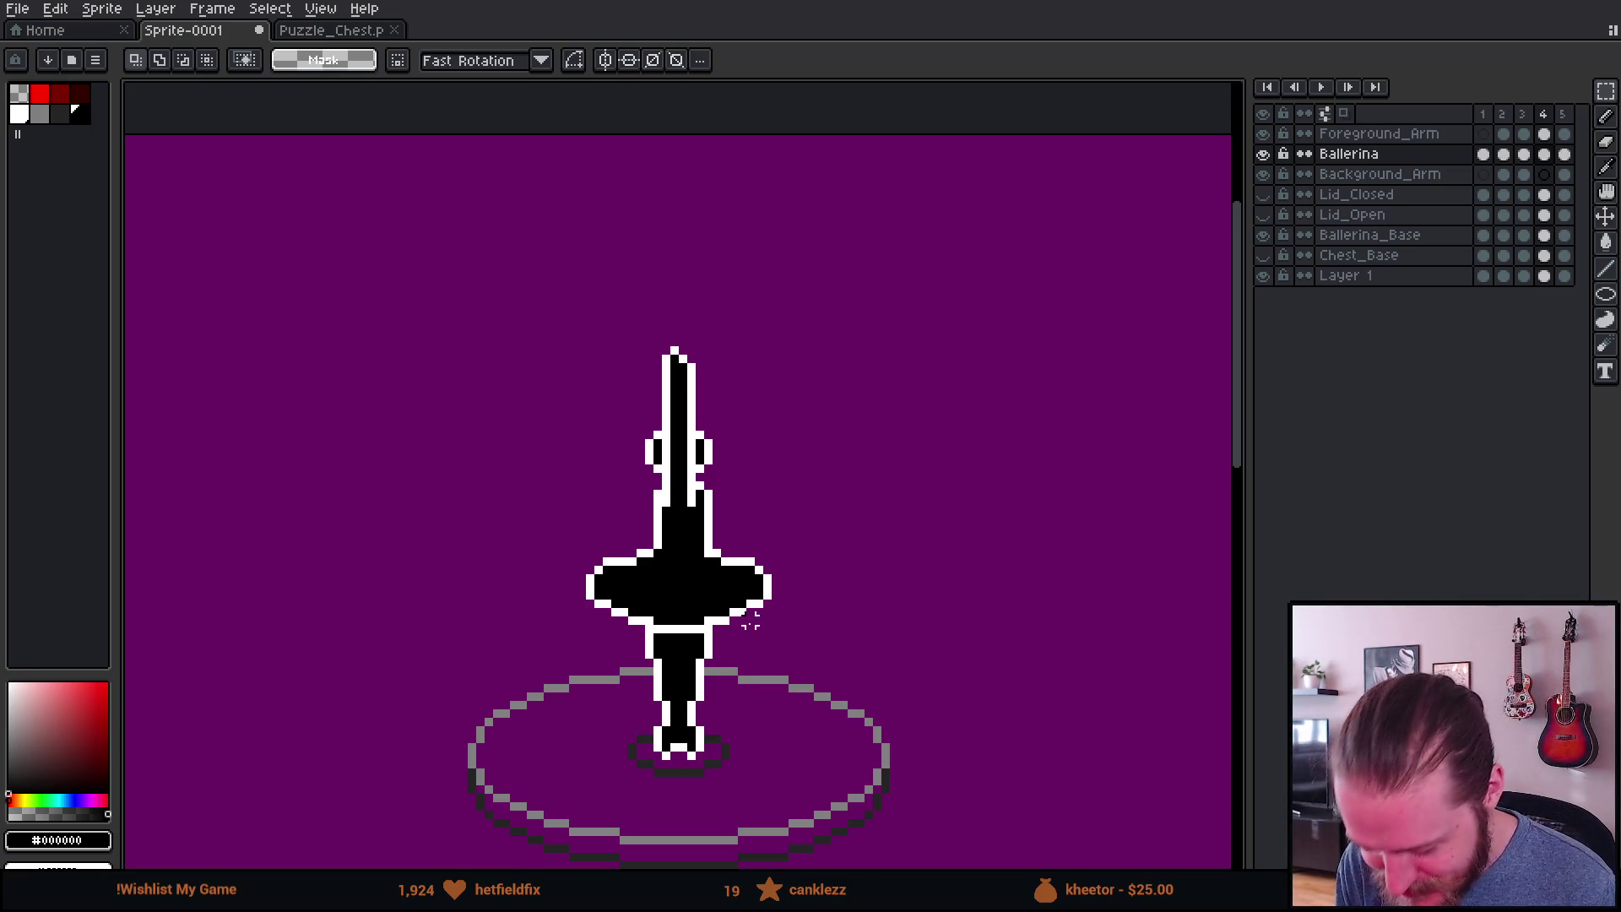
Step: Step through the frames, wrapping around, to compare the ballerina's poses
scroll(751, 623, "up", 1)
key("Right")
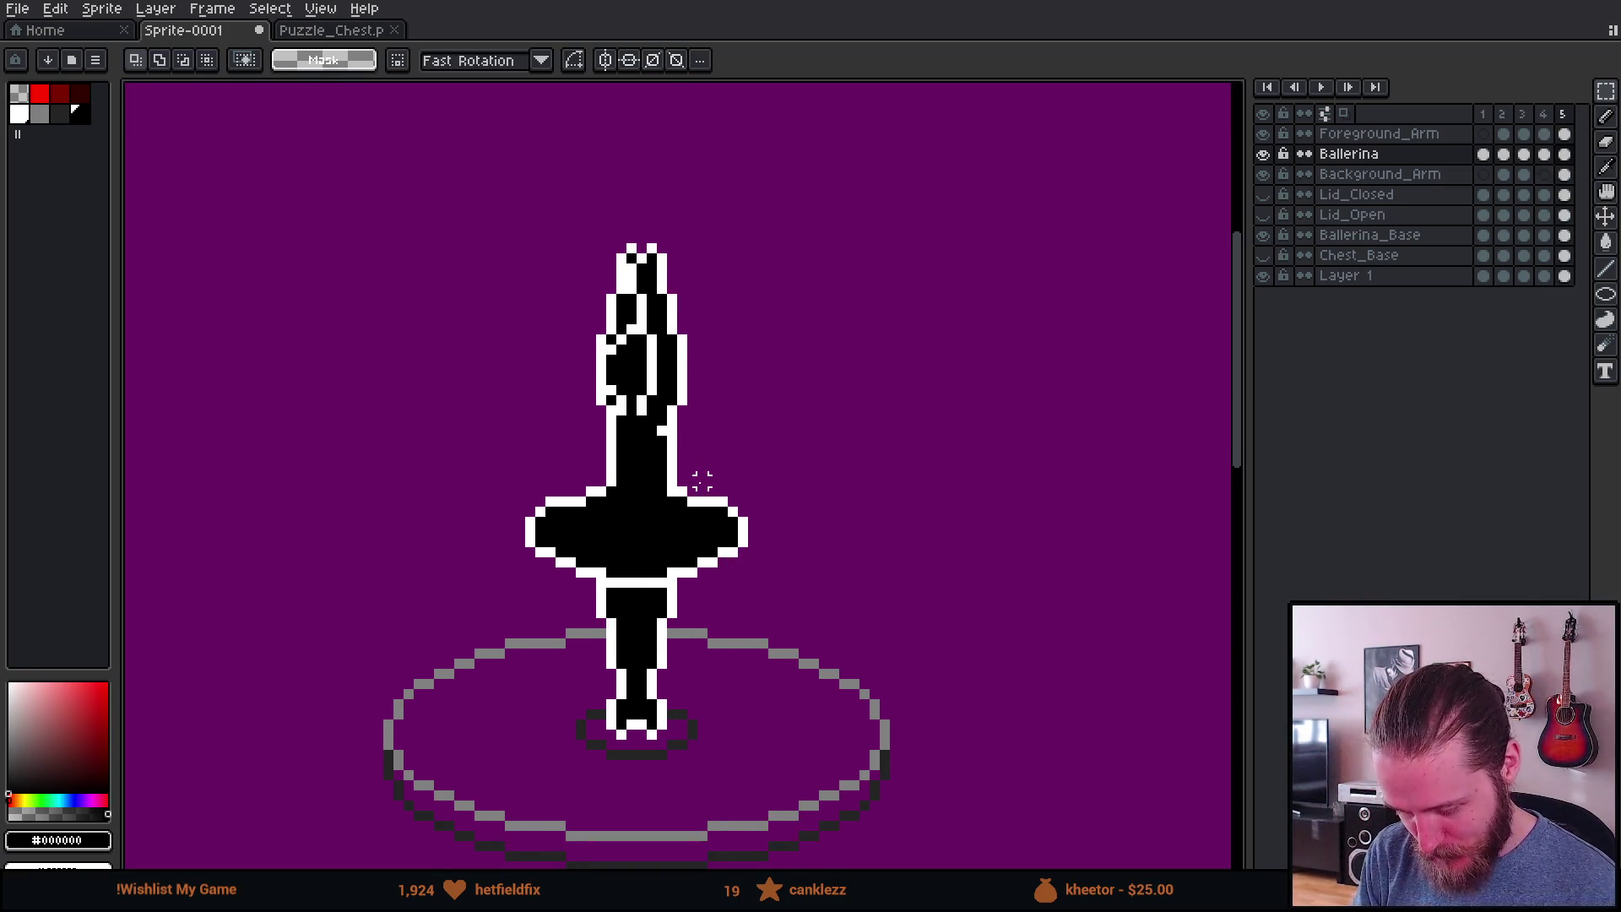
key("Right")
key("Right")
key("Right")
key("Right")
key("Left")
key("Left")
key("Right")
key("Left")
key("Left")
key("Right")
key("Right")
key("Right")
key("Right")
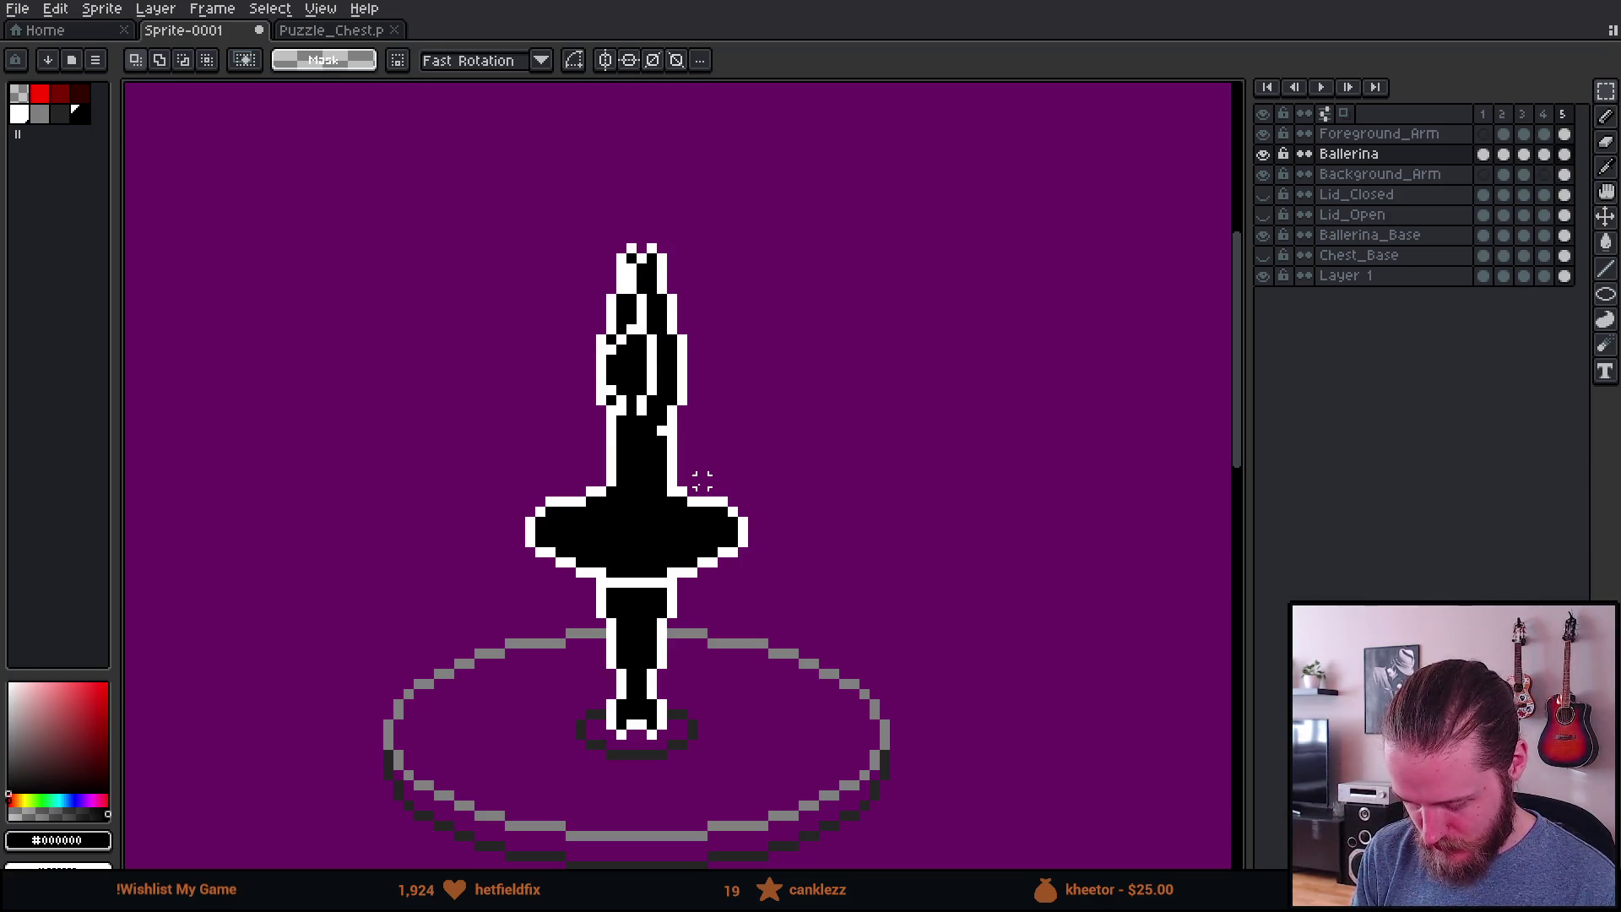
Step: Return to the raised-arms frame 2 and duplicate it as a new frame 3
key("Left")
key("Left")
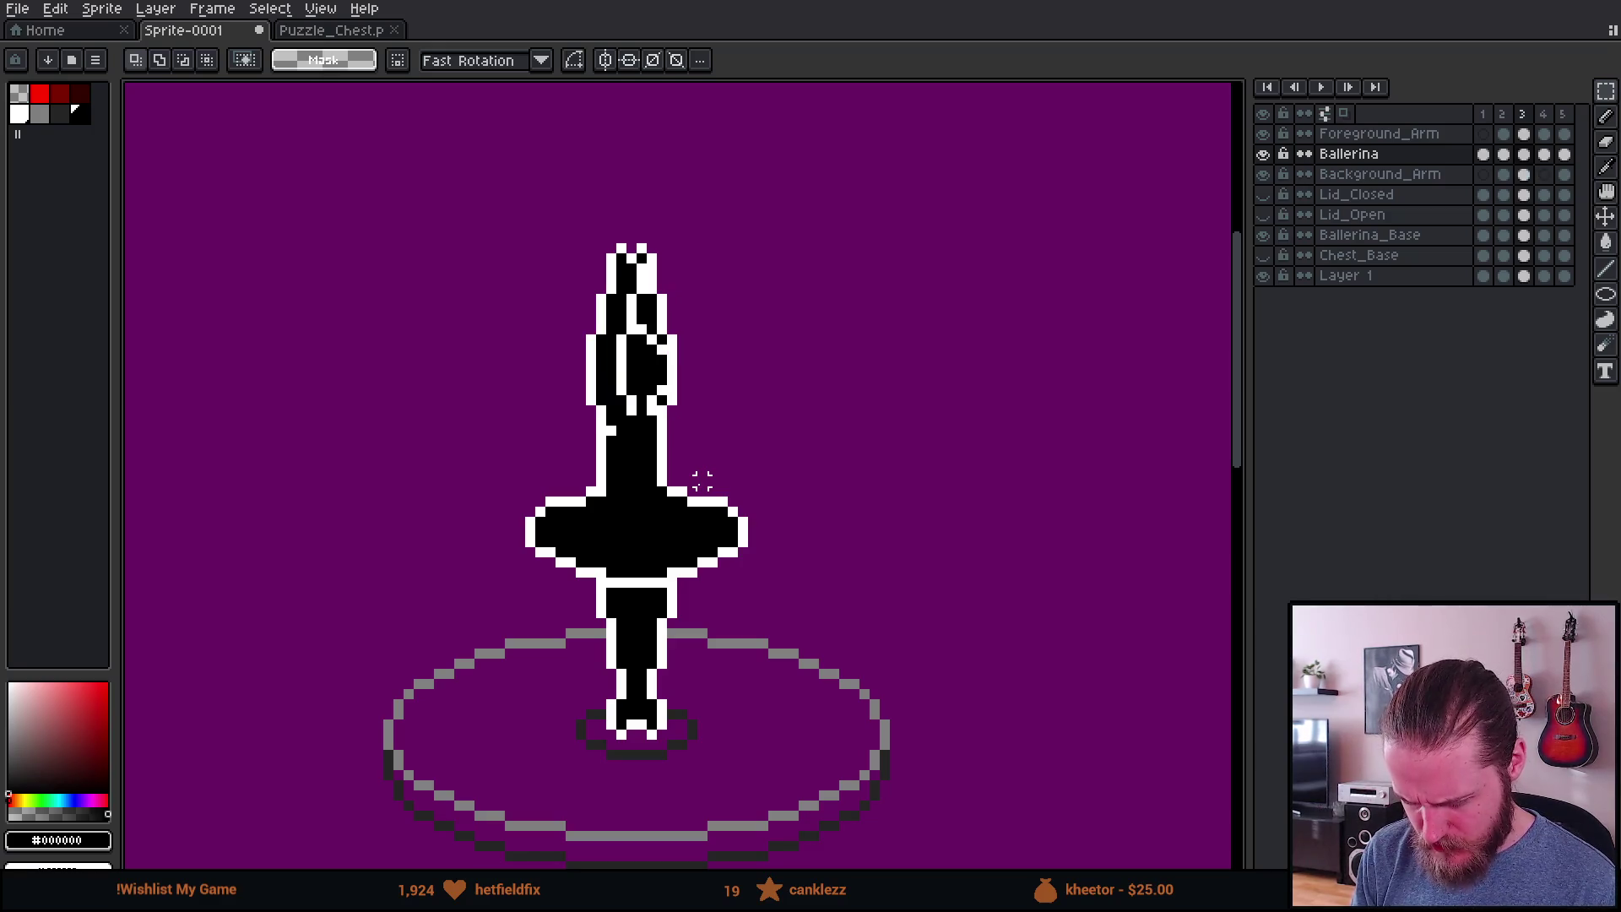
key("Left")
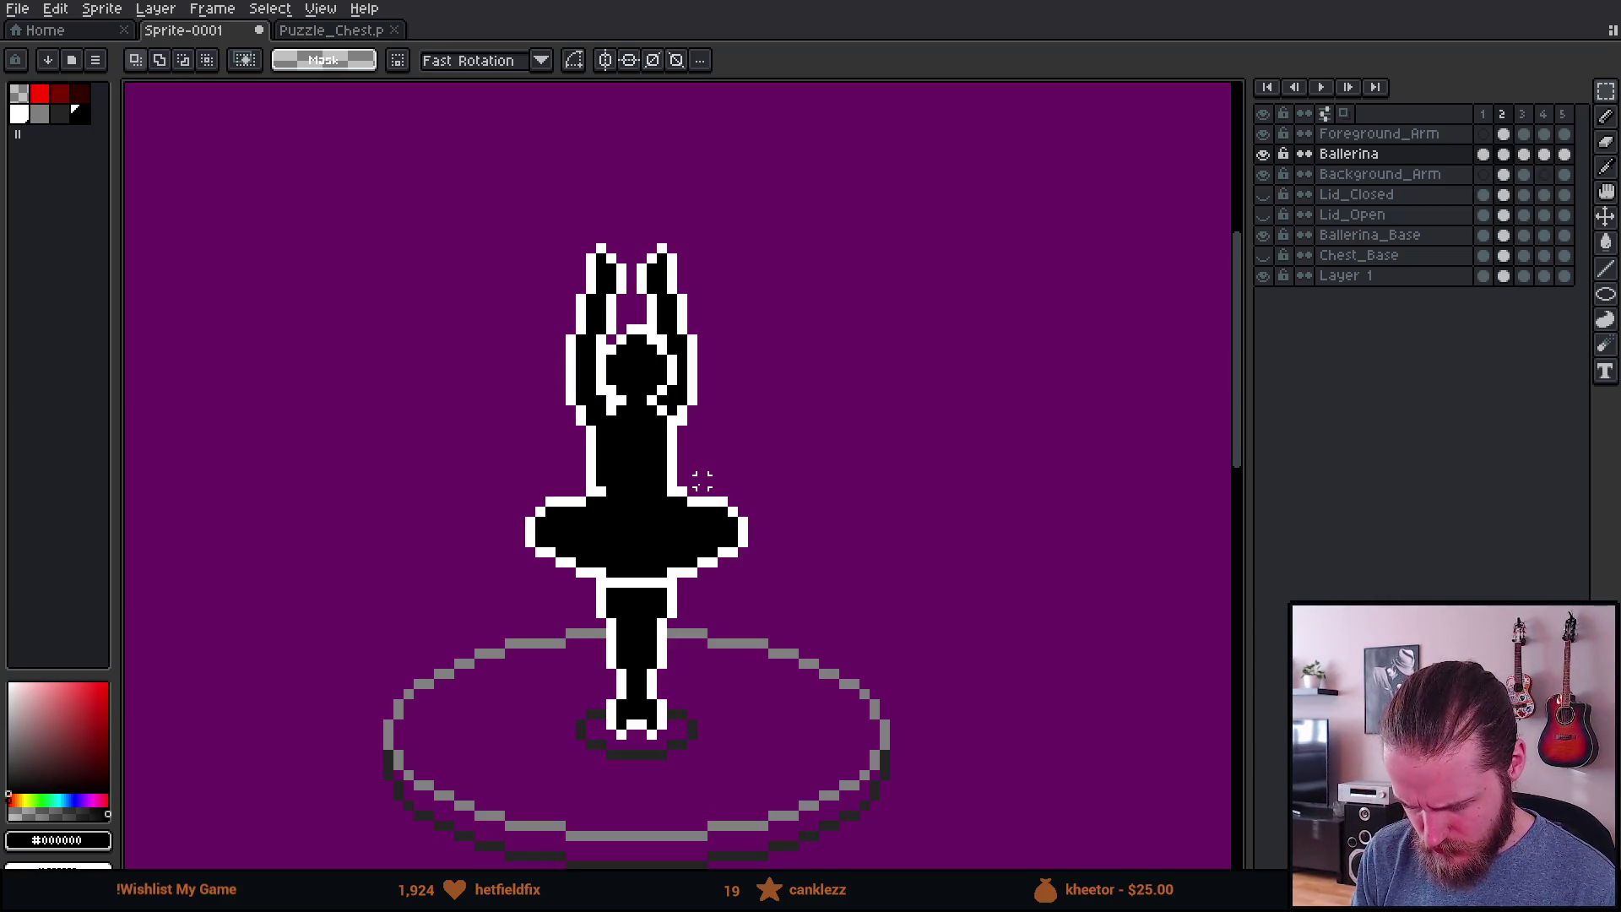
key("Right")
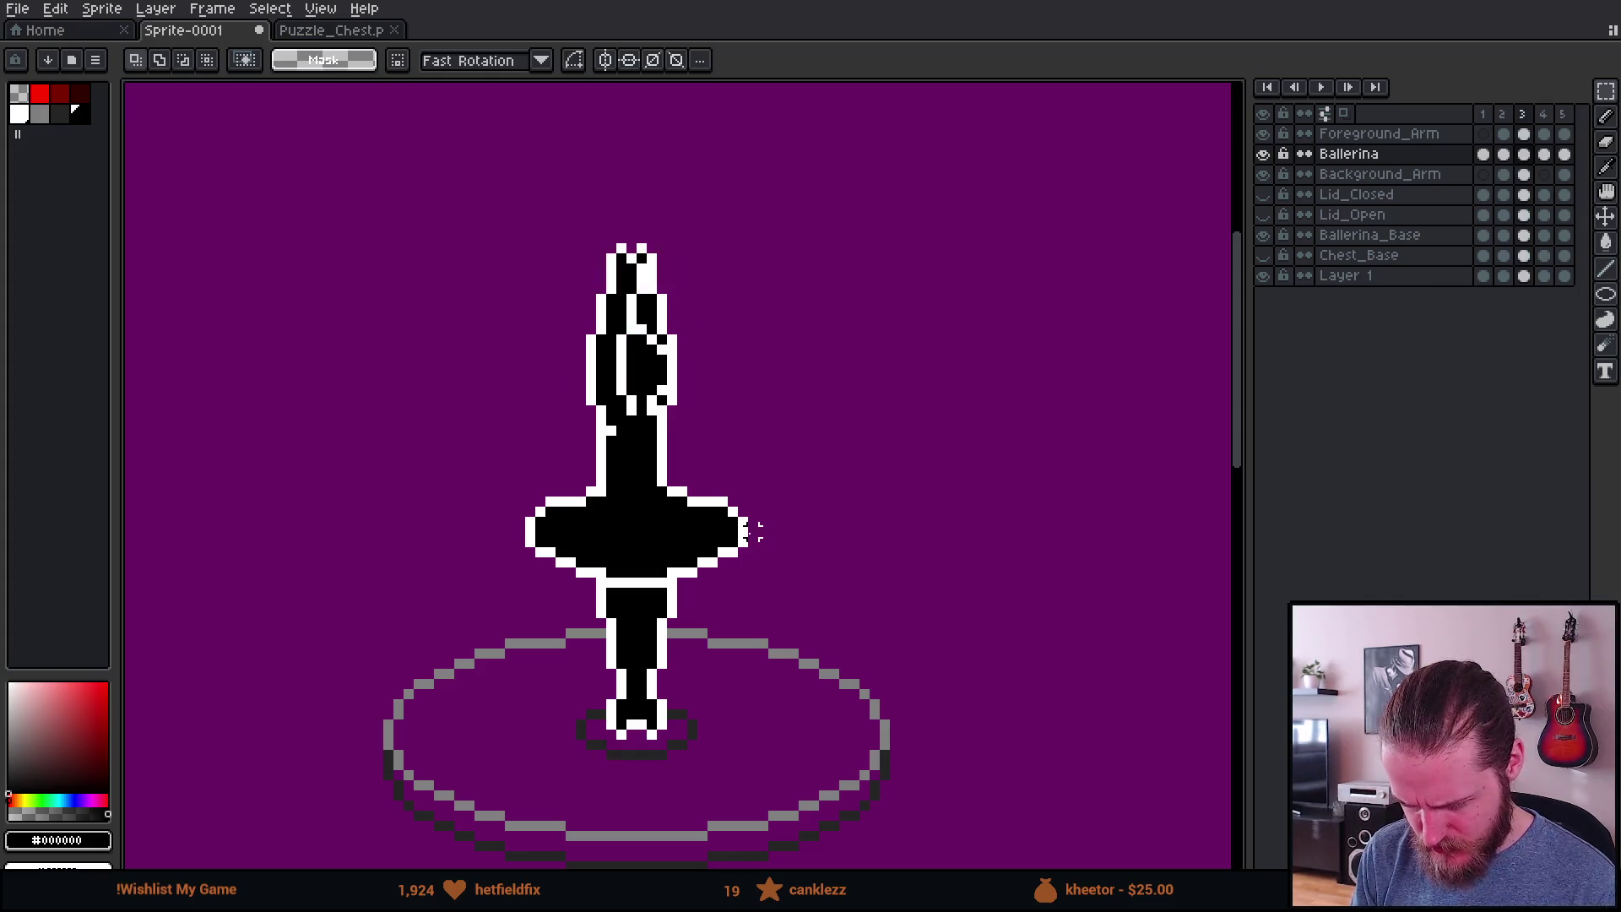
key("Left")
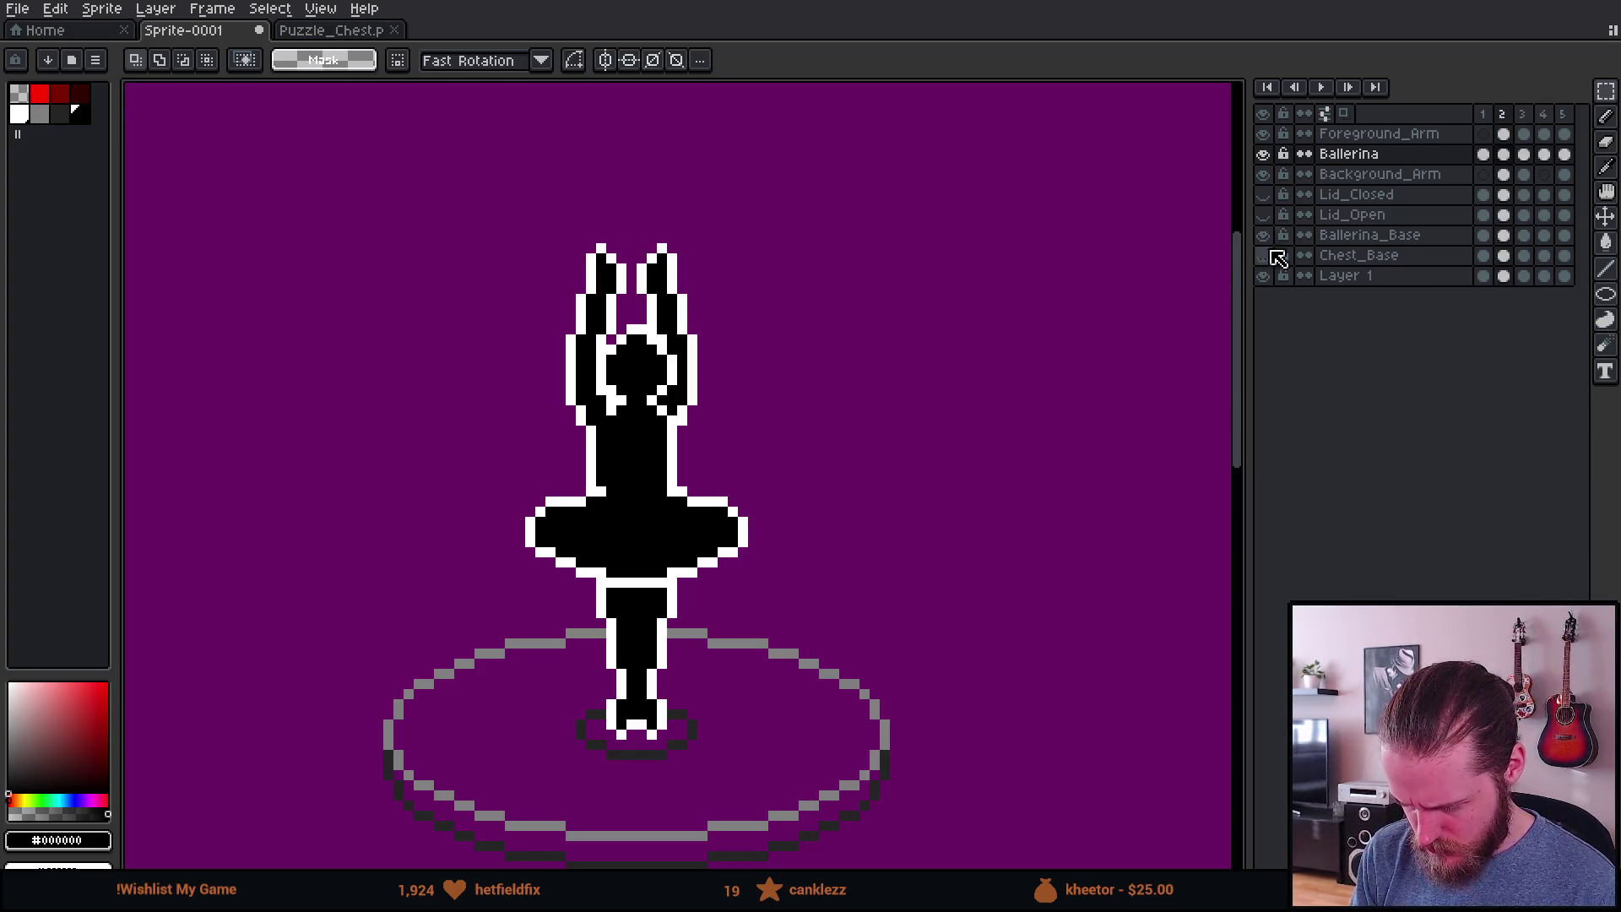
left_click(1503, 114)
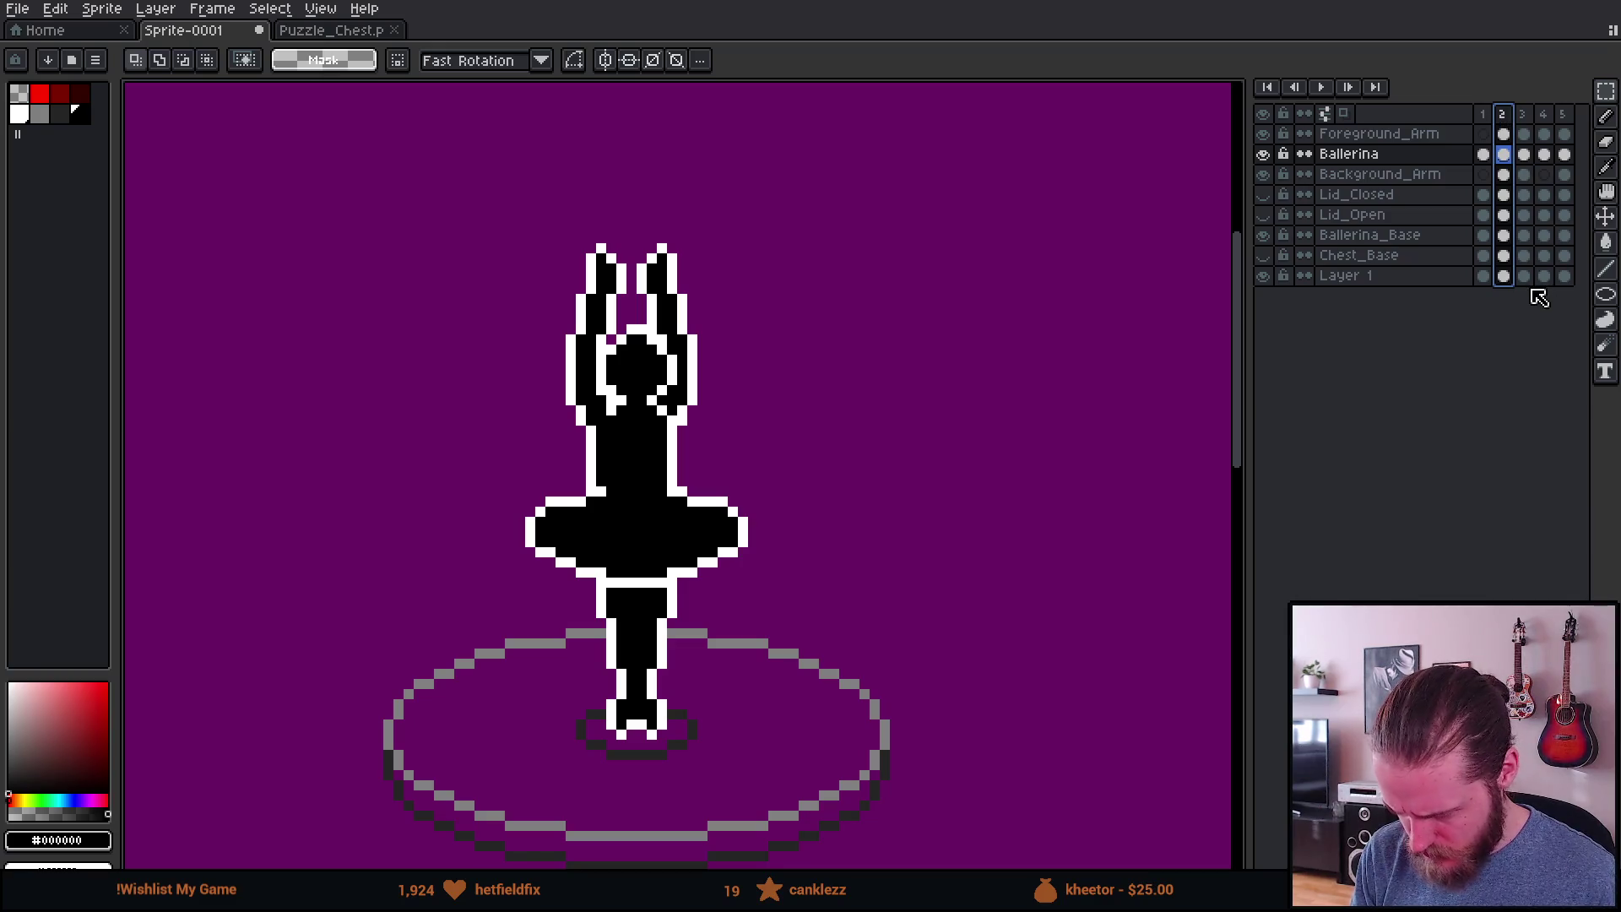
key("alt+n")
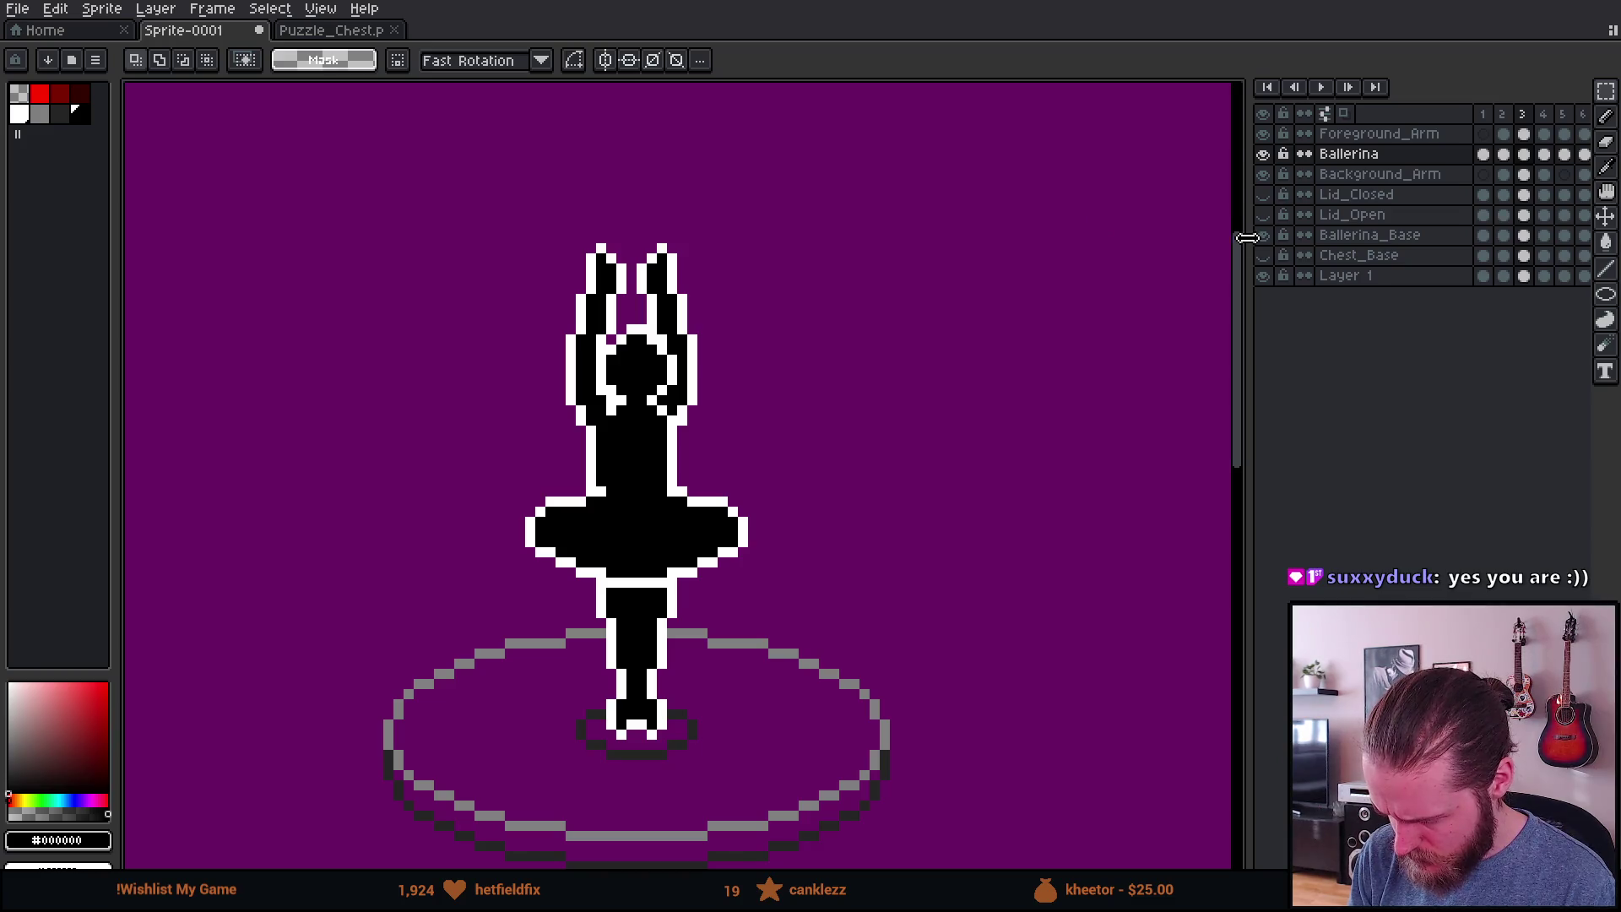
Step: Widen the timeline and inspect frame 6's Foreground_Arm, Ballerina and Background_Arm layers
left_click_drag(1248, 246, 1125, 246)
left_click(1399, 114)
left_click(1460, 114)
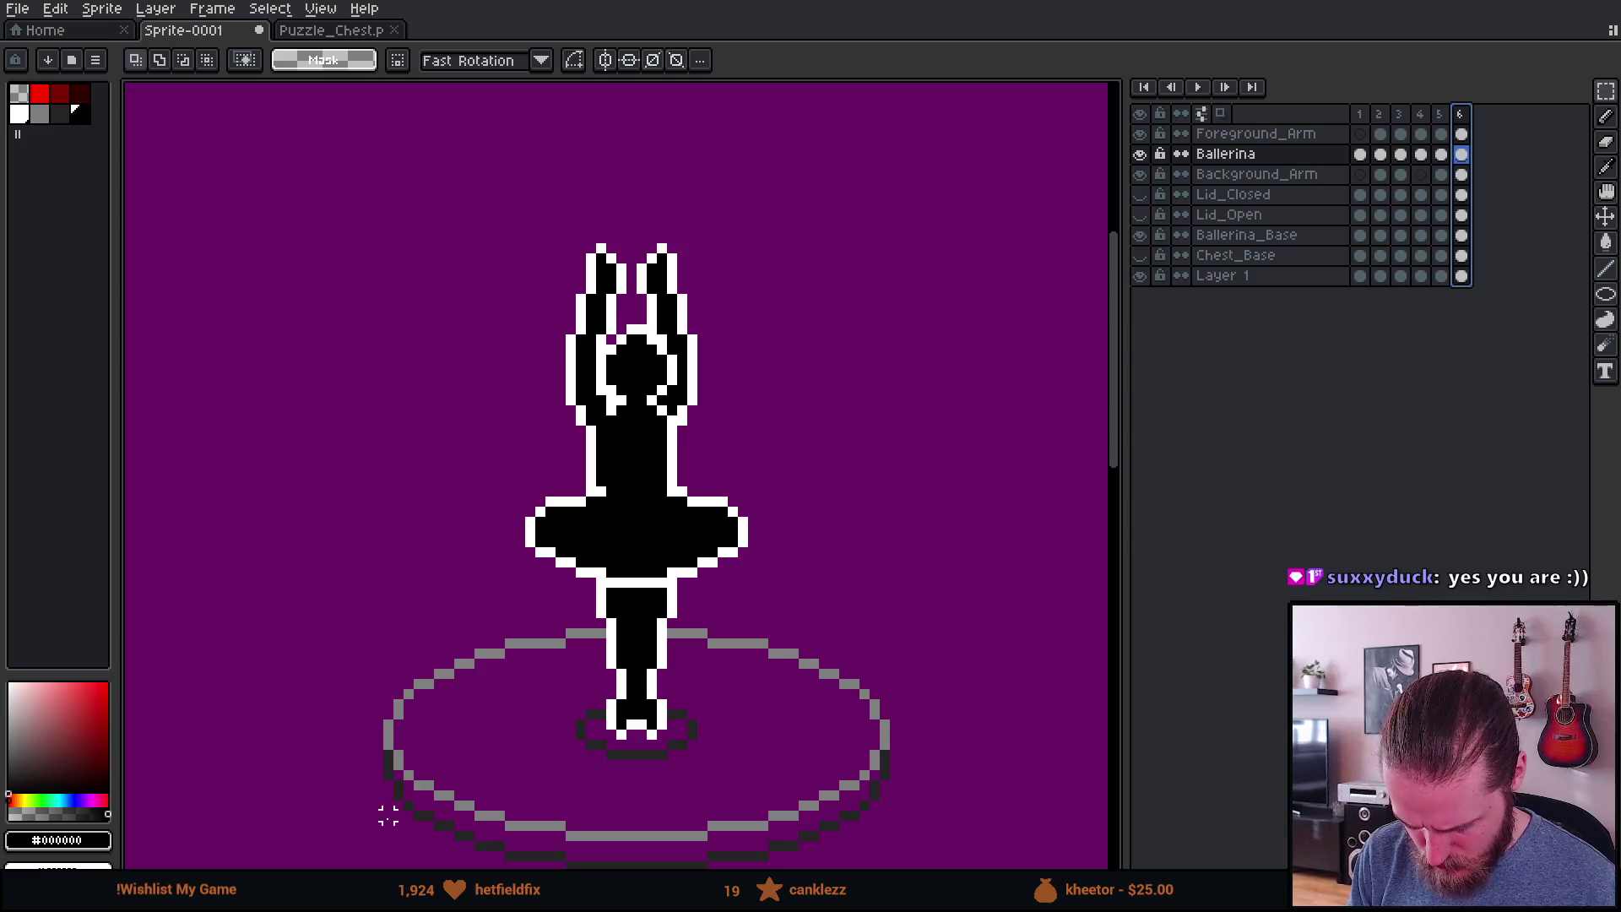
mouse_move(387, 825)
left_mouse_down()
mouse_move(854, 318)
mouse_move(894, 189)
left_mouse_up()
left_click(1462, 135)
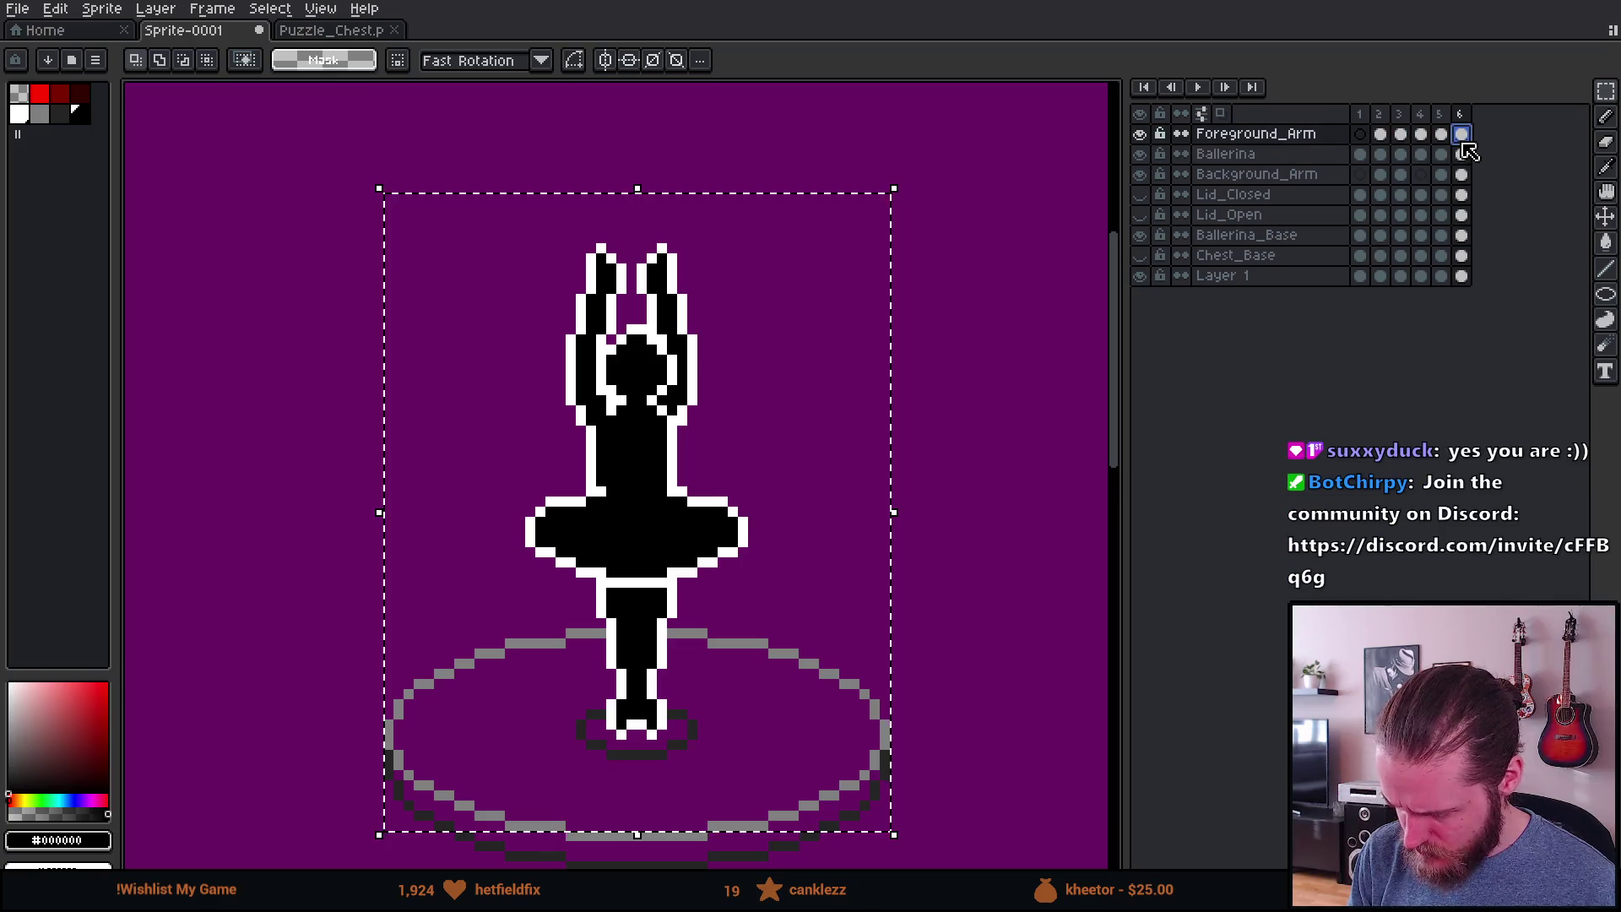
left_click(1461, 154)
left_click(1461, 174)
key("Left")
Step: Step between frames 5 and 6 and on to frame 2, comparing arm poses
scroll(931, 457, "down", 1)
key("ctrl+d")
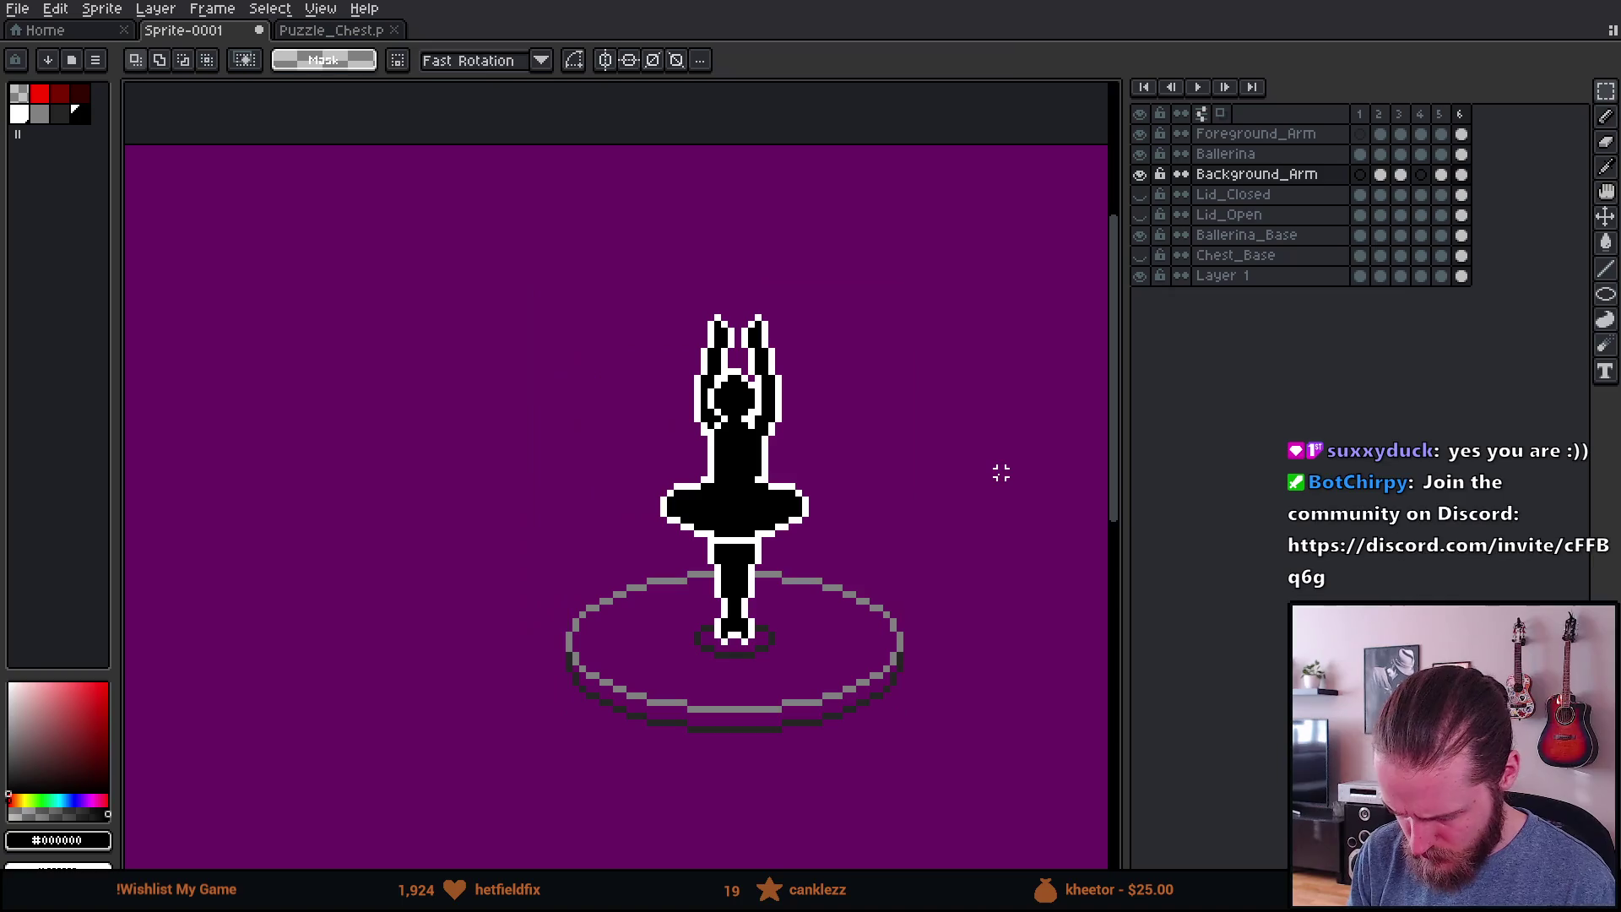
key("Right")
key("Left")
key("Left")
key("Left")
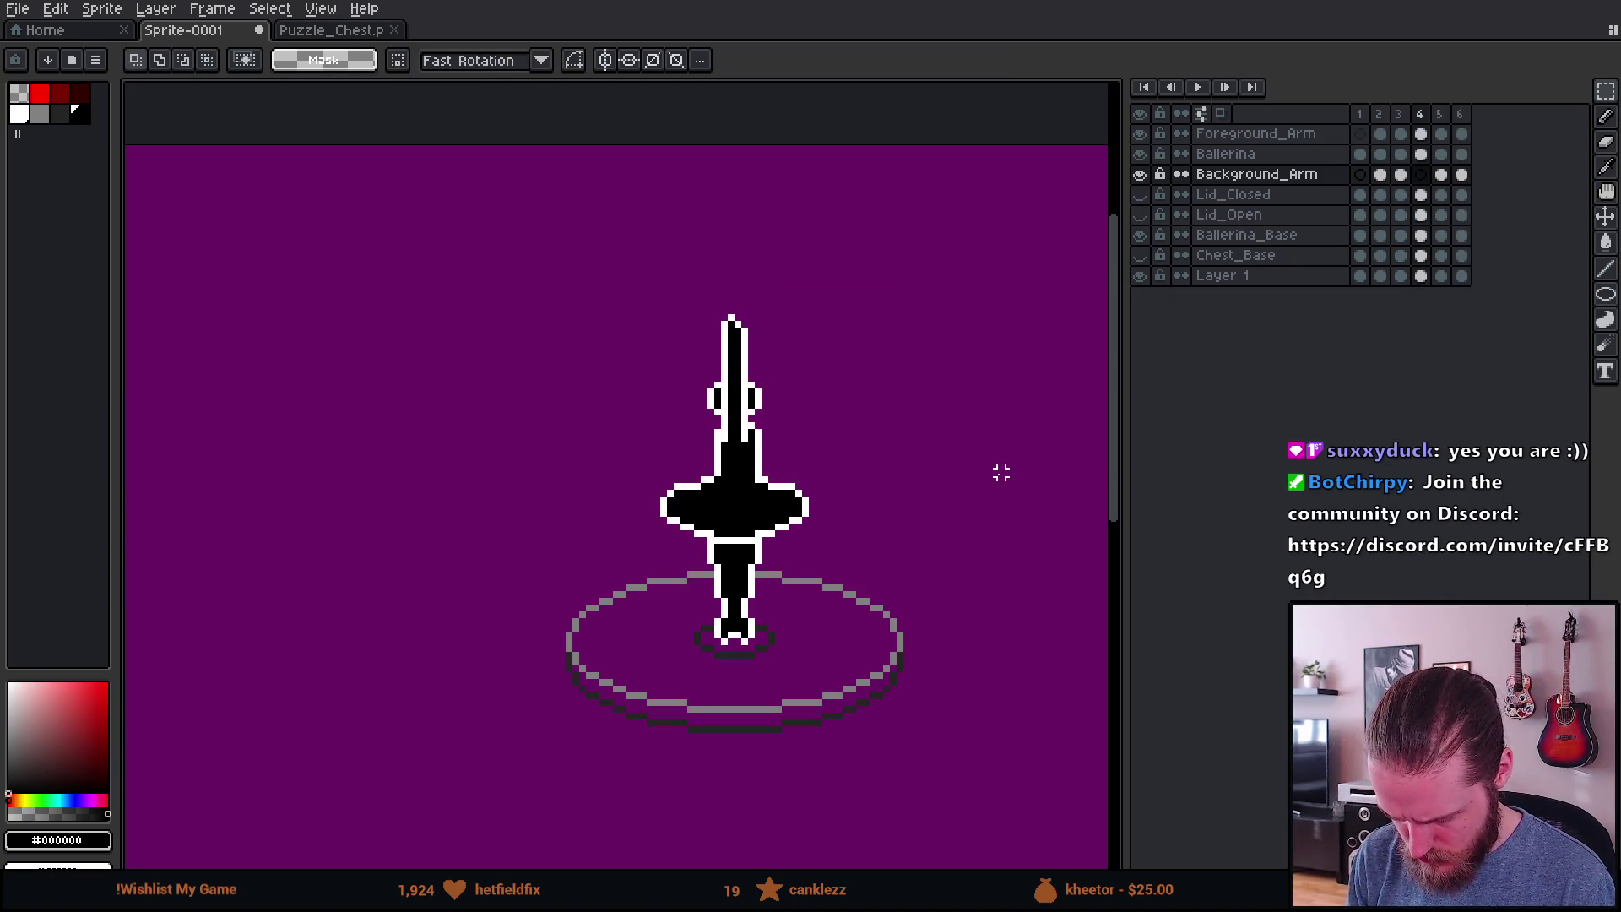
key("Left")
key("Left")
key("Left")
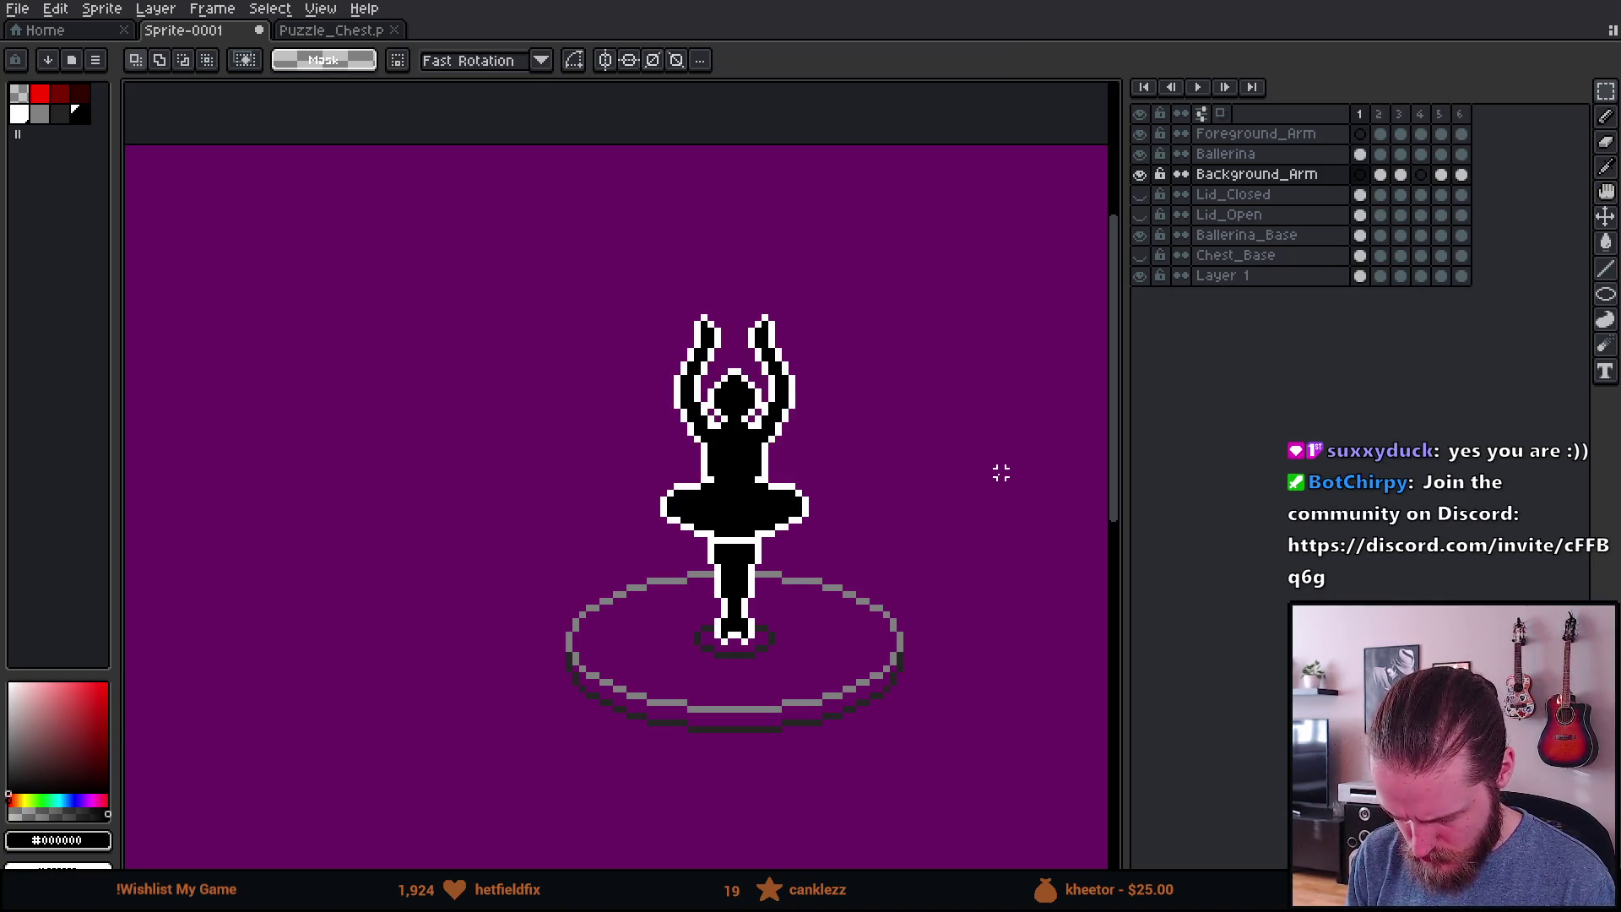
key("Right")
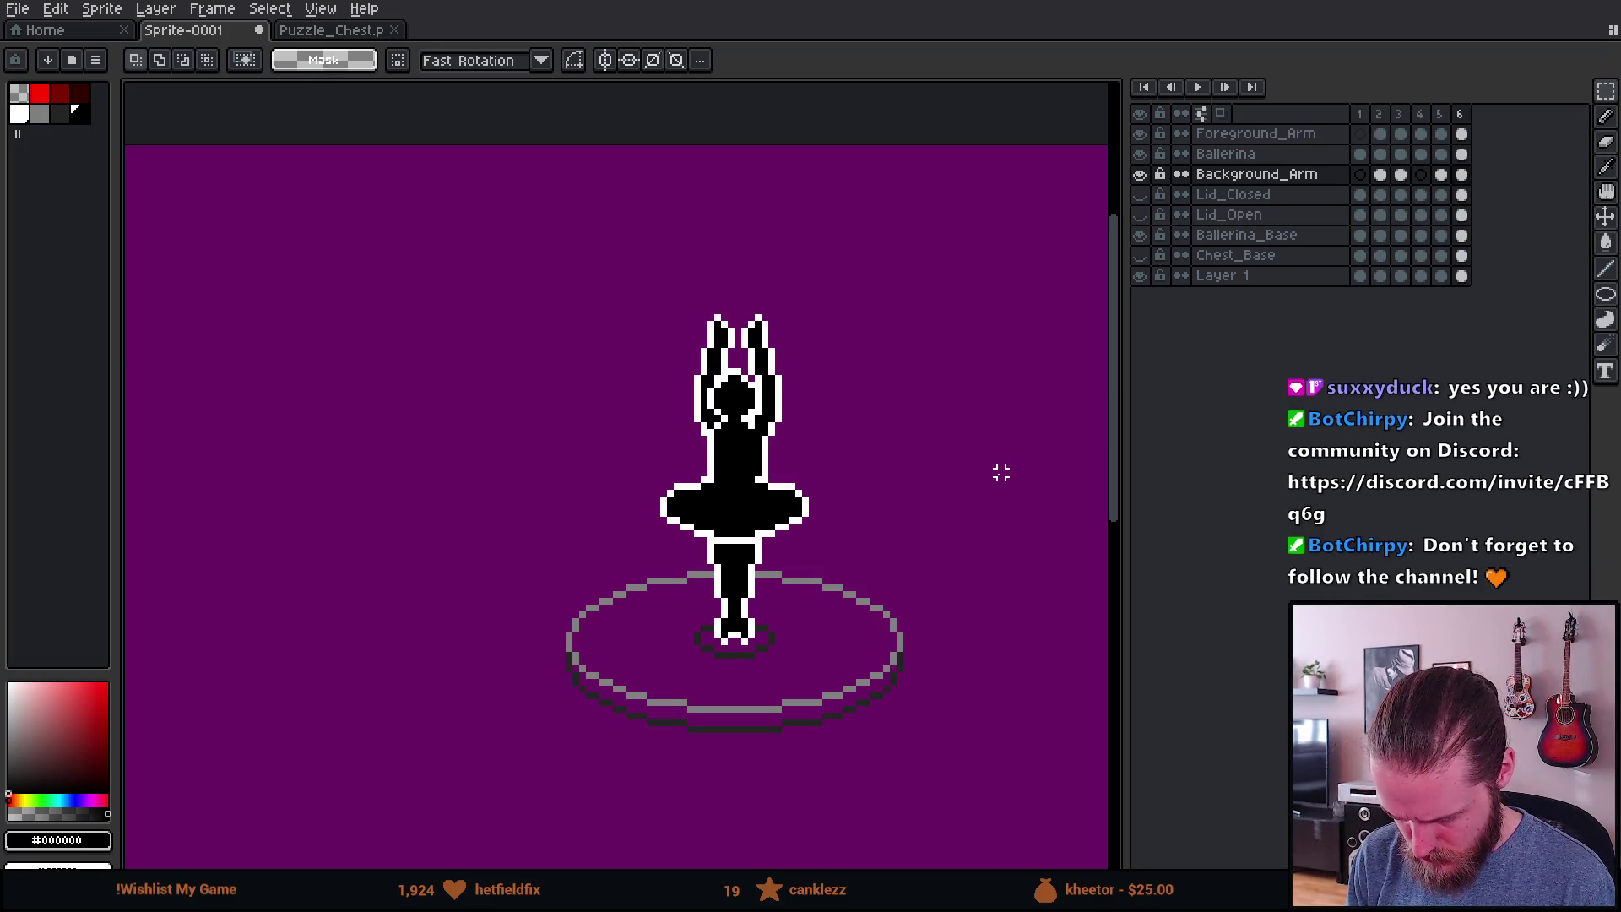
key("Left")
key("Right")
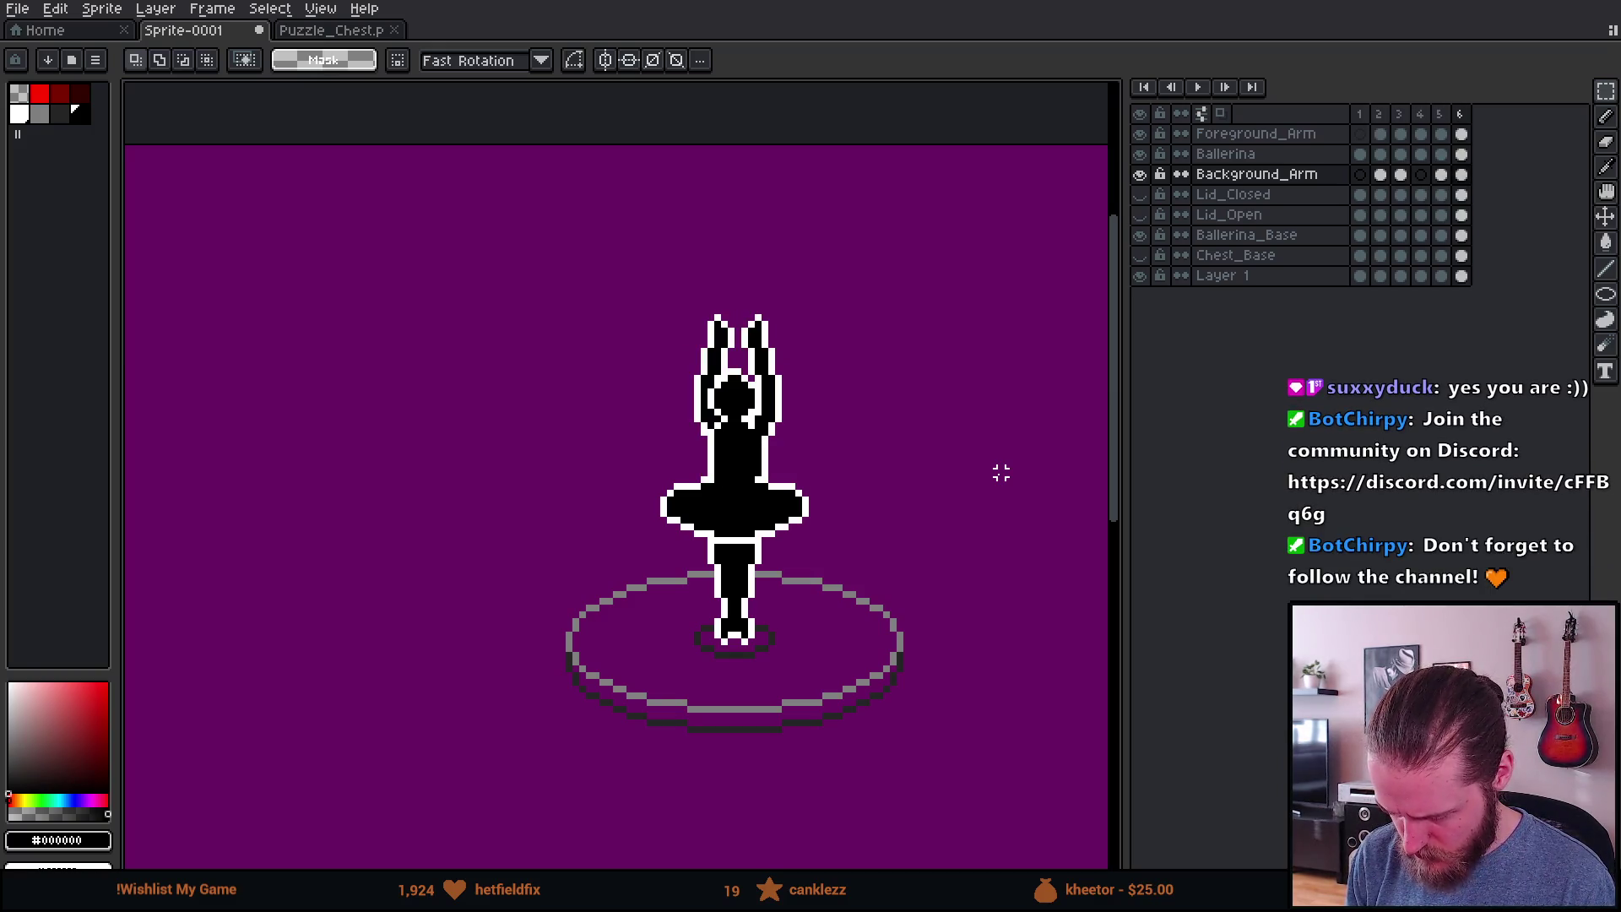
key("Left")
key("Left")
key("Left")
key("Left")
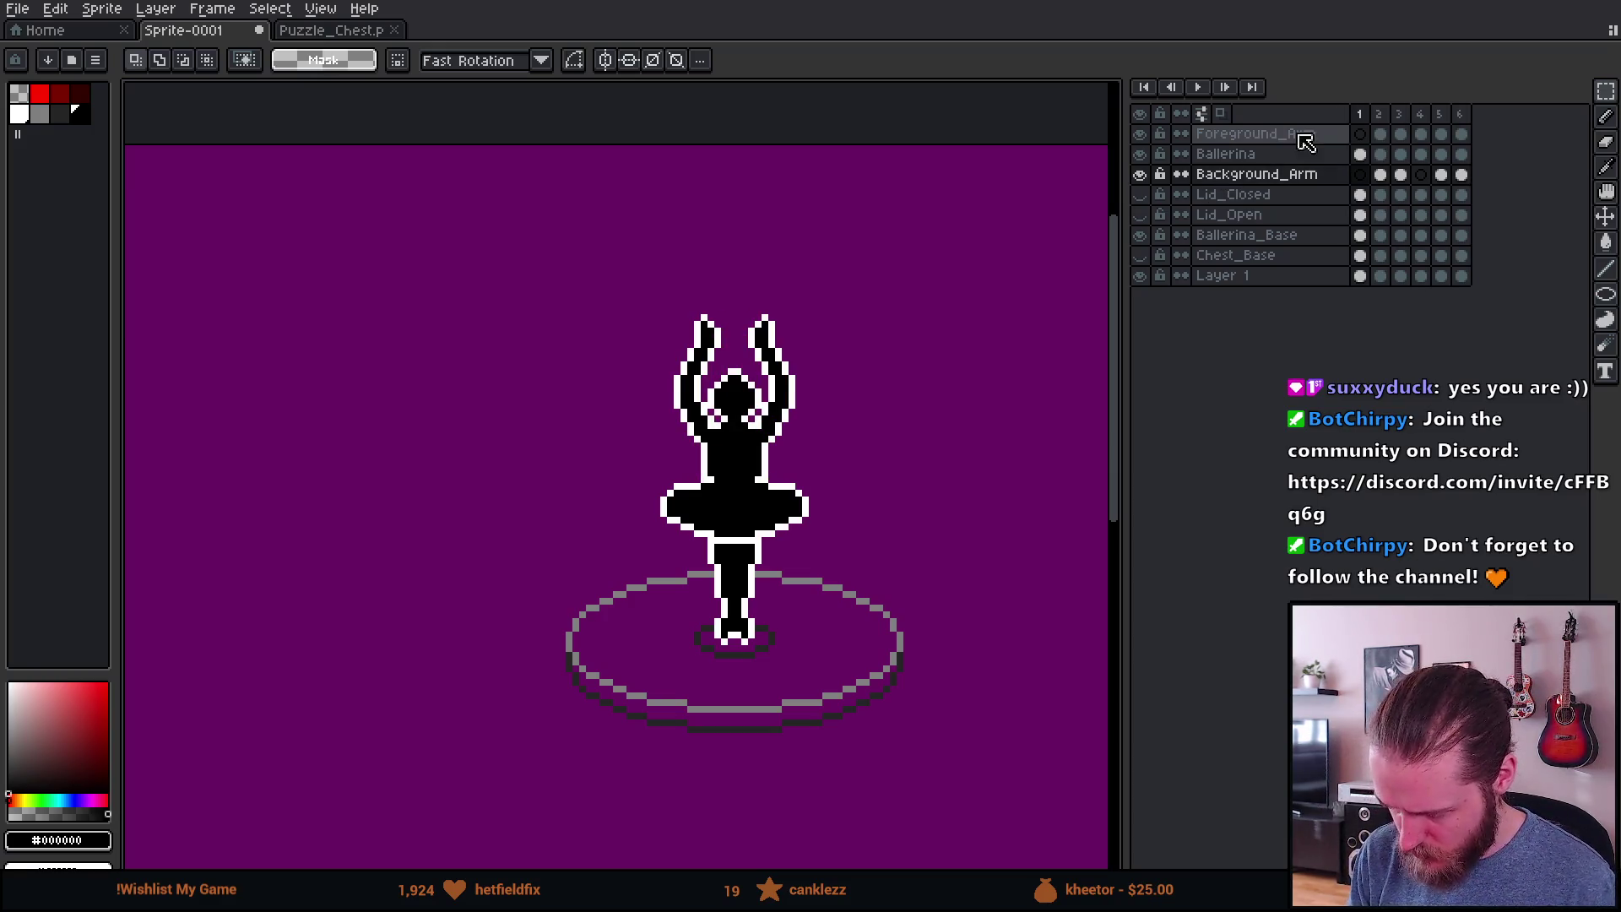
Step: Play the animation and set the playback options to stop on frame 1
left_click(1199, 87)
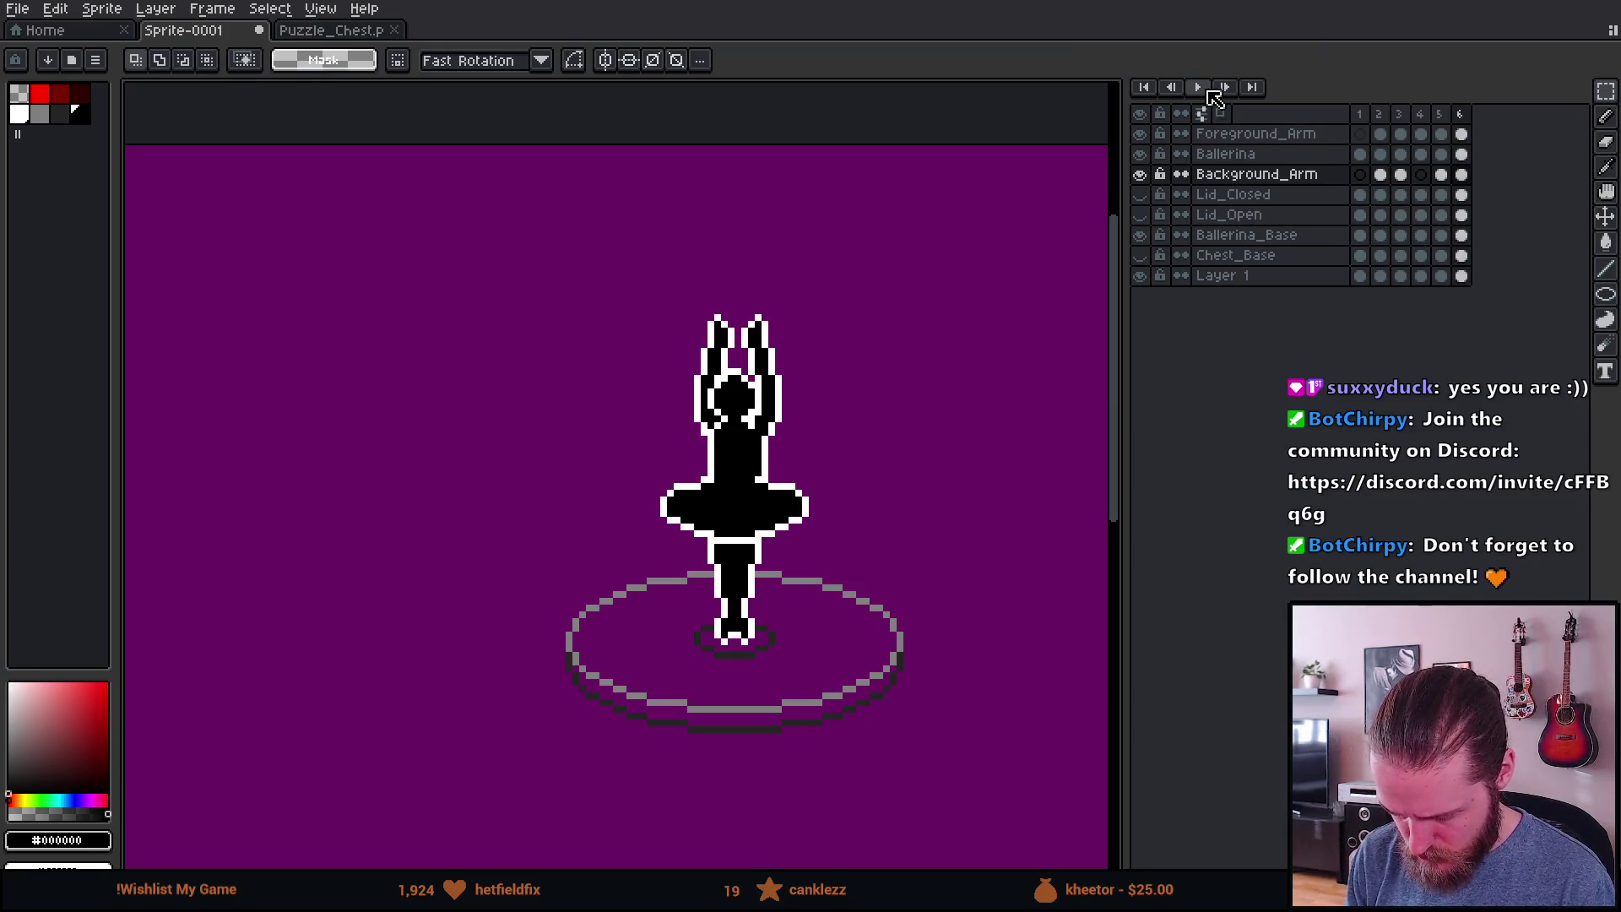
scroll(930, 413, "down", 2)
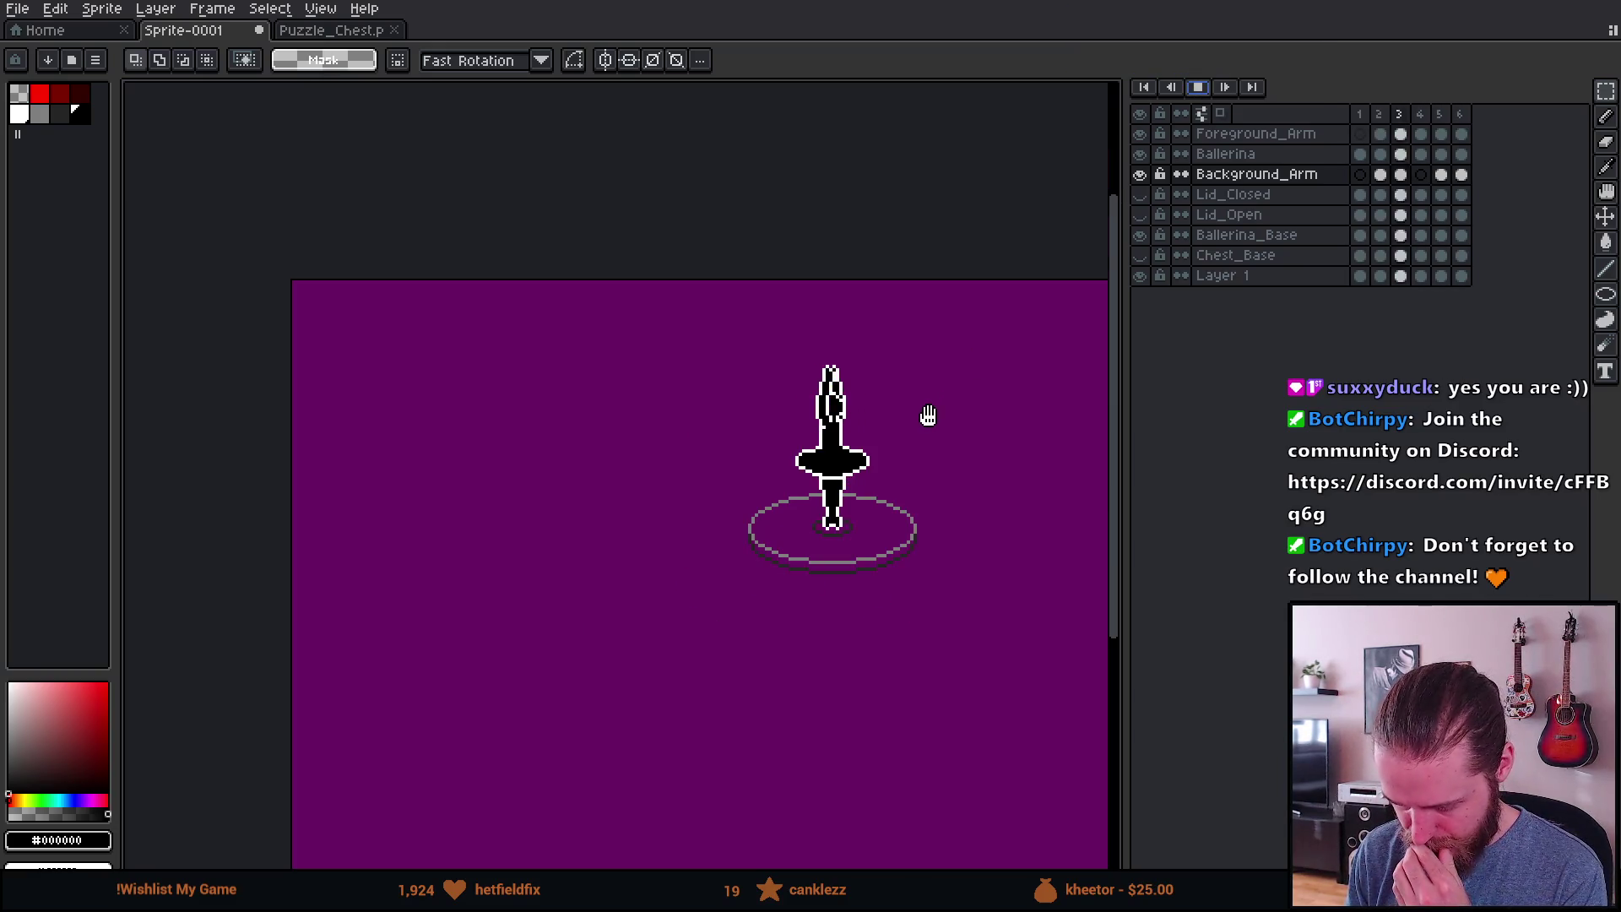
scroll(929, 415, "up", 2)
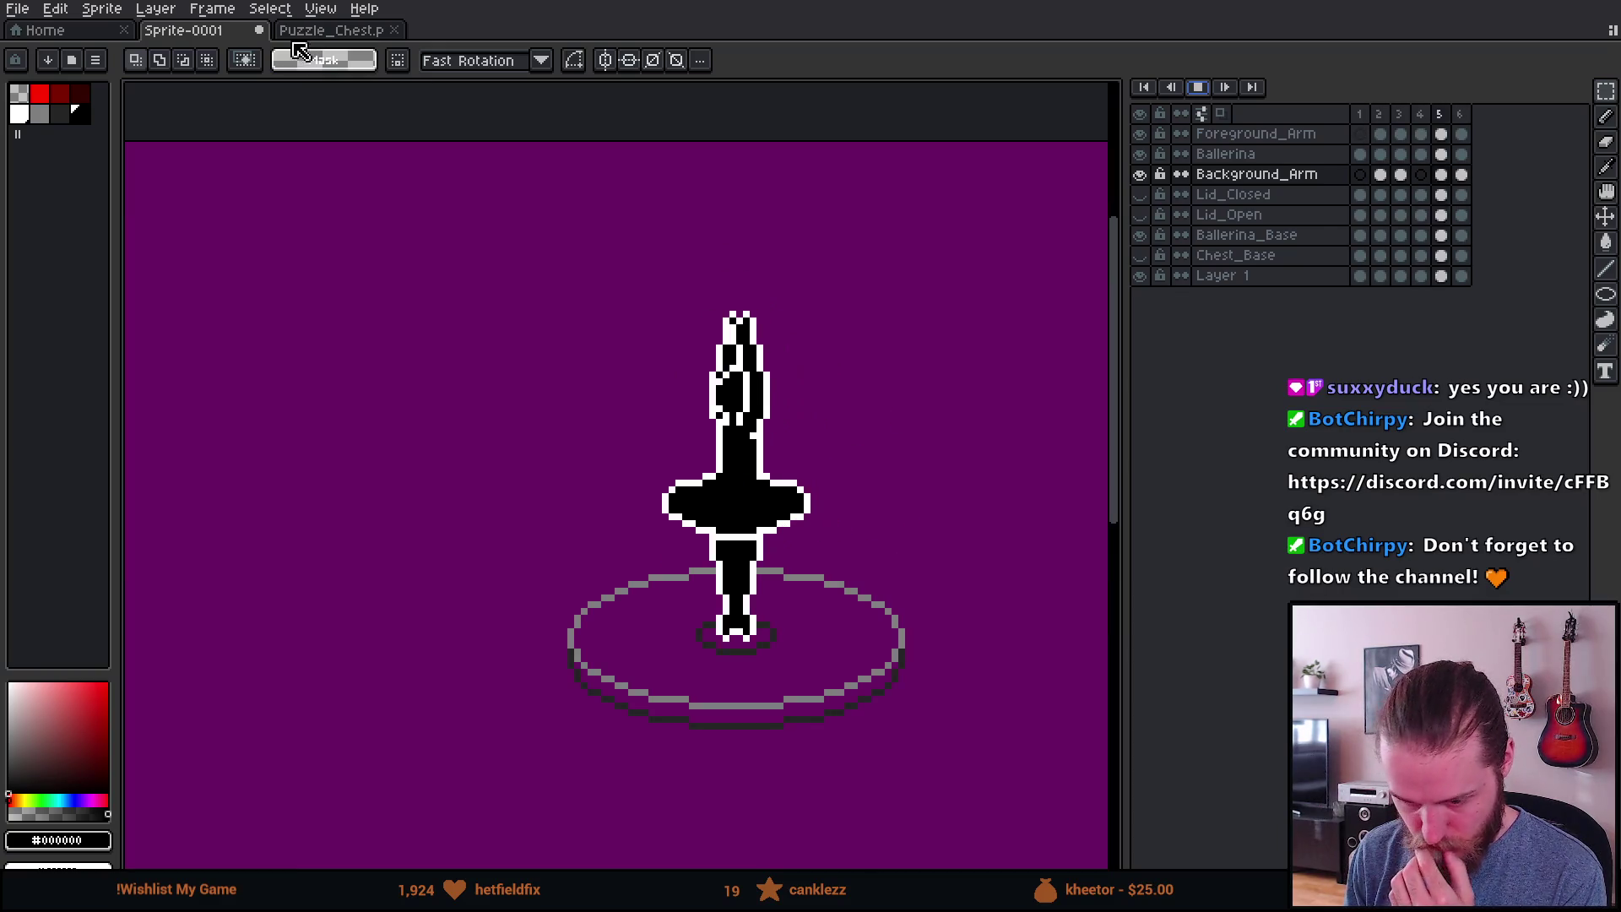
left_click(155, 9)
mouse_move(212, 8)
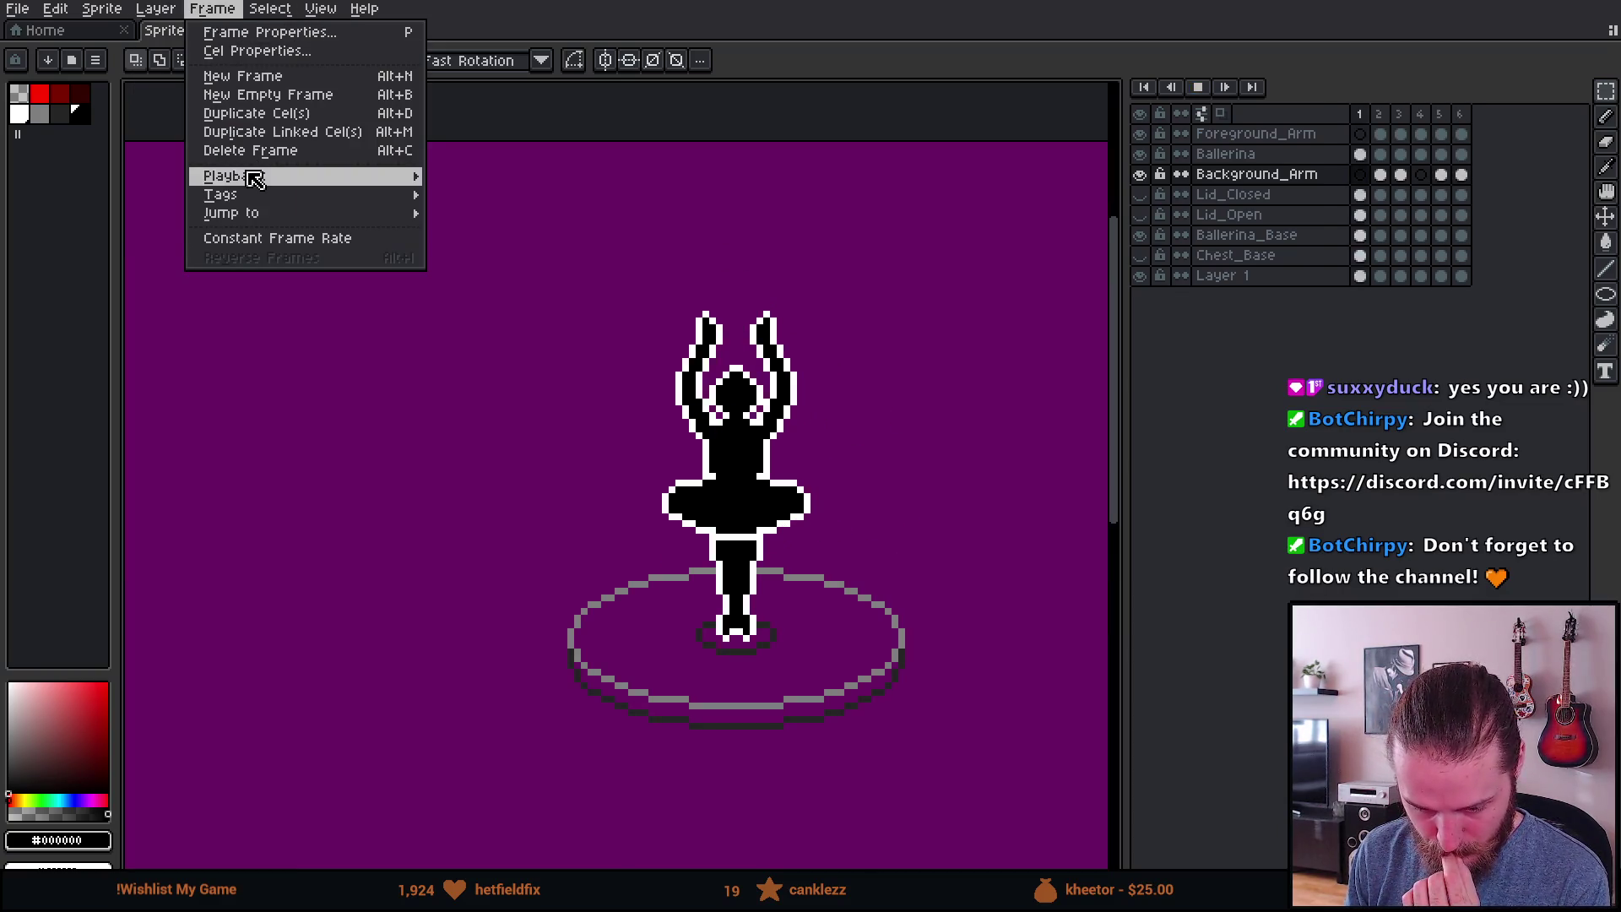
mouse_move(405, 176)
left_click(525, 236)
scroll(655, 416, "down", 2)
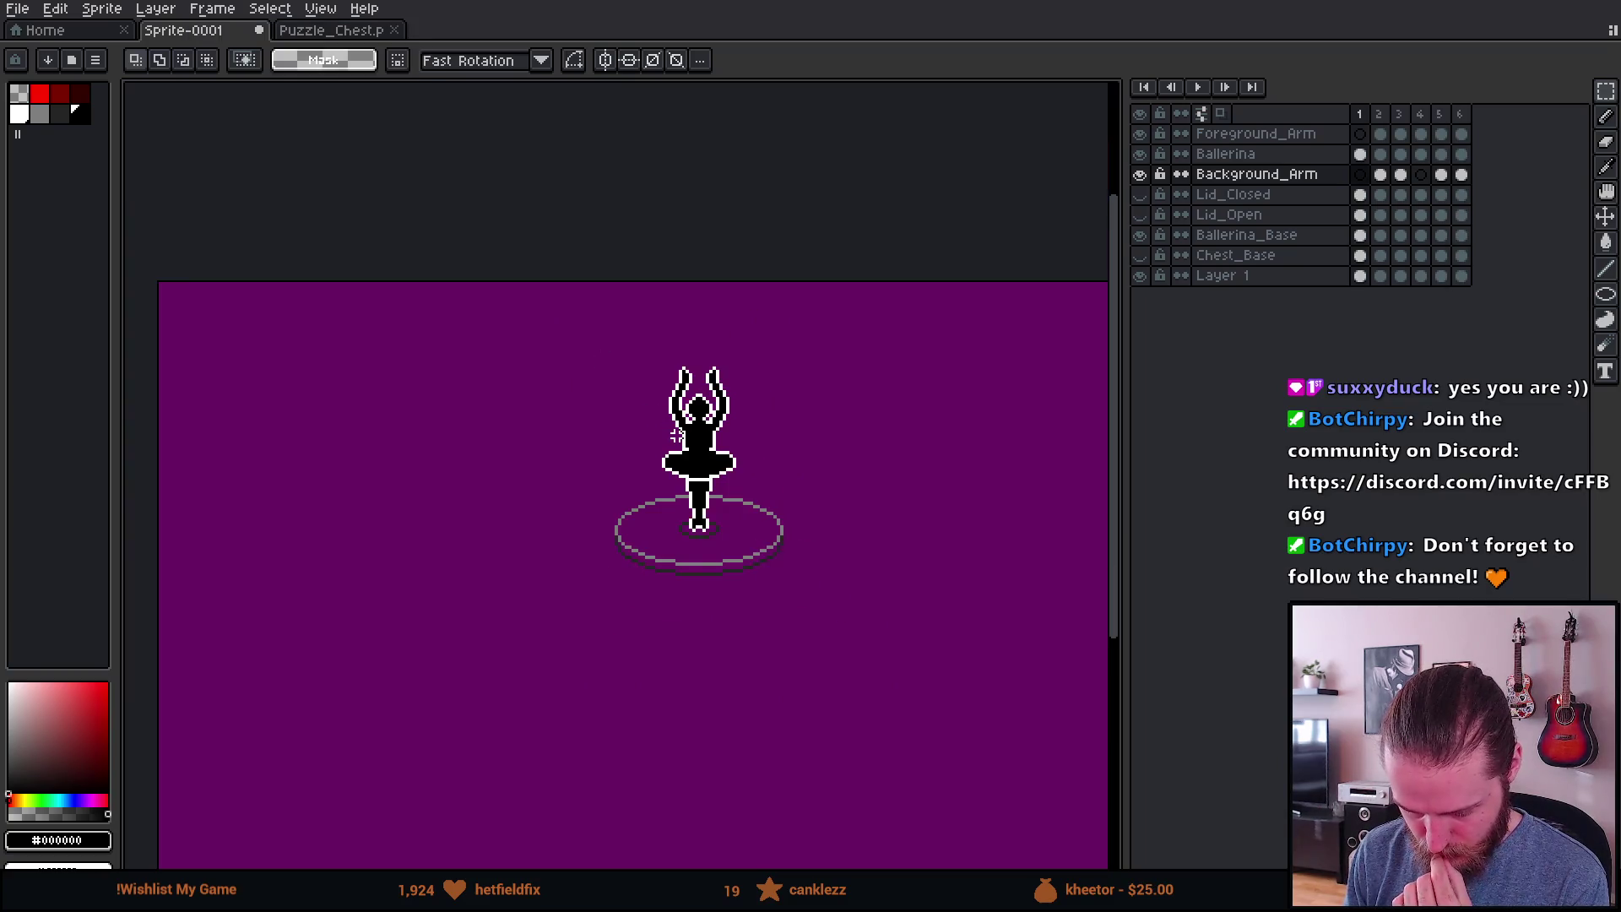
scroll(656, 416, "up", 1)
left_click(1197, 87)
Step: Restart playback, recentre the artwork, and make the Chest_Base layer visible again
key("Return")
scroll(948, 294, "down", 1)
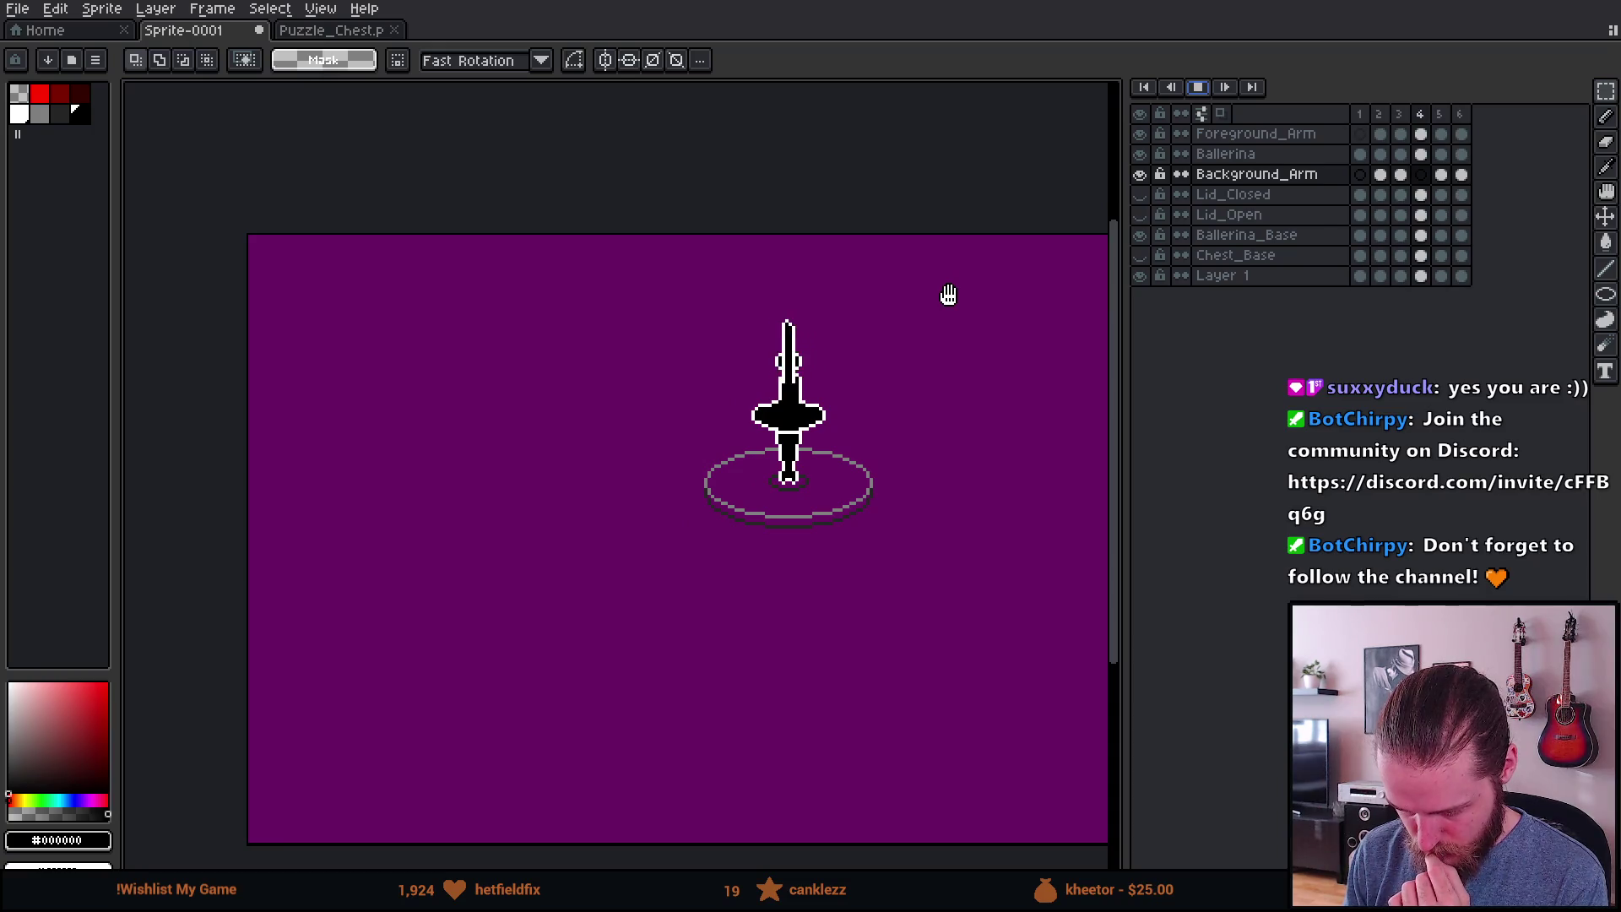
scroll(816, 403, "up", 2)
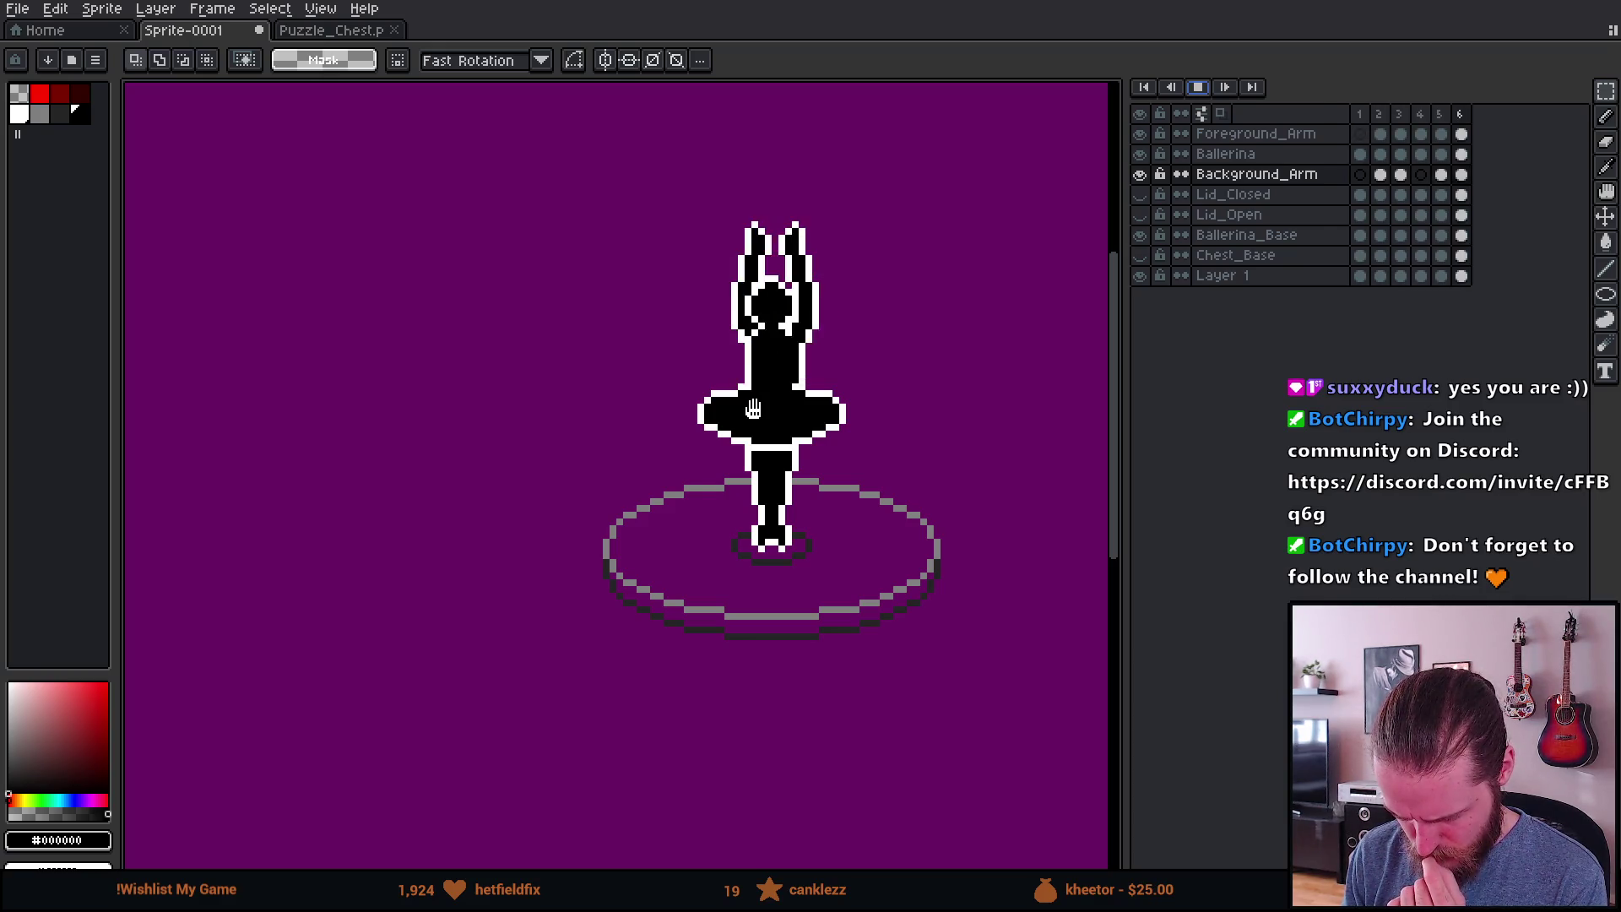
scroll(753, 409, "down", 3)
left_click_drag(875, 453, 833, 492)
scroll(834, 492, "up", 2)
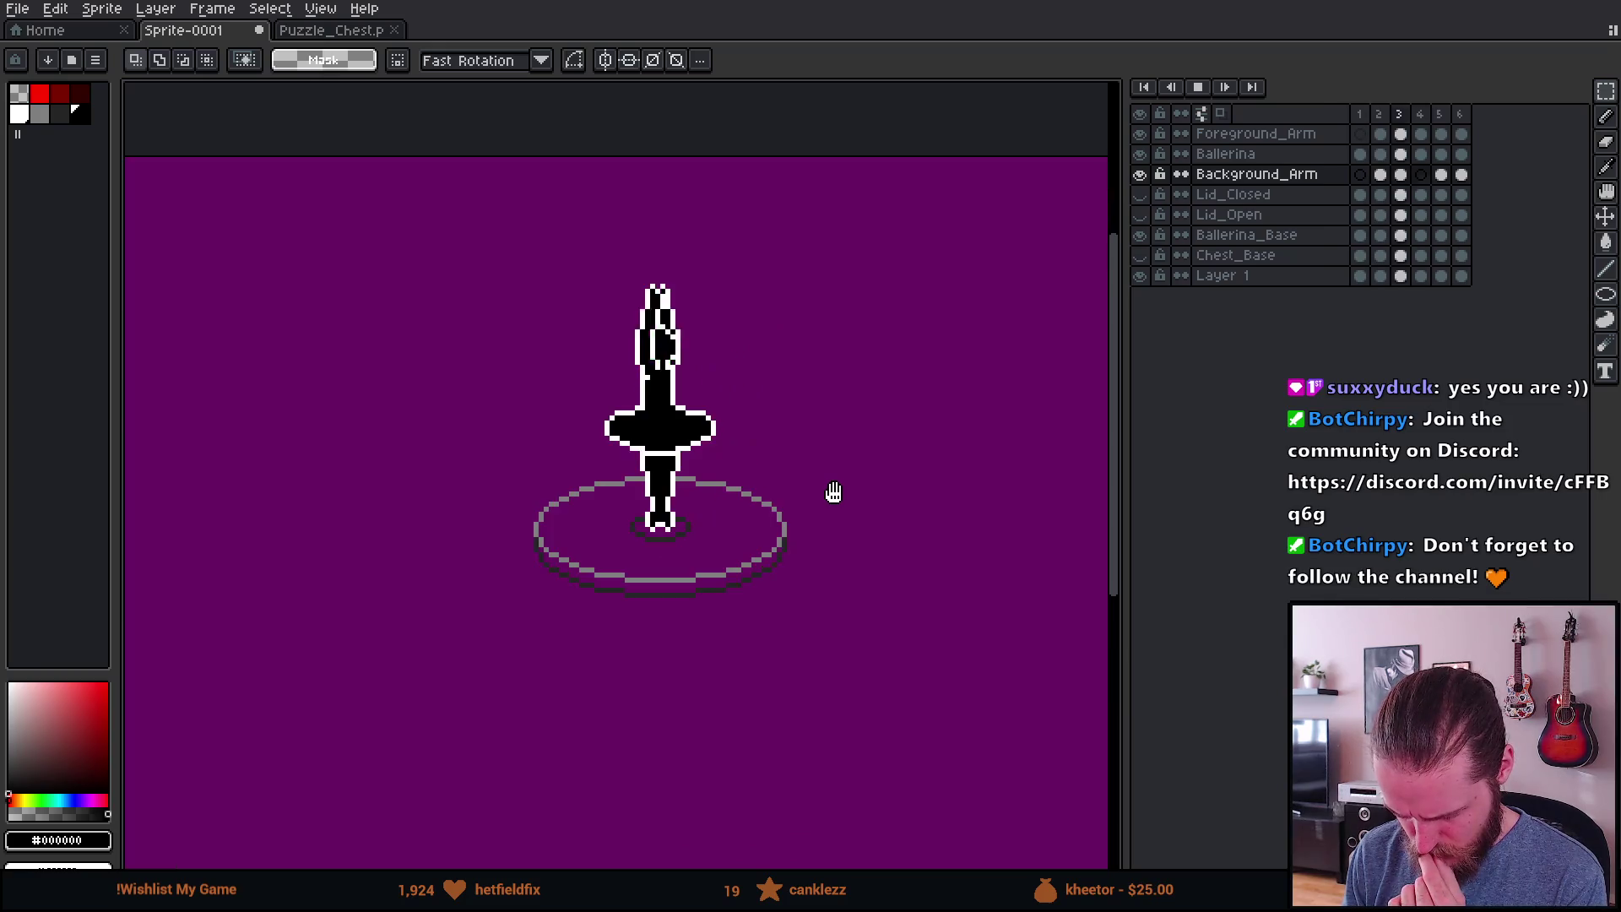
left_click(1147, 260)
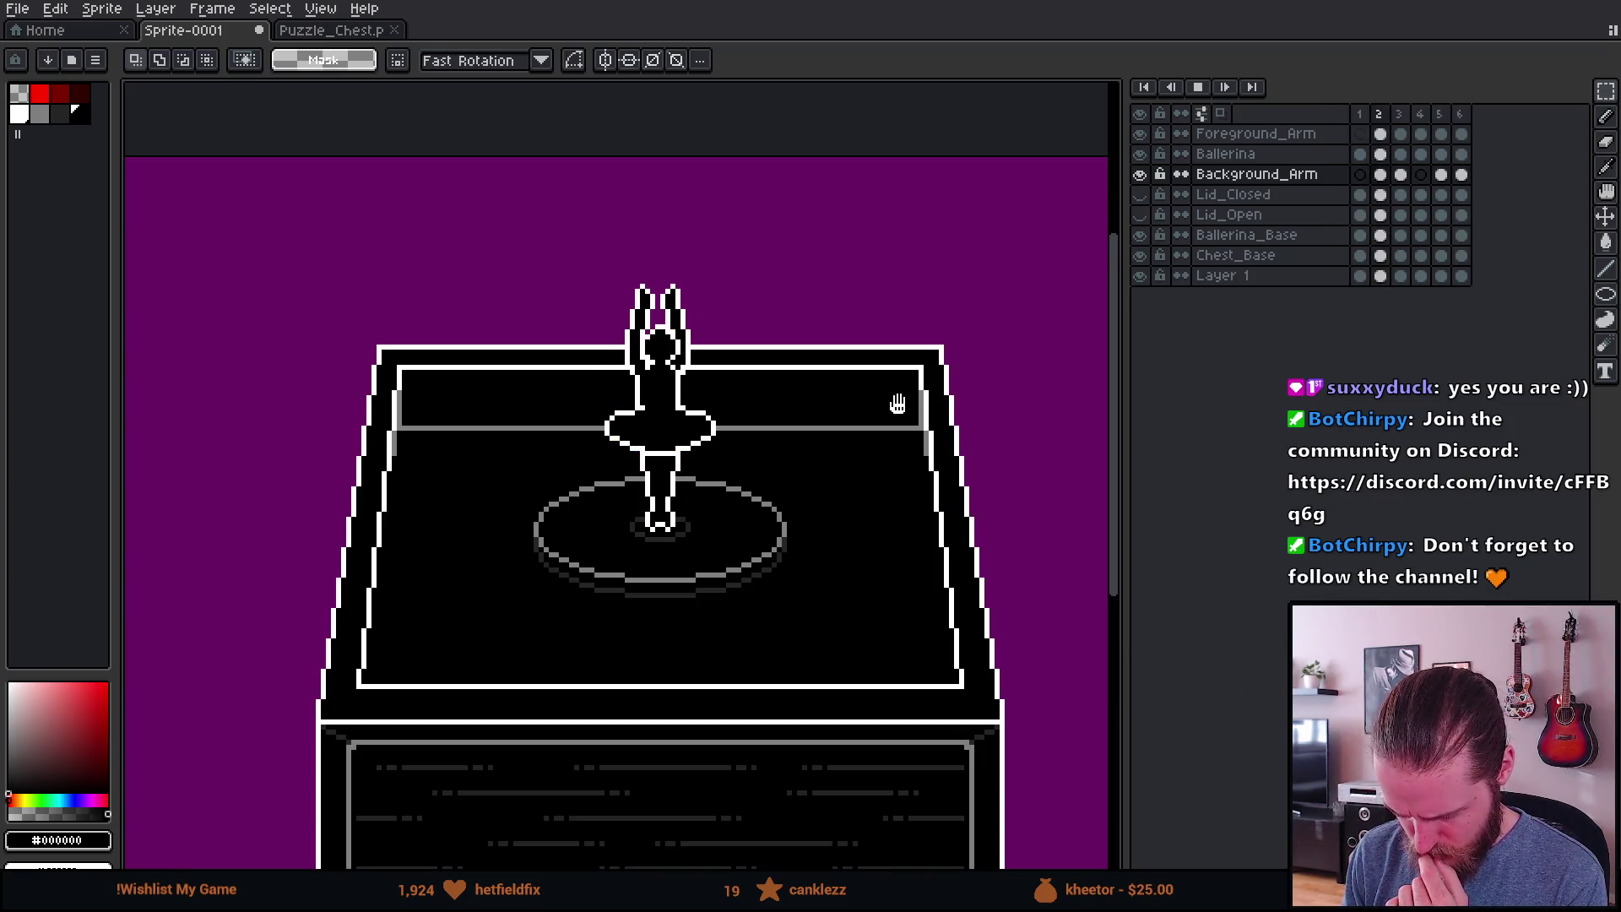
Step: Zoom in on the ballerina, stop playback, and select the Ballerina layer in frame 2
scroll(898, 403, "down", 1)
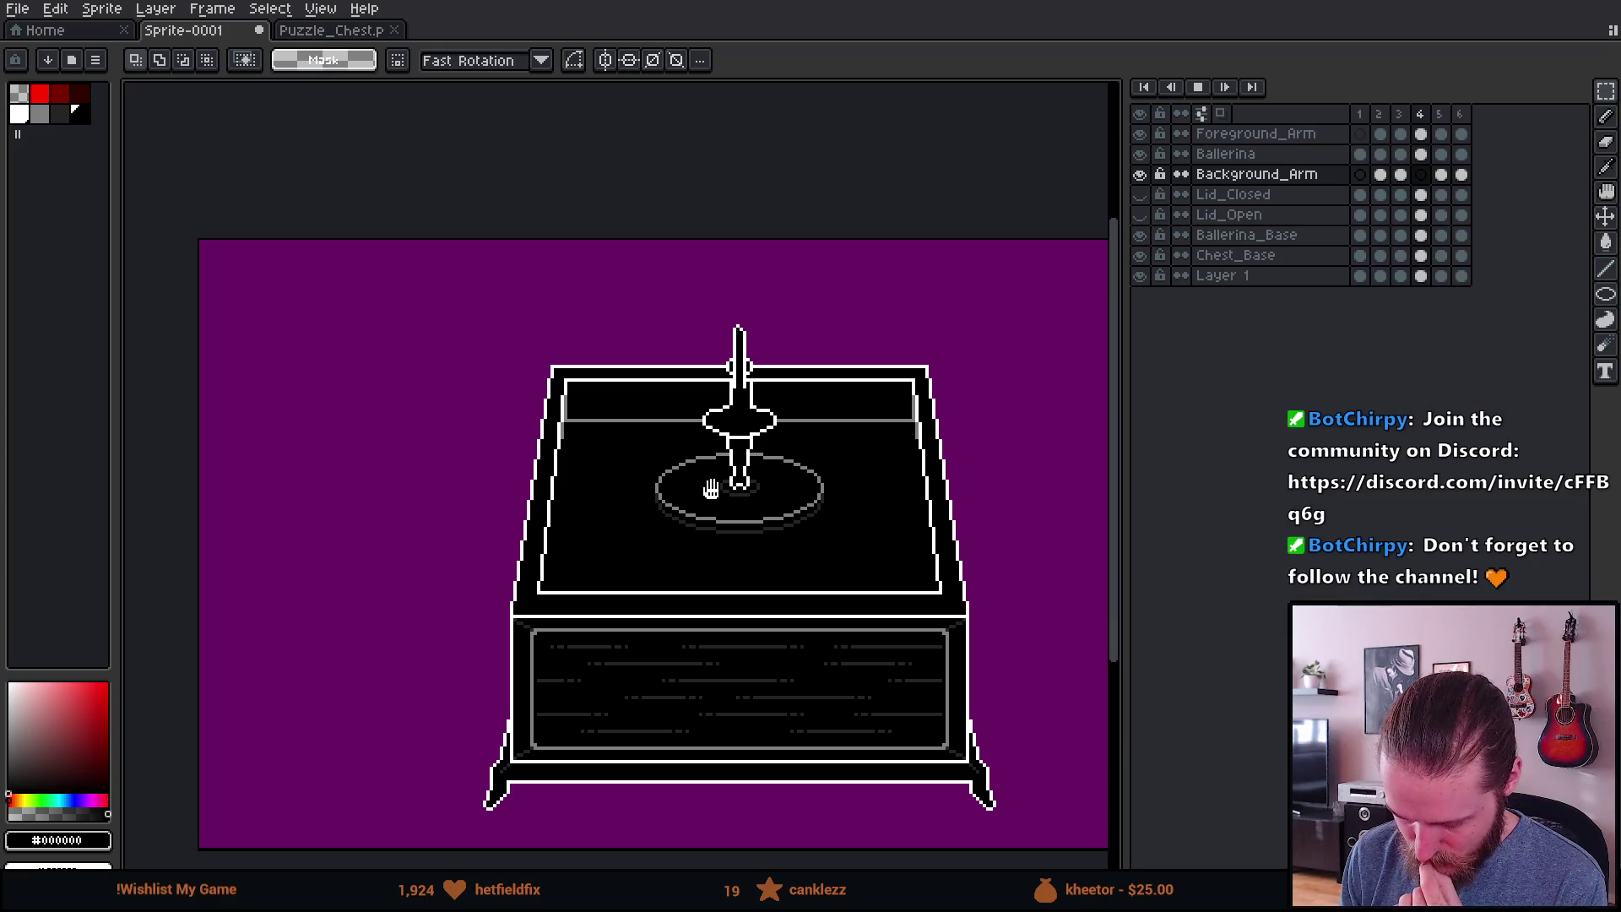
scroll(711, 490, "up", 3)
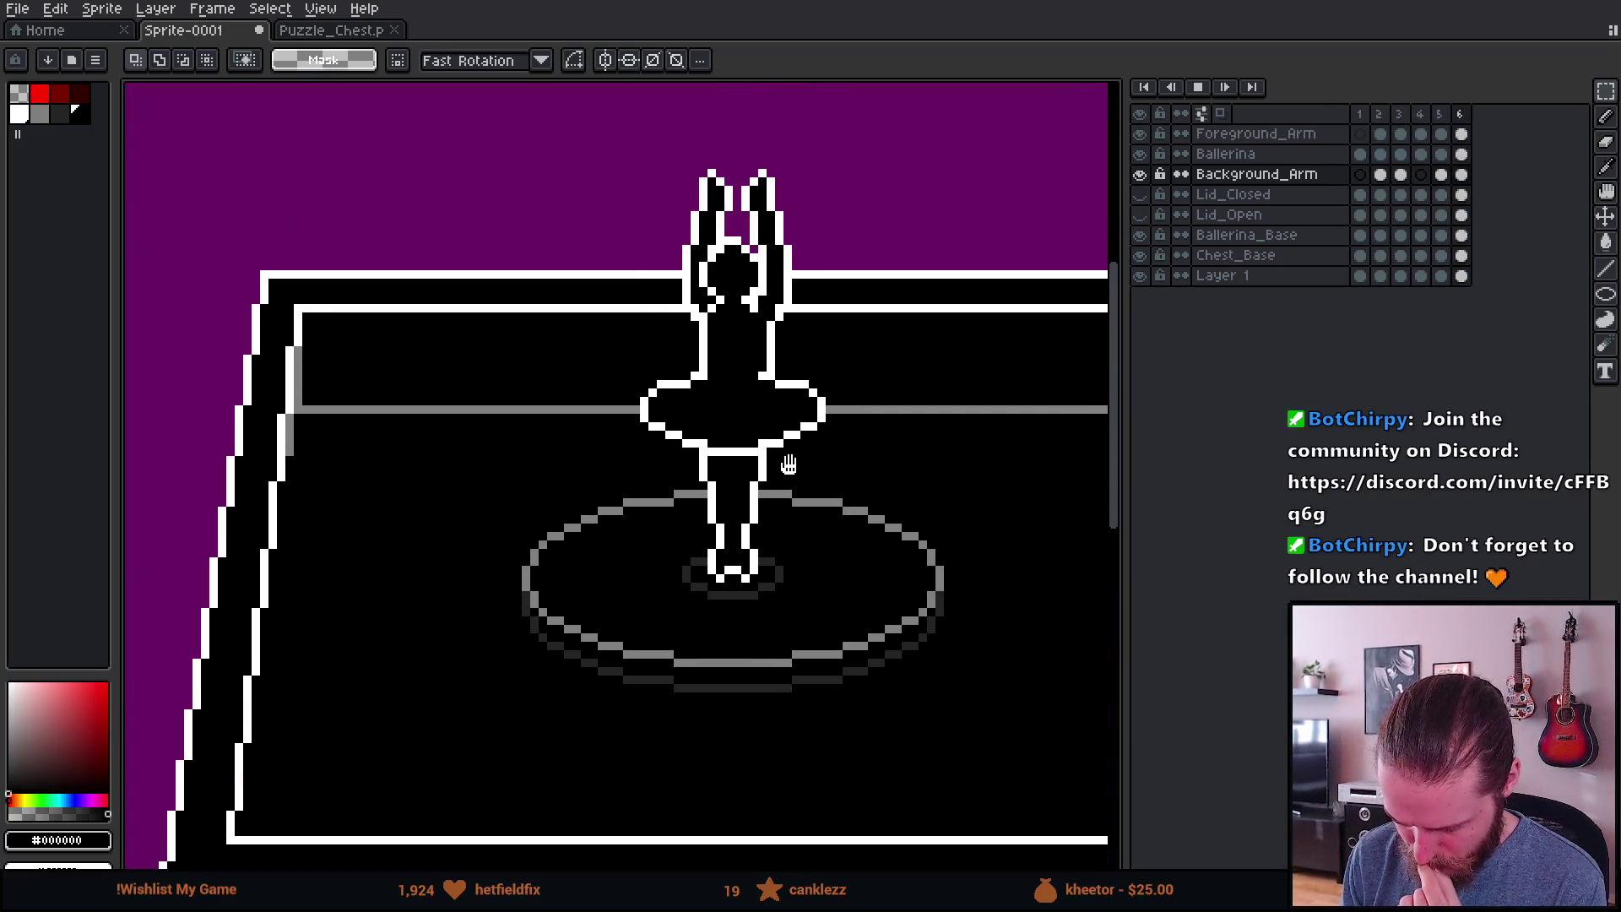
scroll(724, 397, "up", 1)
scroll(692, 448, "up", 1)
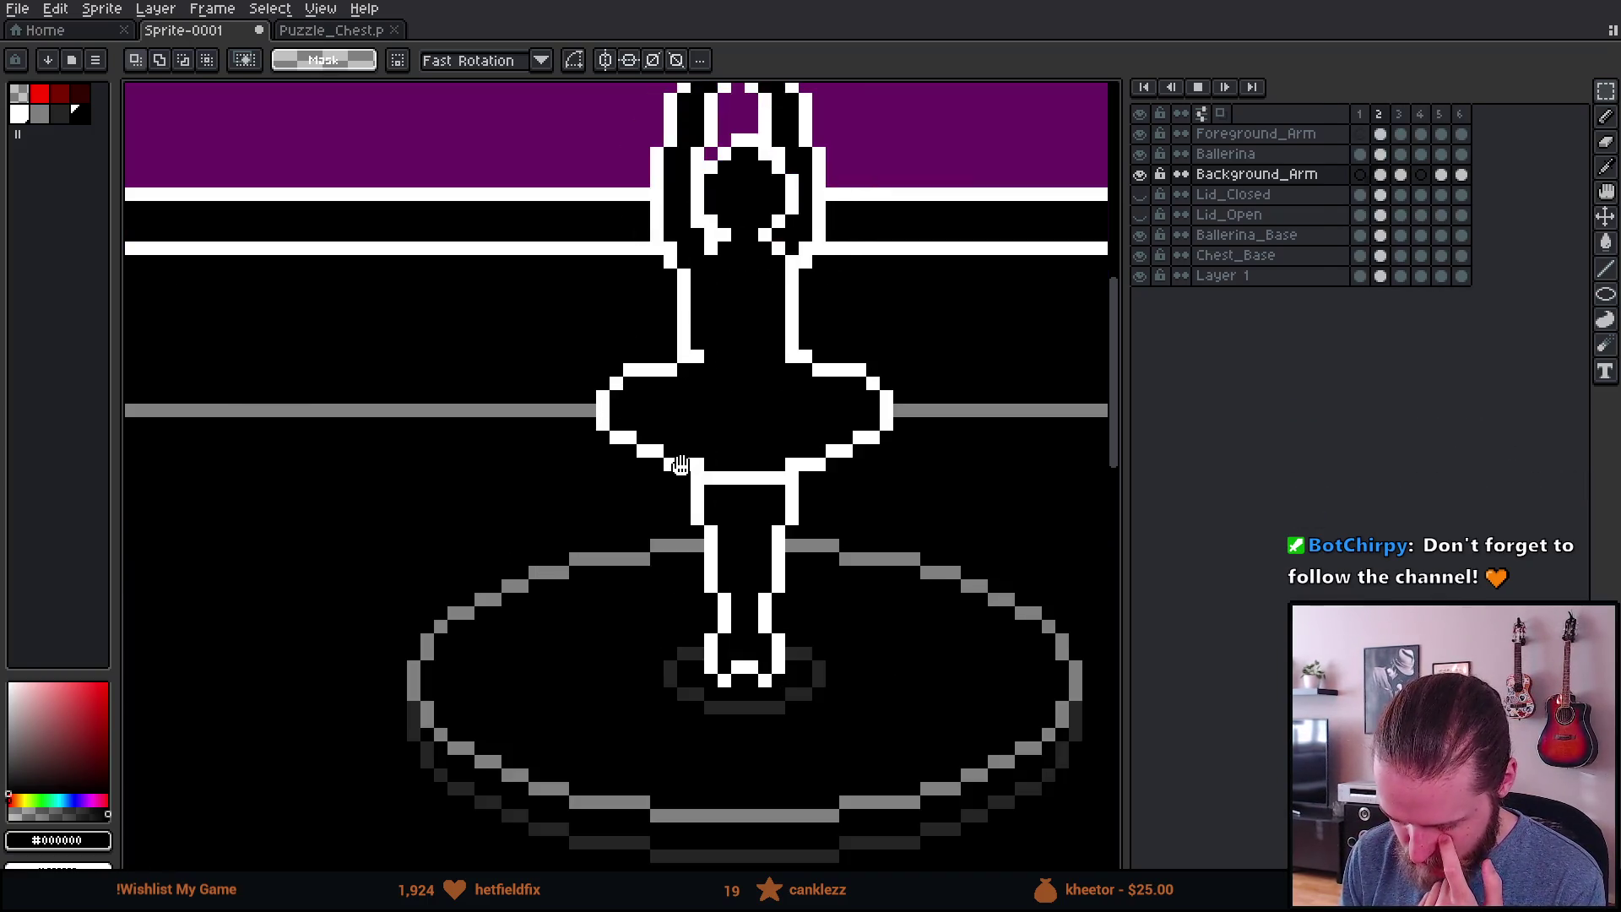
scroll(842, 414, "up", 1)
key("Return")
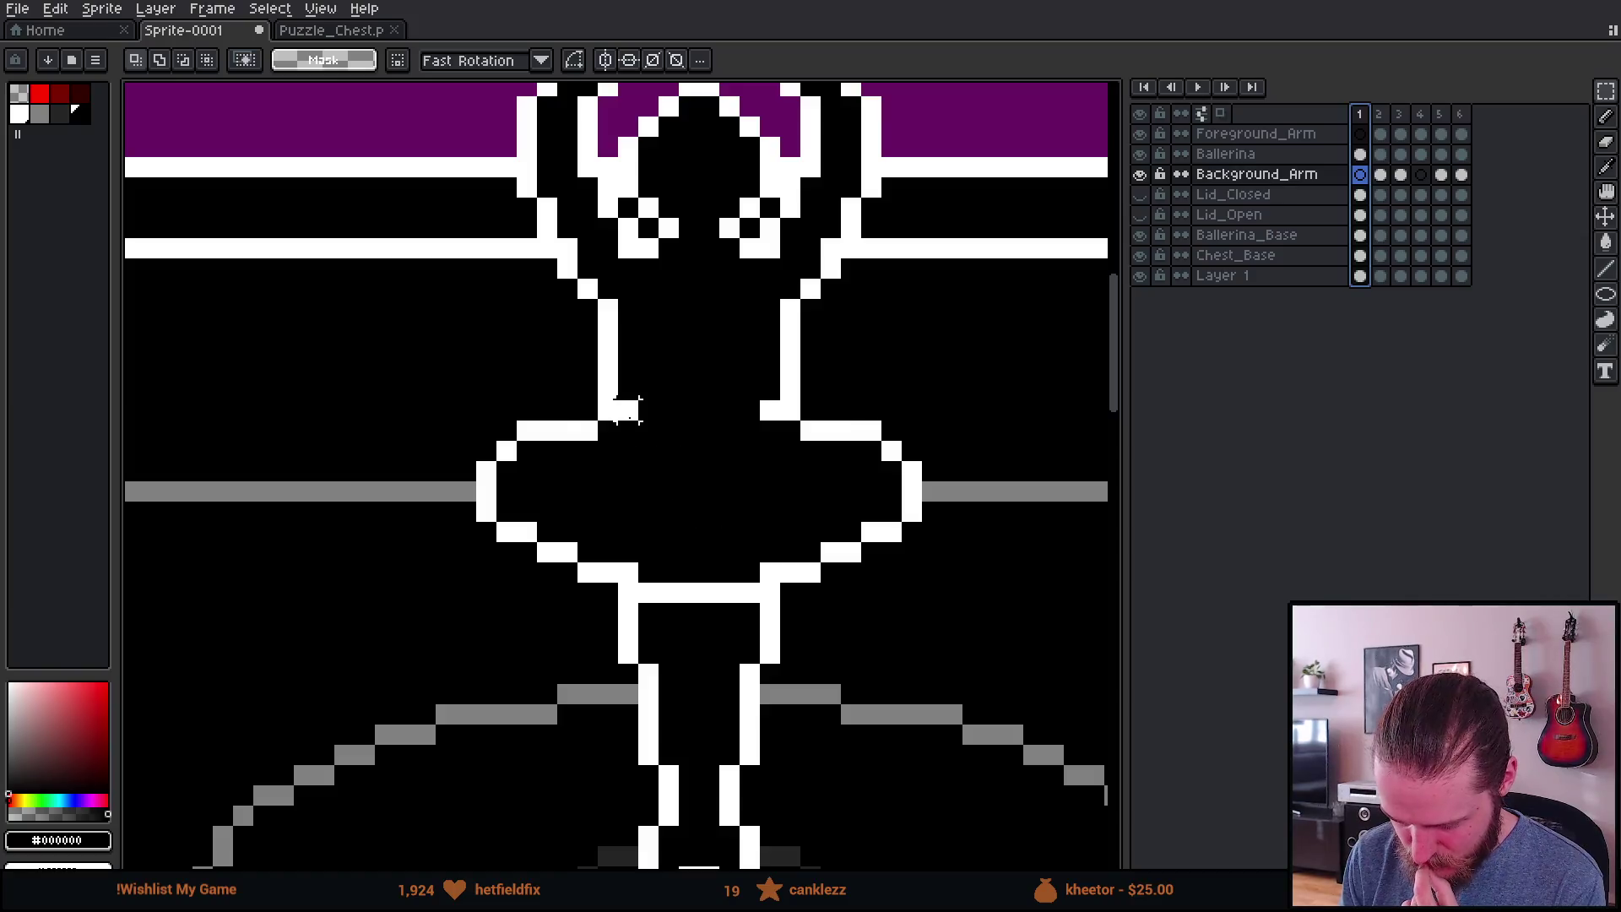
left_click(1379, 115)
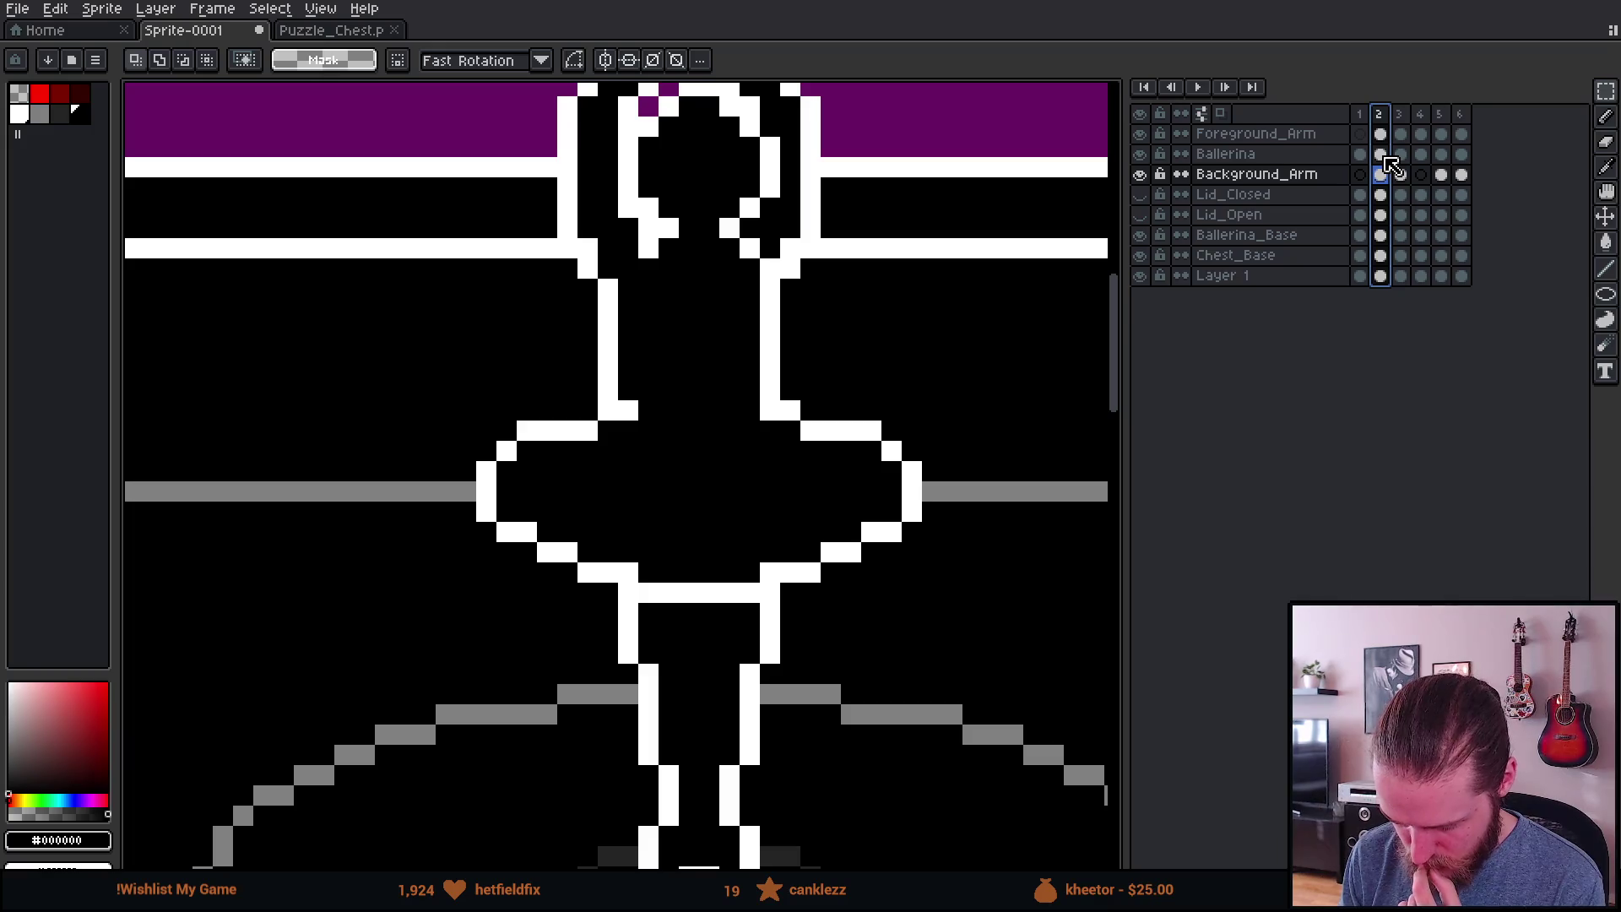
left_click(1382, 155)
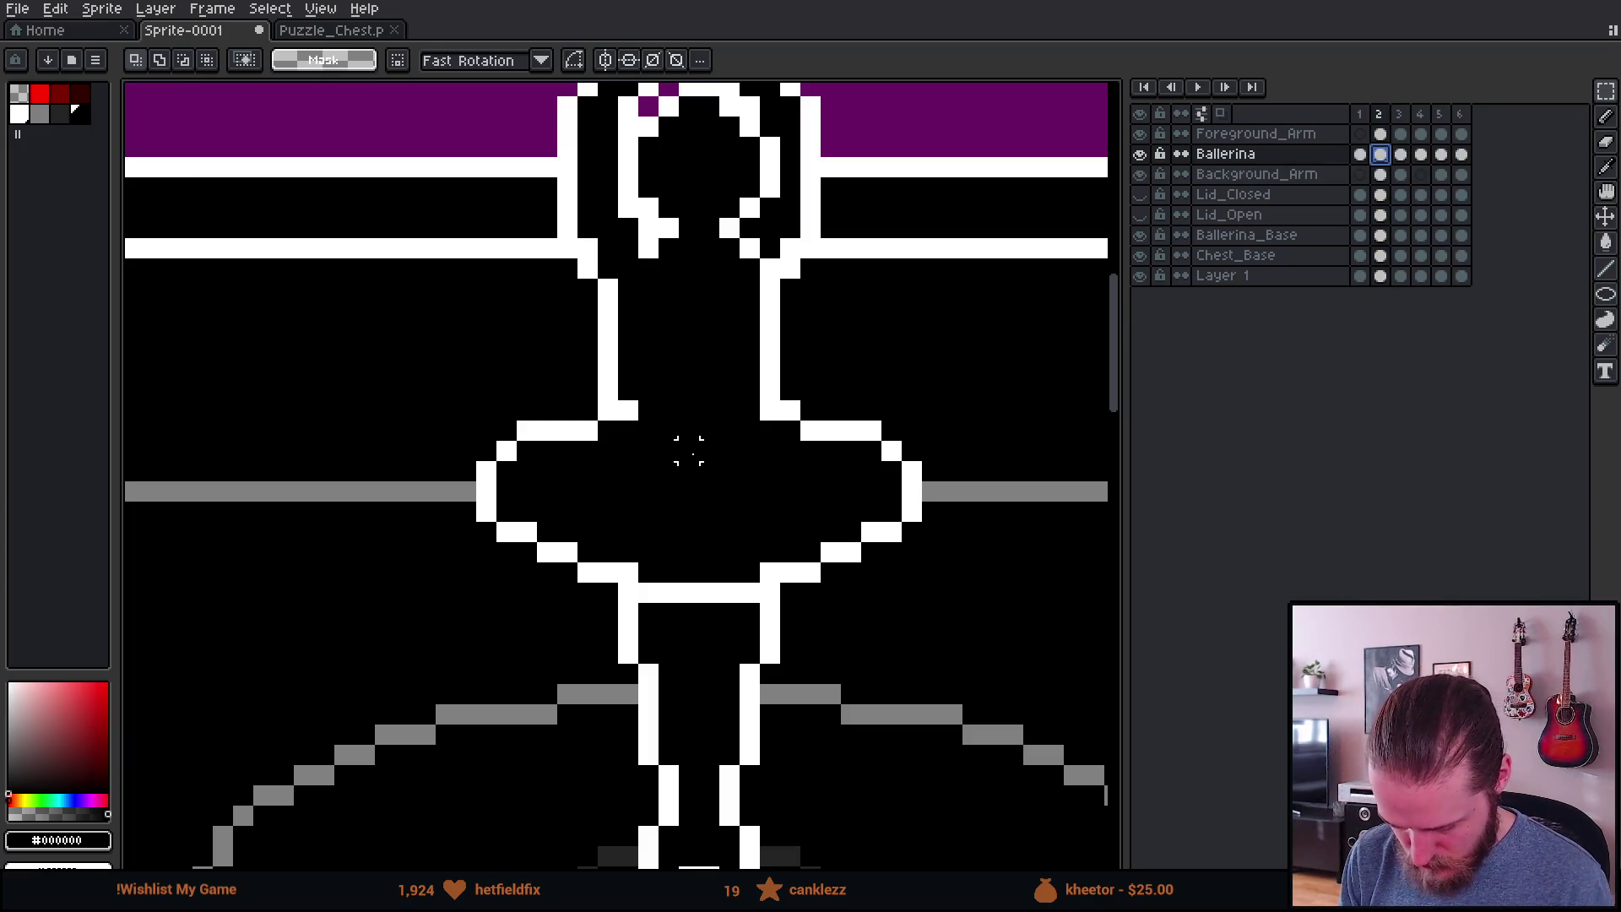
Step: Shift the tutu's right side one pixel left and fill its lower-right outline corner white
scroll(486, 431, "down", 1)
key("Return")
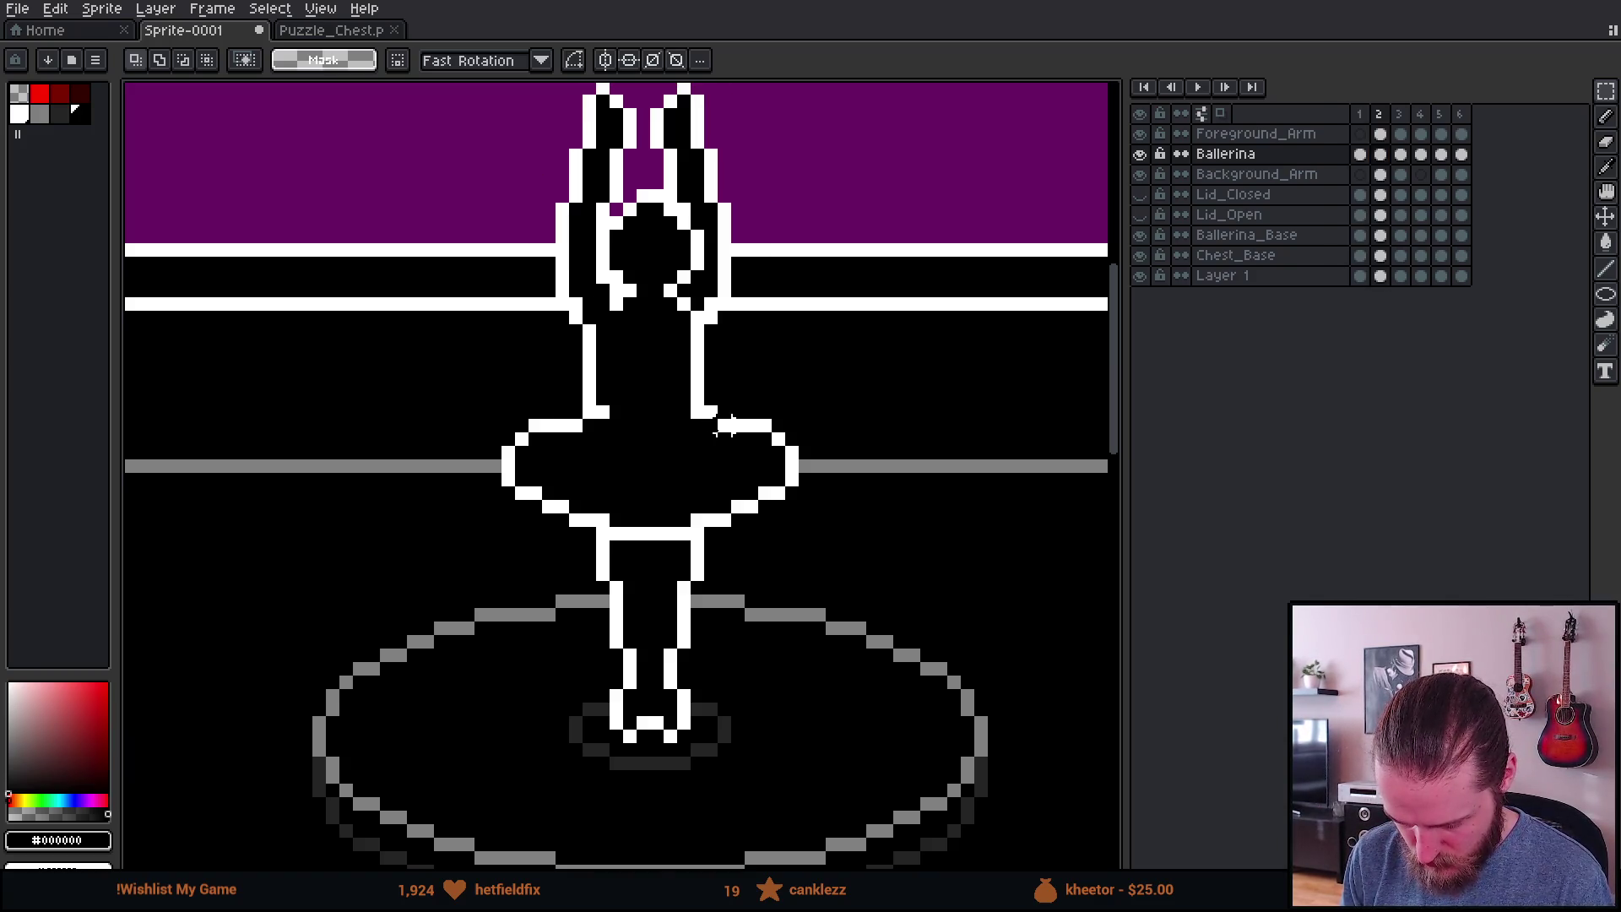
scroll(726, 426, "up", 1)
left_click_drag(645, 390, 905, 591)
key("Left")
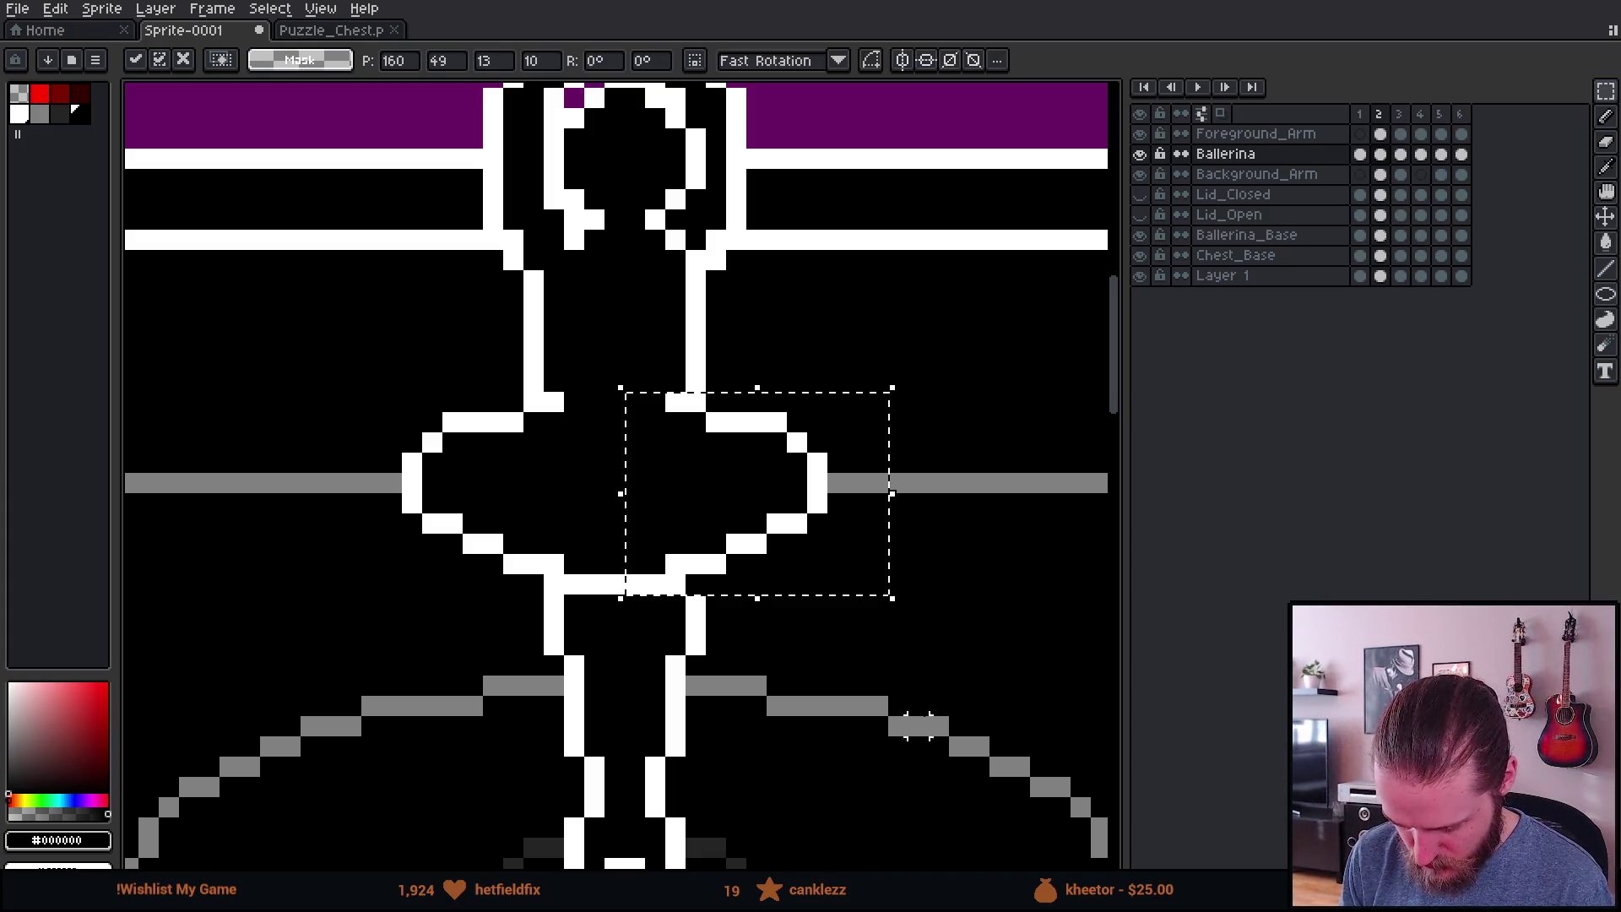
key("b")
left_click(699, 597, "alt")
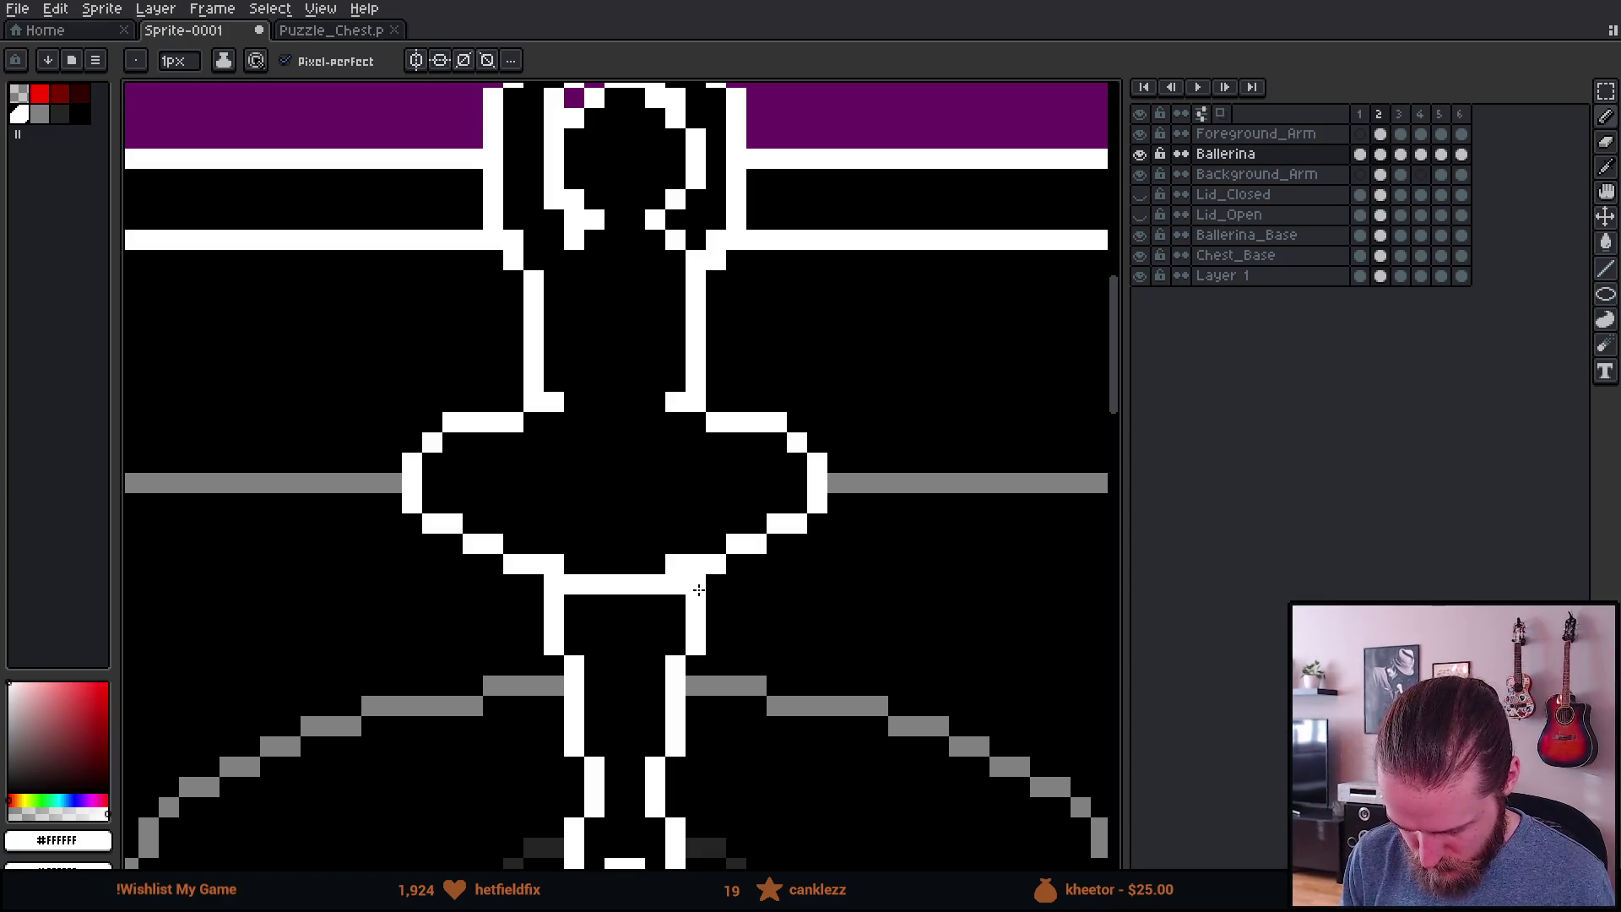
left_click(699, 590)
scroll(756, 644, "down", 3)
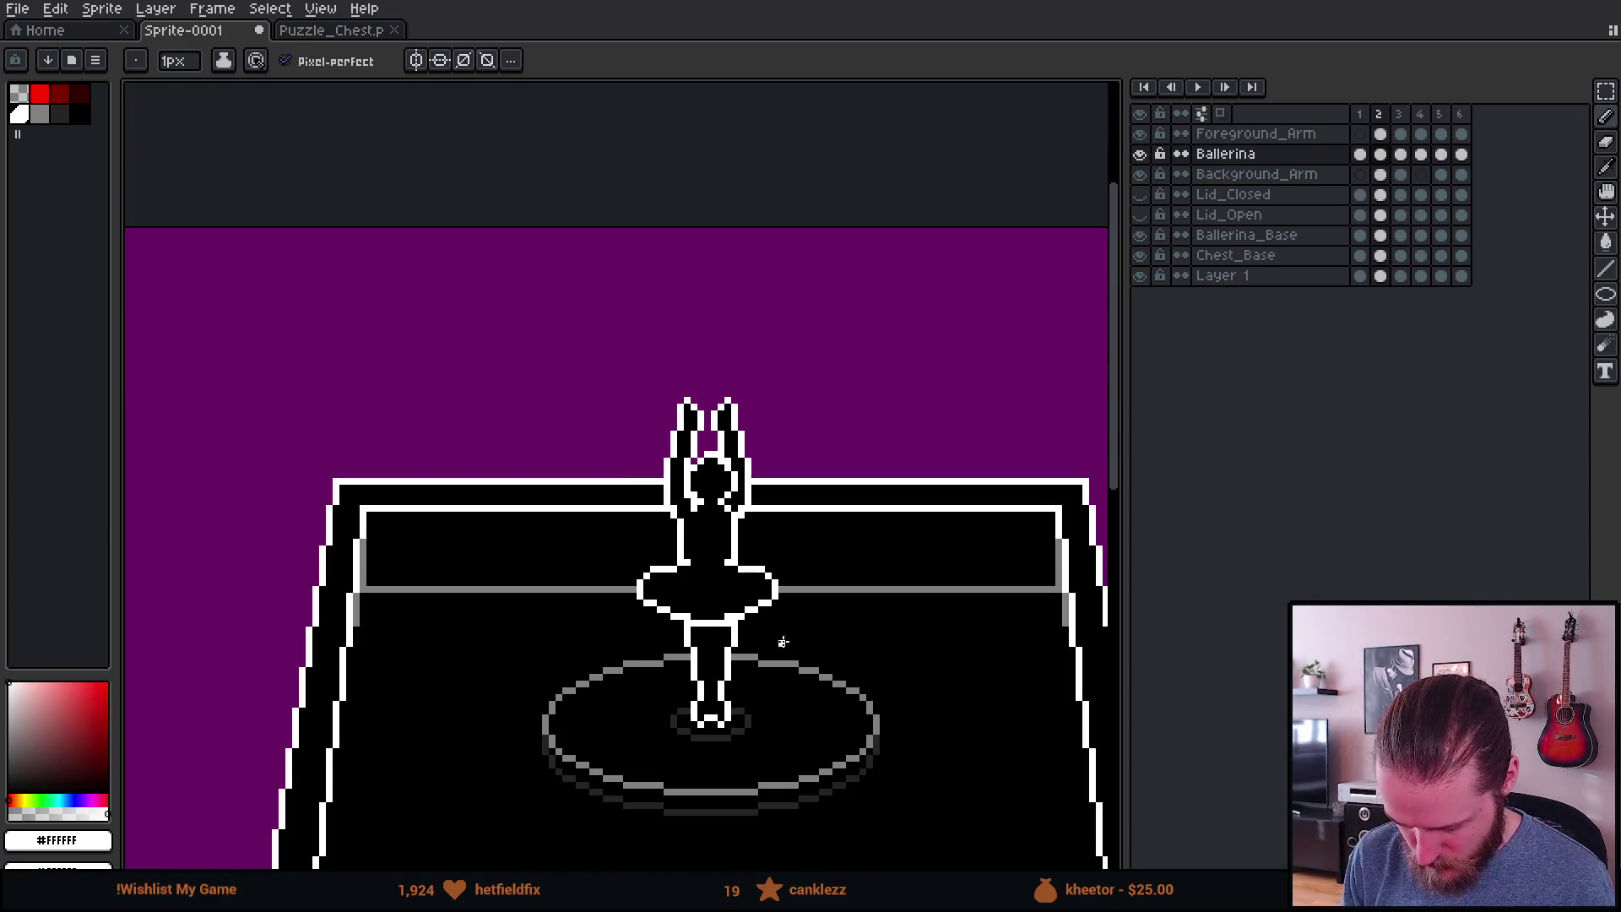
scroll(808, 644, "down", 2)
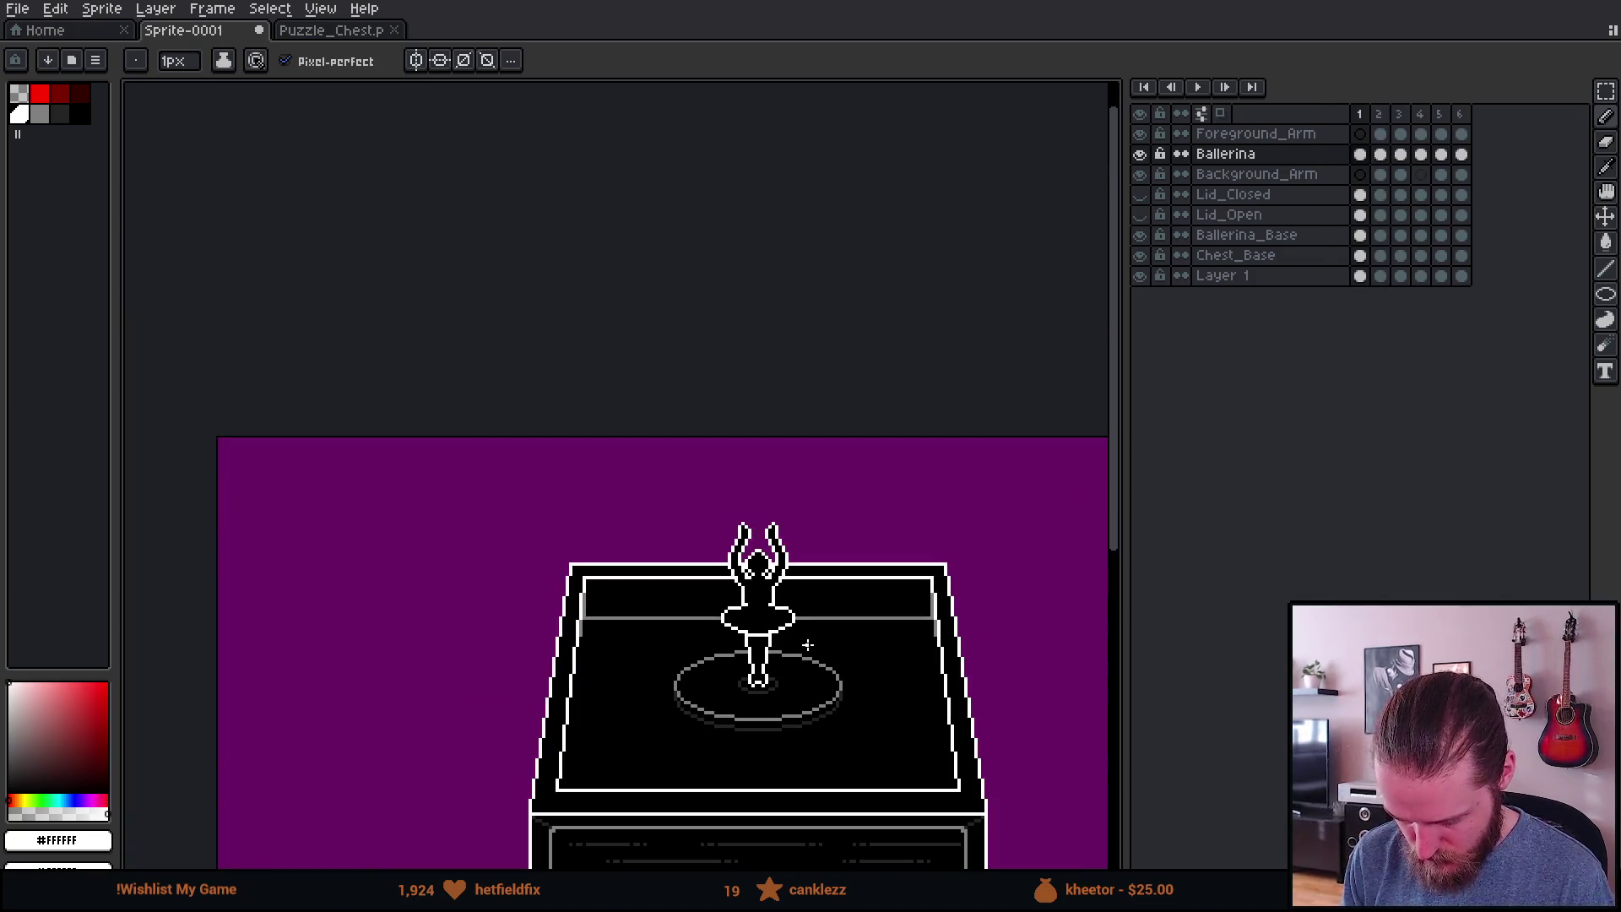
scroll(808, 644, "up", 2)
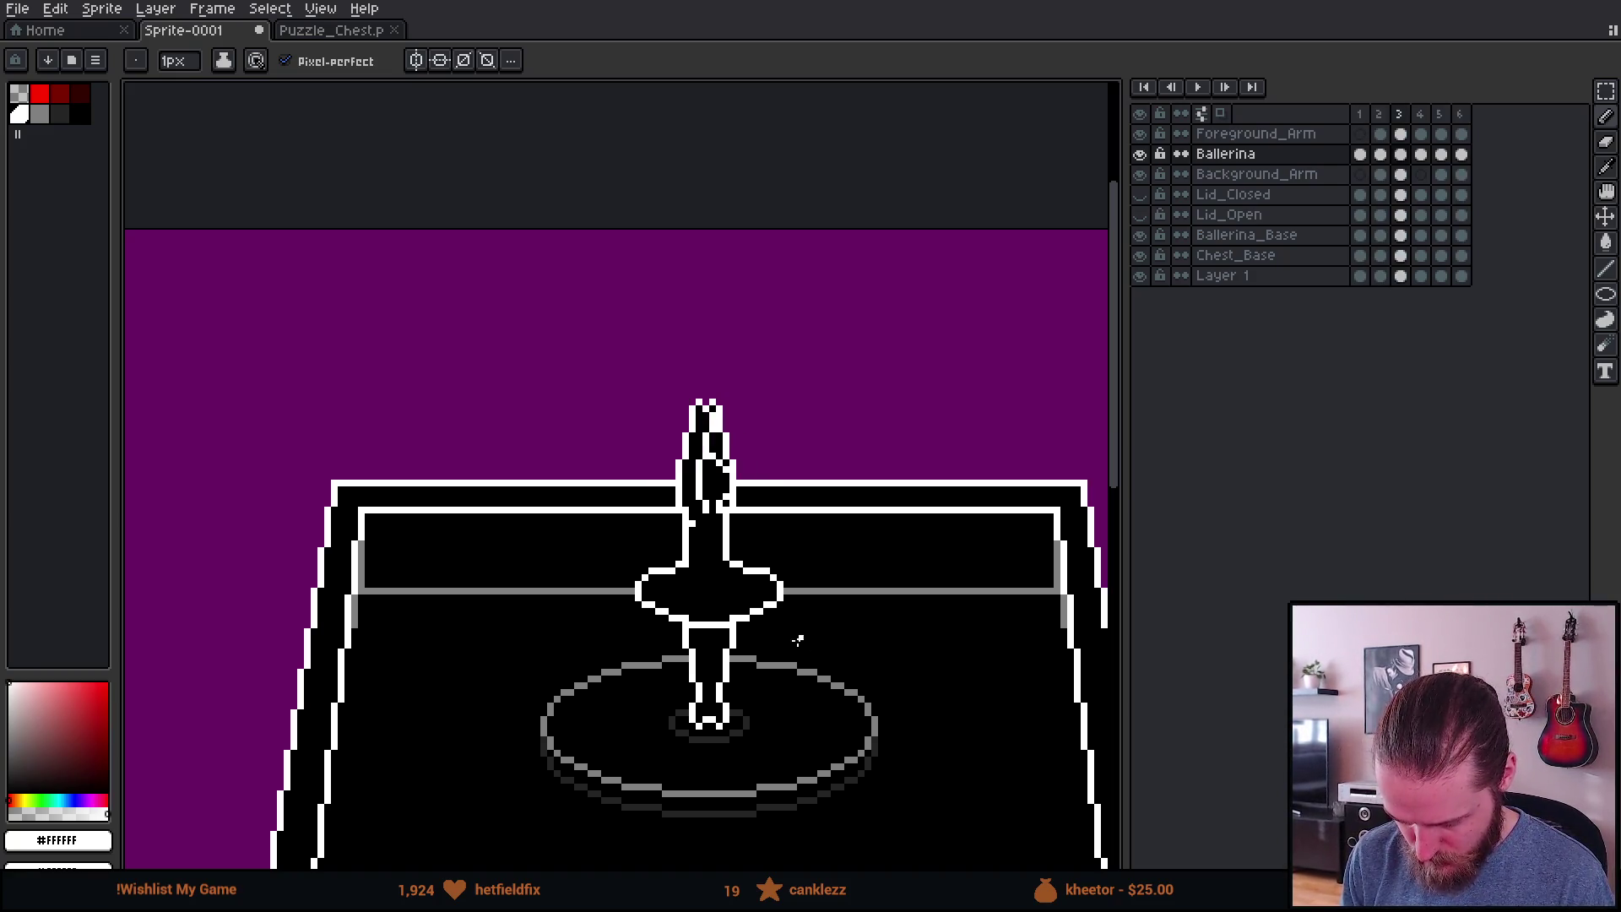
scroll(728, 611, "up", 5)
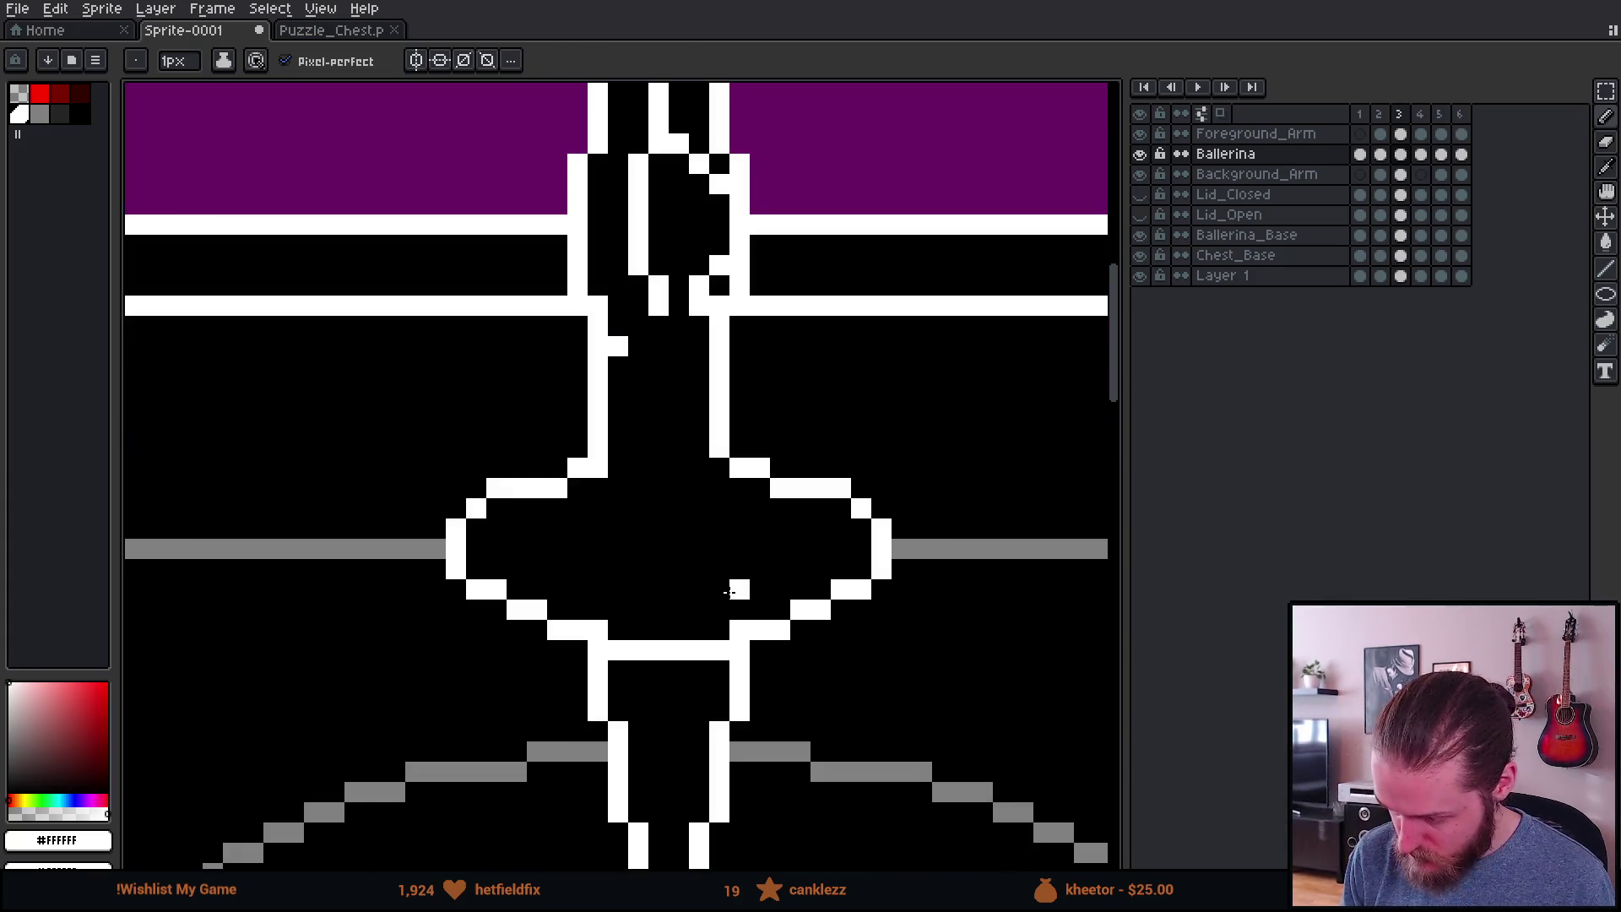
Step: Nudge the right part of frame 3's tutu one pixel left and fill the outline gap white
key("m")
mouse_move(658, 467)
left_mouse_down()
mouse_move(831, 626)
mouse_move(971, 673)
left_mouse_up()
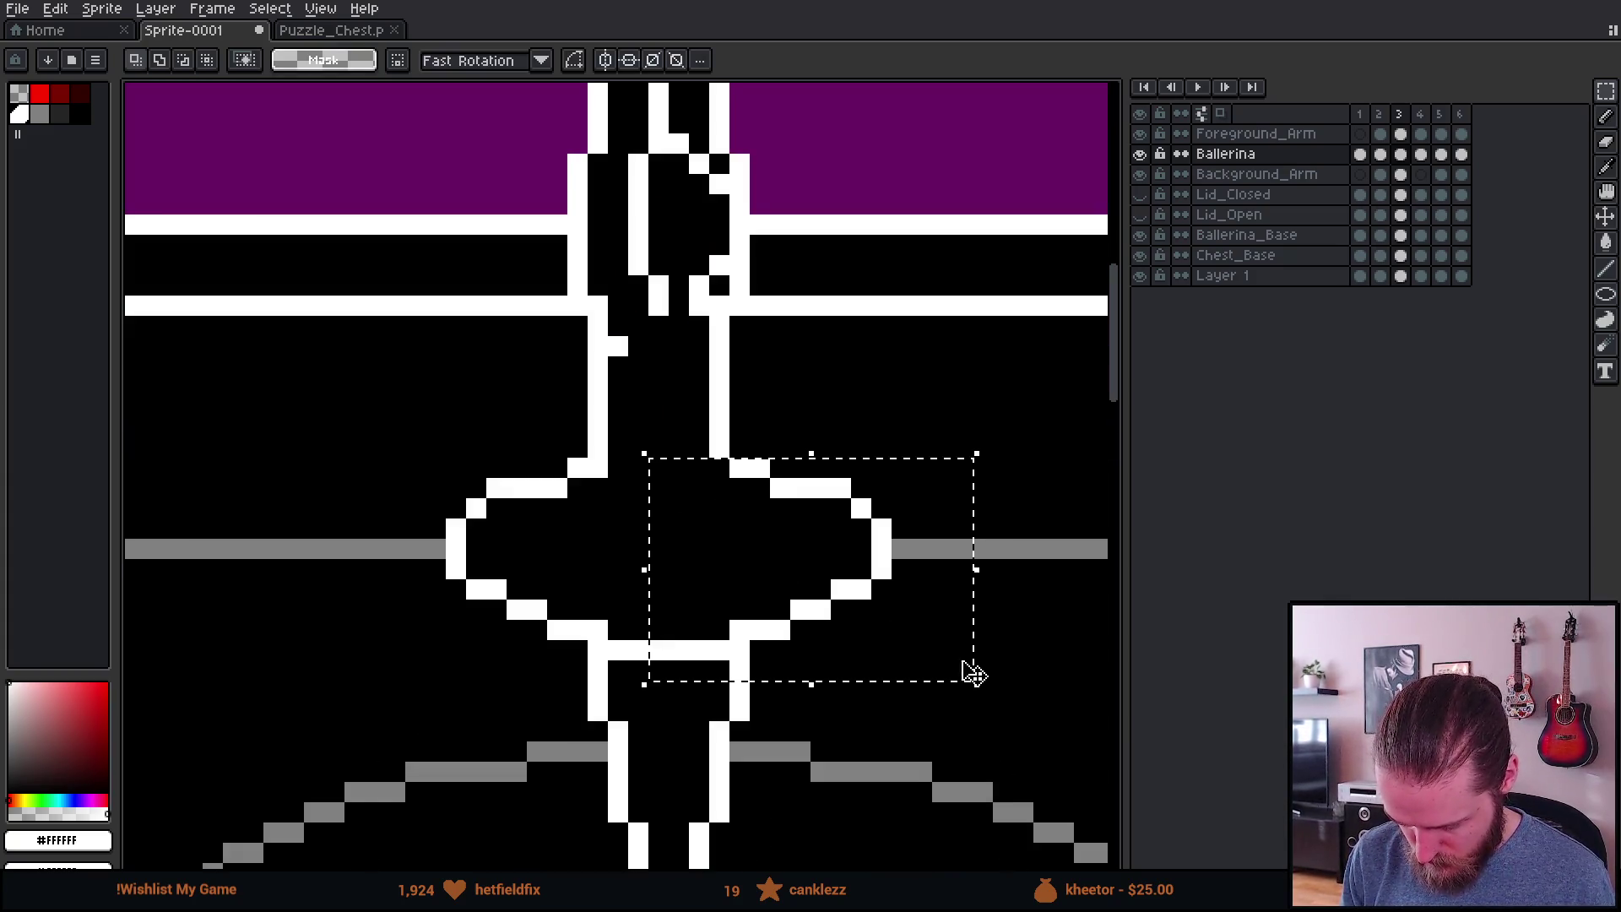
left_click_drag(665, 663, 904, 694)
left_click_drag(616, 608, 712, 704)
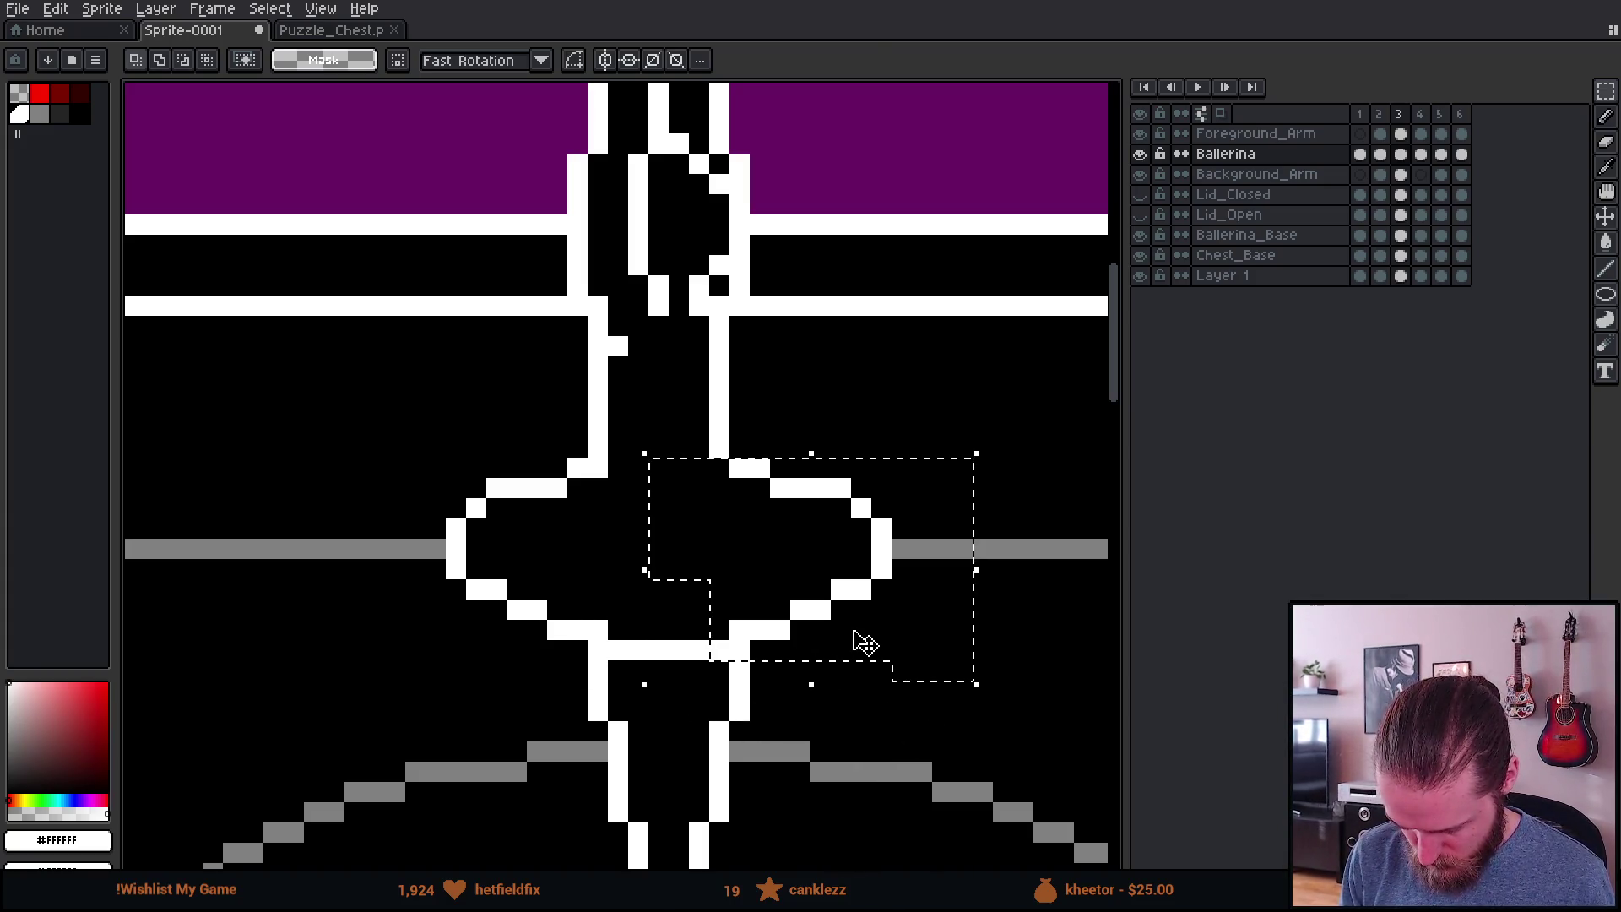
key("Left")
key("Left")
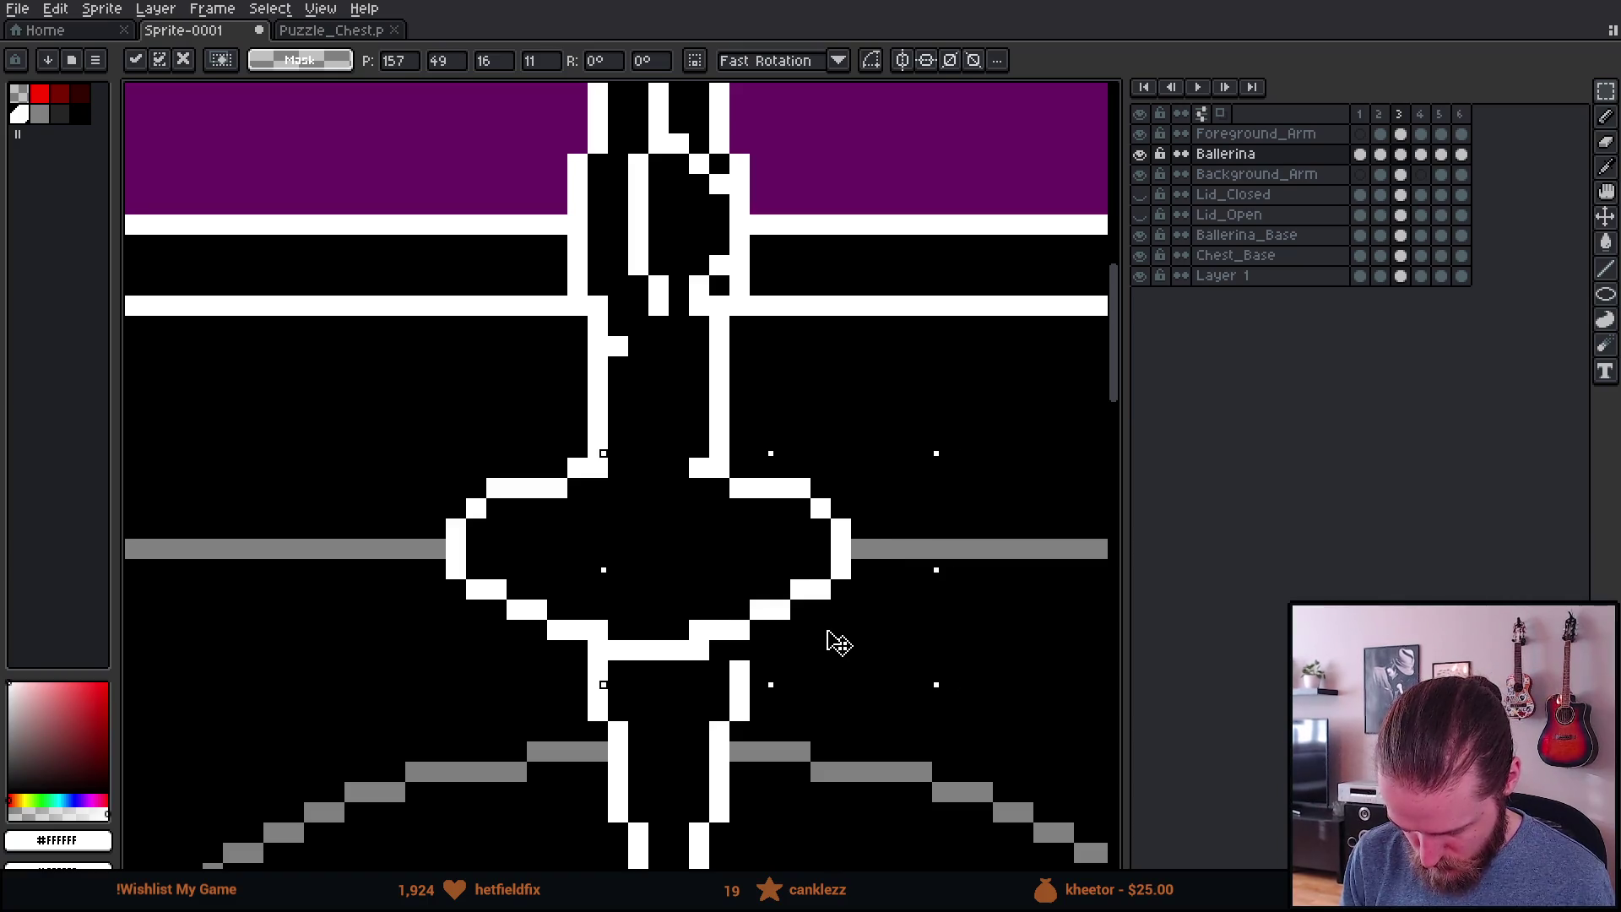
key("ctrl+d")
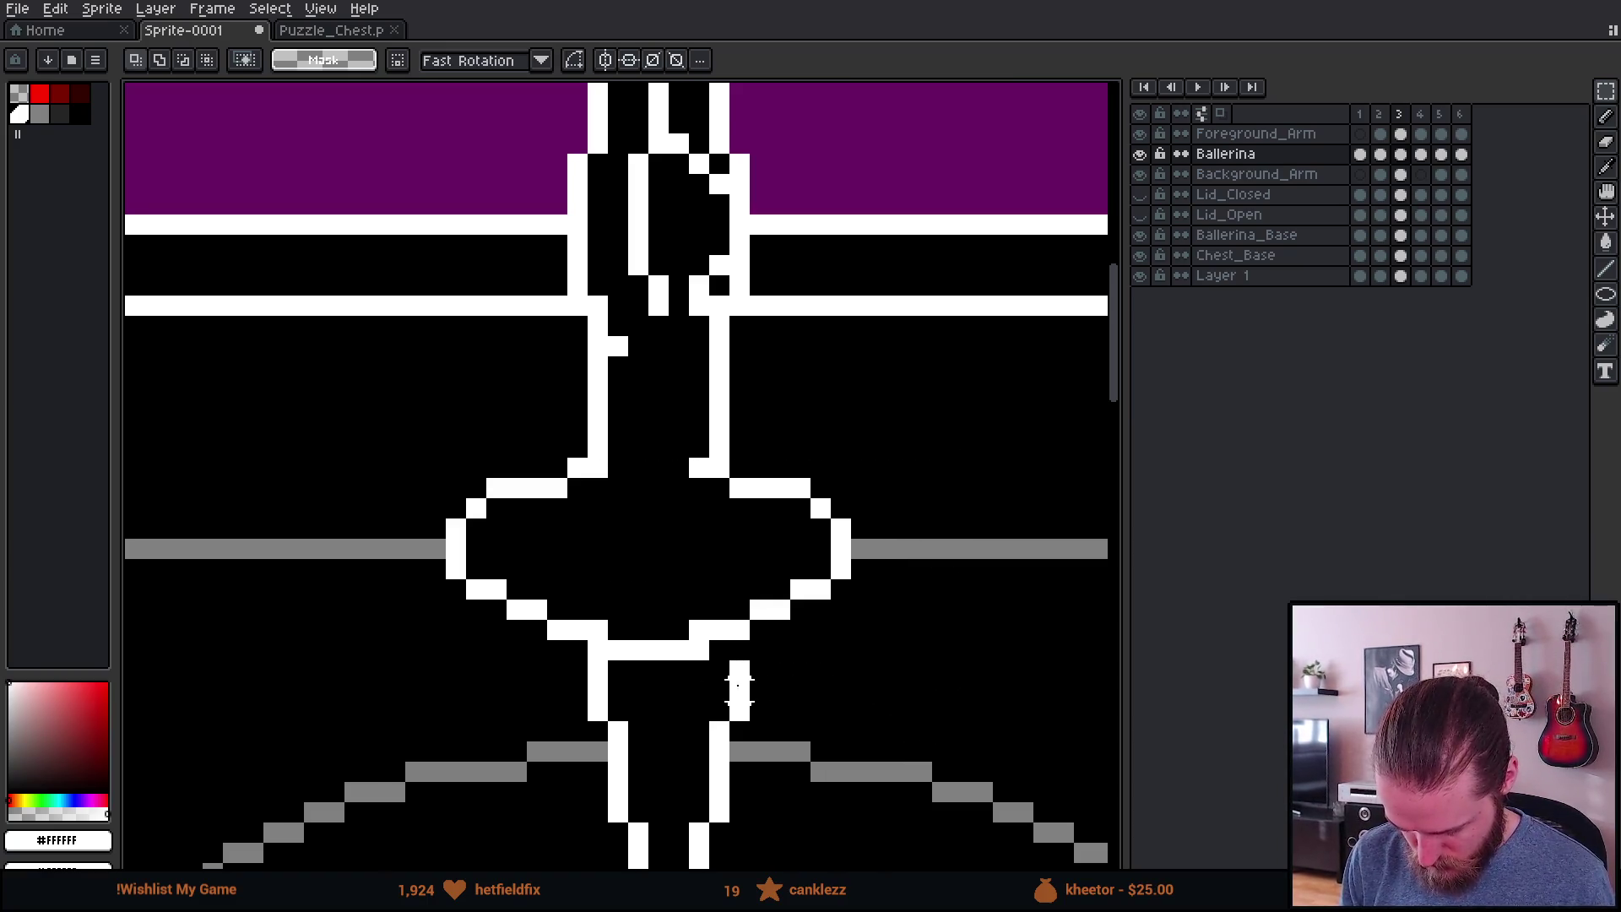
key("b")
left_click(740, 652)
Step: Nudge the tutu's left part one pixel right, then preview the earlier frames
key("m")
mouse_move(425, 456)
left_mouse_down()
mouse_move(632, 645)
mouse_move(629, 661)
left_mouse_up()
key("Right")
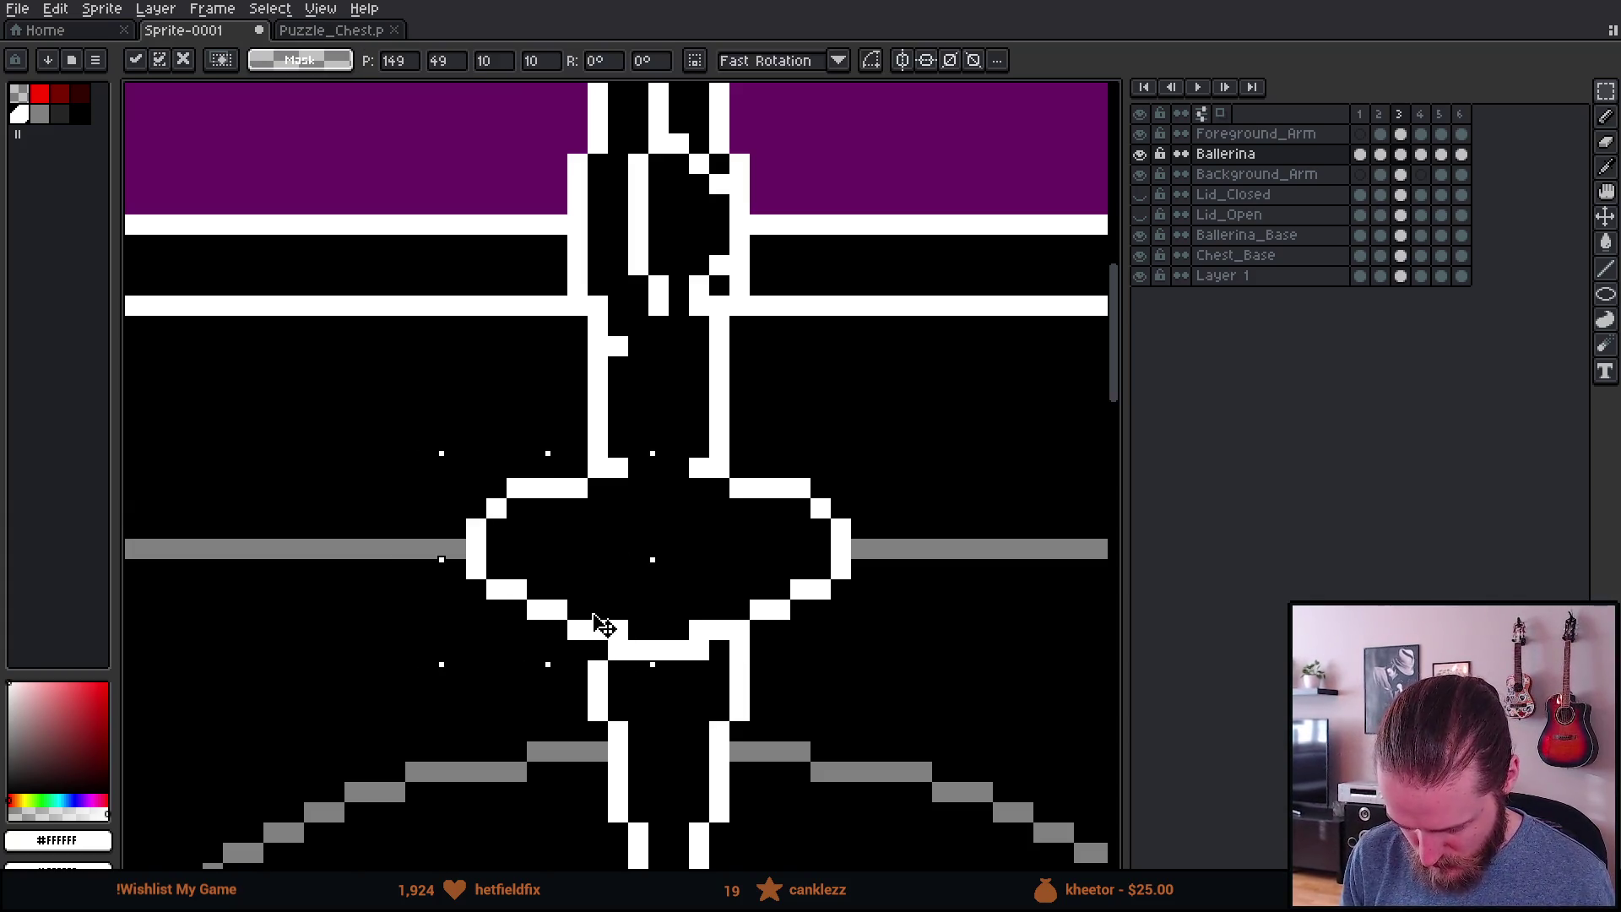
key("ctrl+d")
key("b")
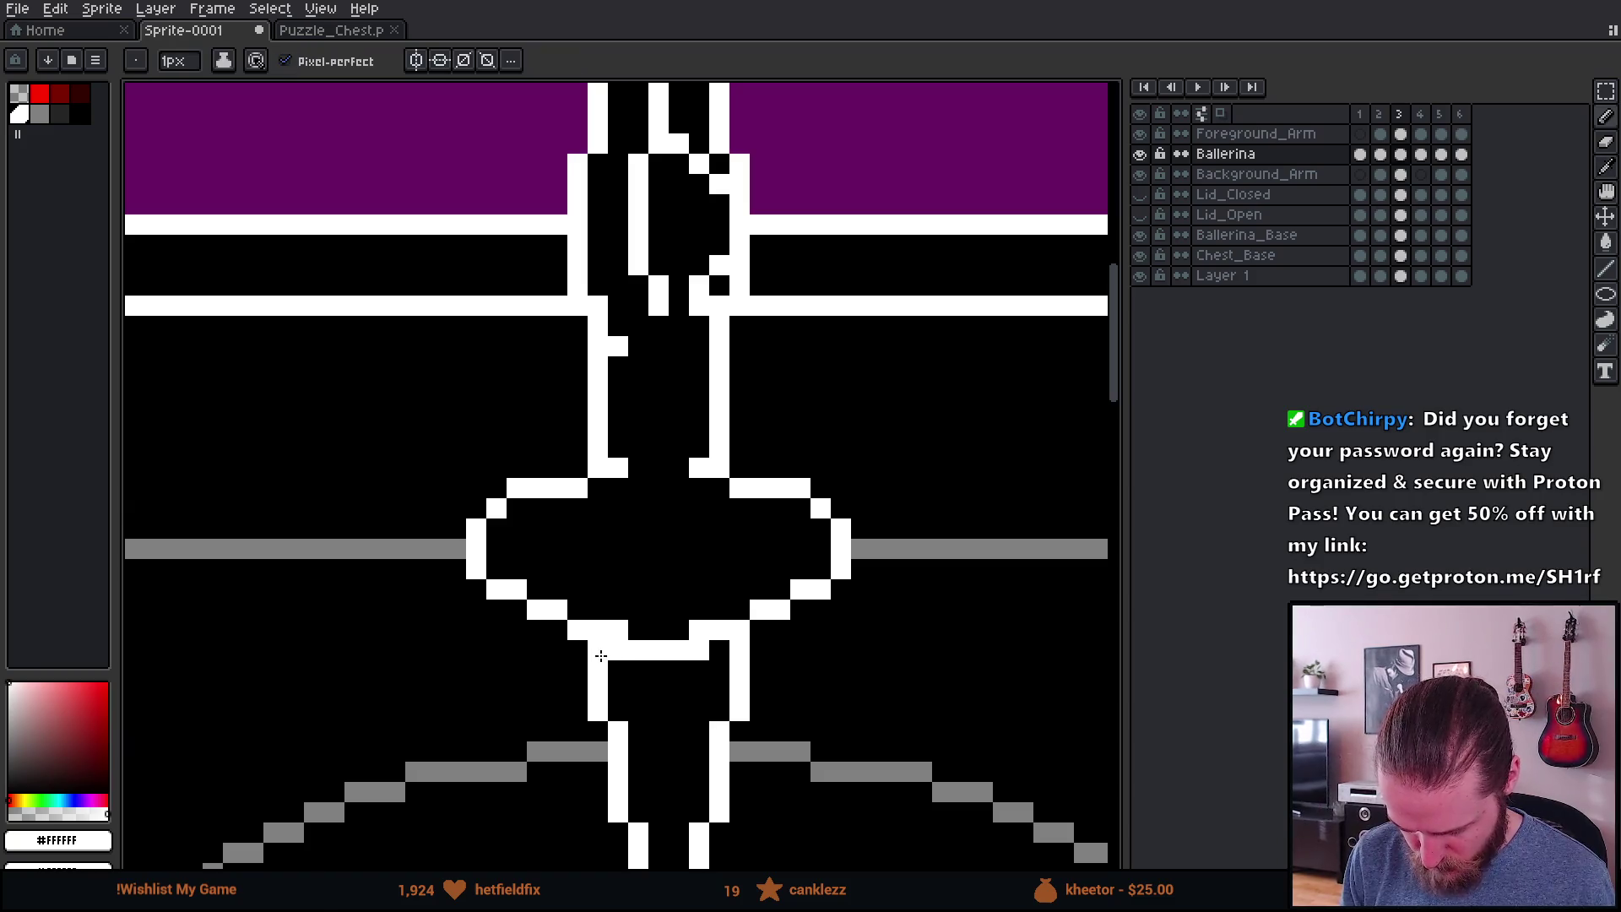
scroll(667, 666, "down", 3)
scroll(770, 666, "down", 1)
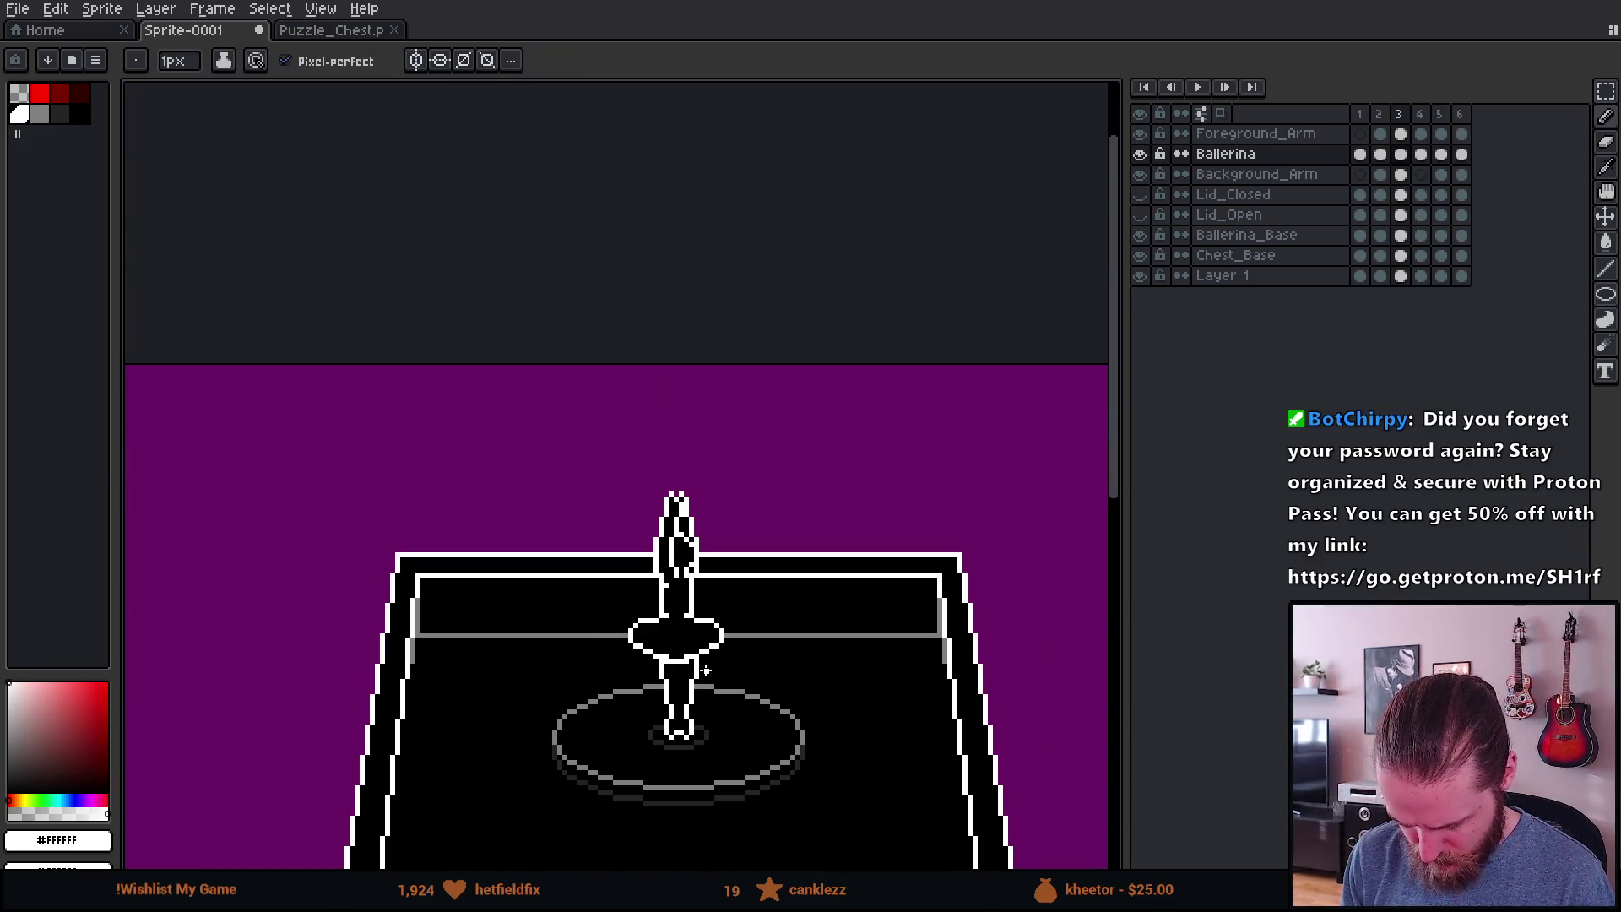
scroll(706, 670, "up", 1)
key("Left")
scroll(717, 656, "down", 2)
key("Left")
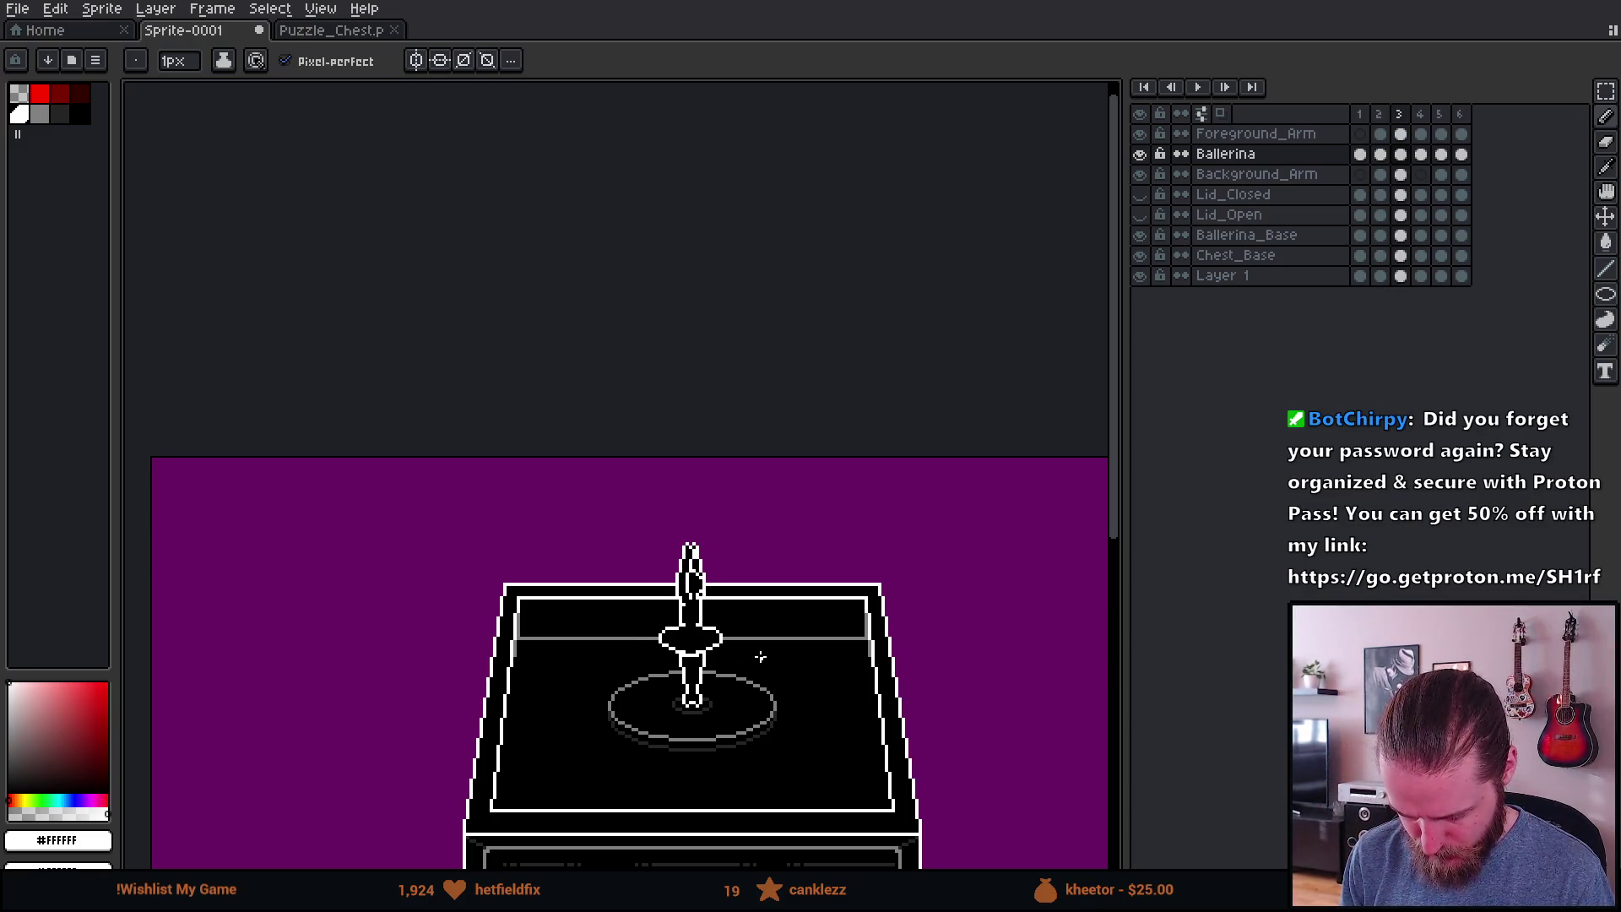
Step: Shift the right side of frame 4's tutu one pixel left
scroll(727, 653, "up", 3)
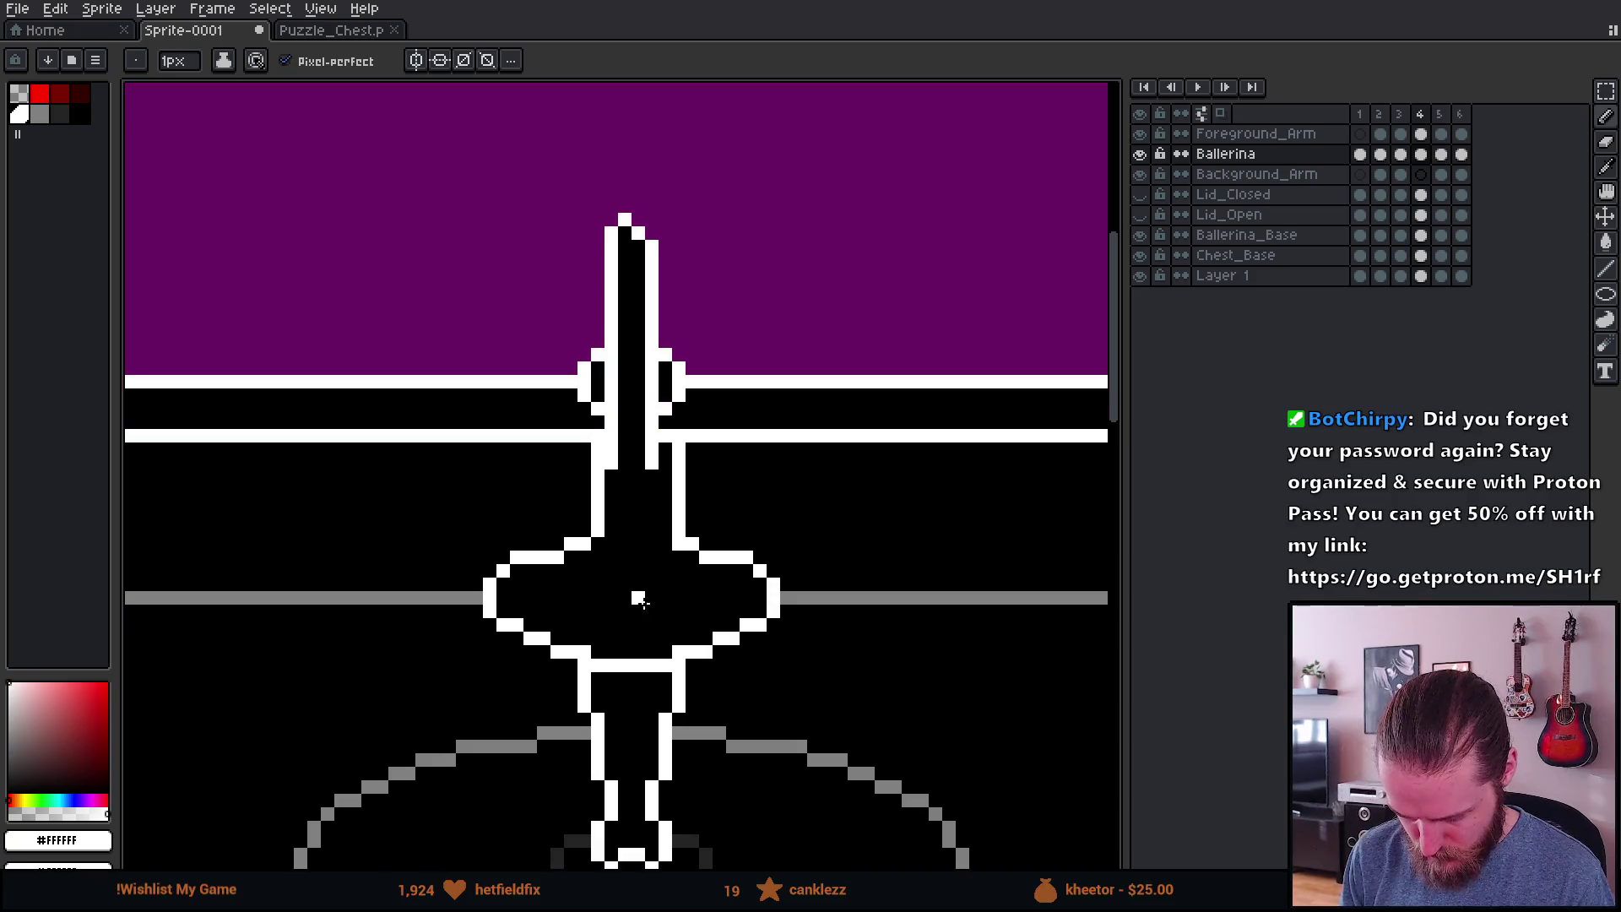
key("m")
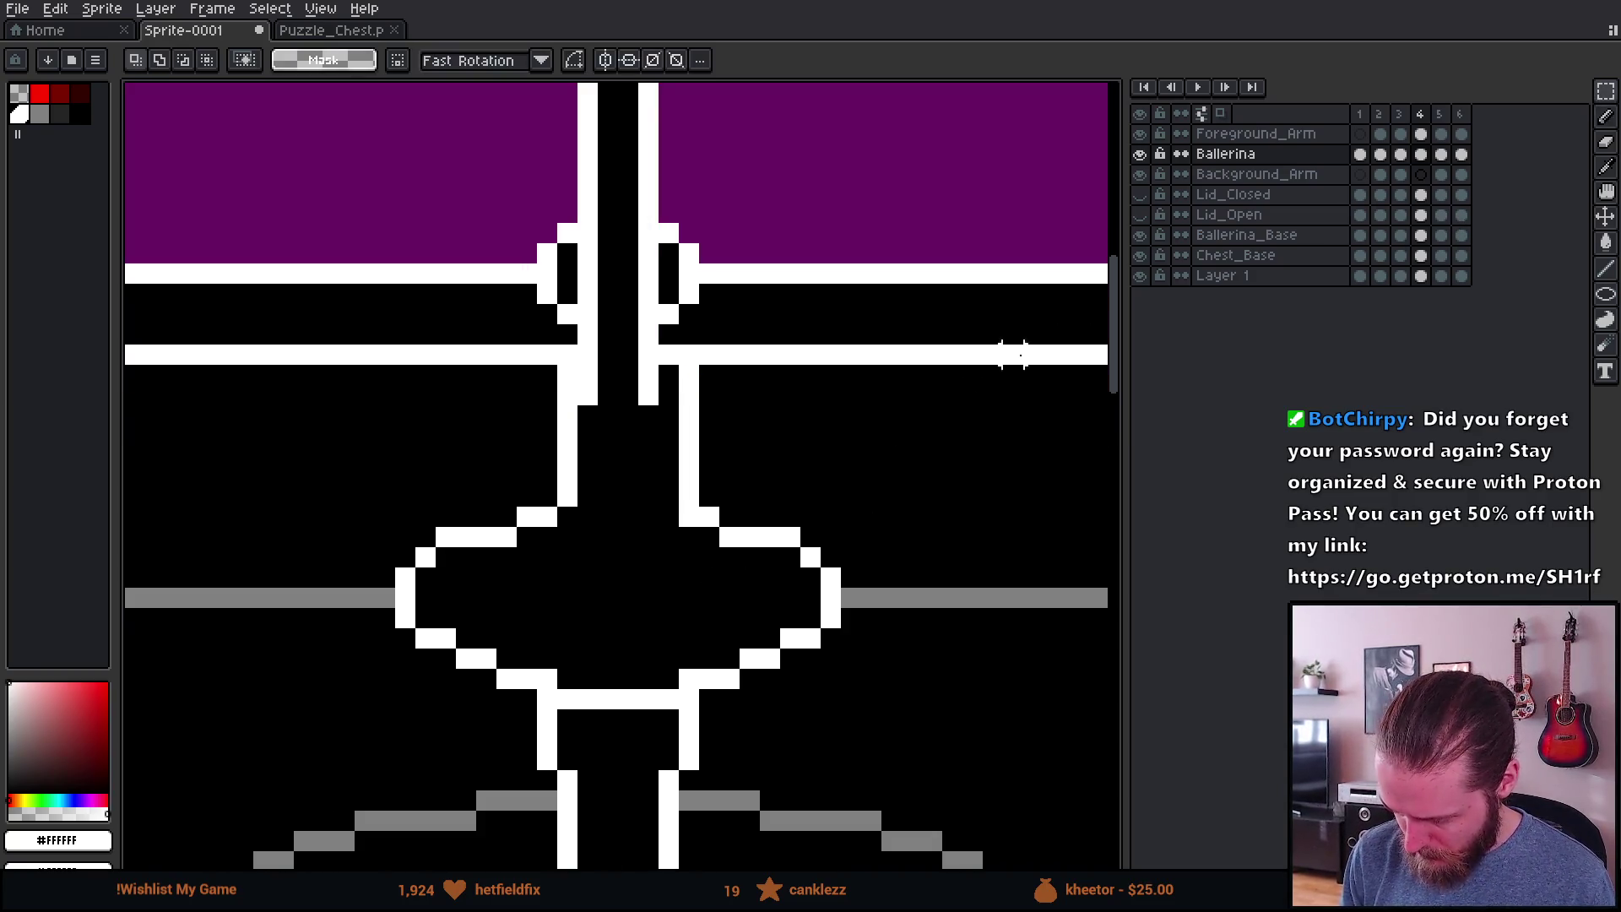
key("Left")
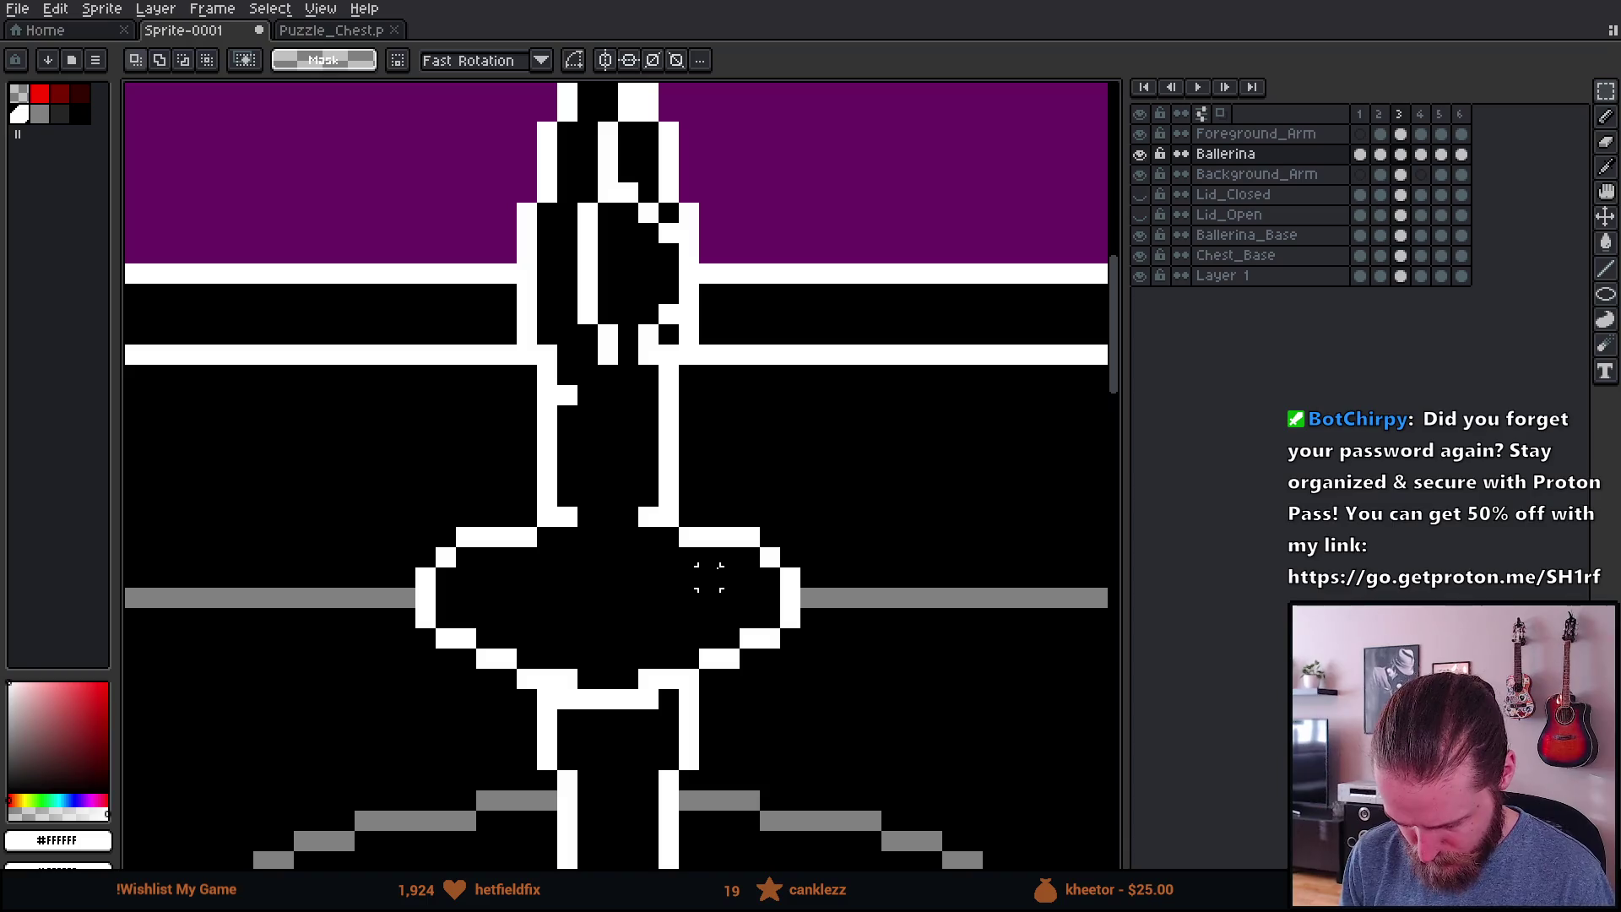
key("Right")
mouse_move(634, 502)
left_mouse_down()
mouse_move(822, 648)
mouse_move(865, 713)
left_mouse_up()
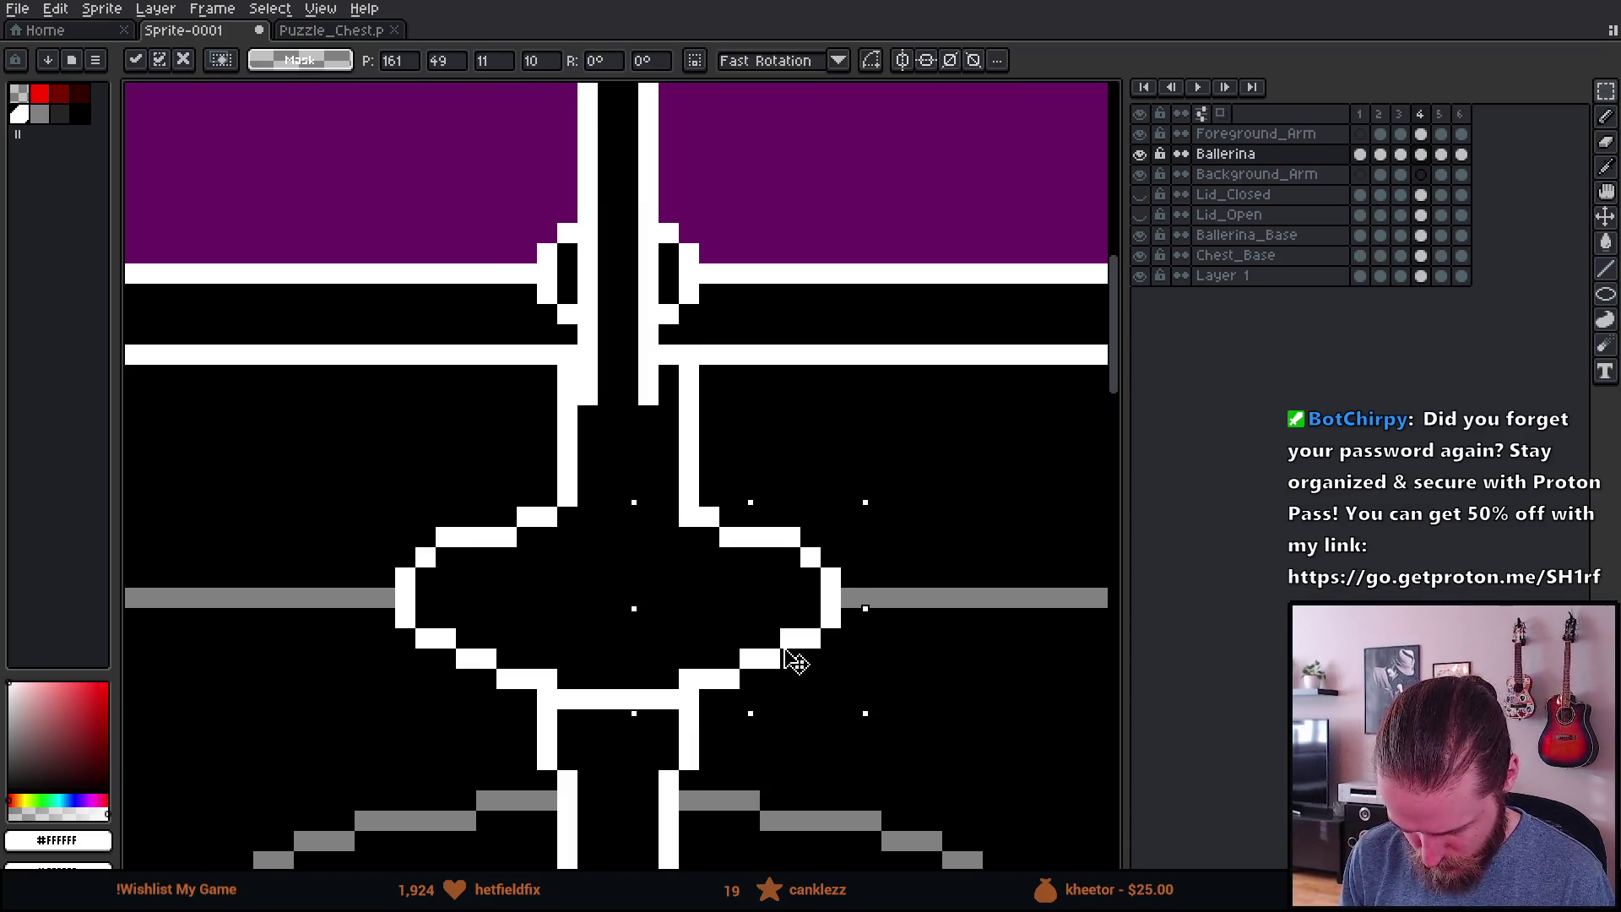
left_click_drag(786, 651, 778, 649)
key("b")
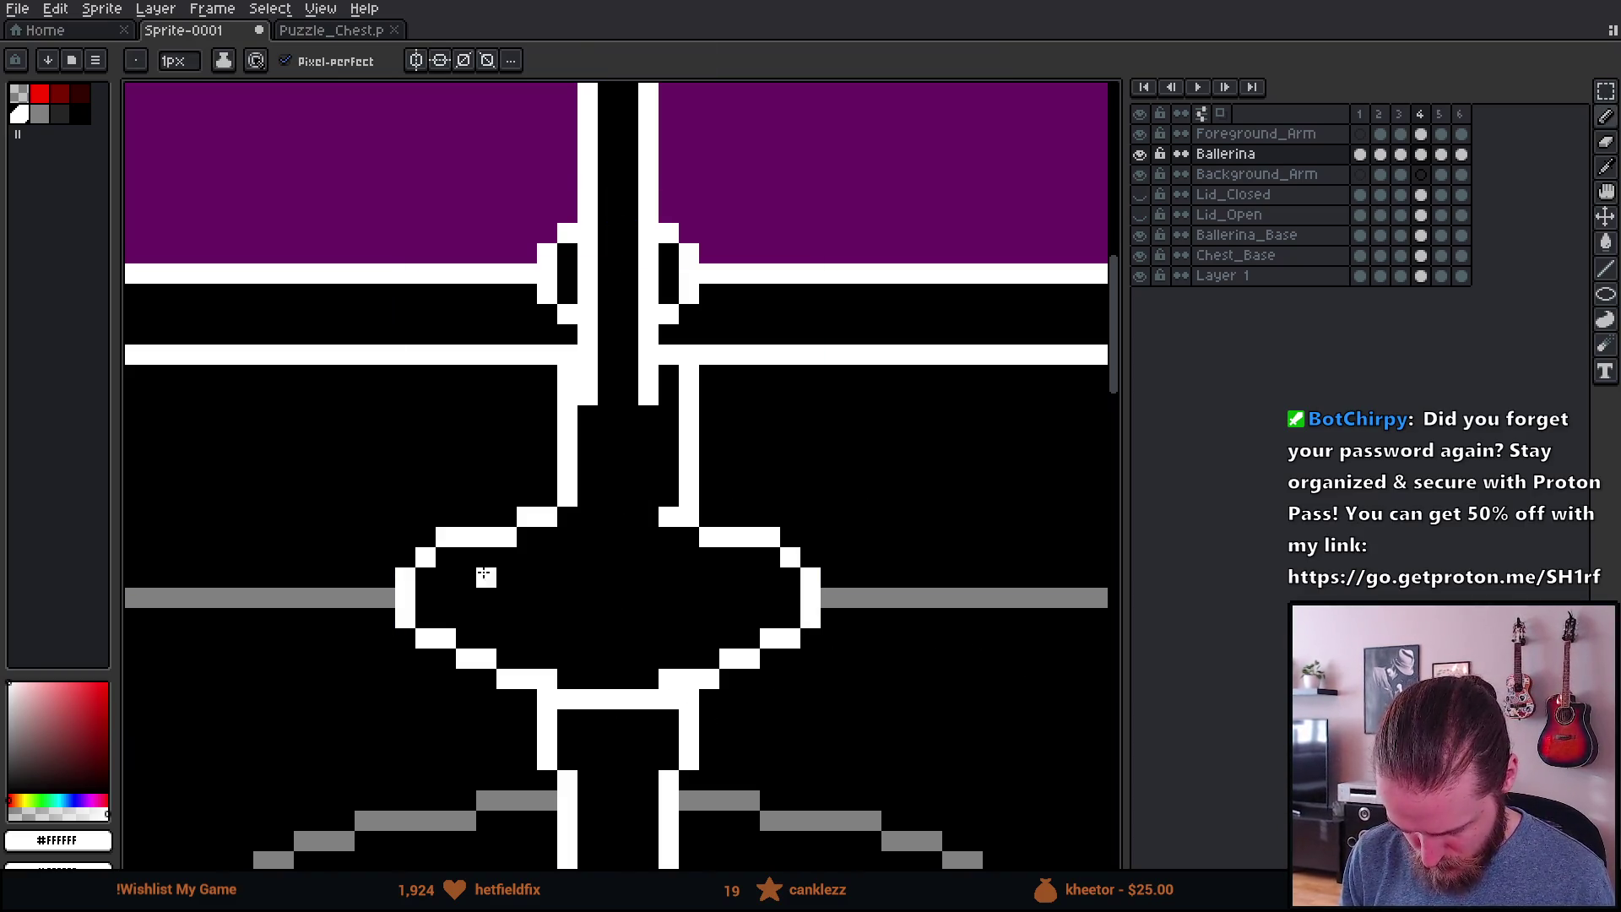
Step: Move the lower-left part of frame 4's tutu one pixel right
key("m")
left_click_drag(354, 486, 542, 673)
left_click(365, 415)
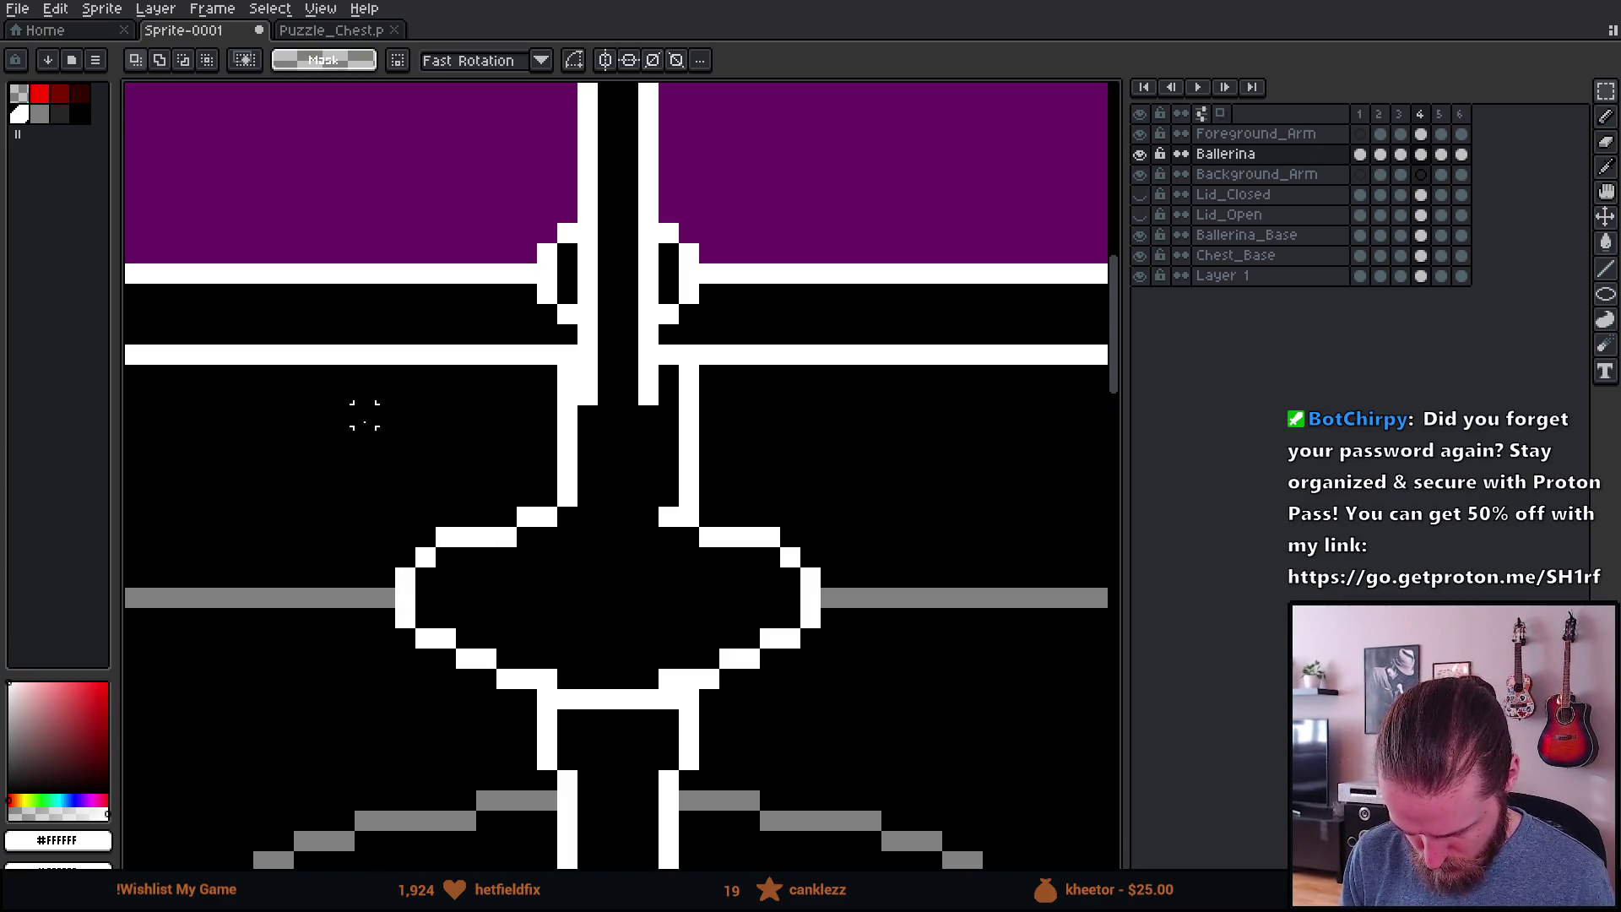
mouse_move(344, 516)
left_mouse_down()
mouse_move(542, 674)
mouse_move(601, 687)
left_mouse_up()
key("Return")
Step: Erase a stray white outline pixel and fill the tutu outline gap white
key("b")
right_click(575, 722)
left_click(698, 664)
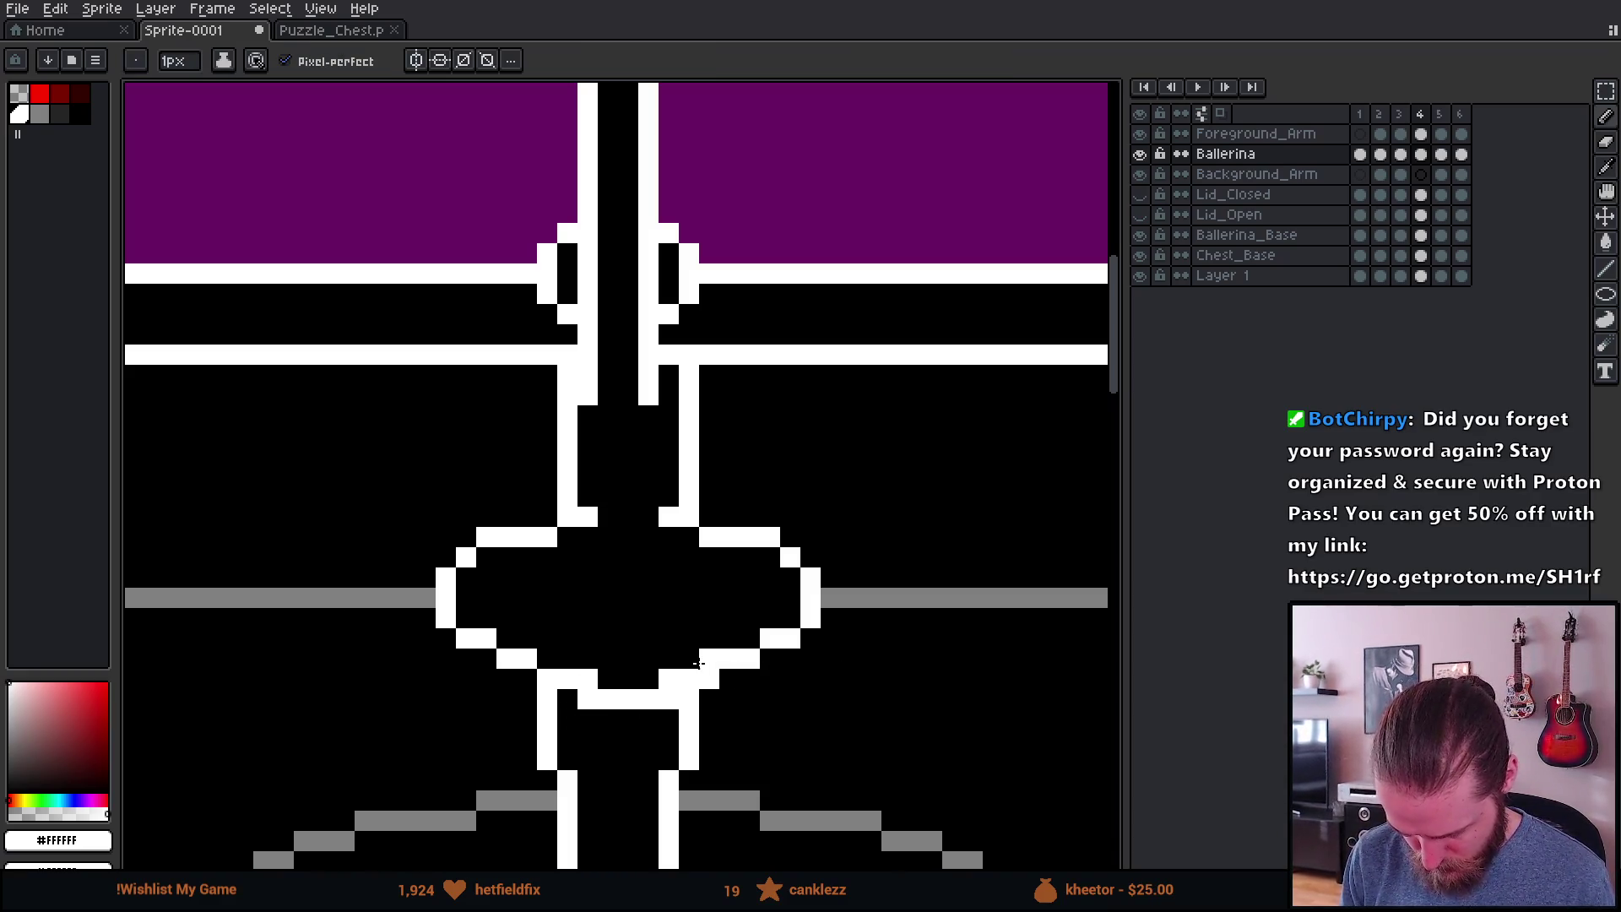
key("Left")
key("Left")
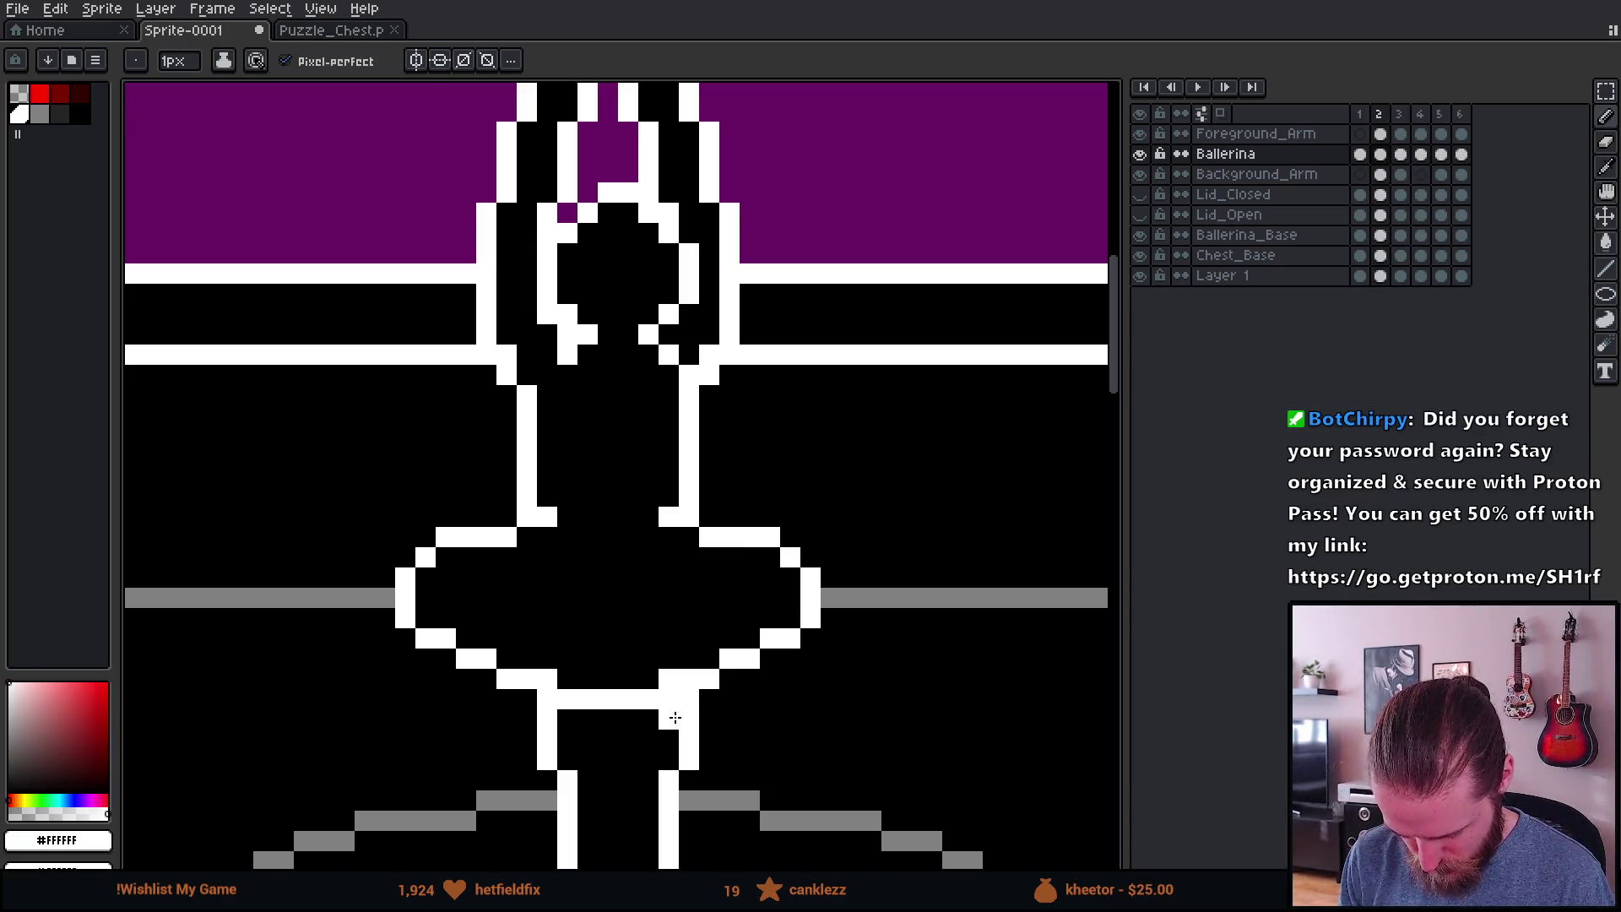
Step: Pick black and paint over frame 3's white line across the top of the legs
scroll(667, 718, "up", 1)
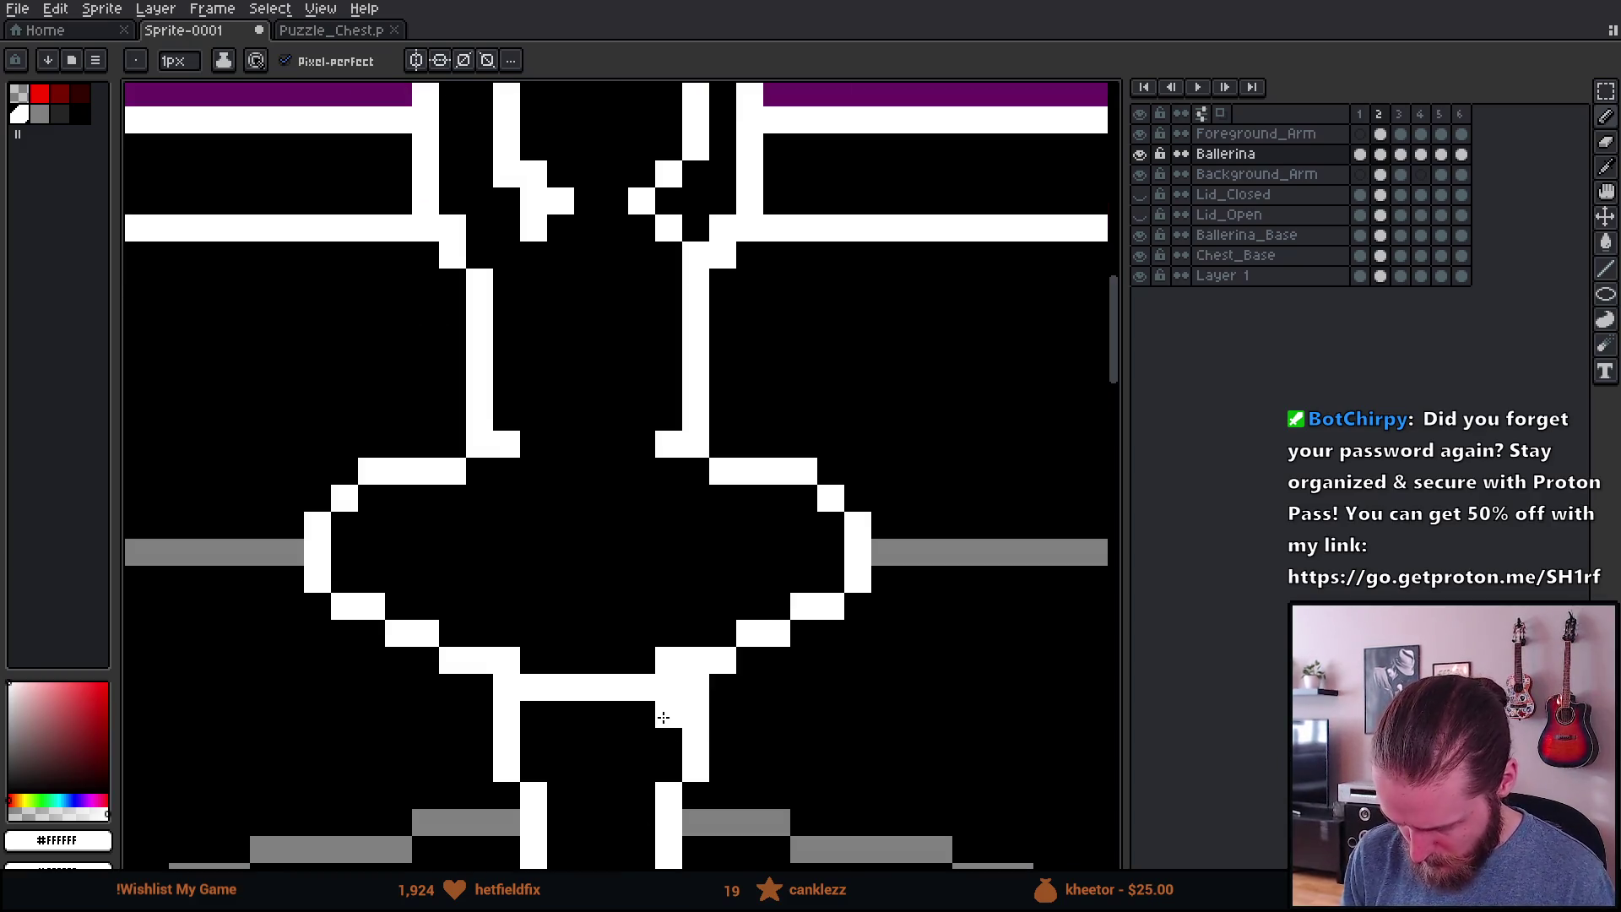
key("Left")
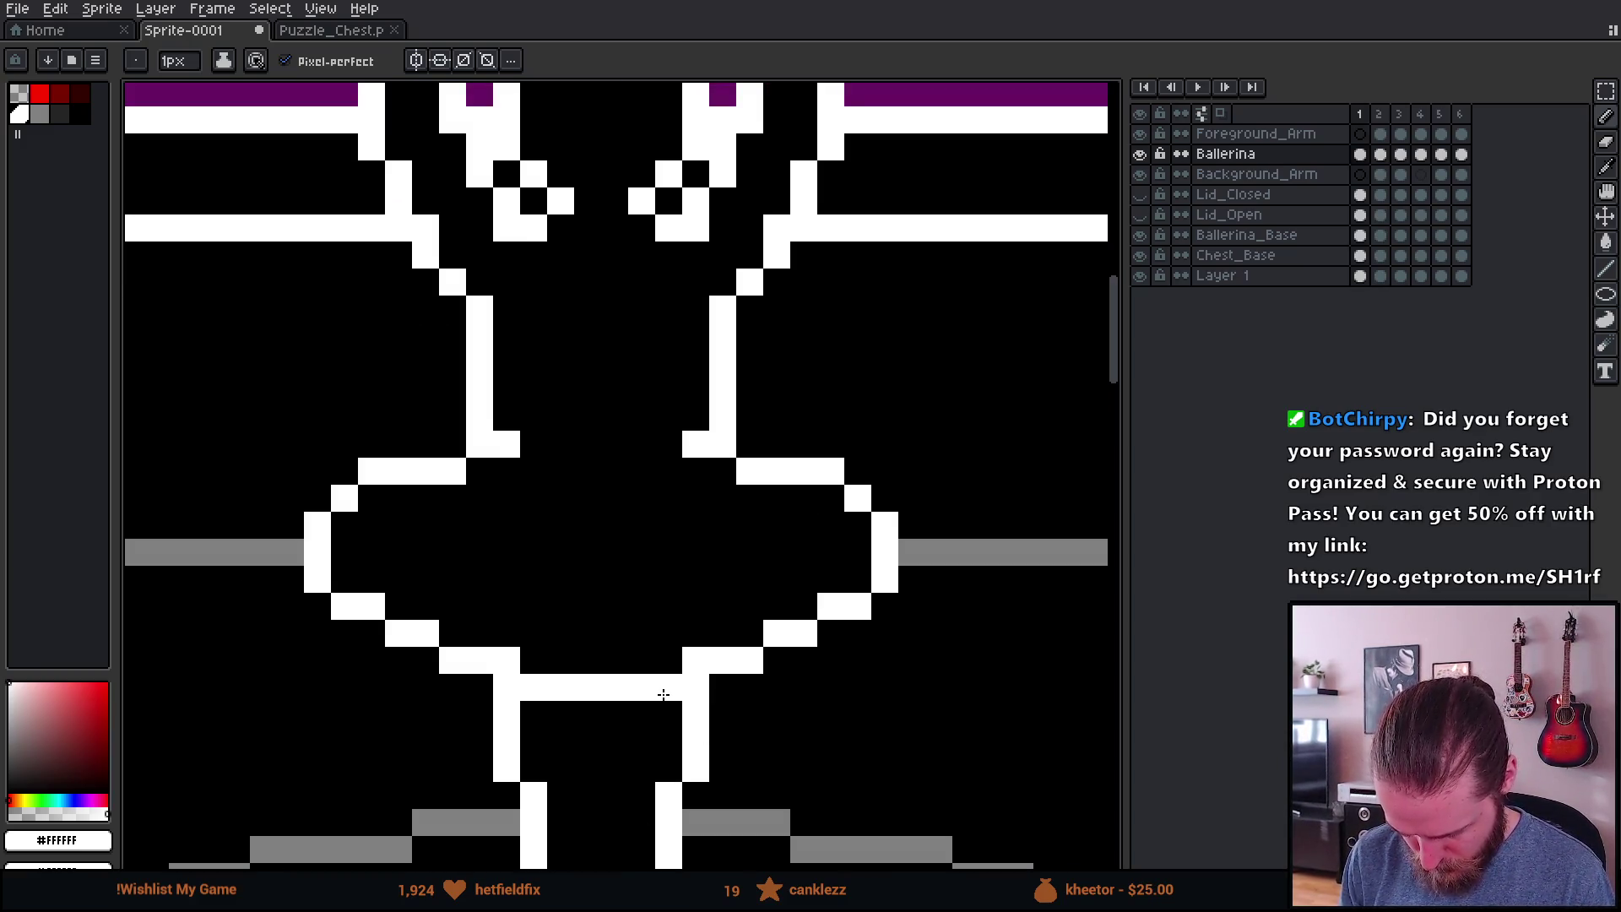
key("Right")
left_click(668, 701, "alt")
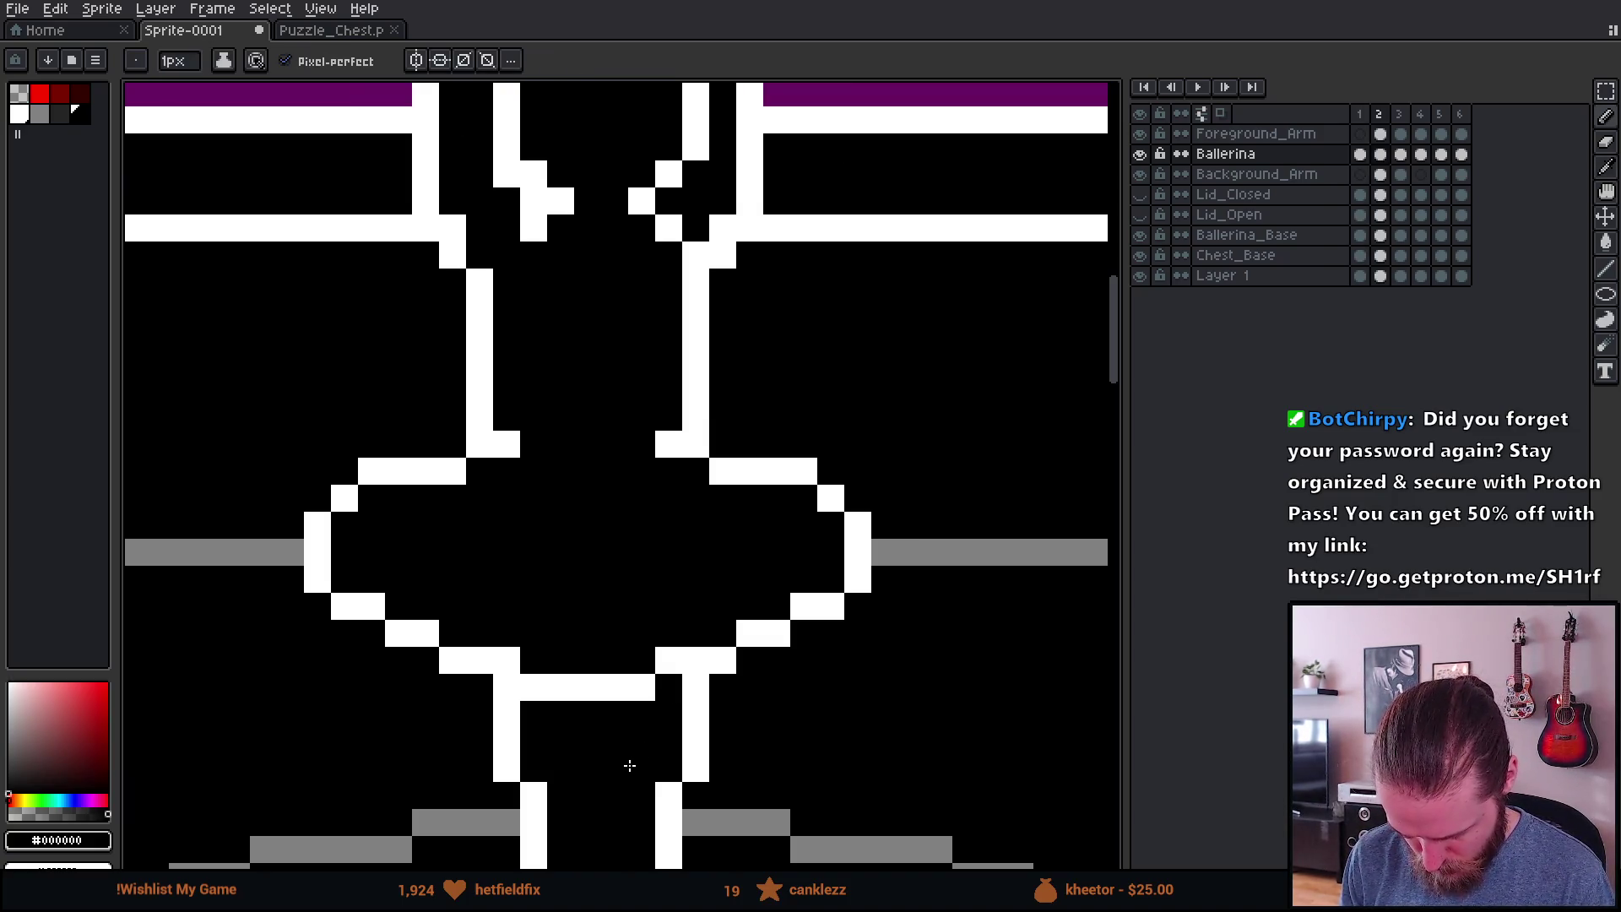
key("Right")
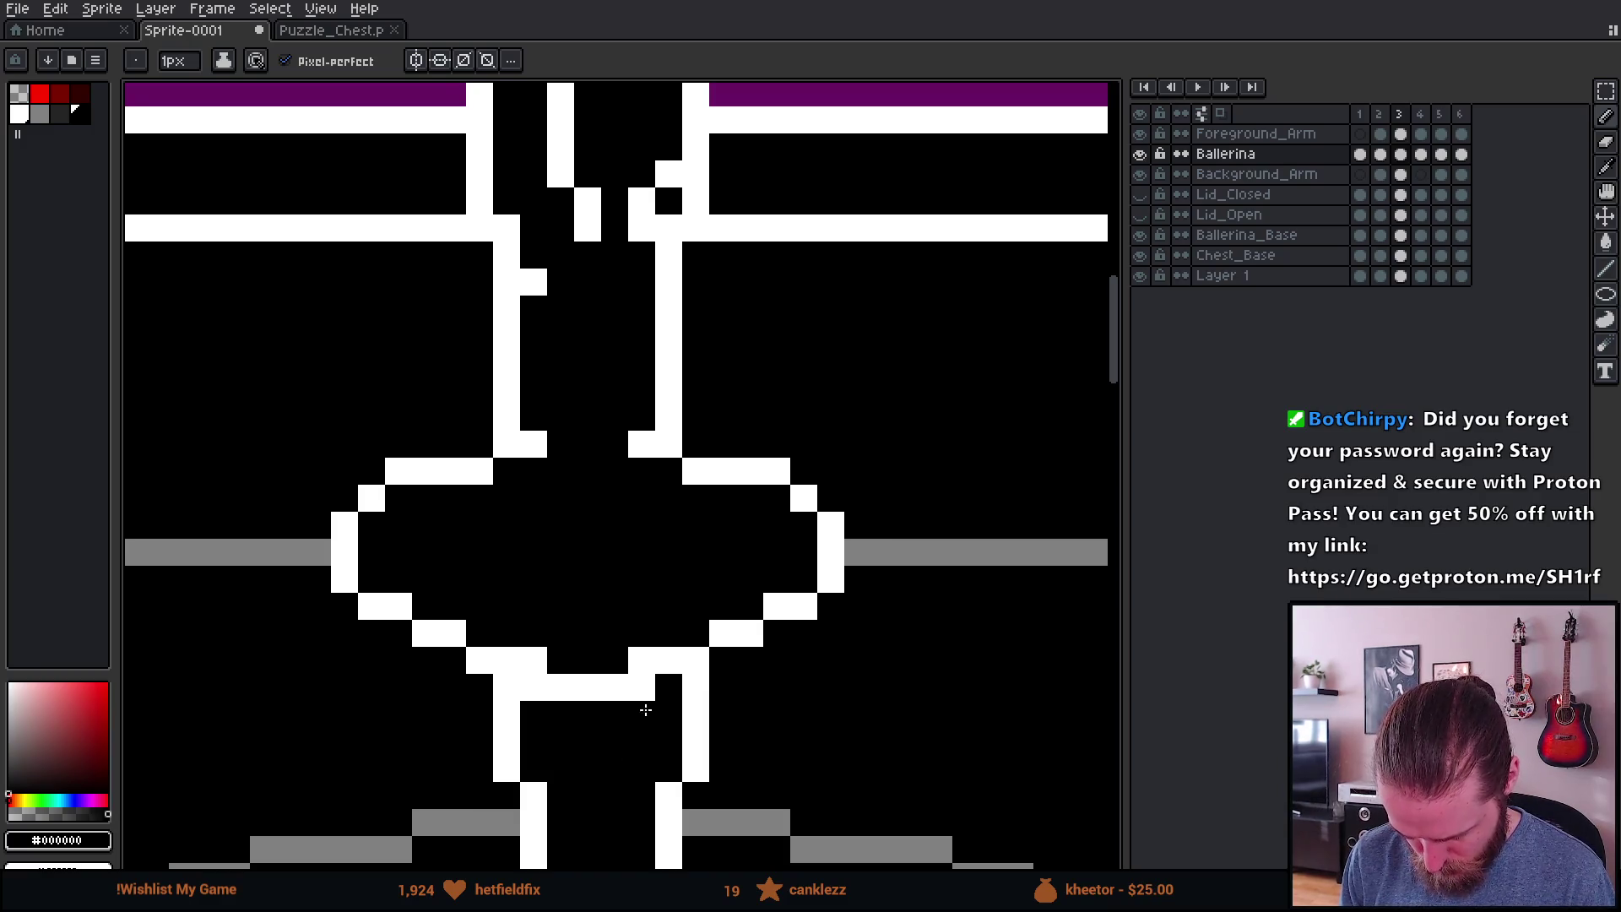
left_click(642, 688)
left_click(506, 688)
left_click(533, 692)
Step: Play the animation to check the spin
scroll(591, 726, "down", 8)
key("Return")
scroll(700, 775, "down", 2)
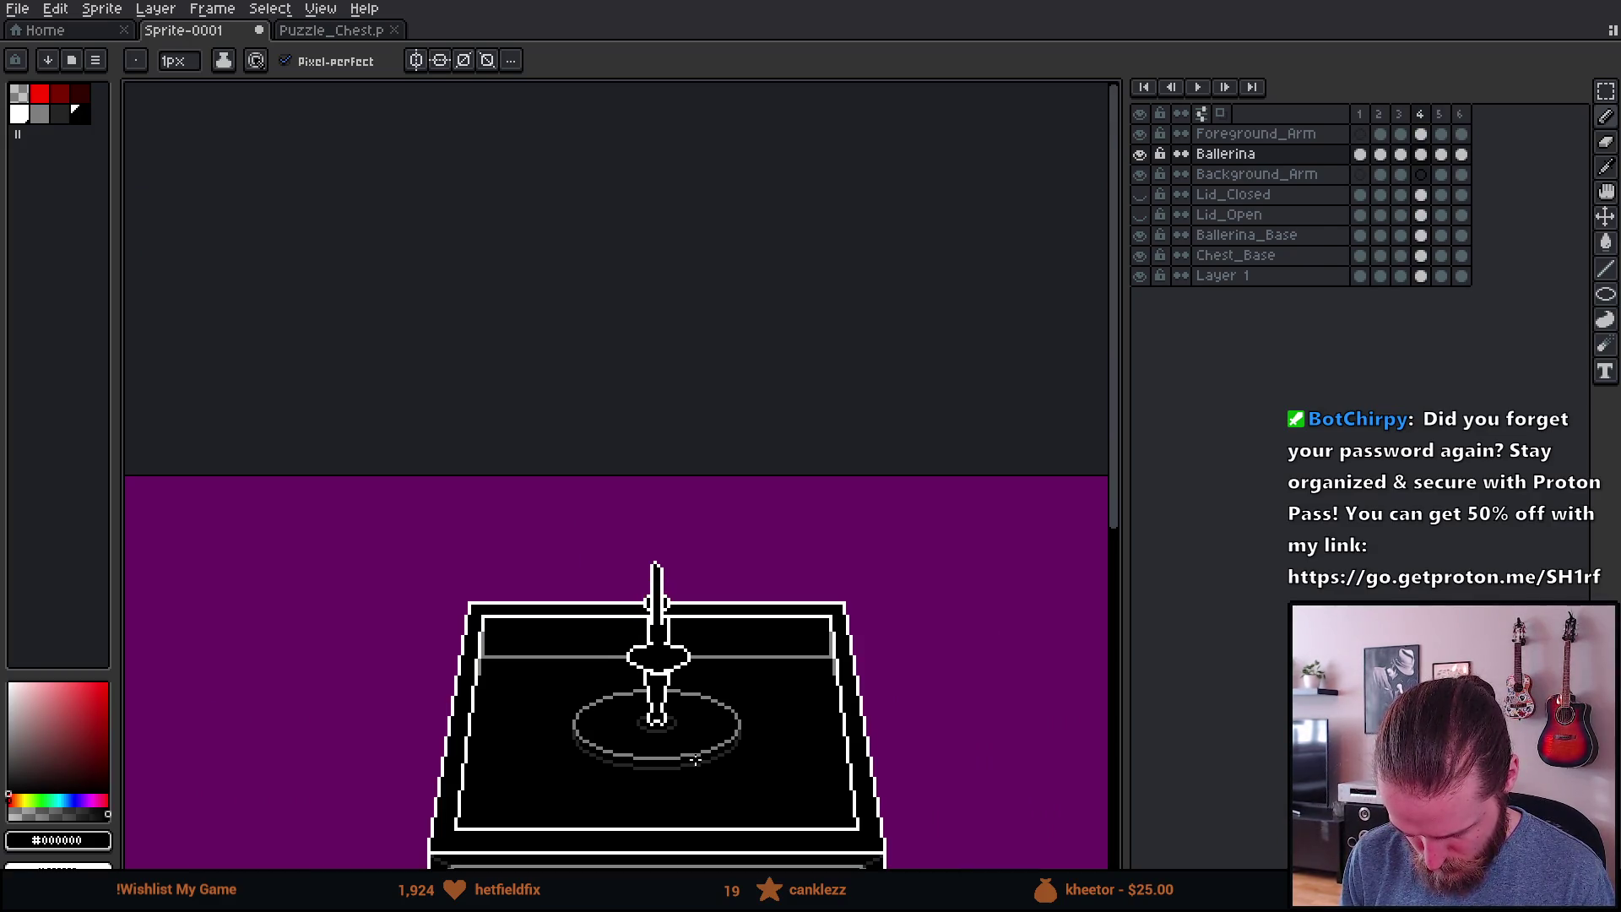
Step: Undo the last edit to fix the stray white waist pixel
scroll(667, 716, "up", 2)
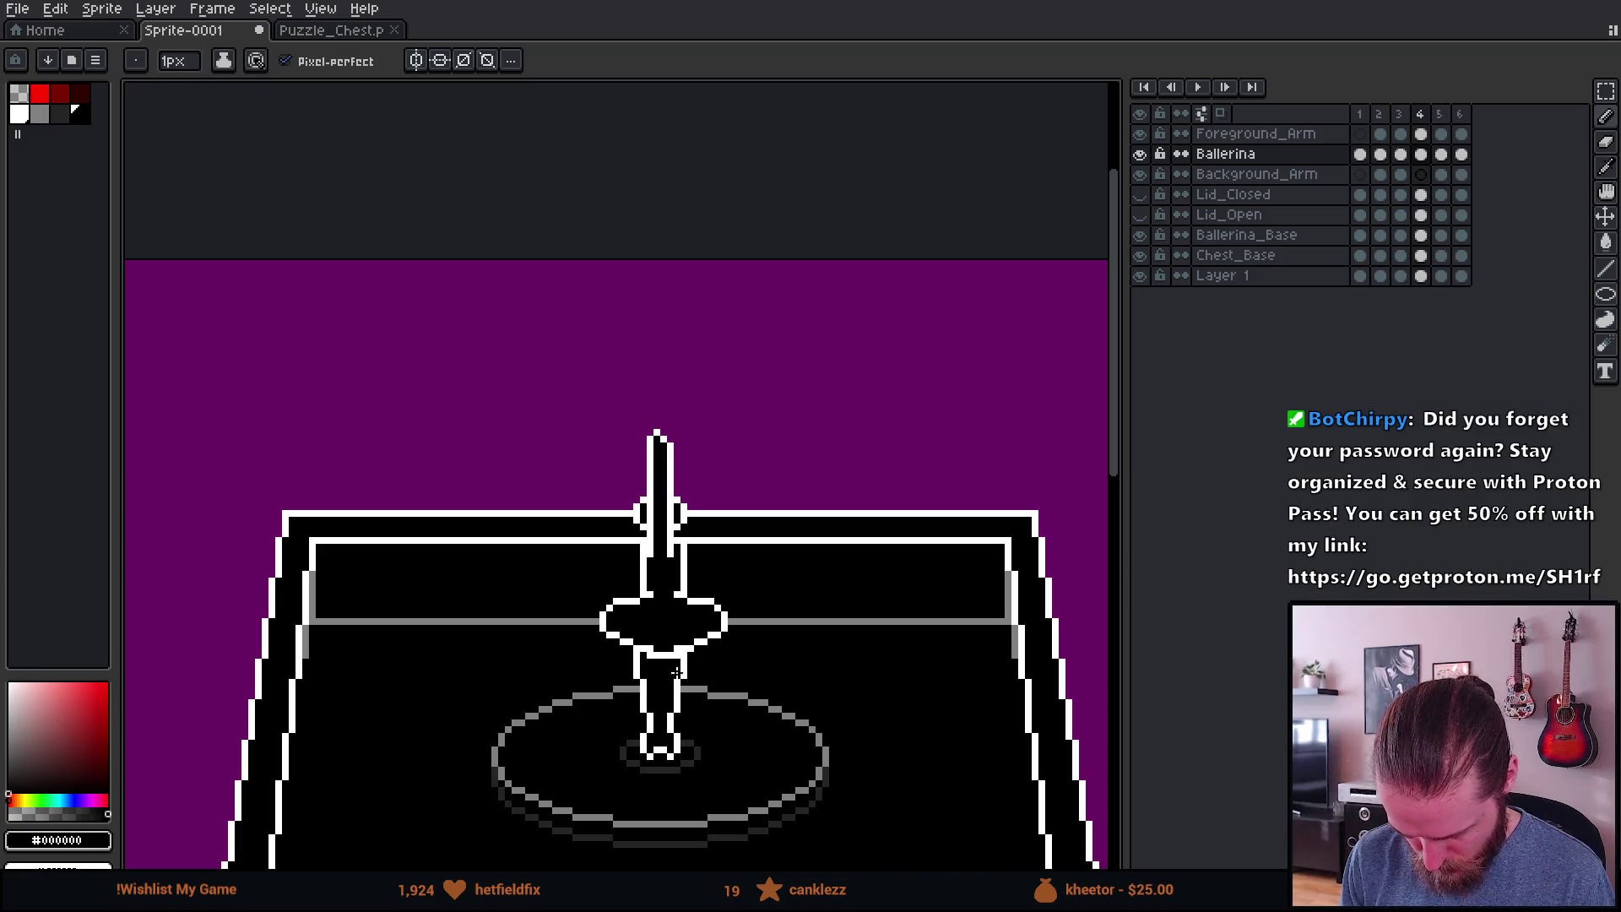
scroll(630, 642, "up", 4)
key("ctrl+z")
scroll(712, 619, "down", 5)
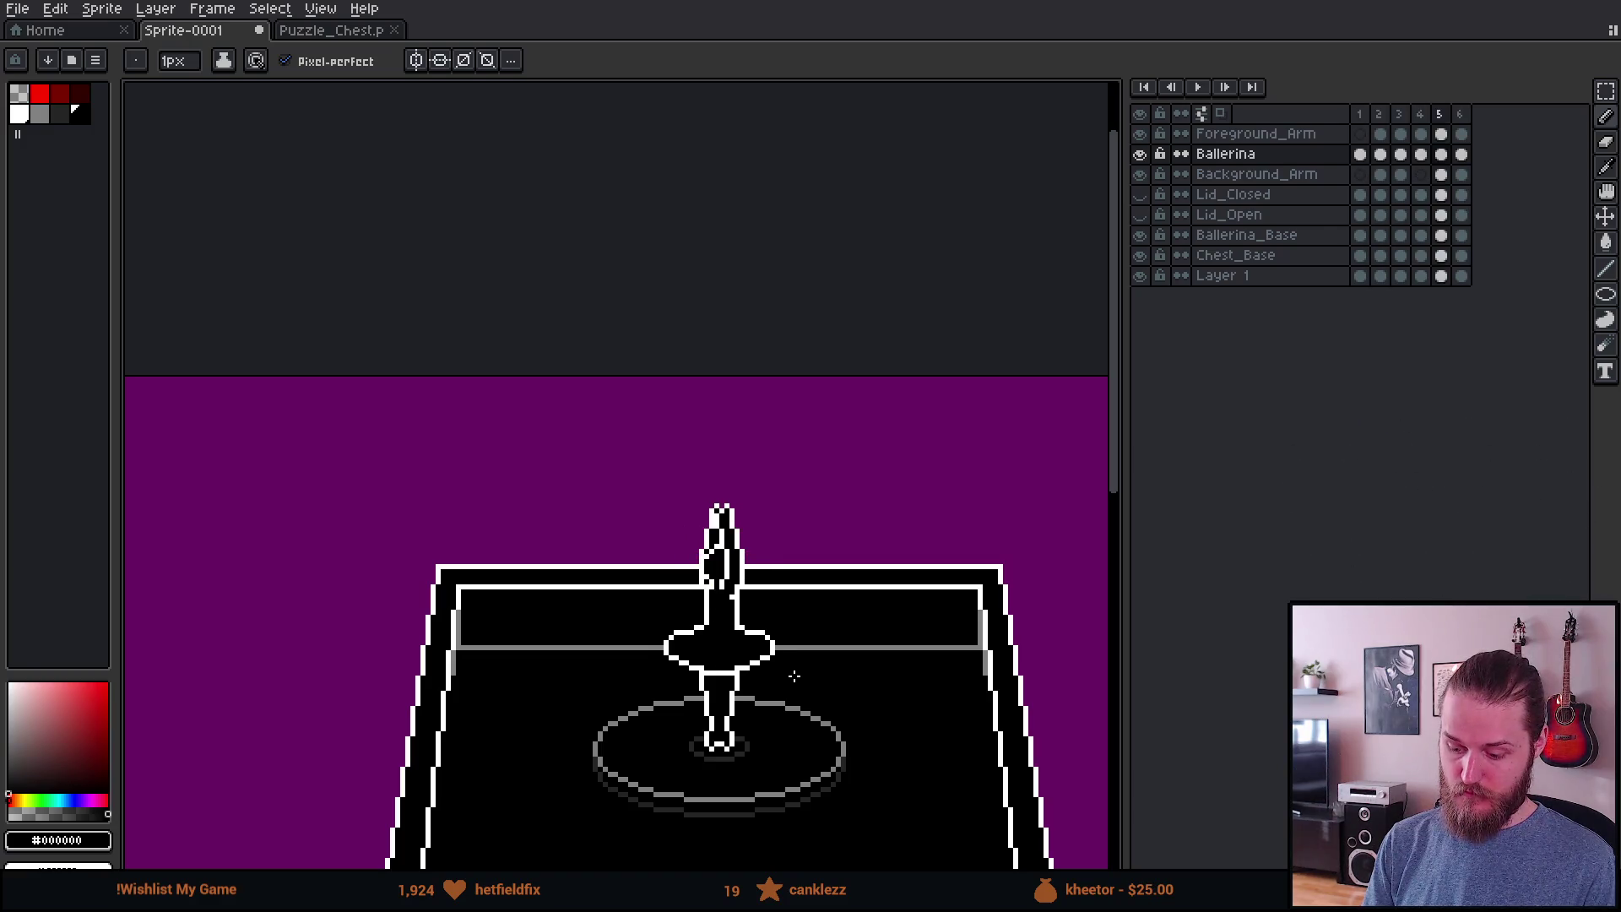
scroll(792, 673, "up", 3)
scroll(727, 632, "up", 1)
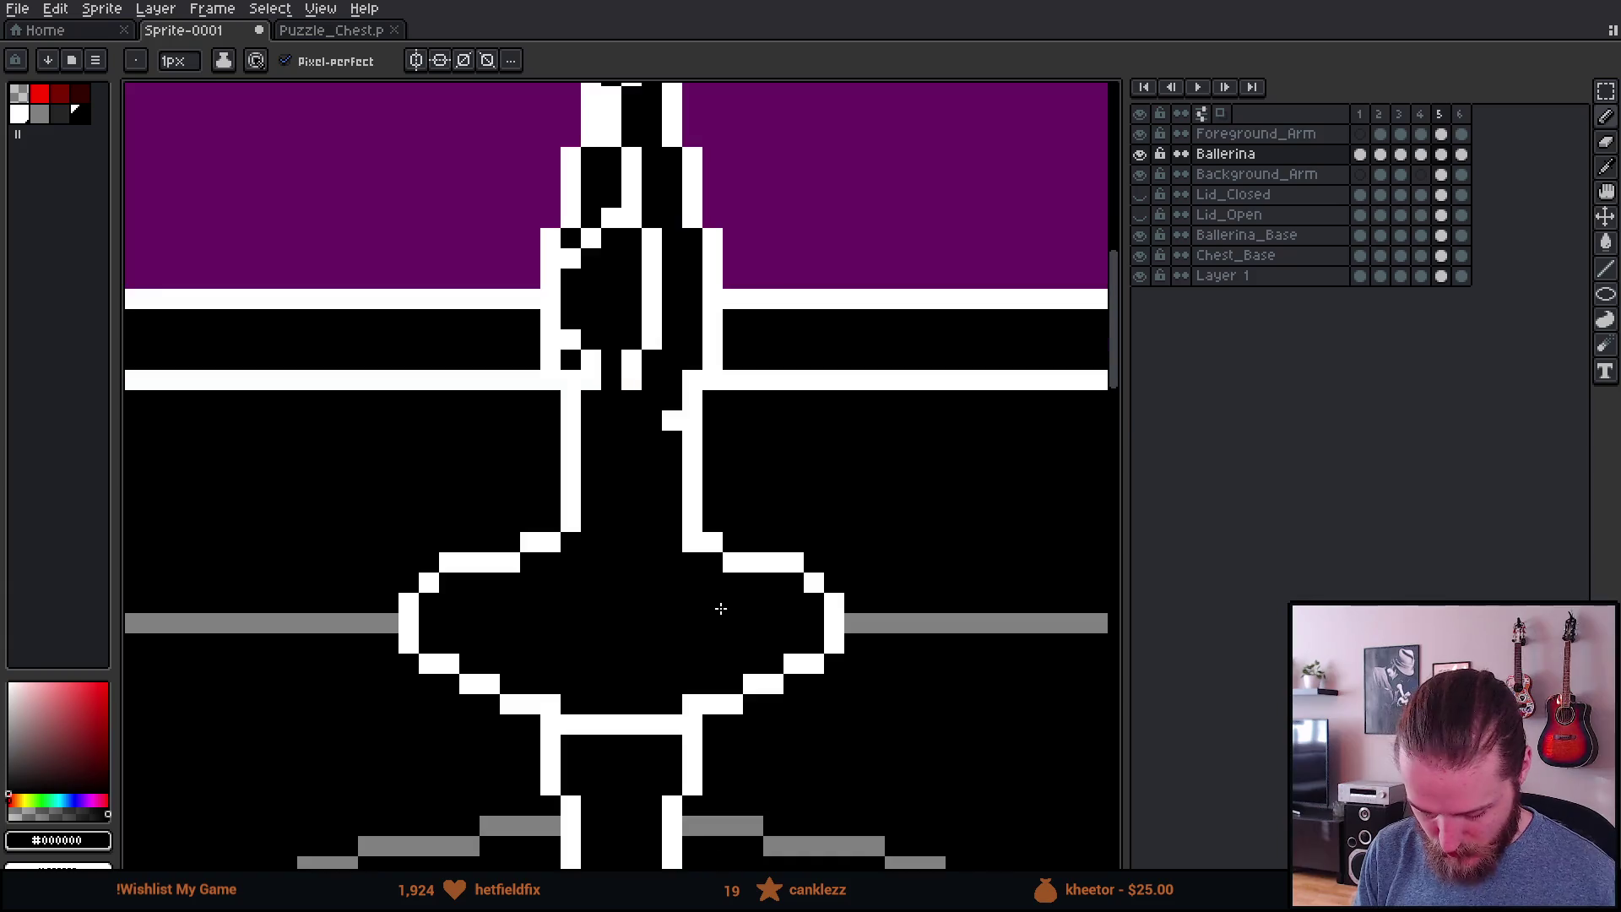
Step: Shift the tutu's right side one pixel left
key("m")
mouse_move(651, 541)
left_mouse_down()
mouse_move(929, 694)
mouse_move(931, 732)
left_mouse_up()
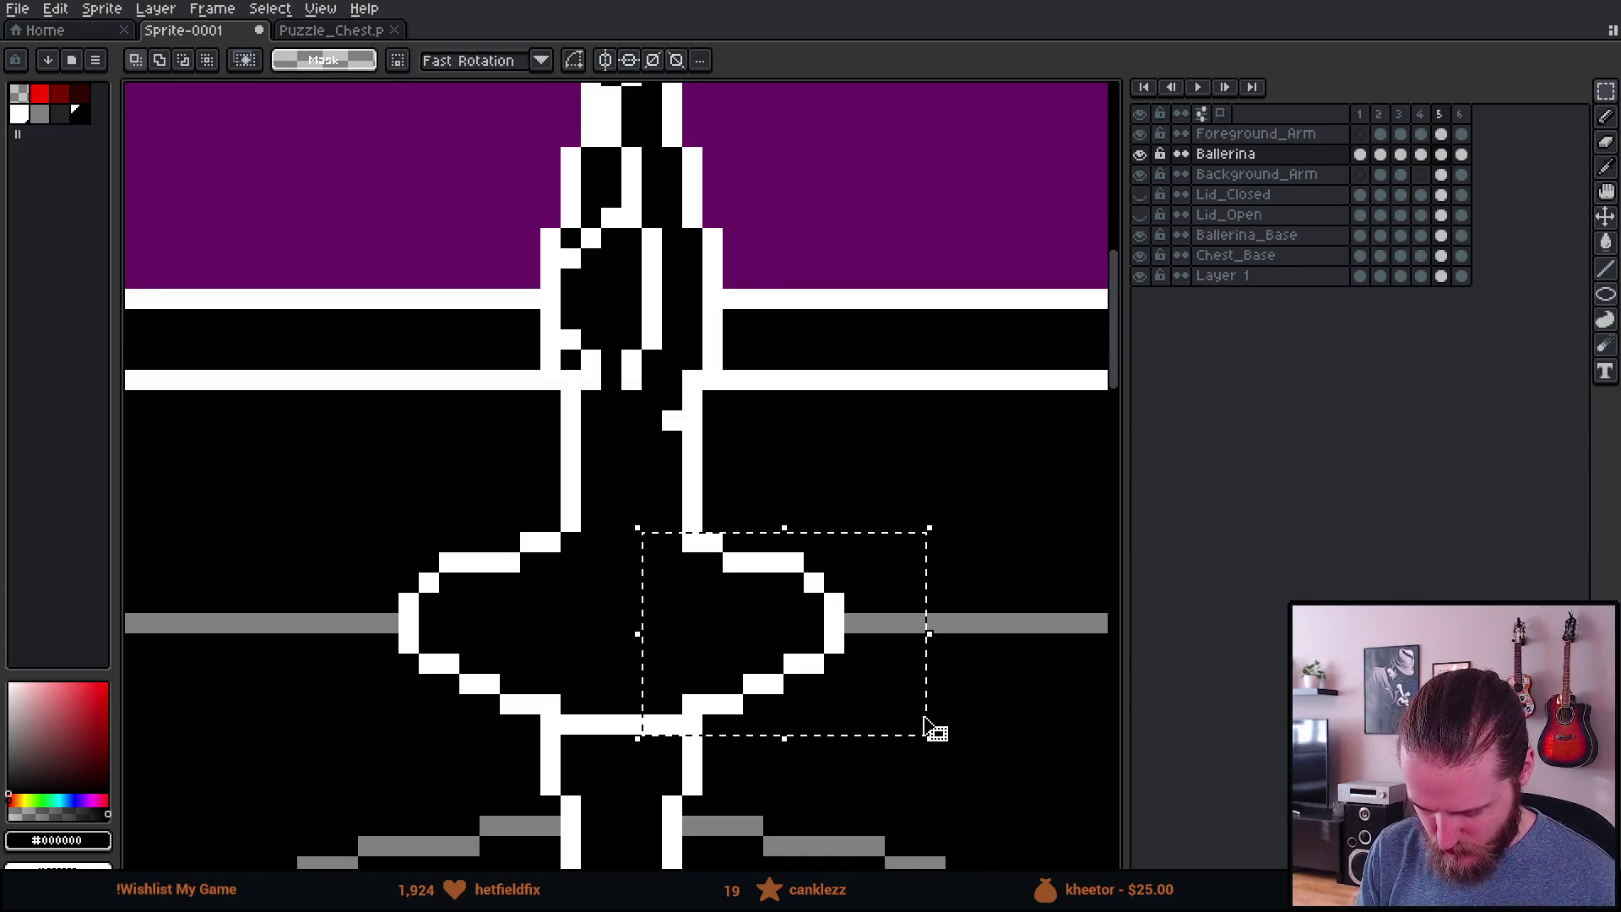
left_click_drag(837, 686, 816, 681)
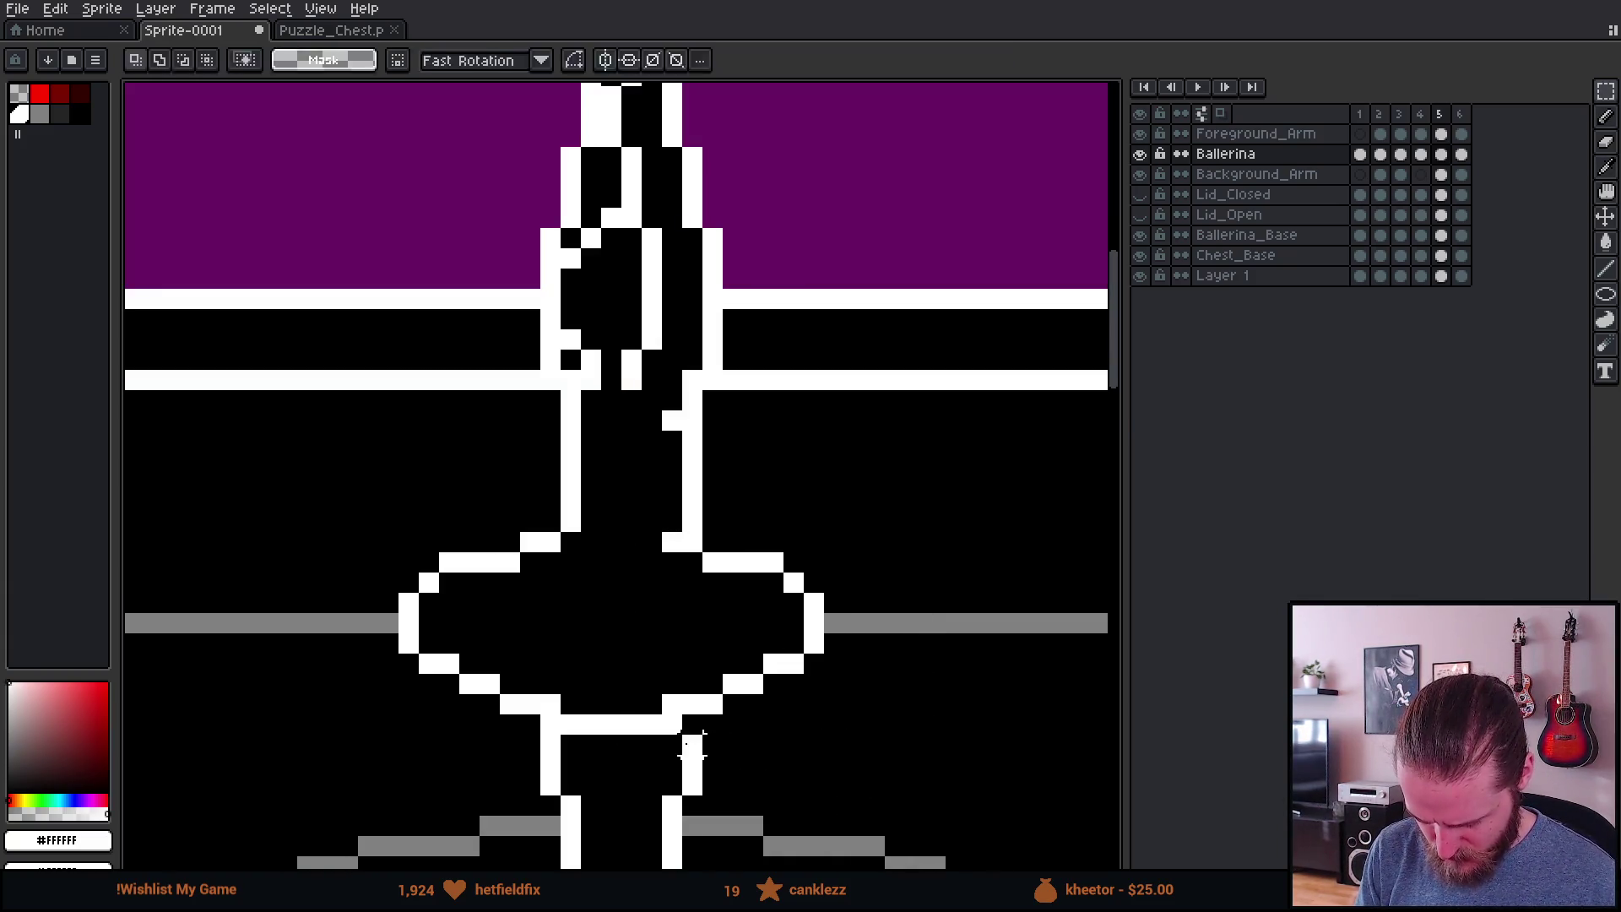
key("b")
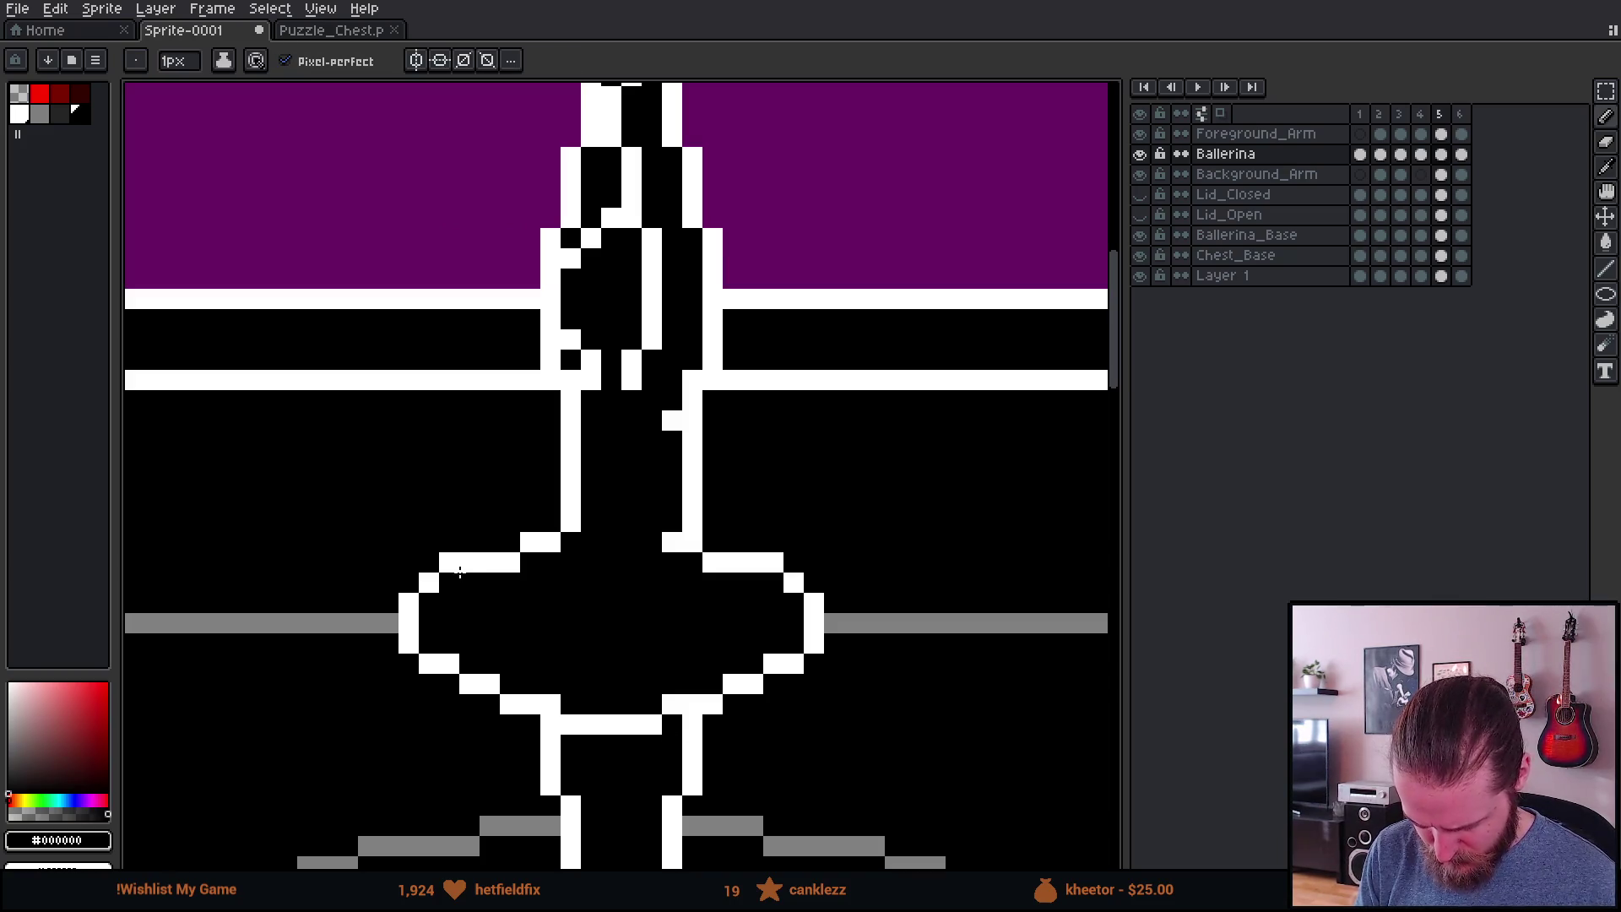
Step: Shift the tutu's left part right and repaint its edge pixels white and black
key("m")
mouse_move(398, 532)
left_mouse_down()
mouse_move(605, 738)
mouse_move(608, 706)
mouse_move(625, 707)
left_mouse_up()
key("b")
left_click(553, 716, "alt")
left_click(571, 724)
left_click(591, 743, "alt")
left_click(601, 724)
Step: Play the animation to review the tutu
scroll(842, 736, "down", 3)
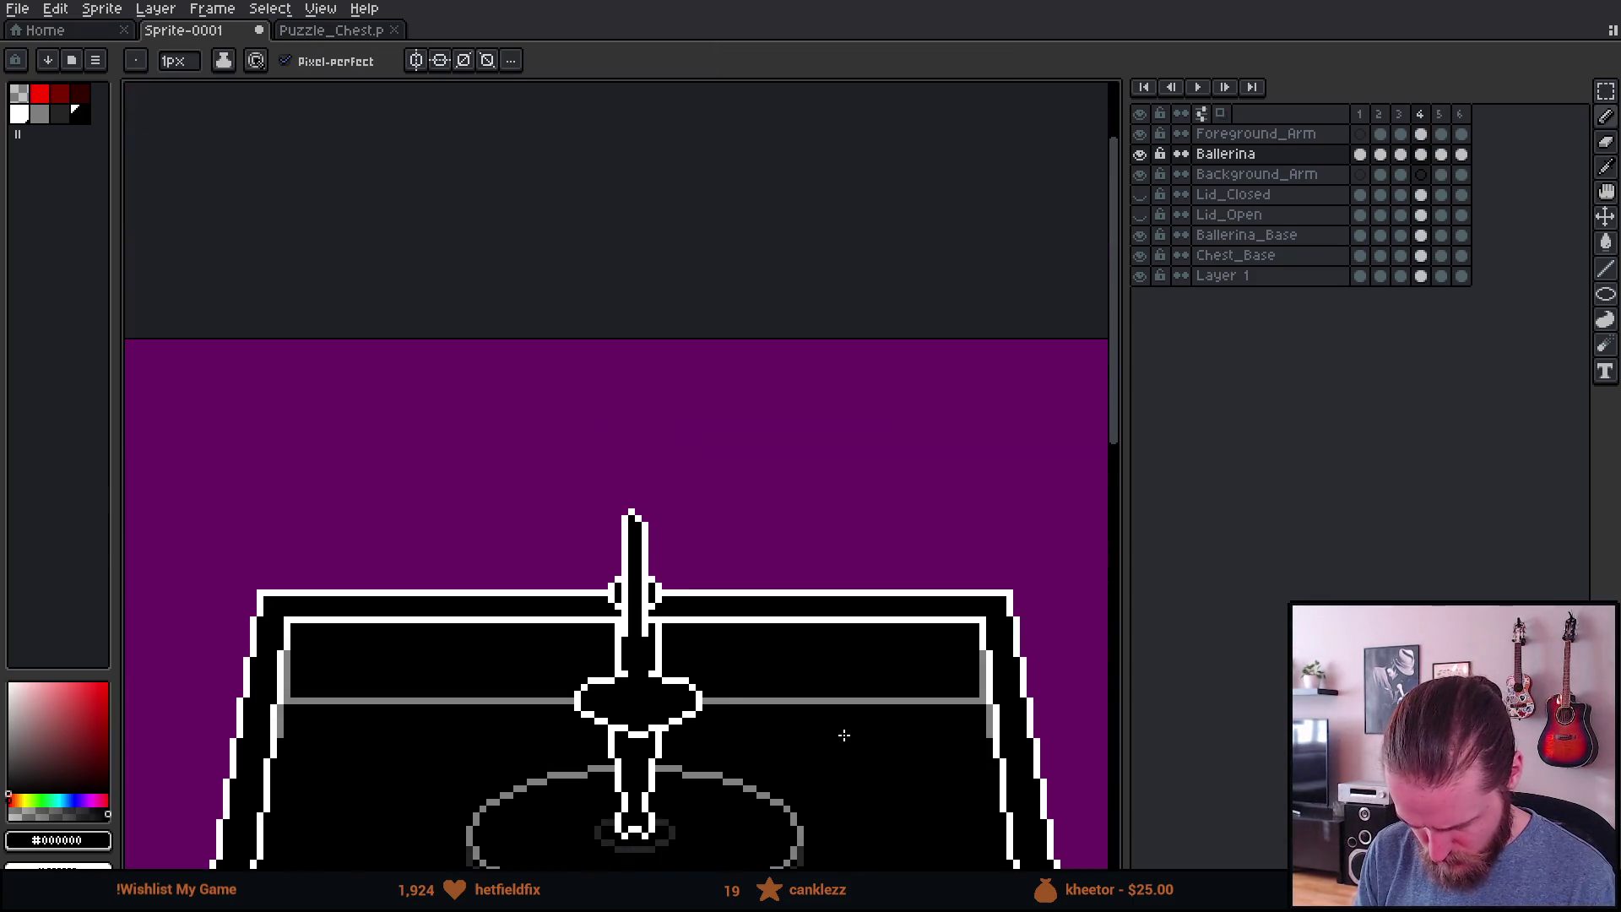
key("Return")
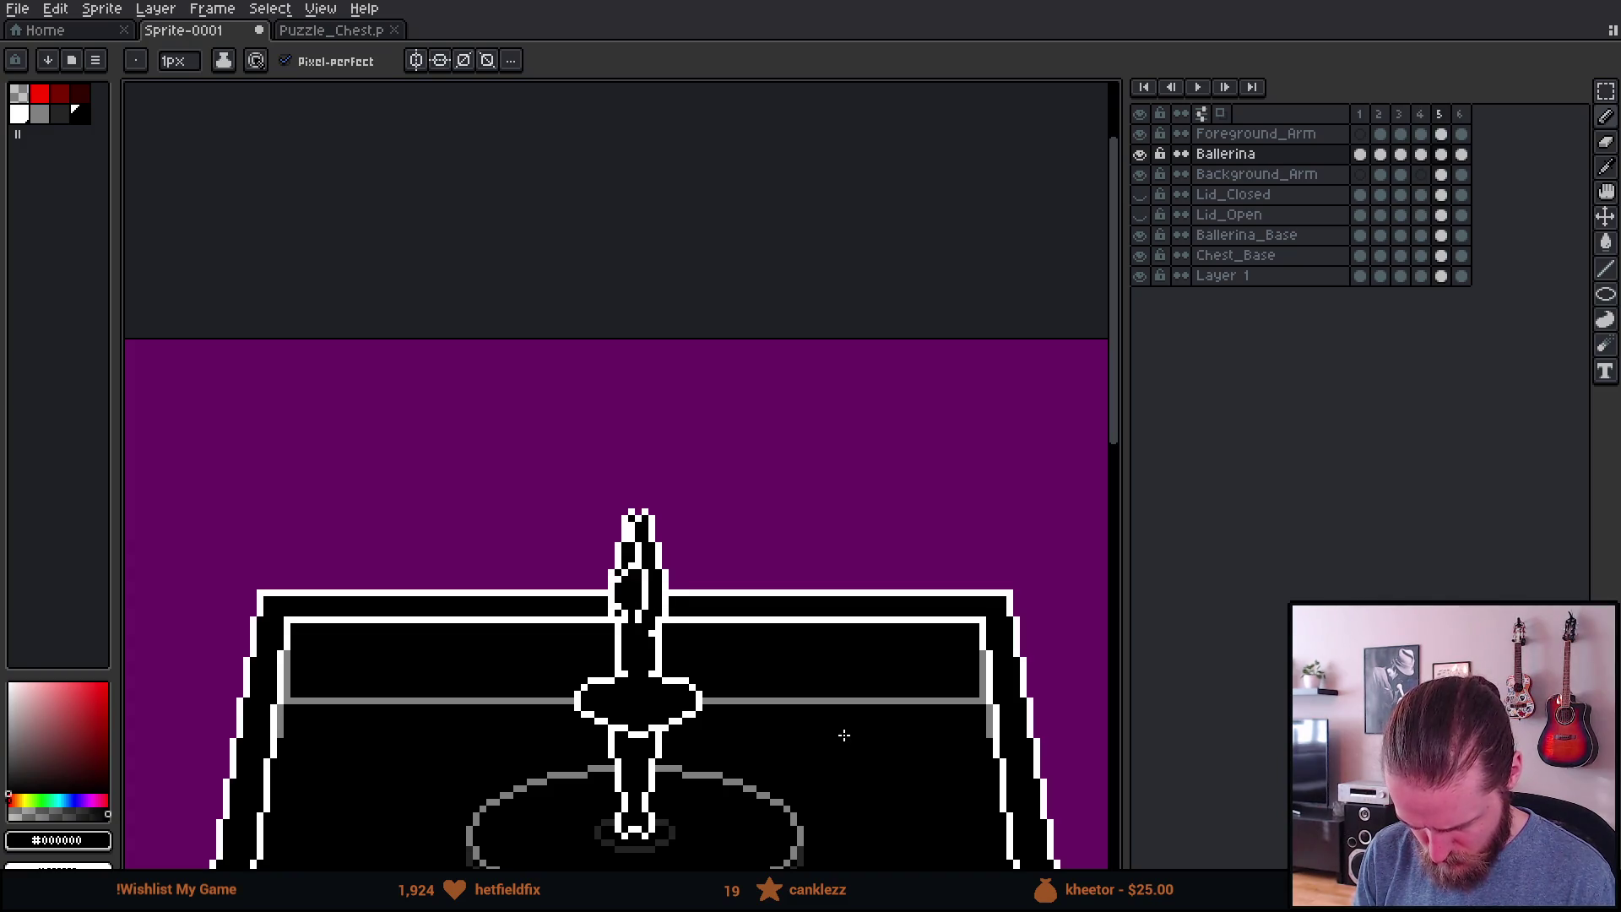
scroll(648, 695, "up", 4)
Step: Nudge the left half of the tutu and waist one pixel right
key("m")
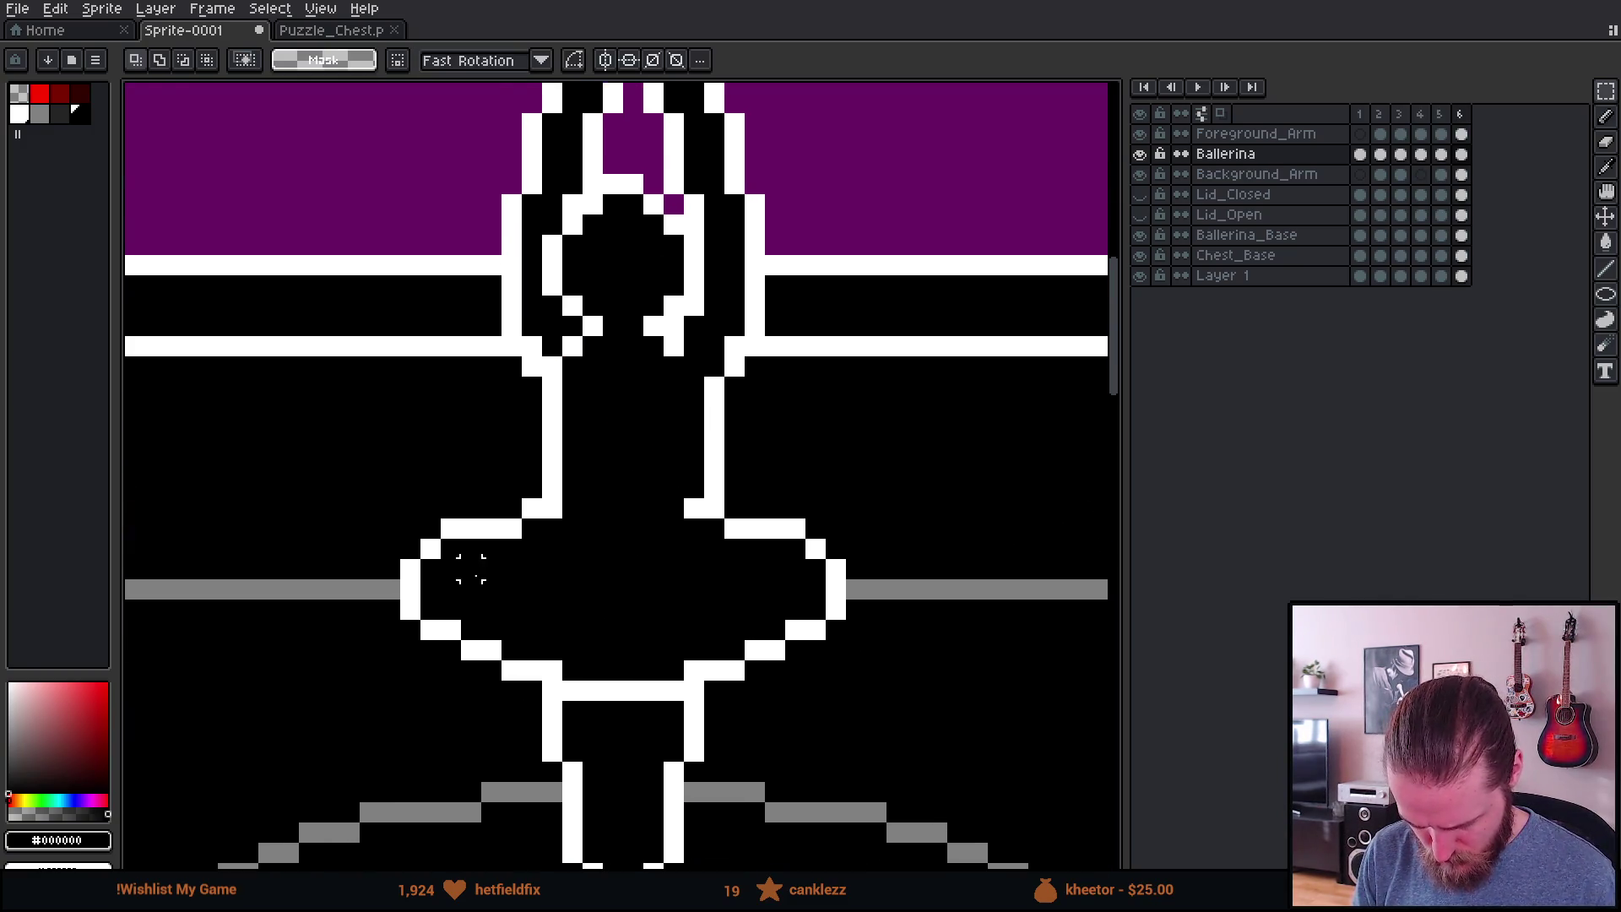
mouse_move(400, 496)
left_mouse_down()
mouse_move(628, 666)
mouse_move(622, 699)
left_mouse_up()
key("Right")
key("ctrl+d")
key("b")
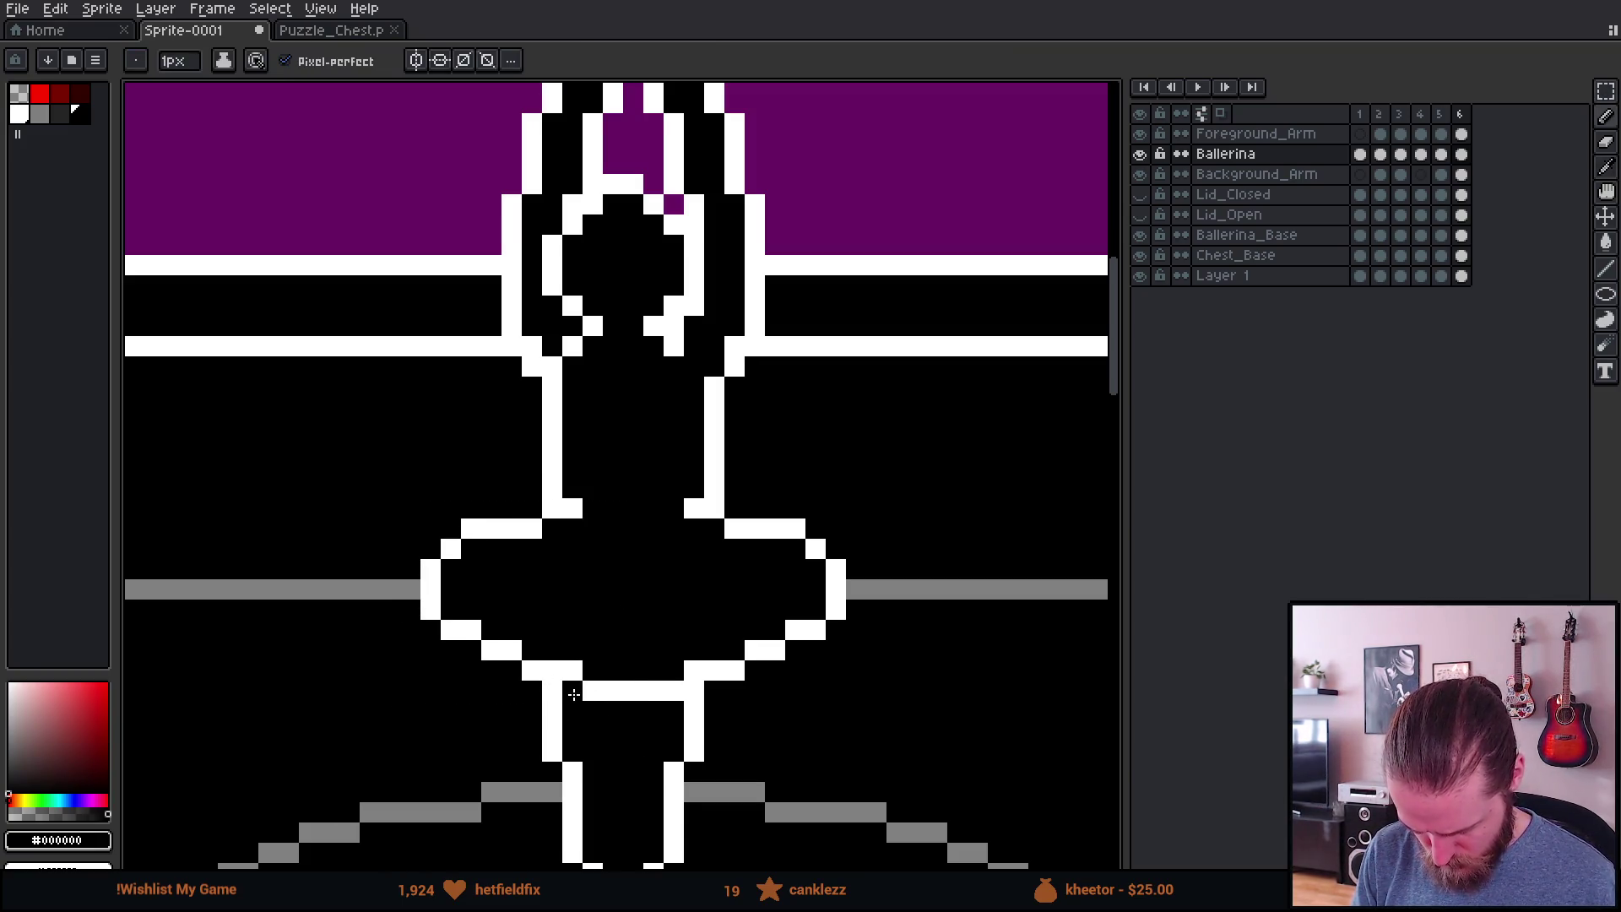
Step: Step through the frames to compare poses, then play and stop on frame 1
scroll(675, 733, "down", 3)
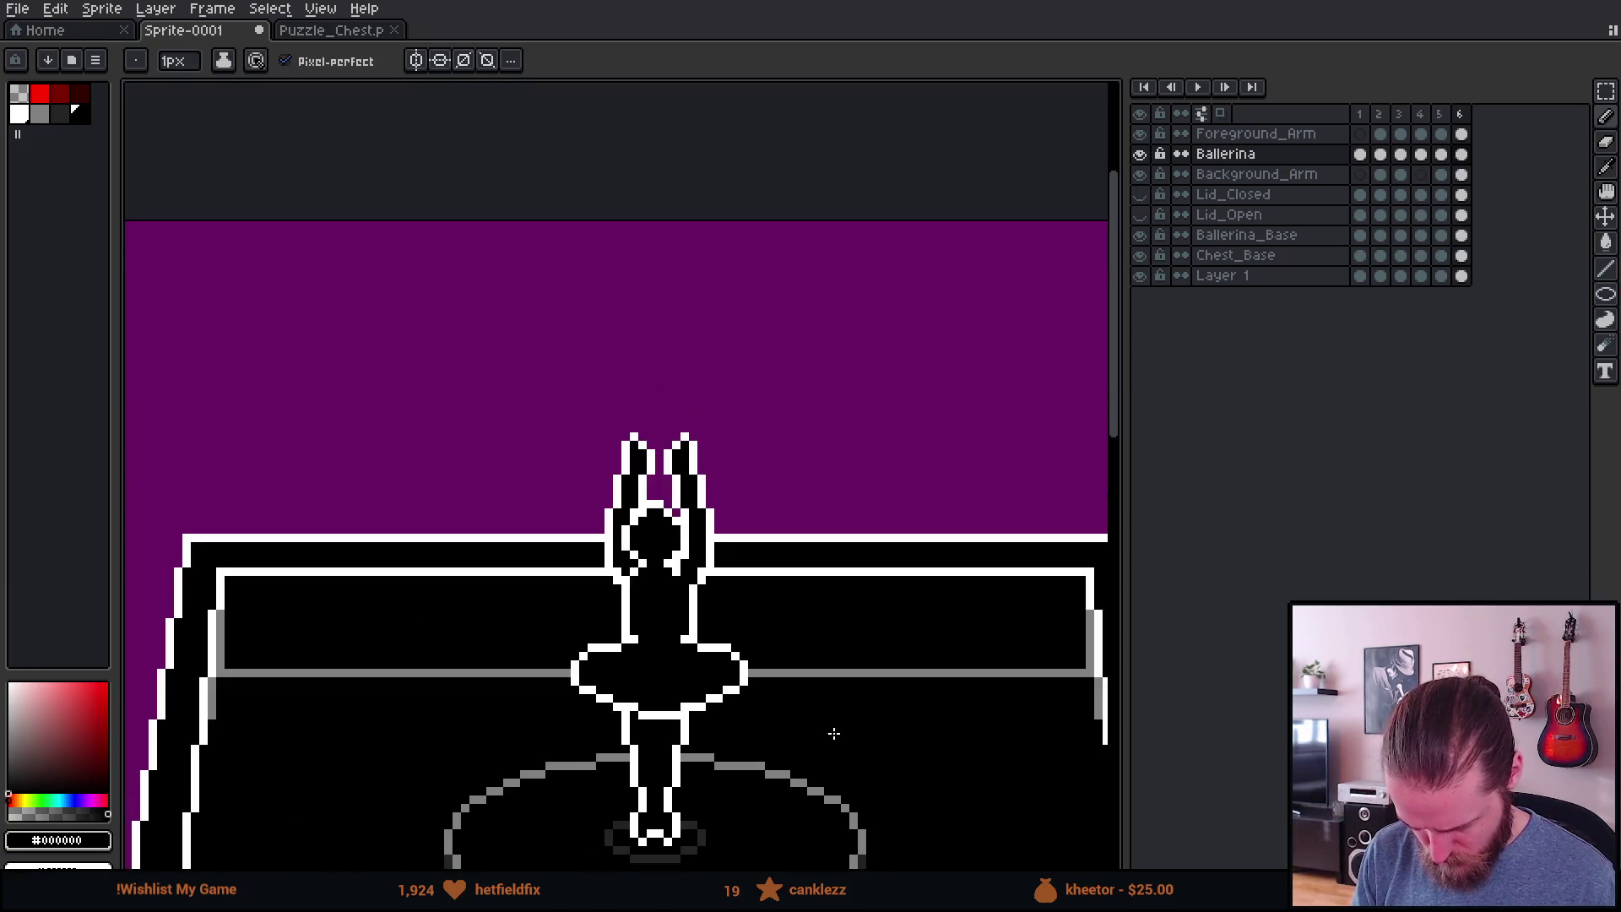
key("Right")
key("Left")
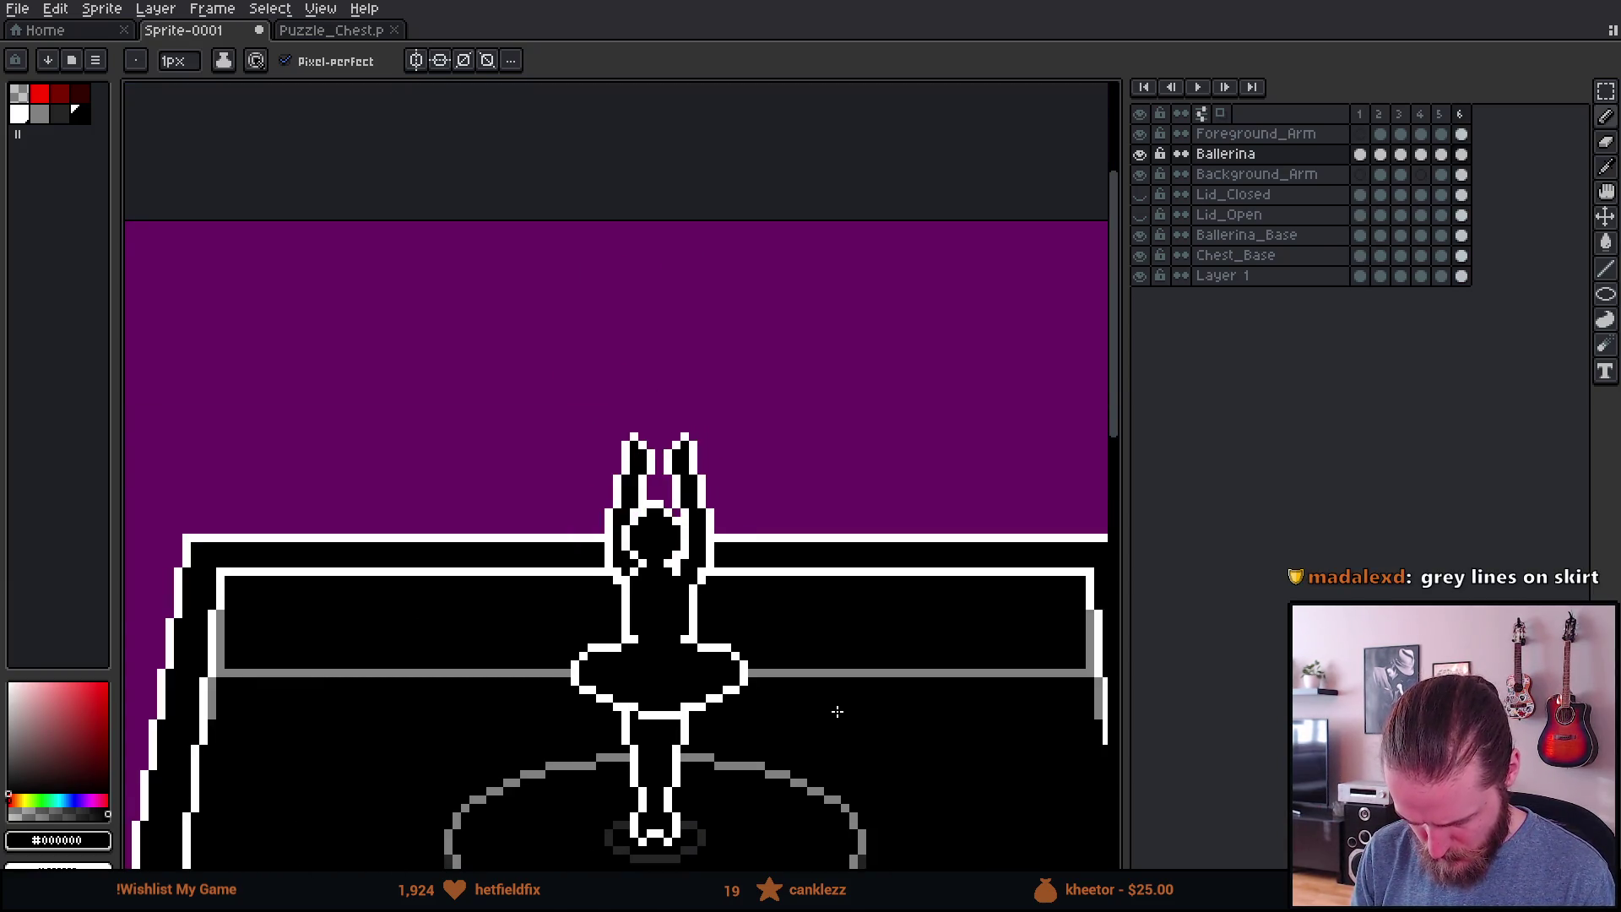
key("Right")
key("Right")
key("Right")
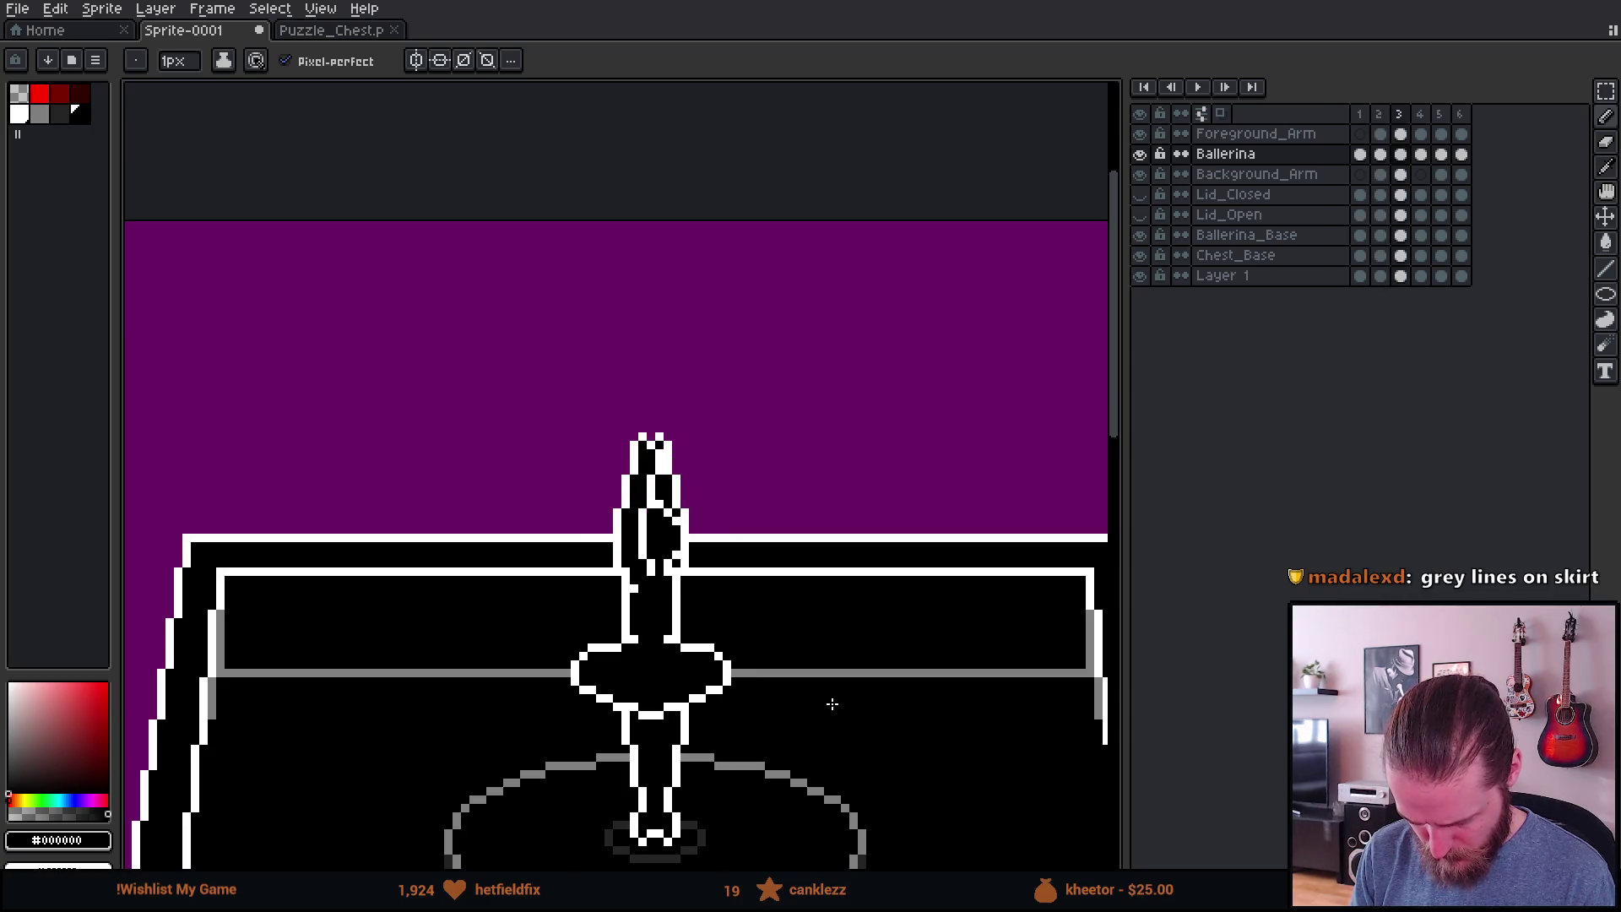
key("Right")
key("Right")
key("Right")
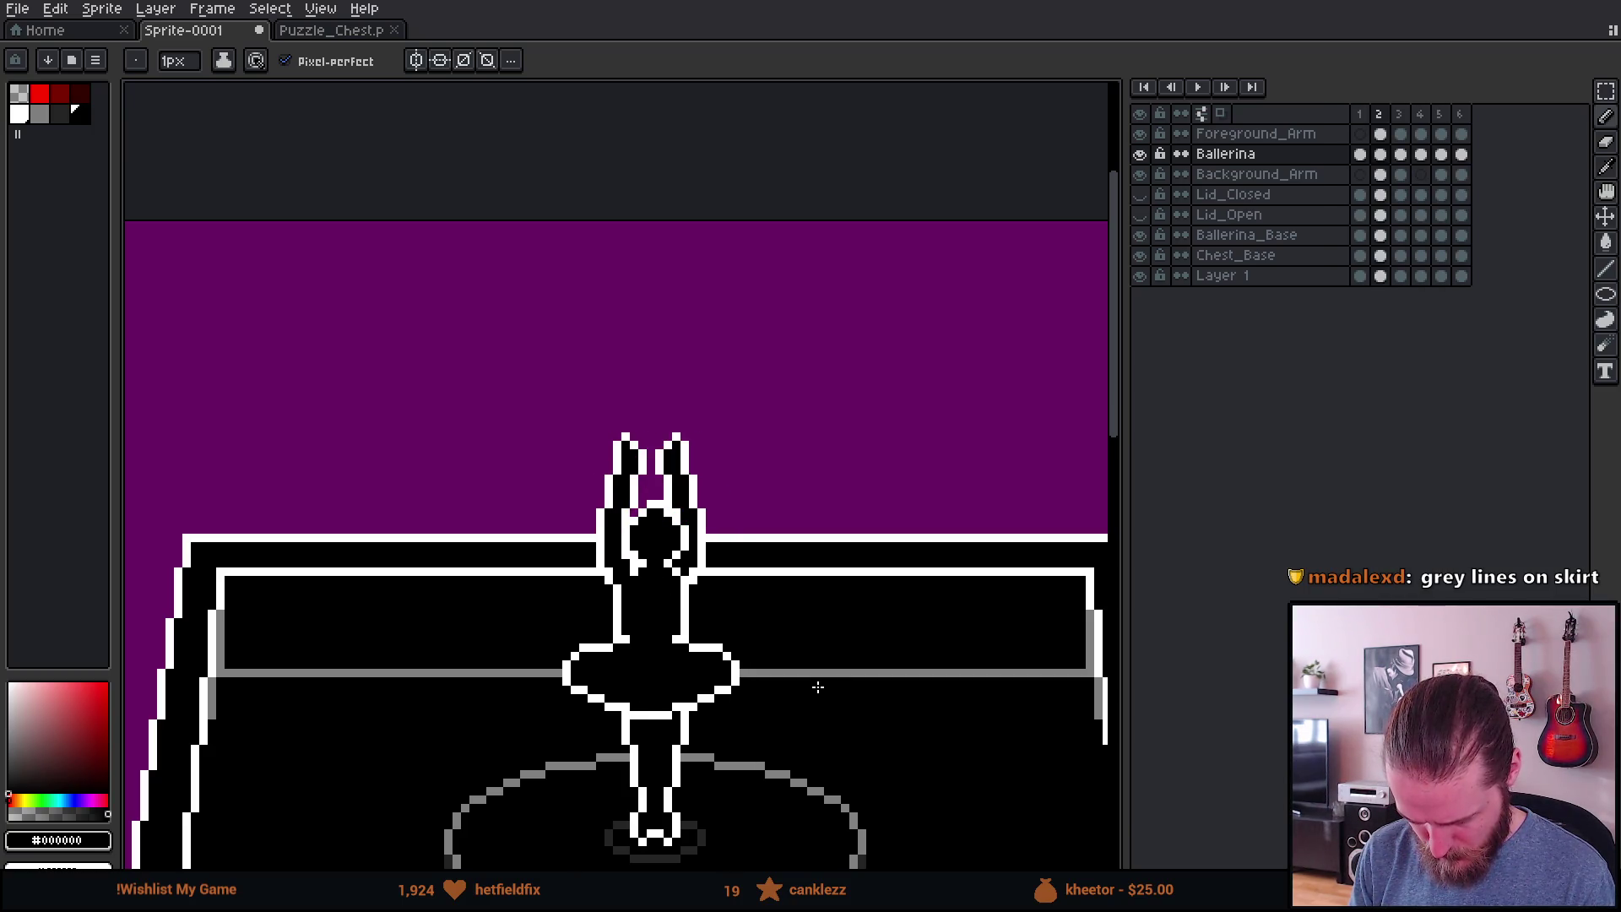
scroll(818, 681, "down", 3)
scroll(822, 667, "up", 2)
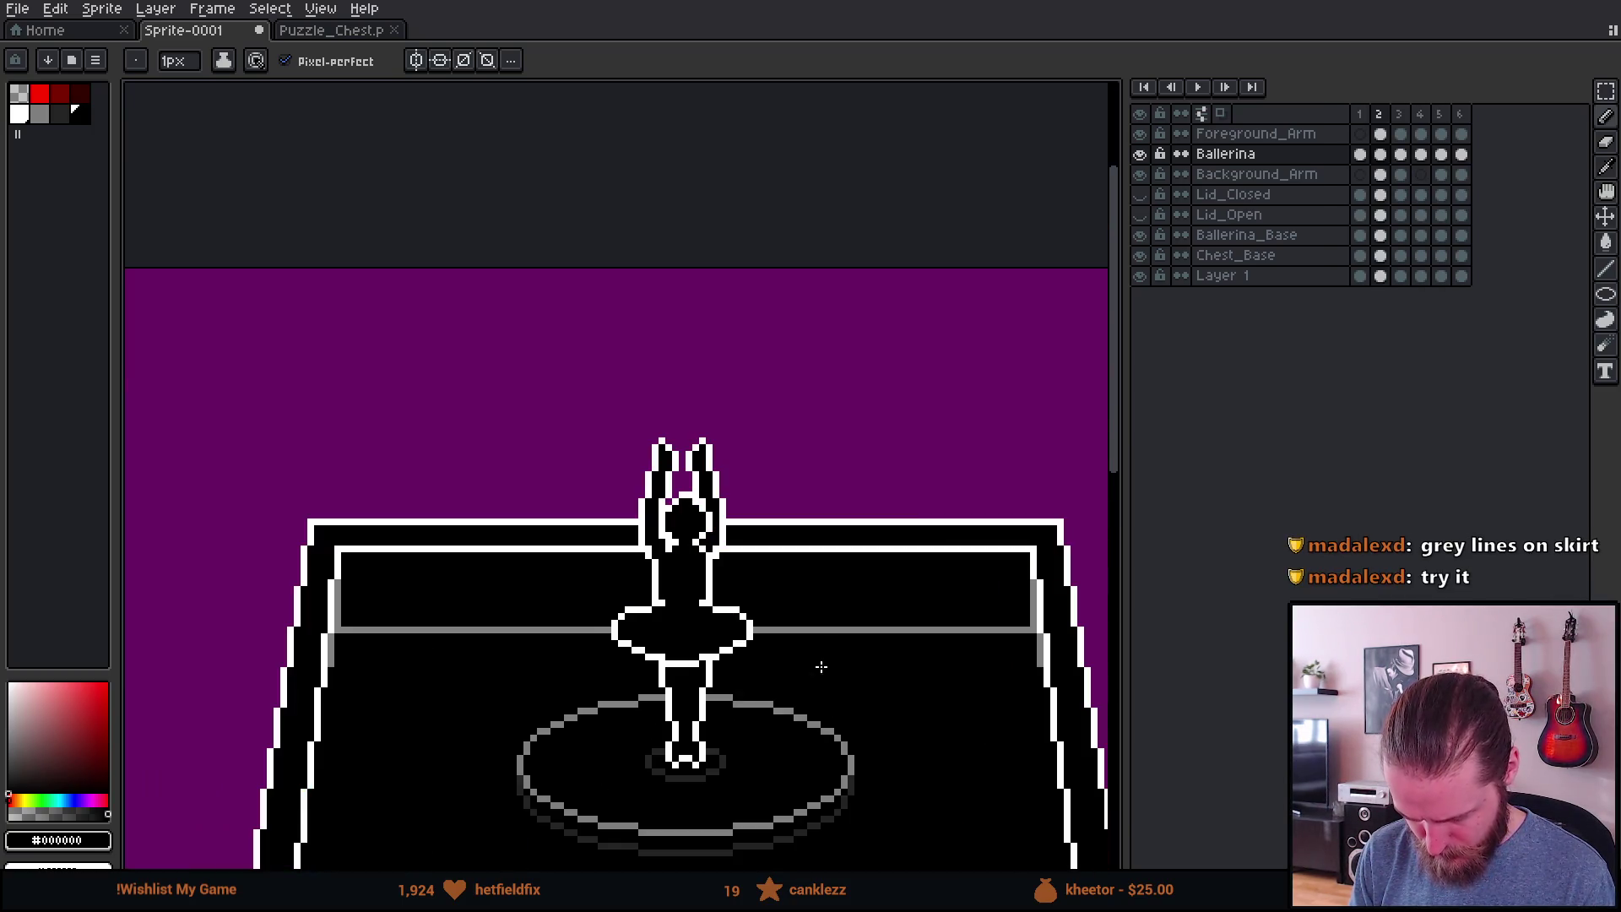
left_click(1200, 82)
scroll(845, 528, "down", 2)
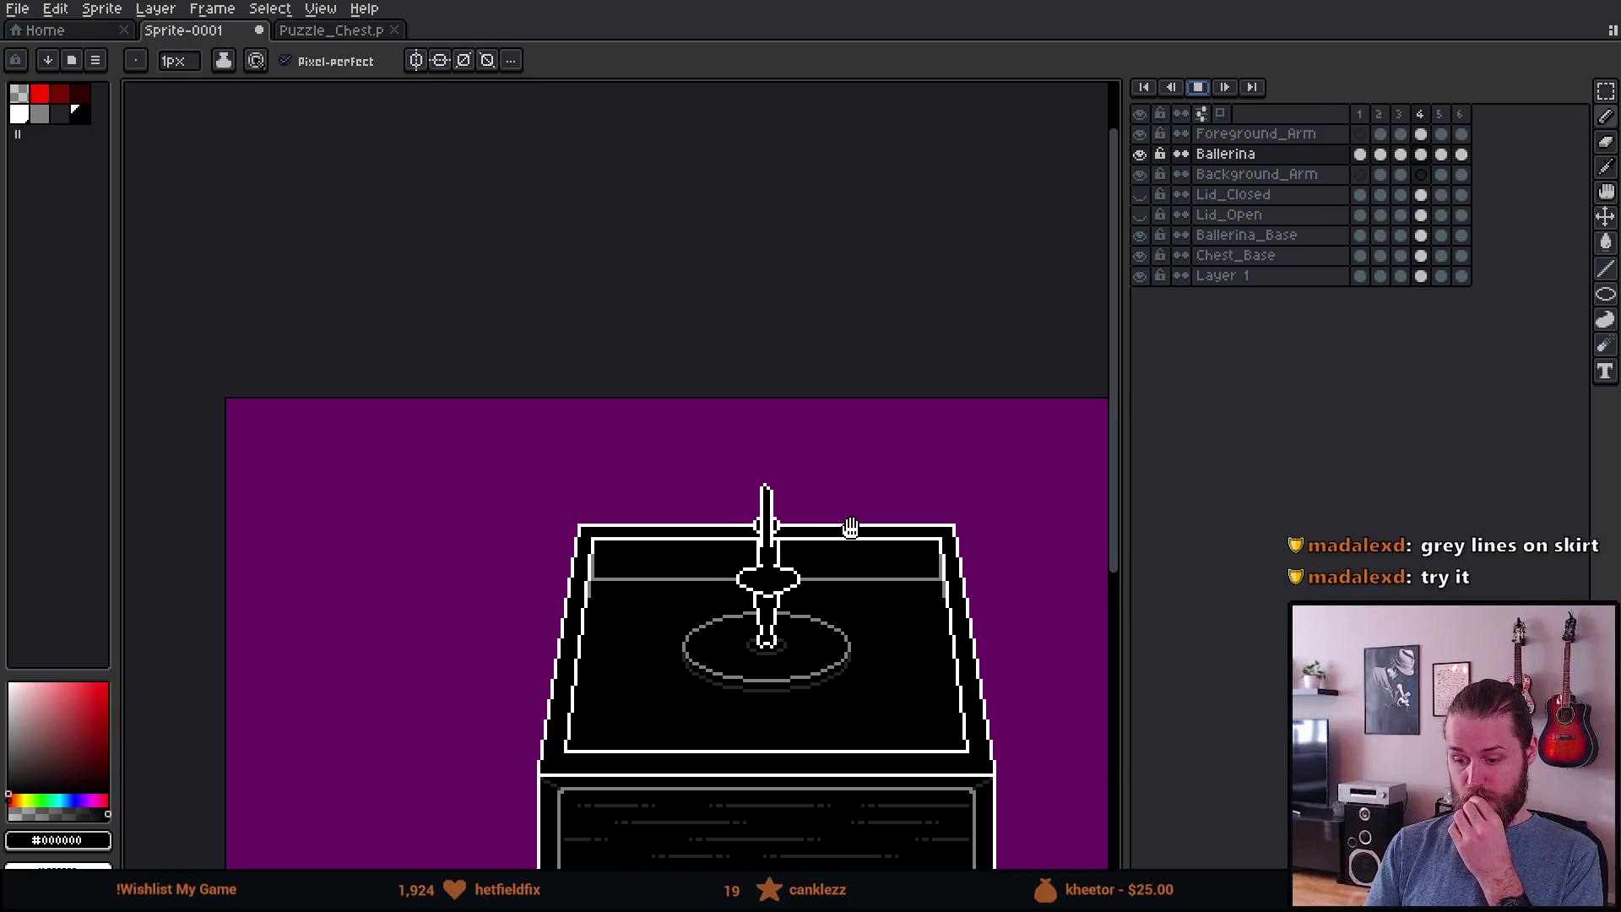
scroll(797, 673, "up", 2)
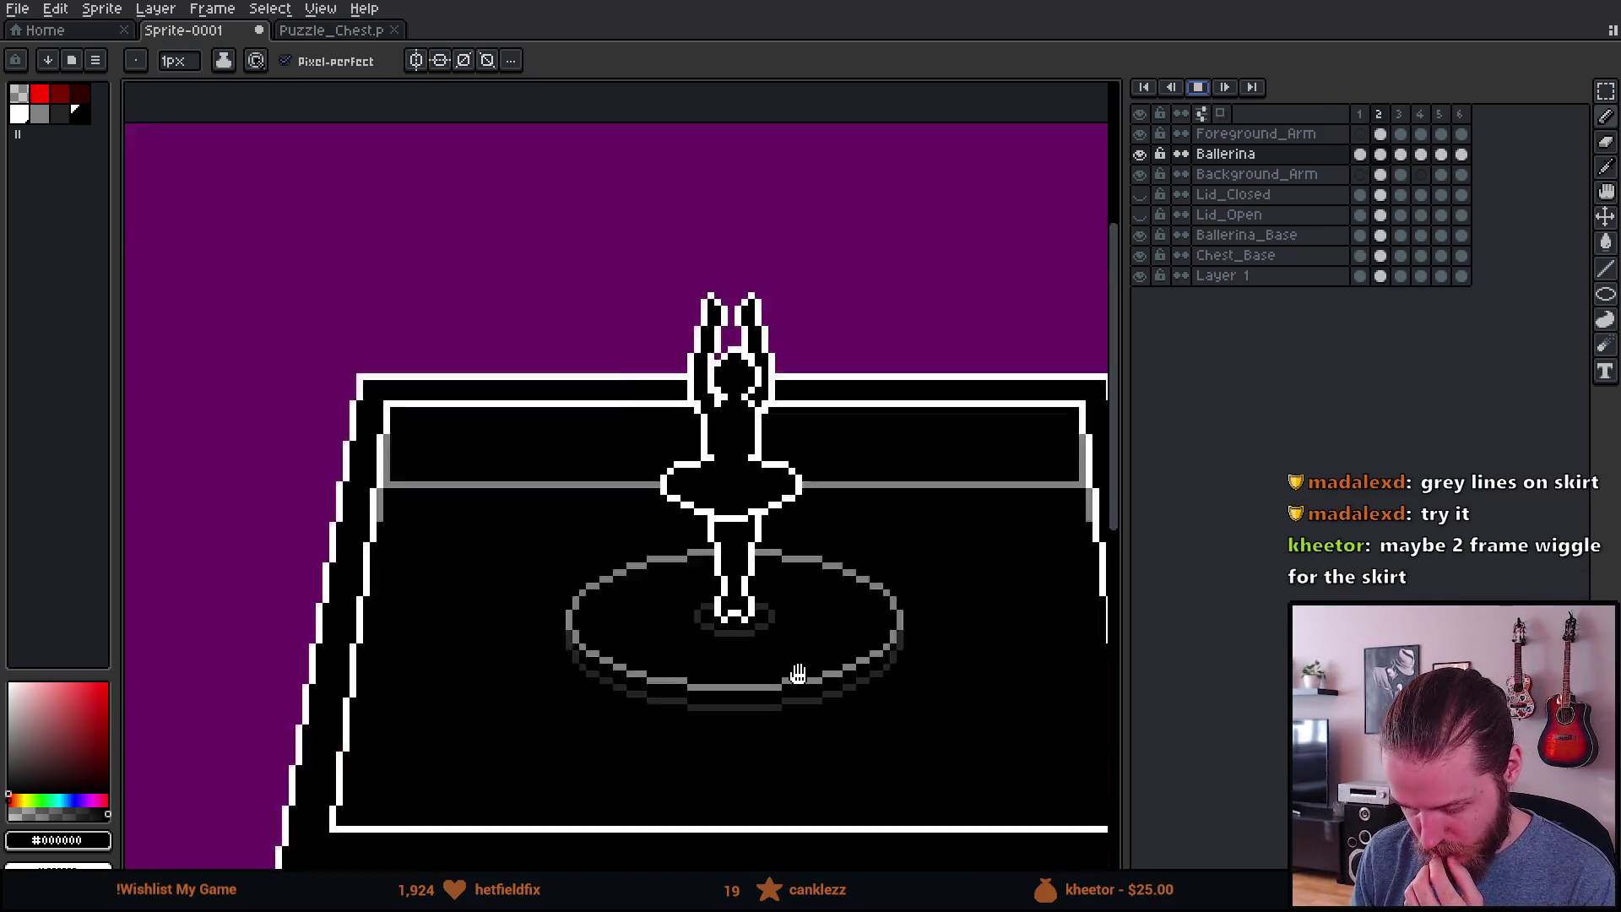
scroll(798, 673, "up", 1)
scroll(735, 548, "up", 1)
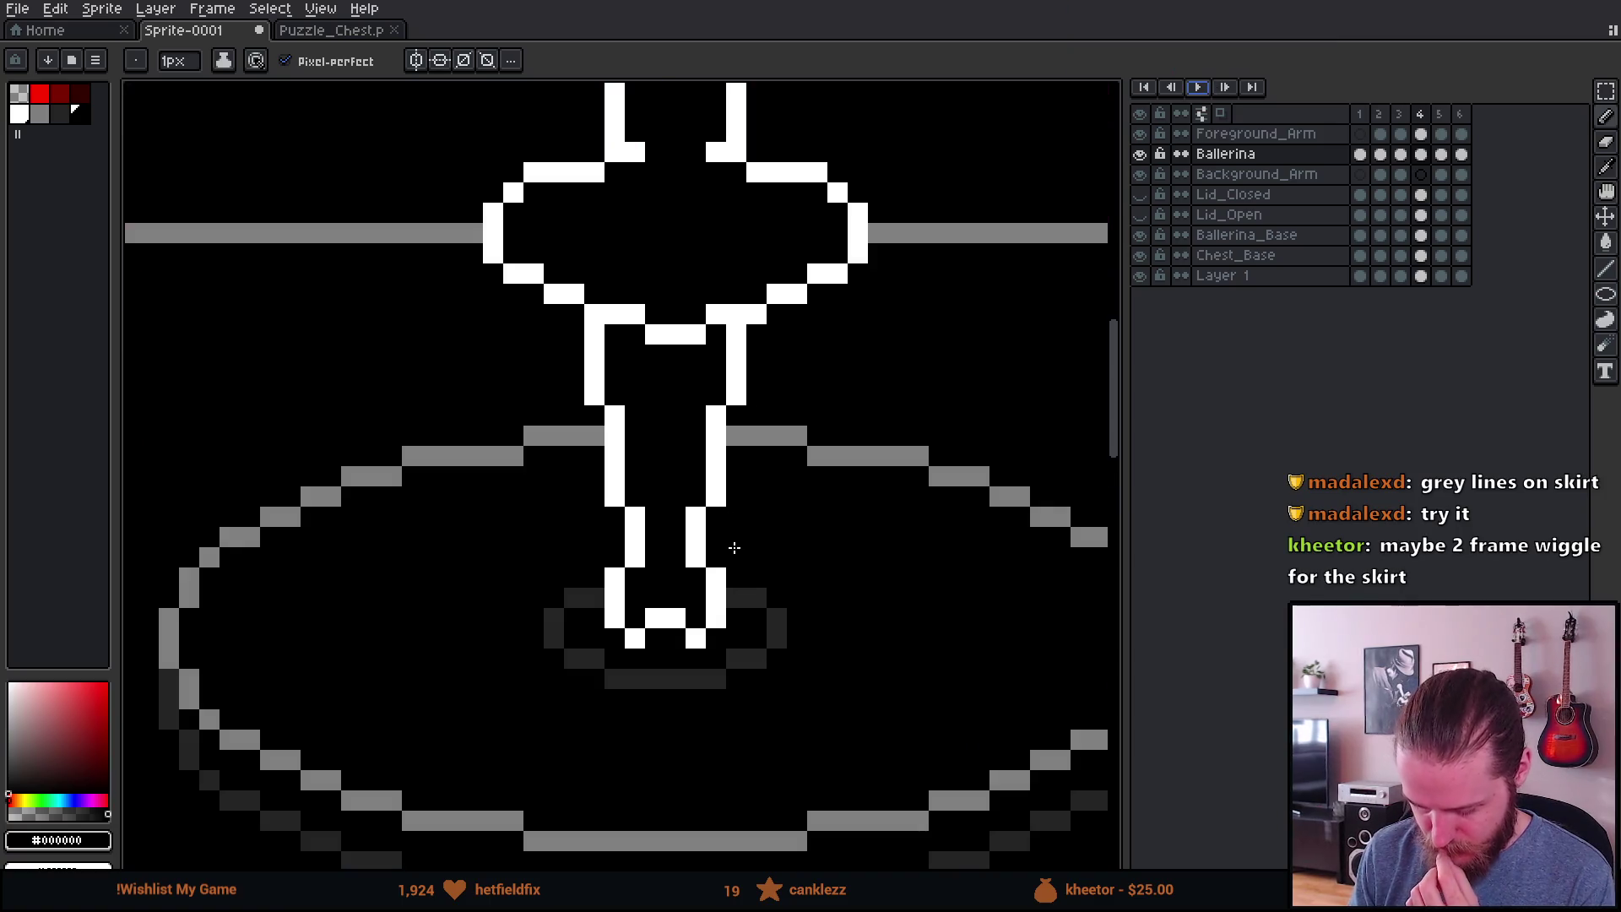
left_click(1360, 113)
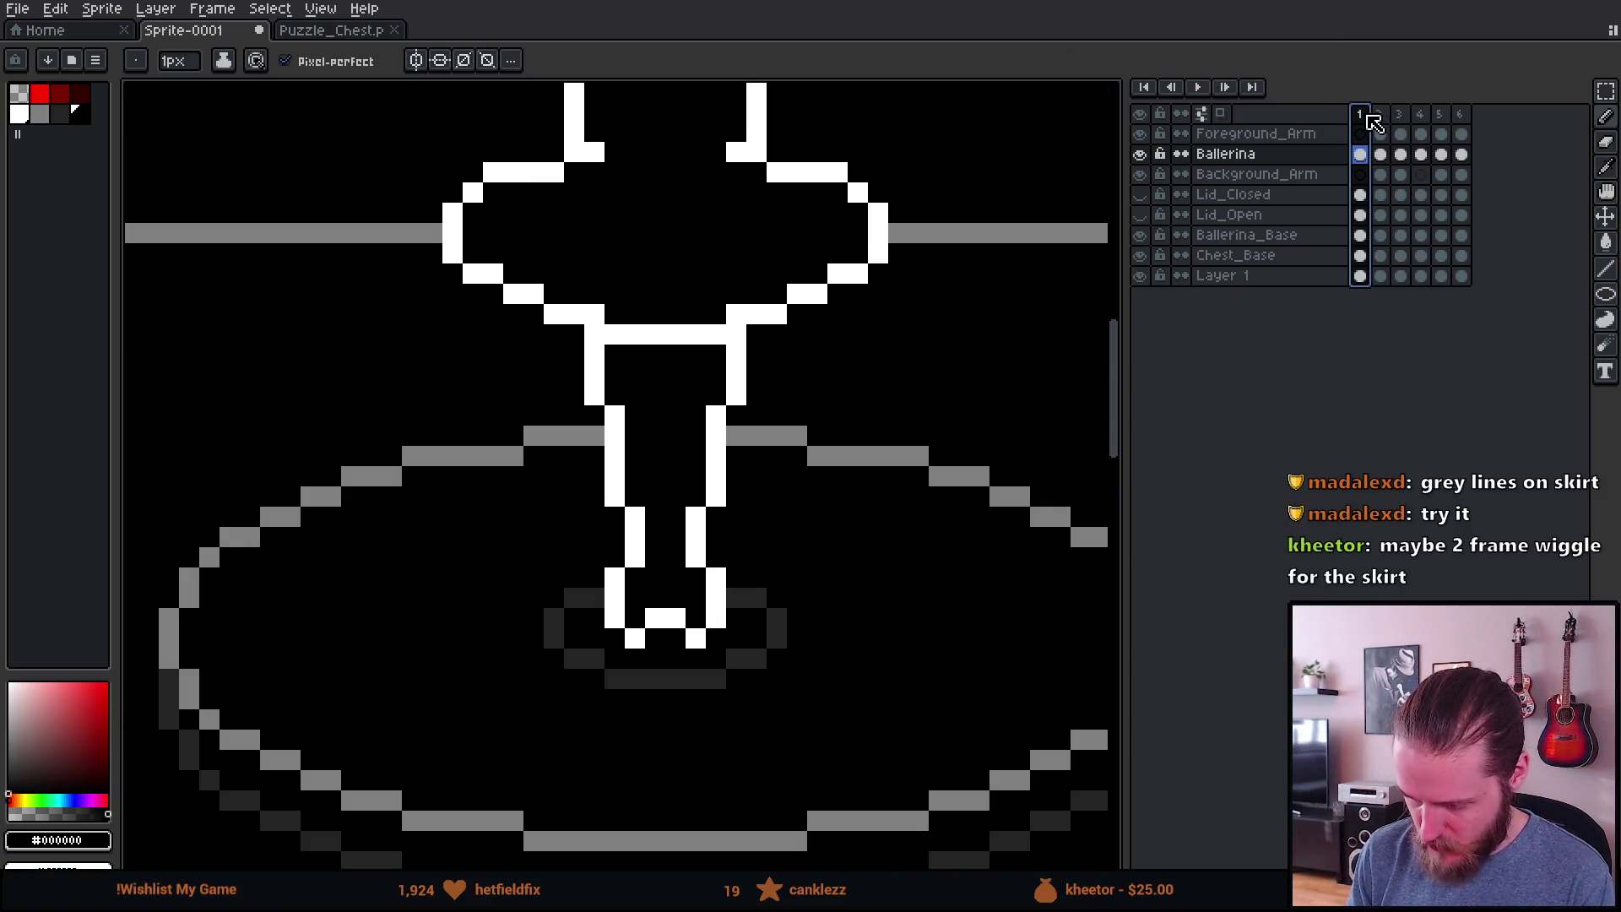
Step: Play the animation to check the feet during the spin
scroll(808, 434, "down", 4)
scroll(807, 434, "up", 1)
key("Return")
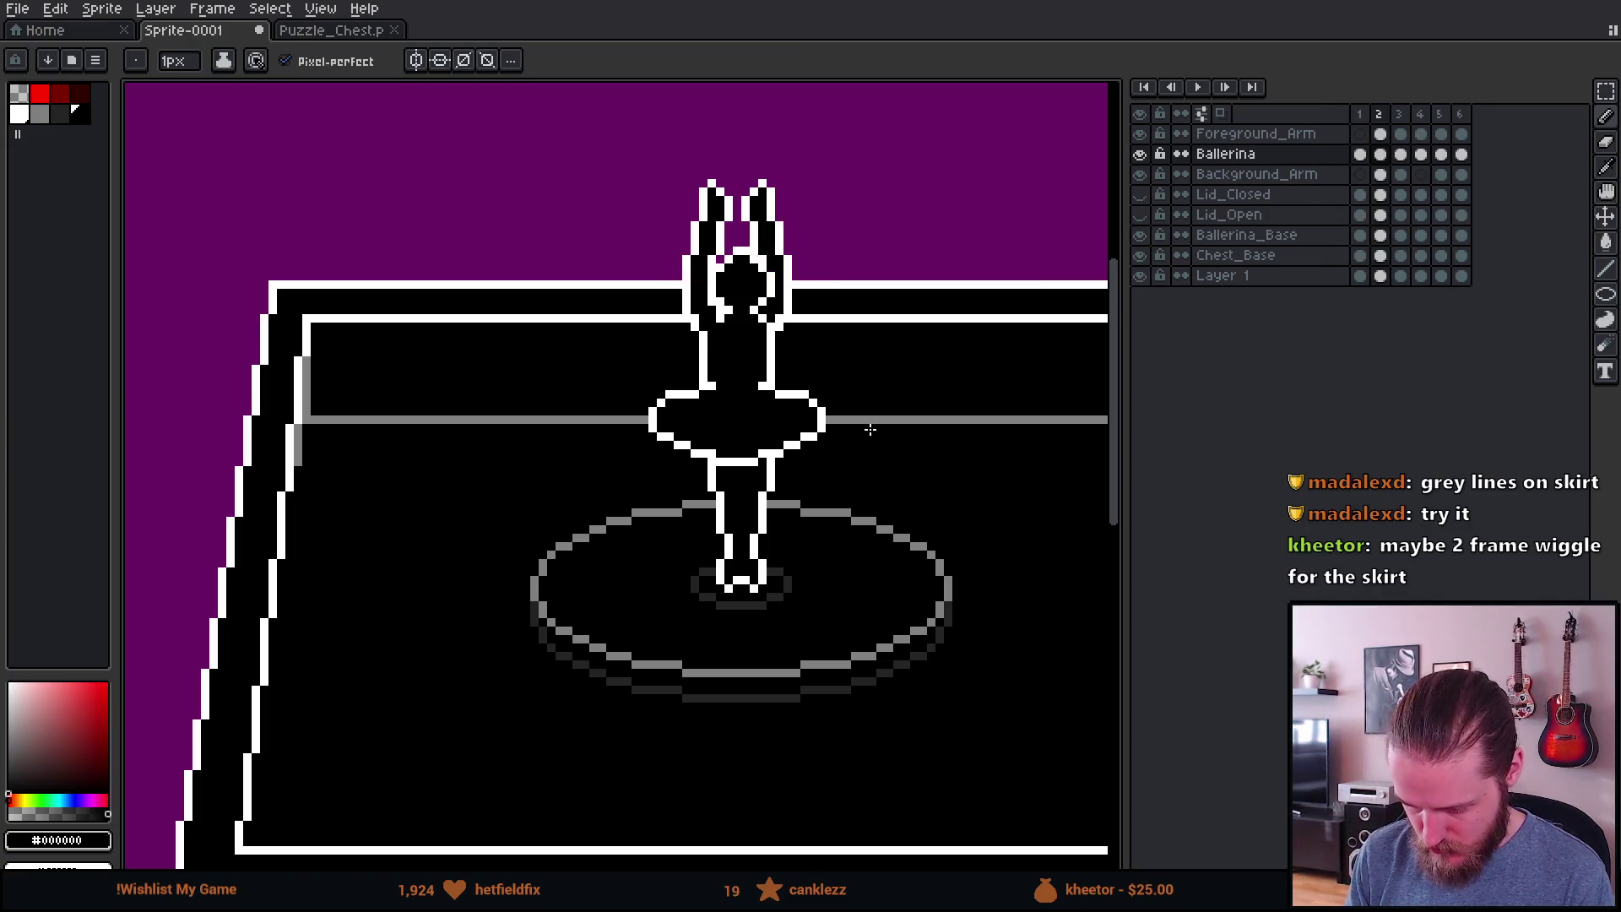
Step: Shift the left foot right and the group of feet pixels one pixel left
scroll(698, 606, "up", 3)
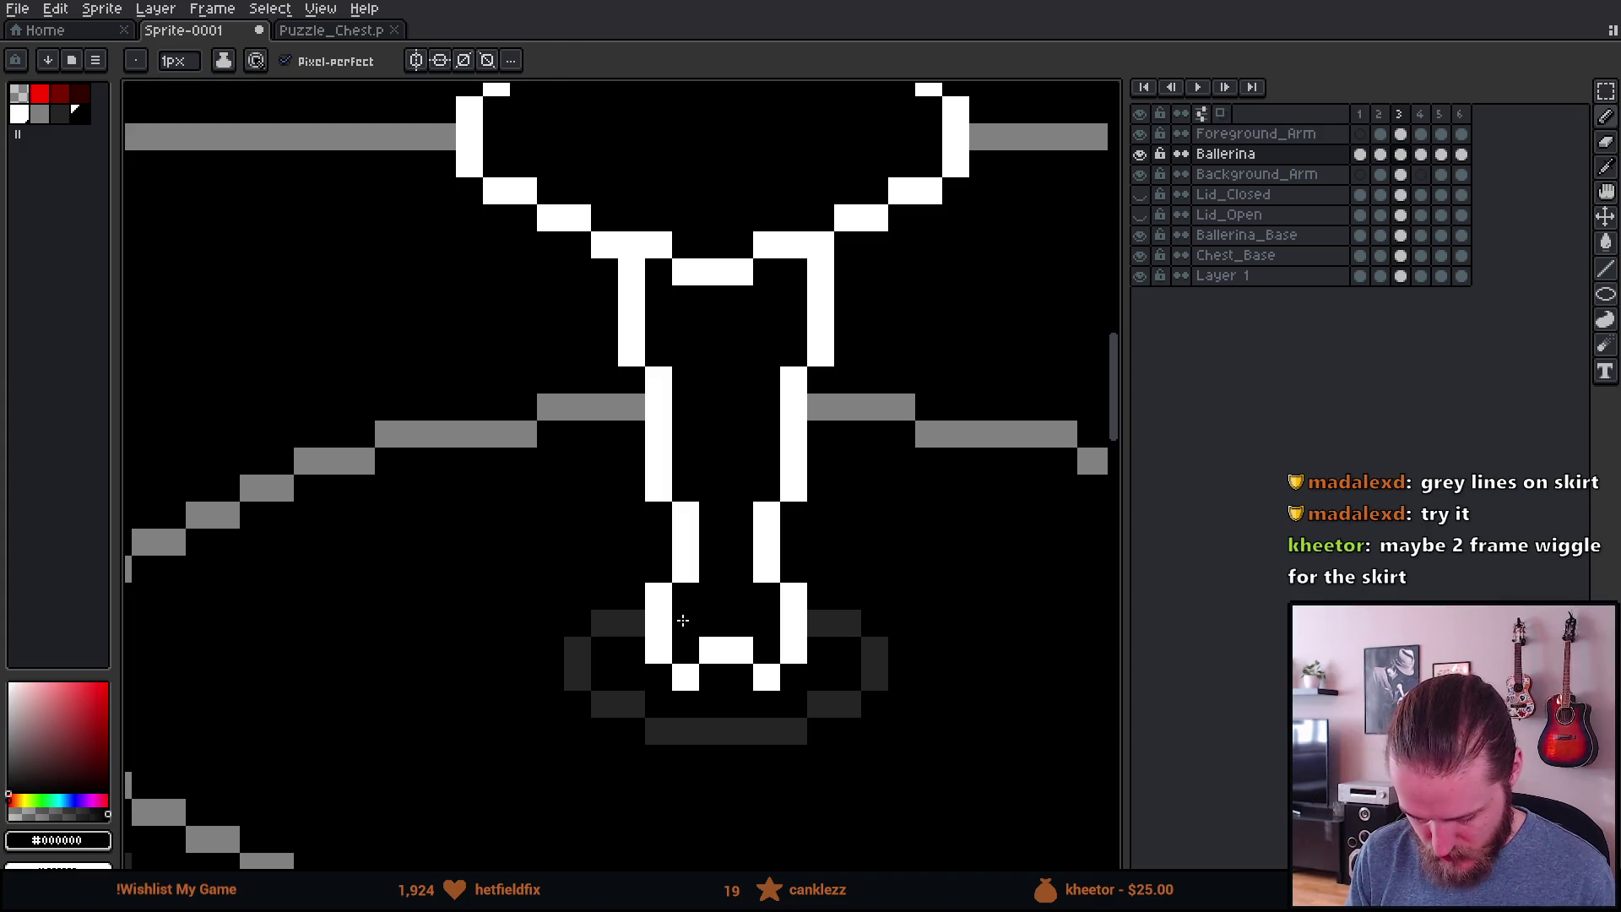
key("m")
mouse_move(647, 584)
left_mouse_down()
mouse_move(724, 688)
mouse_move(726, 657)
left_mouse_up()
mouse_move(784, 578)
left_mouse_down()
mouse_move(760, 642)
mouse_move(785, 673)
mouse_move(722, 694)
left_mouse_up()
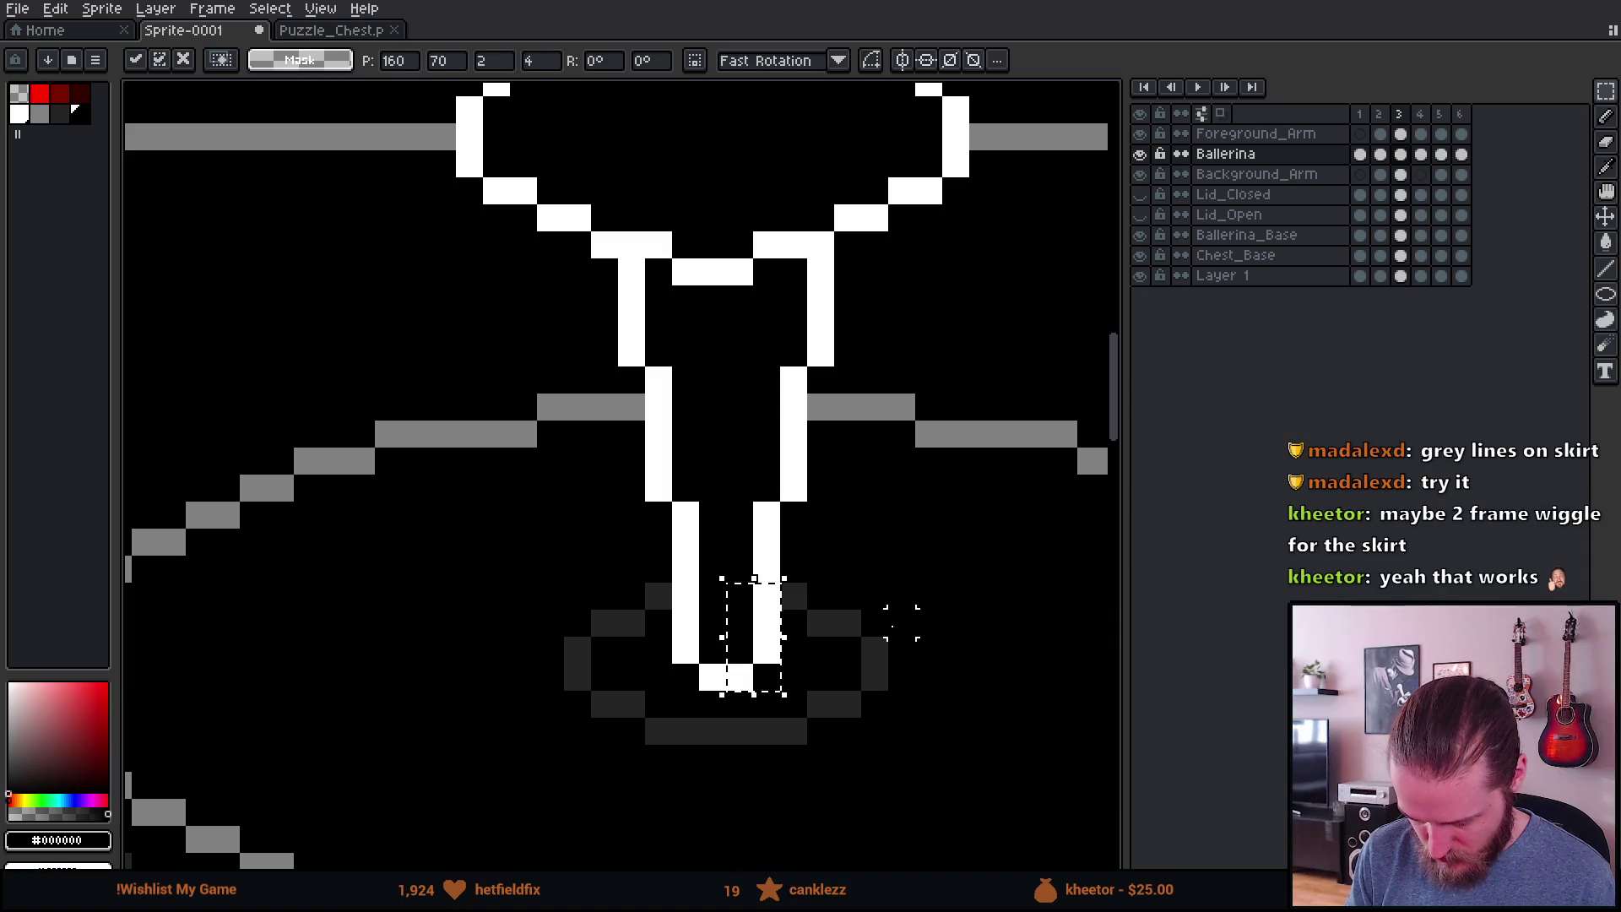
key("Return")
scroll(902, 622, "down", 3)
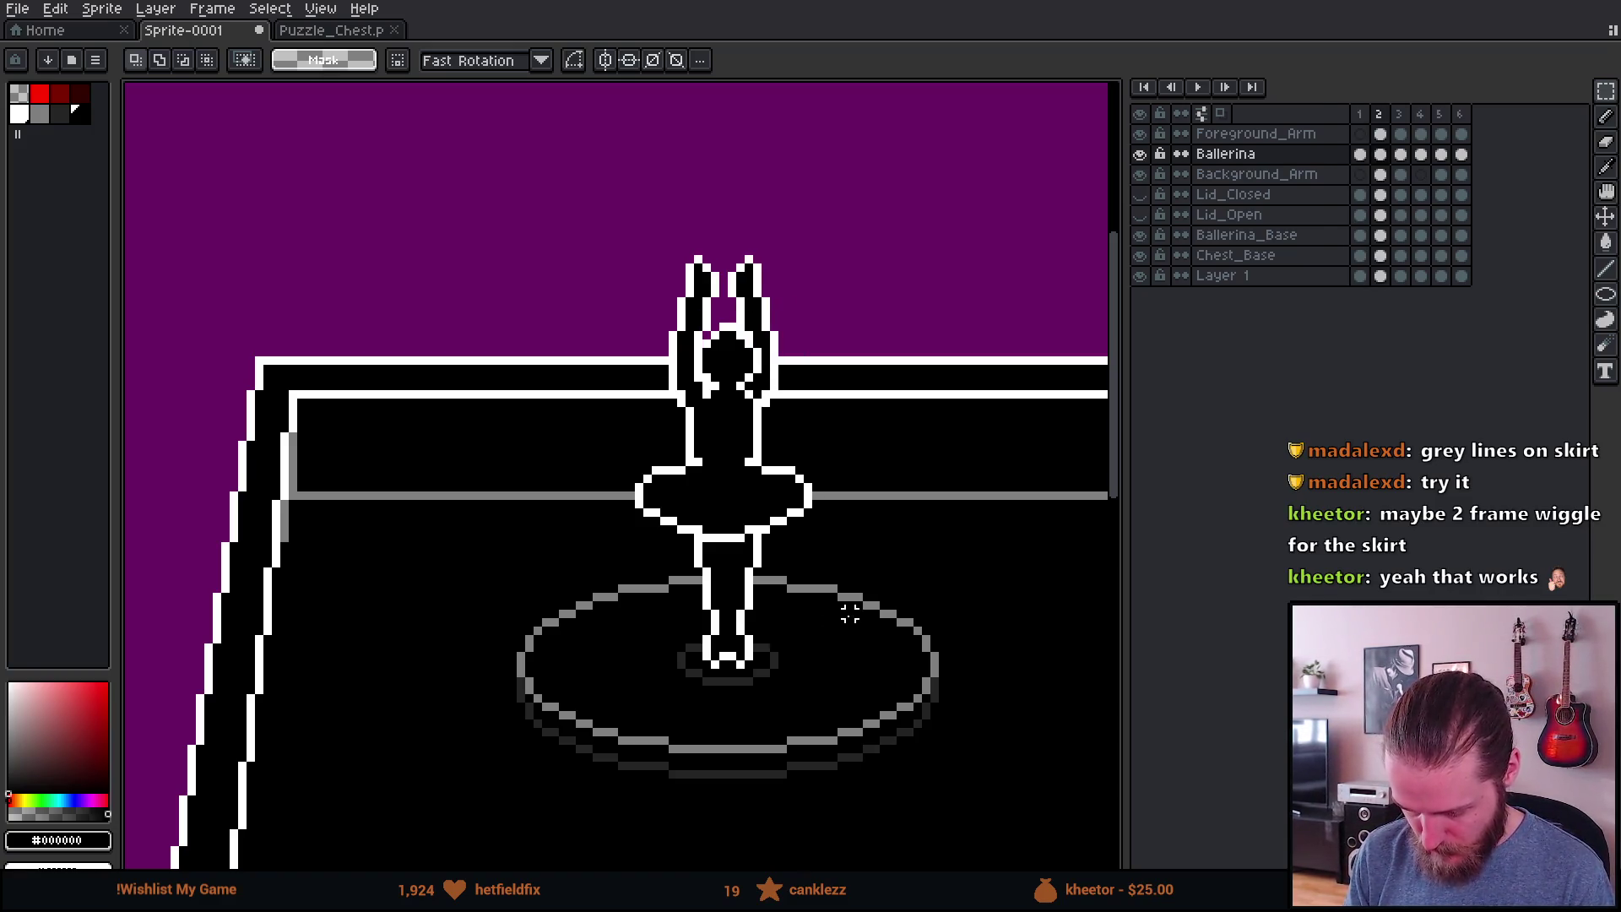
scroll(847, 610, "up", 5)
left_click(835, 691)
left_click_drag(836, 691, 790, 682)
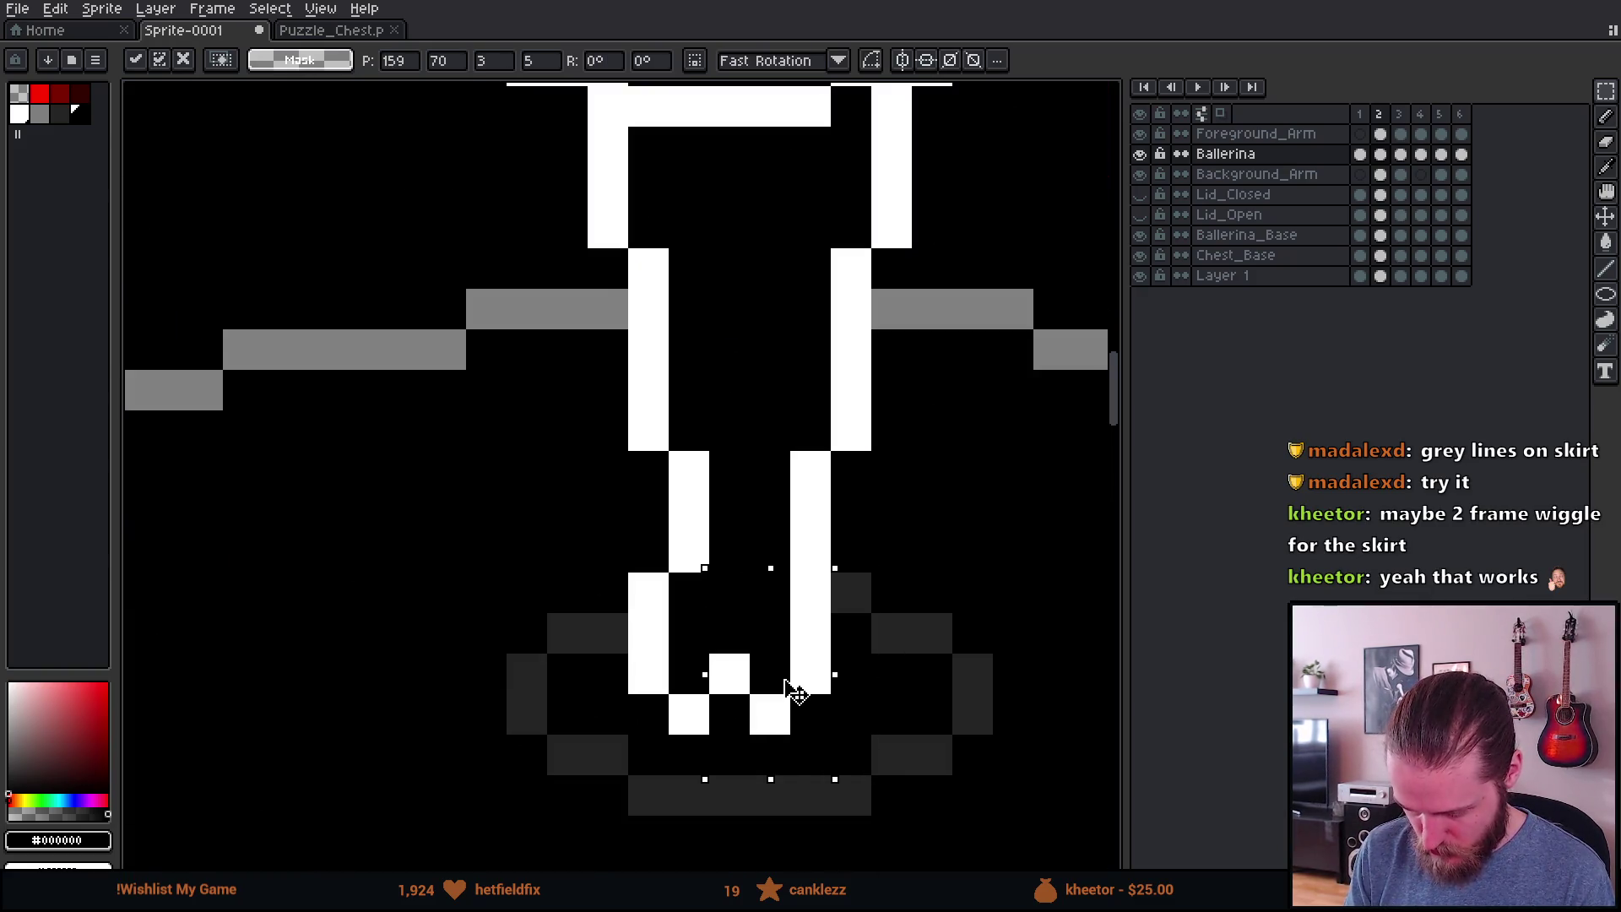
key("Return")
scroll(839, 680, "down", 5)
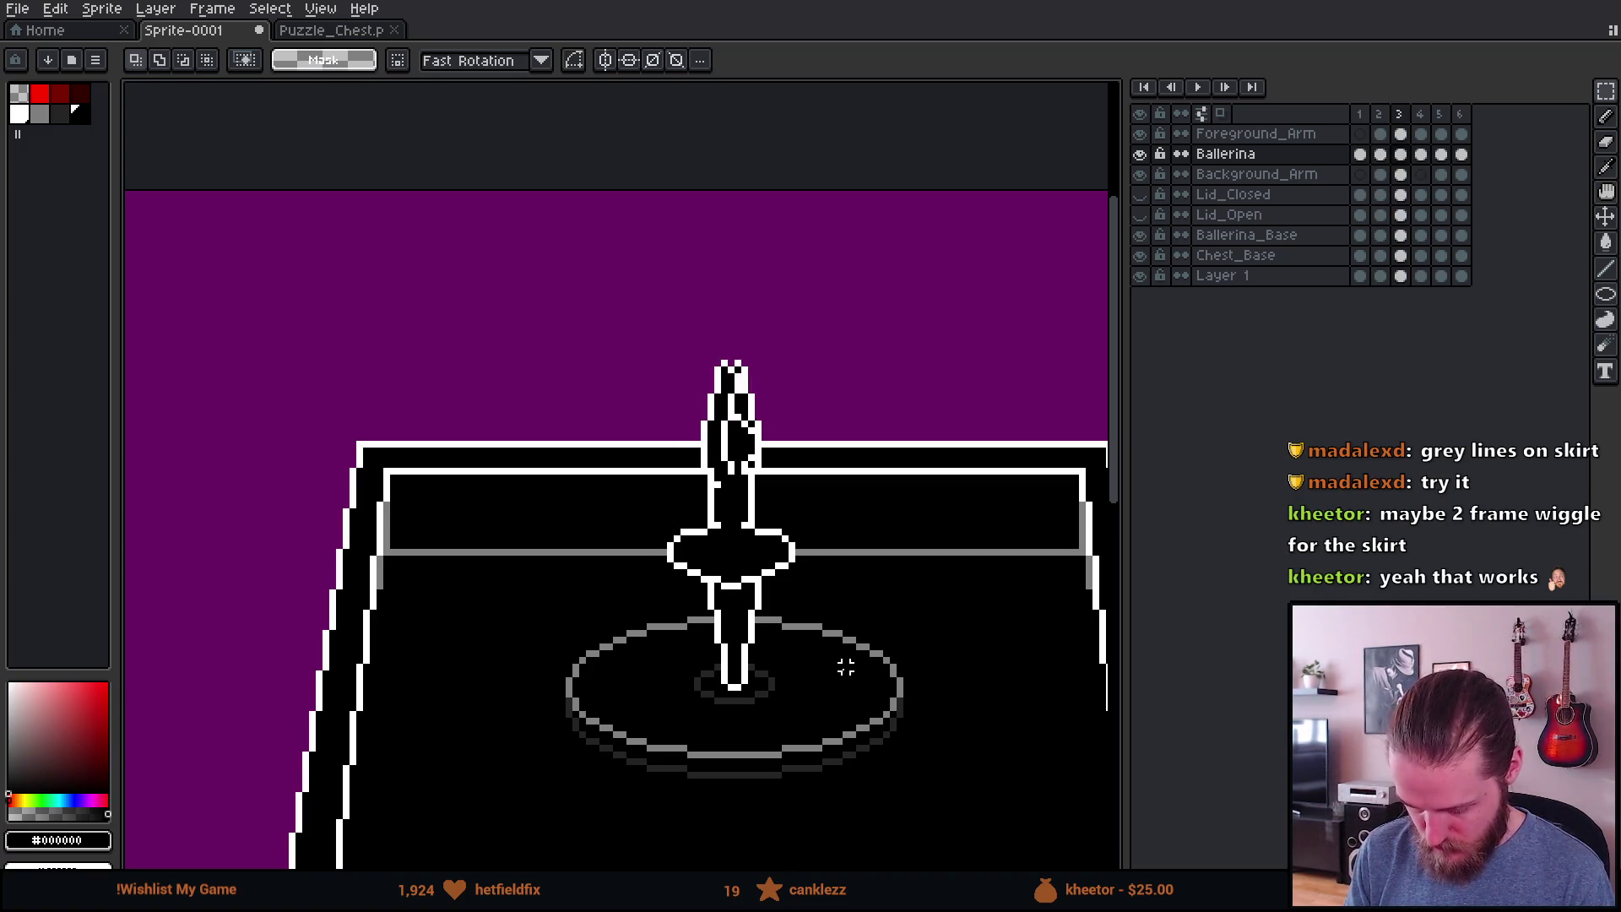
Step: In frame 4, move the right foot one pixel left and the left foot right, then play
key("Right")
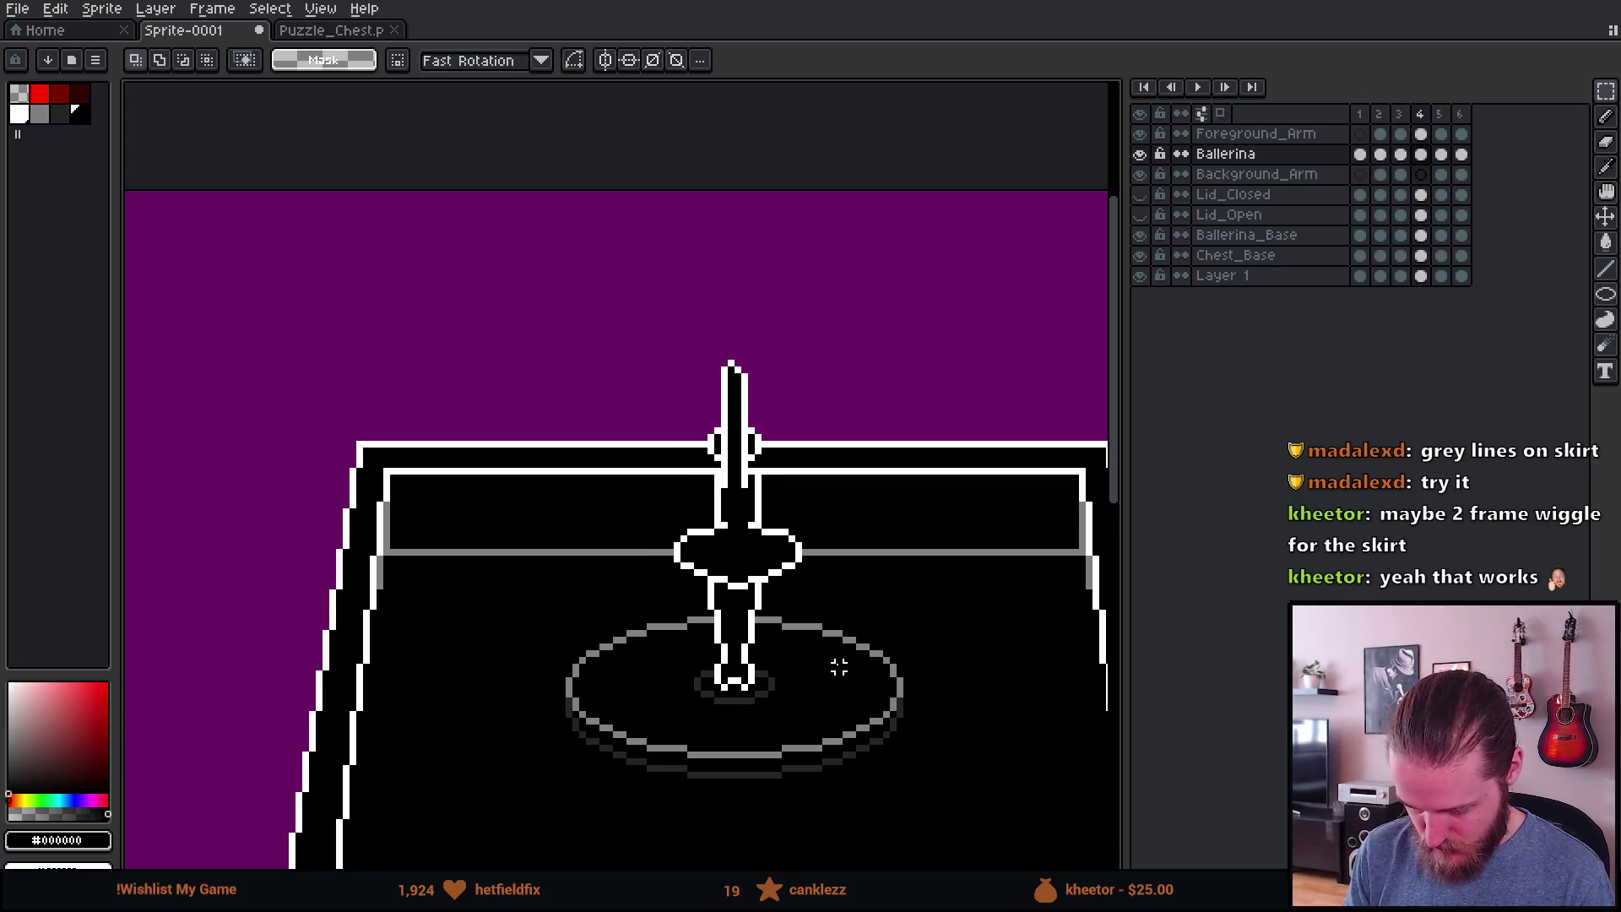
key("Left")
key("Right")
scroll(708, 667, "up", 4)
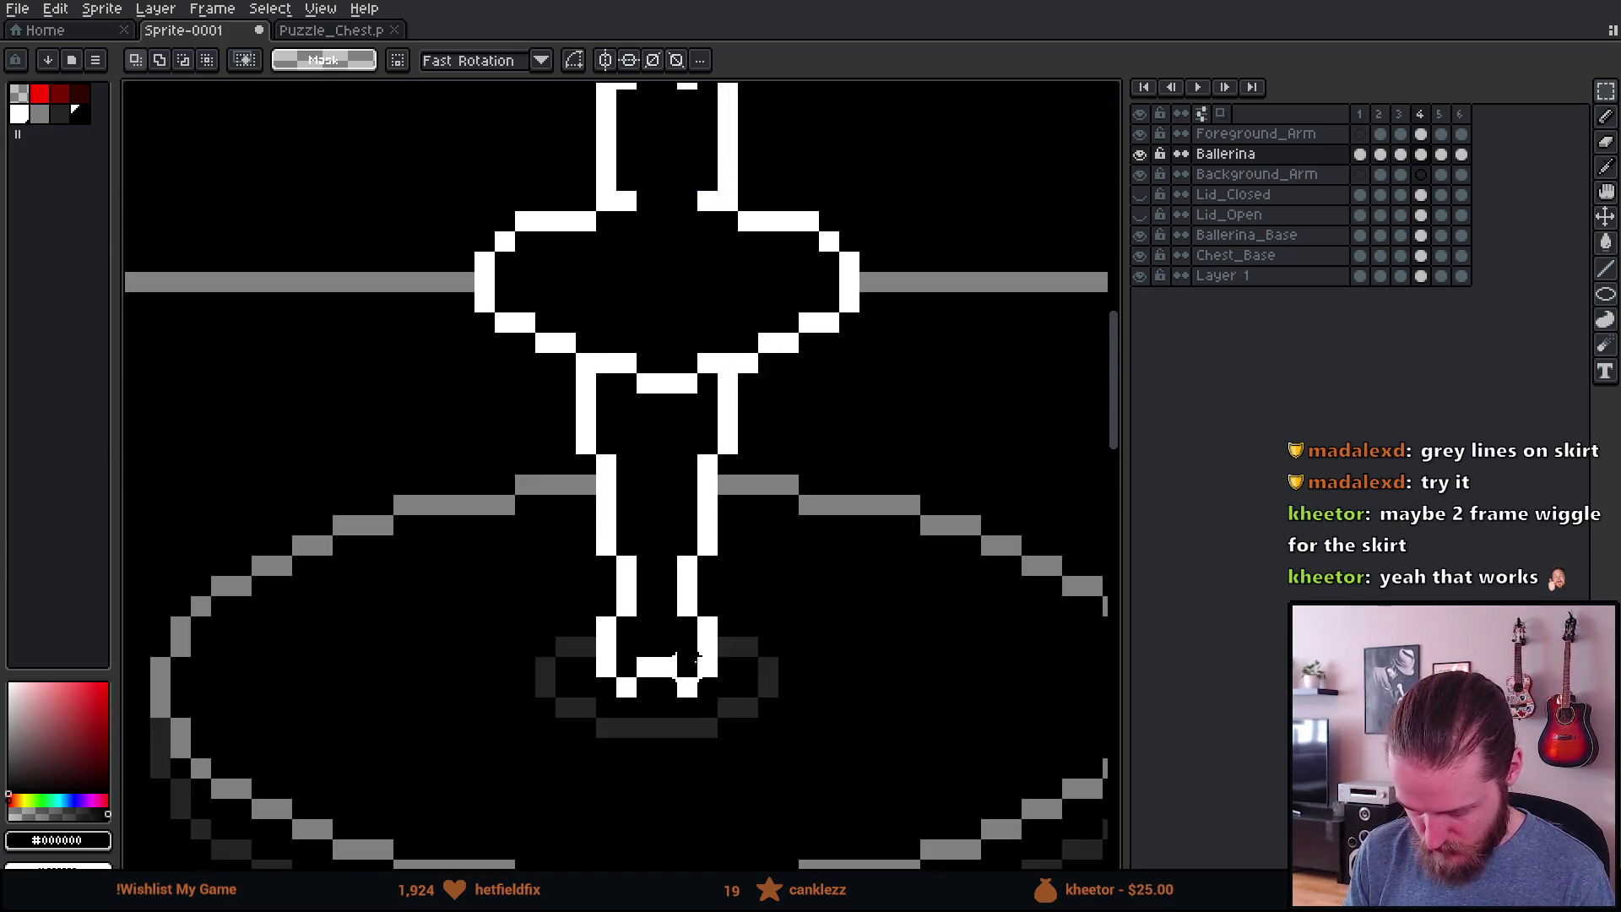
mouse_move(666, 627)
left_mouse_down()
mouse_move(726, 710)
mouse_move(689, 676)
left_mouse_up()
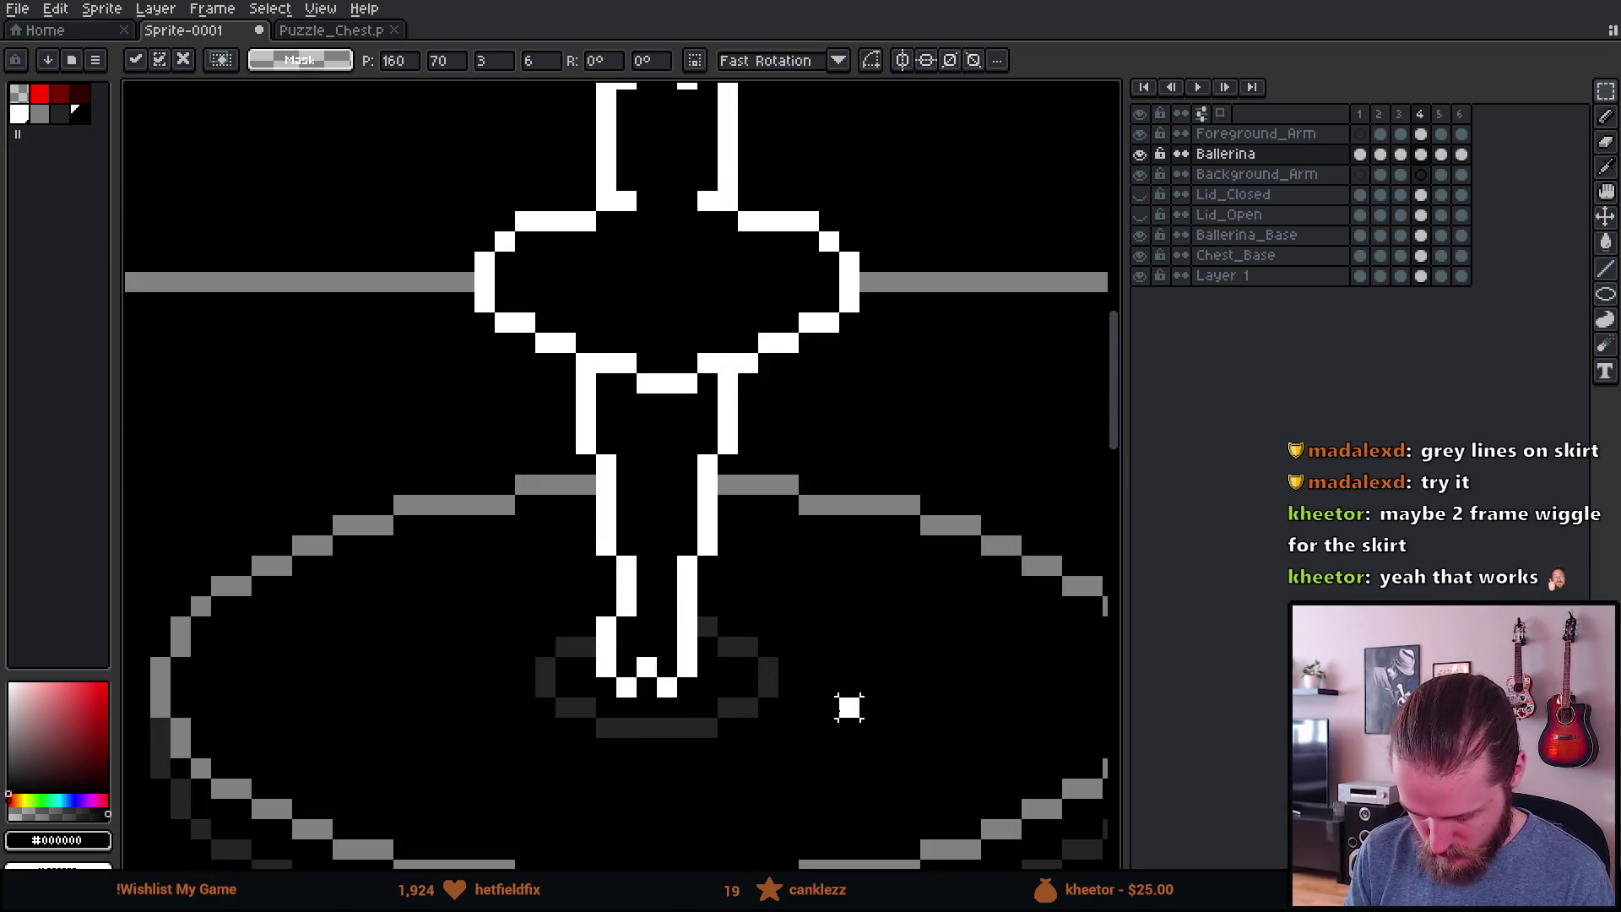
mouse_move(574, 606)
left_mouse_down()
mouse_move(623, 719)
mouse_move(662, 741)
mouse_move(641, 676)
mouse_move(659, 688)
left_mouse_up()
scroll(843, 591, "down", 5)
key("Return")
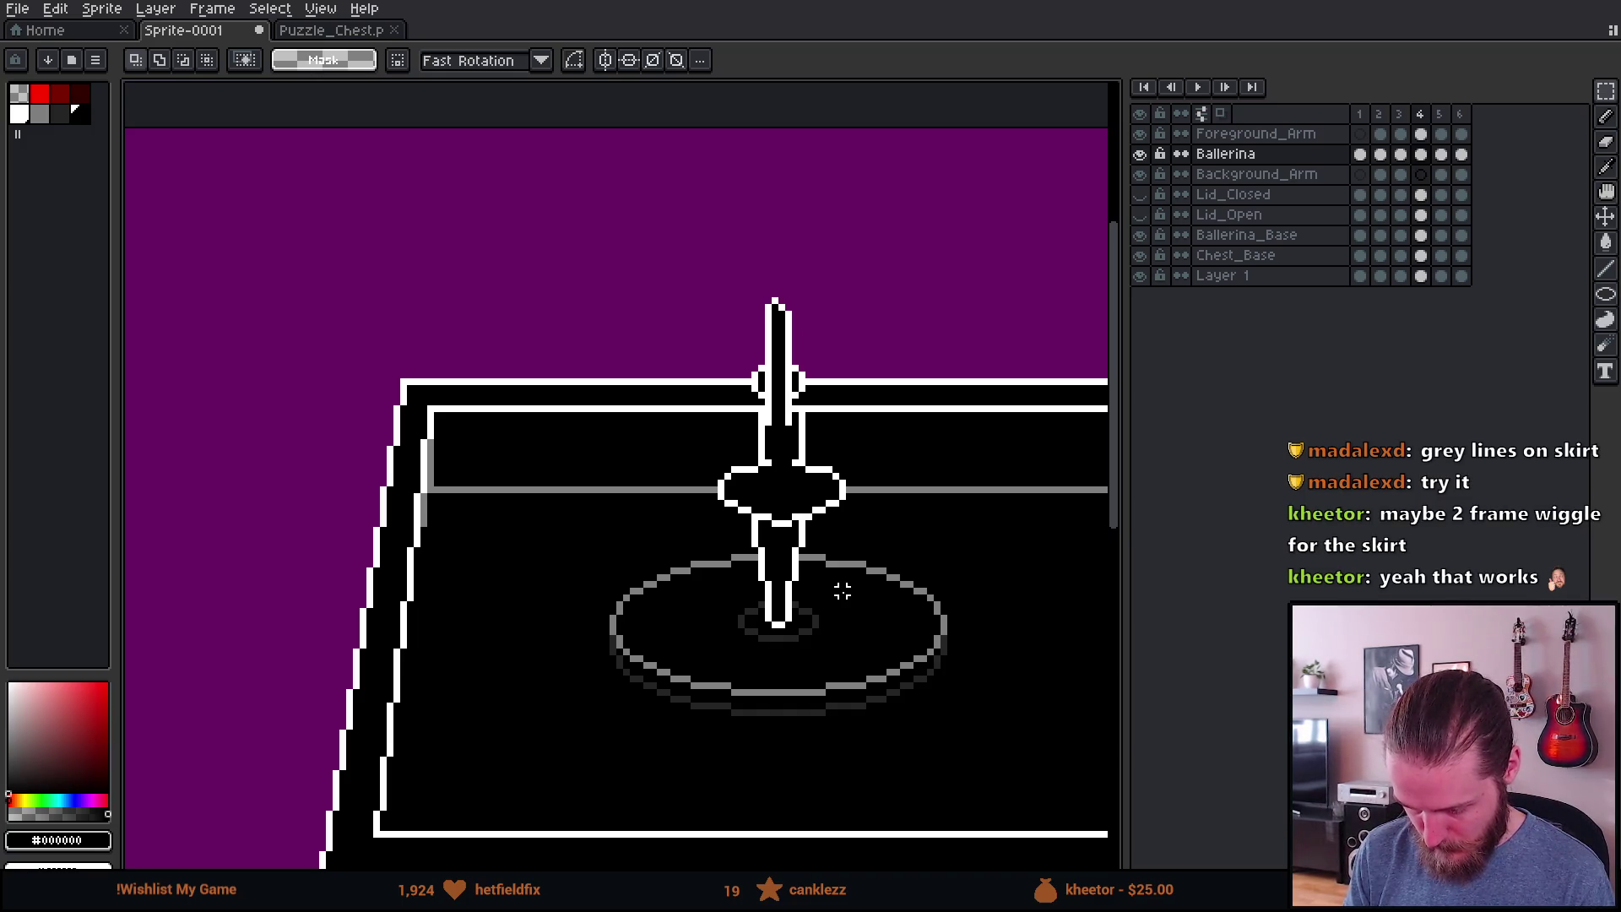
Step: Reselect the left foot pixels and move them into place
scroll(843, 591, "up", 5)
mouse_move(749, 565)
left_mouse_down()
mouse_move(632, 708)
mouse_move(698, 659)
left_mouse_up()
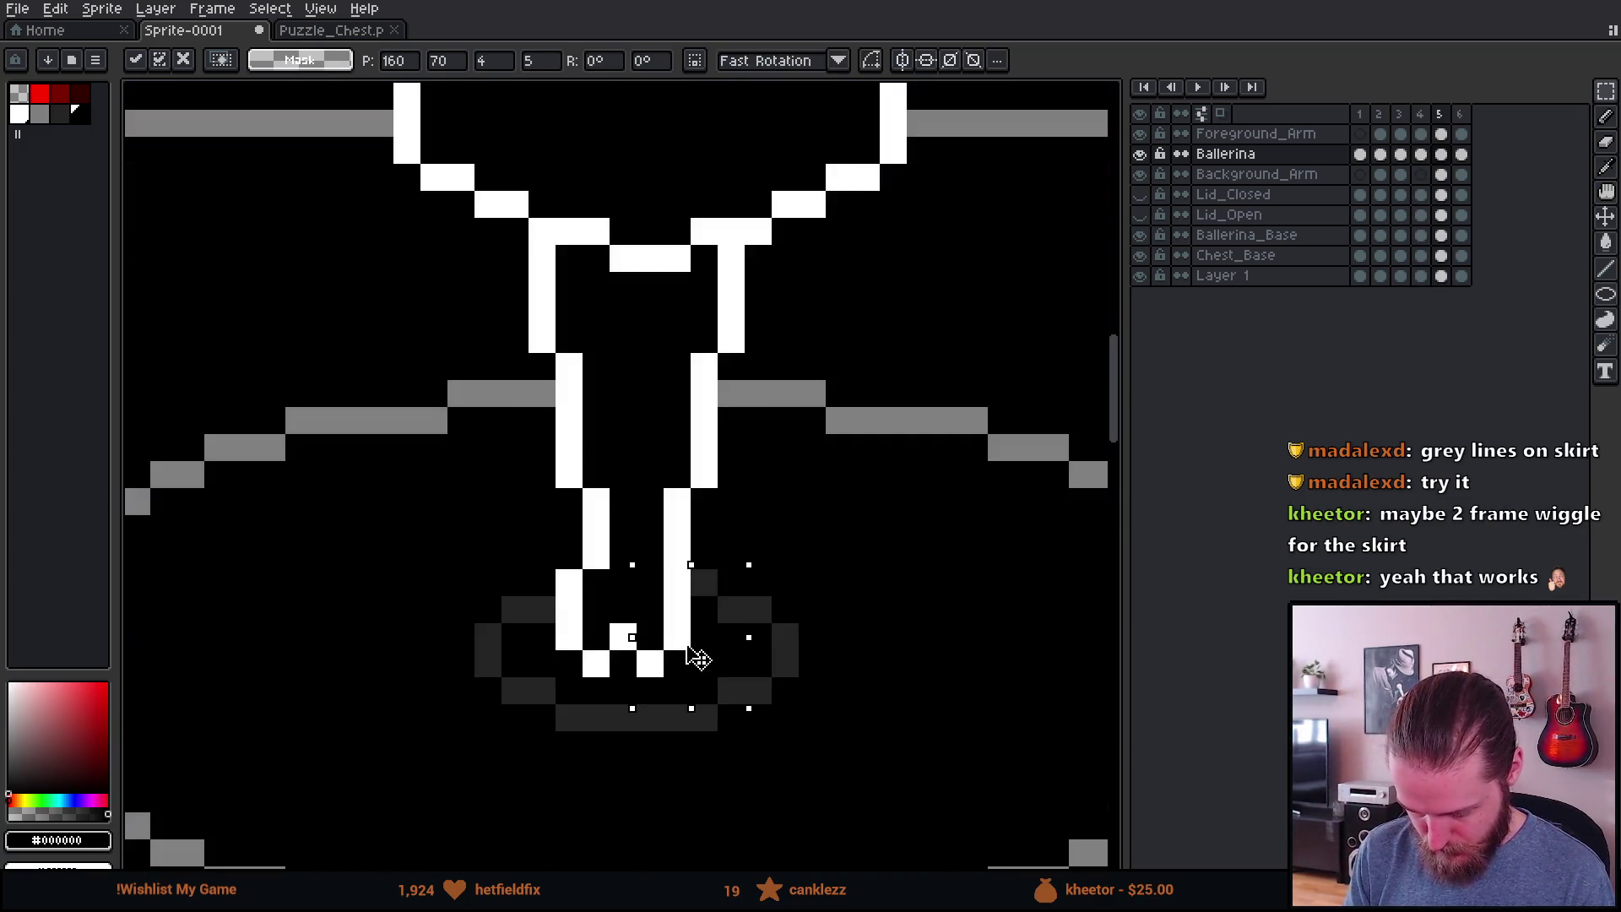
left_click_drag(524, 564, 614, 735)
left_click_drag(617, 644, 645, 643)
left_click(776, 517)
scroll(781, 528, "down", 3)
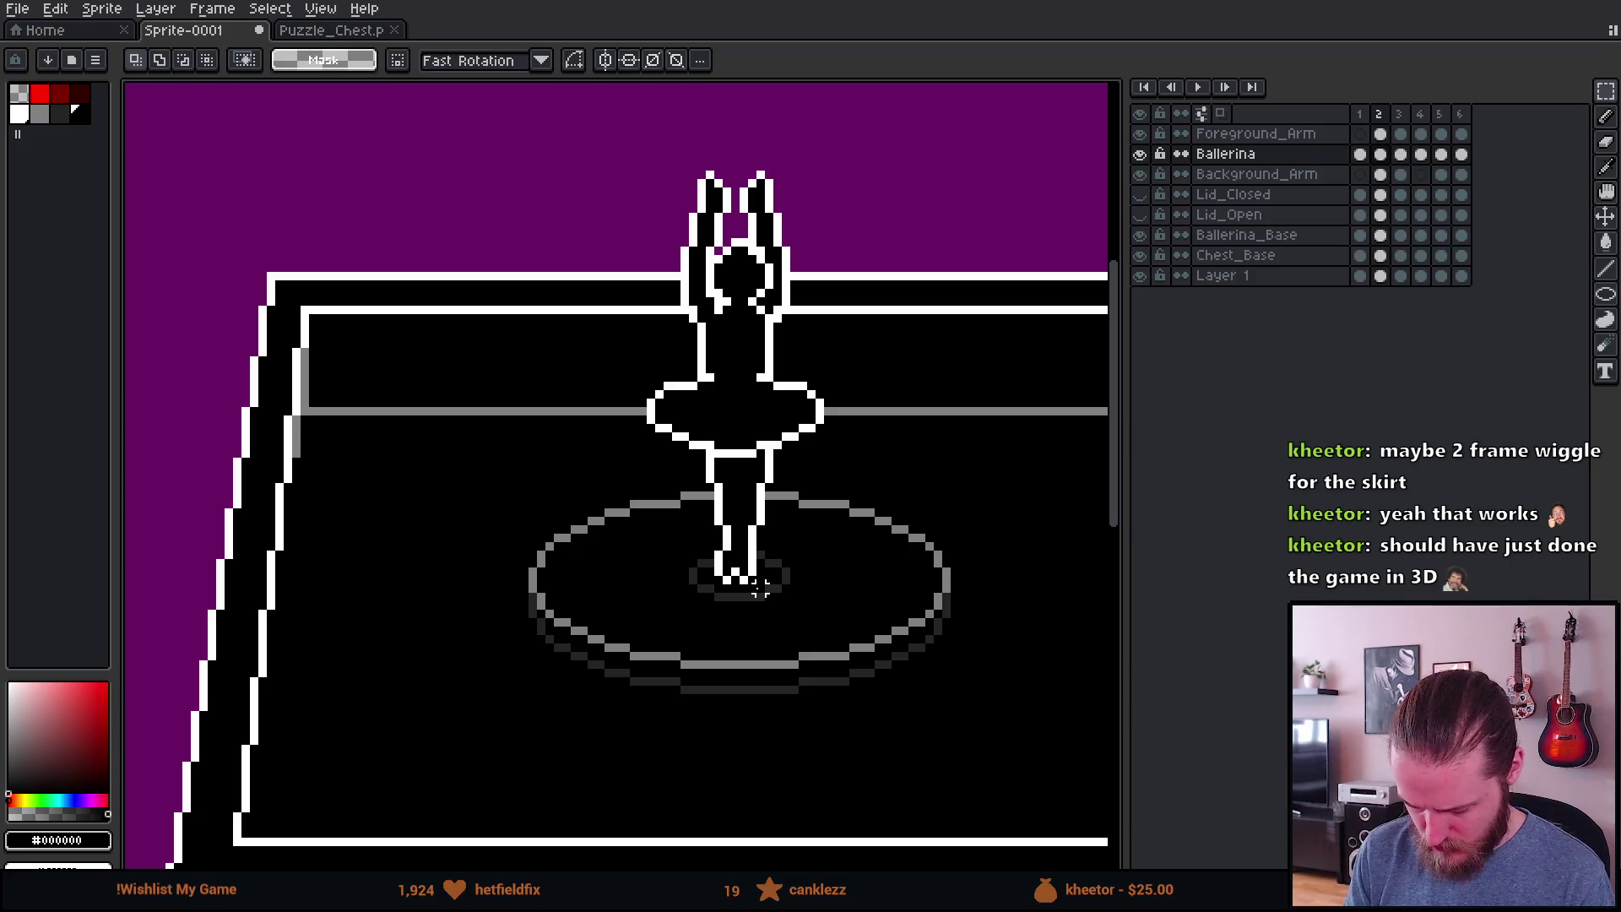
Step: Shift frame 6's feet one pixel right and play the spin animation
key("Left")
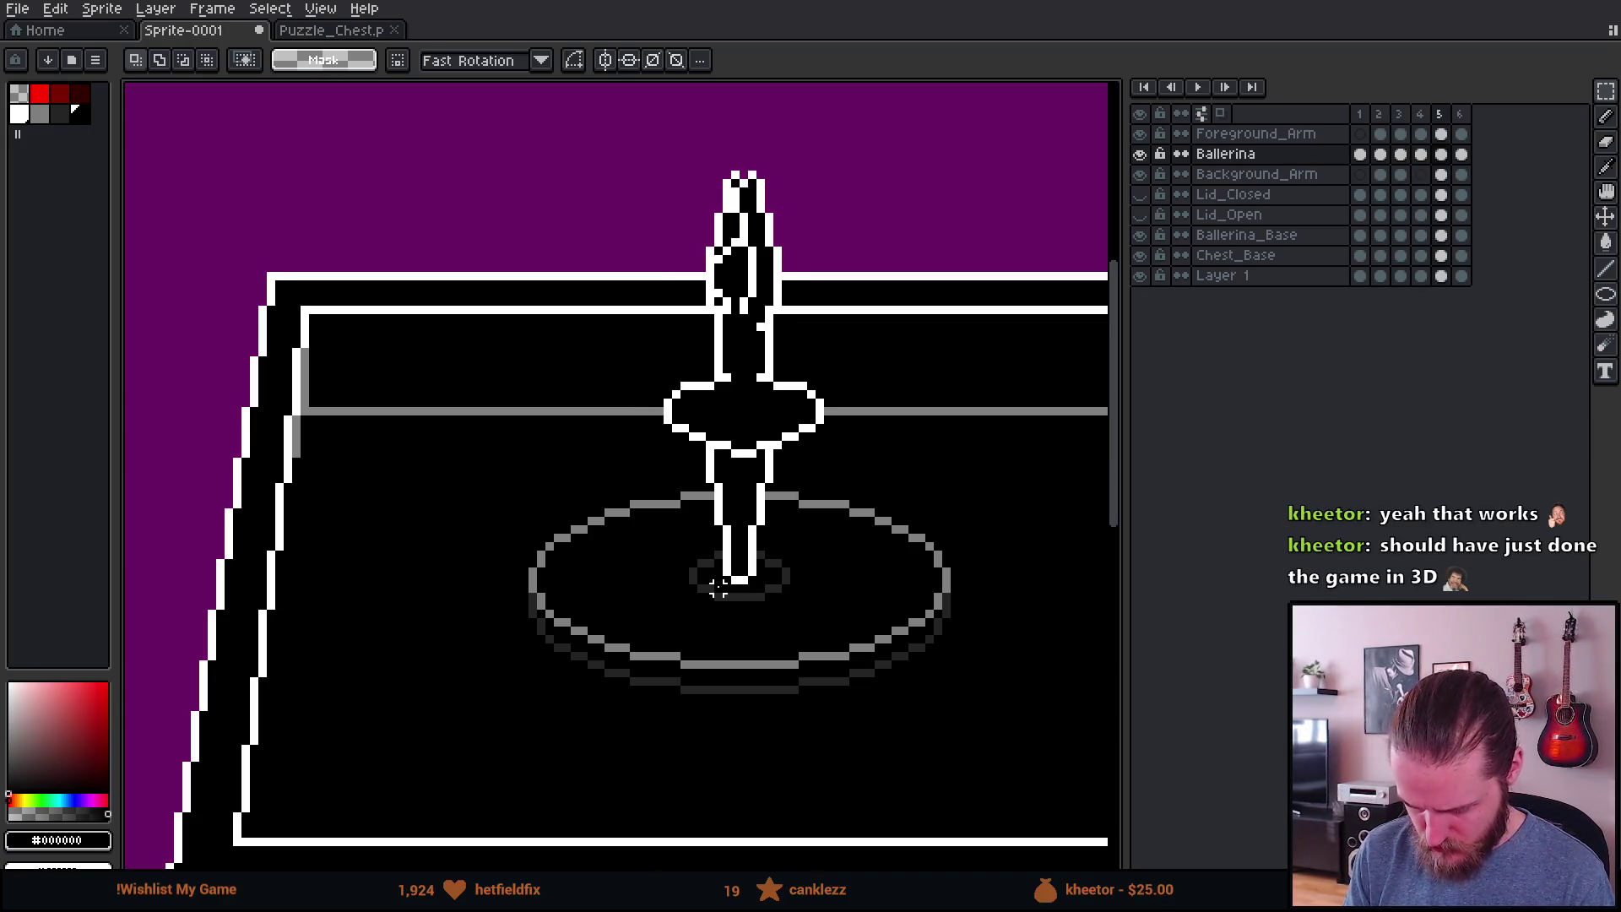
scroll(737, 579, "up", 5)
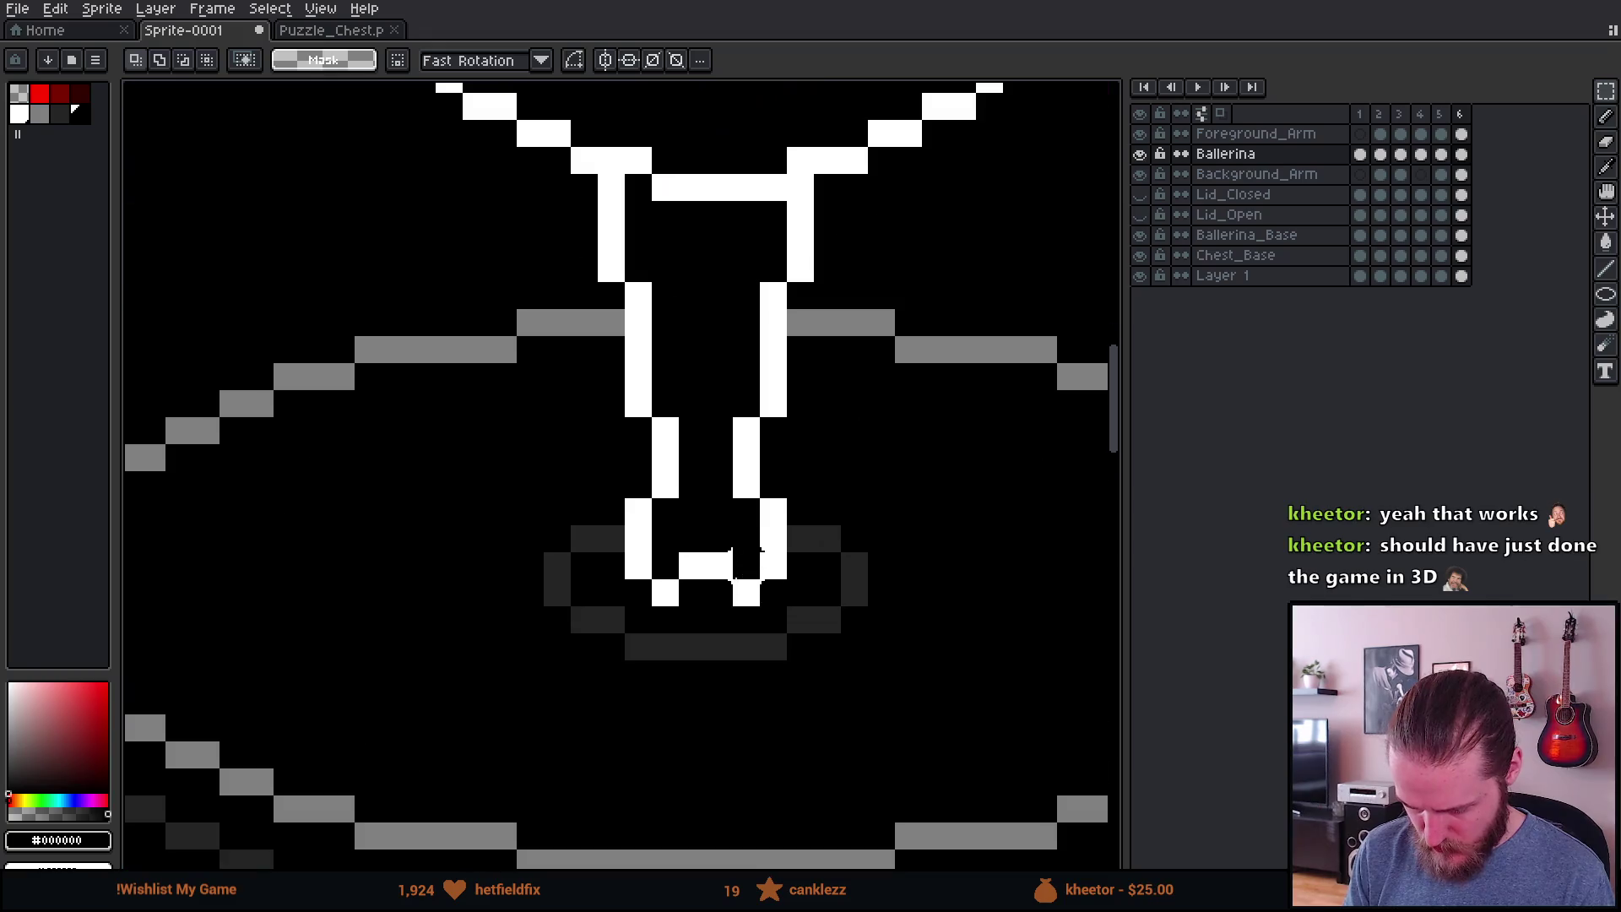
left_click_drag(596, 495, 682, 664)
left_click_drag(675, 572, 715, 572)
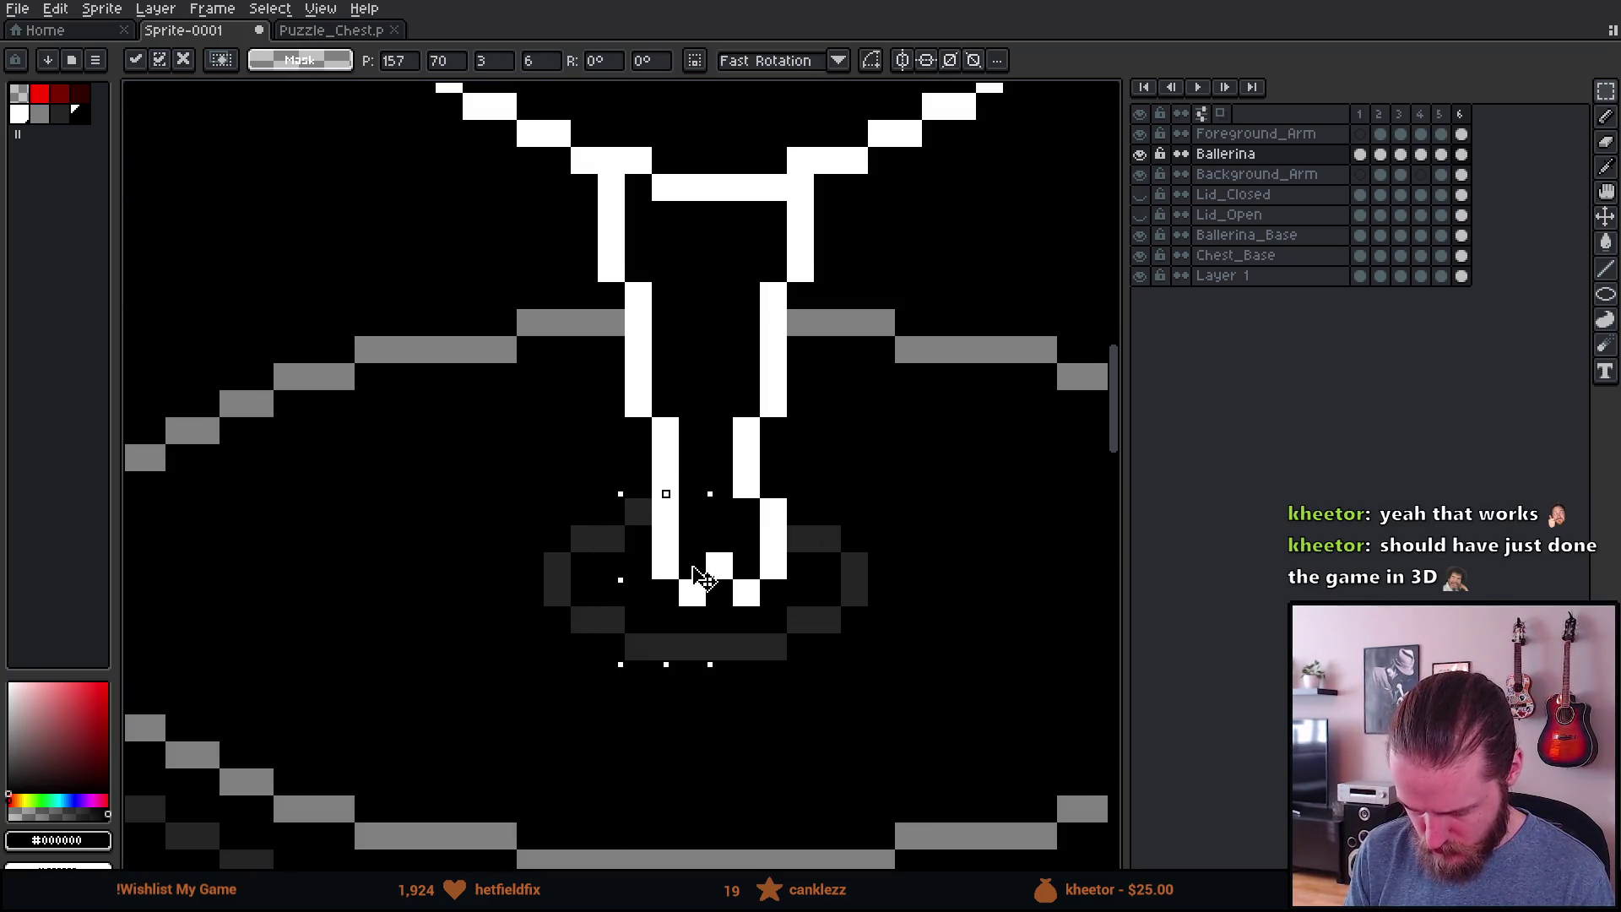
left_click(813, 583)
scroll(821, 589, "down", 5)
key("Return")
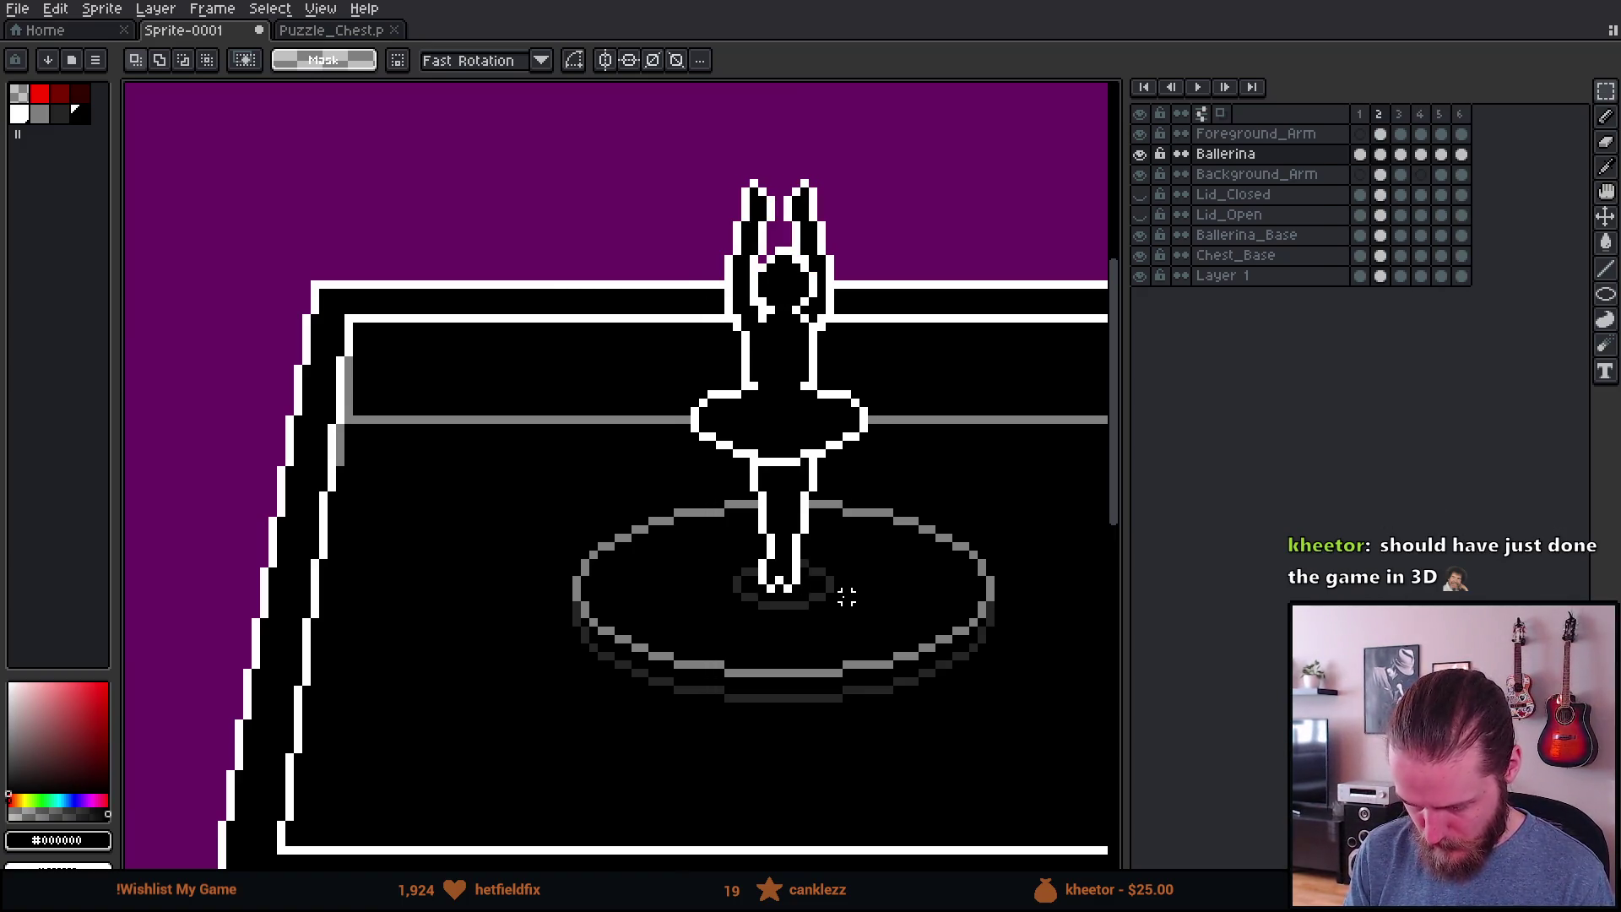
scroll(879, 546, "down", 2)
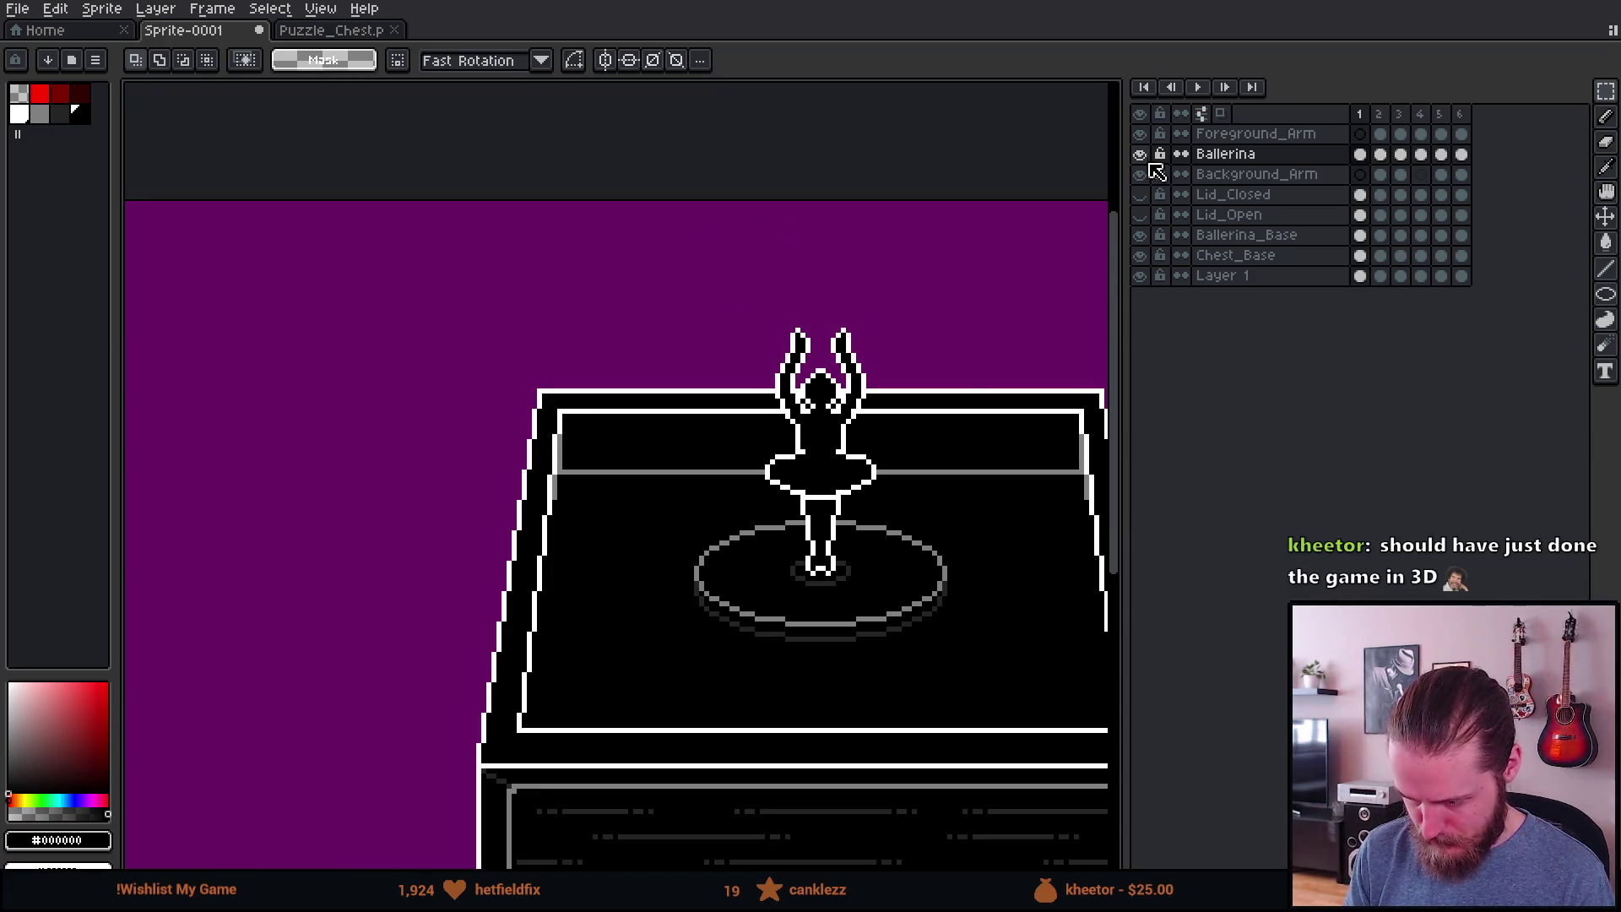
left_click_drag(984, 379, 879, 401)
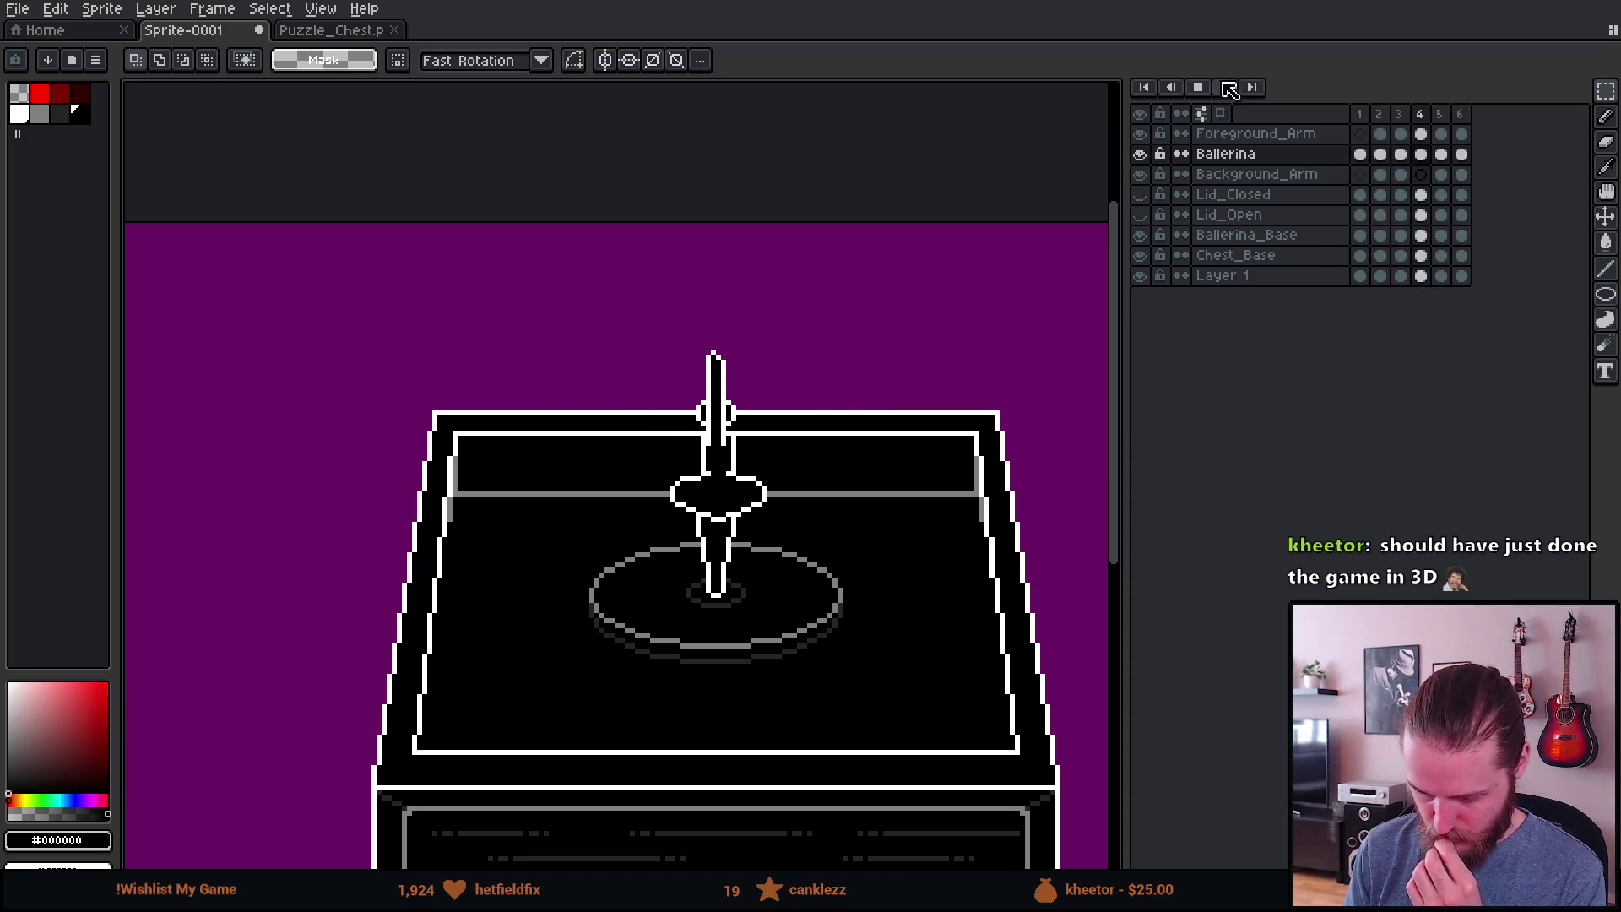
left_click(1197, 89)
scroll(811, 433, "up", 4)
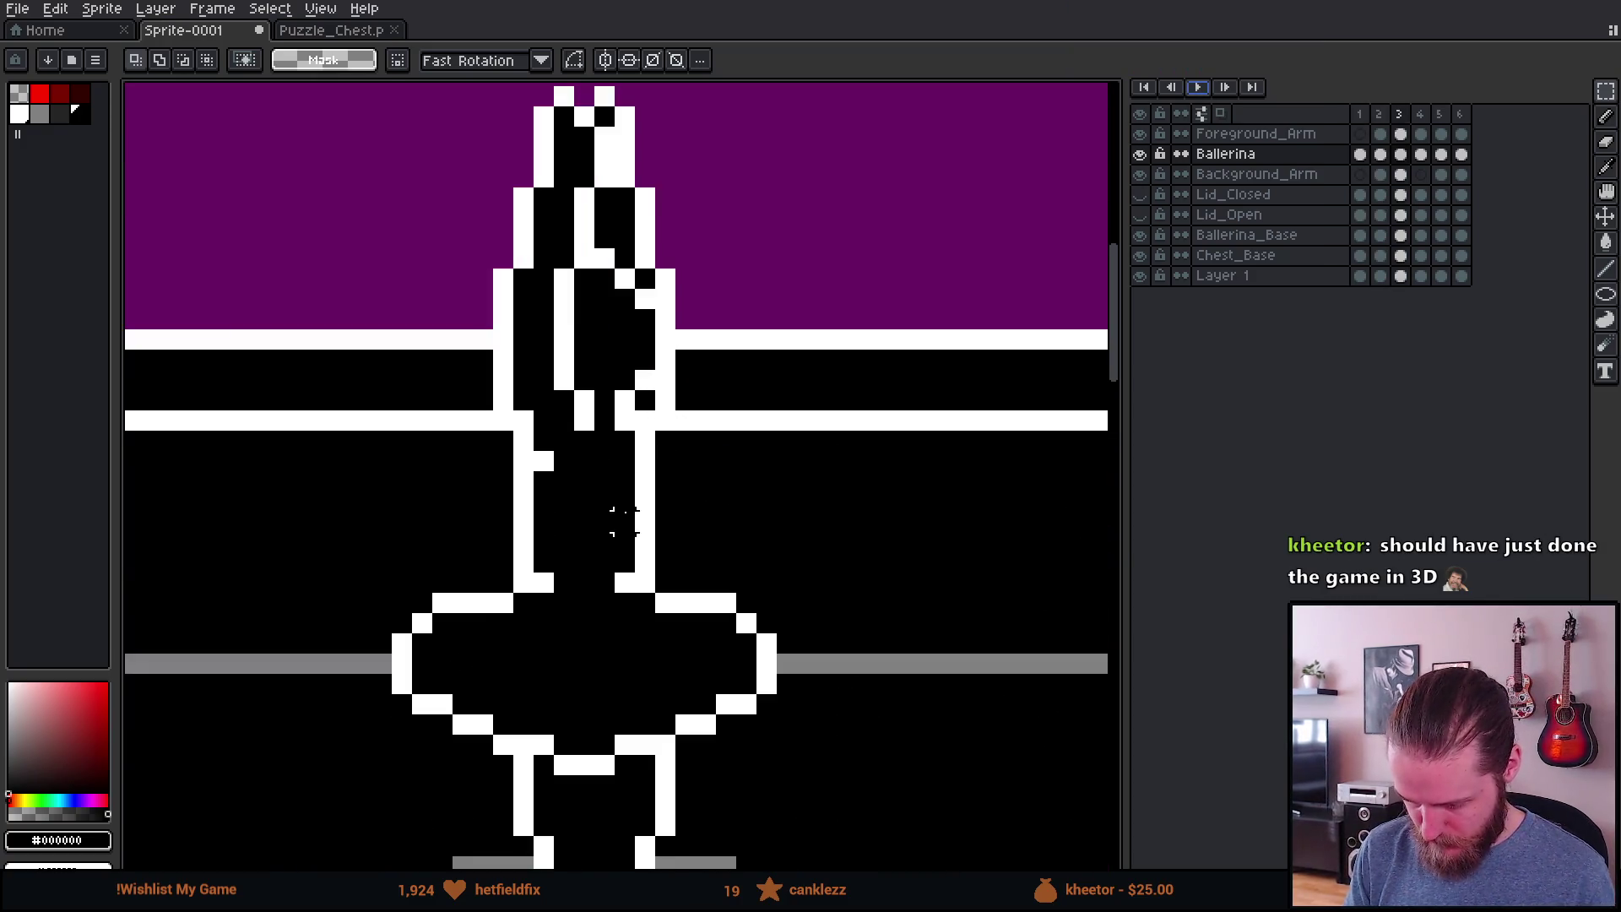
left_click(1359, 154)
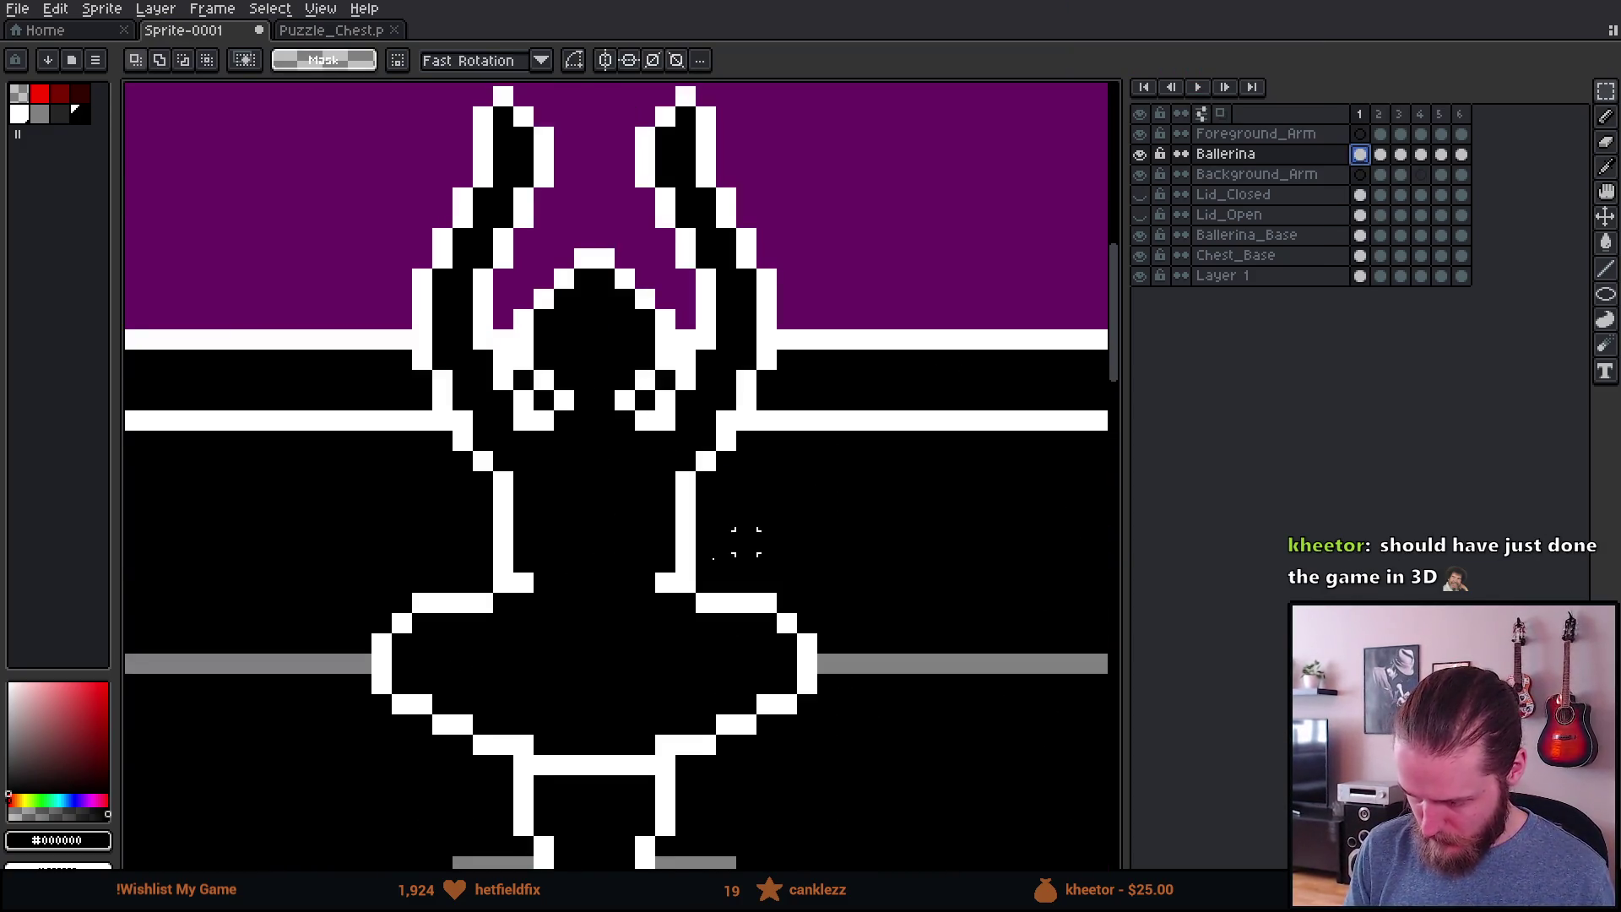
key("b")
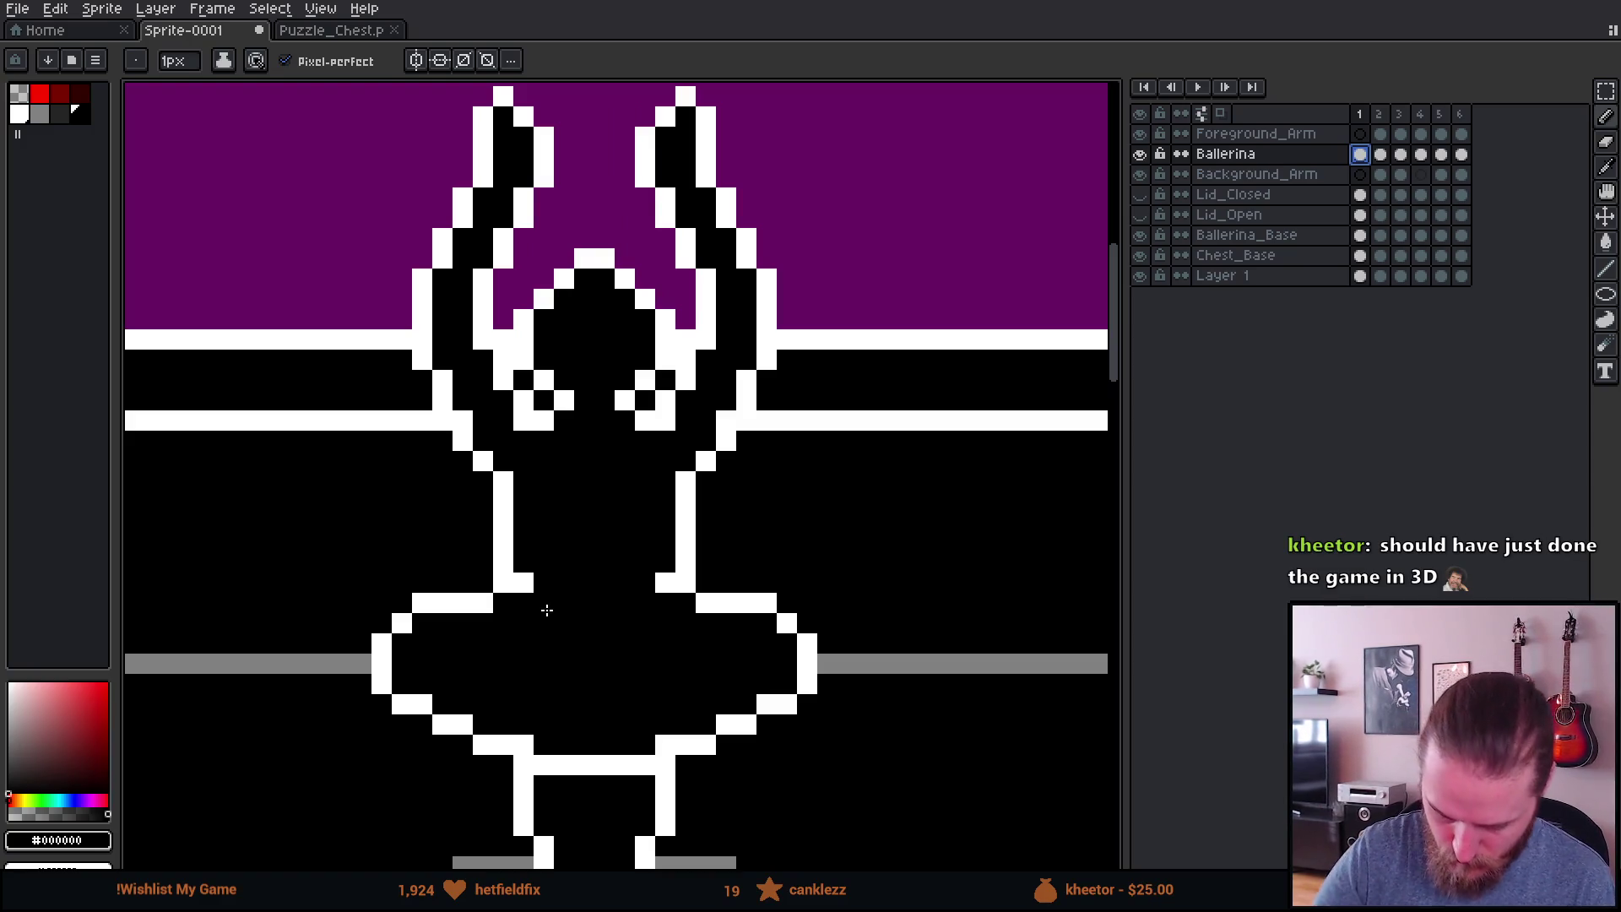
key("Right")
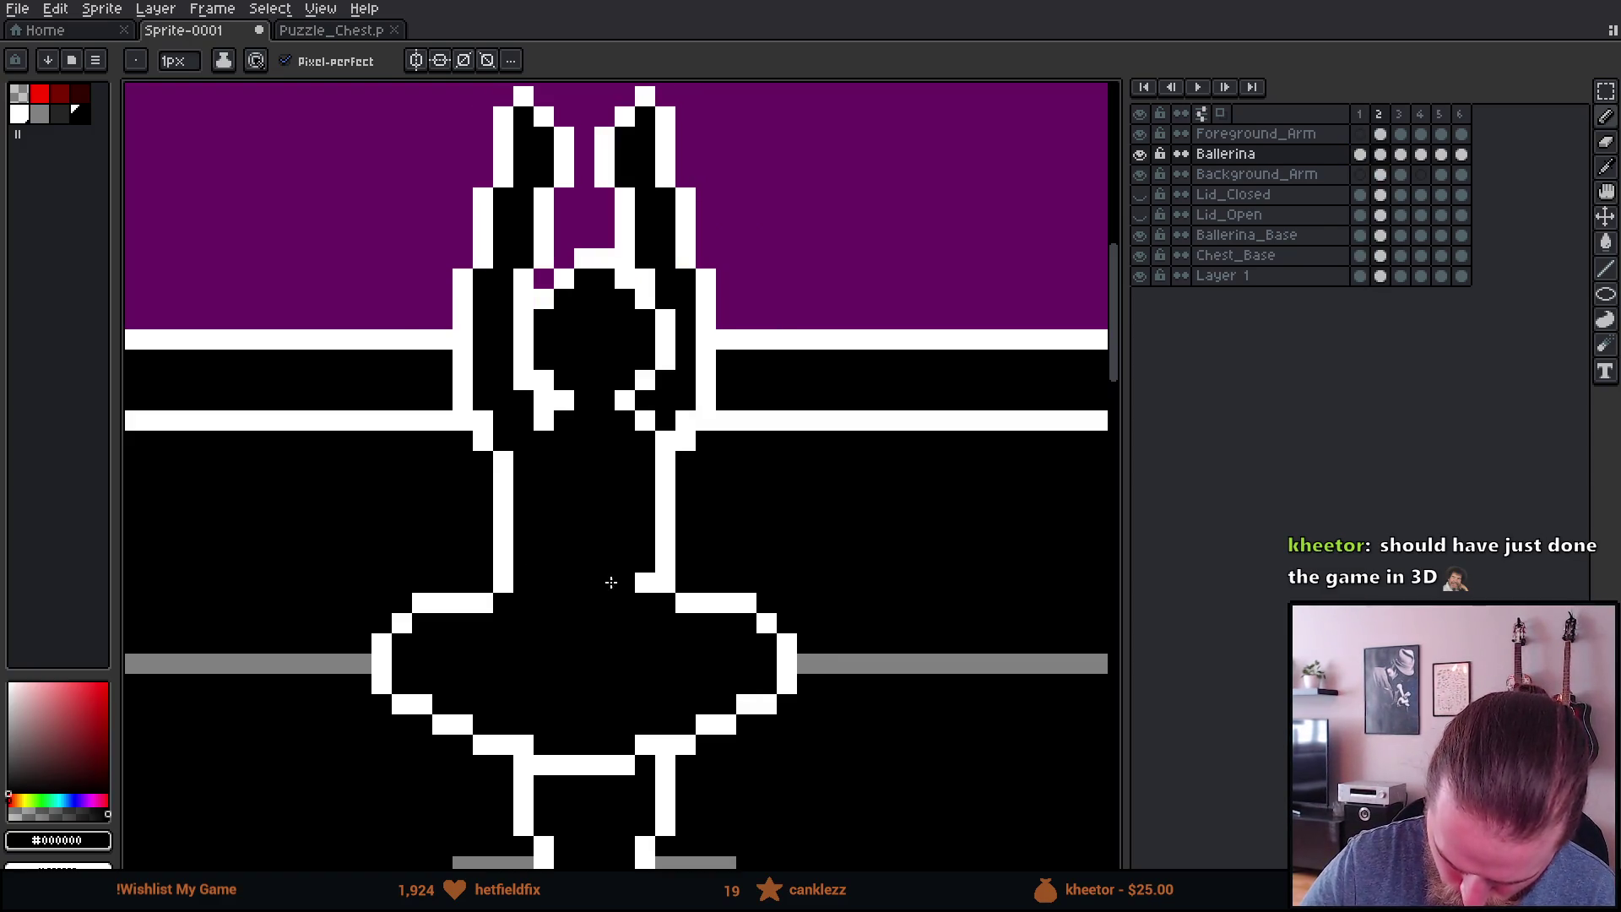
key("Right")
key("Right")
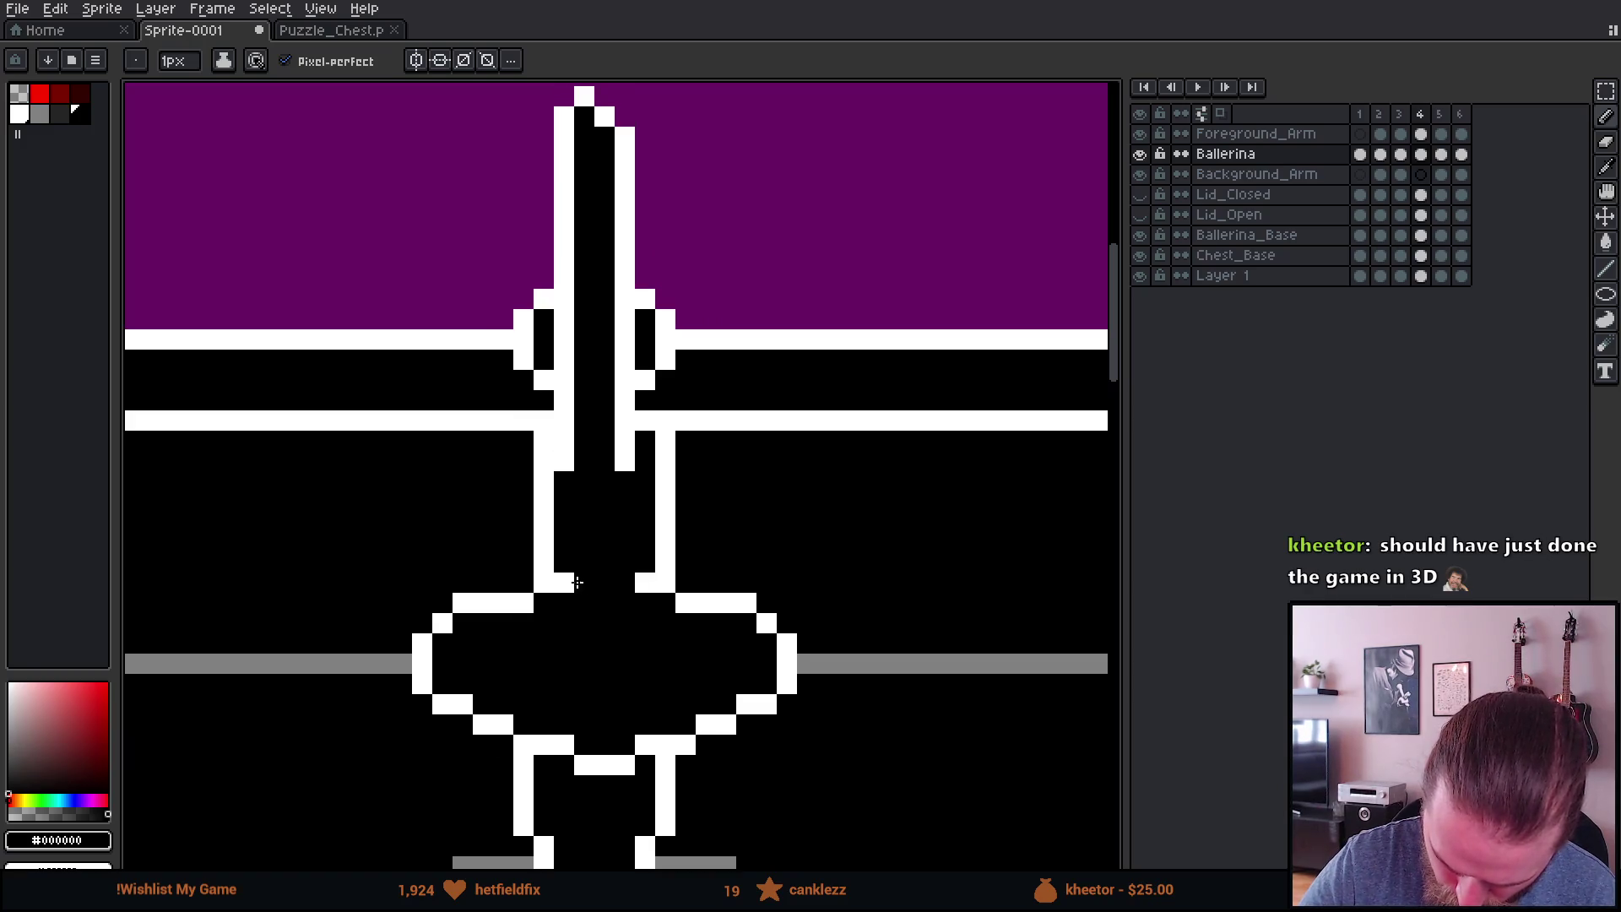
key("Right")
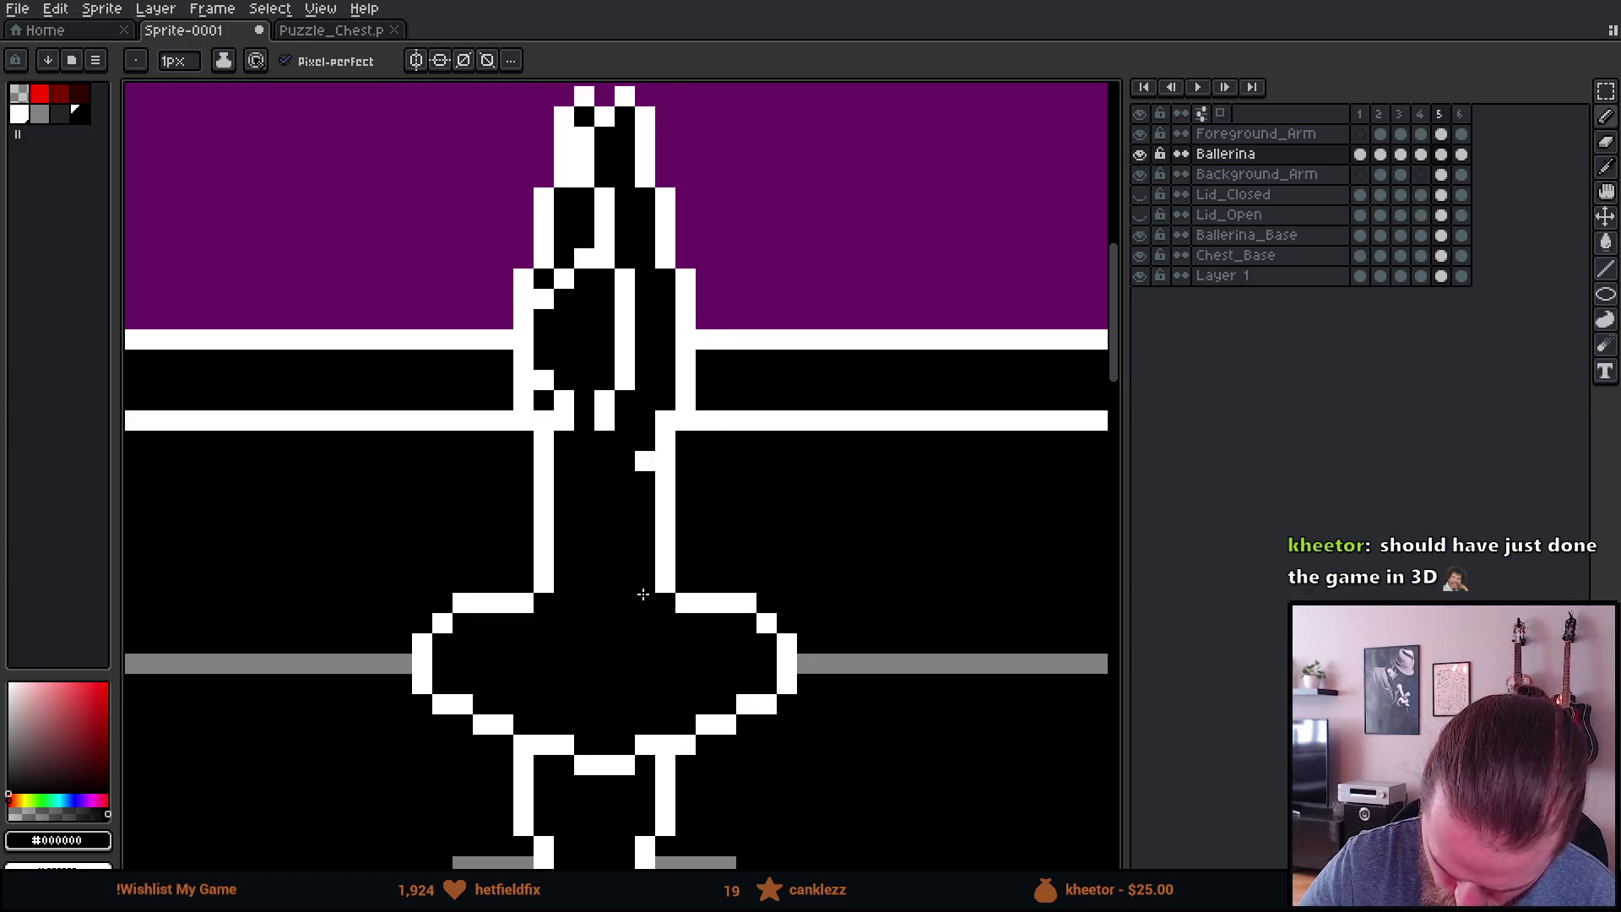
key("Right")
key("Right")
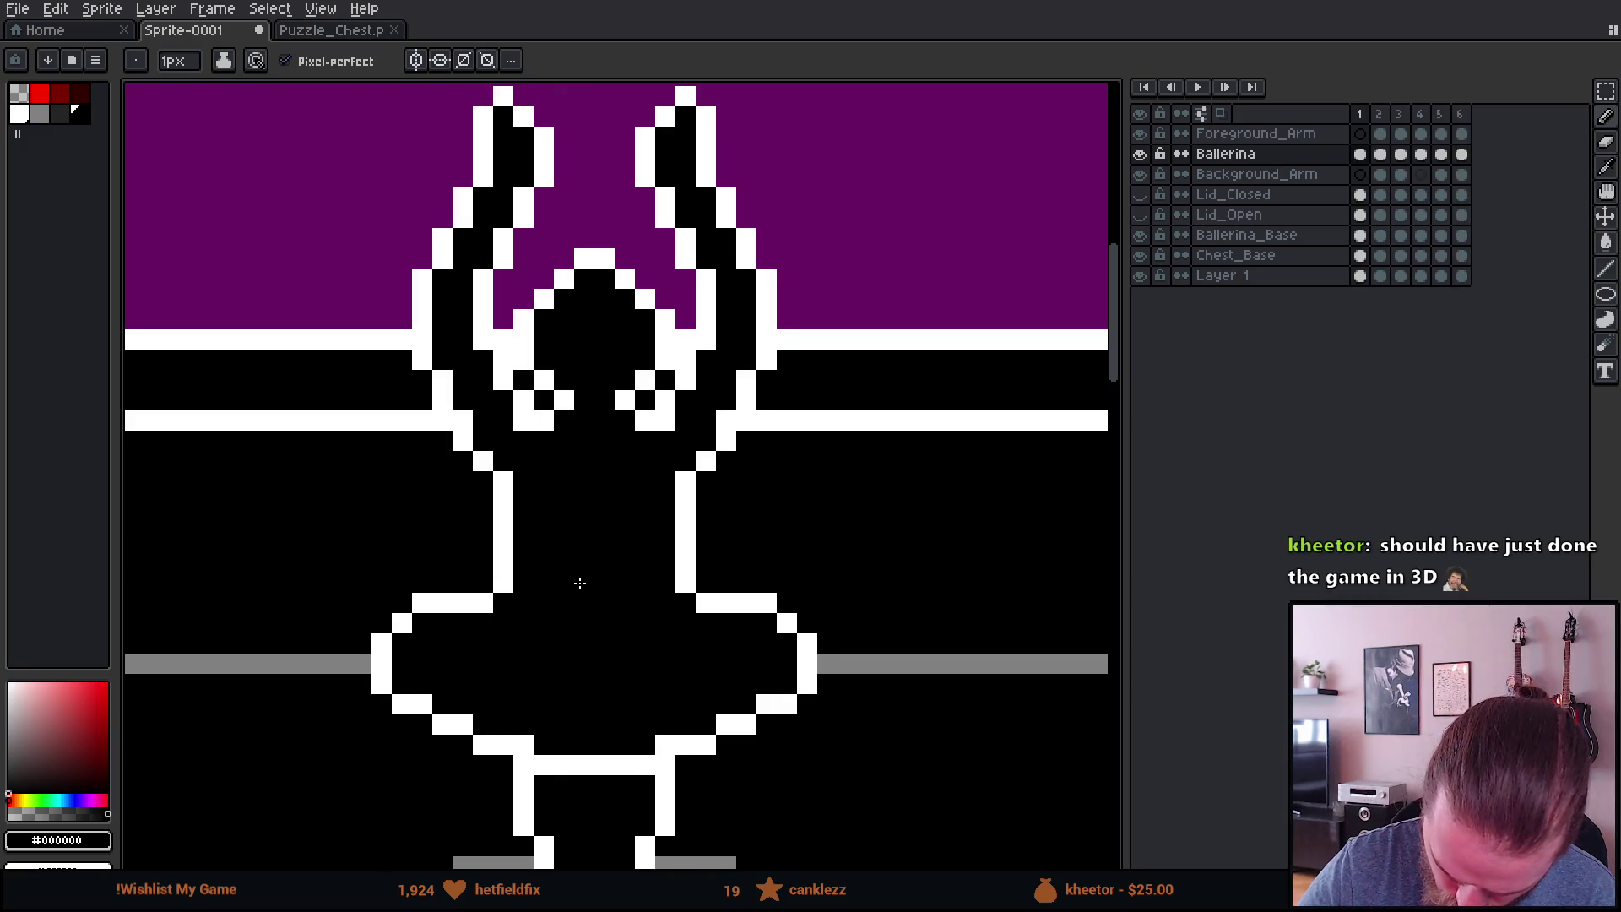
key("Right")
scroll(659, 613, "down", 4)
left_click(1198, 87)
scroll(839, 545, "up", 2)
scroll(839, 544, "down", 1)
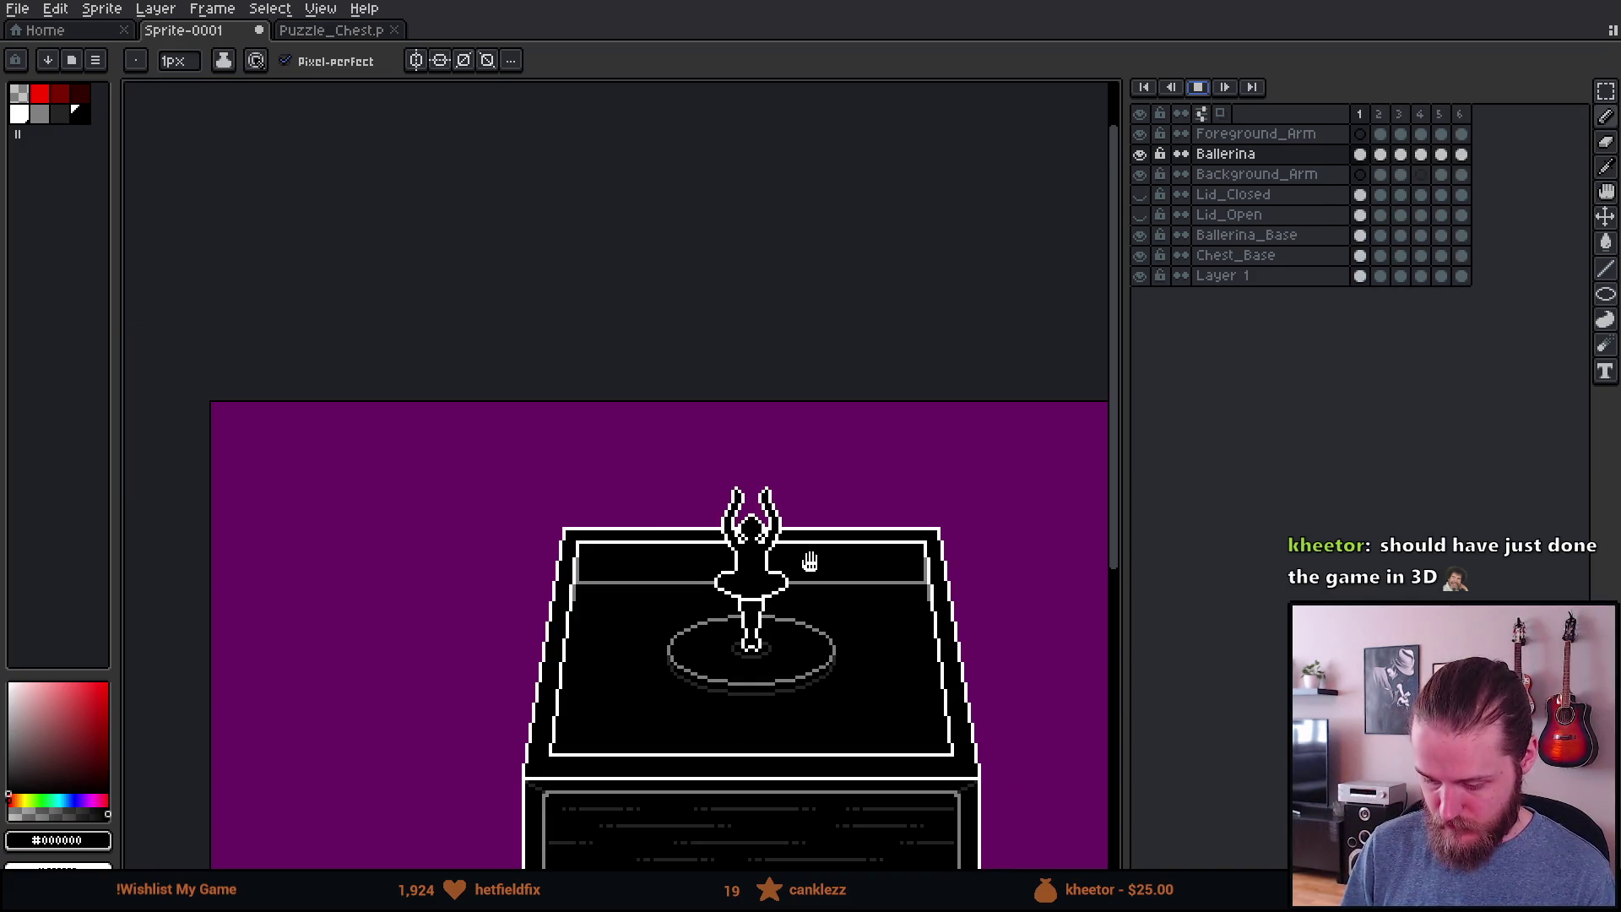
scroll(764, 568, "up", 3)
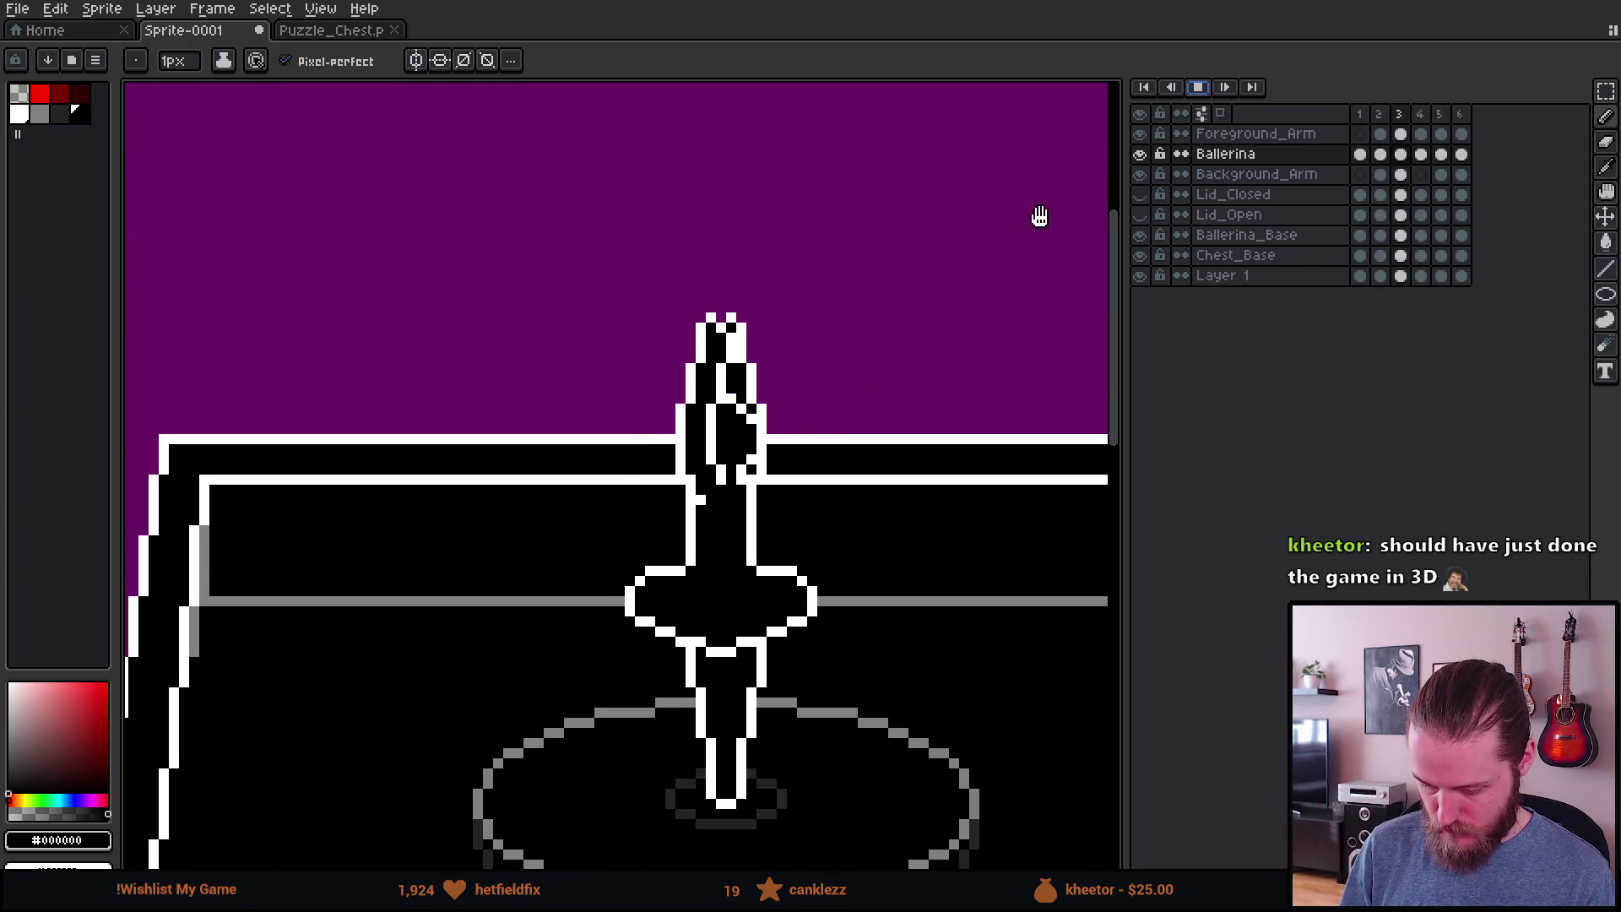
scroll(896, 410, "down", 3)
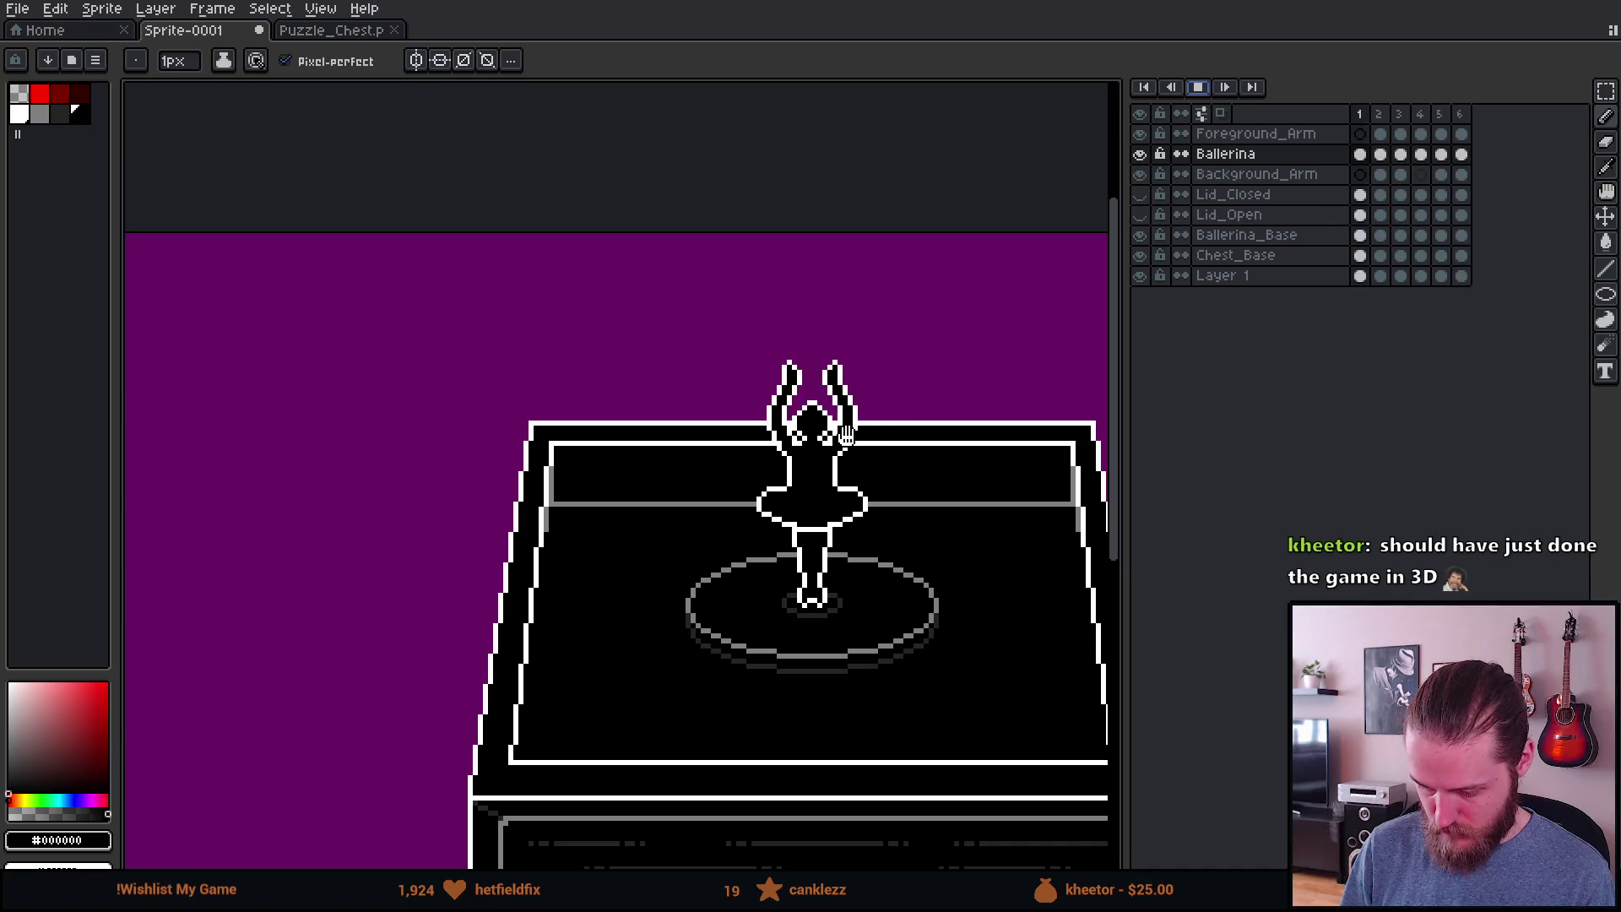
scroll(845, 435, "up", 2)
scroll(845, 435, "up", 2)
left_click(1380, 148)
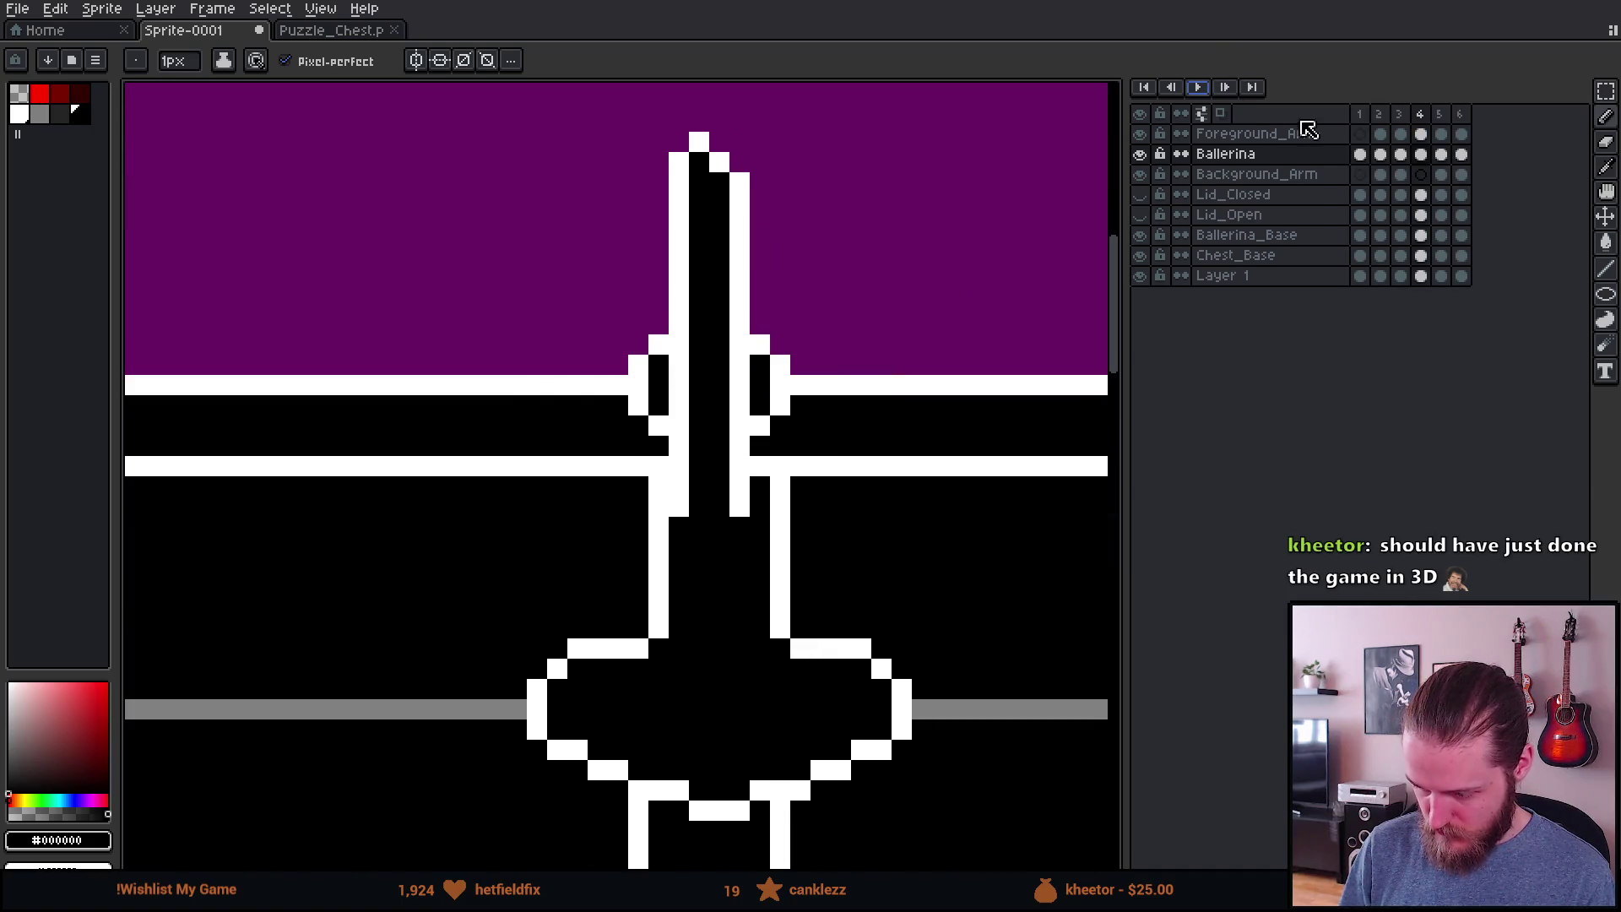
left_click(1382, 136)
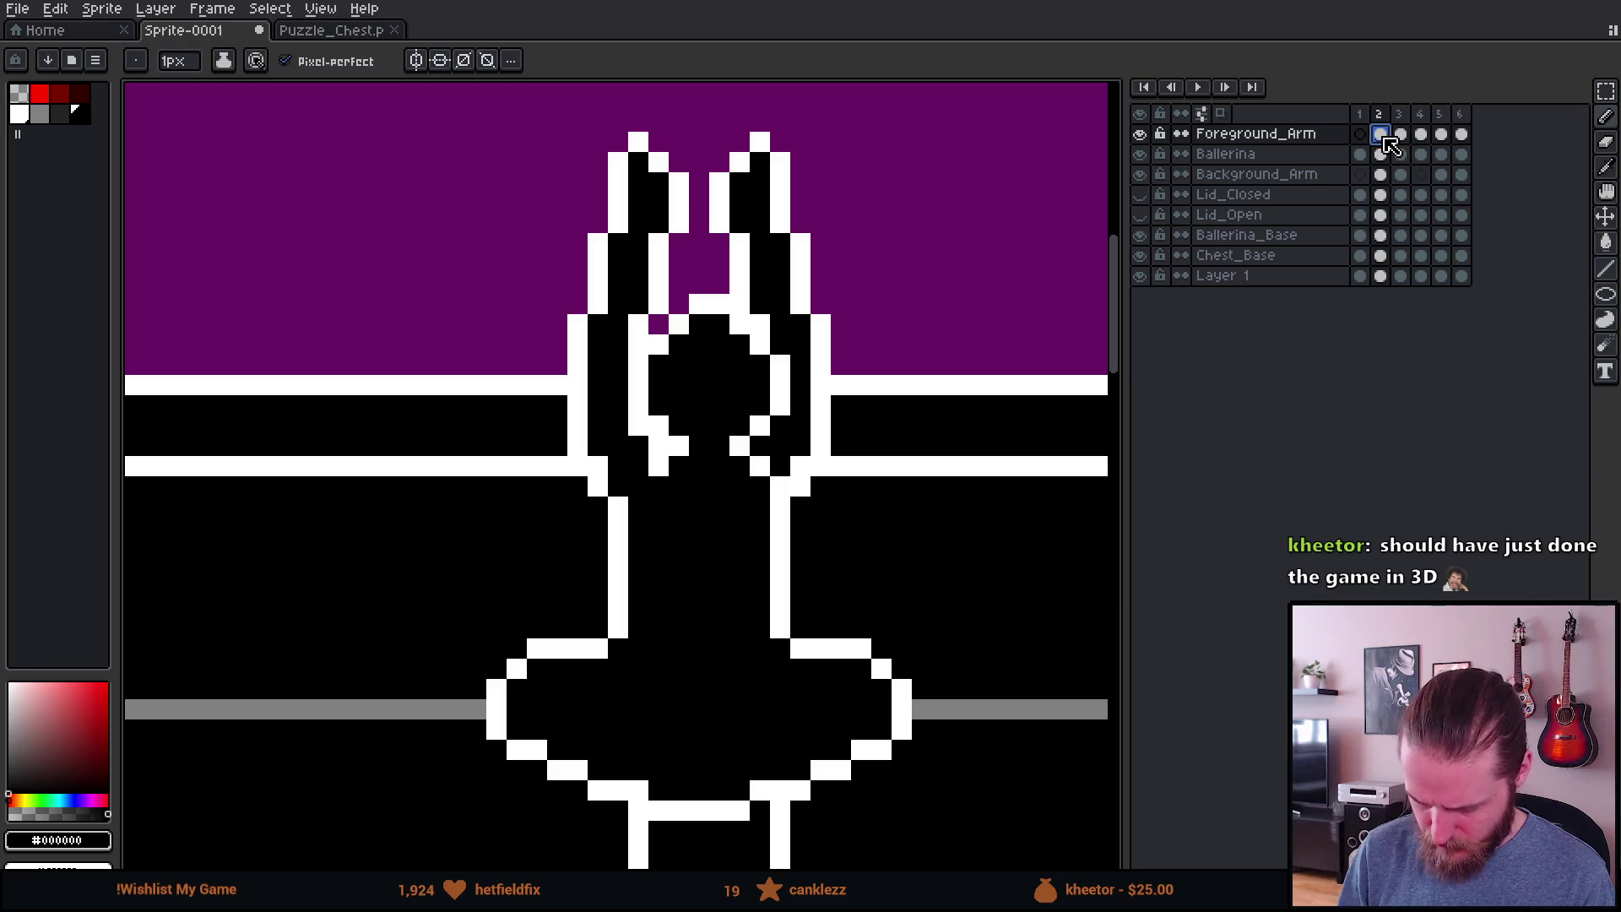
key("Right")
key("Right")
key("Right")
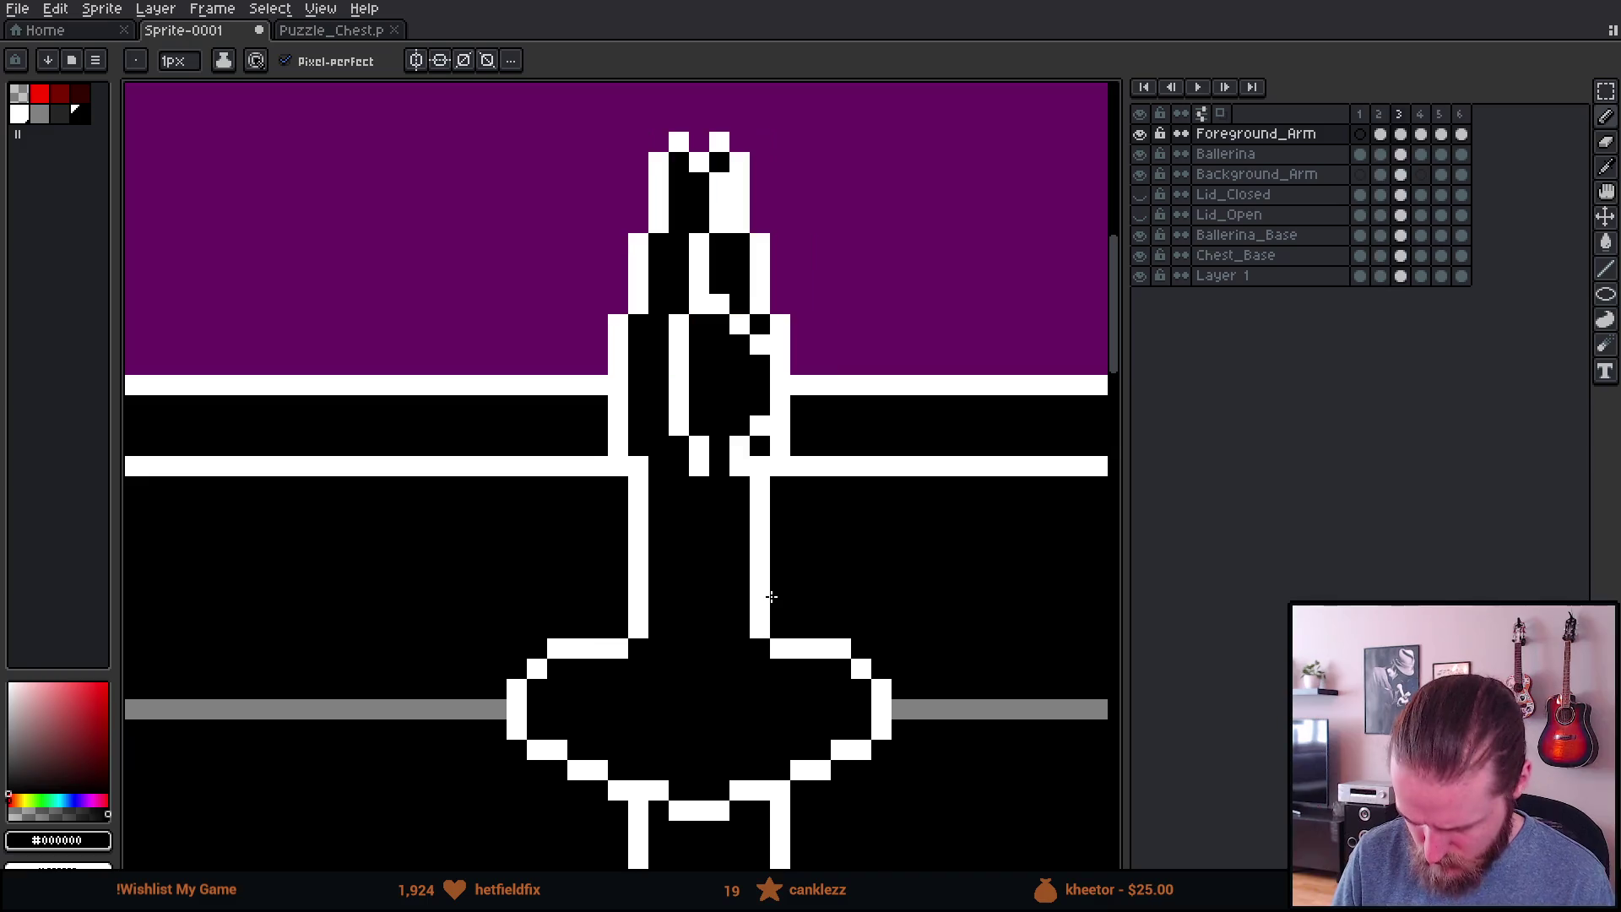
scroll(767, 597, "down", 4)
left_click(1207, 87)
scroll(840, 532, "down", 2)
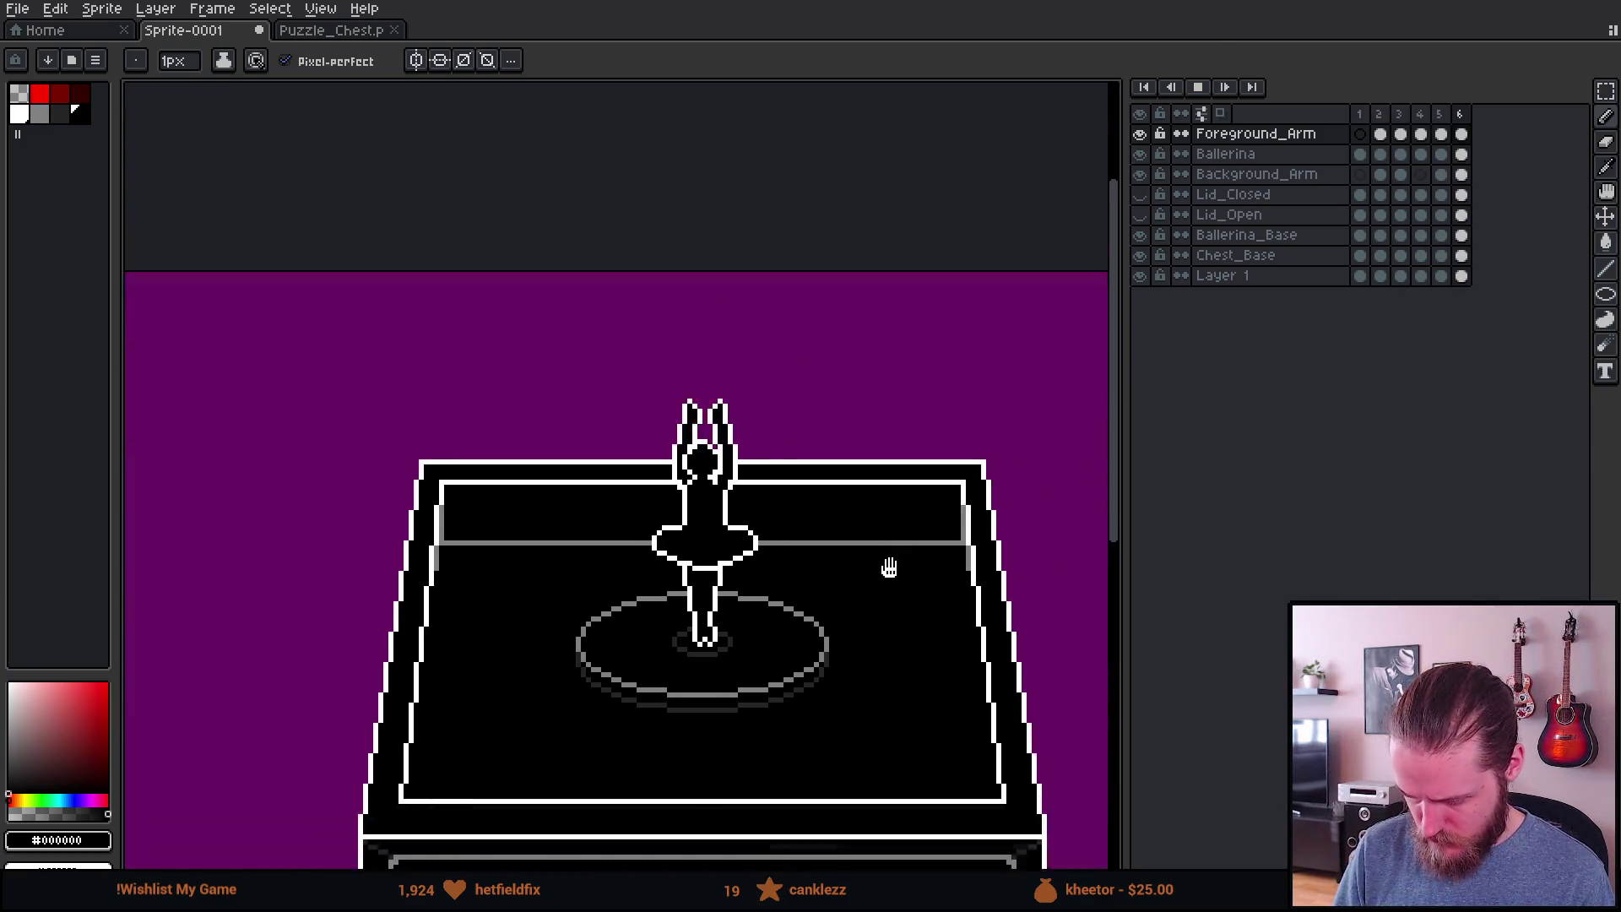
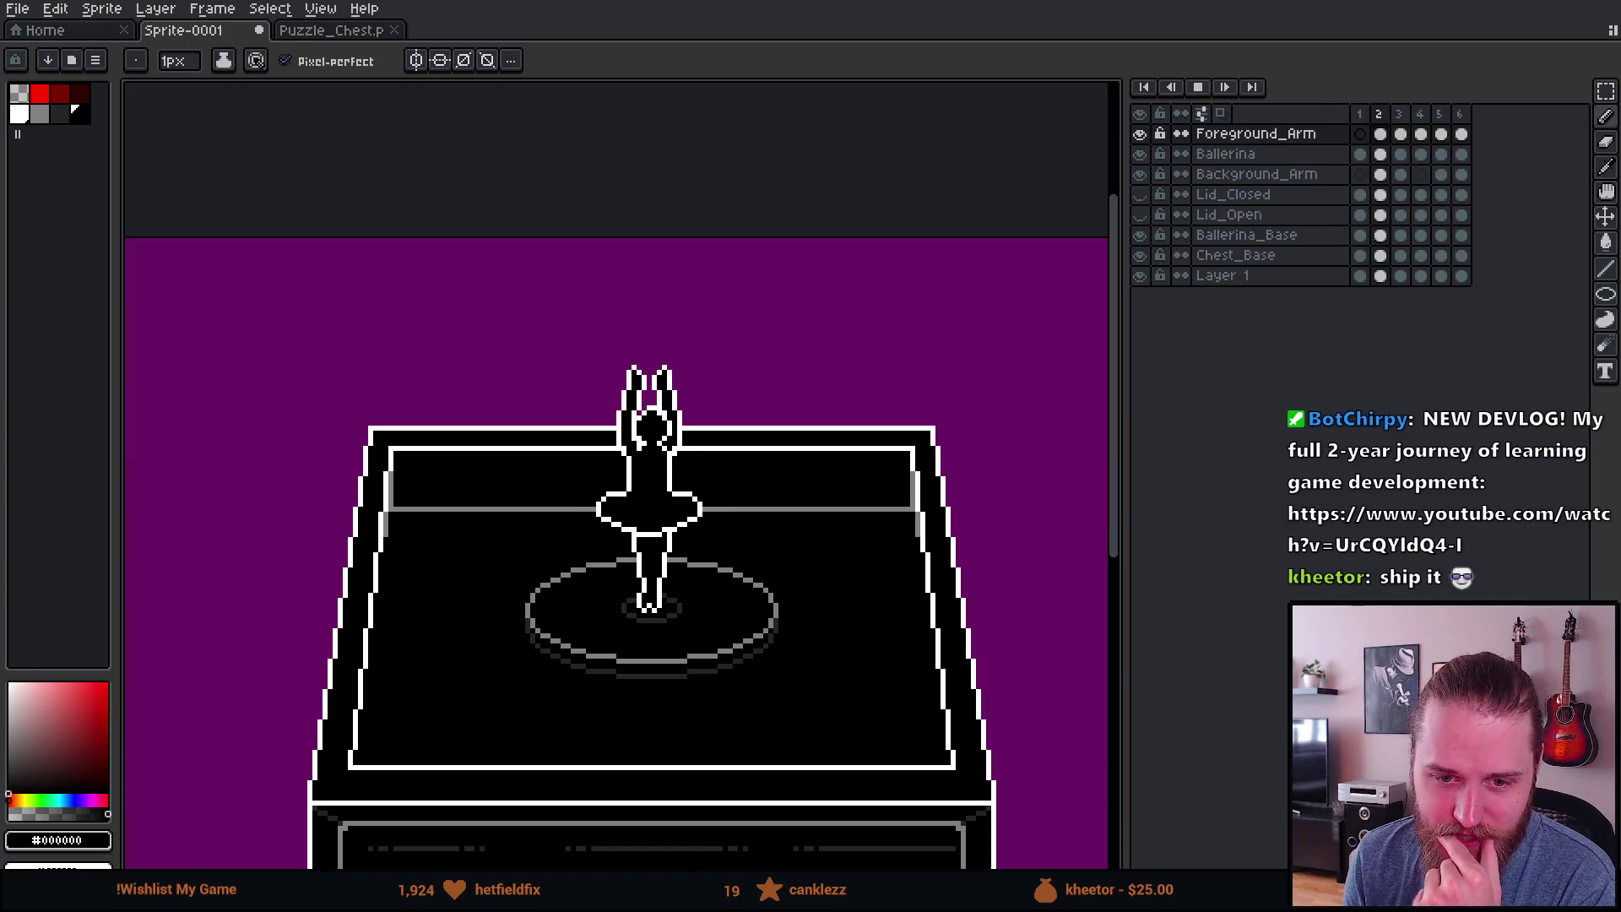
Step: Stop the animation and step between frames 1–3 to compare the poses
scroll(766, 461, "down", 1)
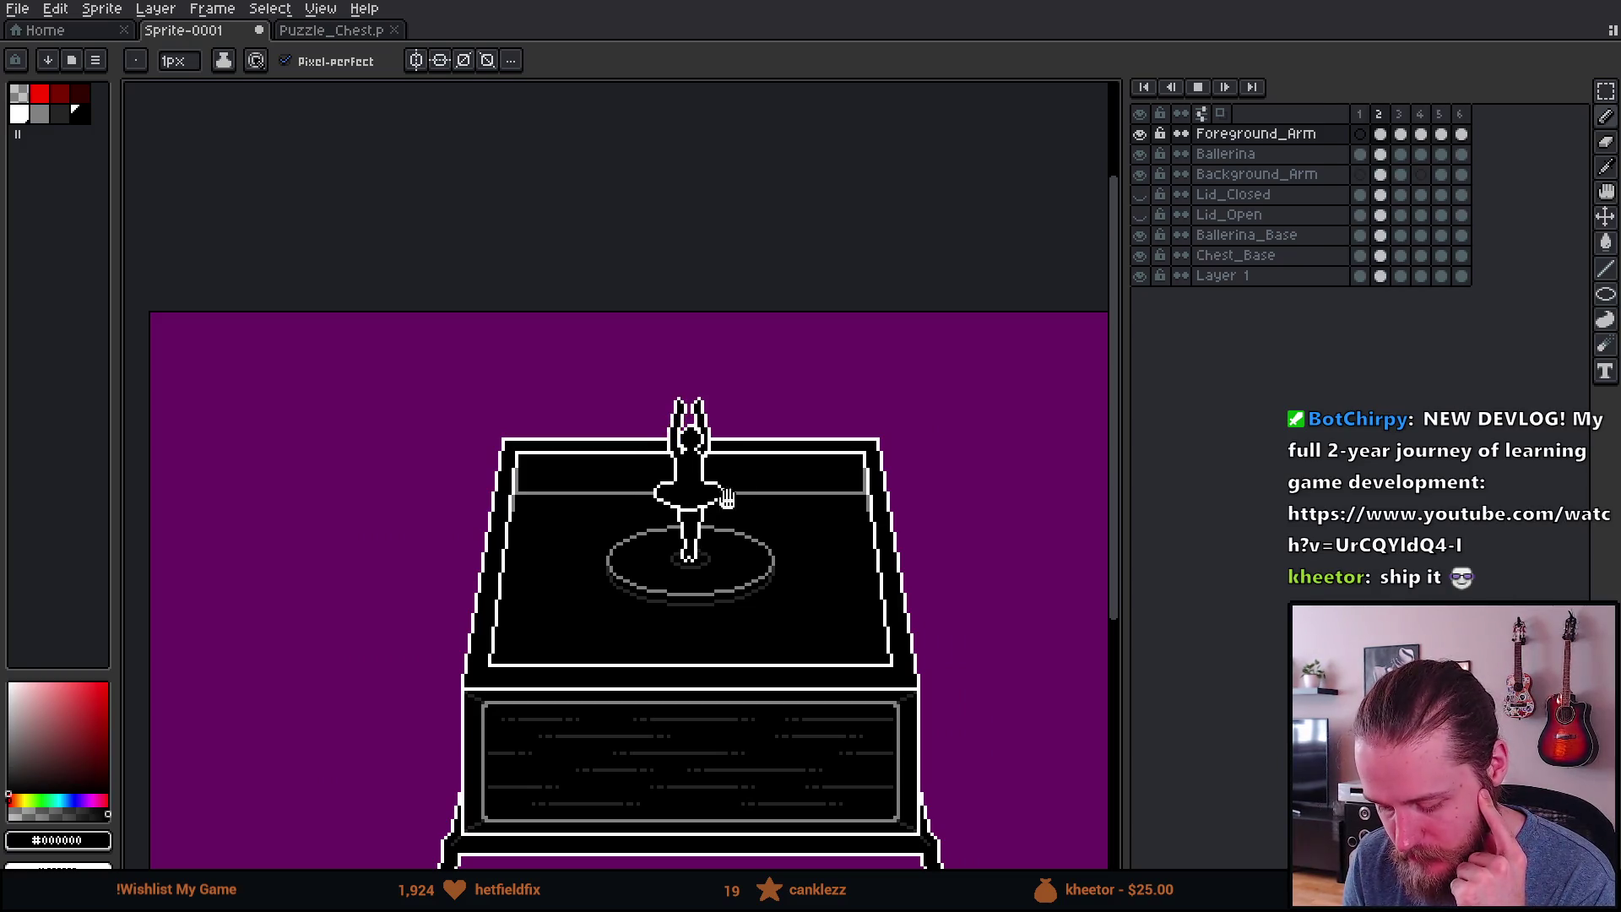
scroll(699, 515, "up", 4)
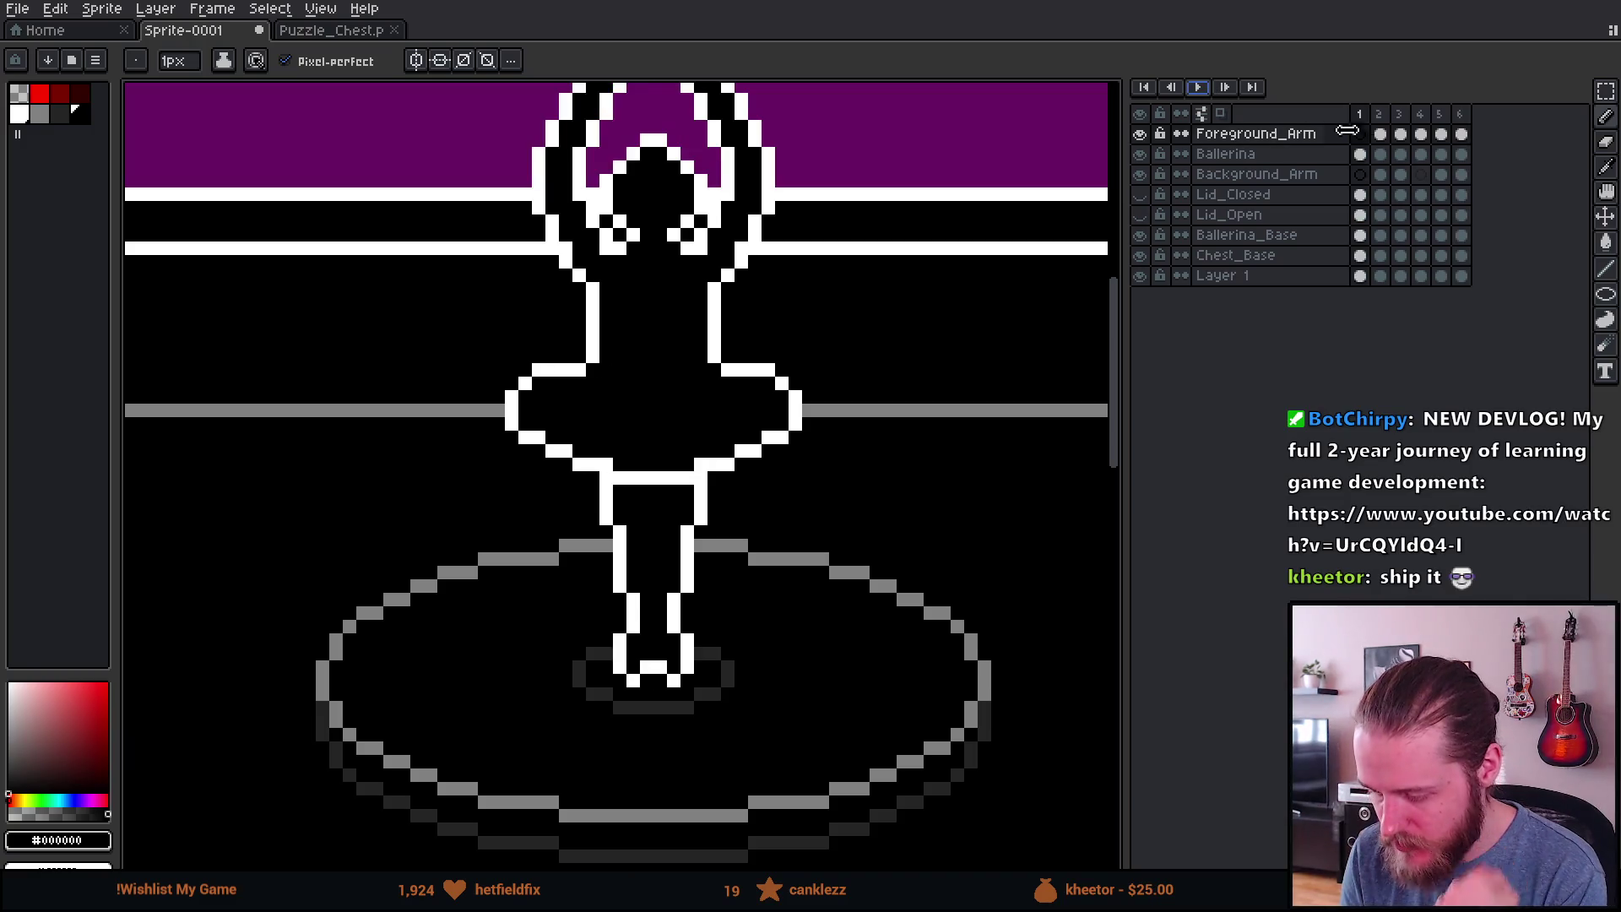
left_click(1360, 133)
scroll(486, 542, "up", 1)
key("Right")
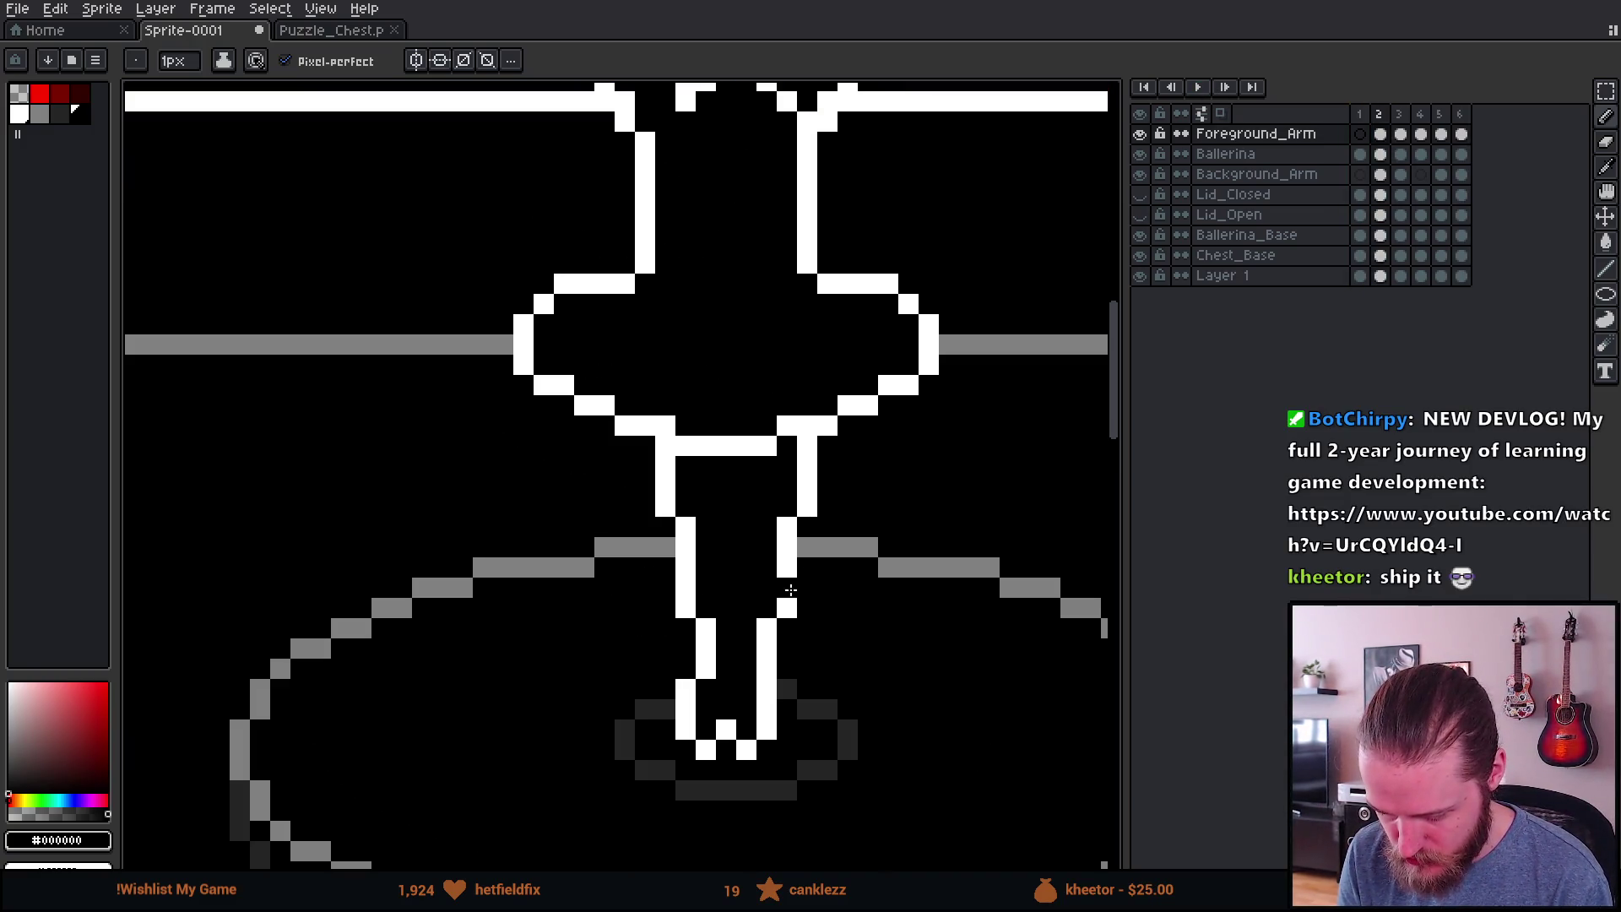
key("Left")
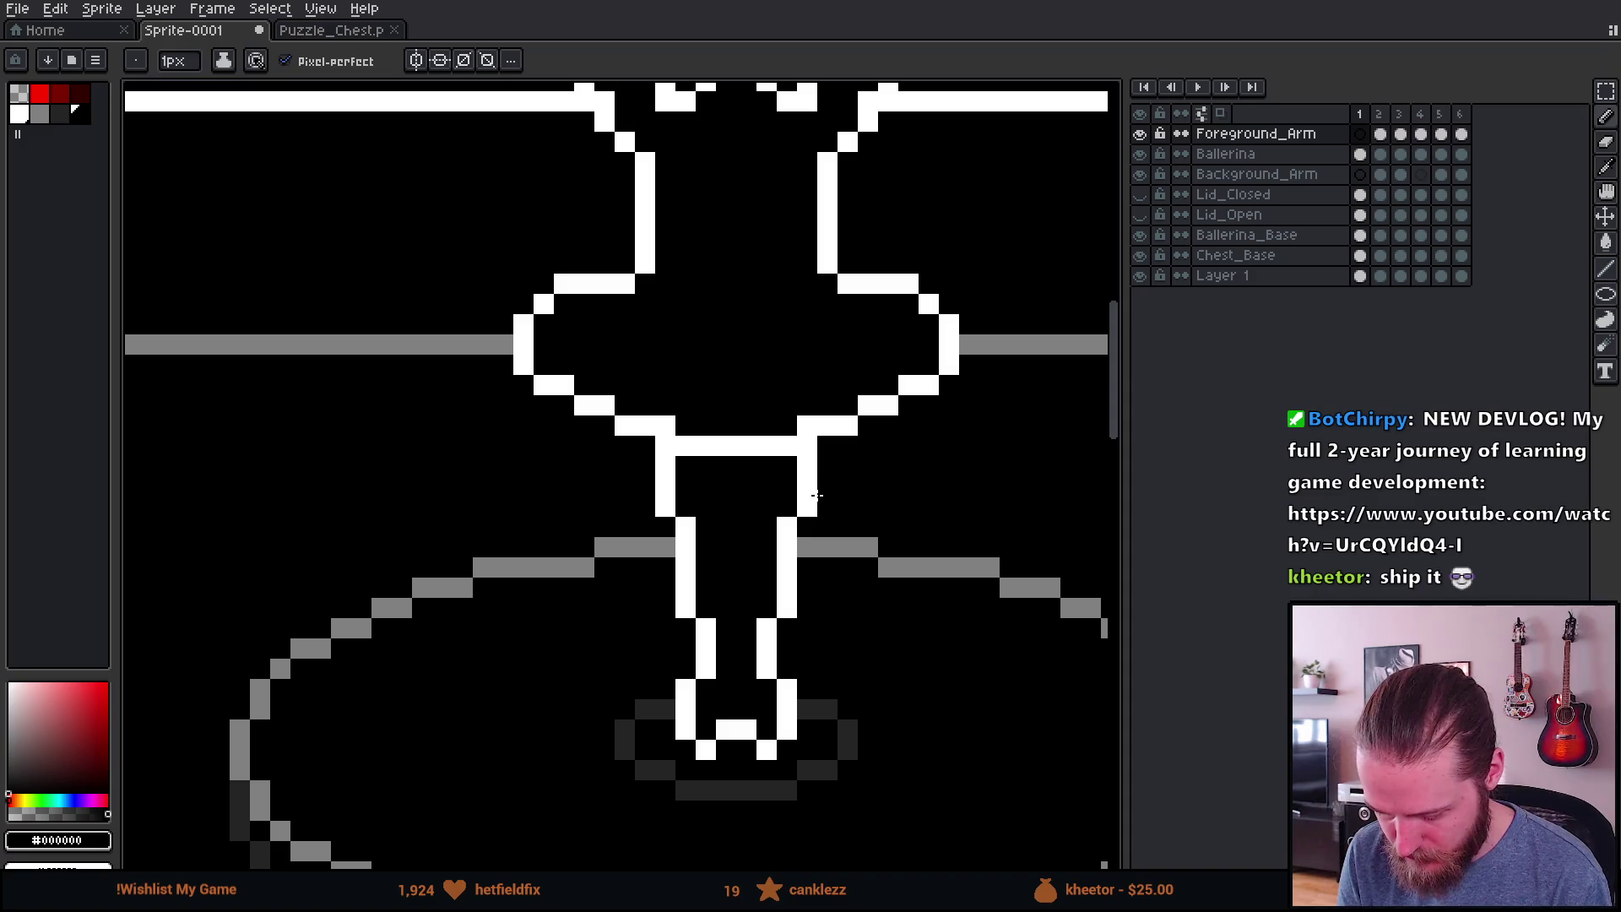
key("Right")
key("Right")
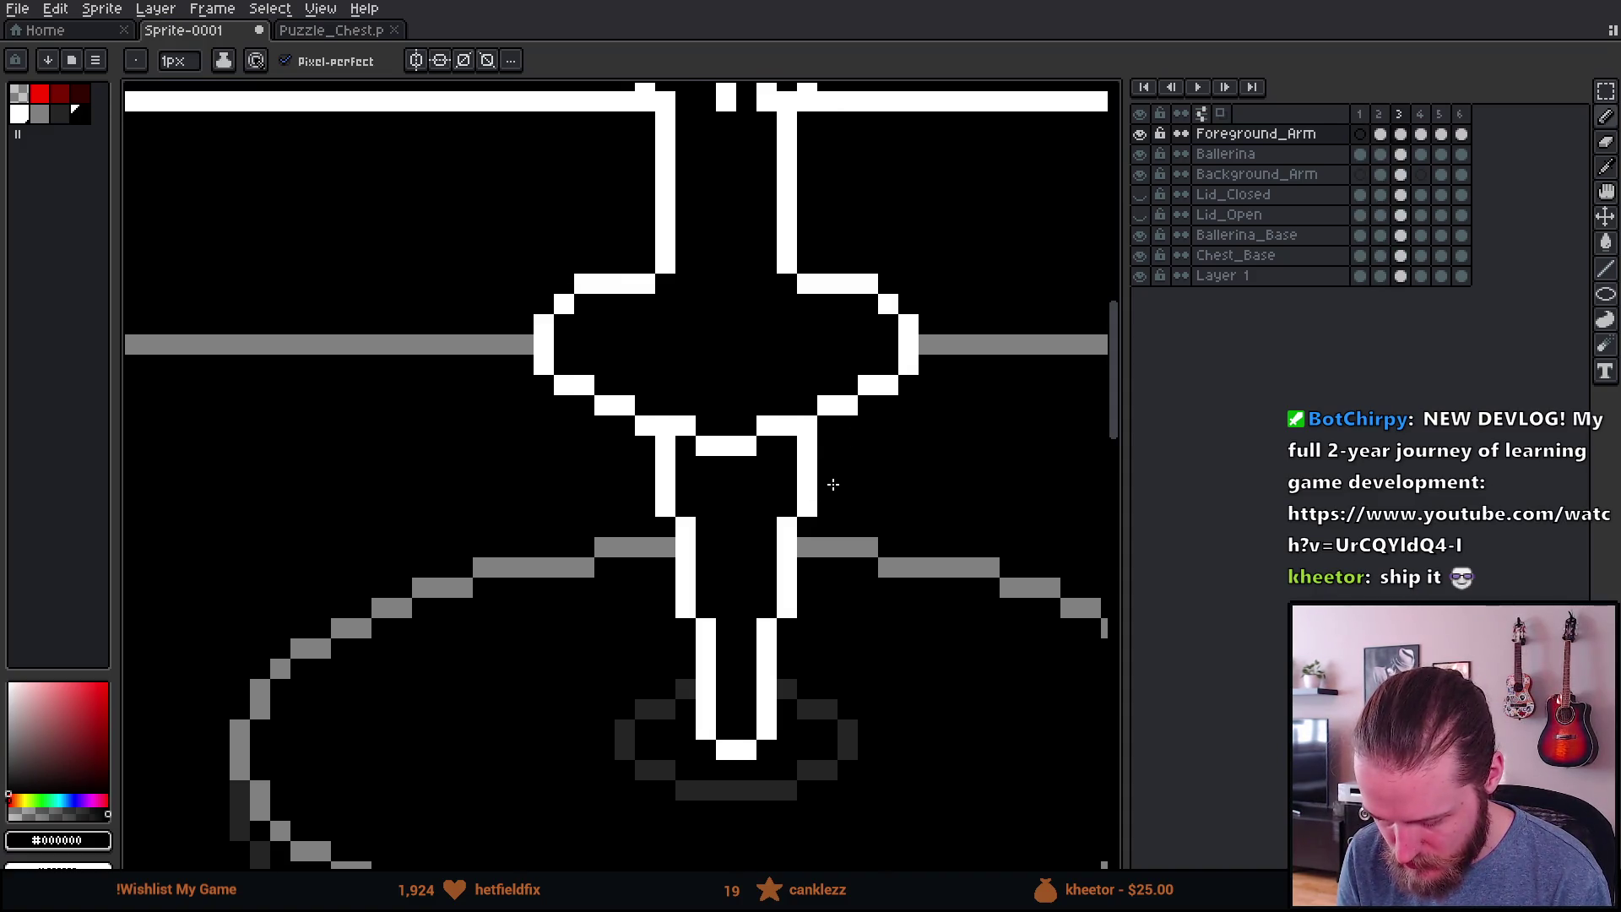
key("Left")
key("Left")
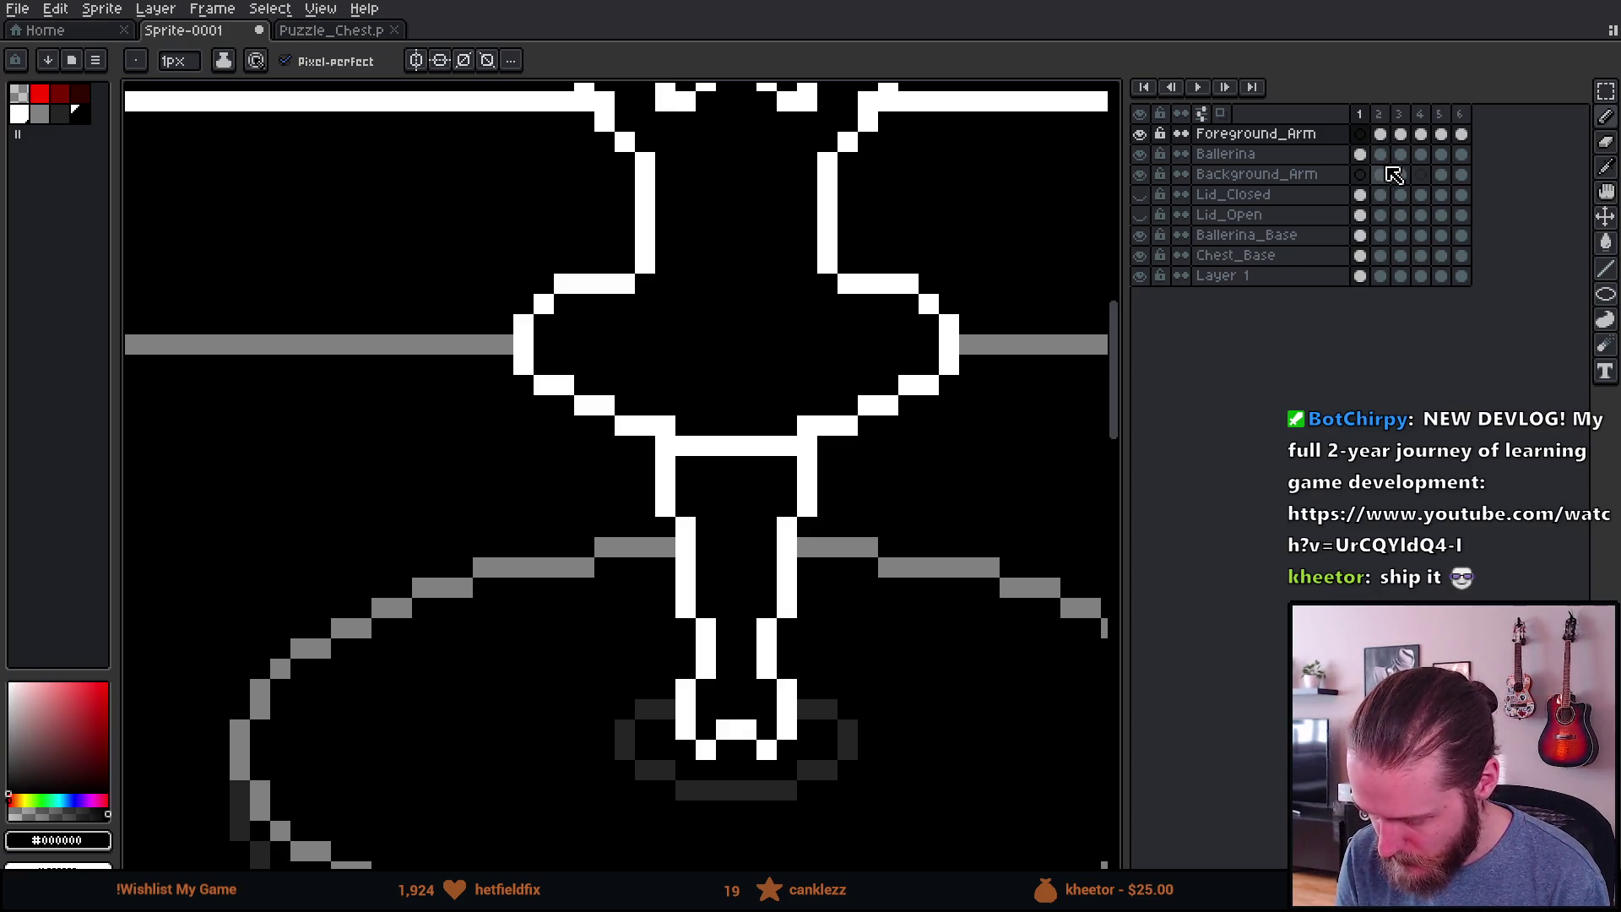
Step: Select the Ballerina layer and play her spinning animation
left_click(1359, 154)
scroll(1001, 376, "down", 5)
key("Return")
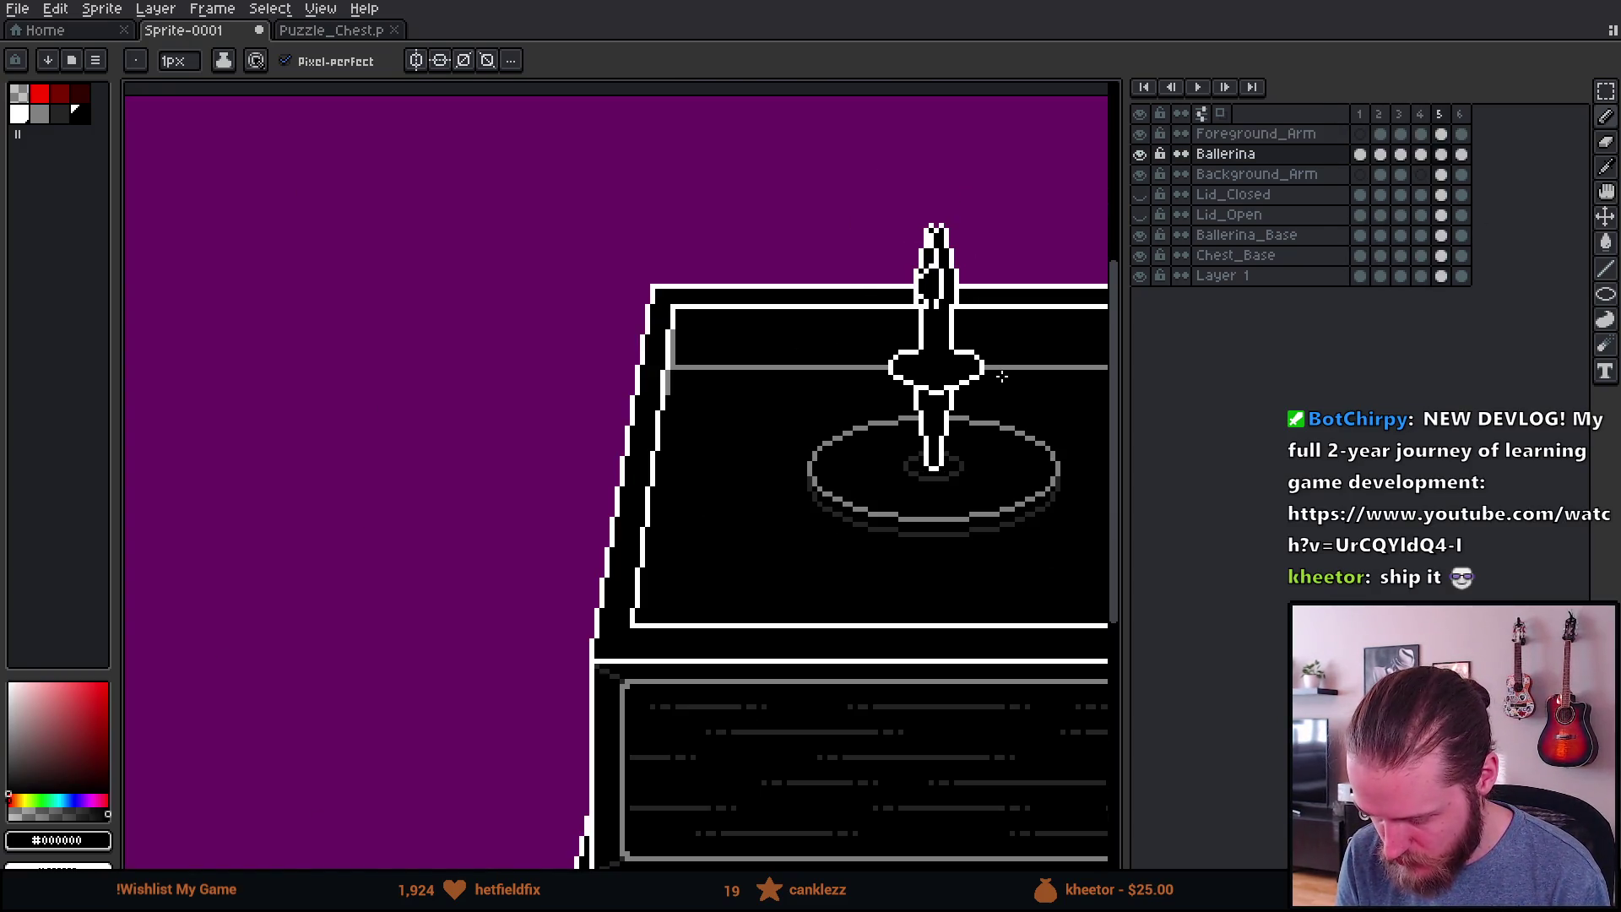
scroll(970, 387, "up", 5)
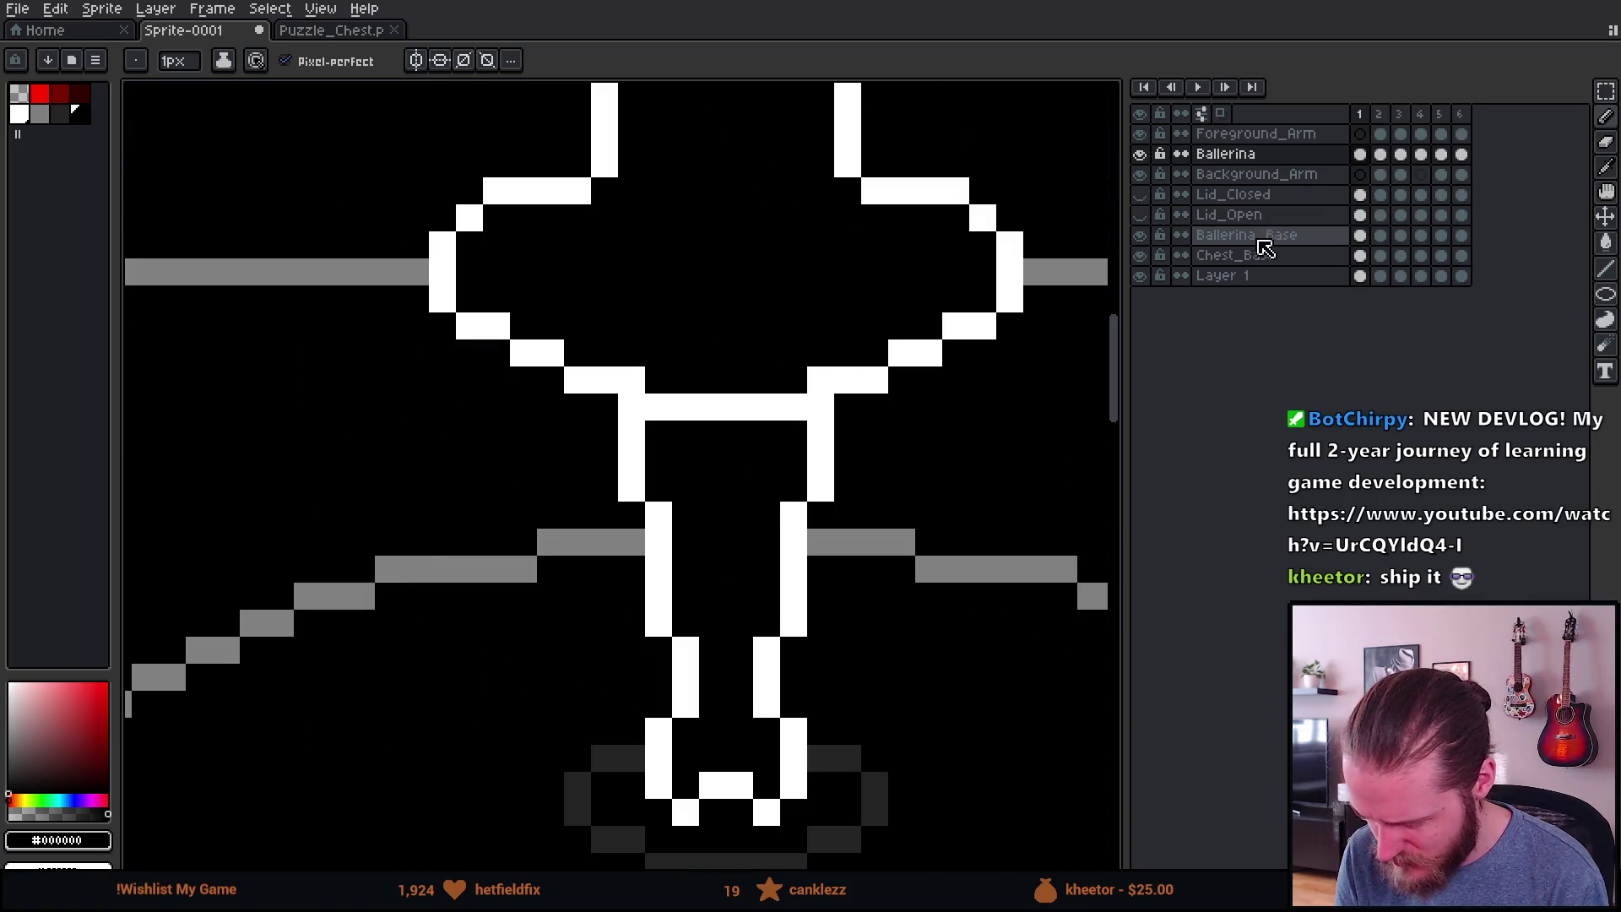
scroll(829, 426, "up", 2)
Step: Marquee-select the misaligned white leg columns and shift them one pixel left
key("m")
mouse_move(799, 356)
left_mouse_down()
mouse_move(836, 397)
mouse_move(838, 521)
mouse_move(789, 475)
left_mouse_up()
left_click(1061, 449)
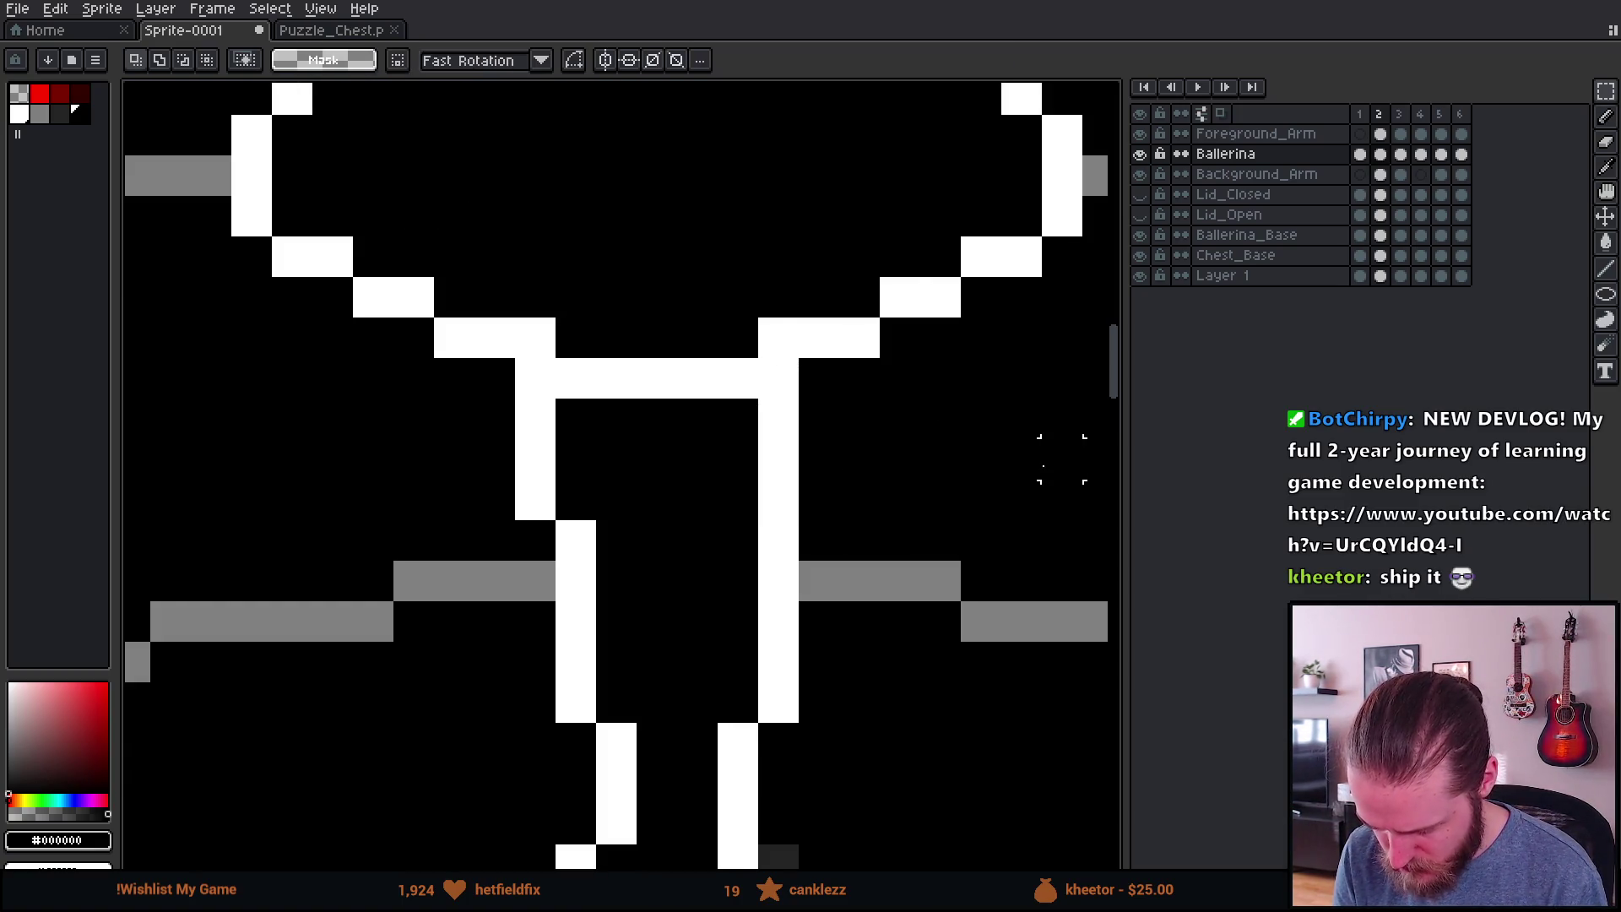
scroll(993, 483, "down", 5)
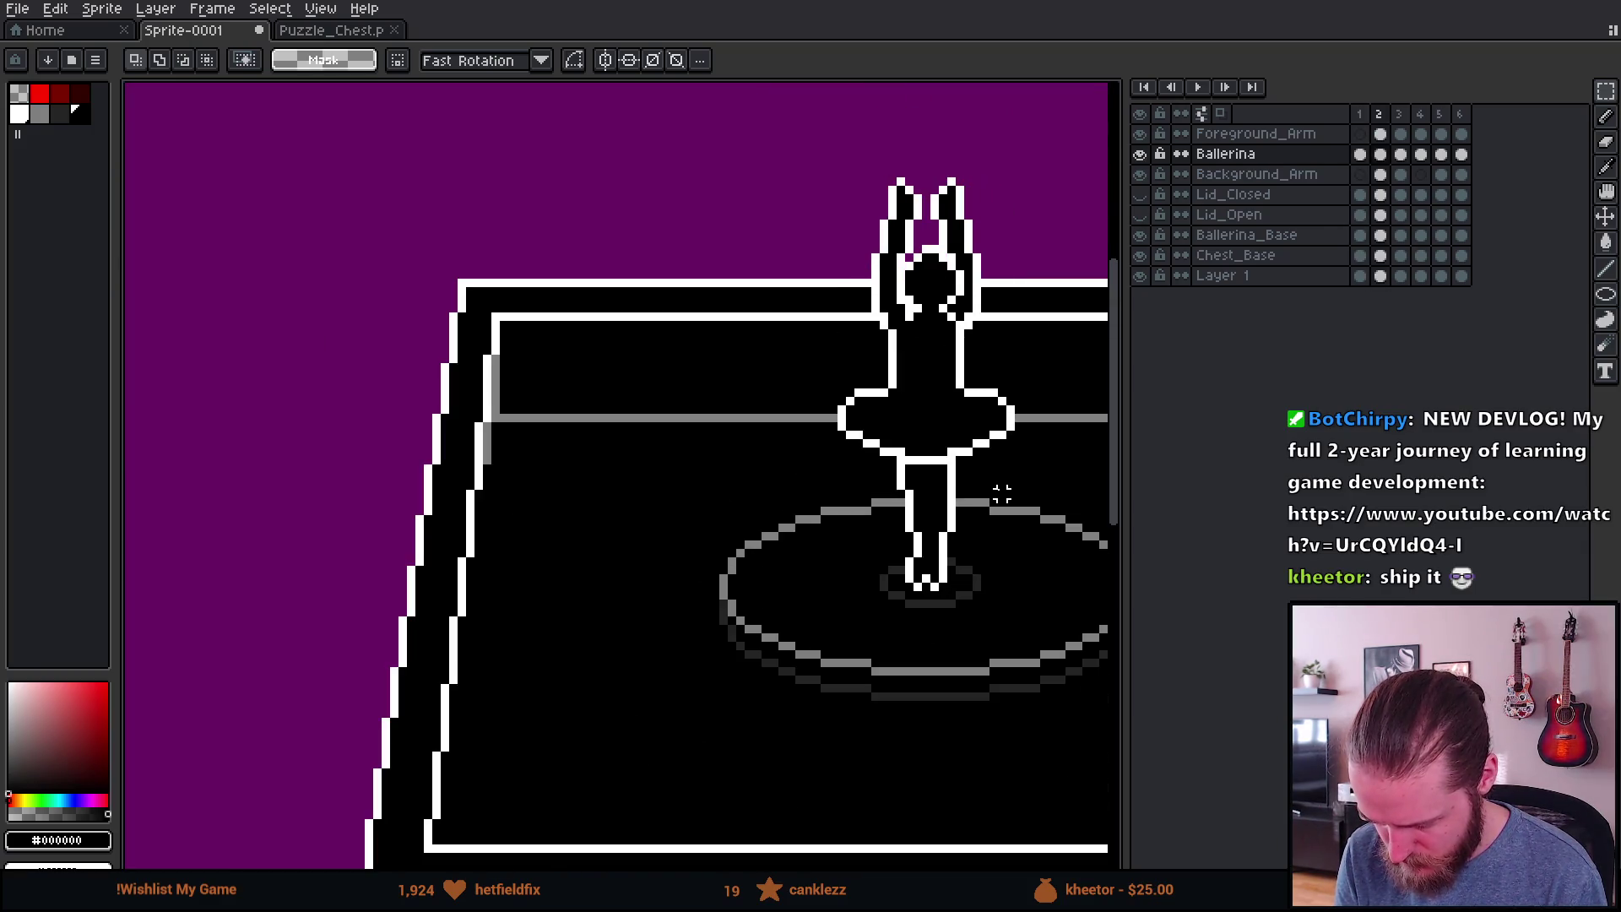
scroll(1002, 494, "up", 5)
mouse_move(888, 324)
left_mouse_down()
mouse_move(936, 375)
mouse_move(935, 494)
mouse_move(878, 458)
left_mouse_up()
mouse_move(564, 325)
left_mouse_down()
mouse_move(608, 366)
mouse_move(648, 490)
mouse_move(675, 445)
left_mouse_up()
left_click(870, 464)
Step: Nudge another leg segment one pixel left and a white column one pixel right
scroll(933, 496, "down", 3)
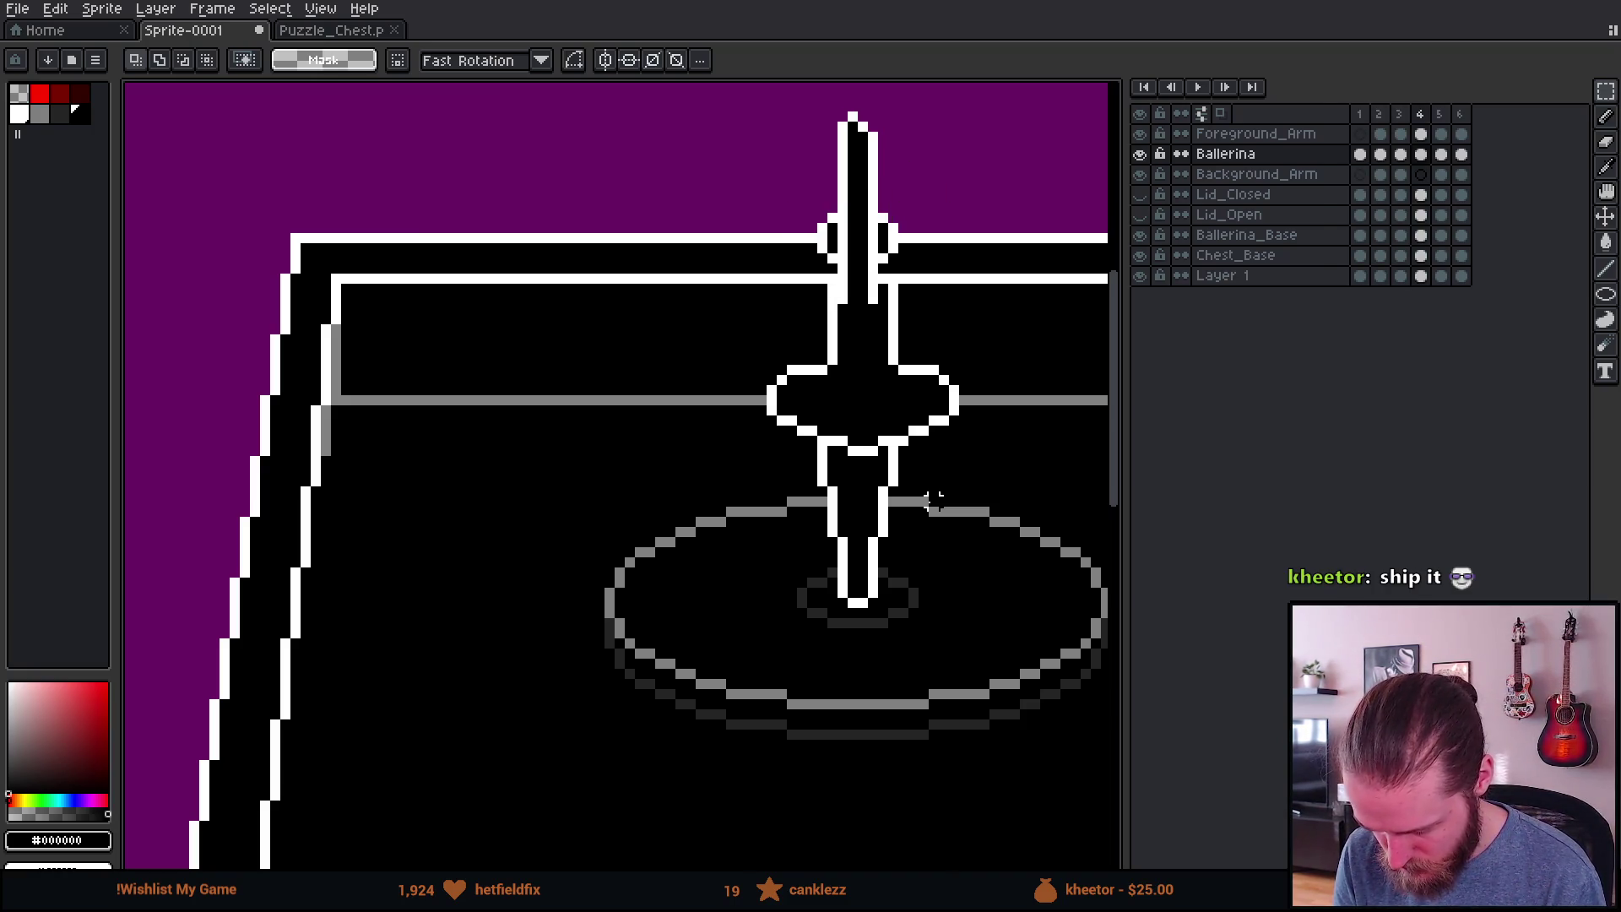
scroll(933, 499, "up", 5)
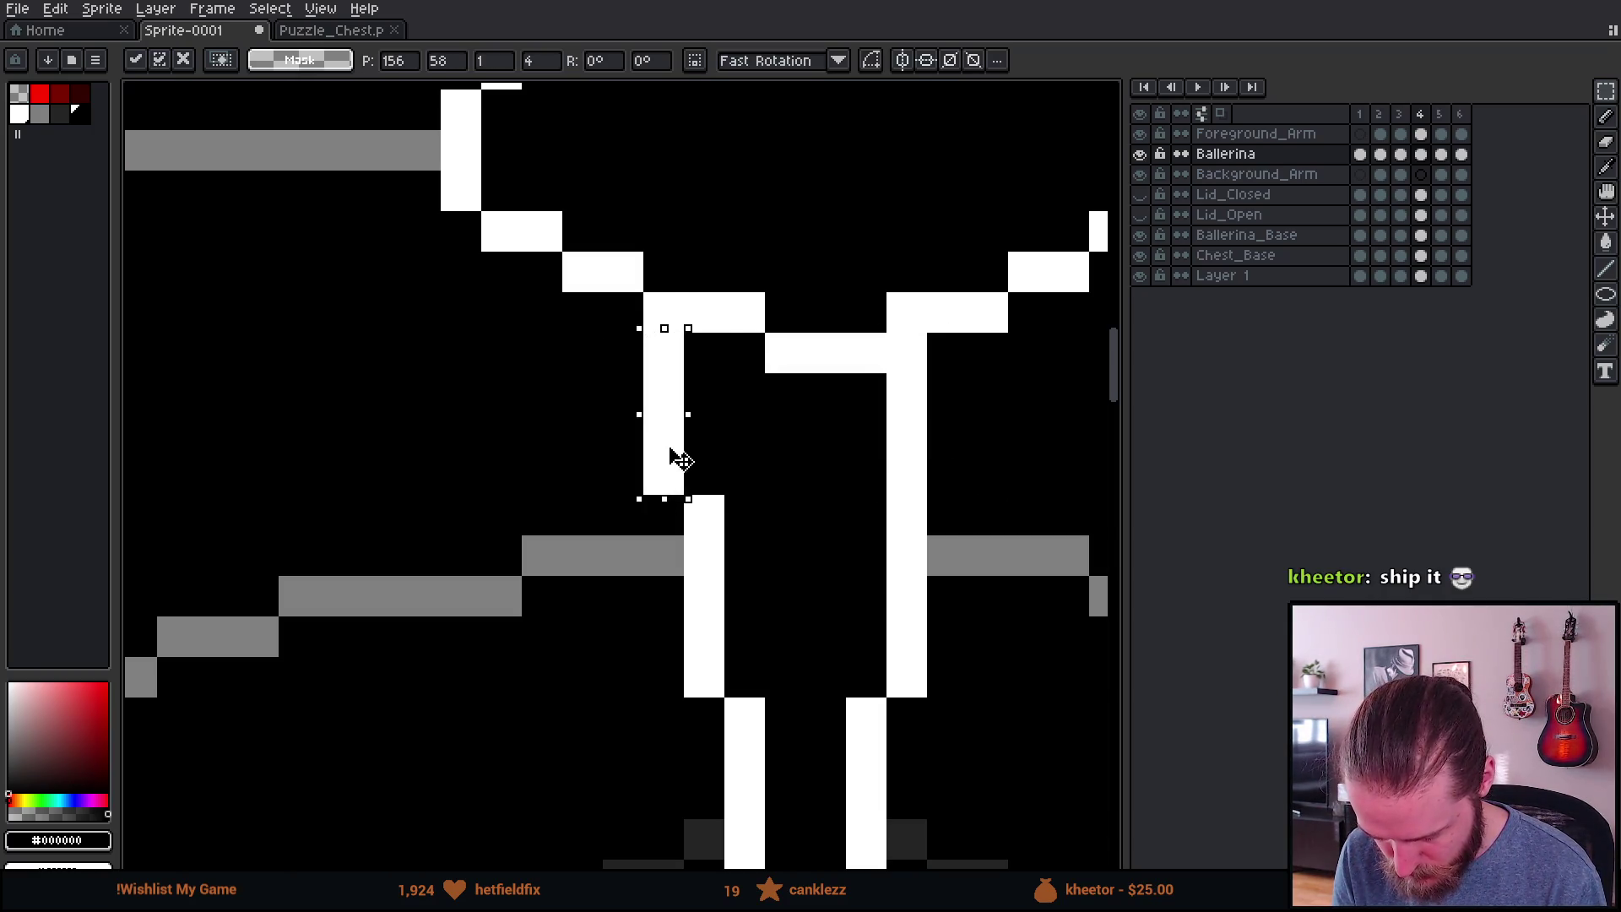
scroll(891, 467, "down", 5)
scroll(895, 463, "up", 5)
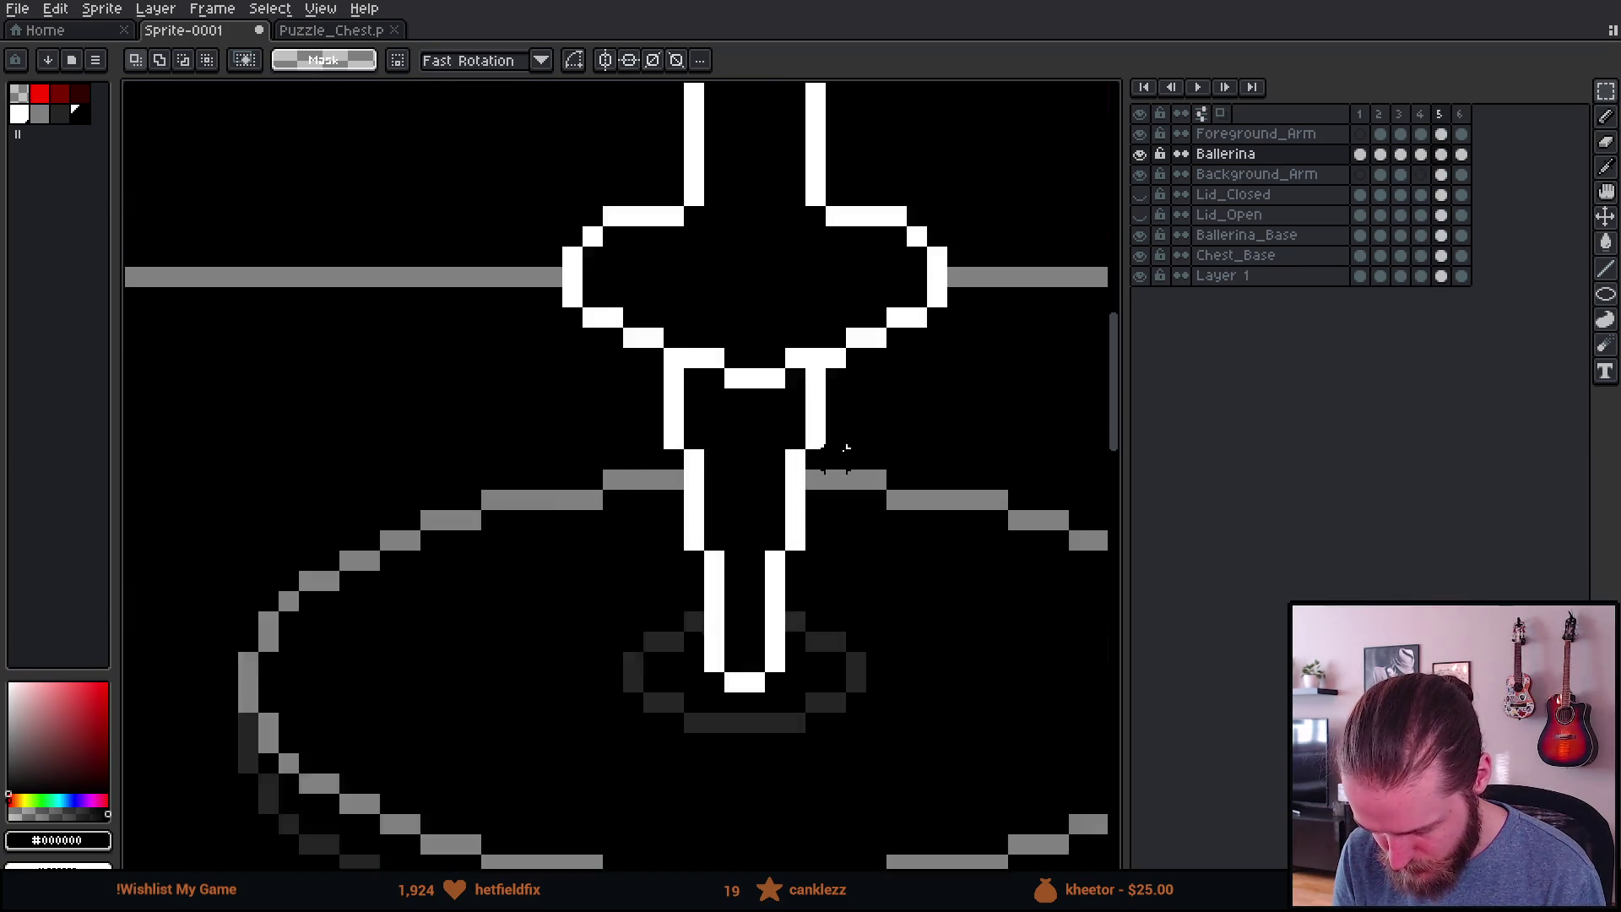
mouse_move(787, 337)
left_mouse_down()
mouse_move(823, 452)
mouse_move(786, 423)
left_mouse_up()
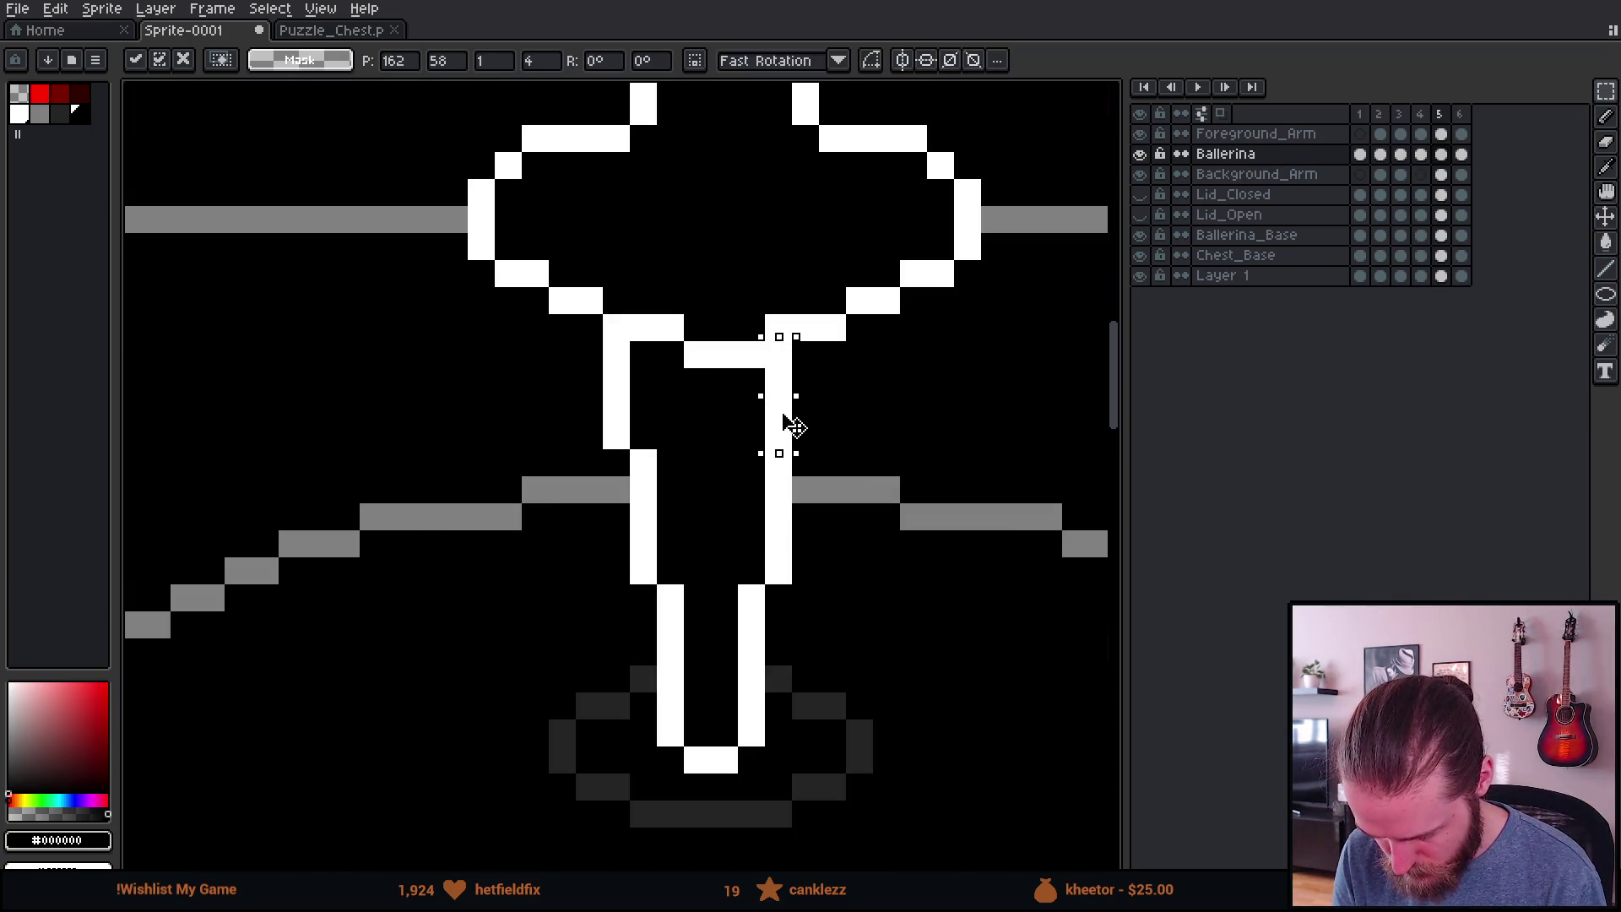
left_click(589, 382)
mouse_move(604, 341)
left_mouse_down()
mouse_move(629, 449)
mouse_move(645, 427)
left_mouse_up()
left_click(858, 408)
Step: On frame 6, try painting a white leg column black, undo it, and compare neighbouring frames
scroll(858, 408, "down", 3)
key("period")
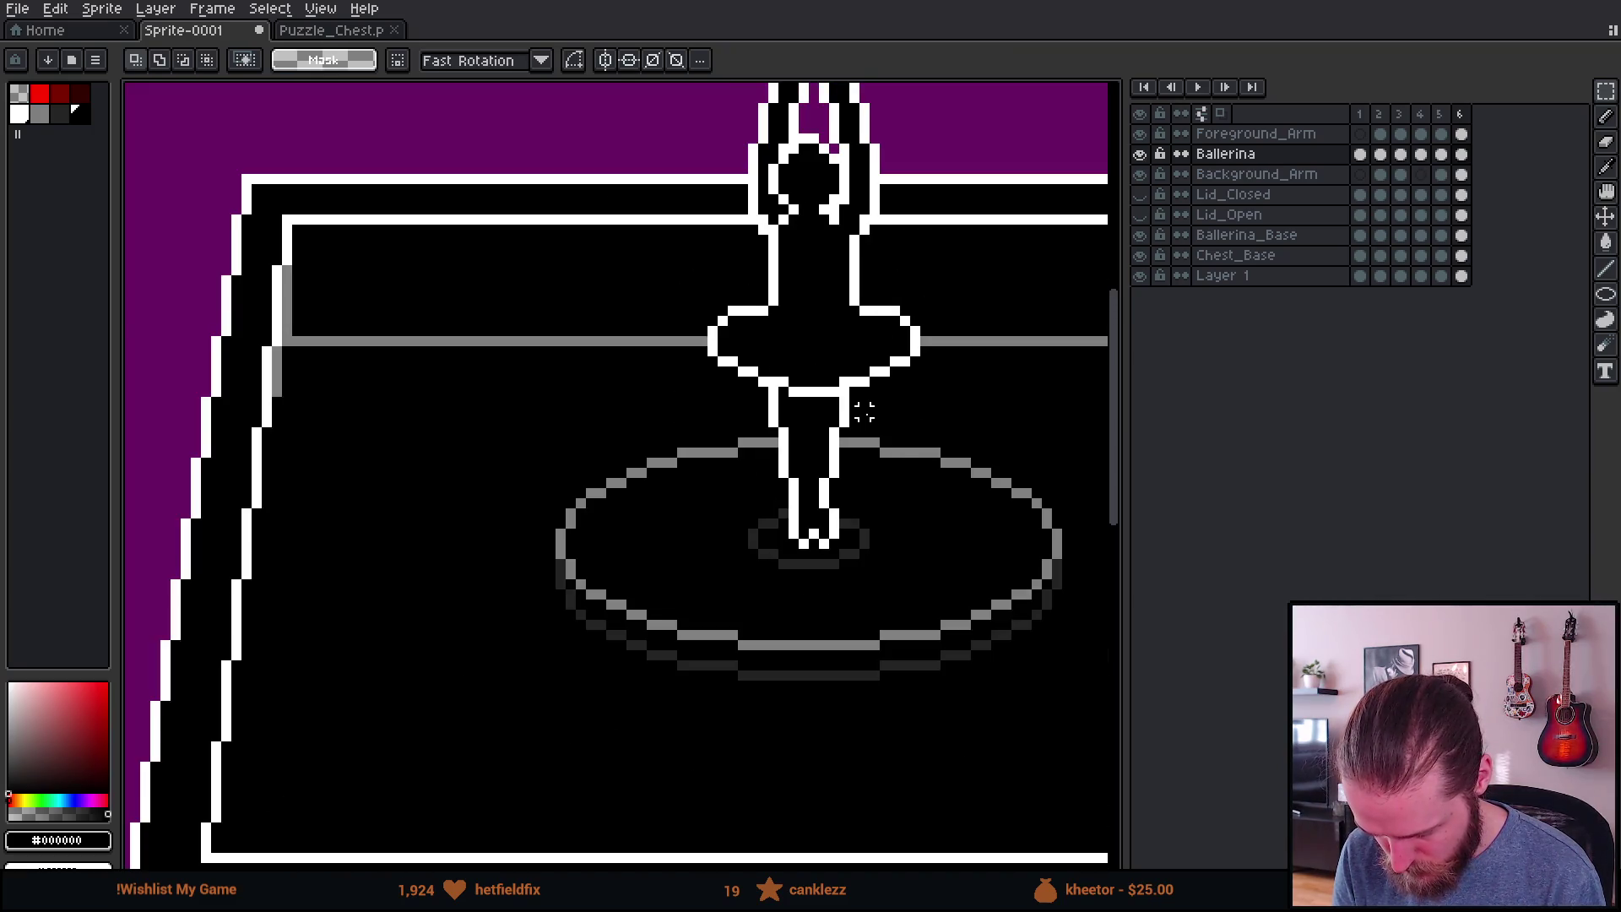
scroll(865, 443, "up", 3)
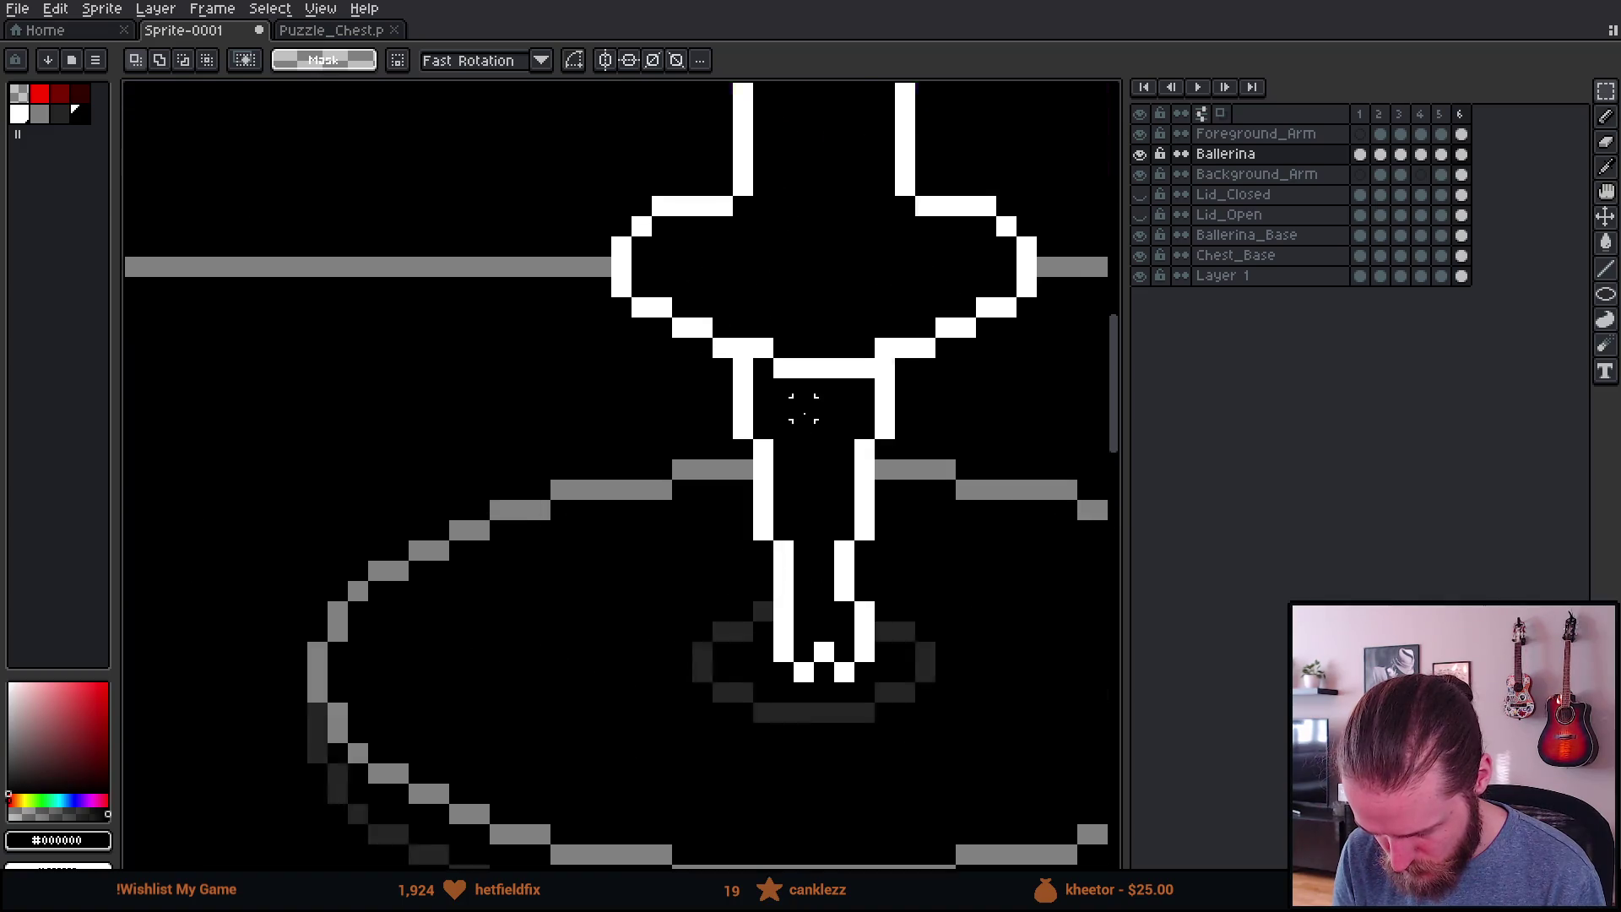
scroll(750, 380, "up", 2)
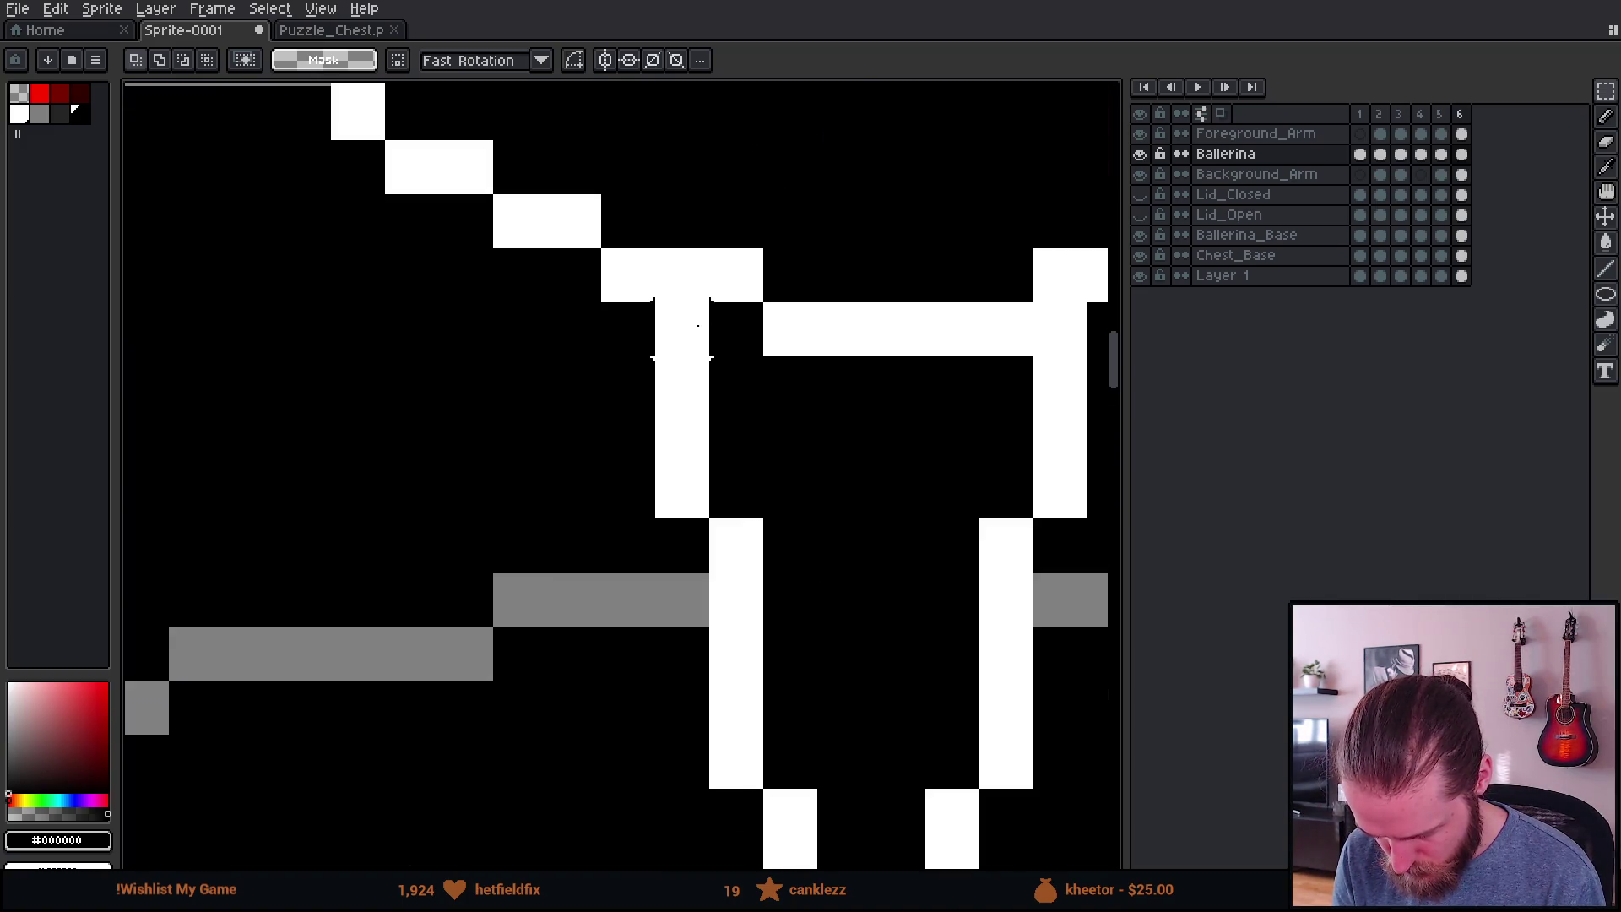
left_click_drag(682, 329, 681, 492)
key("ctrl+z")
scroll(897, 438, "down", 3)
key("Left")
key("Right")
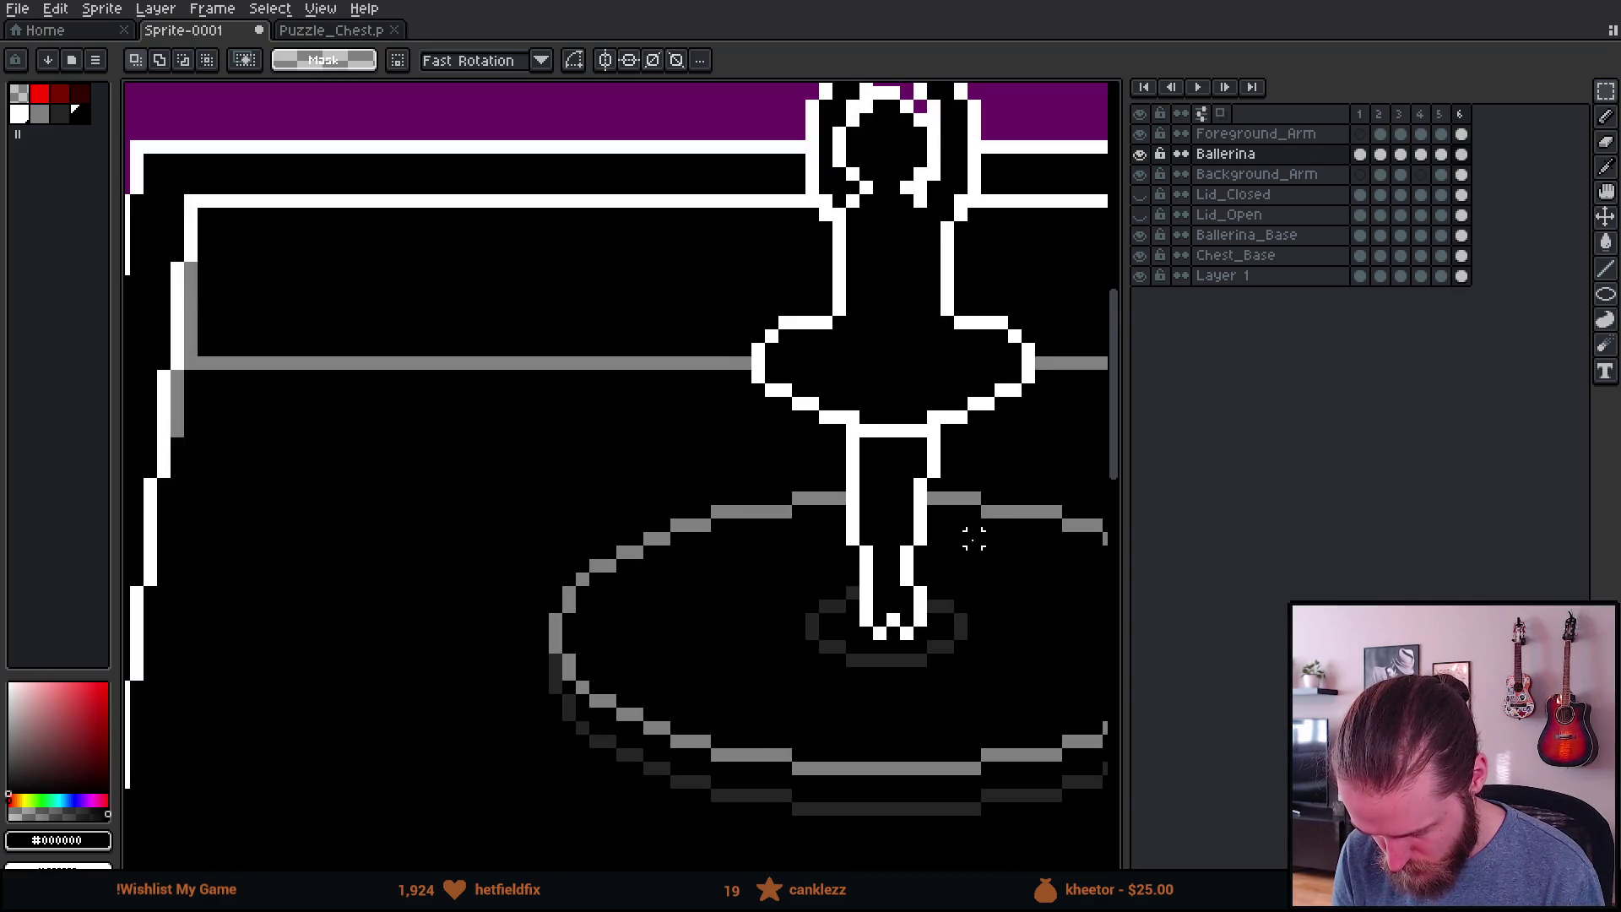
Step: Play the animation with the music box recentred in view
scroll(971, 536, "down", 2)
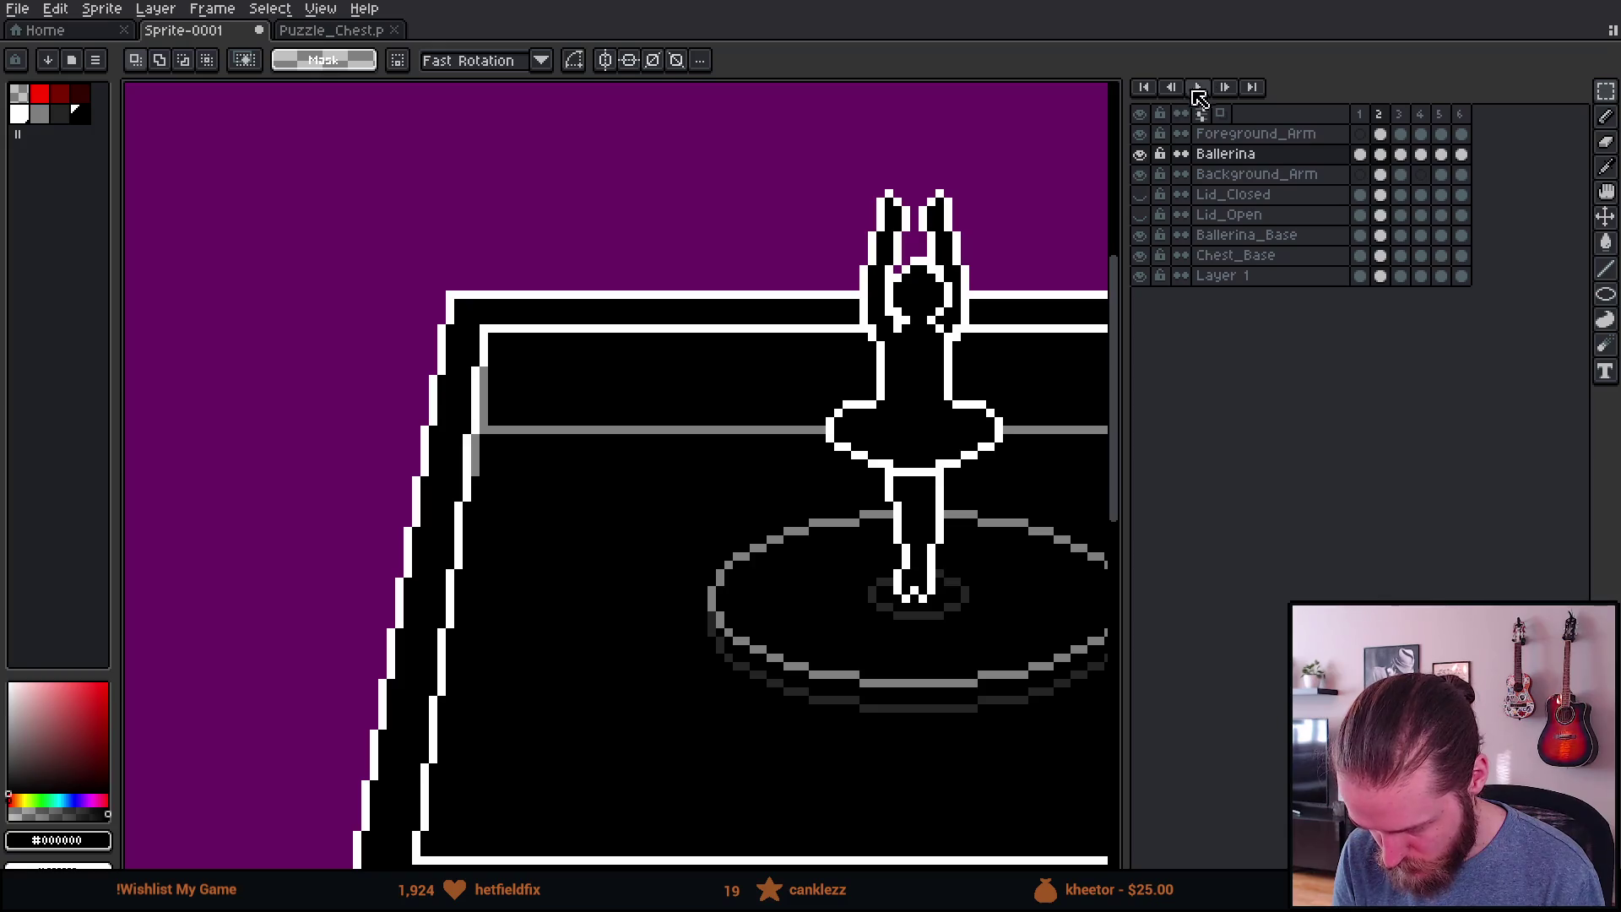
left_click(1198, 87)
left_click_drag(920, 361, 743, 361)
scroll(747, 371, "down", 2)
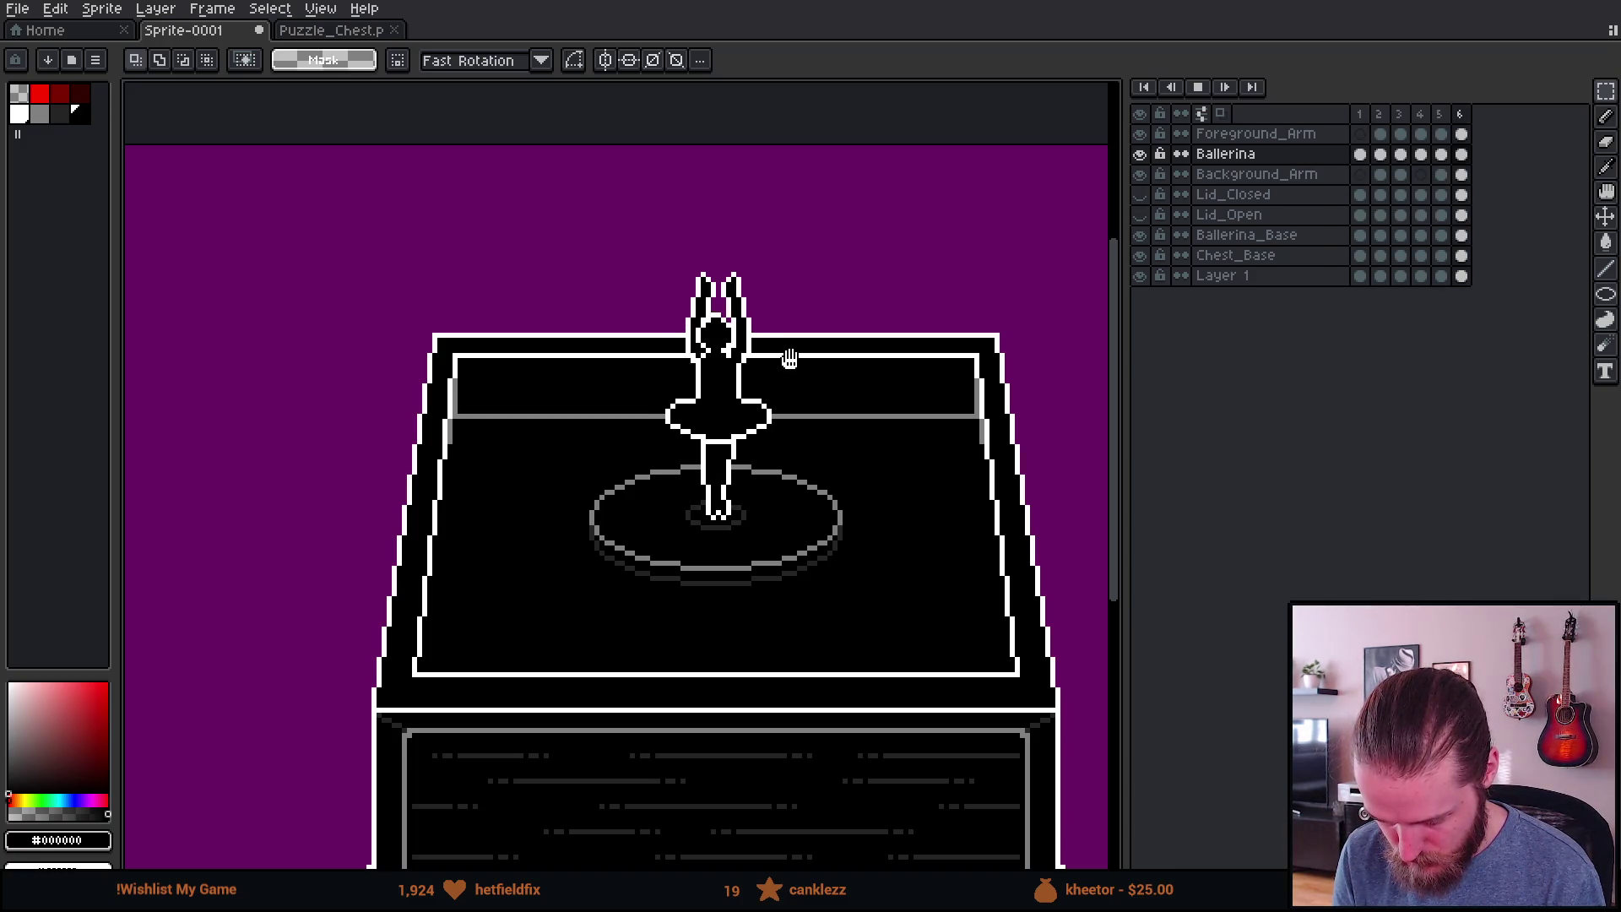
scroll(790, 359, "down", 1)
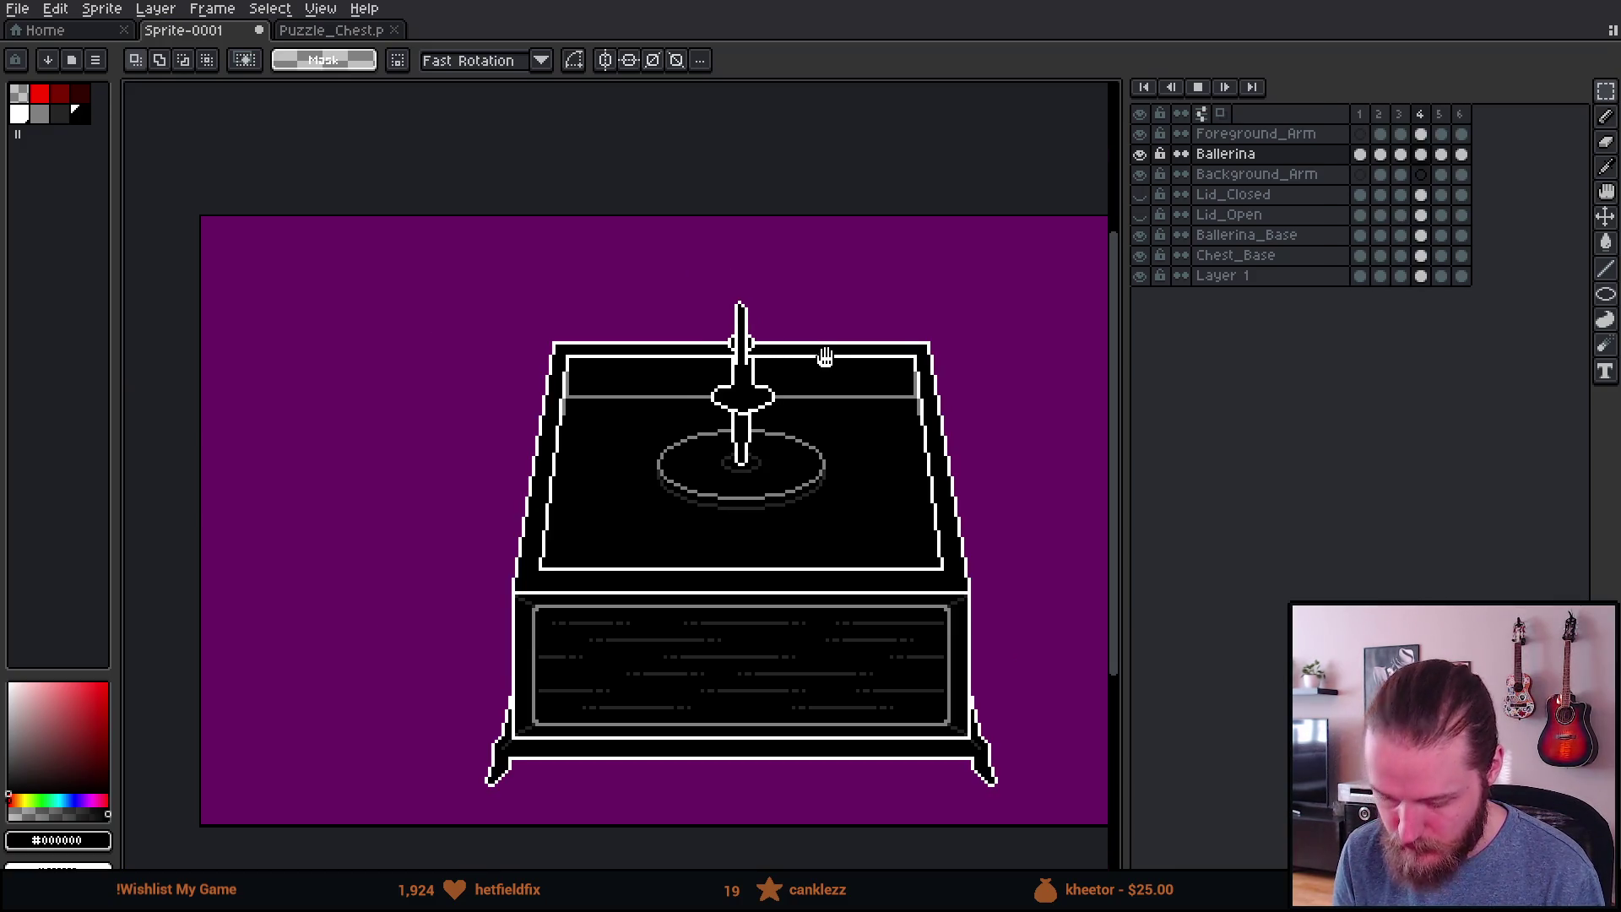
left_click_drag(825, 358, 771, 427)
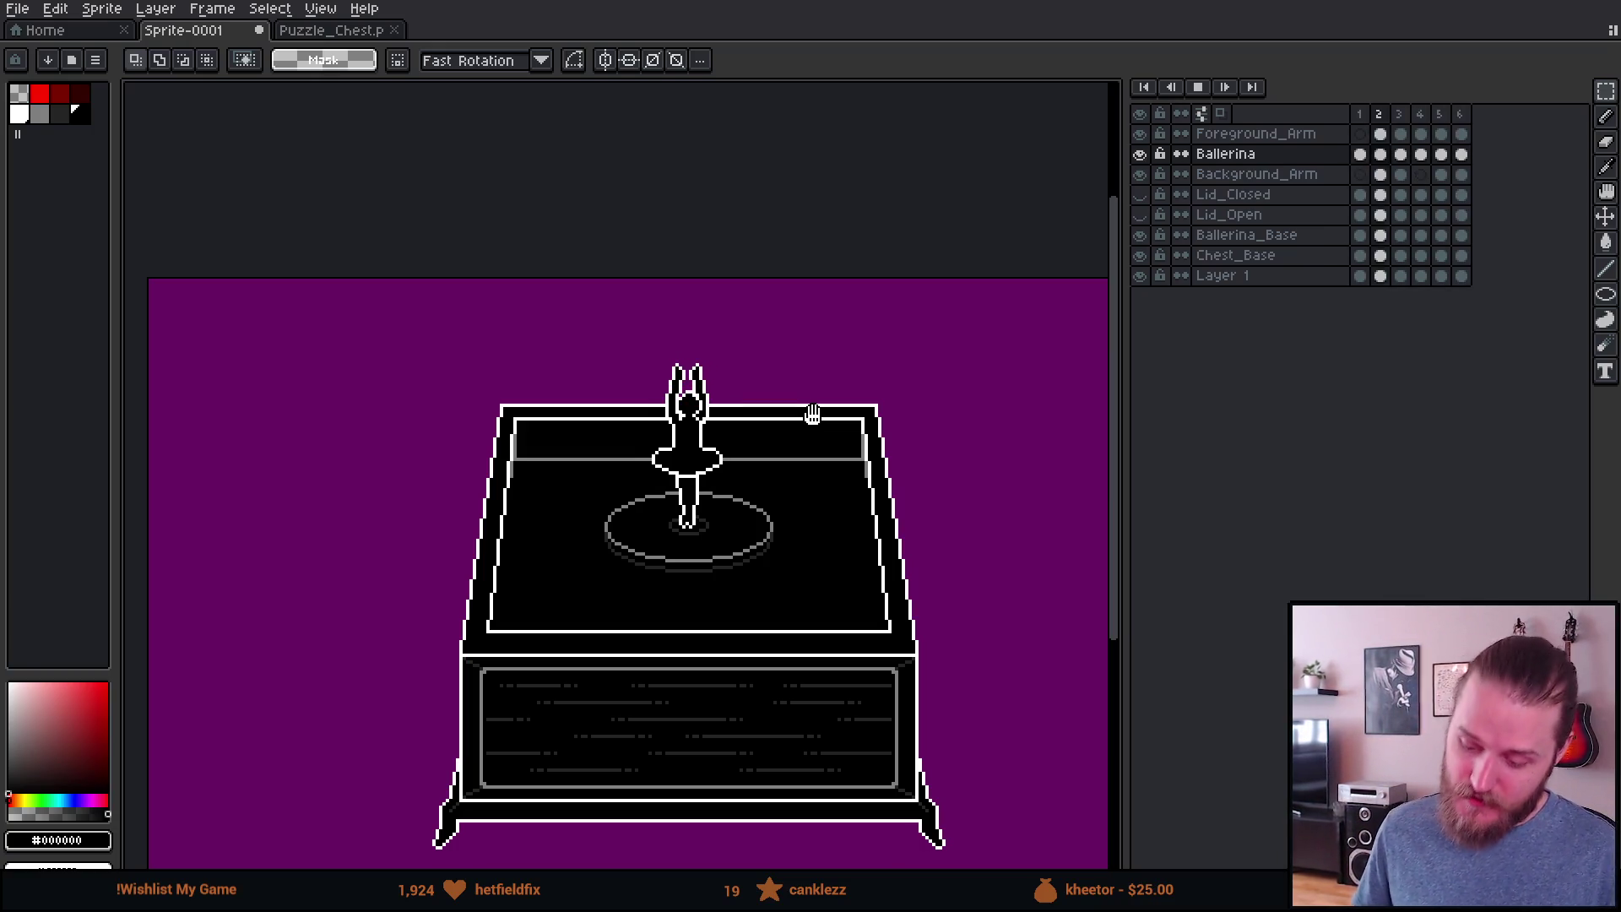
scroll(832, 478, "up", 2)
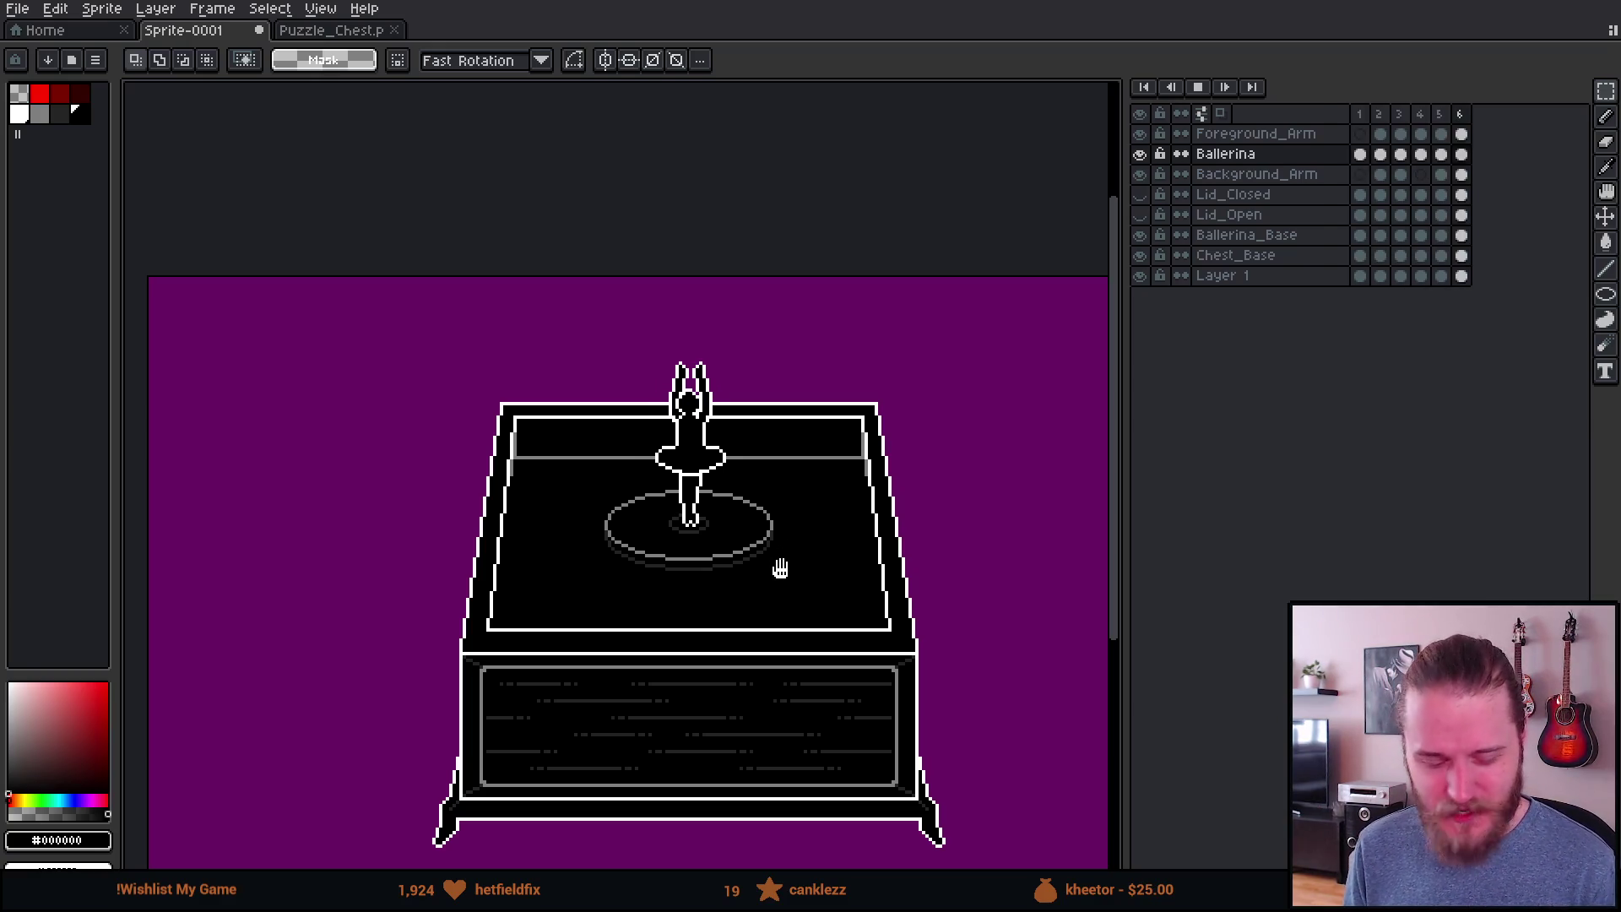
scroll(780, 569, "down", 1)
scroll(768, 622, "up", 2)
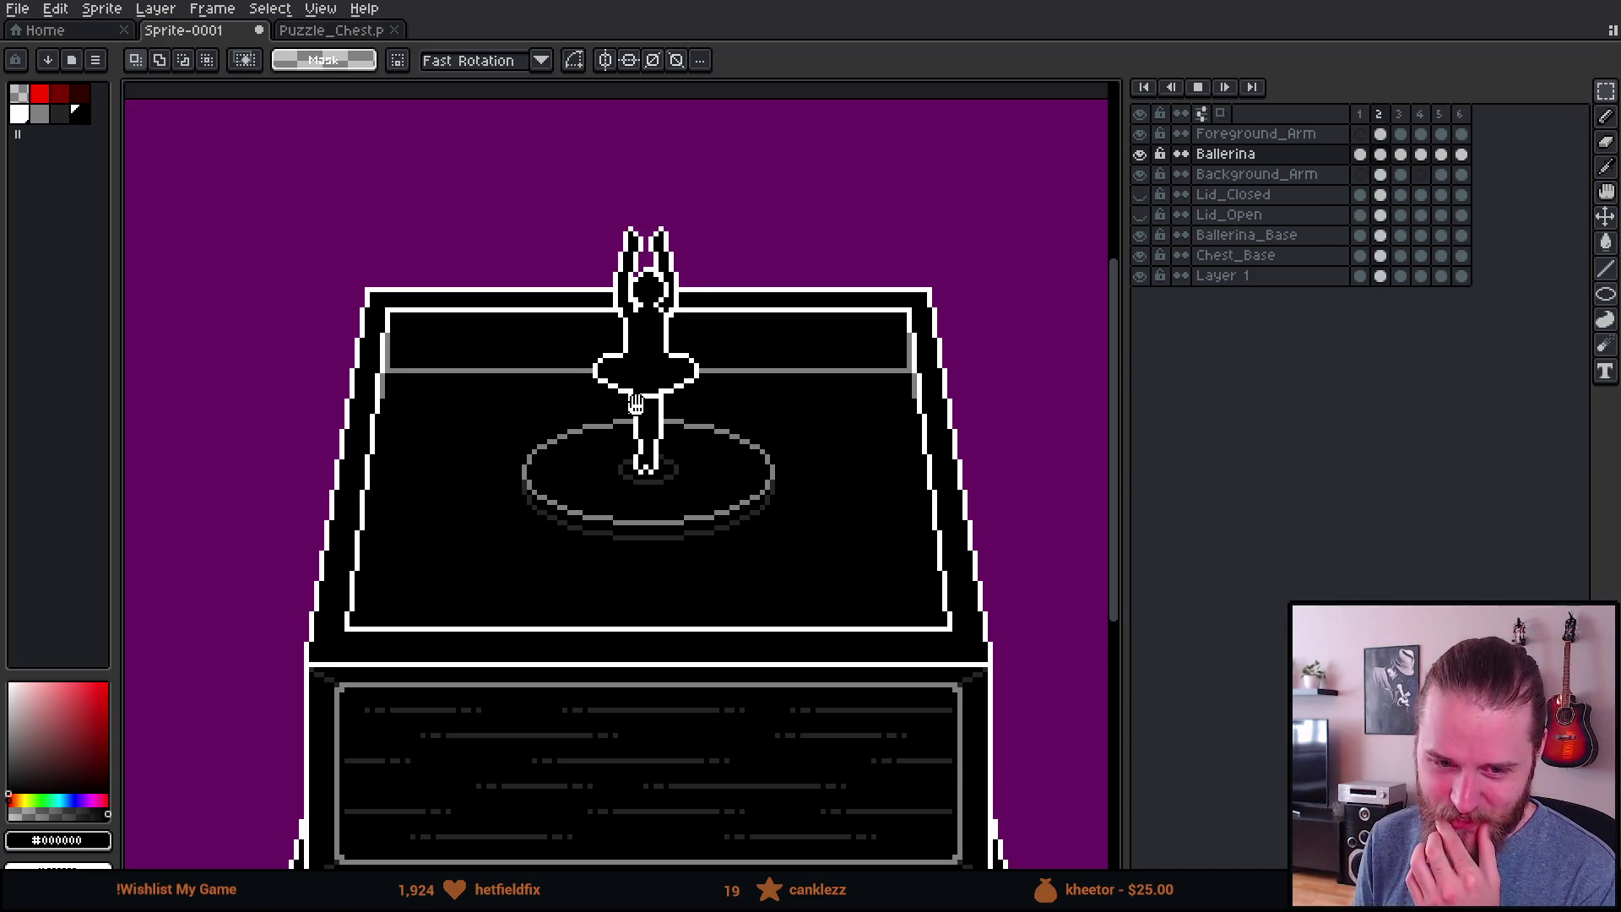
scroll(453, 470, "down", 4)
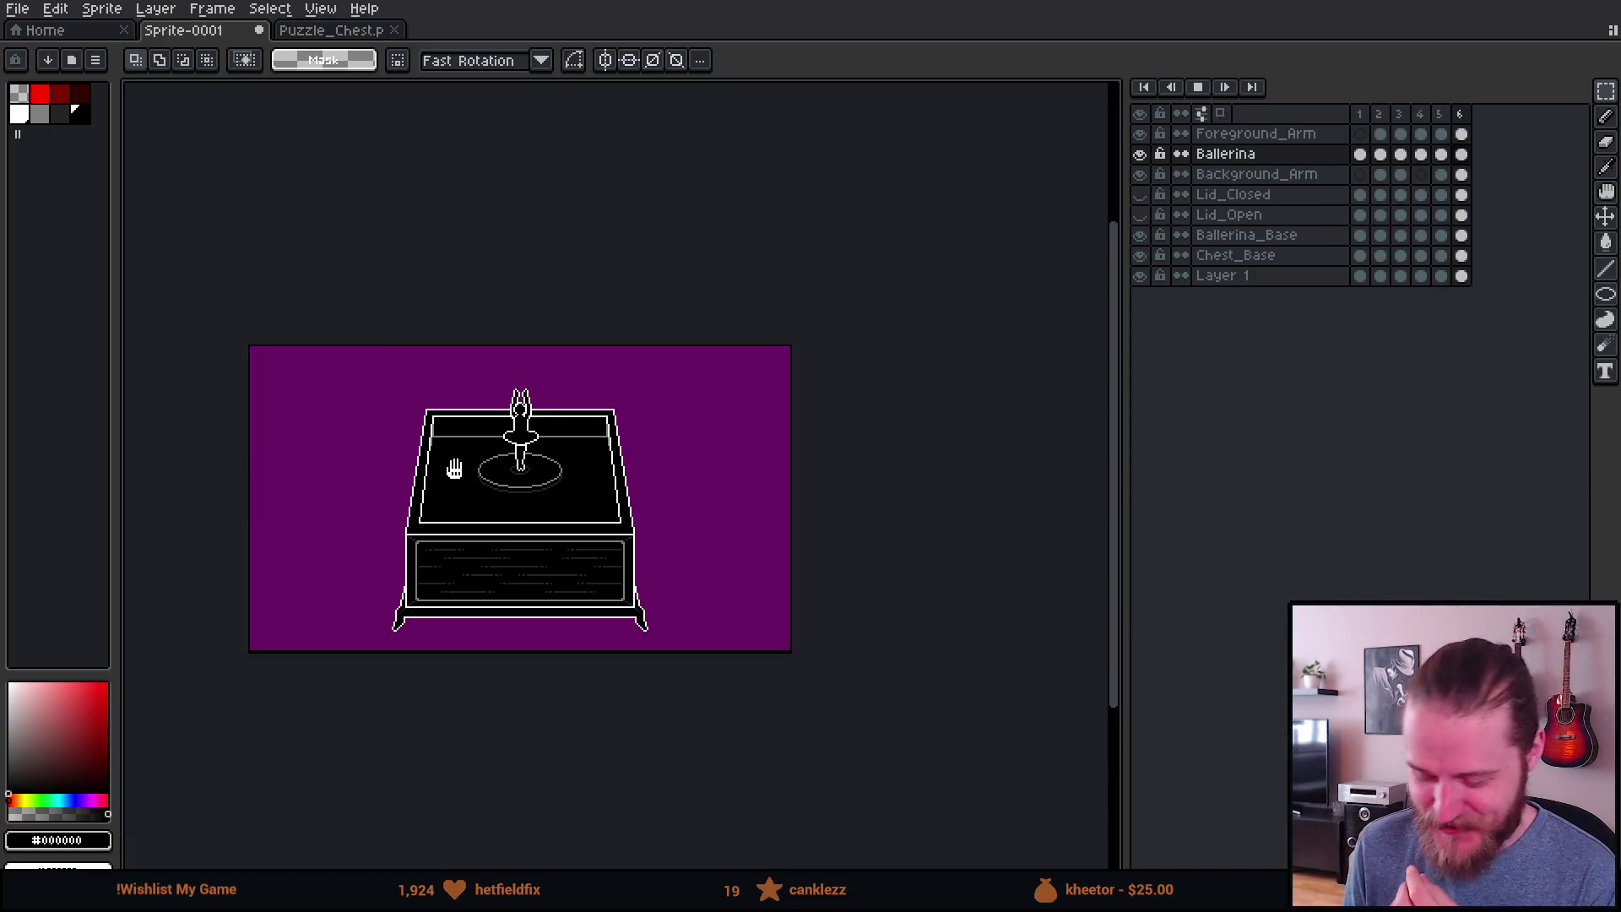
scroll(532, 460, "up", 2)
mouse_move(594, 510)
left_mouse_down()
mouse_move(761, 448)
mouse_move(713, 474)
left_mouse_up()
scroll(712, 460, "down", 2)
scroll(783, 460, "up", 2)
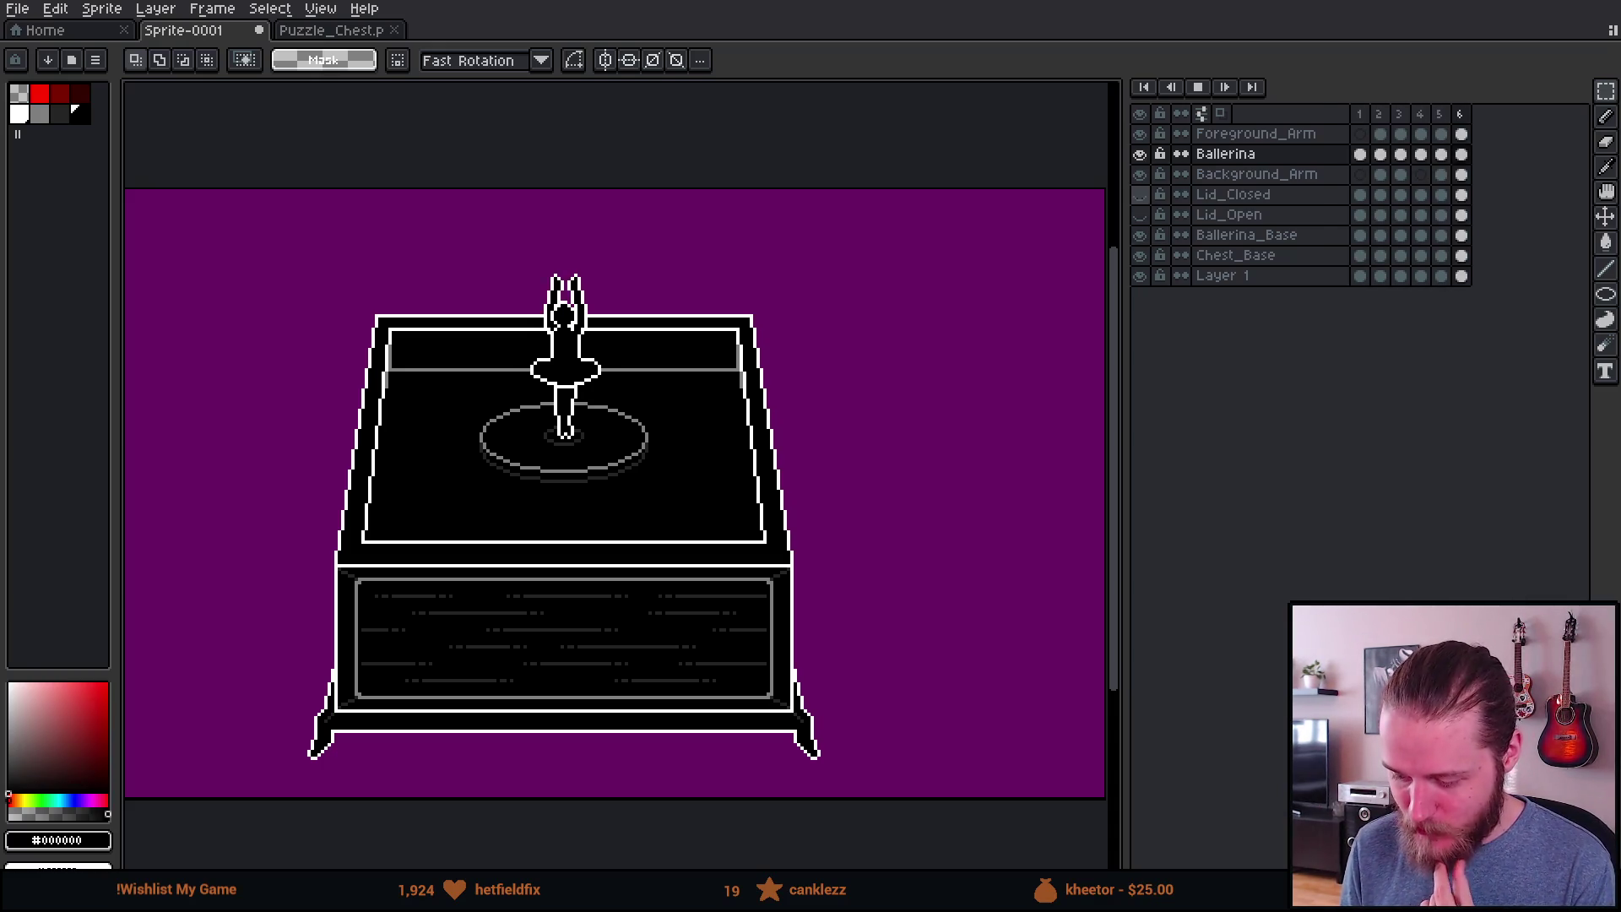
Step: Drag Lid_Closed above Foreground_Arm to the top of the stack and make it visible
left_click(1142, 194)
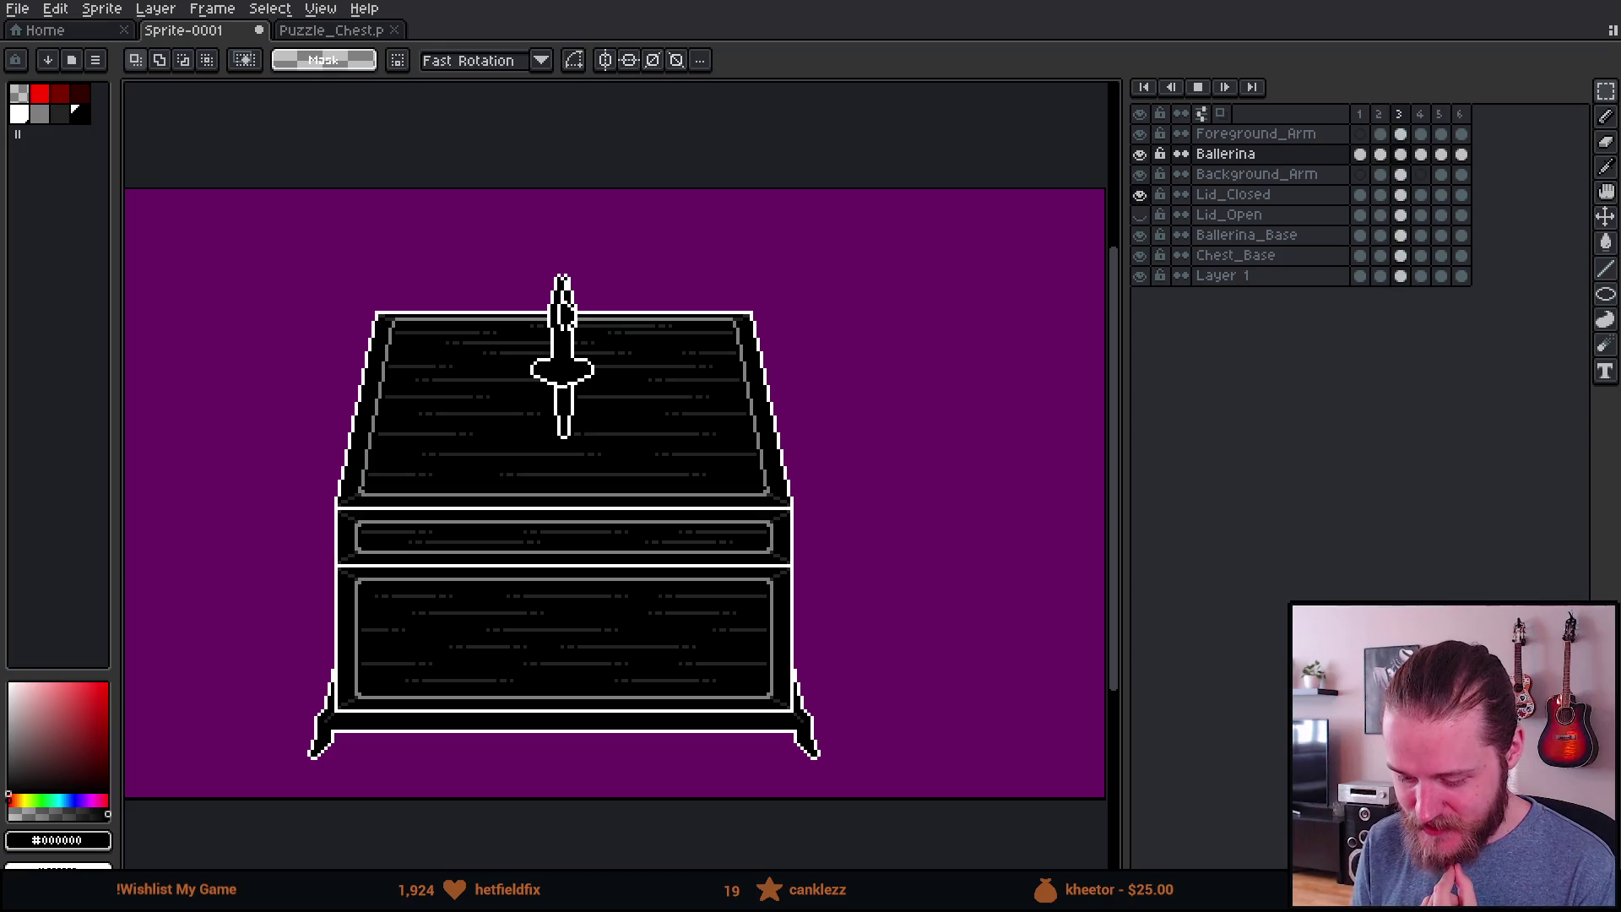
left_click(1141, 194)
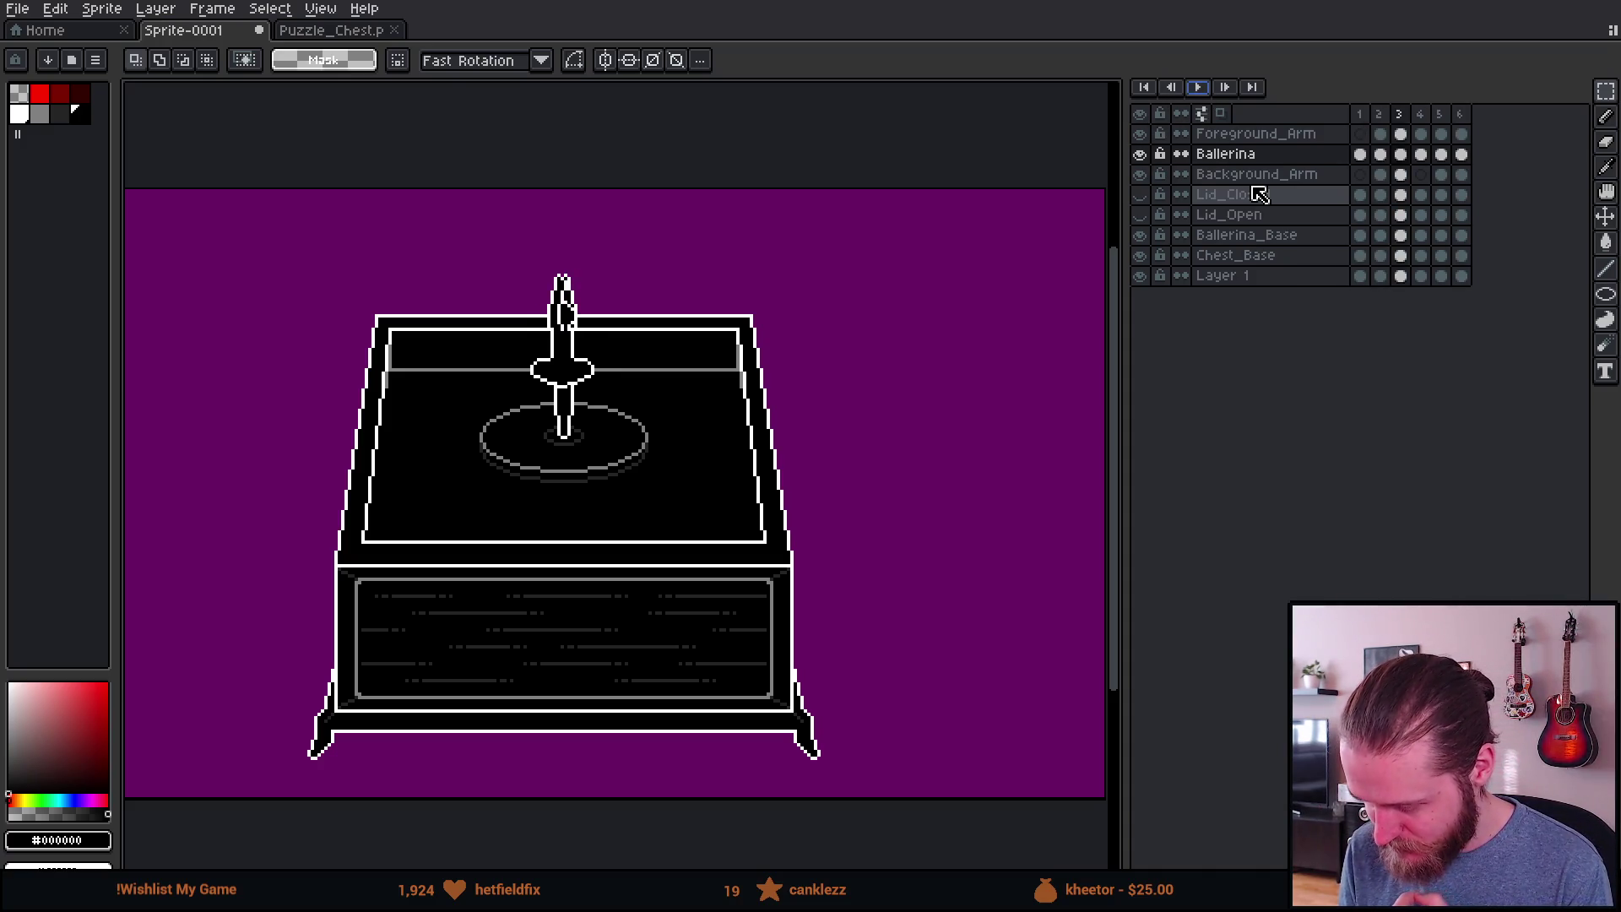
left_click(1263, 195)
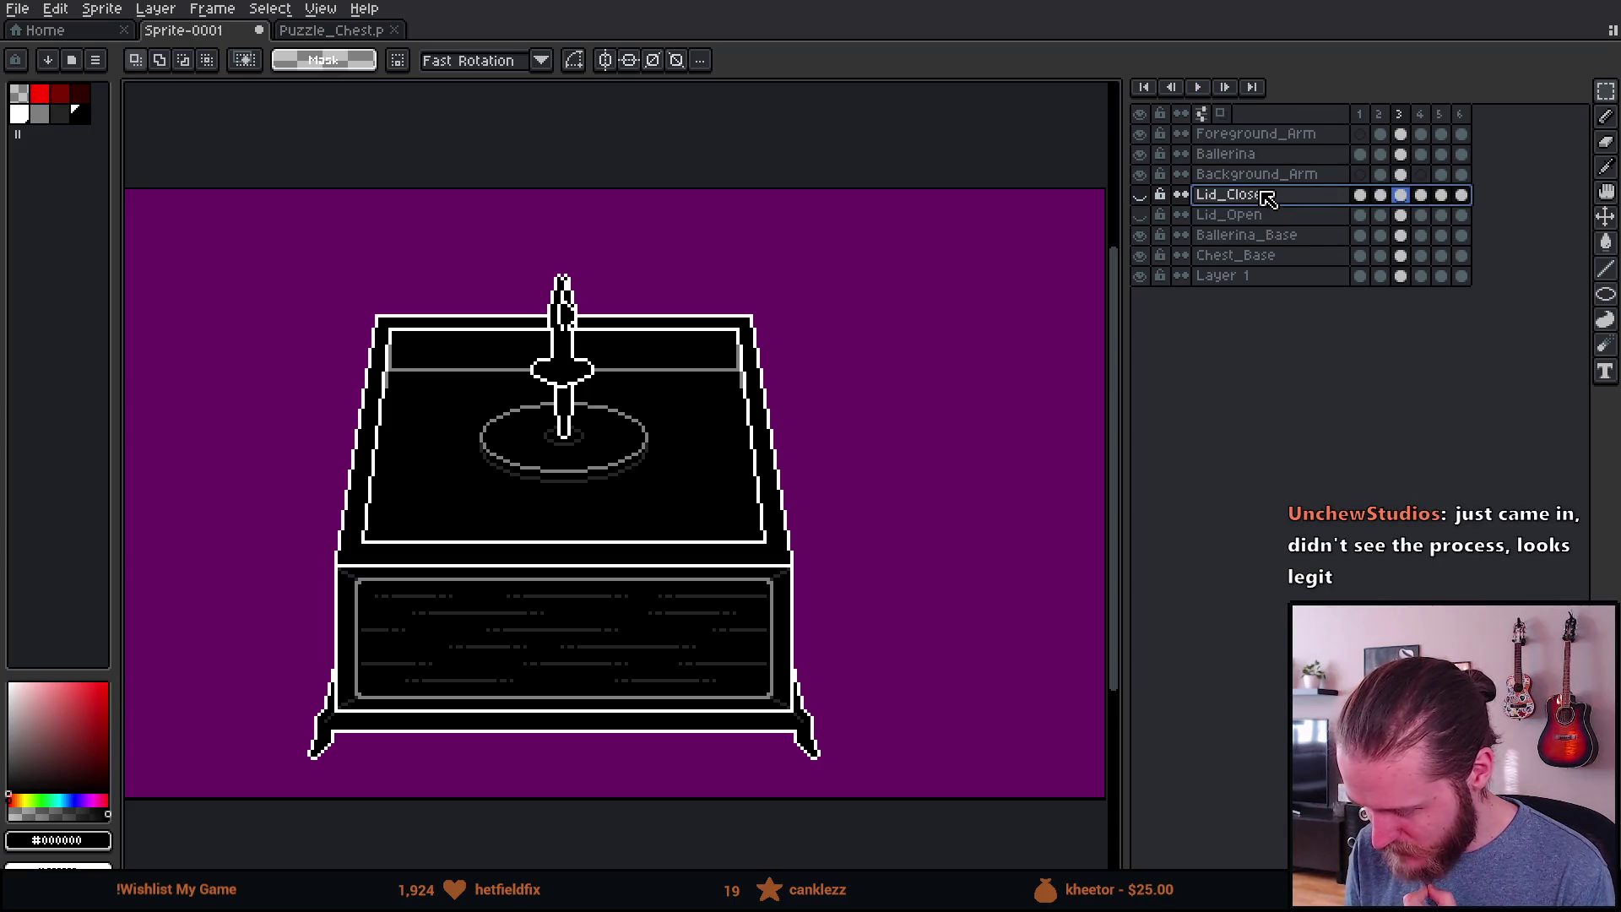
left_click_drag(1275, 162, 1264, 139)
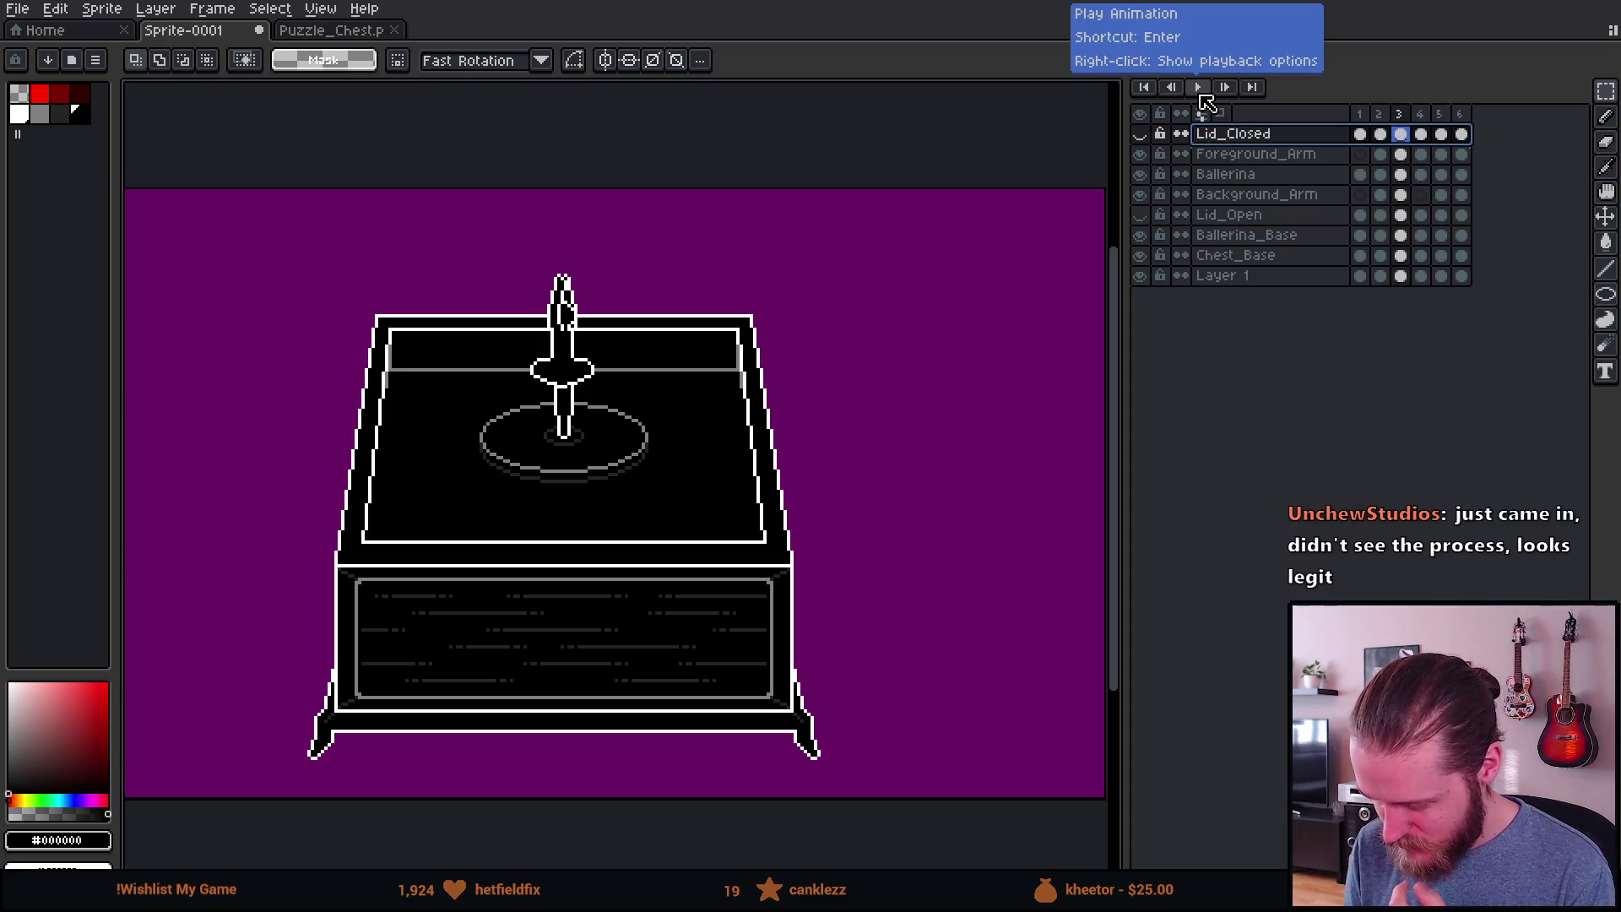
left_click(1140, 135)
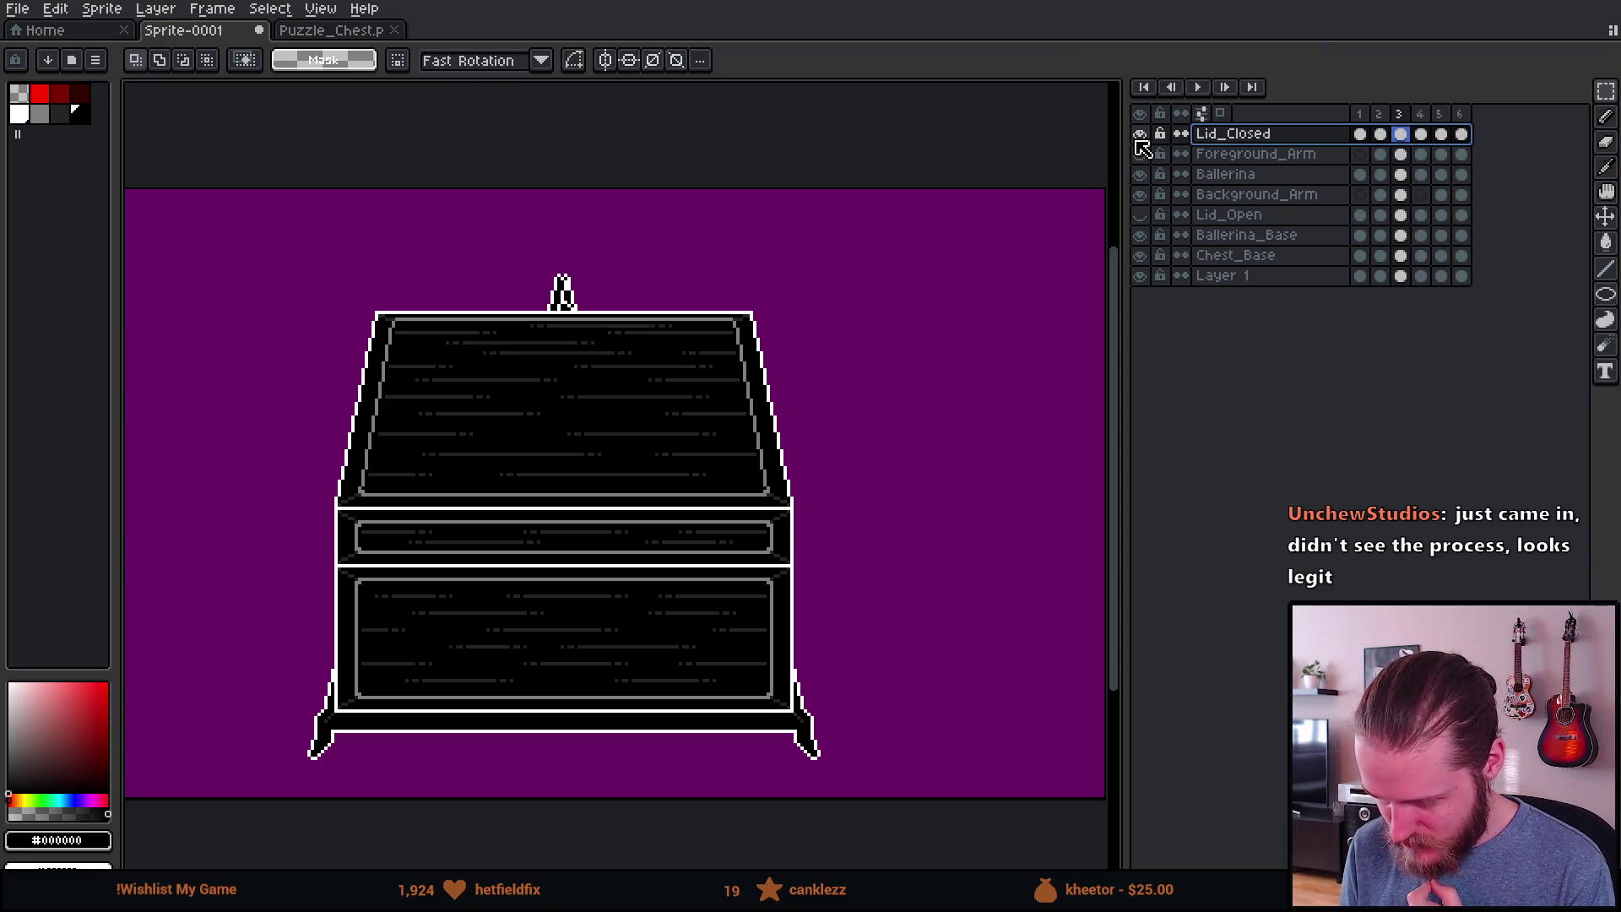
left_click(1140, 174)
left_click(1140, 173)
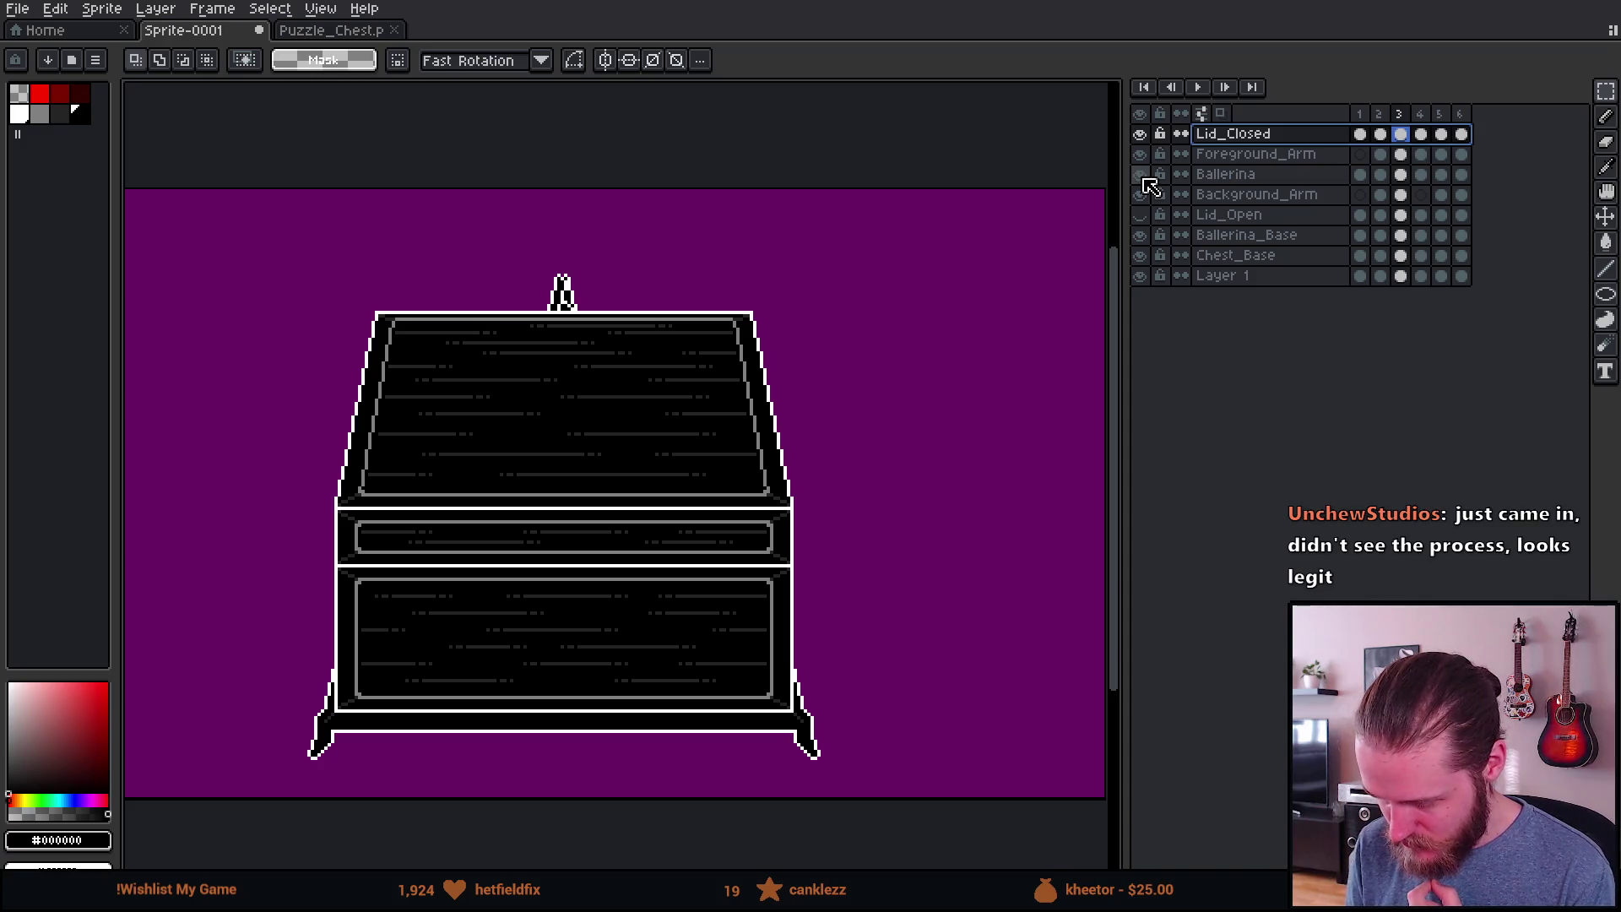
left_click(1145, 134)
left_click(1145, 133)
left_click(1144, 134)
left_click(1151, 132)
left_click(1150, 131)
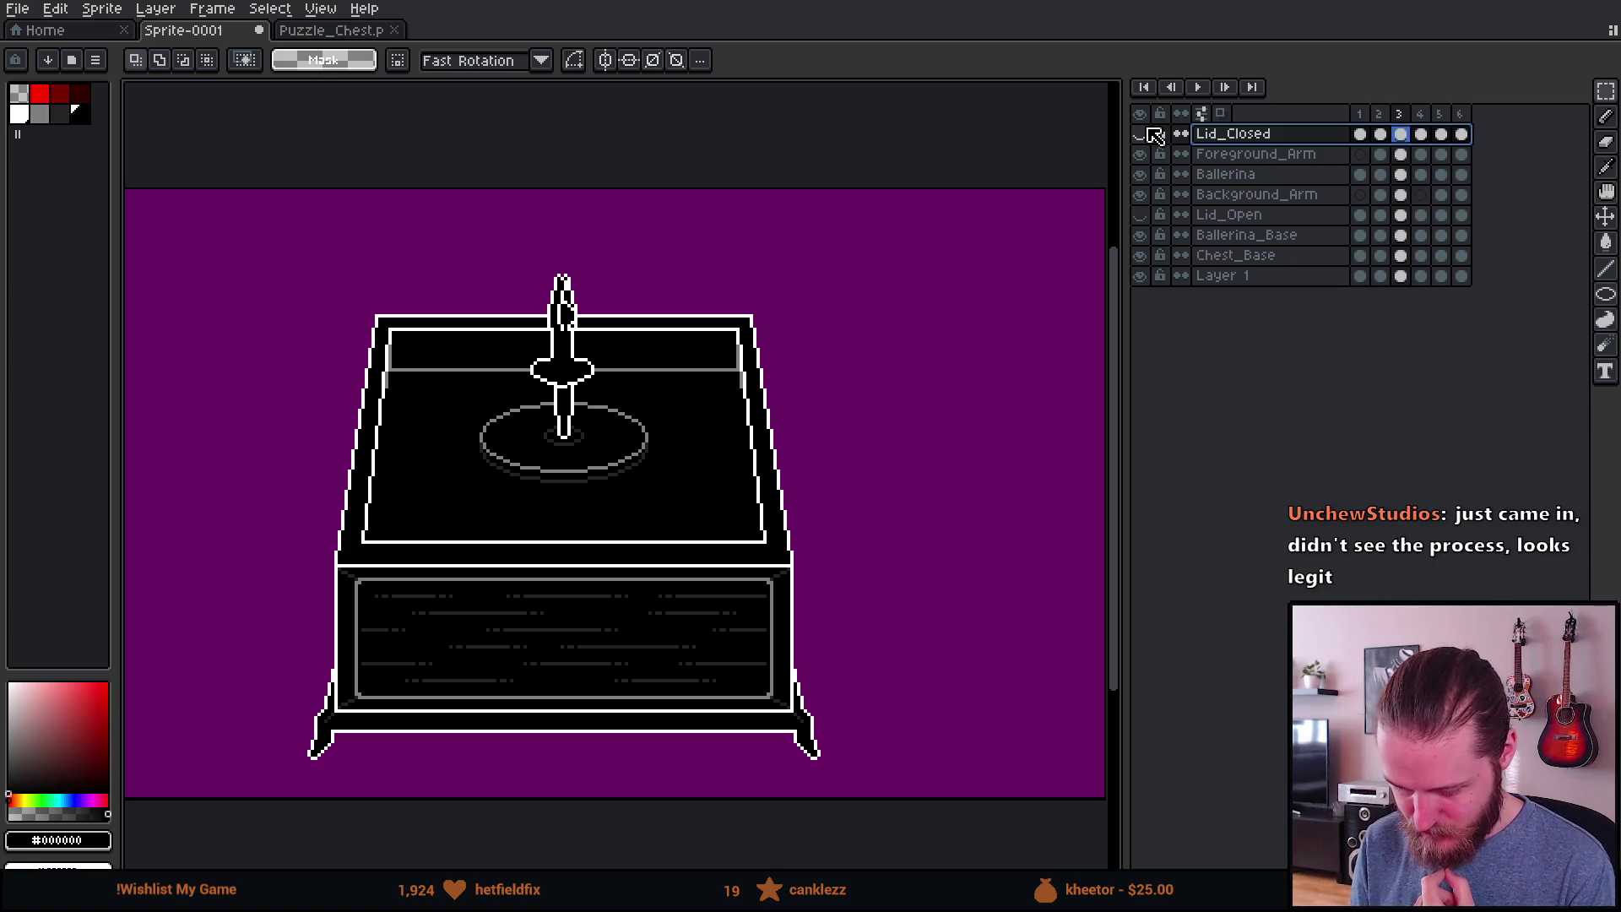
left_click(1141, 133)
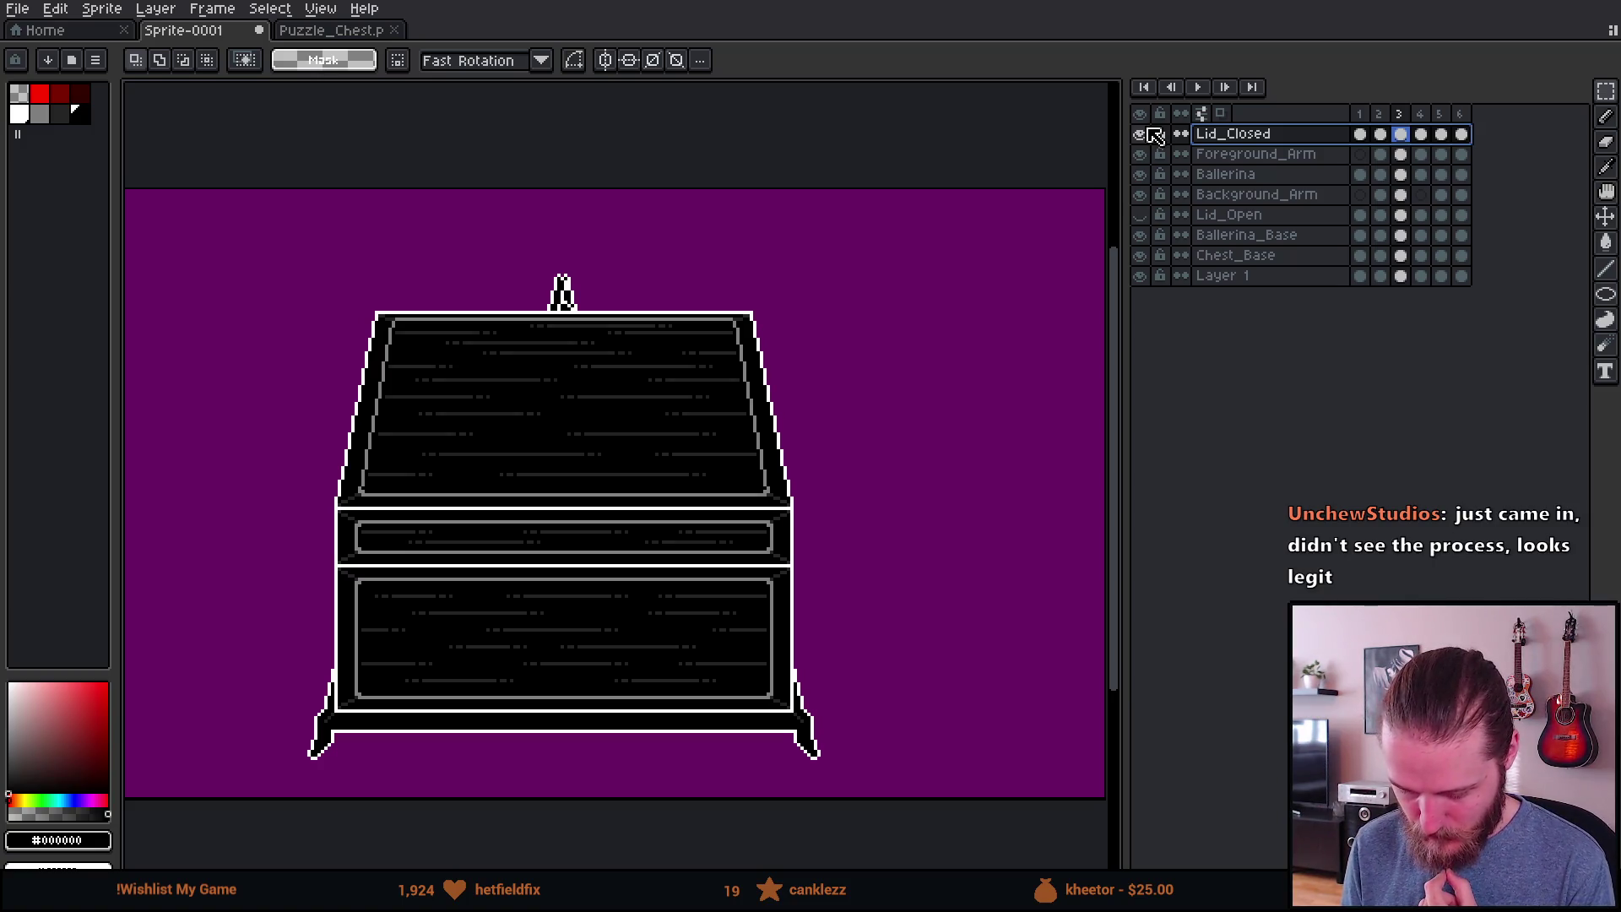
left_click(1141, 134)
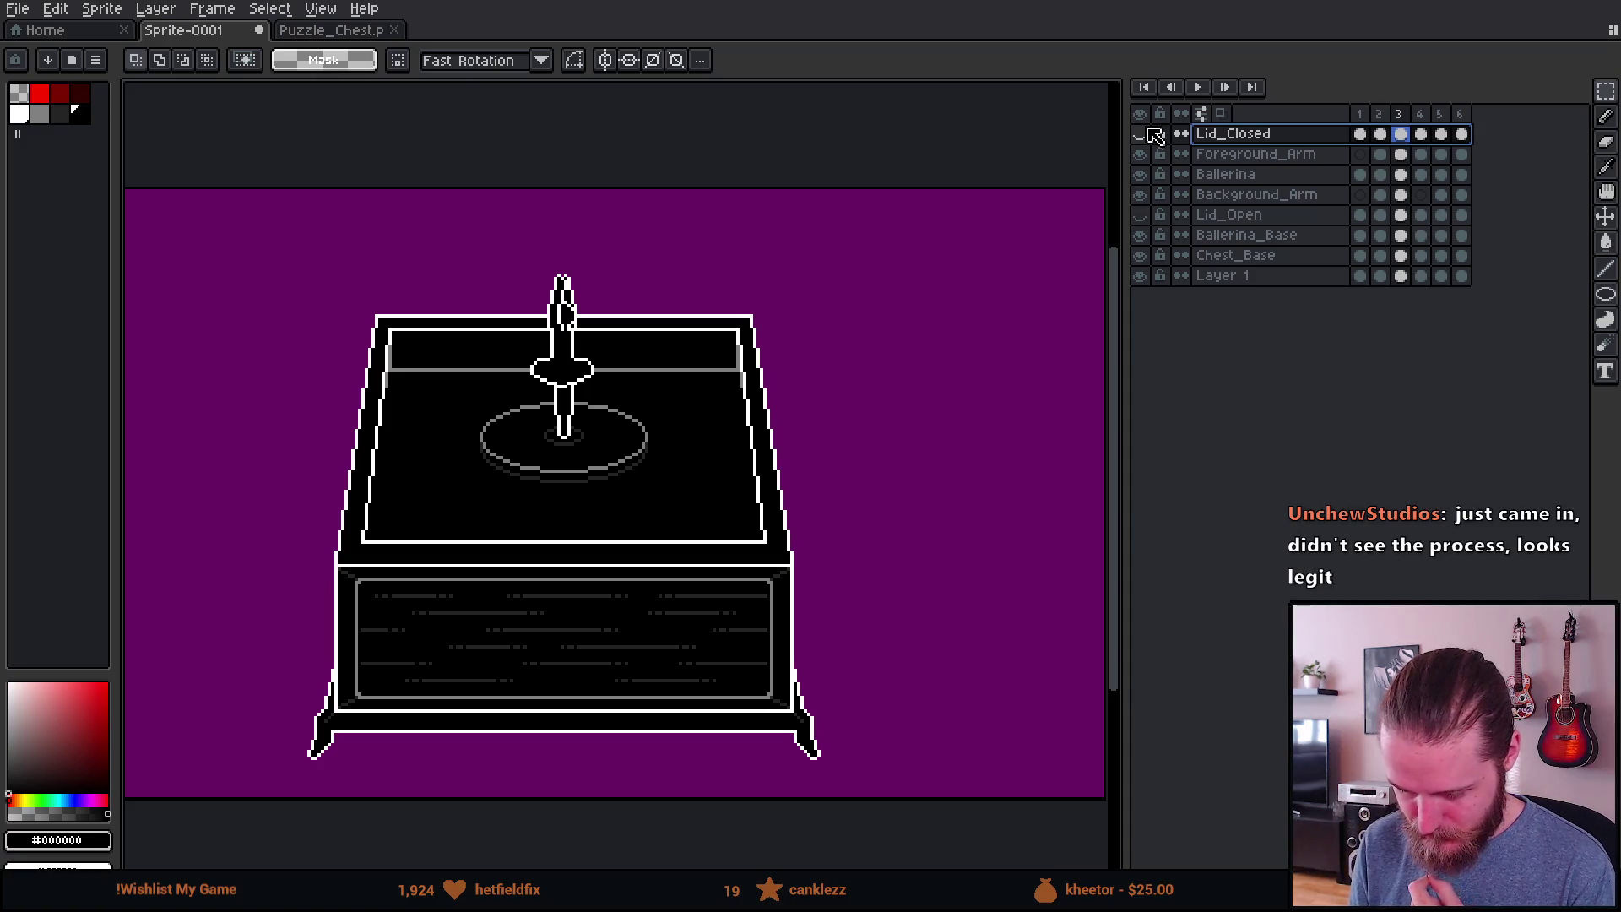
left_click(1142, 133)
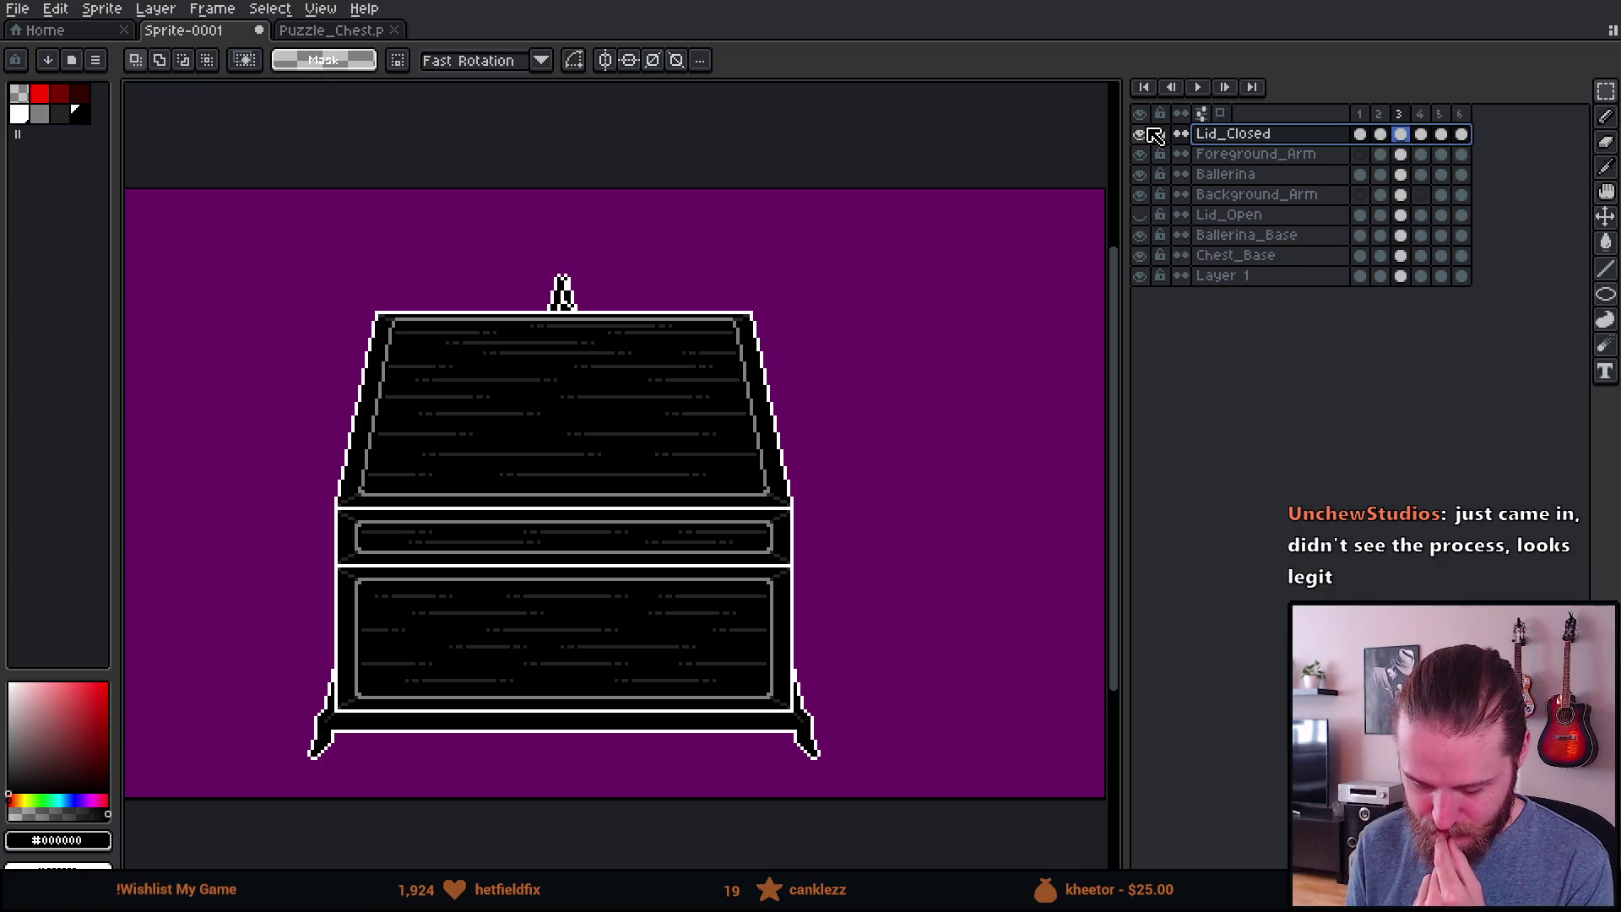
left_click(1141, 134)
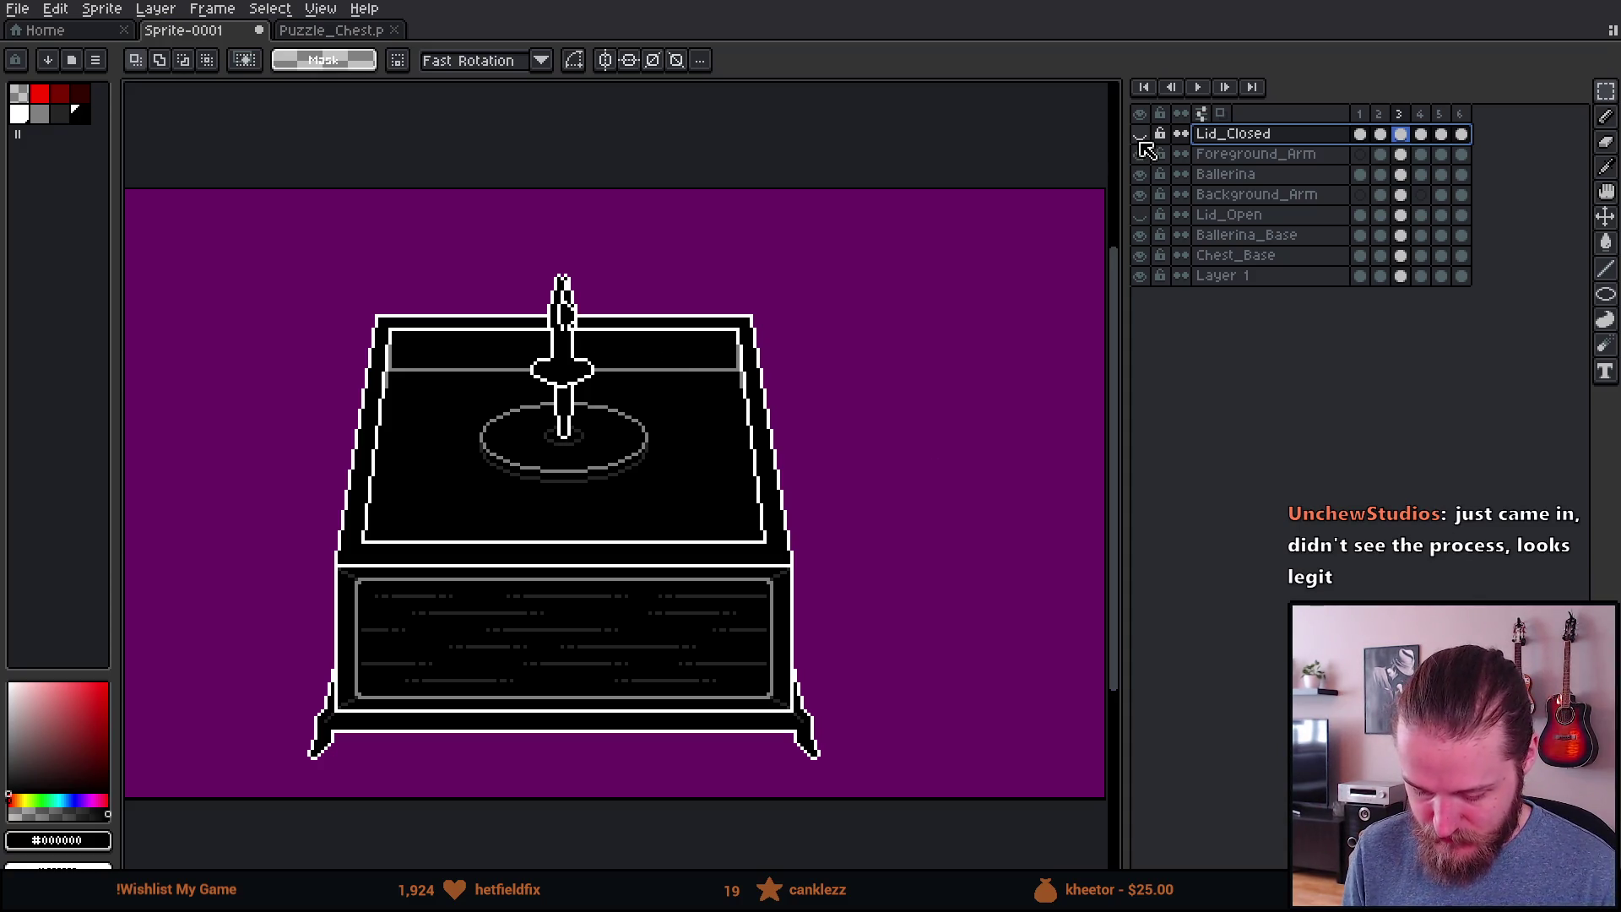
left_click(1140, 141)
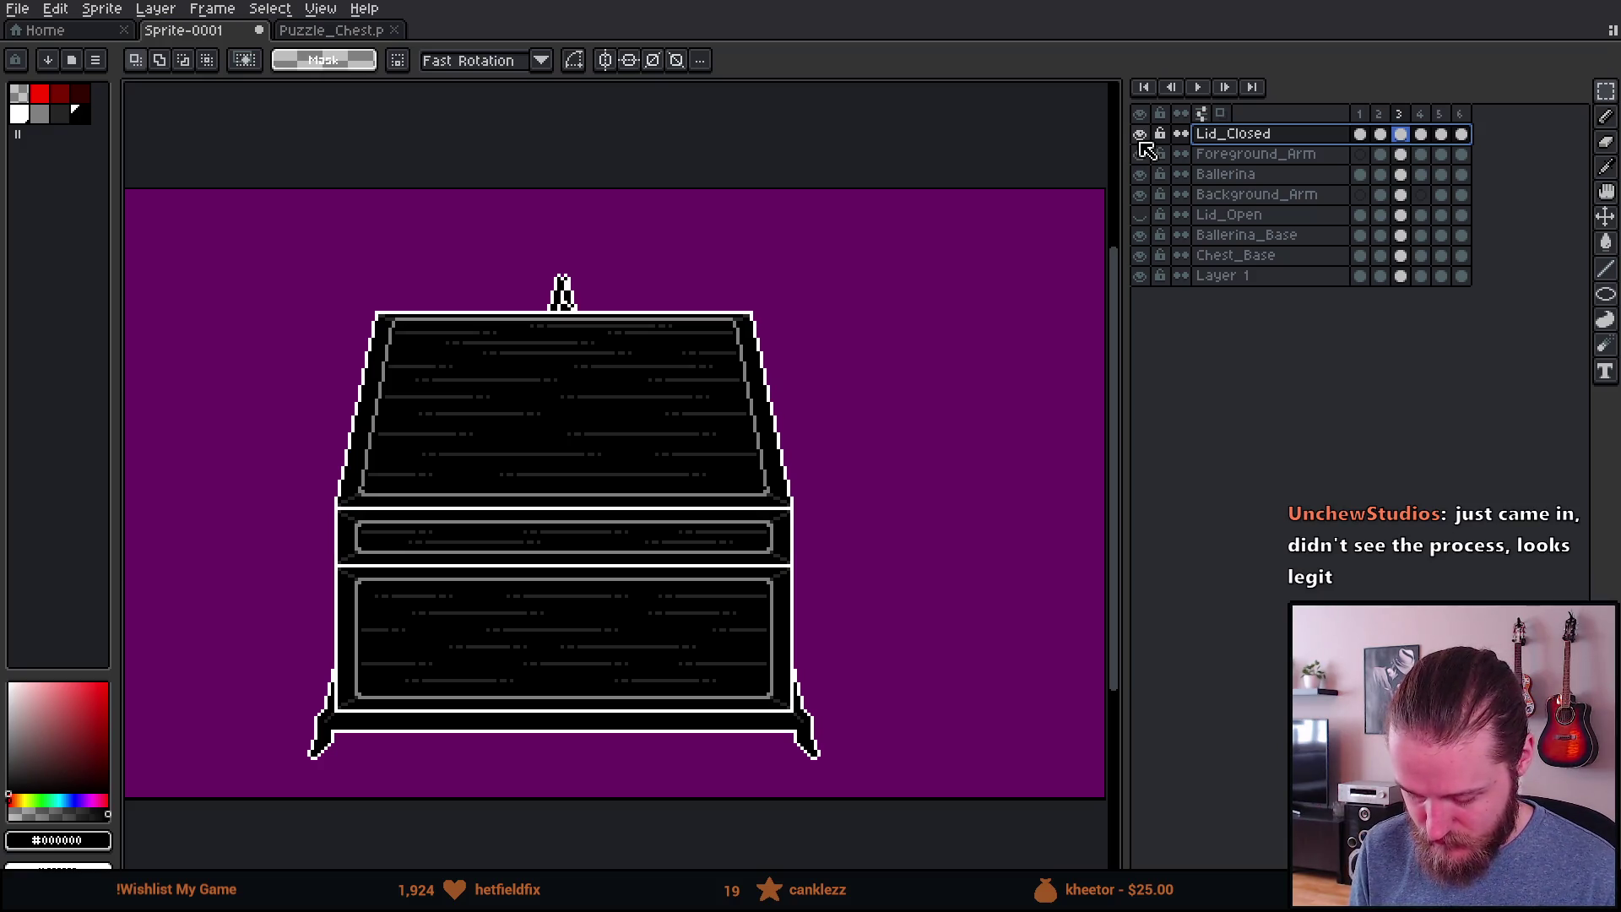
left_click(1141, 140)
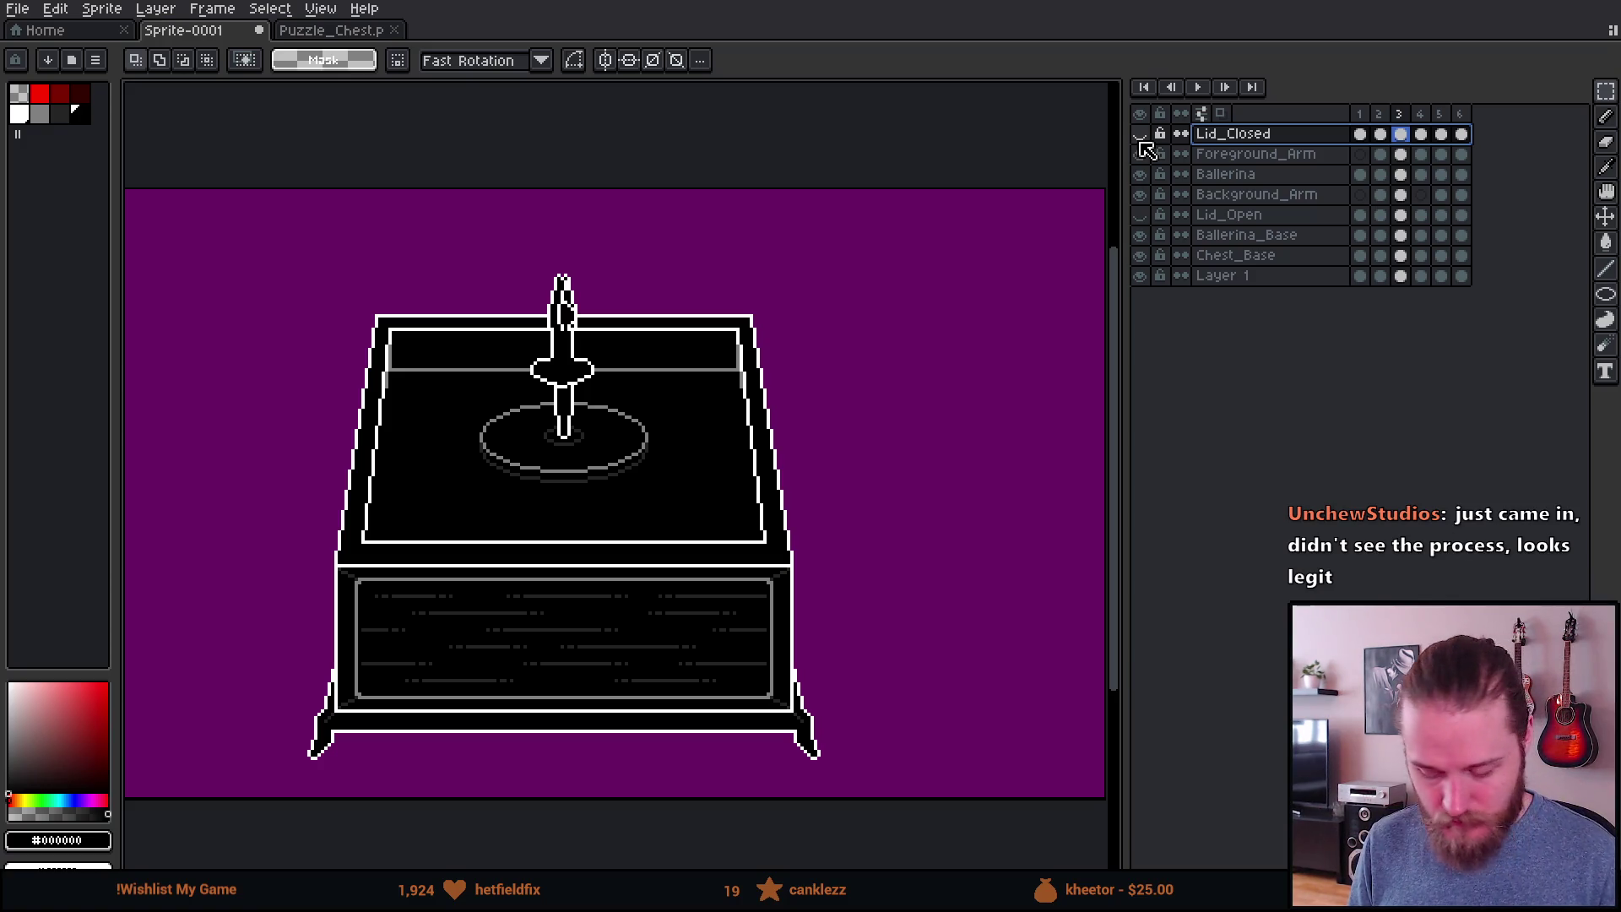
scroll(737, 452, "down", 1)
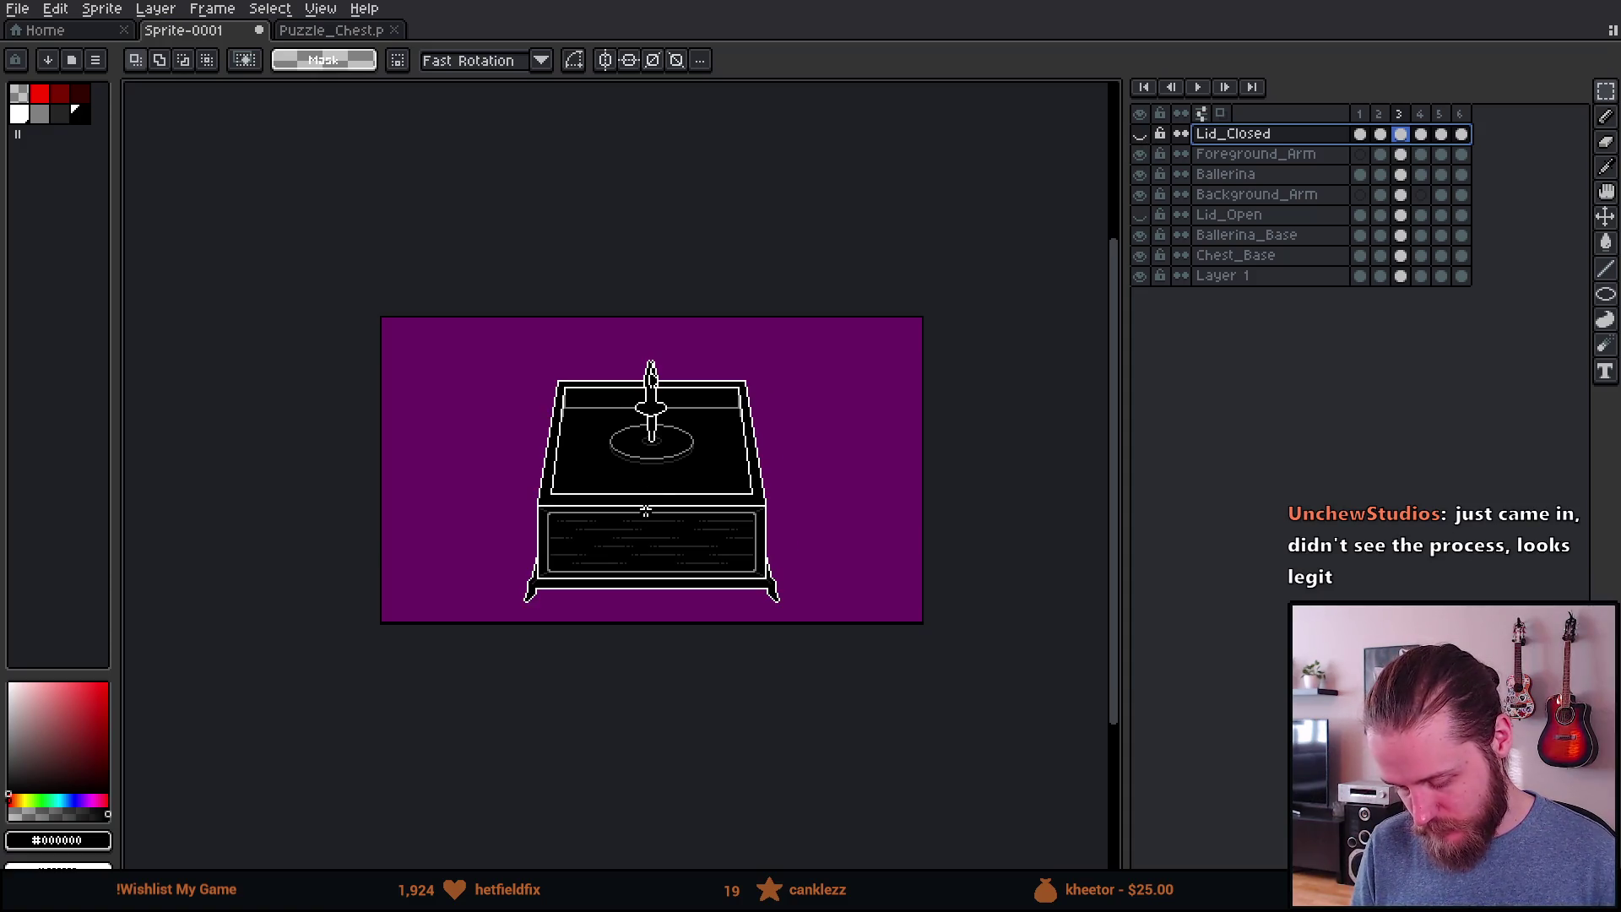
Step: Compare the chest with and without the closed lid, then go to frame 1 with the ballerina hidden
scroll(640, 524, "up", 1)
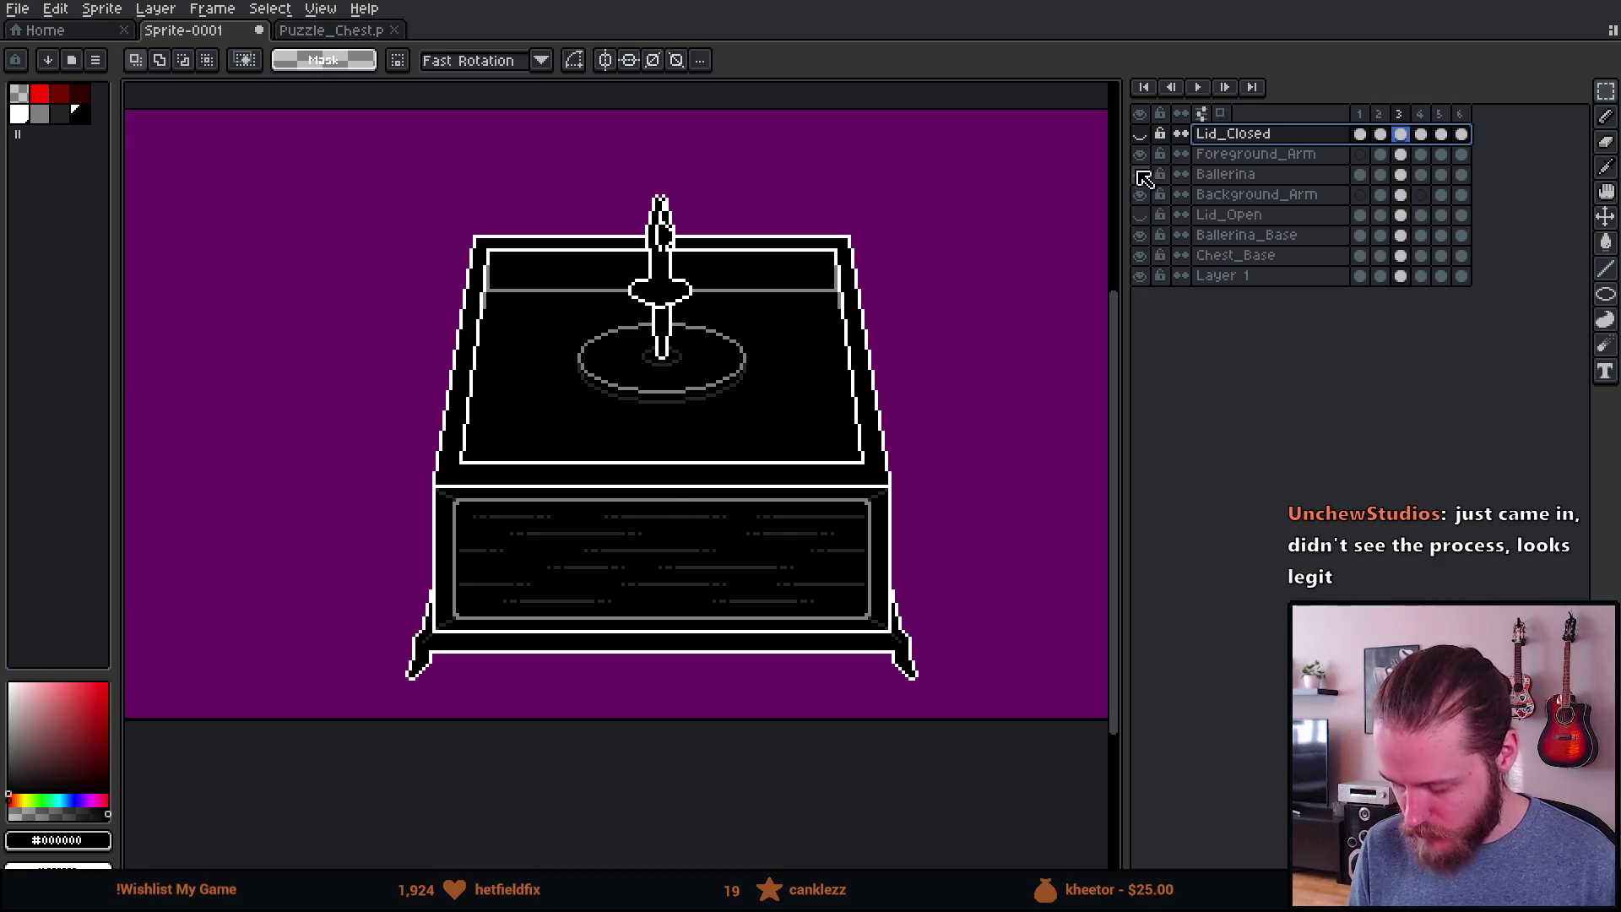
left_click(1141, 136)
left_click(1141, 135)
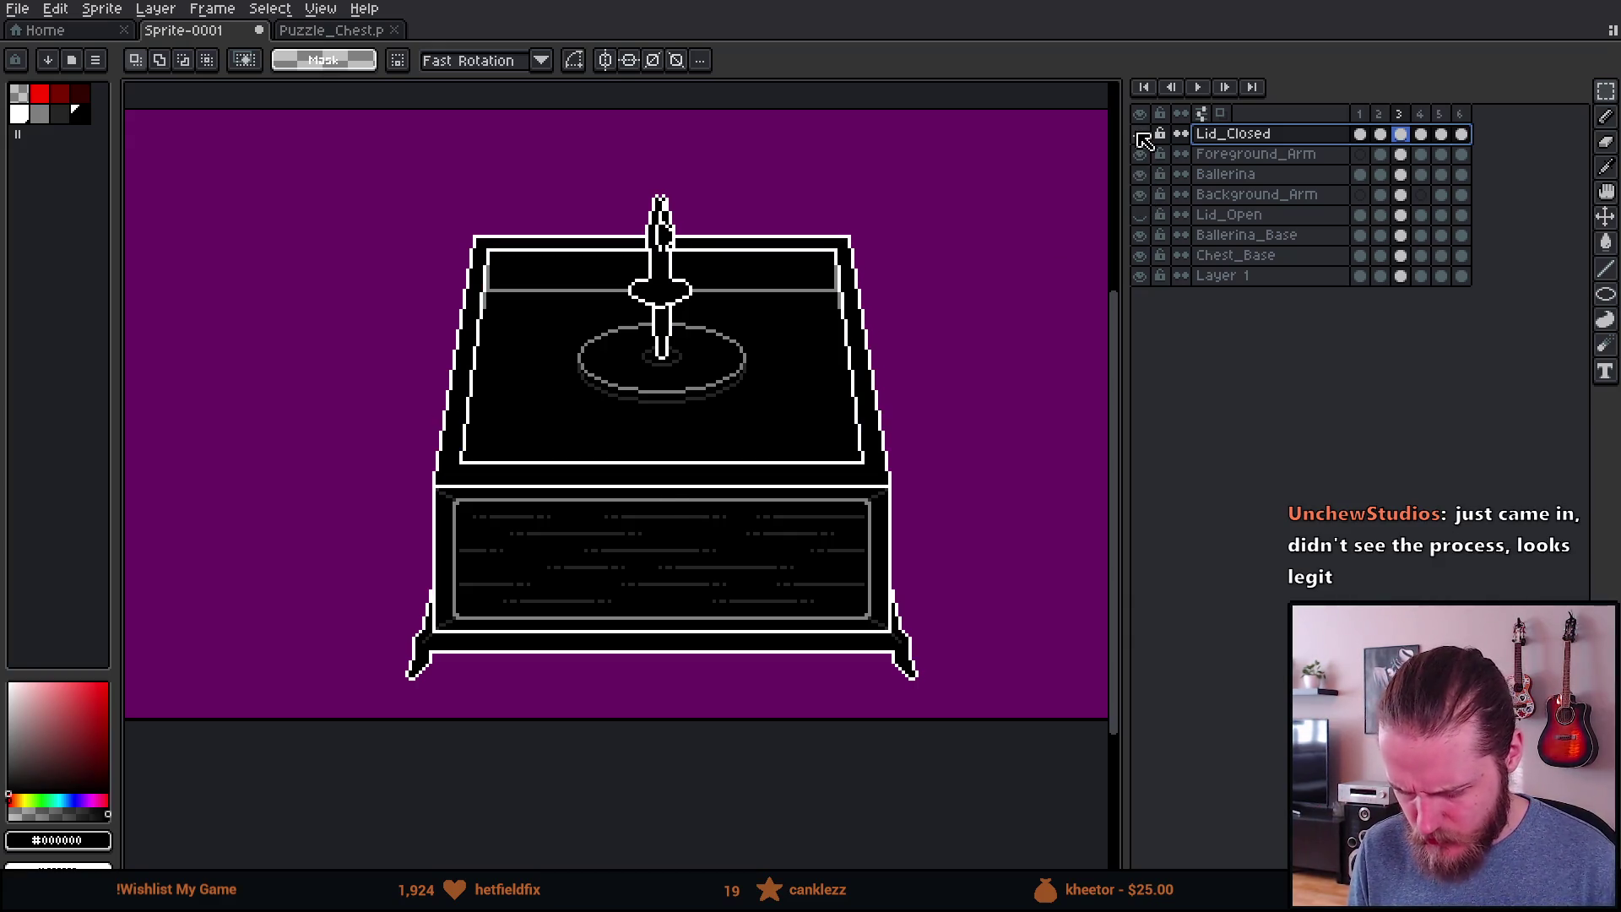
left_click(1141, 135)
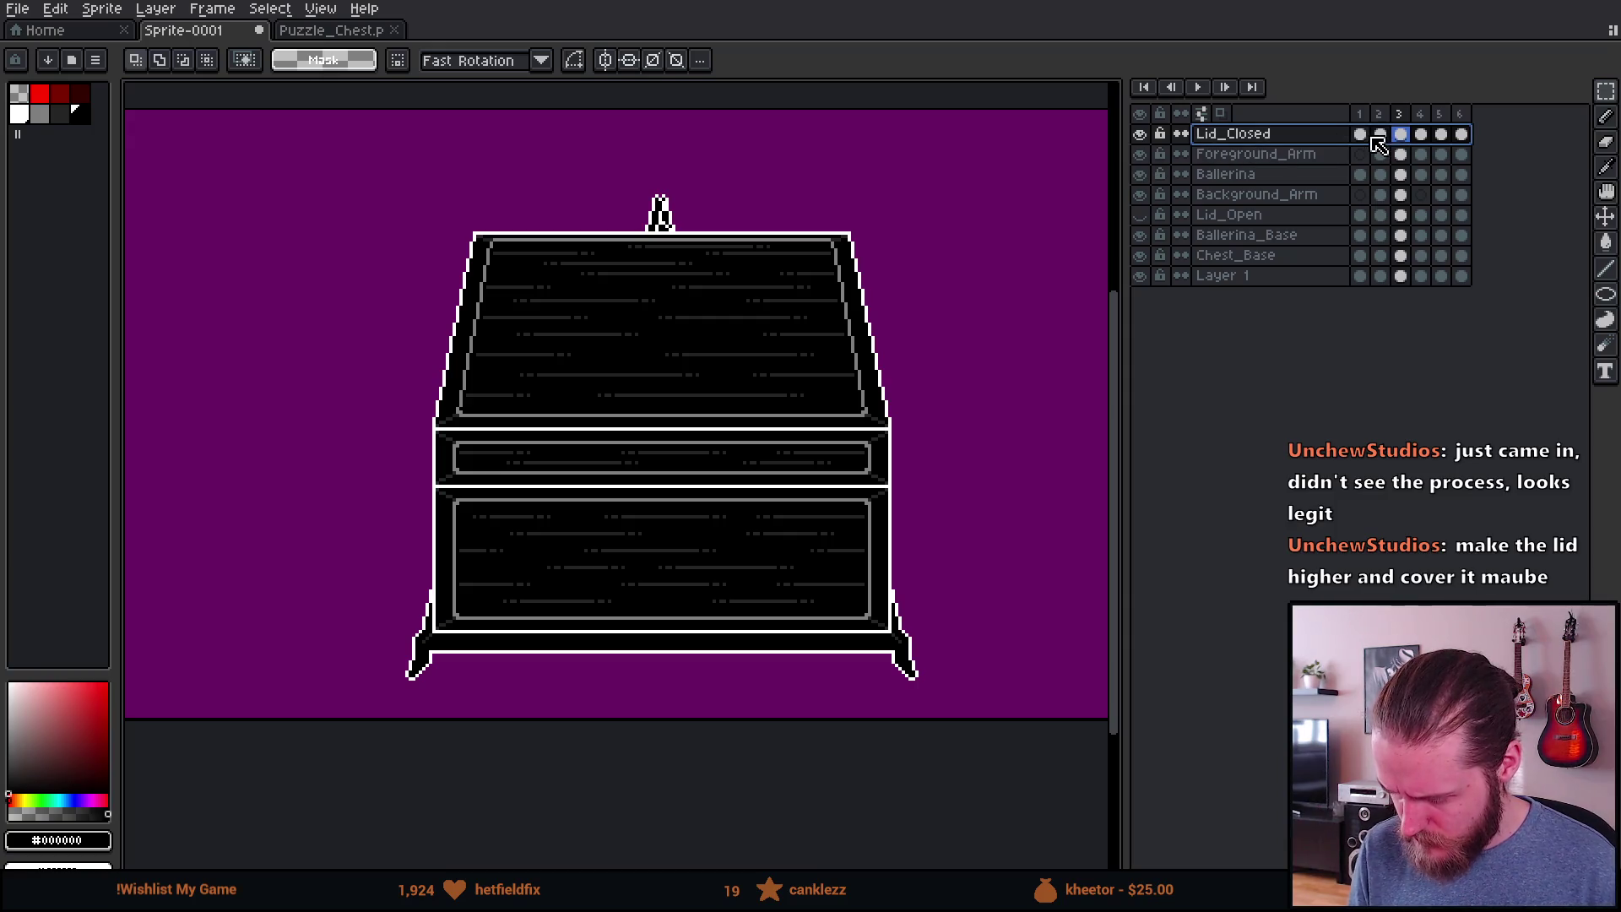
left_click(1361, 135)
left_click(1148, 177)
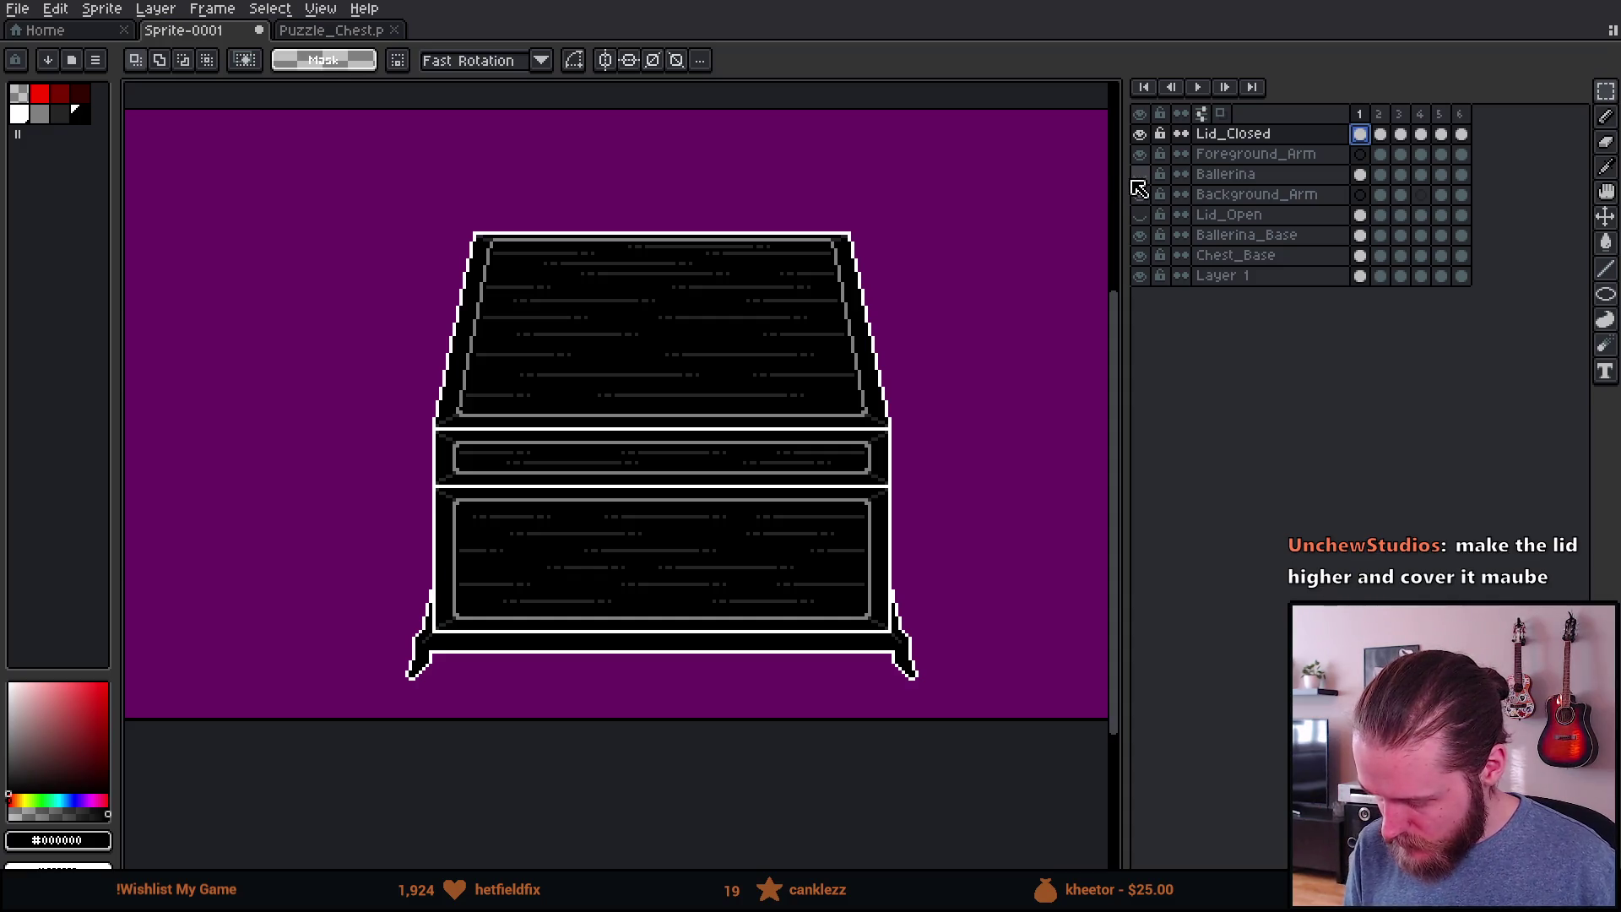
Step: Add a new frame and erase the ballerina from frame 1
key("alt+n")
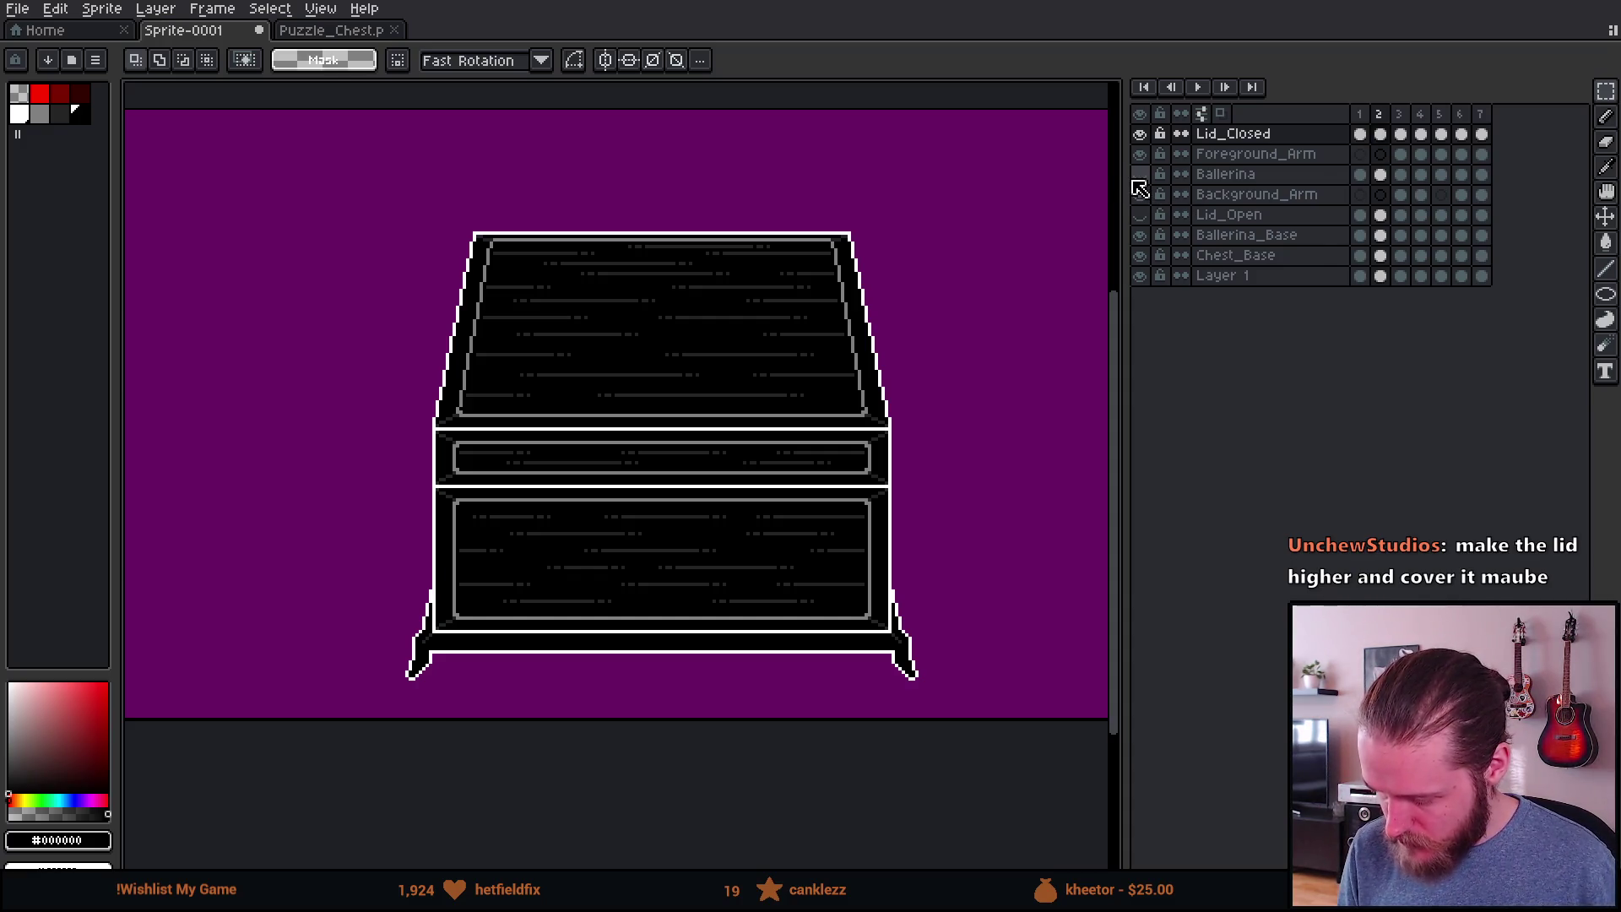
left_click(1140, 175)
left_click(1359, 174)
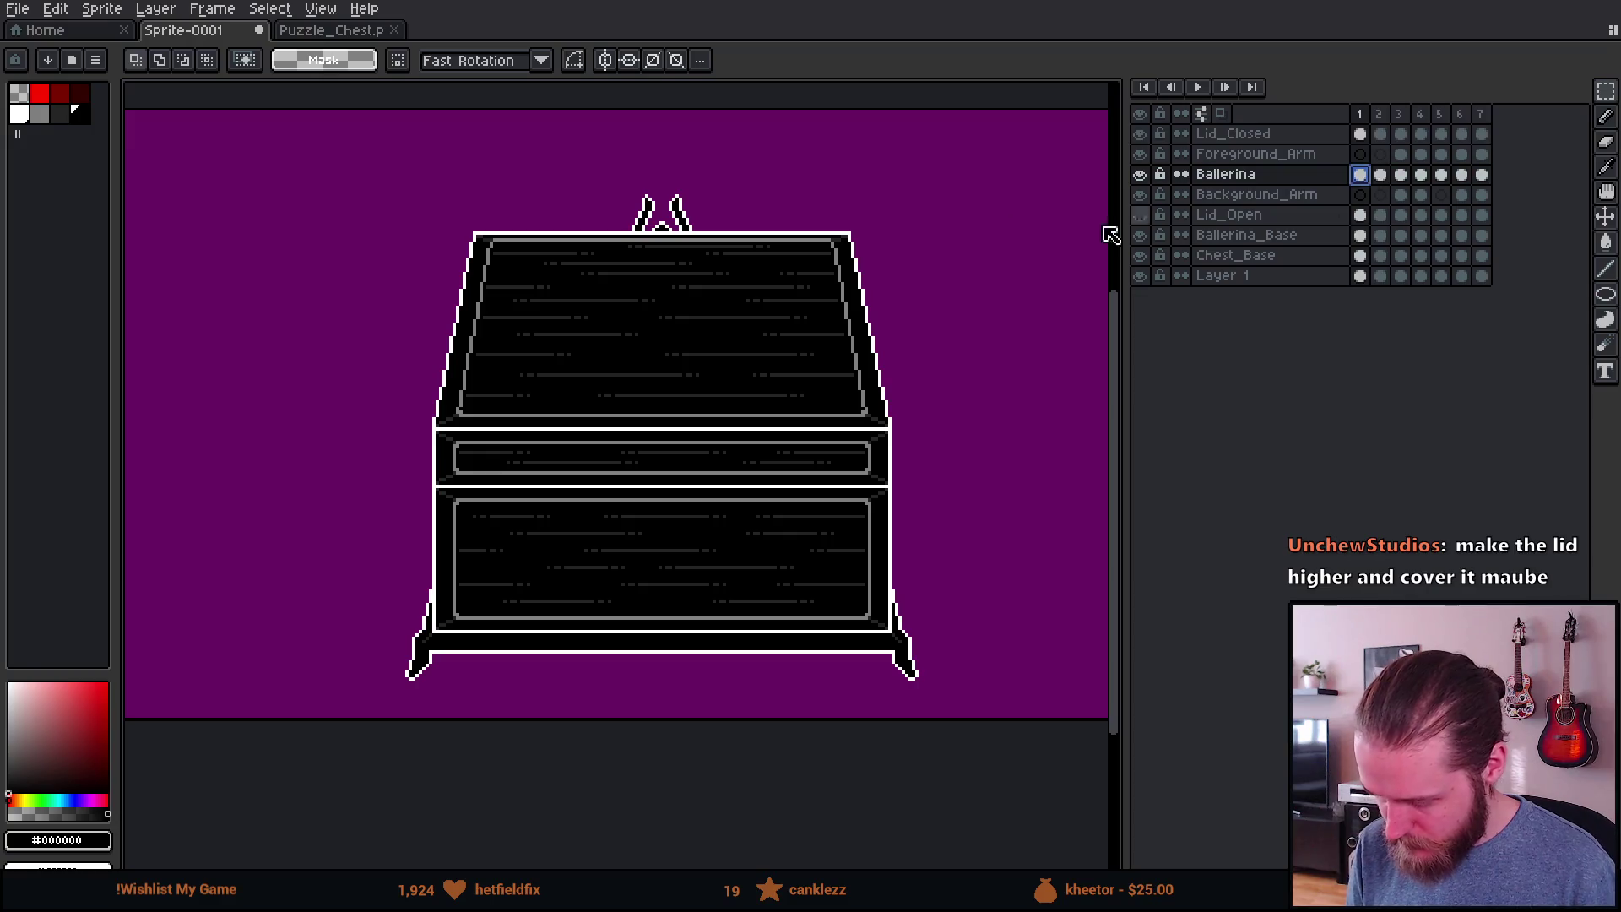
left_click_drag(559, 156, 825, 580)
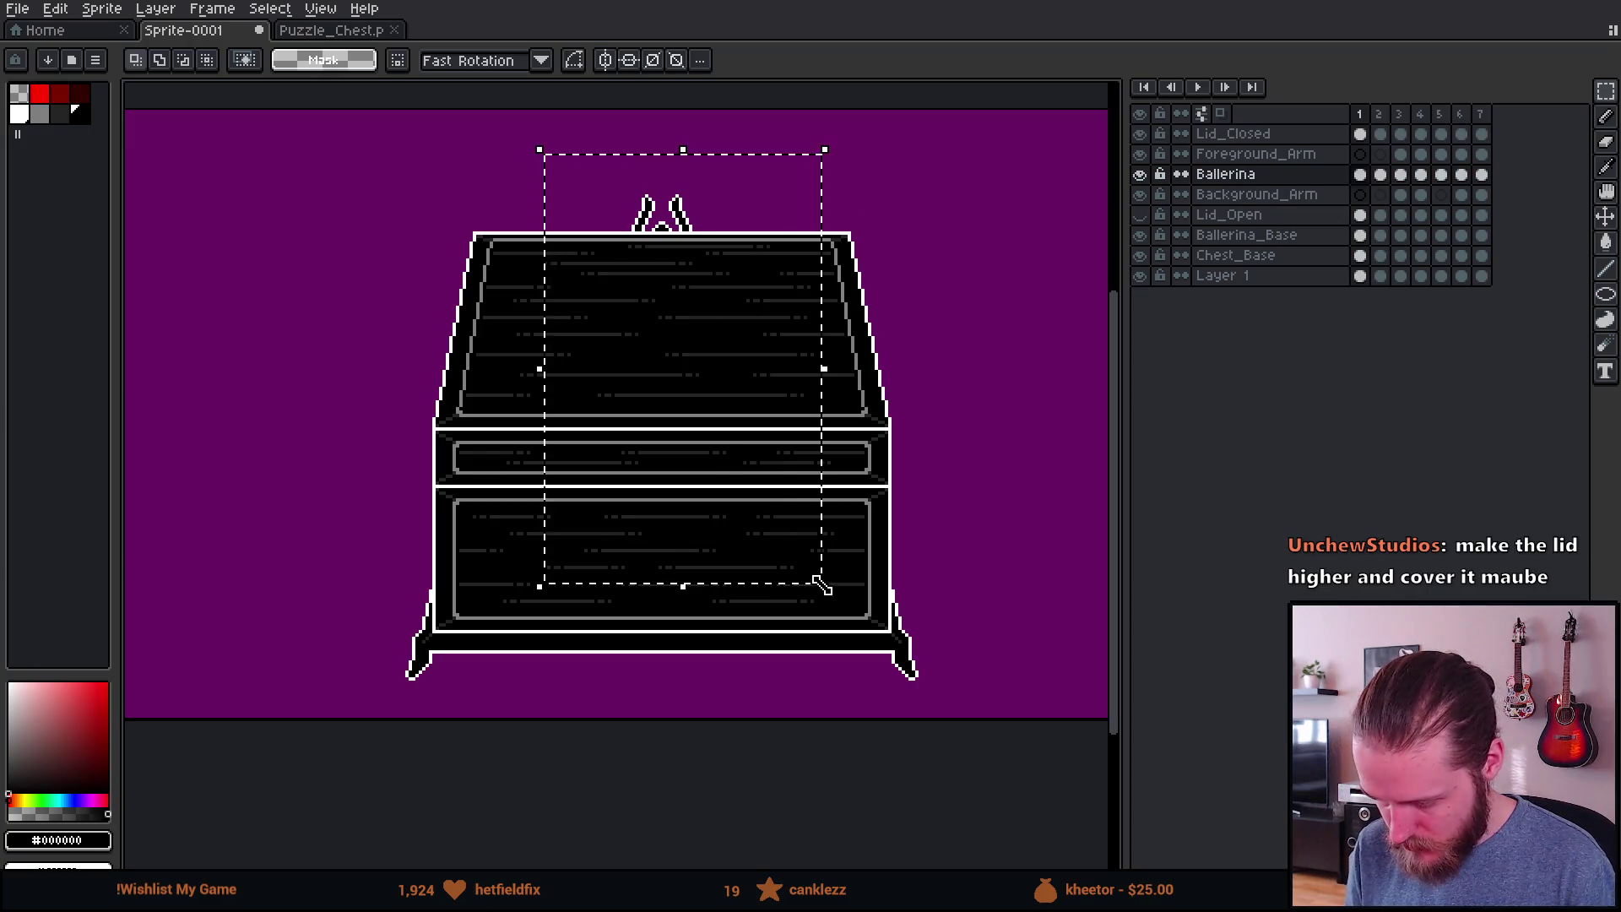
key("Delete")
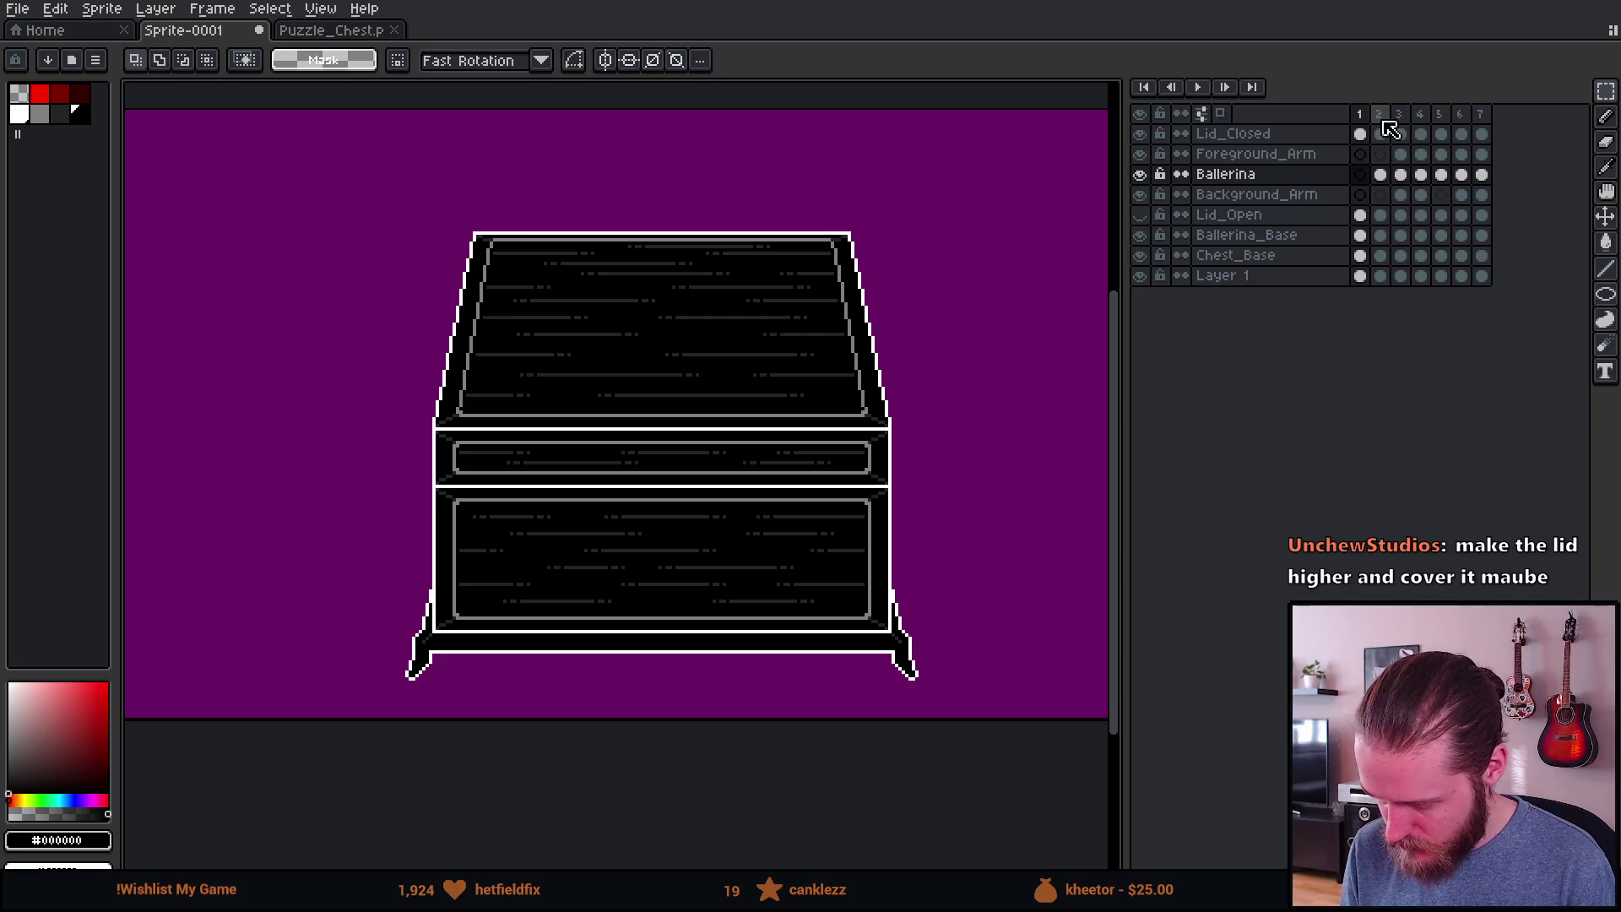
left_click(1382, 120)
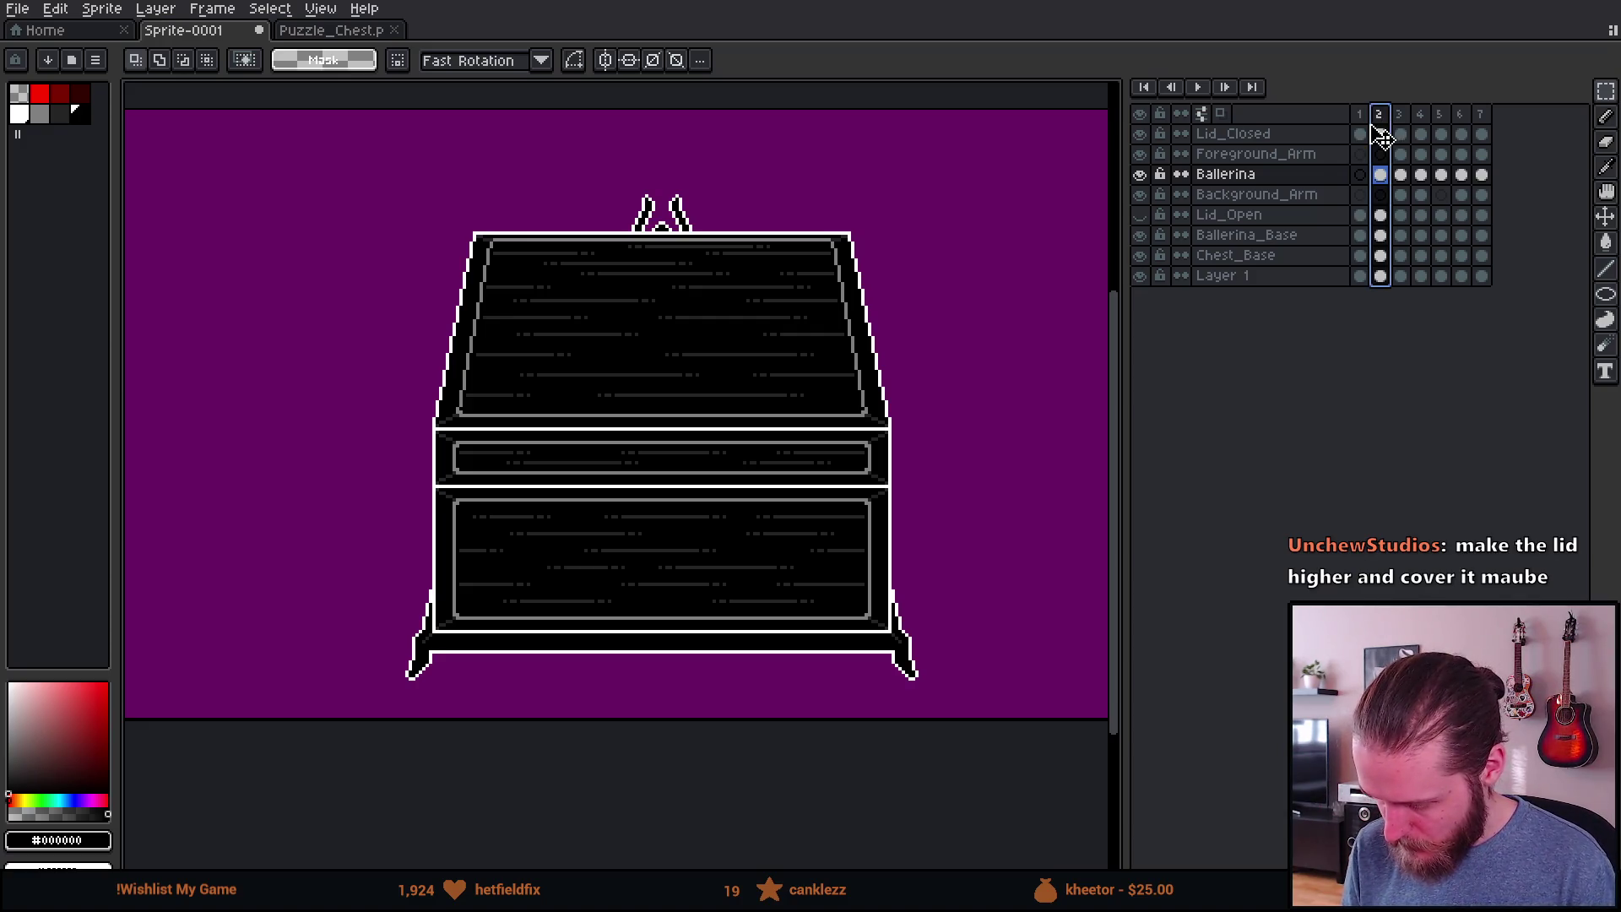
left_click(1361, 117)
Step: Delete the open lid from frame 1 and the closed lid from frame 2
left_click(1140, 215)
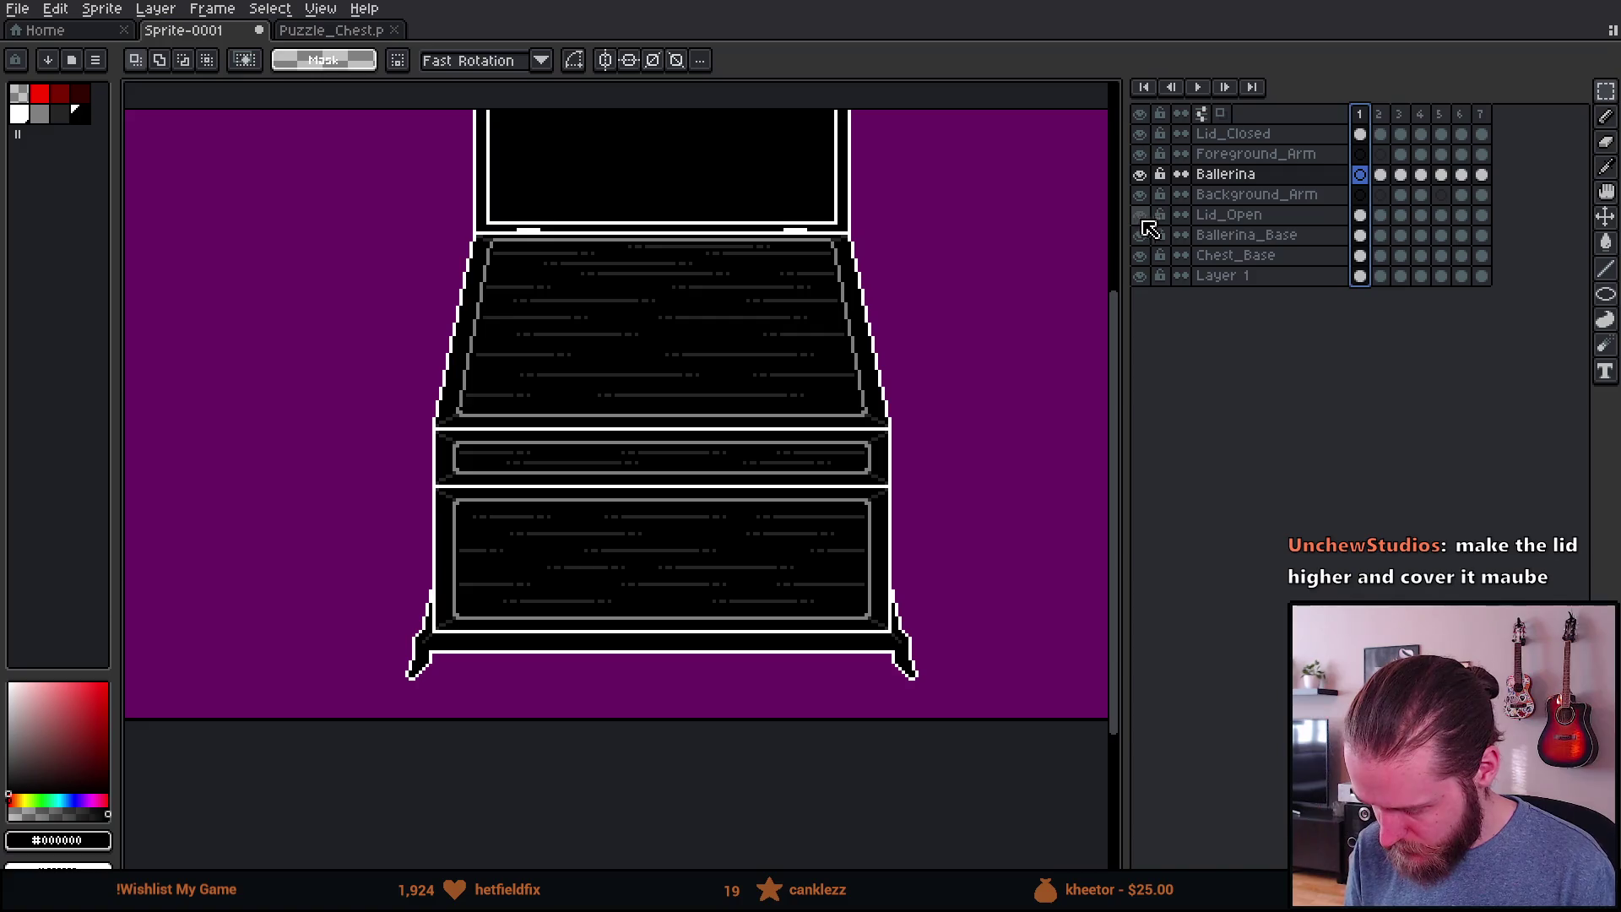
left_click(1325, 216)
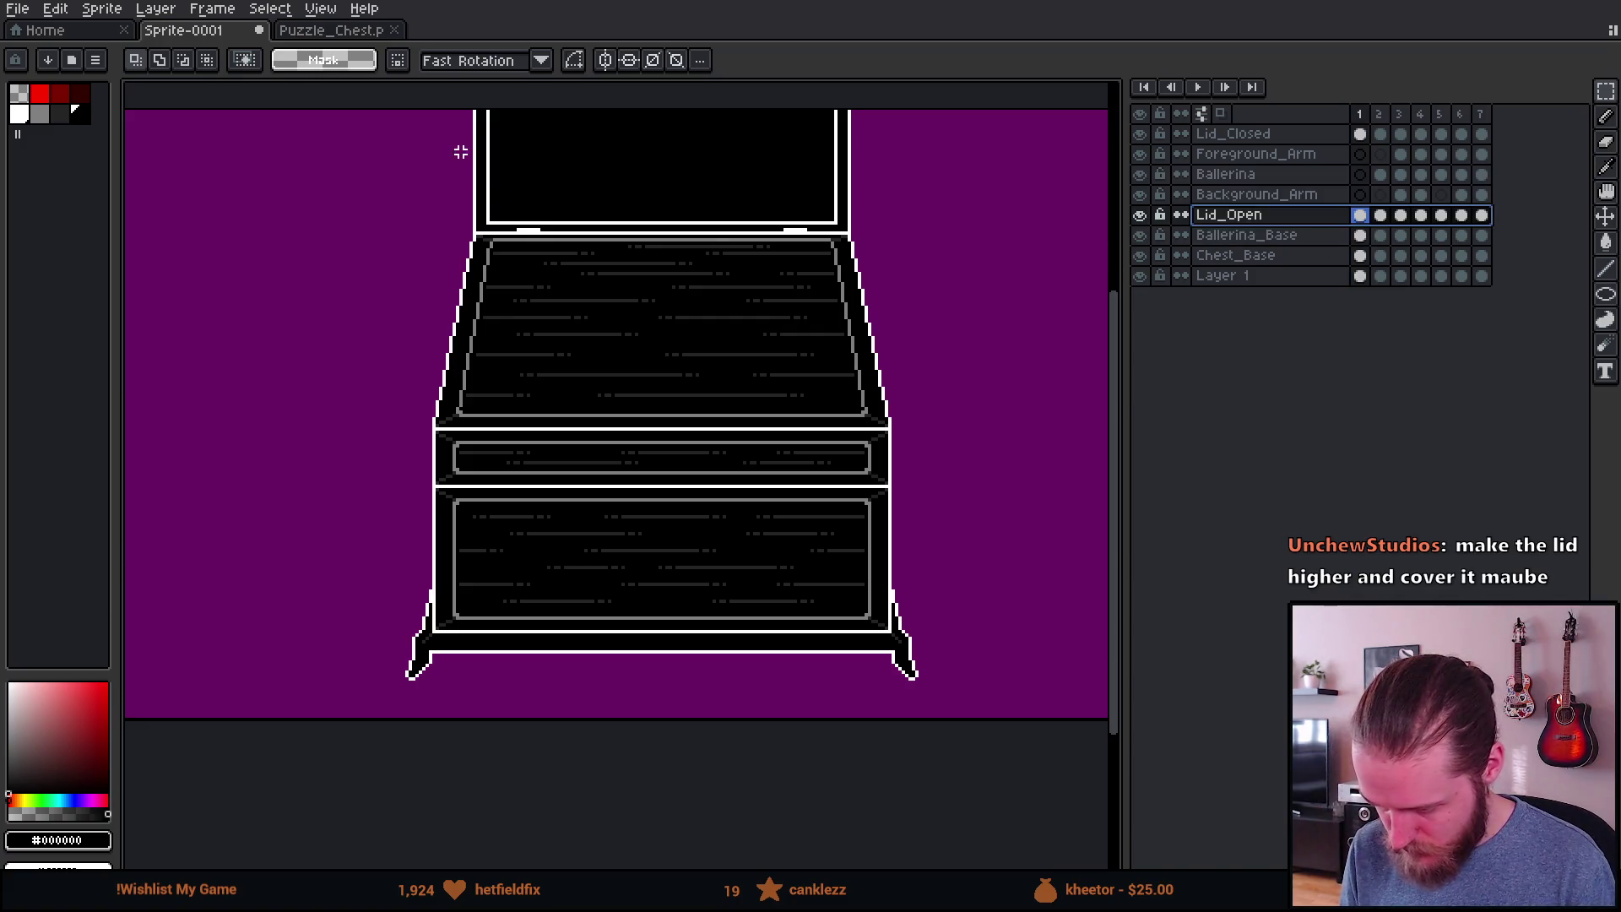
left_click_drag(410, 317, 1077, 80)
key("Delete")
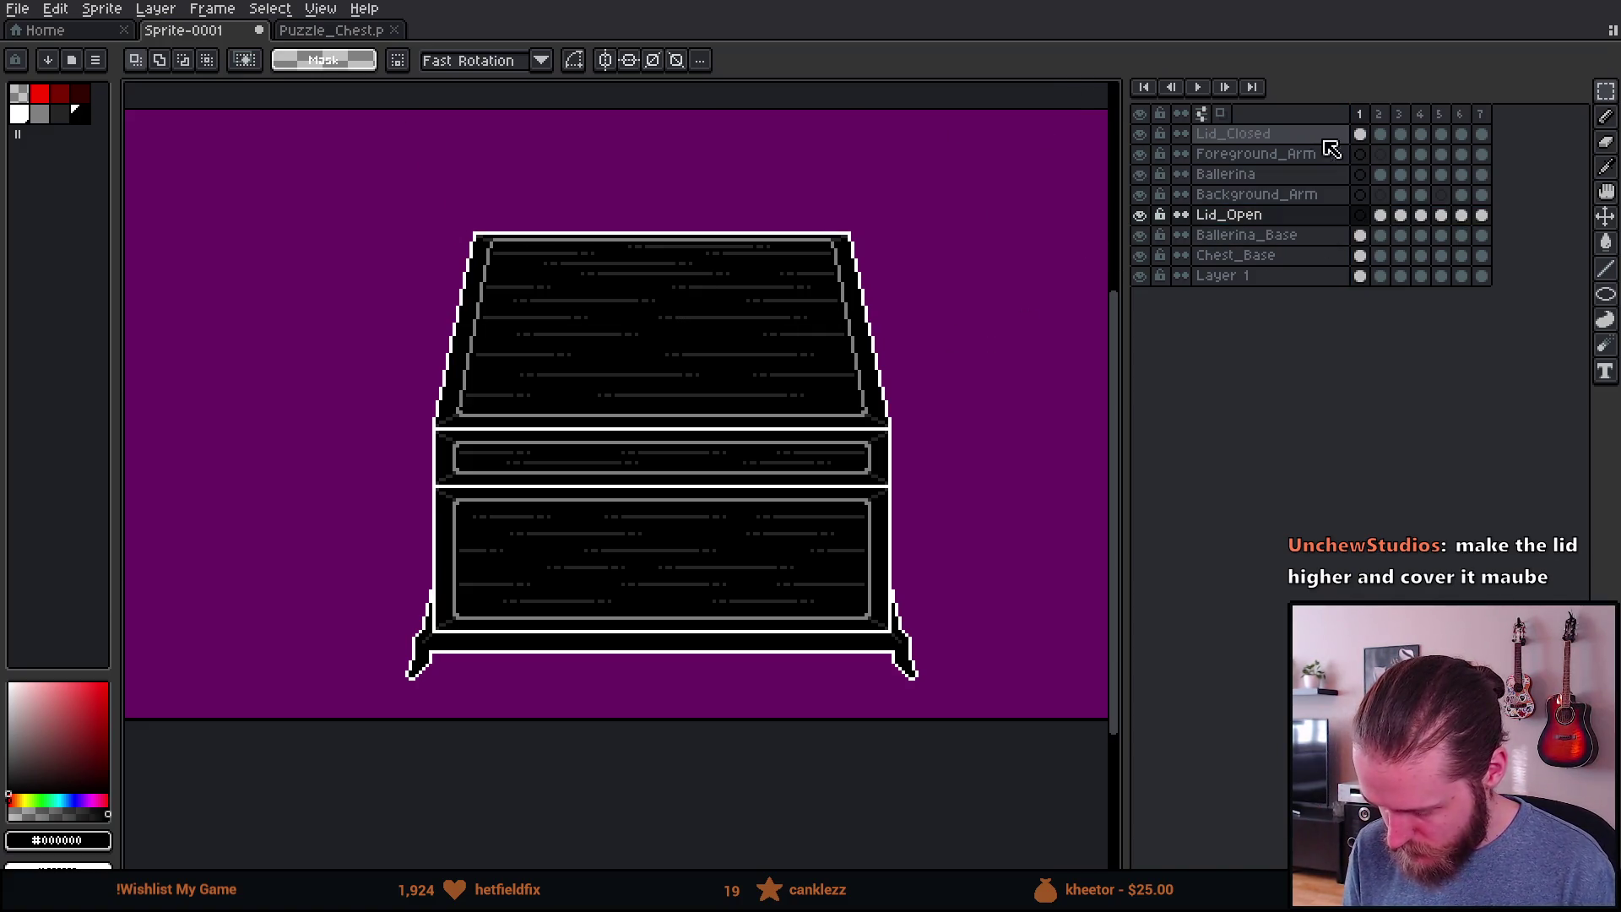
left_click(1380, 114)
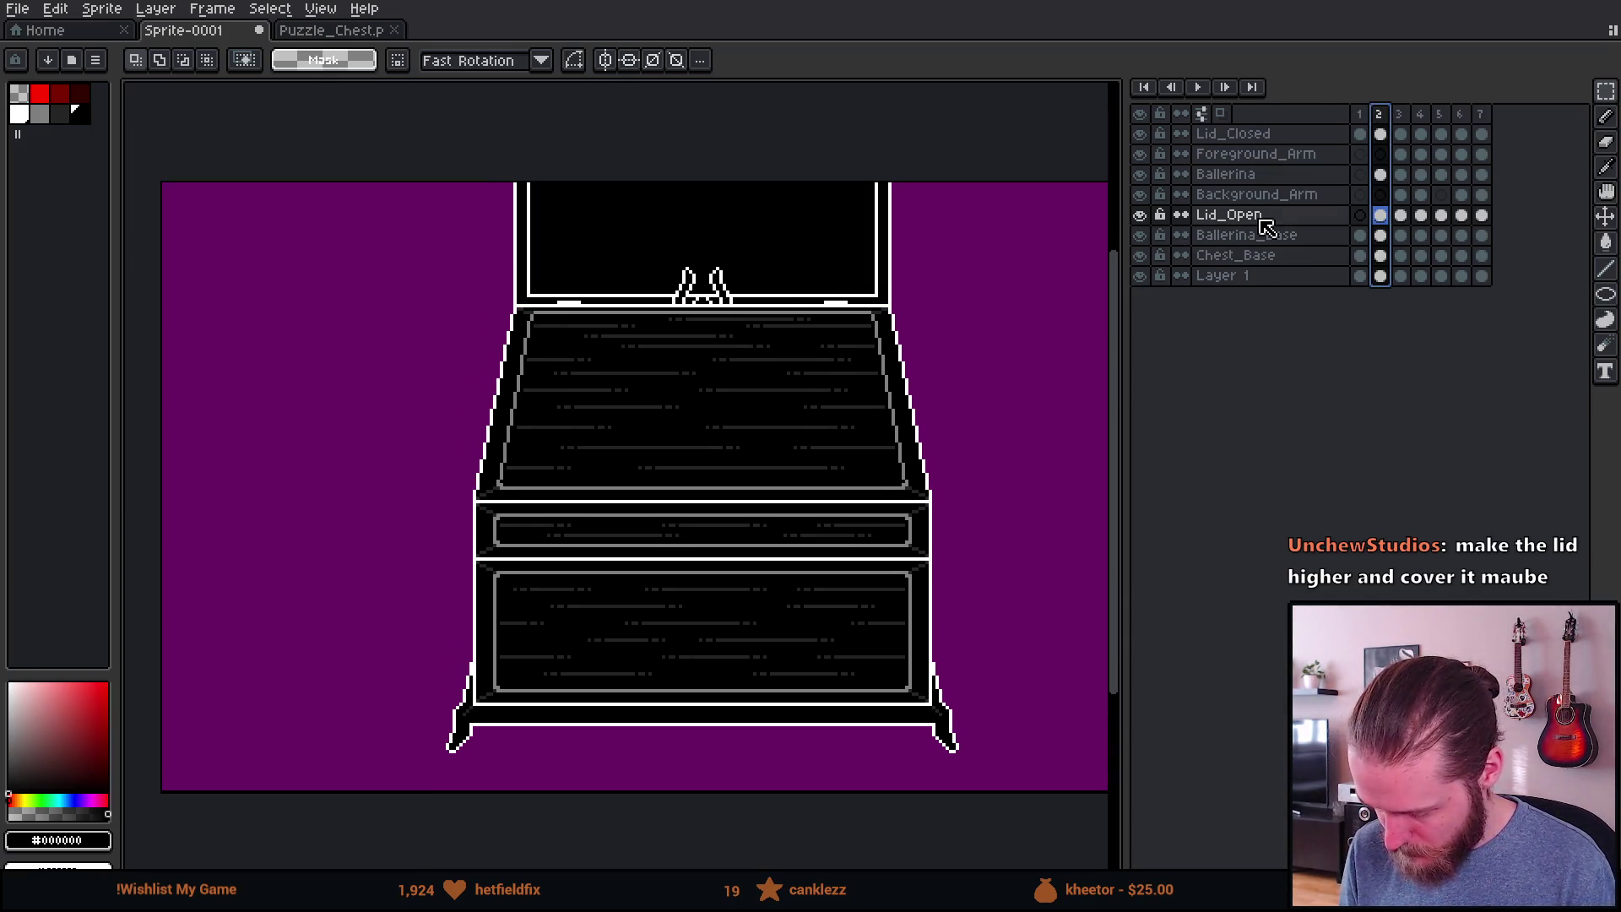
left_click(1272, 135)
left_click_drag(431, 257, 1039, 700)
key("Delete")
scroll(964, 549, "down", 3)
key("Left")
scroll(953, 519, "up", 2)
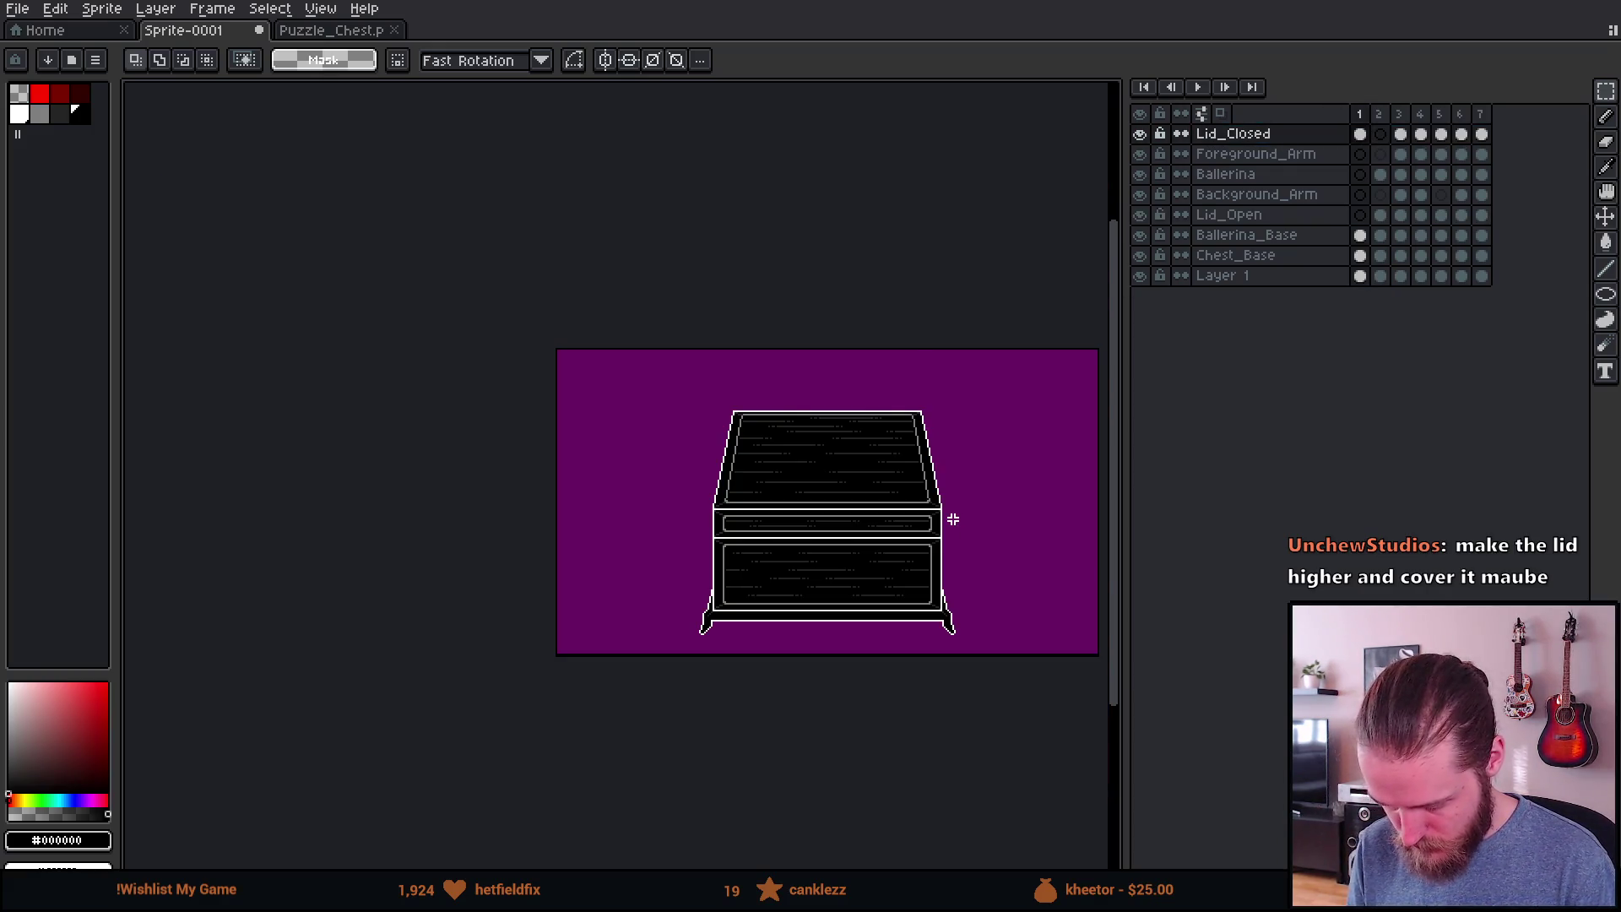
key("Right")
key("Left")
key("Right")
key("Left")
key("Right")
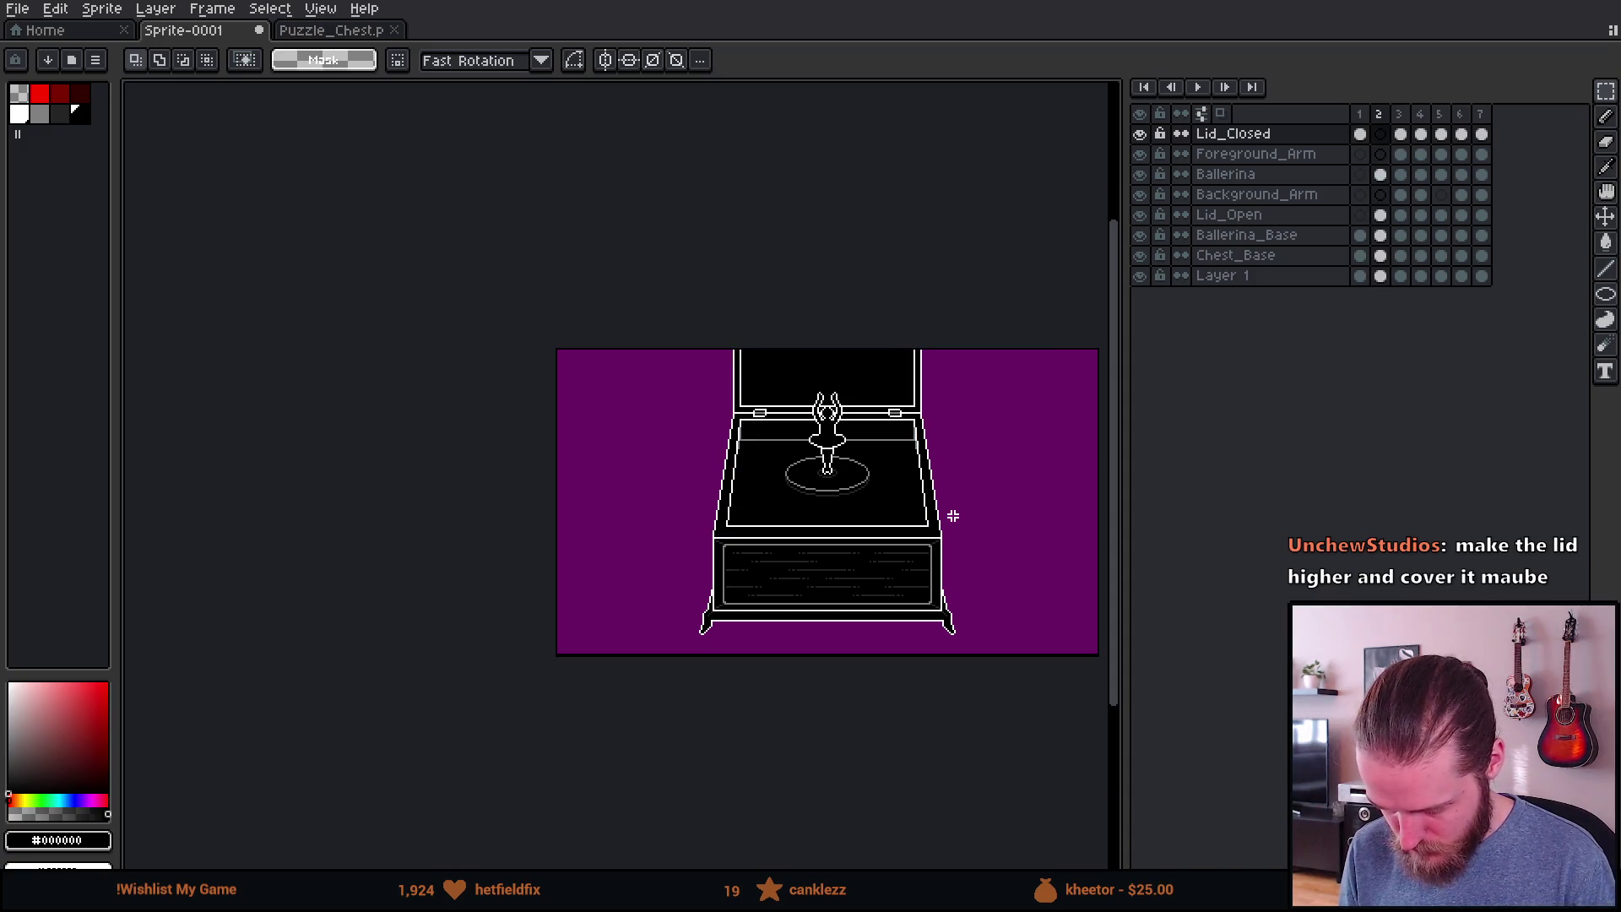
scroll(953, 516, "up", 1)
key("Left")
key("Right")
left_click_drag(952, 517, 831, 449)
key("Left")
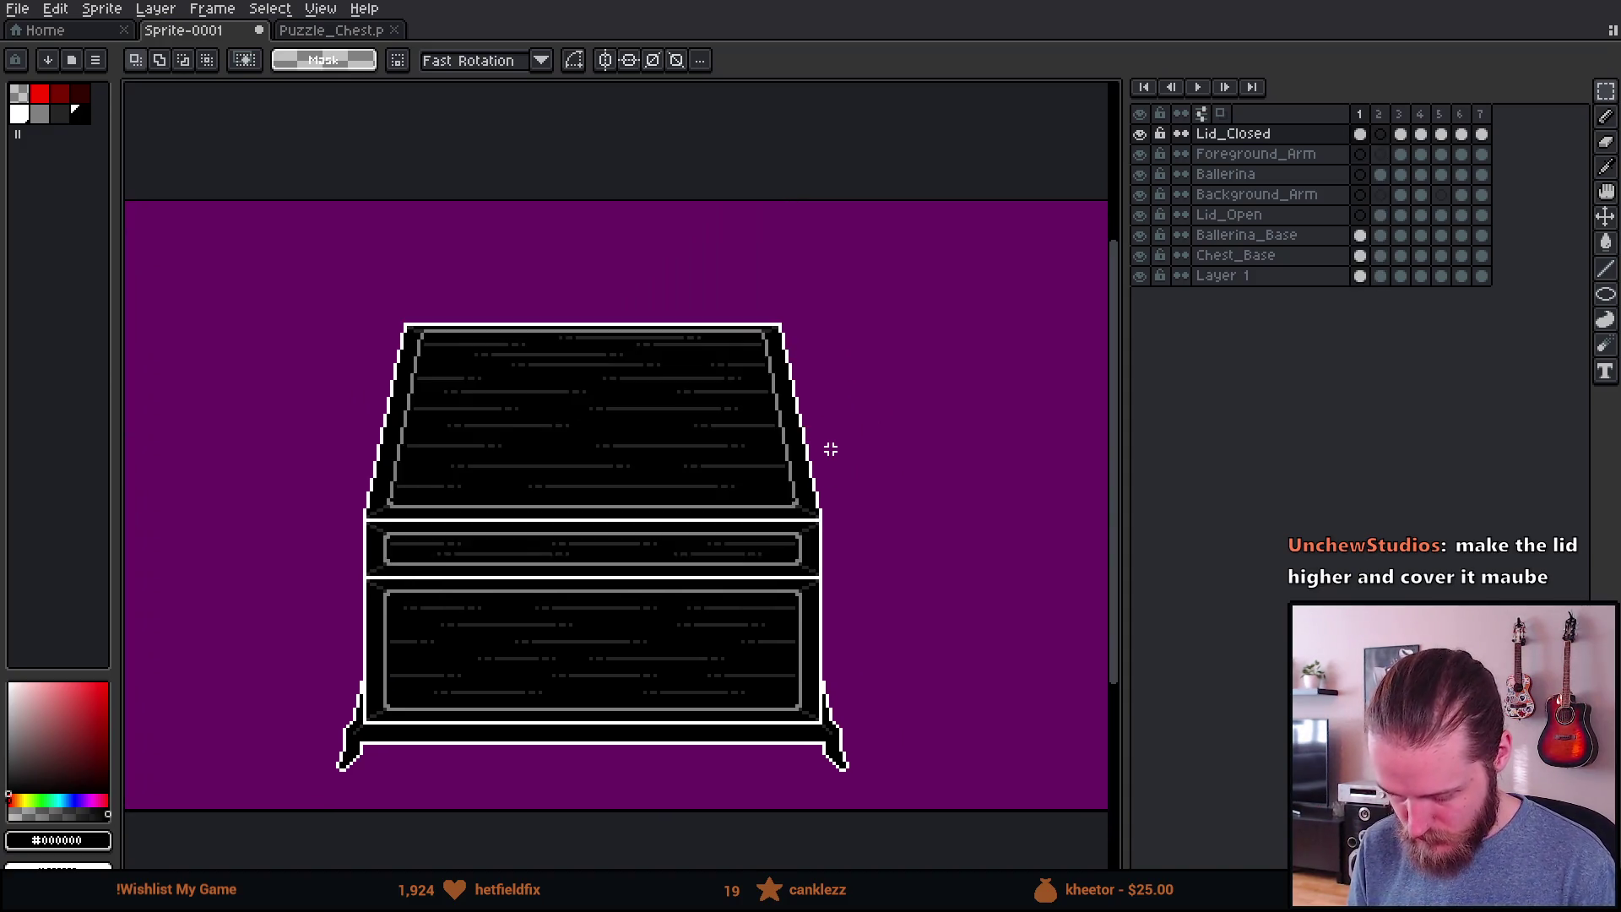
key("Right")
key("Left")
key("Right")
key("Left")
key("Right")
key("Left")
key("Right")
key("Left")
key("Right")
key("Left")
key("Right")
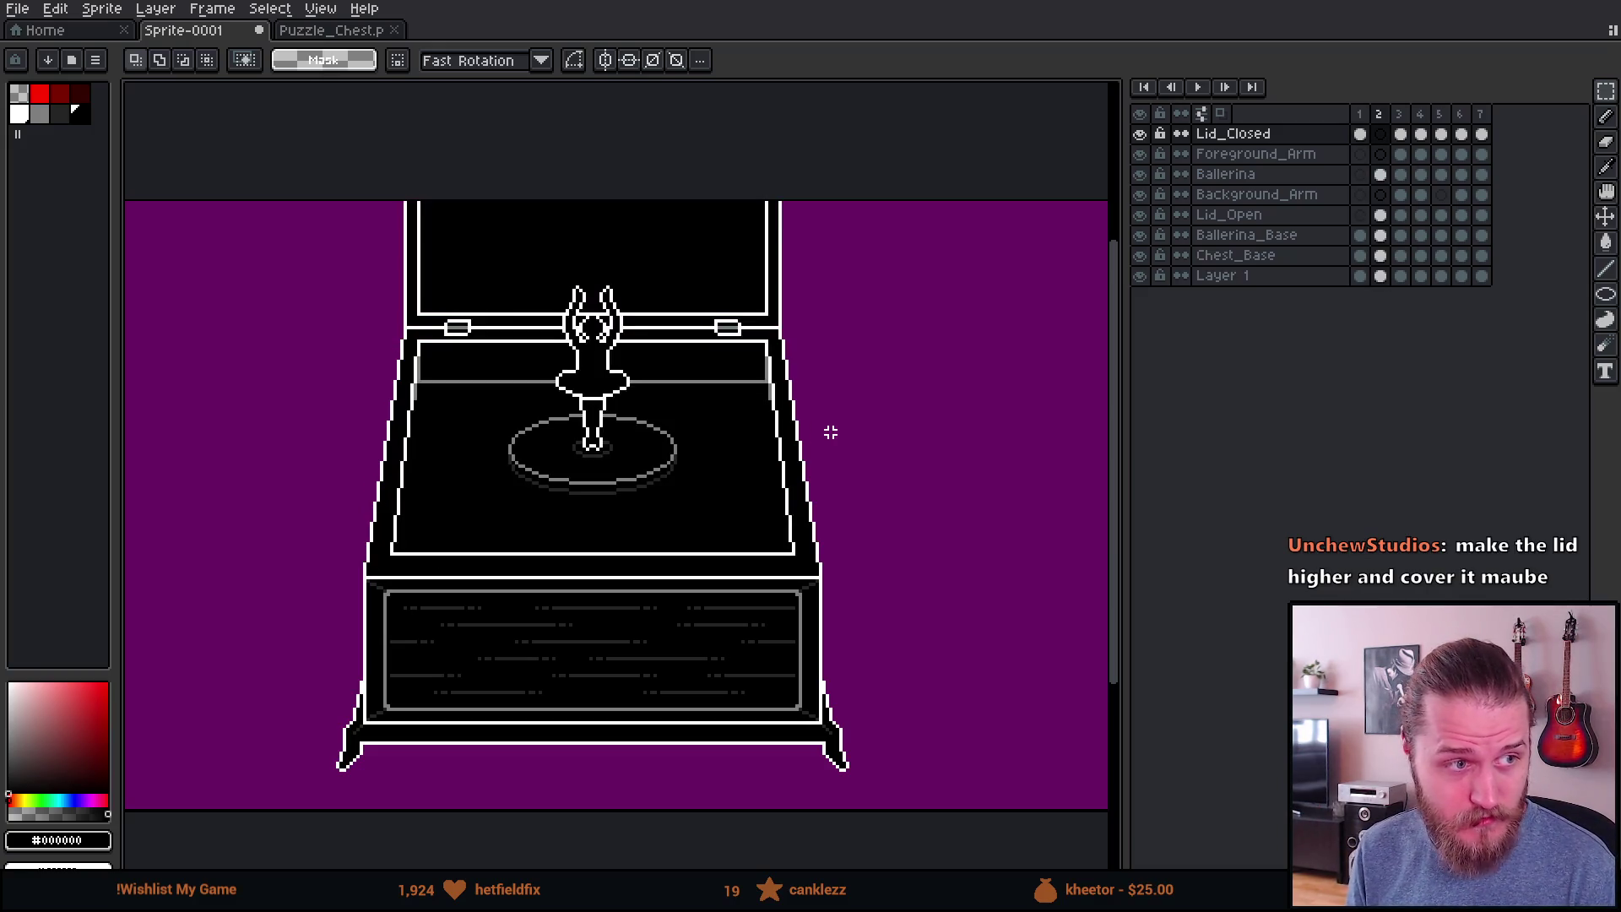
key("Left")
key("Right")
key("Left")
key("Right")
key("Left")
key("Right")
key("Left")
key("Right")
key("Left")
key("Right")
scroll(720, 385, "up", 2)
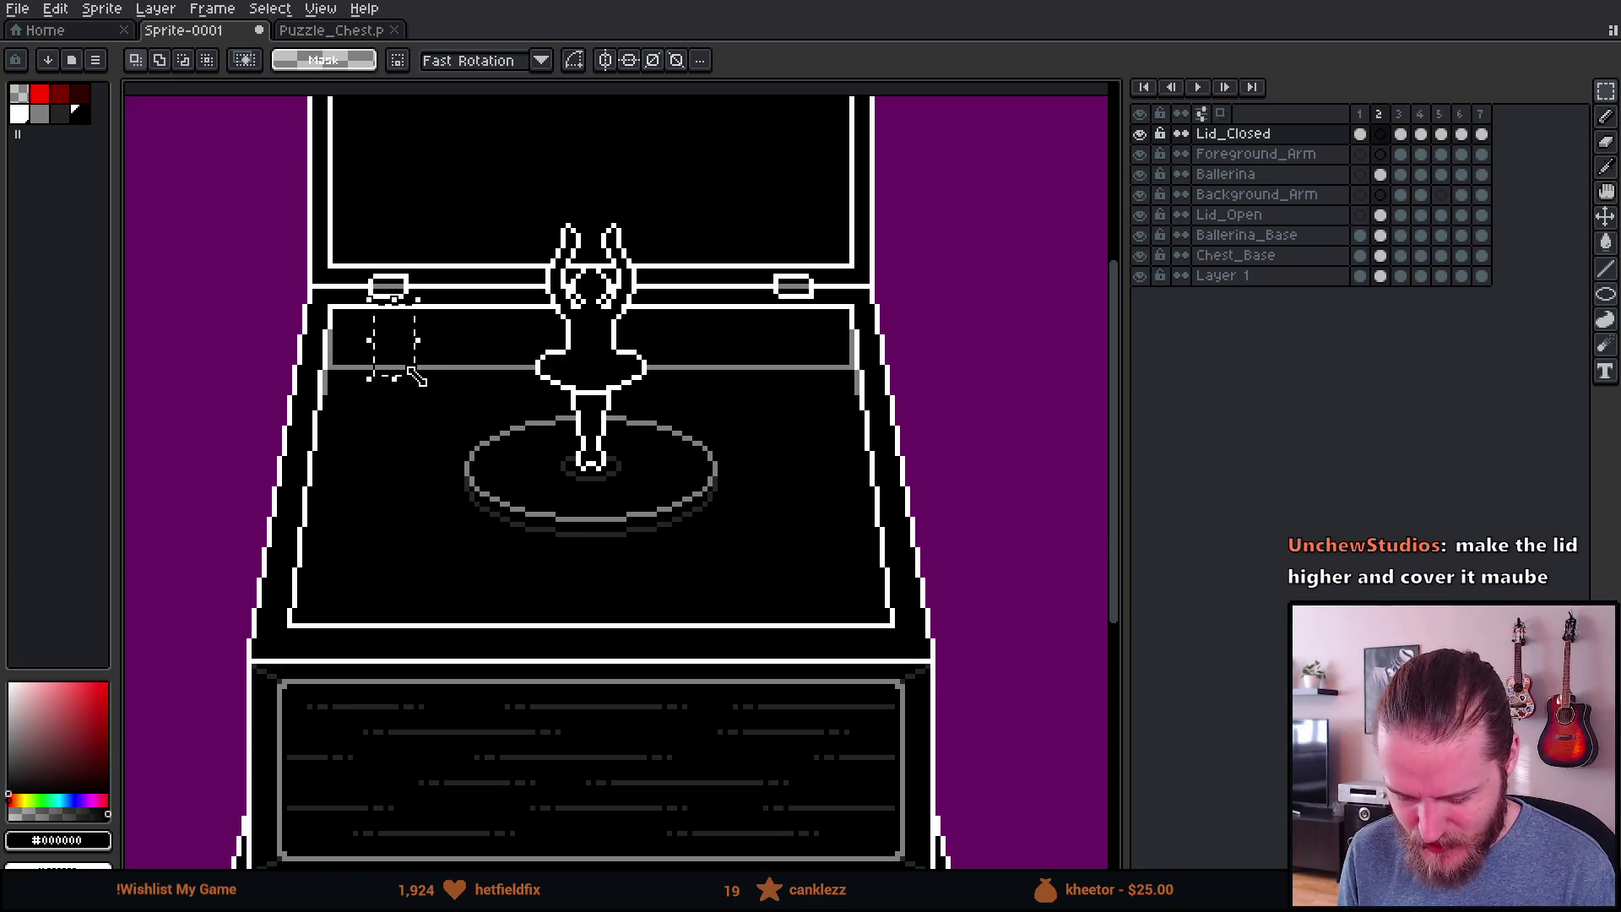
left_click_drag(446, 205, 797, 606)
left_click(355, 408)
left_click_drag(518, 210, 692, 521)
left_click(850, 615)
left_click_drag(406, 291, 473, 397)
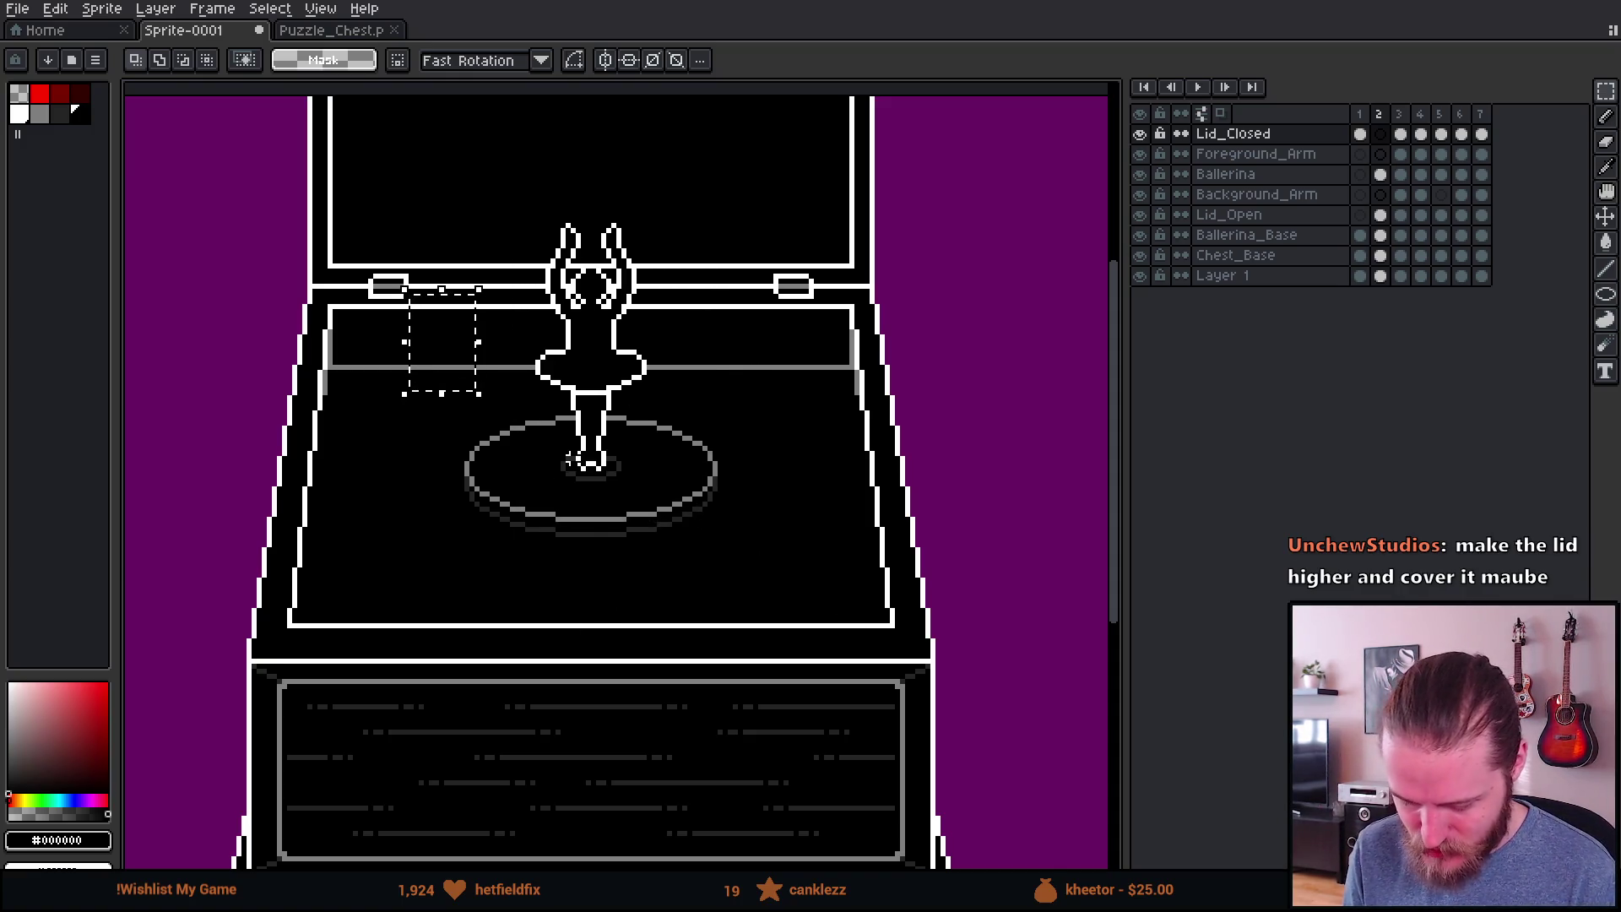
scroll(646, 457, "down", 3)
key("Return")
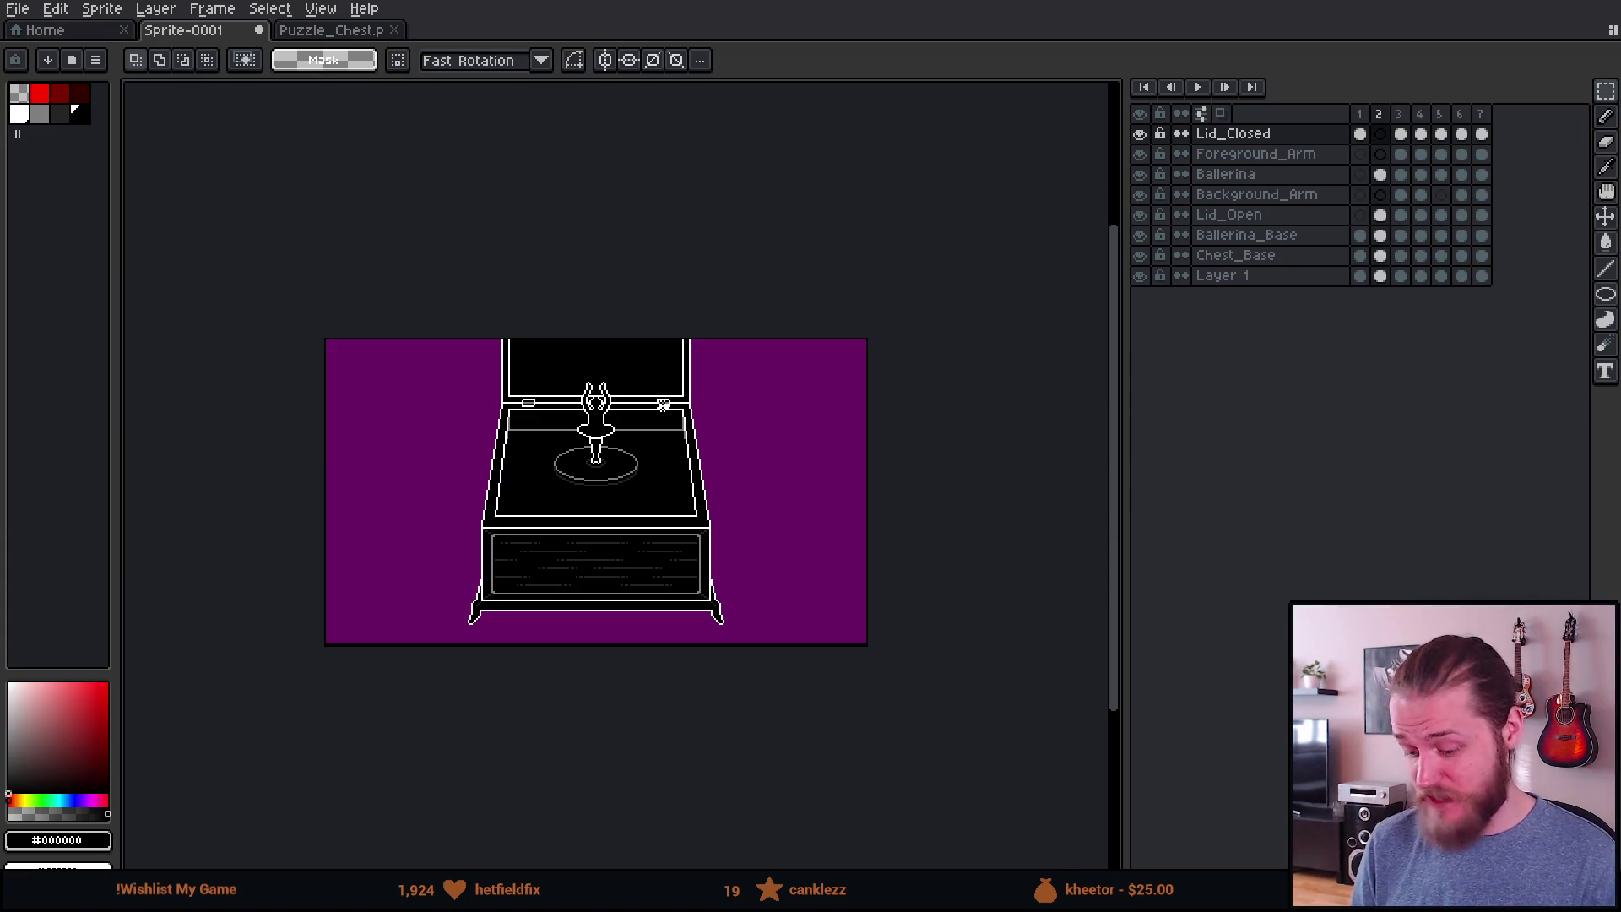
scroll(718, 393, "up", 2)
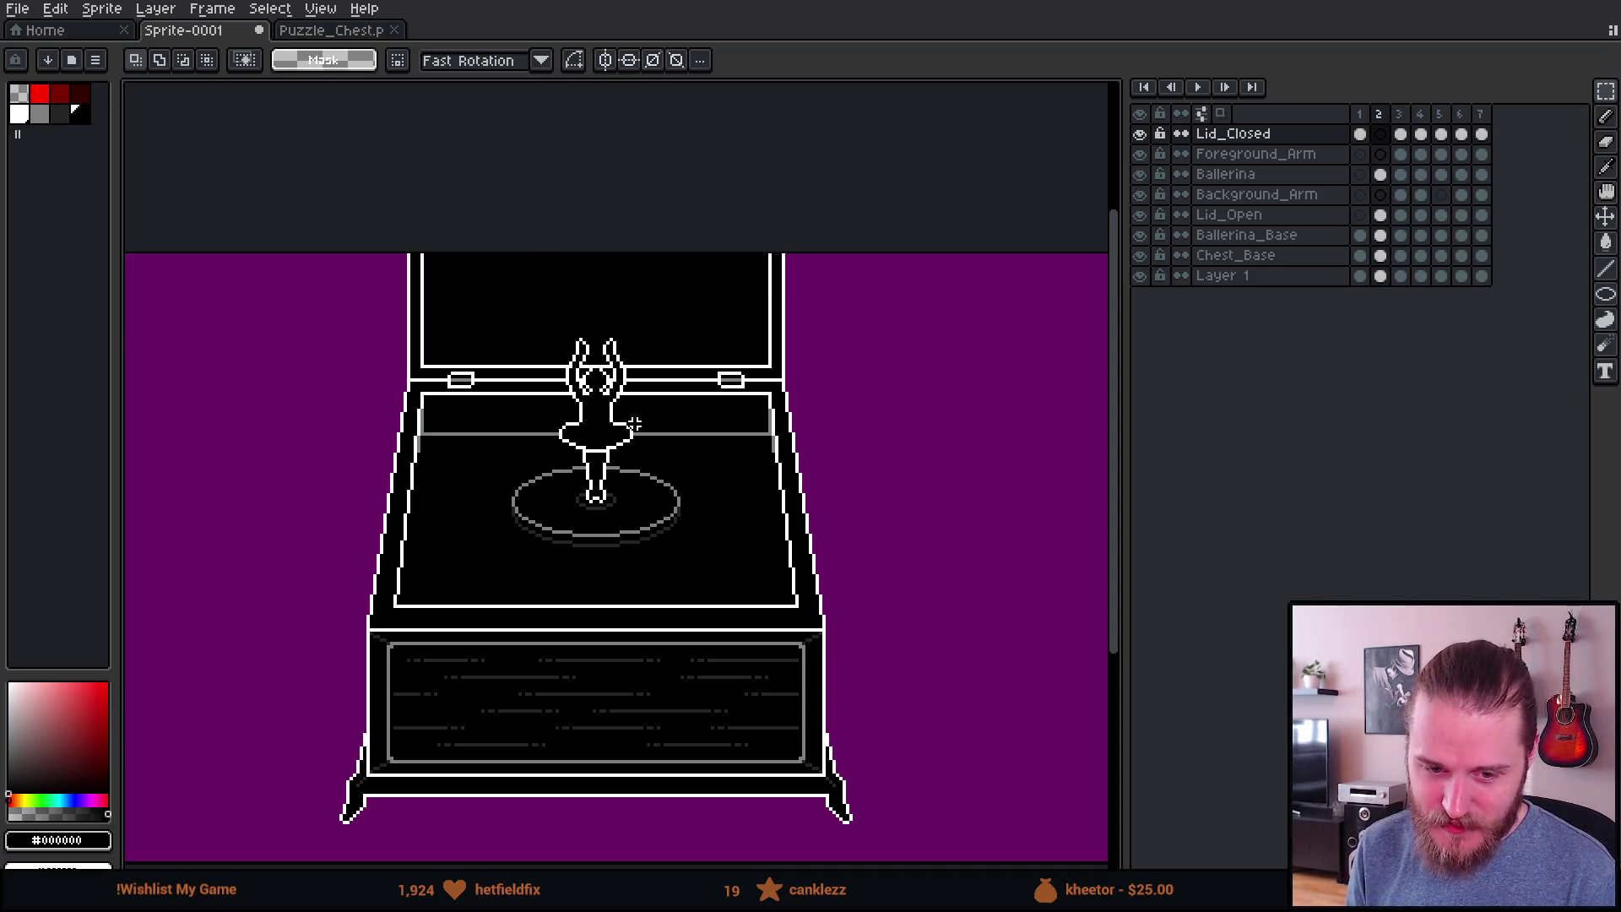
key("Left")
key("Return")
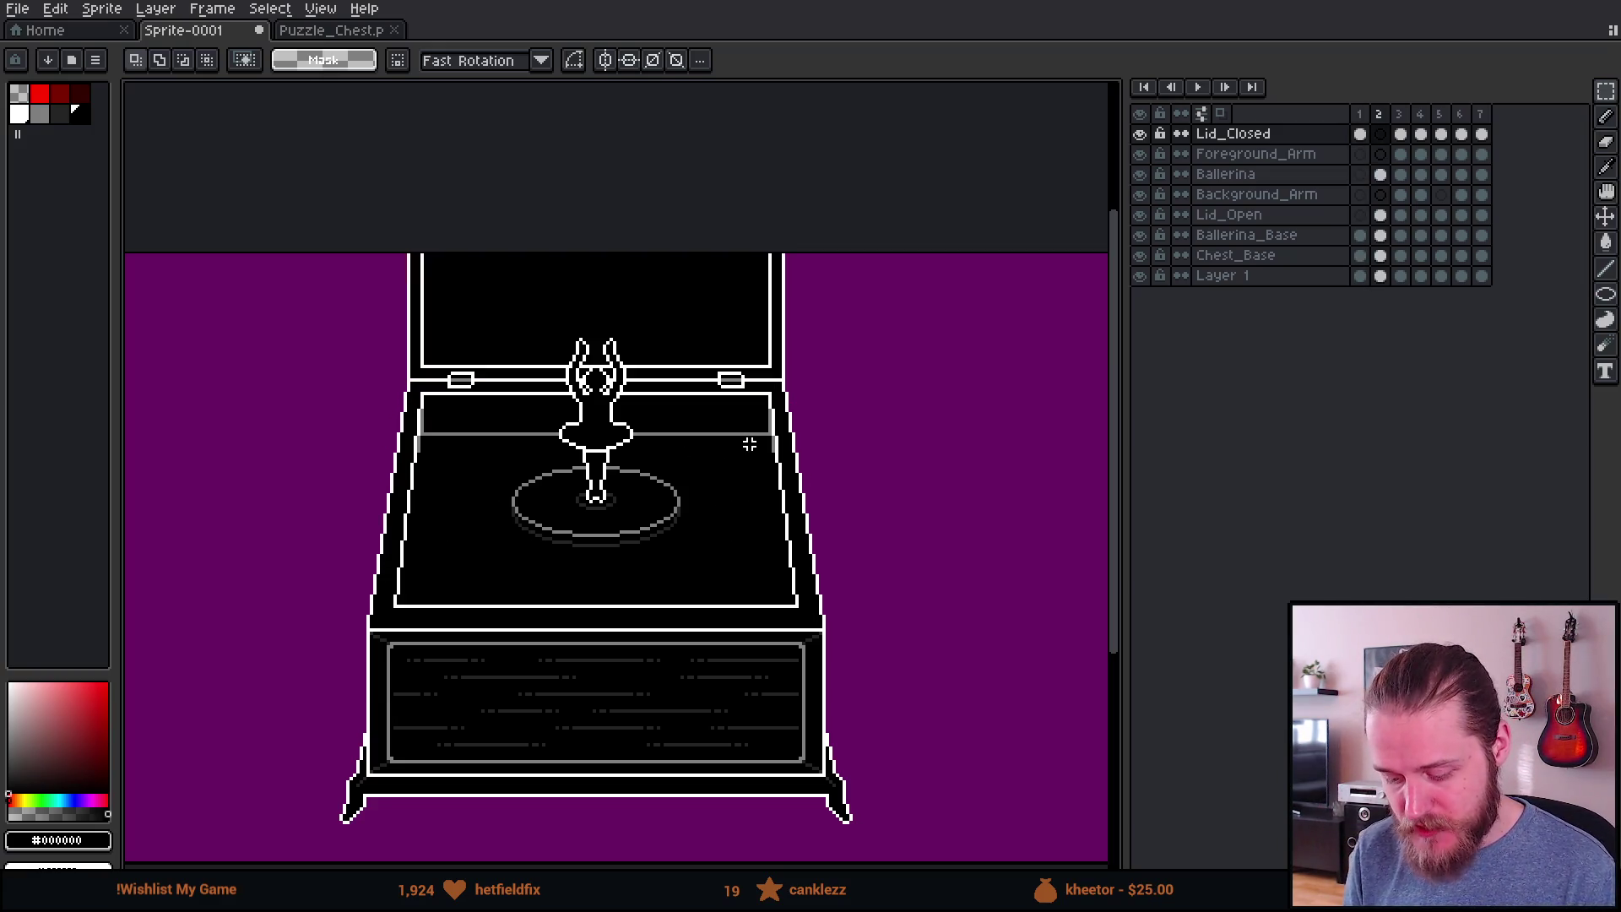
scroll(606, 420, "up", 2)
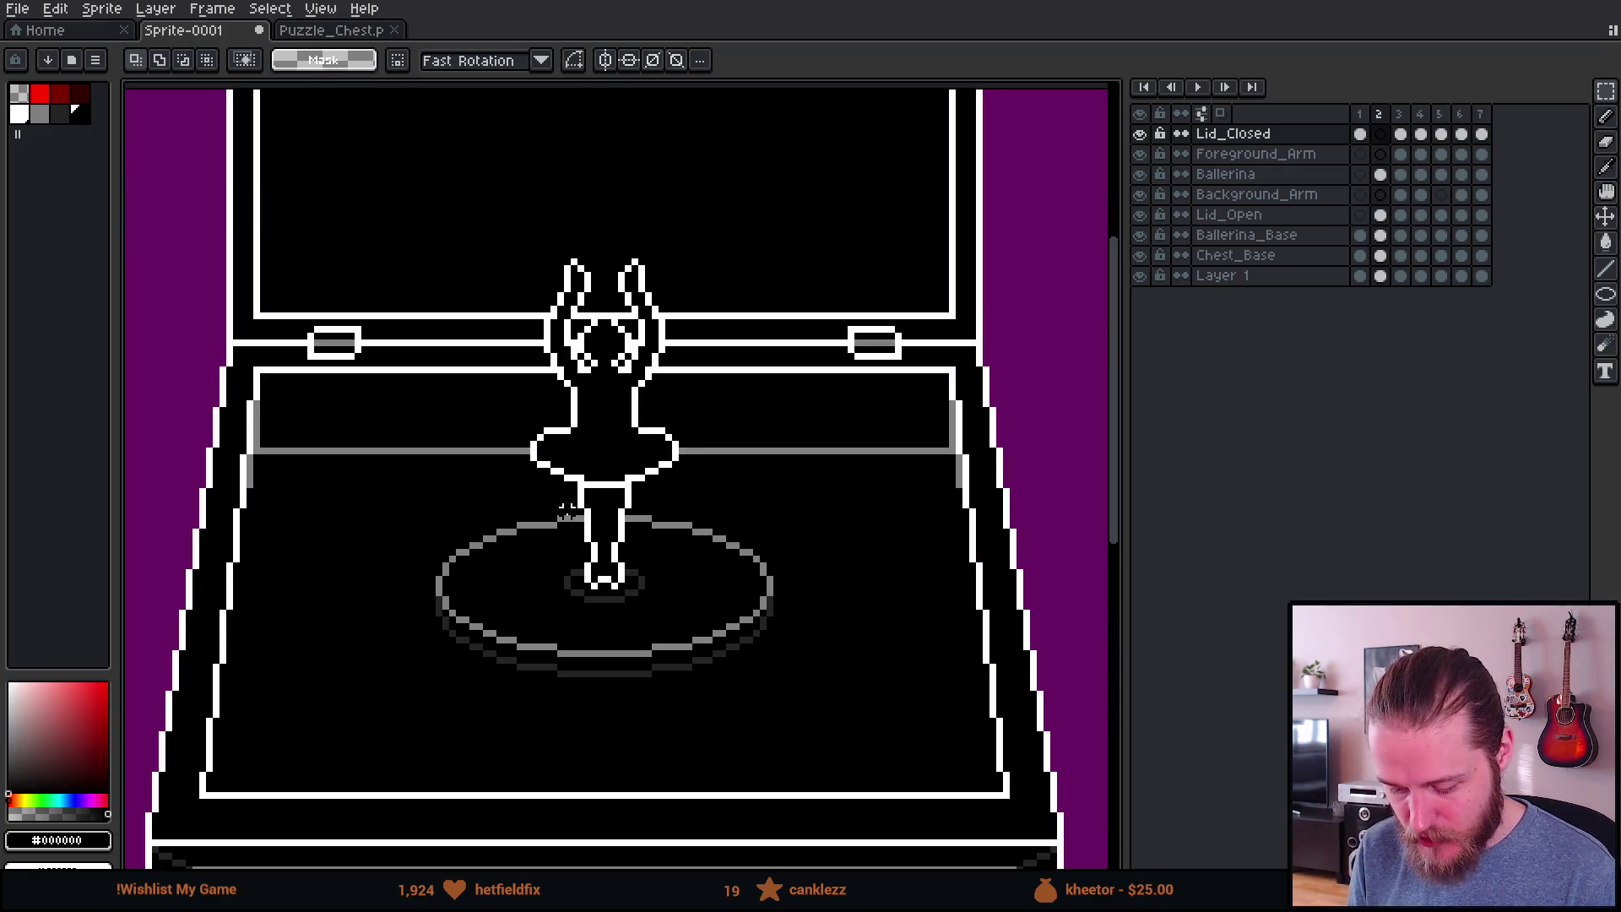
Step: Pick red with the Pencil, sketch a guide line beside the ballerina, then undo it
mouse_move(372, 370)
left_mouse_down()
mouse_move(426, 462)
mouse_move(436, 454)
left_mouse_up()
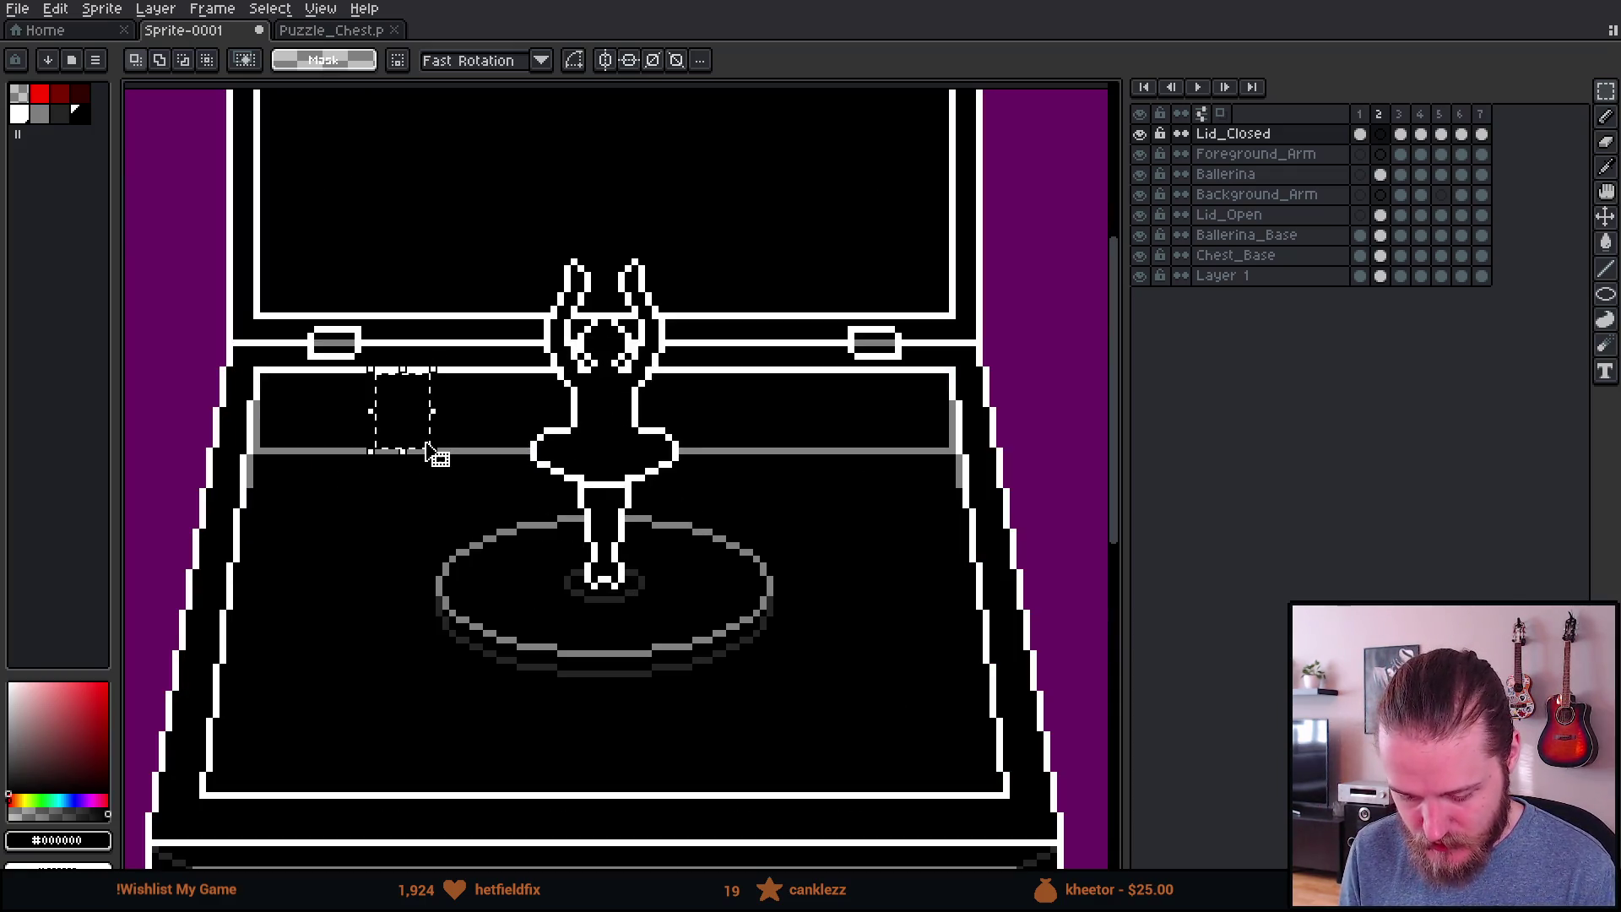
left_click(39, 94)
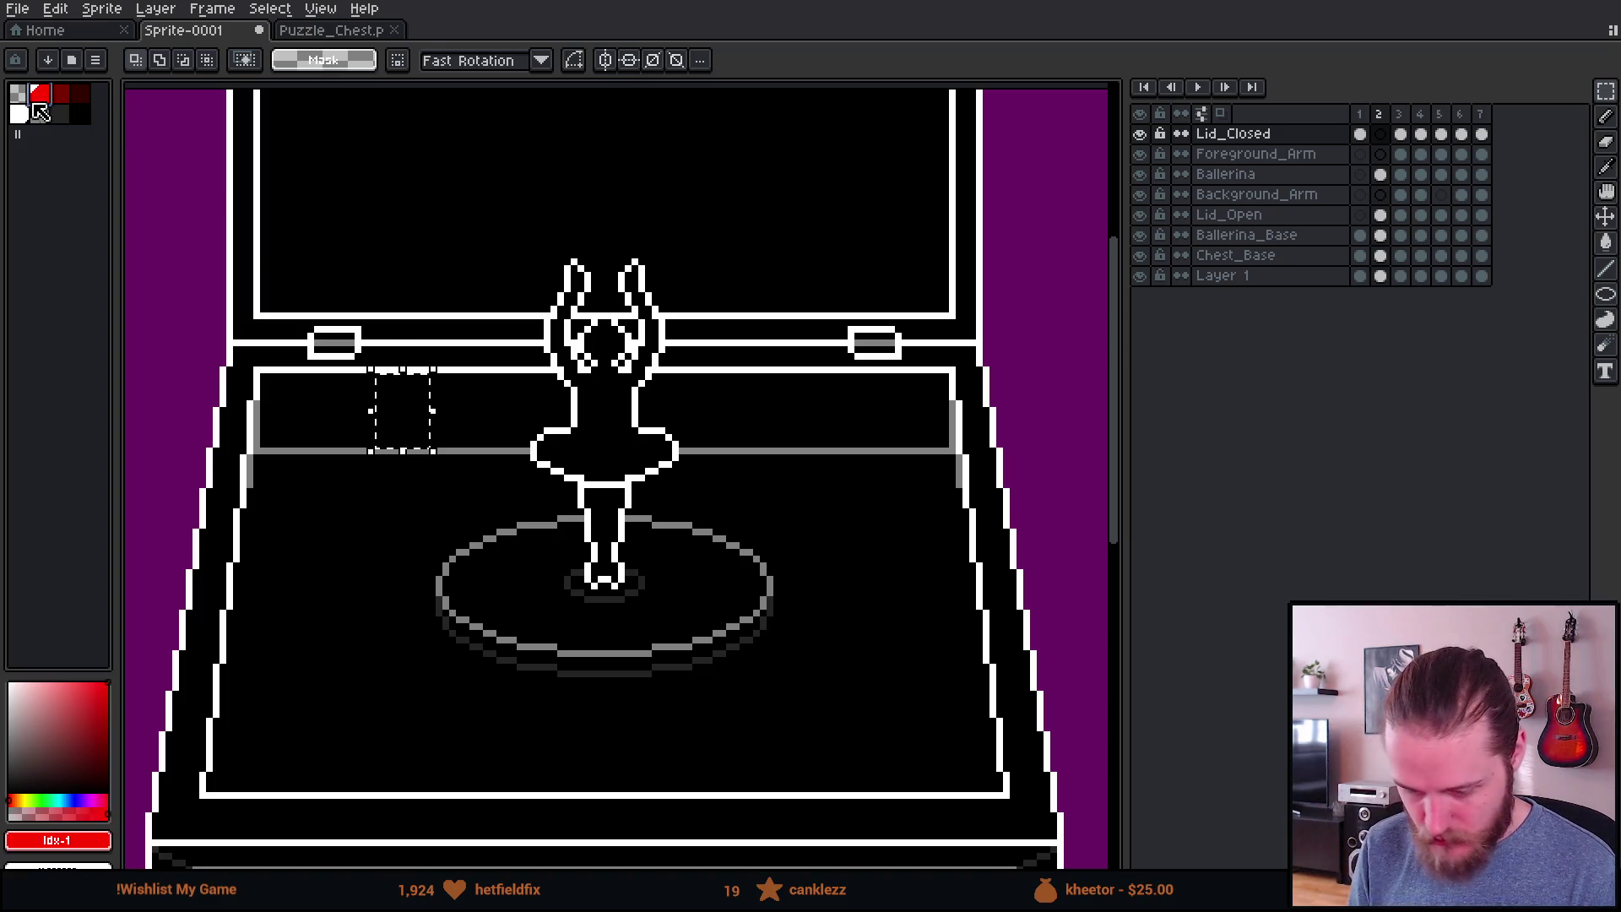
key("b")
key("ctrl+d")
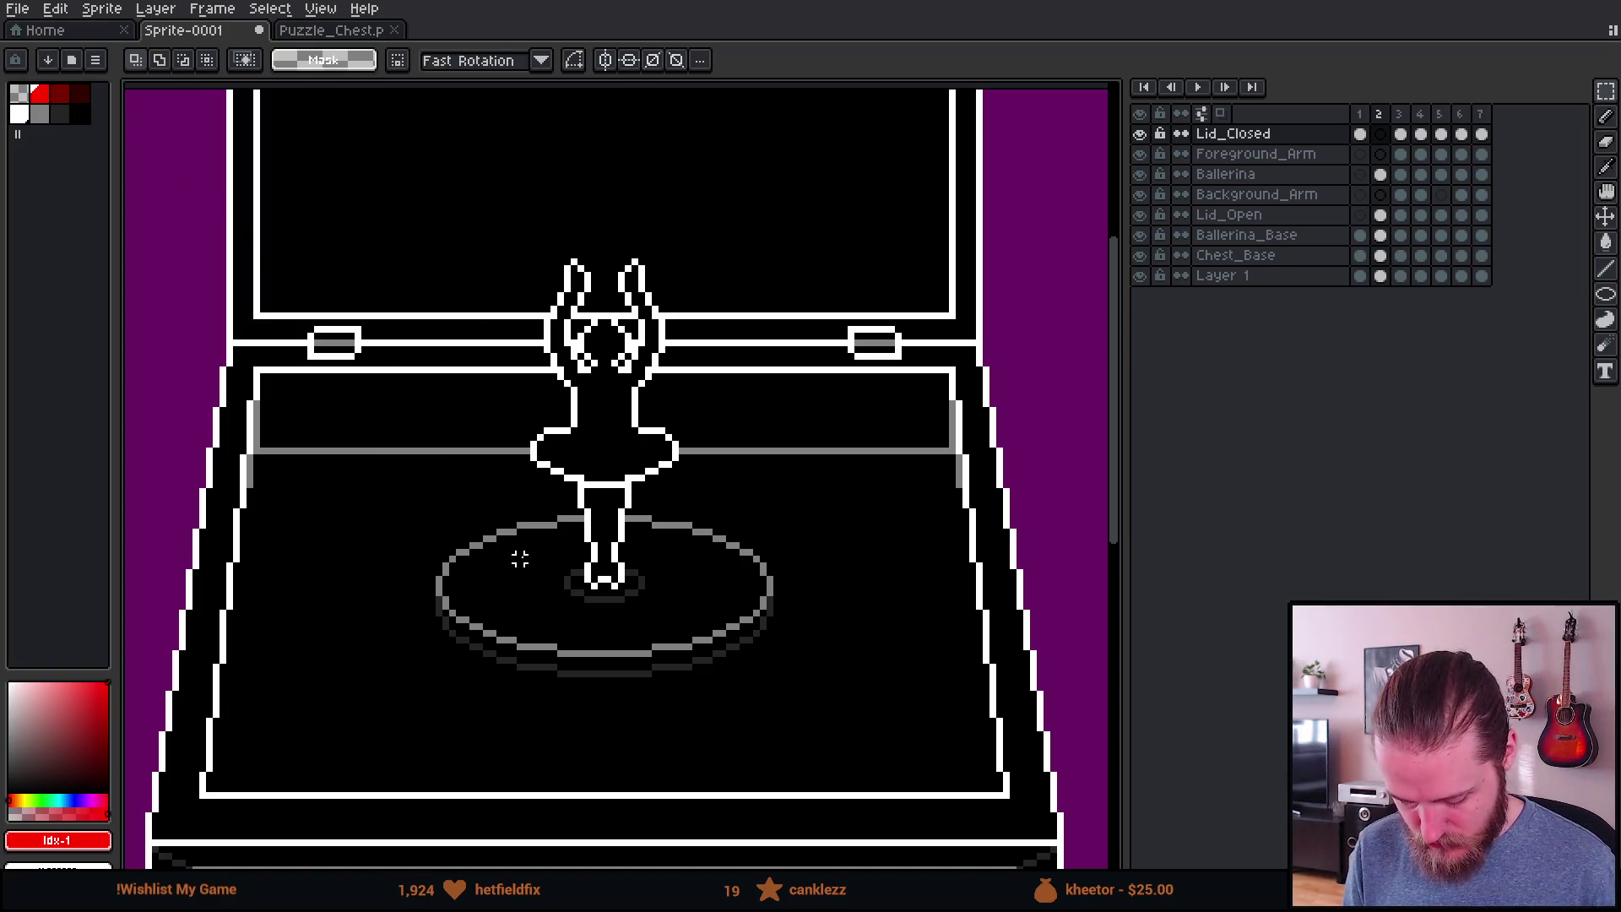
mouse_move(539, 585)
left_mouse_down()
mouse_move(541, 505)
mouse_move(587, 498)
left_mouse_up()
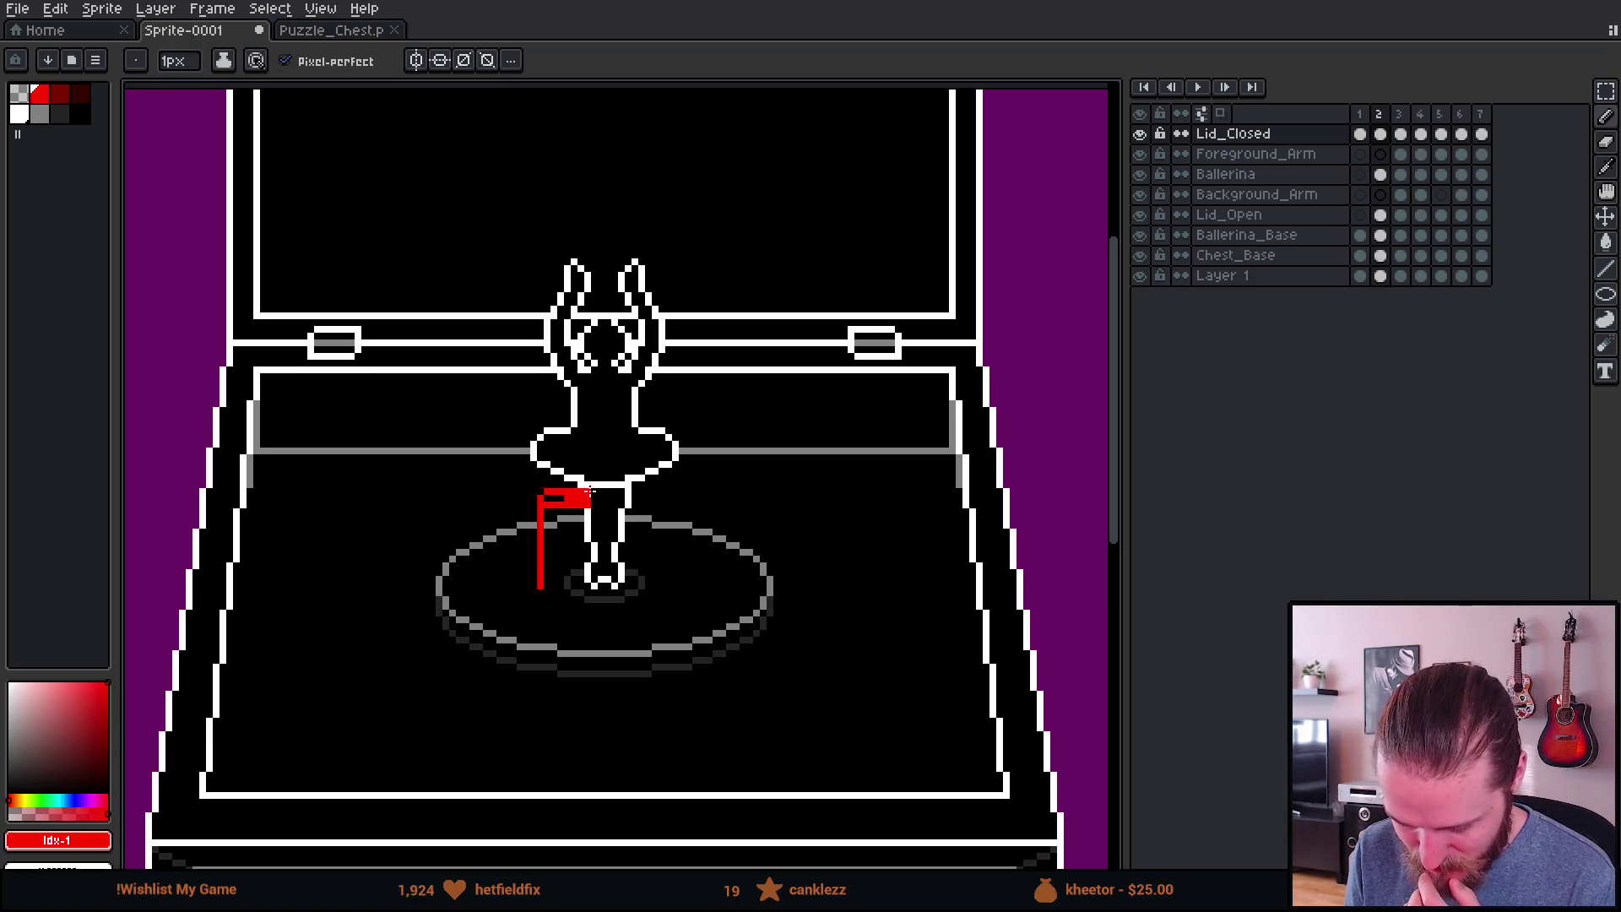
scroll(591, 488, "down", 2)
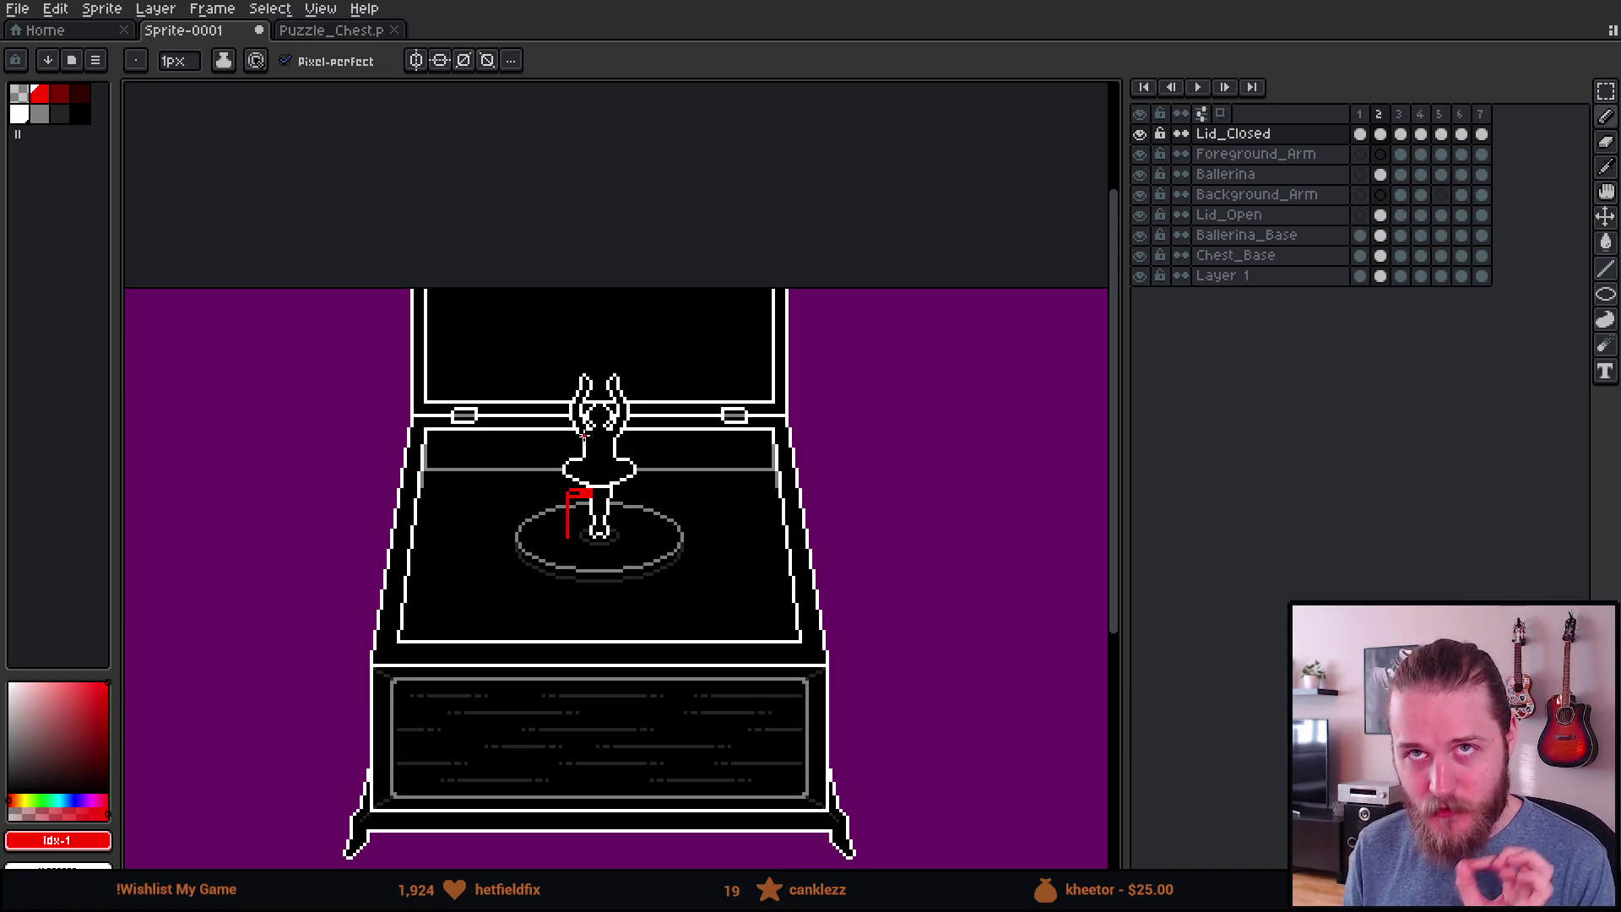
scroll(572, 408, "up", 1)
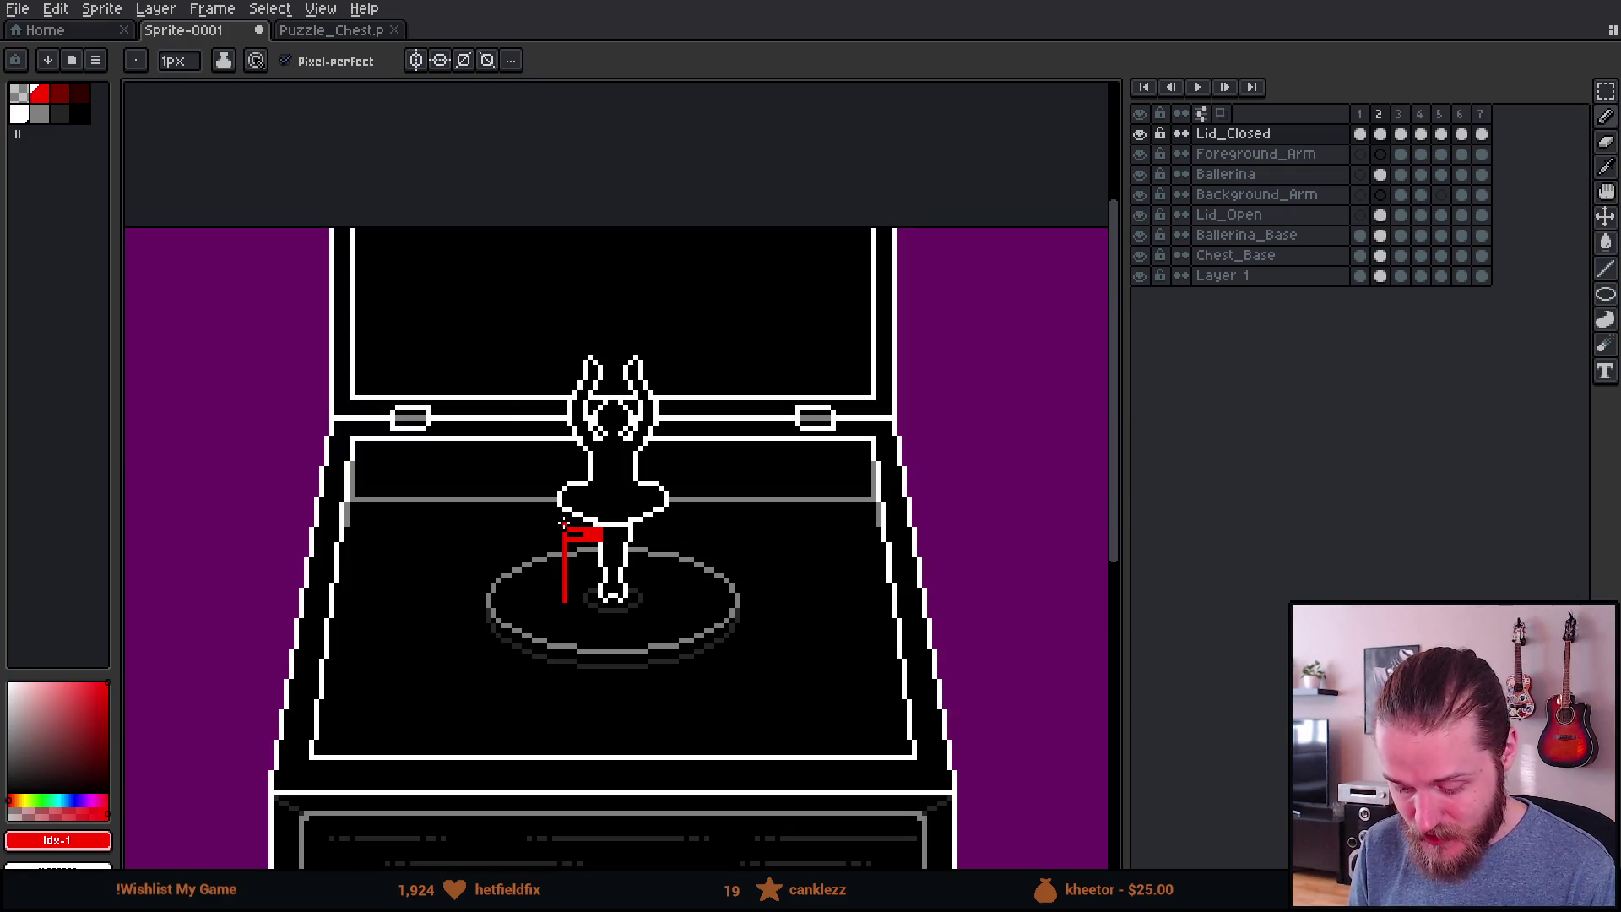
left_click_drag(521, 518, 523, 355)
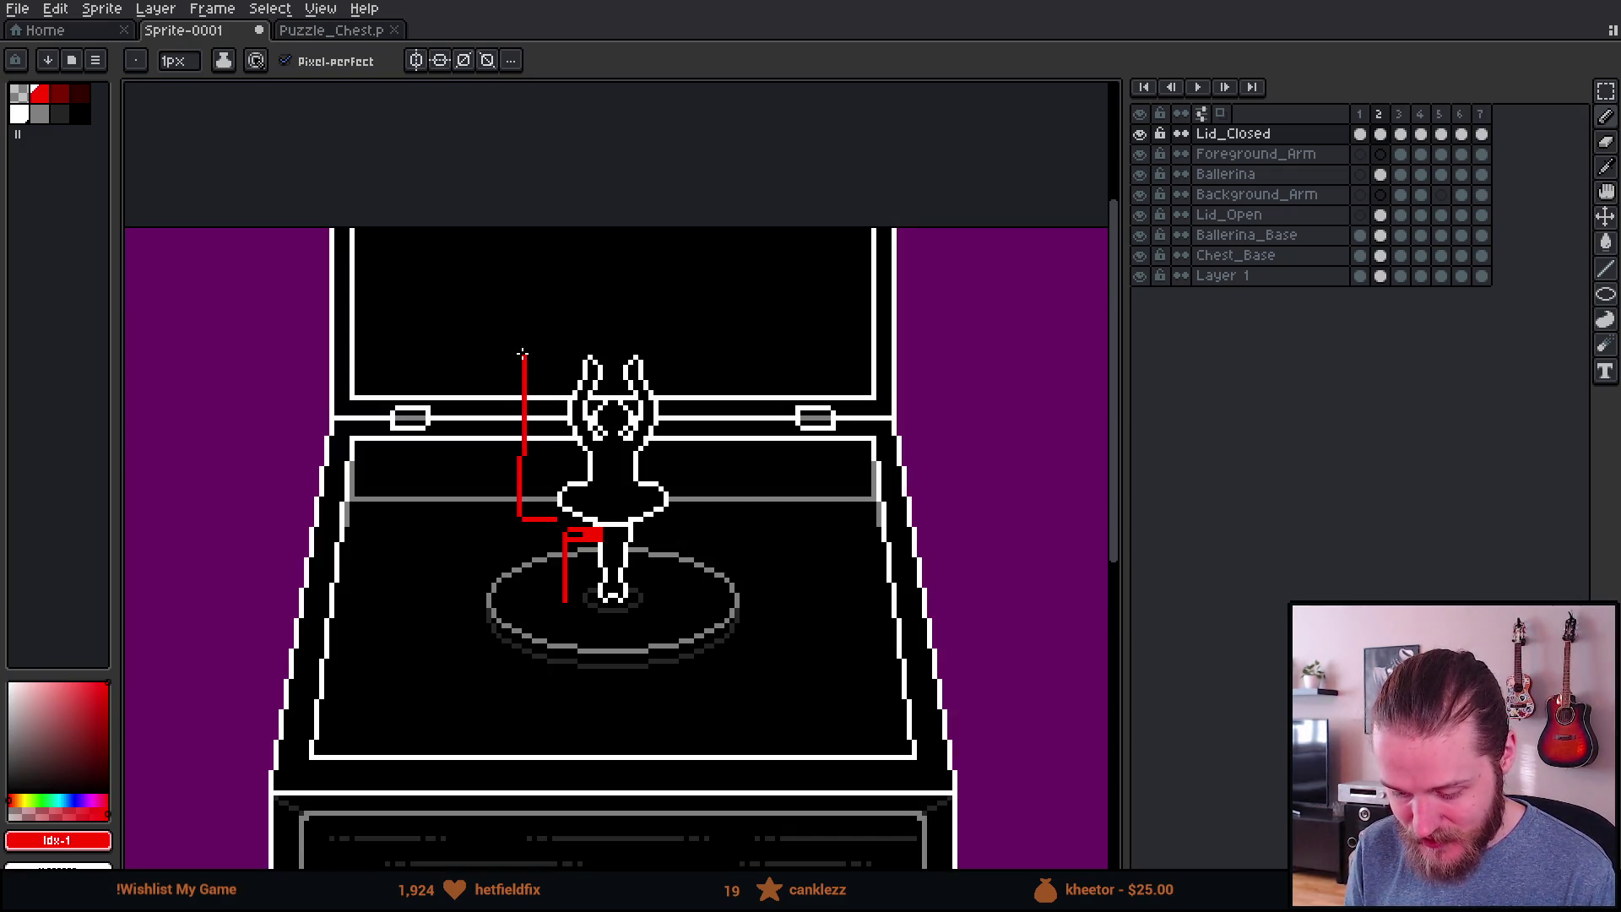
scroll(564, 357, "down", 4)
scroll(652, 507, "up", 3)
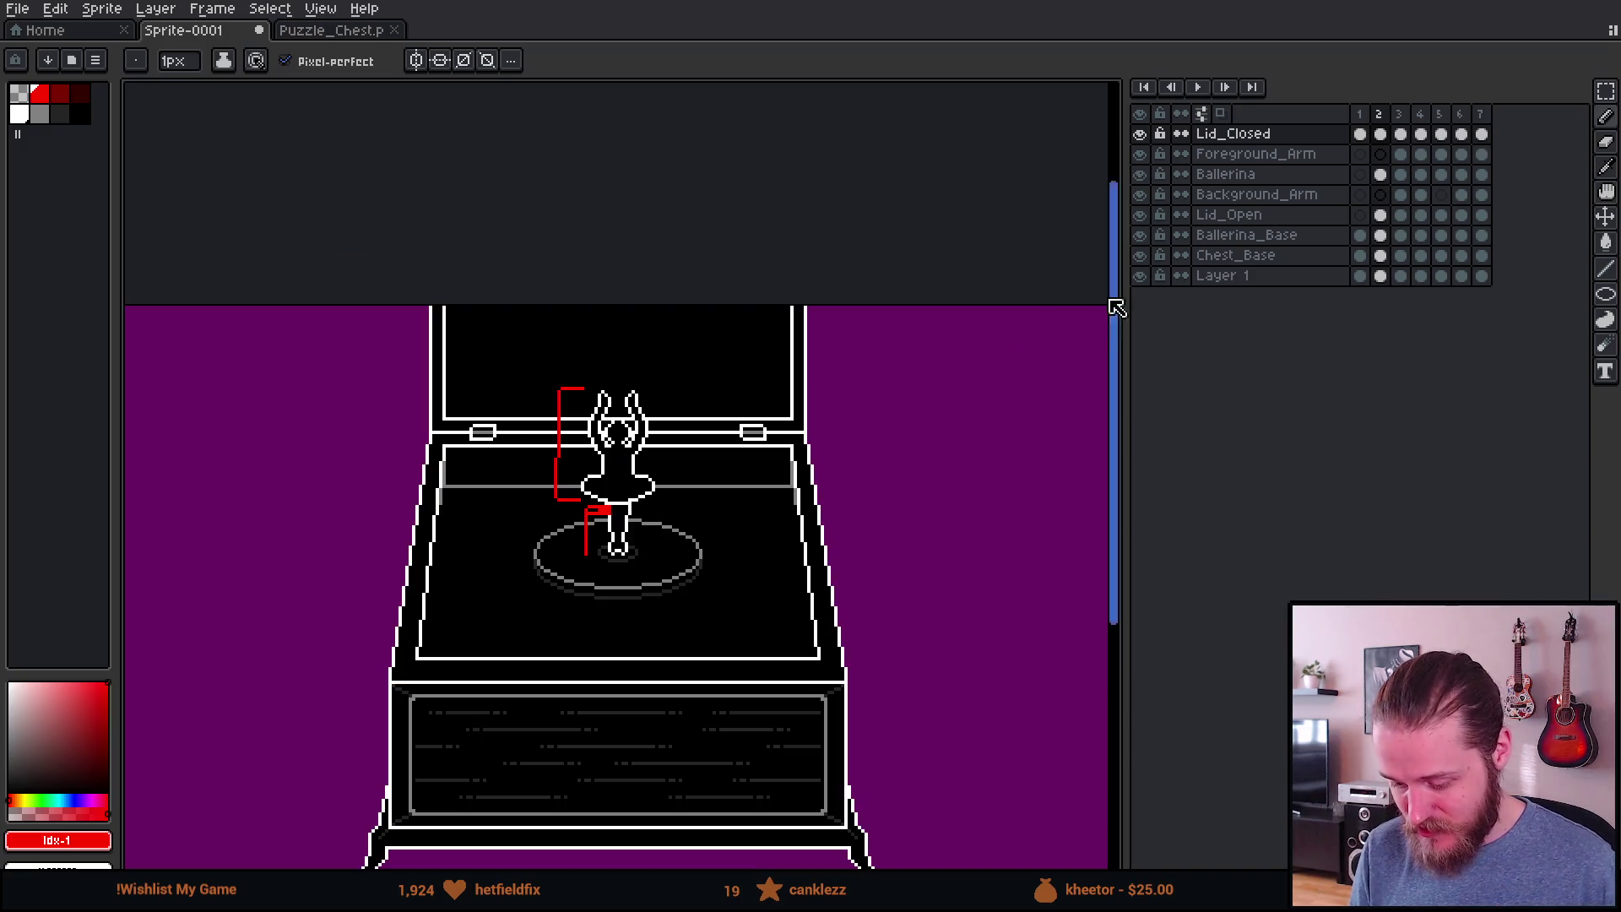
key("ctrl+z")
key("ctrl+z")
key("ctrl+z")
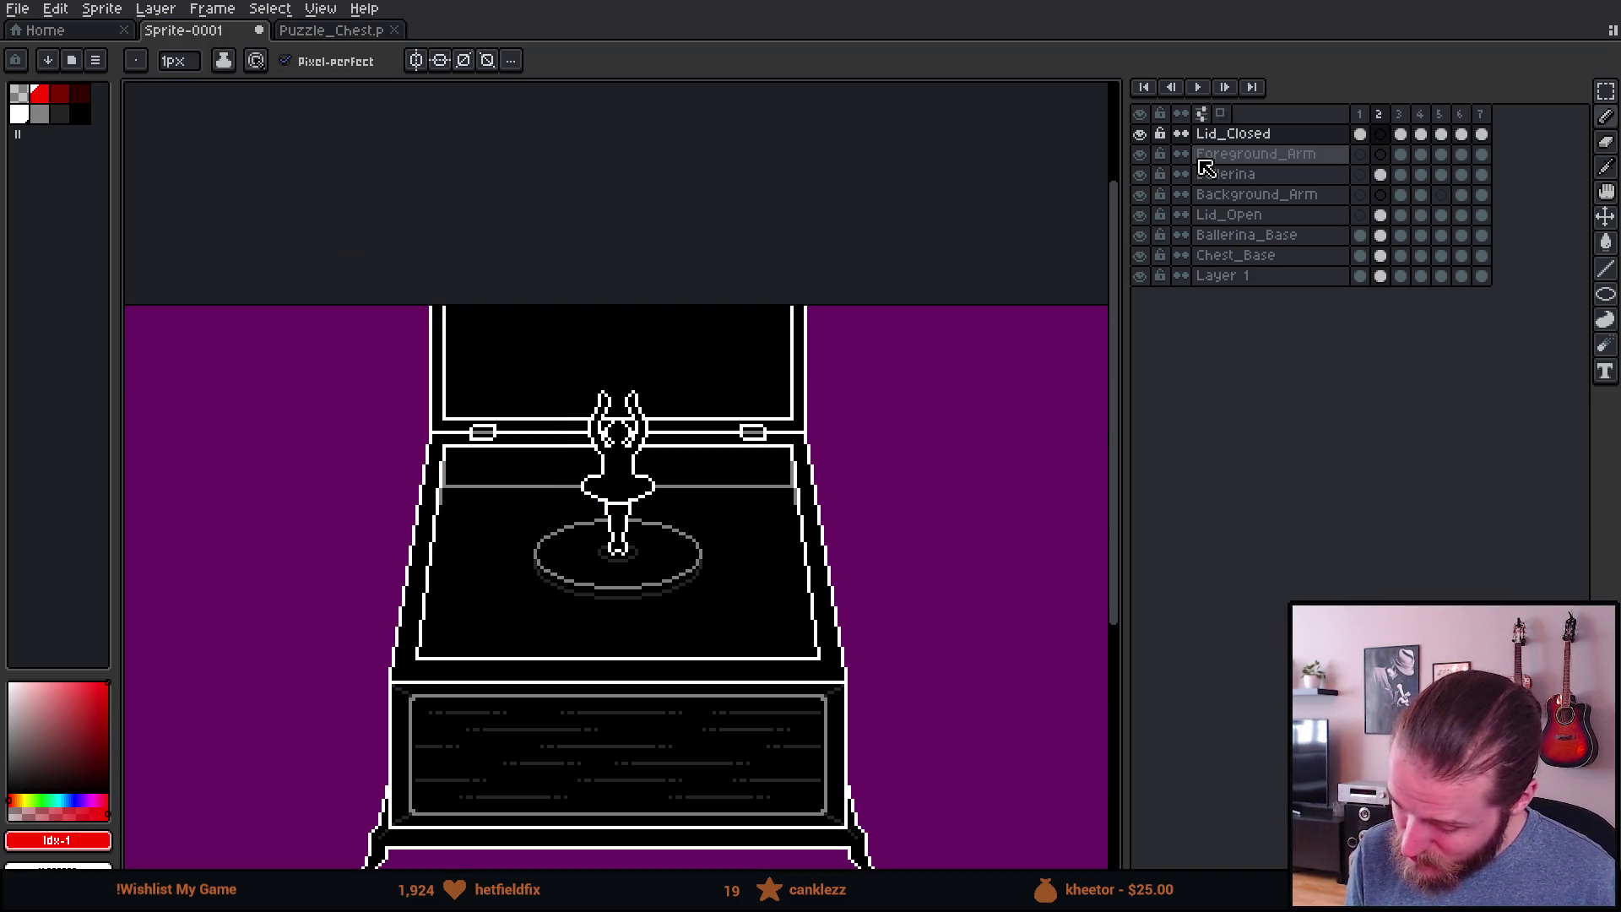
Step: On the closed-lid frame, sketch red outlines over the lid and drawer, then remove them
left_click(1360, 133)
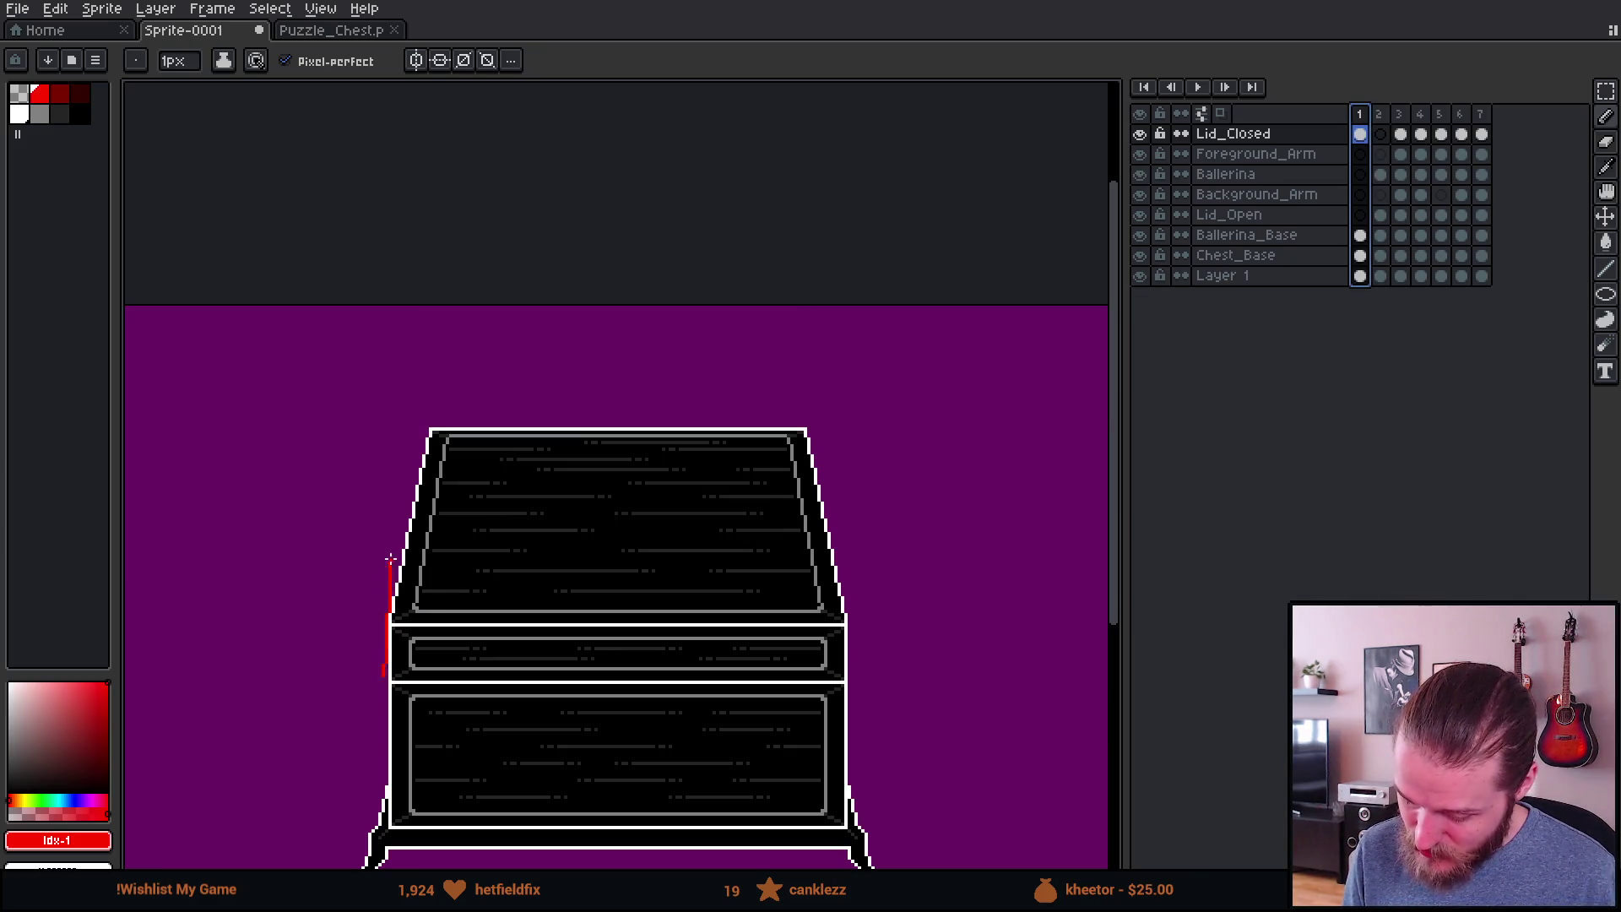
mouse_move(395, 513)
left_mouse_down()
mouse_move(562, 507)
mouse_move(797, 529)
mouse_move(842, 684)
left_mouse_up()
mouse_move(386, 509)
left_mouse_down()
mouse_move(464, 373)
mouse_move(724, 372)
mouse_move(836, 523)
left_mouse_up()
scroll(834, 522, "down", 4)
scroll(834, 522, "up", 2)
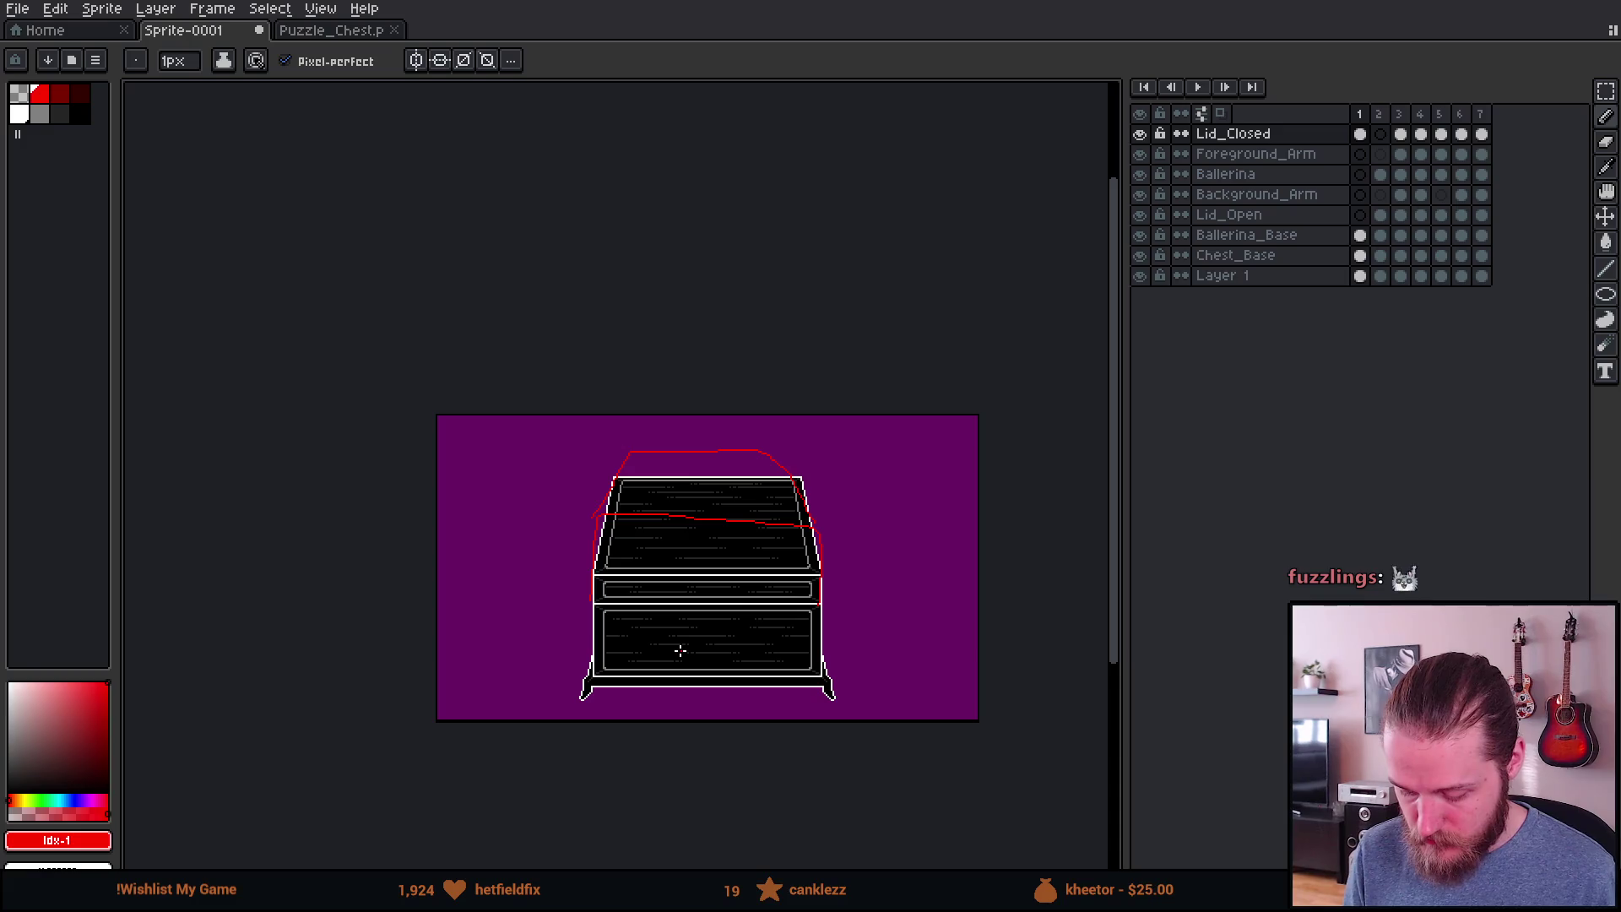
left_click_drag(755, 629, 649, 635)
mouse_move(648, 614)
left_mouse_down()
mouse_move(706, 683)
mouse_move(650, 612)
left_mouse_up()
scroll(771, 663, "down", 2)
scroll(771, 663, "up", 2)
key("ctrl+z")
key("ctrl+z")
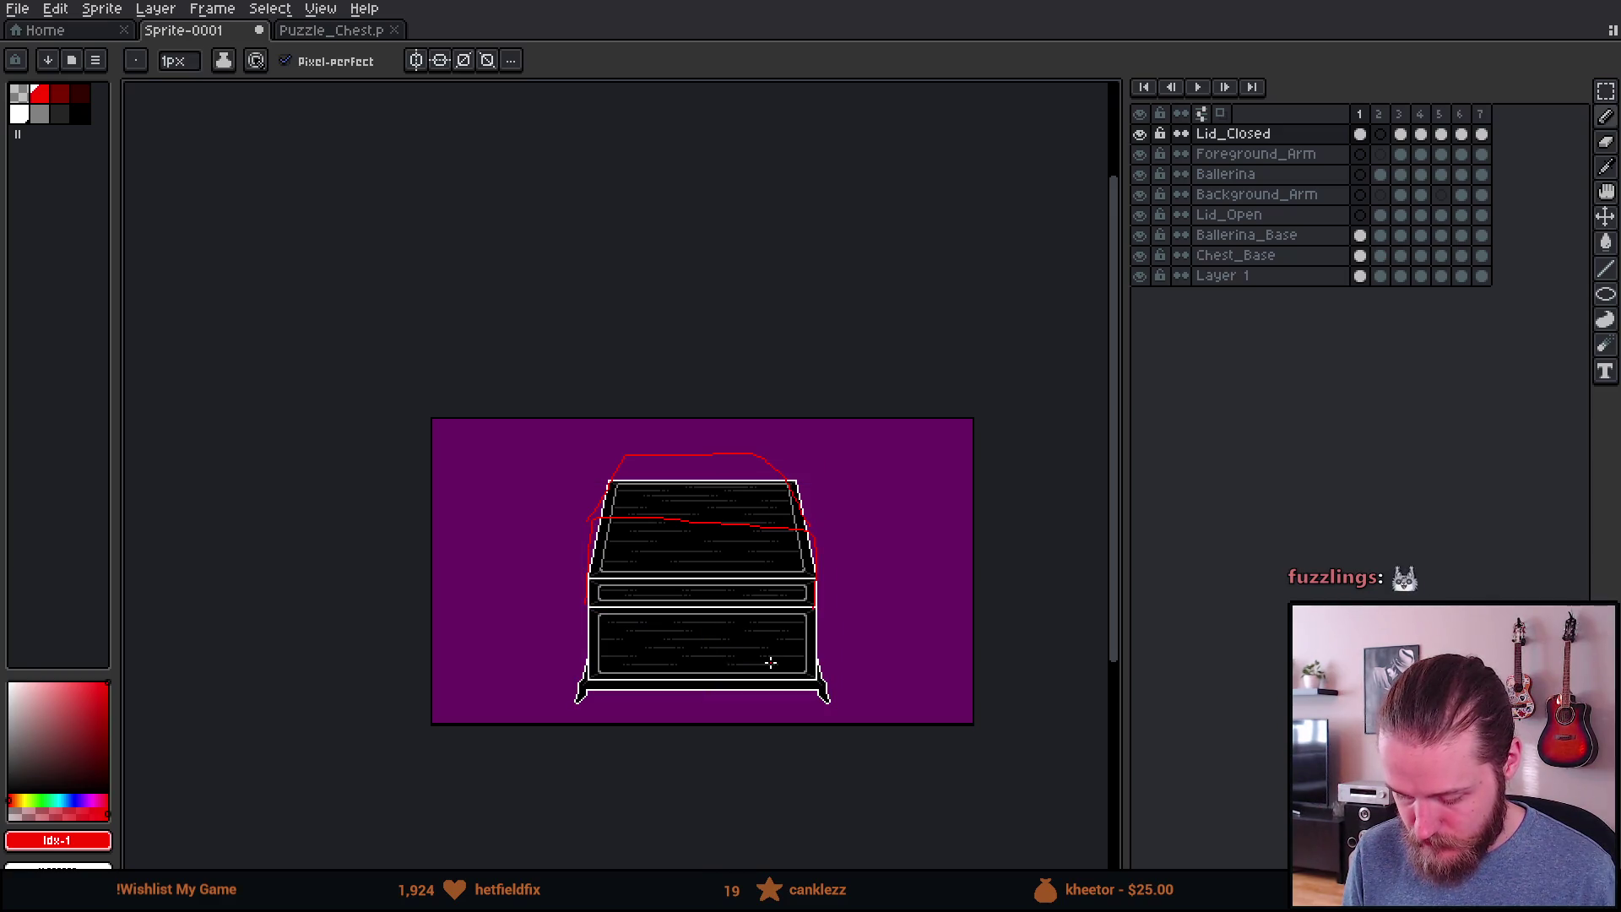
key("ctrl+a")
key("Delete")
key("ctrl+d")
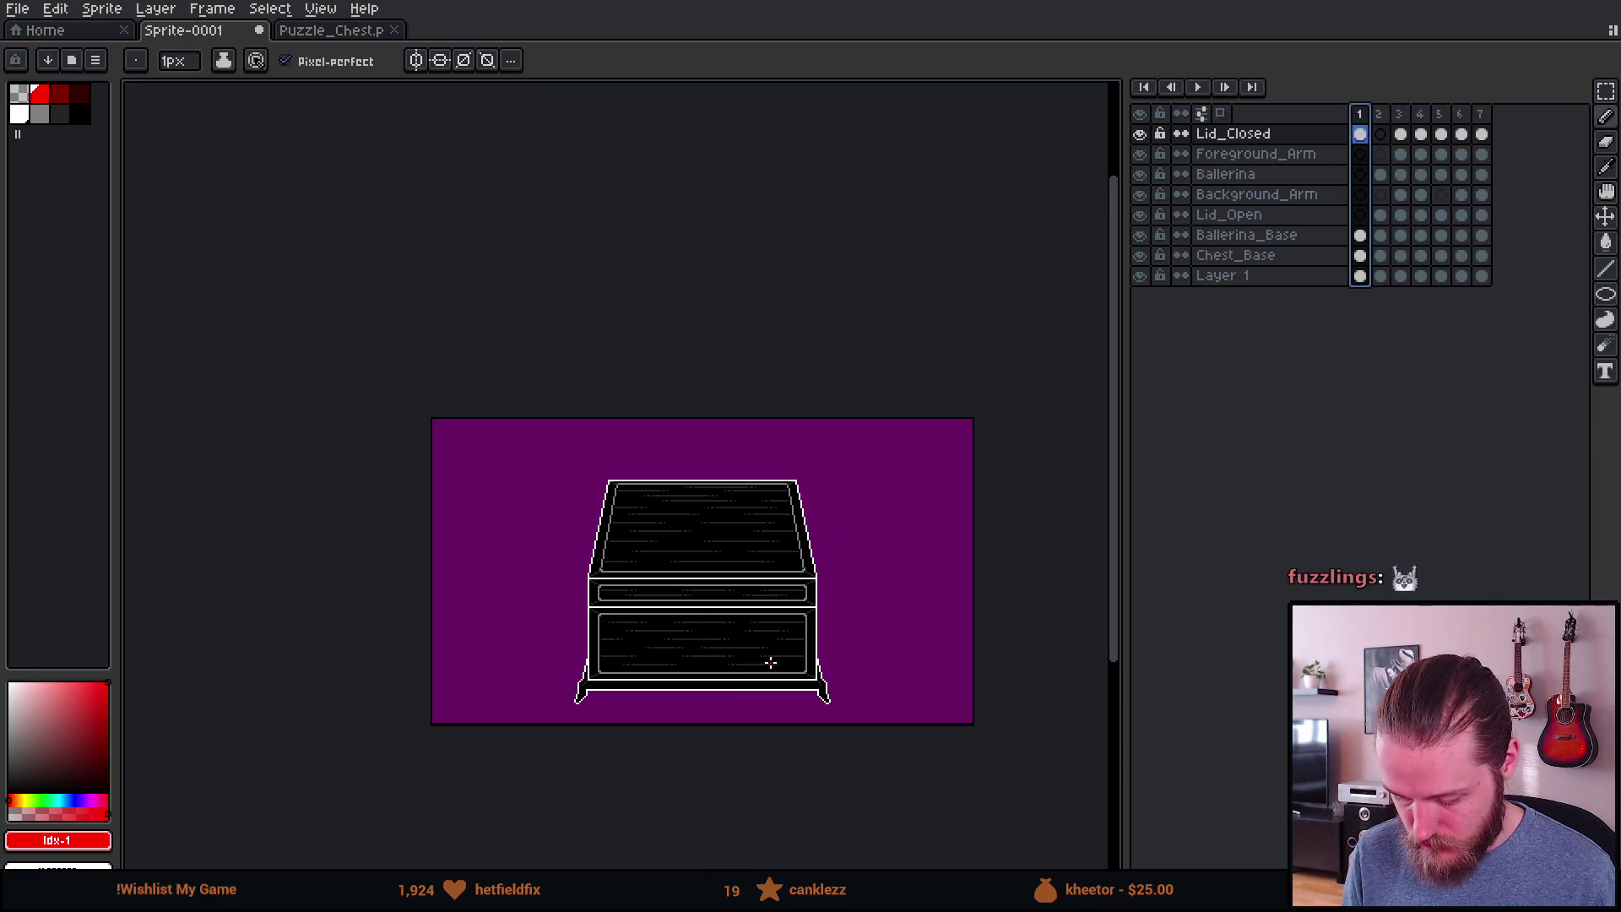
Step: Flip back and forth between the closed-lid and open-lid frames to compare them
key("v")
key("b")
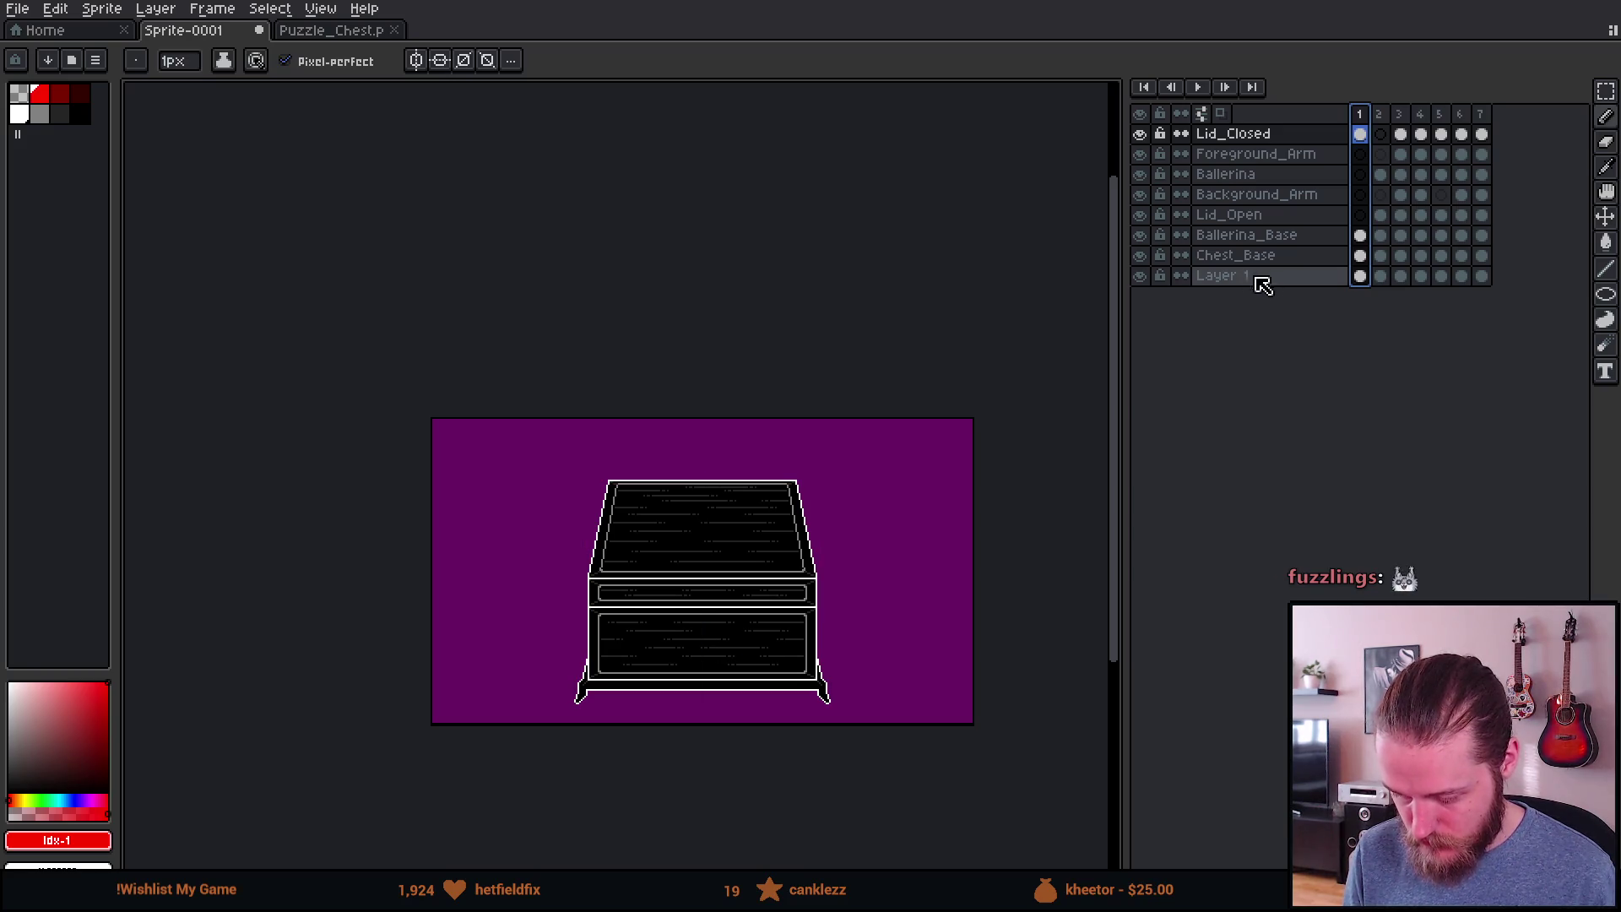
key("Right")
key("Left")
key("Right")
key("Left")
key("Right")
scroll(748, 506, "up", 1)
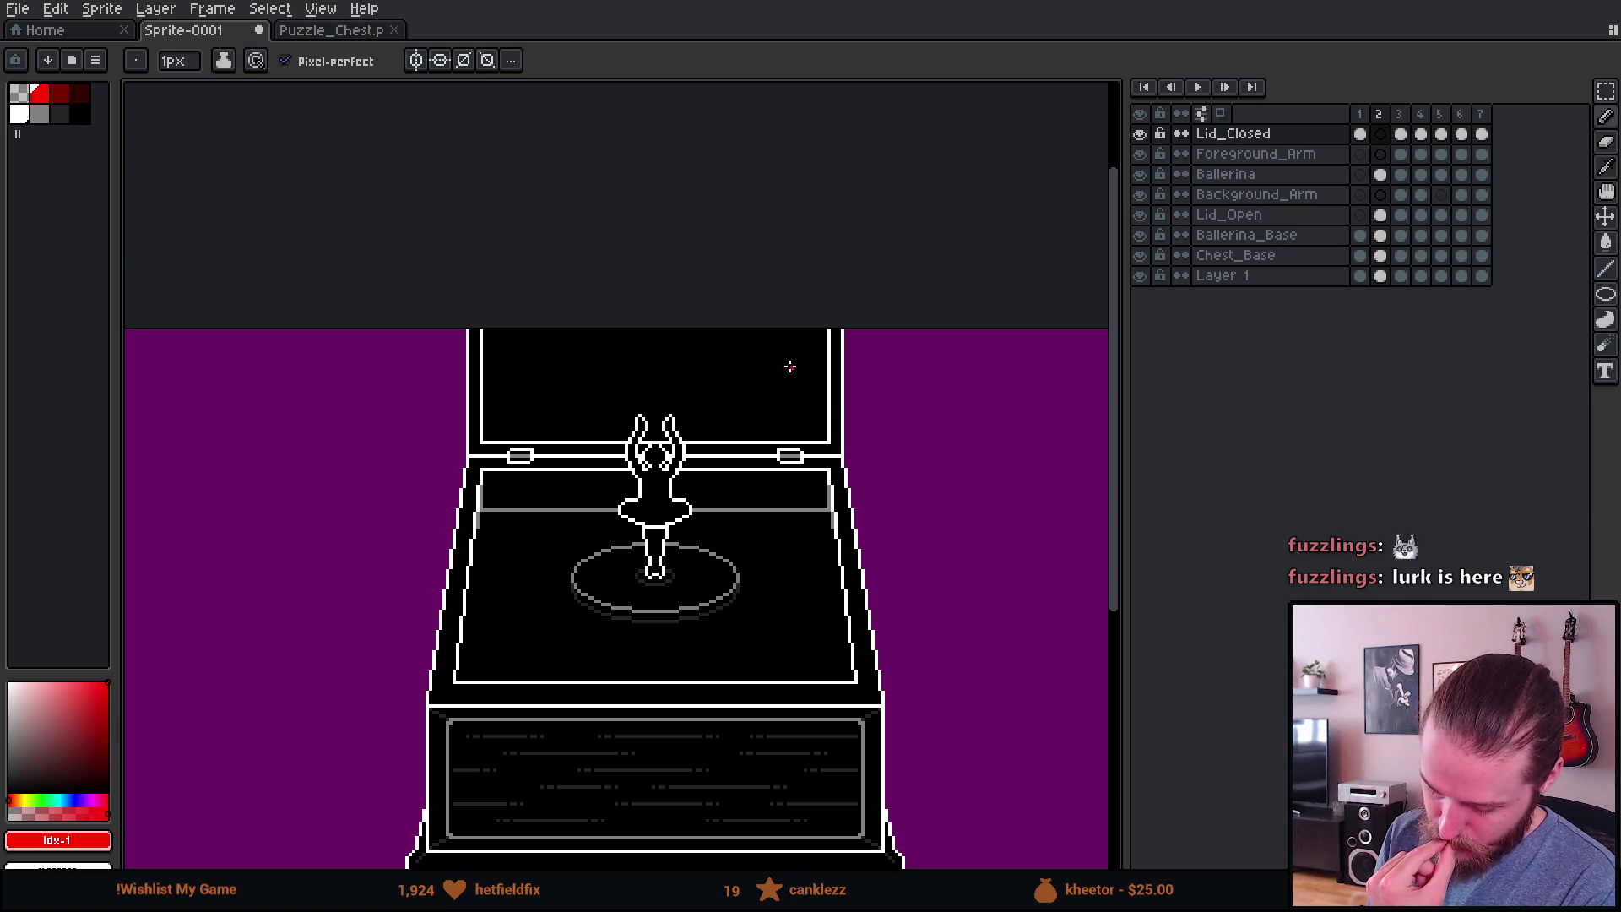
scroll(736, 513, "up", 1)
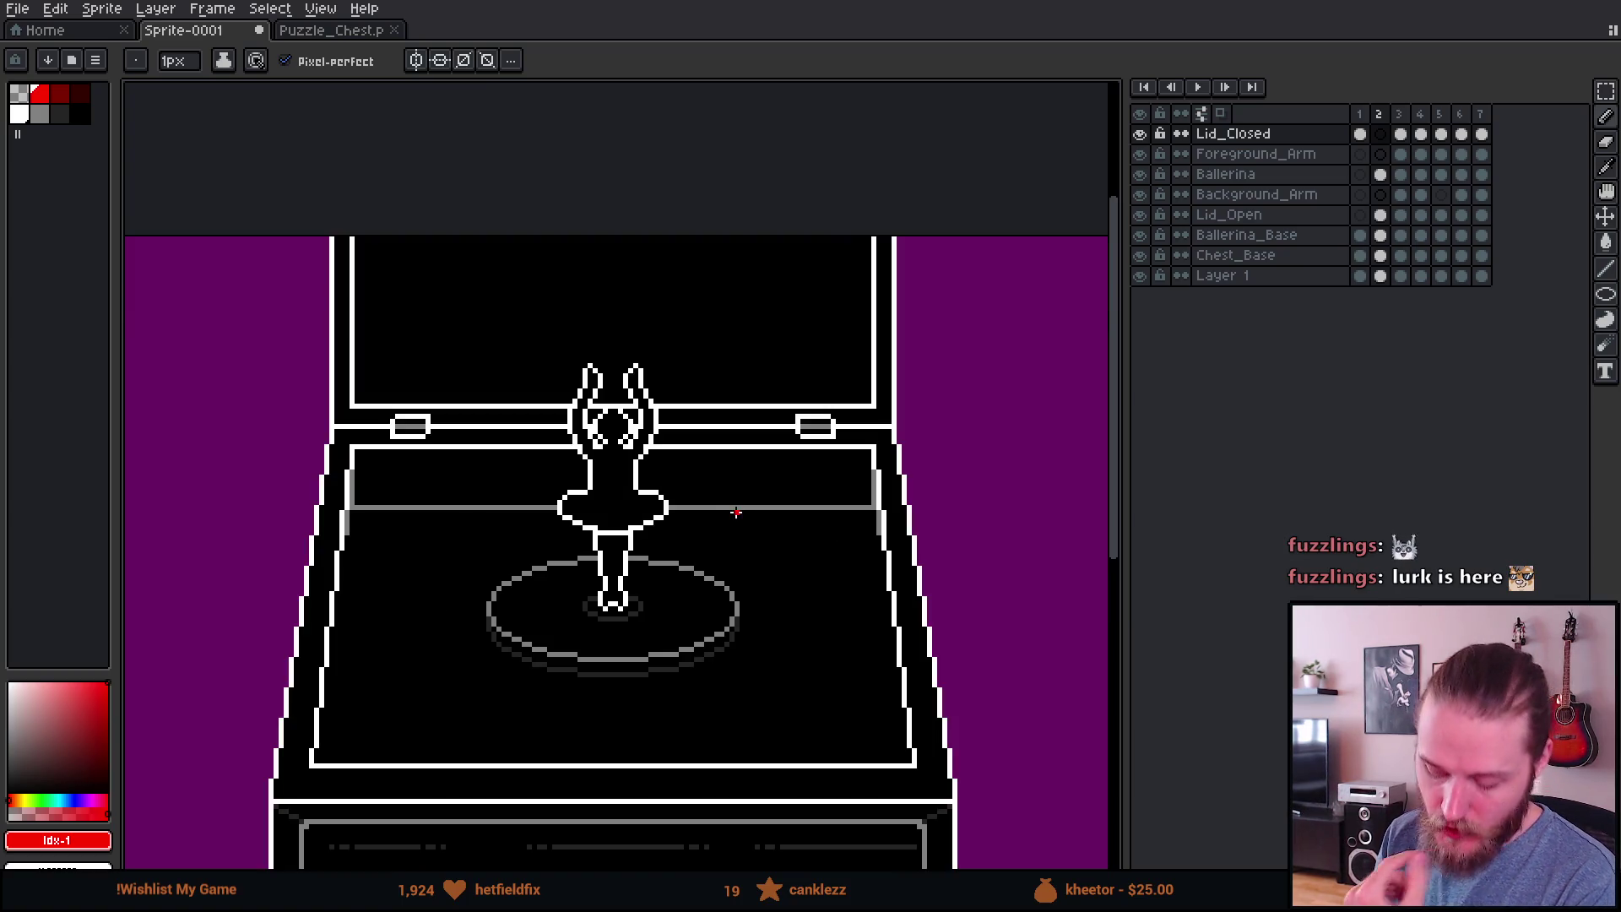
left_click(1362, 115)
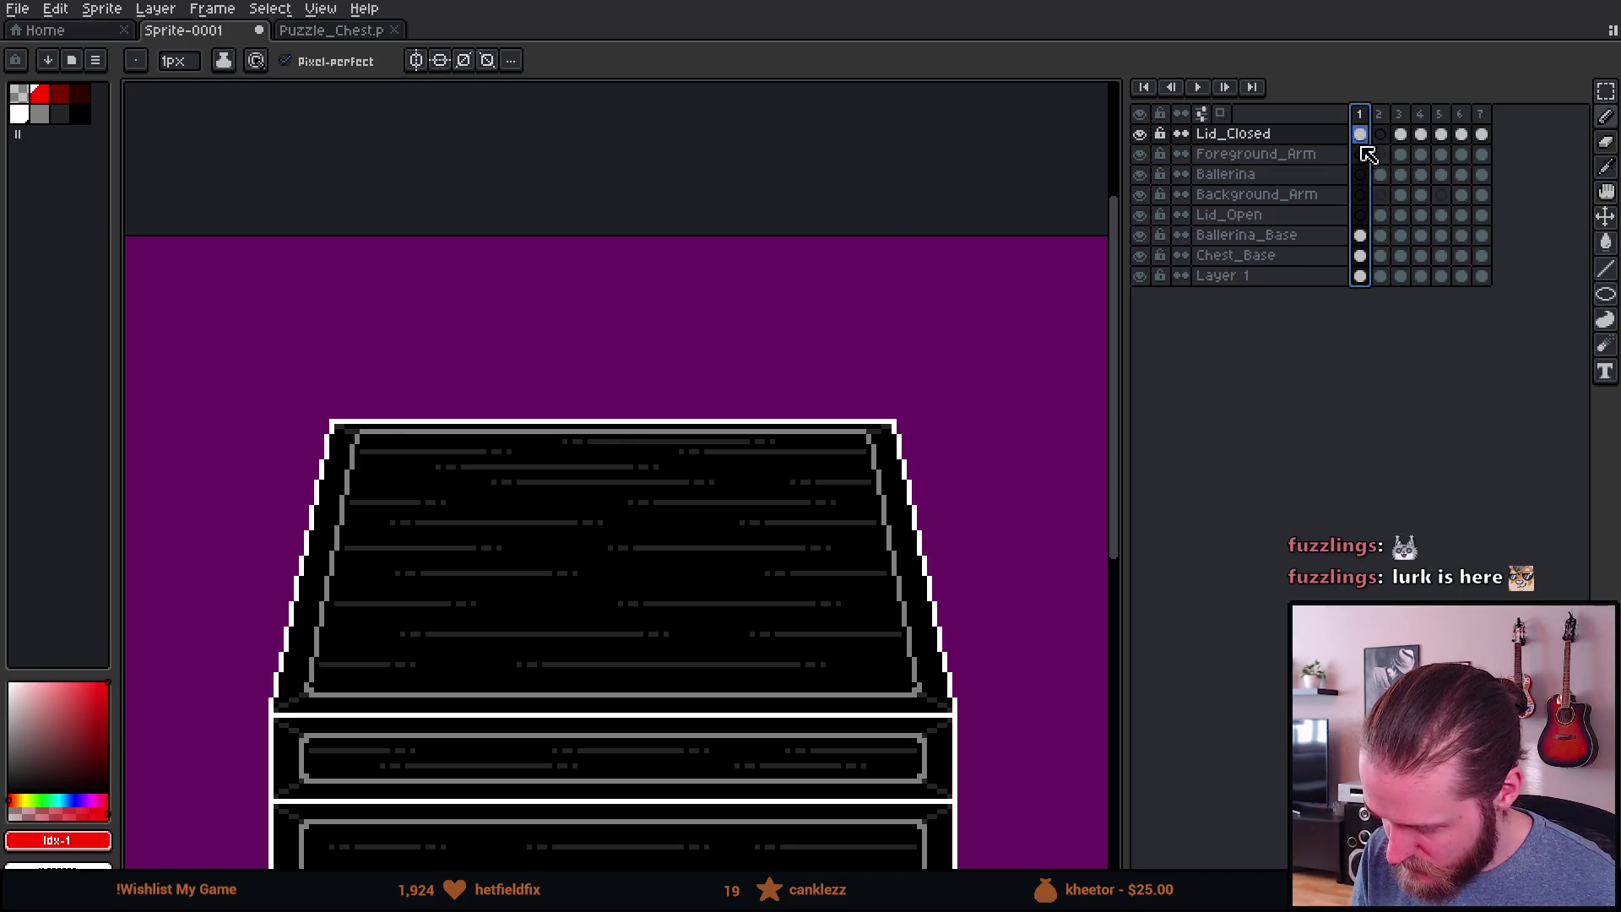
left_click(1380, 134)
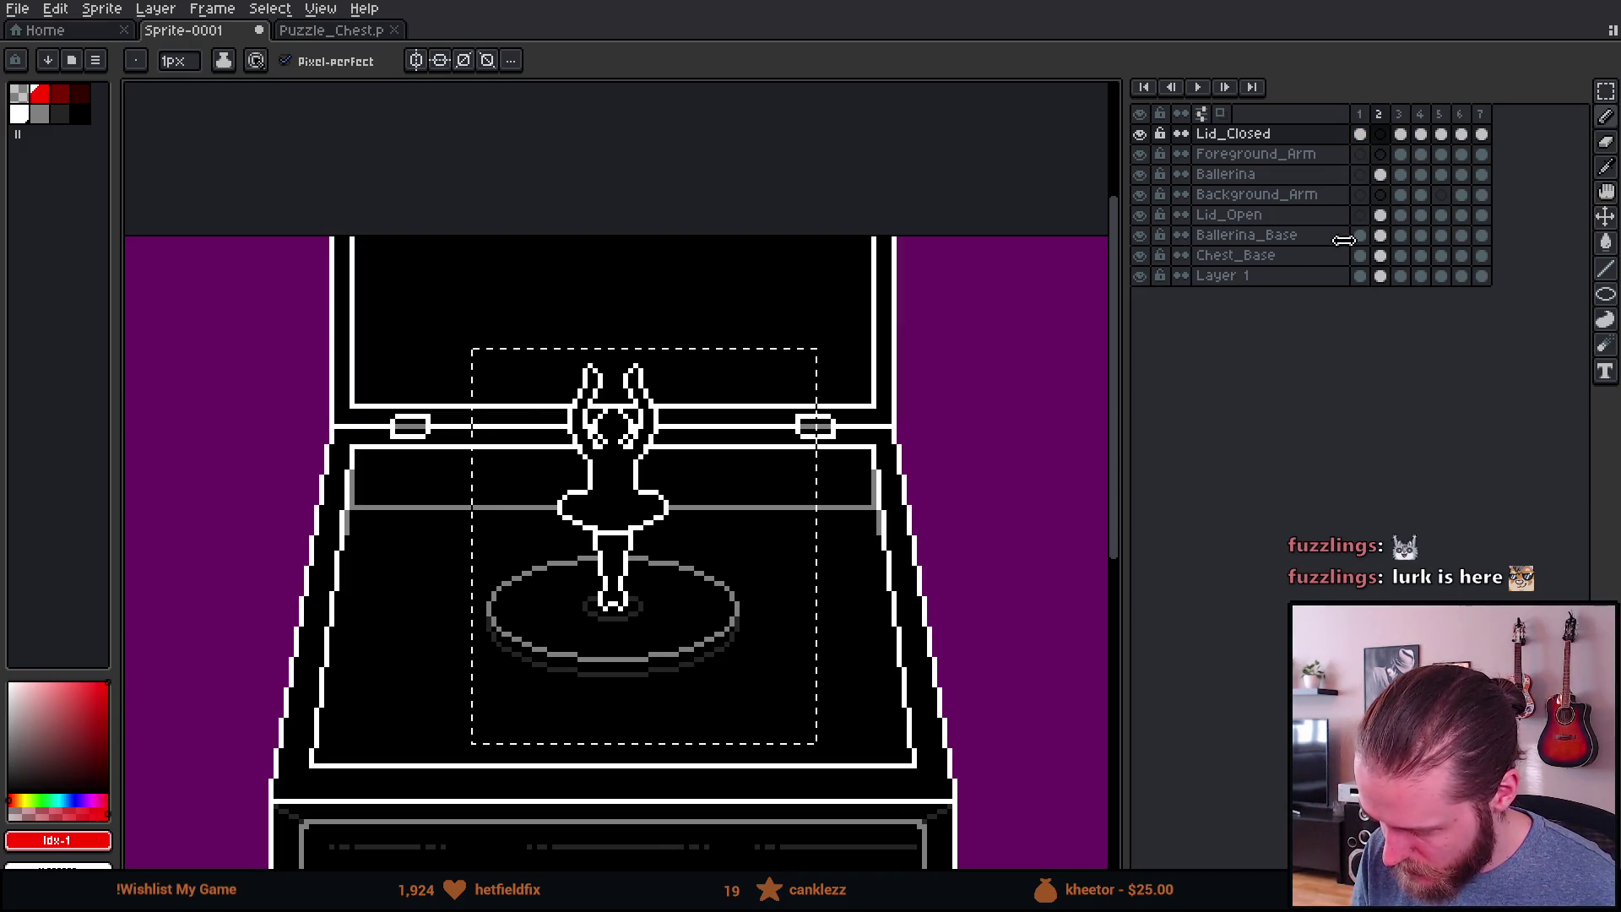
Step: On frame 1 of the Ballerina layer, remove the extra frame to leave six frames
key("Left")
key("Down")
key("Down")
key("Down")
key("Up")
key("Up")
key("ctrl+z")
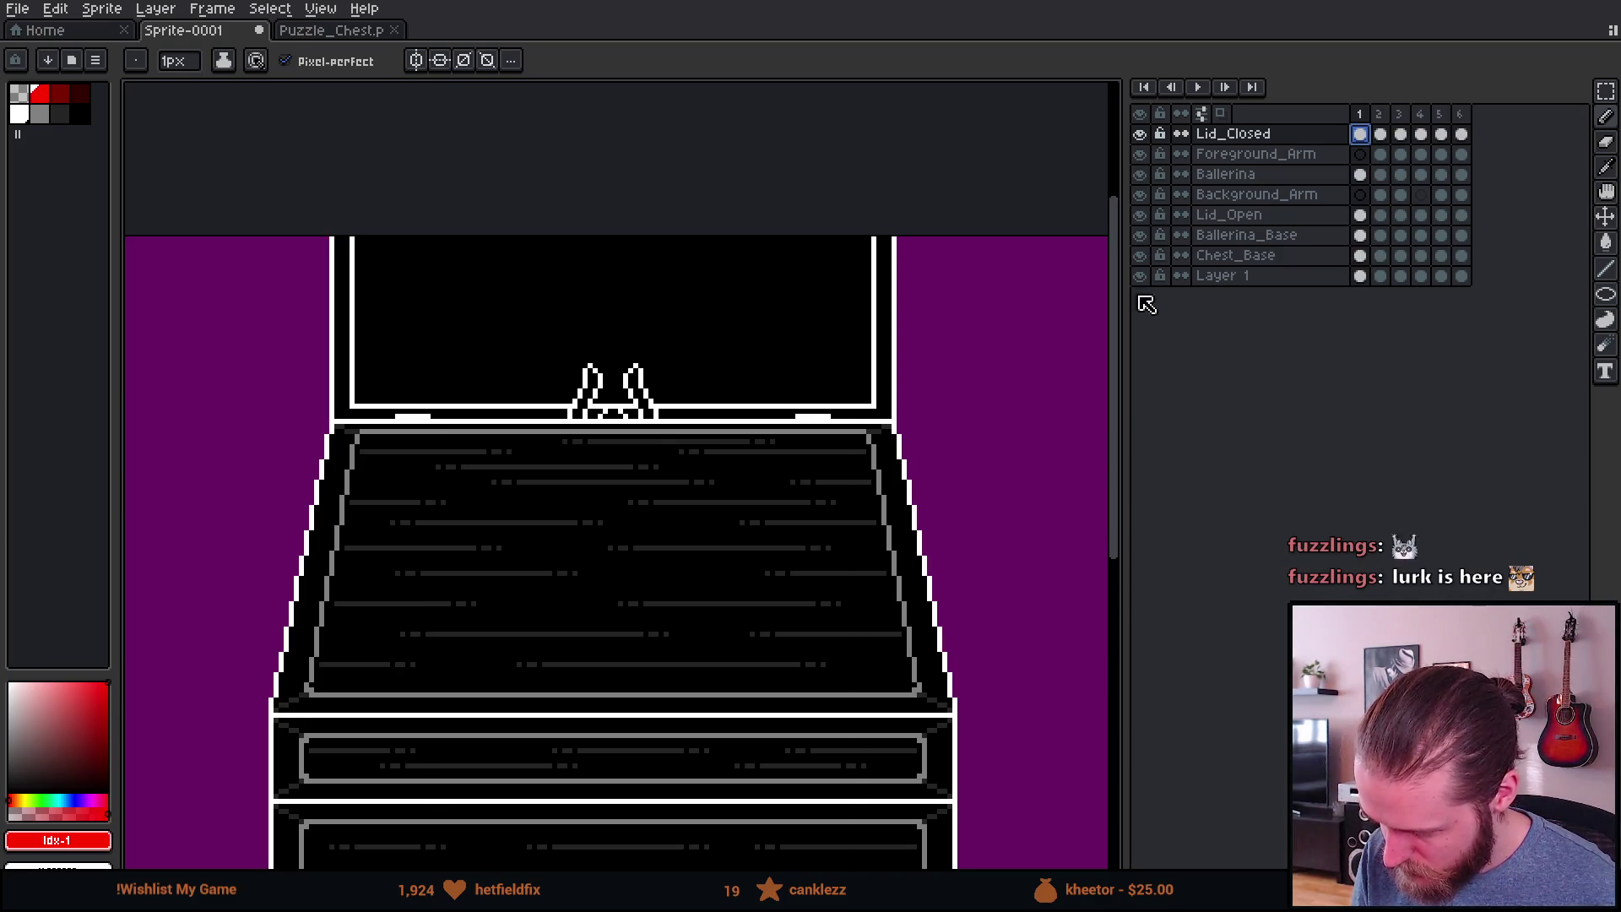
key("minus")
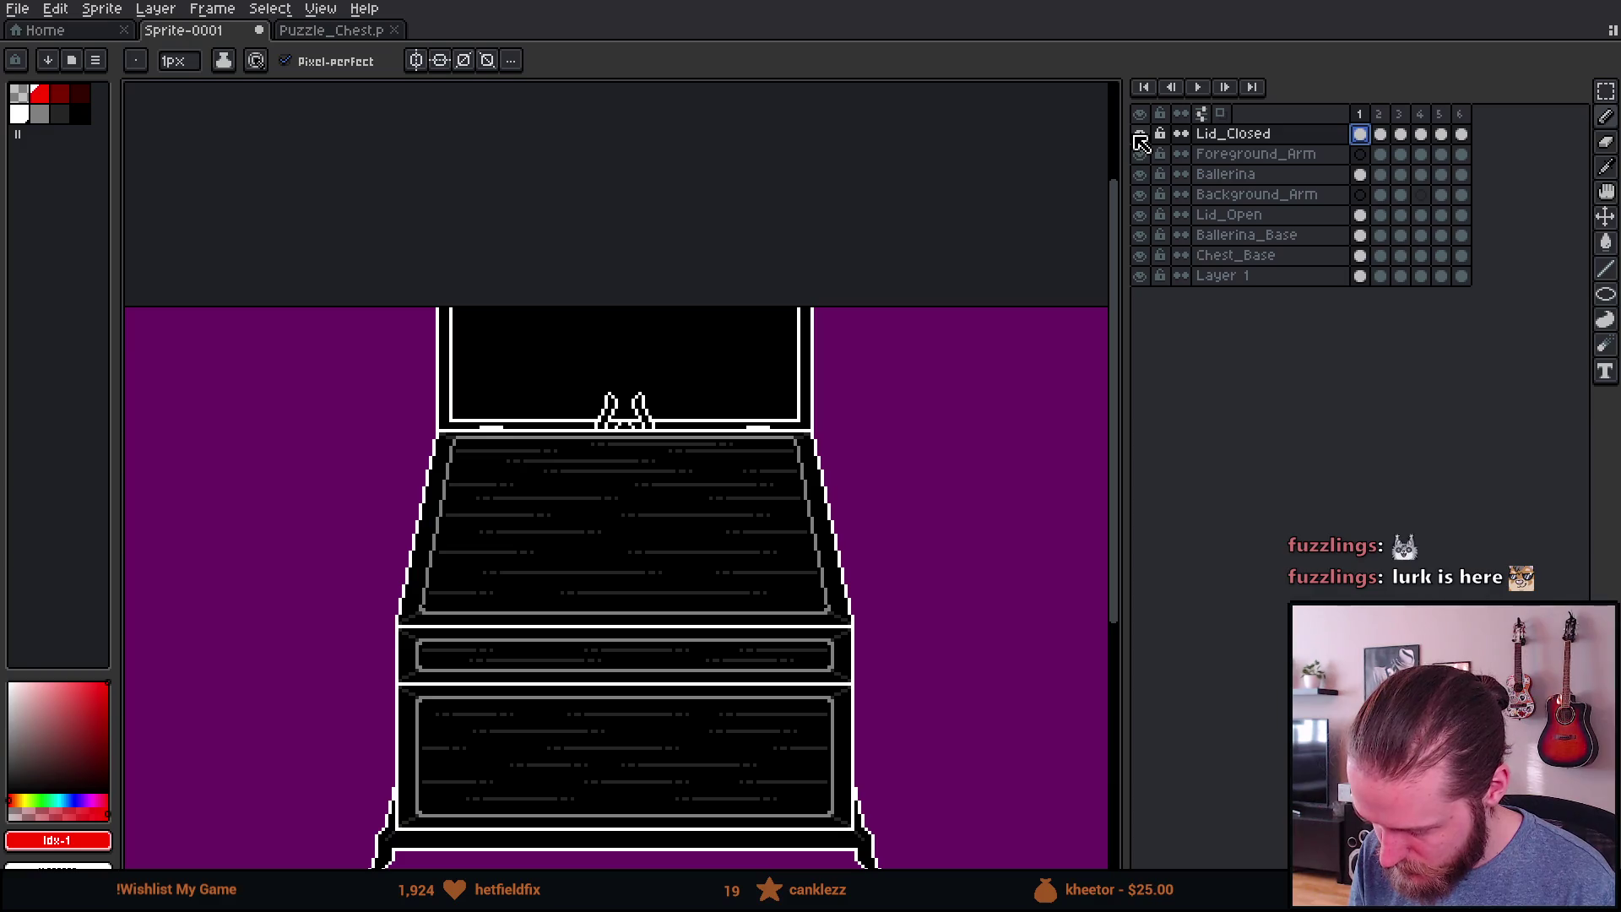
Step: Hide the Lid_Closed and Lid_Open layers and play the animation to check the ballerina
left_click(1140, 136)
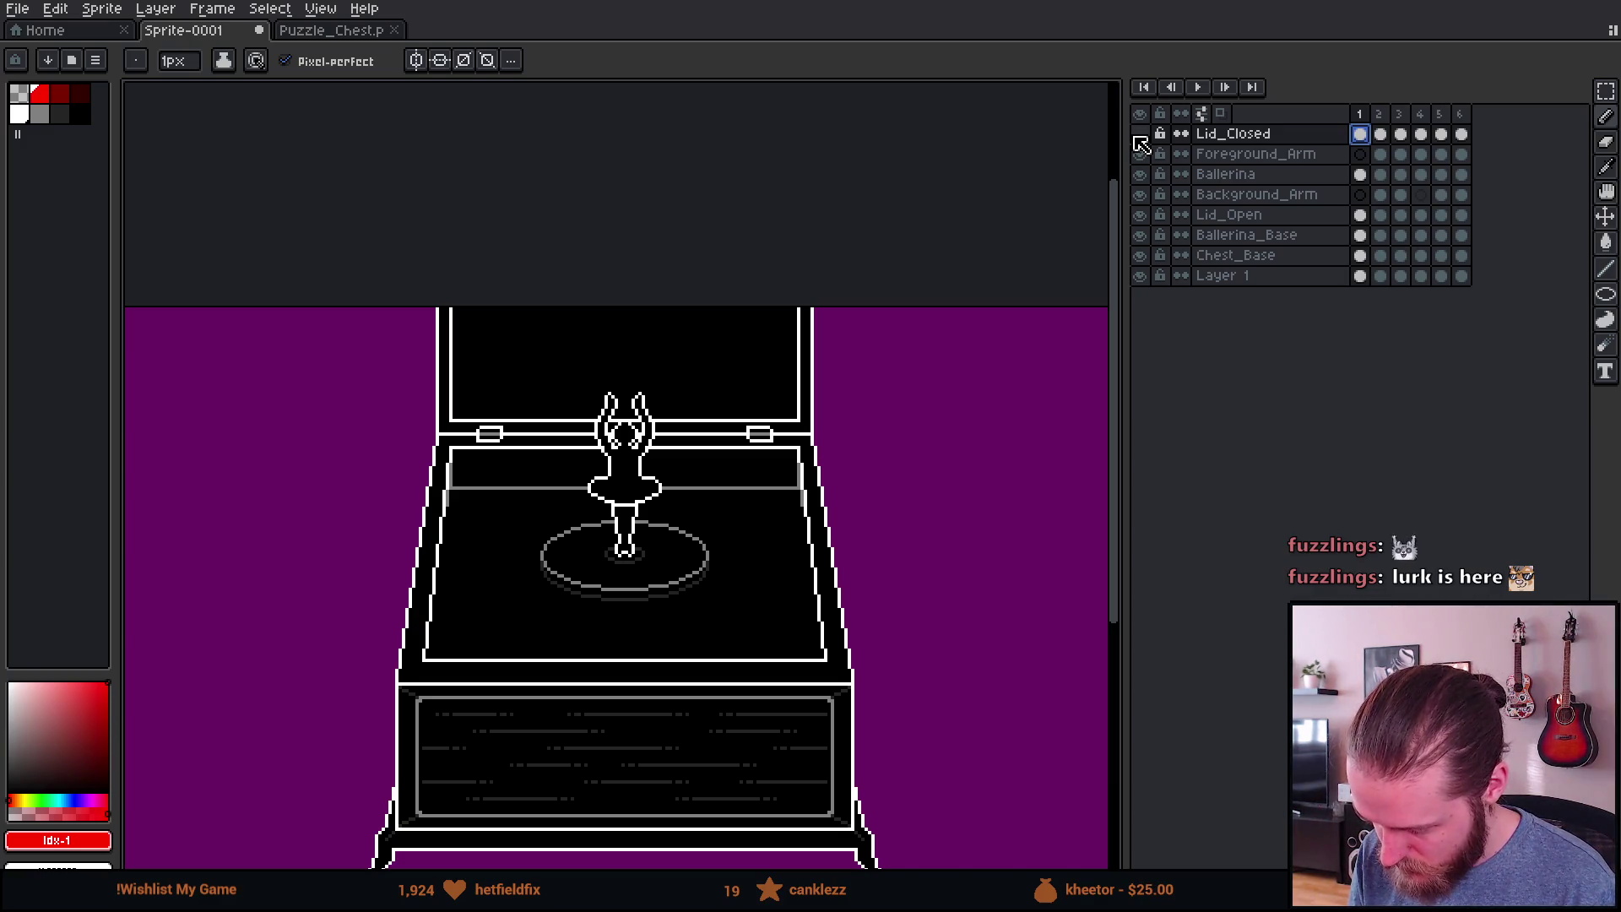
left_click(1140, 215)
key("Return")
scroll(597, 610, "up", 2)
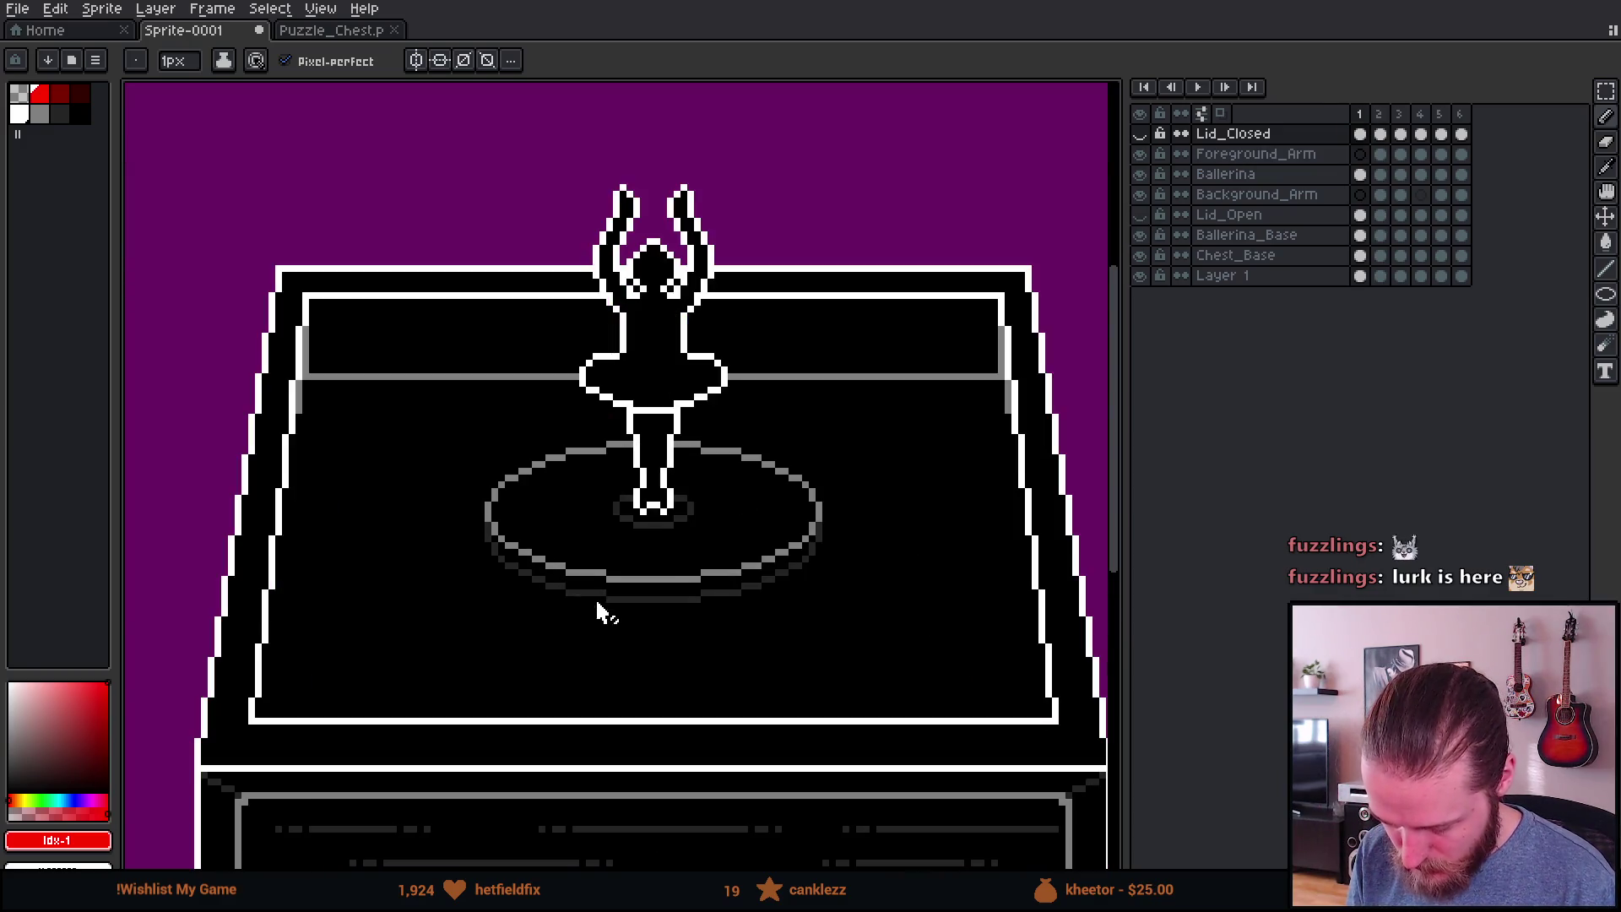
scroll(687, 574, "down", 1)
scroll(642, 380, "right", 2)
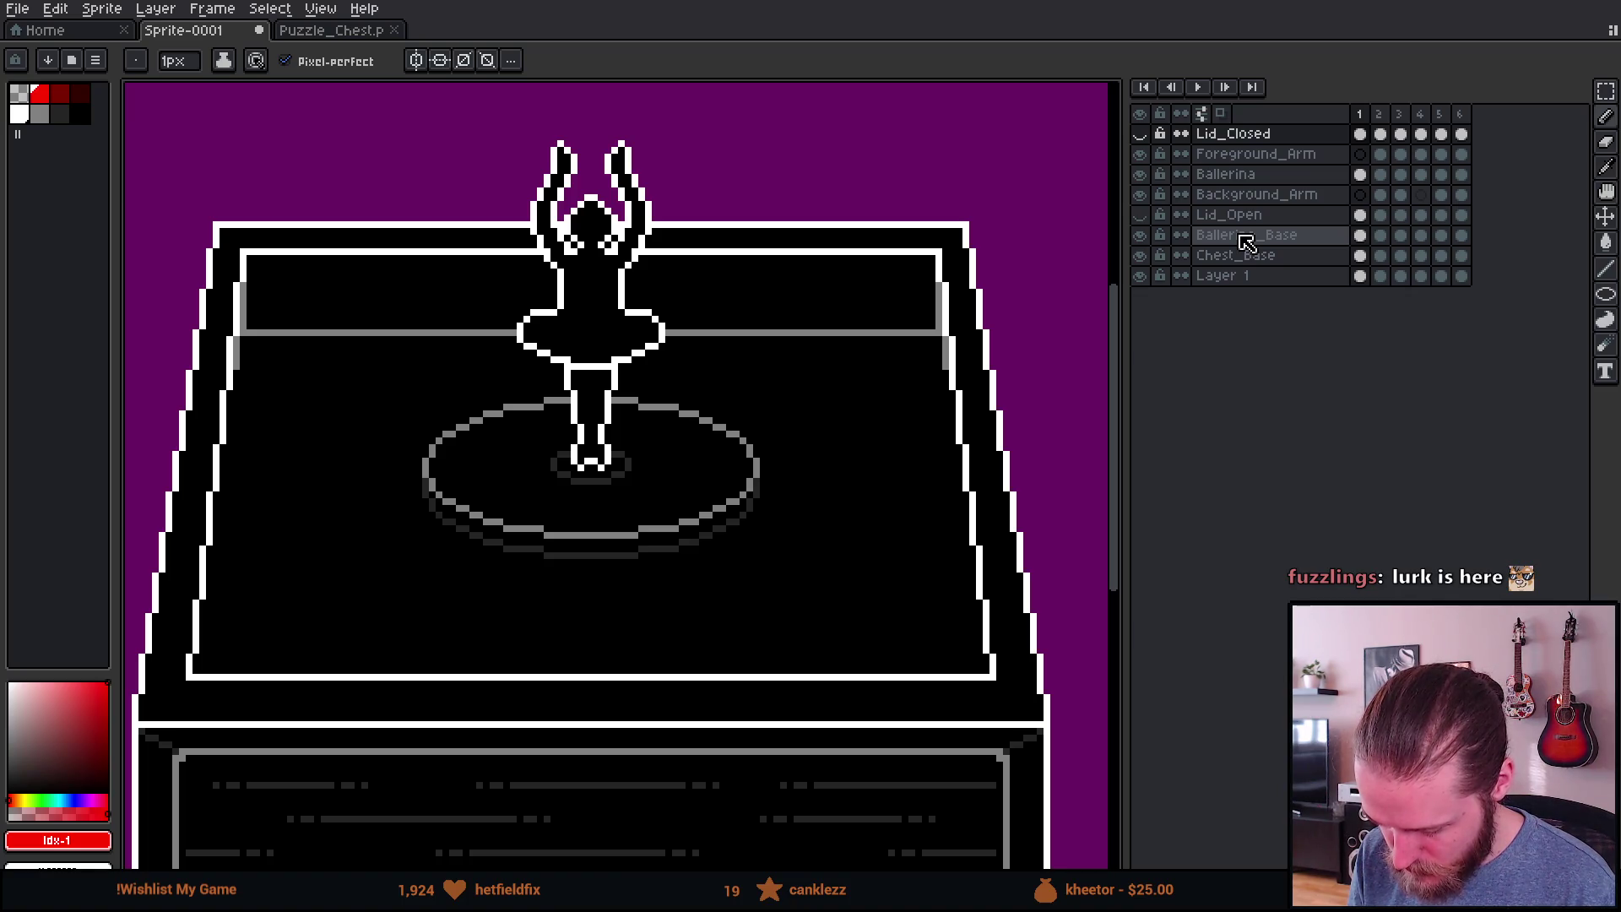
scroll(793, 378, "down", 2)
scroll(789, 388, "up", 1)
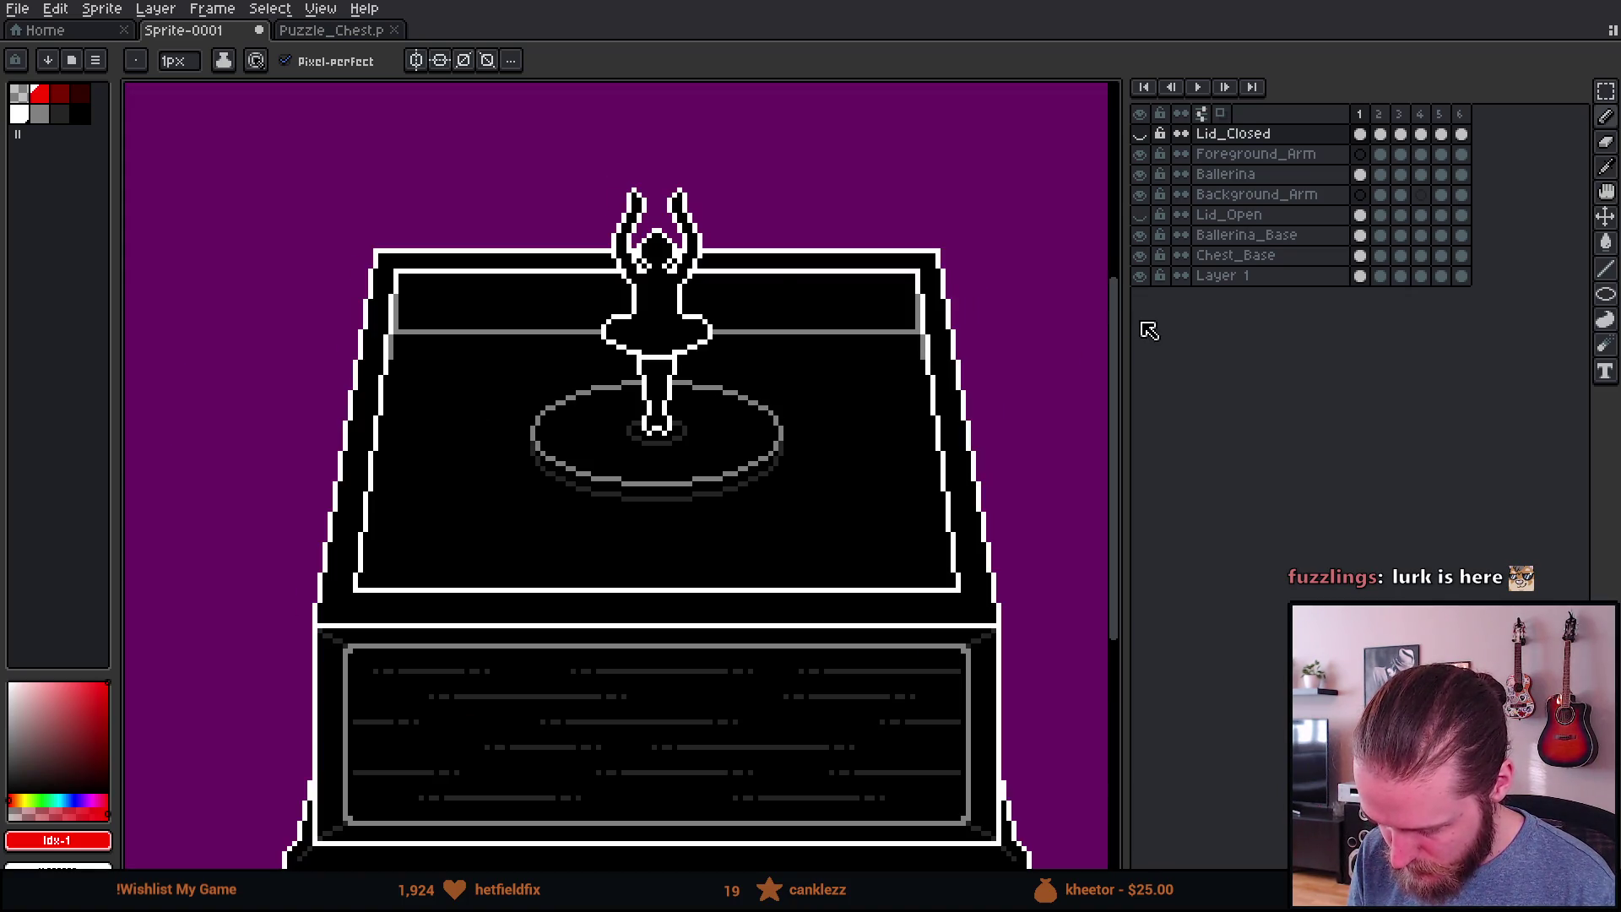
scroll(1039, 366, "down", 1)
scroll(872, 428, "up", 1)
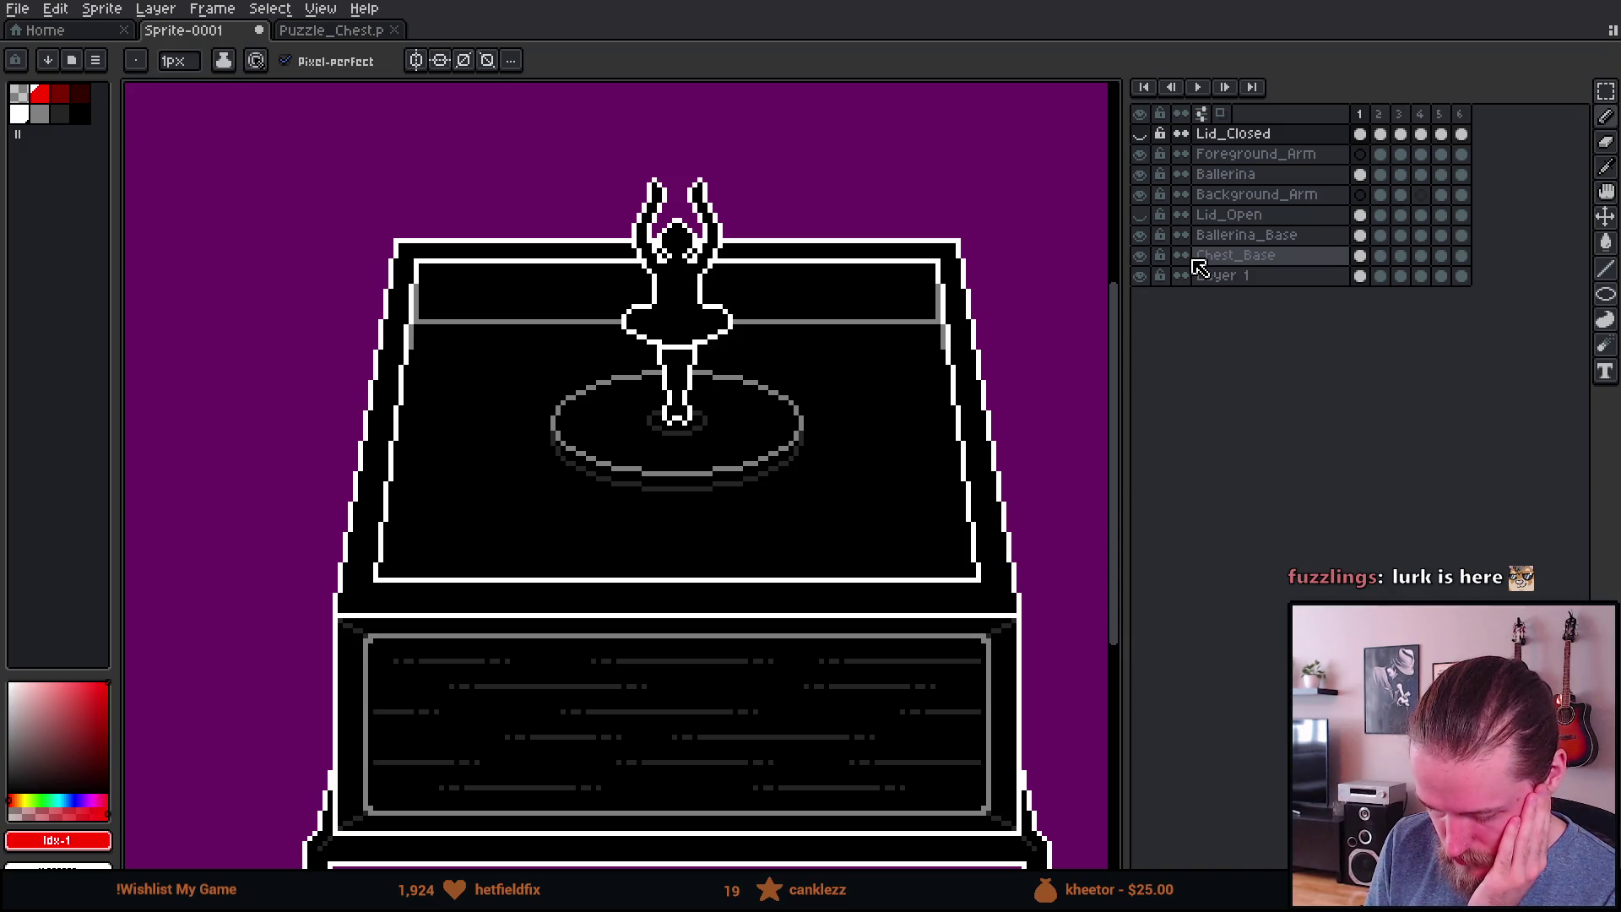
left_click_drag(868, 427, 770, 347)
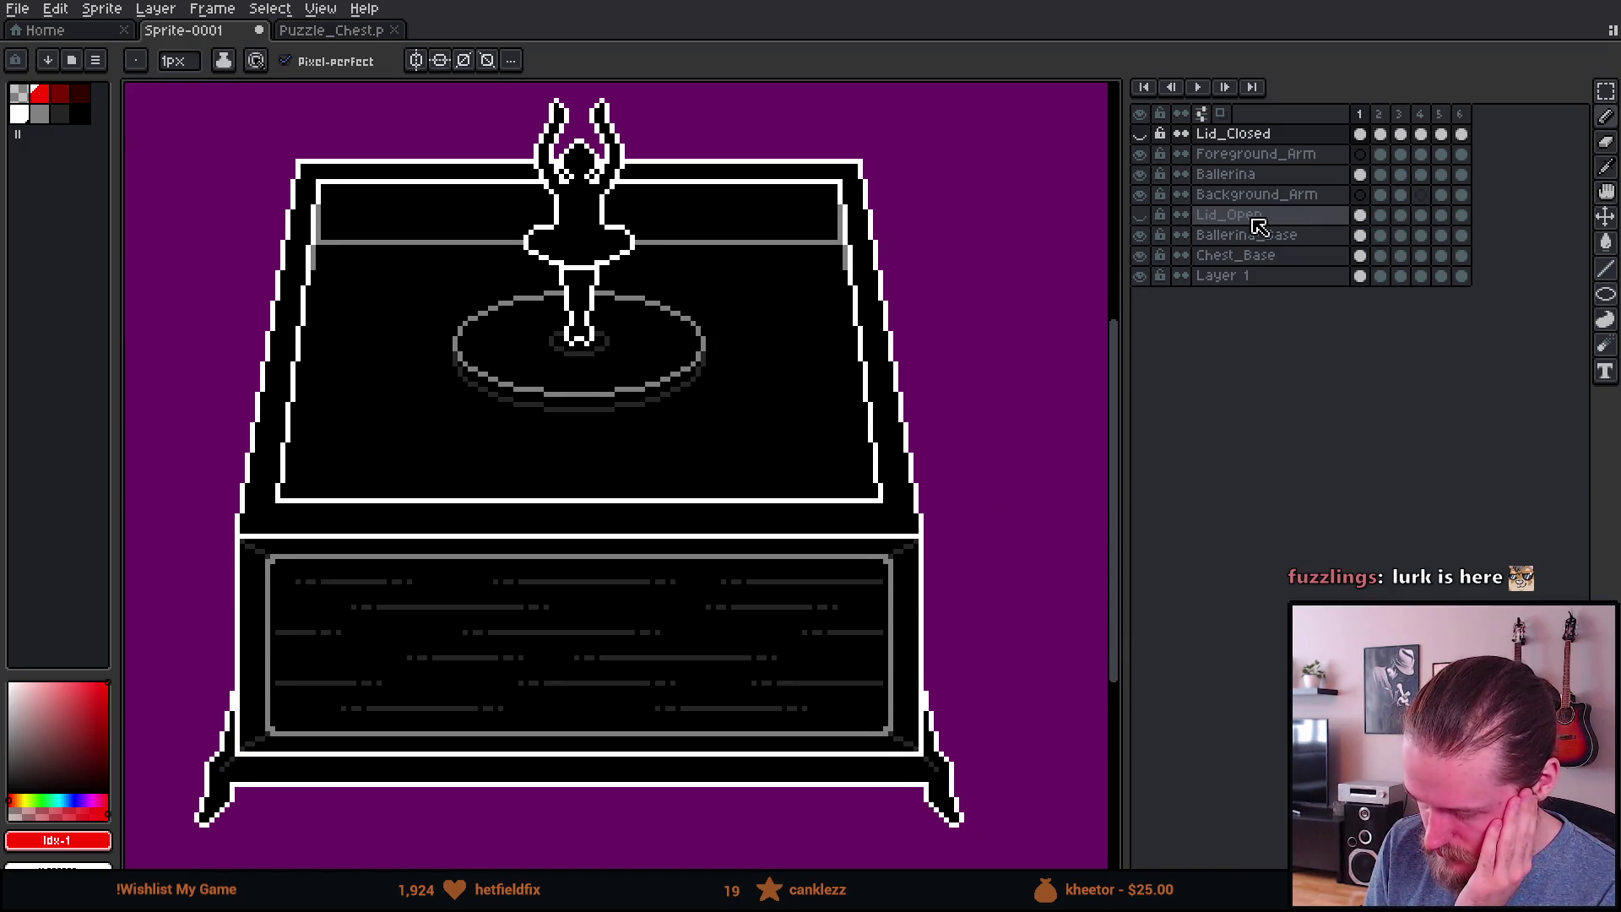
Step: Marquee-select the lower chest front on Chest_Base and copy it onto a new layer above Lid_Closed
left_click(1267, 257)
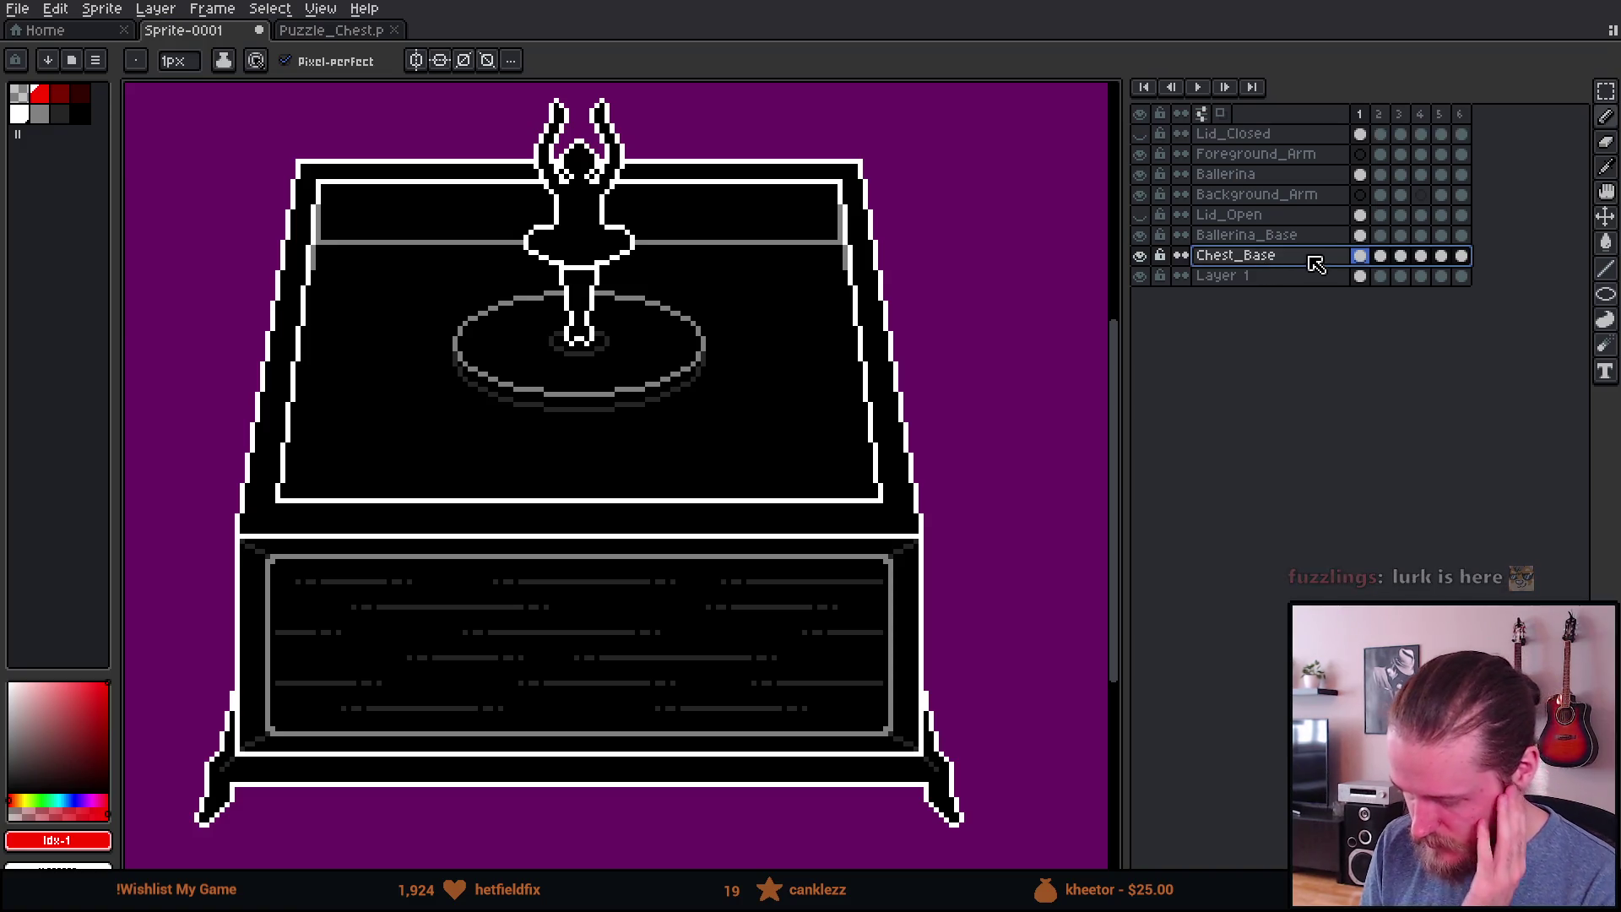
key("m")
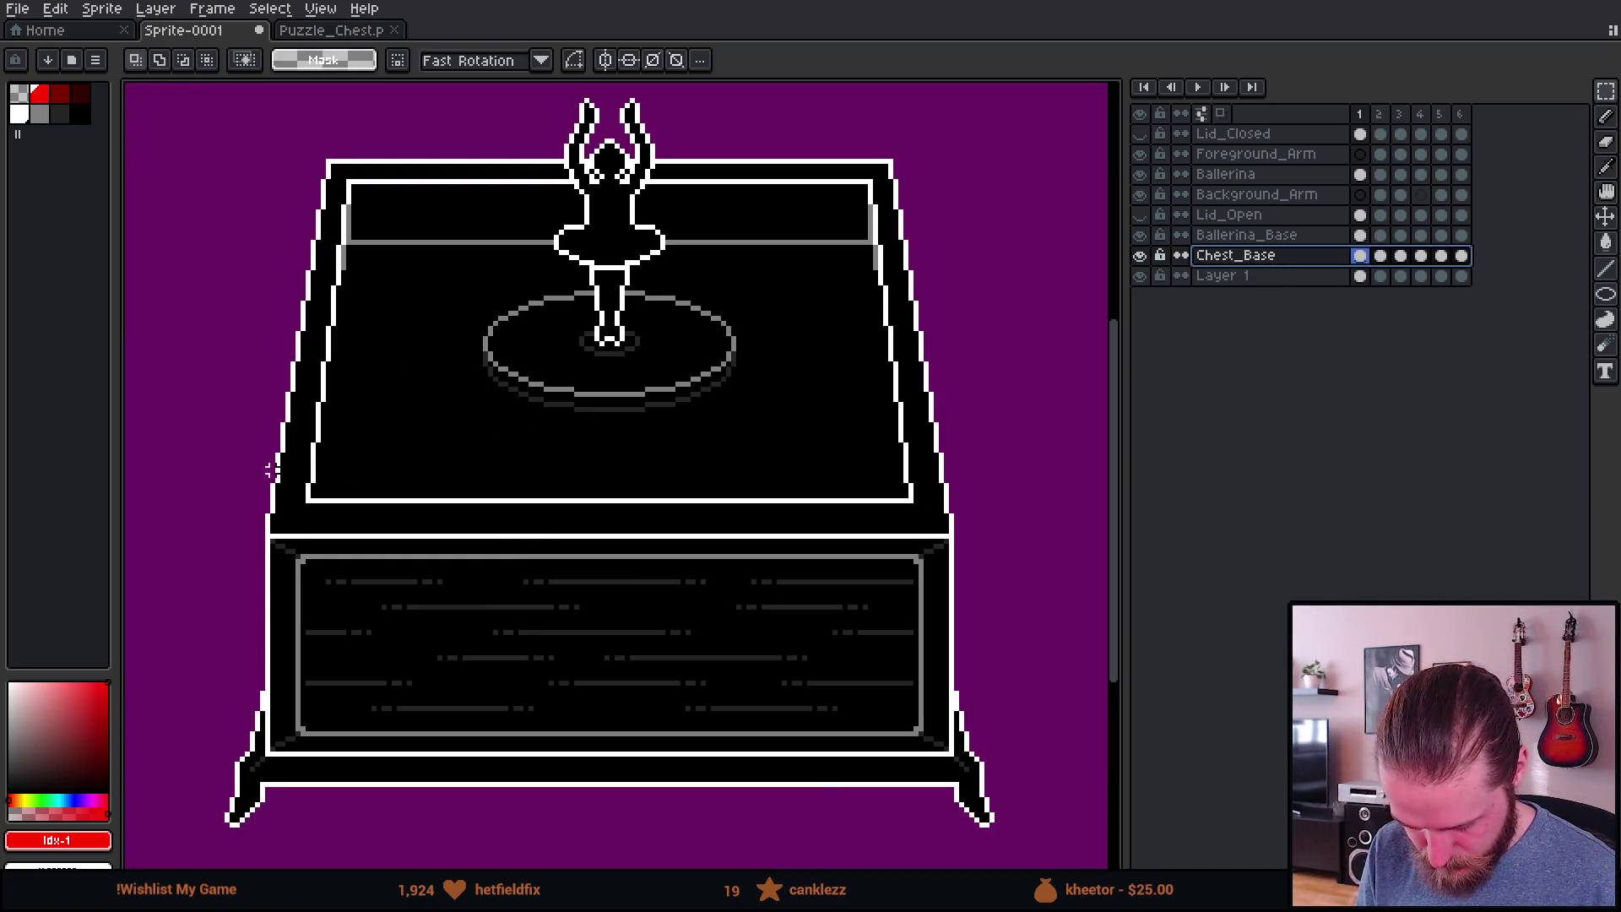
left_click_drag(185, 439, 290, 390)
mouse_move(163, 360)
left_mouse_down()
mouse_move(836, 687)
mouse_move(1067, 763)
mouse_move(1098, 807)
left_mouse_up()
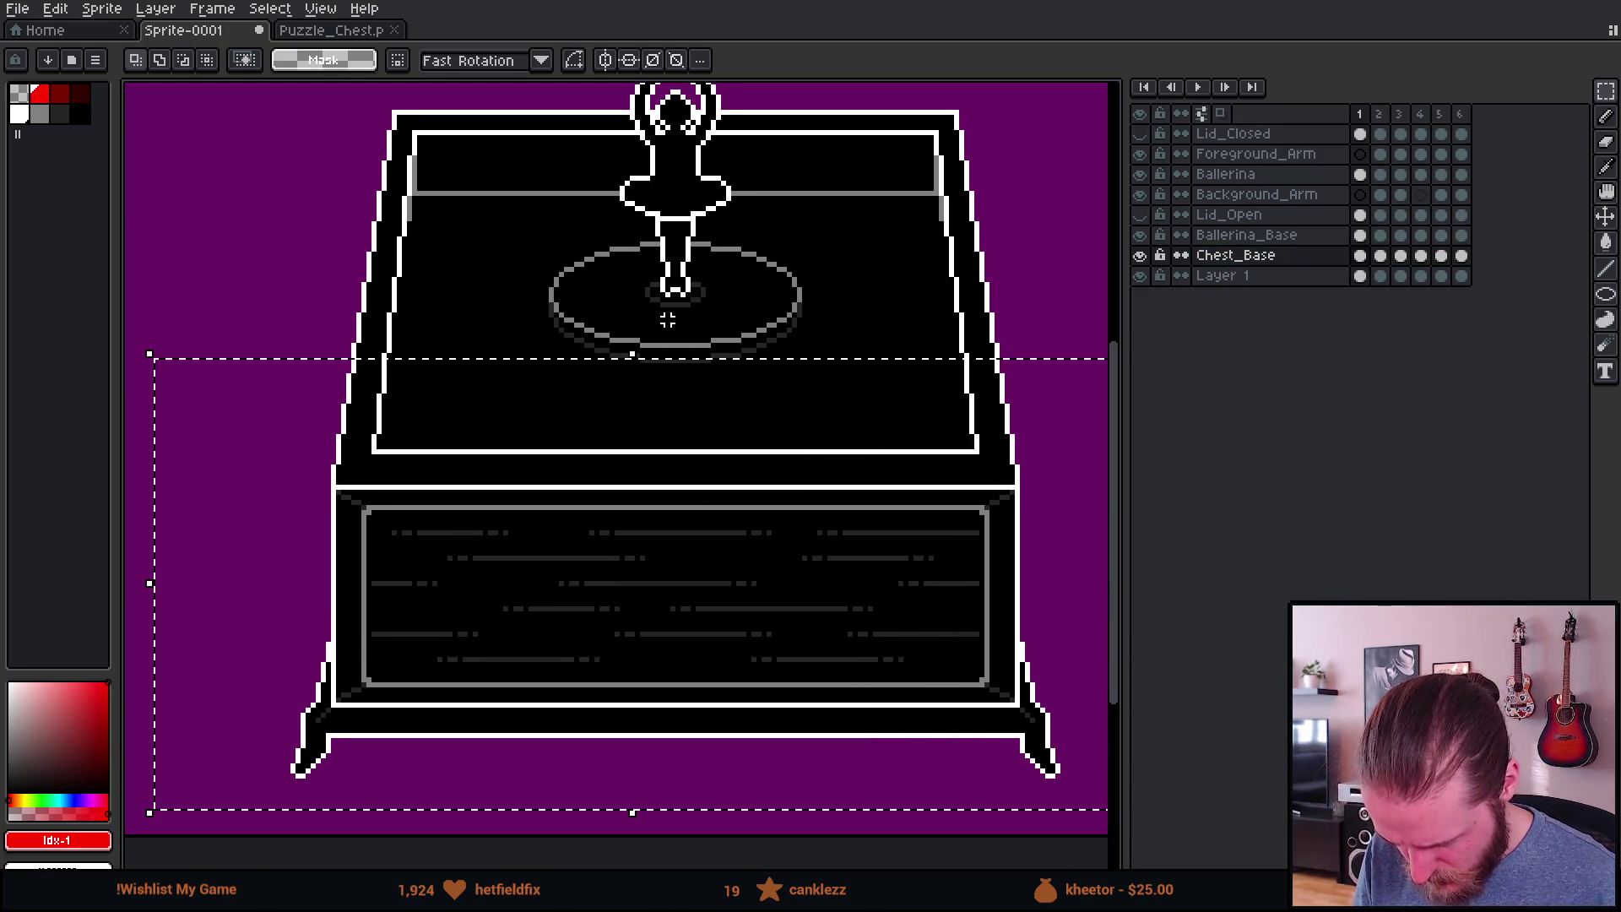
scroll(688, 367, "down", 1)
scroll(688, 366, "up", 1)
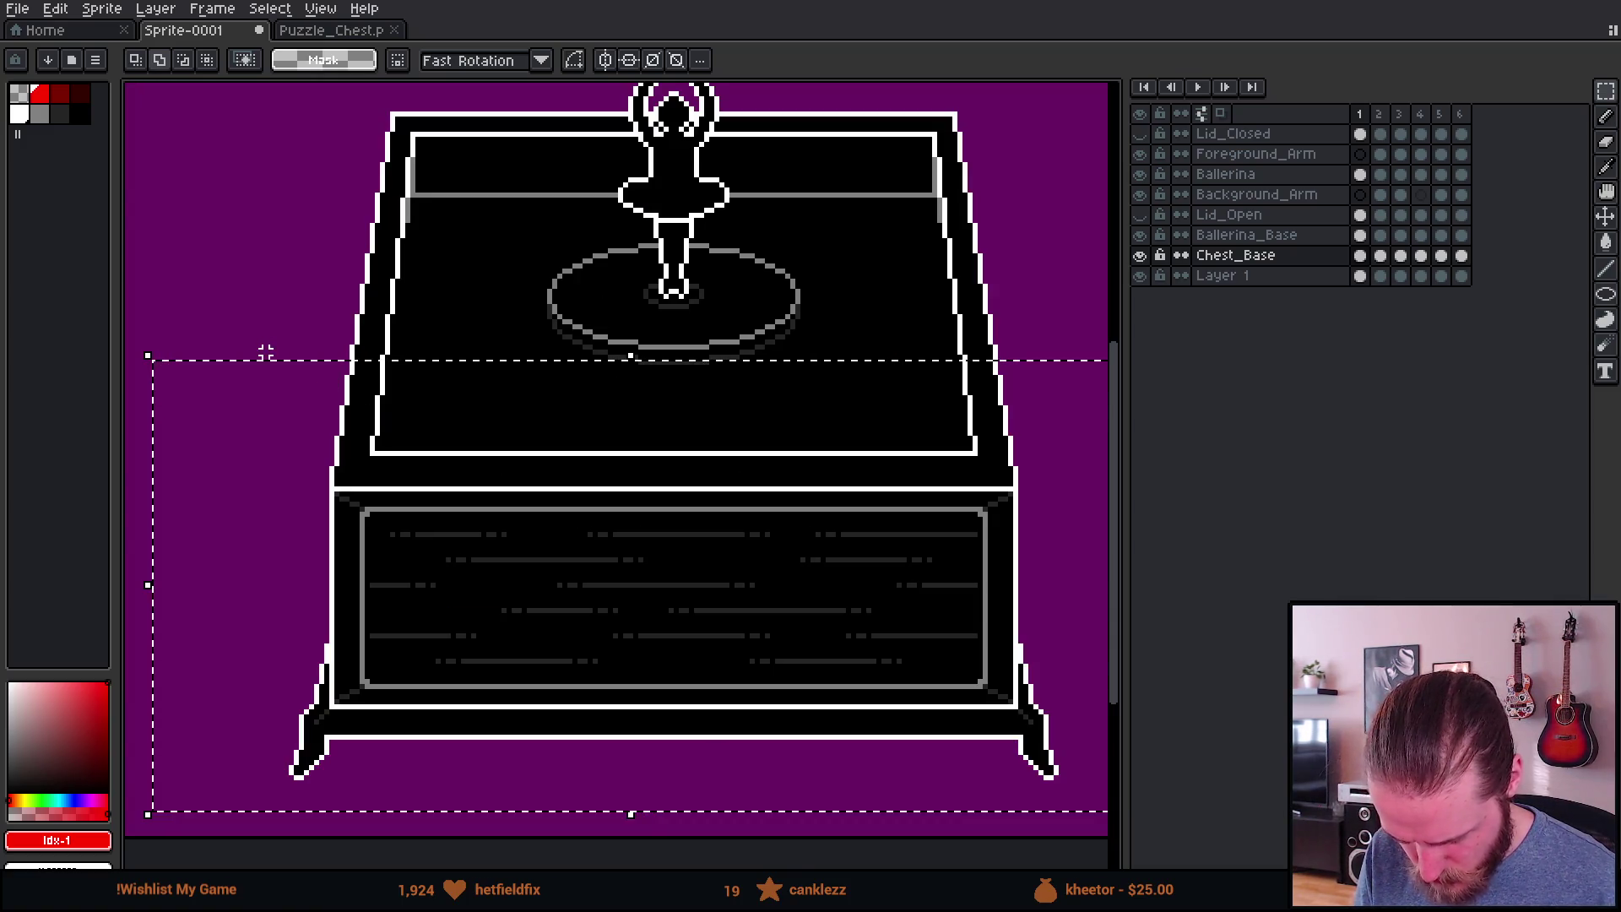
mouse_move(264, 351)
left_mouse_down()
mouse_move(953, 605)
mouse_move(1066, 605)
left_mouse_up()
mouse_move(264, 344)
left_mouse_down()
mouse_move(771, 554)
mouse_move(1100, 636)
left_mouse_up()
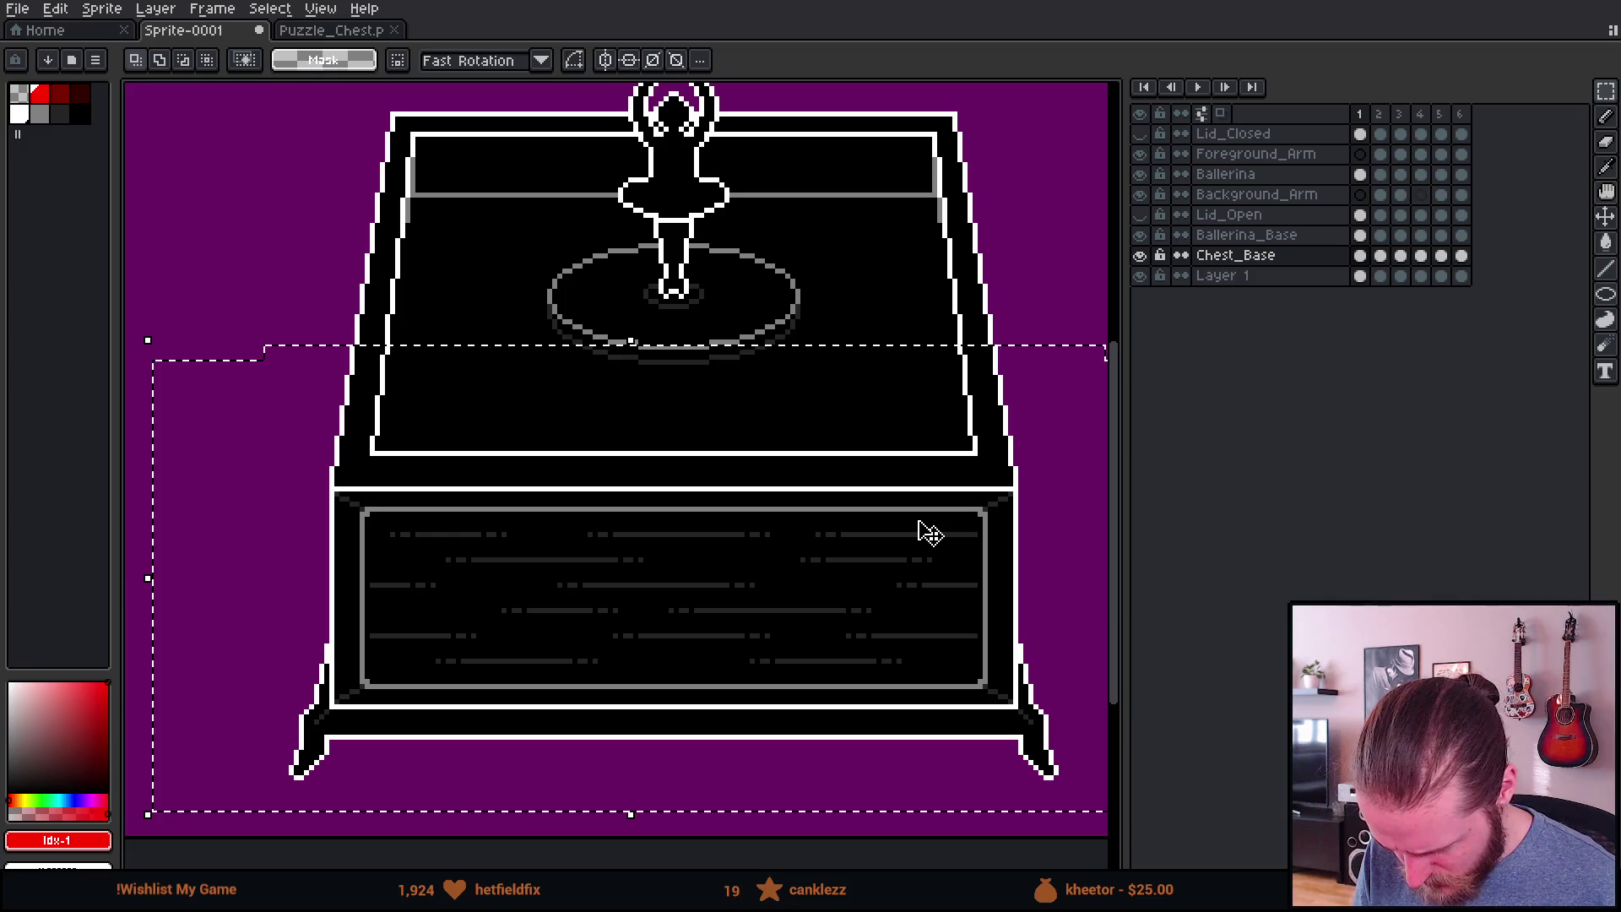
scroll(929, 532, "down", 1)
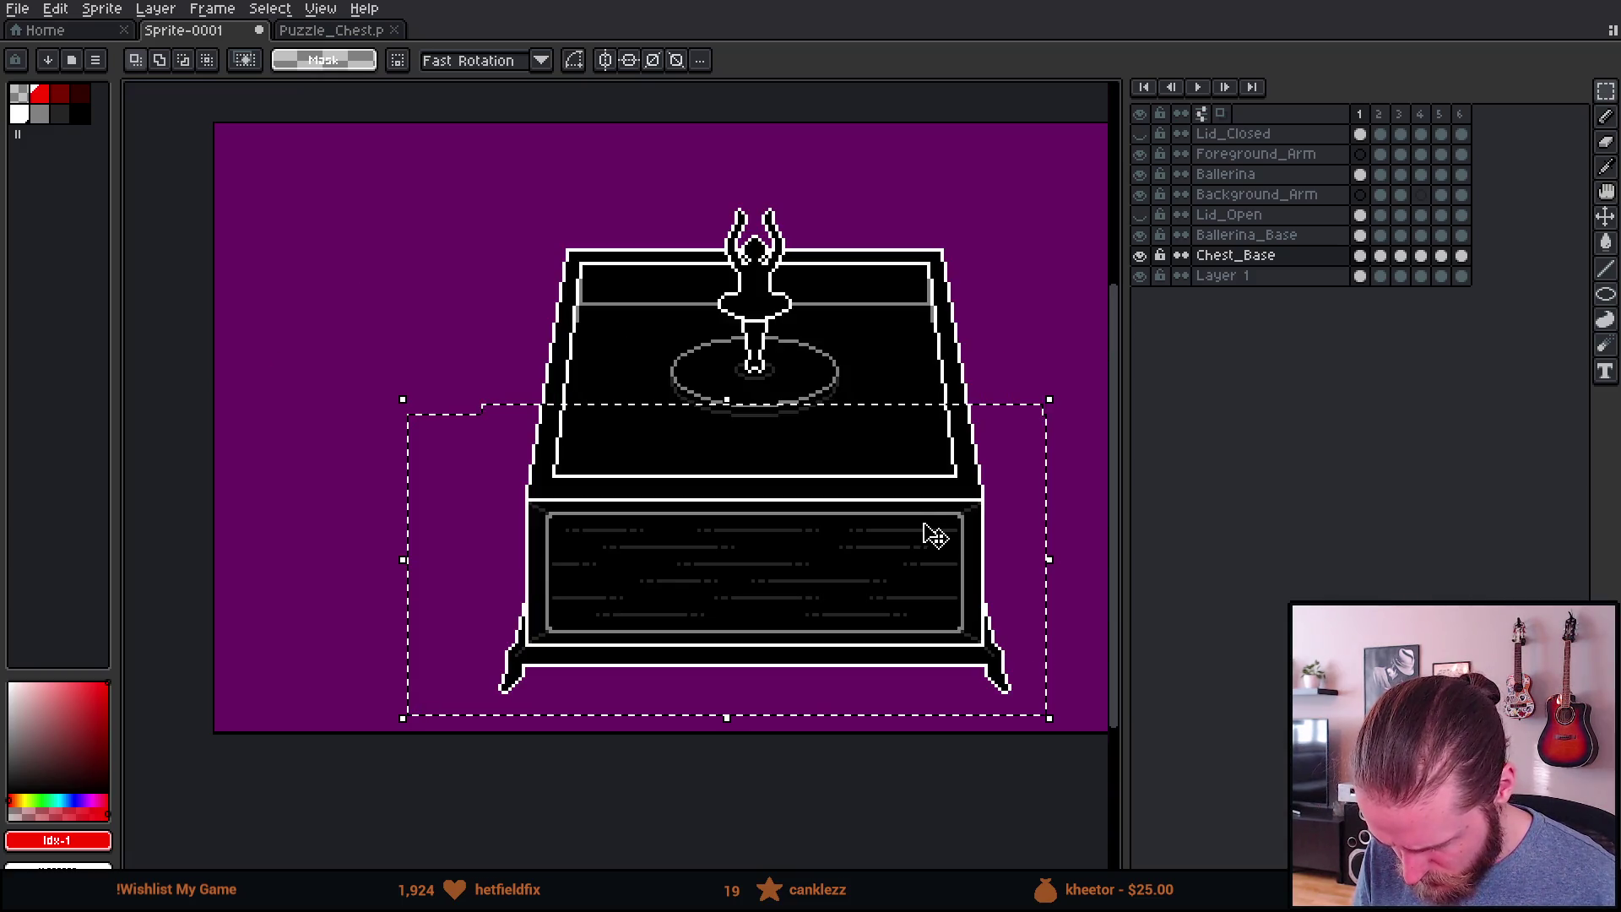
left_click(1273, 138)
key("shift+n")
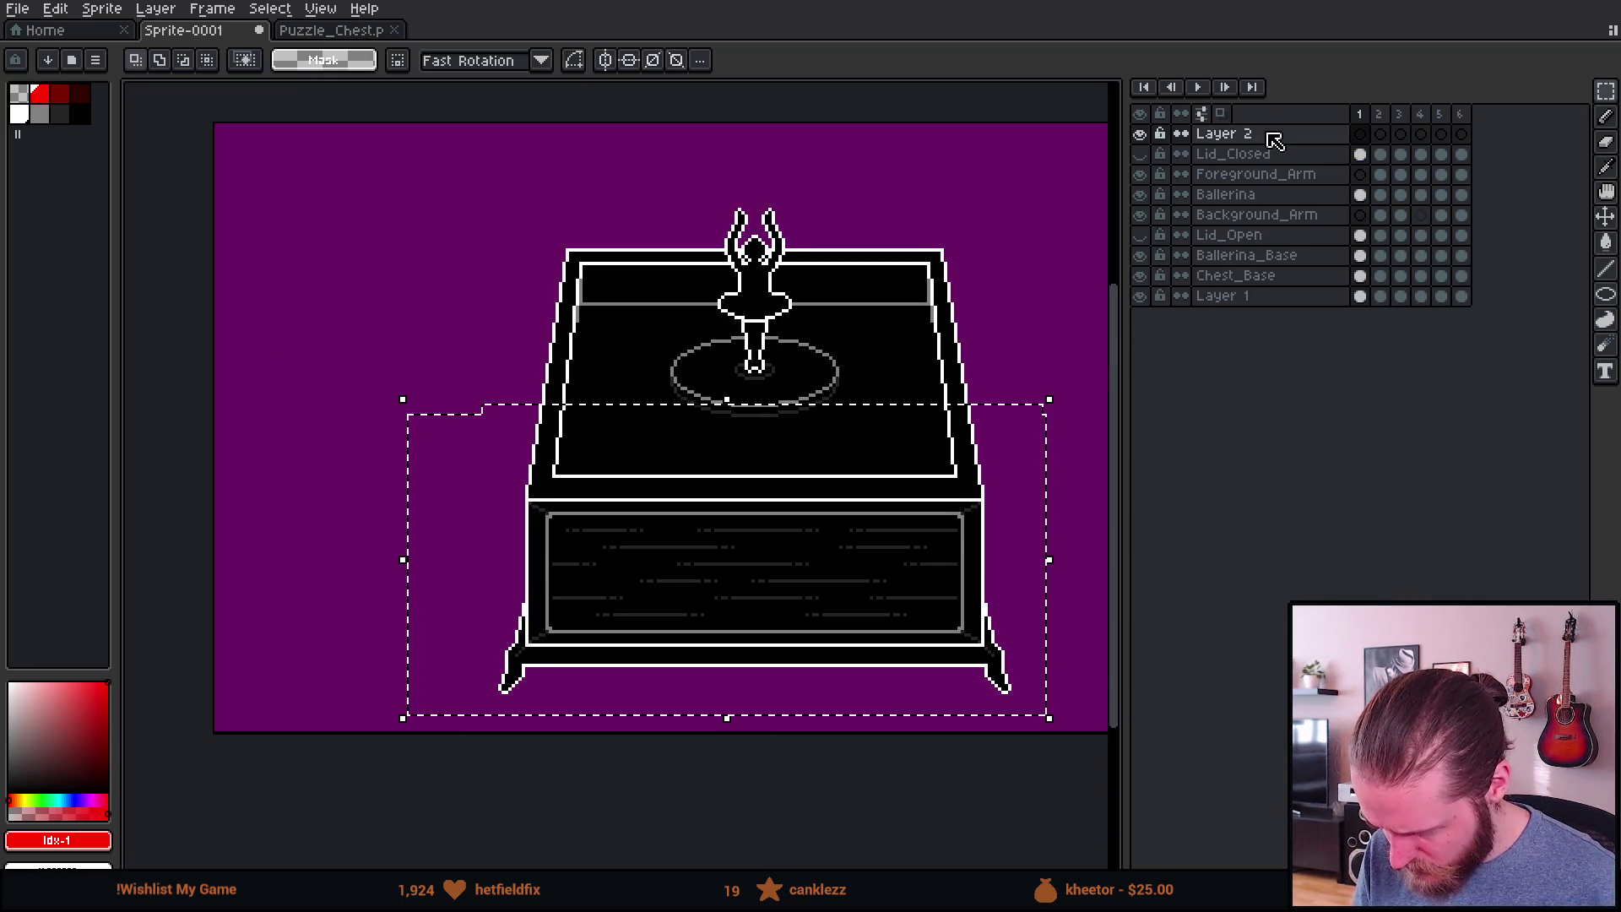
Step: Paste the chest front section and commit it in place on Layer 2
key("ctrl+v")
key("Return")
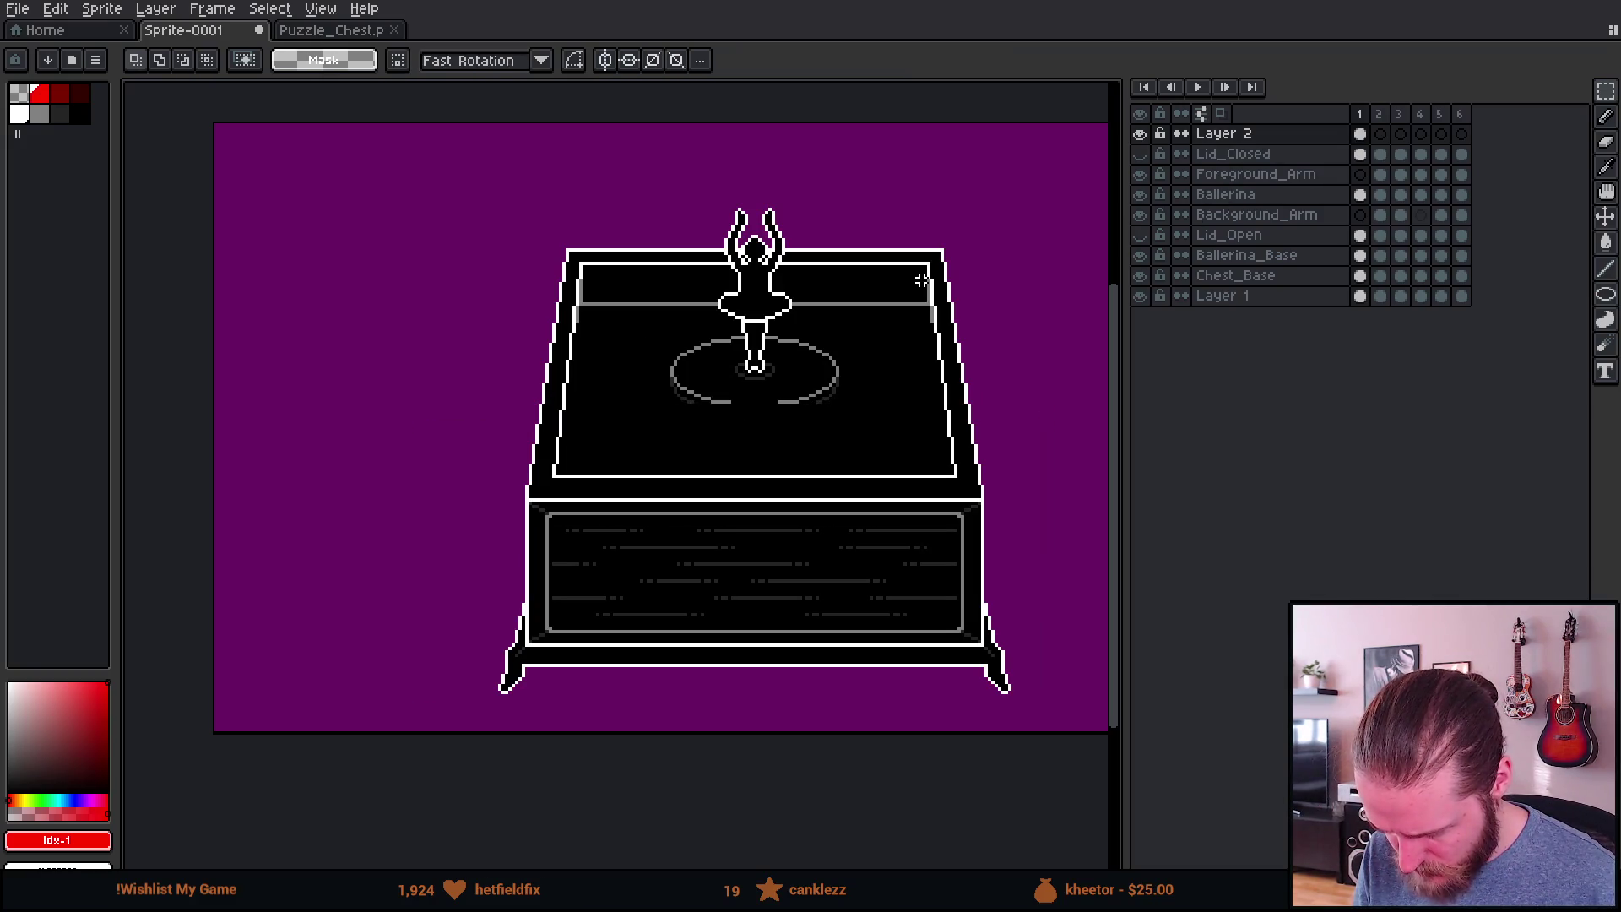
scroll(849, 446, "up", 3)
scroll(604, 342, "up", 3)
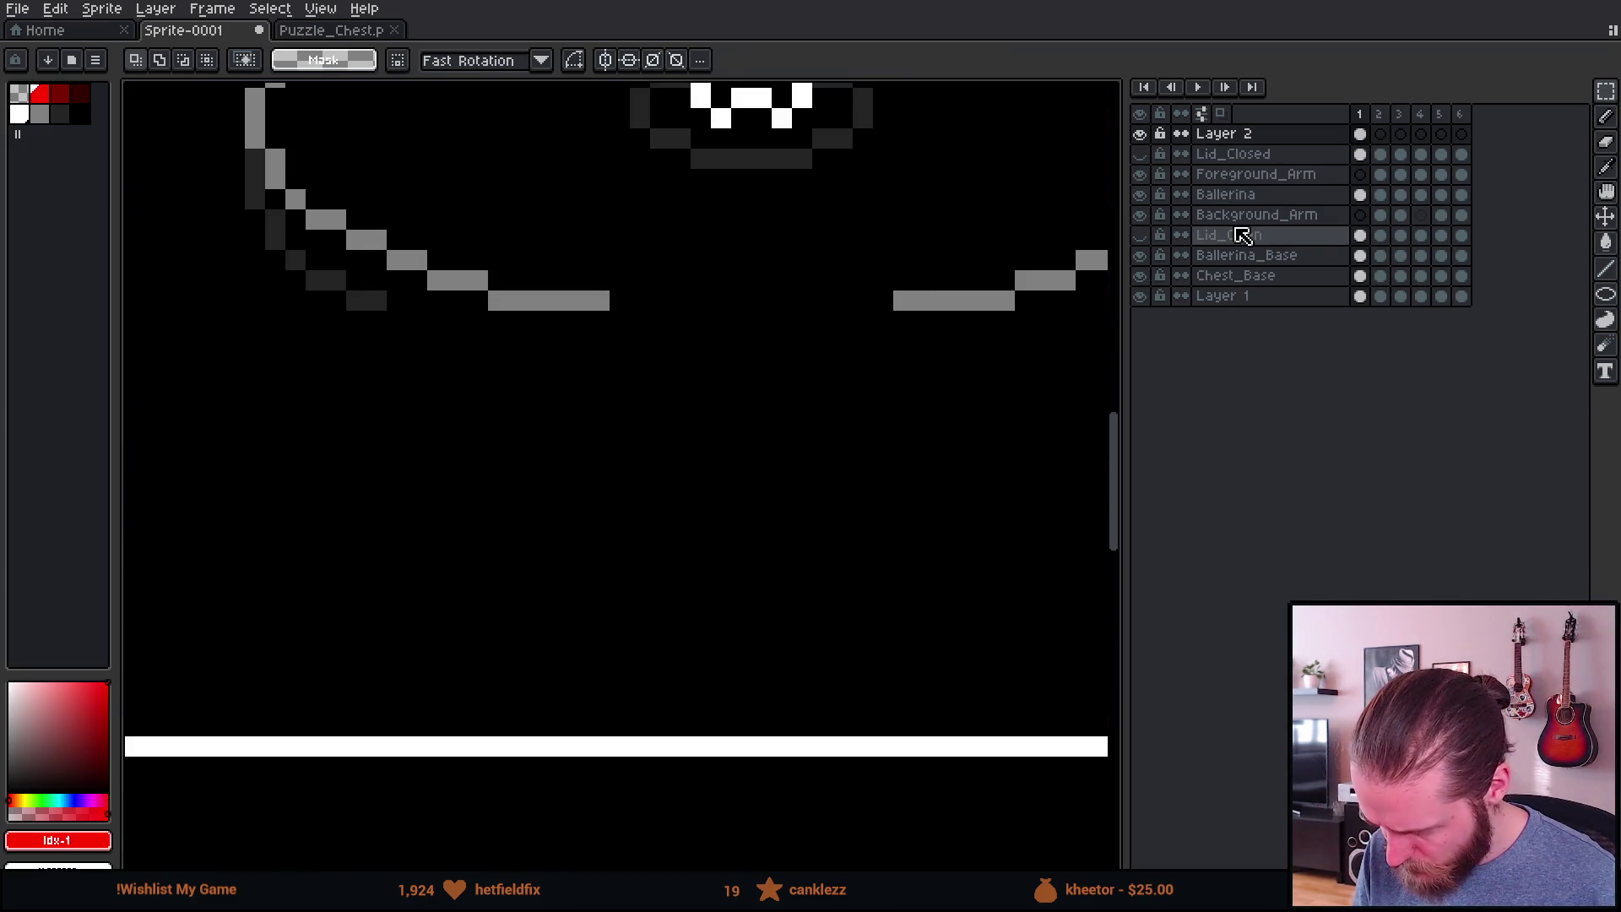
scroll(858, 398, "down", 3)
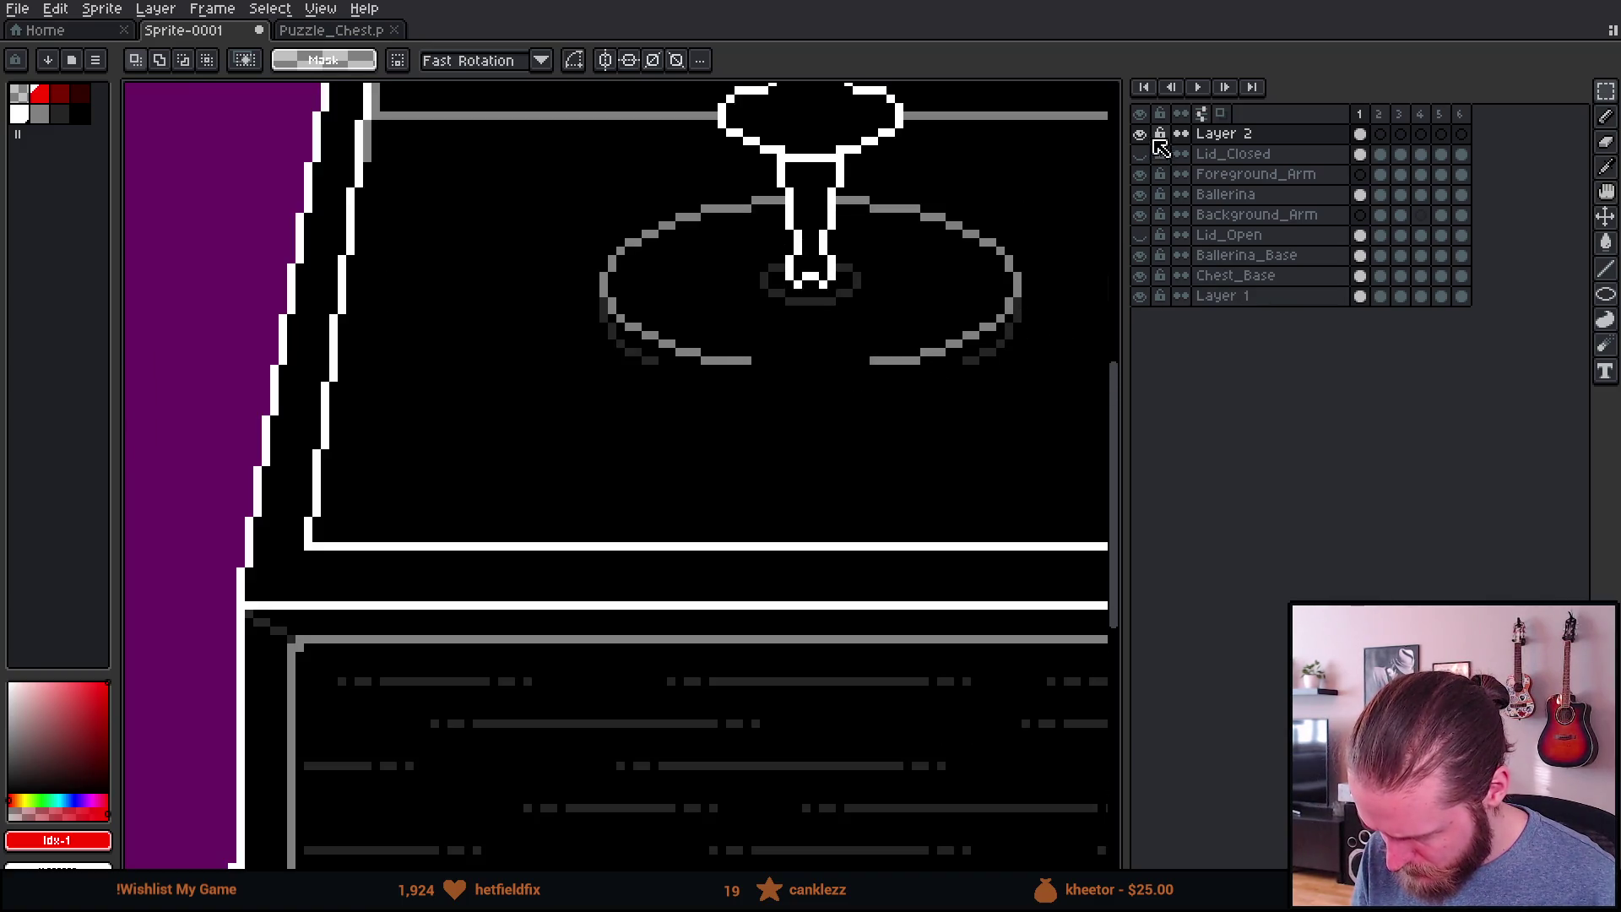
Step: Switch to the Ballerina layer and try dragging the figure lower with the Move tool
left_click(1359, 134)
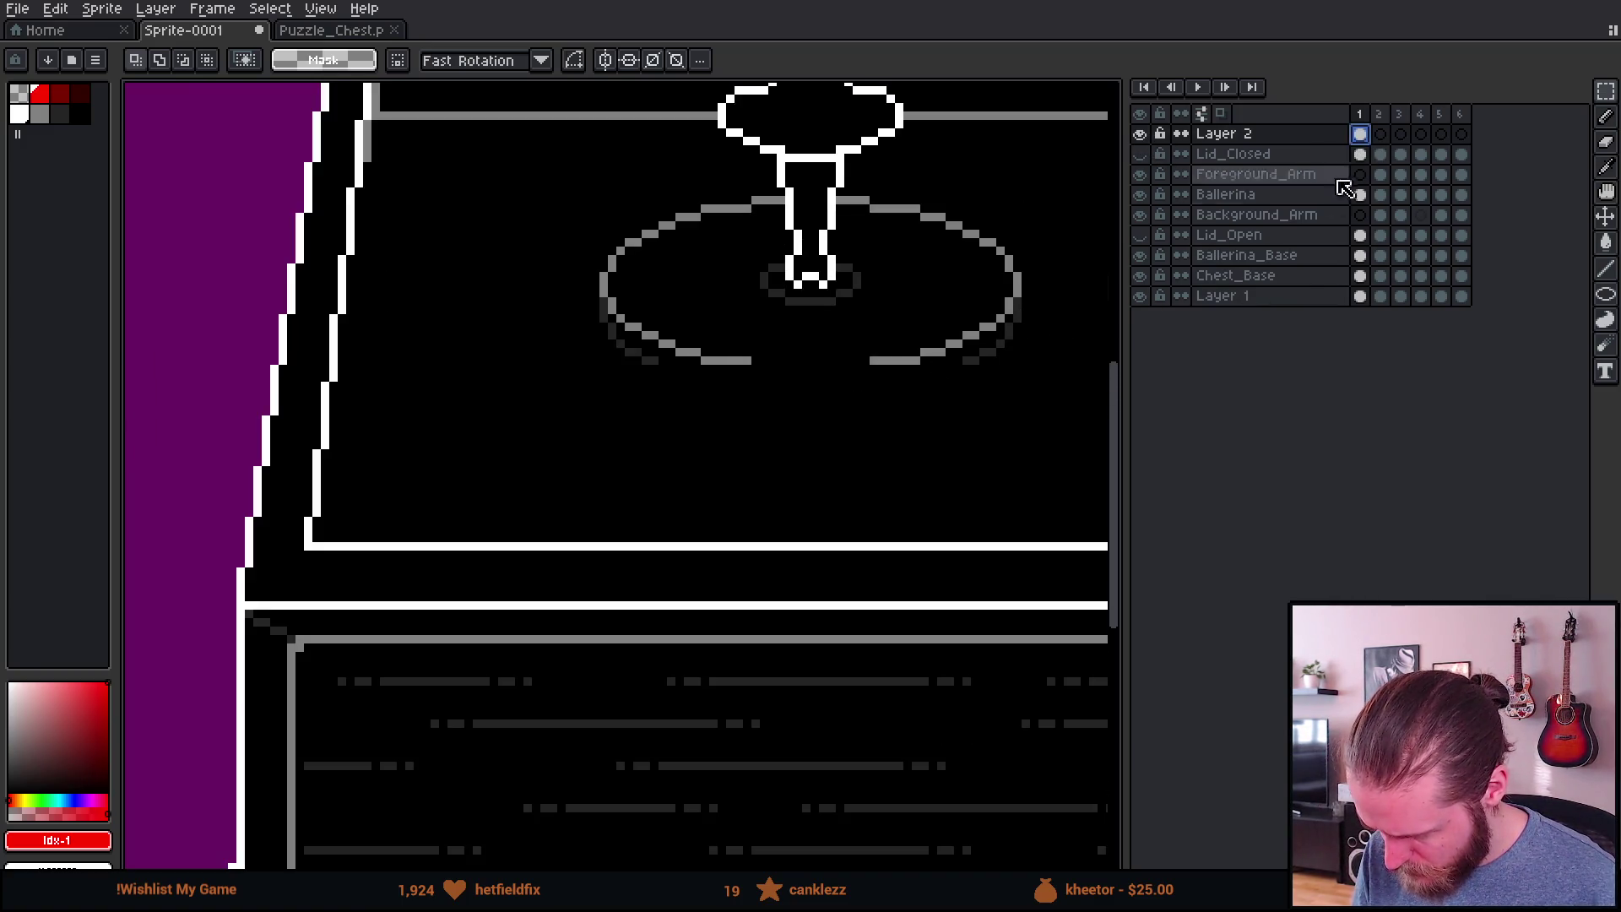
left_click(1275, 276)
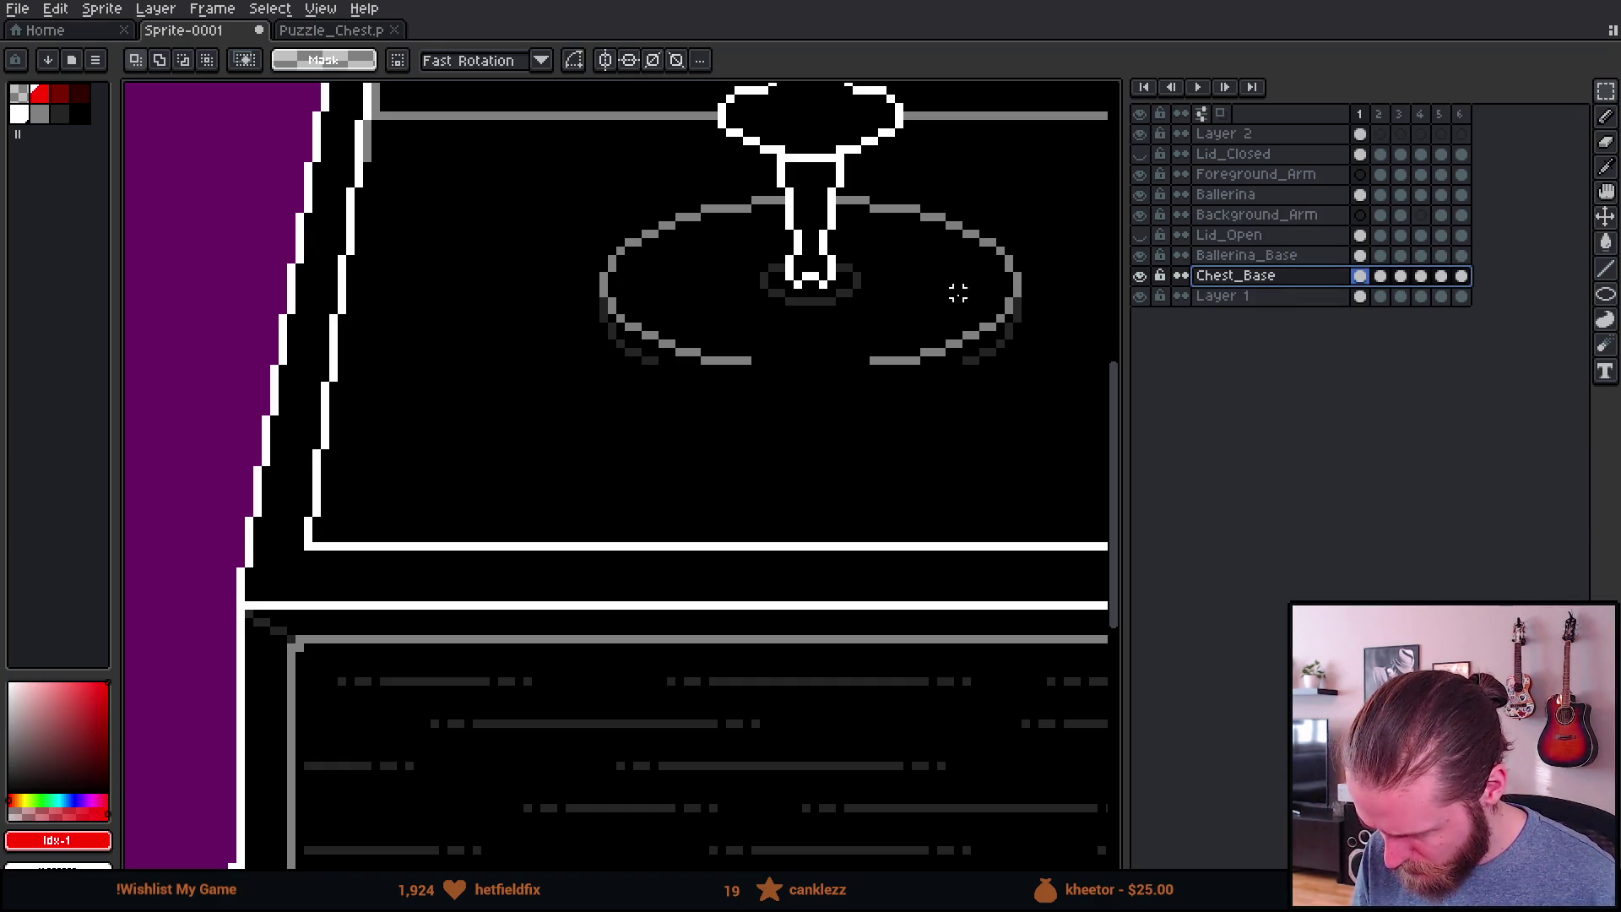
scroll(1031, 279, "down", 2)
left_click(1250, 195)
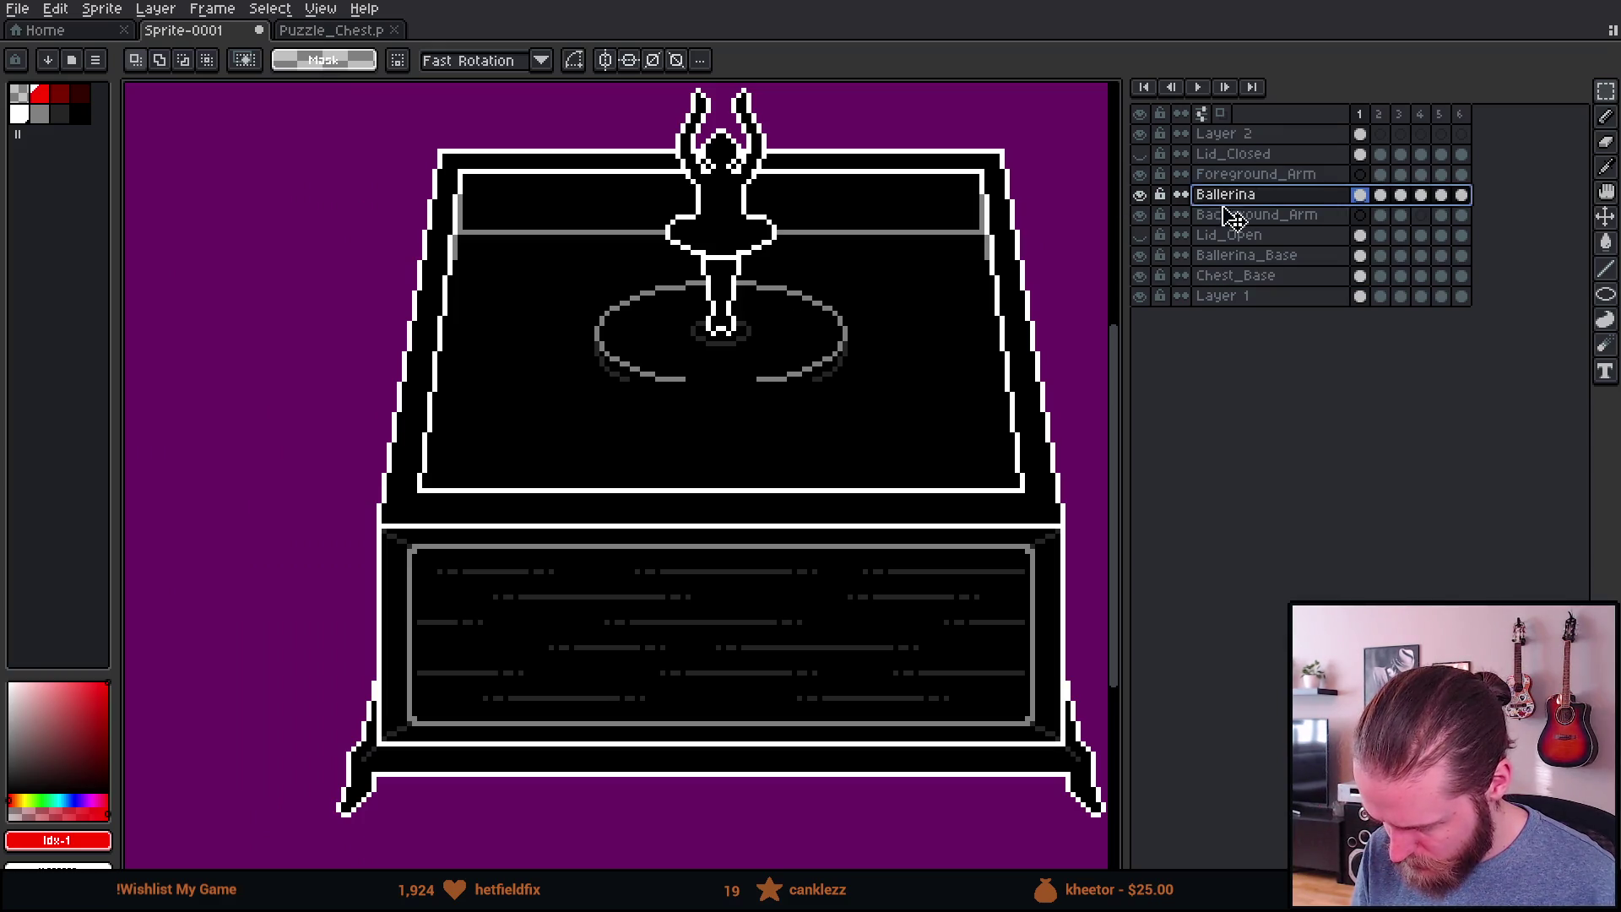
key("v")
mouse_move(811, 272)
left_mouse_down()
mouse_move(818, 524)
mouse_move(817, 261)
mouse_move(819, 371)
mouse_move(809, 355)
mouse_move(819, 271)
mouse_move(836, 268)
mouse_move(845, 352)
mouse_move(836, 261)
mouse_move(836, 367)
mouse_move(836, 261)
left_mouse_up()
Step: Hide Layer 2 so the ballerina disc's full lower rim becomes visible
scroll(819, 275, "down", 4)
scroll(836, 261, "up", 4)
scroll(670, 496, "up", 1)
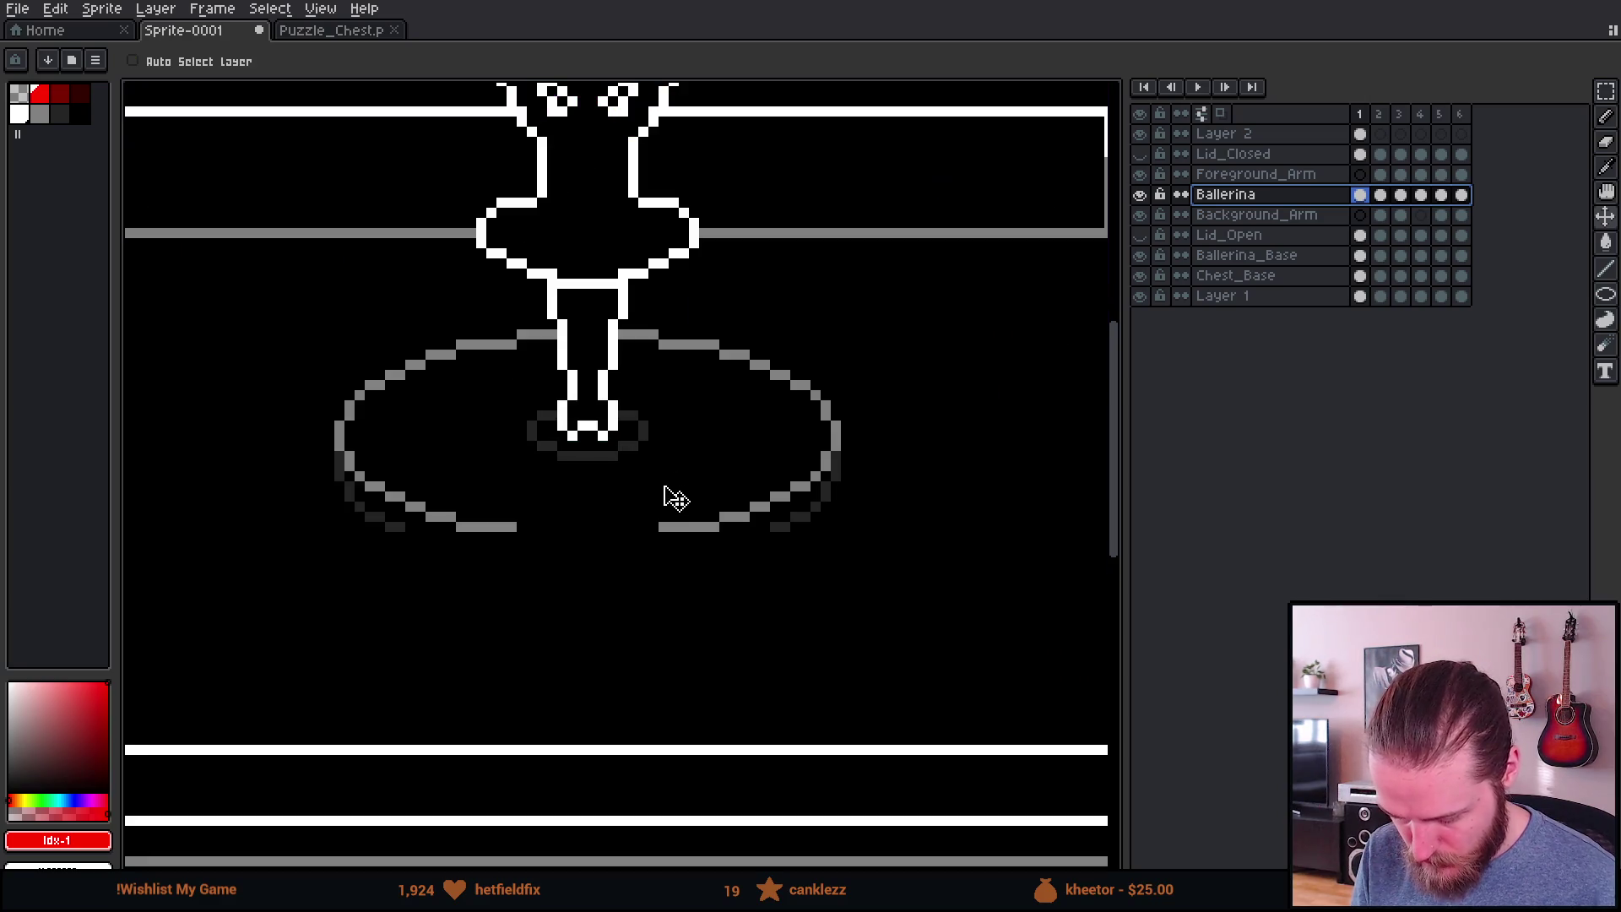
mouse_move(561, 525)
left_mouse_down()
mouse_move(701, 449)
mouse_move(621, 454)
left_mouse_up()
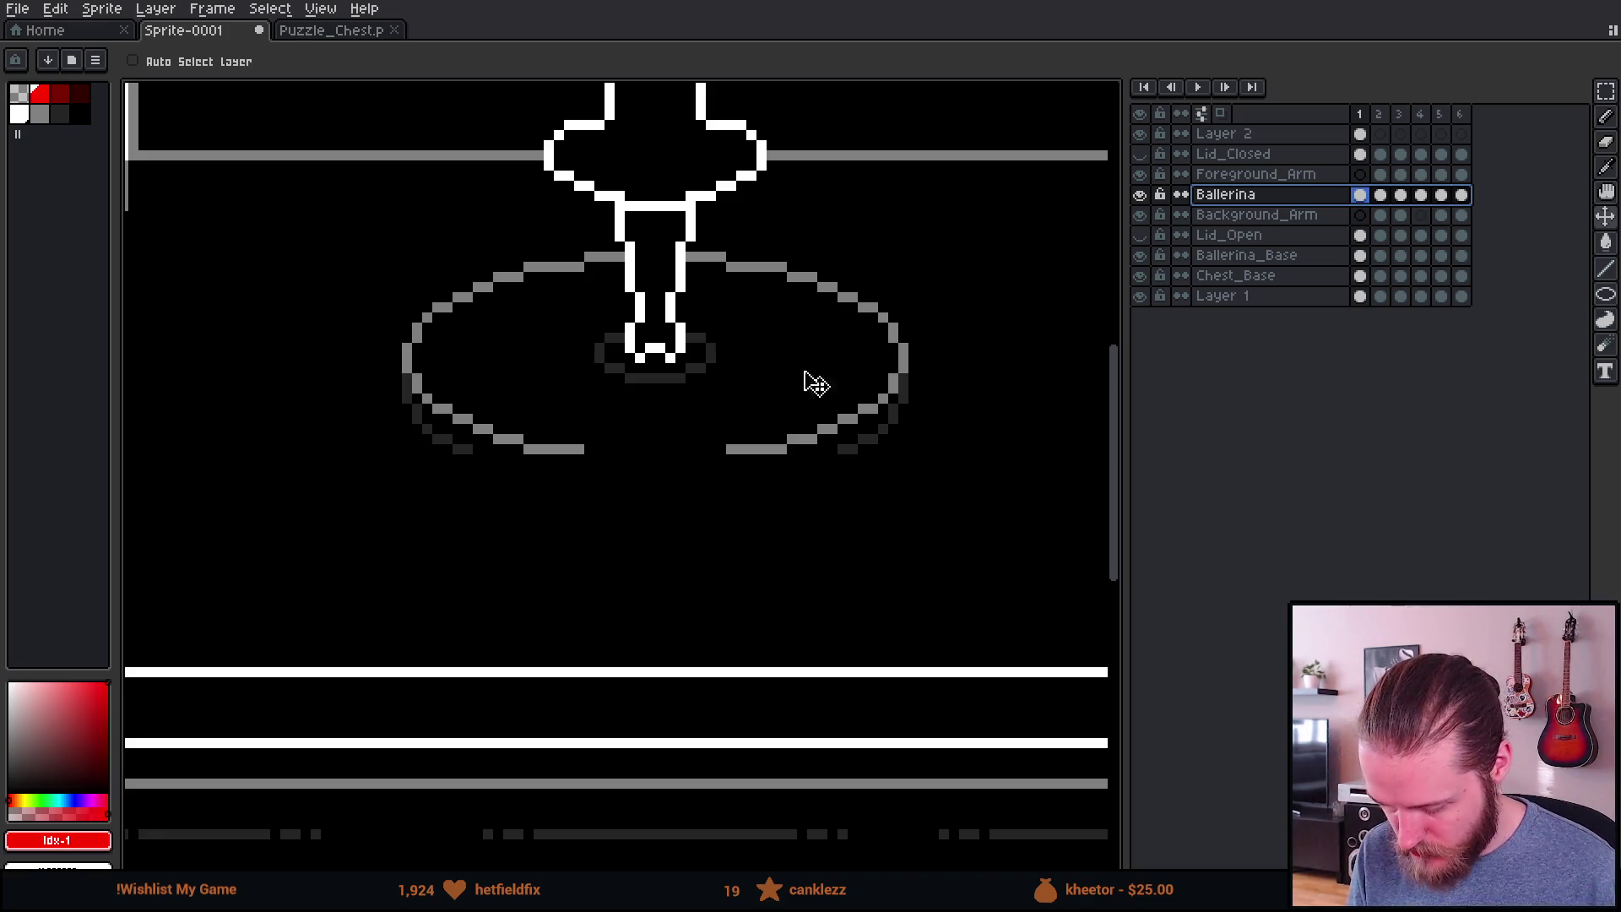
scroll(659, 311, "down", 5)
scroll(670, 302, "up", 3)
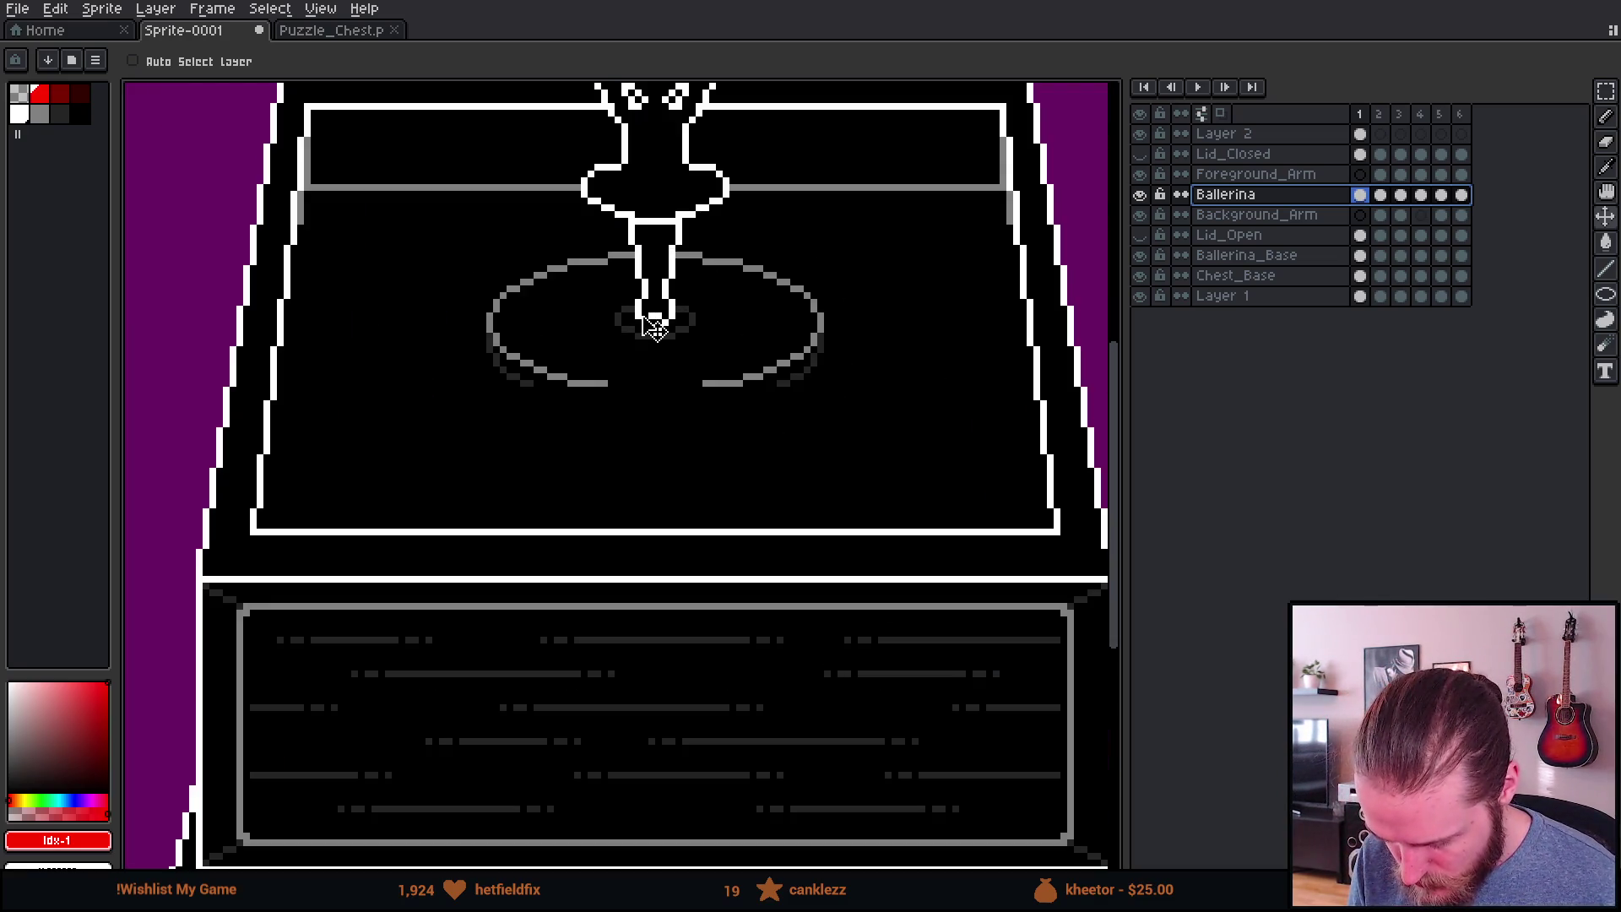
scroll(702, 311, "down", 2)
scroll(675, 321, "up", 4)
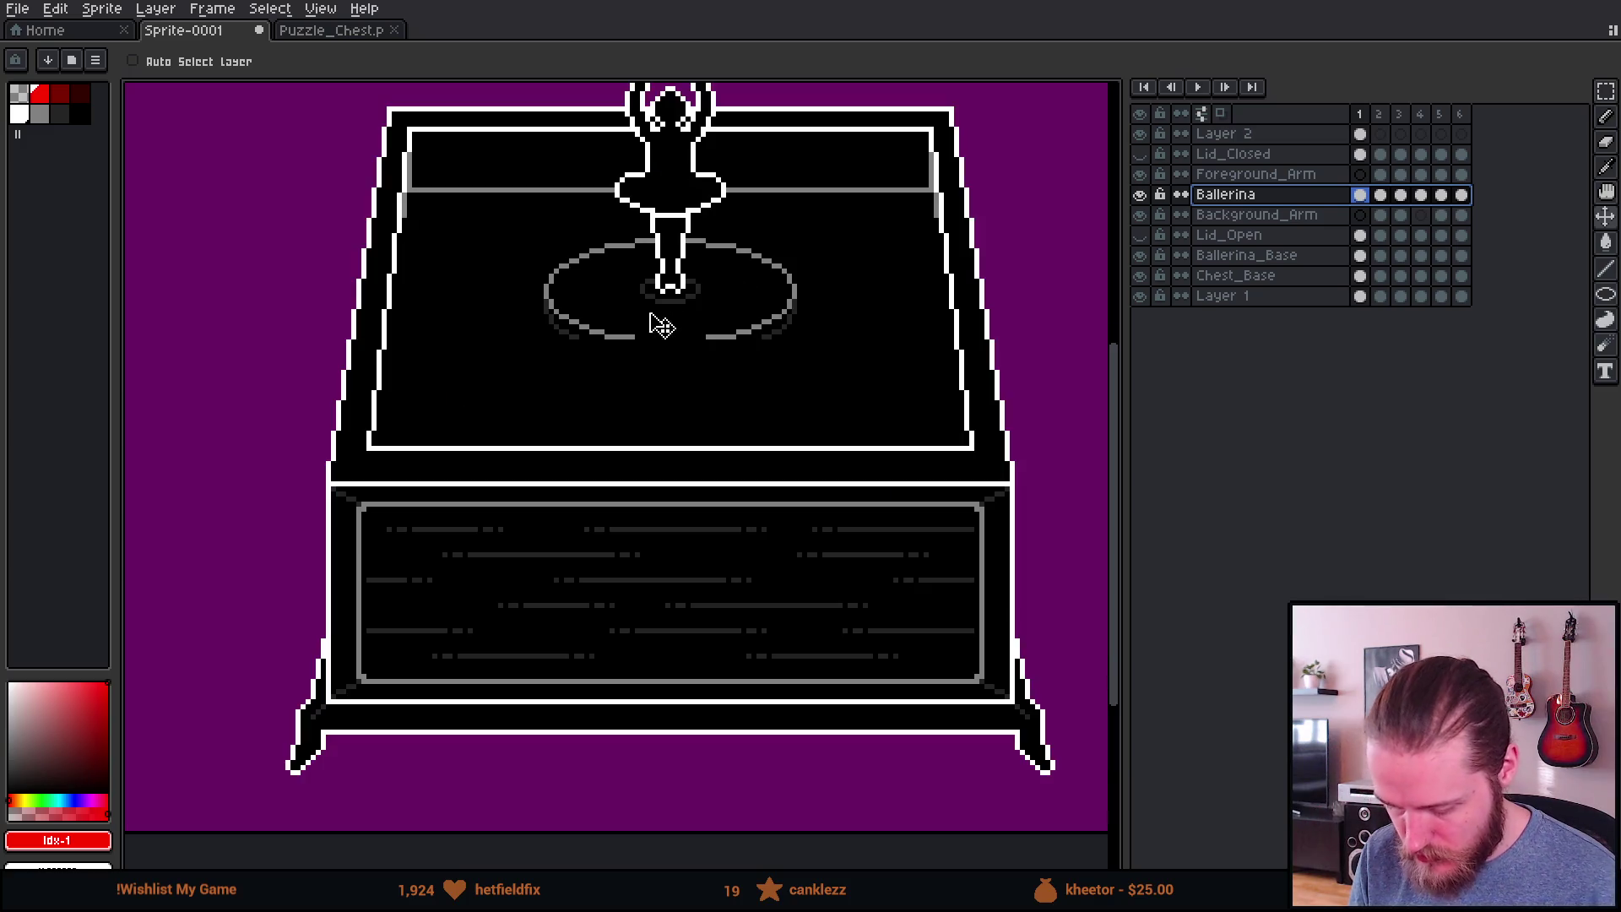
scroll(659, 395, "down", 1)
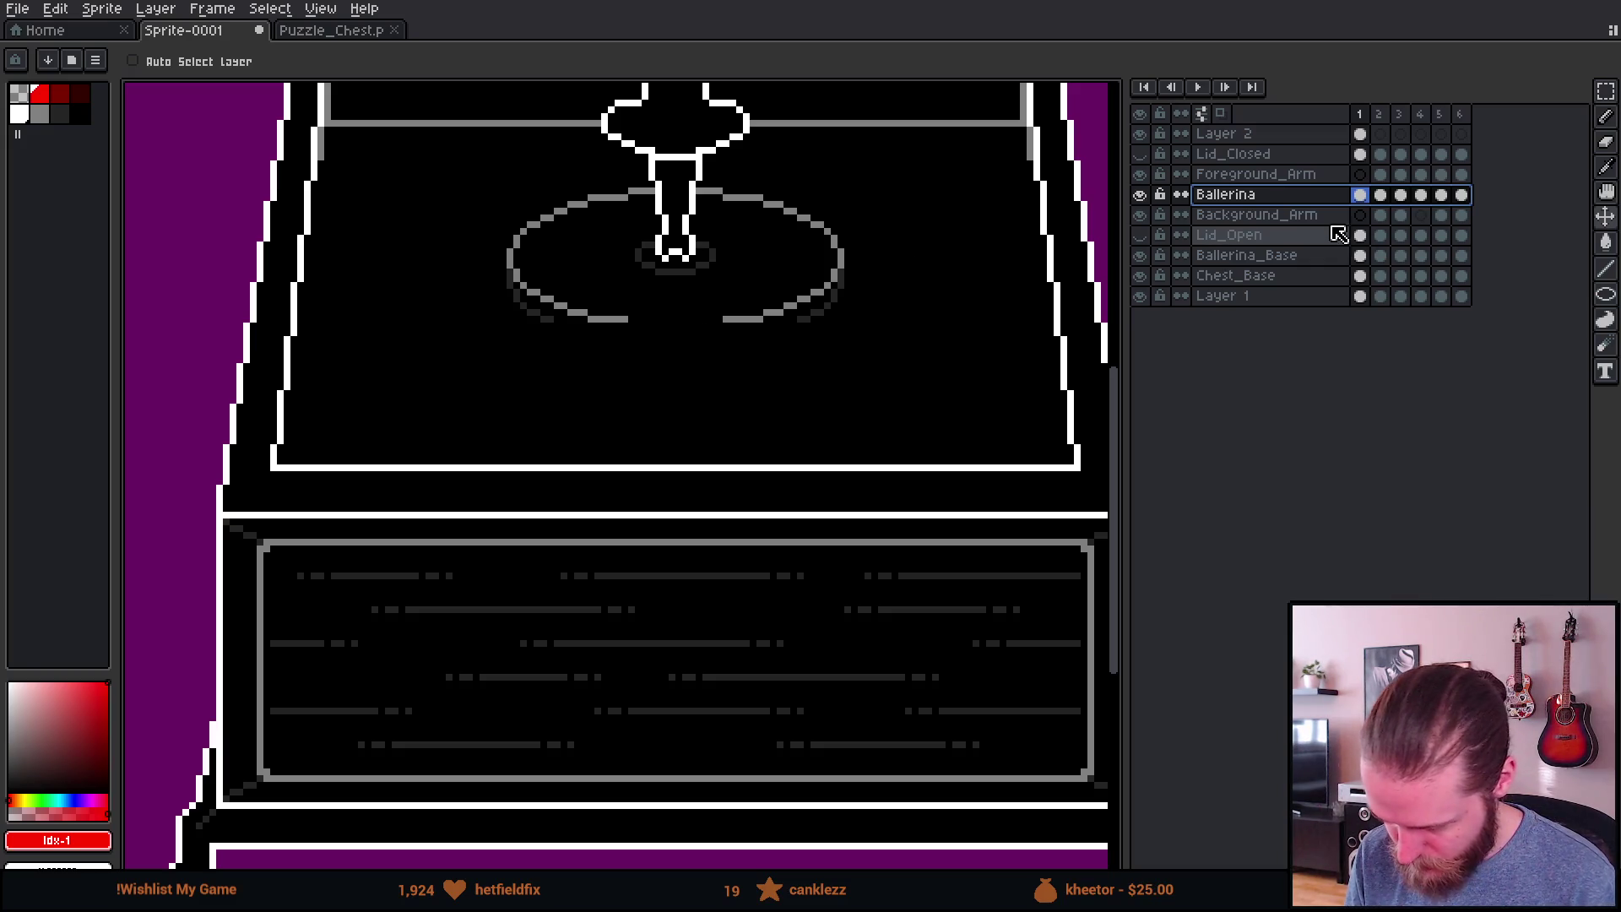
left_click(1142, 135)
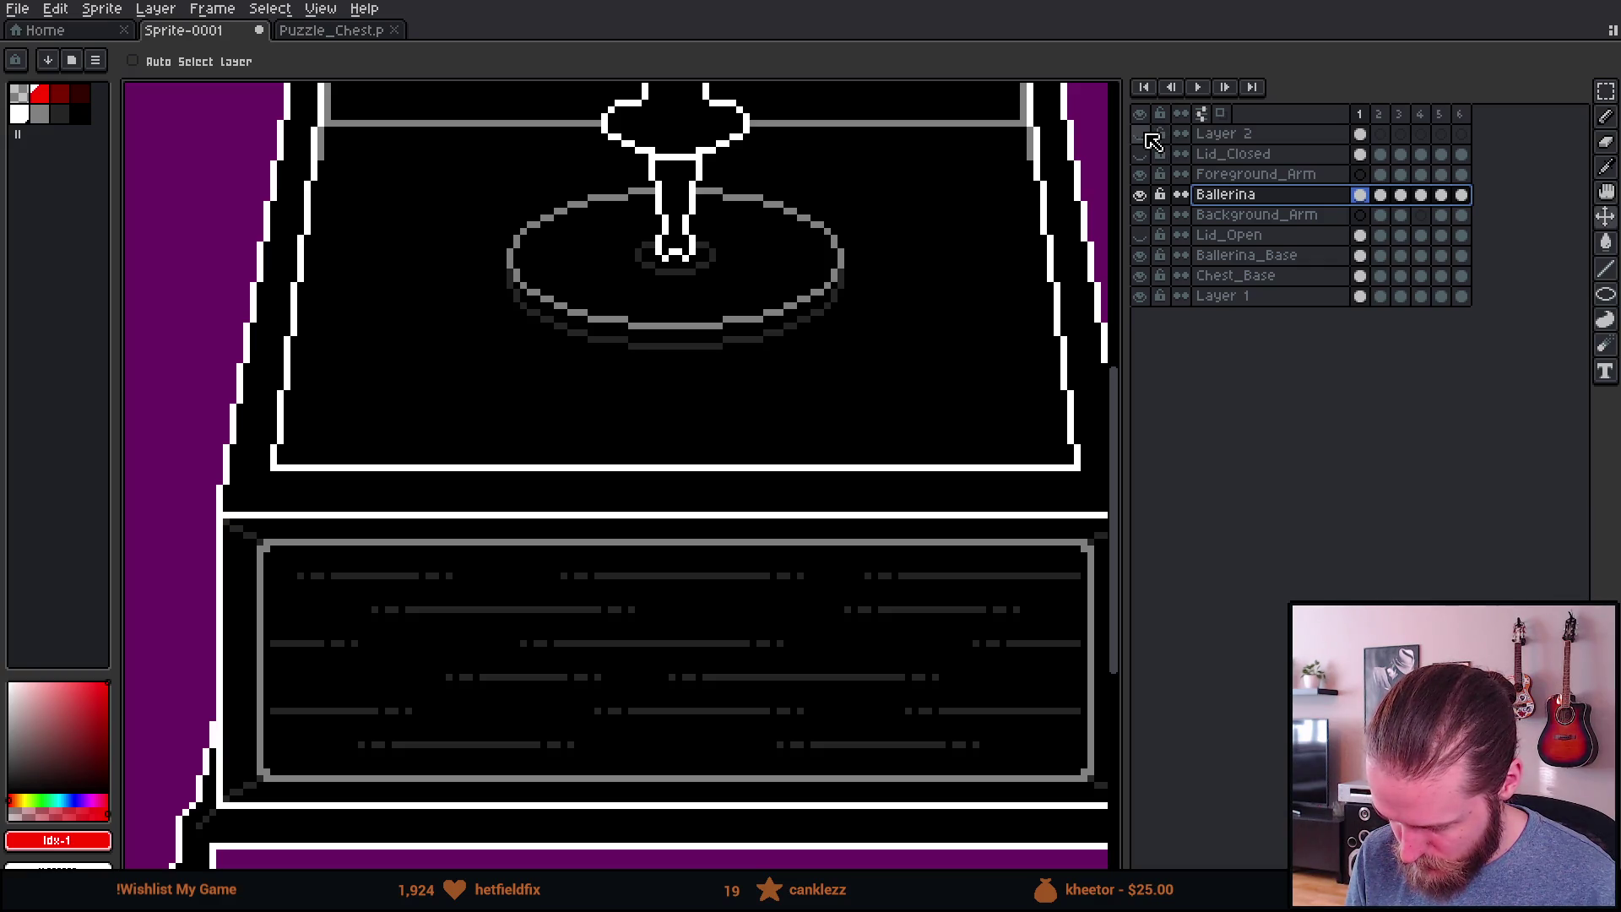
Step: Duplicate Ballerina_Base, merge the copy back, then merge Ballerina_Base down into Chest_Base
right_click(1277, 258)
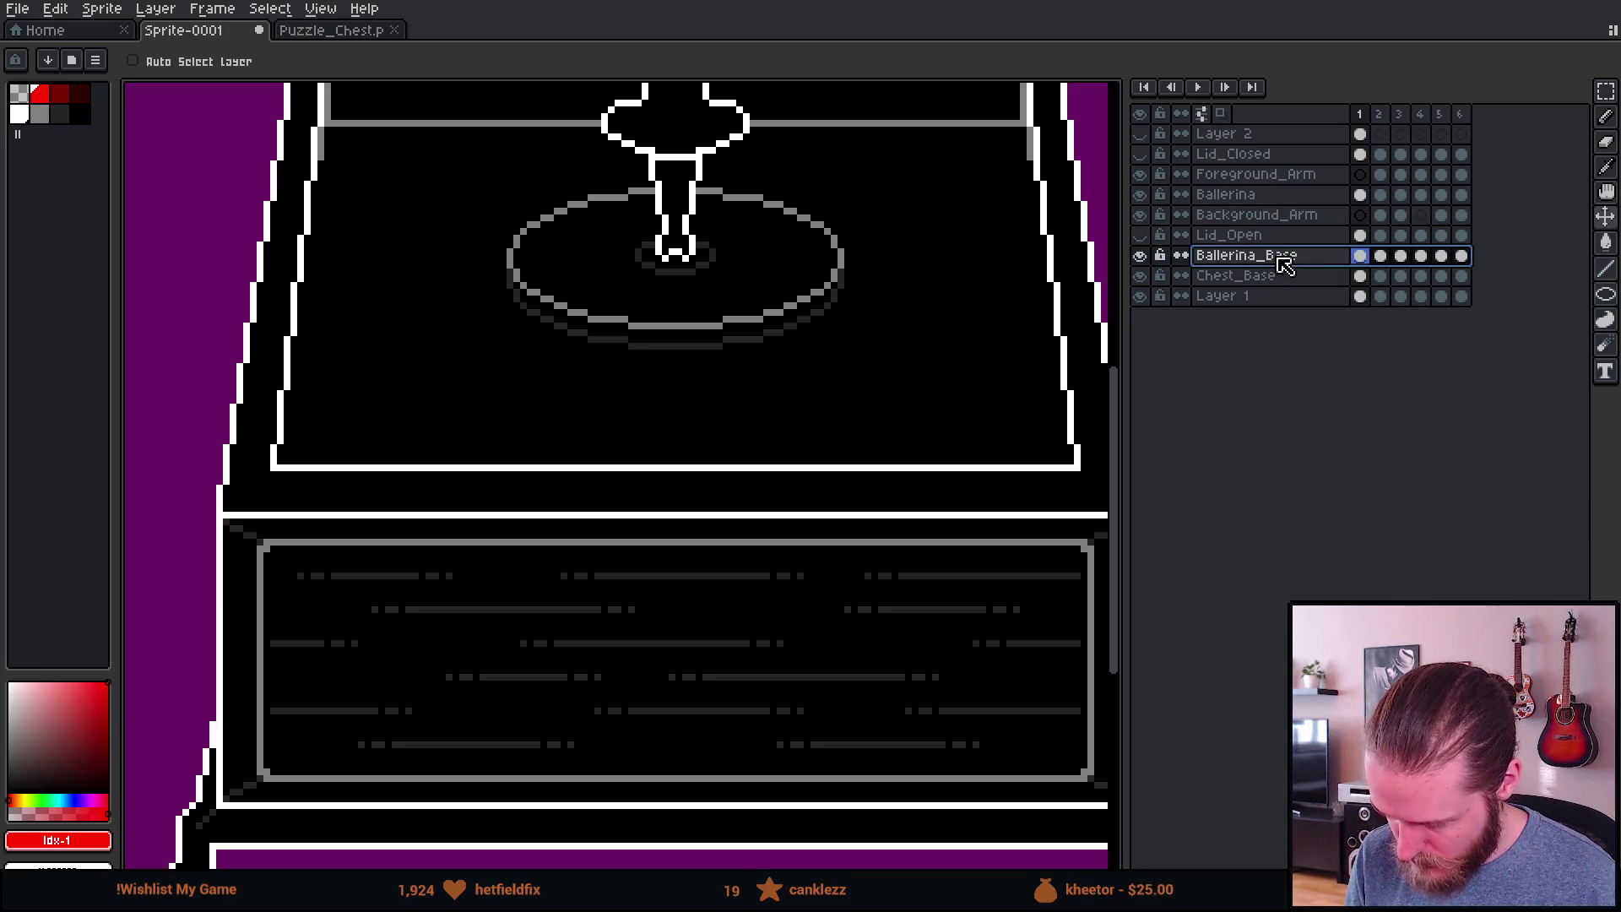
left_click(1323, 358)
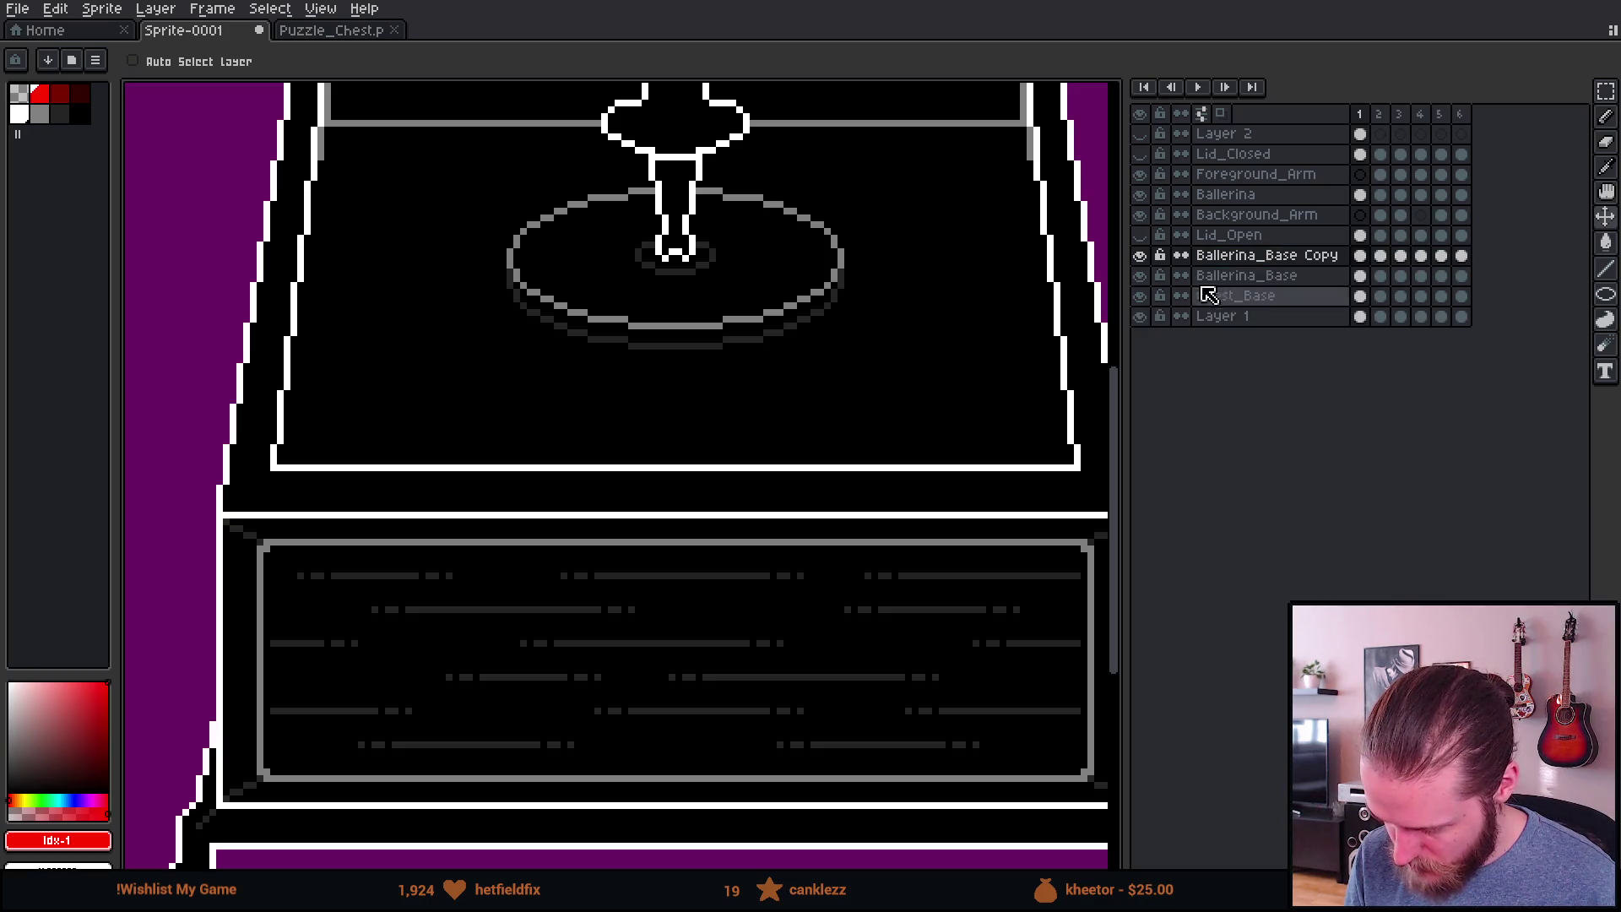
key("ctrl+e")
right_click(1277, 255)
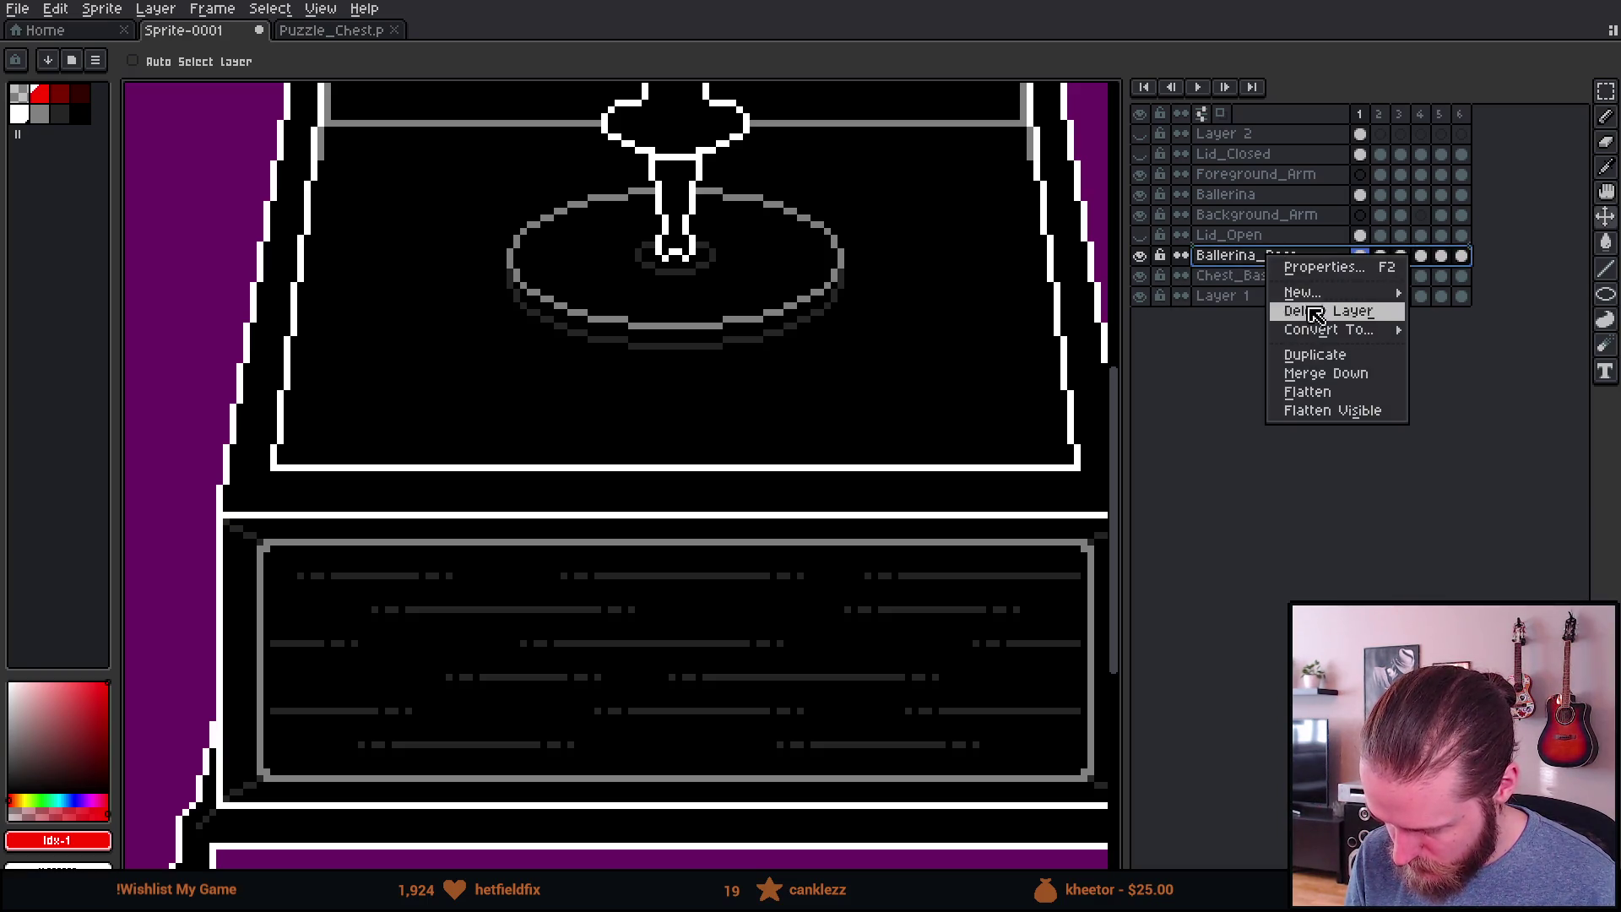
left_click(1346, 371)
Step: Toggle Chest_Base's visibility to confirm the base disc now lives on it
left_click(1140, 255)
left_click(1140, 255)
left_click(1140, 255)
left_click(1140, 255)
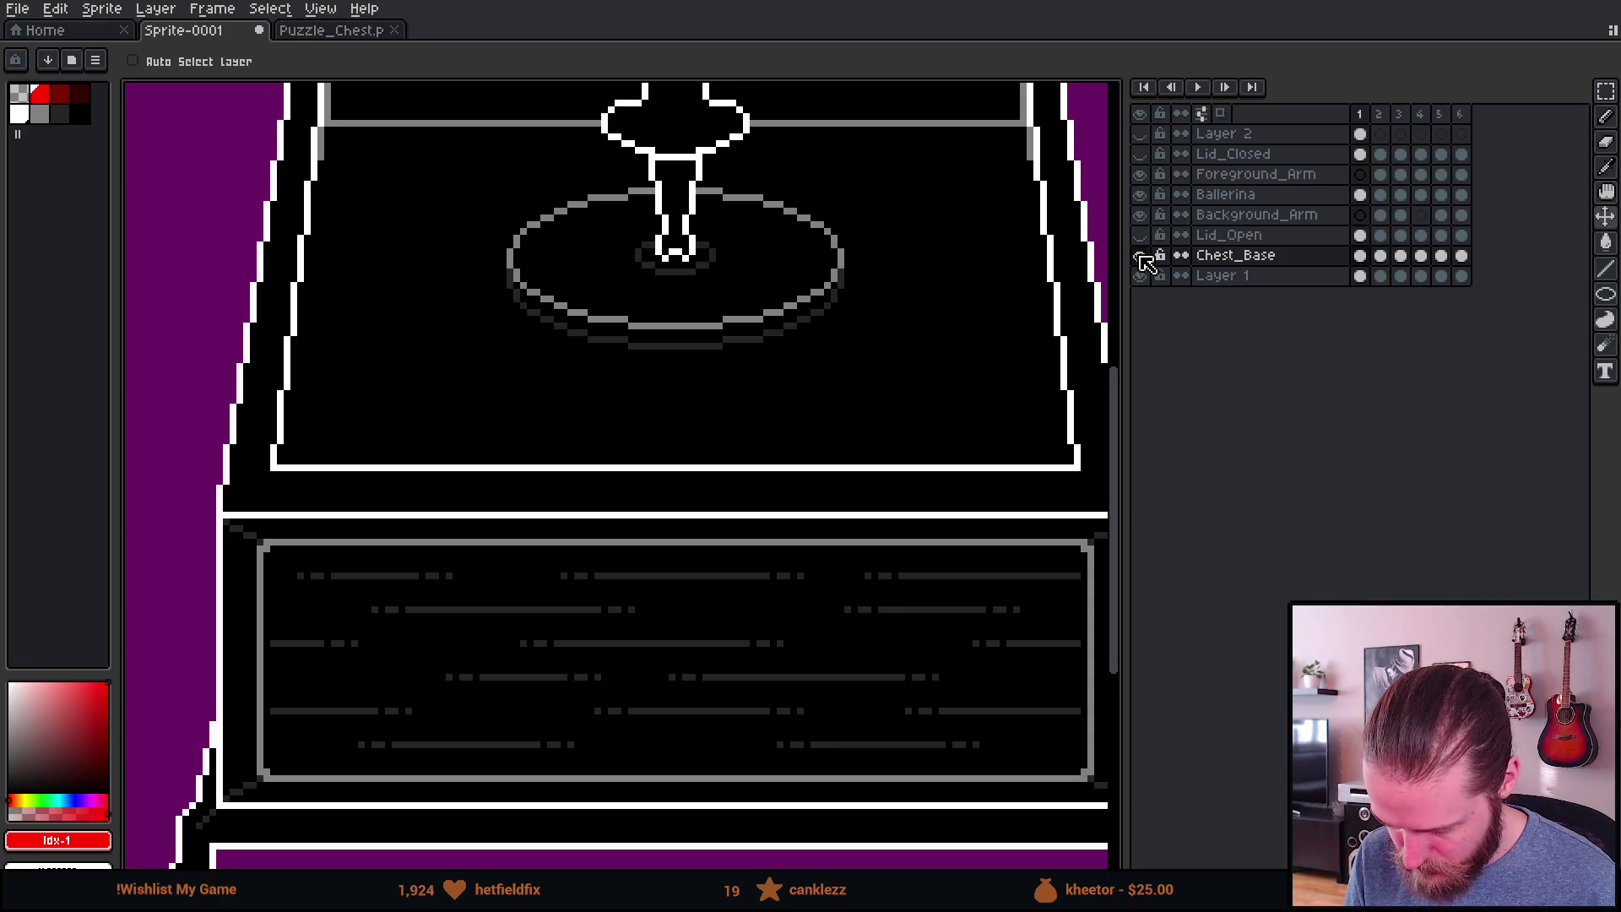
left_click(1141, 256)
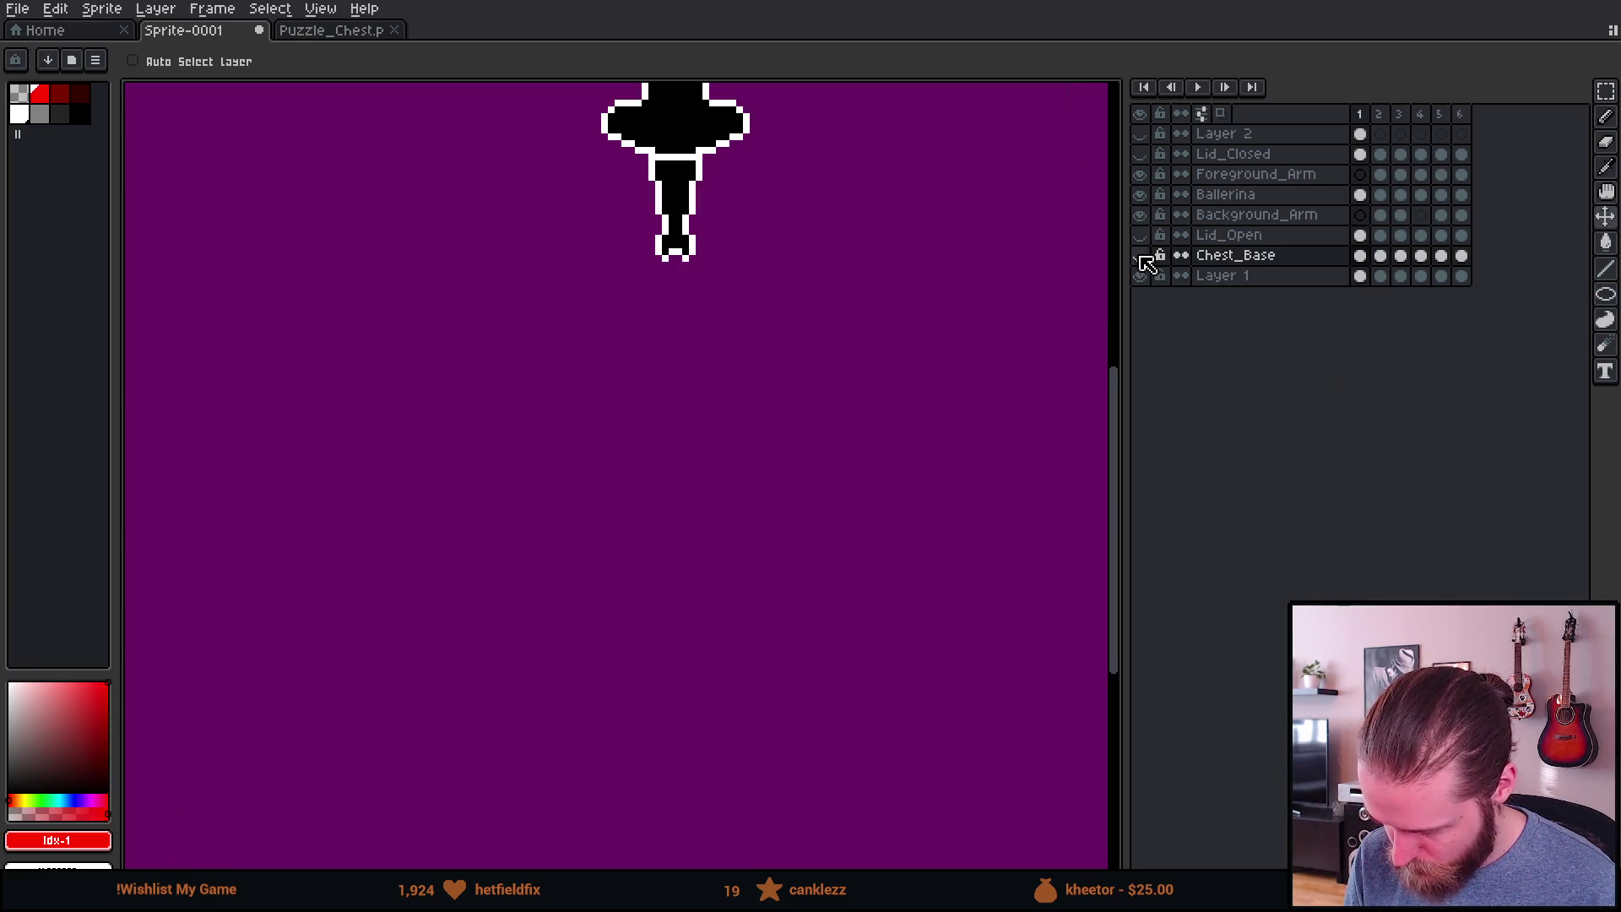
left_click(1141, 256)
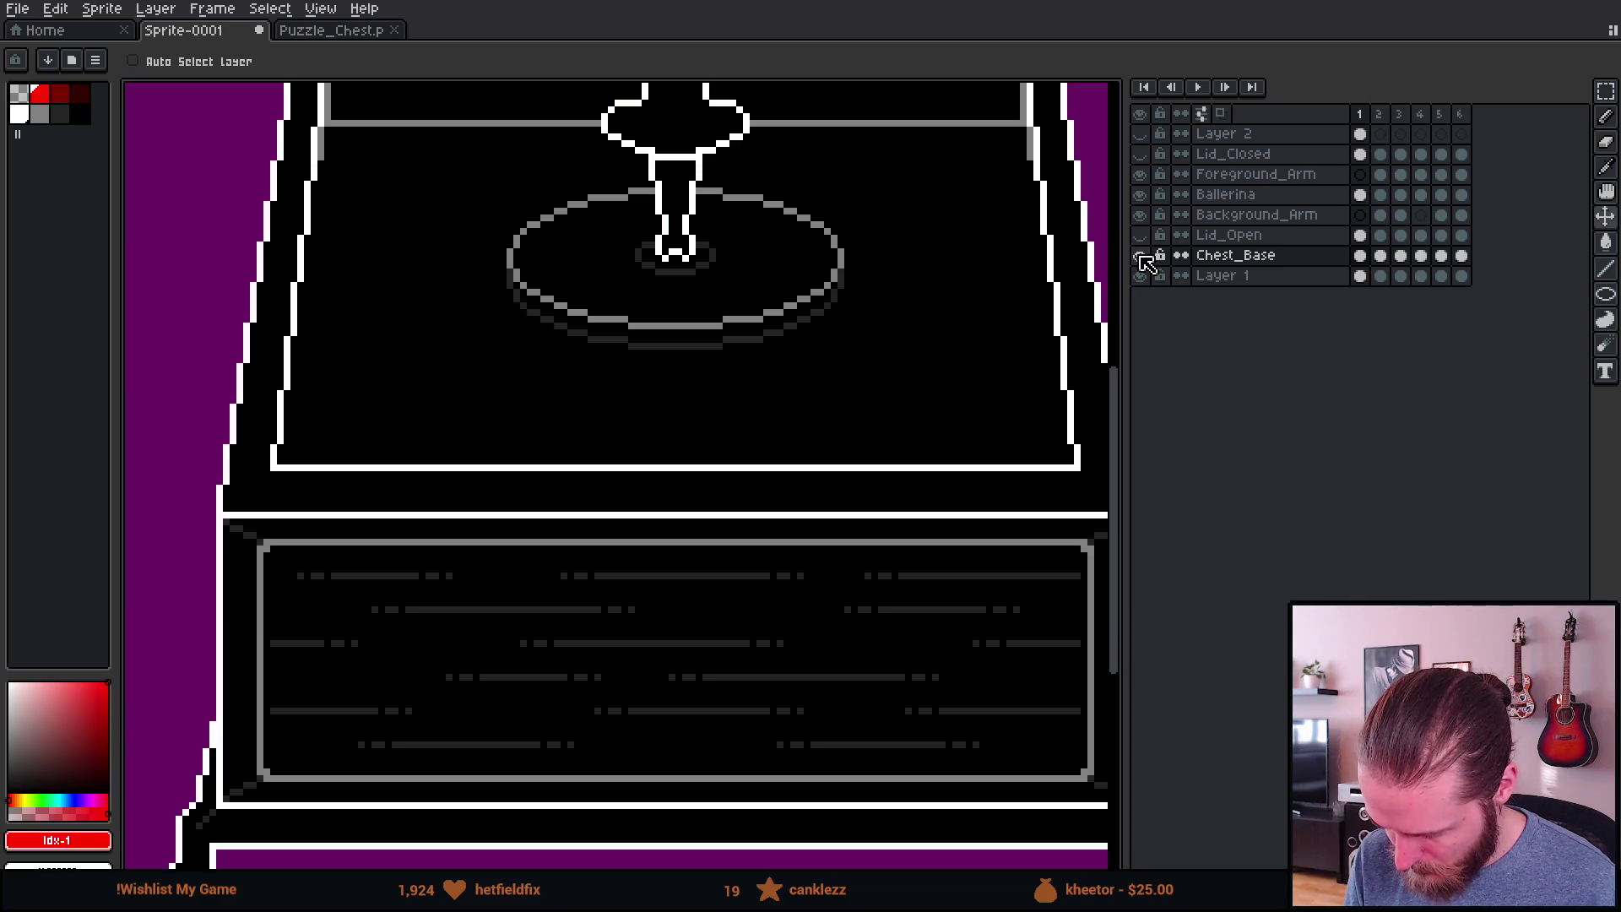
scroll(840, 253, "up", 2)
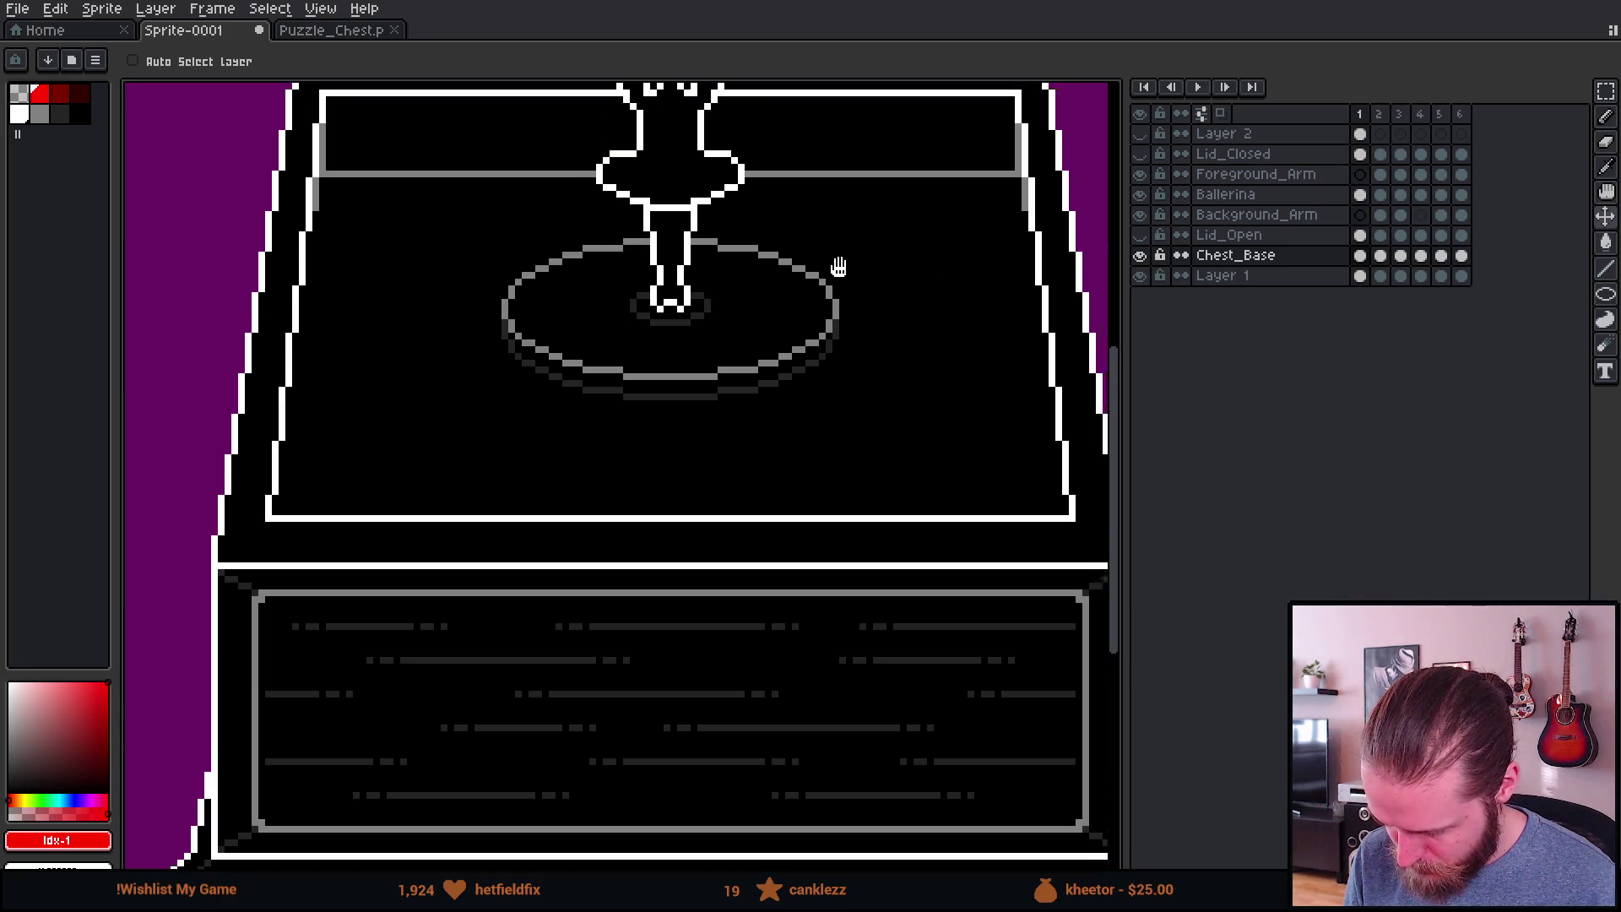
Step: Pick black and pencil over the grey pixels around the ballerina's feet on Chest_Base
scroll(706, 391, "up", 3)
key("i")
left_click(832, 405)
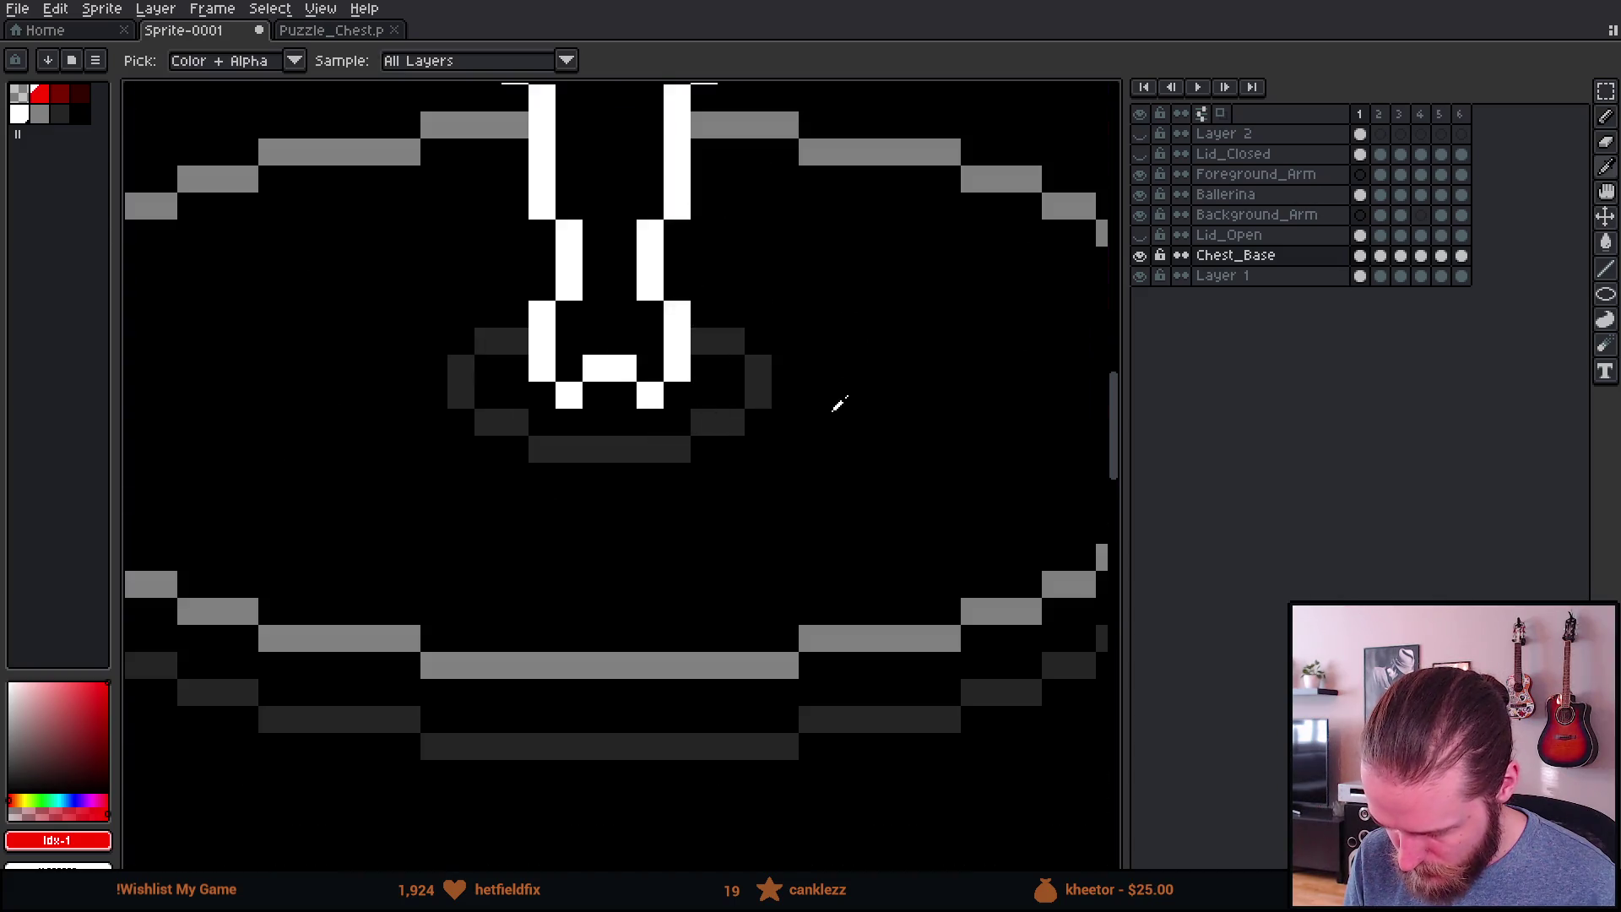
key("b")
left_click(834, 404)
left_click_drag(836, 405, 419, 379)
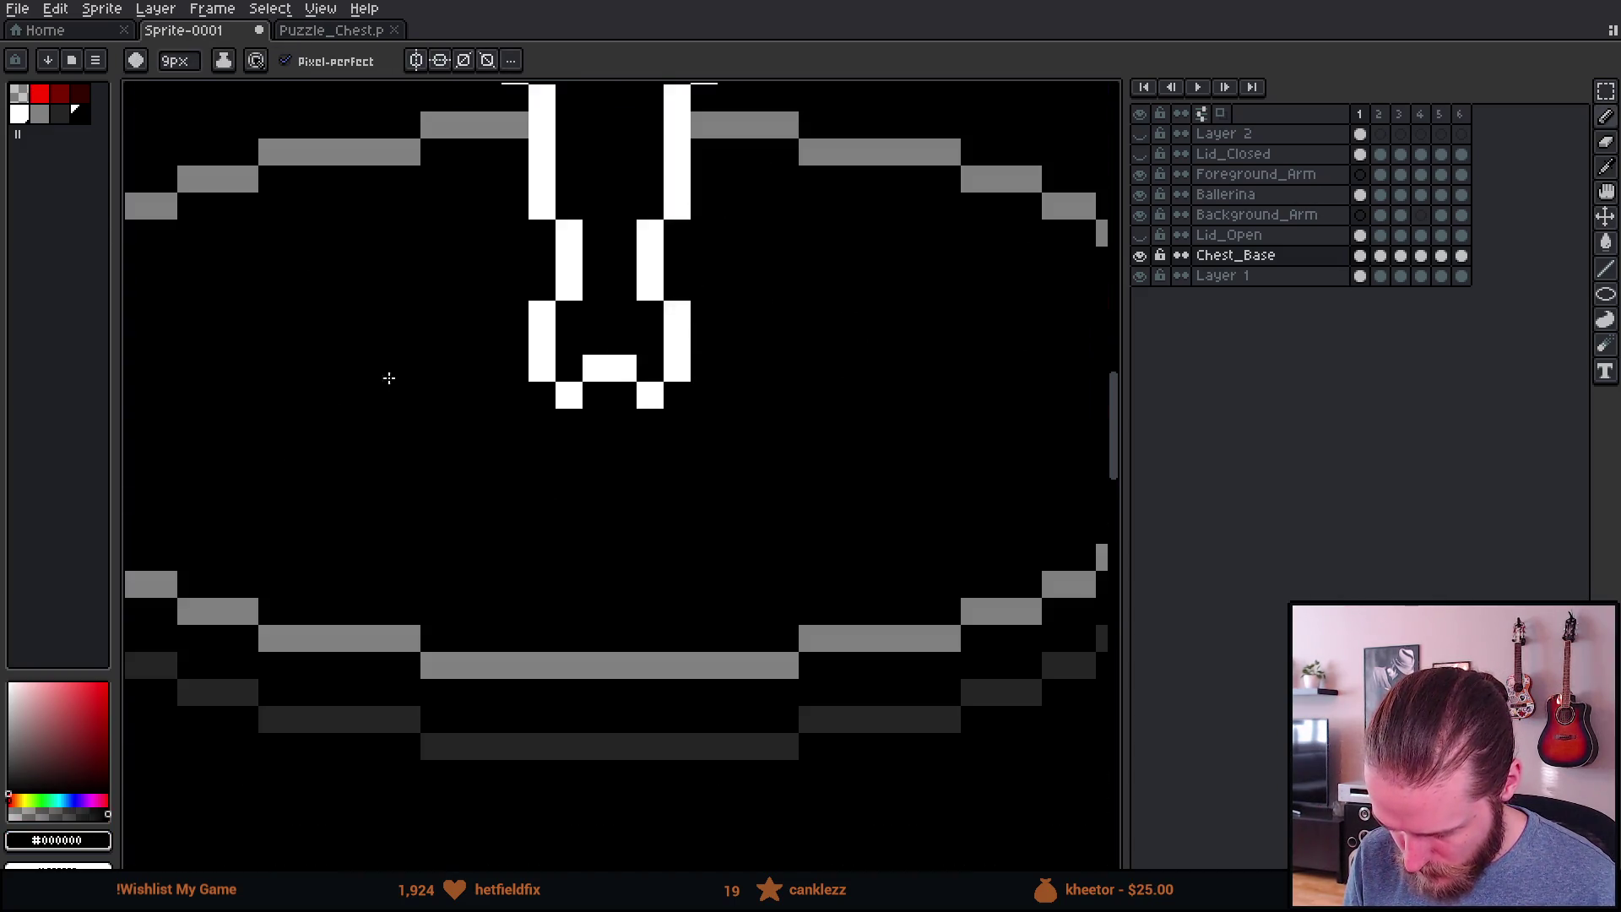
Step: Zoom and pan around the chest to check the blacked-out area beneath the feet
scroll(397, 368, "down", 9)
scroll(591, 440, "up", 2)
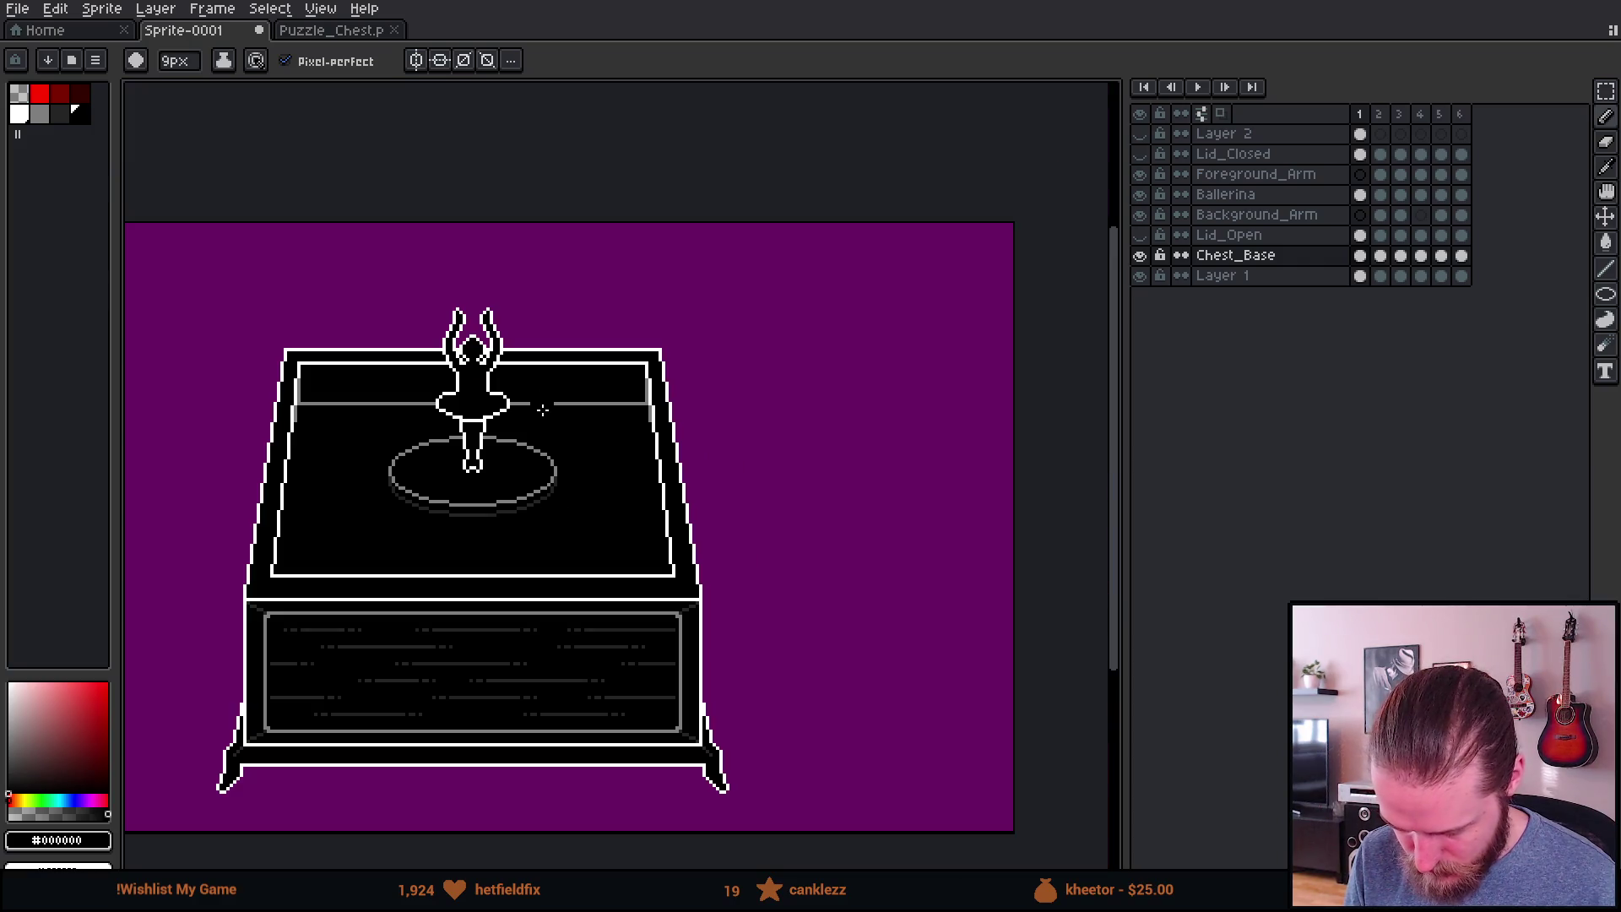
left_click_drag(636, 462, 737, 428)
scroll(630, 429, "up", 2)
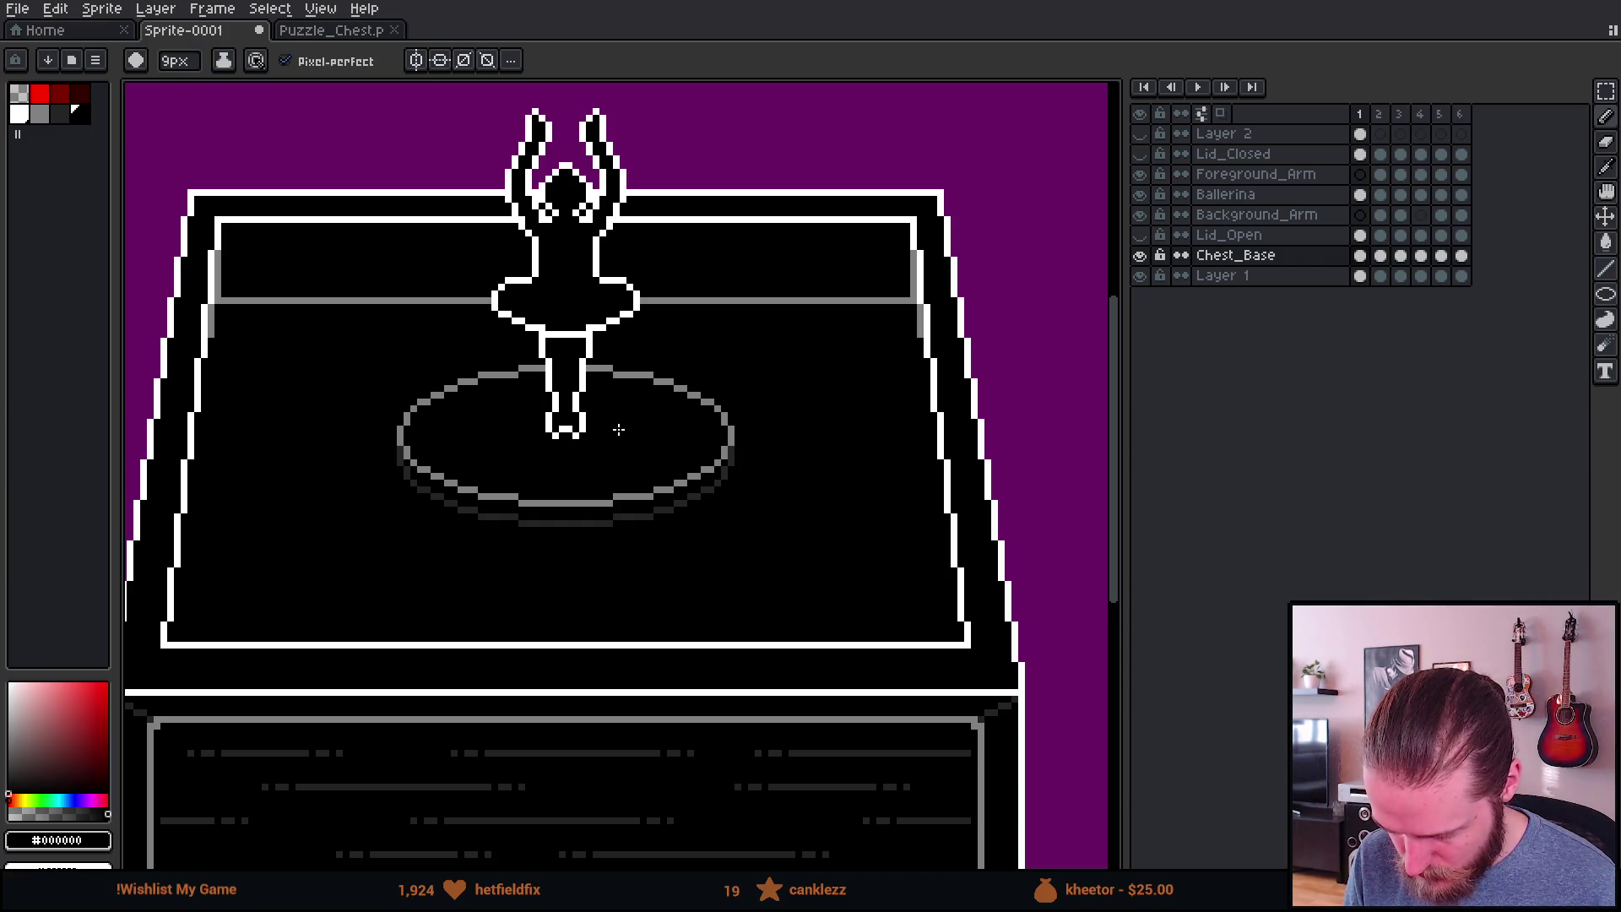
scroll(617, 425, "down", 2)
scroll(609, 423, "up", 2)
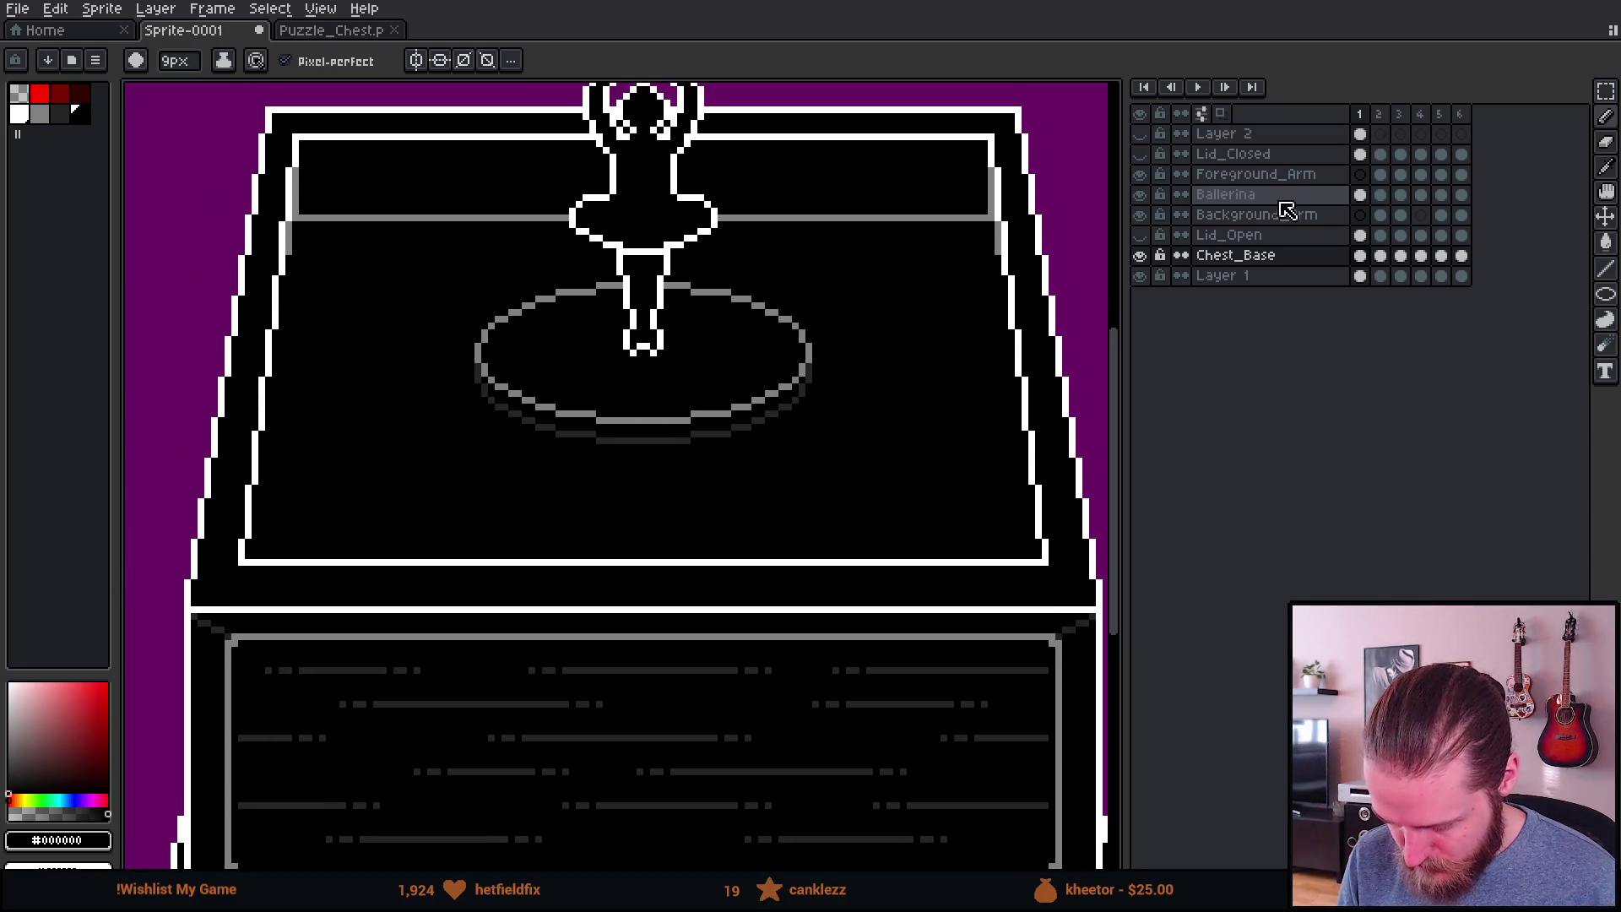
scroll(781, 281, "down", 3)
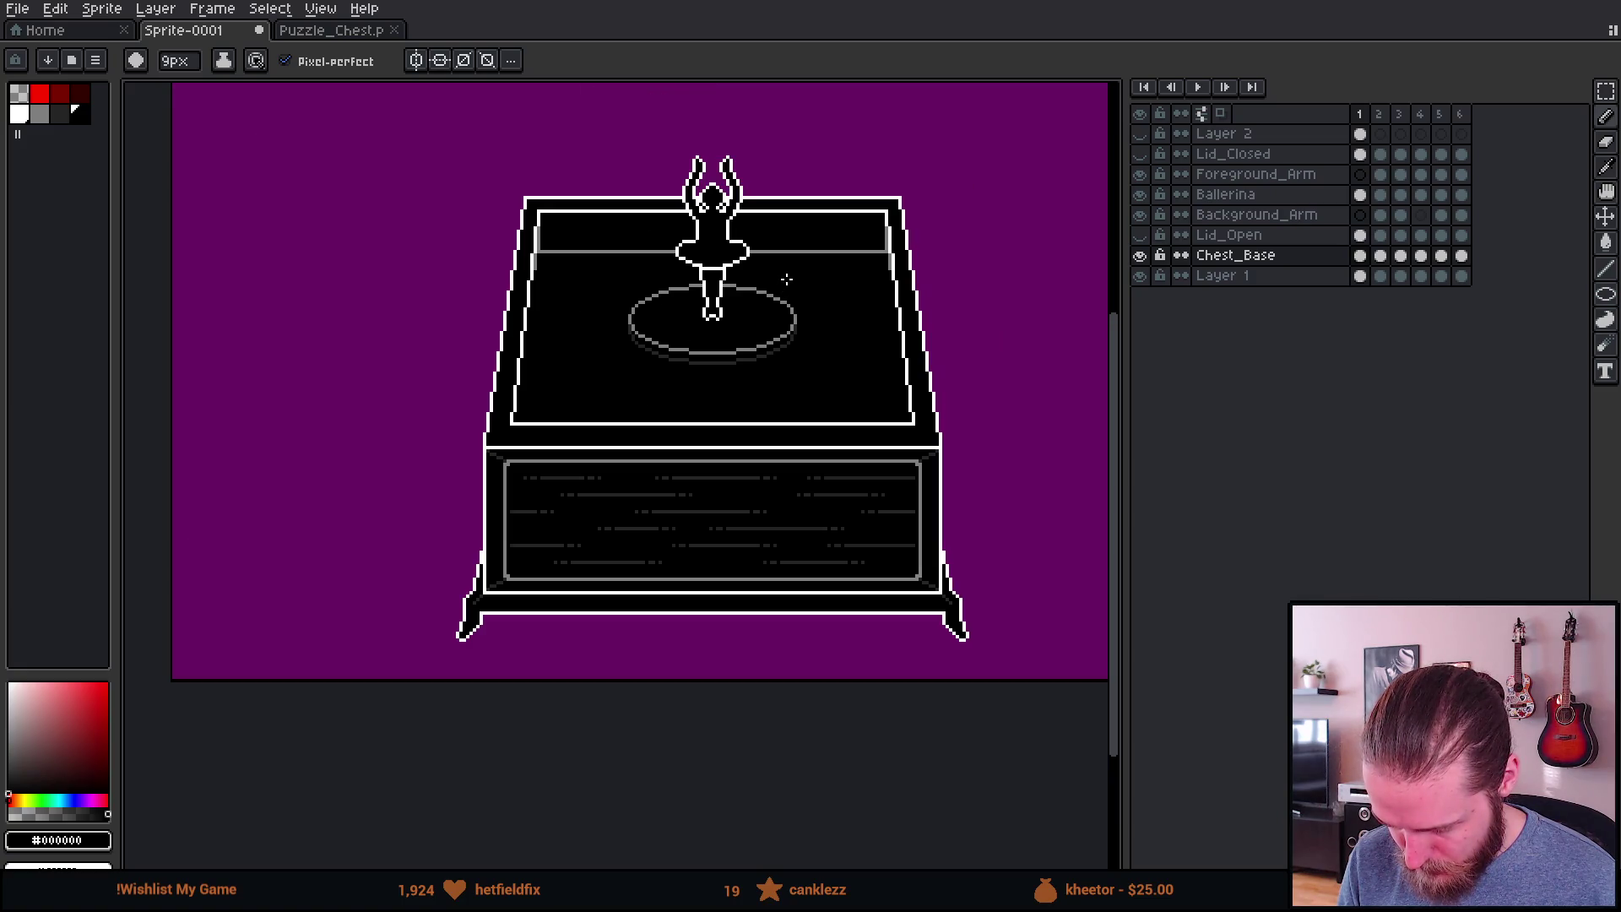
scroll(786, 280, "up", 3)
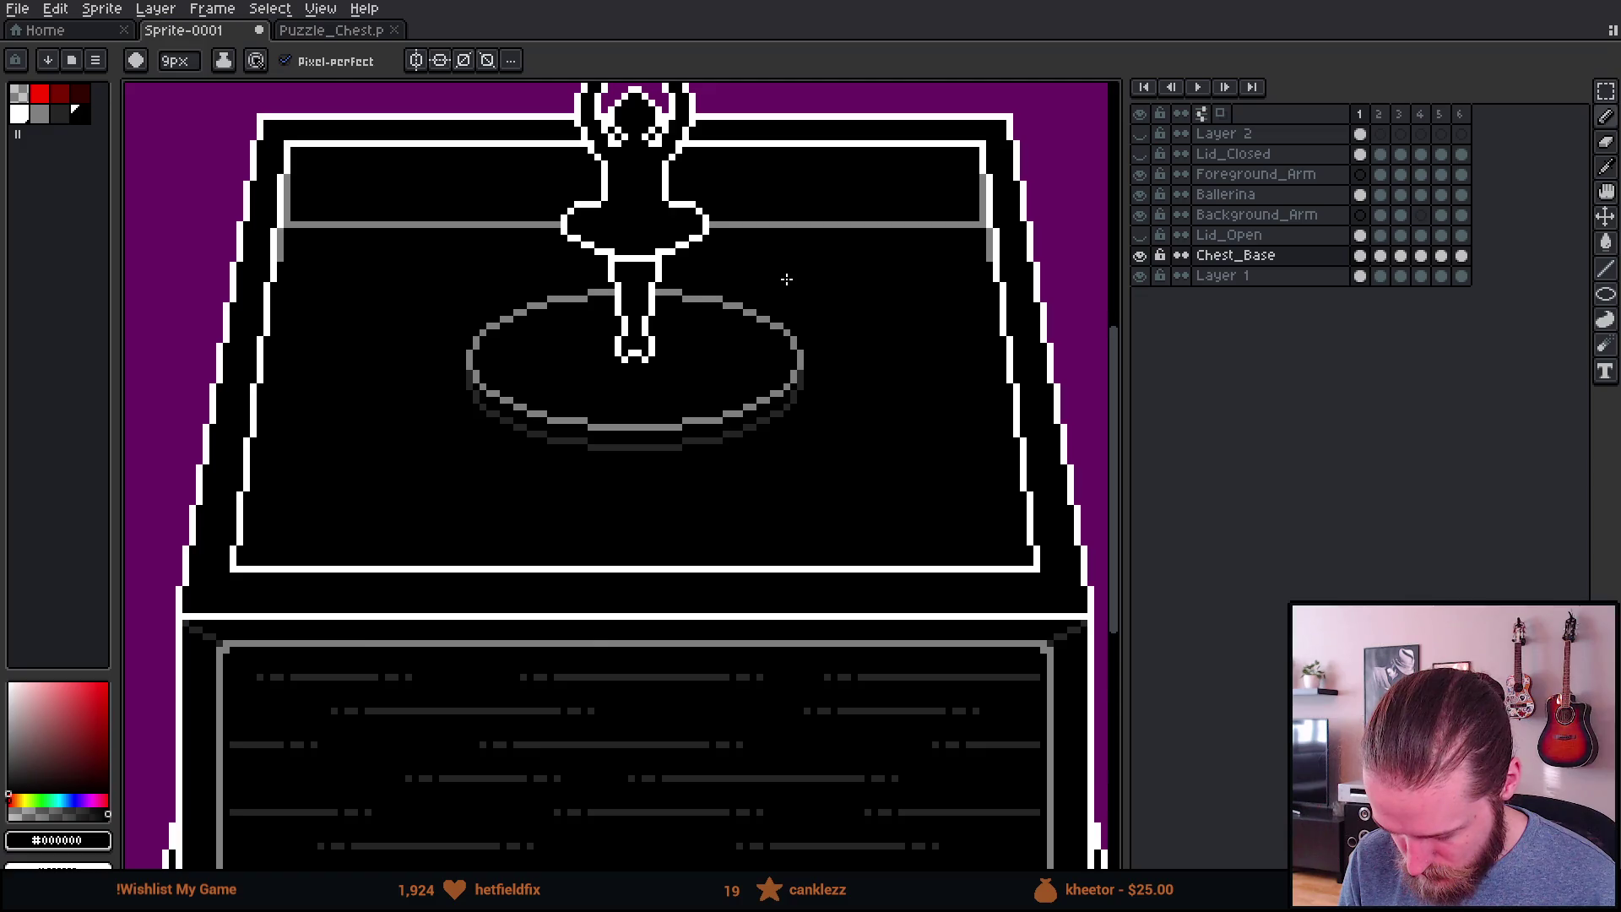
scroll(786, 279, "down", 2)
scroll(786, 279, "up", 1)
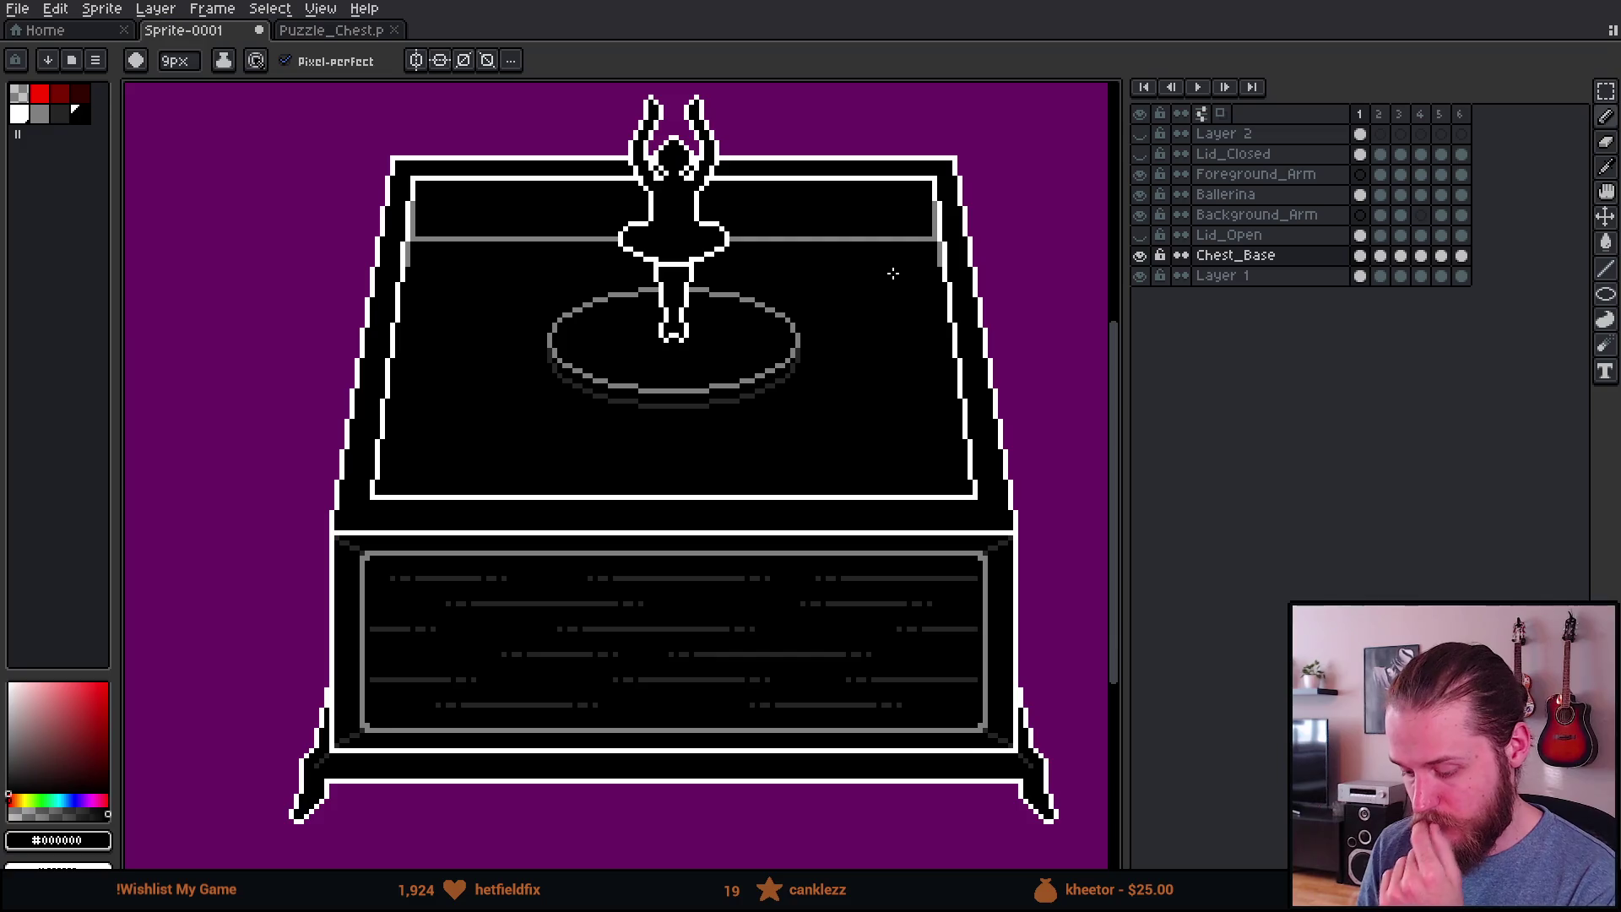
Step: Move the disc onto a new Ballerina_Base layer with Layer via Cut and toggle it to compare
key("ctrl+y")
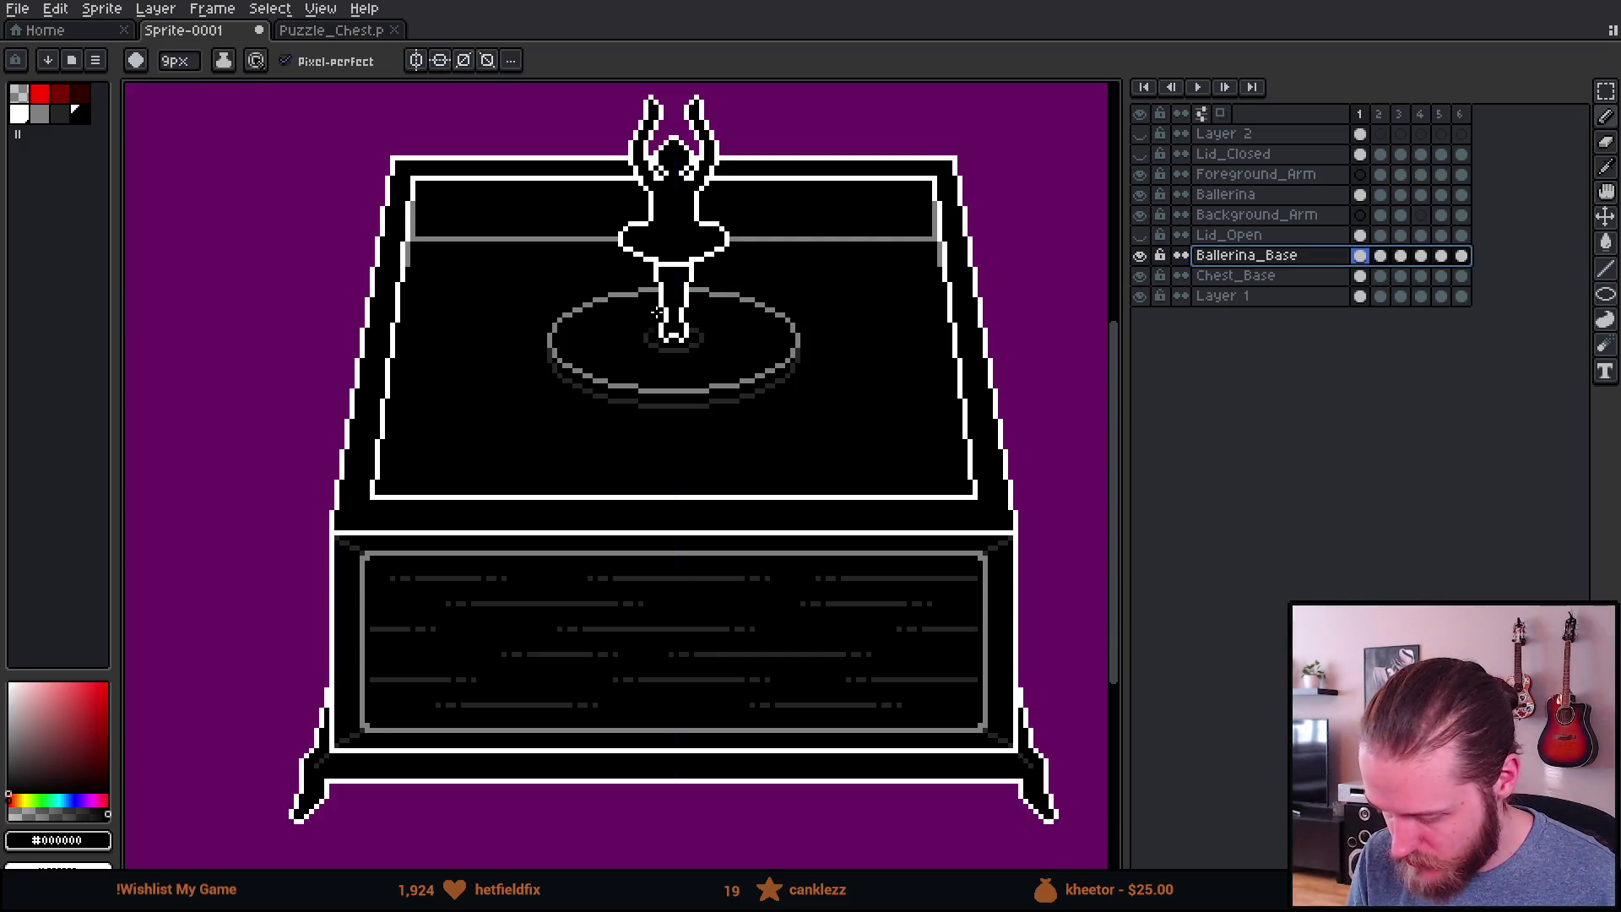
left_click(1142, 257)
left_click(1142, 257)
left_click(1141, 256)
left_click(1142, 257)
left_click(1141, 257)
left_click(1141, 256)
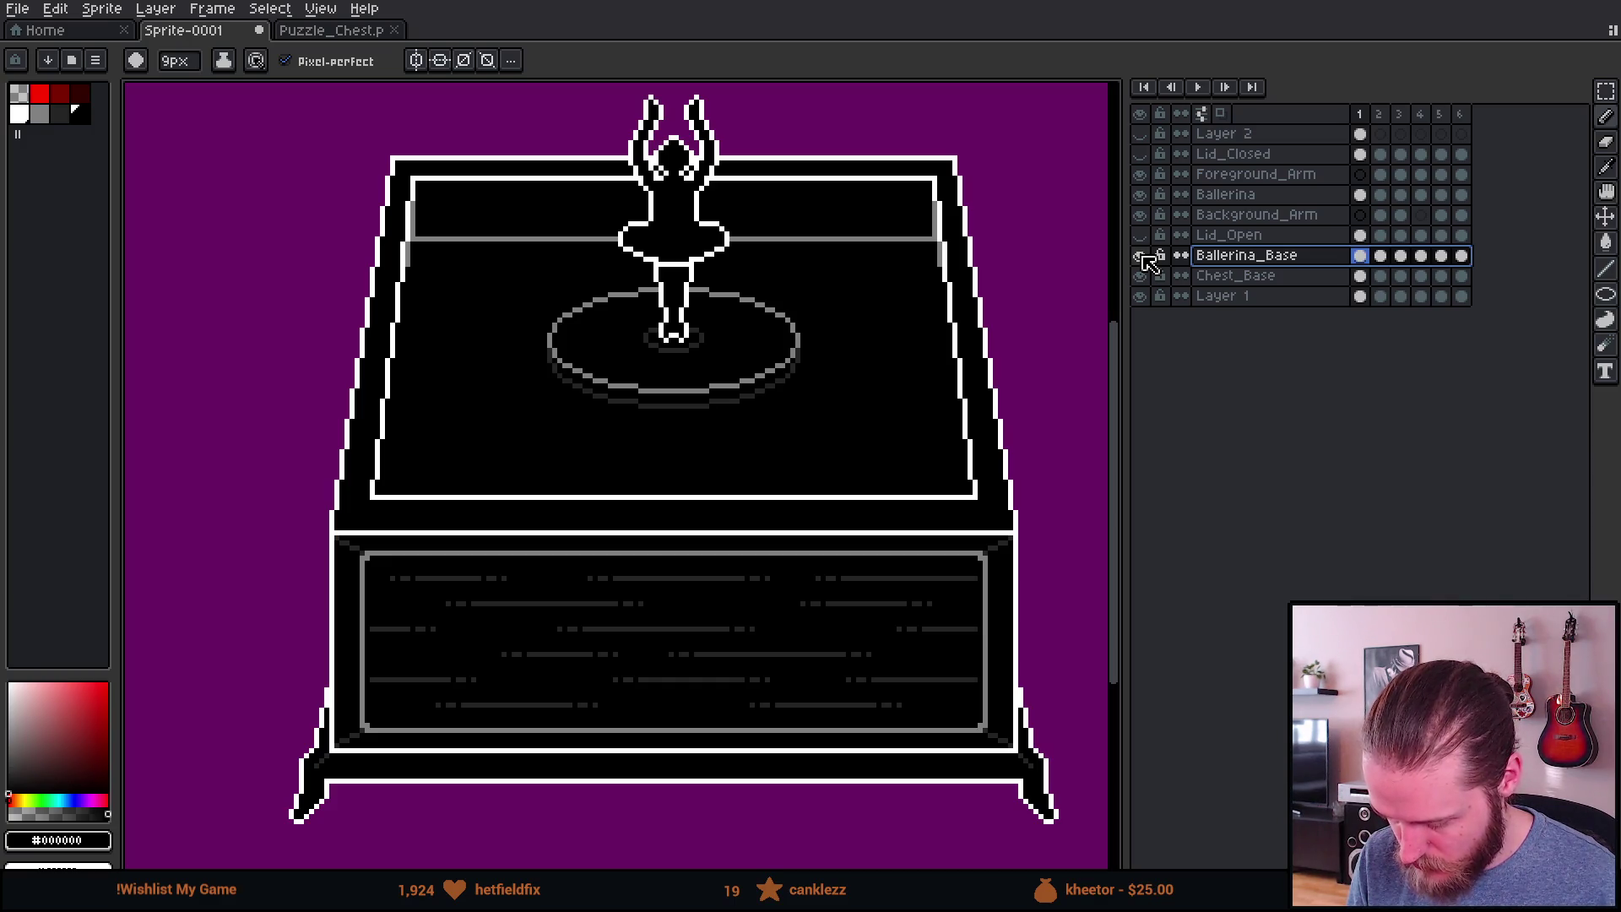
left_click(1143, 255)
left_click(1142, 255)
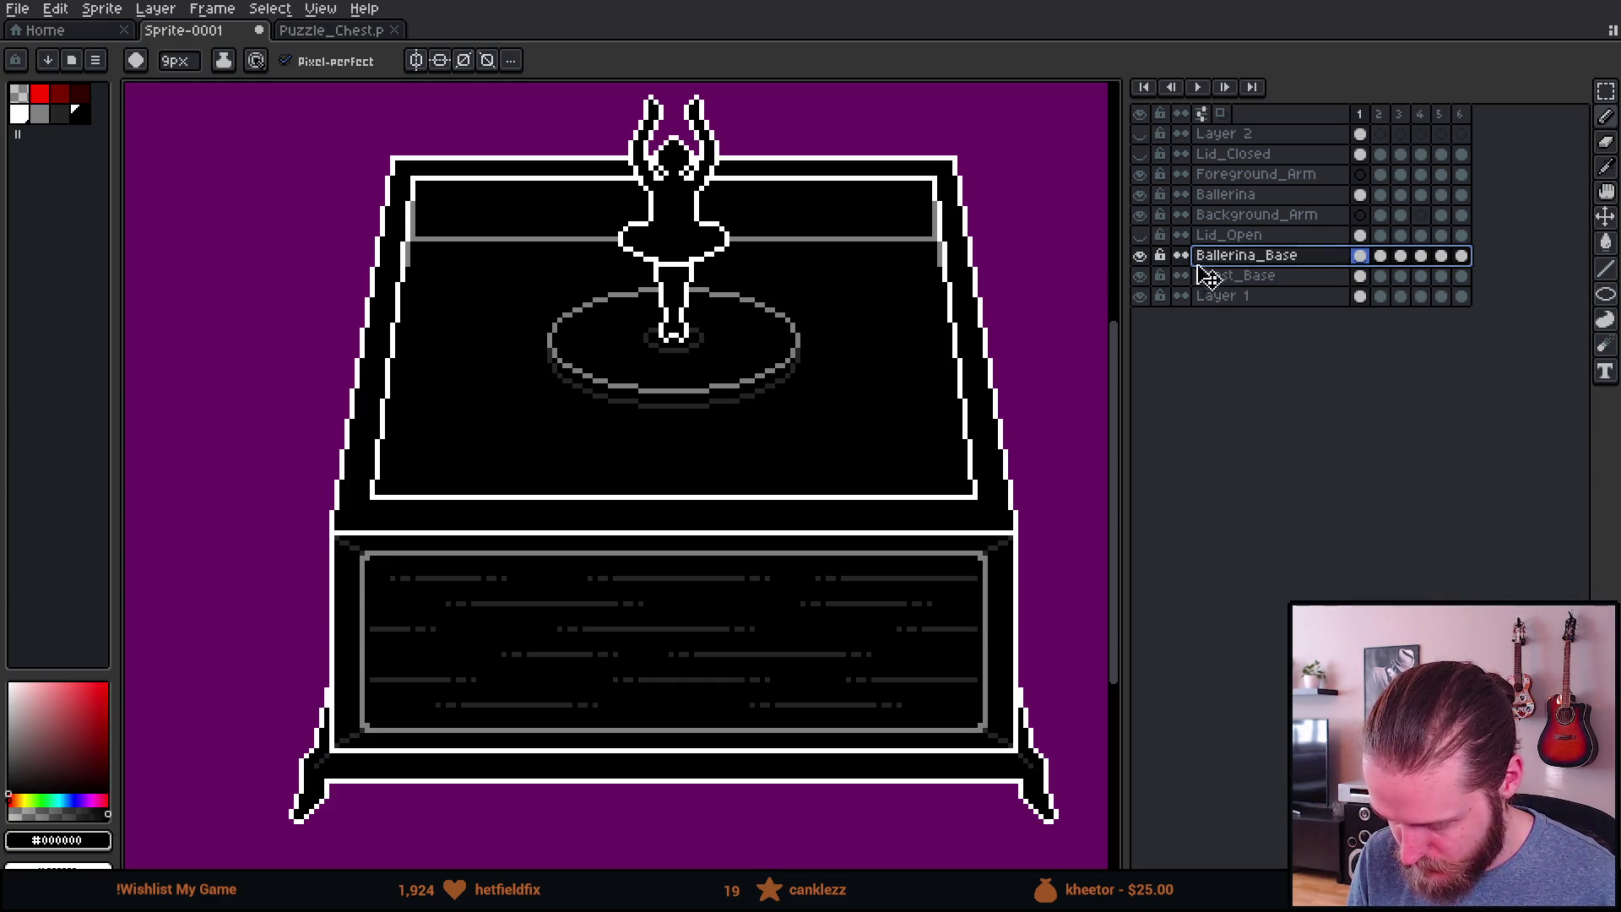
scroll(649, 328, "up", 1)
scroll(648, 328, "up", 1)
Step: Try painting the disc's upper-left edge black, undo it, and marquee-select around the disc
left_click(536, 310)
key("ctrl+z")
key("m")
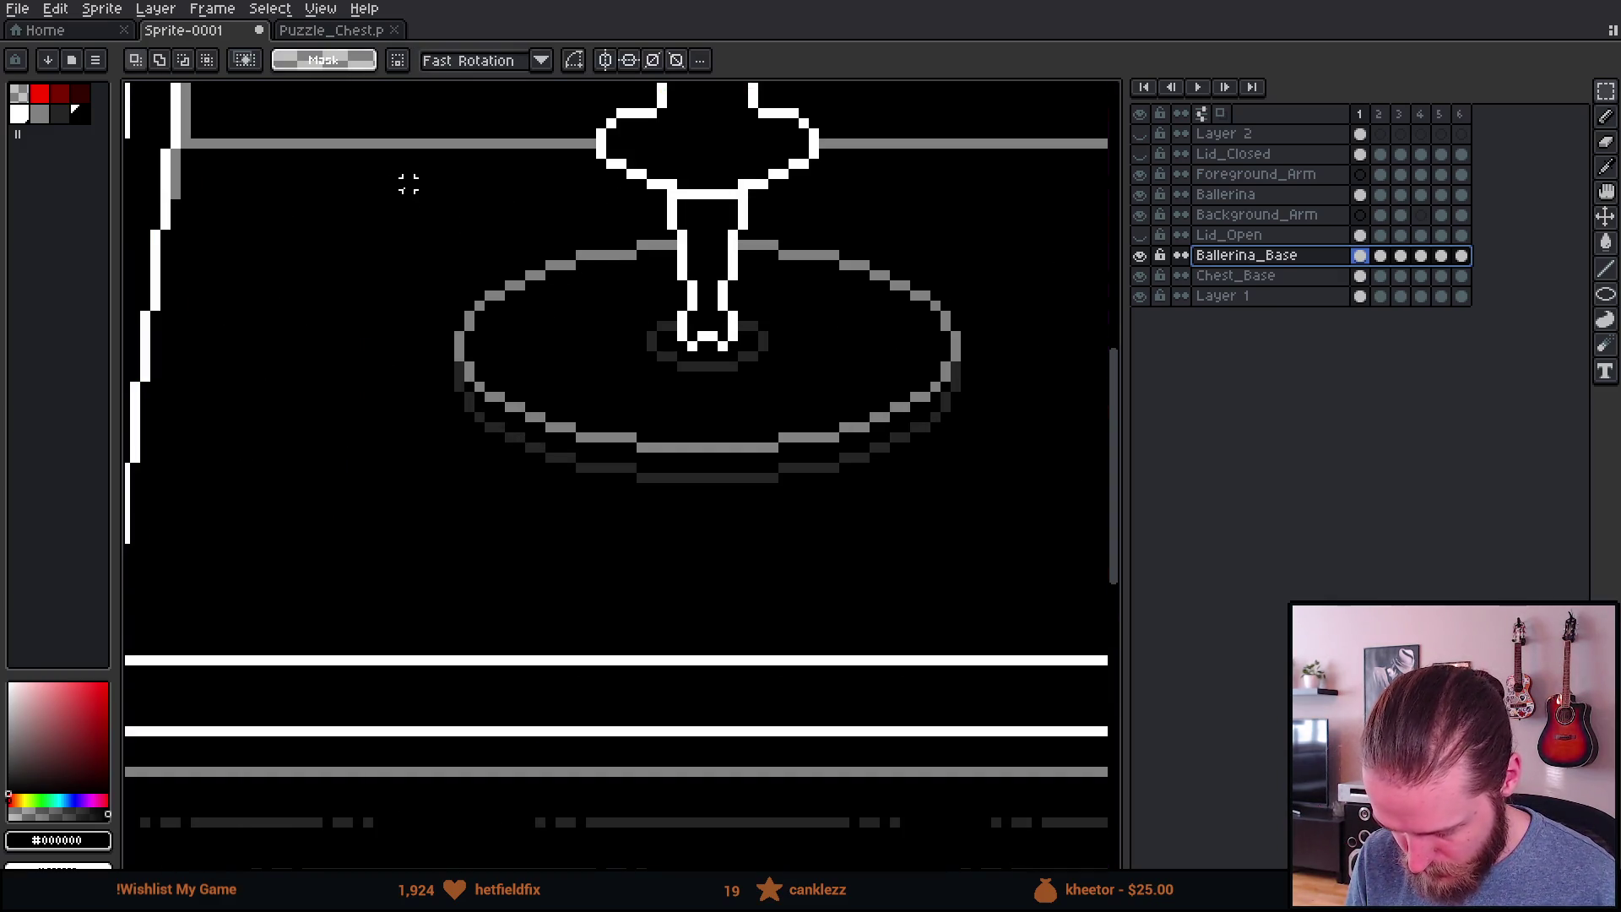
mouse_move(365, 177)
left_mouse_down()
mouse_move(1103, 481)
mouse_move(1019, 529)
left_mouse_up()
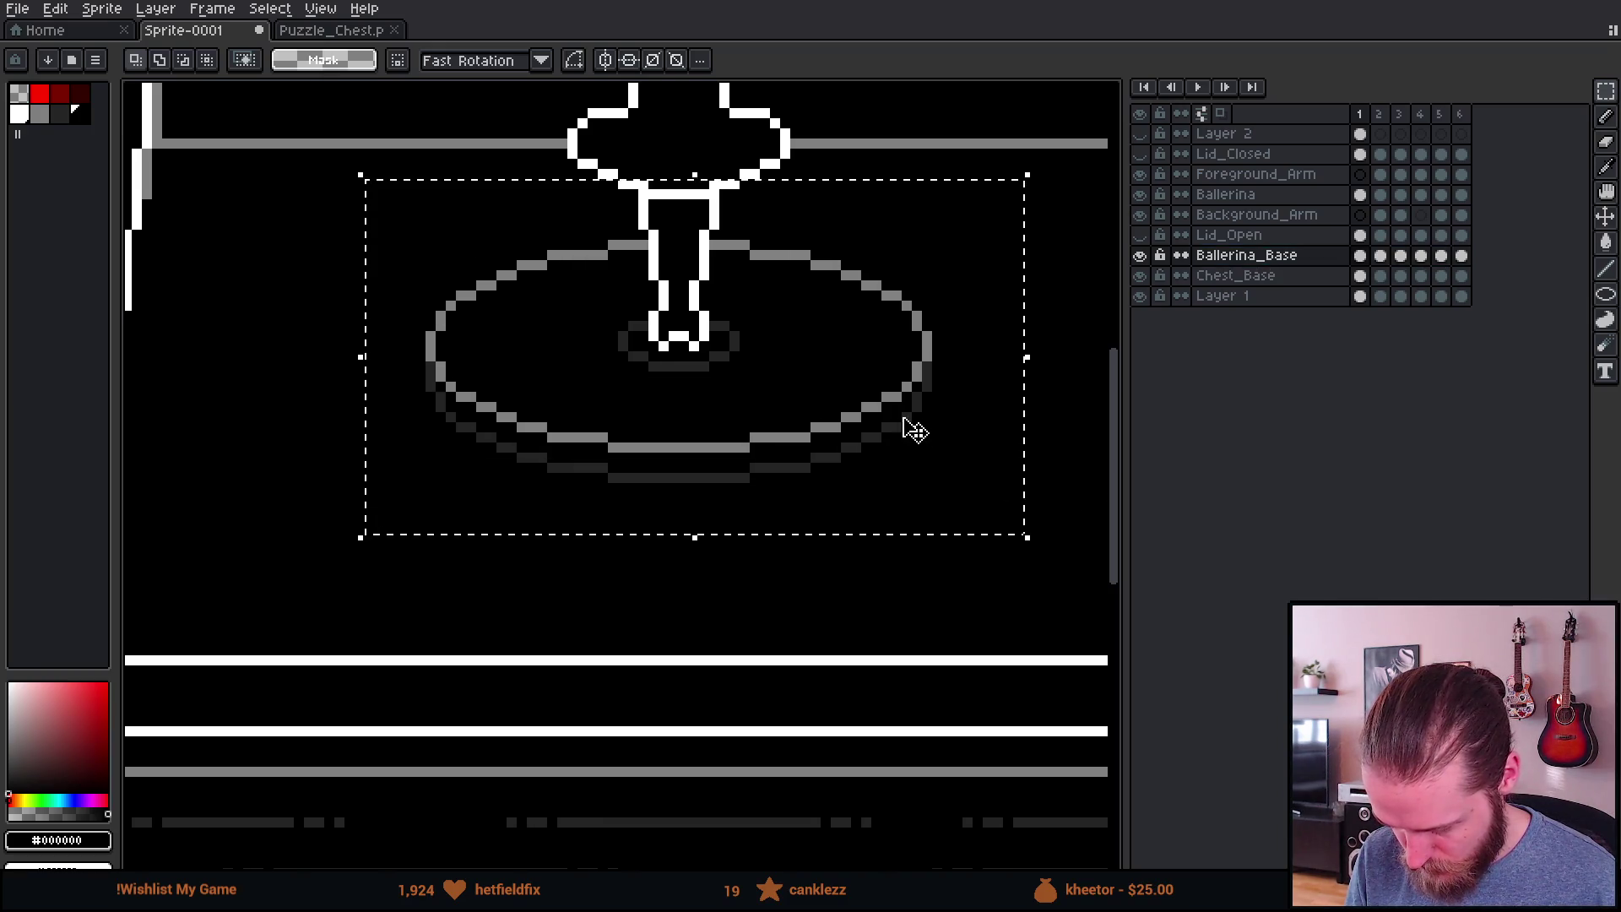
scroll(914, 429, "down", 1)
scroll(914, 429, "down", 1)
scroll(912, 423, "up", 2)
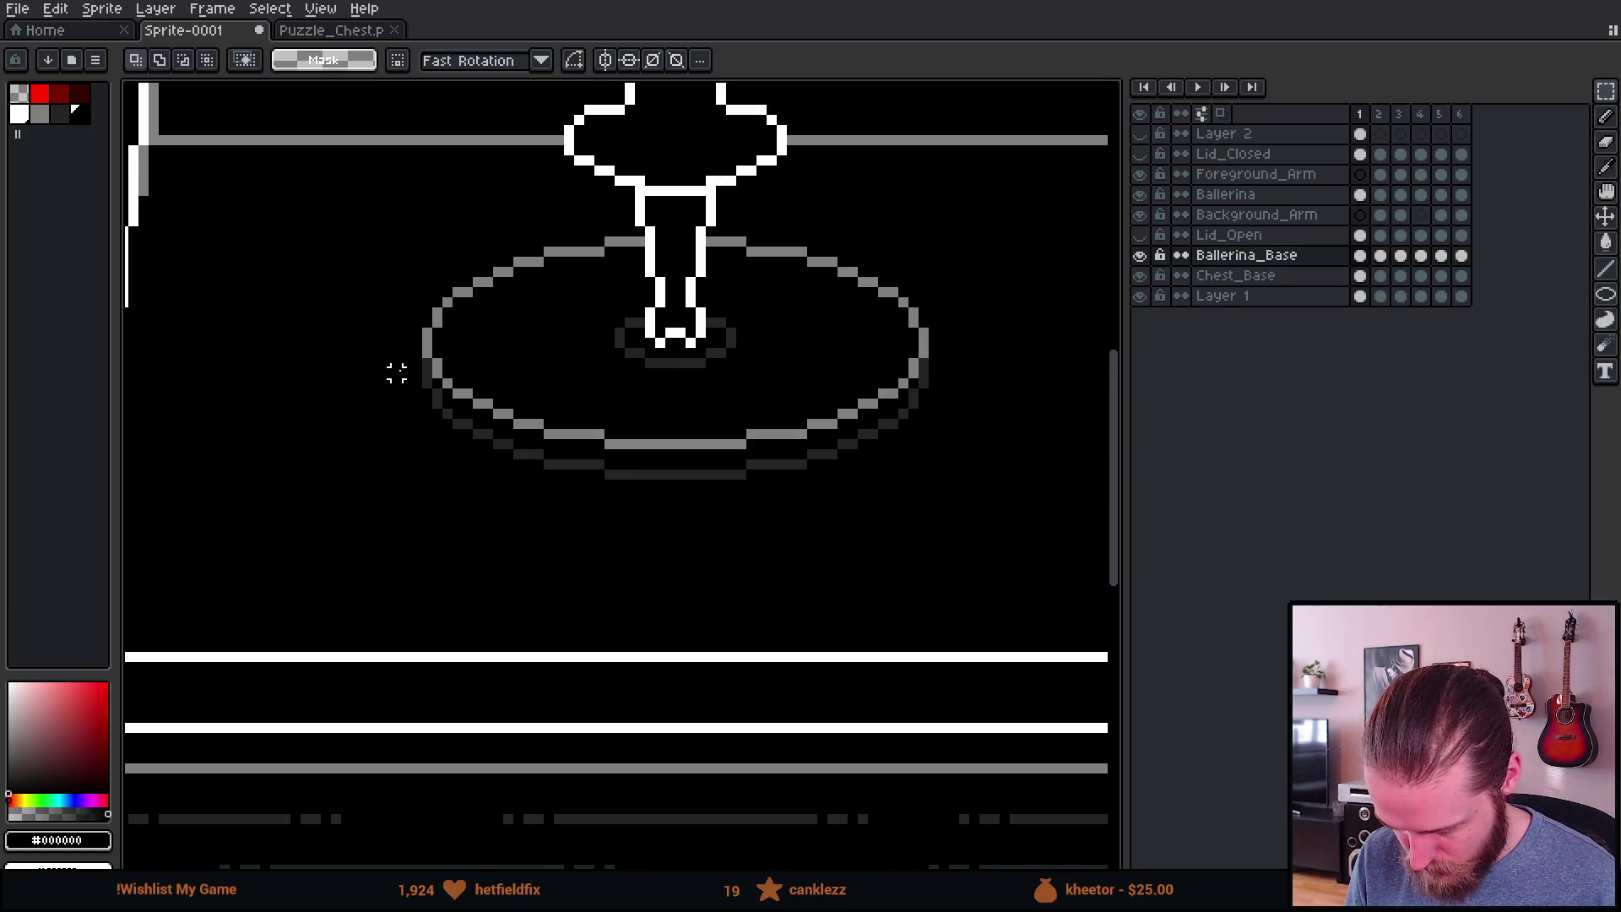
scroll(397, 373, "up", 2)
Step: Marquee-select the darker shadow along the disc's lower edge, left to right
left_click_drag(452, 351, 391, 561)
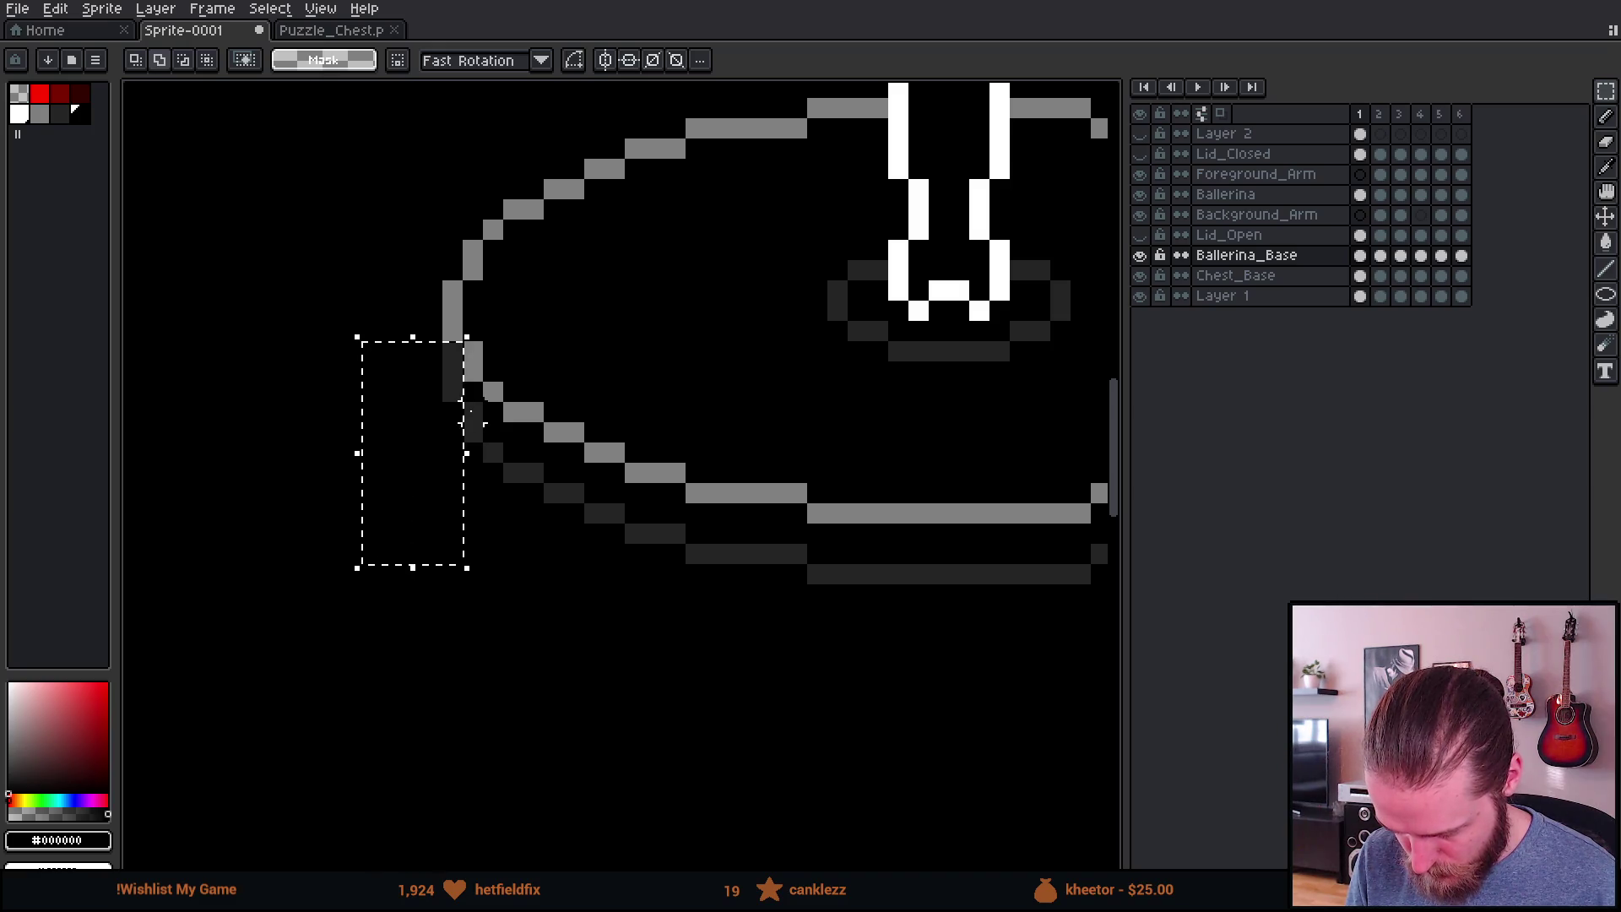
left_click_drag(492, 403, 363, 625)
left_click_drag(484, 464, 605, 667)
left_click_drag(596, 507, 1106, 788)
mouse_move(712, 443)
left_mouse_down()
mouse_move(767, 482)
mouse_move(1056, 544)
left_mouse_up()
scroll(959, 605, "right", 5)
left_click_drag(388, 540, 754, 685)
mouse_move(509, 498)
left_mouse_down()
mouse_move(796, 622)
mouse_move(834, 618)
left_mouse_up()
mouse_move(589, 456)
left_mouse_down()
mouse_move(734, 518)
mouse_move(833, 591)
left_mouse_up()
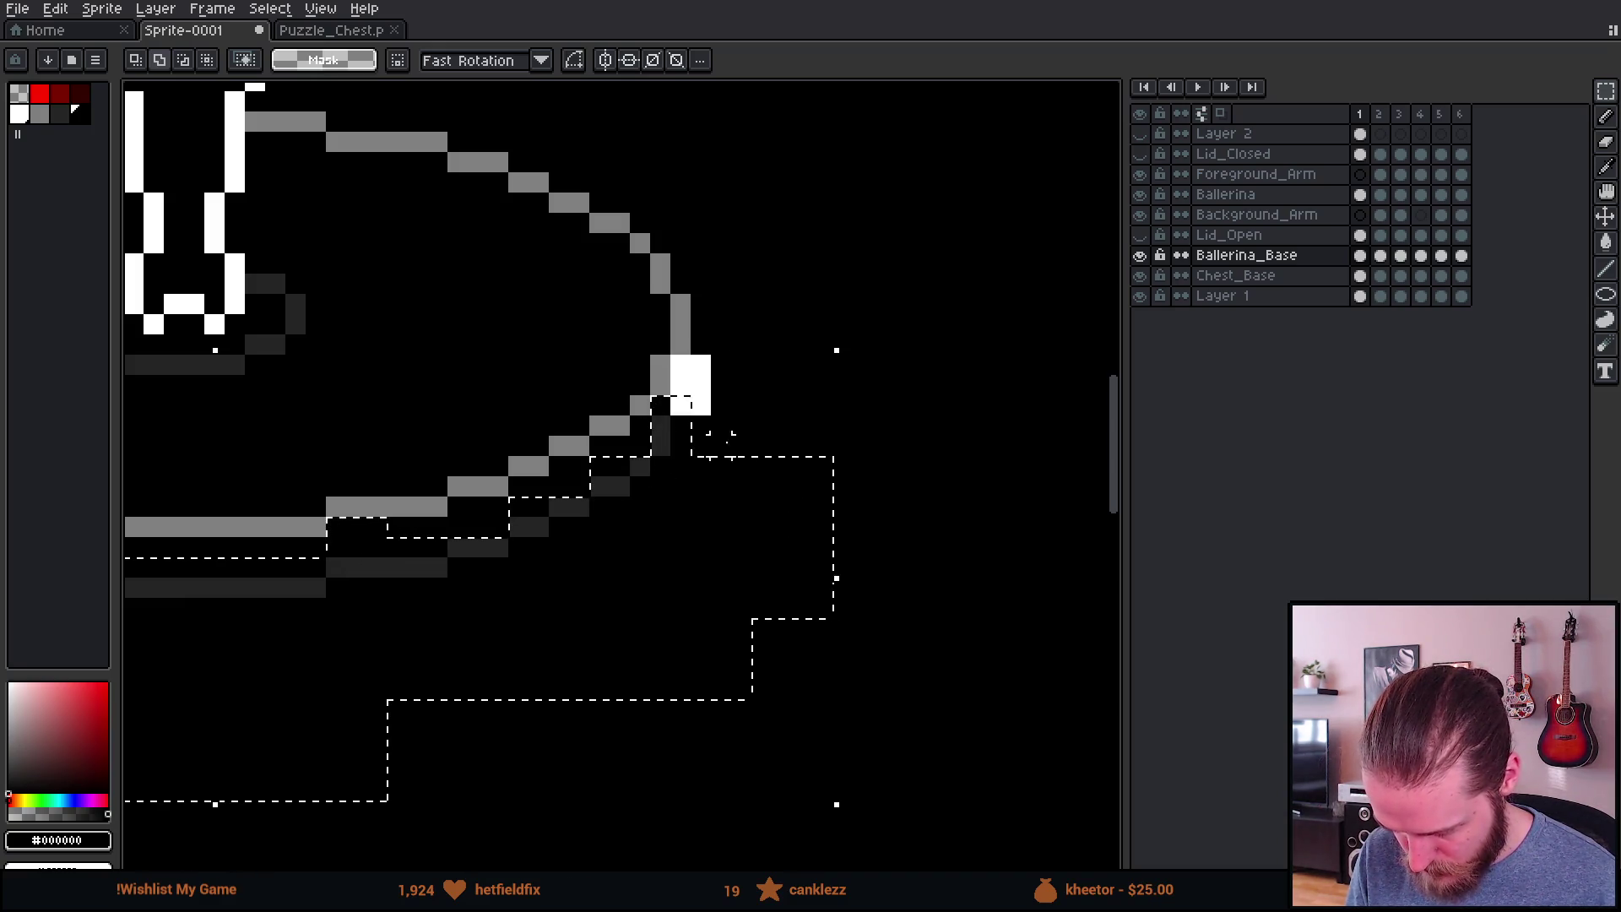
scroll(825, 561, "down", 3)
Step: Cut the shadow pixels from Ballerina_Base and paste them onto Chest_Base
key("ctrl+d")
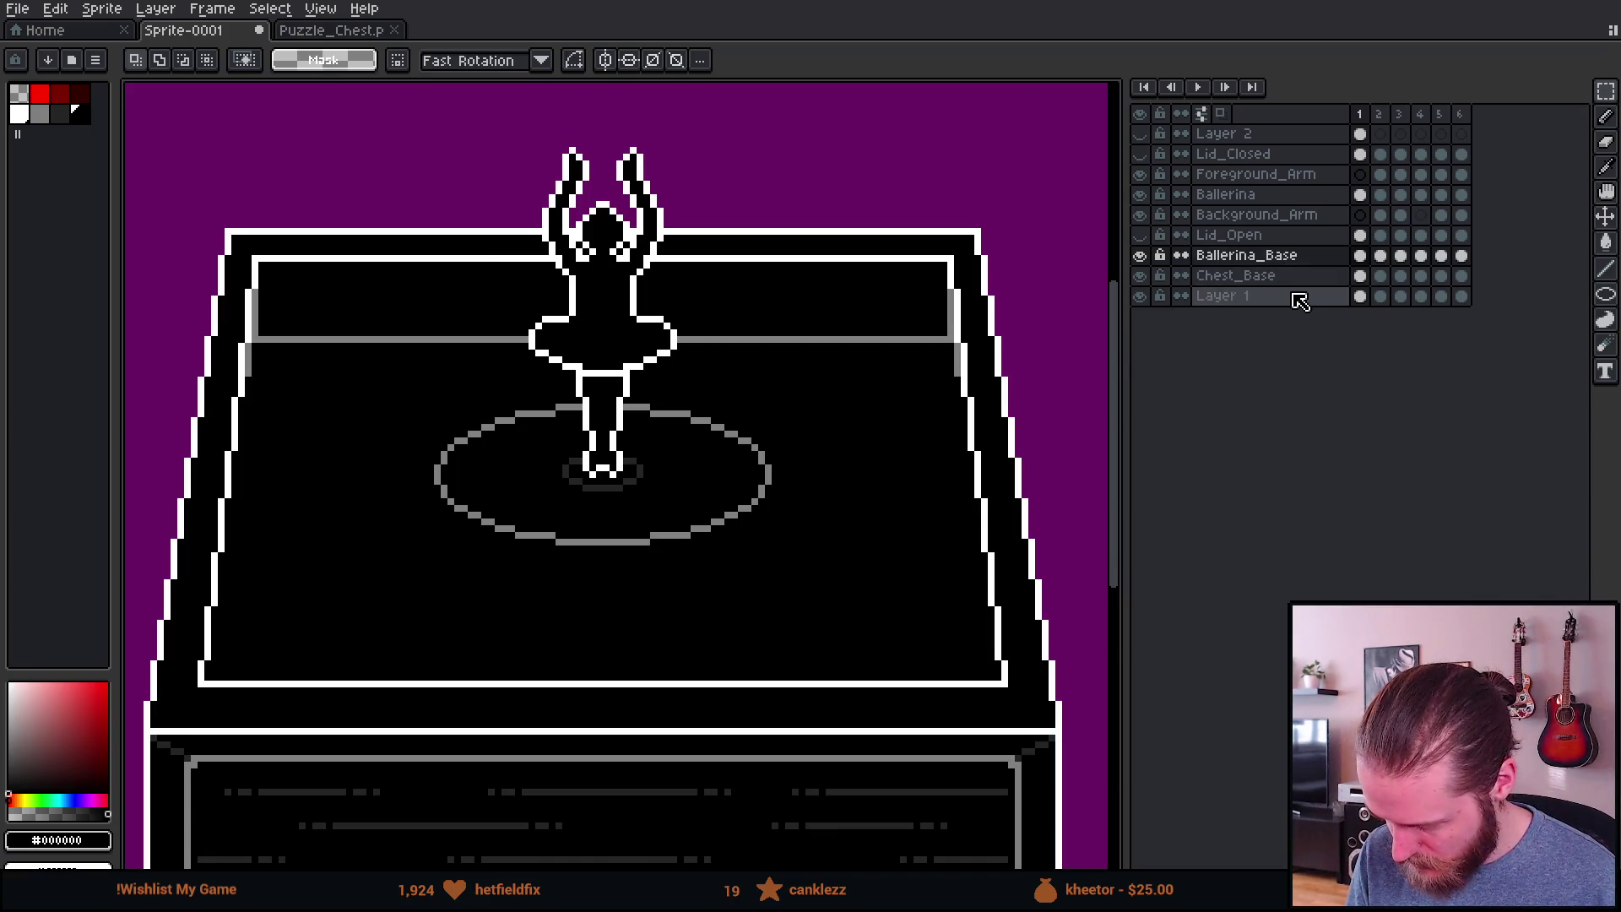
left_click(1301, 277)
key("ctrl+v")
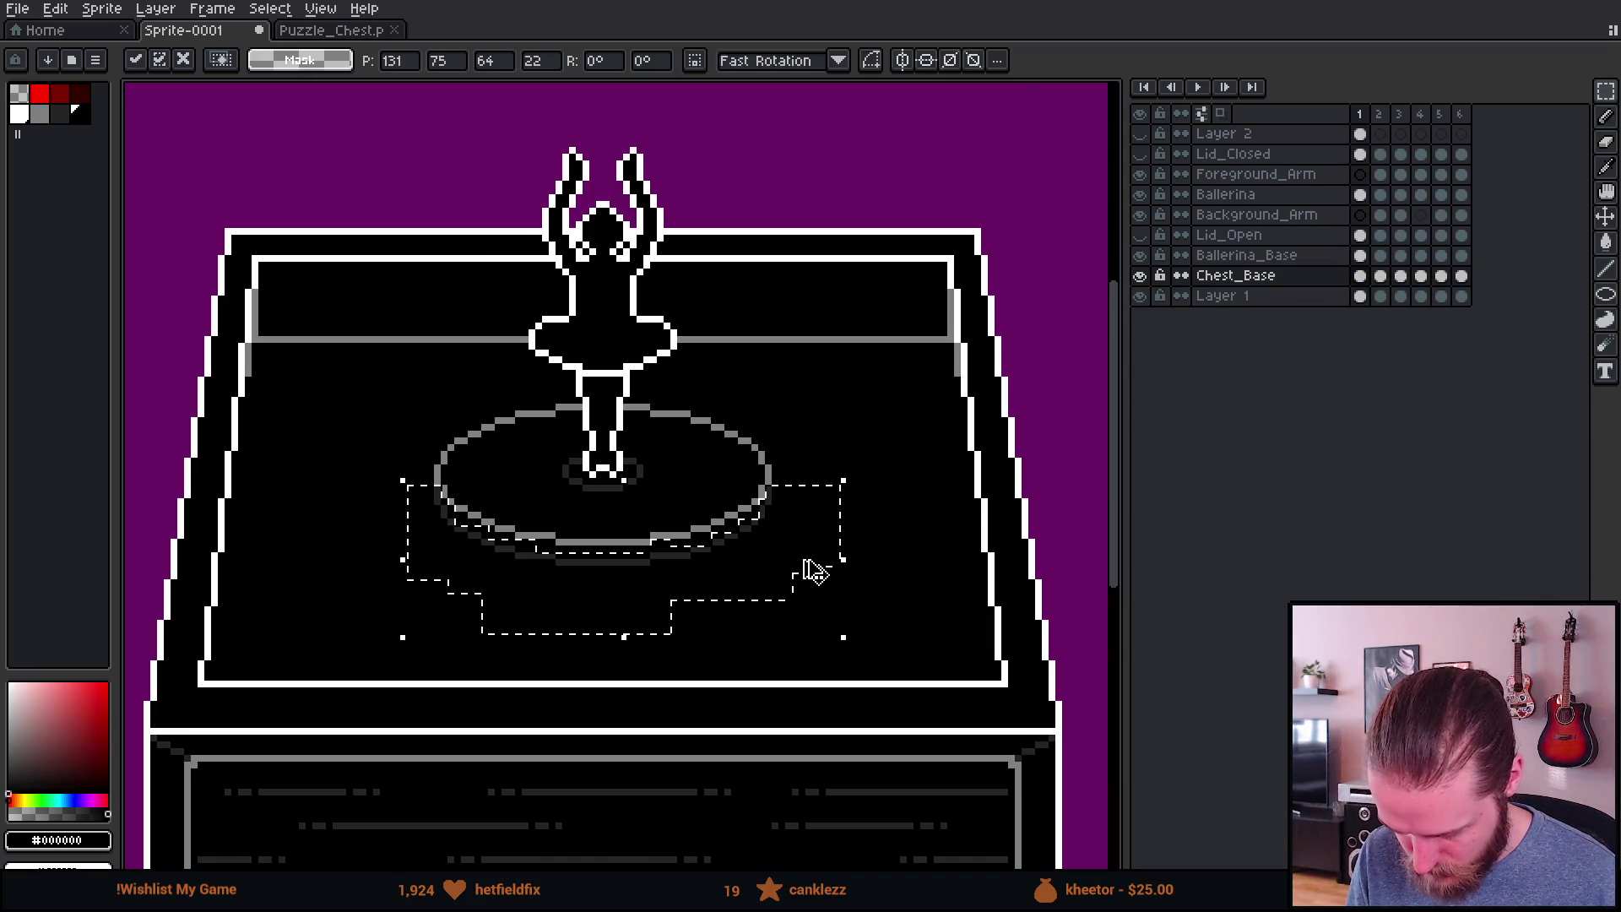
key("ctrl+d")
scroll(768, 602, "down", 1)
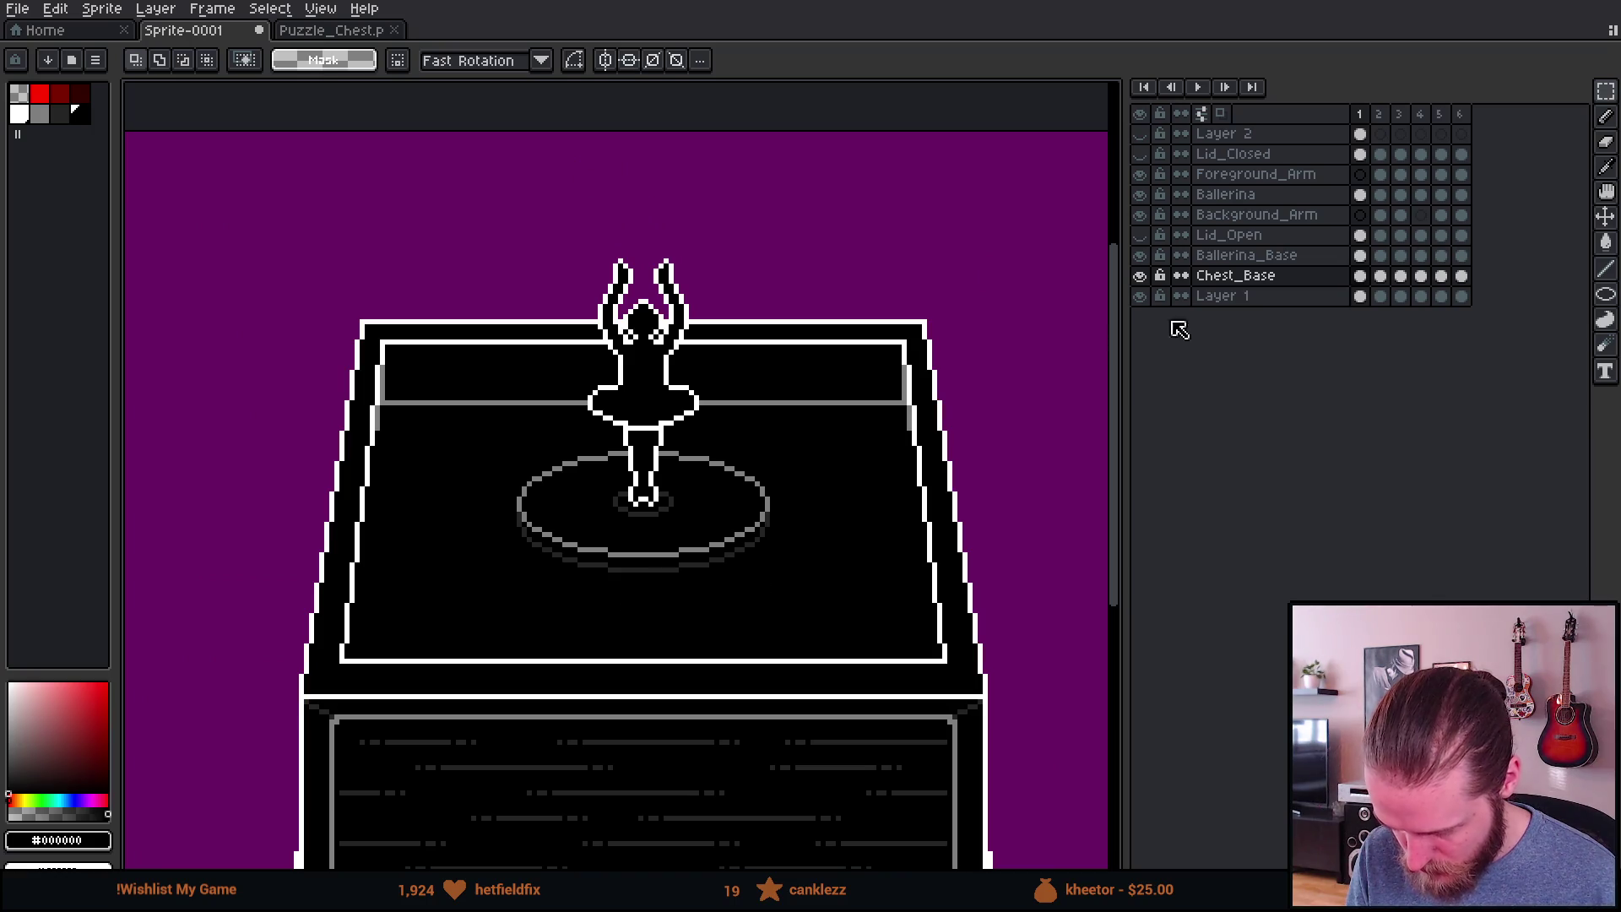
Step: Link the Chest_Base cels in frames 1–6 into one and toggle the layer to check
left_click_drag(1360, 276, 1479, 288)
right_click(1458, 285)
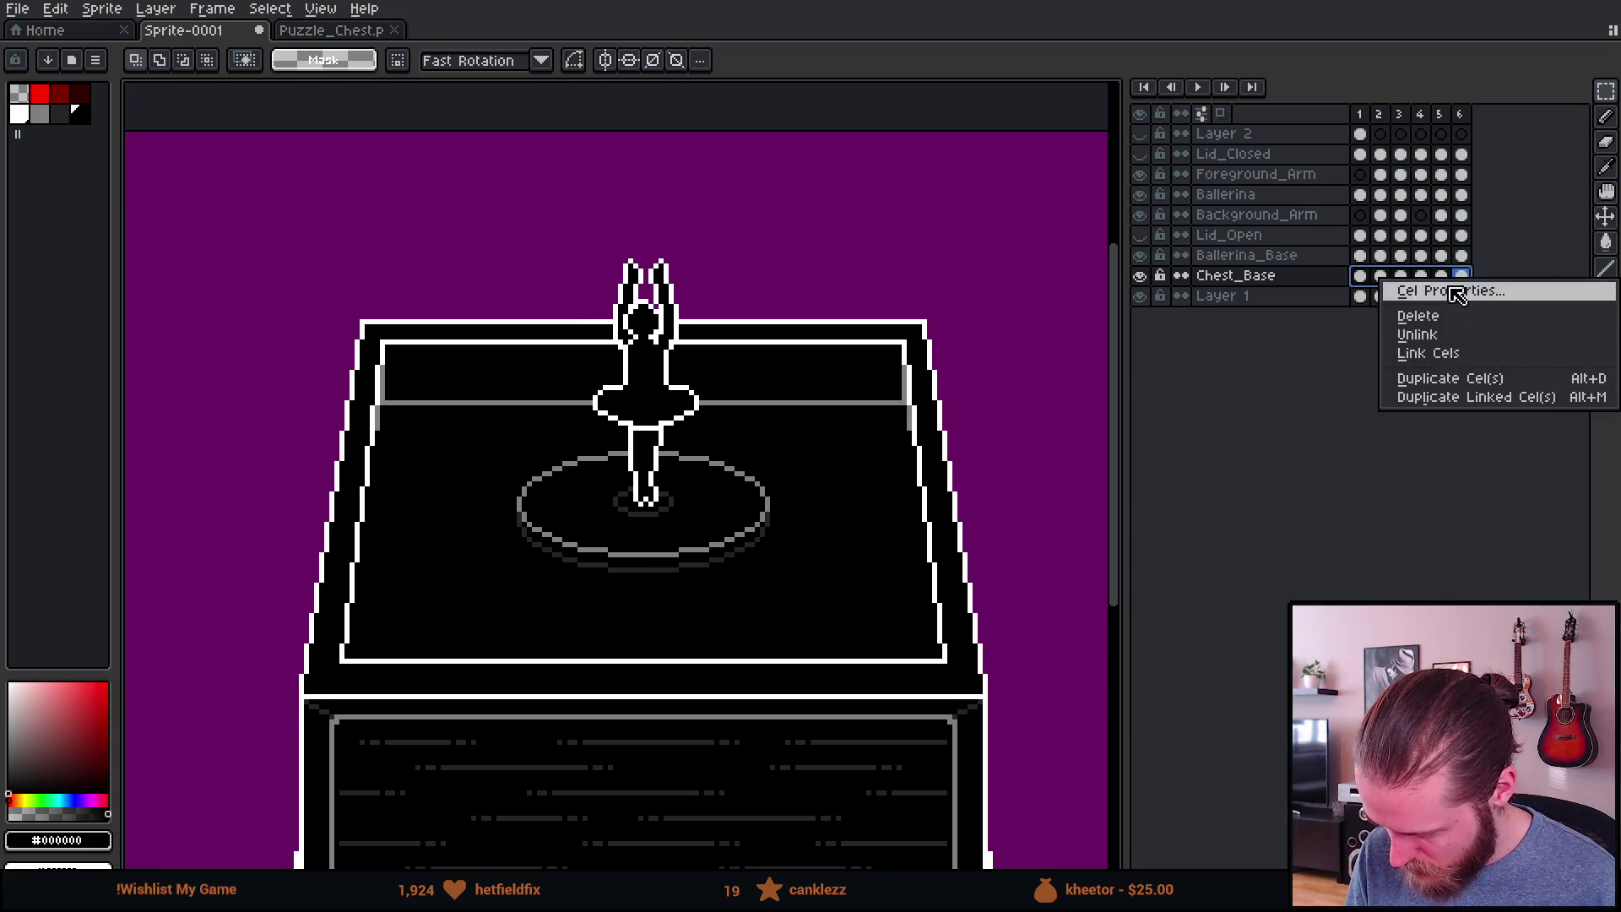
left_click(1440, 353)
left_click(1361, 279)
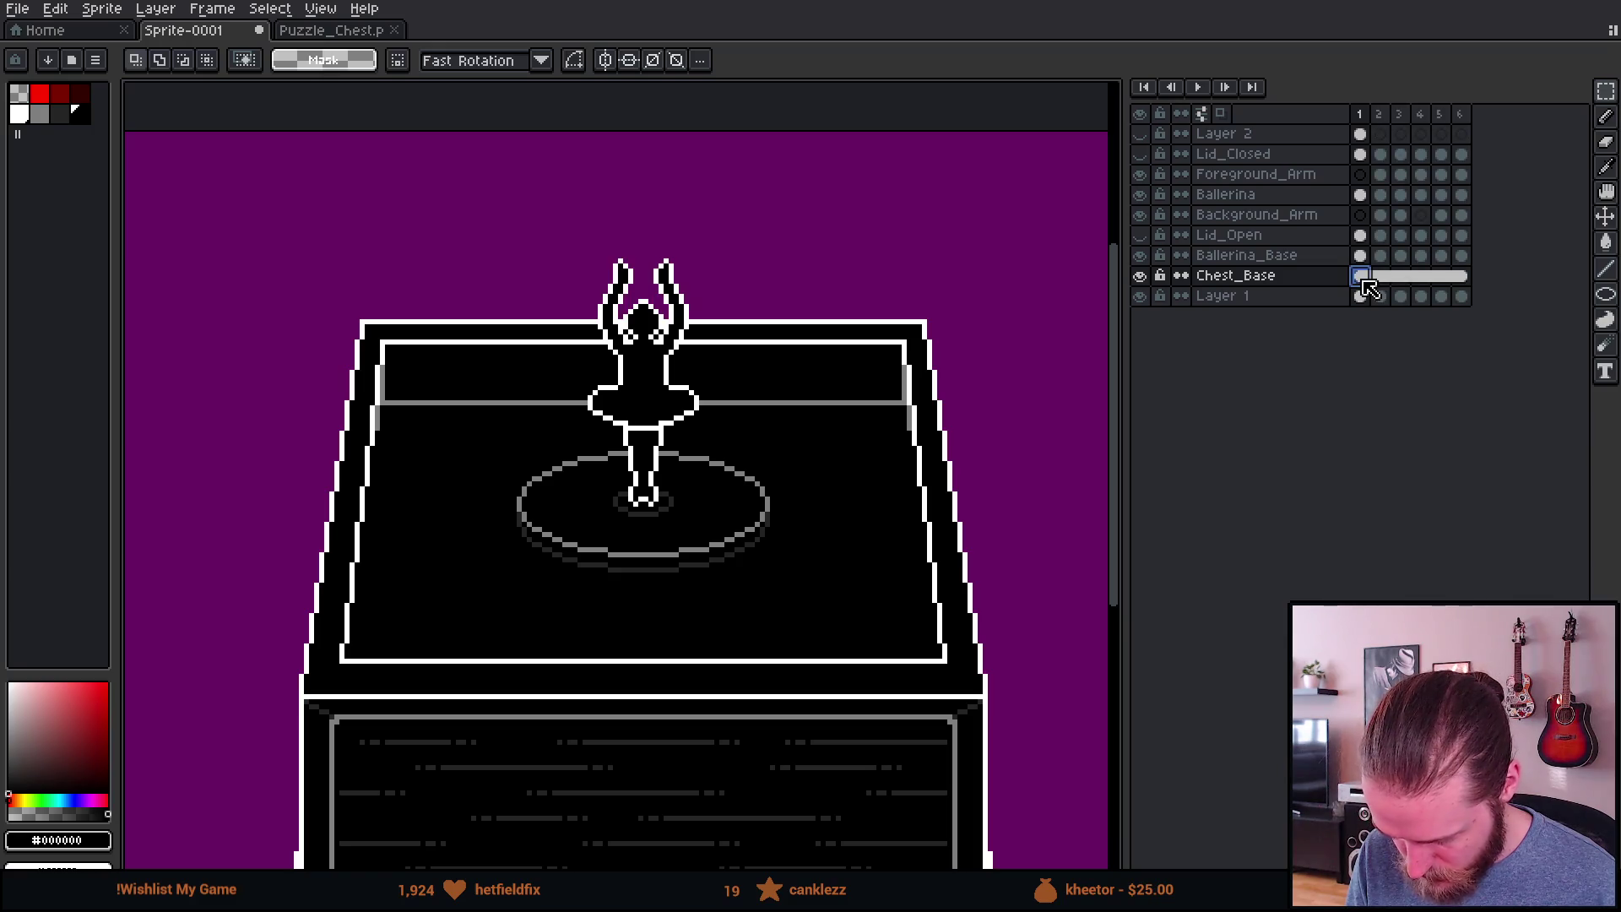
left_click(1141, 276)
left_click(1141, 276)
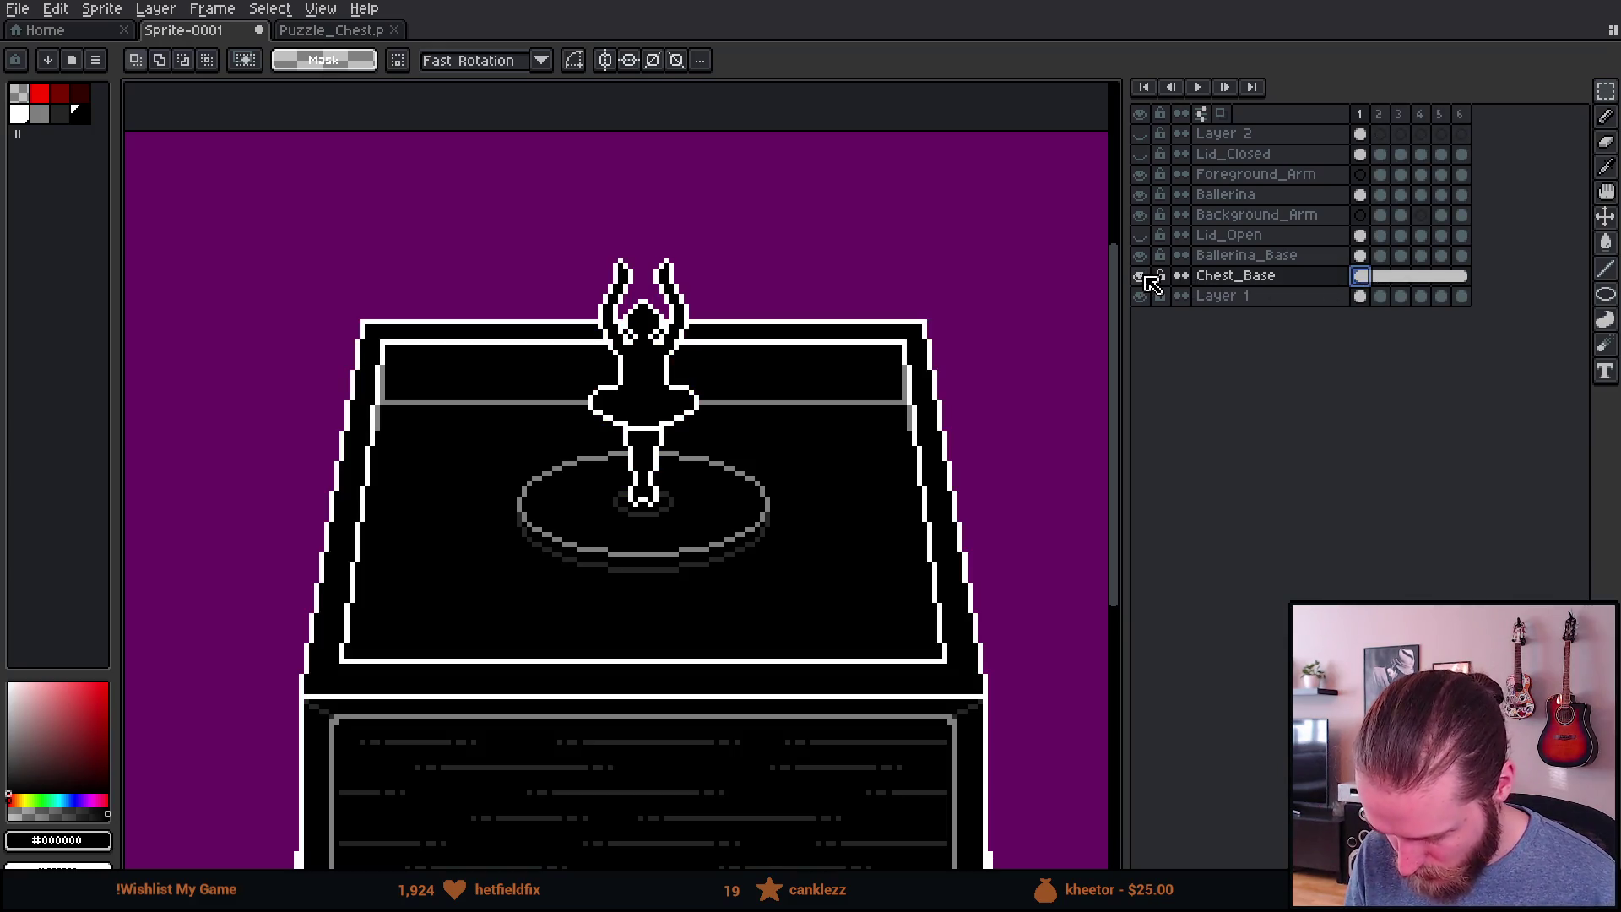
scroll(918, 351, "down", 1)
scroll(900, 376, "up", 1)
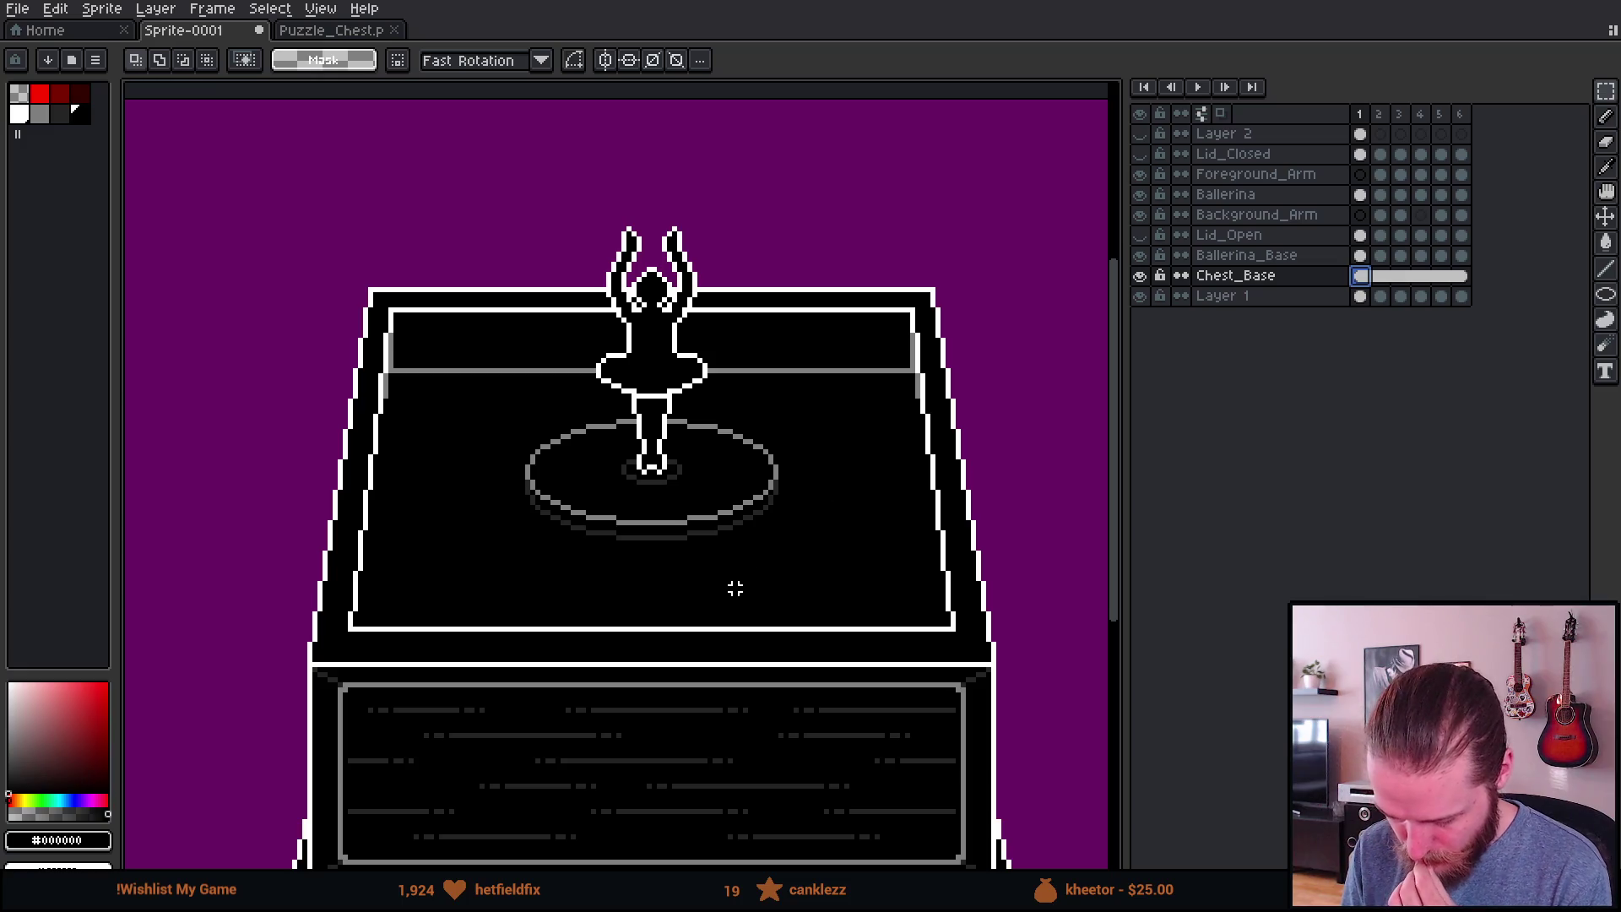
scroll(642, 549, "down", 1)
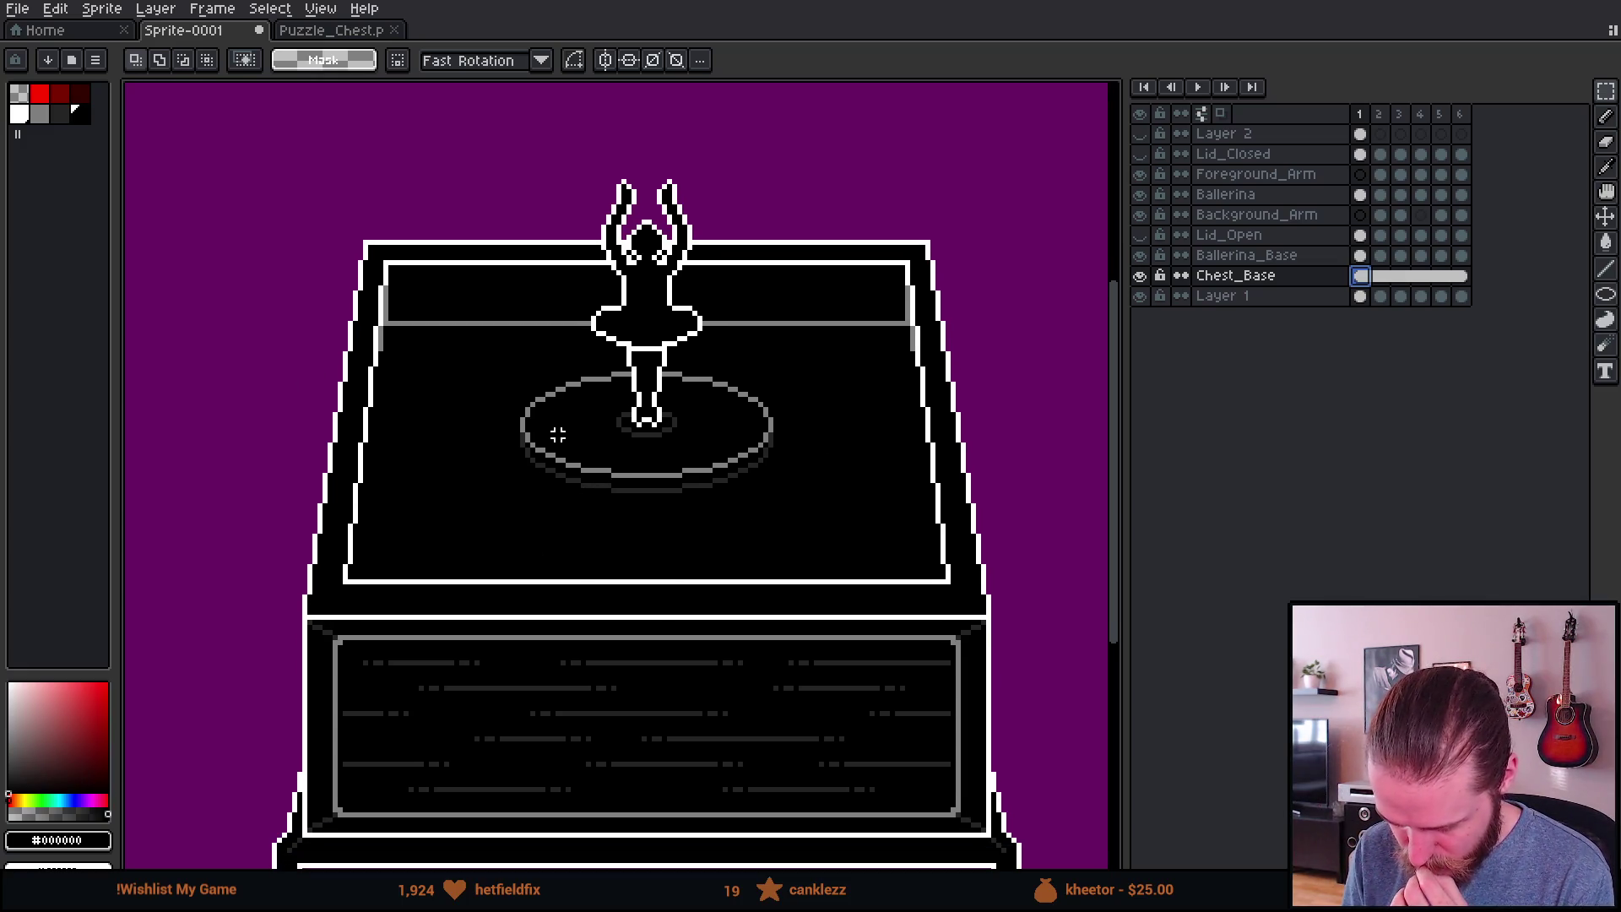
Step: Test moving the Ballerina_Base disc down about 60 px, then undo the move
left_click(1246, 255)
key("v")
left_click_drag(666, 499, 666, 539)
key("ctrl")
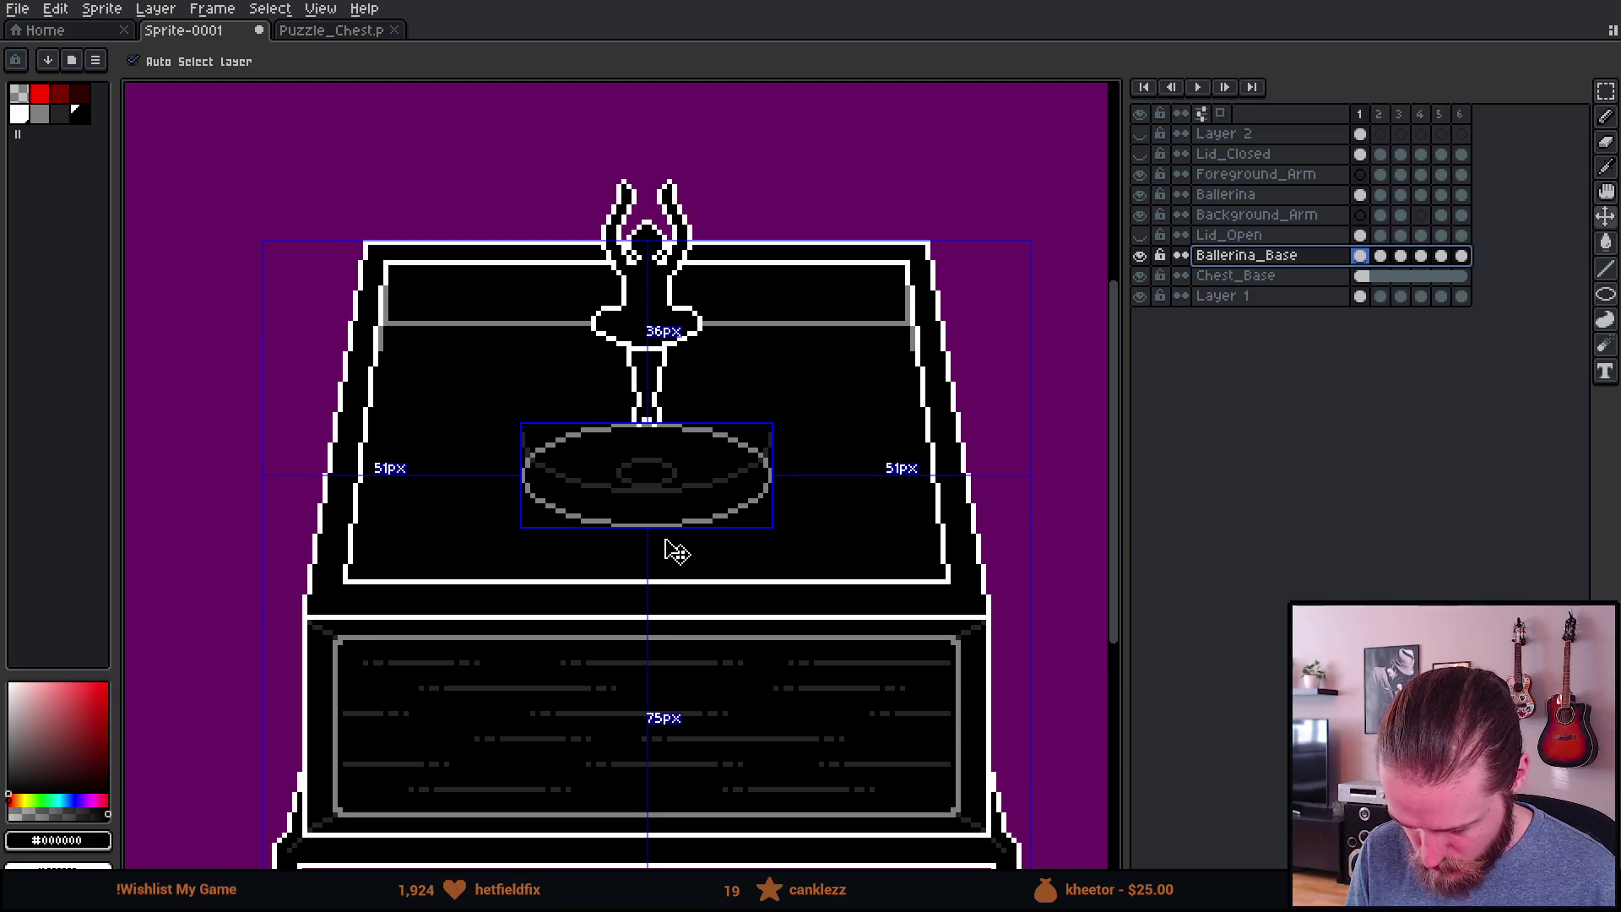
key("ctrl+z")
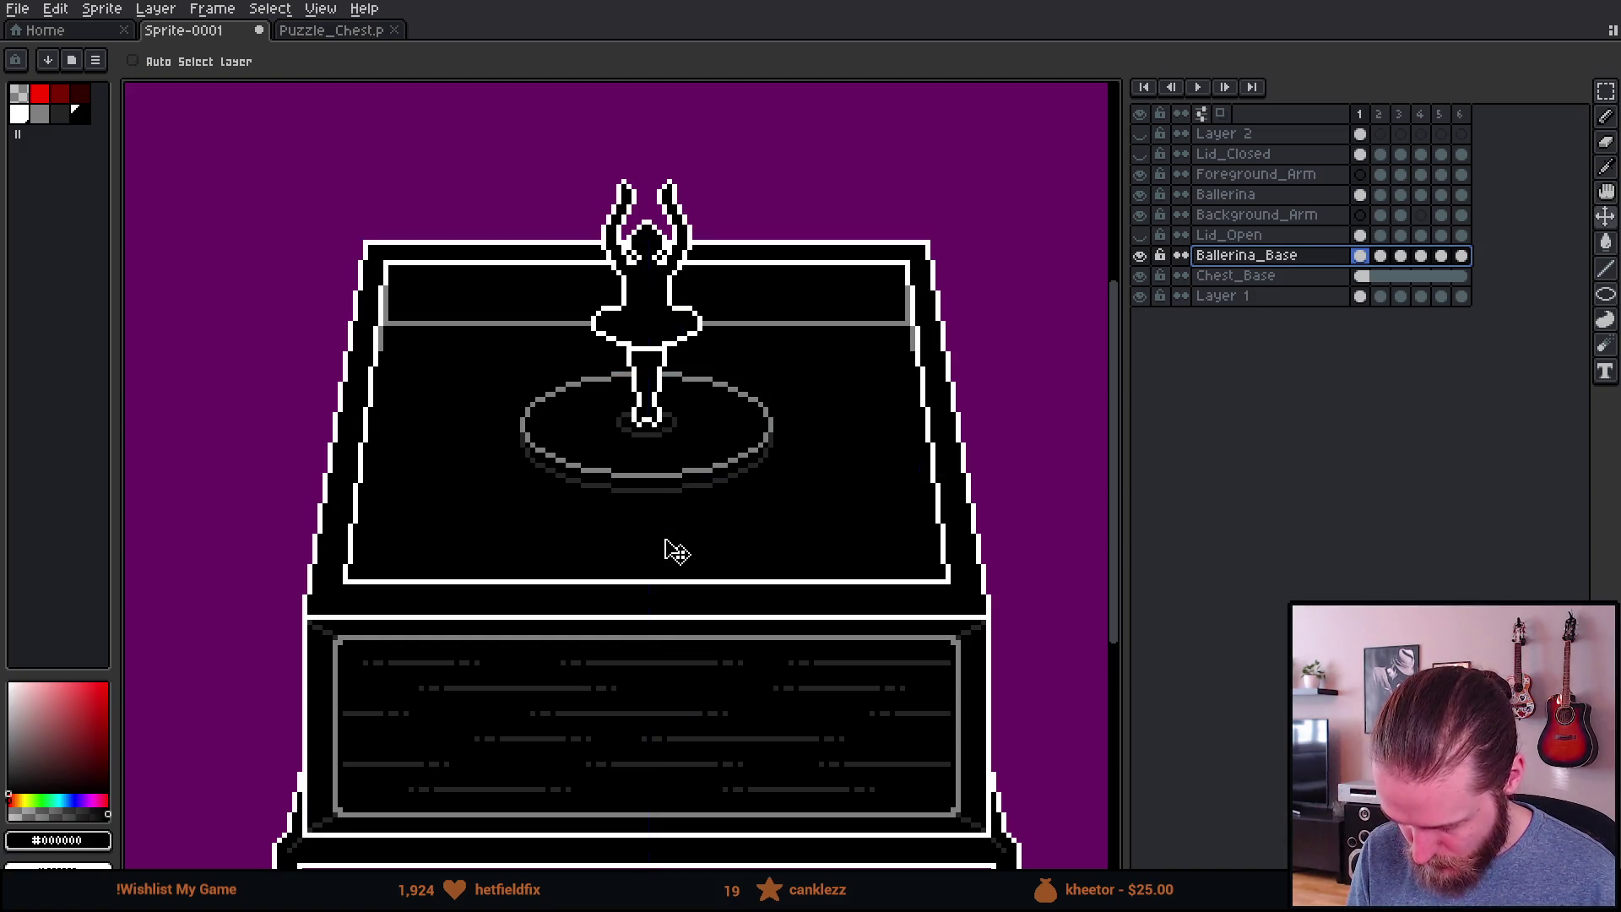
scroll(680, 542, "down", 1)
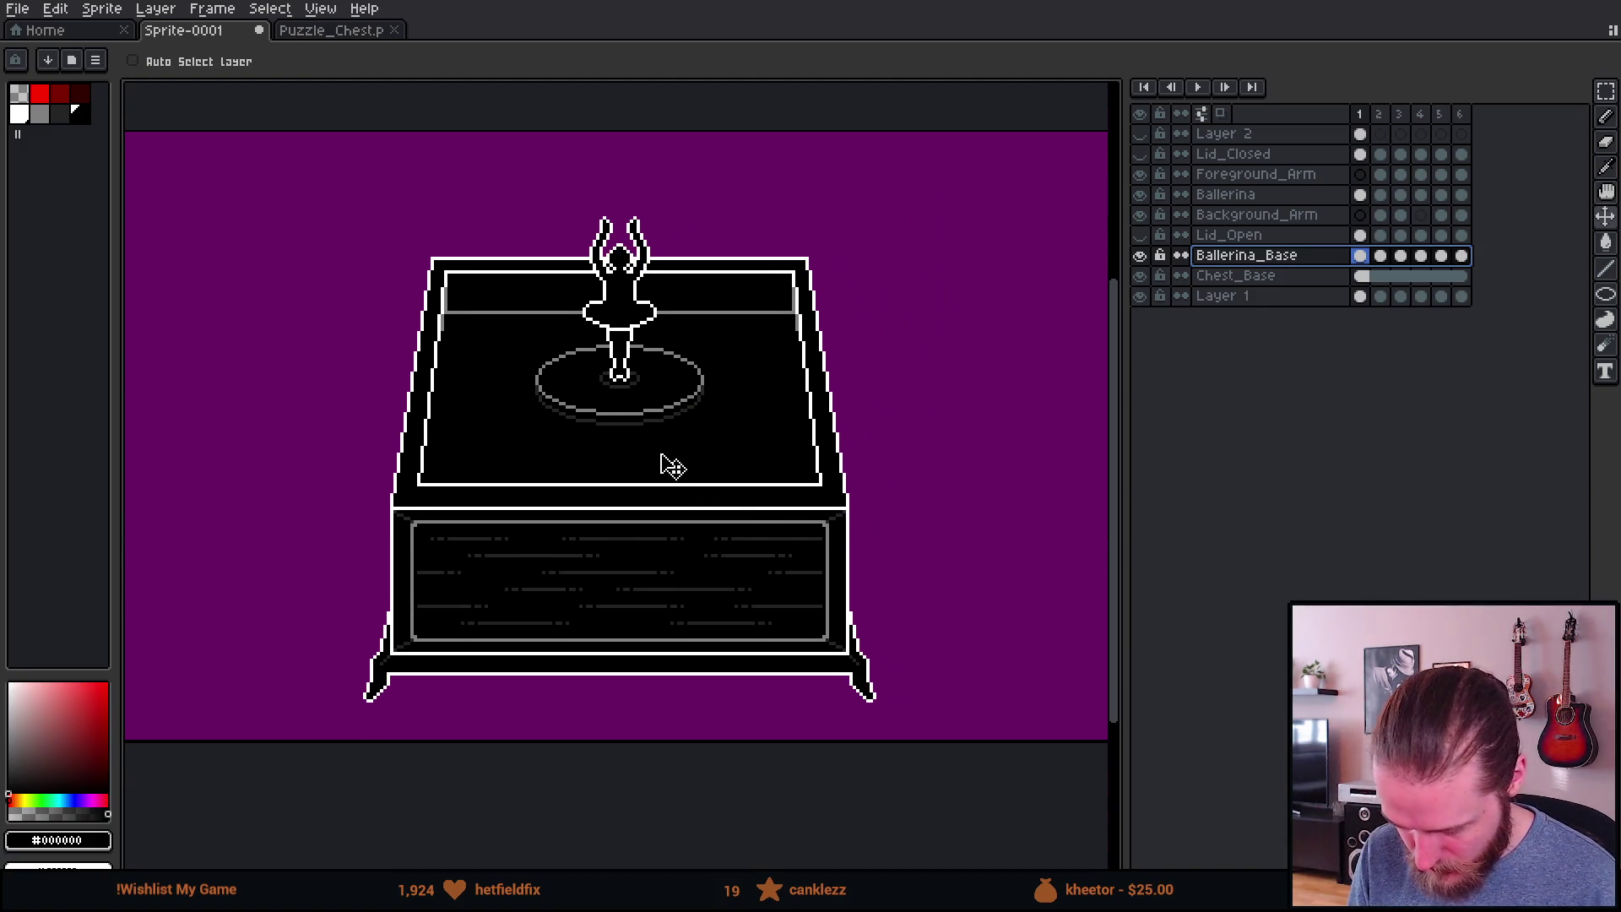
Step: Delete the unused Layer 2 holding the pasted chest section
left_click(1266, 278)
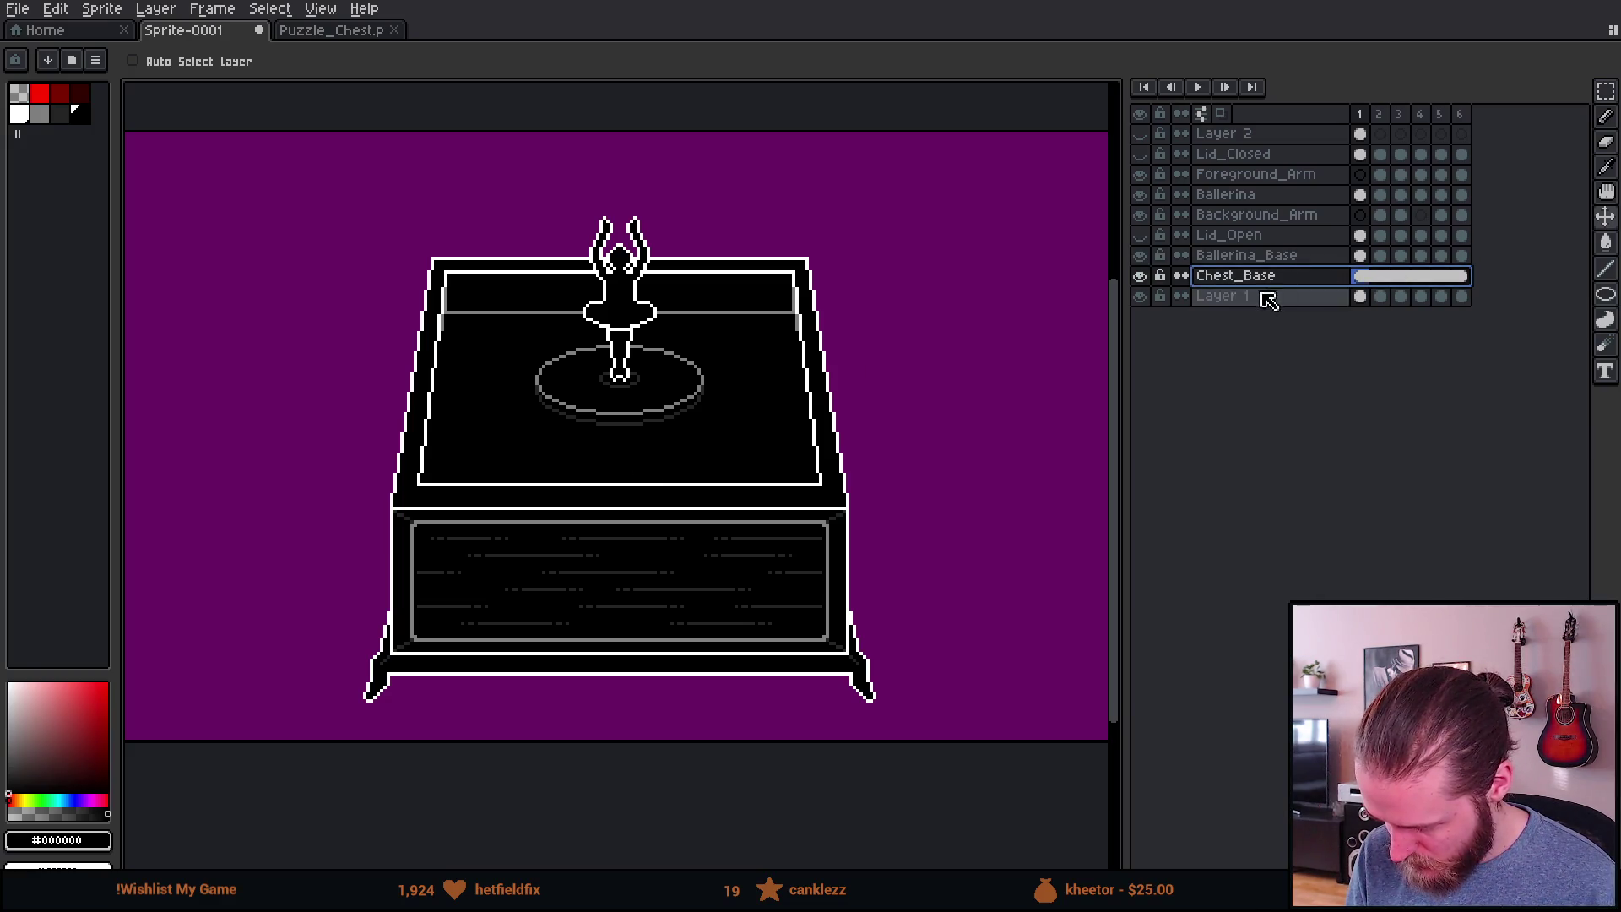
left_click(1309, 136)
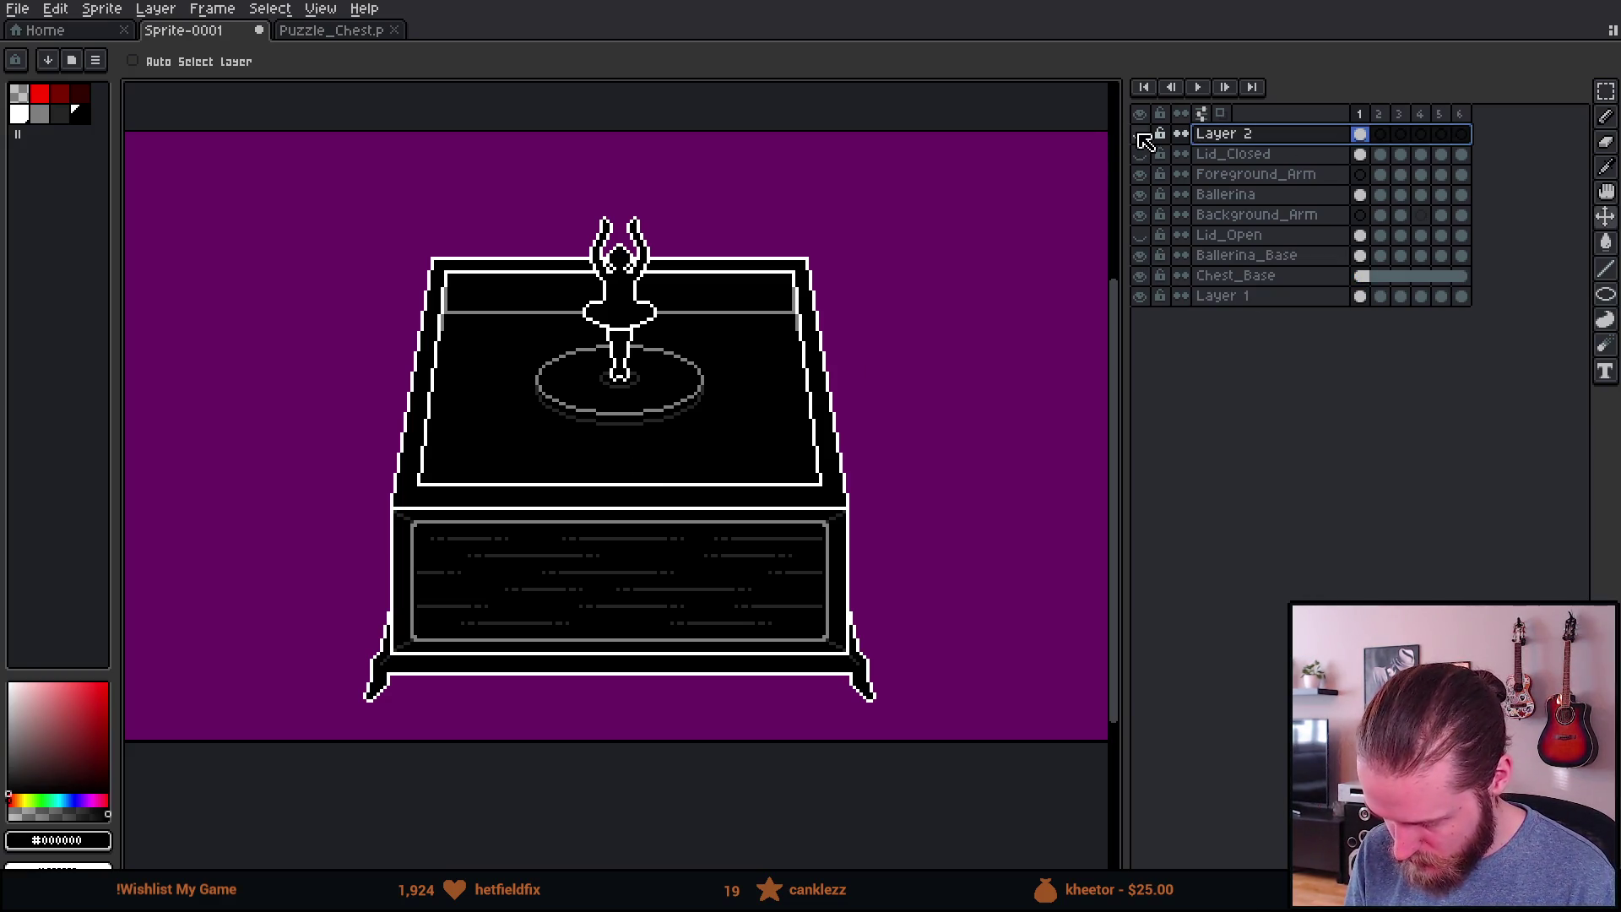
left_click(1224, 135)
key("Delete")
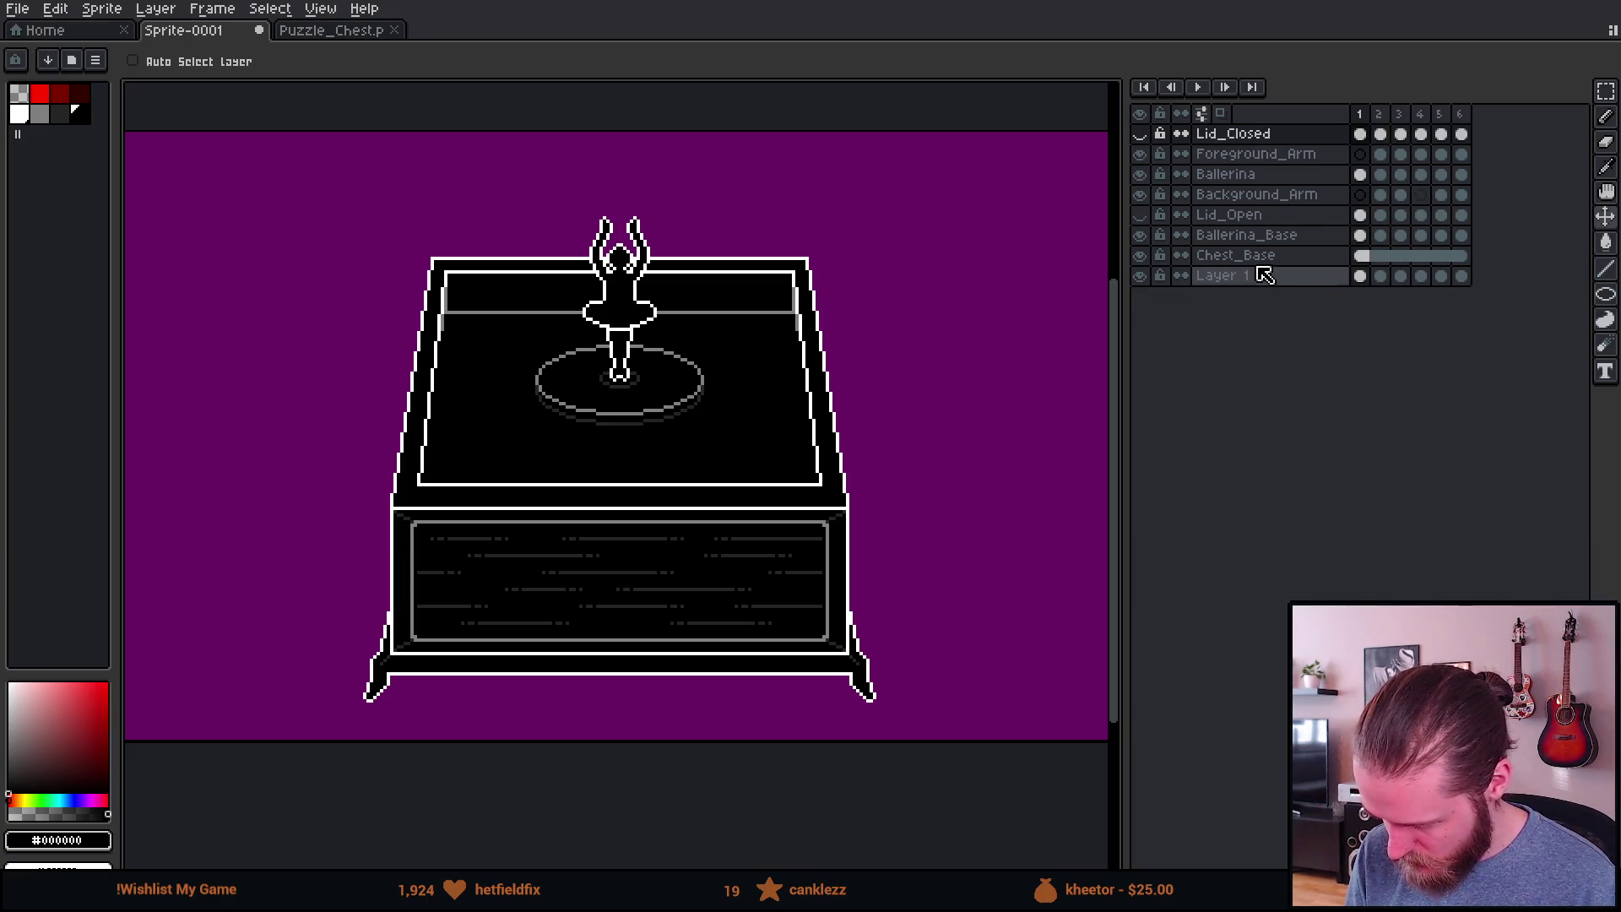
Step: Rename the Chest_Base layer to Chest_Base_BG
left_click(1251, 257)
double_click(1248, 256)
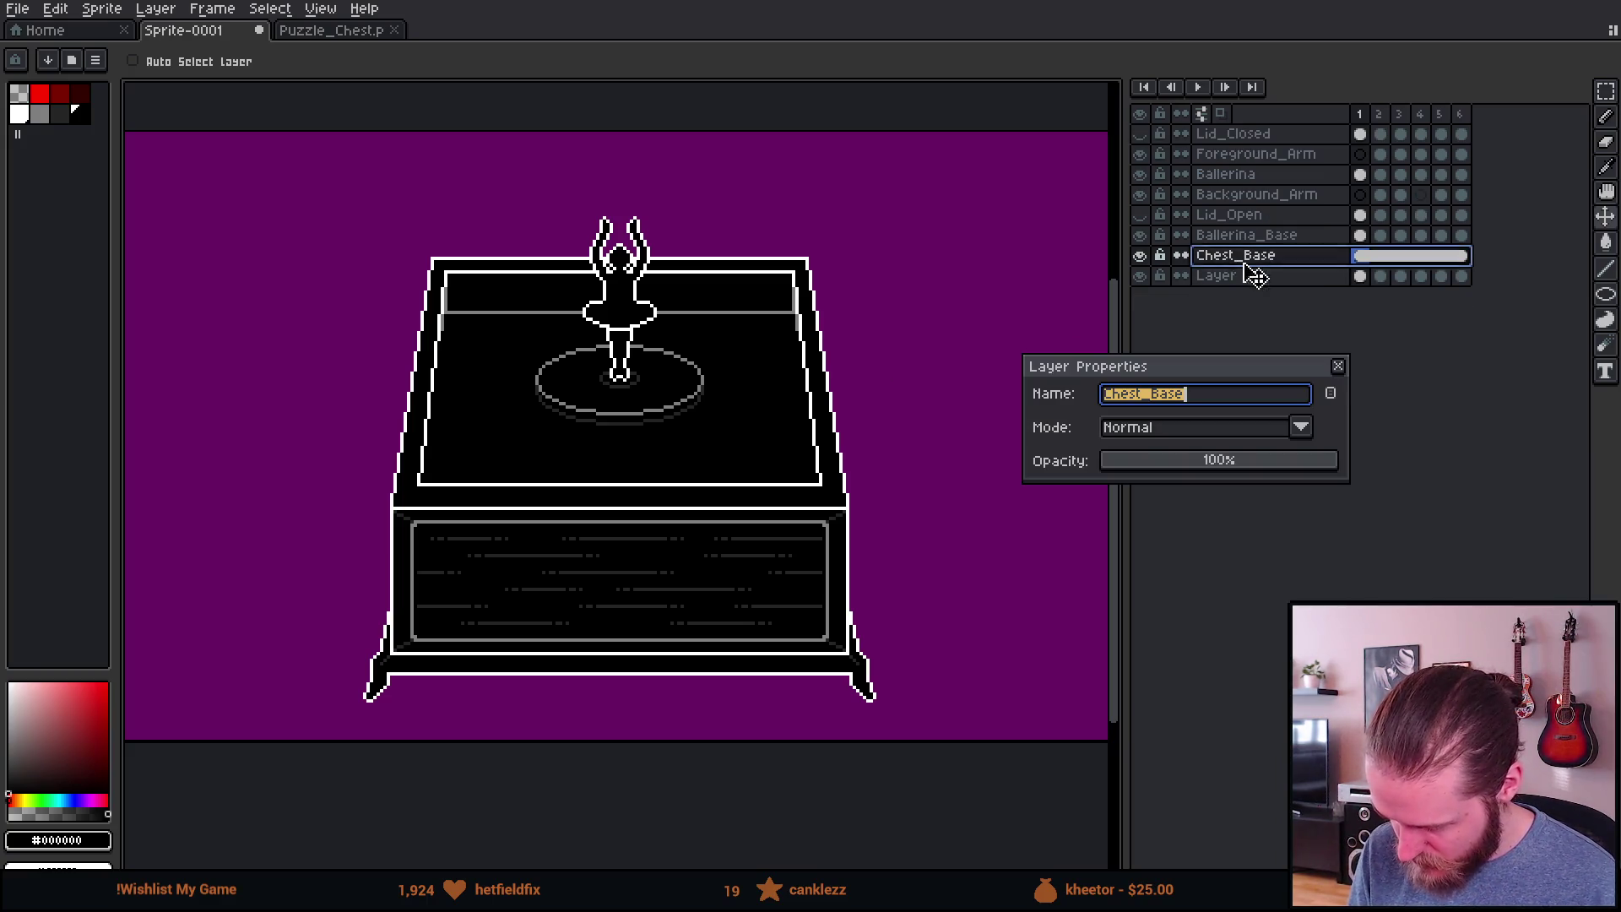
key("End")
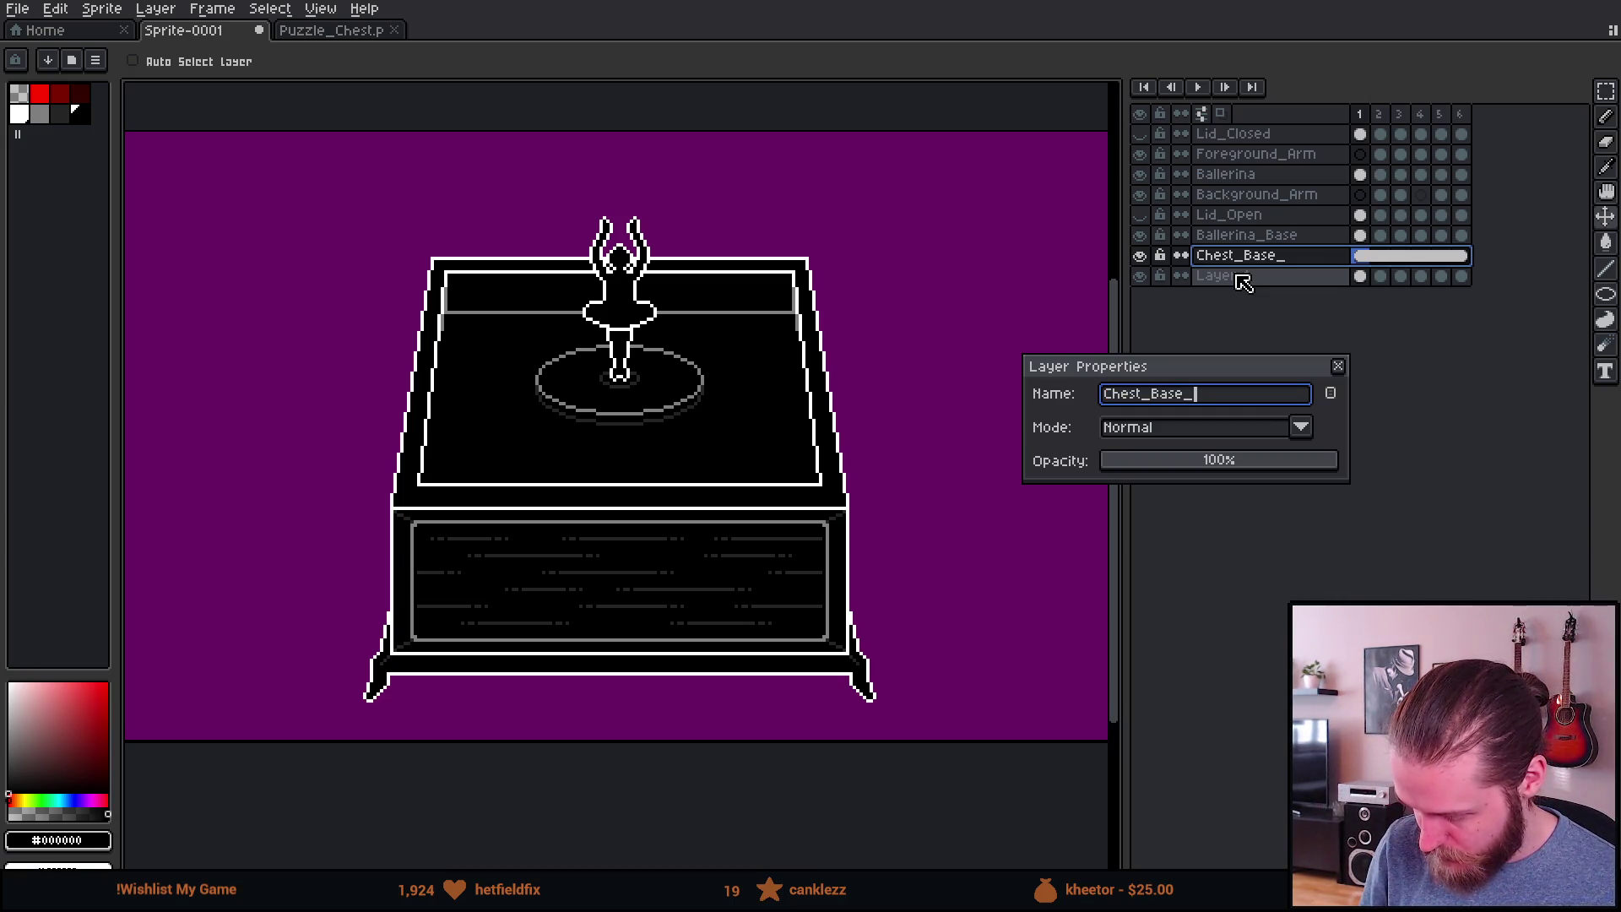
type("BG")
key("Return")
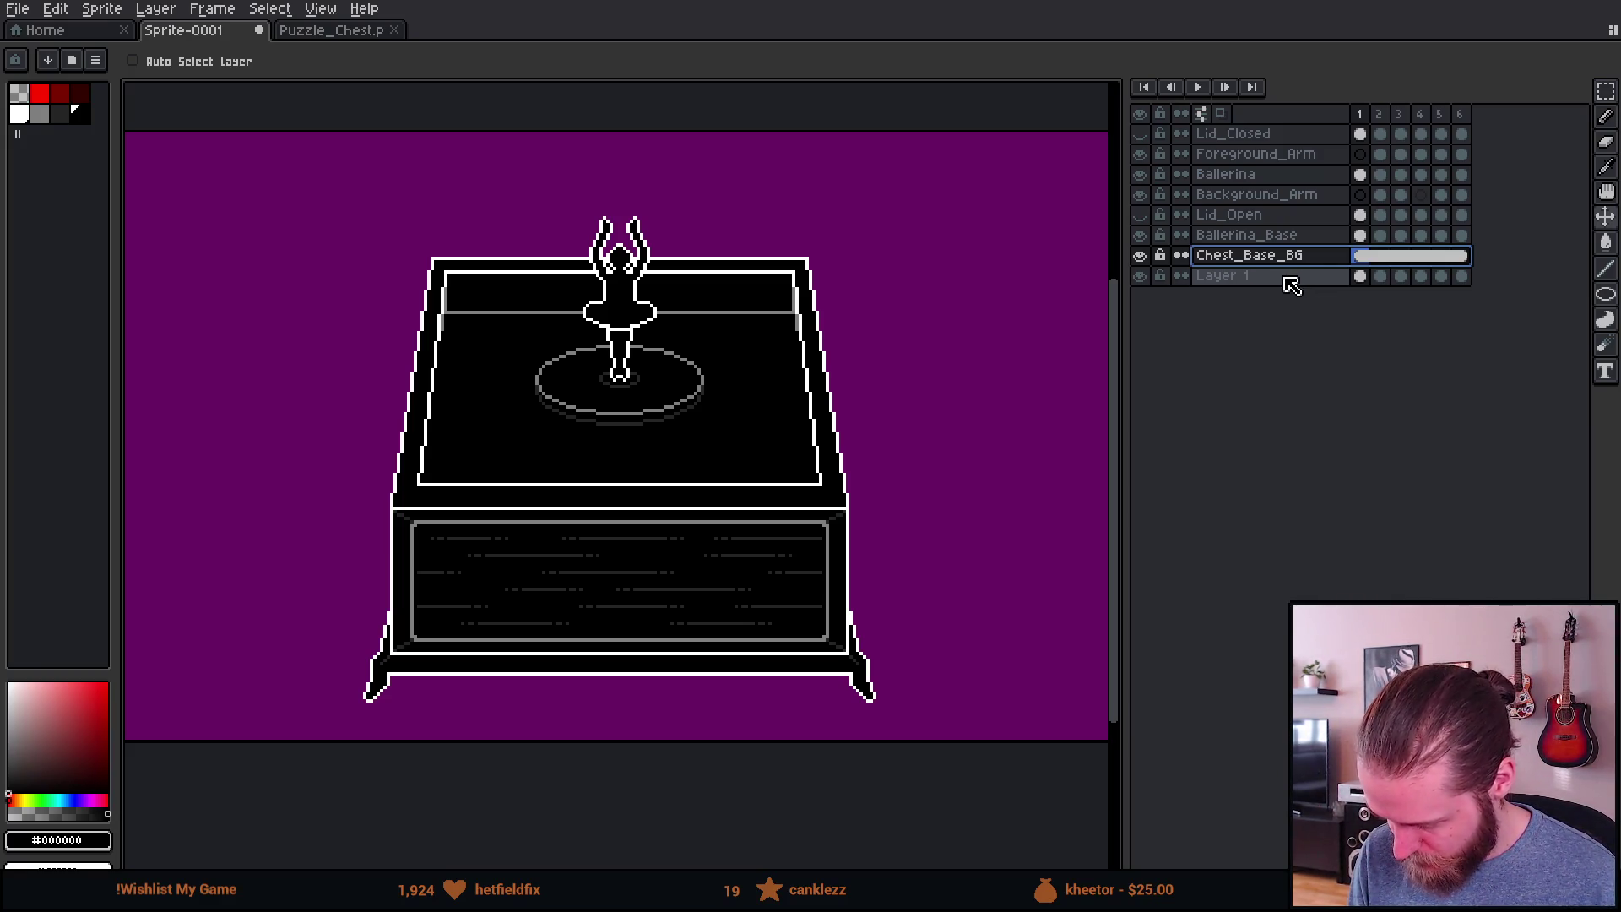
key("e")
Step: Duplicate Chest_Base_BG and name the copy Chest_Base_FG
right_click(1297, 256)
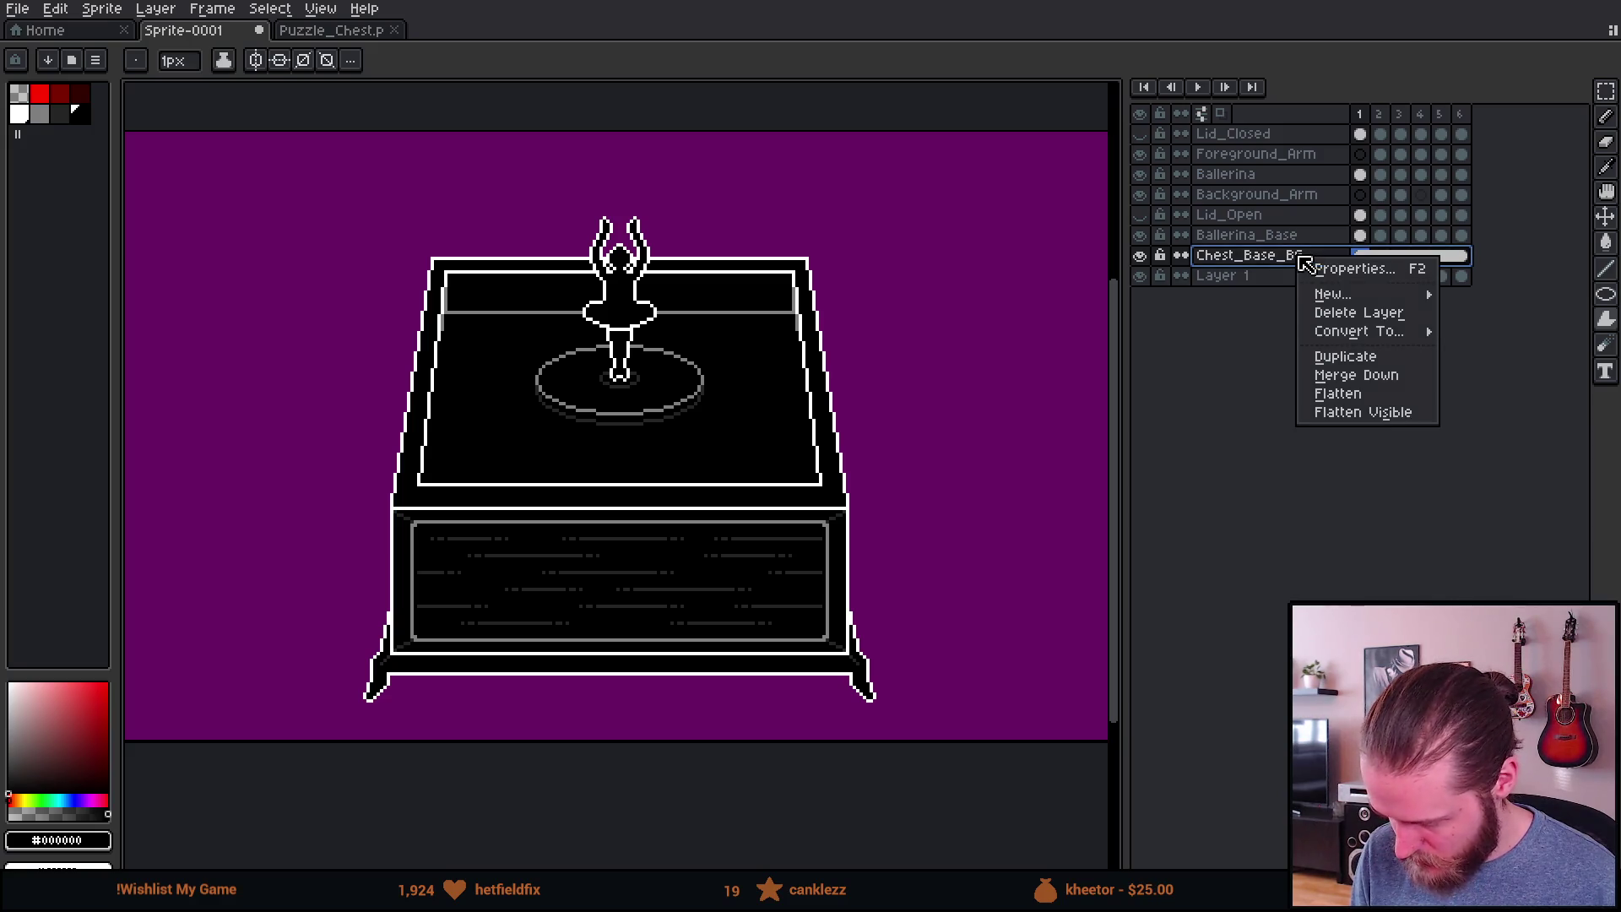
left_click(1389, 357)
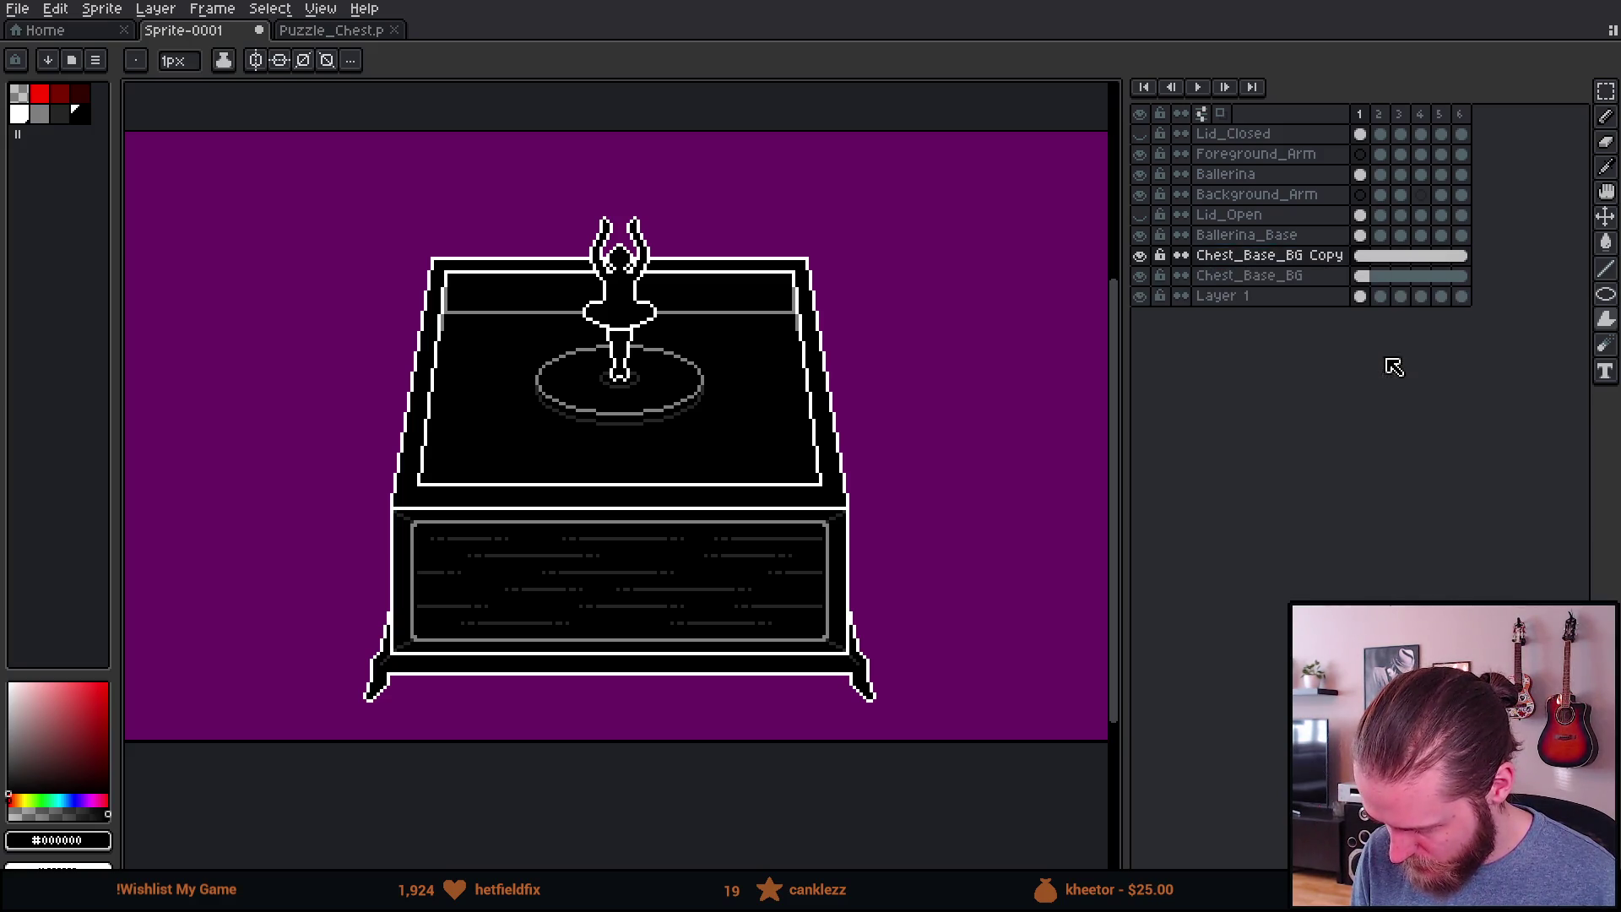
double_click(1336, 262)
key("End")
key("BackSpace")
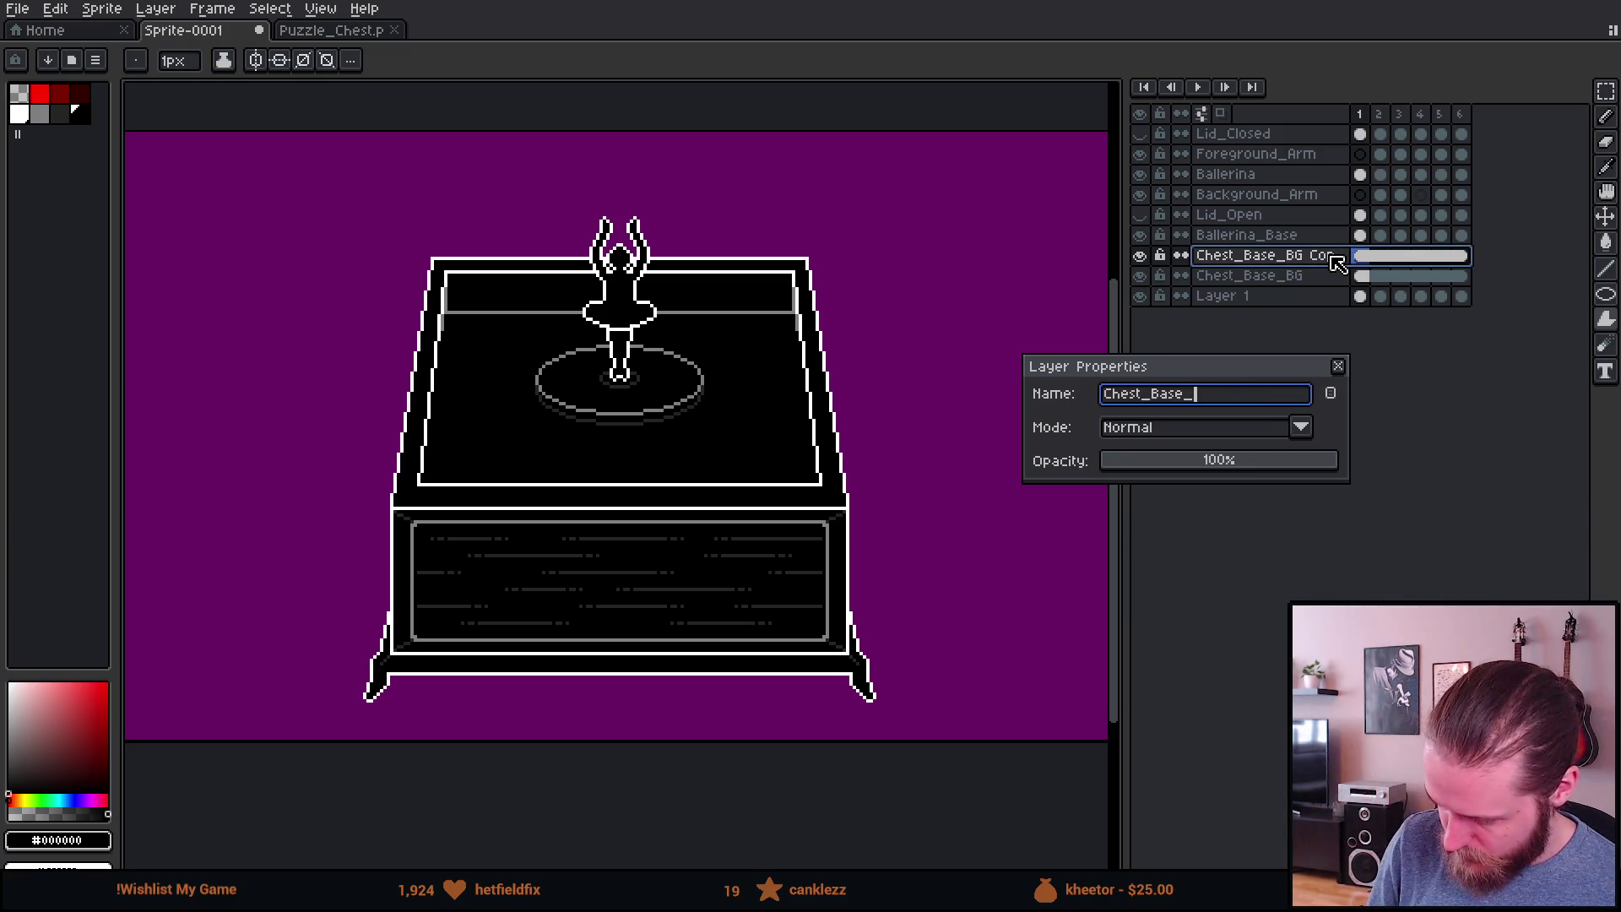
type("FG")
key("Return")
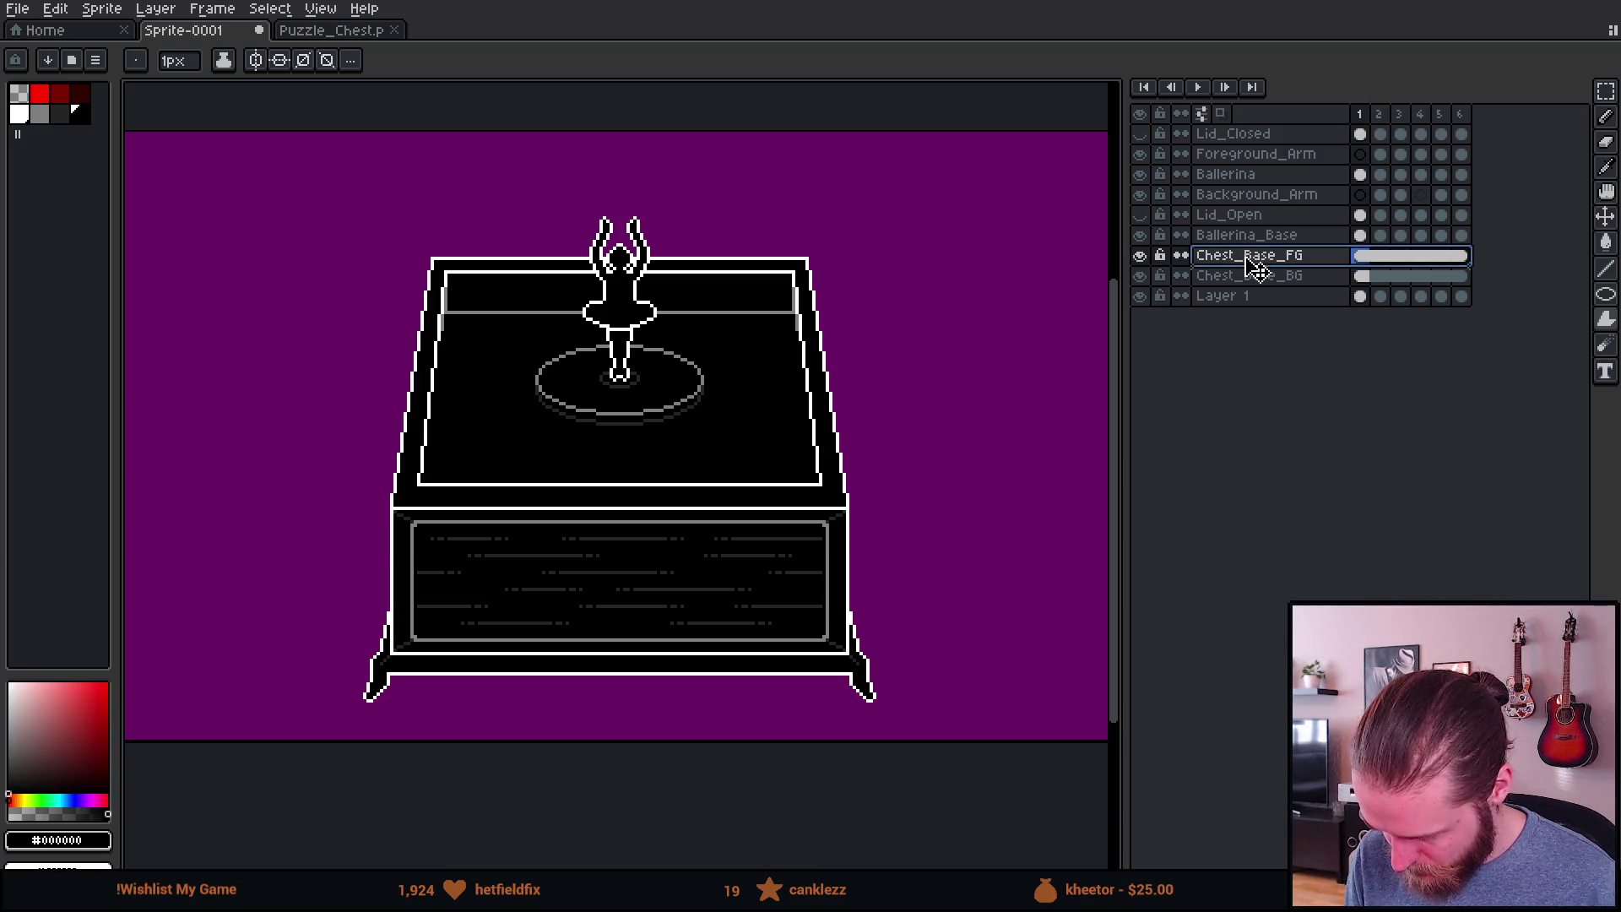
scroll(518, 416, "up", 3)
scroll(327, 278, "down", 1)
key("v")
scroll(370, 208, "up", 1)
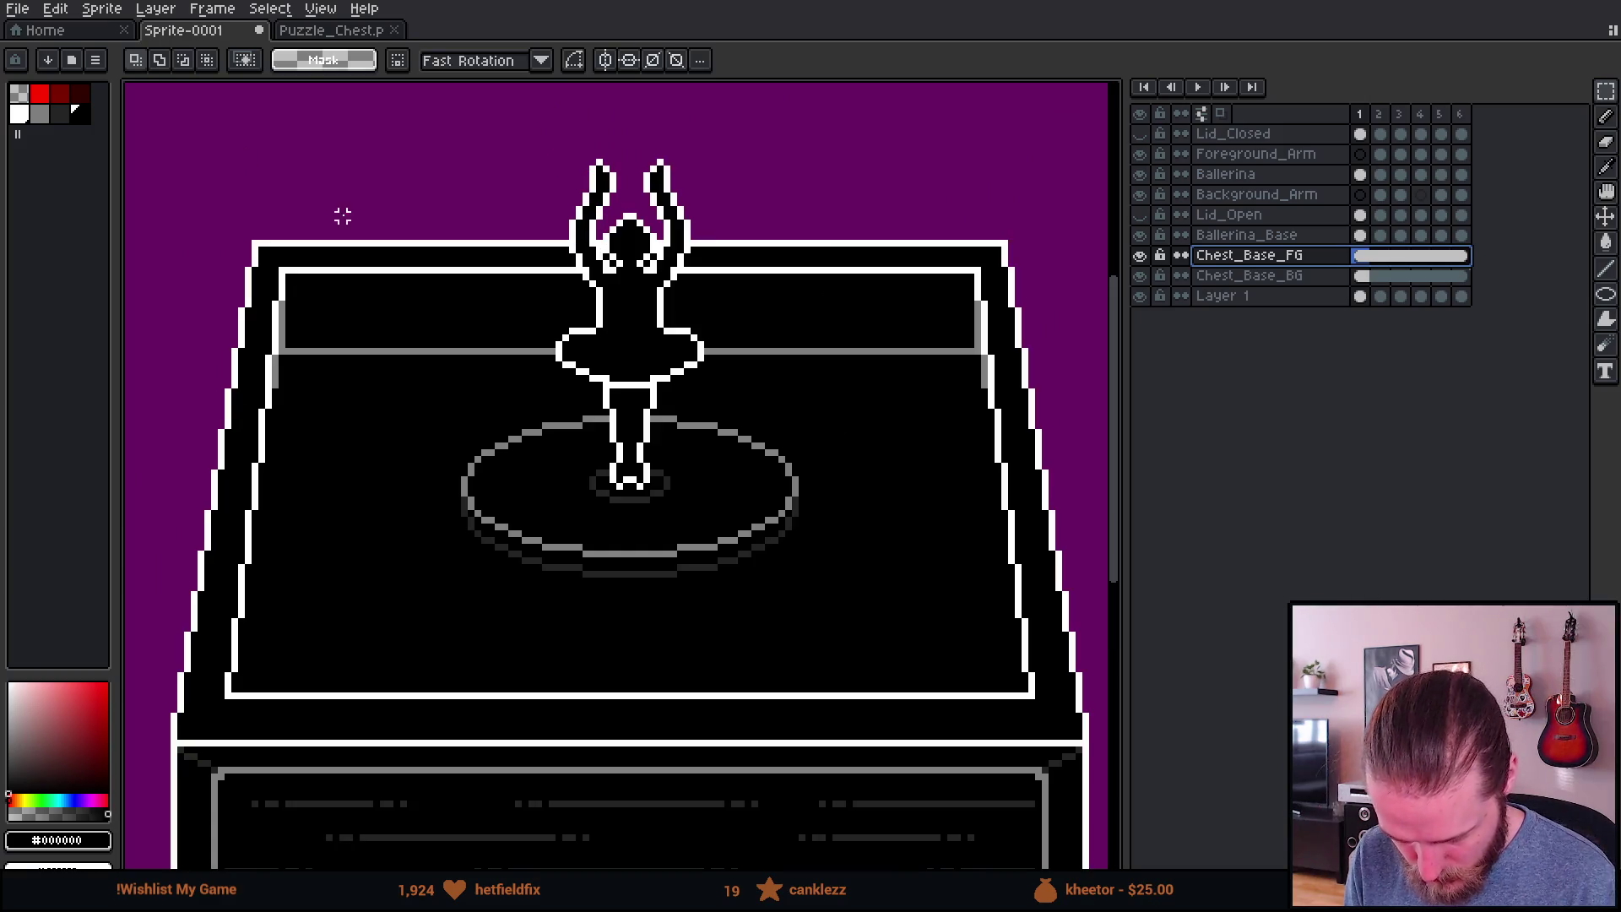
Step: On Chest_Base_FG, select and delete the back of the chest top
mouse_move(228, 142)
left_mouse_down()
mouse_move(1089, 404)
mouse_move(1098, 503)
left_mouse_up()
scroll(633, 561, "down", 3)
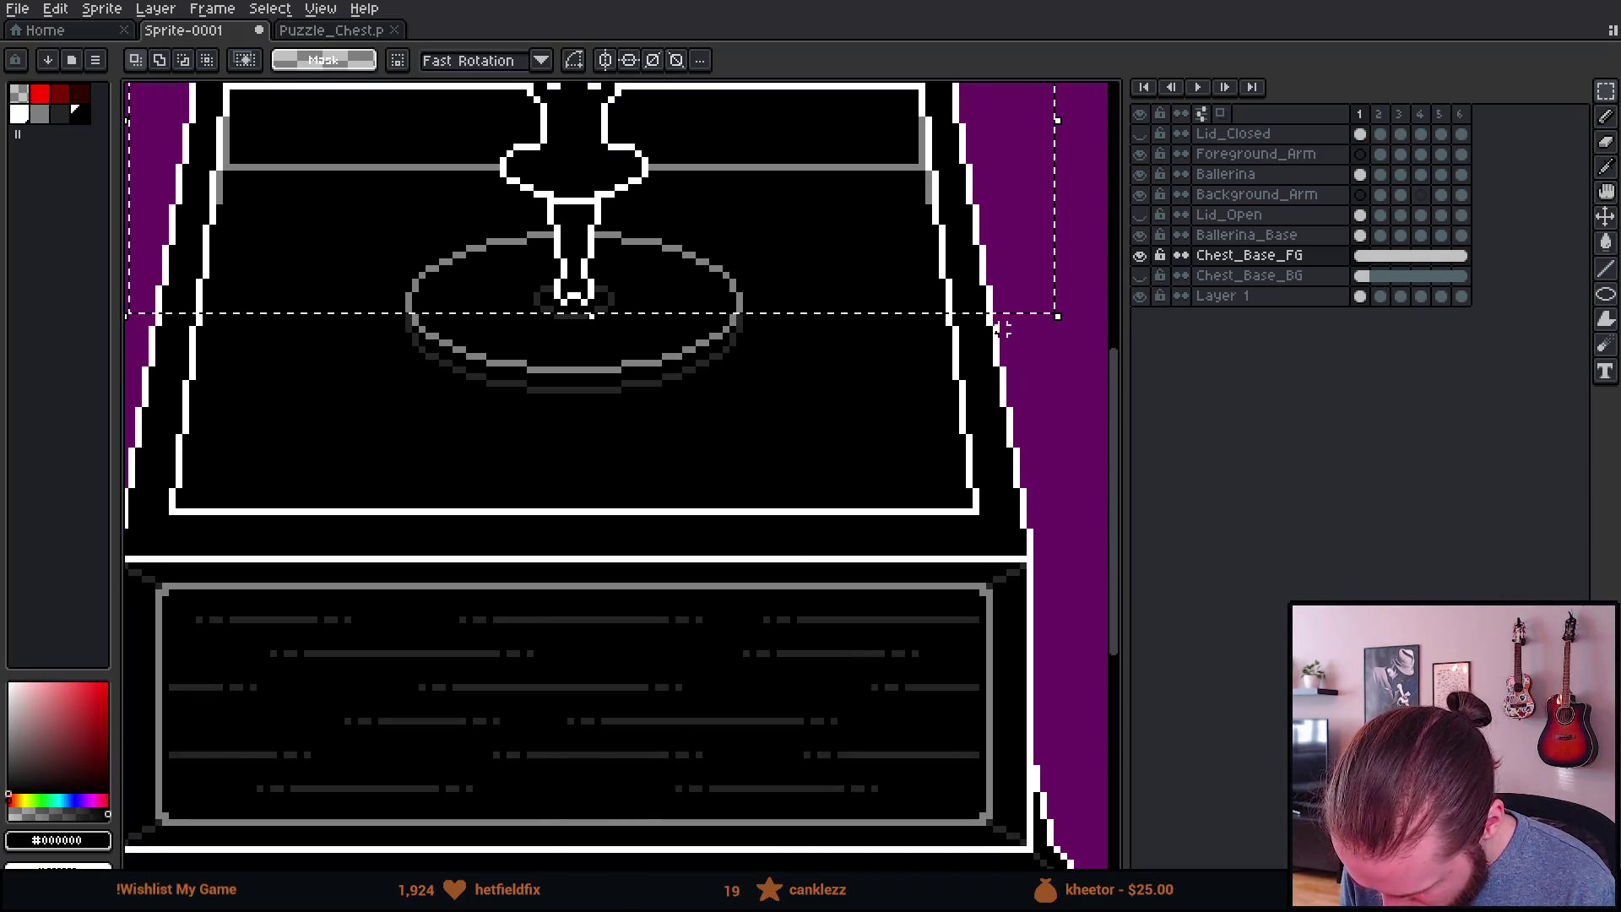
key("Delete")
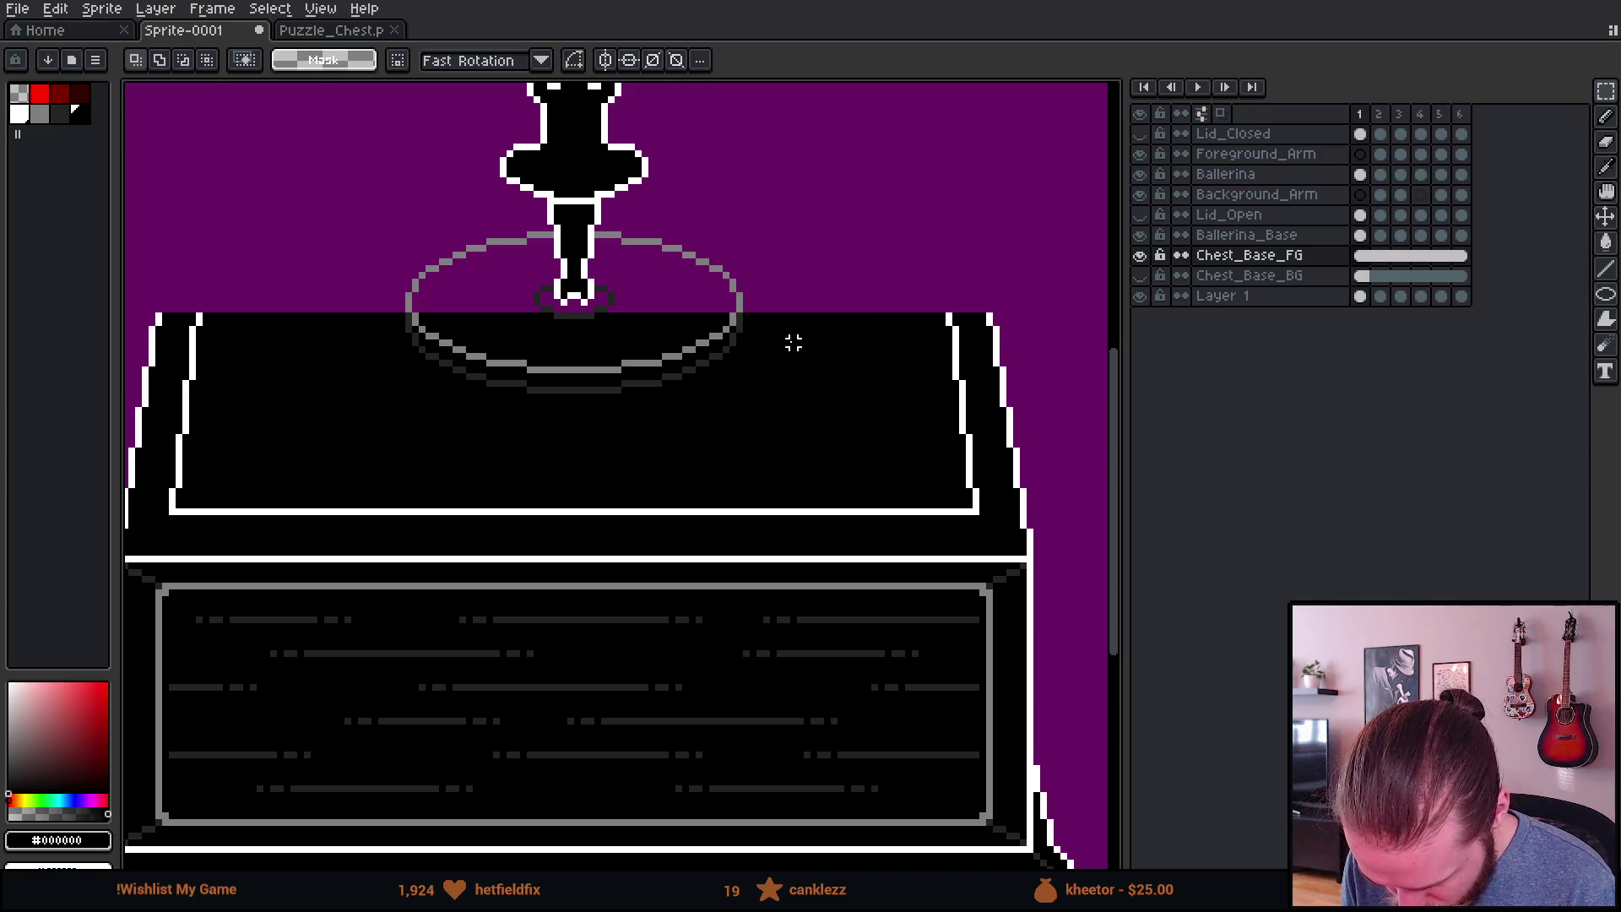
scroll(807, 342, "down", 3)
scroll(586, 336, "up", 4)
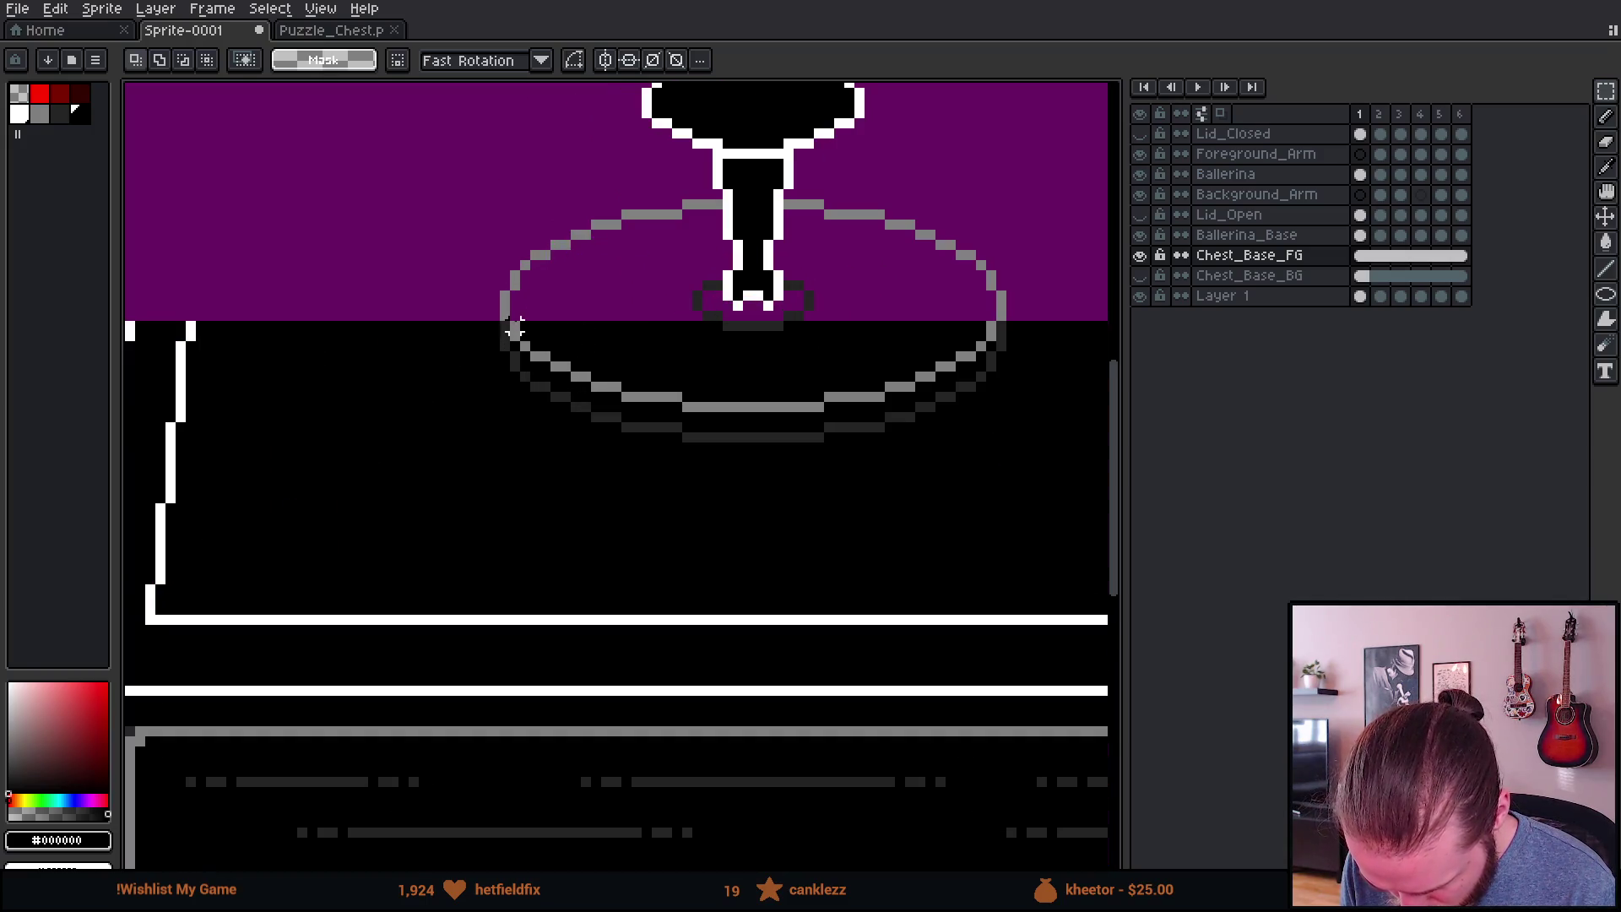
Step: Clear the leftover chest pixel rows cutting across the ballerina disc's rim
mouse_move(514, 319)
left_mouse_down()
mouse_move(960, 327)
mouse_move(986, 344)
left_mouse_up()
scroll(986, 344, "up", 2)
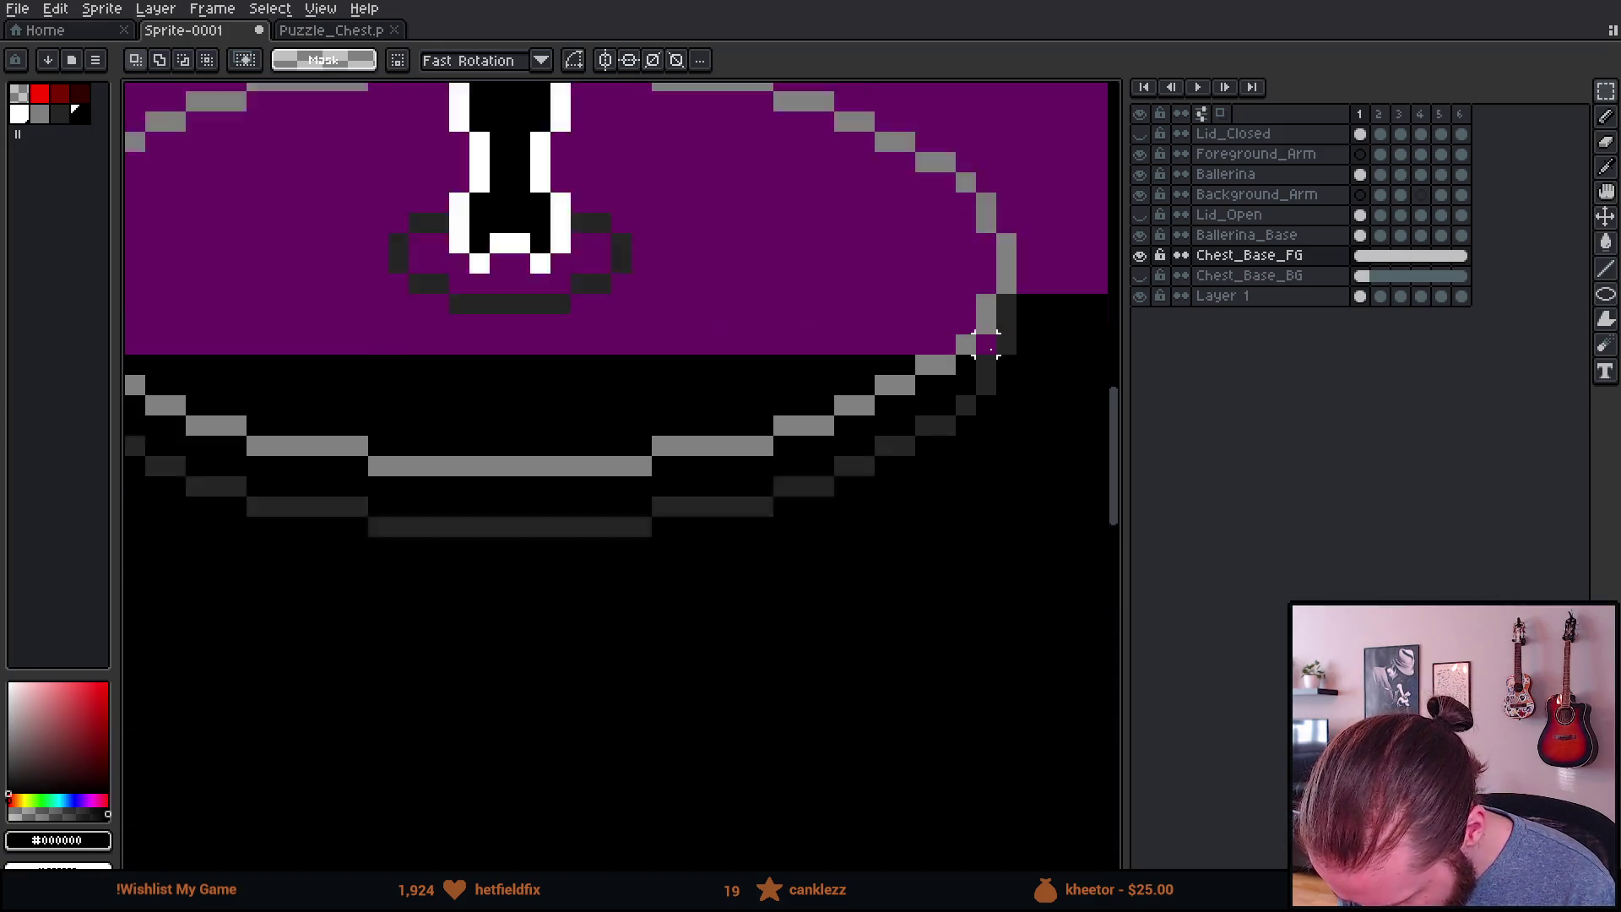
scroll(986, 345, "up", 1)
mouse_move(959, 409)
left_mouse_down()
mouse_move(163, 391)
mouse_move(321, 371)
mouse_move(270, 380)
mouse_move(897, 453)
mouse_move(952, 427)
mouse_move(1013, 428)
mouse_move(133, 434)
mouse_move(706, 453)
mouse_move(579, 459)
mouse_move(607, 476)
mouse_move(844, 470)
mouse_move(819, 490)
left_mouse_up()
key("ctrl+z")
mouse_move(721, 504)
left_mouse_down()
mouse_move(749, 499)
mouse_move(662, 474)
mouse_move(417, 499)
mouse_move(404, 518)
mouse_move(1085, 527)
mouse_move(839, 528)
mouse_move(882, 549)
left_mouse_up()
key("Delete")
mouse_move(717, 550)
left_mouse_down()
mouse_move(270, 559)
mouse_move(352, 561)
left_mouse_up()
key("Delete")
scroll(473, 422, "down", 5)
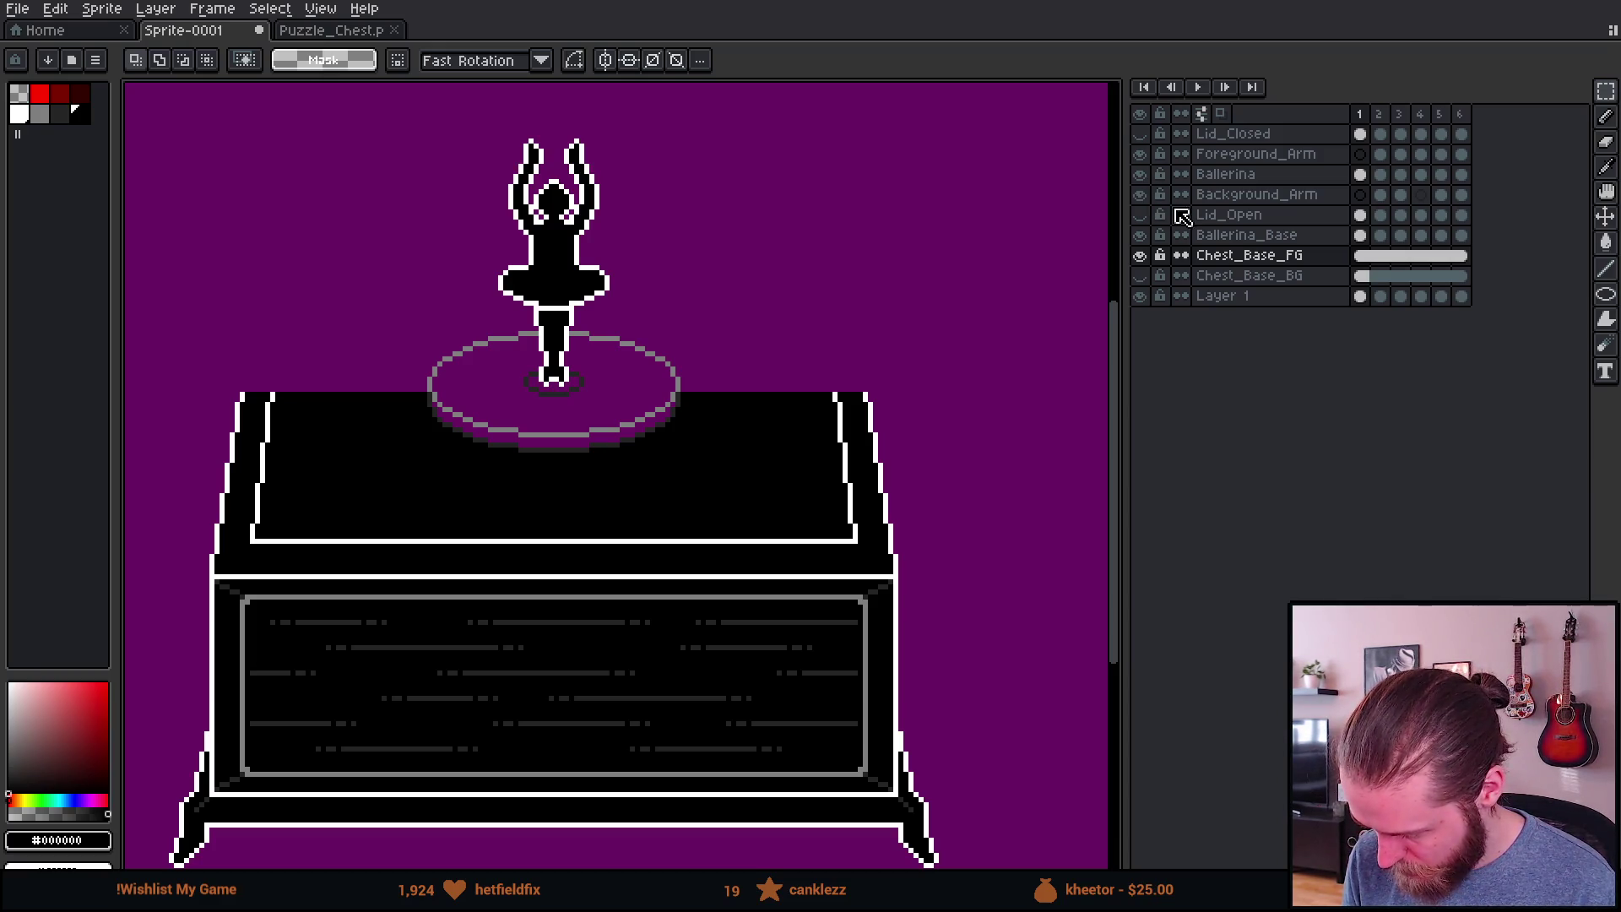
Step: On Ballerina_Base, paint-bucket fill the big disc and the small foot ring black
left_click(1246, 236)
scroll(528, 418, "up", 2)
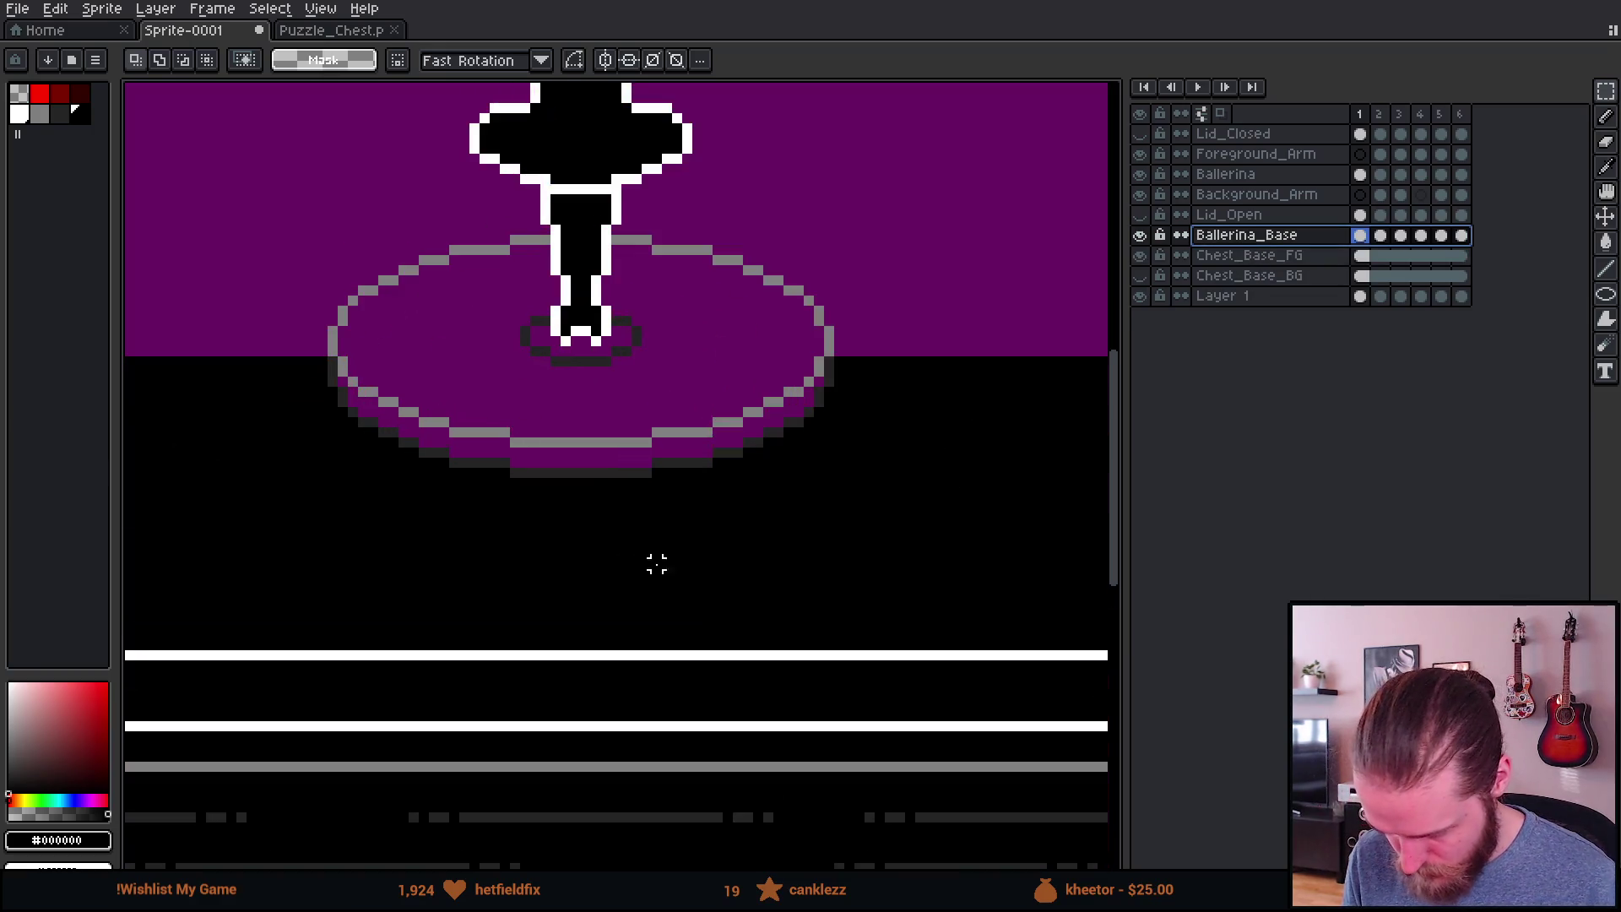
key("g")
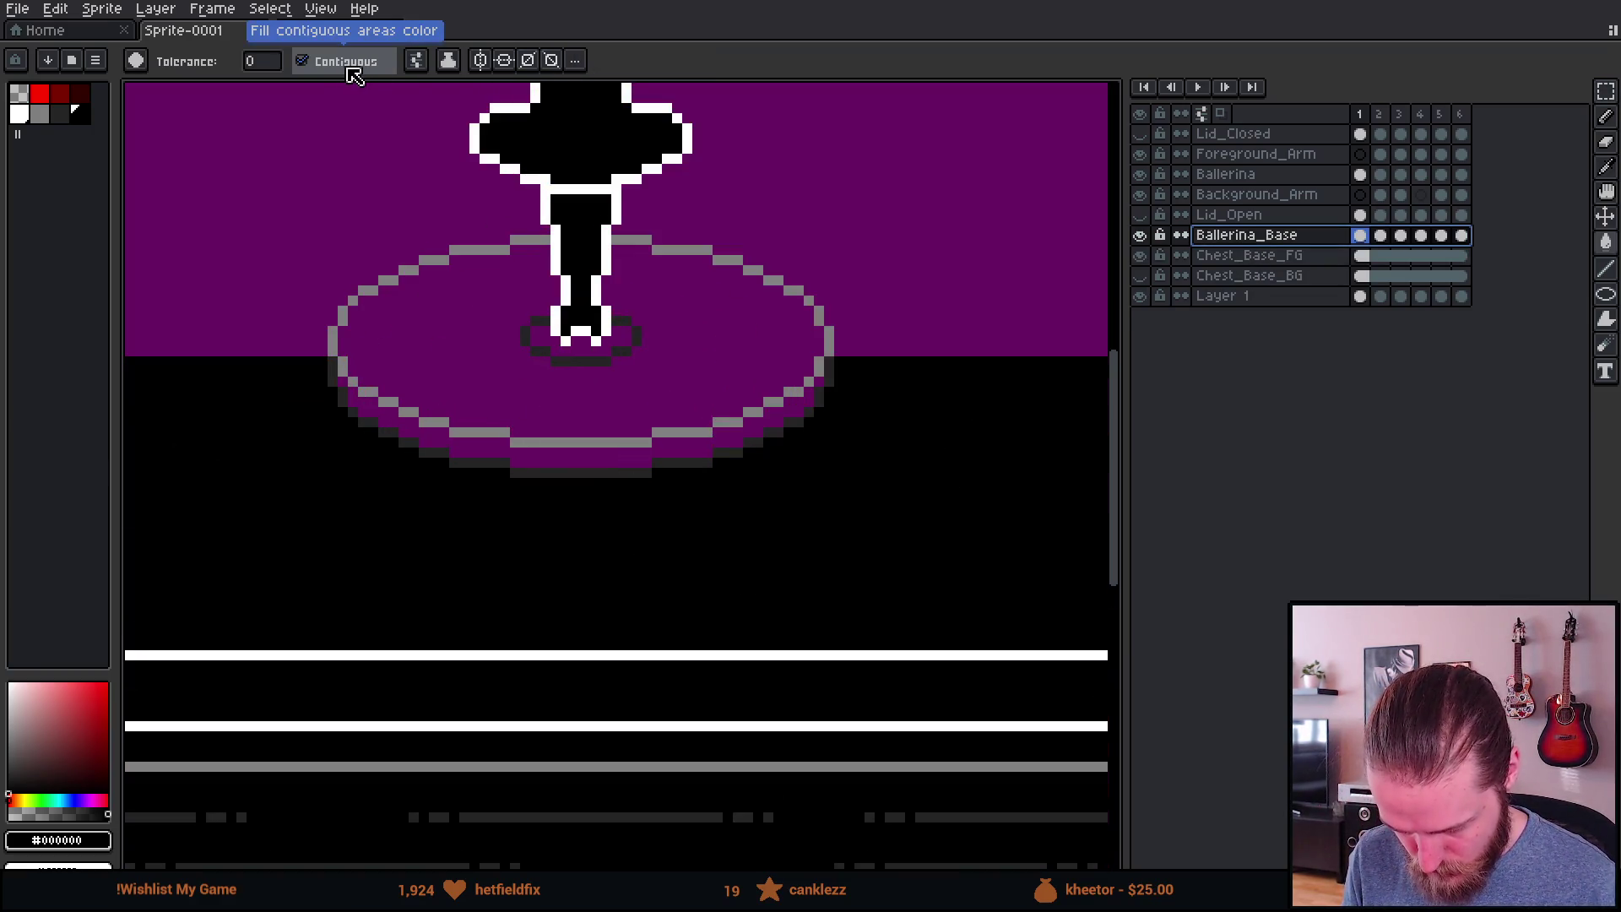
left_click(415, 60)
left_click(483, 175)
left_click(459, 319)
scroll(547, 388, "up", 2)
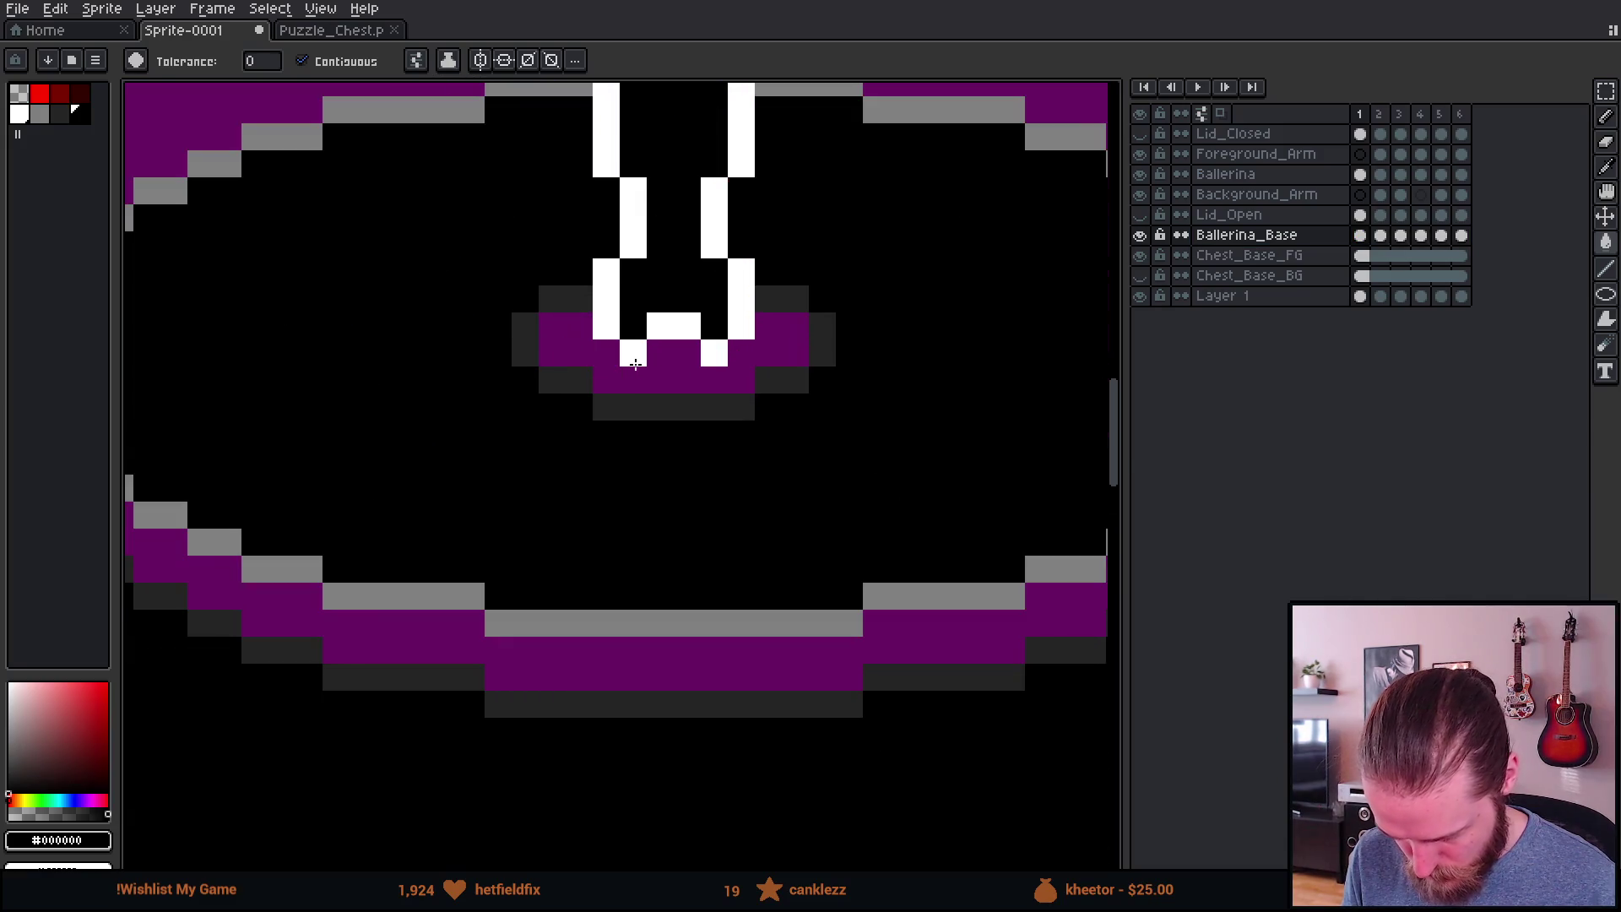
left_click(631, 365)
scroll(699, 408, "down", 4)
scroll(699, 408, "down", 1)
scroll(774, 409, "up", 2)
scroll(749, 387, "down", 2)
scroll(752, 392, "up", 1)
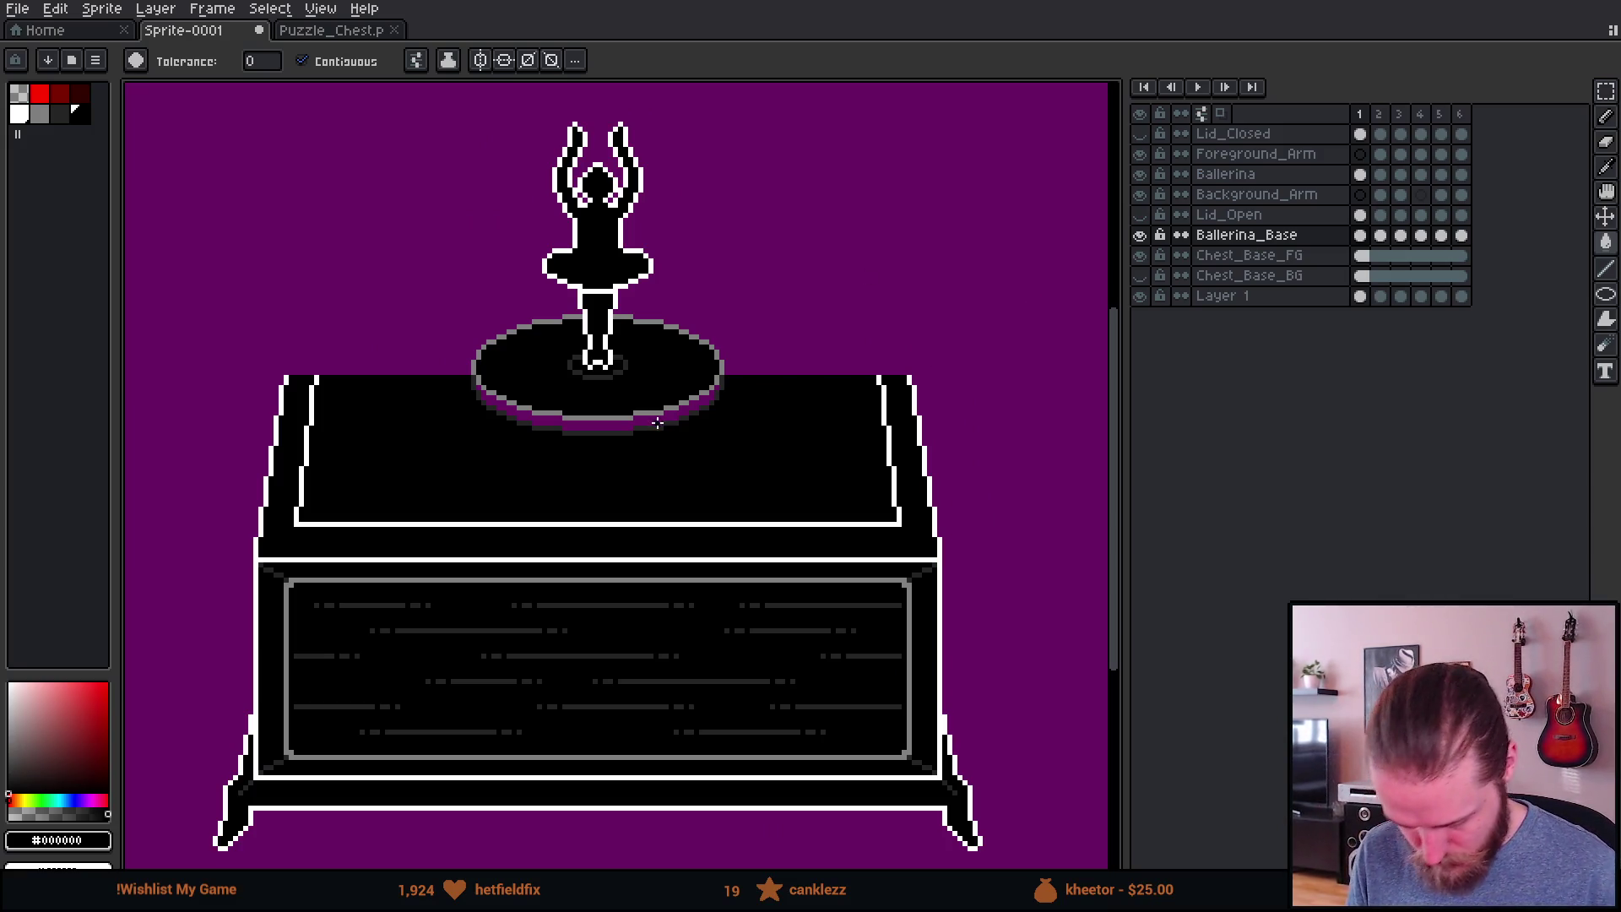
Step: Undo a trial move of the disc, then drag Chest_Base_FG to the top of the layers
key("v")
left_click_drag(641, 488, 651, 534)
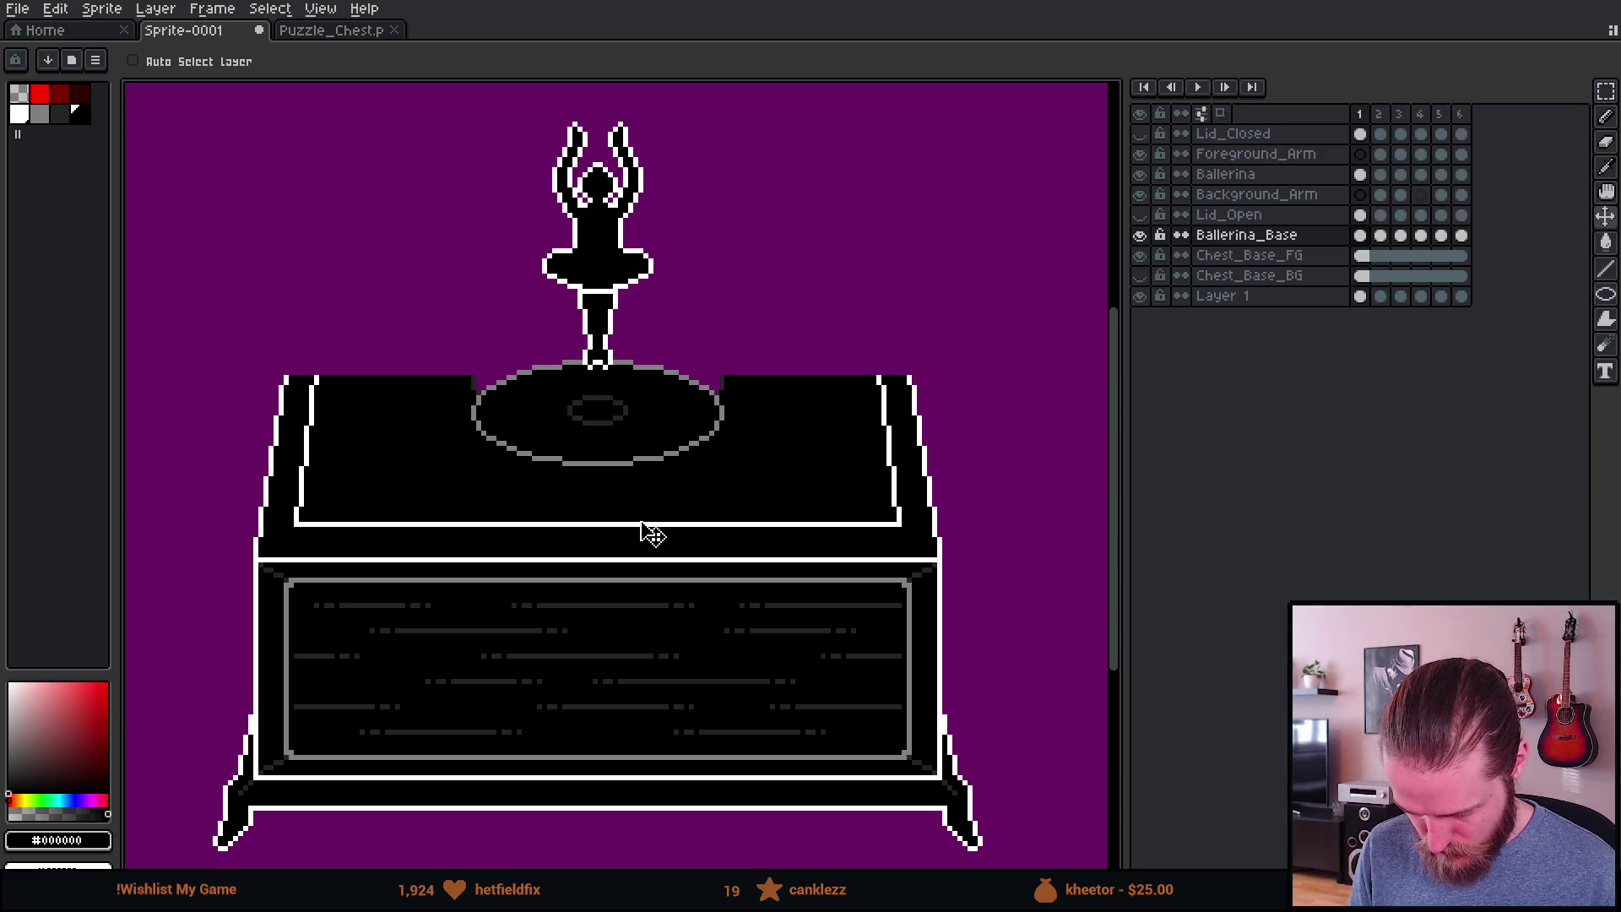
key("ctrl+z")
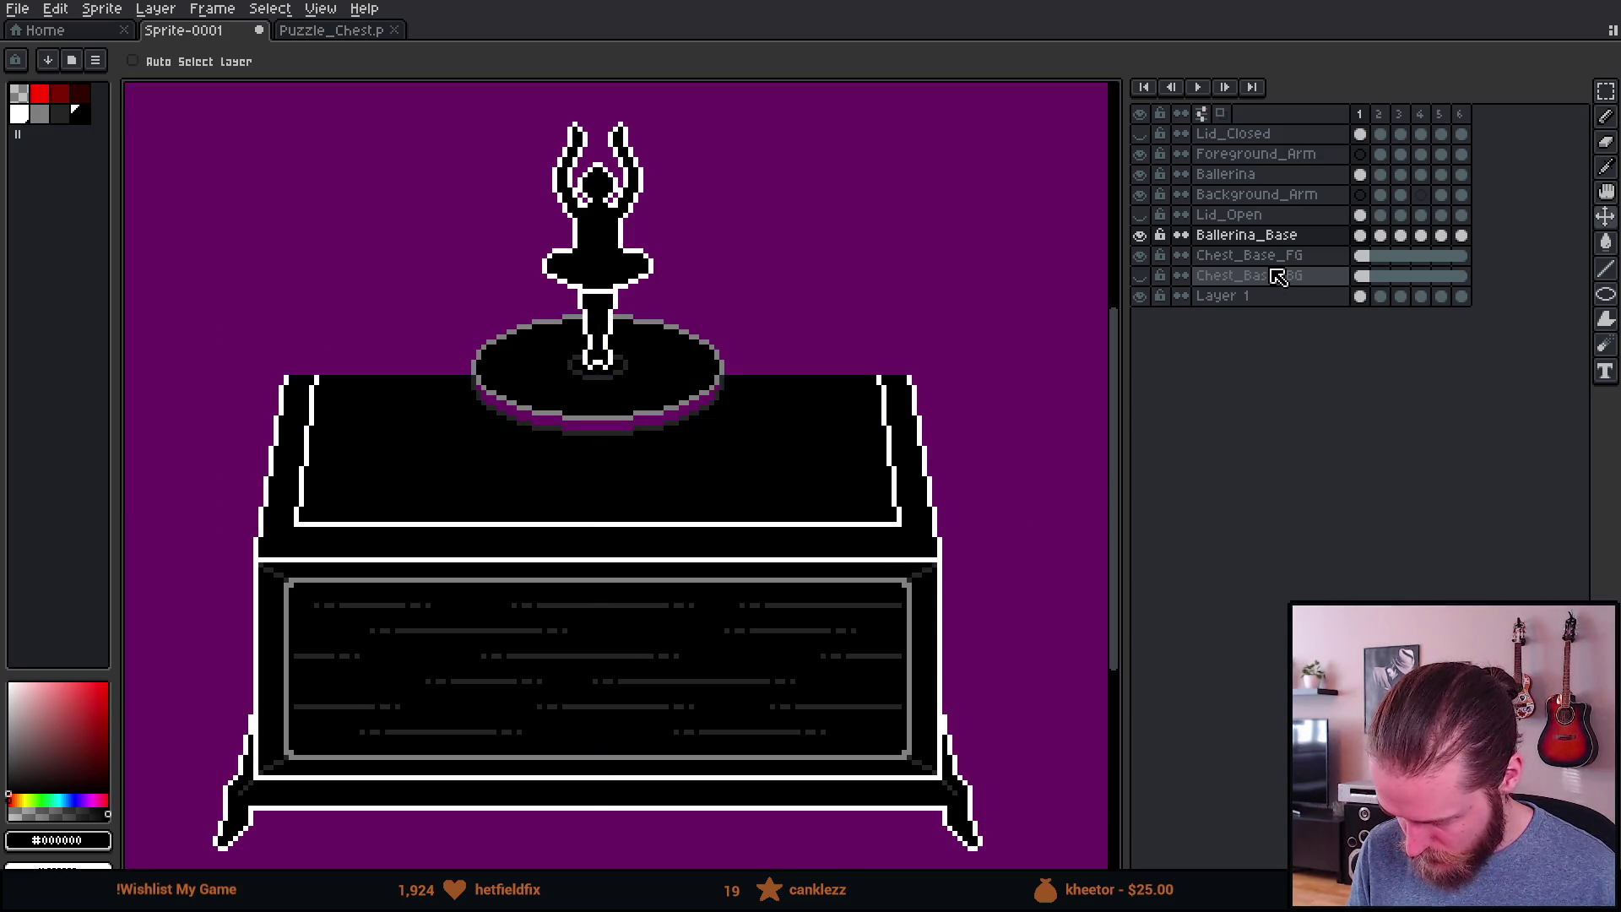
left_click(1304, 255)
left_click_drag(1301, 135, 1301, 133)
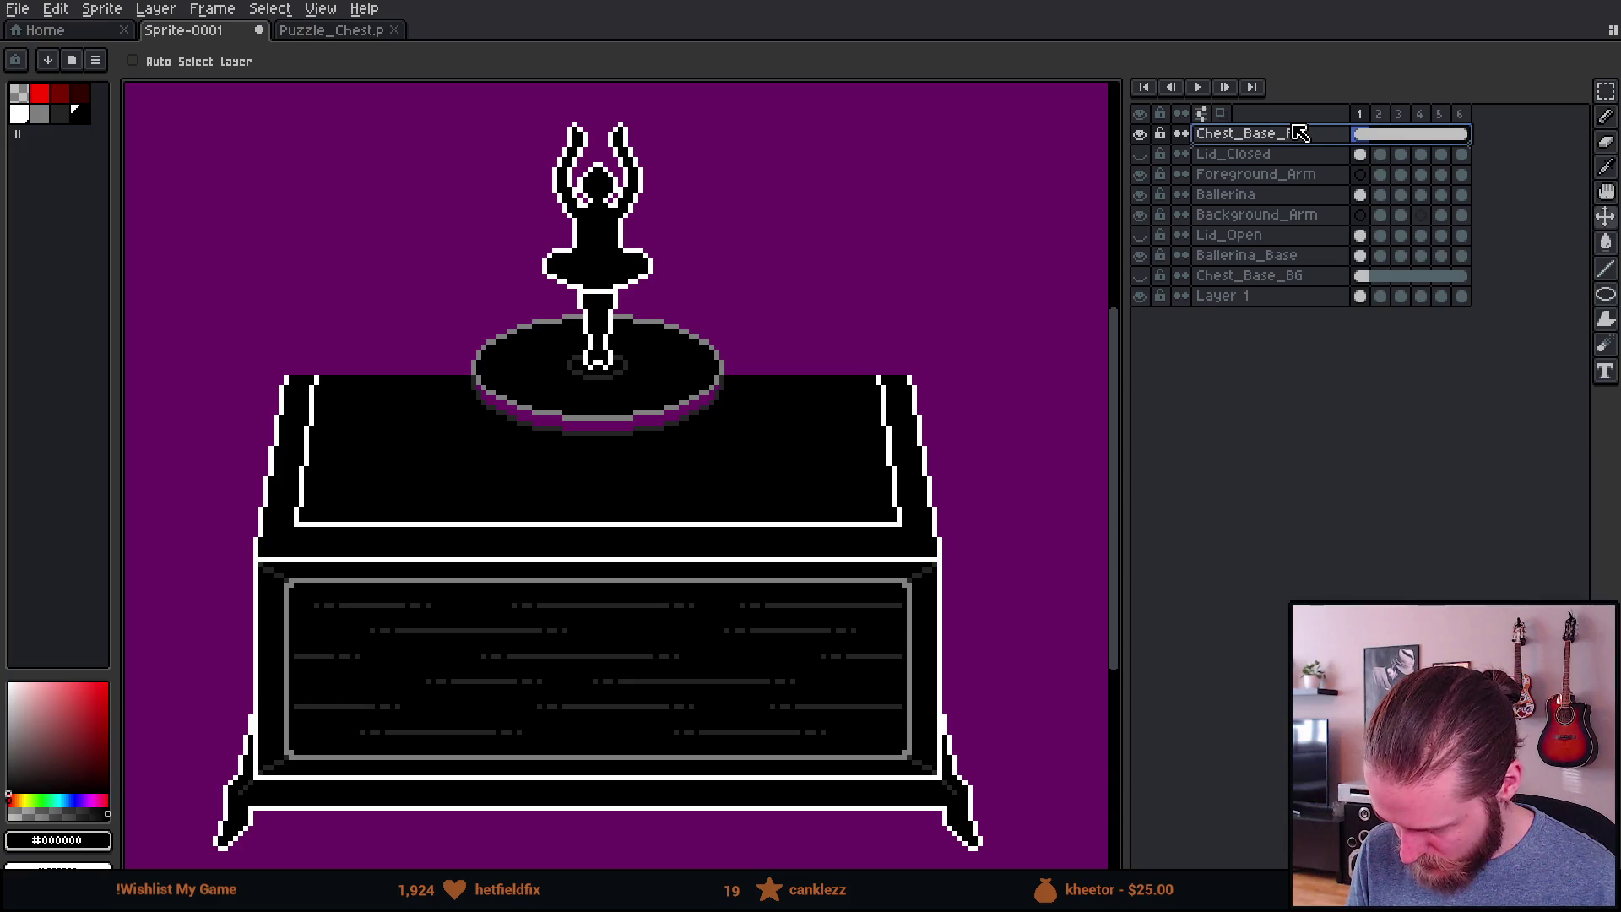
Step: Slide the Ballerina_Base disc down into the chest top
left_click(1255, 261)
scroll(459, 478, "down", 1)
scroll(600, 477, "up", 1)
left_click_drag(524, 531, 521, 621)
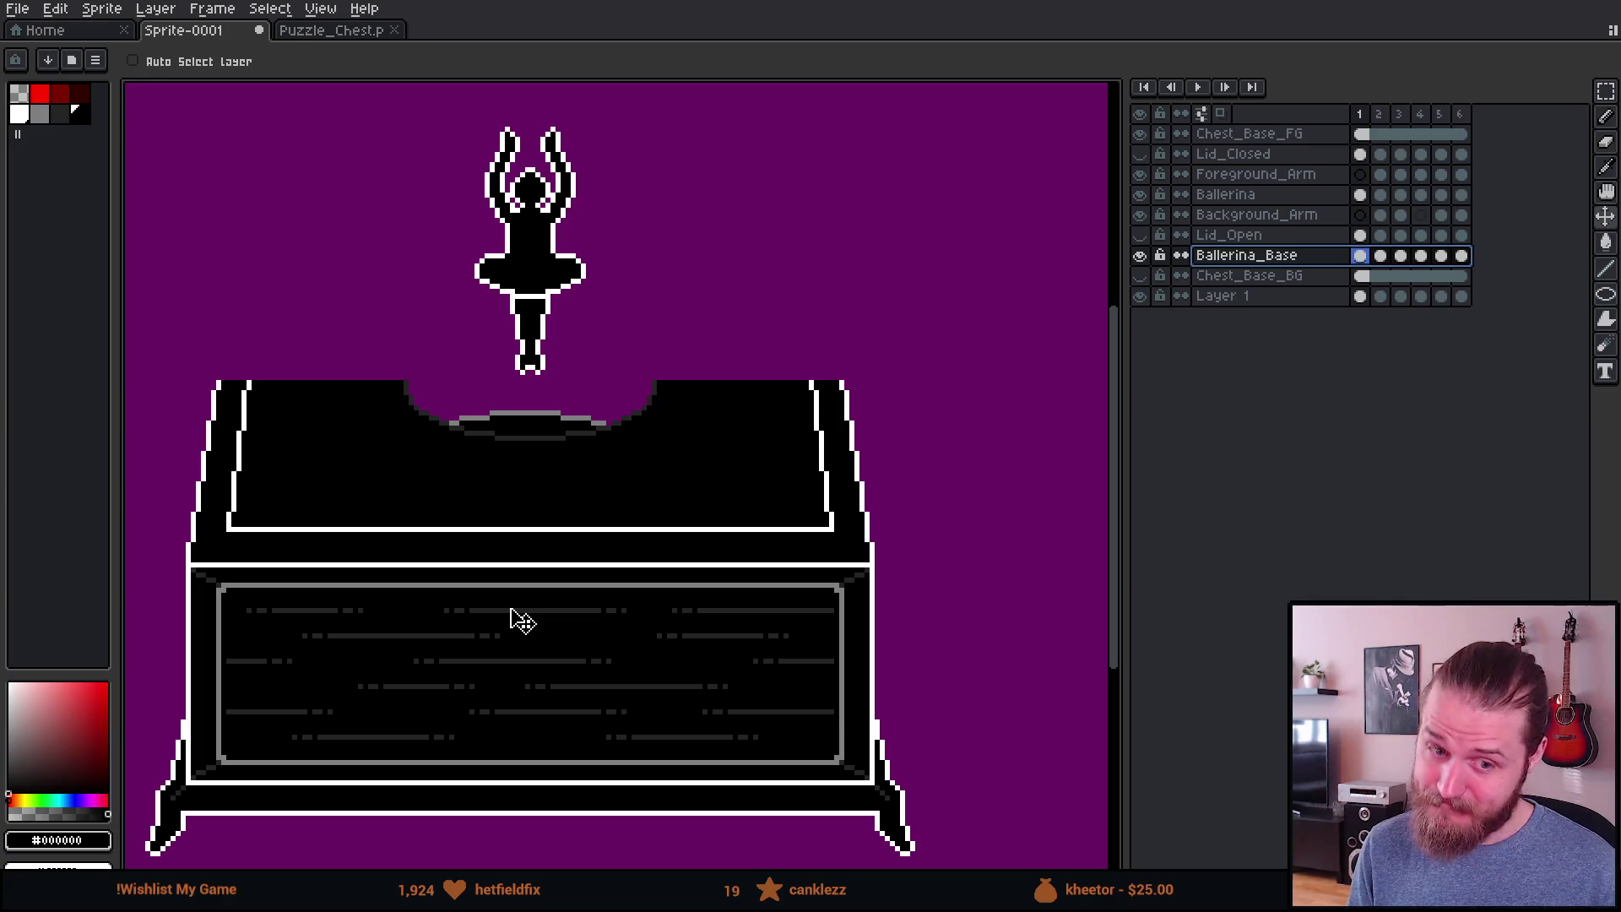
key("ctrl+z")
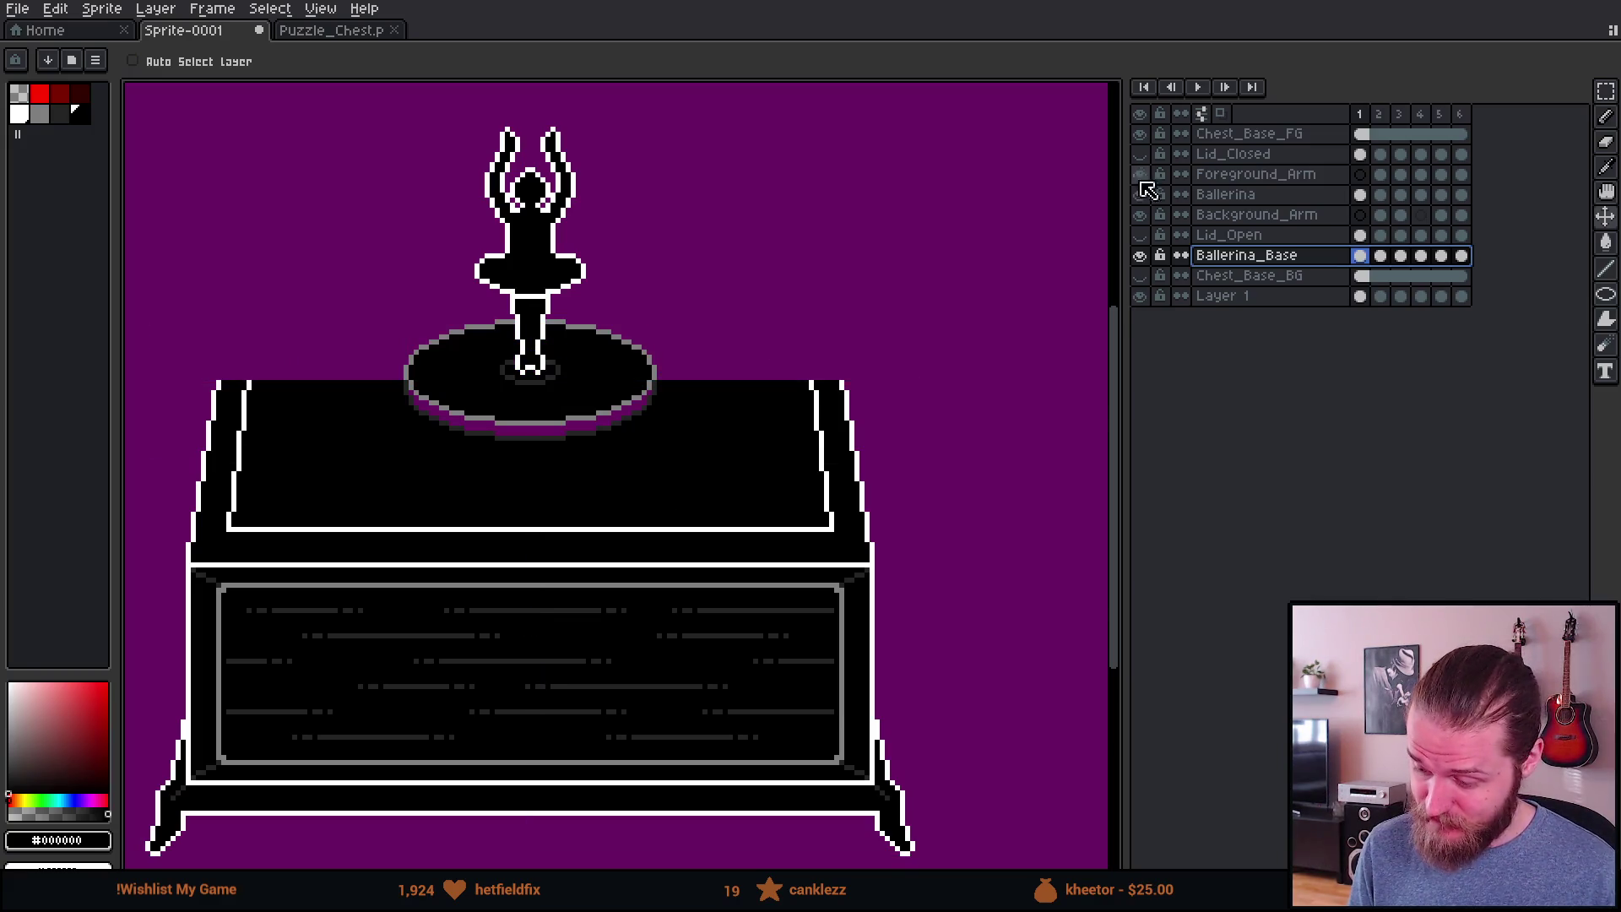
scroll(561, 492, "down", 2)
scroll(673, 492, "up", 2)
key("Down")
left_click_drag(659, 492, 660, 565)
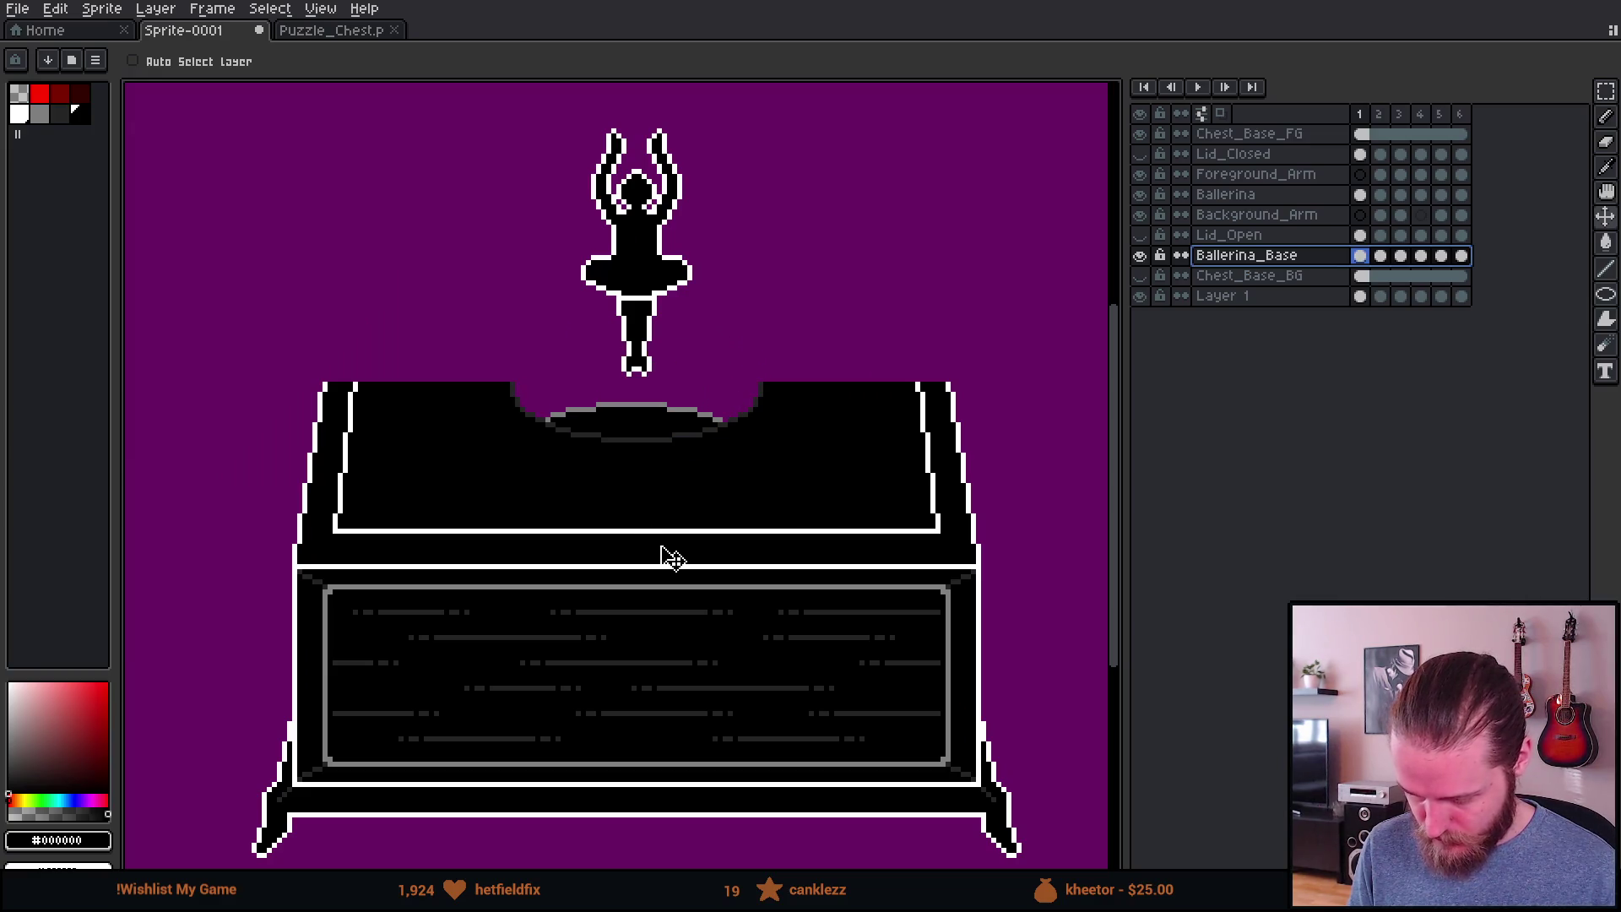
Step: Turn Chest_Base_BG back on and reposition the disc to sit inside the chest
left_click(1140, 276)
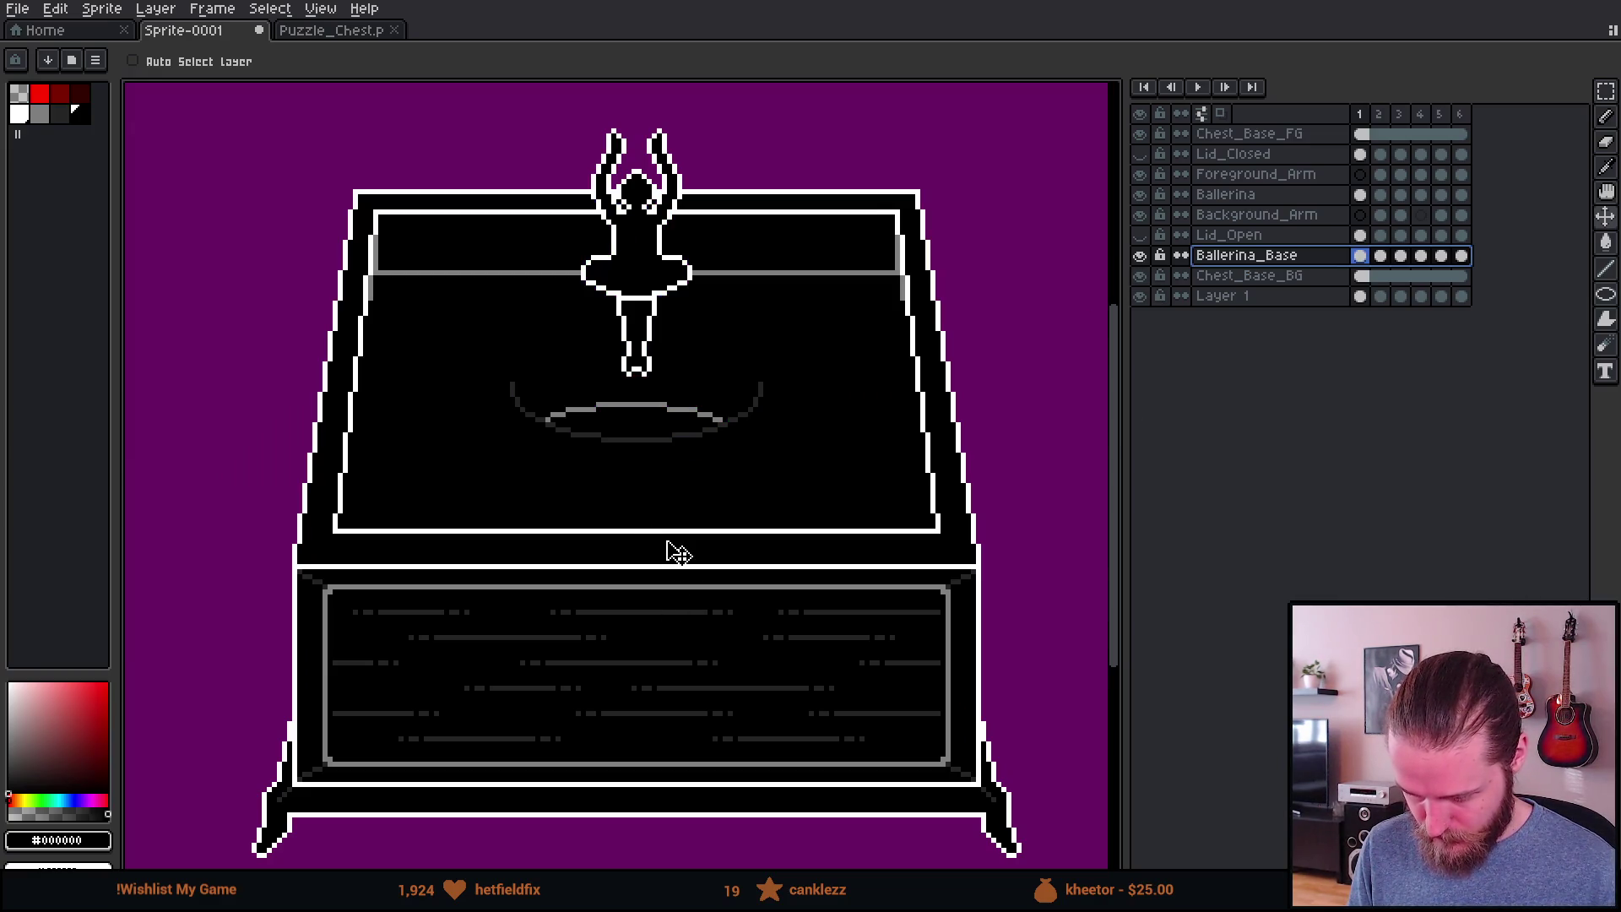
left_click_drag(676, 553, 615, 460)
scroll(561, 399, "up", 2)
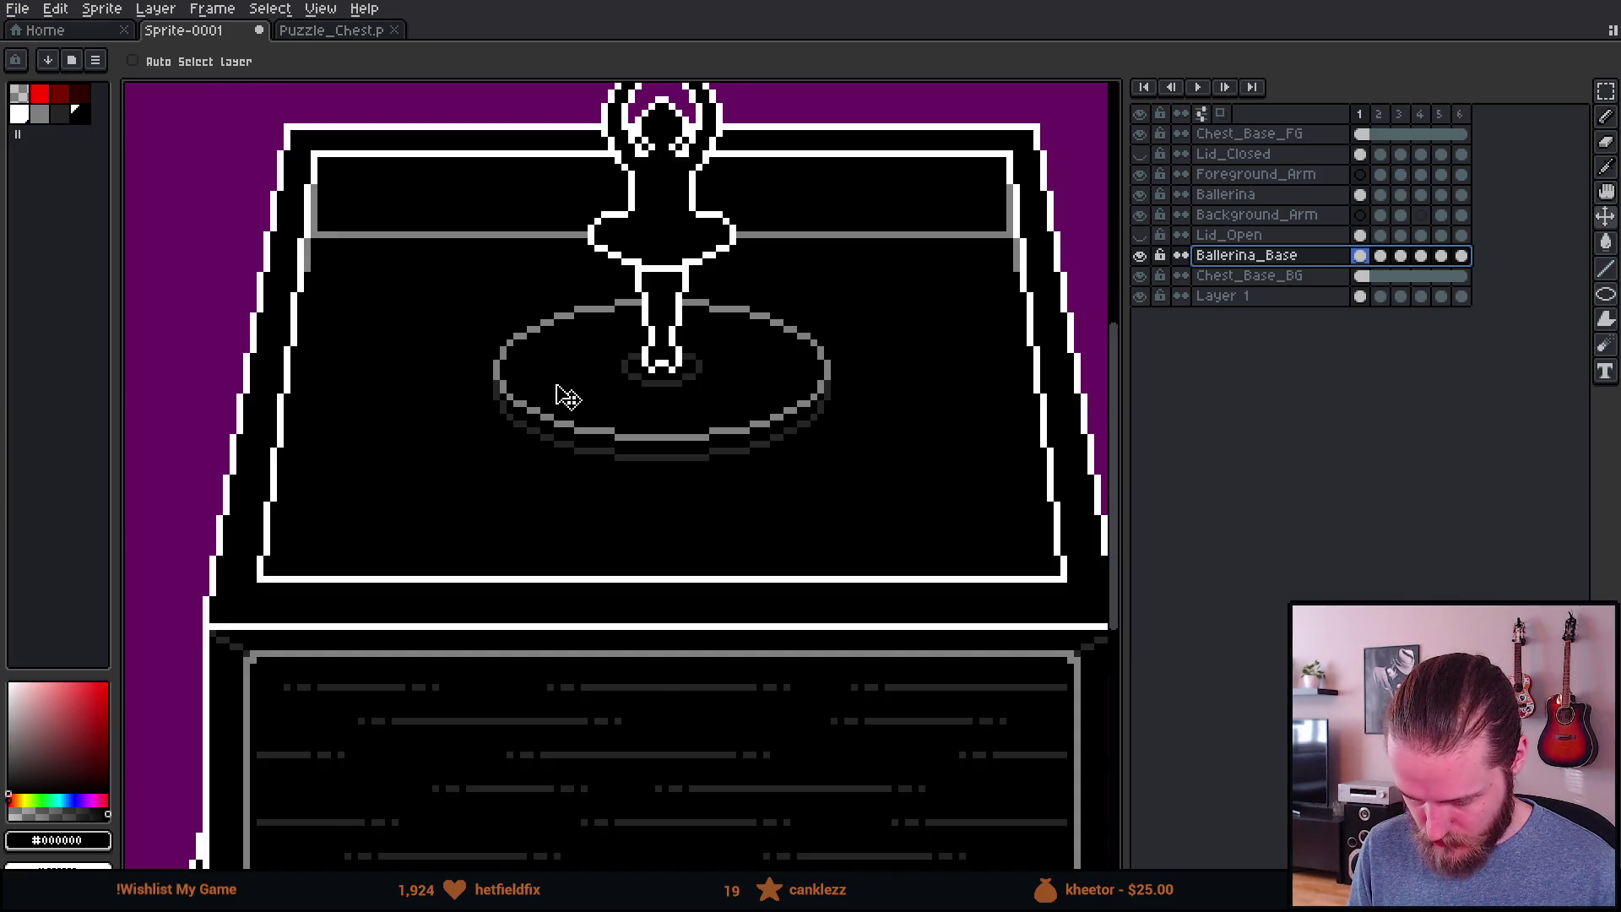
scroll(768, 396, "up", 2)
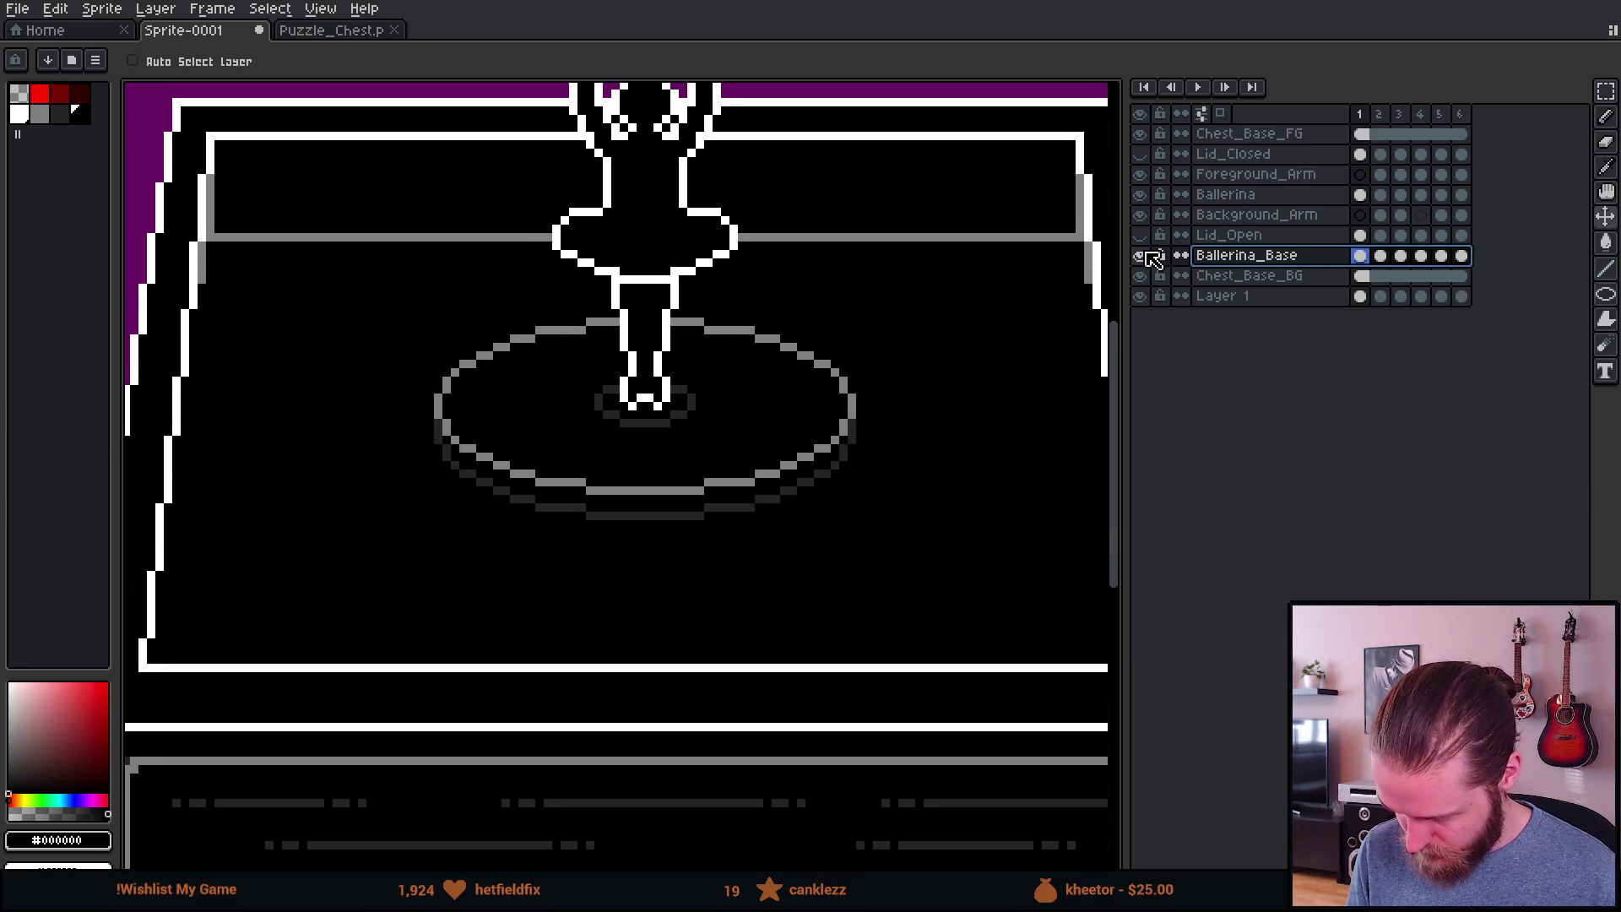
Step: On Chest_Base_BG, copy the dark arc, paste it flipped vertically, and move it up to close the ellipse
left_click(1147, 255)
left_click(1231, 277)
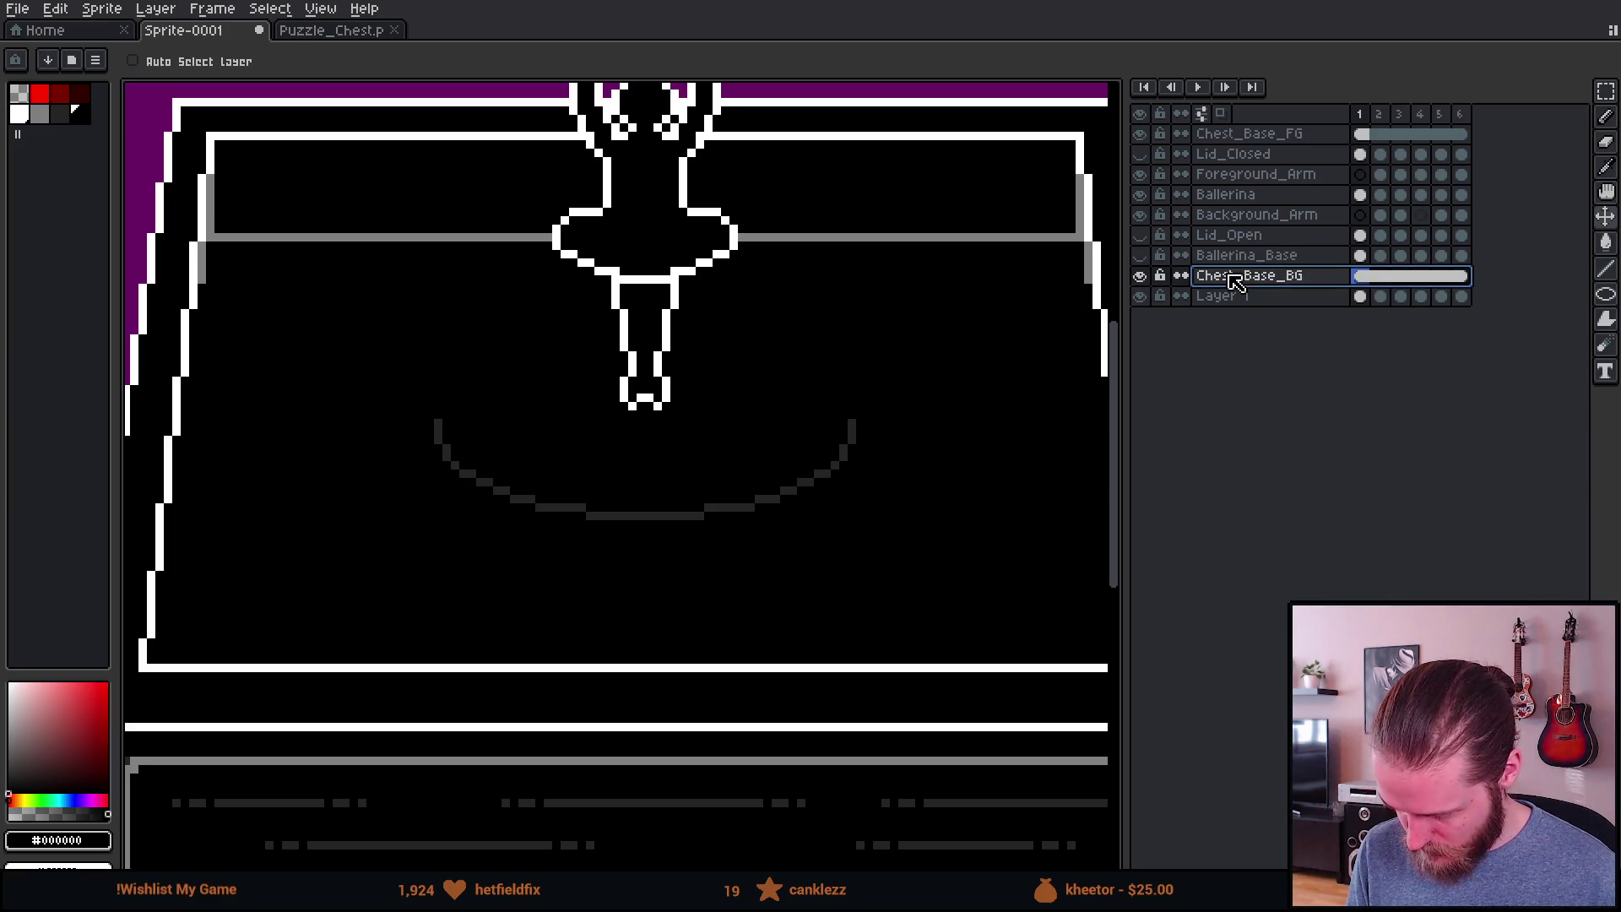
scroll(826, 434, "up", 1)
key("m")
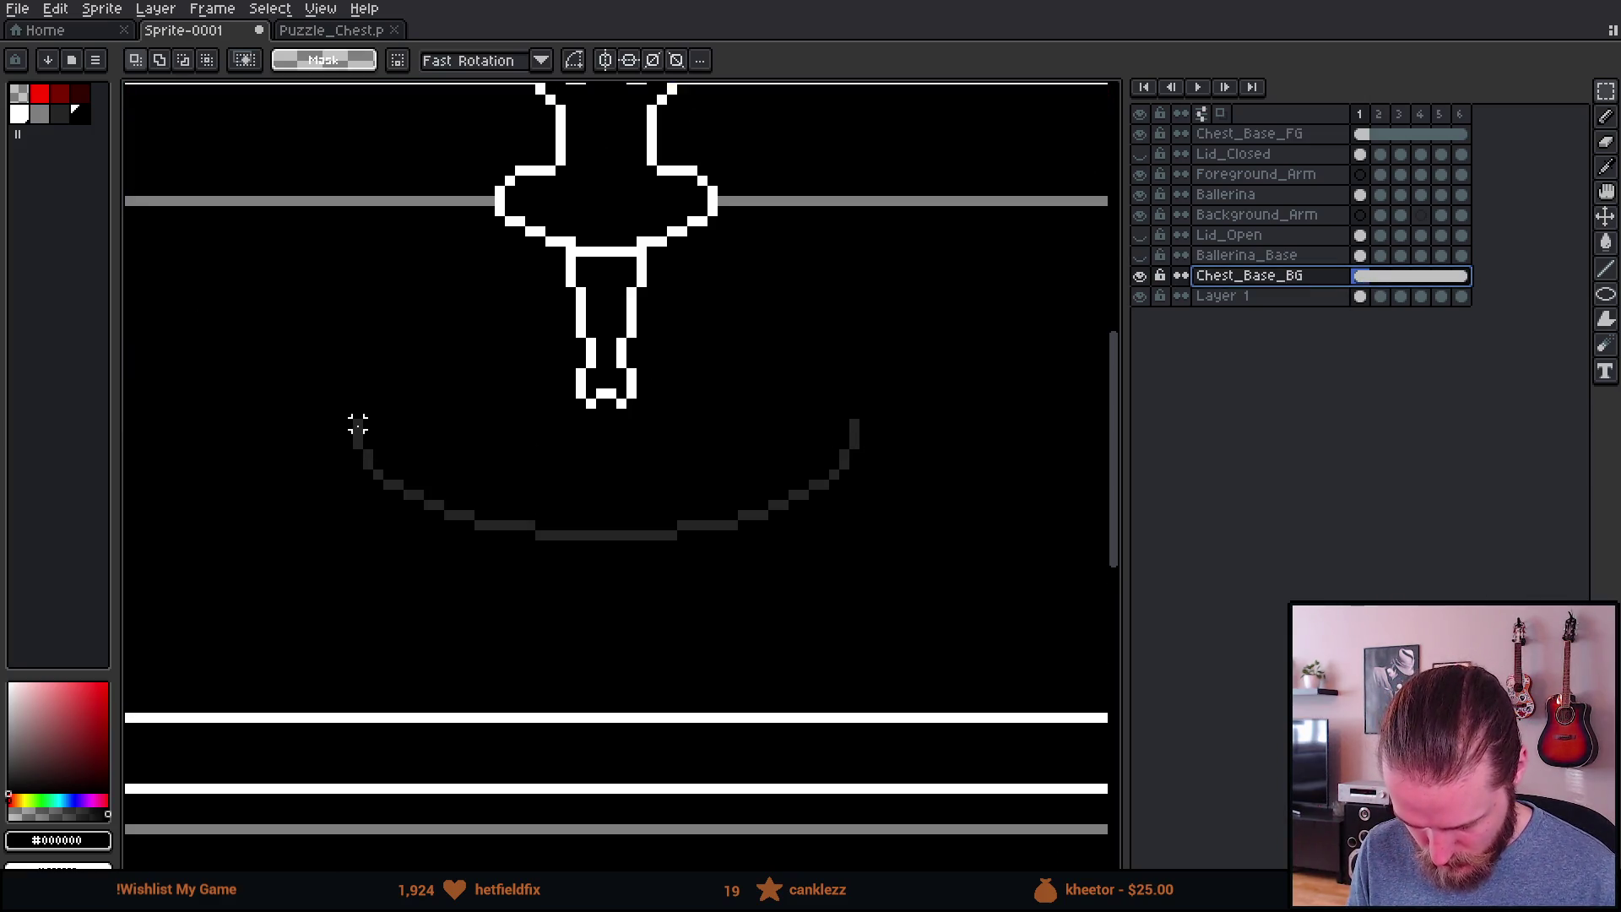
left_click_drag(358, 424, 903, 553)
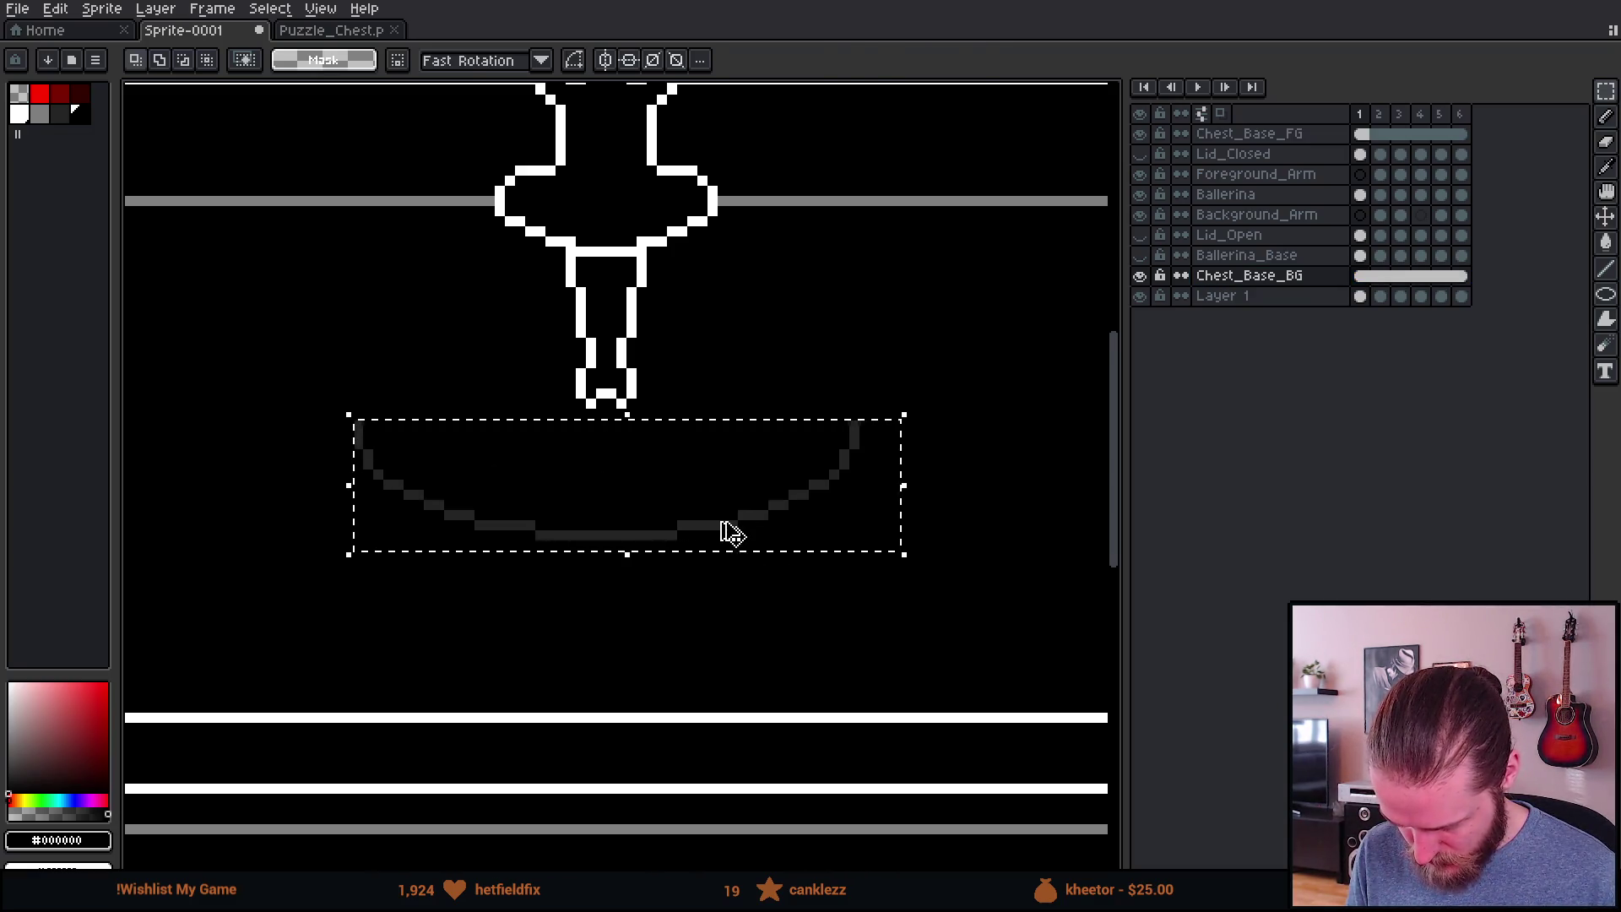
key("ctrl+c")
key("ctrl+v")
key("shift+v")
mouse_move(724, 523)
left_mouse_down()
mouse_move(731, 393)
mouse_move(727, 439)
left_mouse_up()
scroll(726, 456, "down", 2)
key("Return")
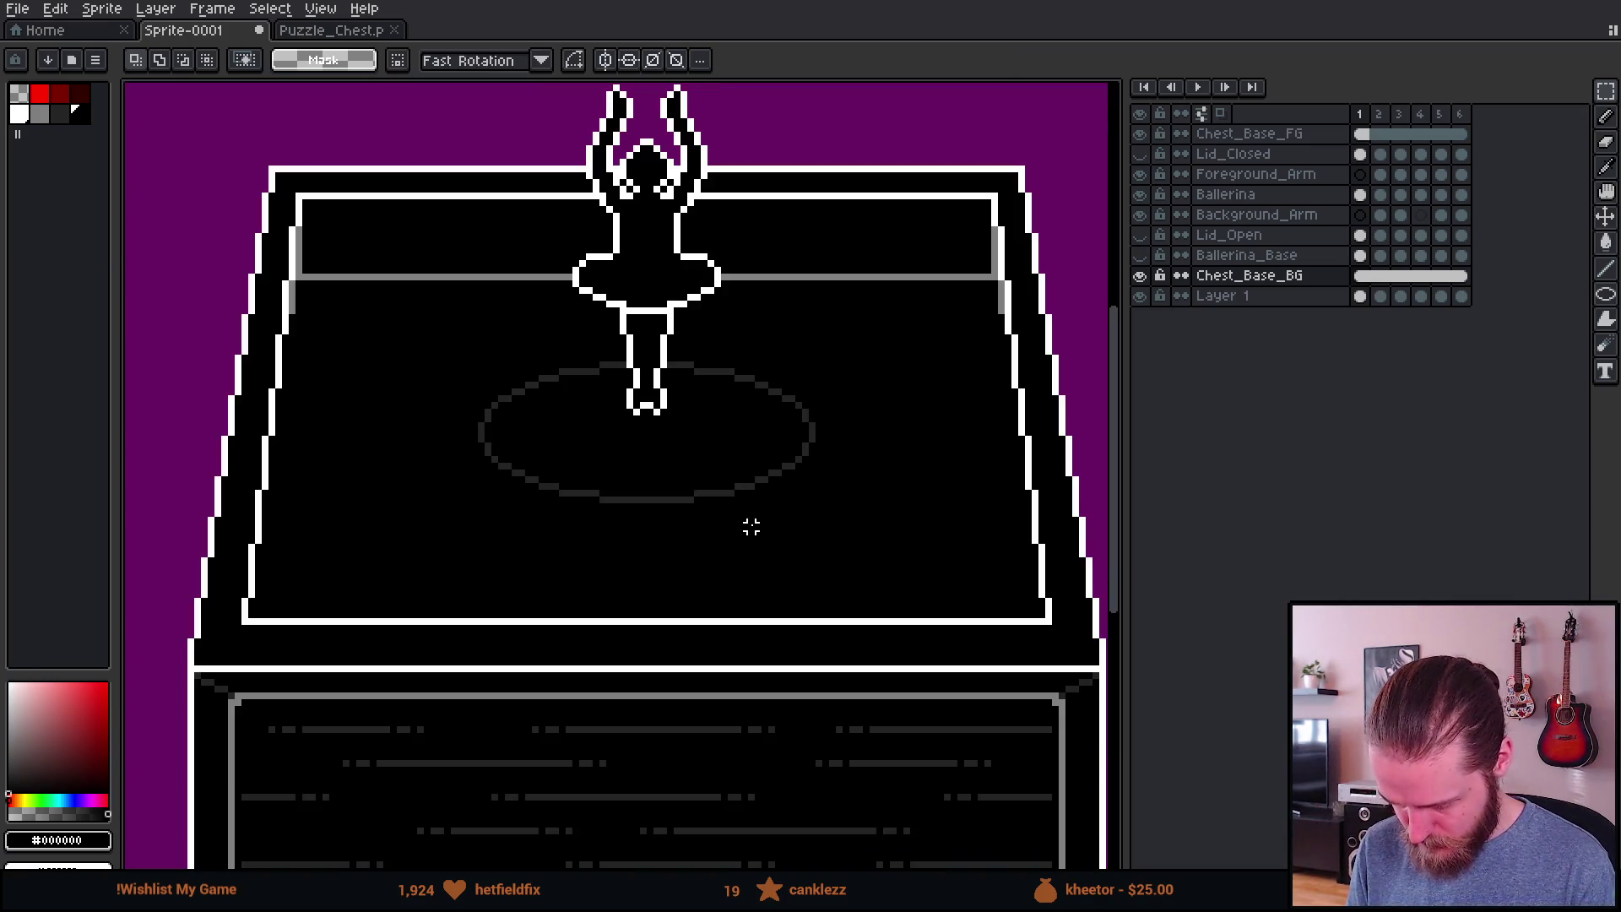
Step: Check Ballerina_Base's visibility, then move its turntable disc lower on the chest
left_click(1140, 256)
left_click(1141, 256)
left_click(1141, 256)
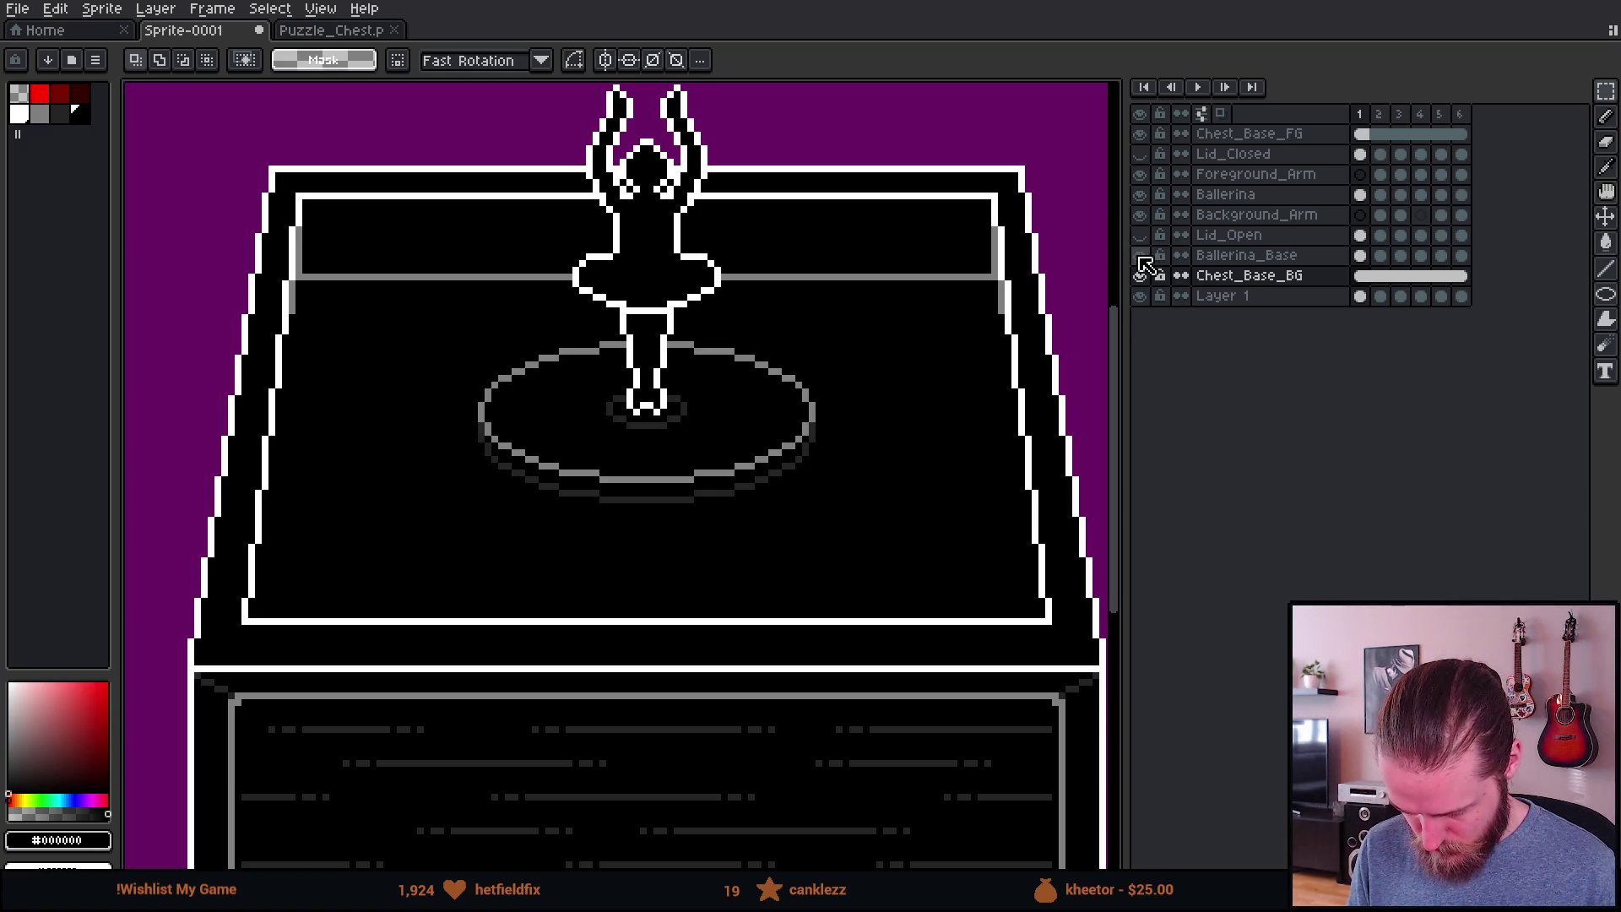
left_click(1220, 260)
scroll(792, 387, "down", 1)
key("v")
mouse_move(733, 485)
left_mouse_down()
mouse_move(731, 560)
mouse_move(731, 463)
mouse_move(731, 578)
left_mouse_up()
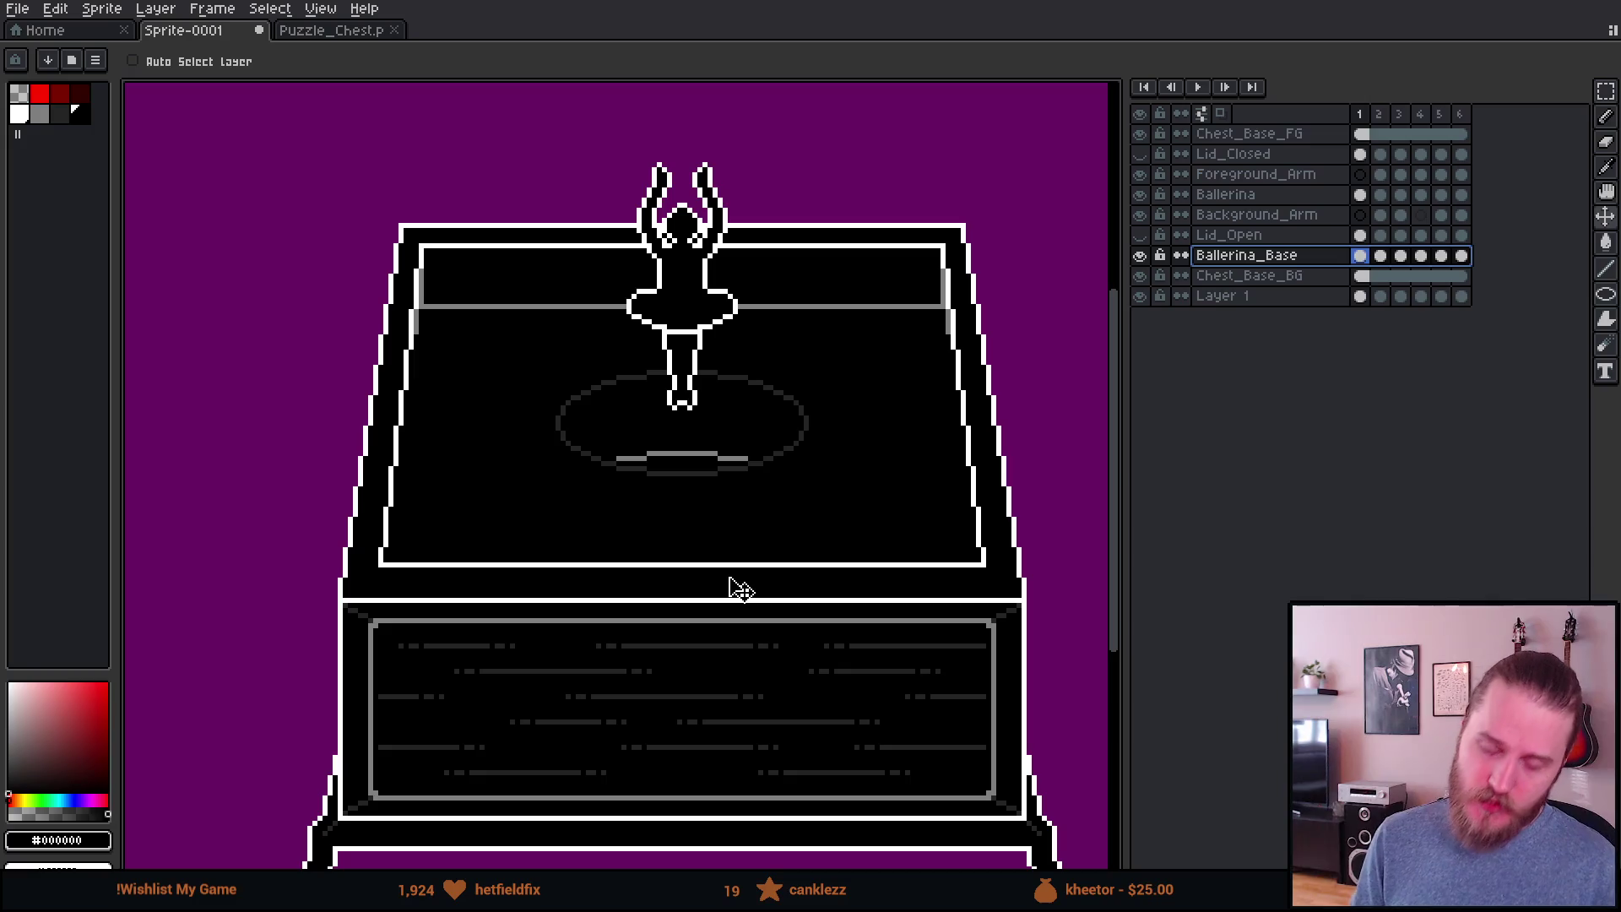
Step: Raise the turntable disc under the ballerina's feet, preview the animation, and recentre the view on the chest
left_click_drag(731, 577, 735, 494)
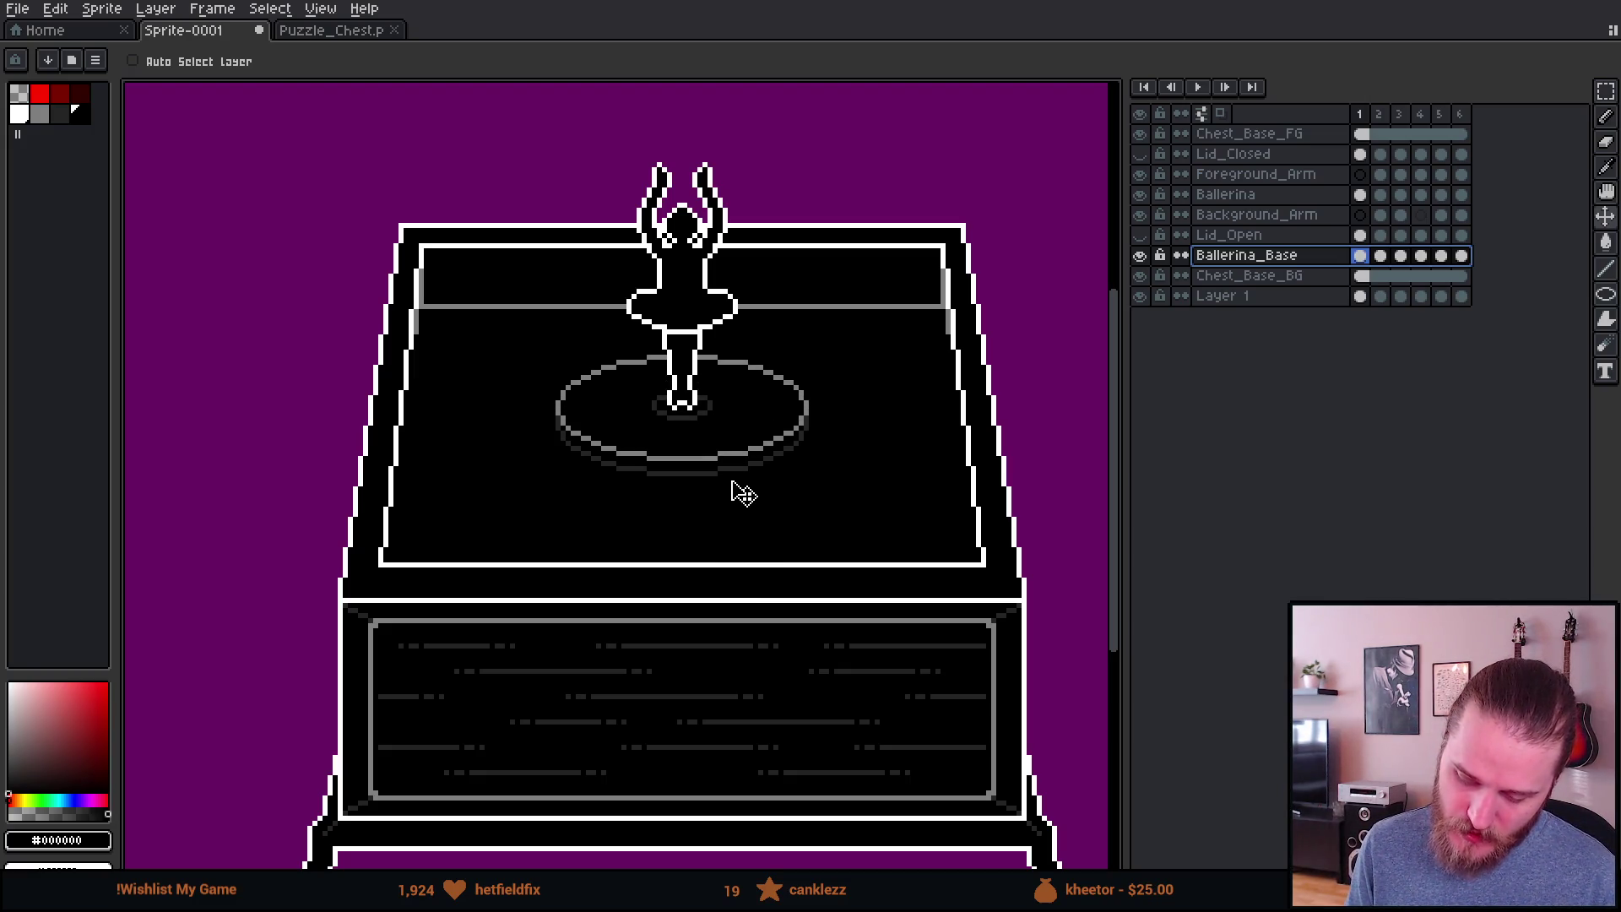
left_click(1192, 87)
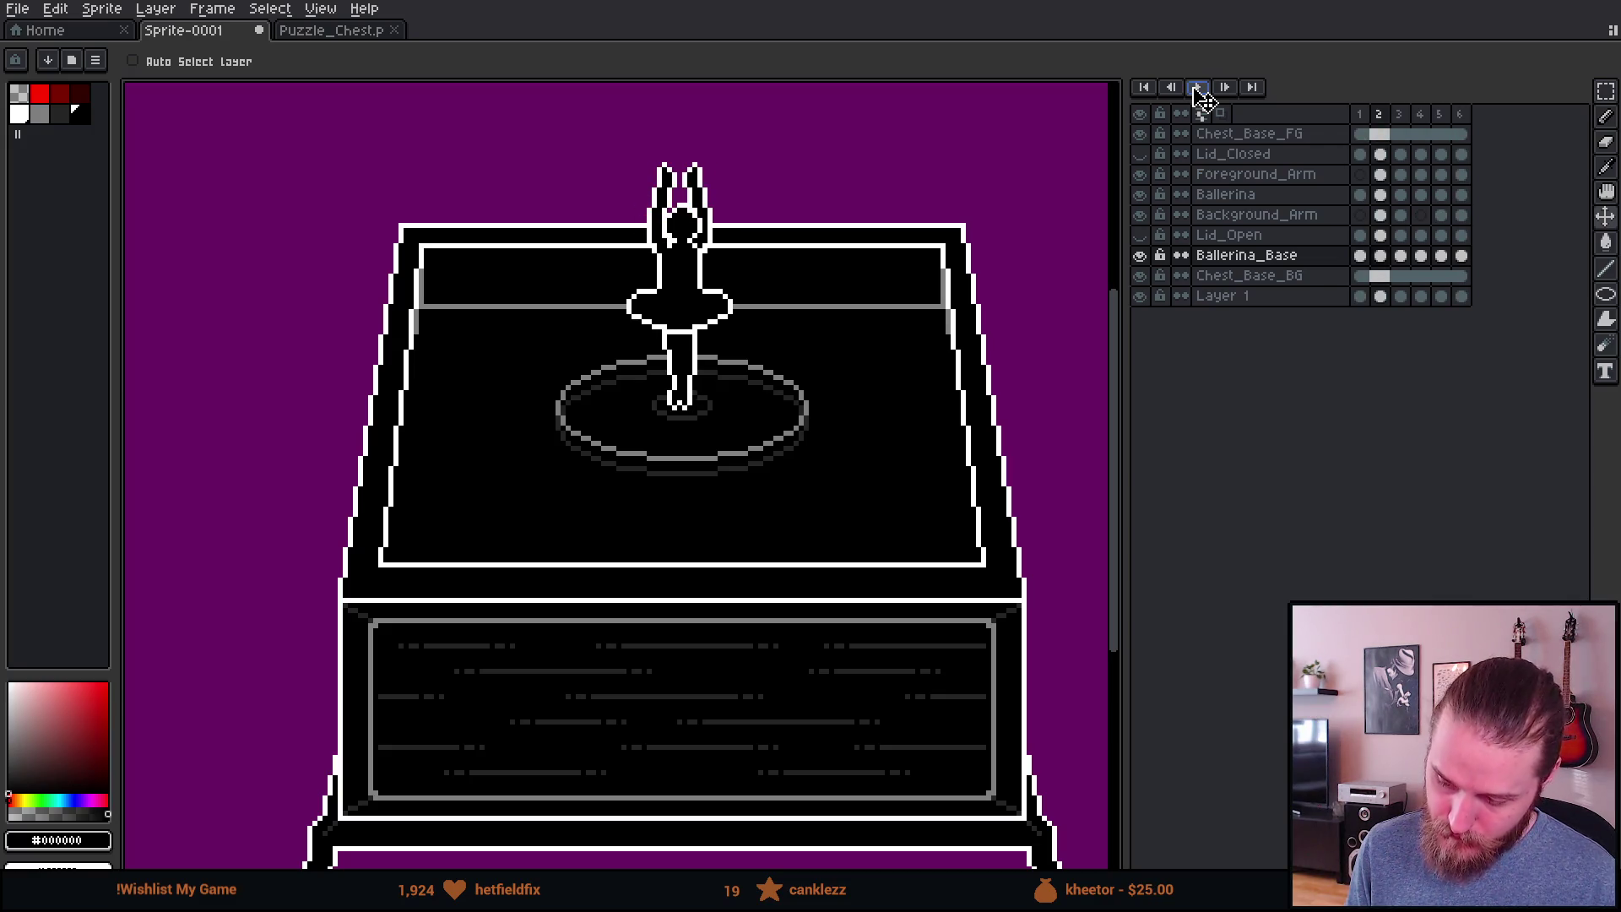
left_click(1362, 114)
scroll(712, 445, "down", 3)
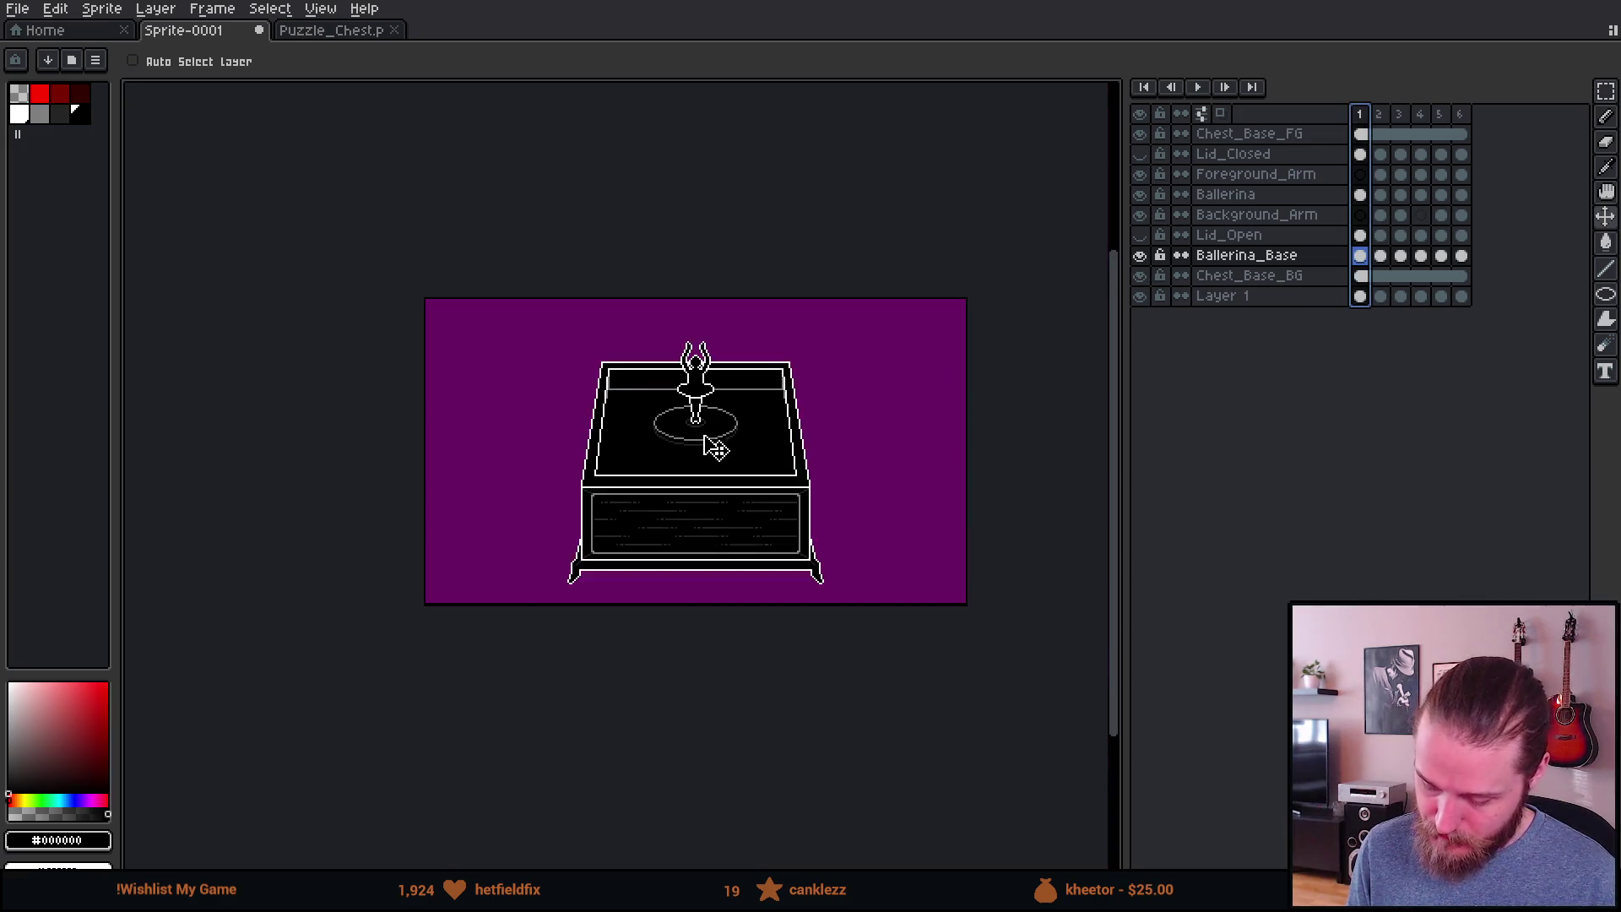
scroll(694, 446, "up", 2)
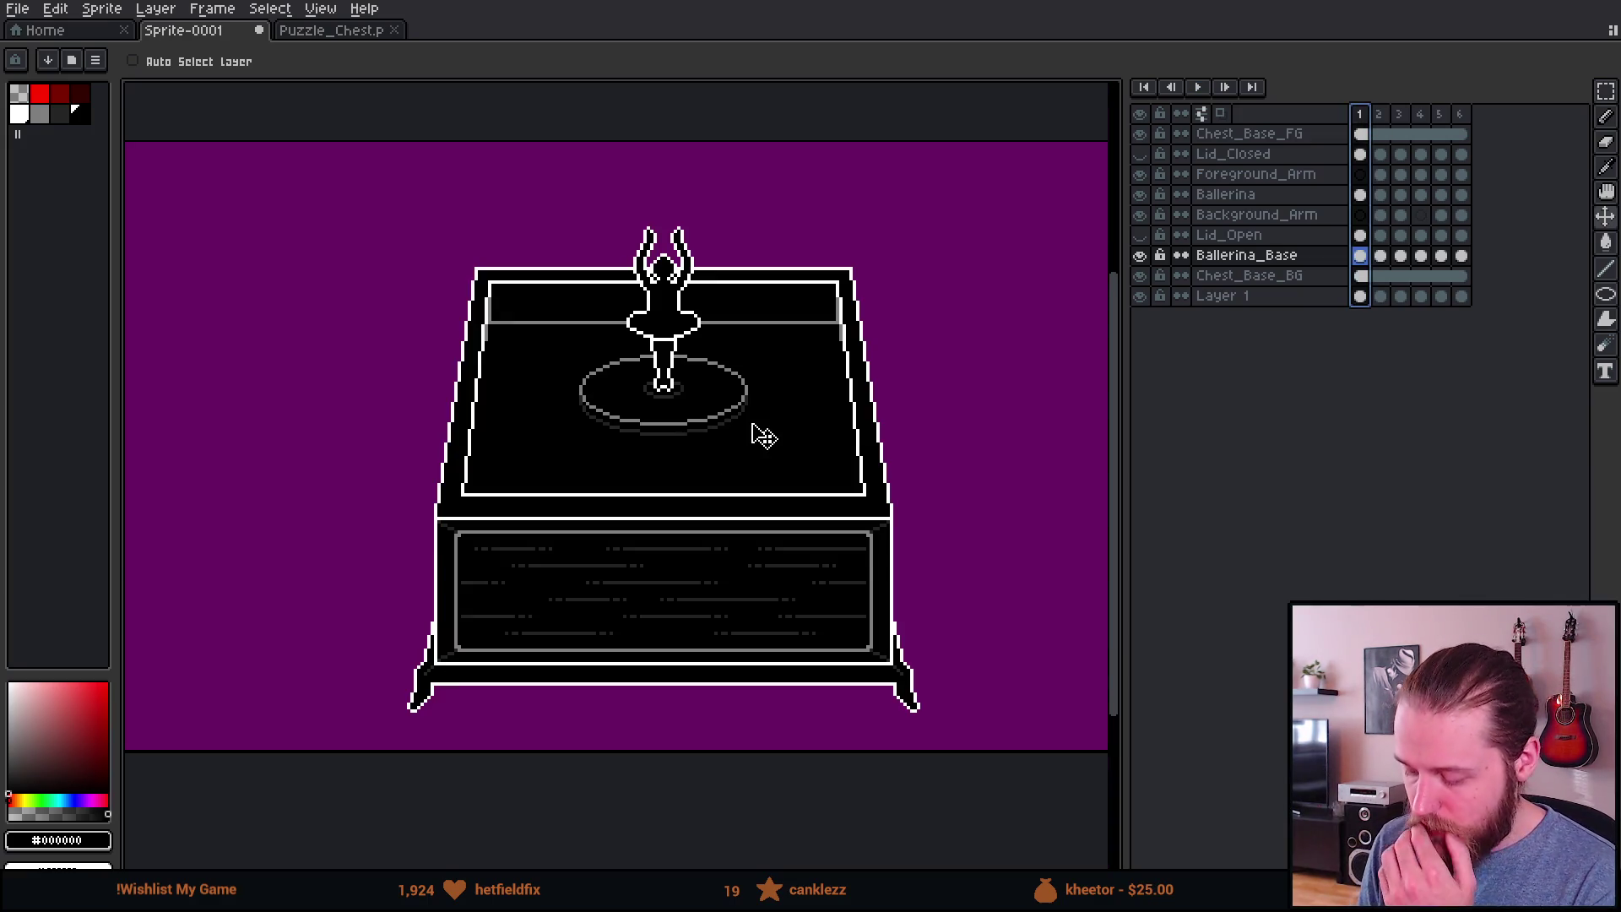
scroll(706, 416, "down", 1)
scroll(616, 525, "up", 1)
left_click_drag(615, 525, 698, 507)
key("m")
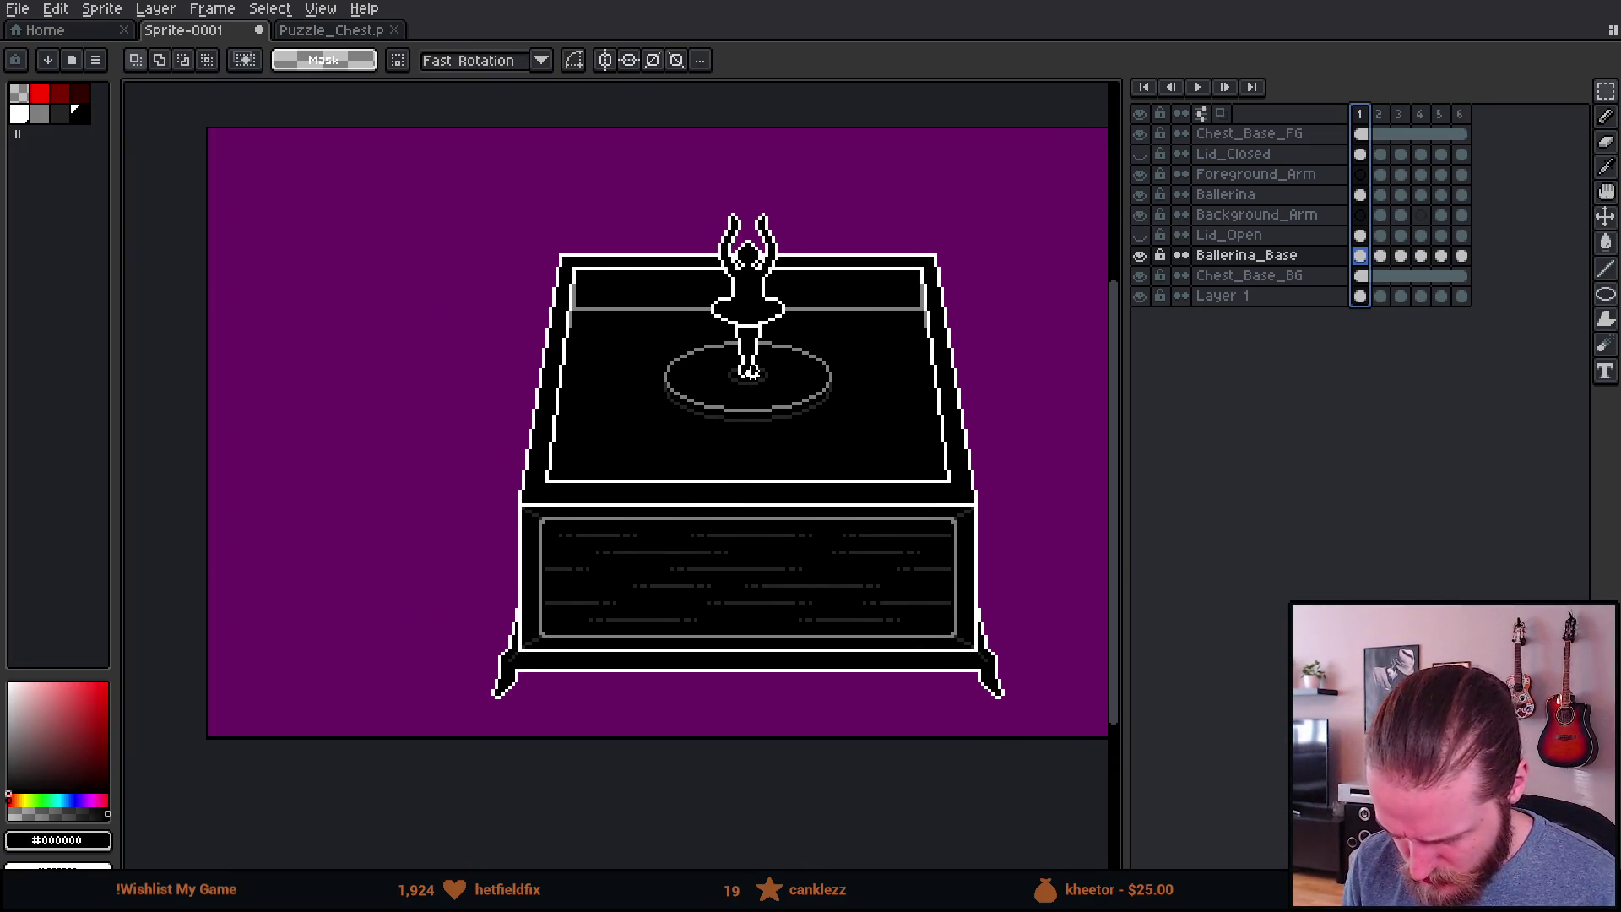
scroll(726, 423, "down", 2)
scroll(760, 388, "up", 3)
scroll(782, 346, "down", 1)
left_click_drag(782, 346, 803, 353)
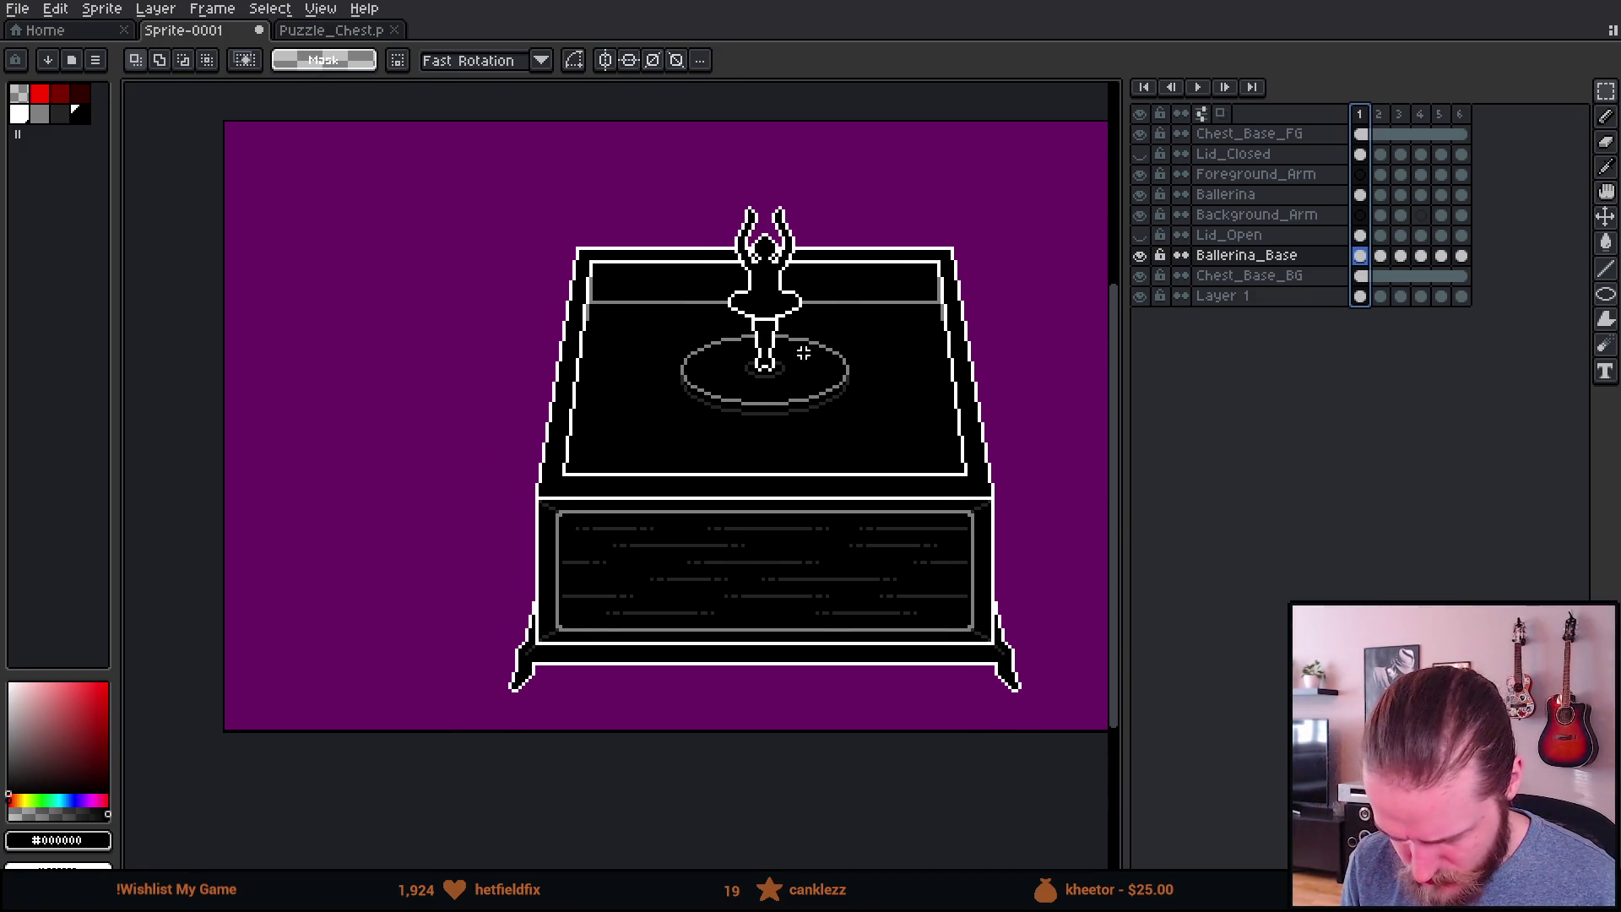
Step: Toggle Ballerina_Base and Chest_Base_BG visibility to check their contents
left_click(1140, 257)
left_click(1140, 256)
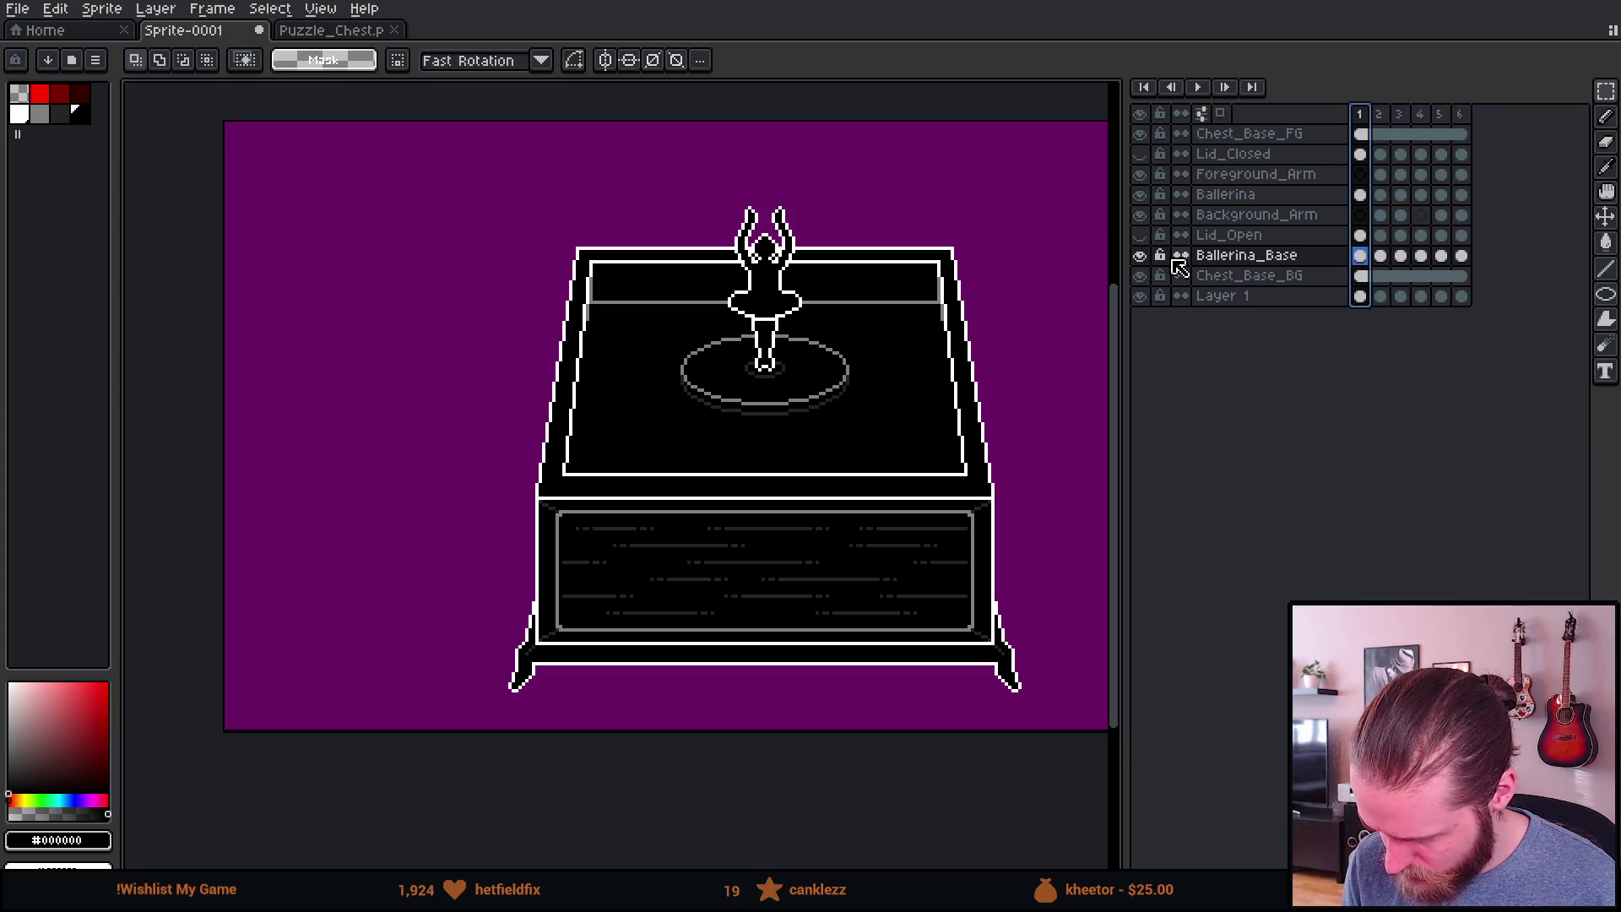
left_click(1140, 276)
left_click(1140, 276)
left_click(1140, 277)
left_click(1140, 276)
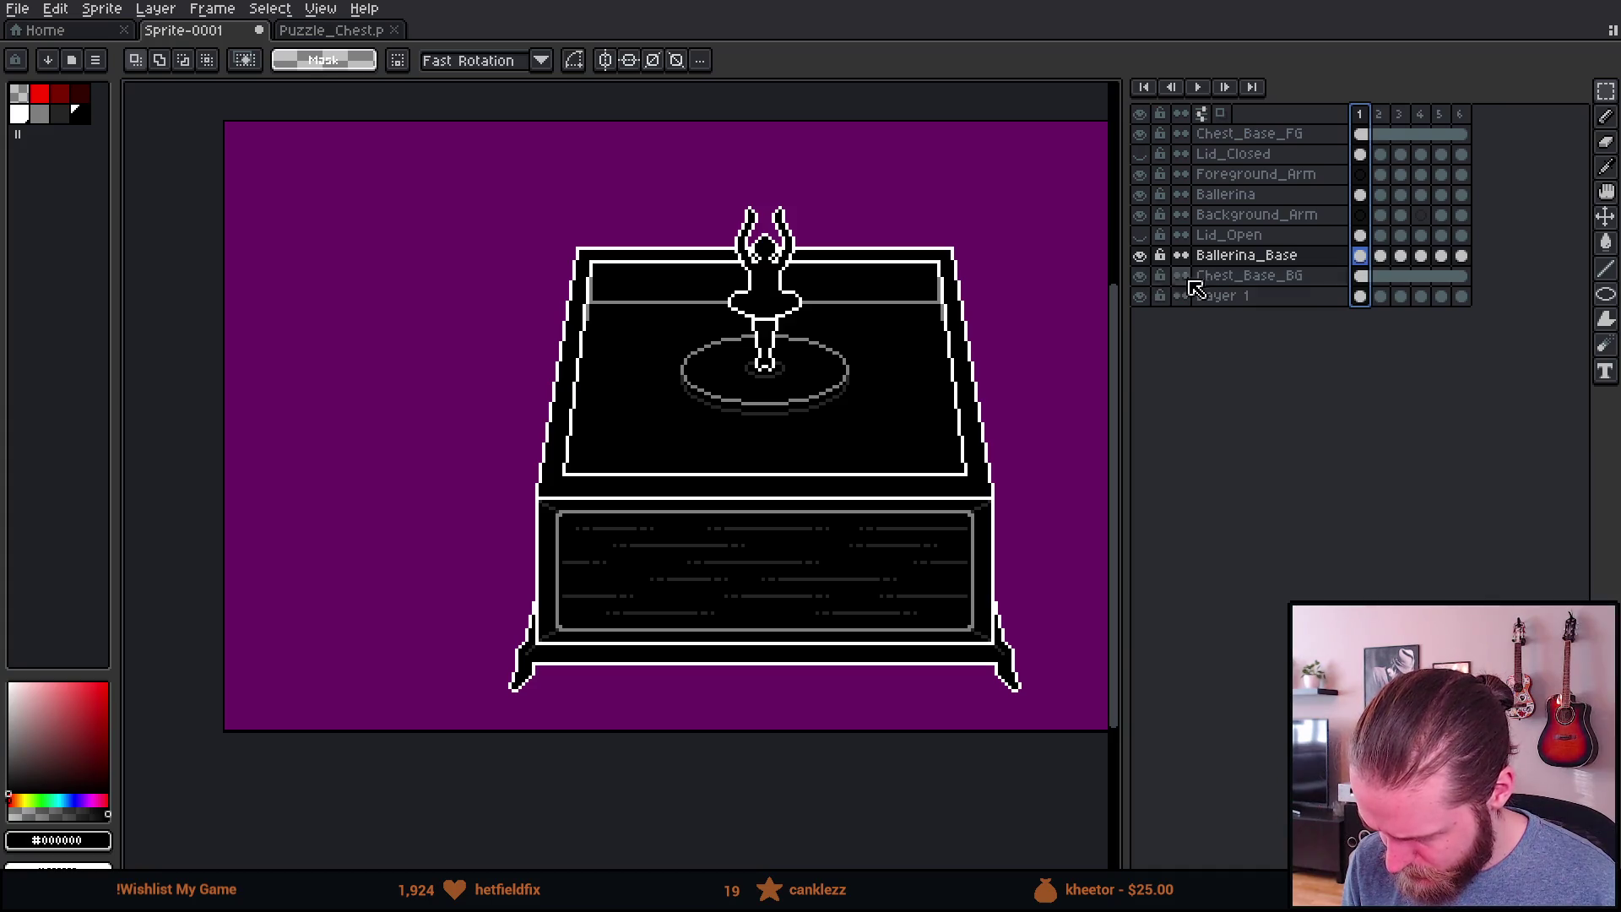
left_click(1140, 276)
left_click(1140, 276)
Step: Unlink the Chest_Base_BG and Chest_Base_FG cels across frames 1–6
left_click(1276, 281)
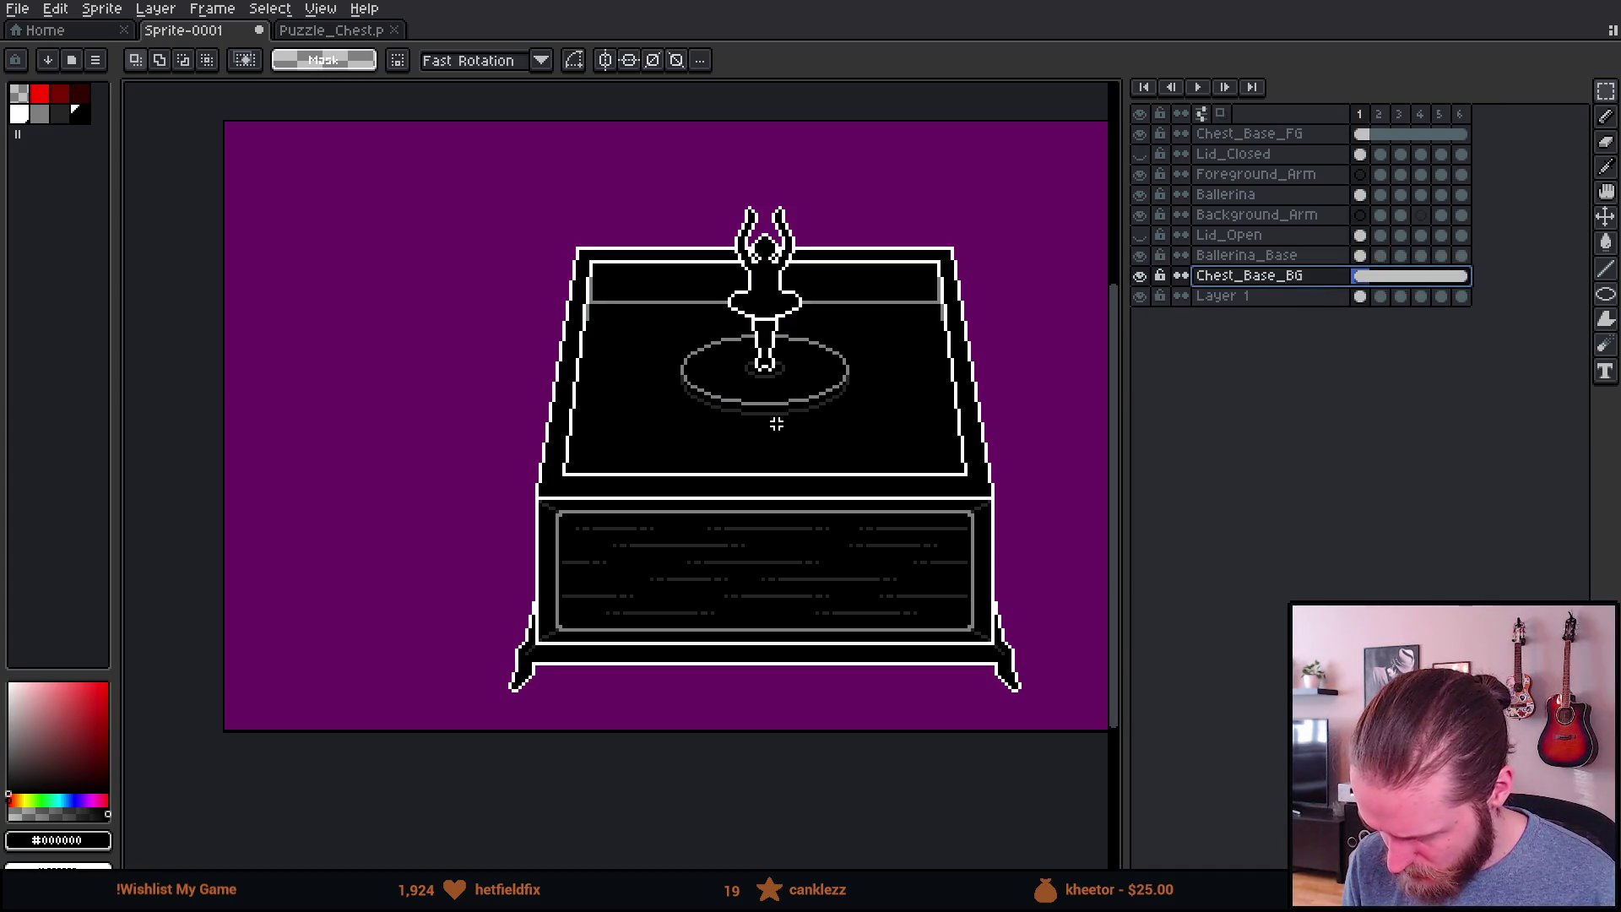
left_click_drag(792, 416, 709, 416)
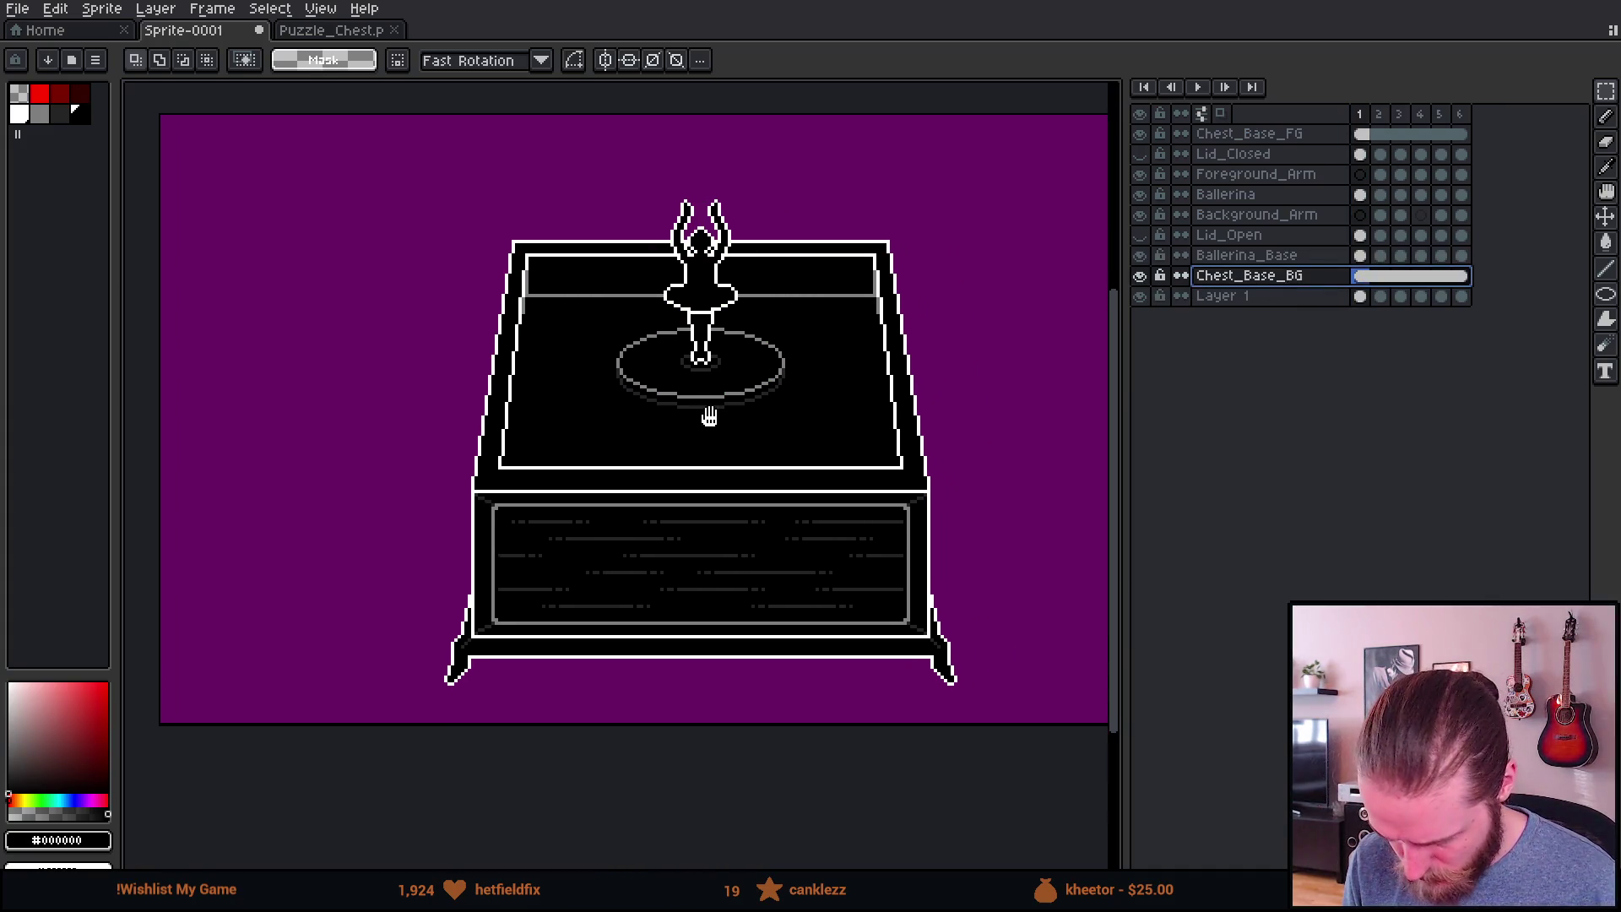
left_click_drag(1361, 279, 1473, 283)
right_click(1384, 280)
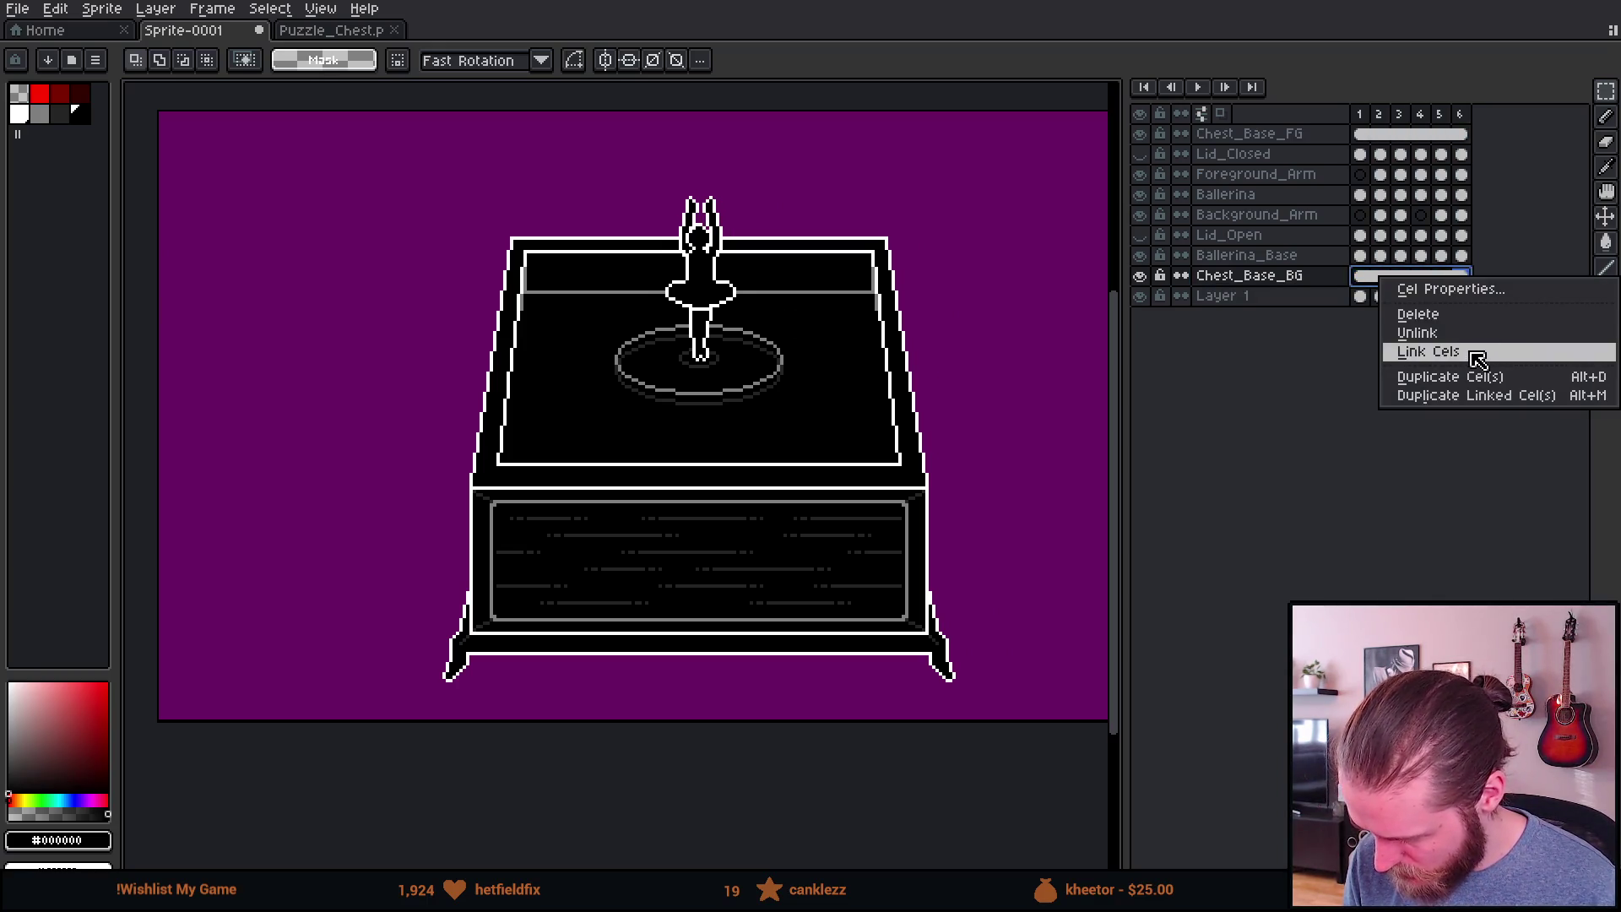
left_click(1436, 332)
left_click_drag(1360, 135, 1461, 145)
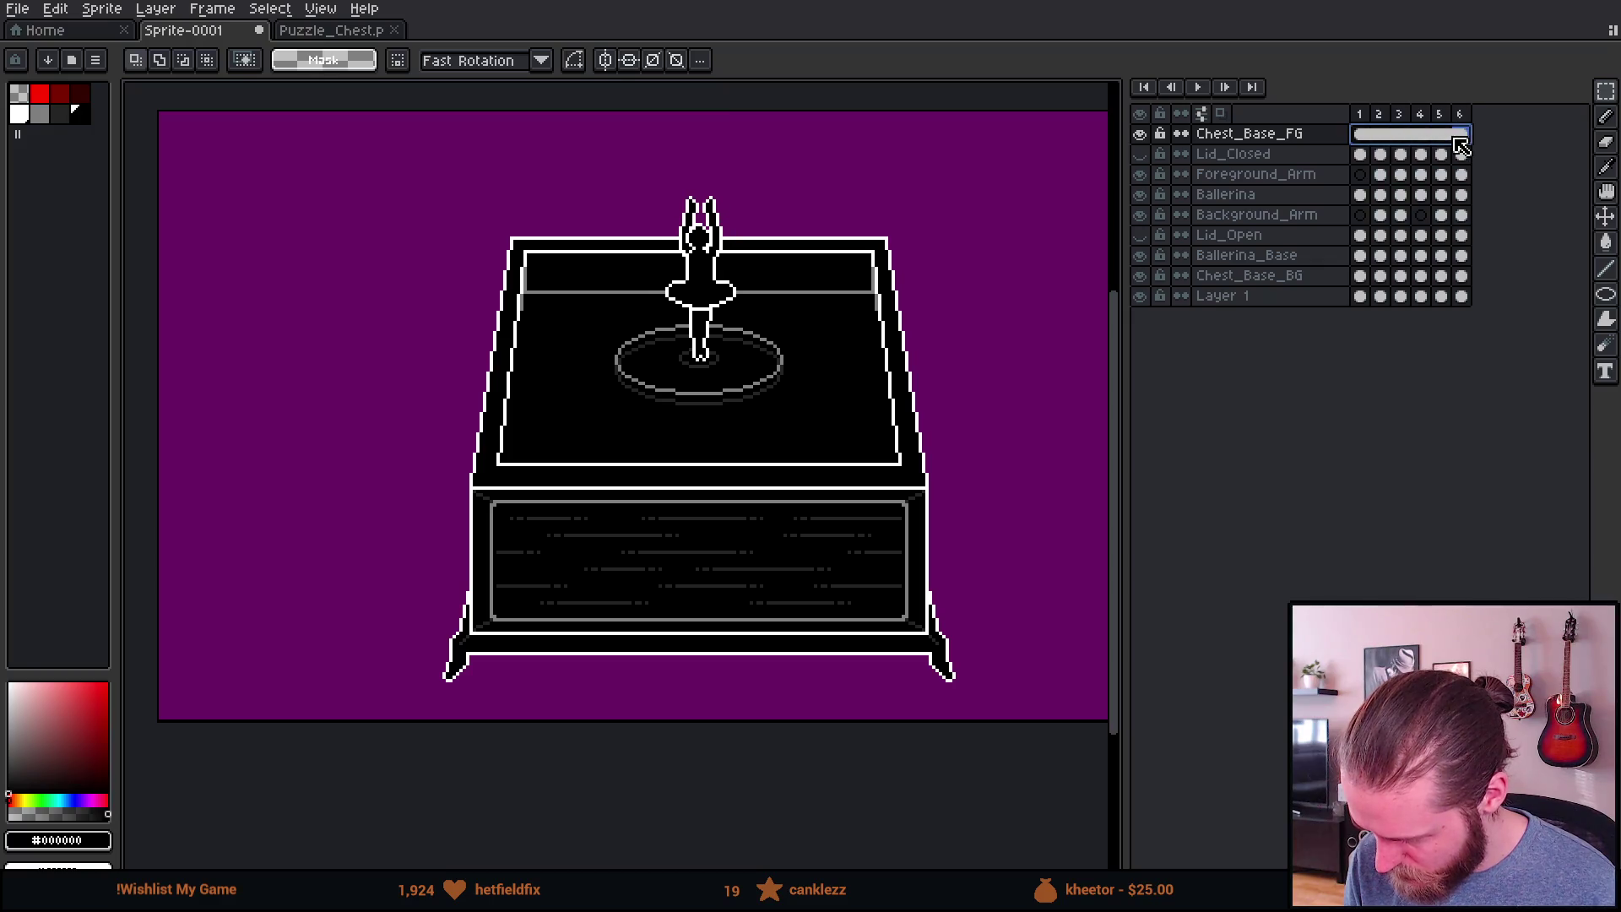
right_click(1461, 145)
left_click(1484, 207)
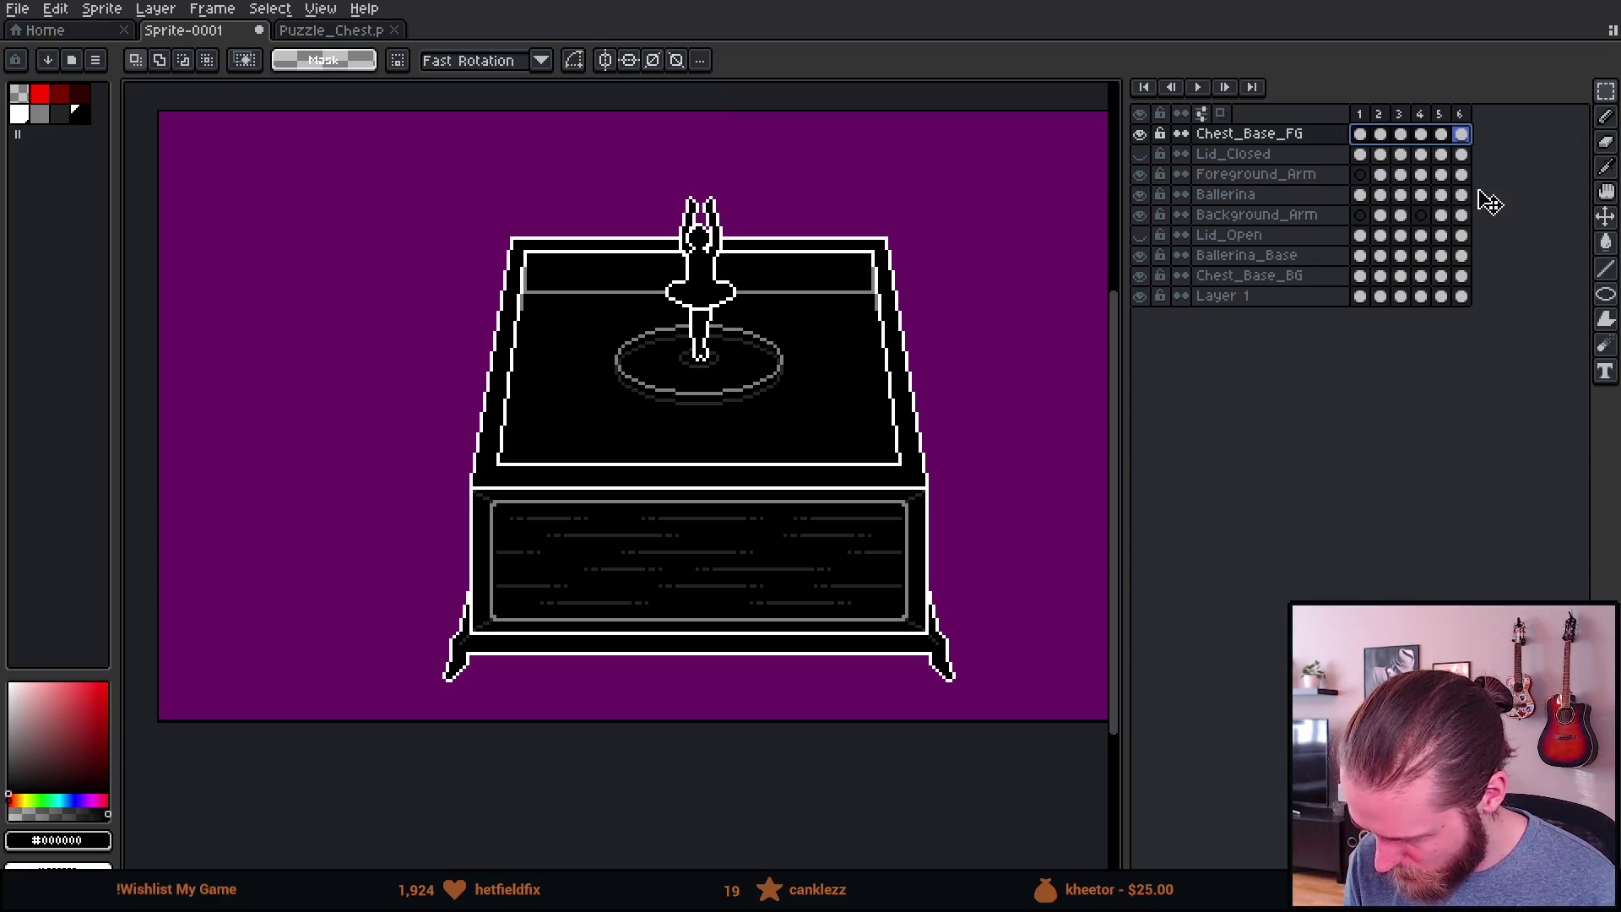
Step: Paste a copy of the chest into frame 1 of Chest_Base_BG
left_click(1361, 135)
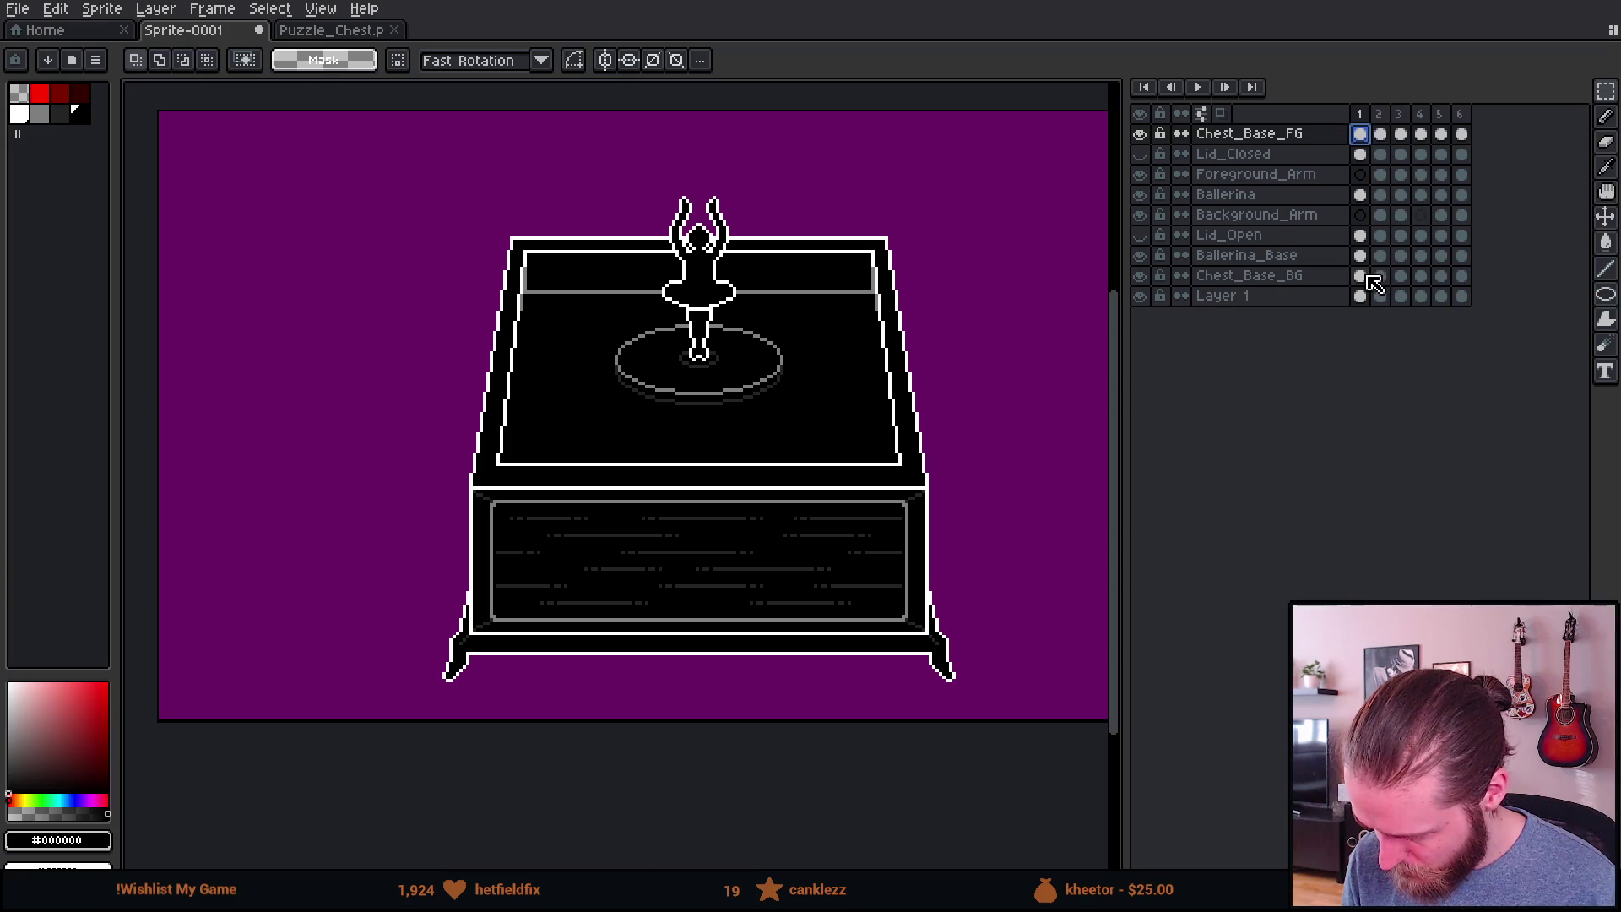
left_click(1364, 277)
key("ctrl+v")
scroll(355, 290, "up", 3)
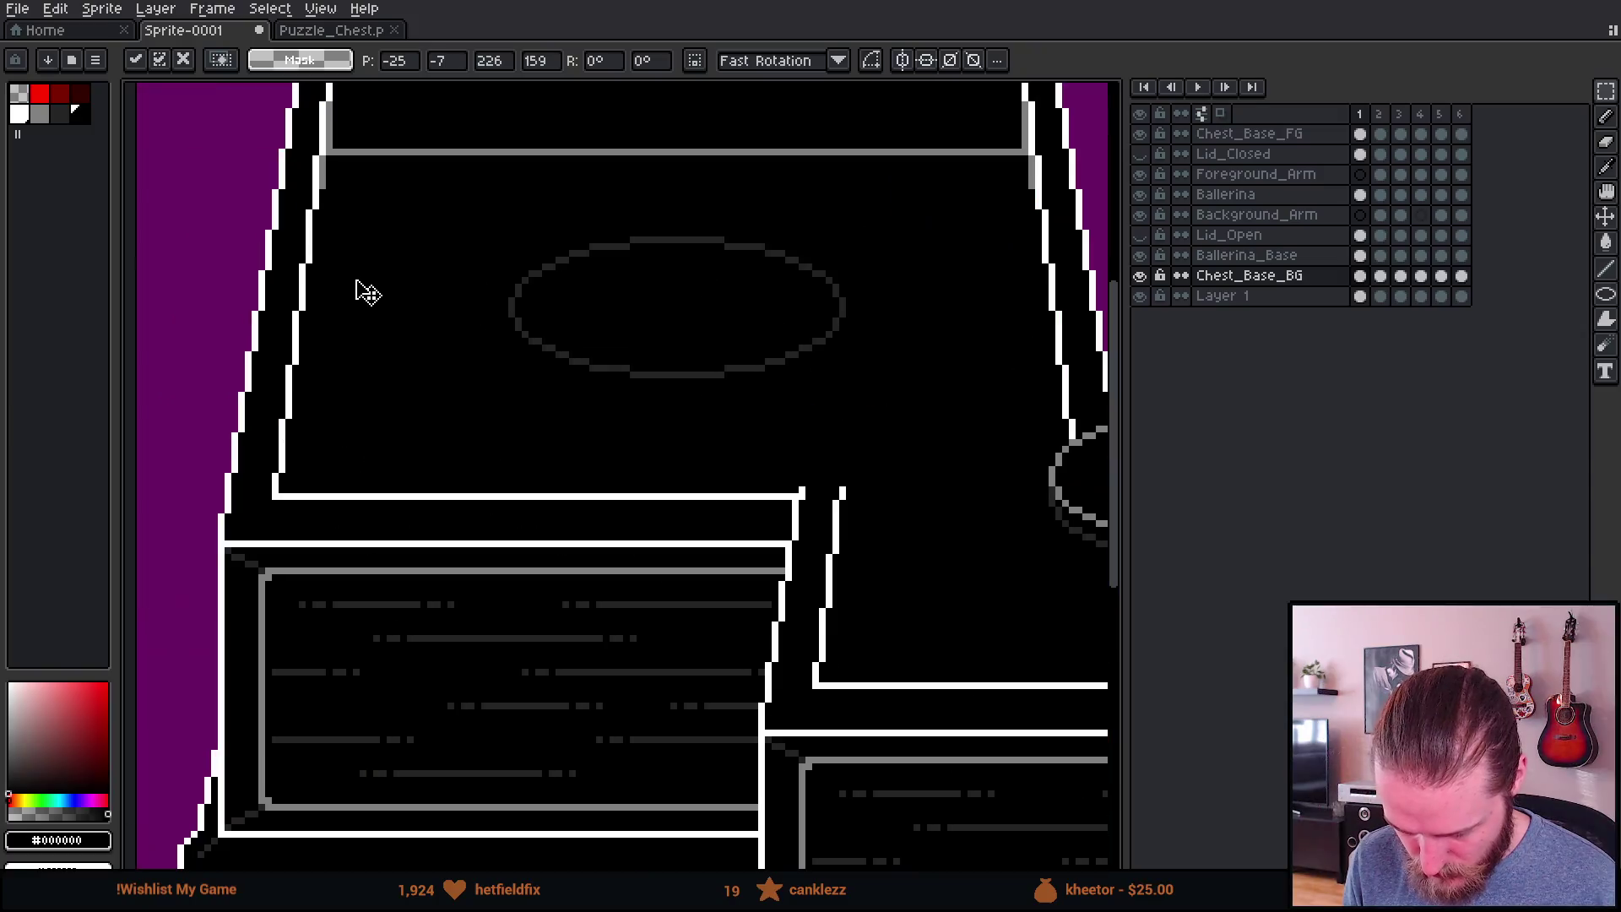
Step: Place the pasted chest copy at the upper left and commit it
scroll(675, 399, "down", 5)
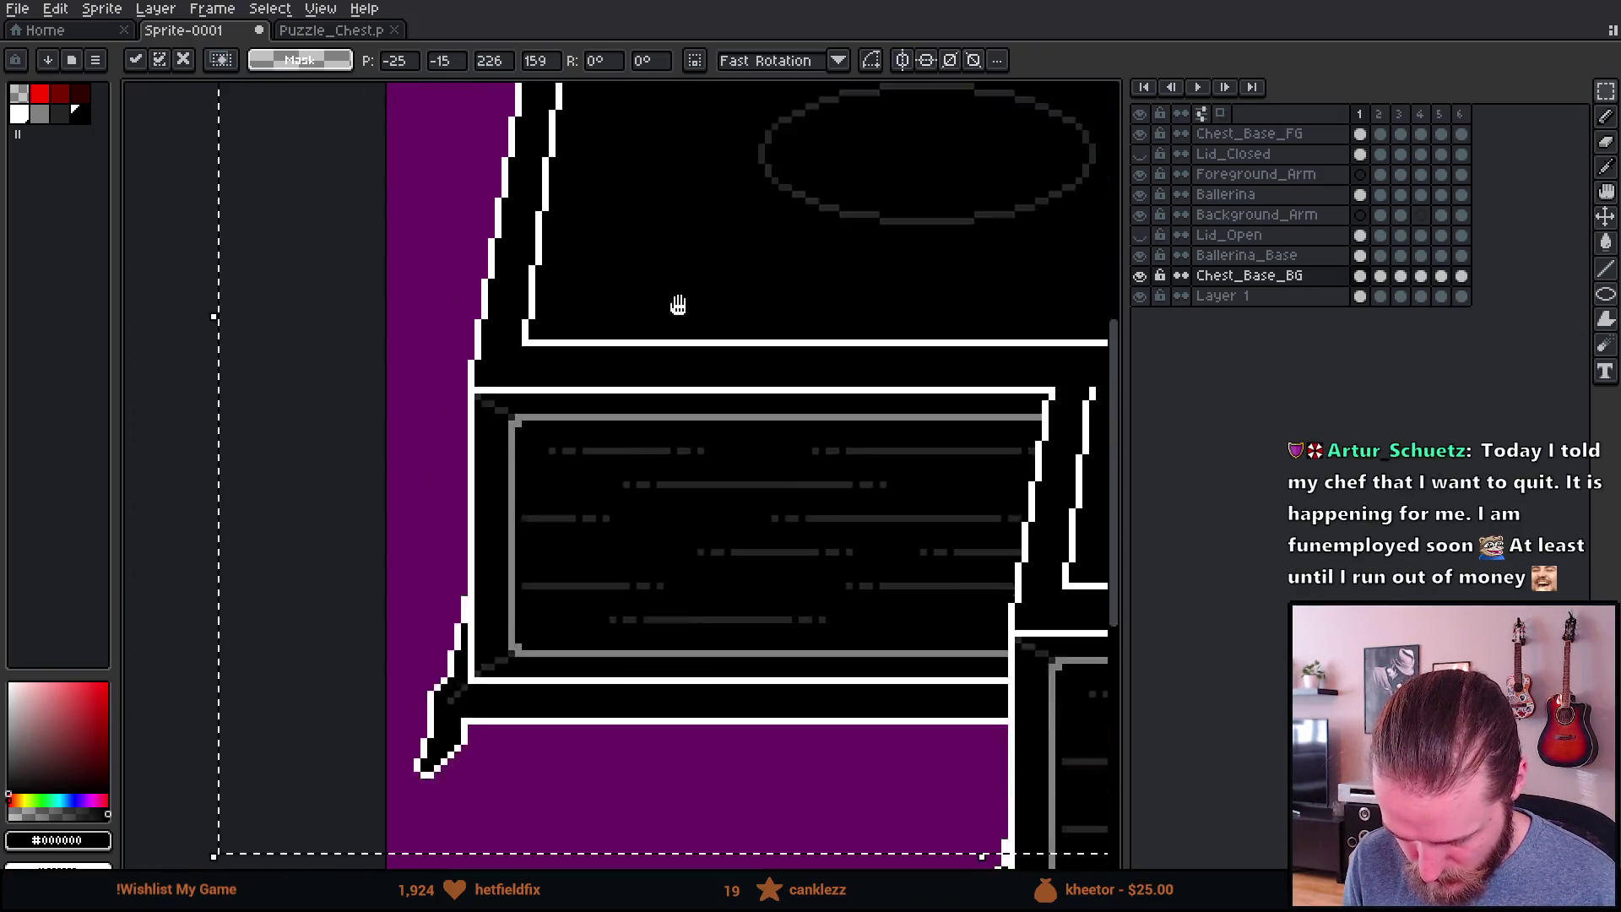
left_click_drag(630, 535, 611, 539)
scroll(634, 254, "up", 3)
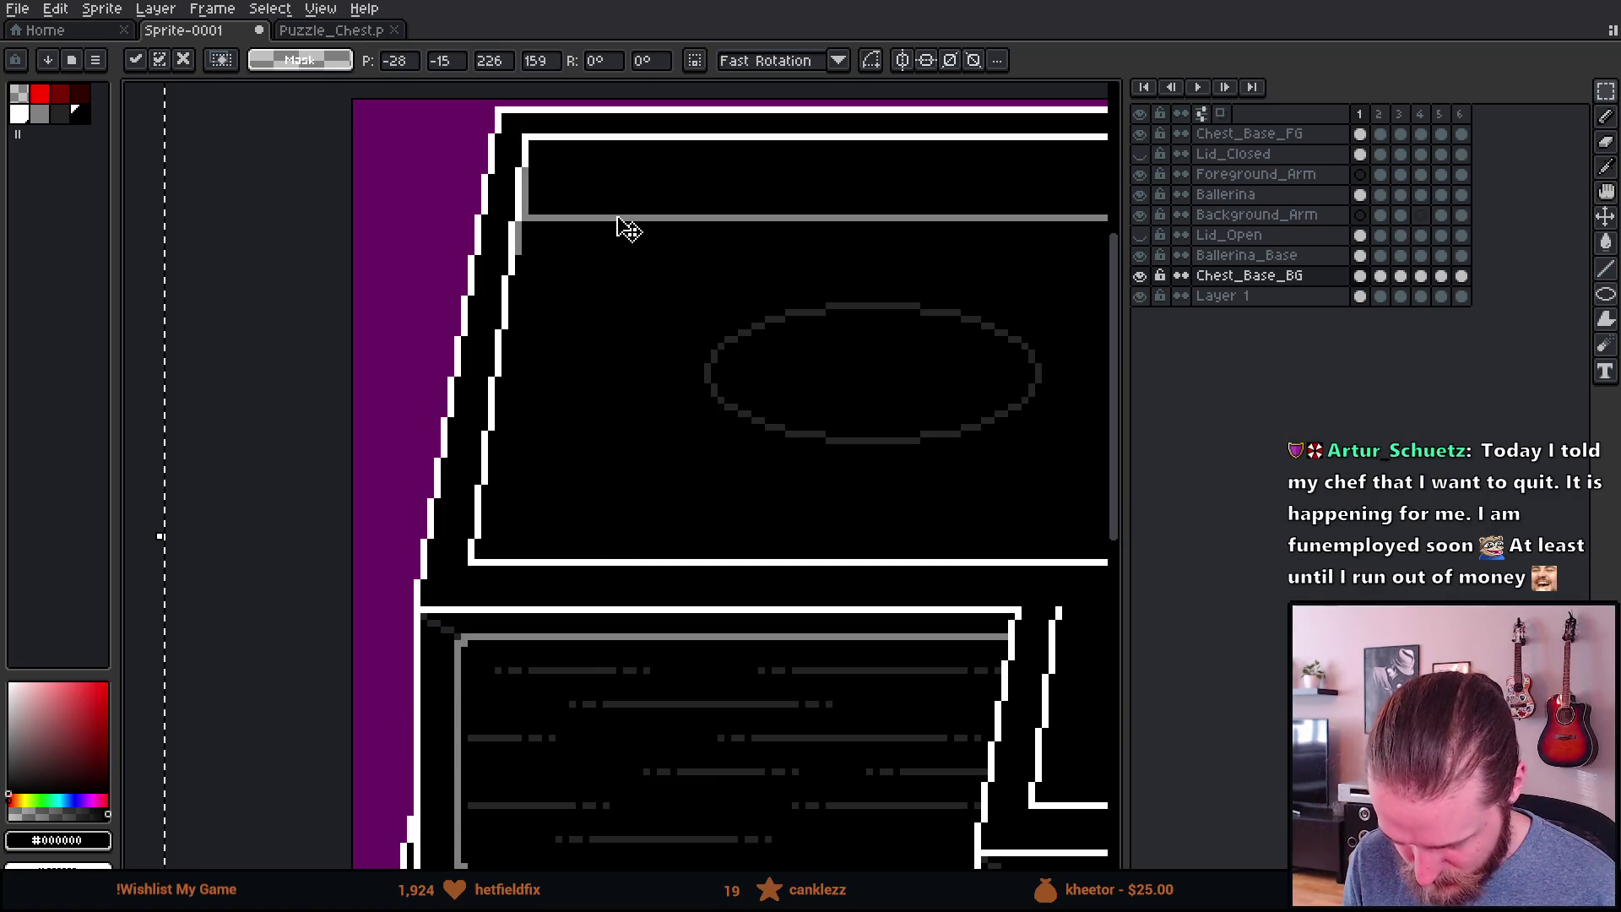
scroll(603, 337, "down", 2)
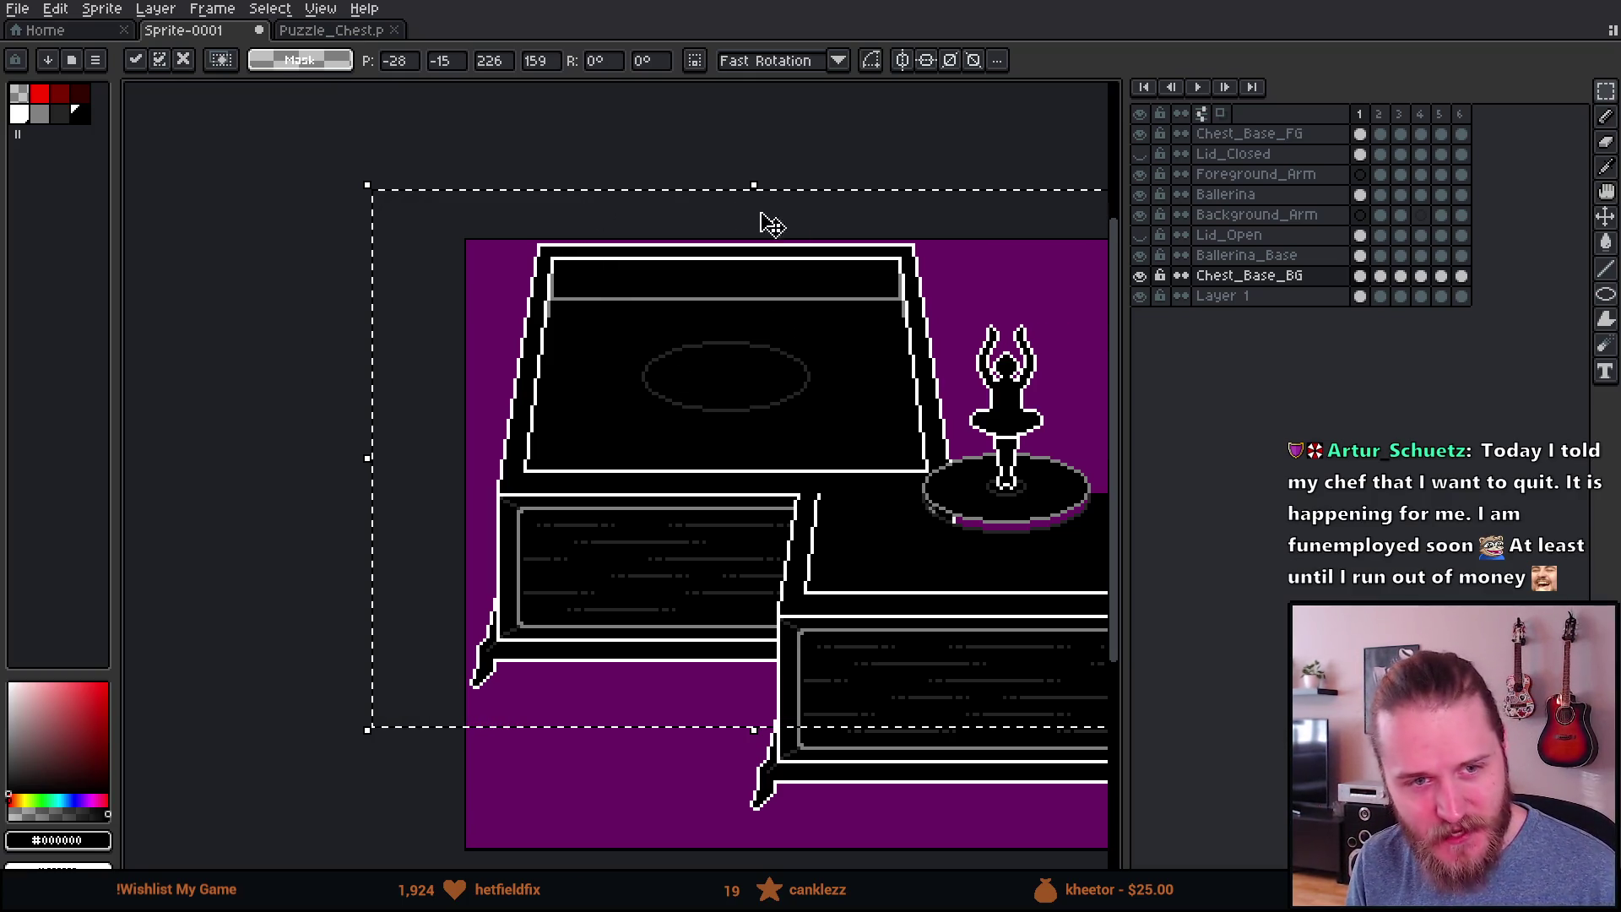
scroll(874, 339, "down", 2)
scroll(785, 388, "up", 2)
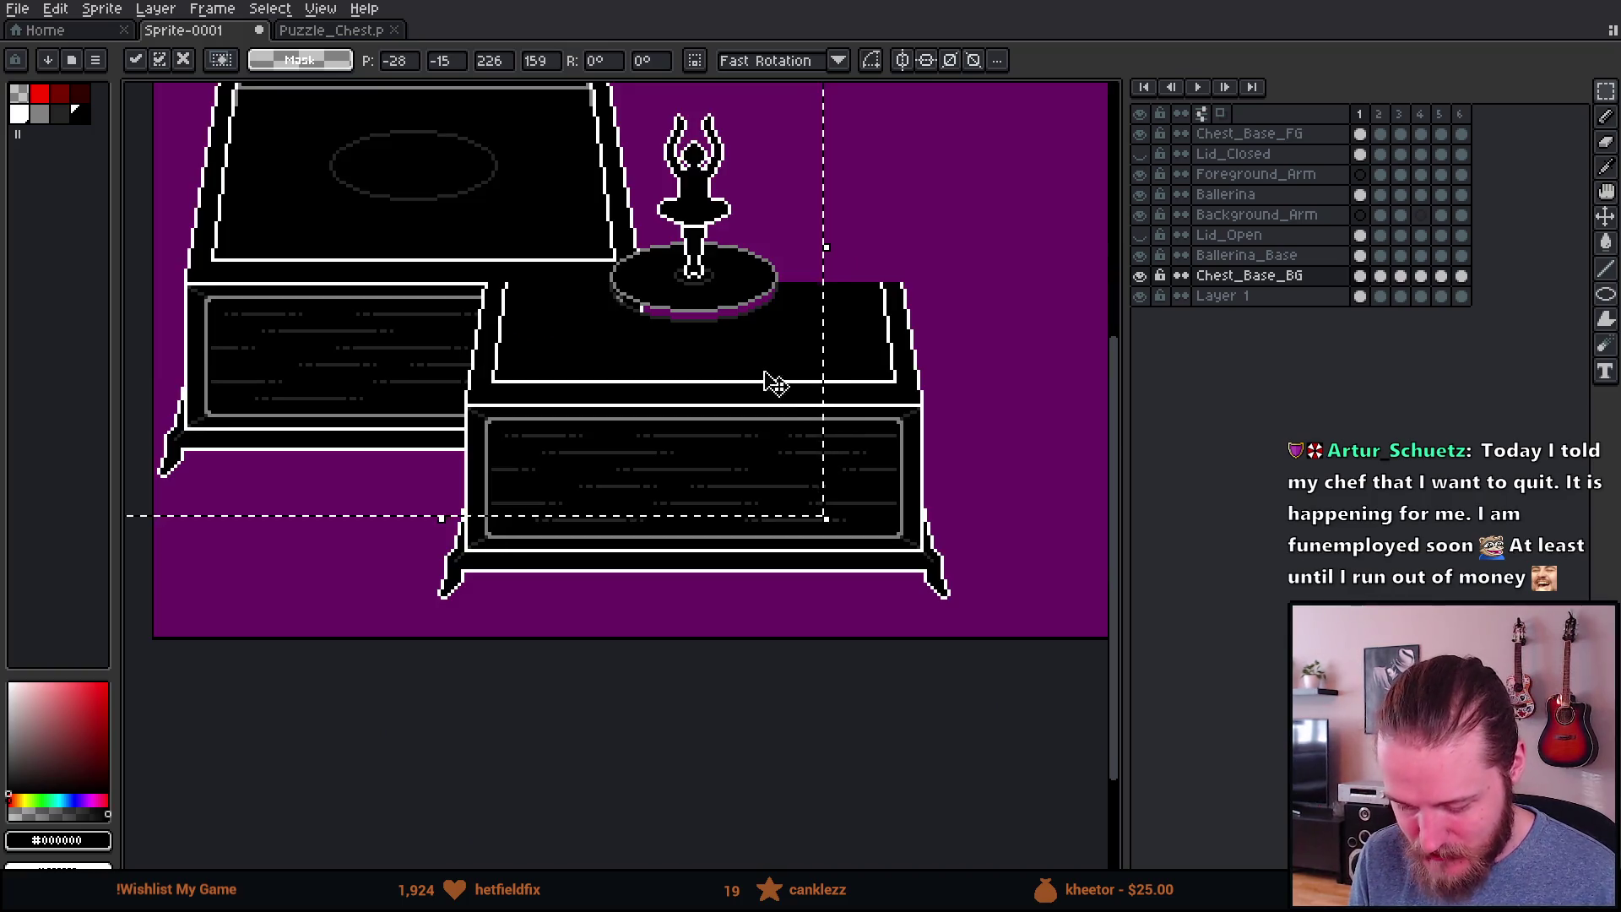
left_click_drag(751, 402, 765, 410)
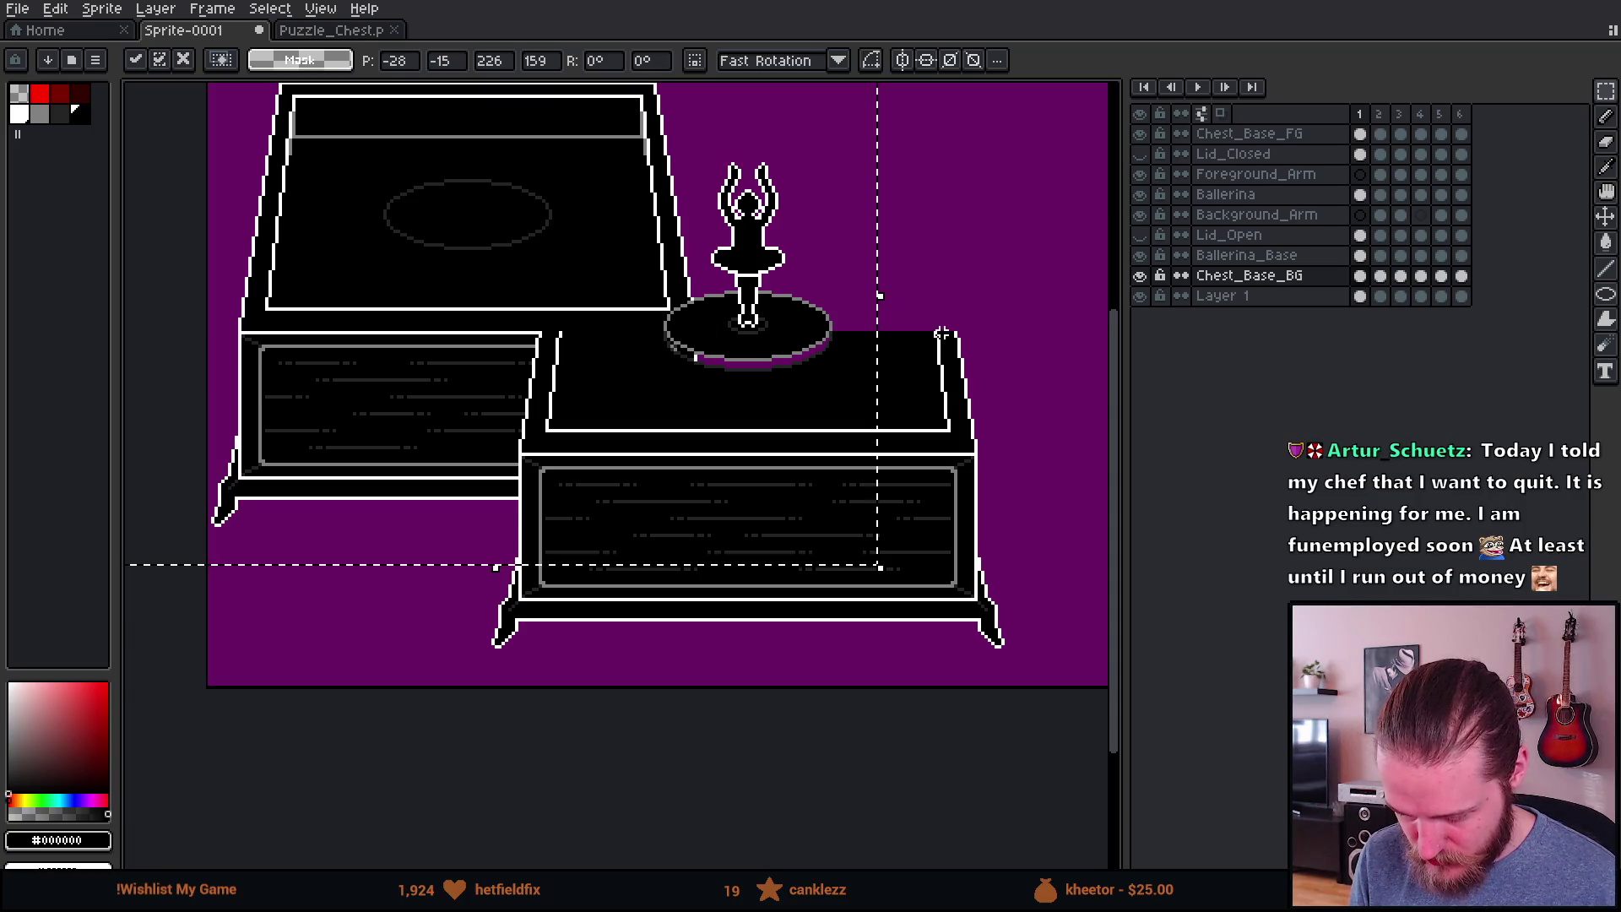
key("ctrl+d")
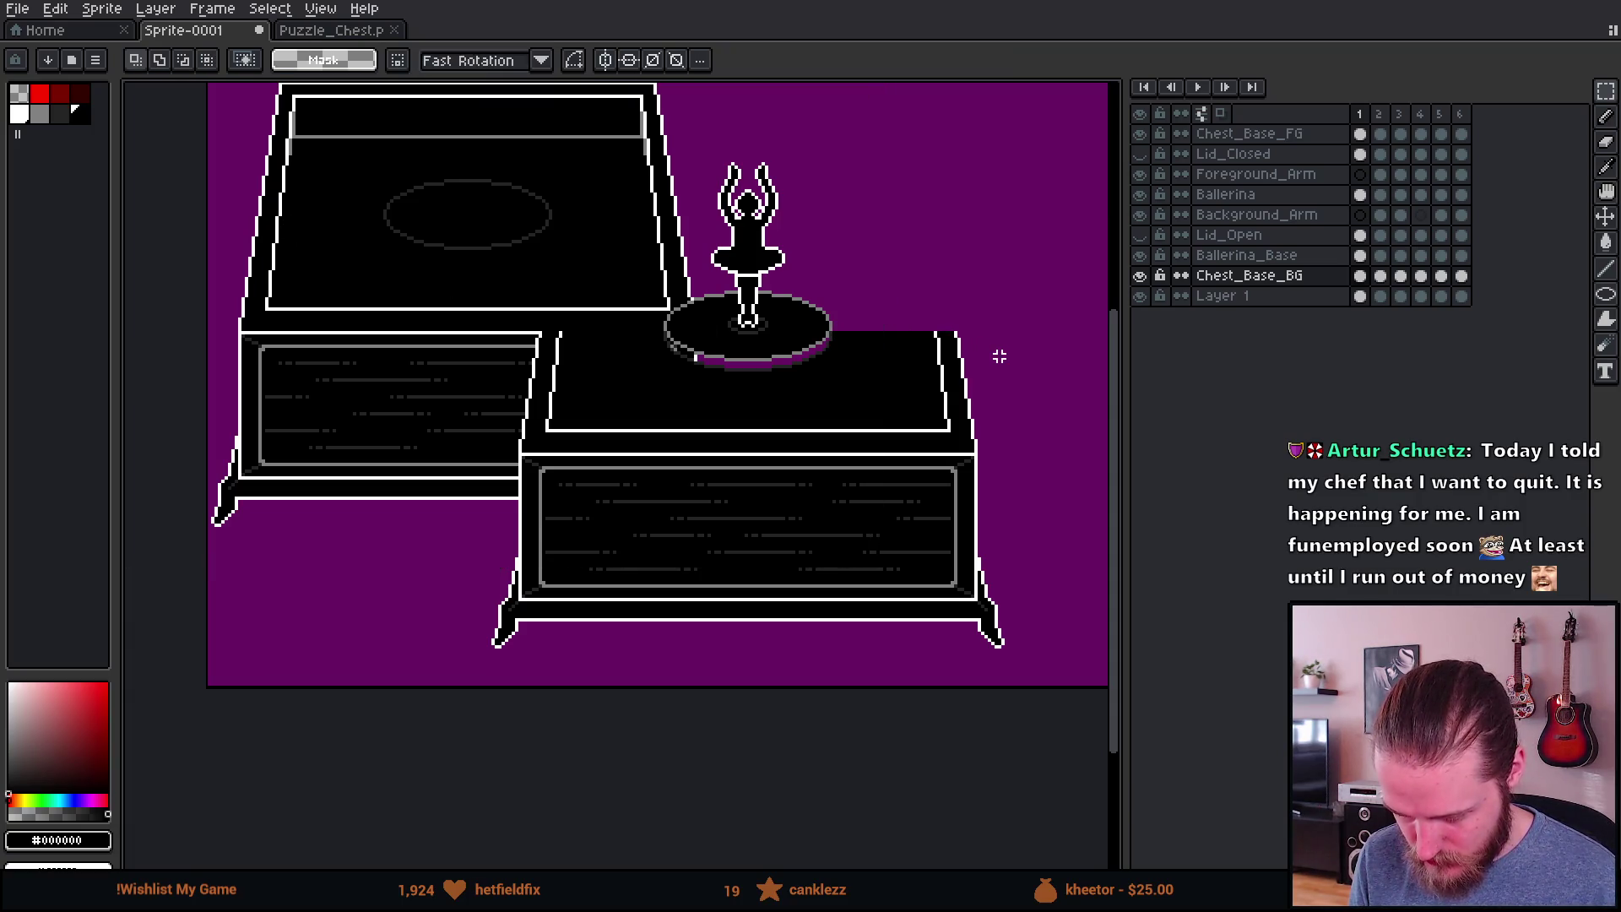
Step: Select and delete the lower drawer section of the left chest copy
left_click(1140, 276)
left_click(1140, 275)
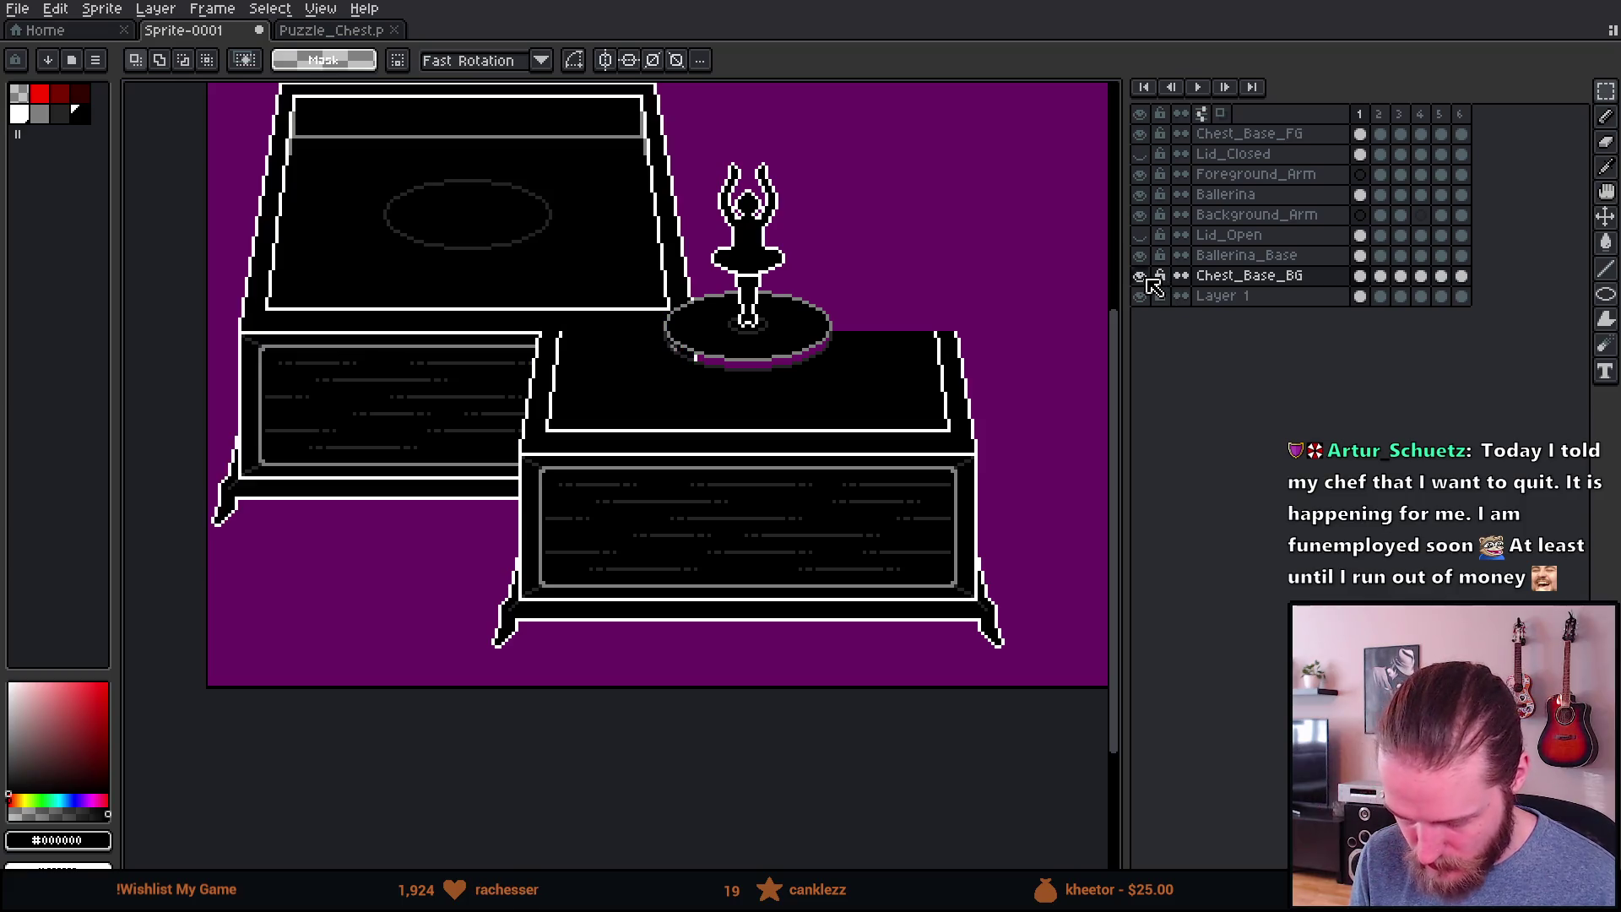
left_click_drag(742, 407, 848, 446)
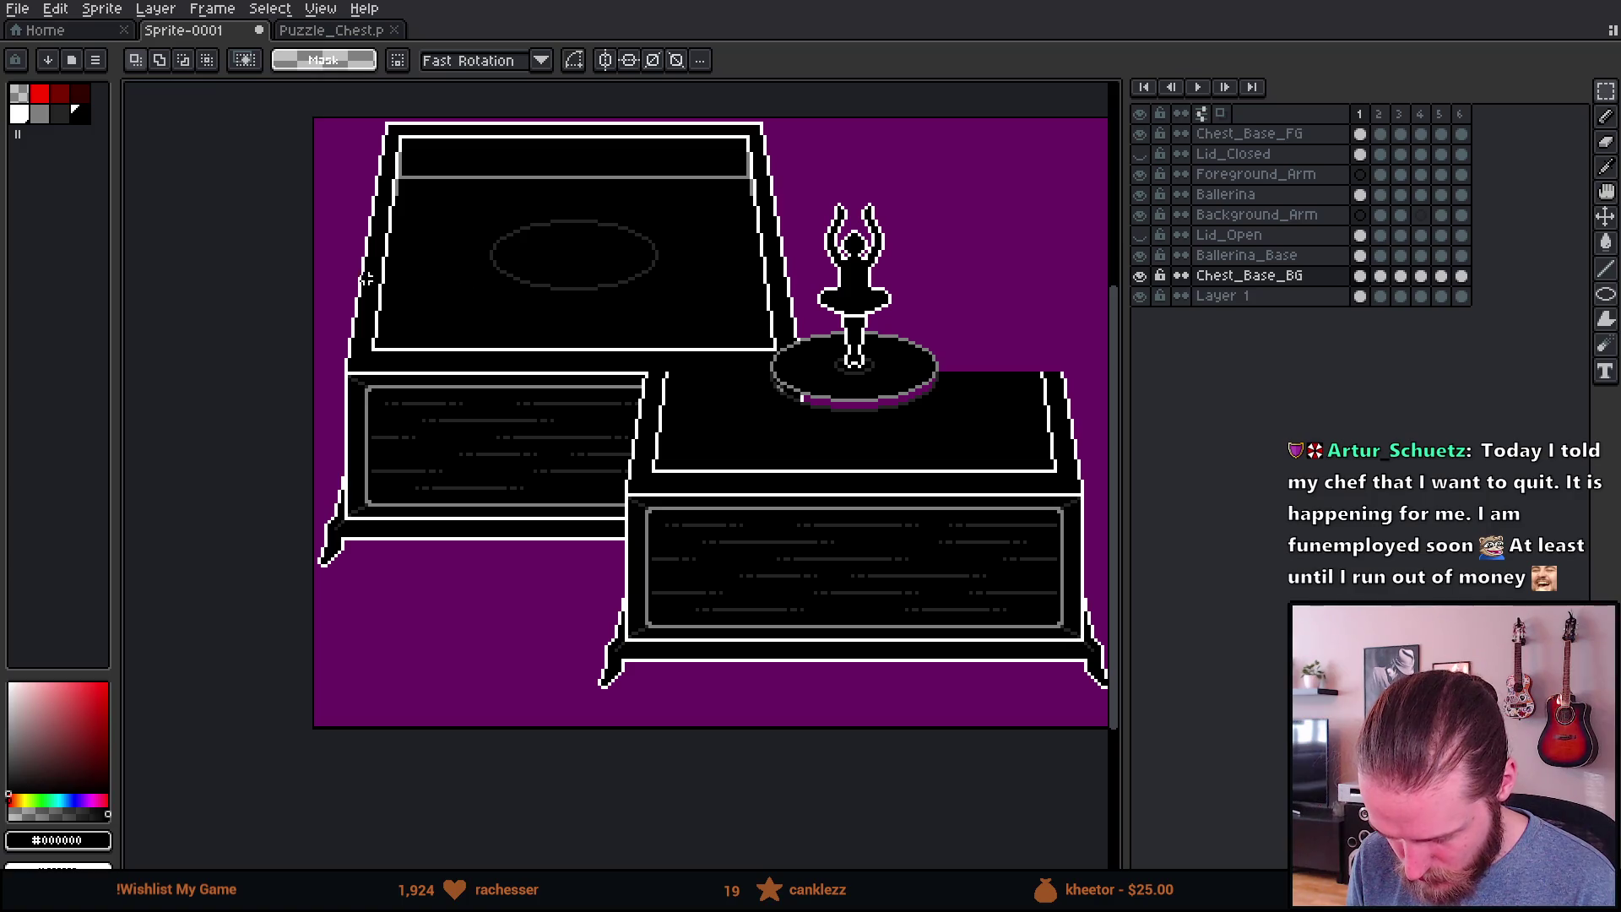
left_click_drag(306, 275, 843, 704)
key("Delete")
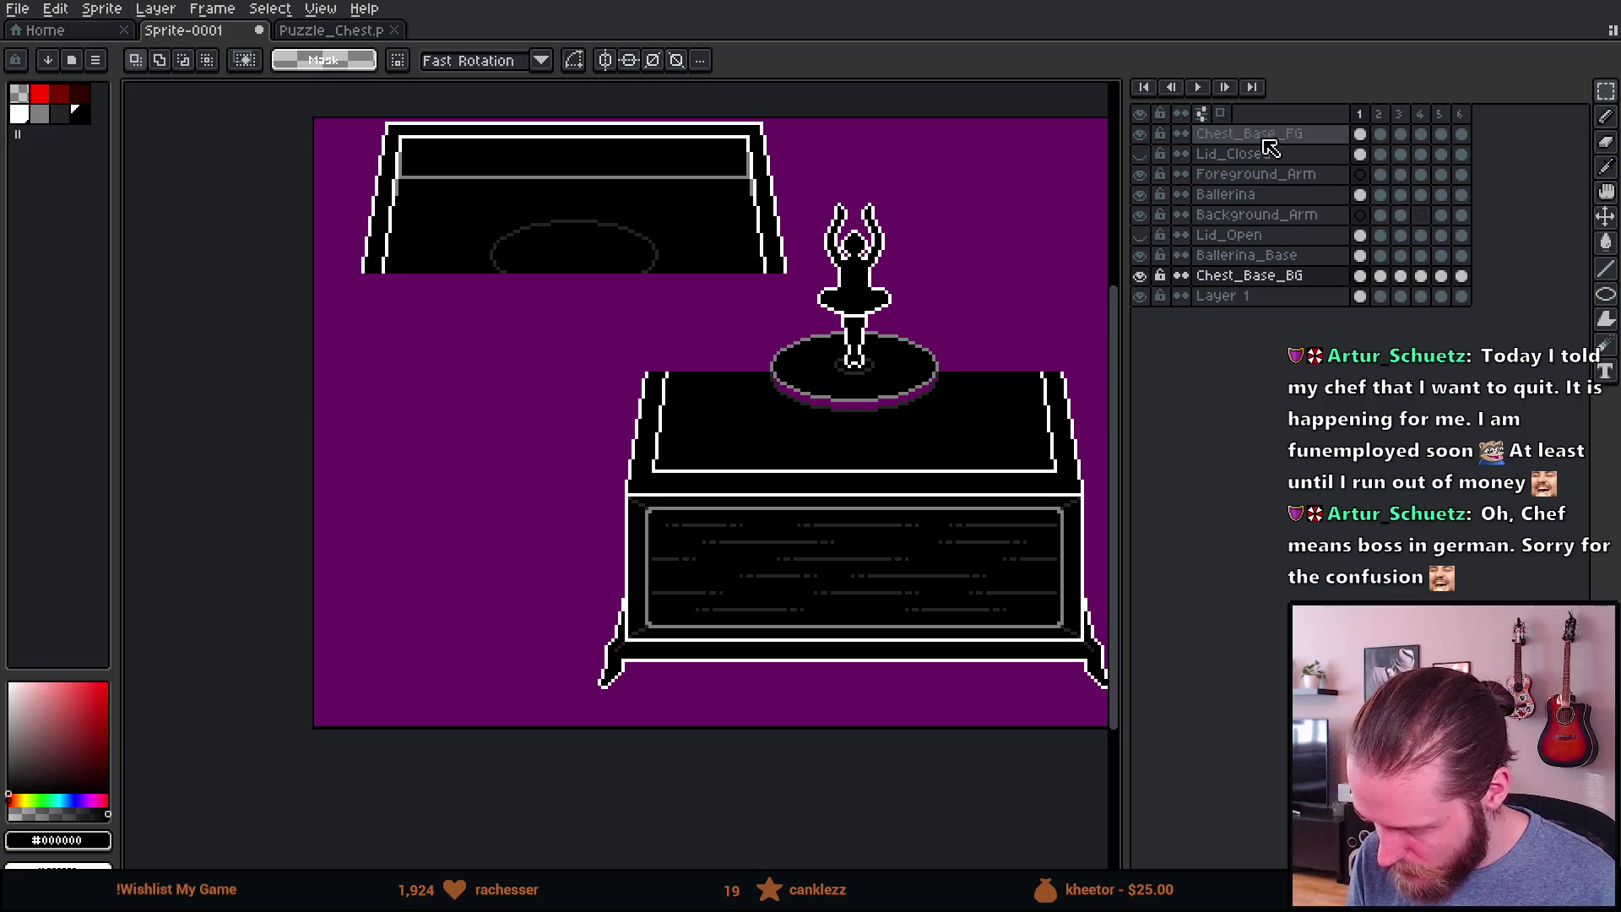
Step: Move the Chest_Base_FG chest front up-left over the raised back top and apply the transform
left_click(1249, 134)
left_click_drag(533, 413, 423, 405)
left_click_drag(344, 309, 1093, 724)
left_click_drag(961, 617, 560, 406)
scroll(442, 264, "up", 4)
left_click_drag(490, 505, 496, 533)
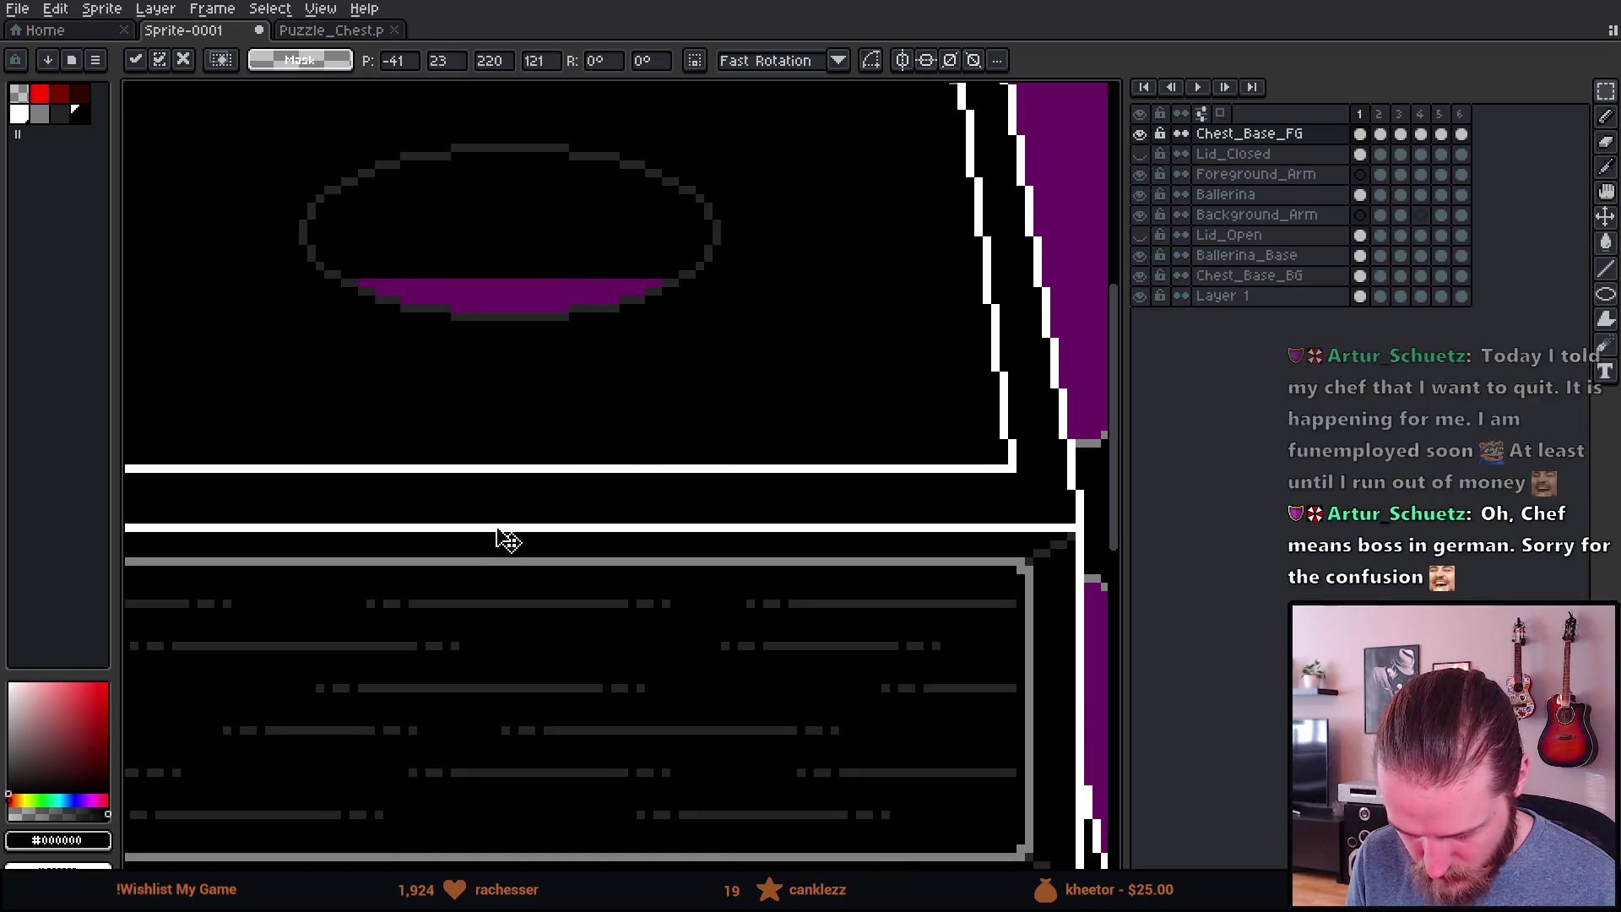
scroll(503, 539, "down", 3)
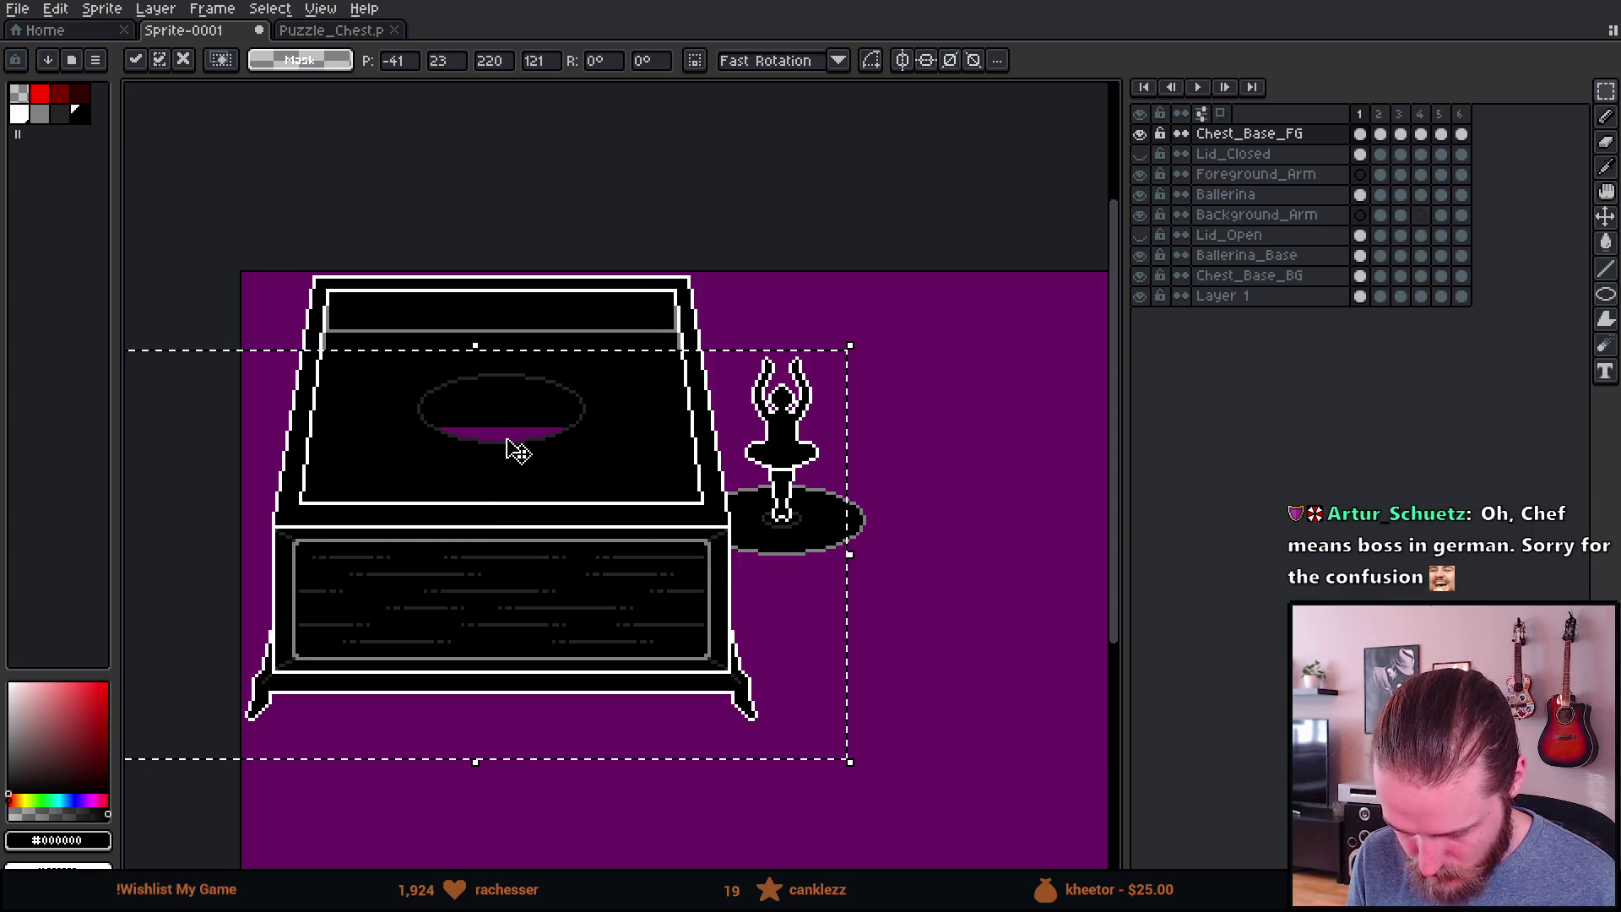
scroll(507, 481, "down", 1)
scroll(509, 483, "up", 1)
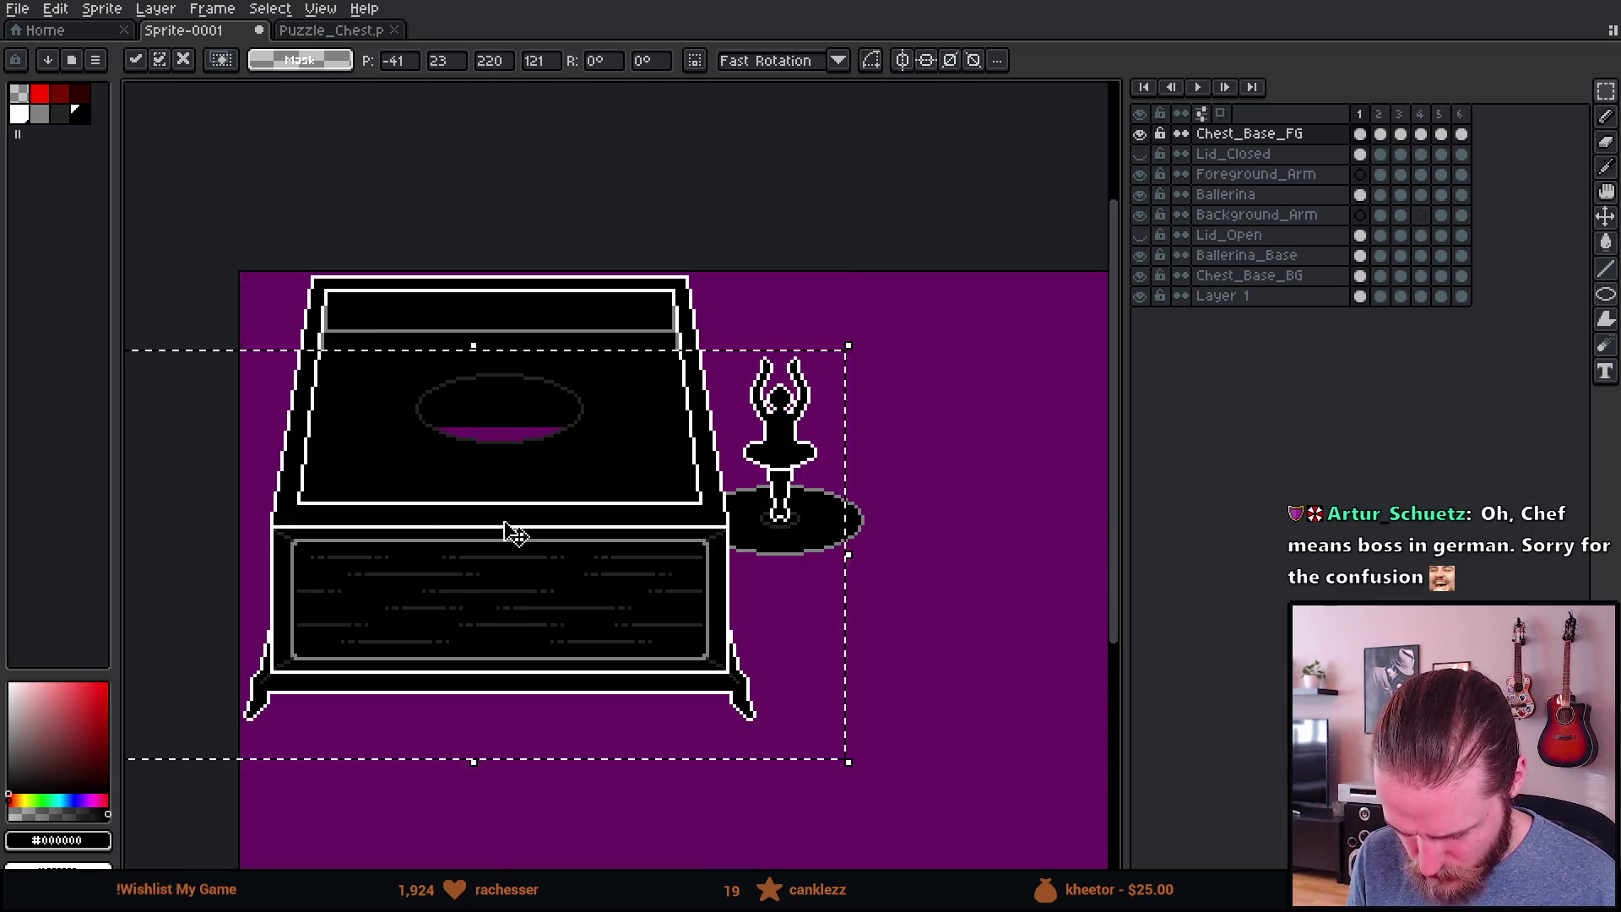
left_click_drag(517, 528, 605, 480)
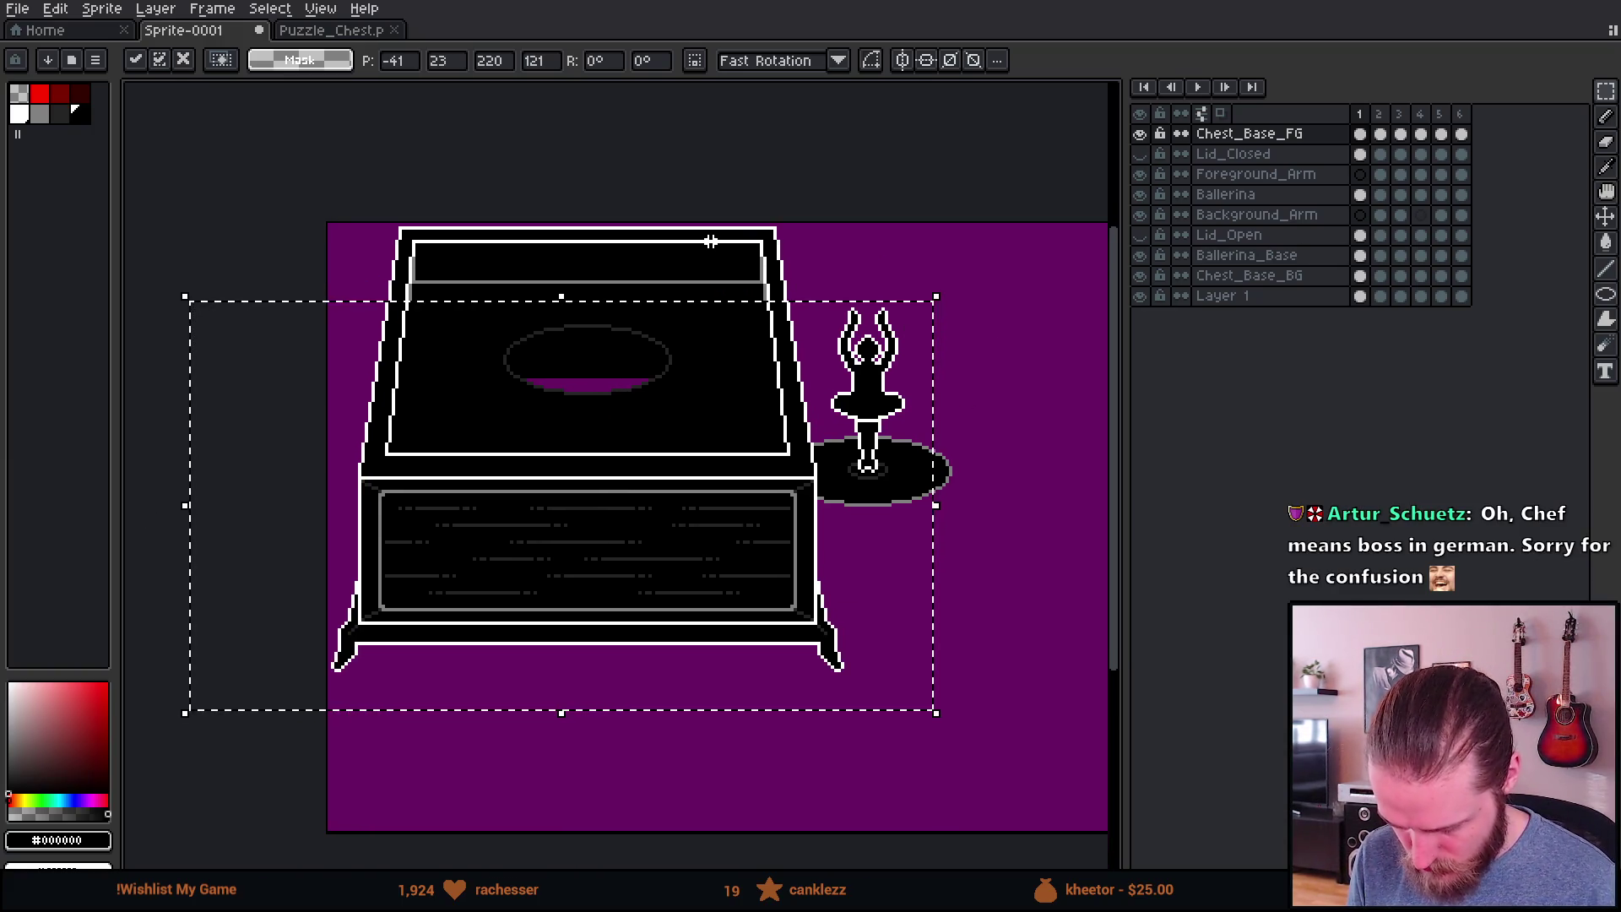
key("ctrl+d")
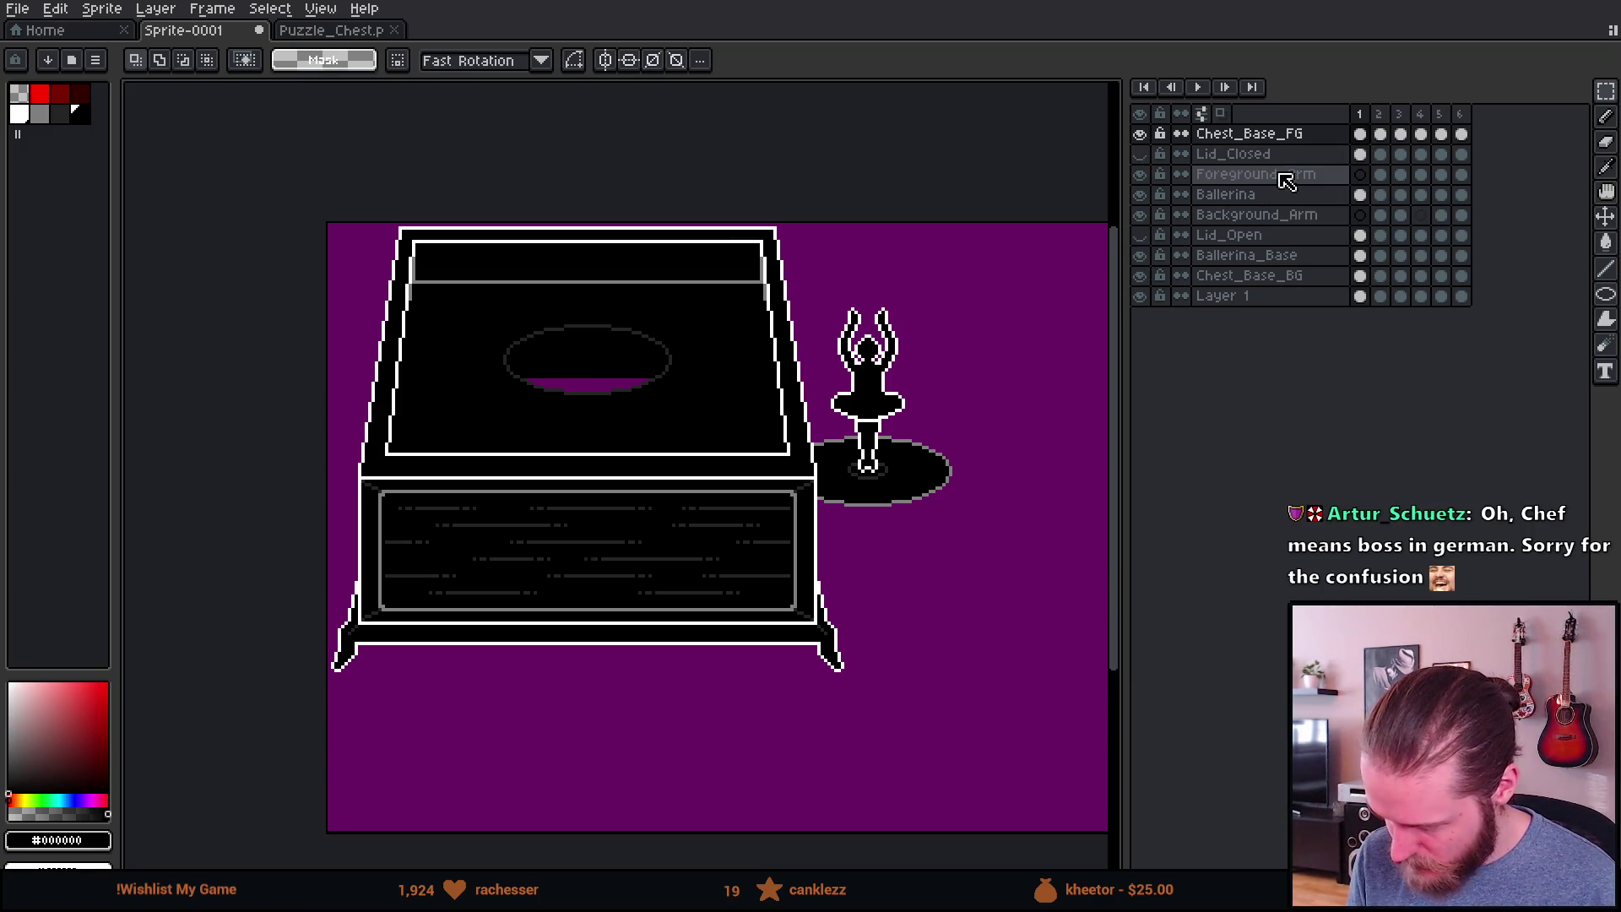
left_click(1274, 276)
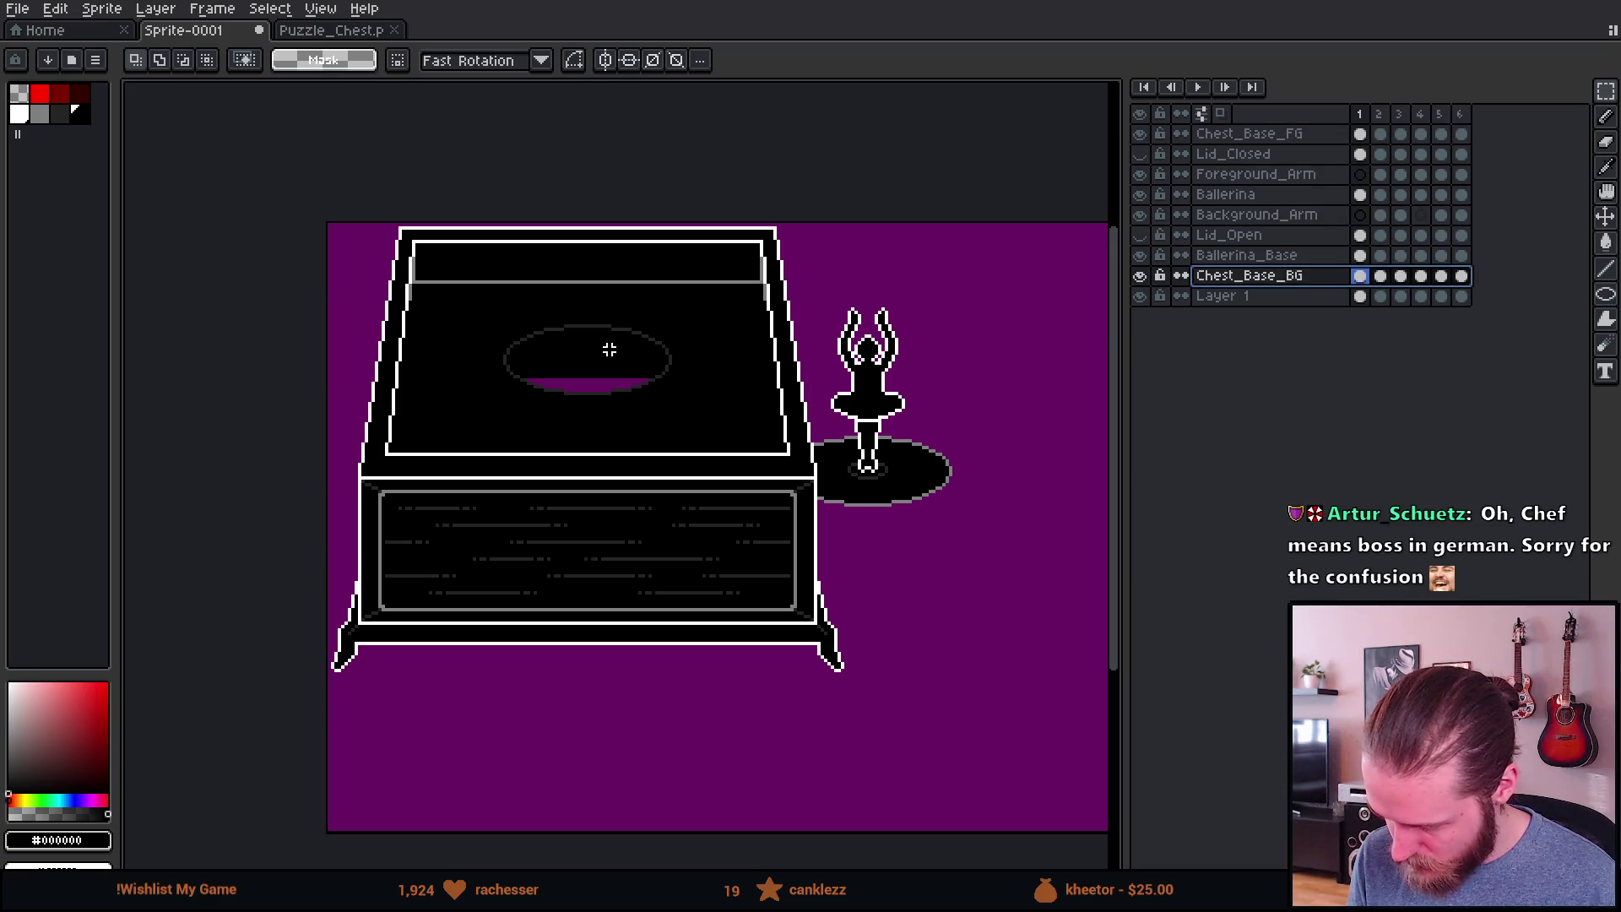
Step: On Chest_Base_BG, select the purple bands inside the oval opening and delete them
scroll(507, 397, "up", 3)
scroll(508, 402, "down", 1)
scroll(489, 410, "up", 2)
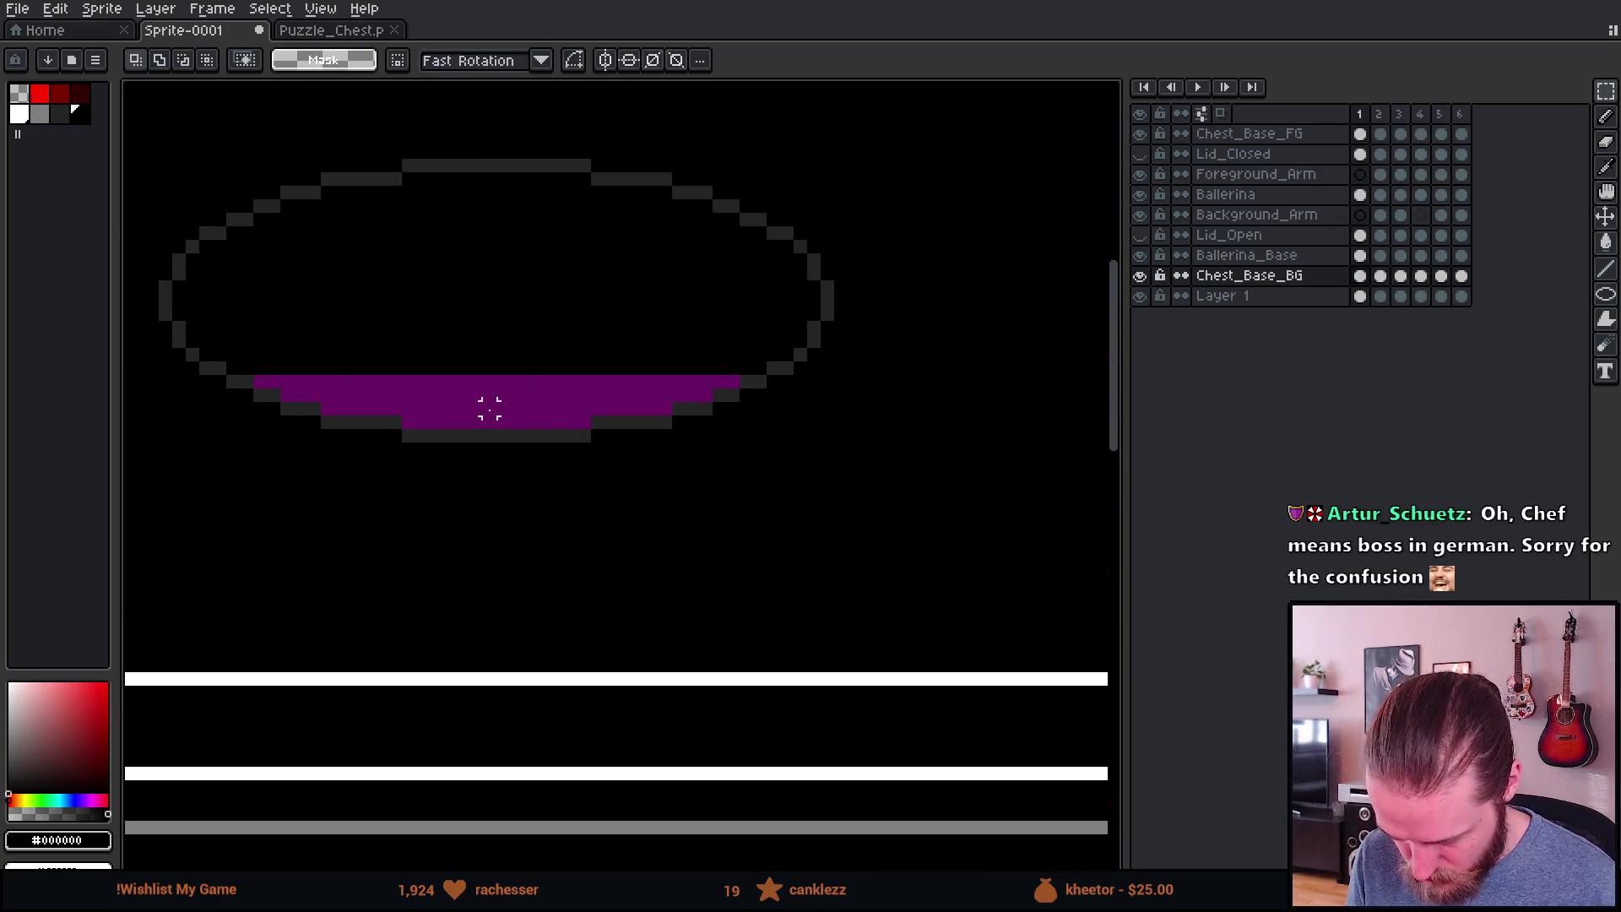
scroll(466, 389, "down", 1)
scroll(391, 396, "up", 1)
left_click_drag(263, 382, 946, 350)
mouse_move(203, 380)
left_mouse_down()
mouse_move(396, 372)
mouse_move(903, 293)
left_mouse_up()
key("u")
left_click_drag(842, 435, 315, 414)
left_click_drag(447, 444, 719, 392)
key("w")
key("Delete")
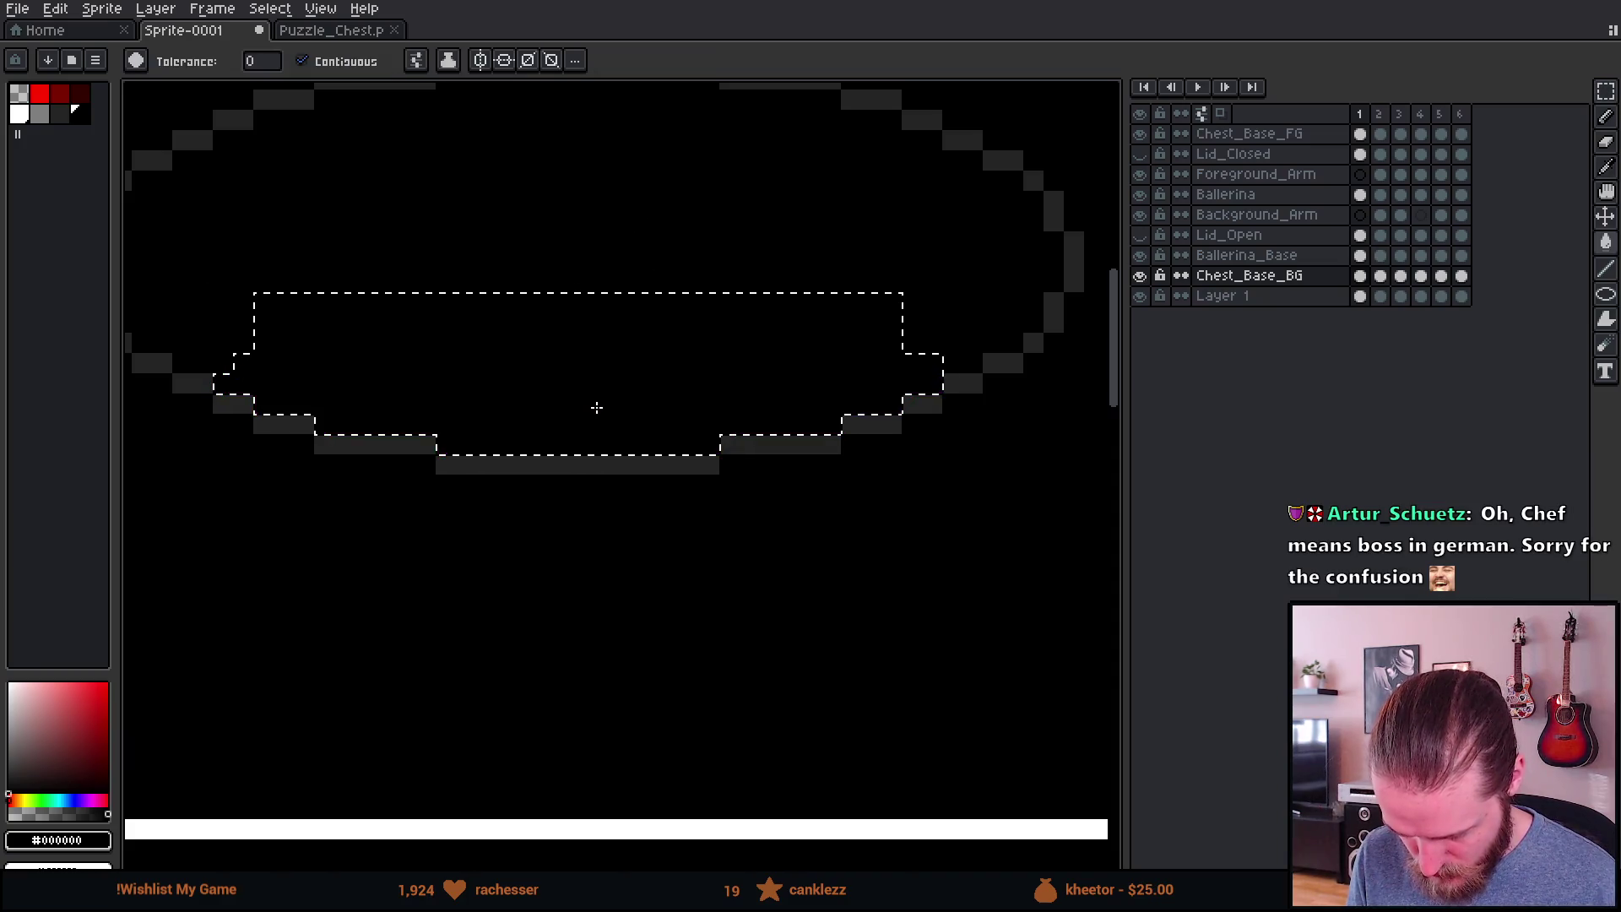
scroll(597, 408, "down", 3)
key("m")
scroll(734, 496, "down", 2)
scroll(614, 408, "down", 1)
scroll(650, 421, "up", 1)
left_click_drag(822, 420, 931, 387)
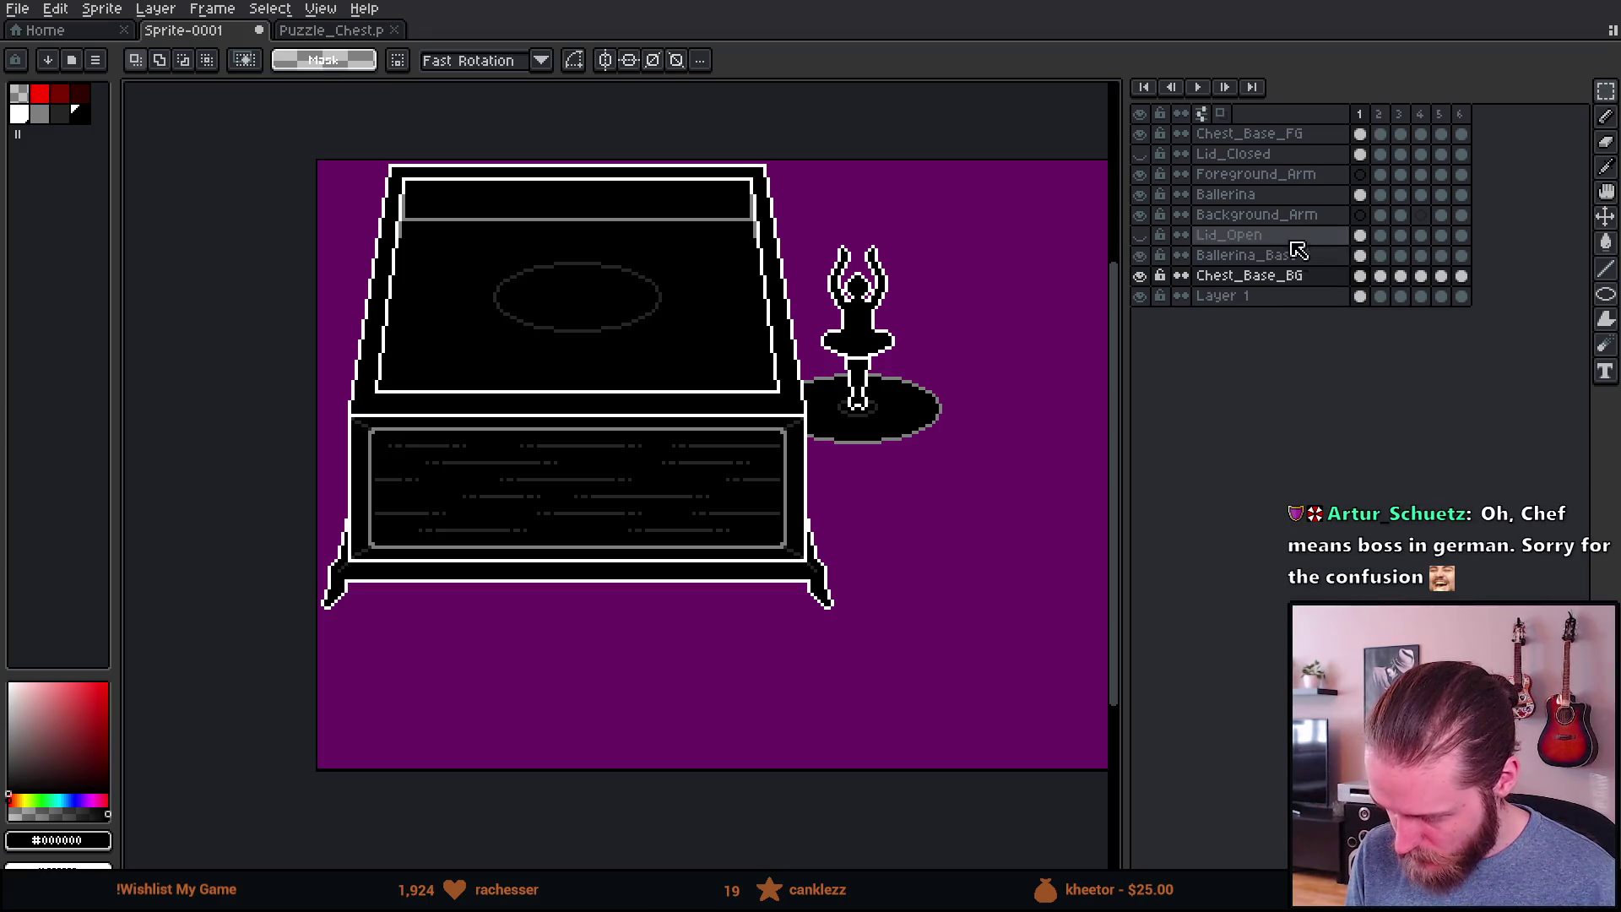
Step: Move the Chest_Base_FG front about 45 px down, leaving a purple gap below the rim
left_click(1250, 133)
key("v")
mouse_move(688, 449)
left_mouse_down()
mouse_move(673, 492)
mouse_move(687, 583)
mouse_move(639, 490)
mouse_move(630, 550)
mouse_move(608, 481)
left_mouse_up()
scroll(608, 490, "up", 2)
scroll(575, 529, "down", 4)
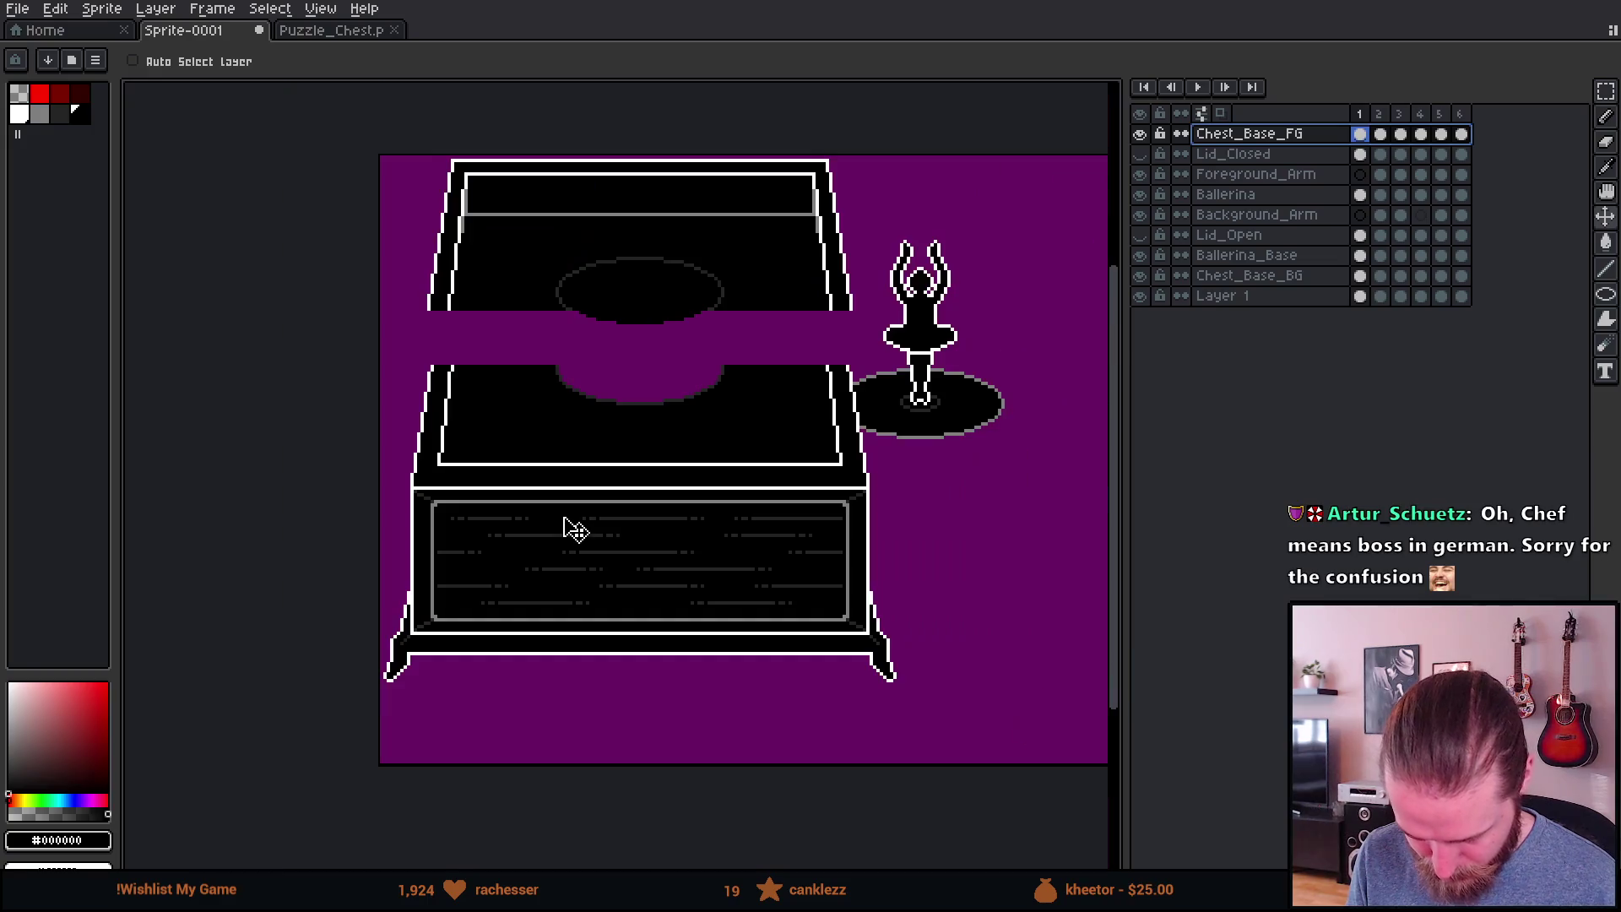
Step: Move the Ballerina_Base disc away from the ballerina and show the Lid_Open layer
scroll(561, 521, "up", 1)
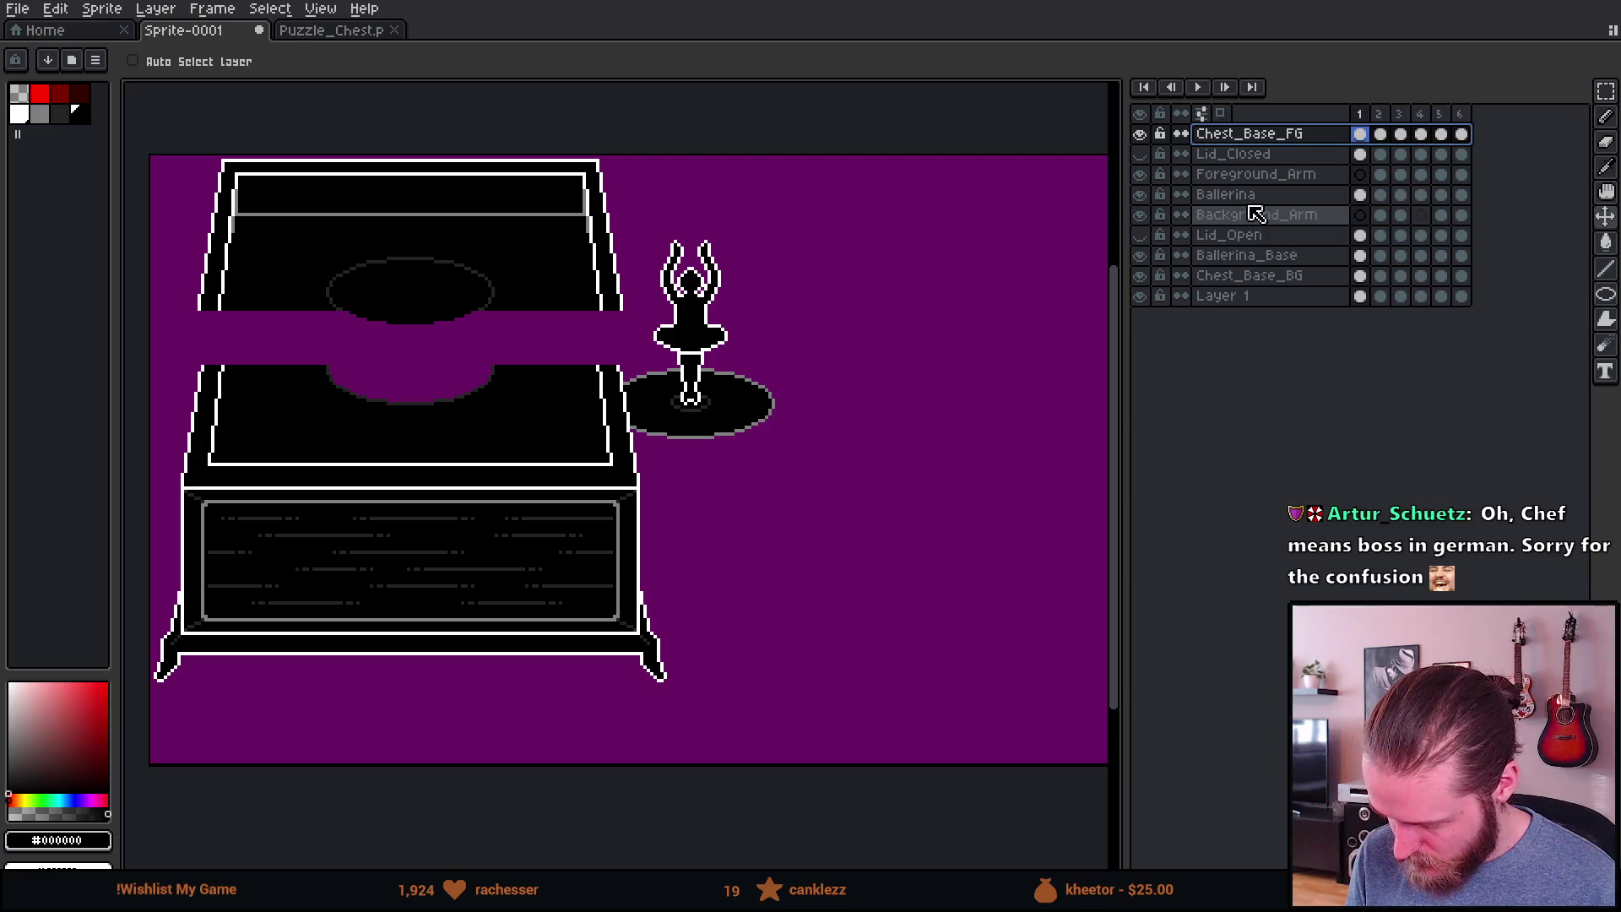
left_click(1281, 263)
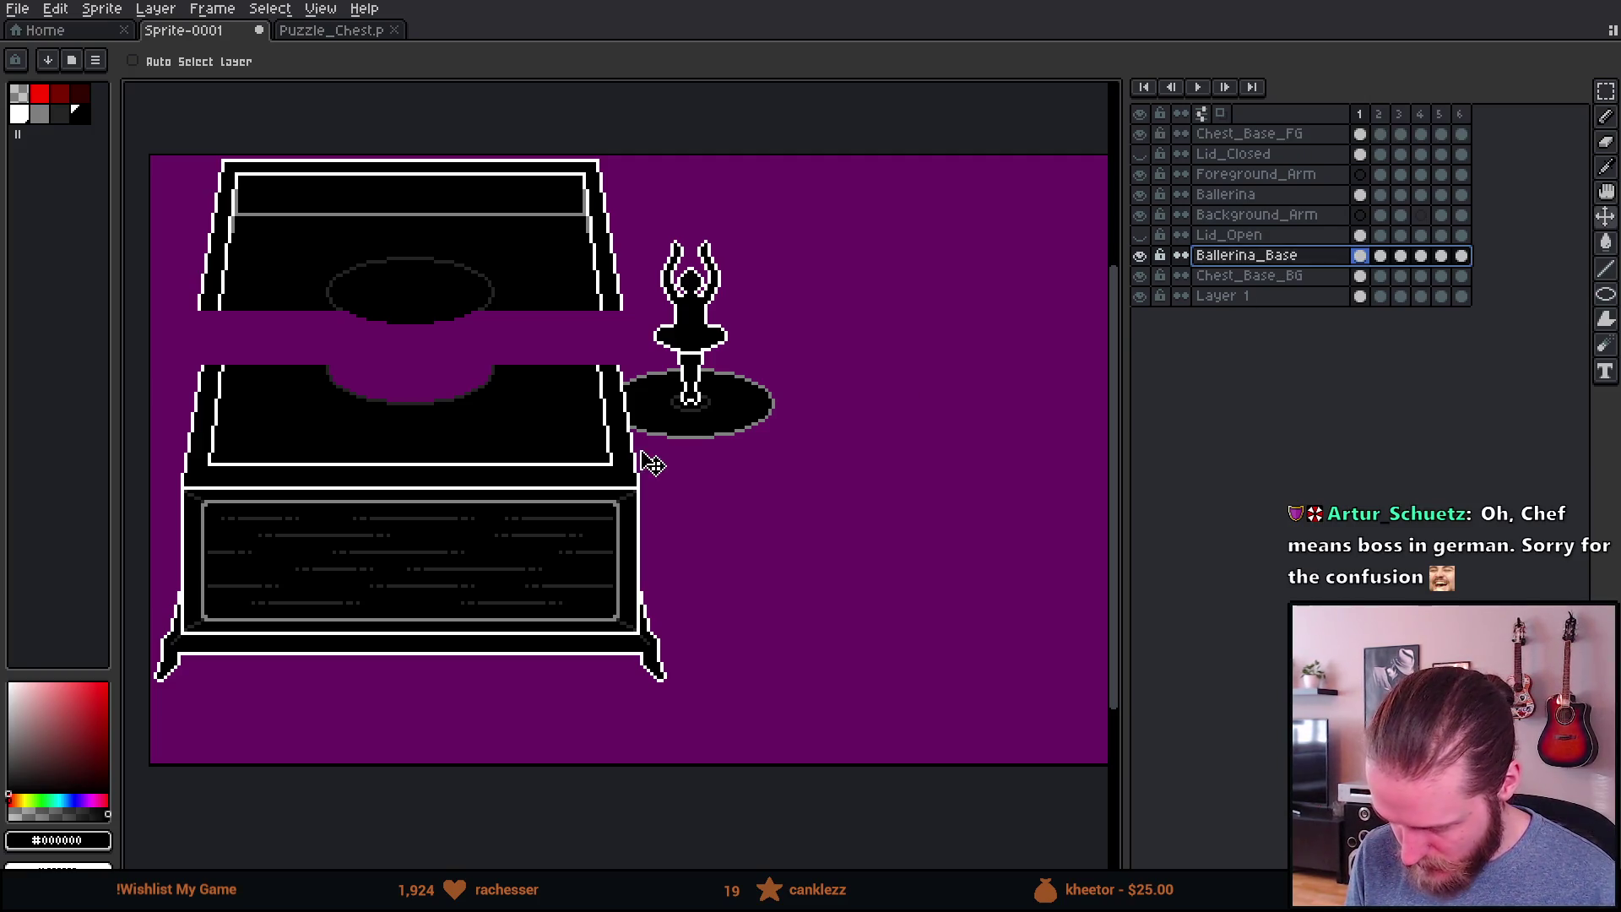
mouse_move(721, 436)
left_mouse_down()
mouse_move(734, 423)
mouse_move(789, 536)
mouse_move(771, 667)
mouse_move(821, 297)
mouse_move(811, 695)
mouse_move(822, 468)
left_mouse_up()
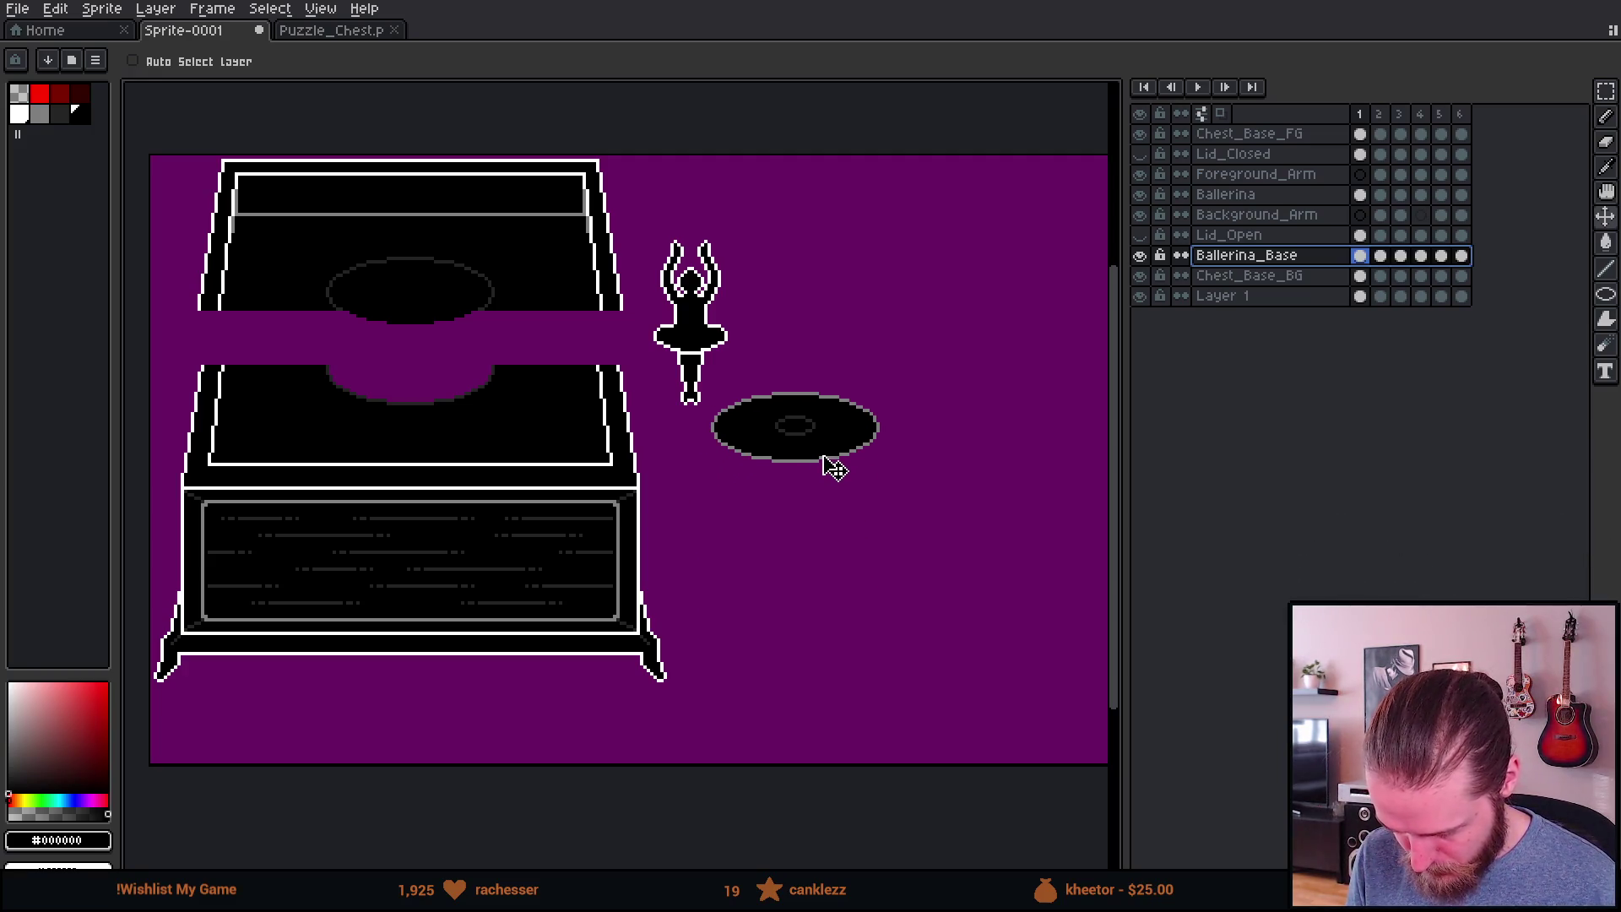
scroll(845, 507, "up", 2)
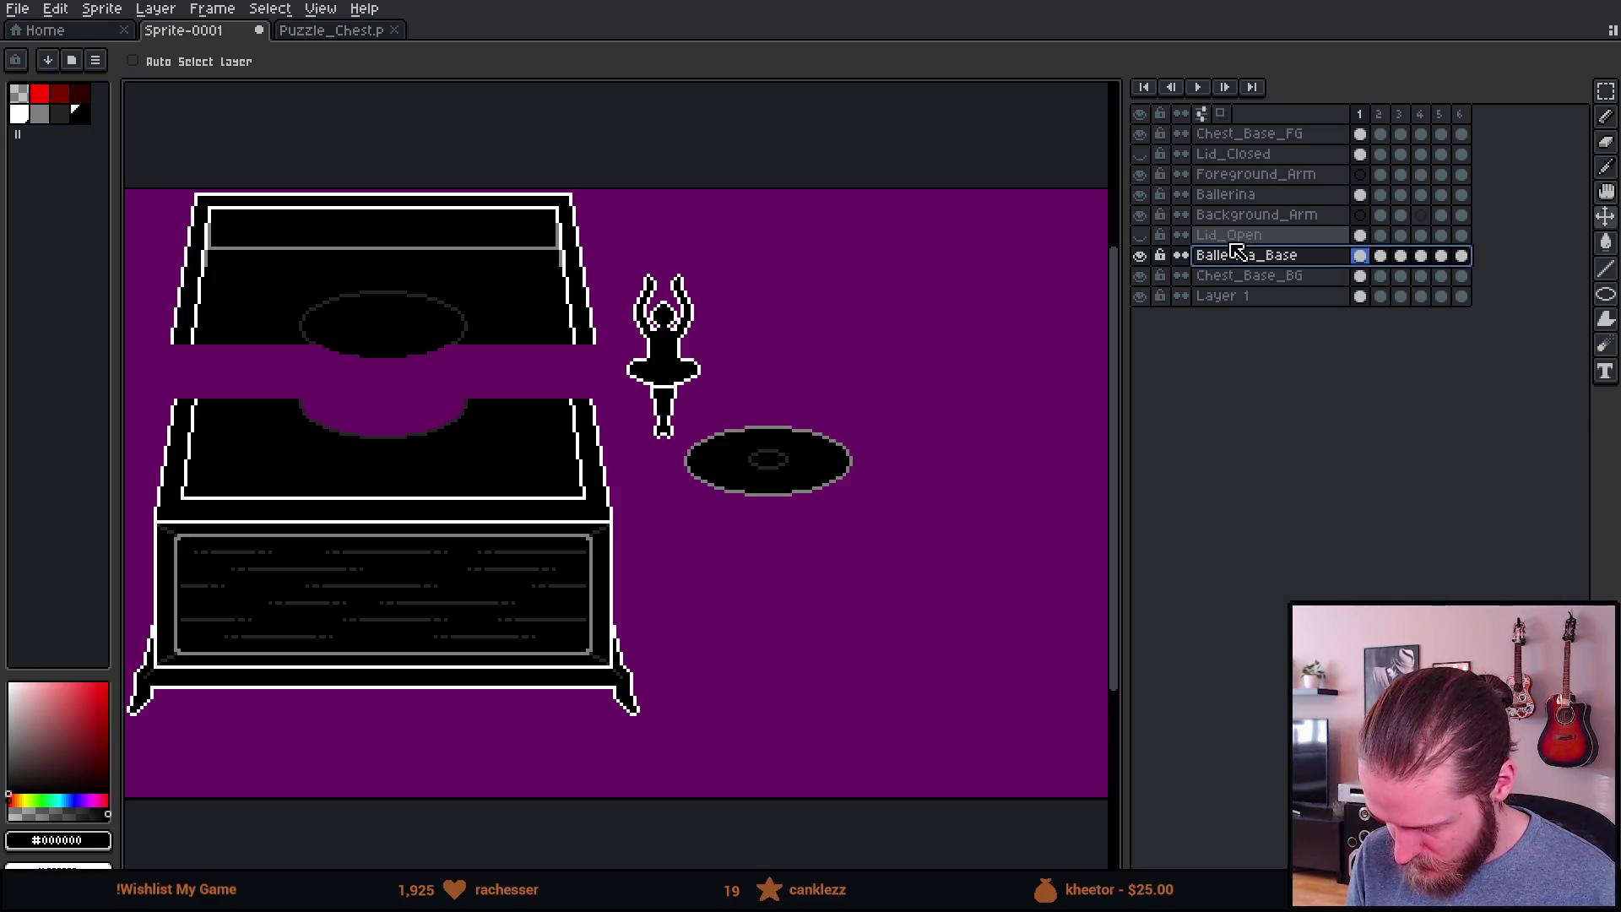
left_click(1141, 235)
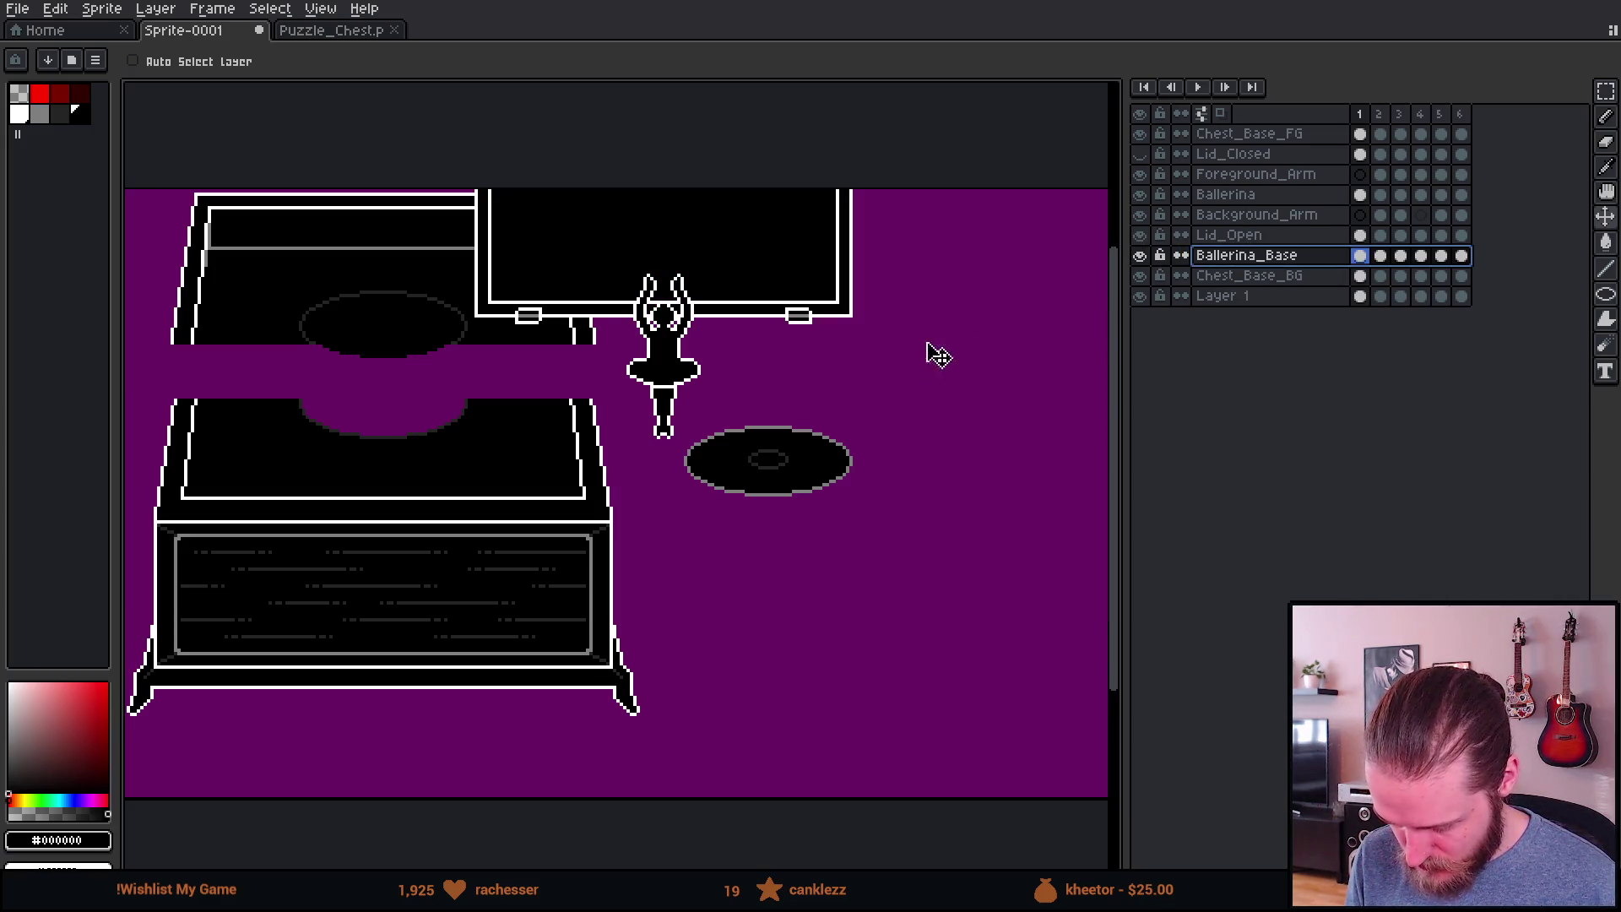
Step: Open Sprite > Canvas Size, currently showing 320×180 px
scroll(818, 369, "down", 3)
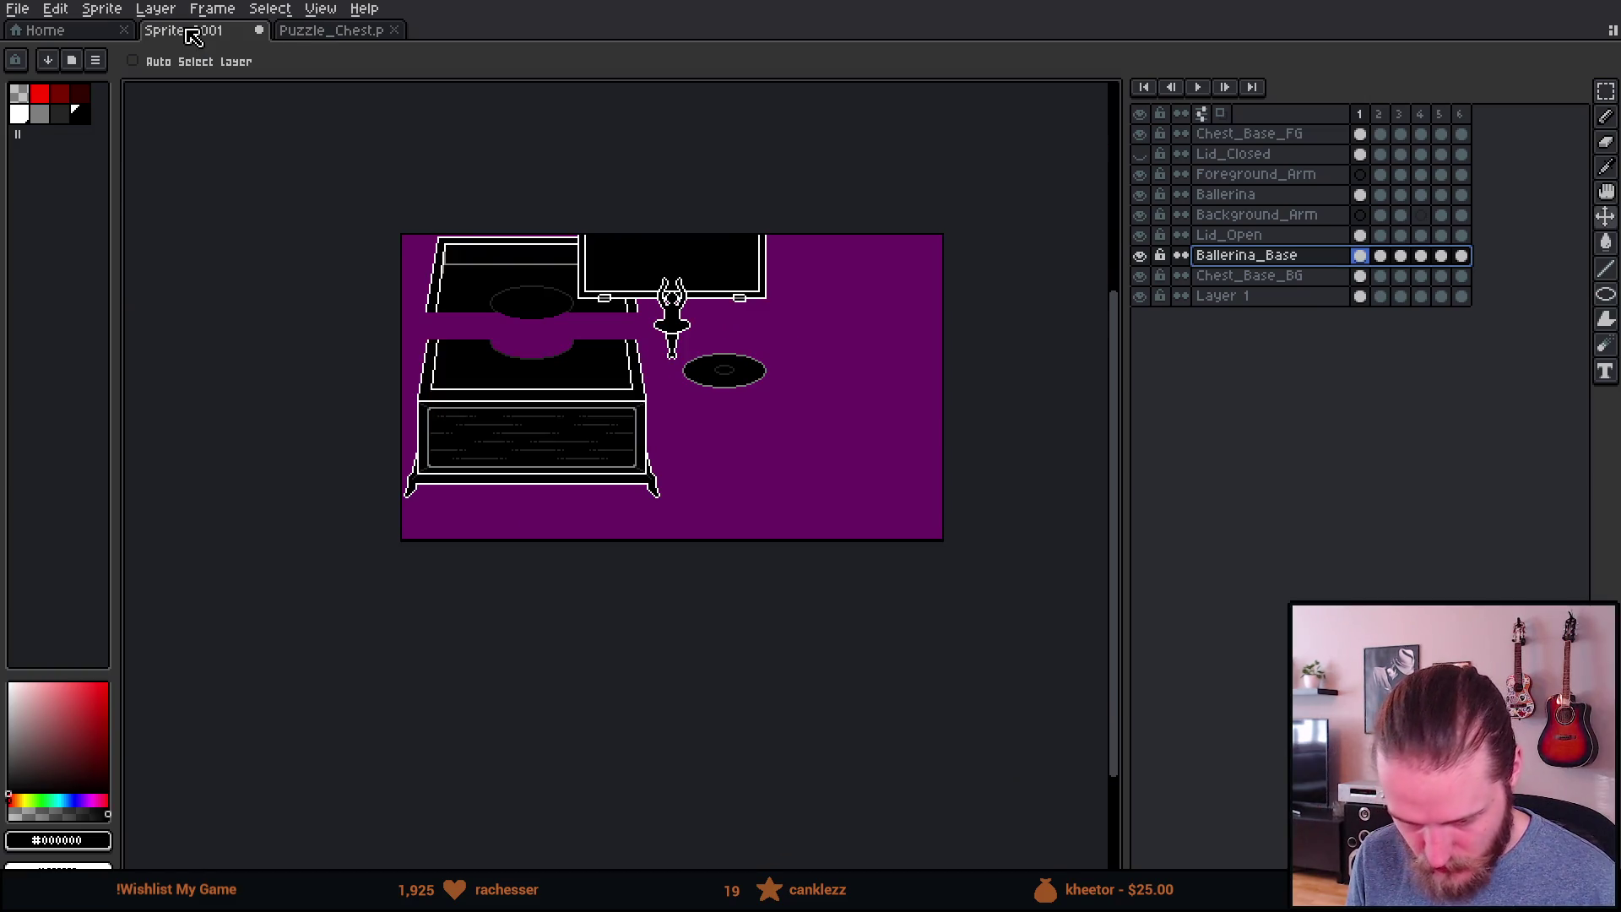
left_click(102, 10)
left_click(178, 125)
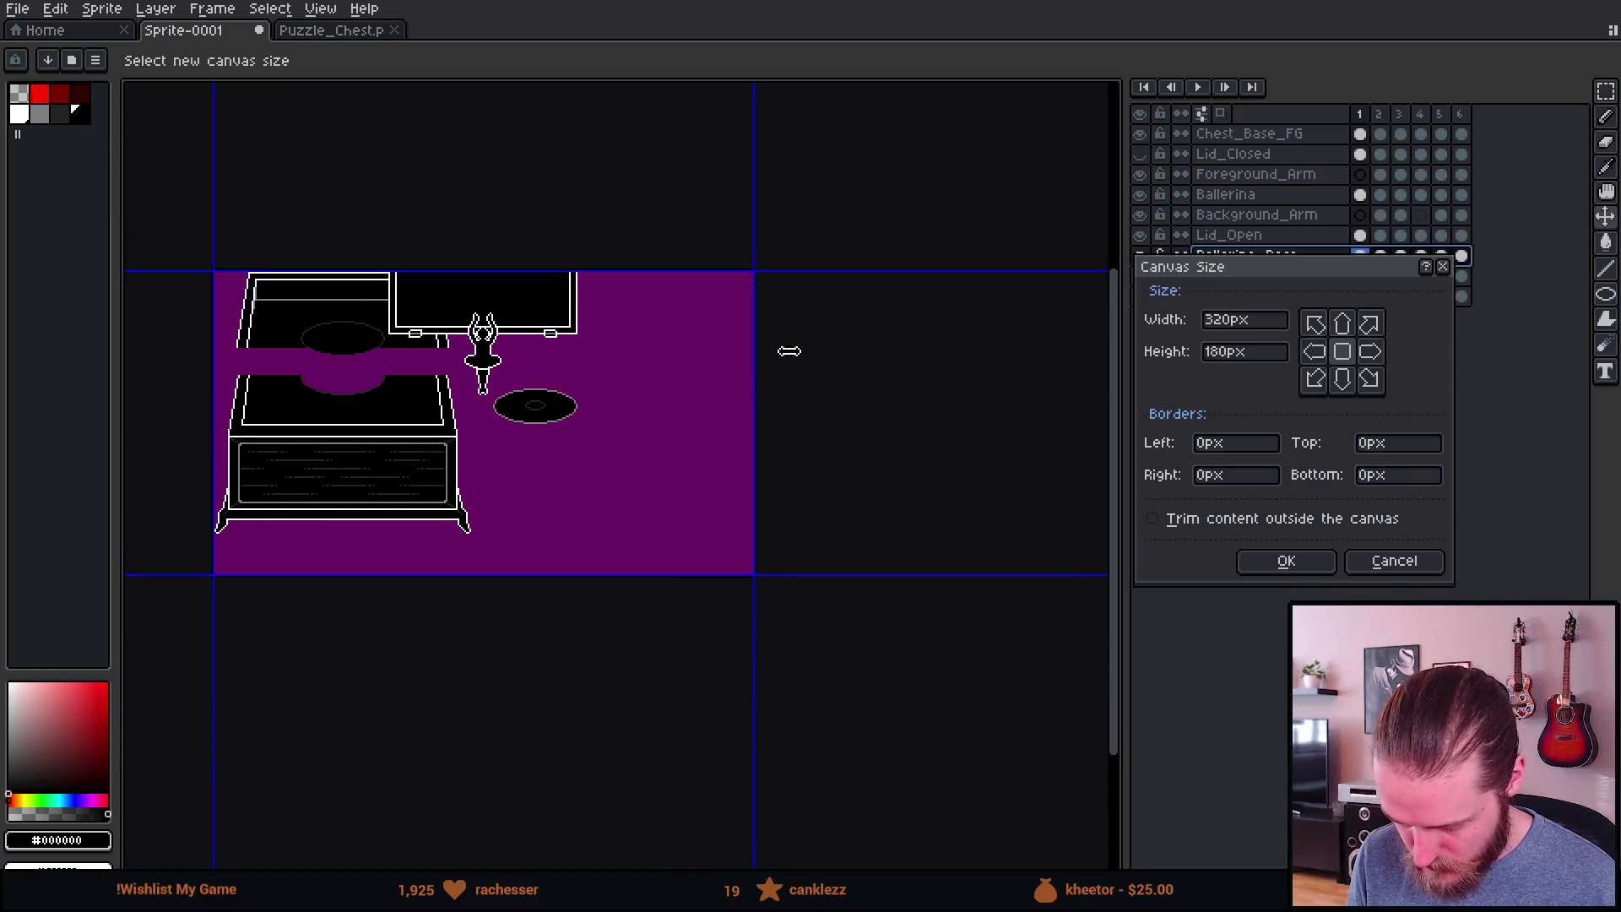
Step: Widen the canvas to the right and fill Layer 1 completely with purple #691263
left_click_drag(753, 356, 1110, 372)
left_click(1308, 568)
left_click(1253, 298)
key("i")
left_click(746, 407)
key("g")
left_click(815, 407)
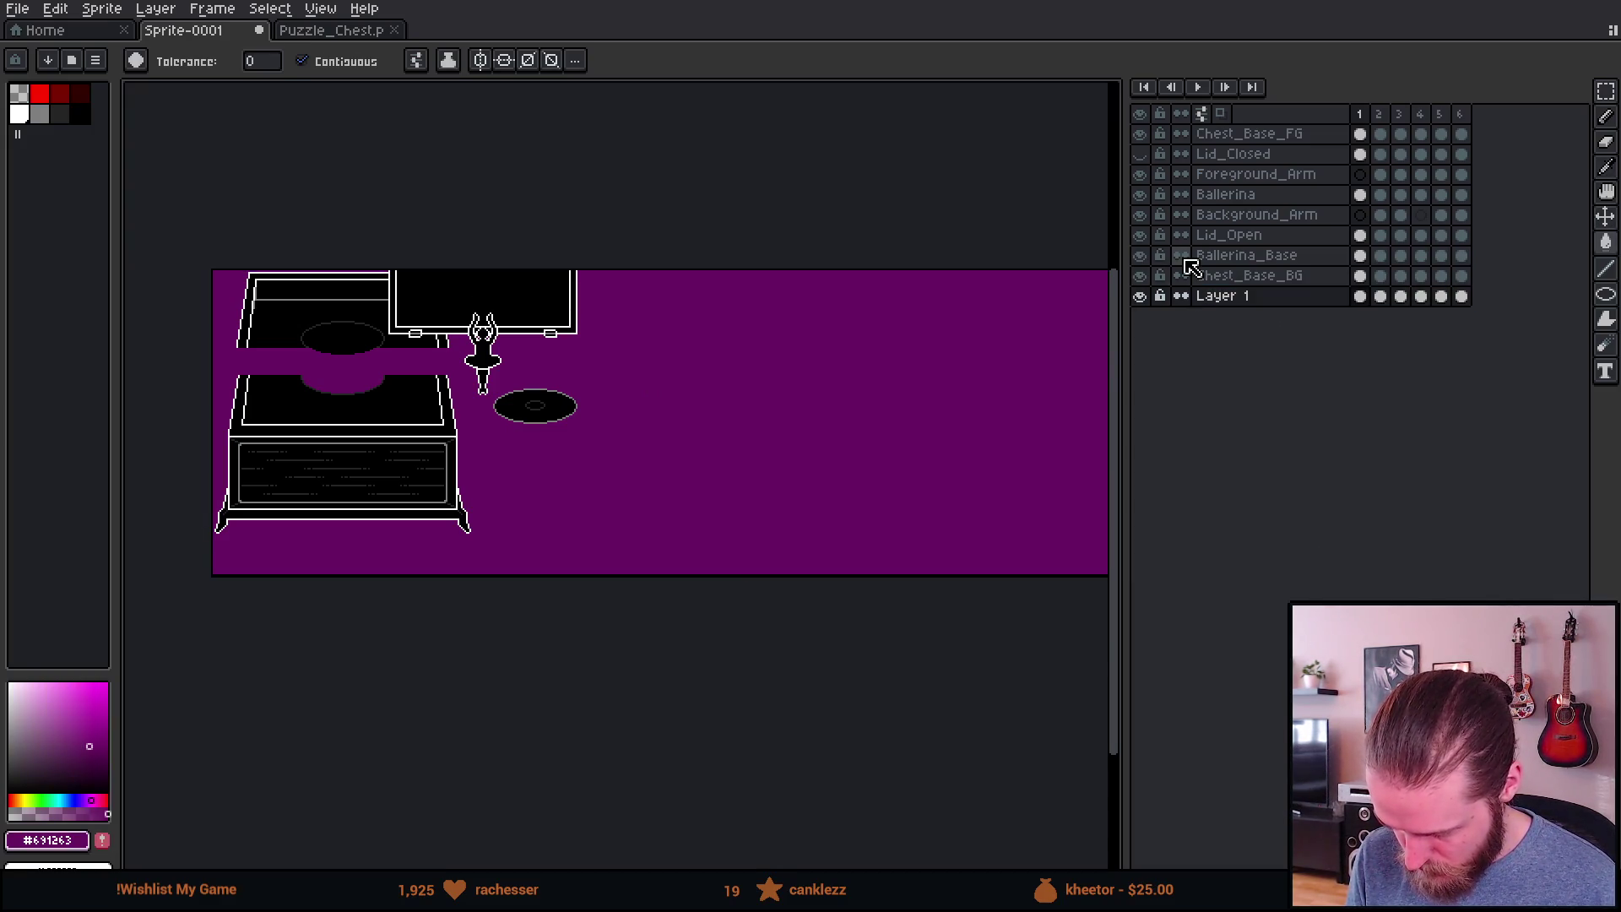
Step: Shift the open lid on the Lid_Open layer right and down
left_click(1242, 254)
left_click(1228, 236)
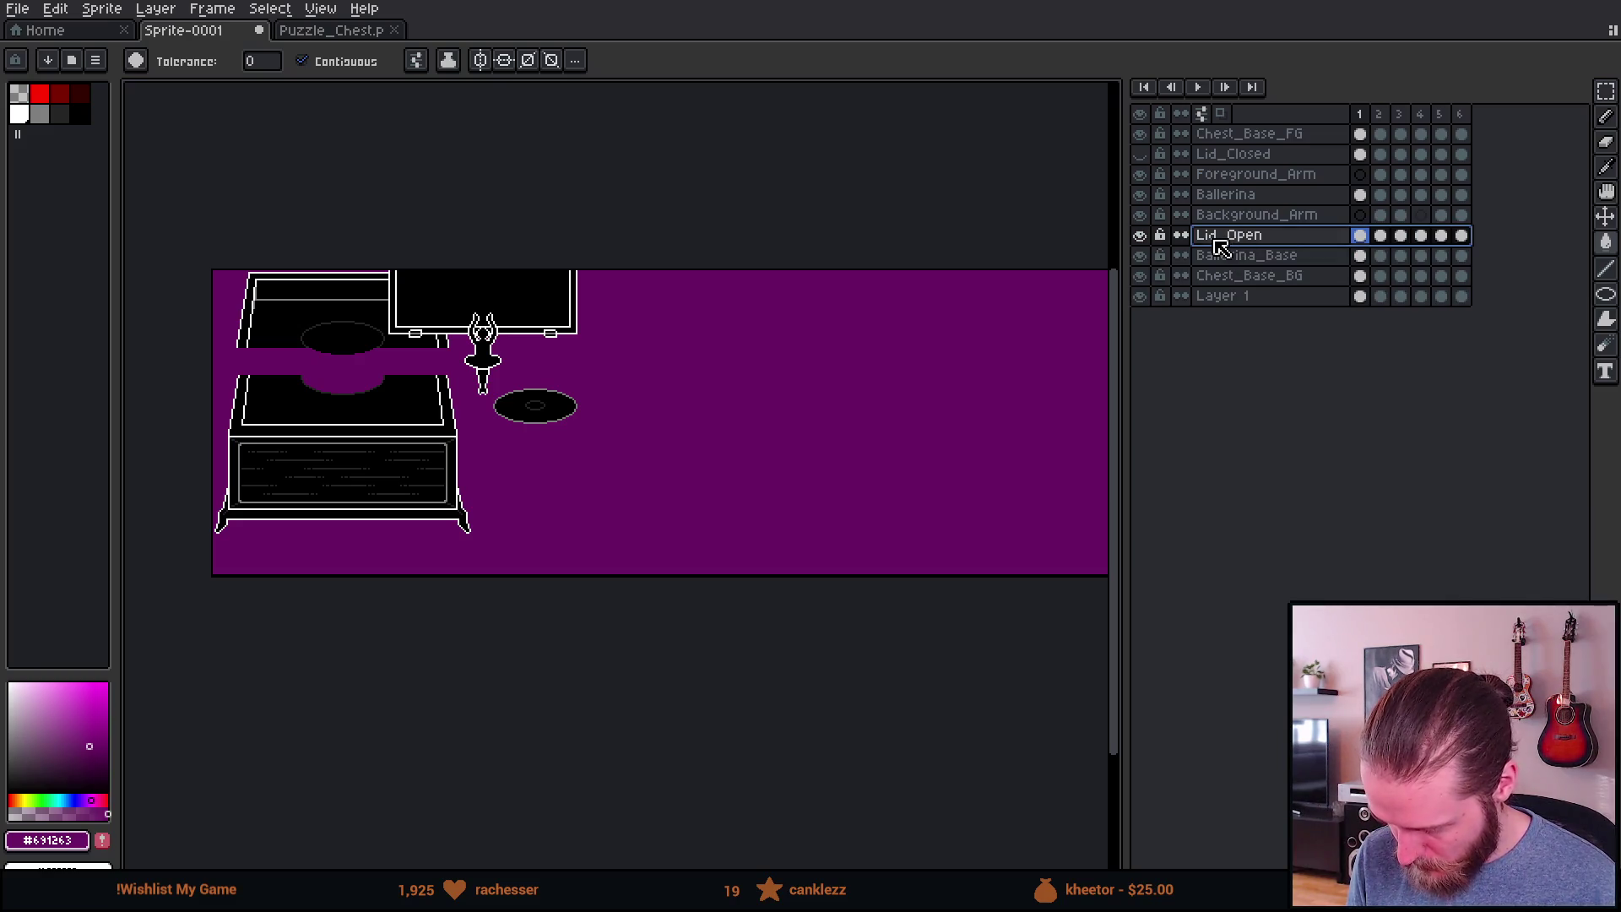
scroll(645, 365, "left", 2)
scroll(645, 365, "up", 1)
key("m")
left_click_drag(187, 182, 887, 527)
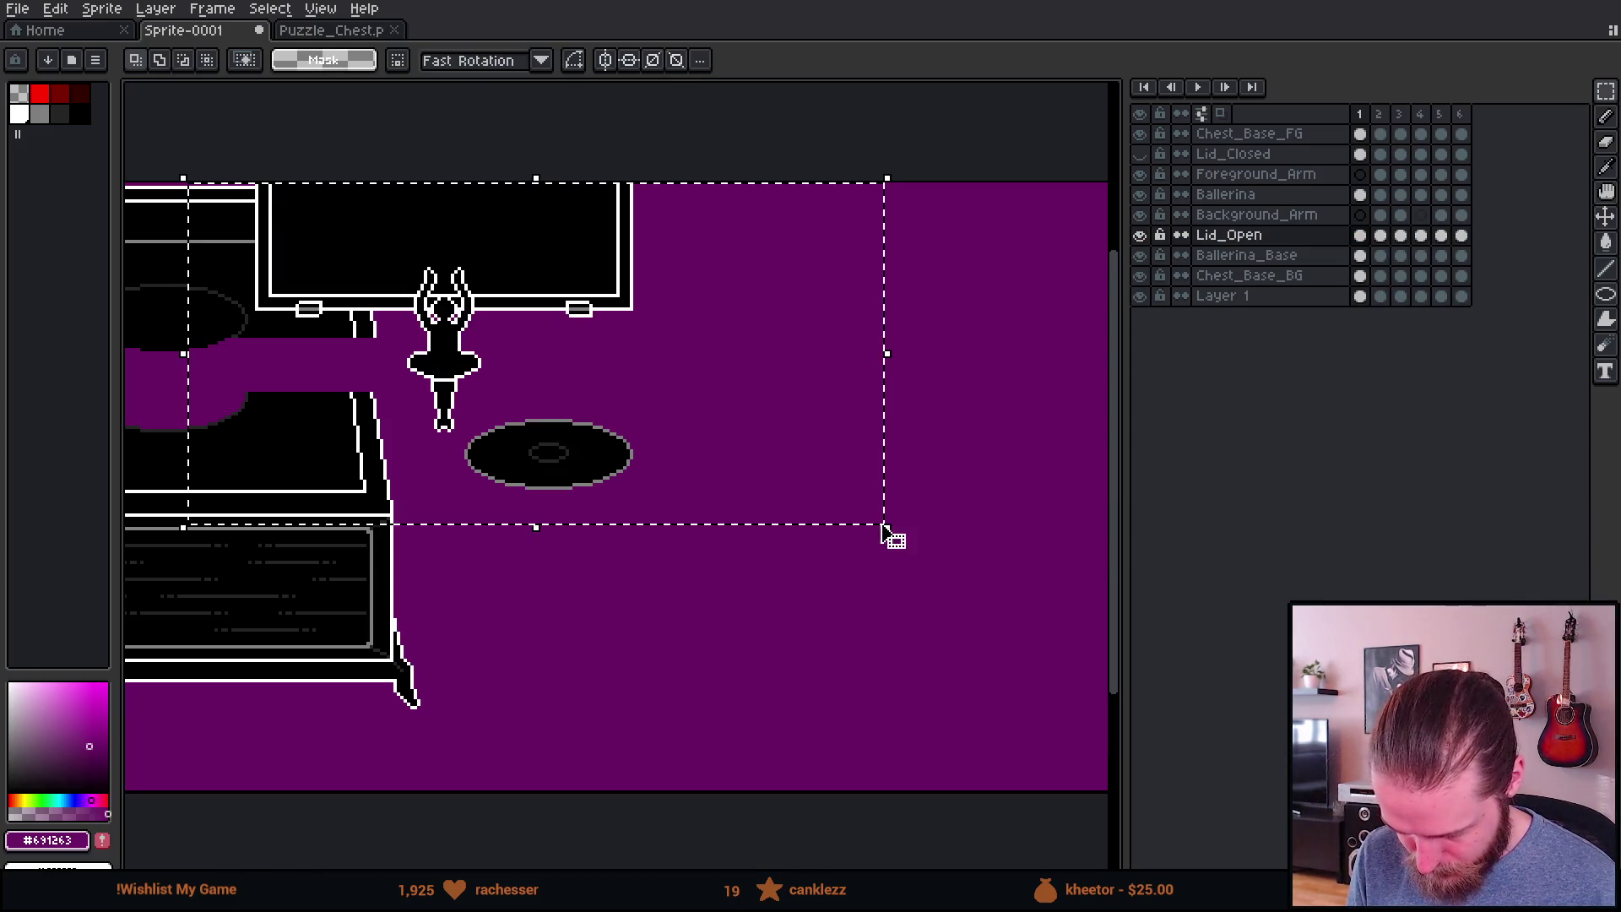
mouse_move(499, 332)
left_mouse_down()
mouse_move(522, 361)
mouse_move(640, 342)
left_mouse_up()
key("Return")
left_click(772, 660)
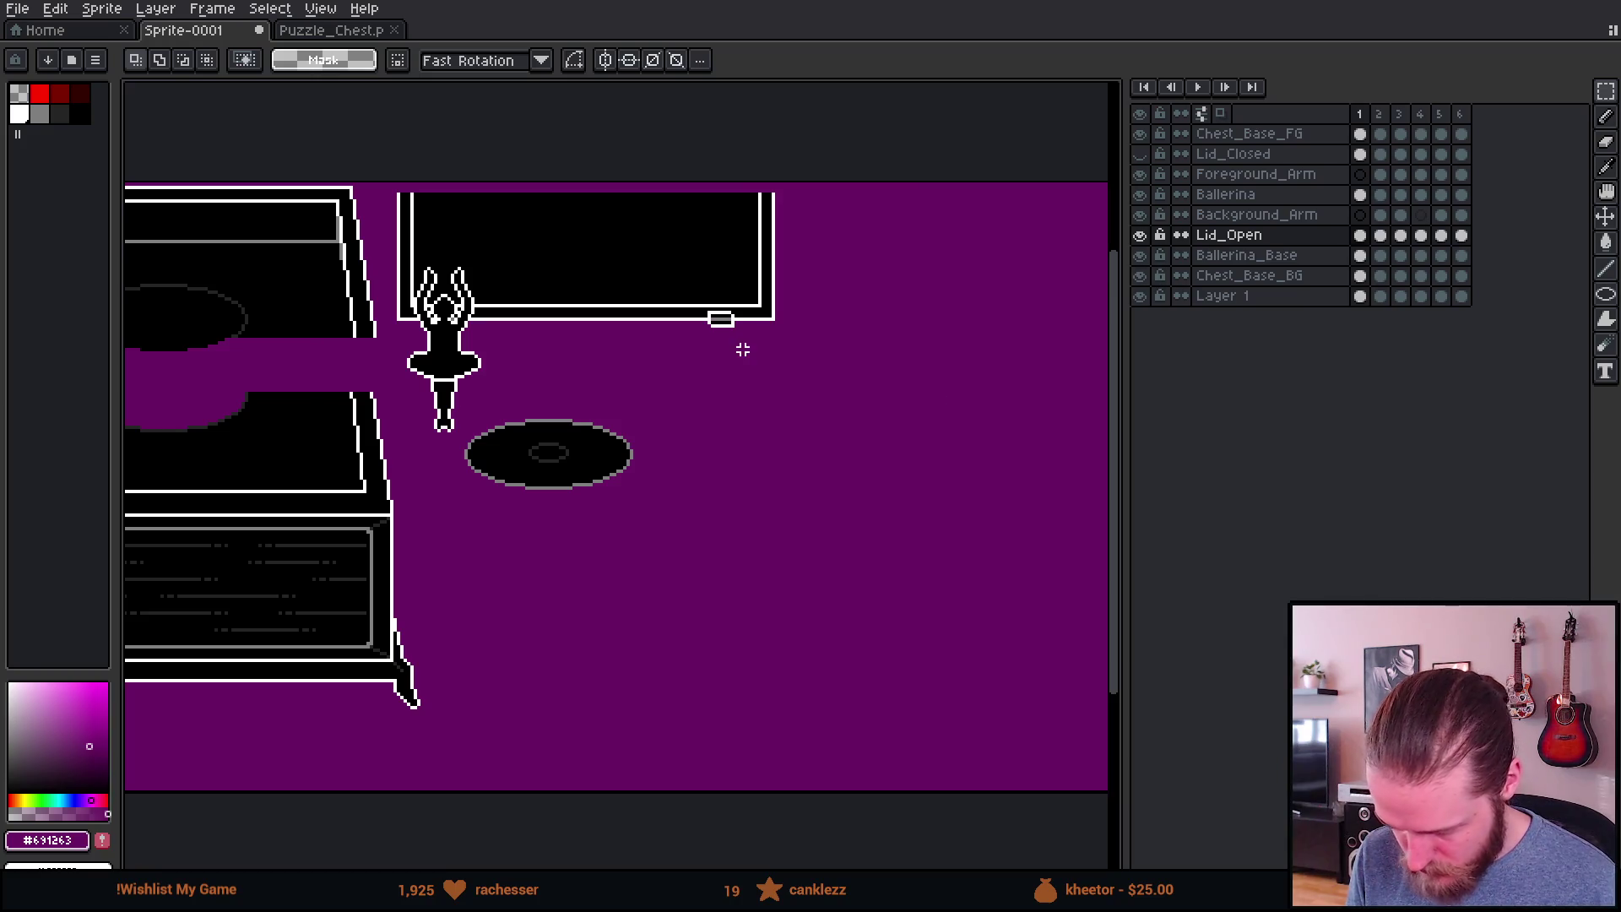
Step: Show the Lid_Closed layer and move the closed lid beside the open chest
left_click(1141, 156)
left_click(1284, 156)
scroll(666, 397, "down", 2)
key("ctrl+shift+d")
mouse_move(655, 544)
left_mouse_down()
mouse_move(699, 503)
mouse_move(656, 481)
mouse_move(629, 516)
mouse_move(651, 514)
mouse_move(630, 514)
mouse_move(648, 442)
left_mouse_up()
scroll(676, 498, "up", 2)
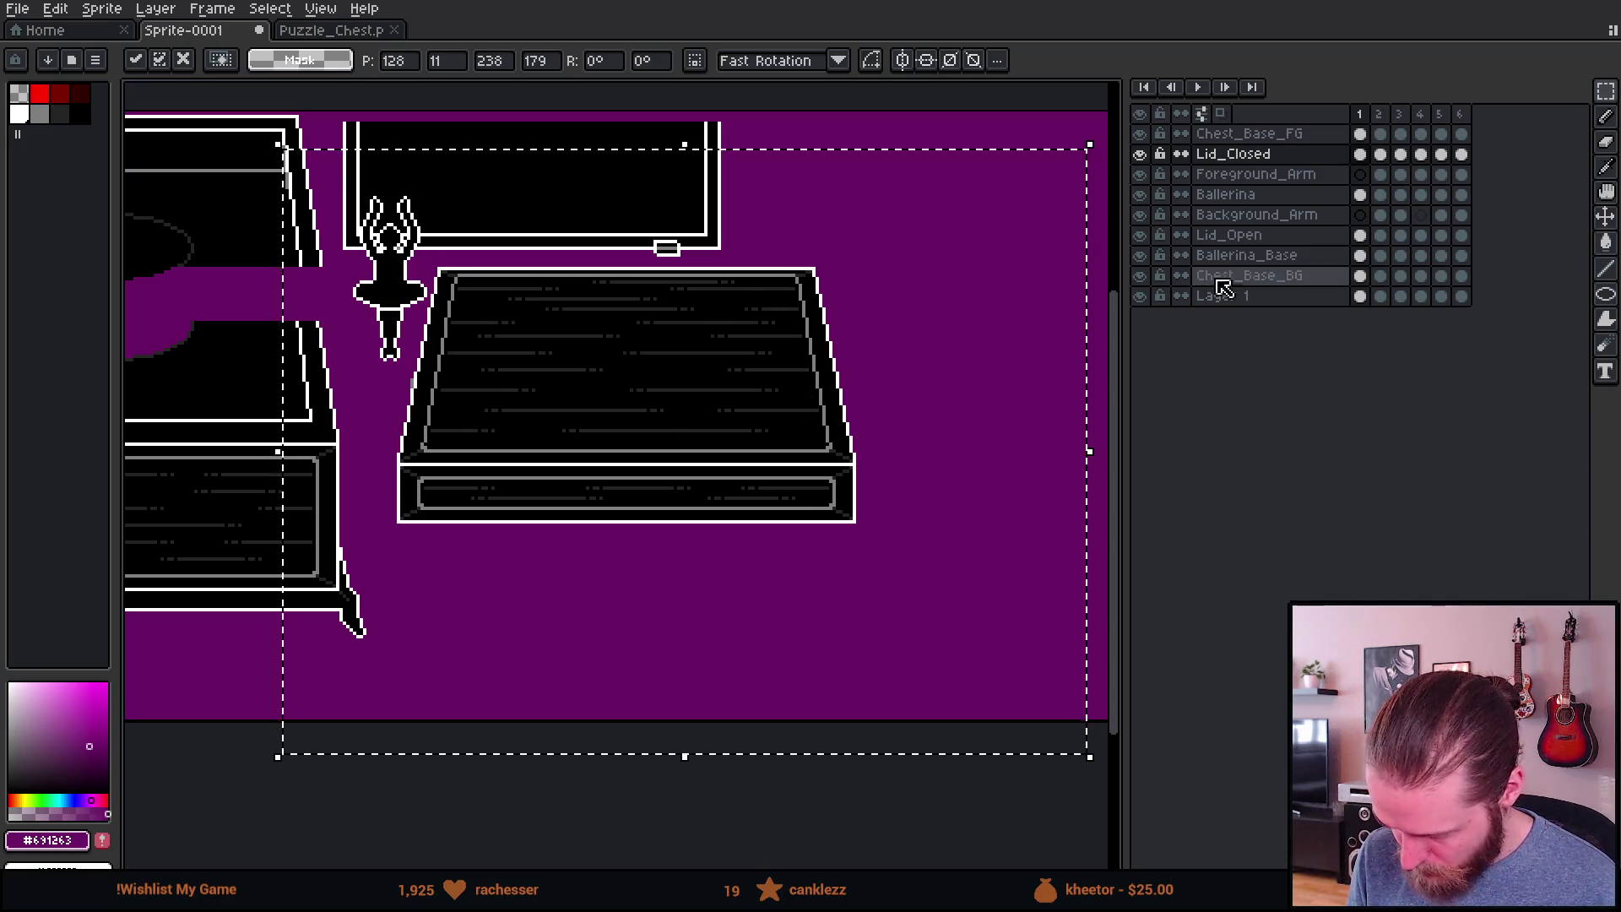
key("ctrl+d")
Step: Move the Ballerina_Base disc down below the closed lid
left_click(1266, 264)
mouse_move(244, 198)
left_mouse_down()
mouse_move(904, 695)
mouse_move(988, 724)
left_mouse_up()
mouse_move(633, 496)
left_mouse_down()
mouse_move(686, 658)
mouse_move(636, 680)
left_mouse_up()
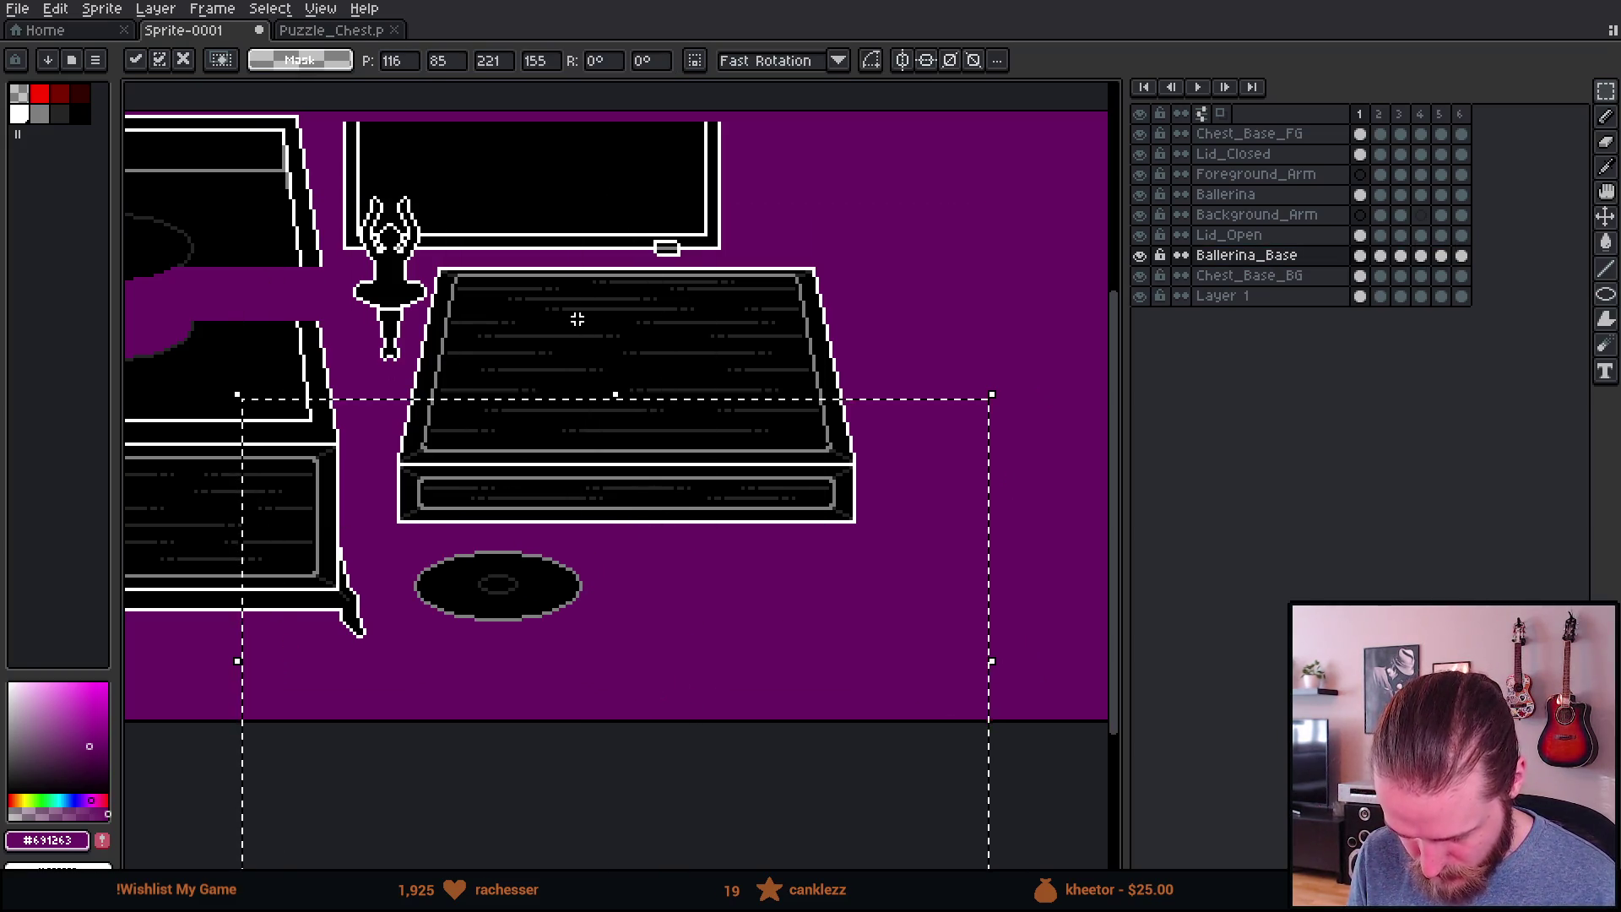
key("ctrl+d")
scroll(576, 320, "down", 2)
scroll(527, 302, "up", 2)
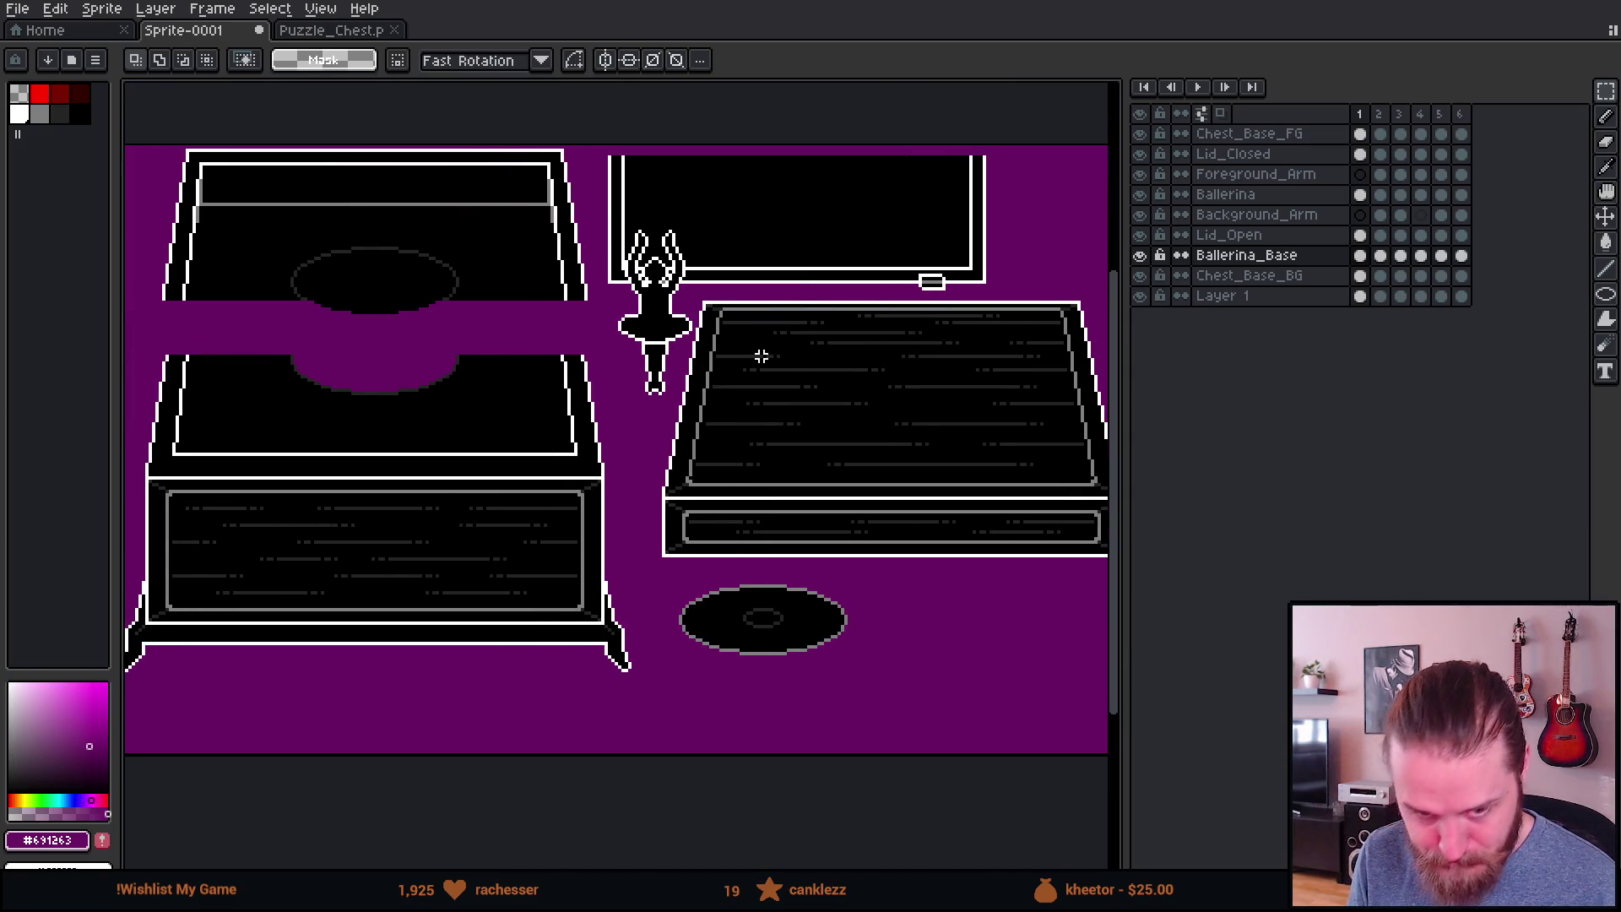
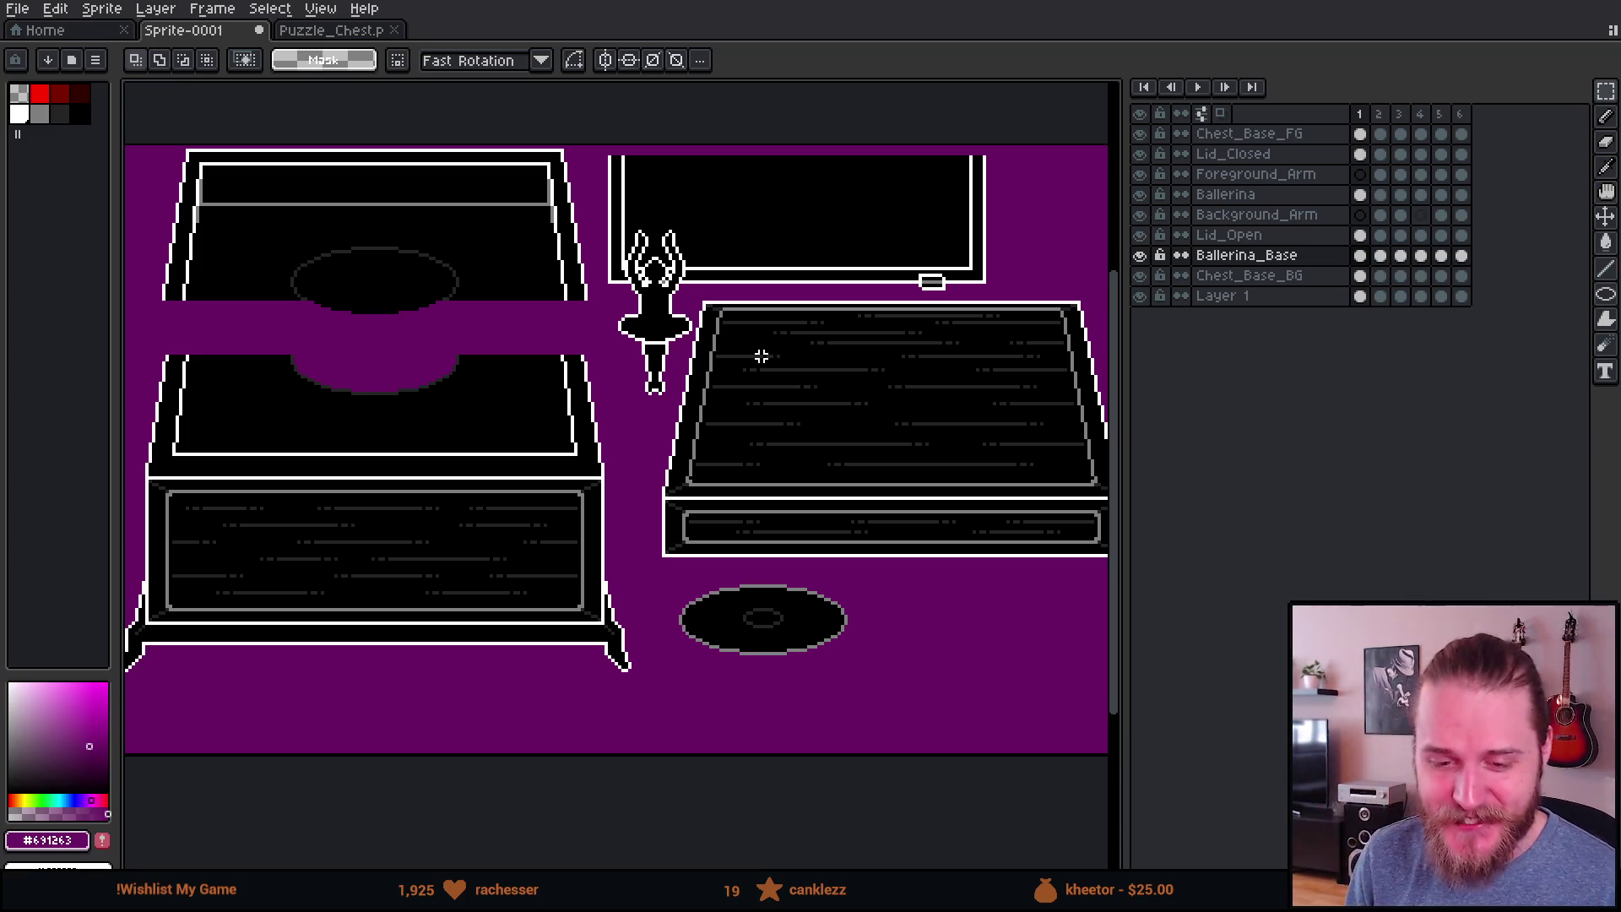
Step: Toggle the disc and closed-lid layers off and on to identify their layers
scroll(643, 390, "right", 5)
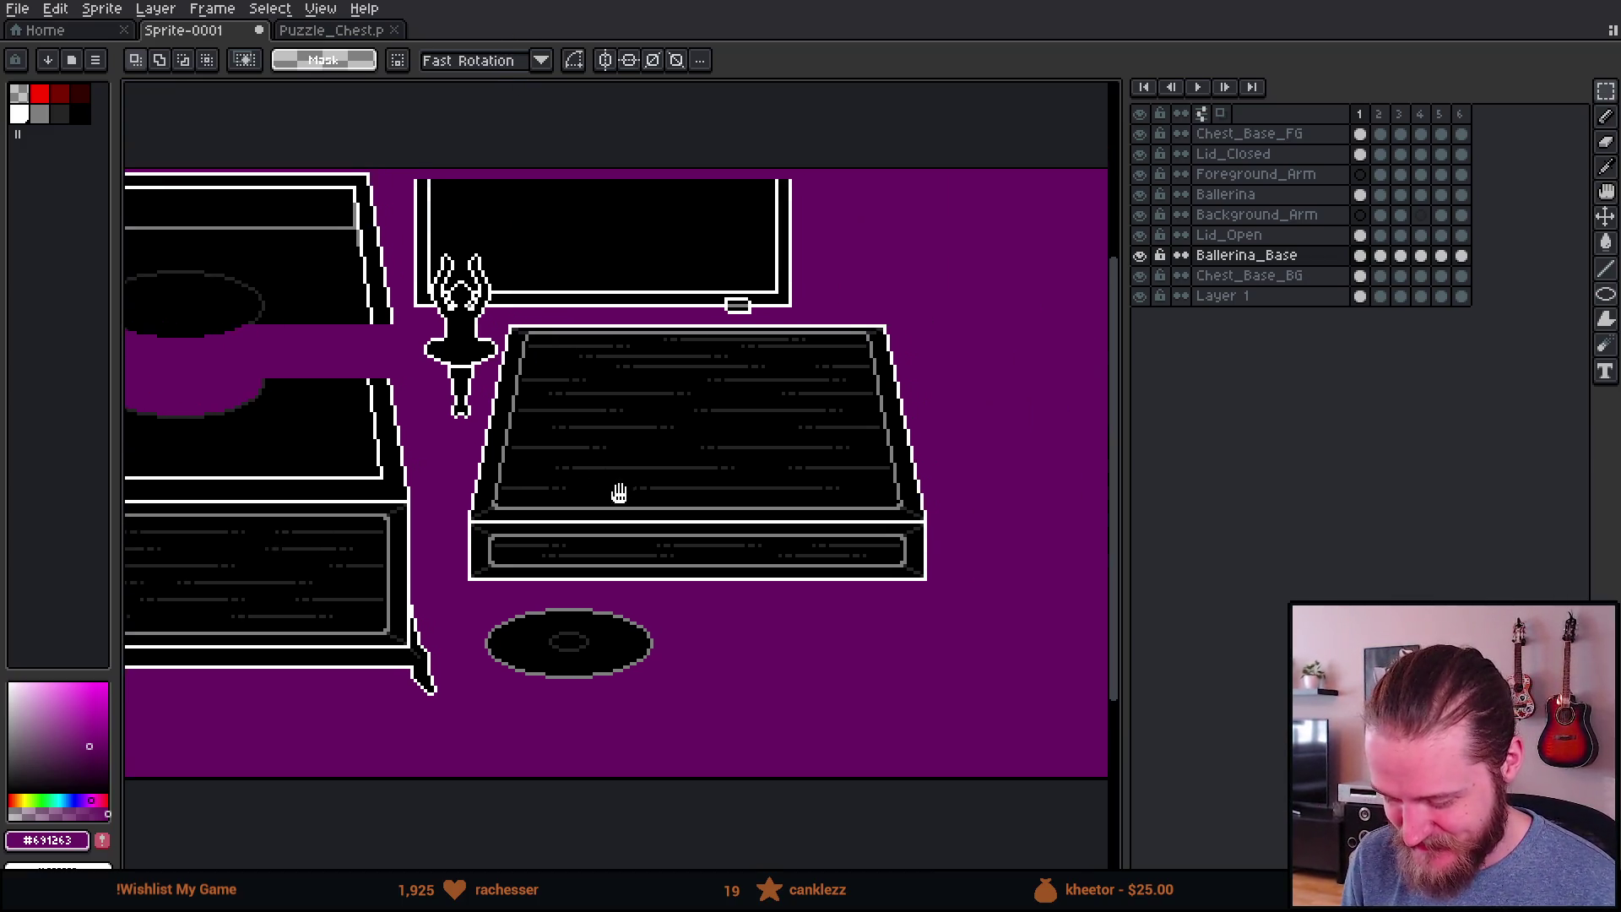
left_click(1140, 256)
left_click(1140, 256)
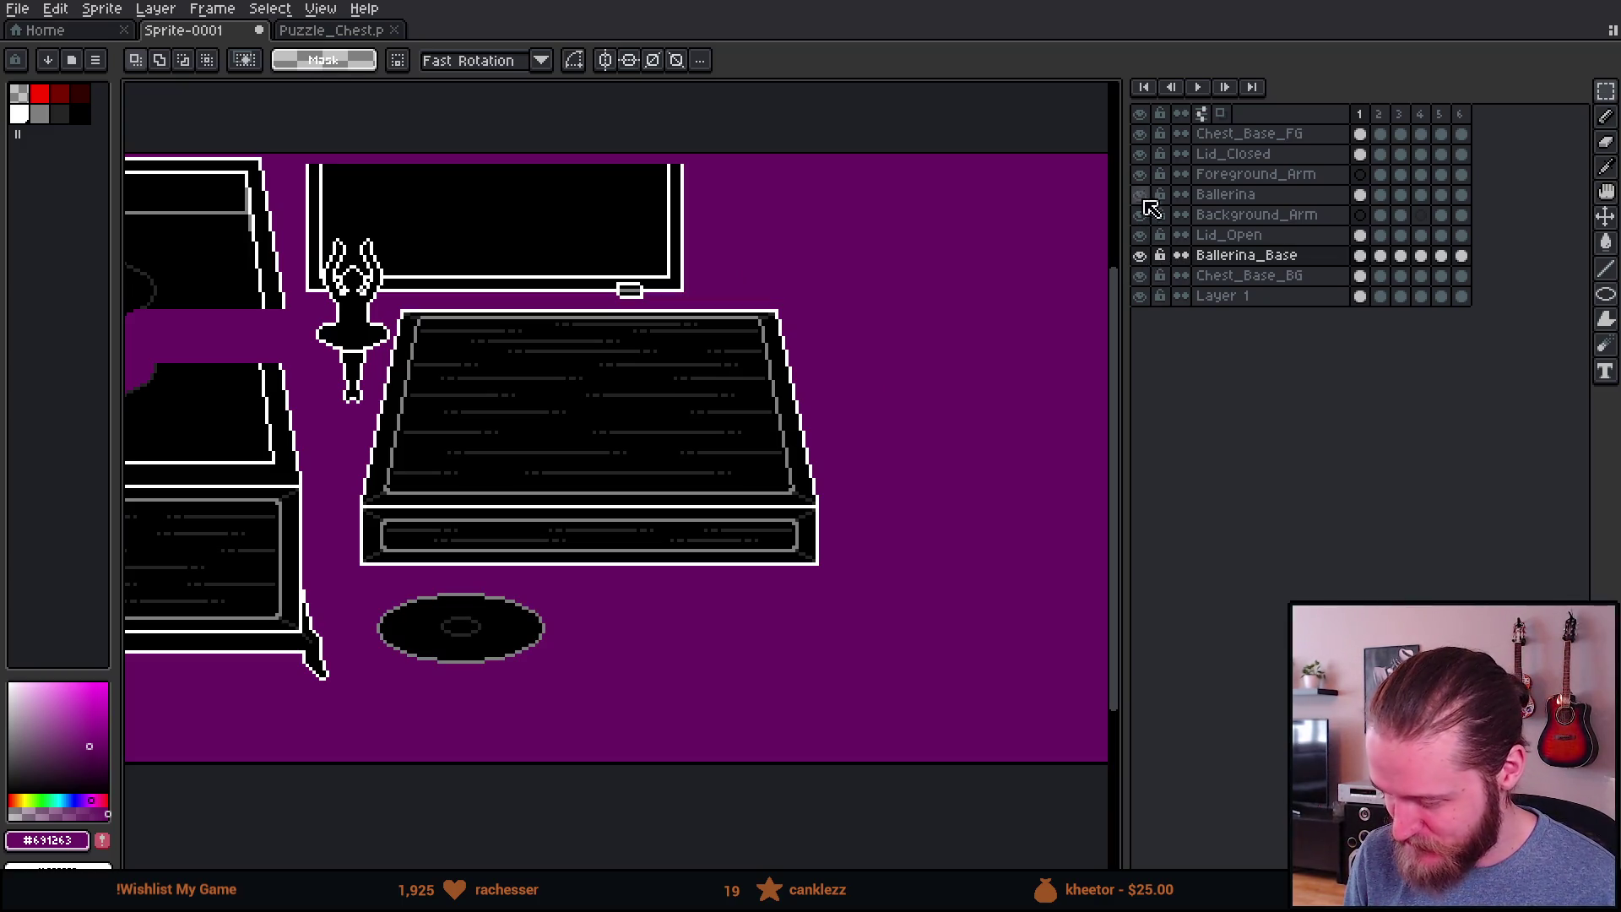
left_click(1142, 157)
left_click(1142, 157)
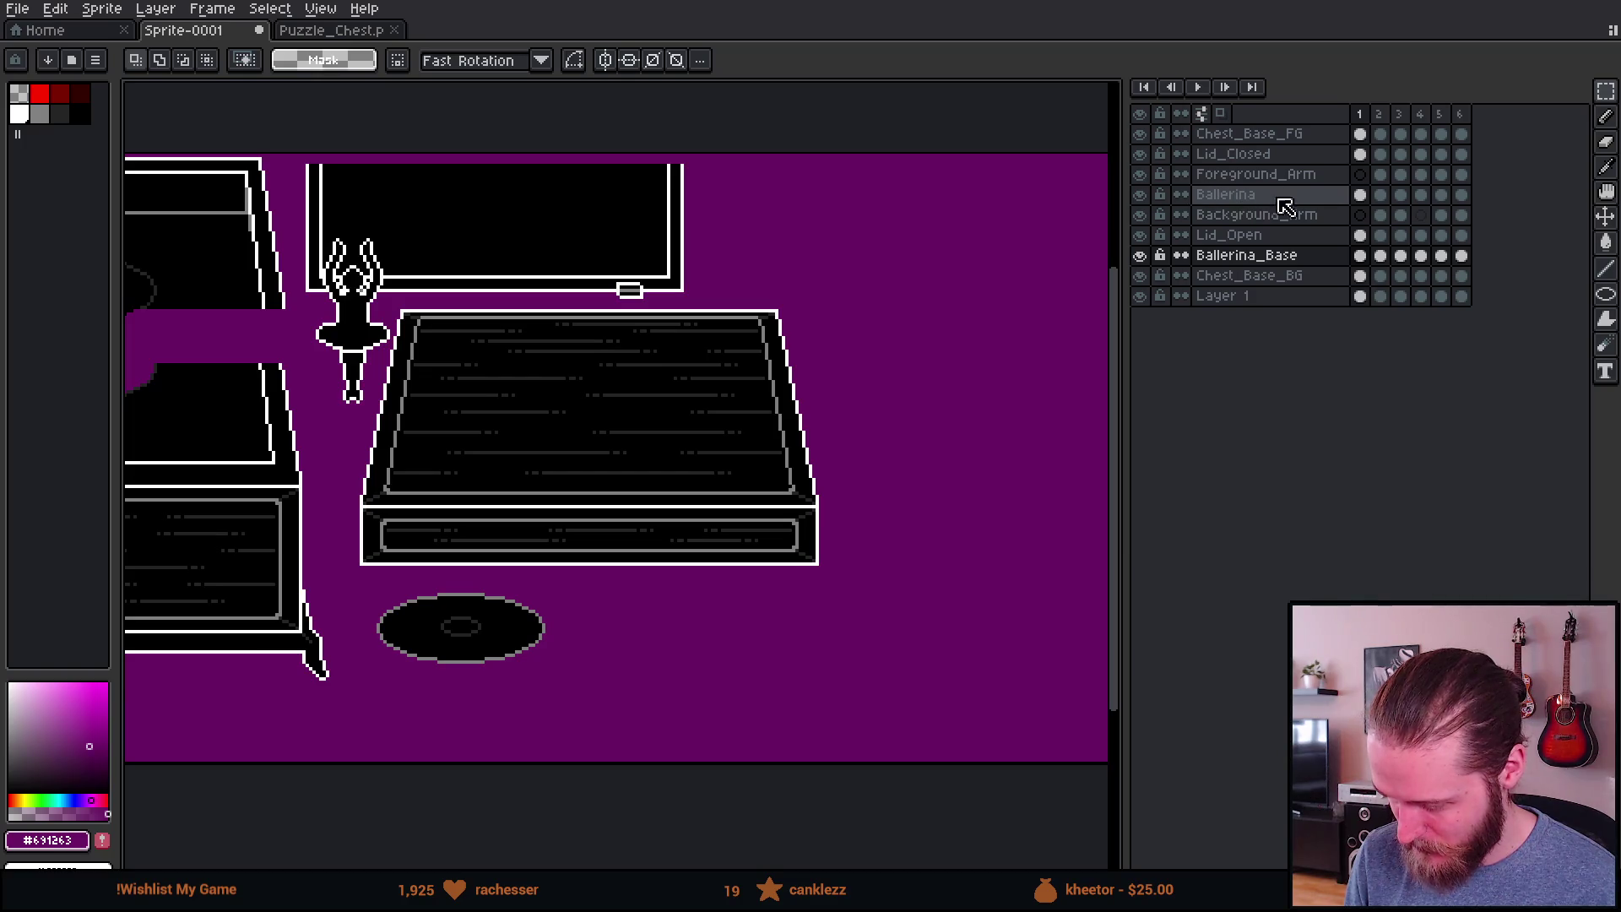
Step: Move the Ballerina layer's figure down beside the small dark disc below the chest
left_click(1363, 197)
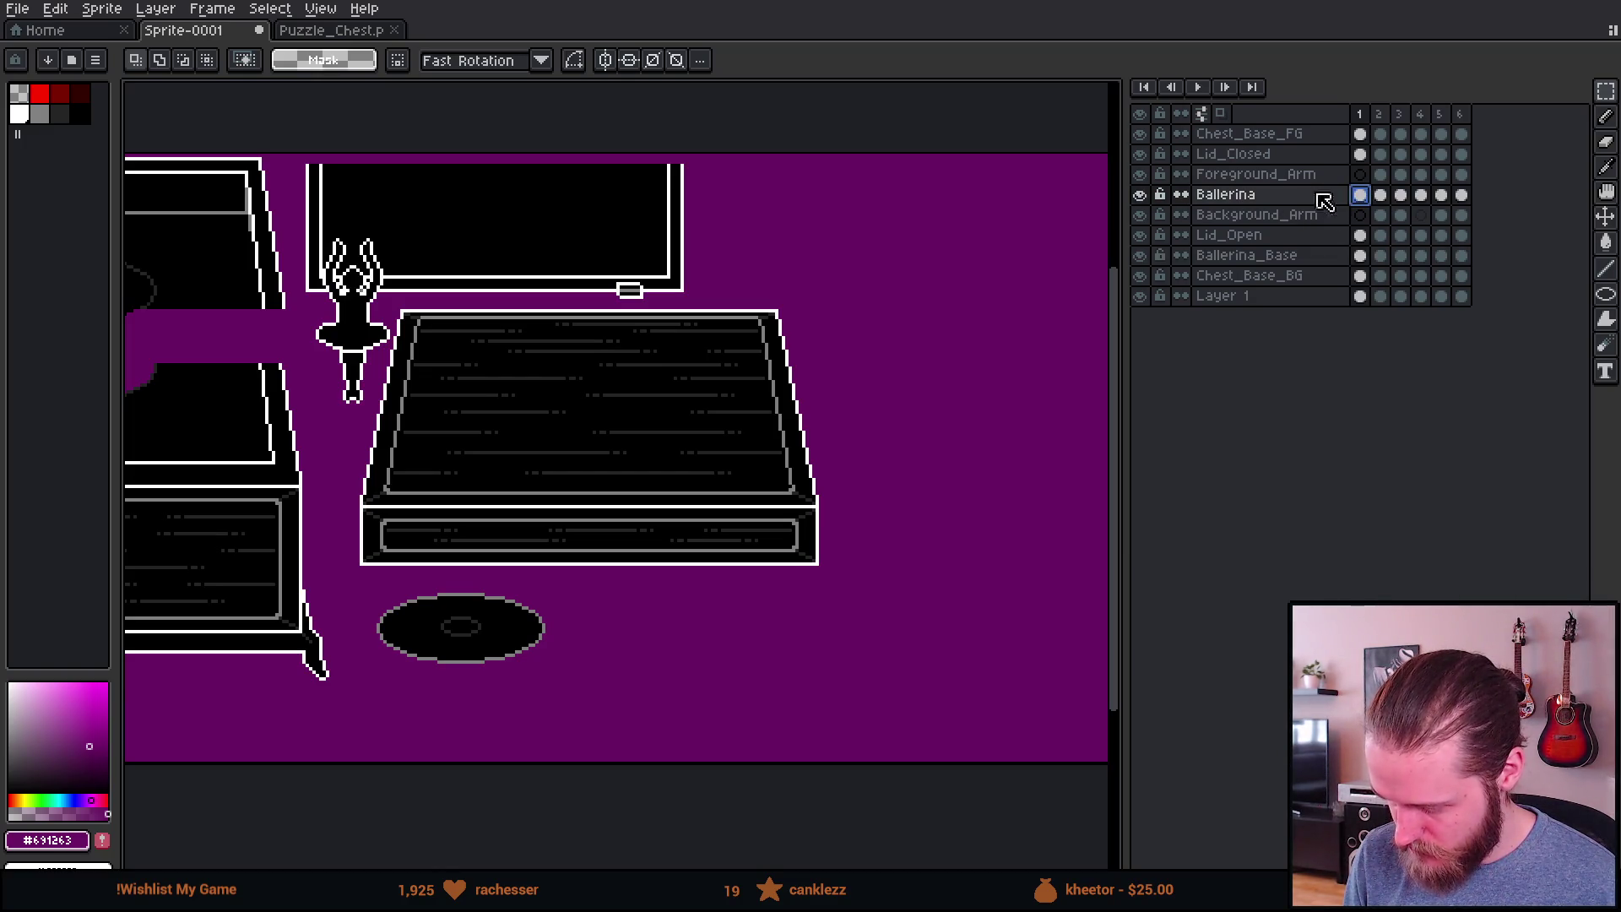
key("v")
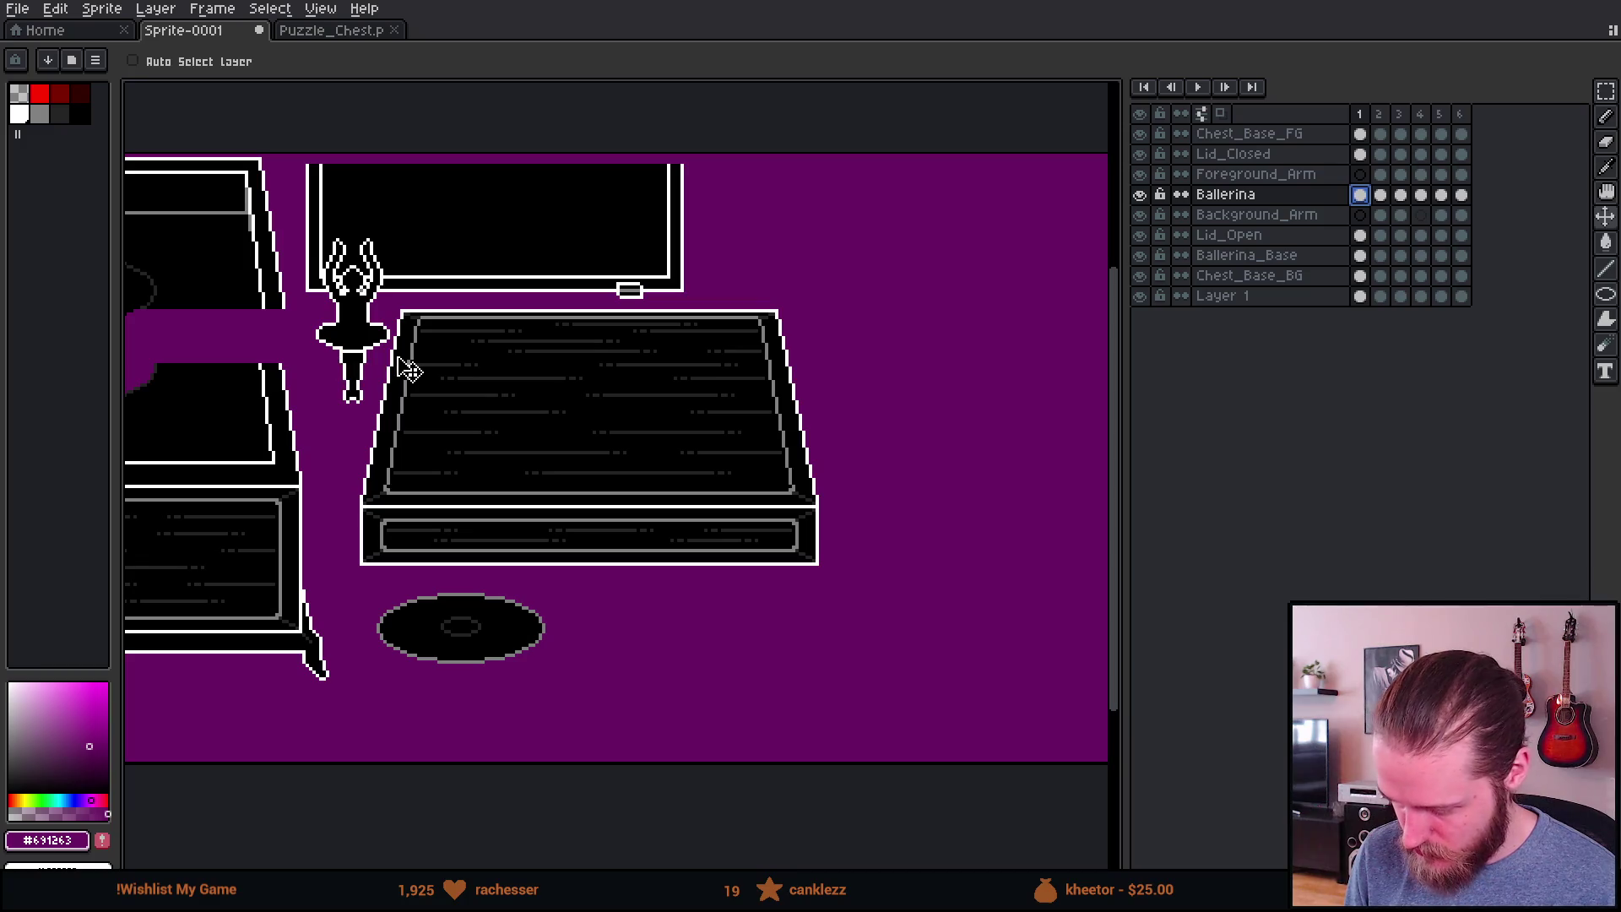
mouse_move(406, 370)
left_mouse_down()
mouse_move(934, 325)
mouse_move(933, 297)
mouse_move(890, 294)
mouse_move(911, 291)
left_mouse_up()
scroll(943, 292, "up", 1)
scroll(900, 302, "down", 2)
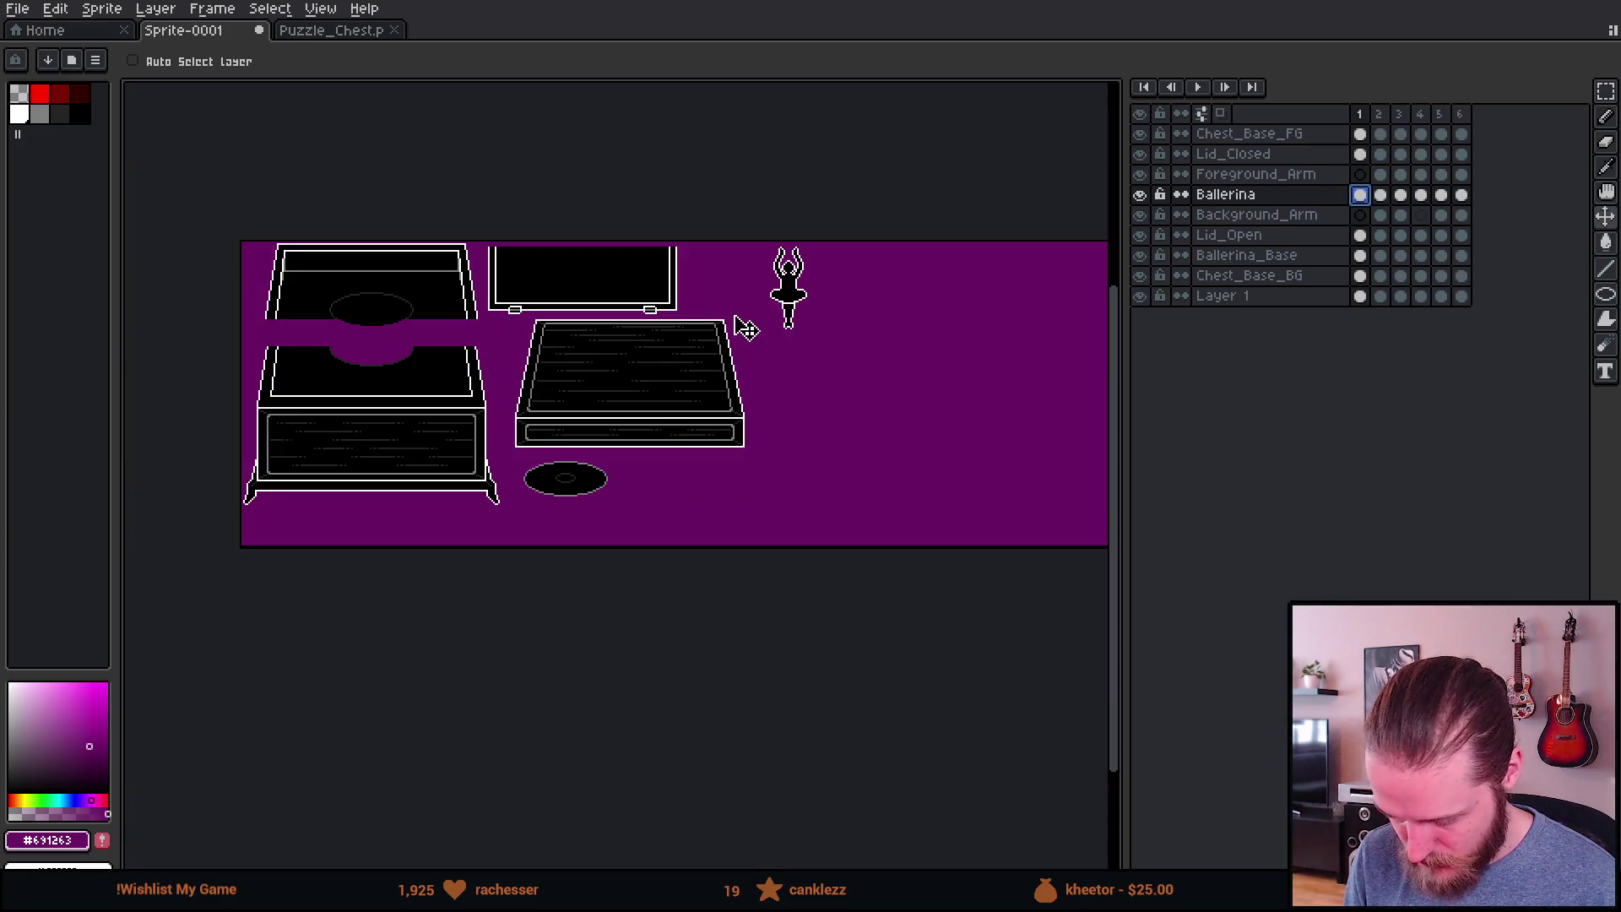
left_click_drag(850, 308, 712, 519)
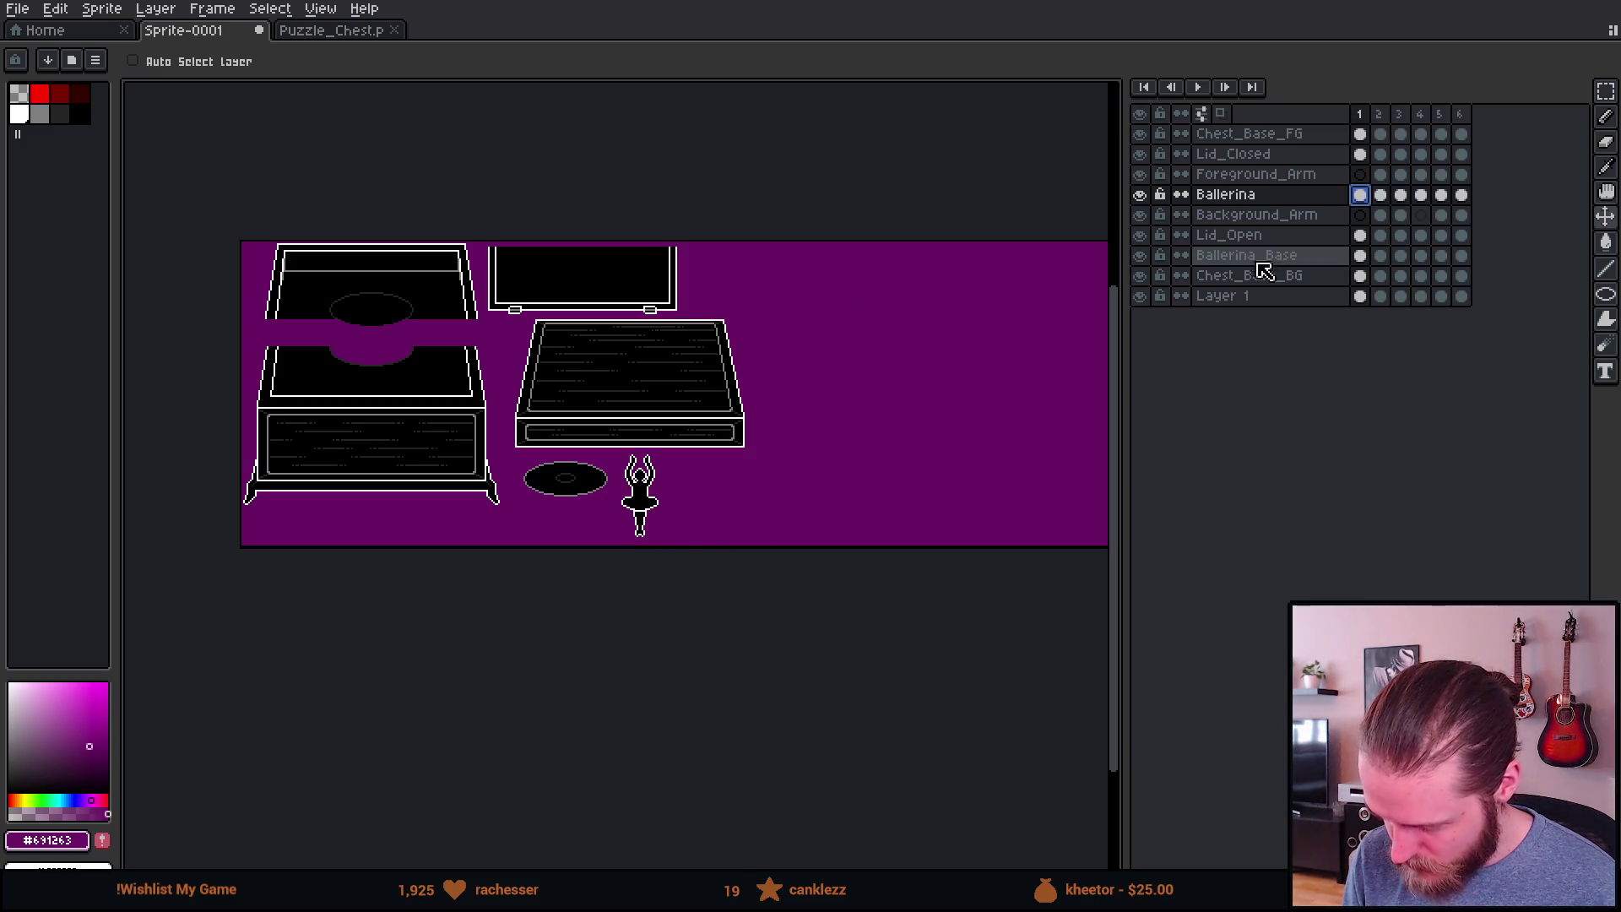
Step: Move the Ballerina_Base disc to the upper right and nudge the ballerina slightly left
left_click(1271, 236)
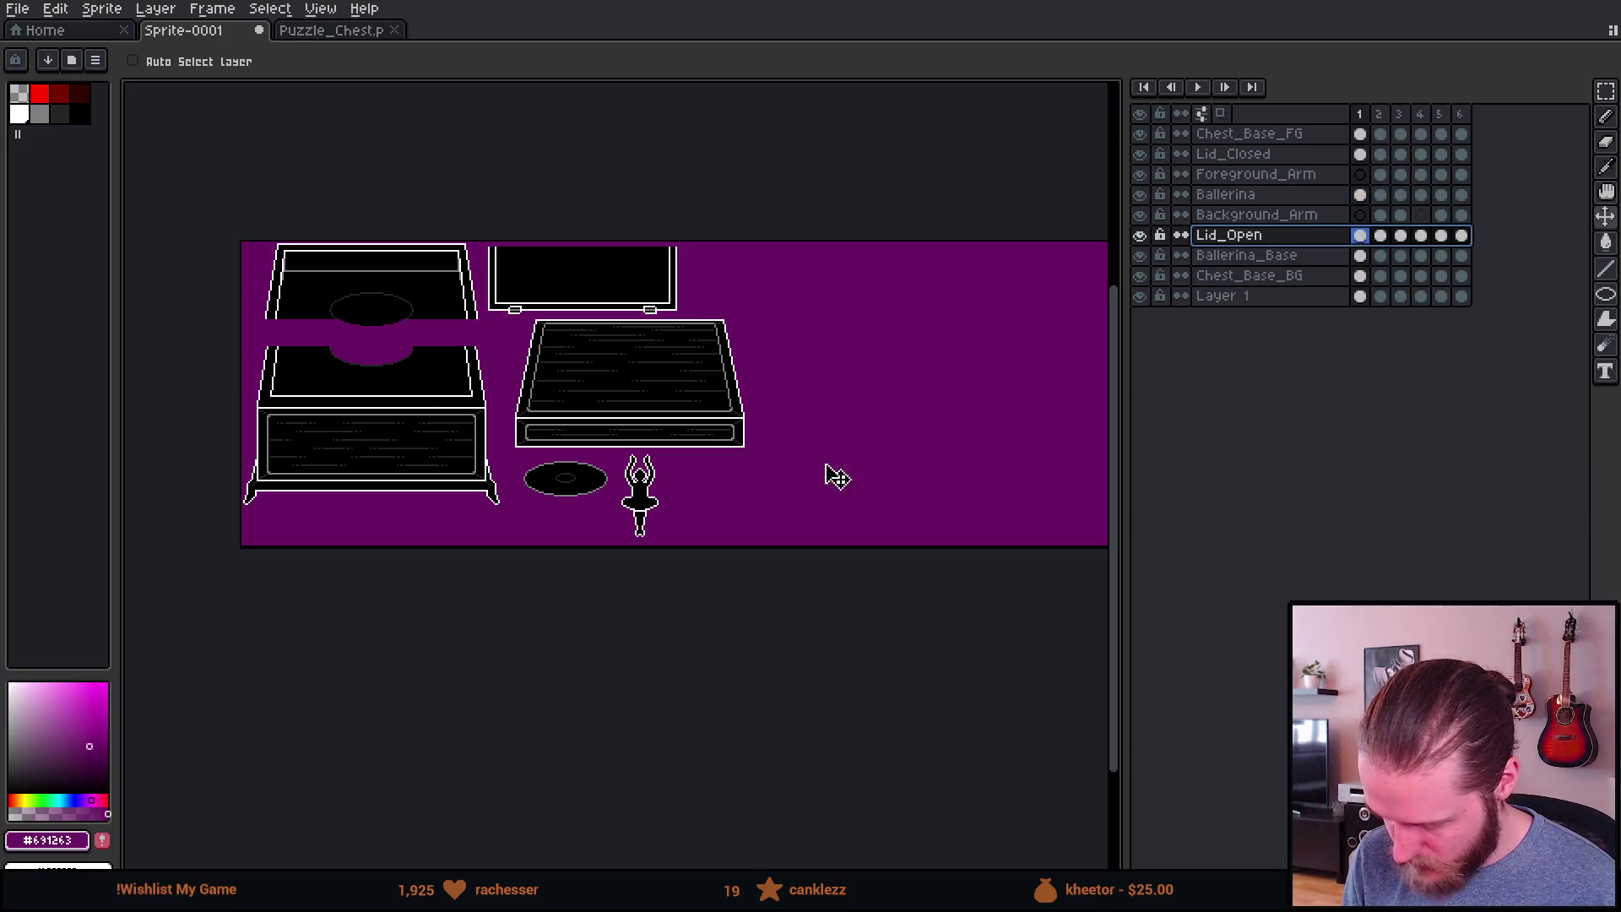
left_click(1269, 257)
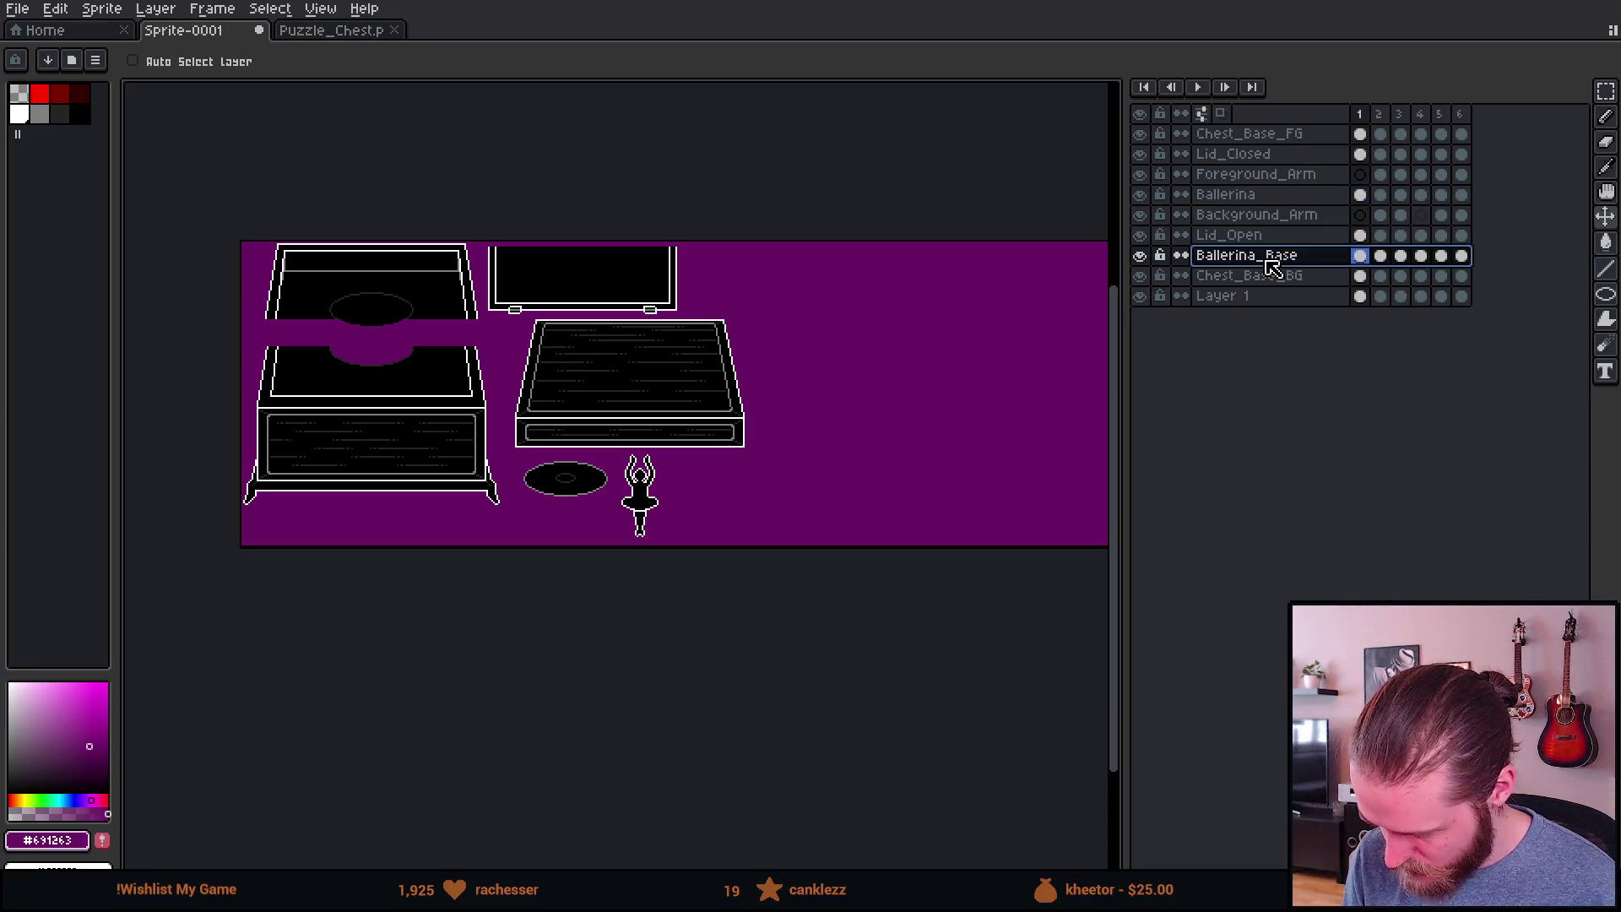
mouse_move(709, 553)
left_mouse_down()
mouse_move(901, 376)
mouse_move(873, 350)
left_mouse_up()
scroll(674, 477, "up", 2)
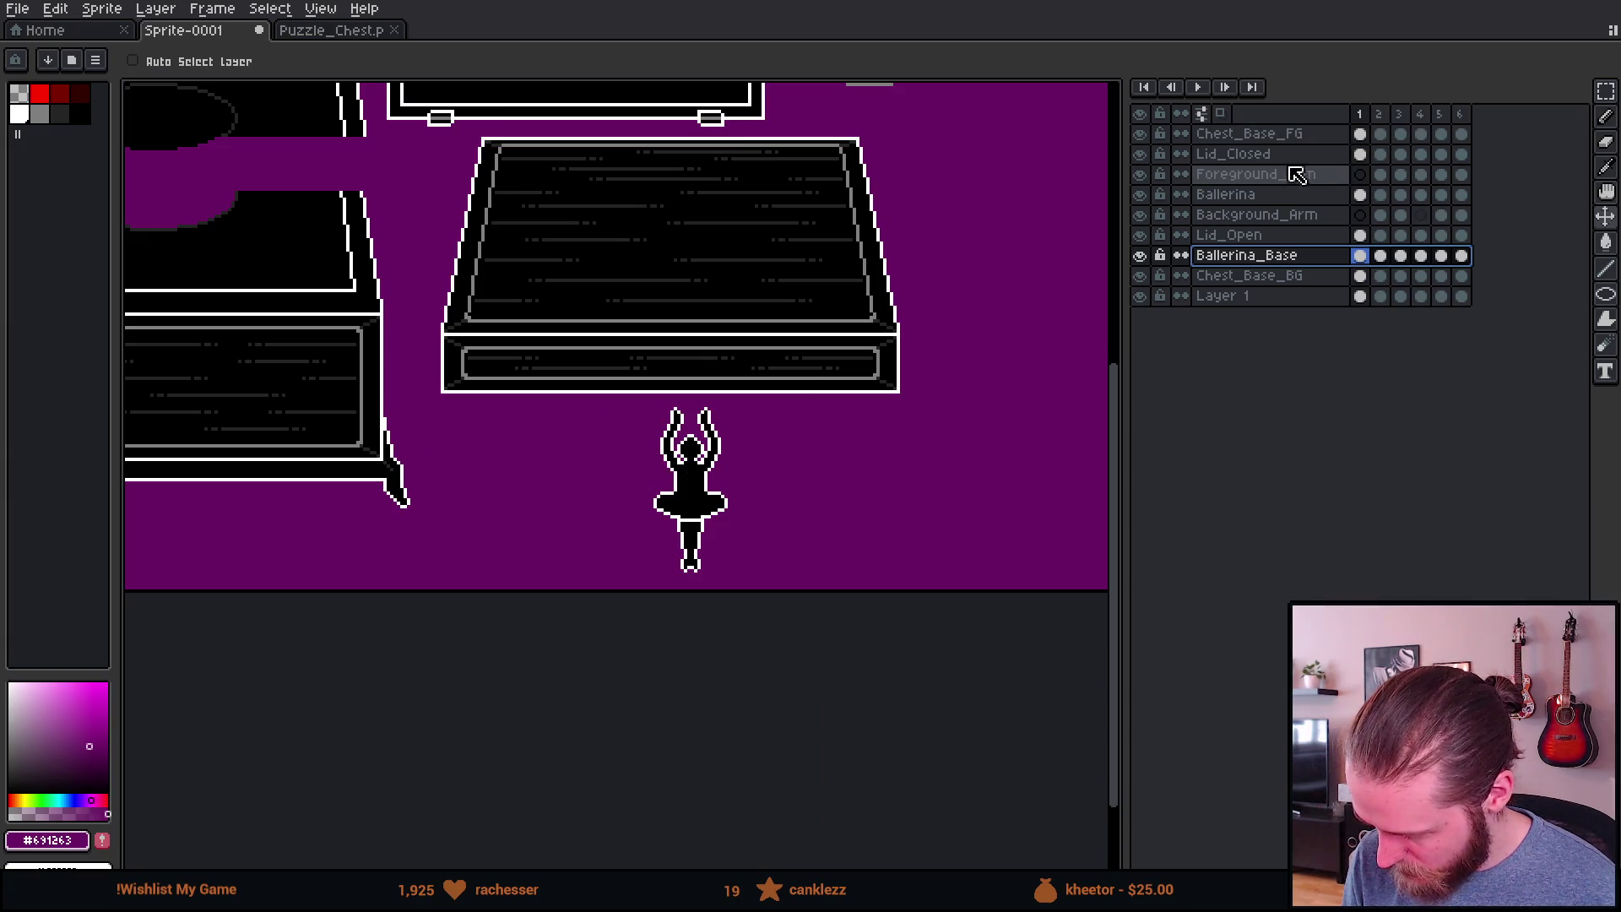
left_click(1279, 196)
mouse_move(813, 527)
left_mouse_down()
mouse_move(590, 529)
mouse_move(553, 490)
left_mouse_up()
Step: Check the Ballerina layer in frame 2, then return to frame 1 with the whole sprite visible
scroll(445, 460, "up", 1)
scroll(447, 460, "up", 1)
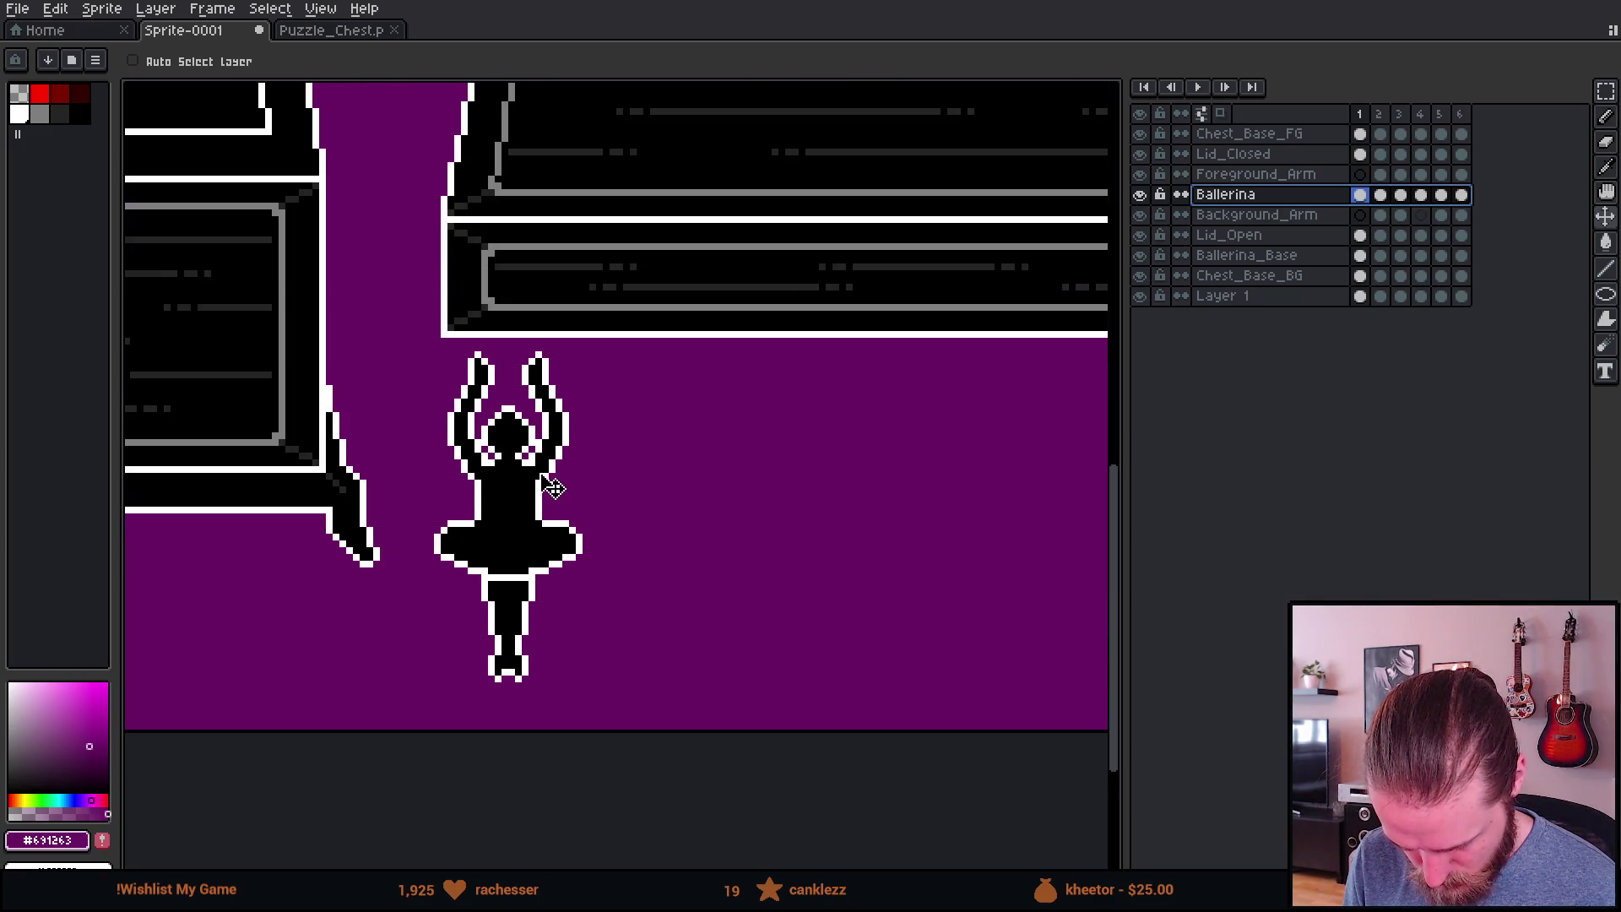
scroll(551, 488, "down", 2)
scroll(544, 473, "up", 1)
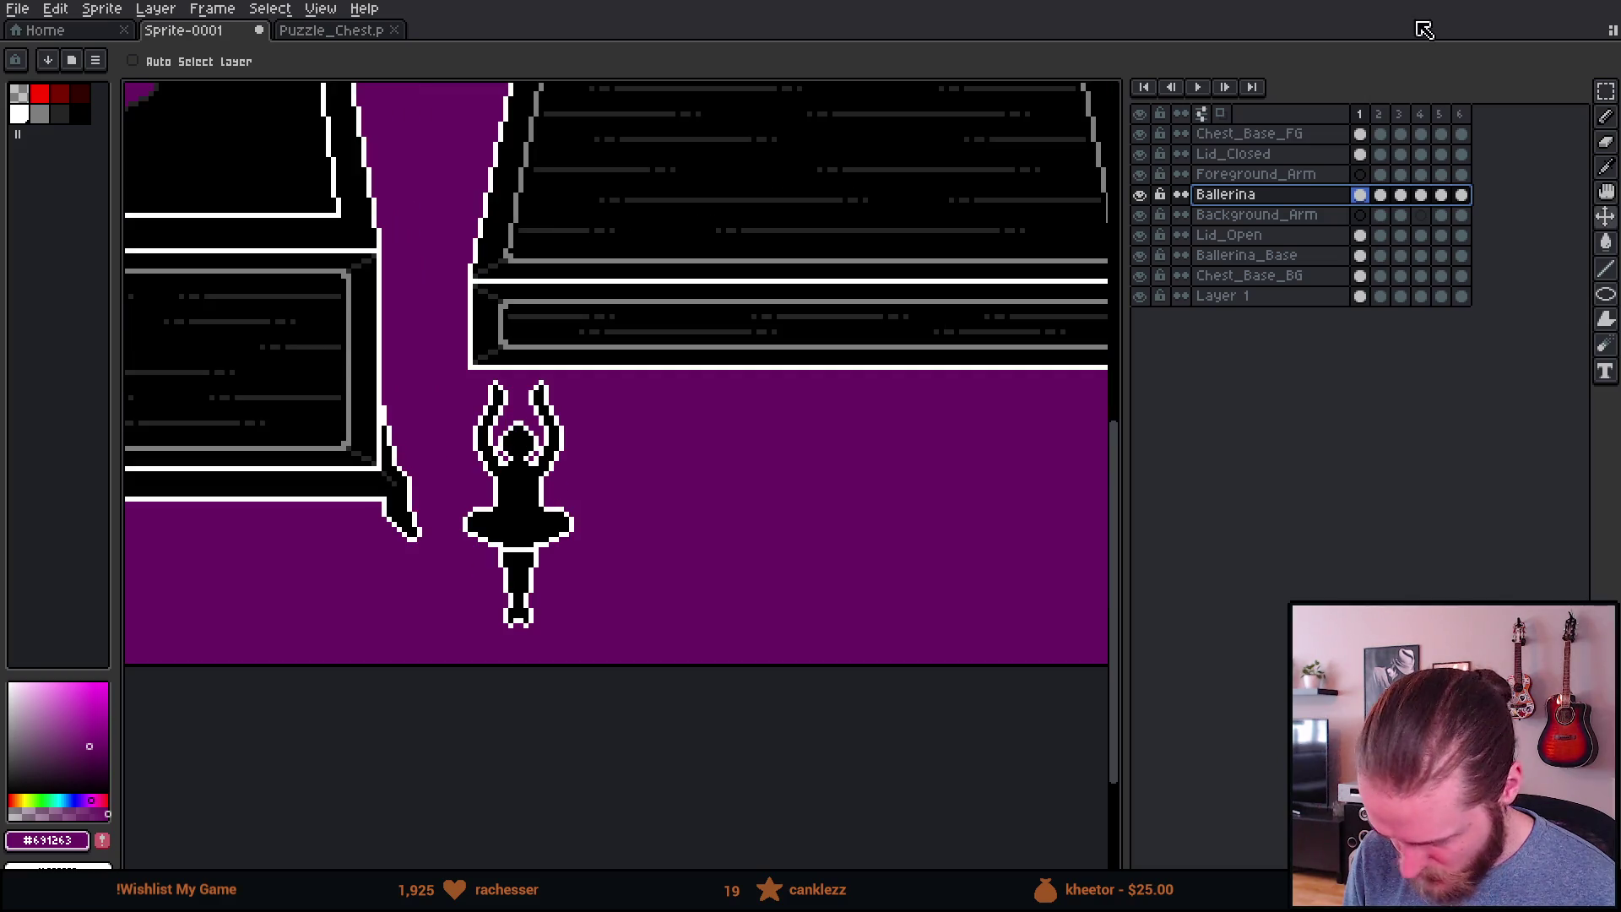
left_click(1387, 201)
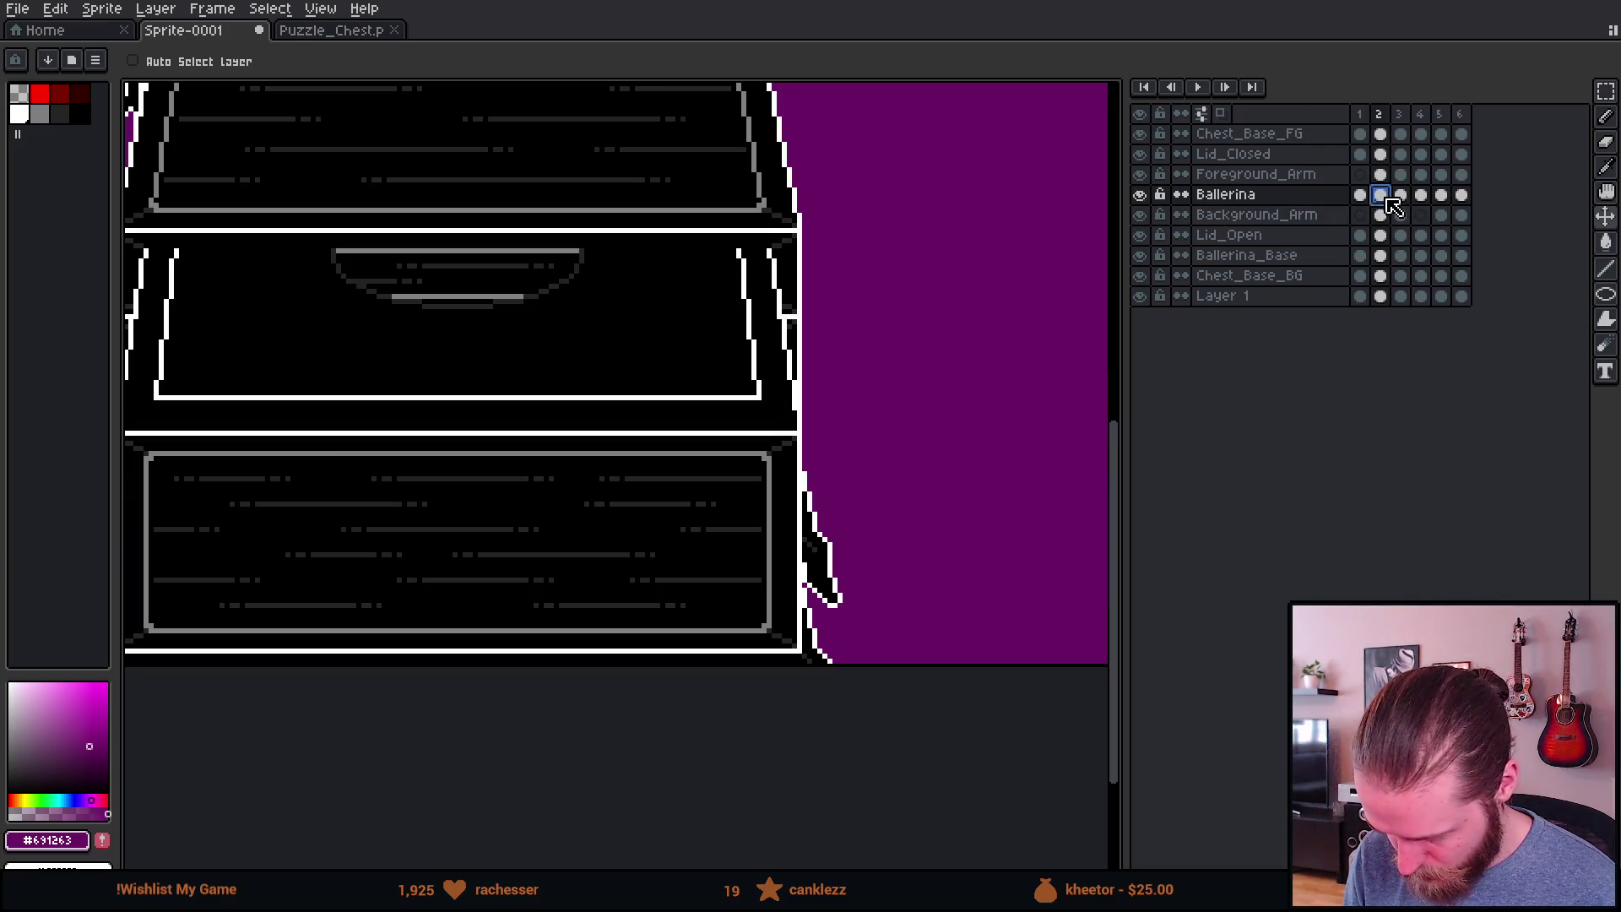
scroll(1010, 260, "down", 3)
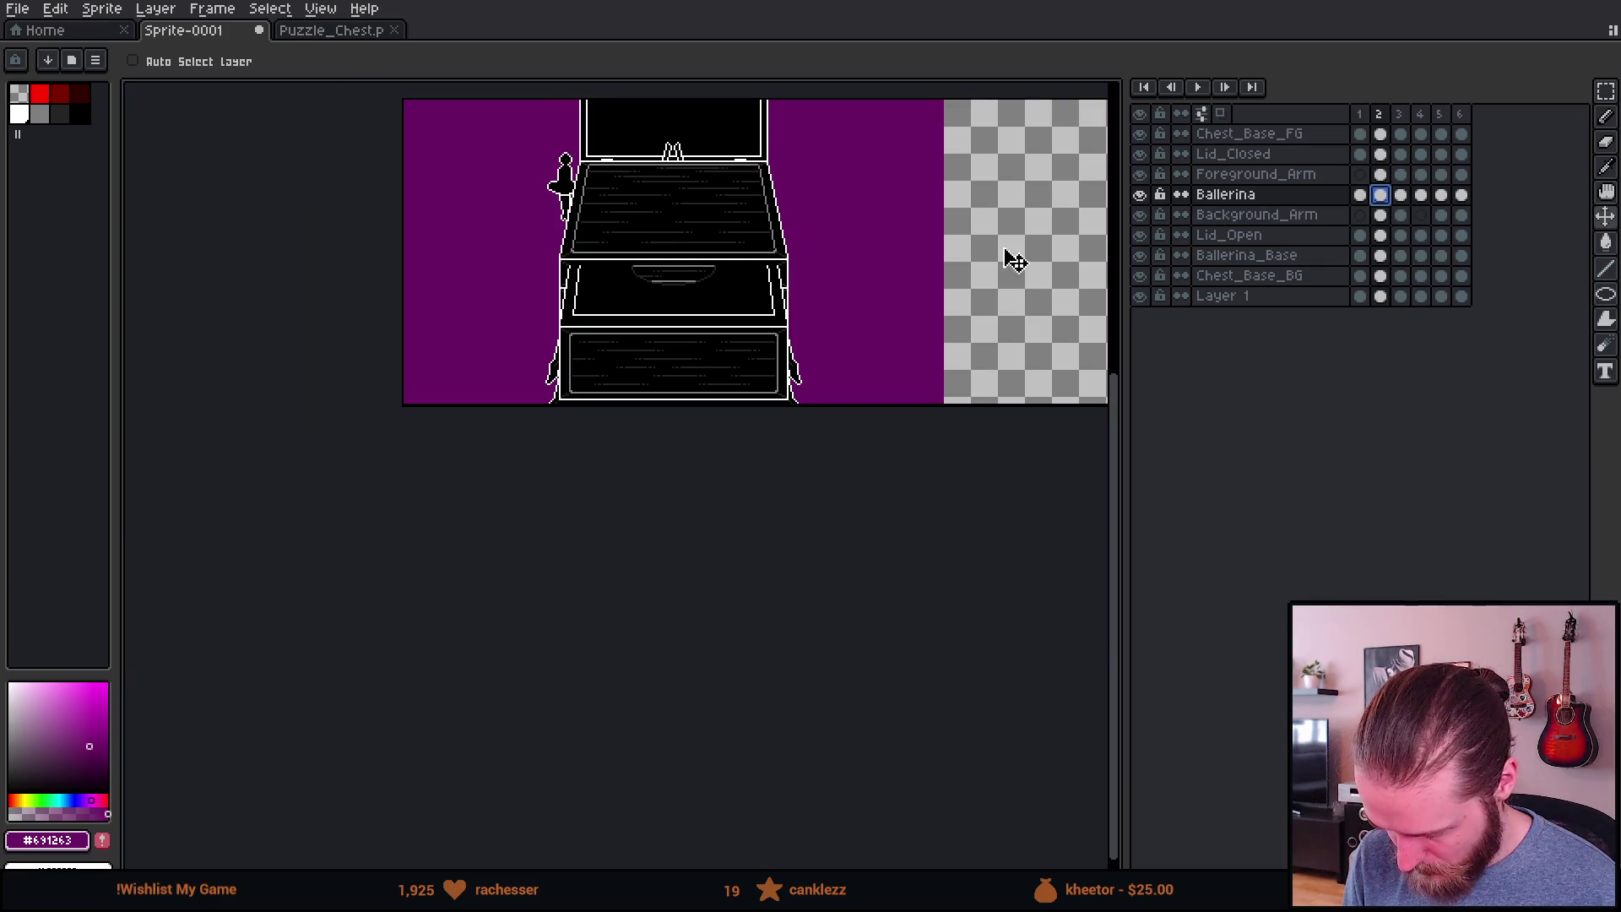
left_click(1362, 116)
mouse_move(836, 253)
left_mouse_down()
mouse_move(663, 311)
mouse_move(773, 319)
left_mouse_up()
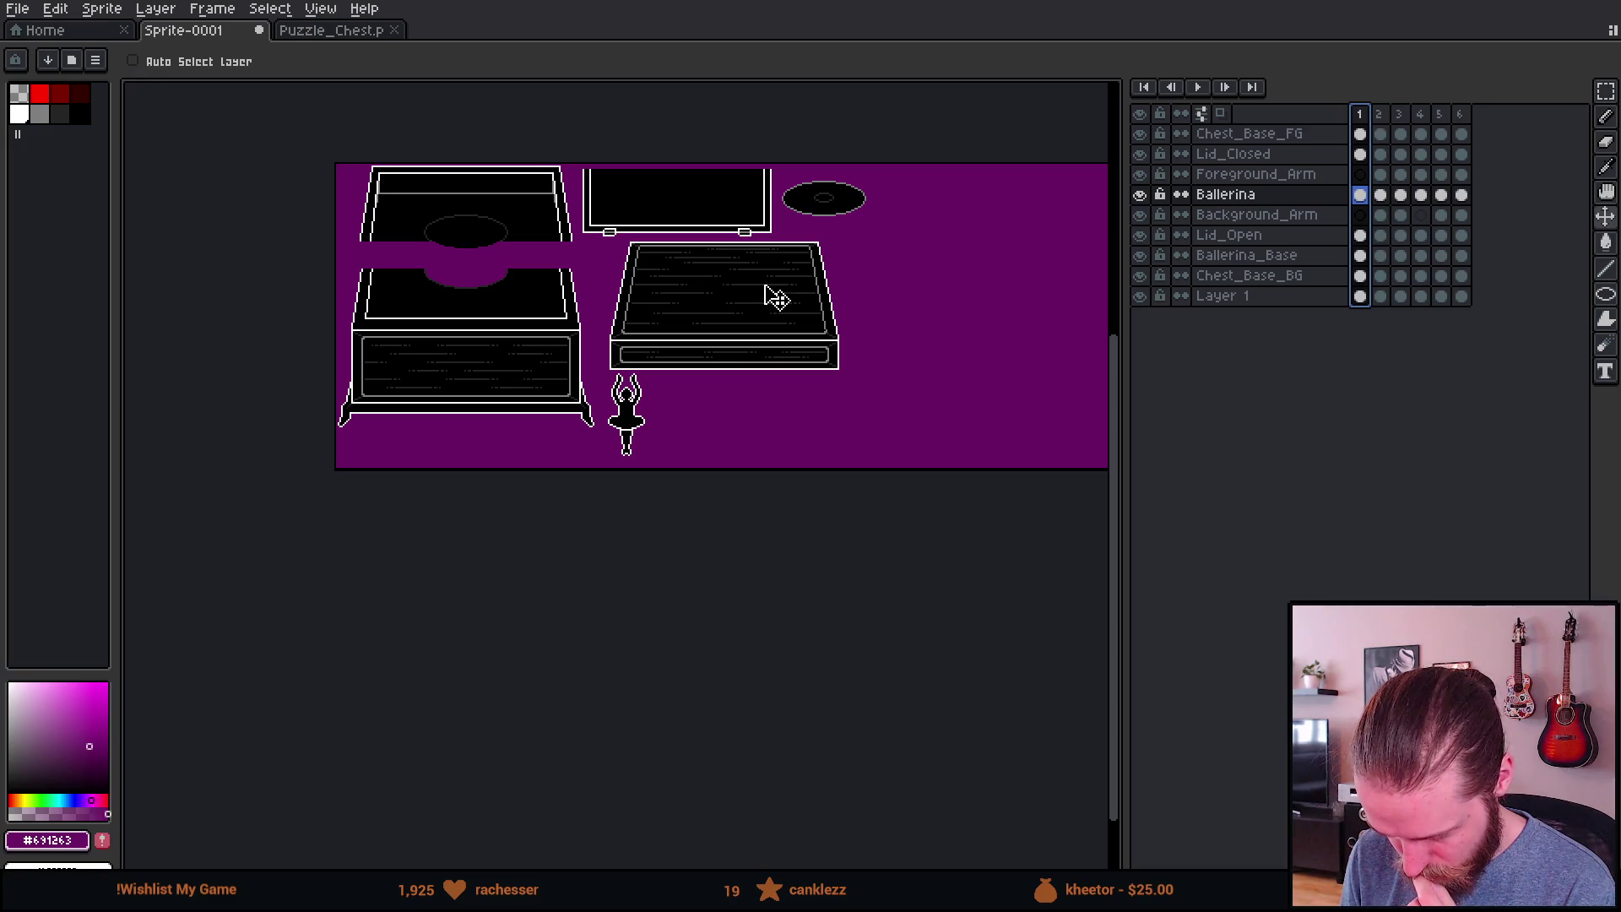
Step: Clear the closed lid, open lid, disc and chest back cels from frames 2–6
scroll(737, 253, "up", 2)
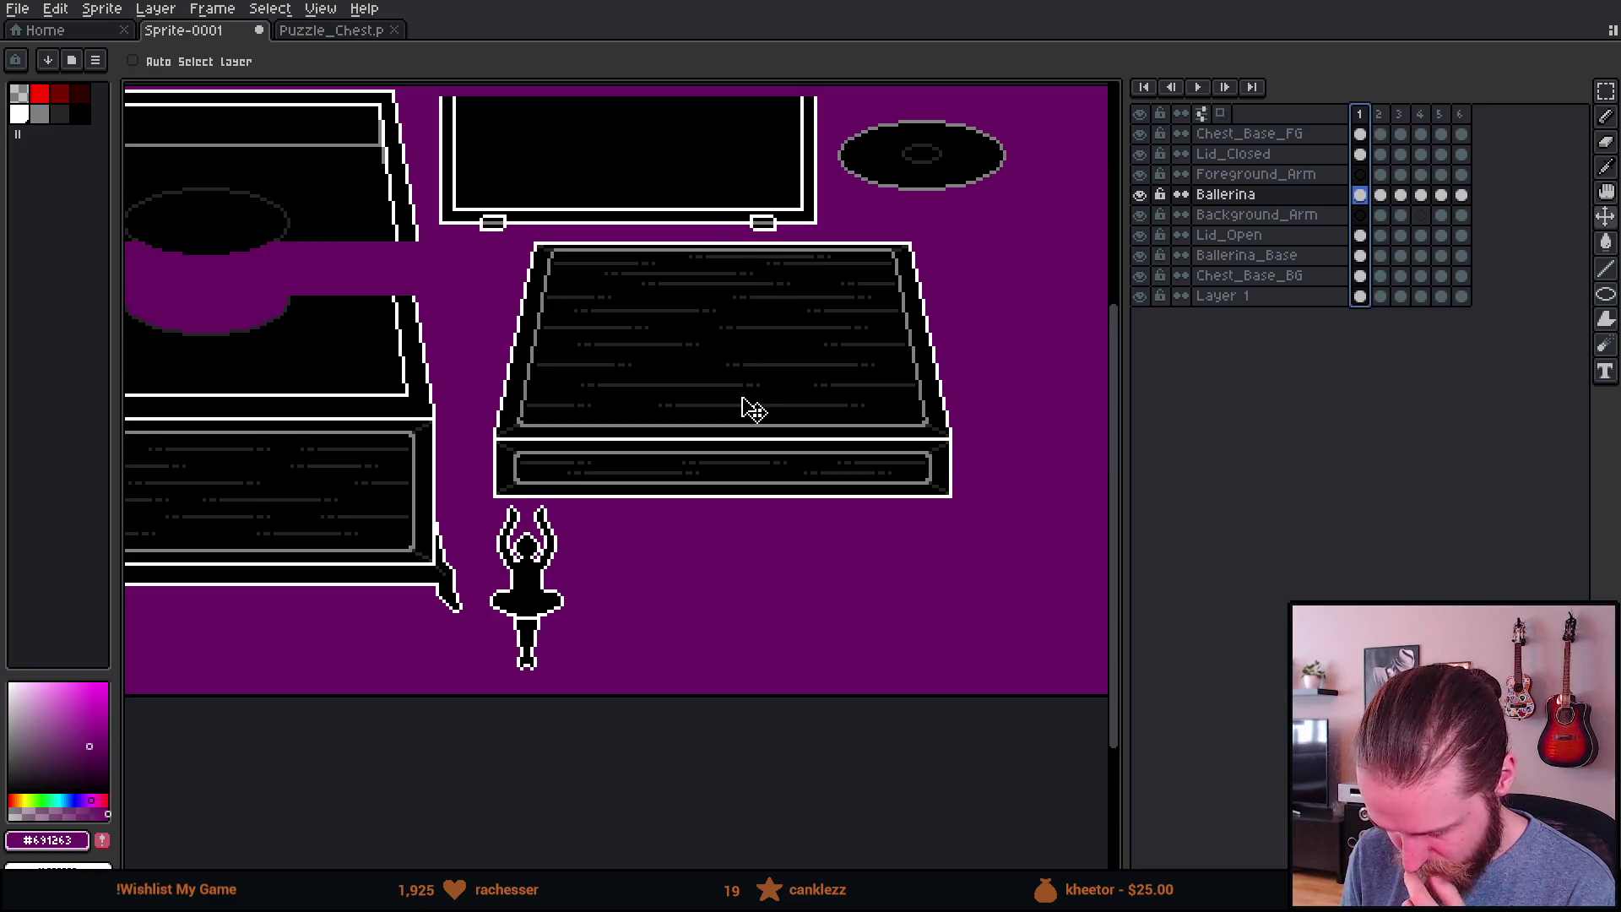
left_click(1383, 135)
mouse_move(1389, 140)
left_mouse_down()
mouse_move(1462, 133)
mouse_move(1441, 155)
left_mouse_up()
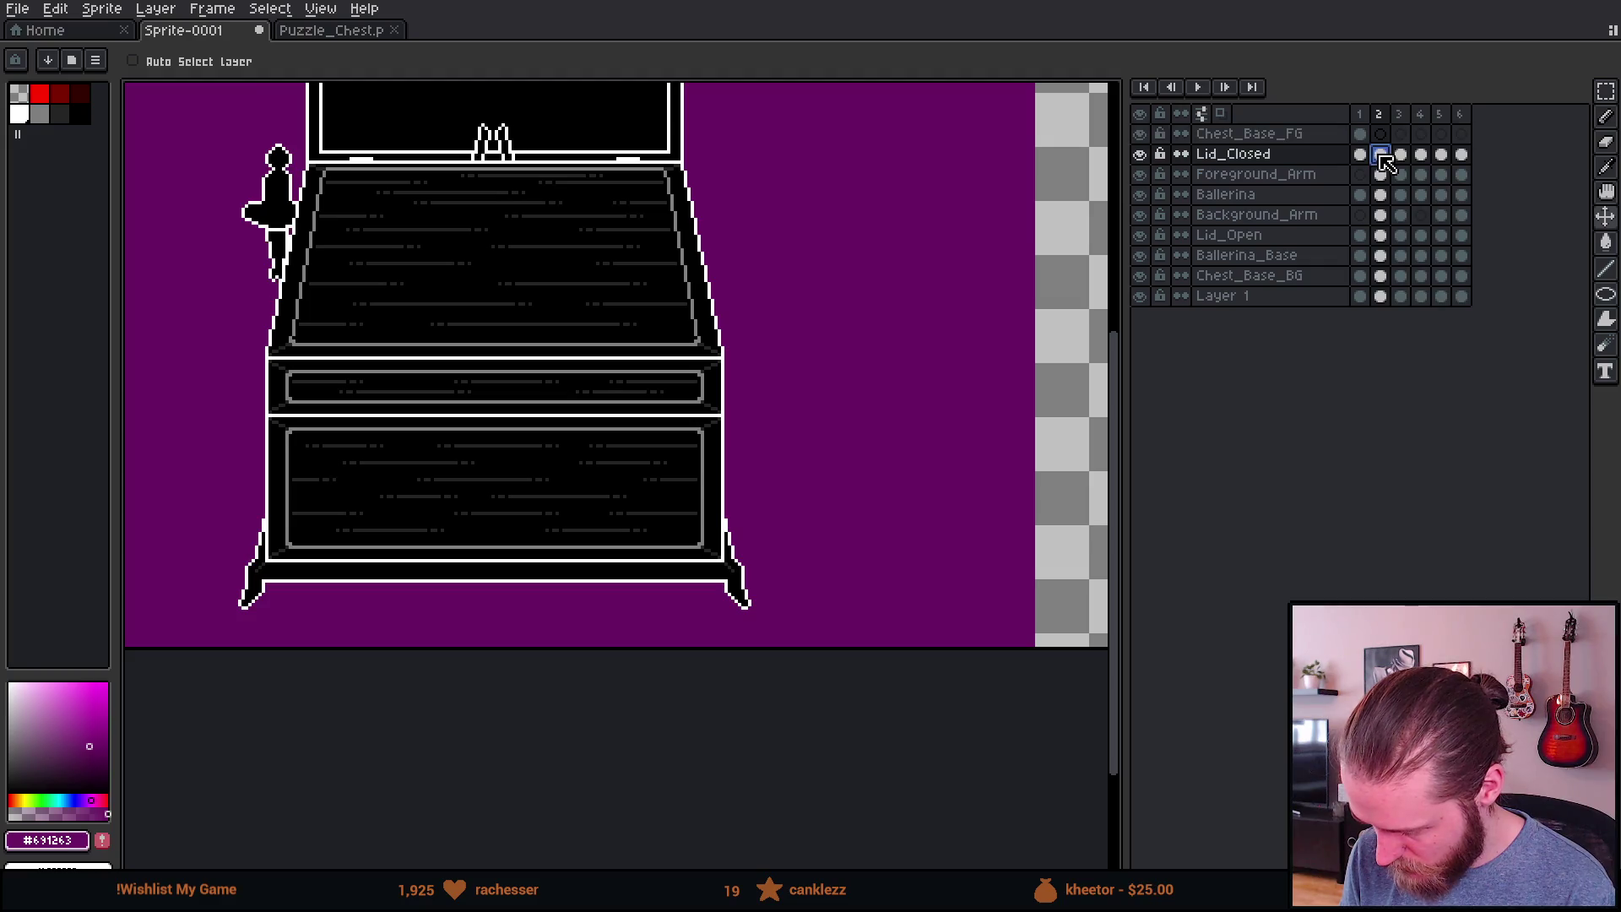
key("Delete")
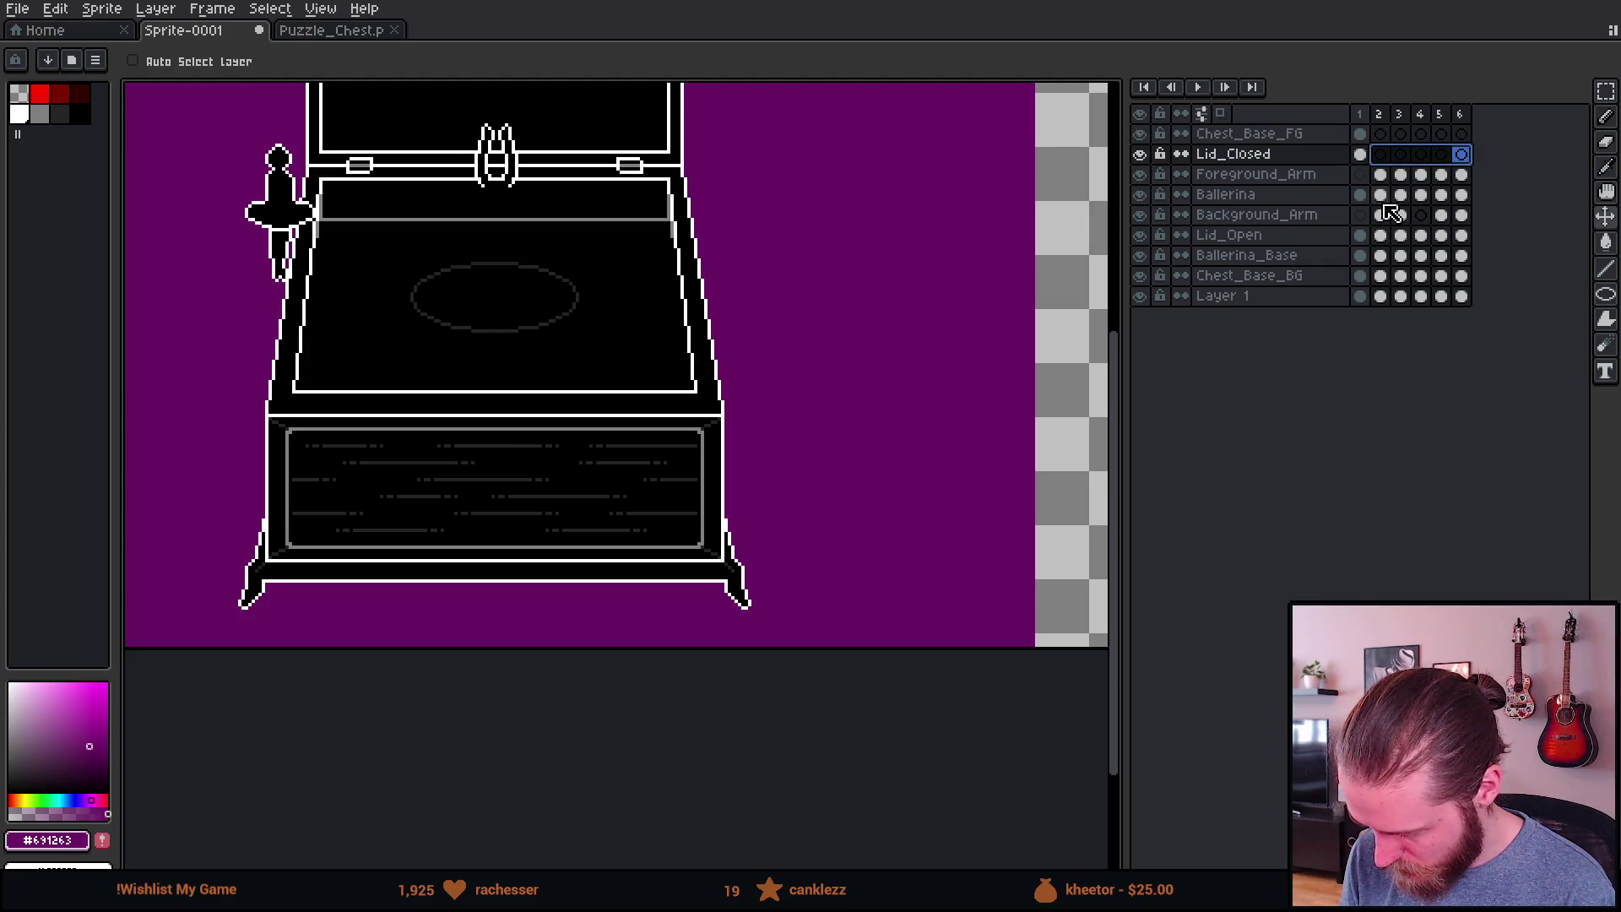
mouse_move(1382, 244)
left_mouse_down()
mouse_move(1462, 237)
mouse_move(1442, 279)
mouse_move(1465, 277)
left_mouse_up()
key("Delete")
key("Delete")
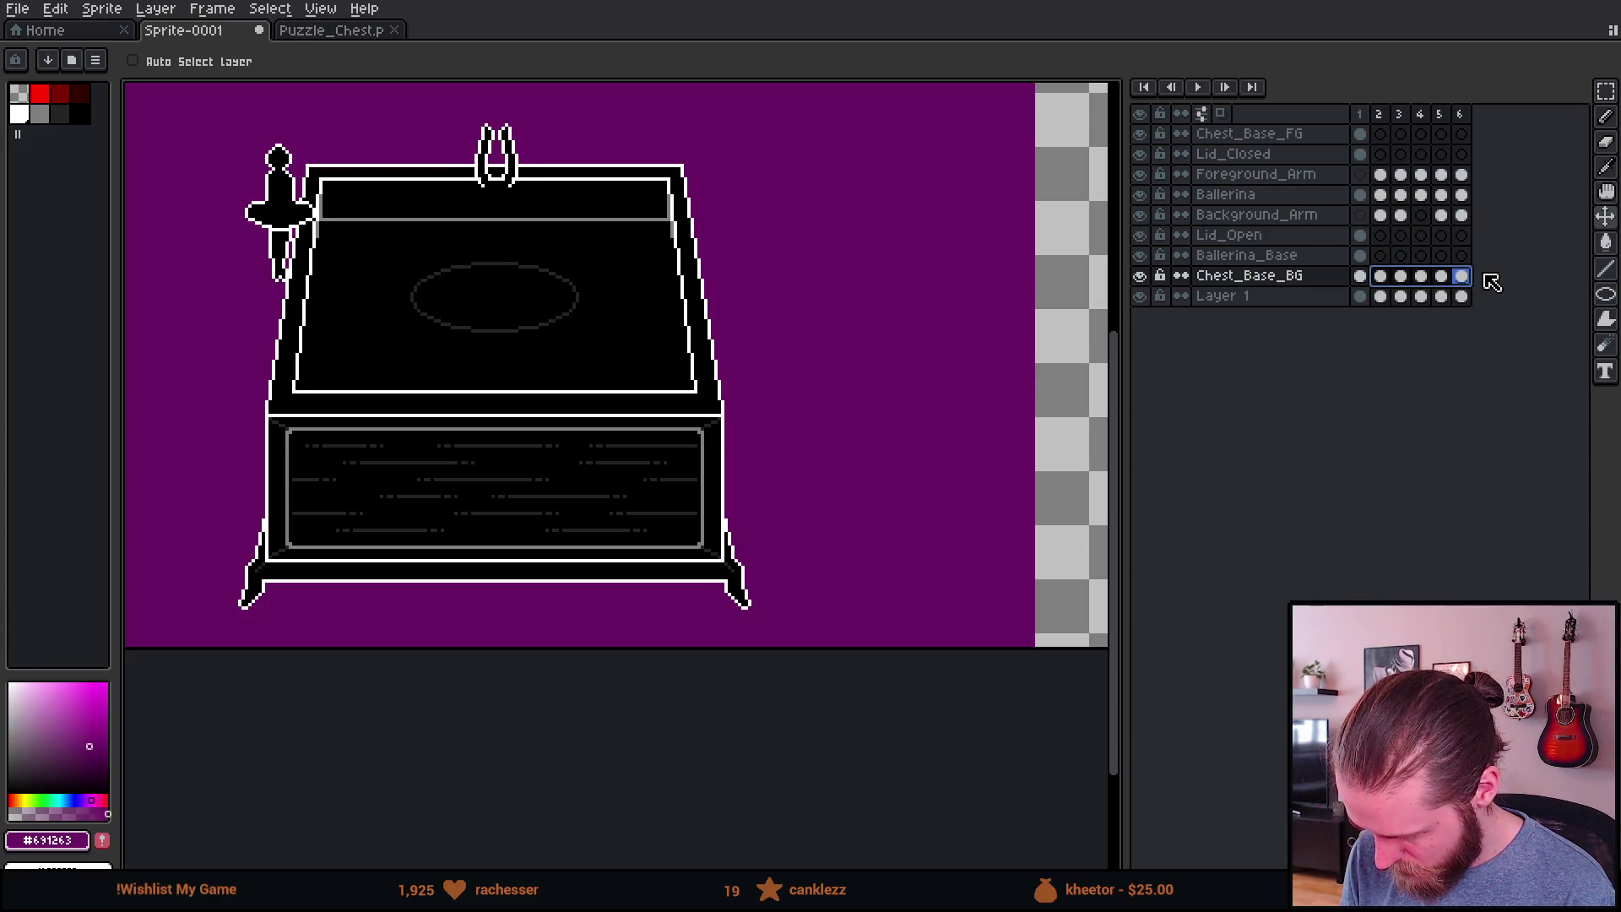
key("Delete")
scroll(590, 271, "down", 2)
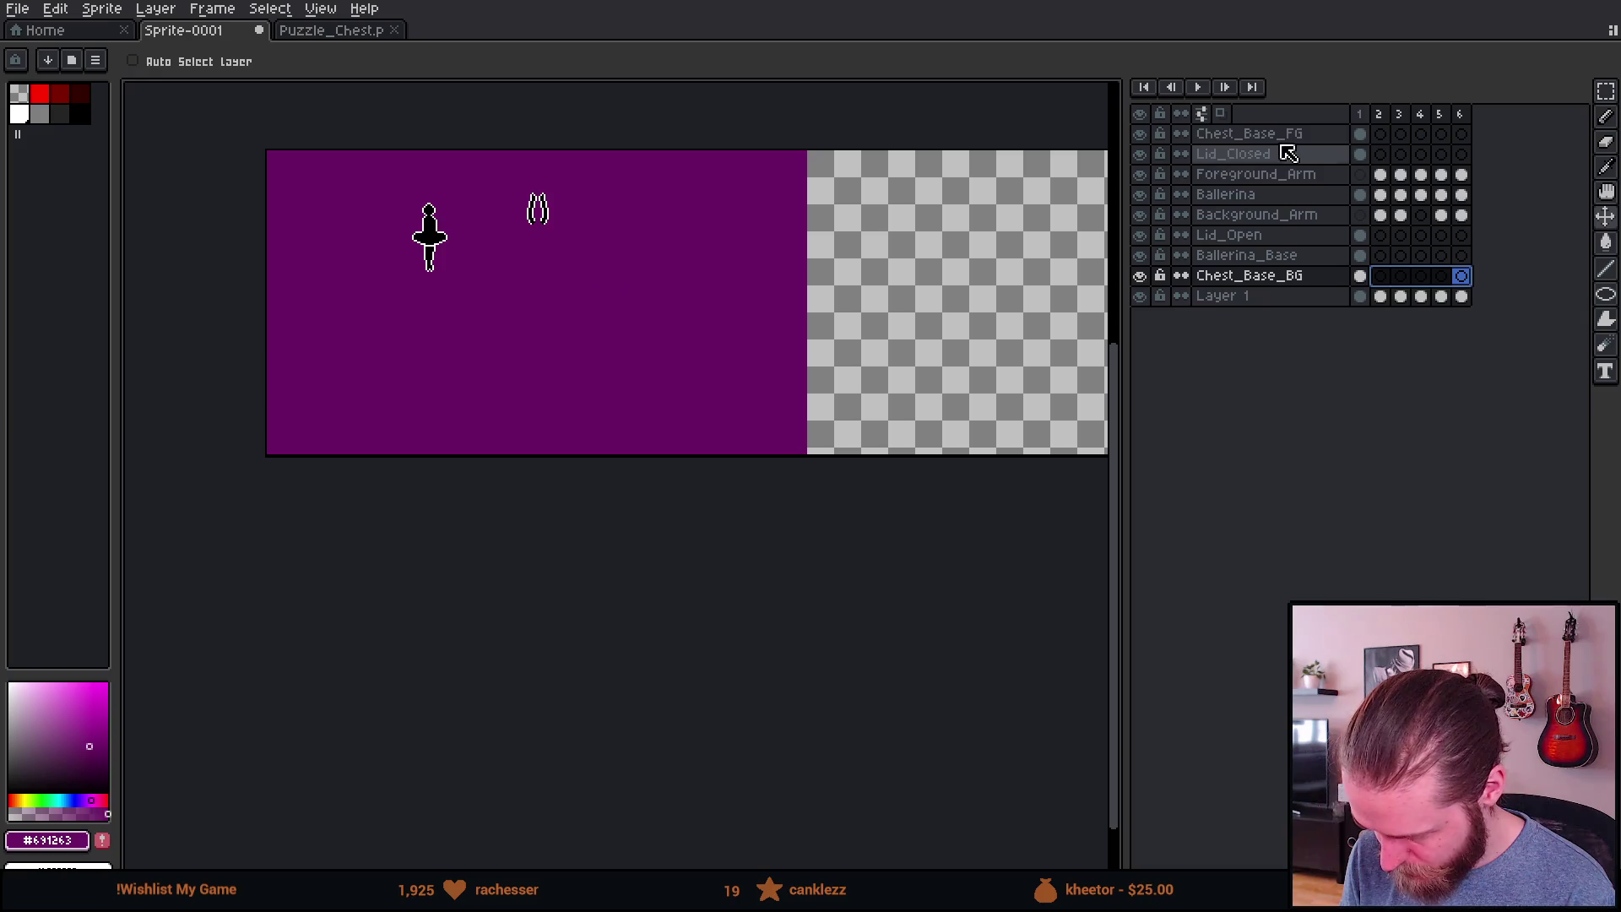
Step: Preview the animation from frame 2 and bring the frame-2 ballerina into view
left_click(1383, 118)
key("Return")
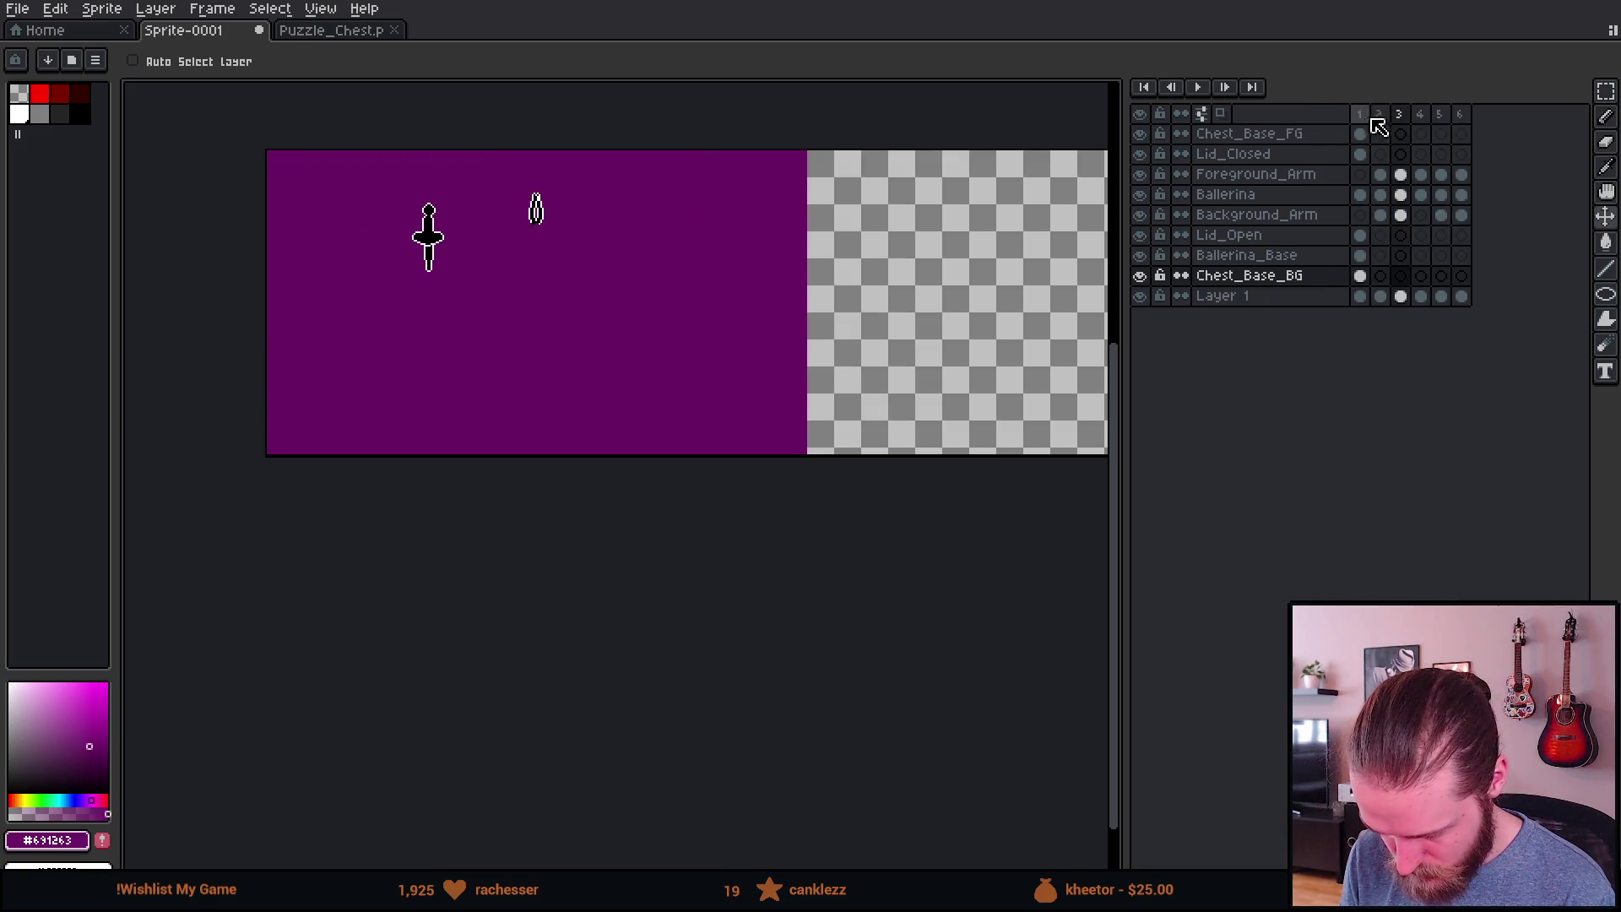
scroll(465, 220, "up", 2)
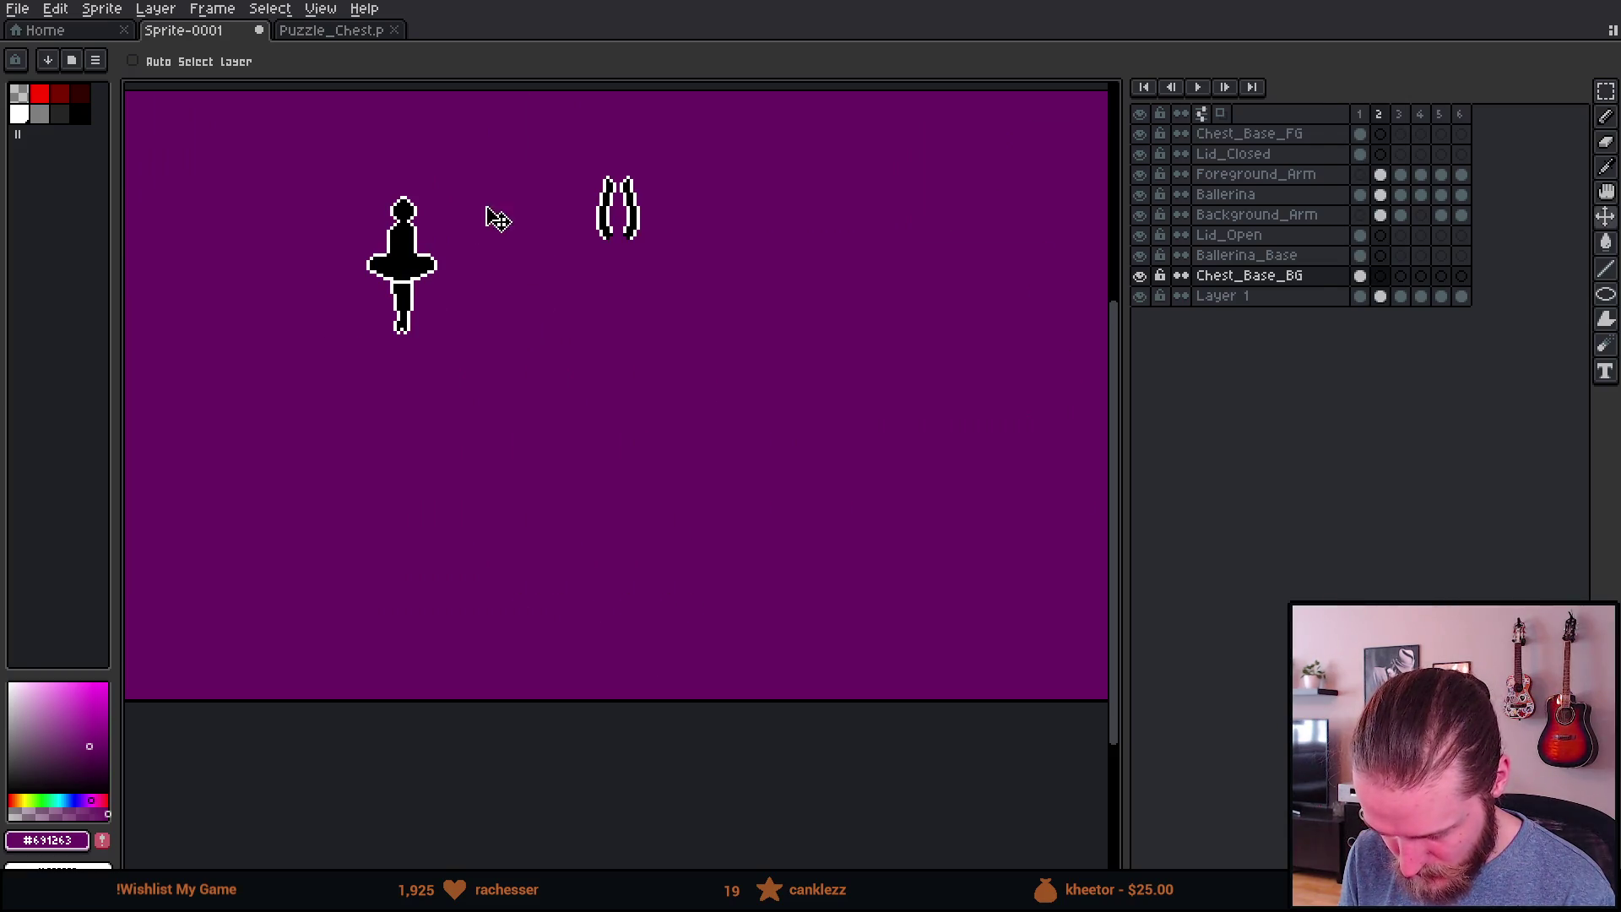
left_click_drag(474, 220, 792, 260)
Step: Shift the Ballerina cels in frames 2–6 so the ballerina sits under the raised arms
left_click_drag(1380, 194, 1461, 197)
scroll(785, 286, "up", 1)
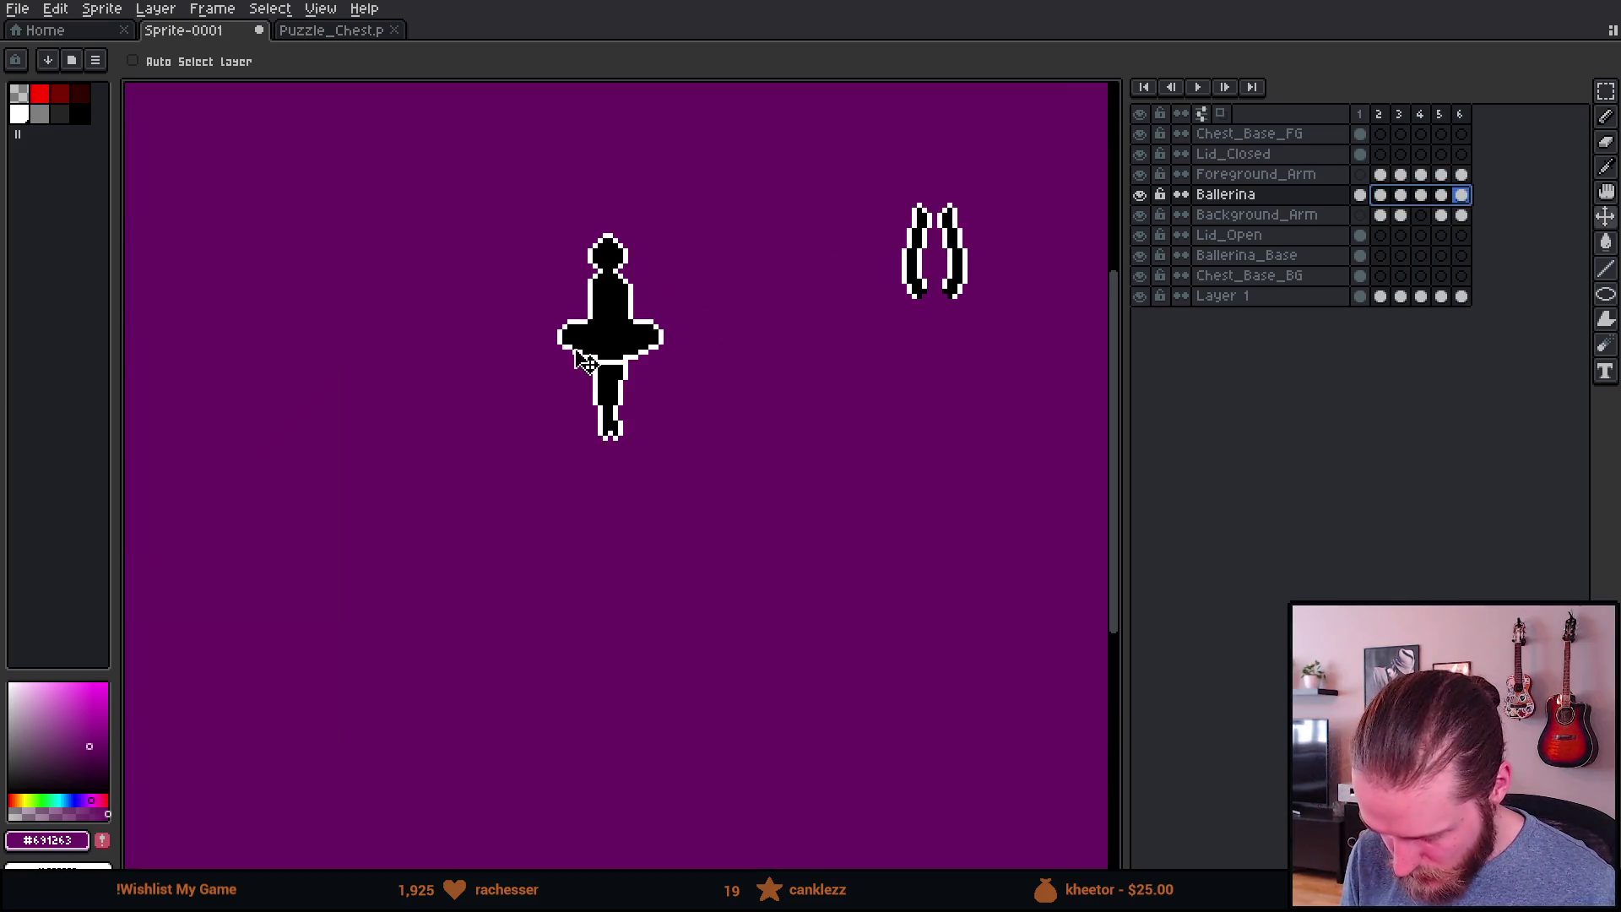
mouse_move(634, 351)
left_mouse_down()
mouse_move(946, 397)
mouse_move(886, 470)
mouse_move(885, 441)
left_mouse_up()
scroll(948, 397, "up", 2)
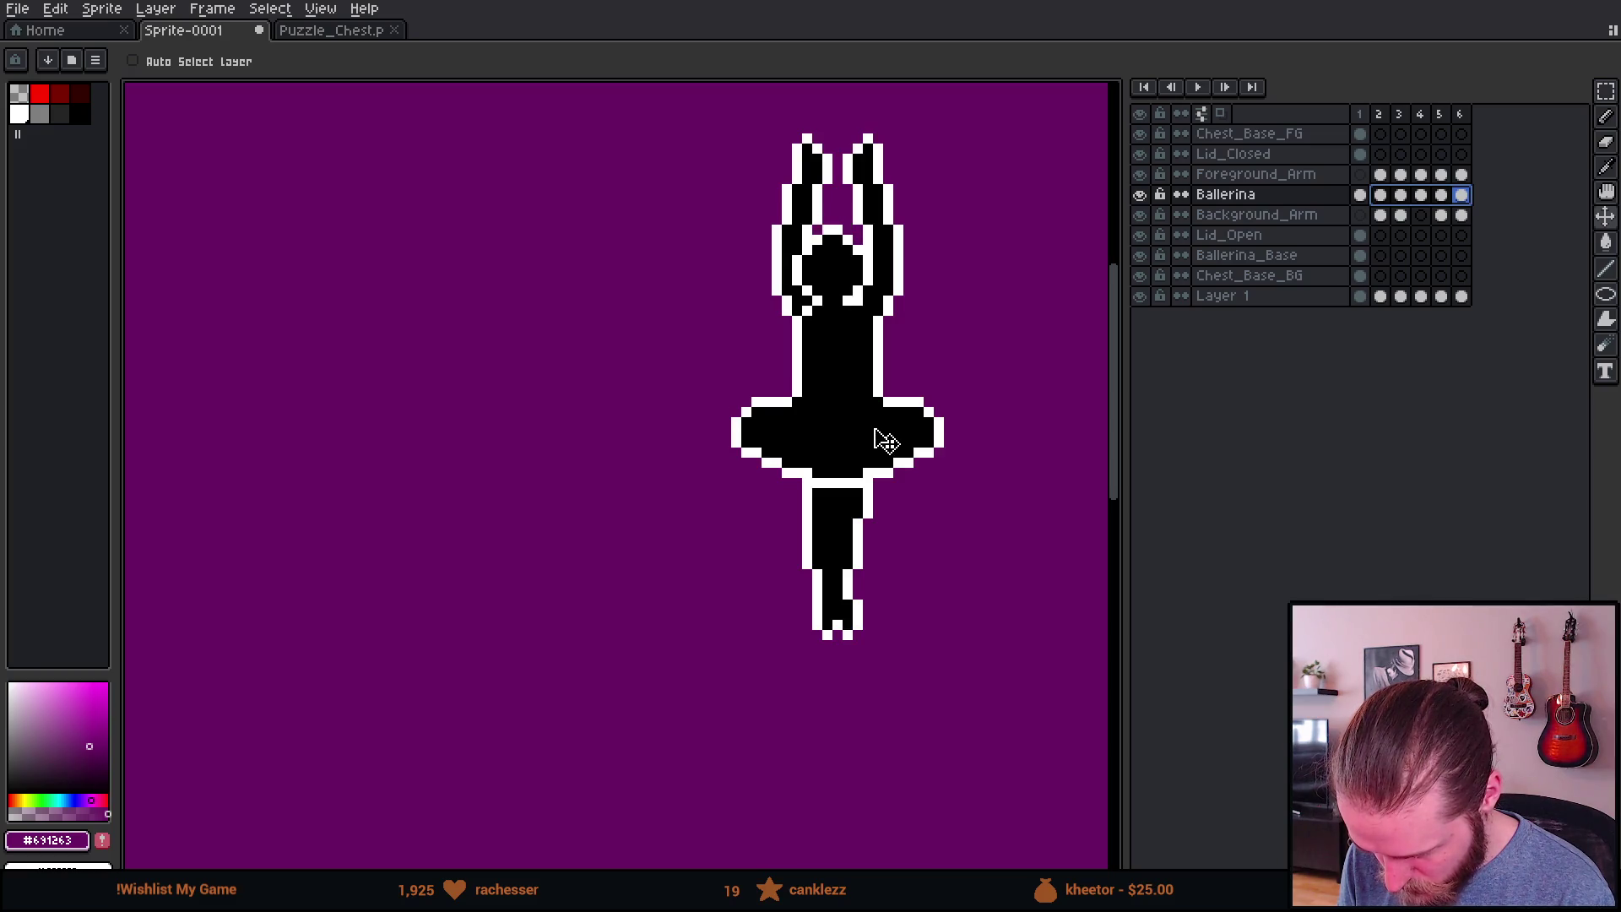
scroll(885, 441, "down", 2)
Step: Step back and forth through the ballerina poses from frame 1, ending on the frame 2 arms-up pose
key("Home")
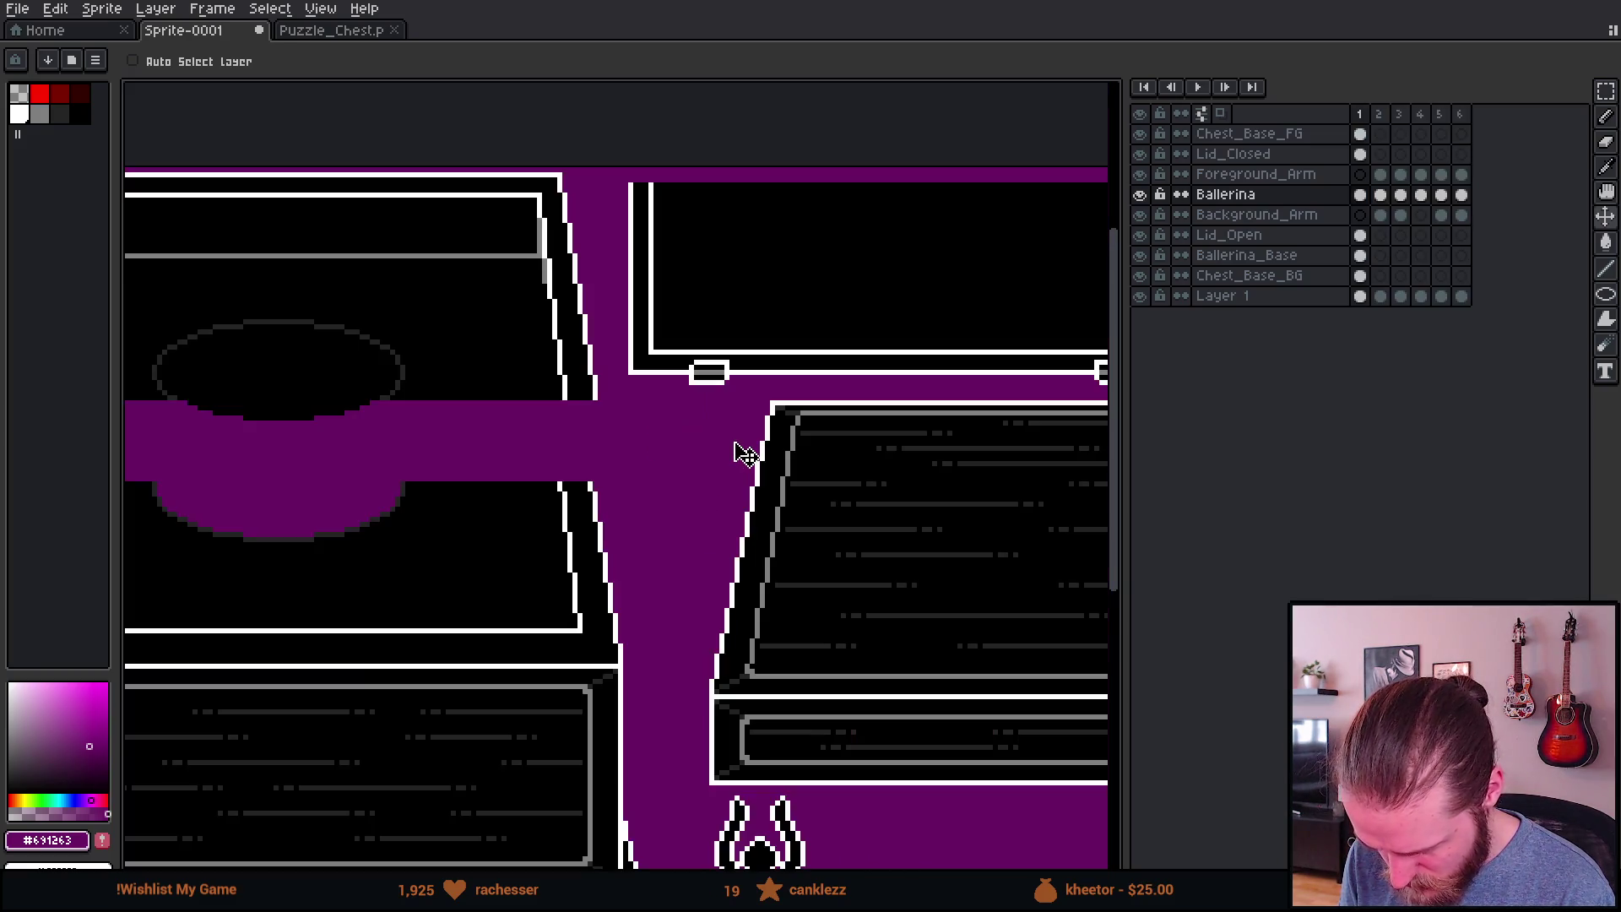
key("Right")
key("Right")
key("Right")
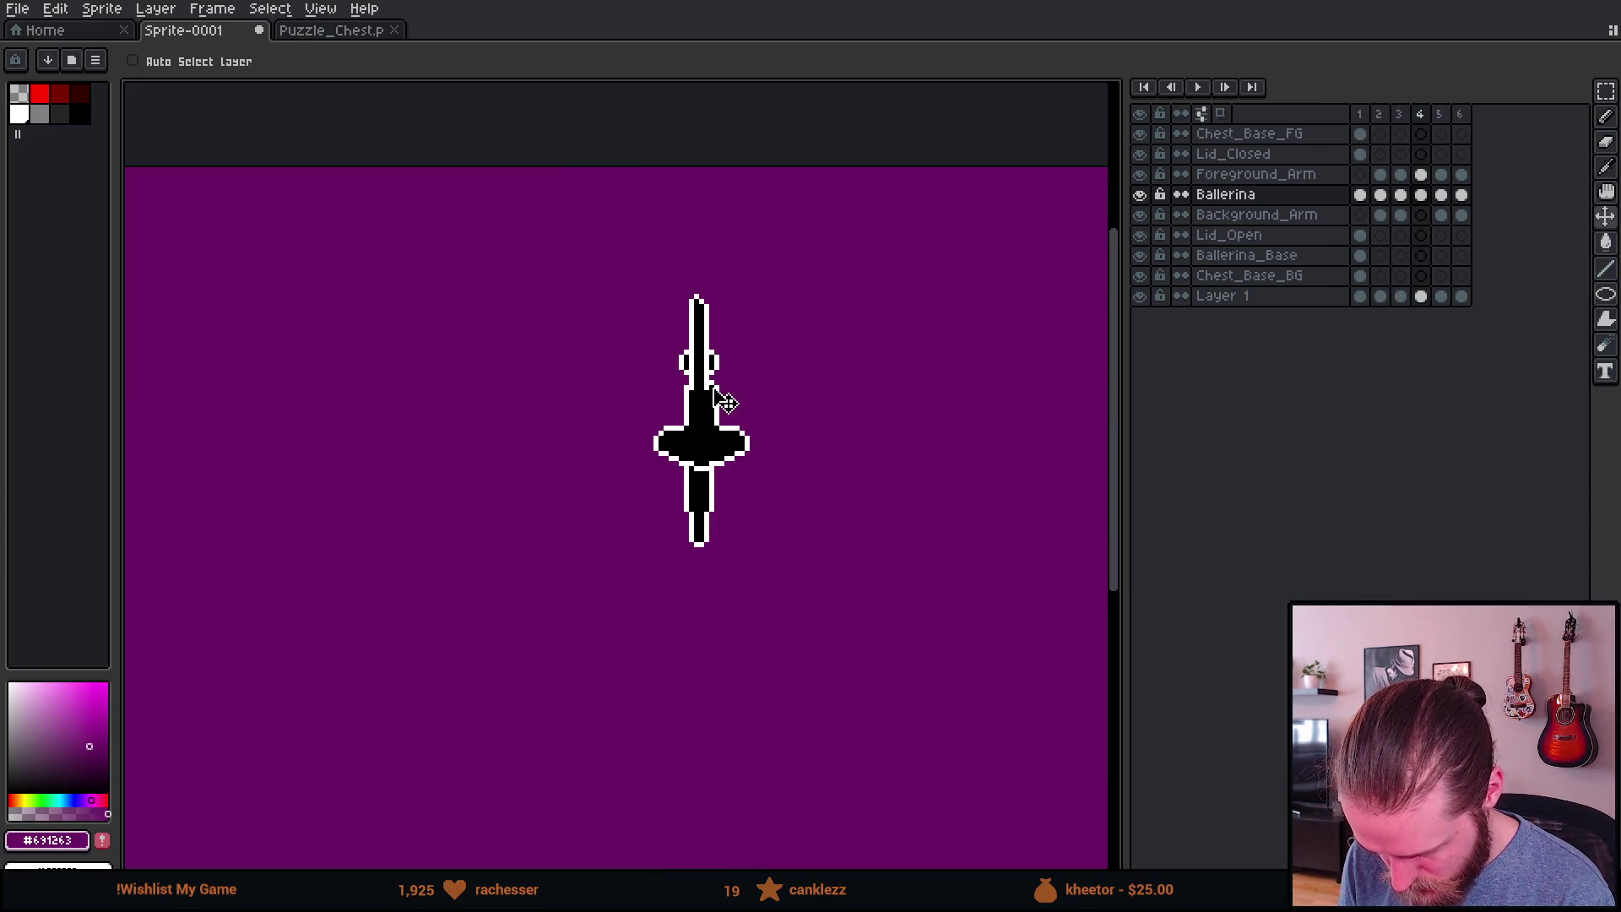
key("Right")
key("Left")
key("Right")
key("Left")
key("Right")
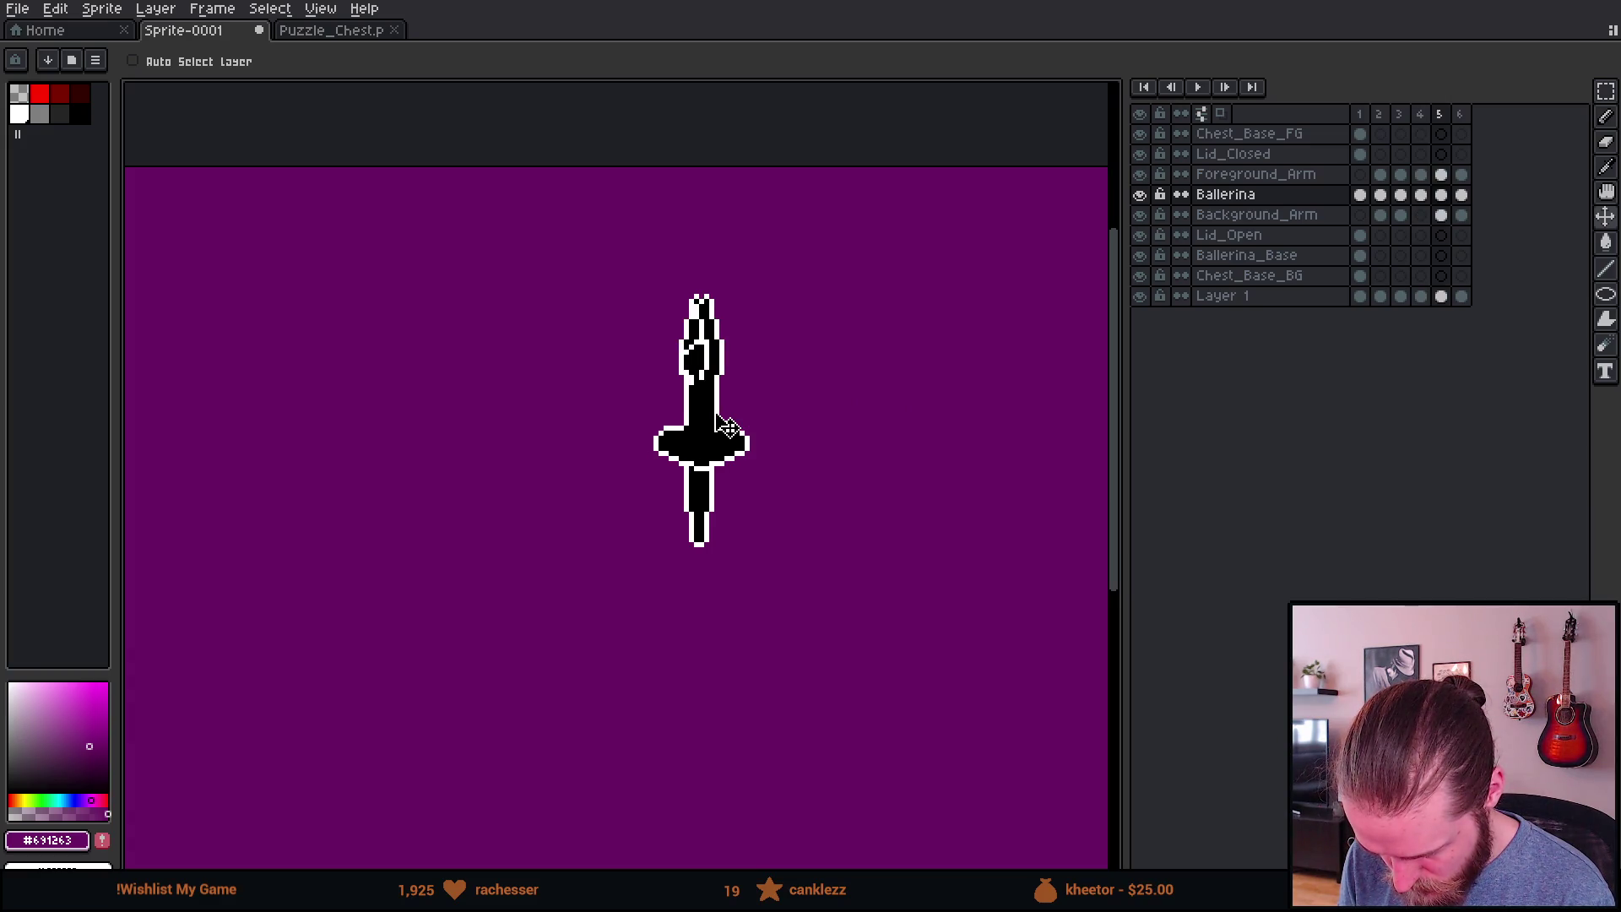
key("Right")
key("Right")
key("Right")
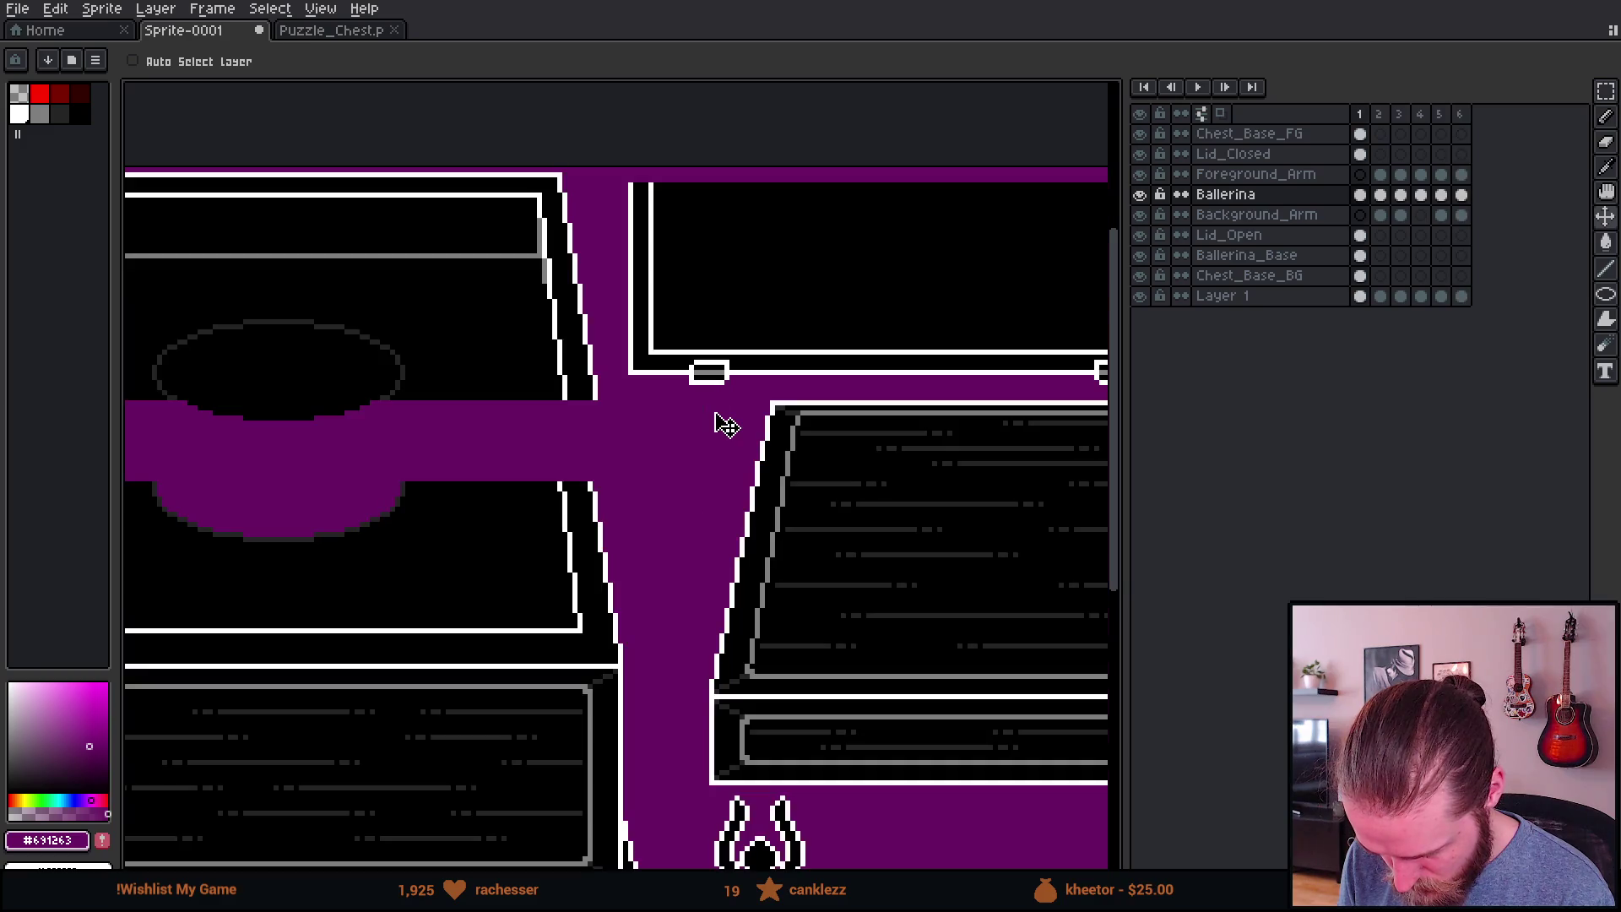
key("Left")
key("Right")
scroll(722, 424, "down", 3)
scroll(718, 418, "up", 2)
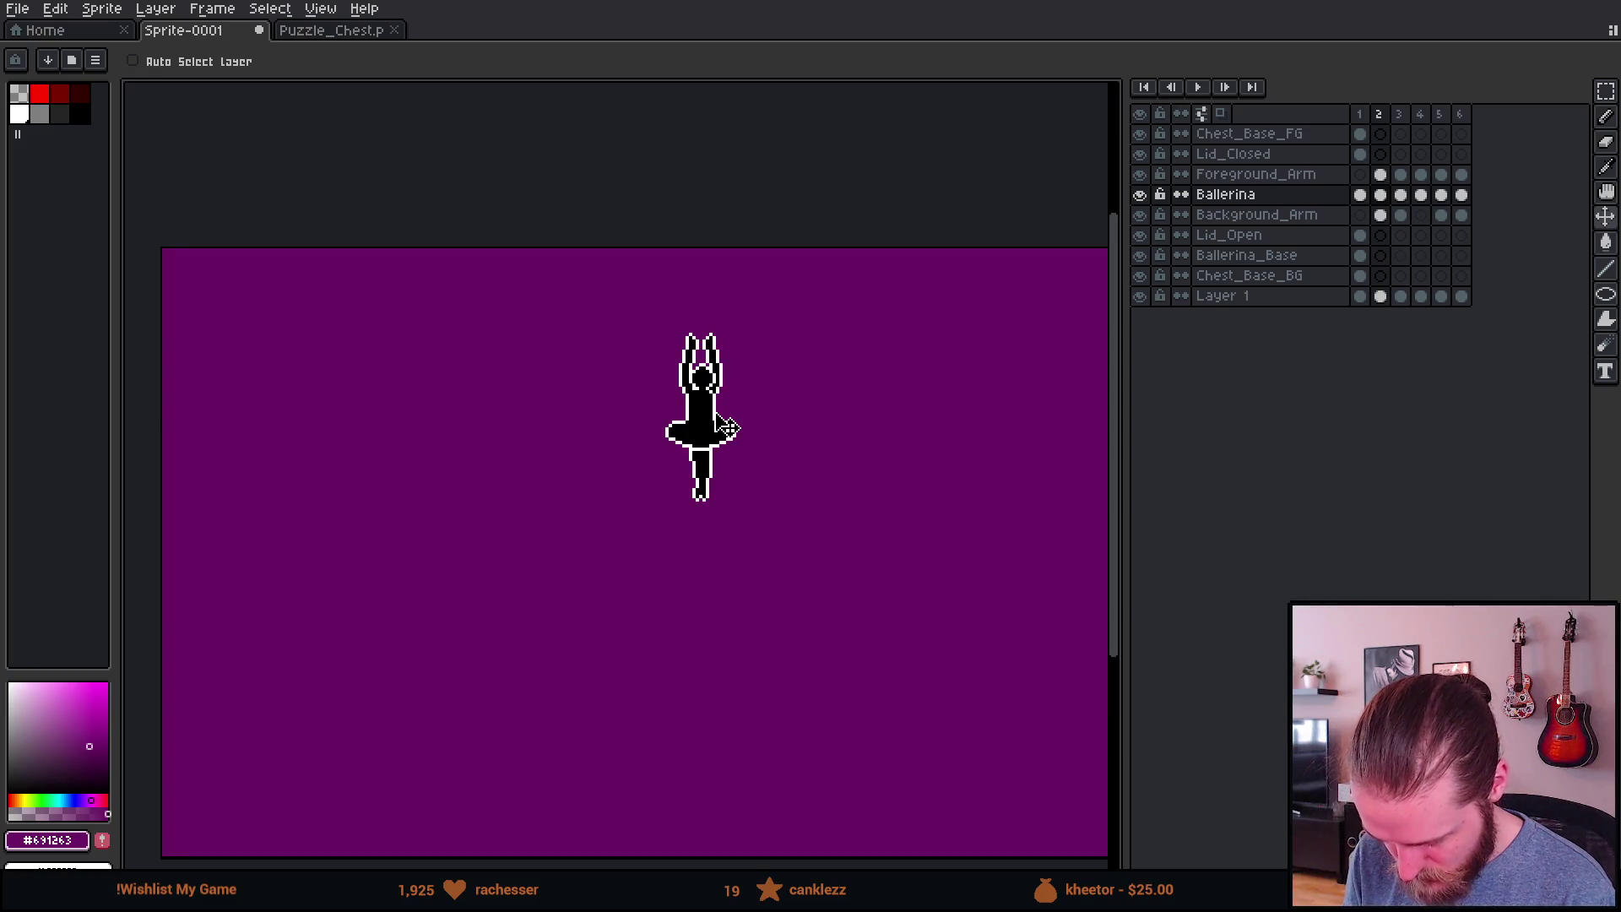
scroll(685, 371, "up", 2)
scroll(760, 405, "up", 3)
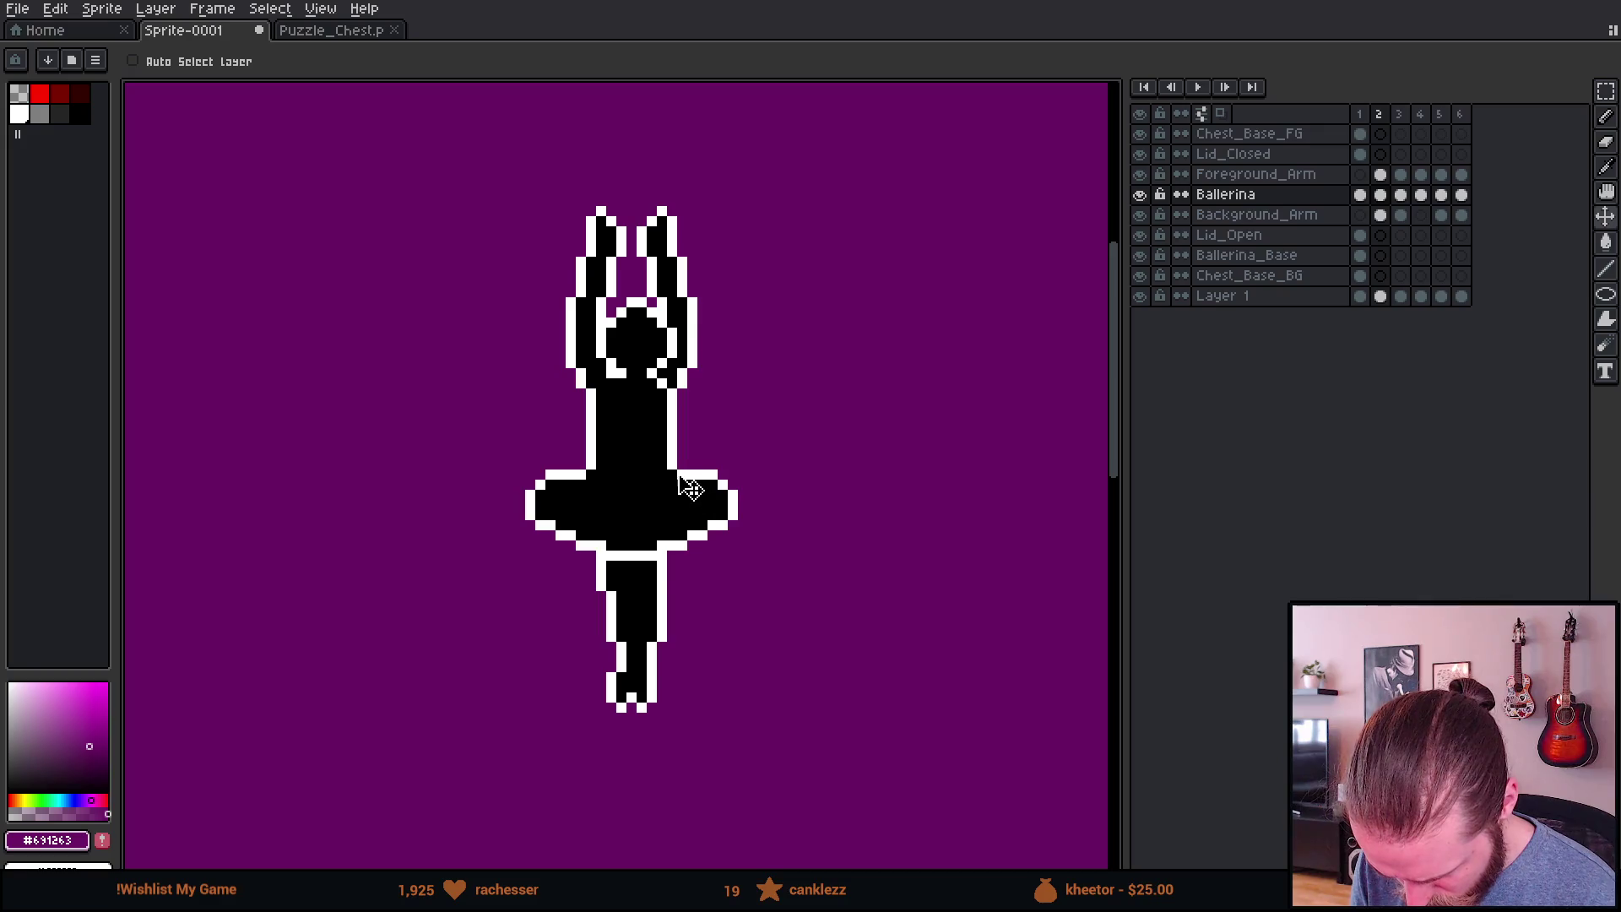
scroll(680, 477, "up", 2)
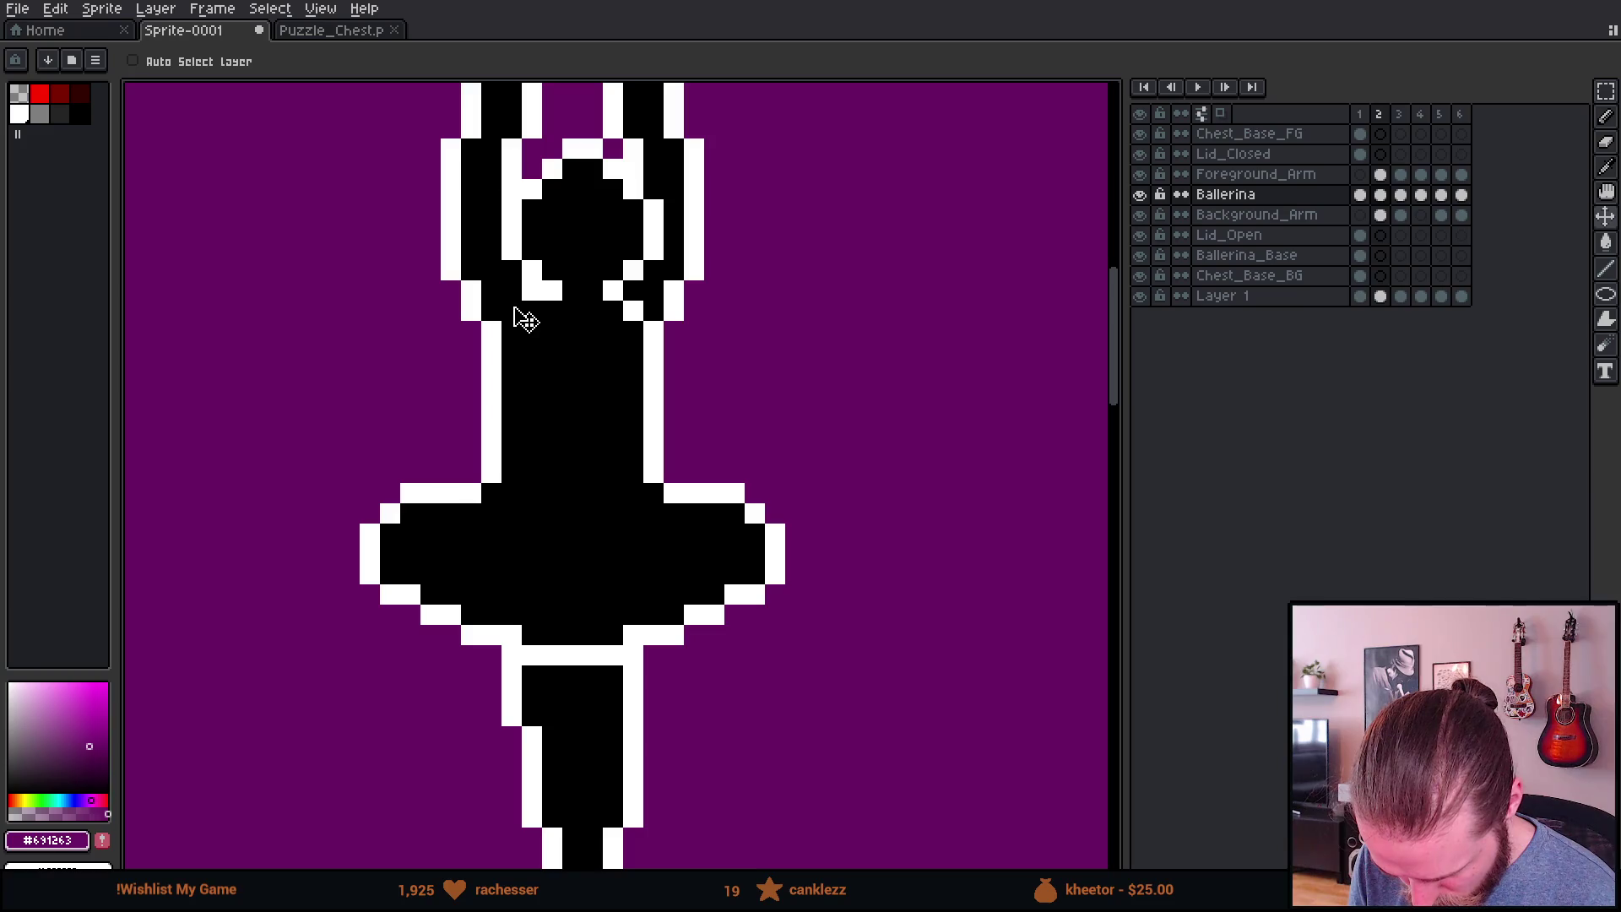
scroll(644, 326, "down", 5)
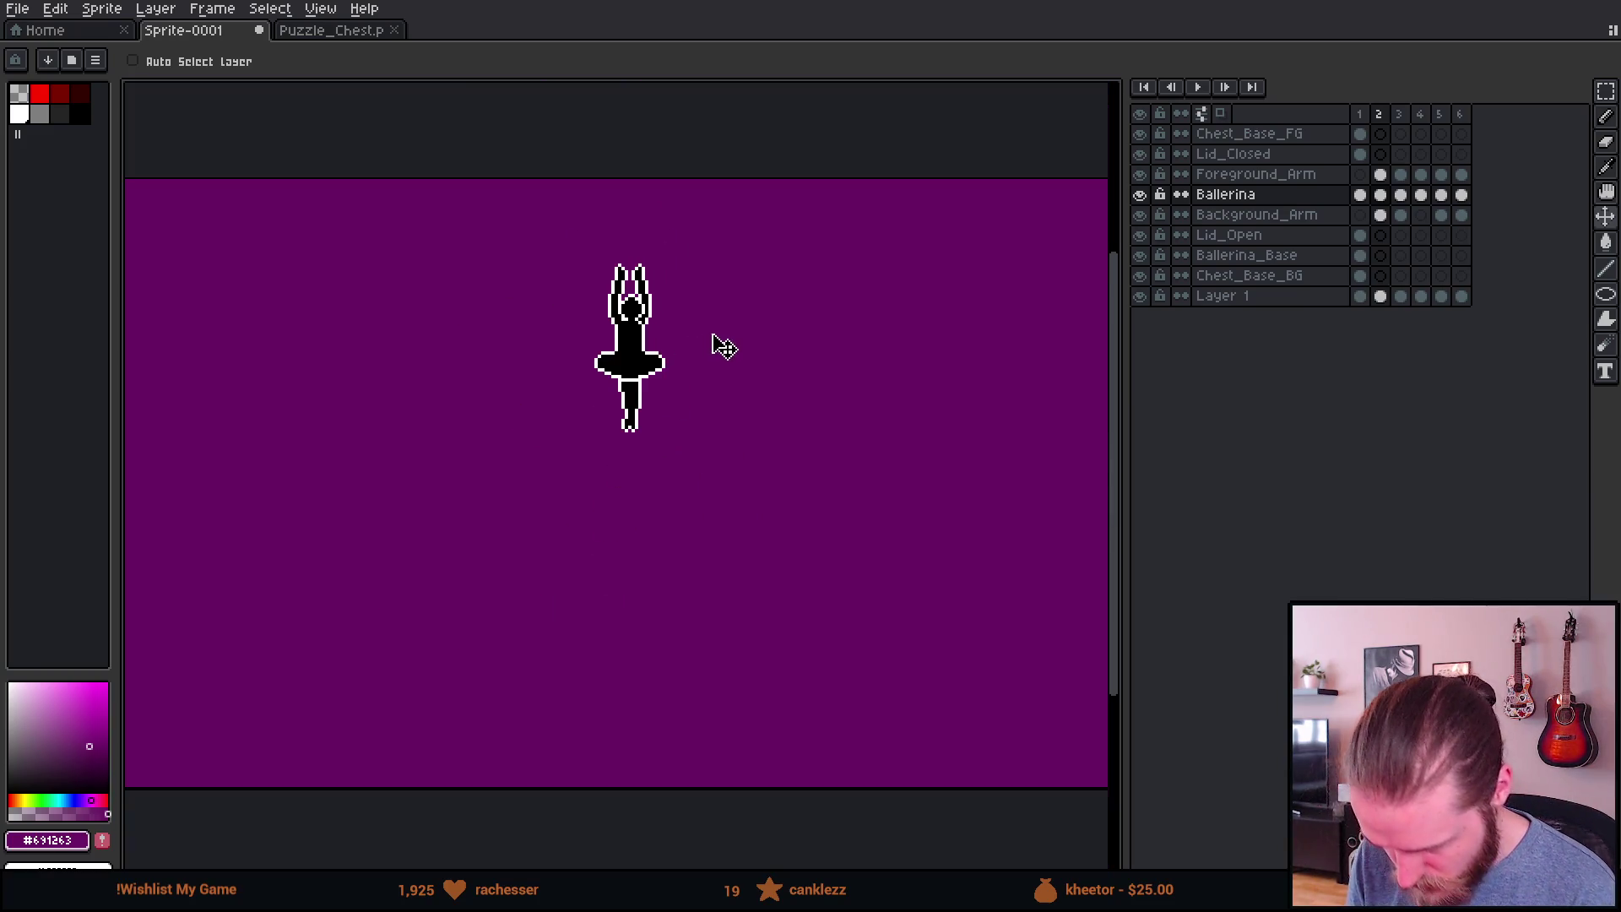
scroll(723, 347, "up", 1)
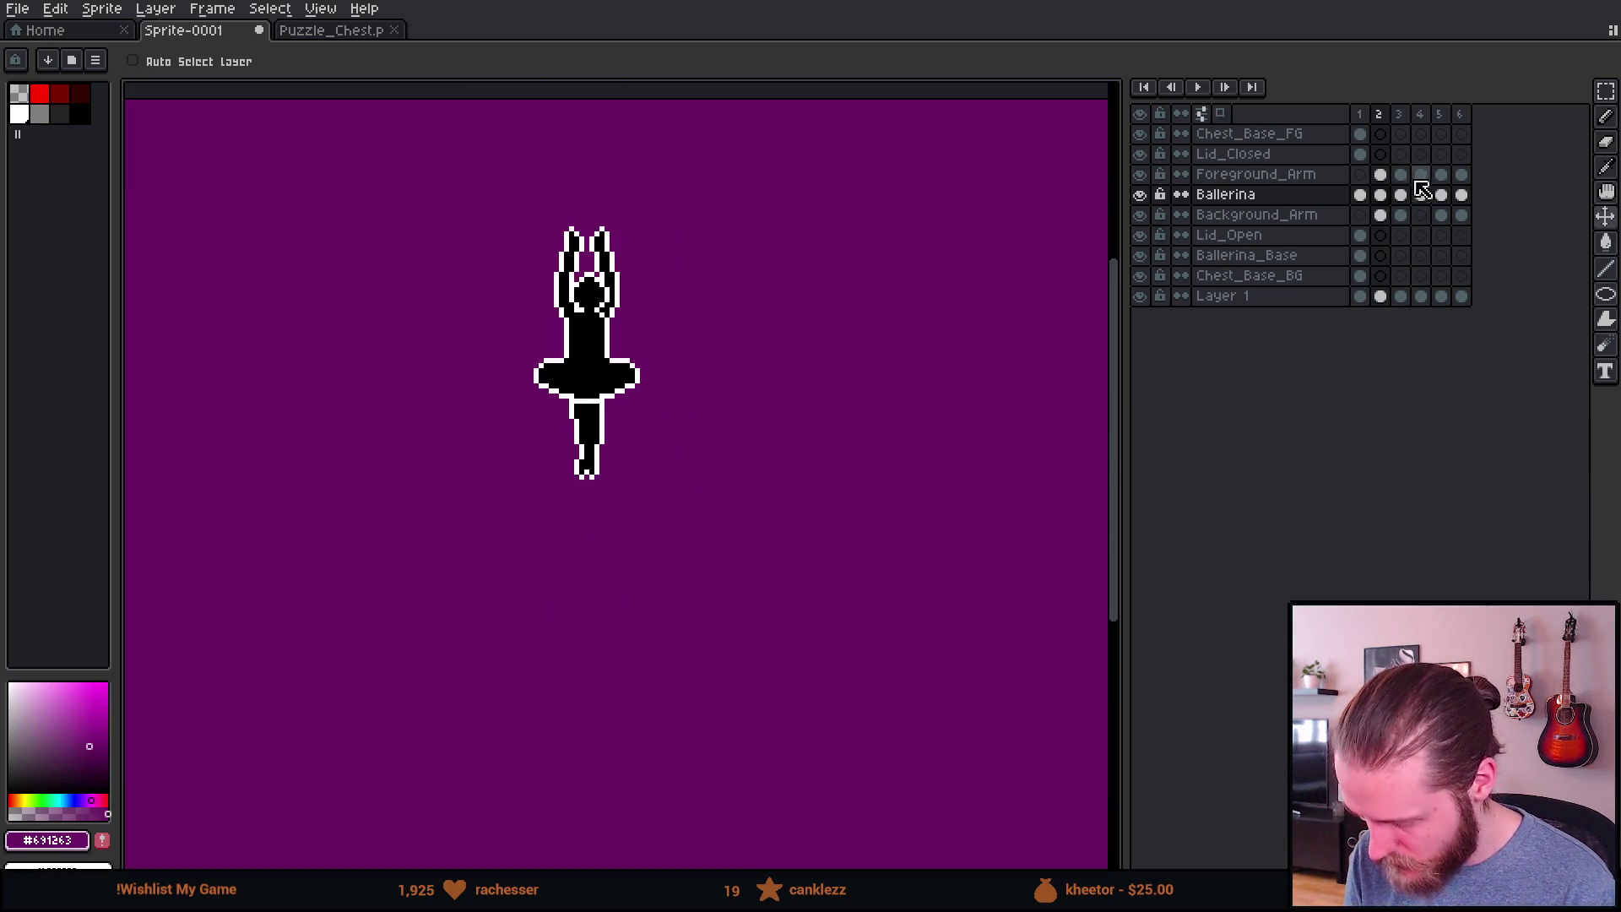
Step: Merge Foreground_Arm and Ballerina down into the Background_Arm layer
left_click(1287, 177)
right_click(1289, 182)
left_click(1364, 291)
right_click(1279, 188)
left_click(1377, 301)
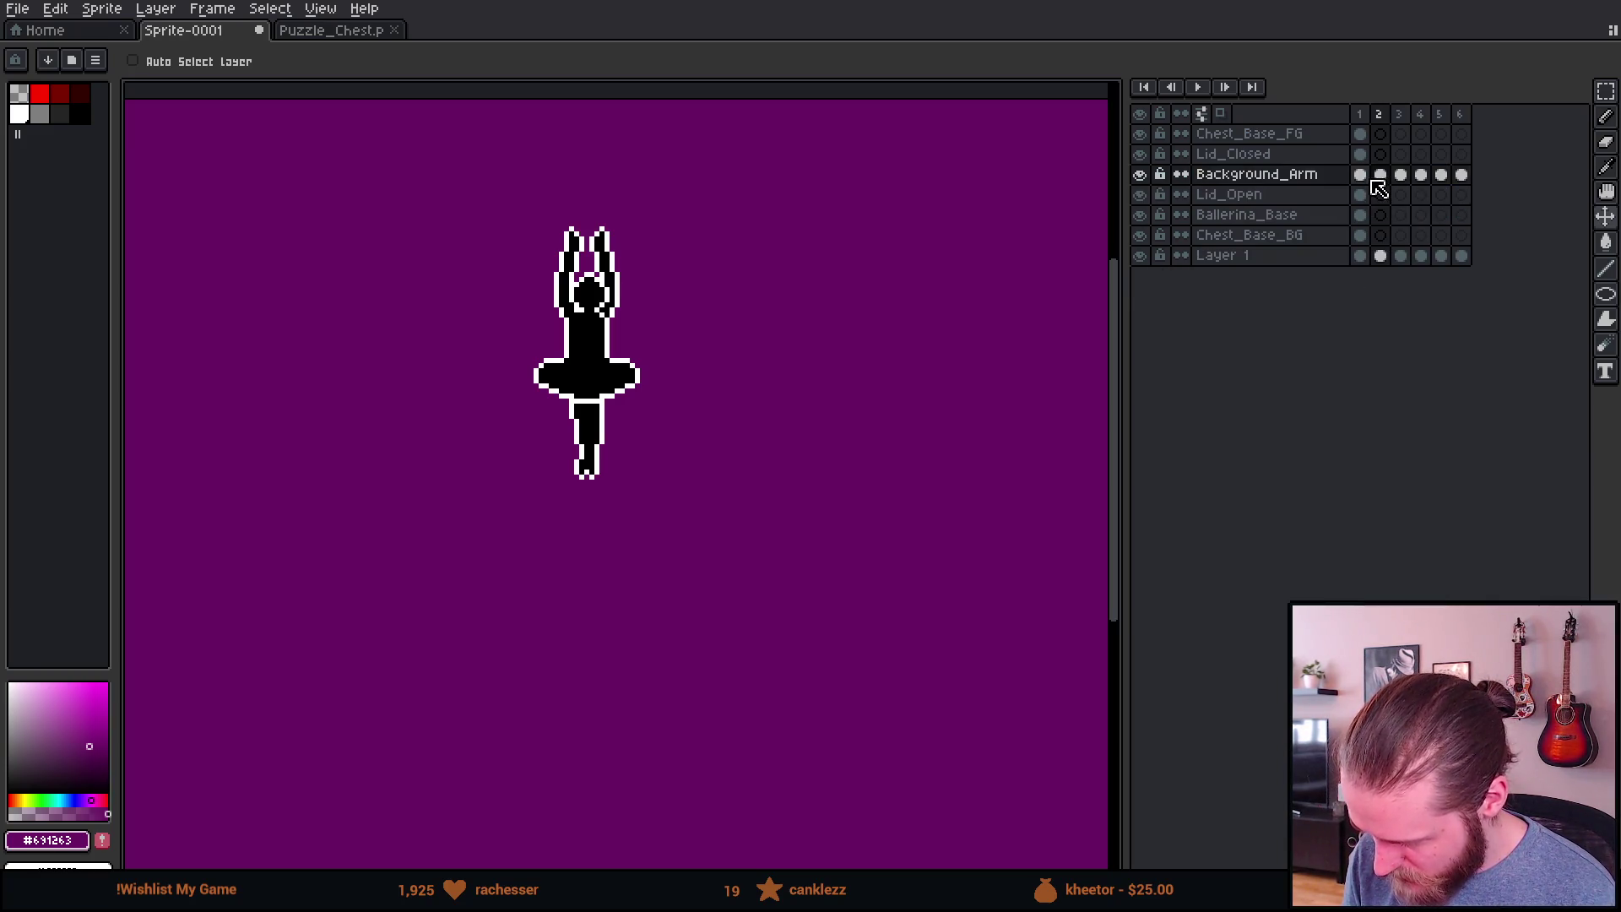
Step: Select and cut the ballerina out of frame 2
scroll(796, 340, "down", 1)
key("m")
left_click_drag(535, 214, 746, 431)
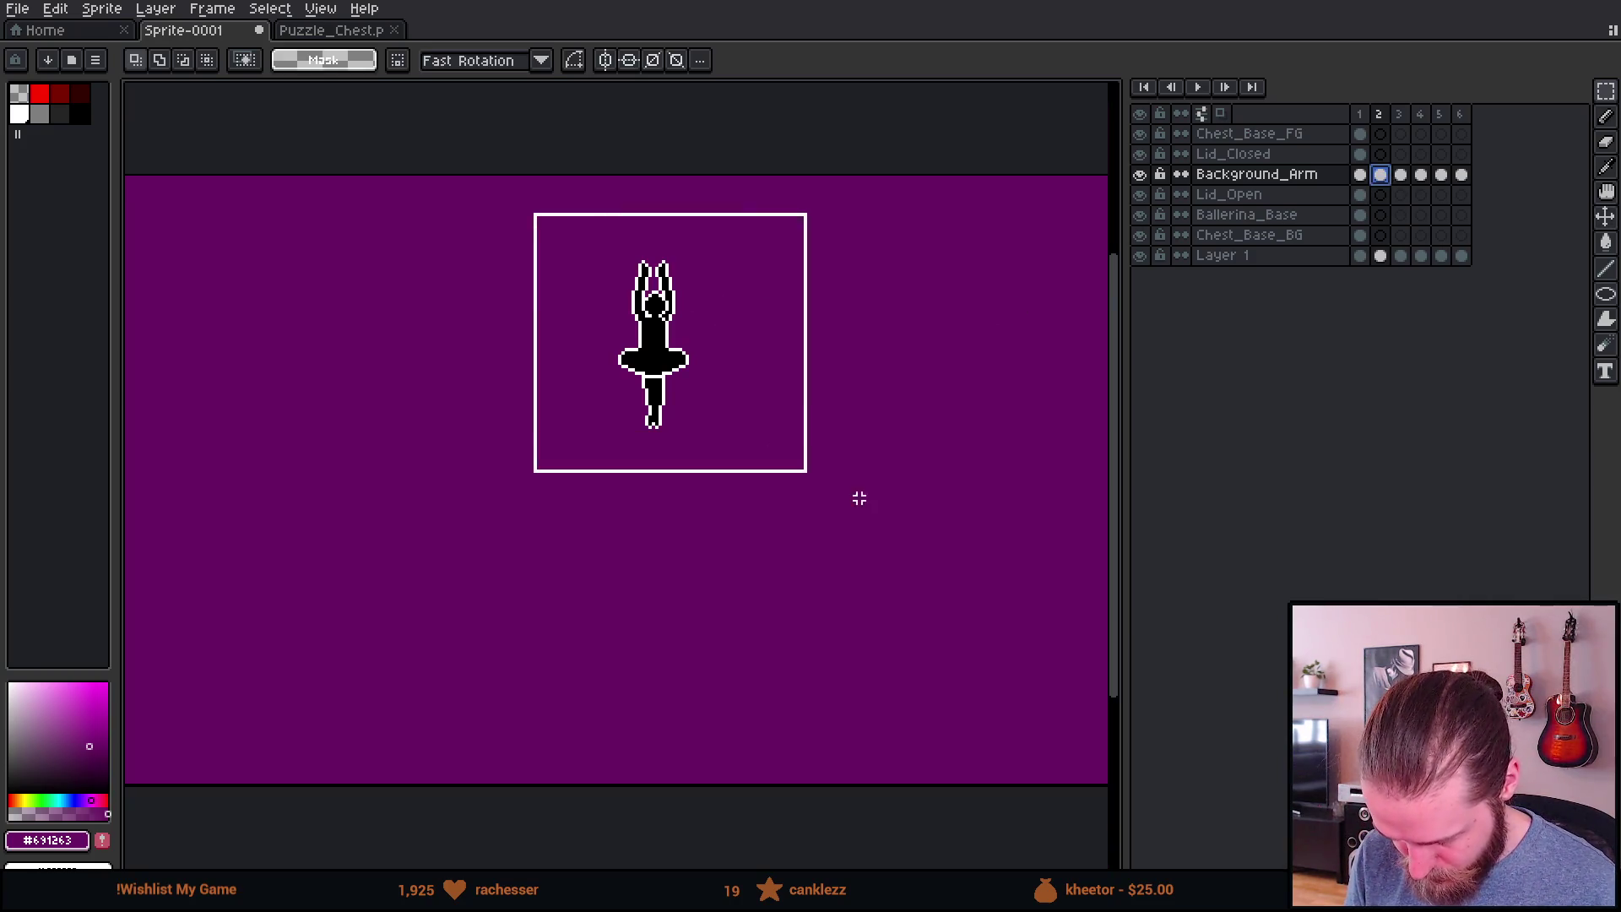
key("Delete")
Step: On frame 1, rename the merged layer to Ballerina
left_click(1360, 116)
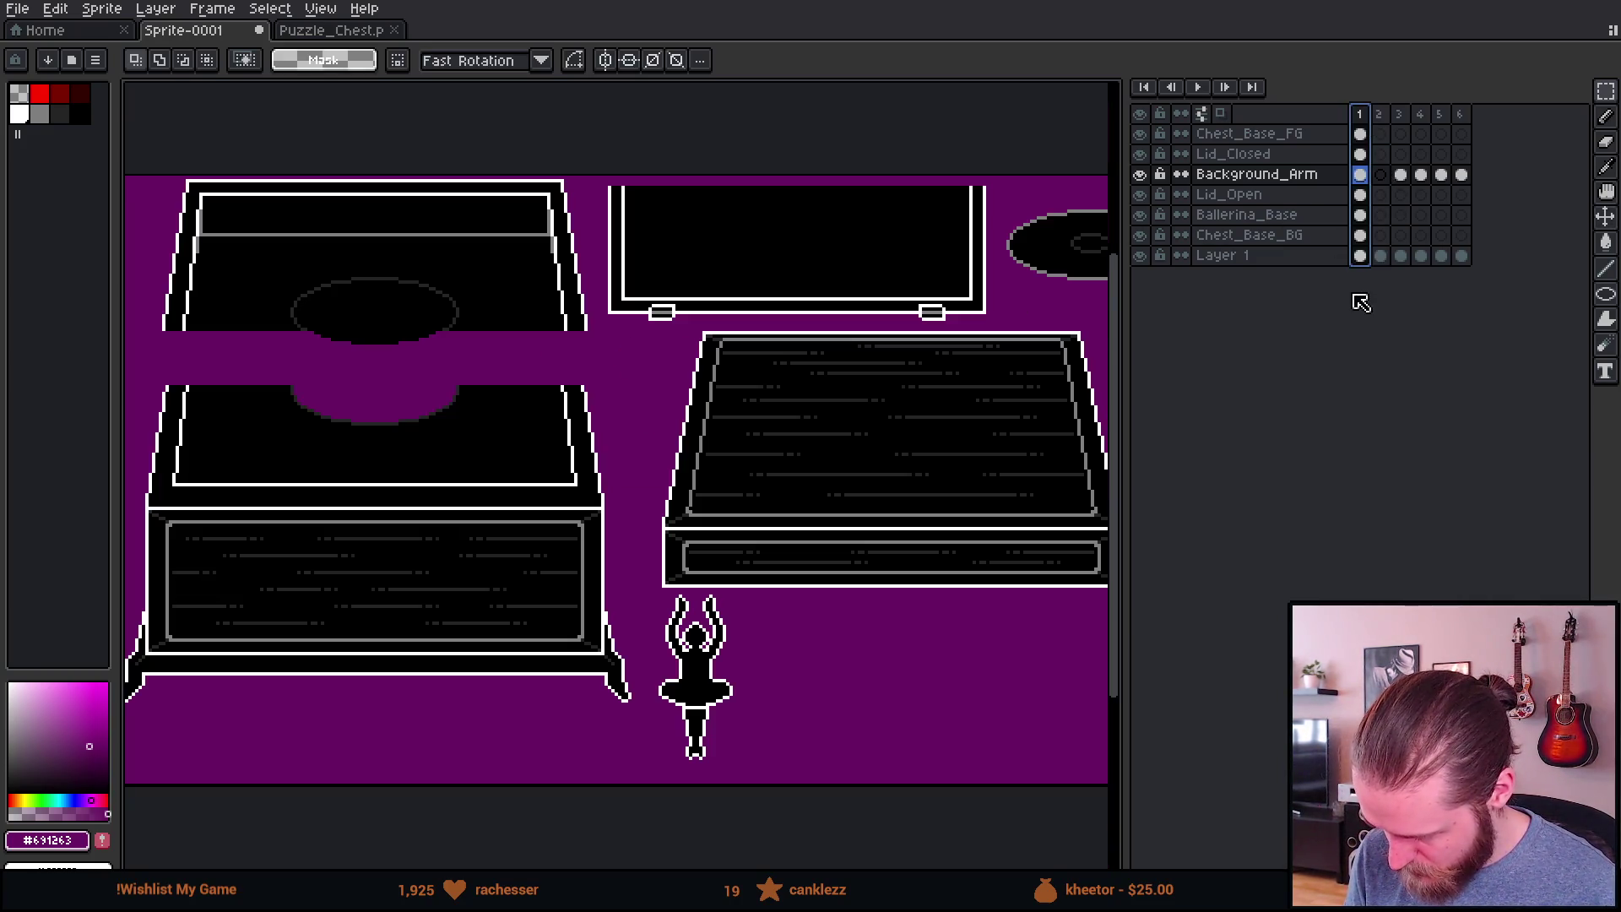
double_click(1226, 175)
type("B")
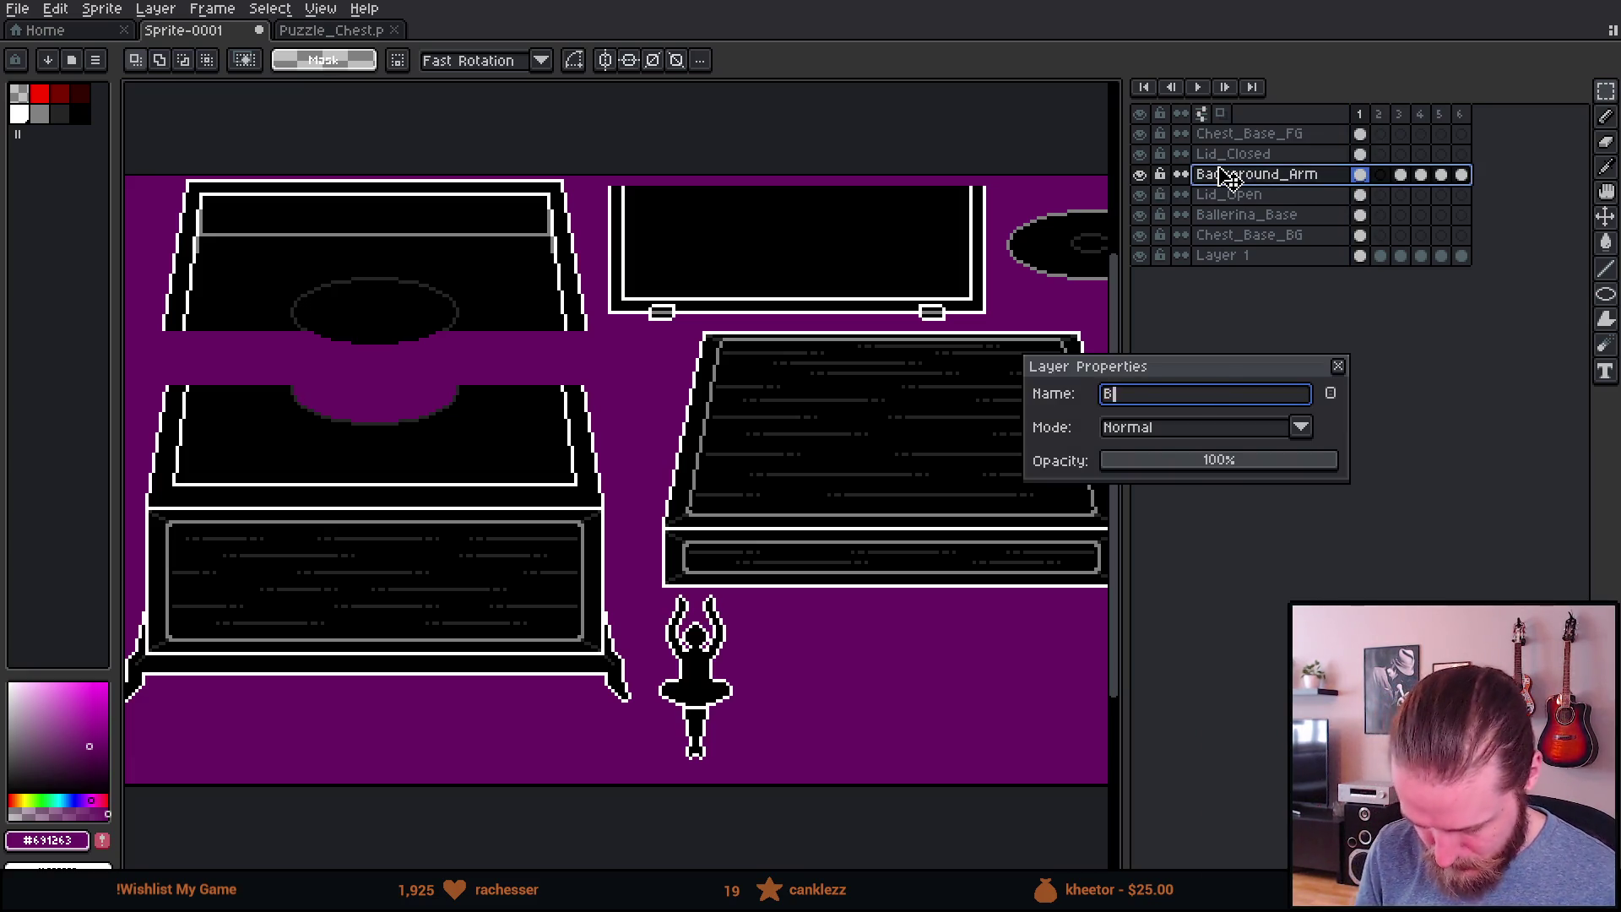
type("ina")
key("Return")
Step: Paste the frame-2 ballerina into frame 1 beside the first ballerina
key("ctrl+v")
mouse_move(723, 385)
left_mouse_down()
mouse_move(843, 738)
mouse_move(843, 709)
left_mouse_up()
scroll(844, 709, "up", 2)
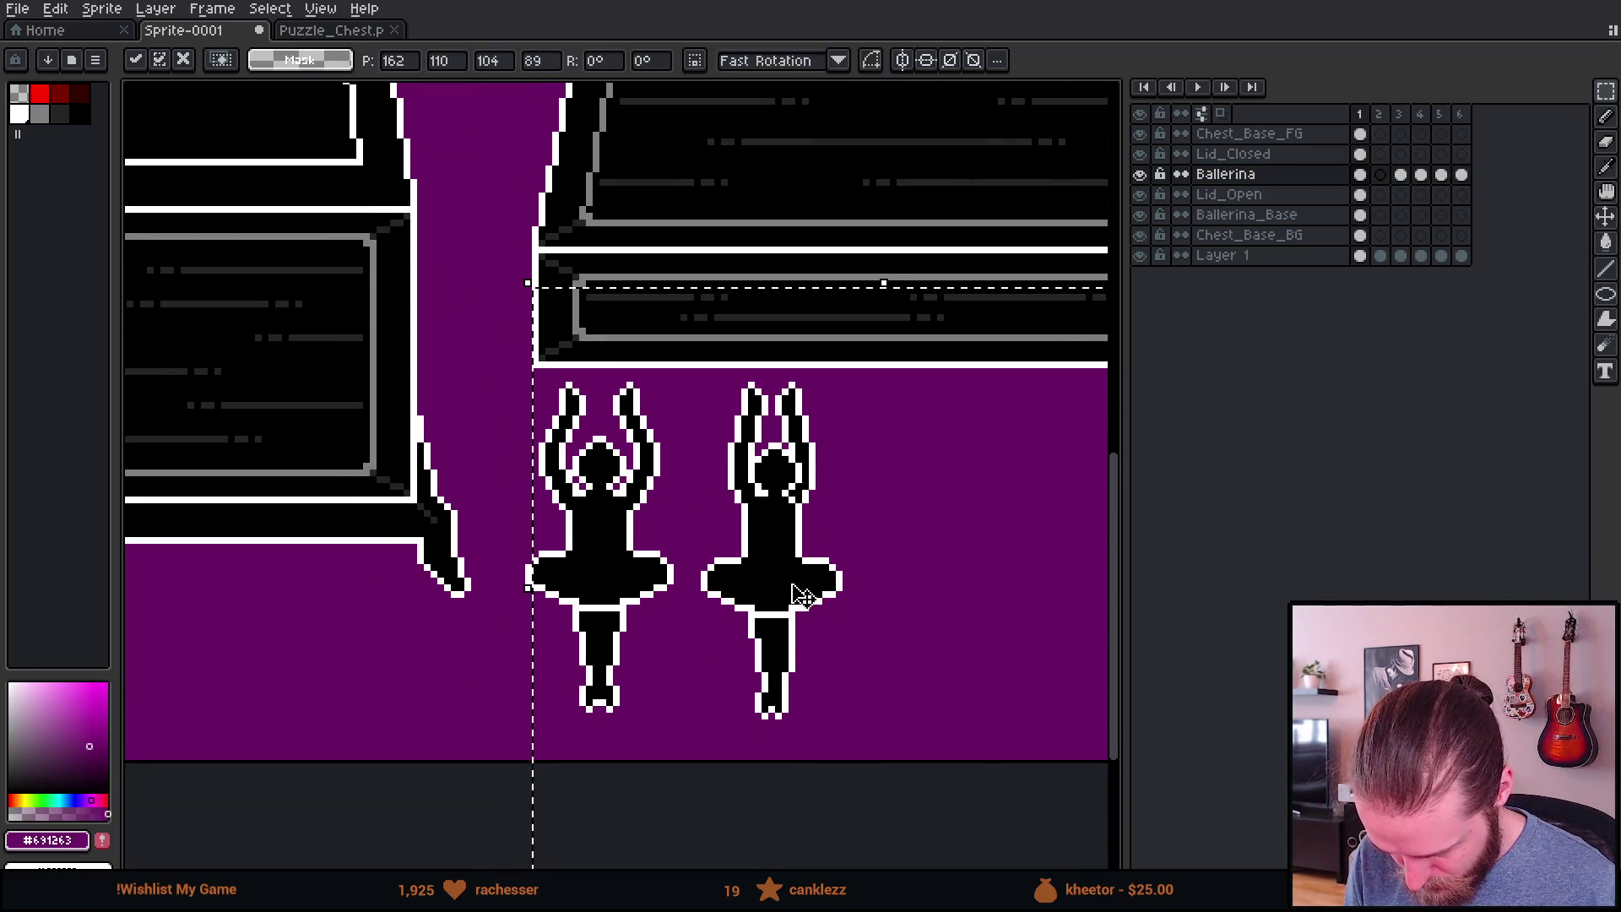
key("ctrl+d")
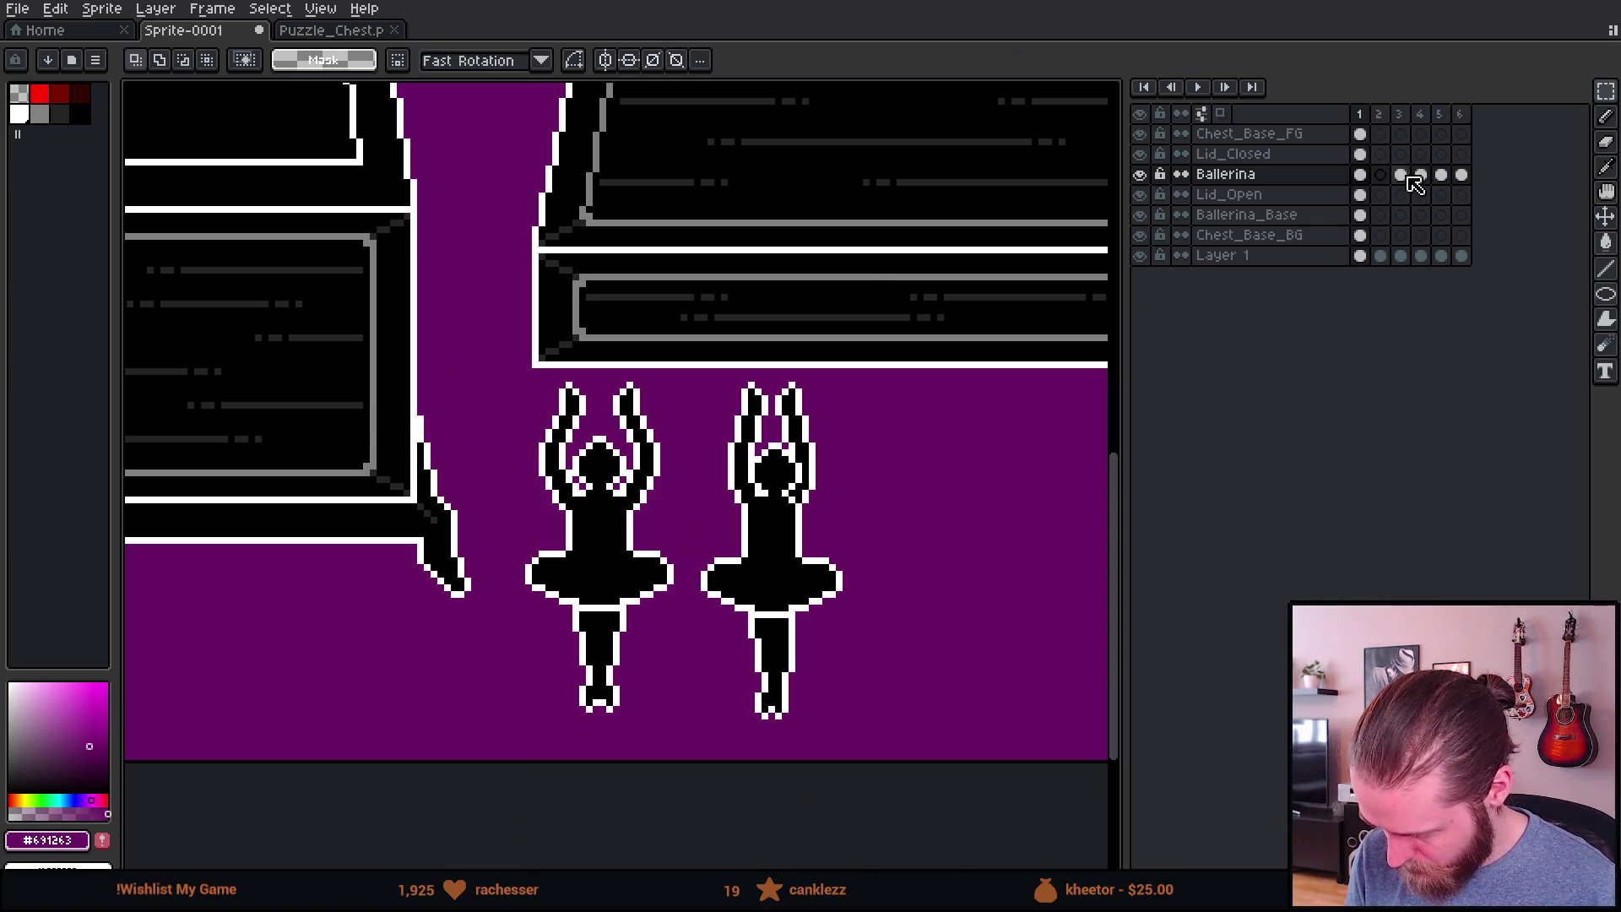
Step: Cut the ballerina from frame 3, then return to frame 1 zoomed out
left_click(1408, 176)
scroll(760, 428, "down", 3)
key("Delete")
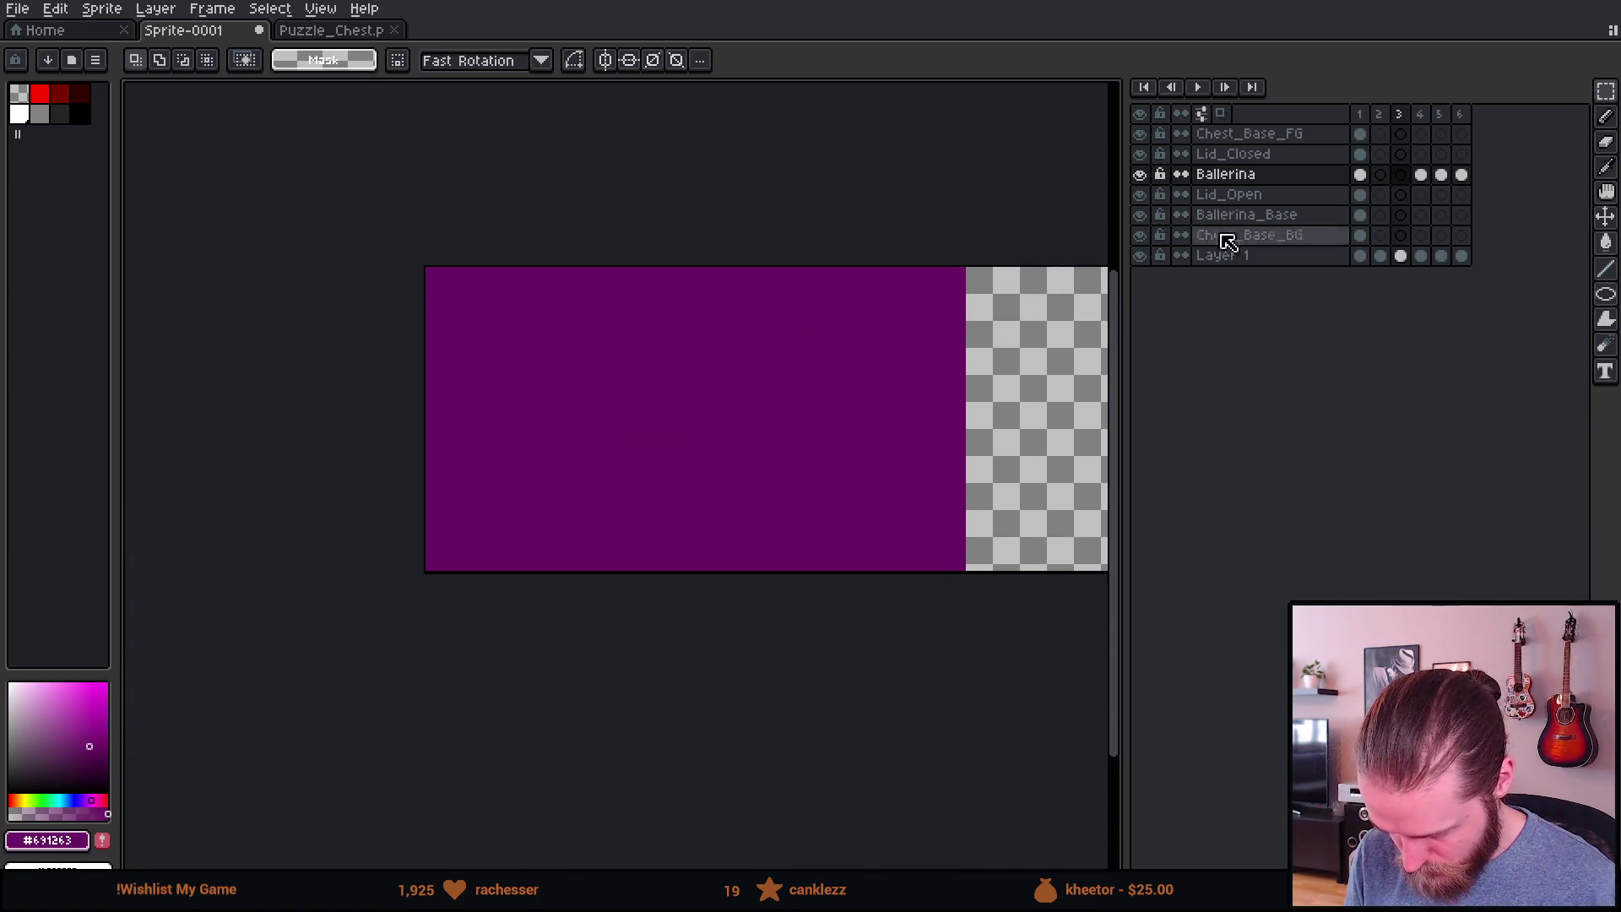
left_click(1360, 215)
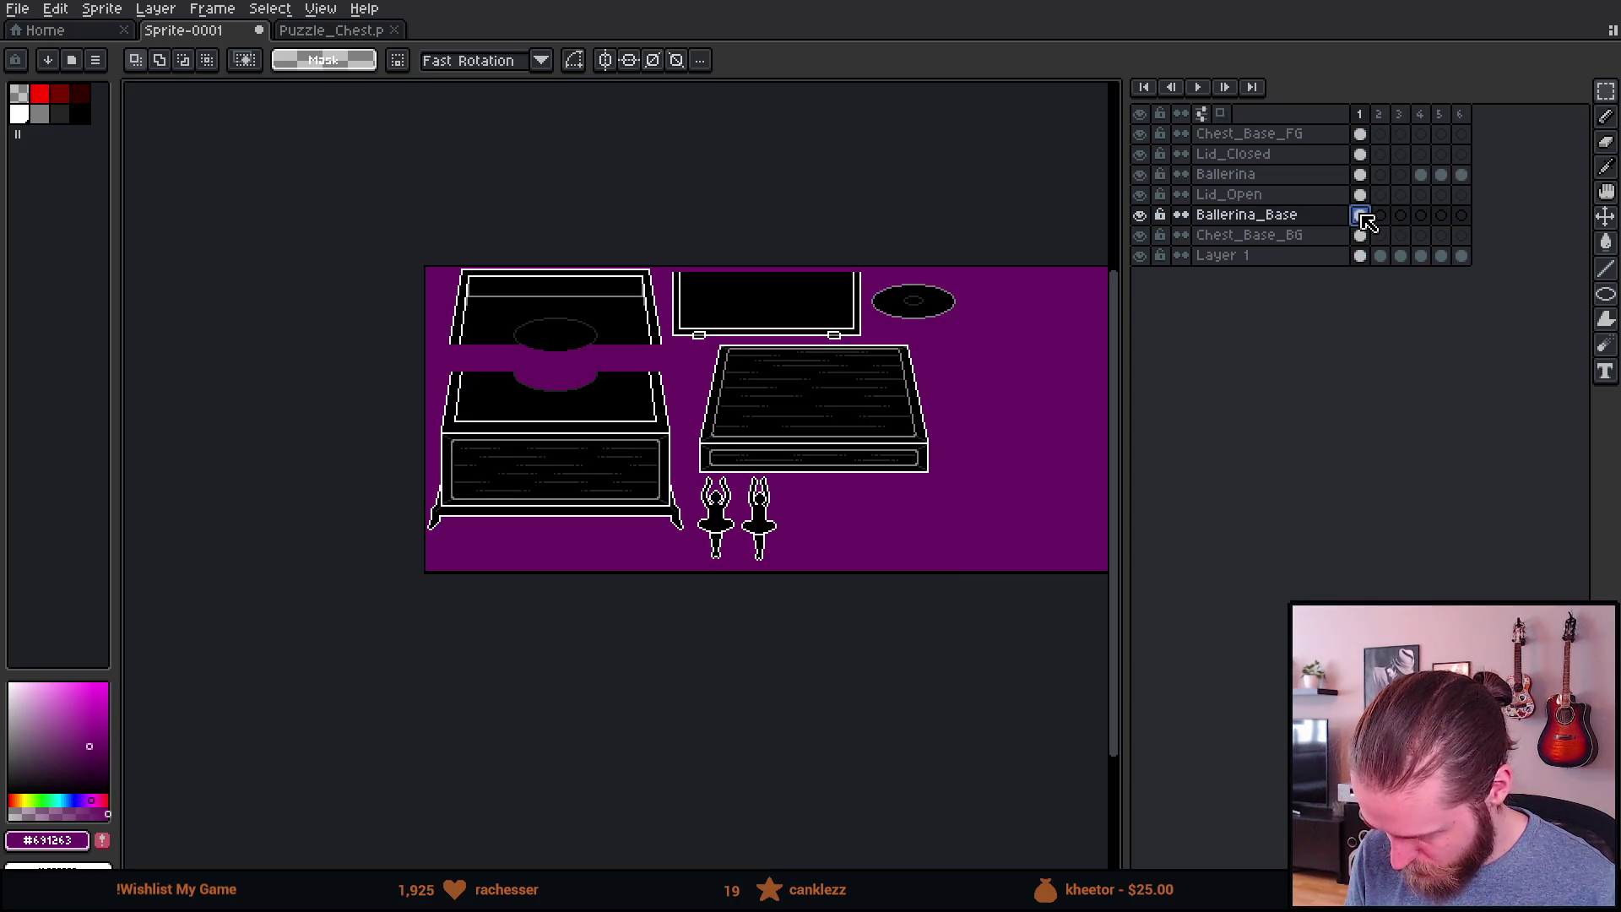
scroll(787, 570, "up", 2)
scroll(763, 561, "up", 2)
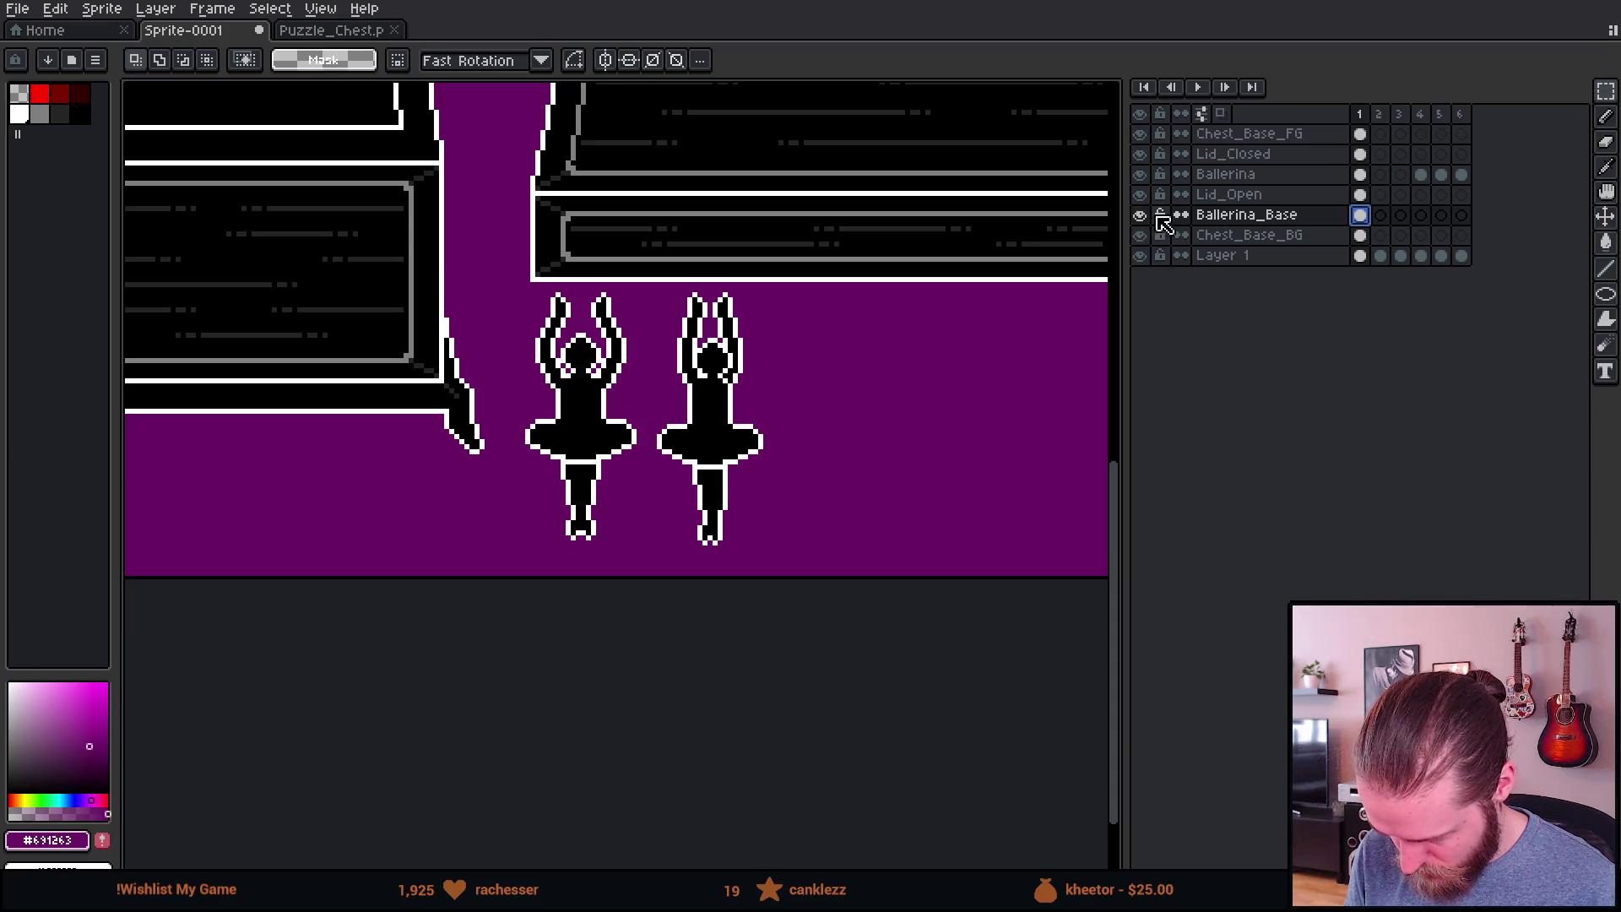
key("minus")
key("minus")
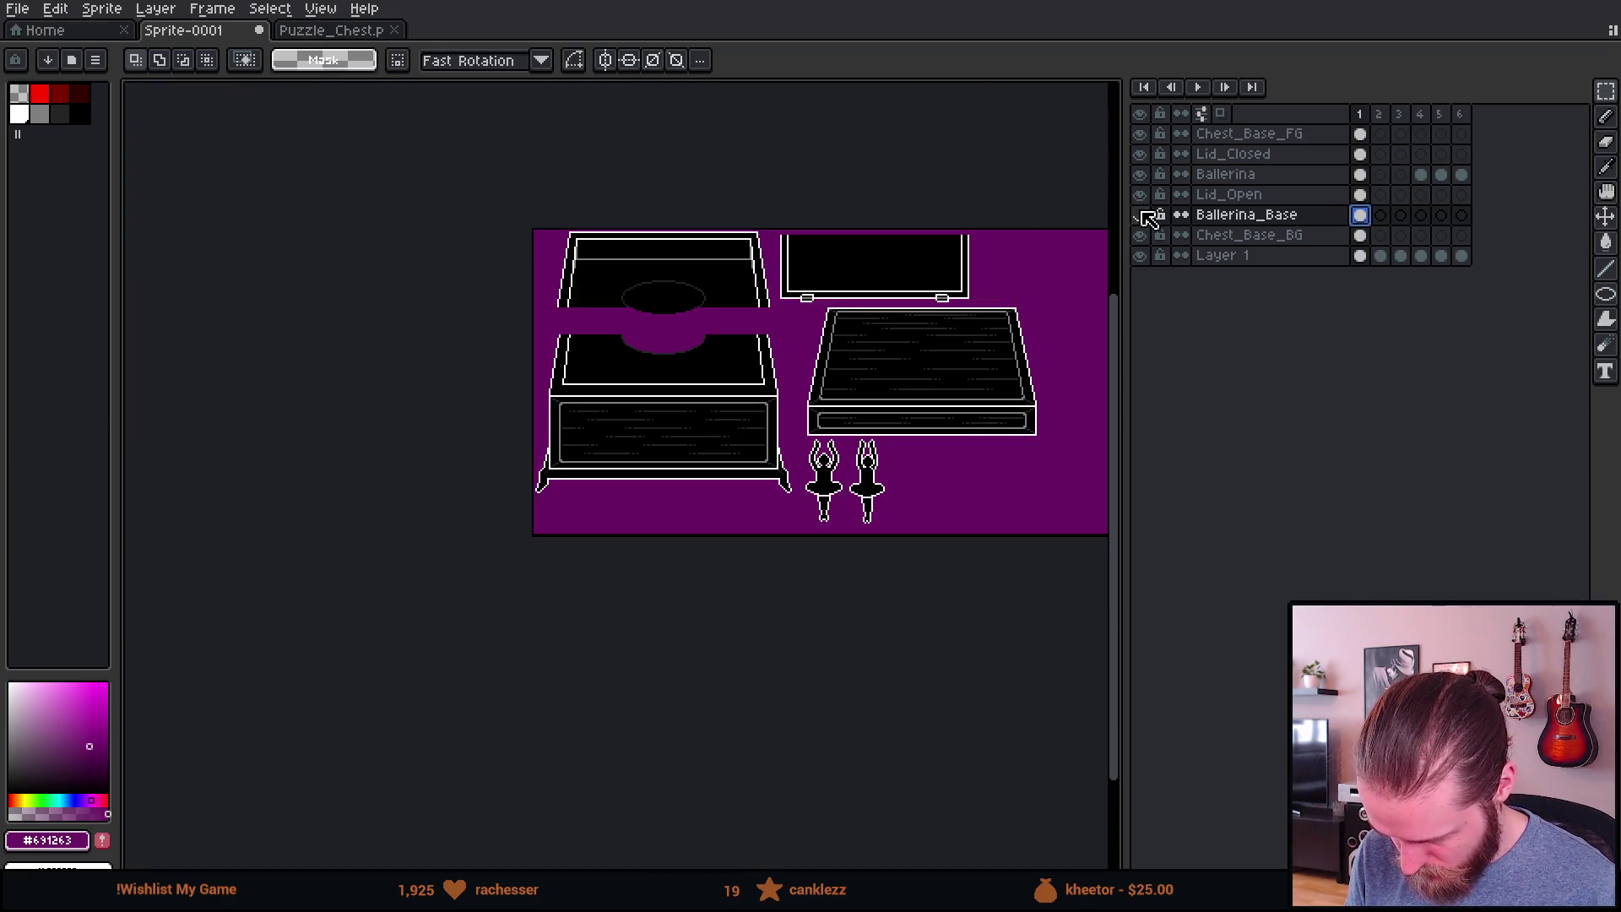
Step: Paste the frame 3 pose into frame 1 as the third ballerina in the row
left_click(1139, 173)
left_click(1140, 174)
left_click(1230, 173)
key("ctrl+v")
scroll(892, 460, "up", 1)
mouse_move(665, 196)
left_mouse_down()
mouse_move(894, 615)
mouse_move(879, 532)
left_mouse_up()
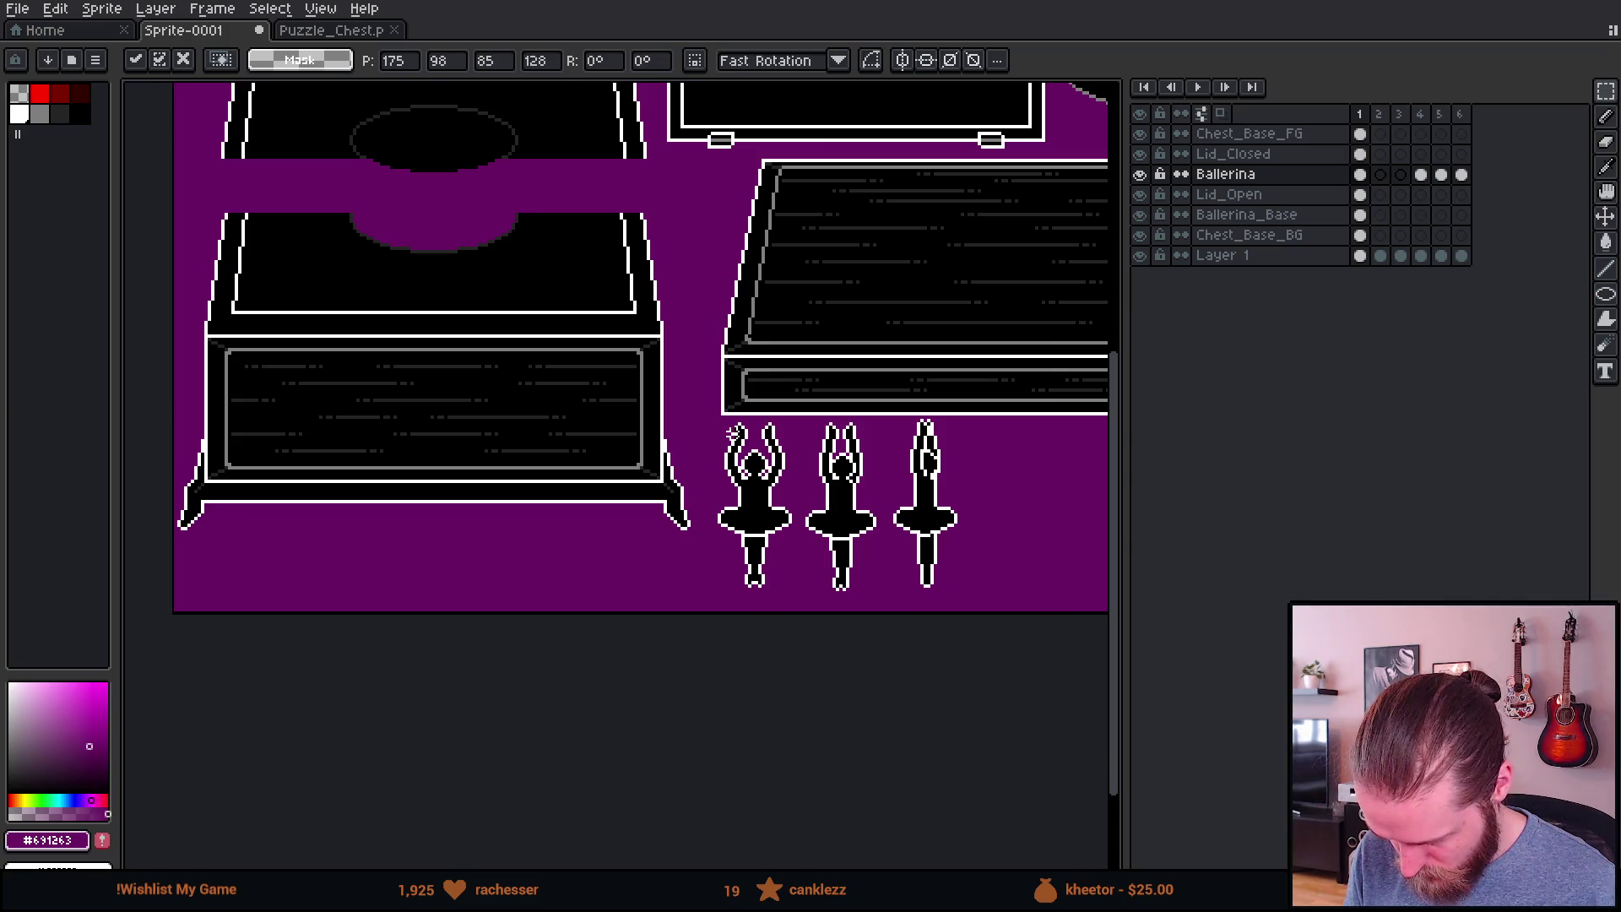
key("Return")
Step: Move the frame 4 ballerina into frame 1 as the fourth in the row
left_click(1422, 175)
scroll(771, 329, "down", 2)
key("Delete")
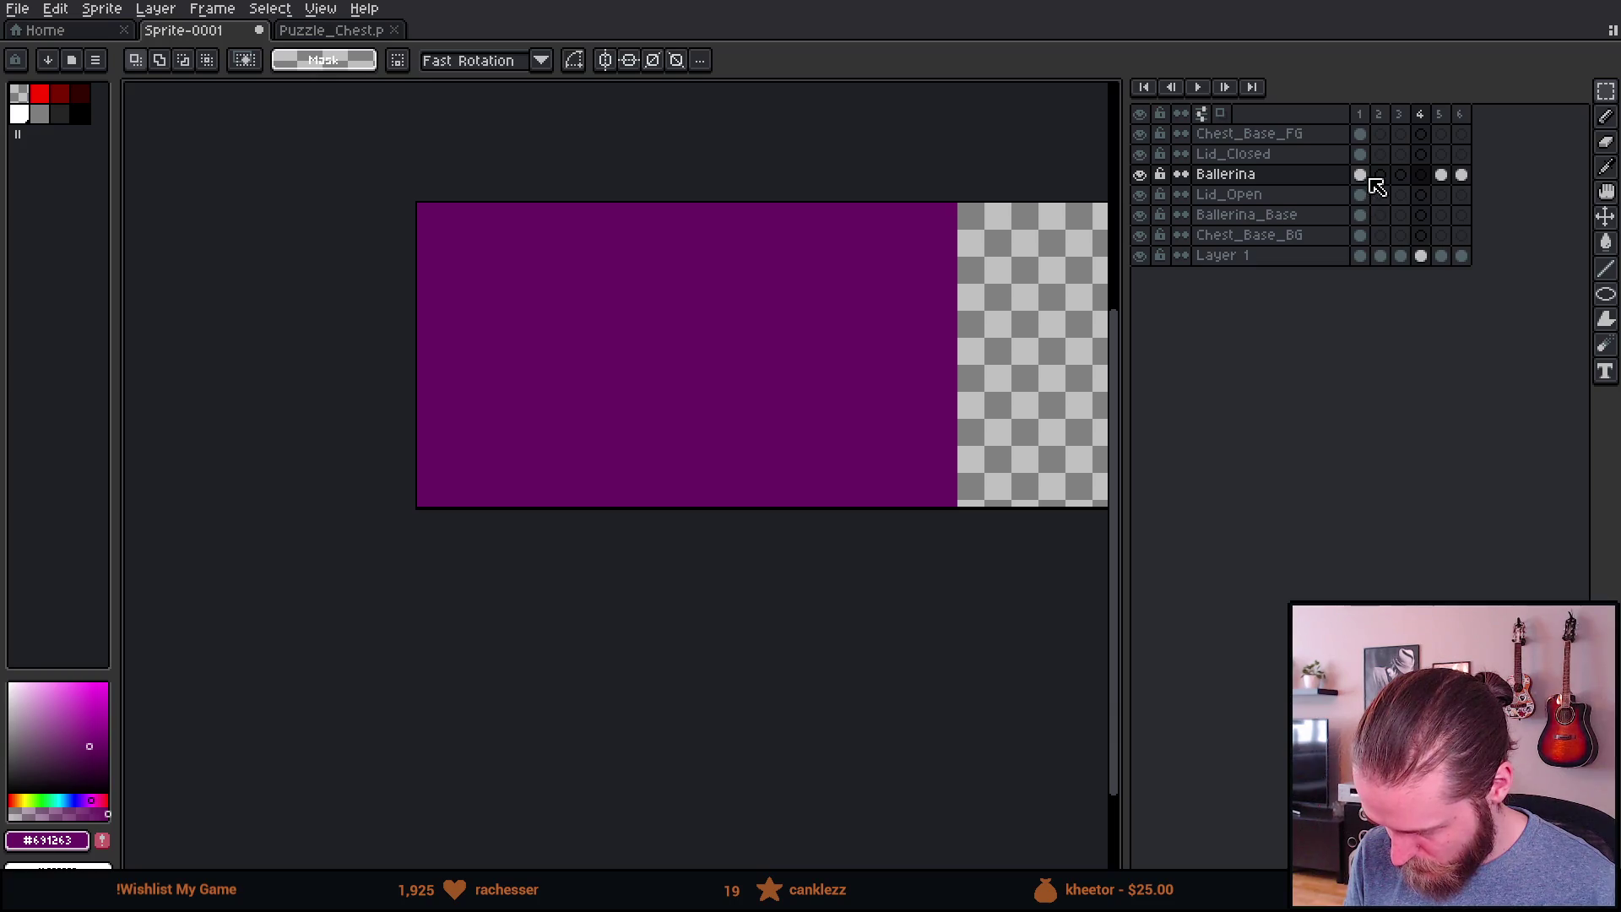
left_click(1359, 174)
key("ctrl+v")
mouse_move(688, 346)
left_mouse_down()
mouse_move(857, 423)
mouse_move(834, 504)
left_mouse_up()
left_click(782, 252)
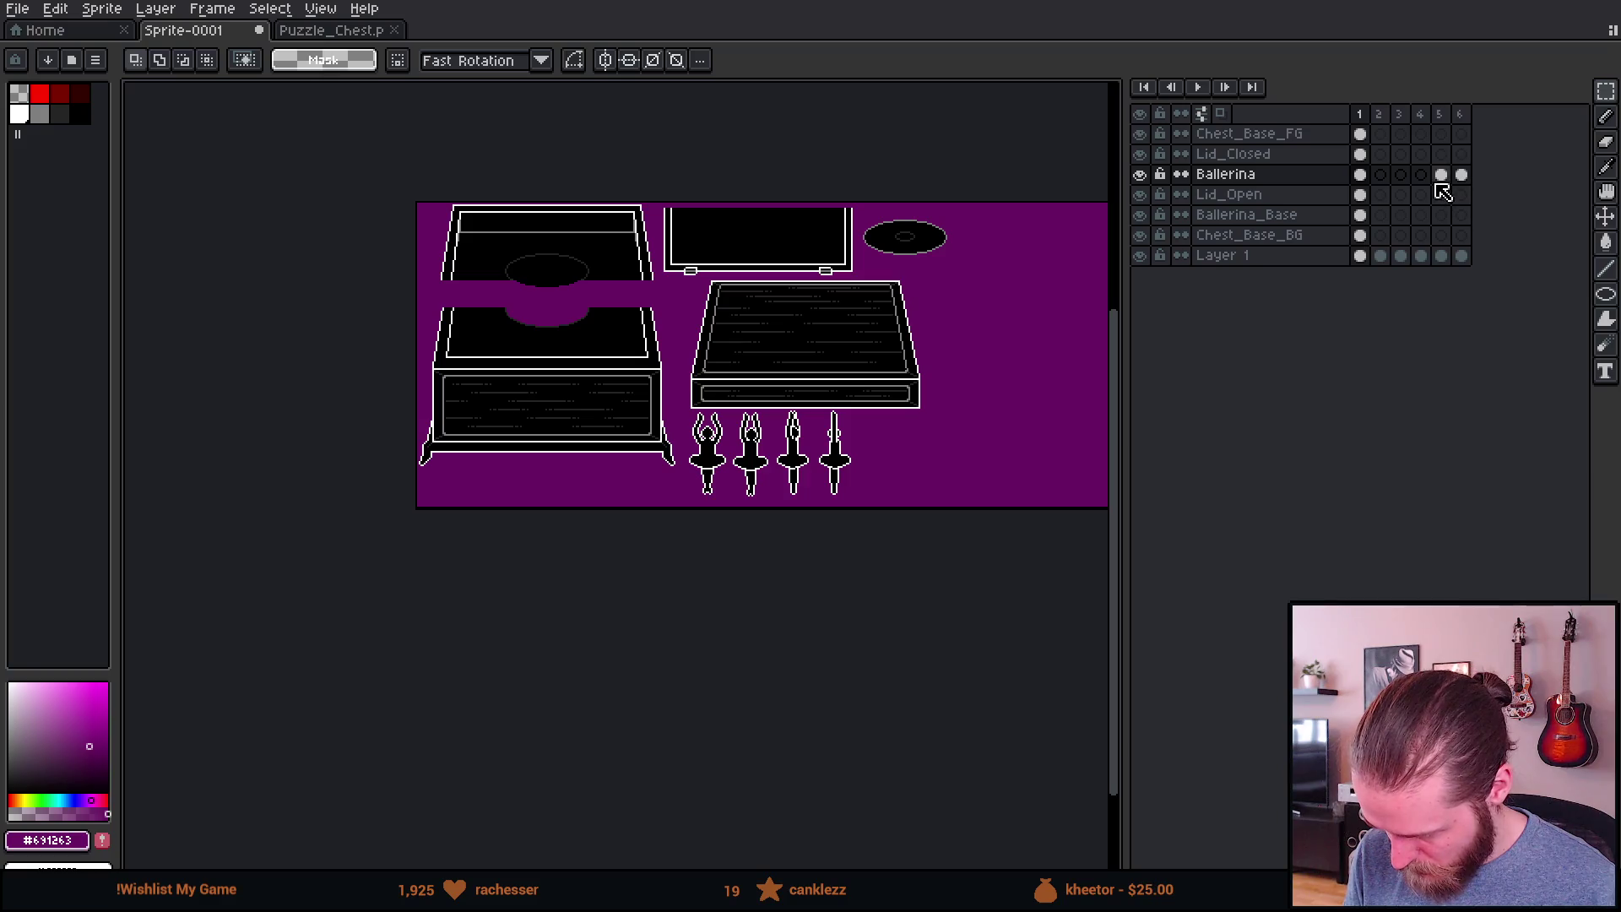
Step: Move the frame 5 and frame 6 poses into frame 1, completing the six-ballerina row
left_click(1441, 174)
key("Delete")
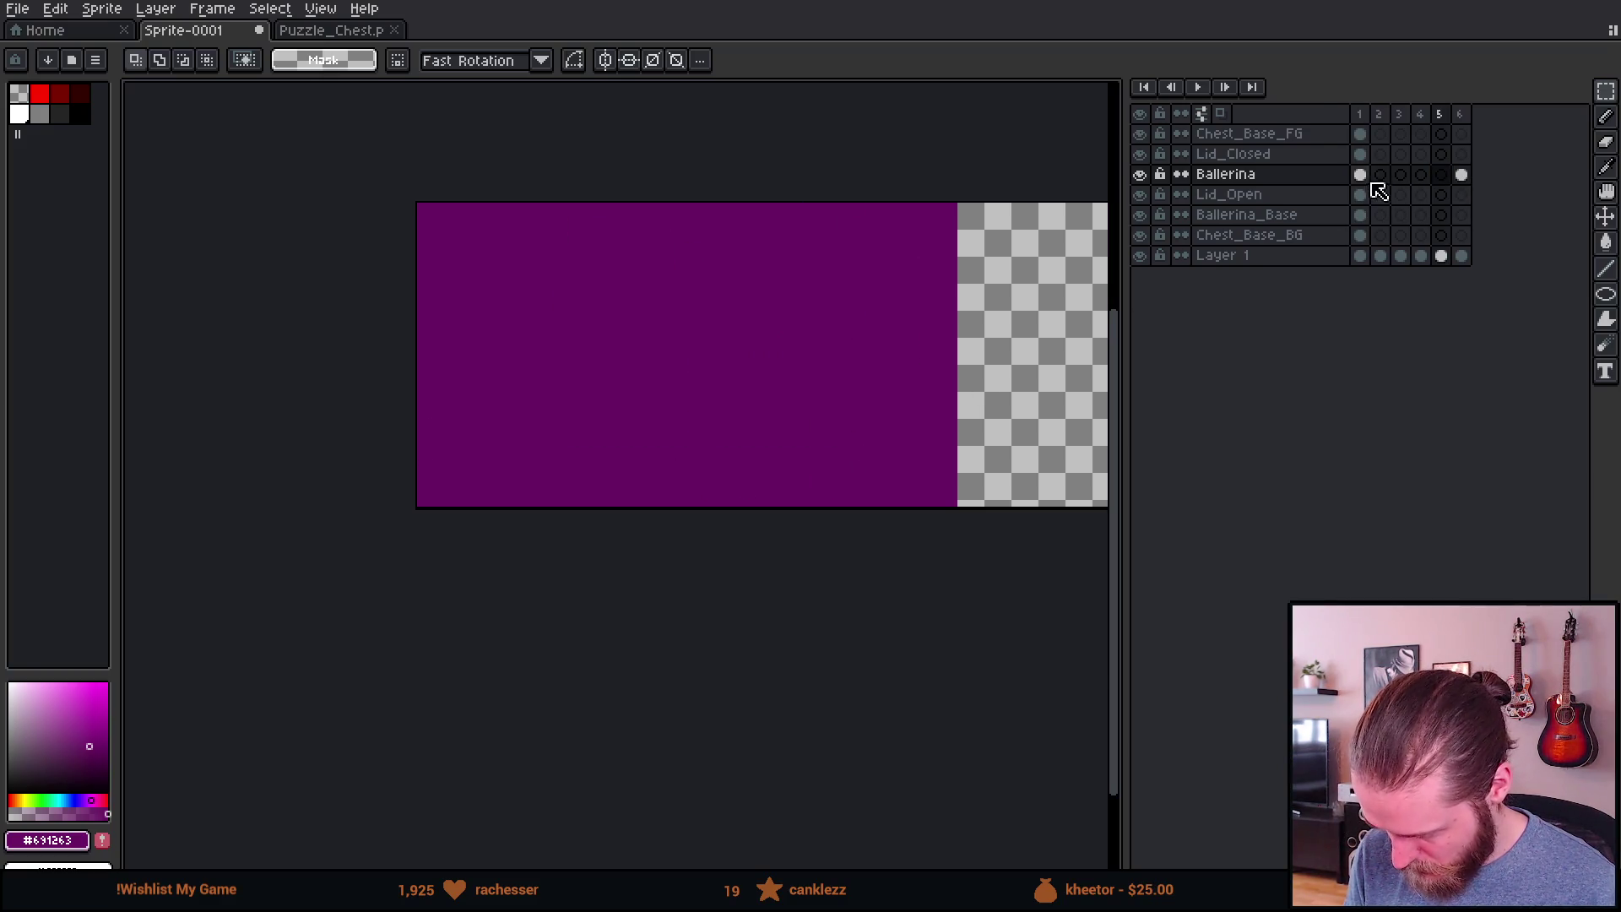
key("Home")
key("ctrl+v")
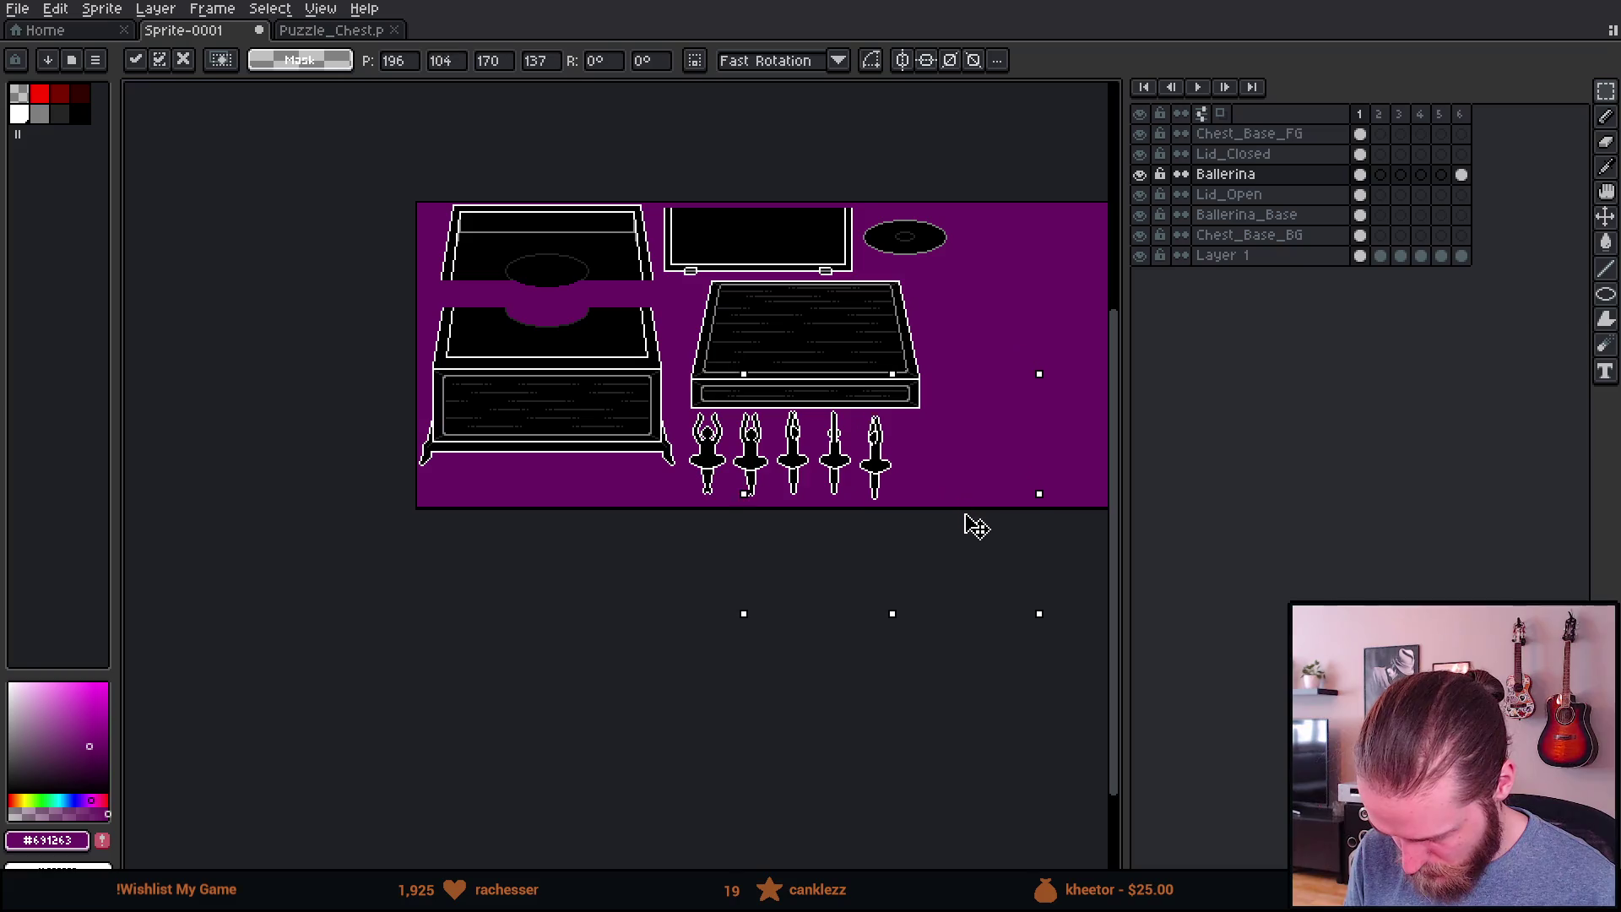
key("Return")
left_click(1462, 175)
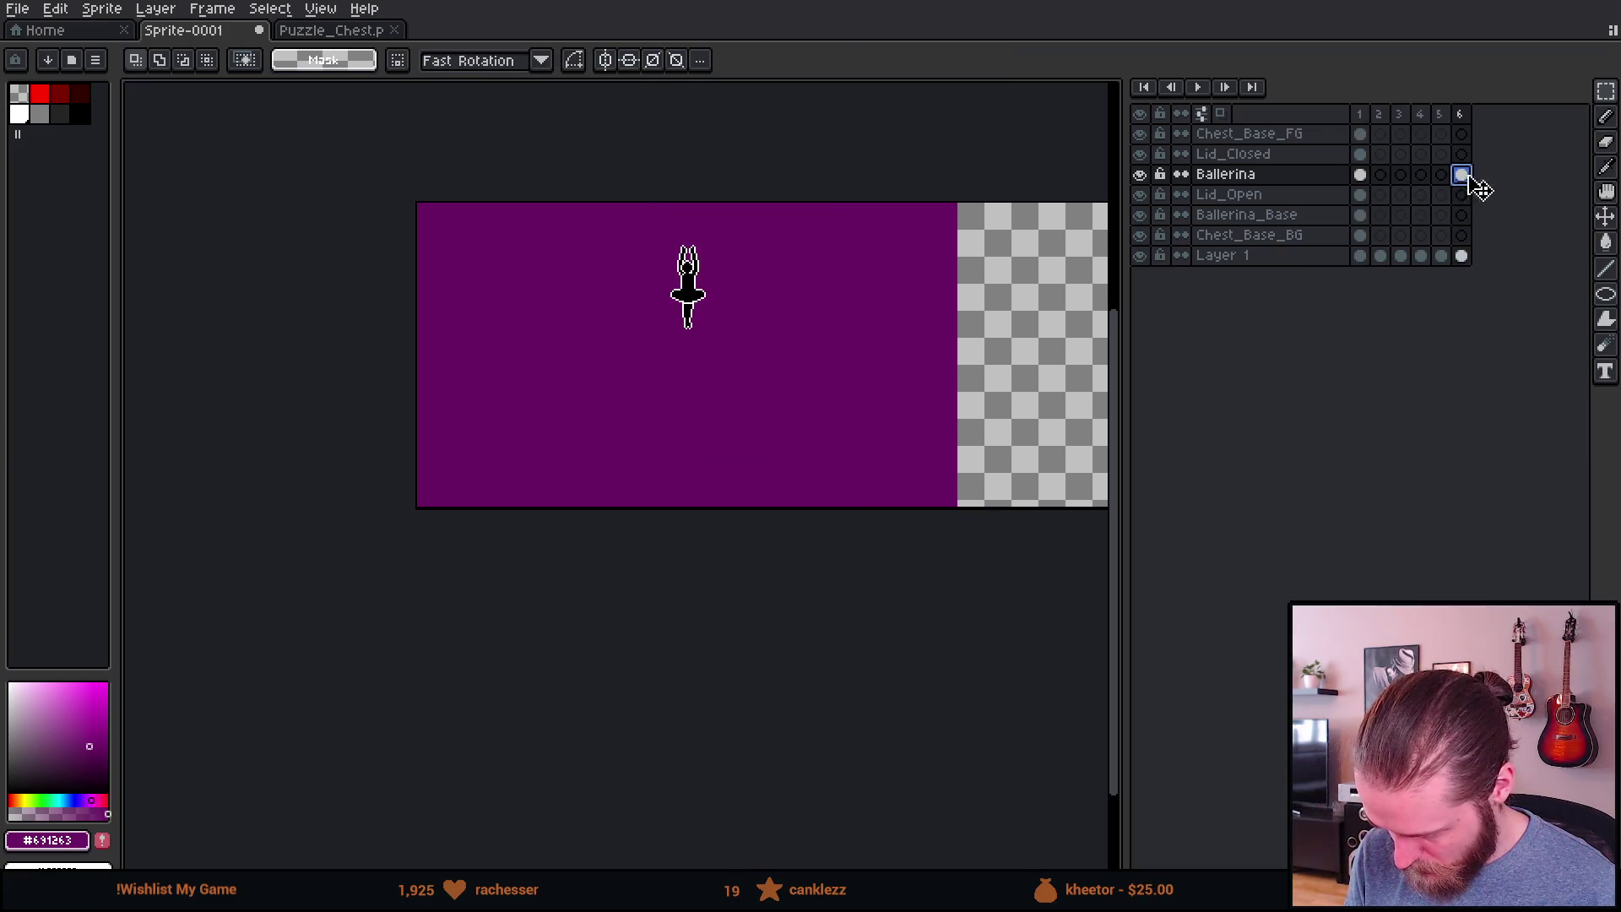
key("ctrl+x")
key("Home")
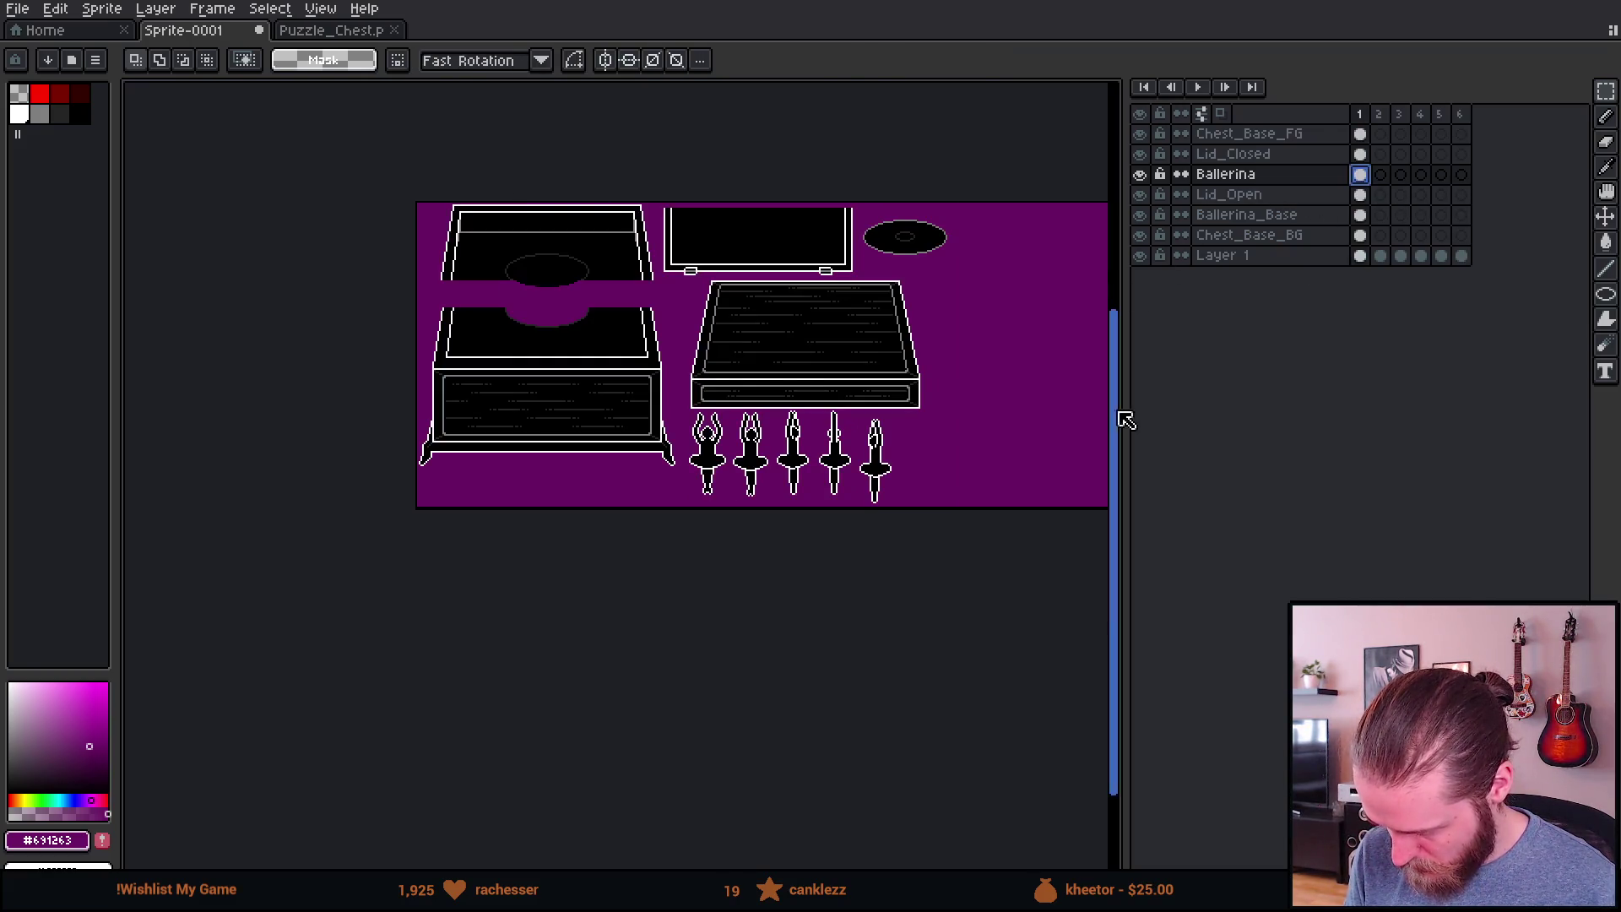
key("ctrl+v")
left_click_drag(691, 304, 927, 455)
key("Return")
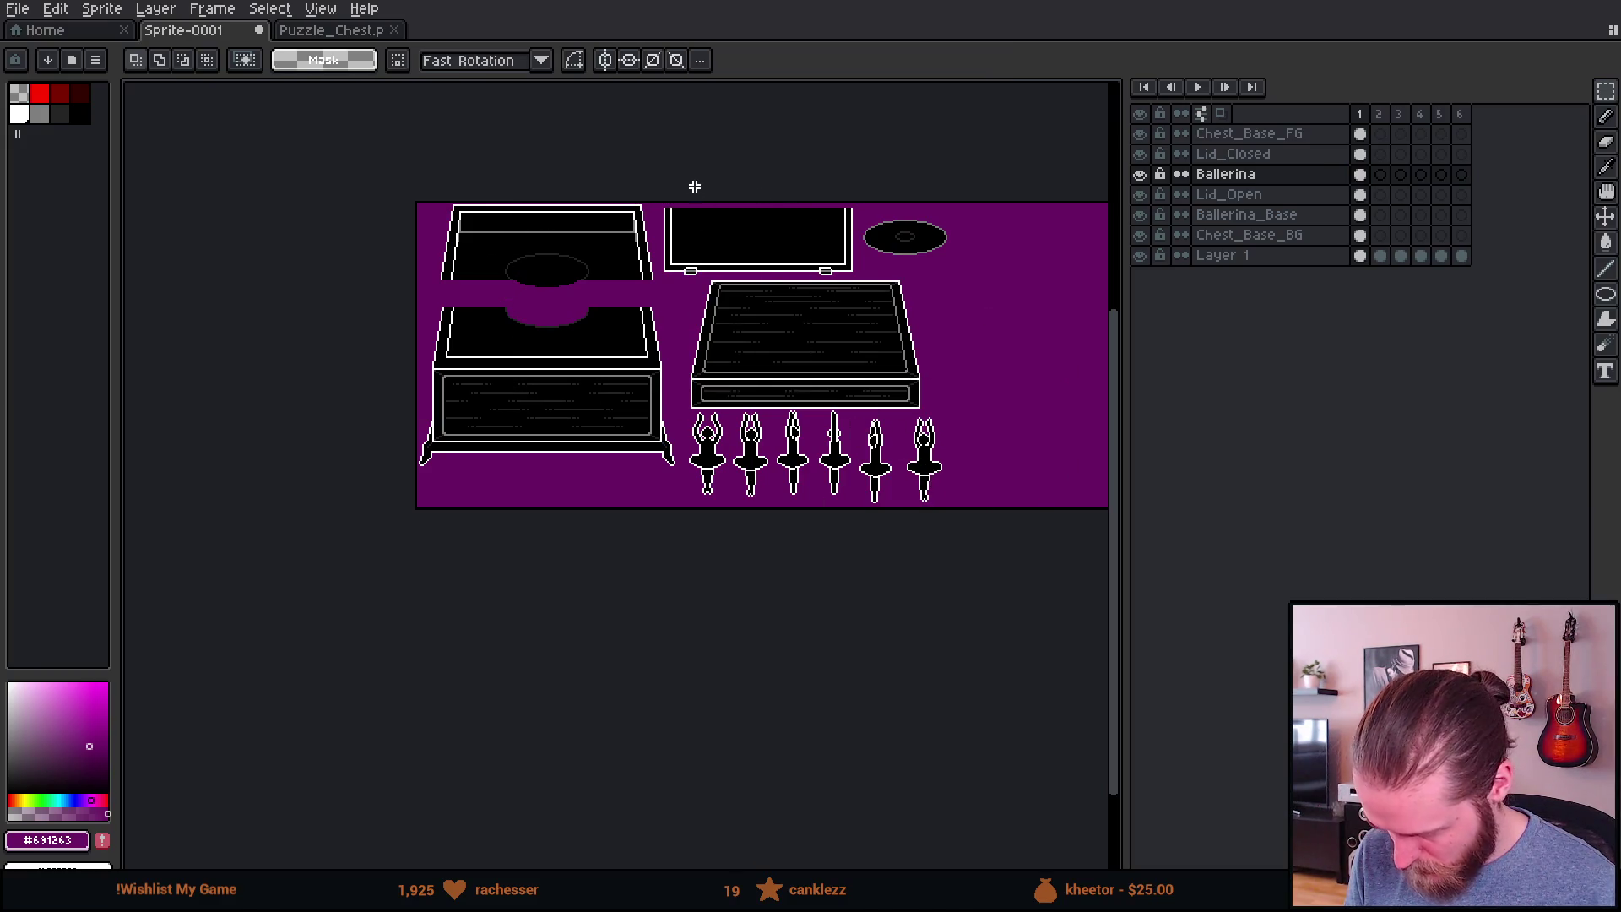
Step: Delete the now-empty frames 2 to 6
left_click(1379, 114)
left_click(1461, 113, "shift")
key("Delete")
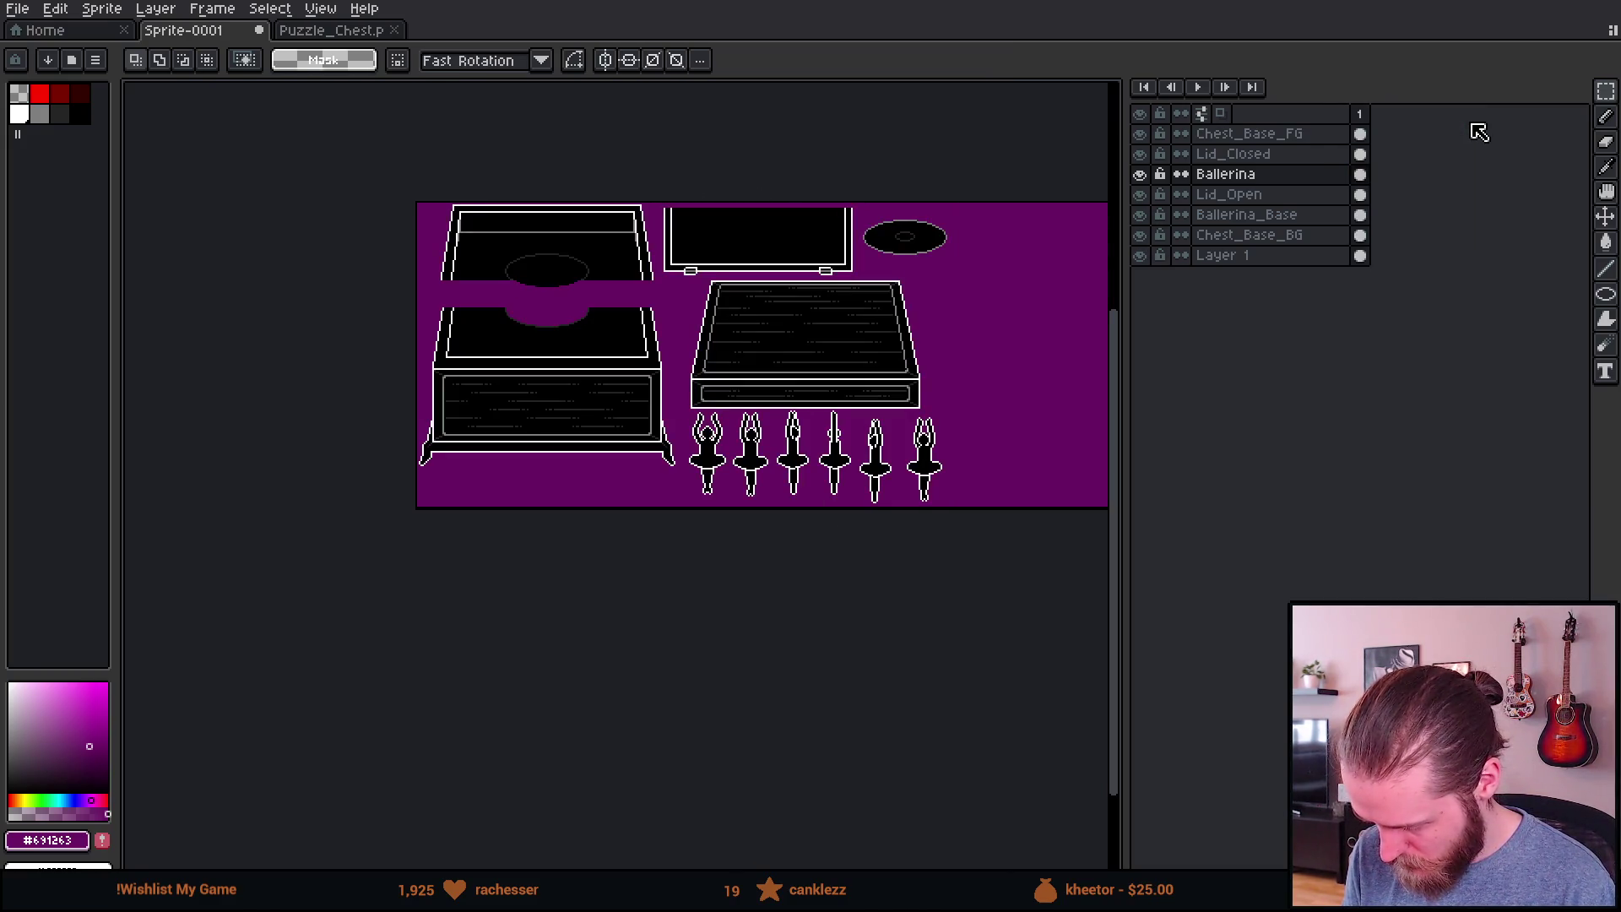
Step: Add a new layer and rename it Ballerina_Boxes
scroll(834, 530, "up", 2)
scroll(786, 524, "right", 3)
scroll(536, 373, "left", 3)
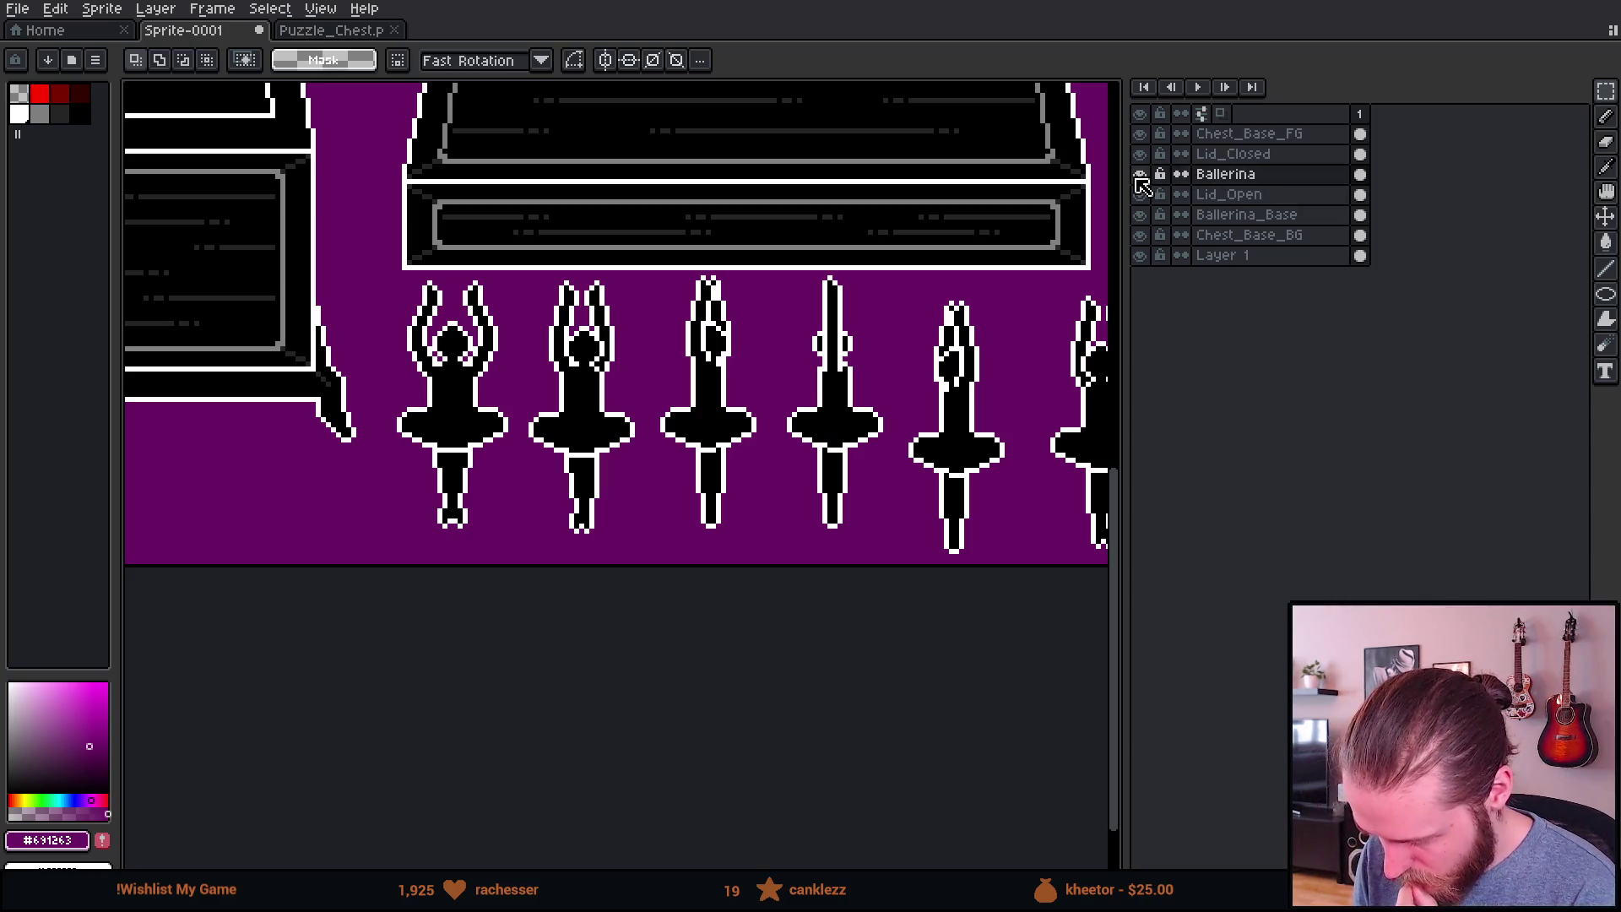
left_click(1231, 196)
key("shift+n")
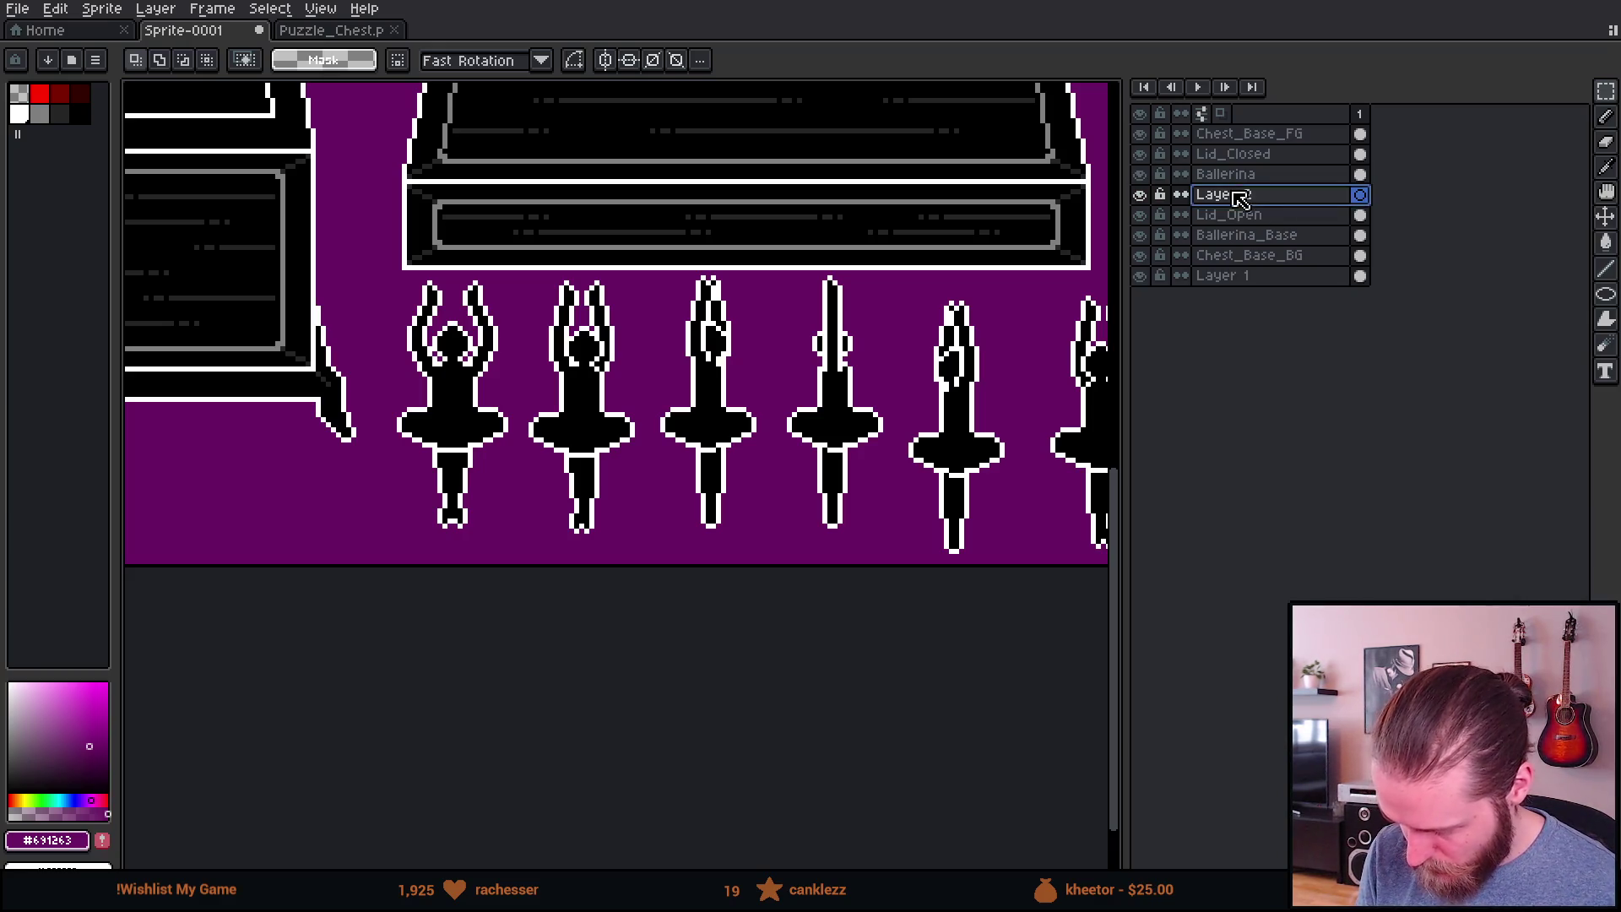
double_click(1242, 200)
type("Ballerina_Boxes")
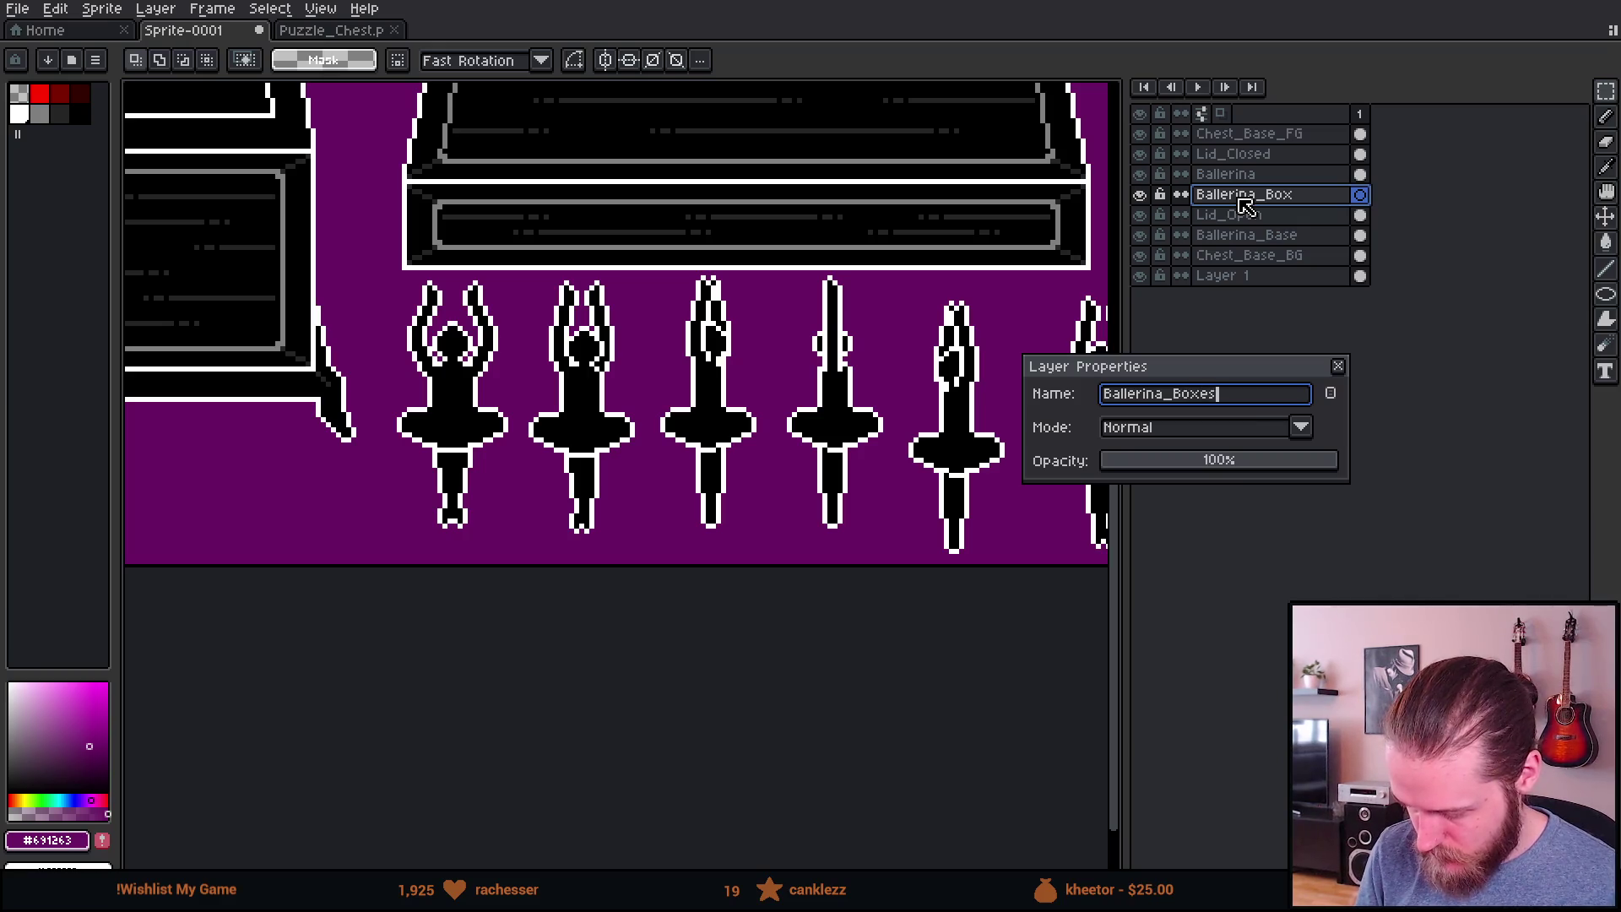
key("Return")
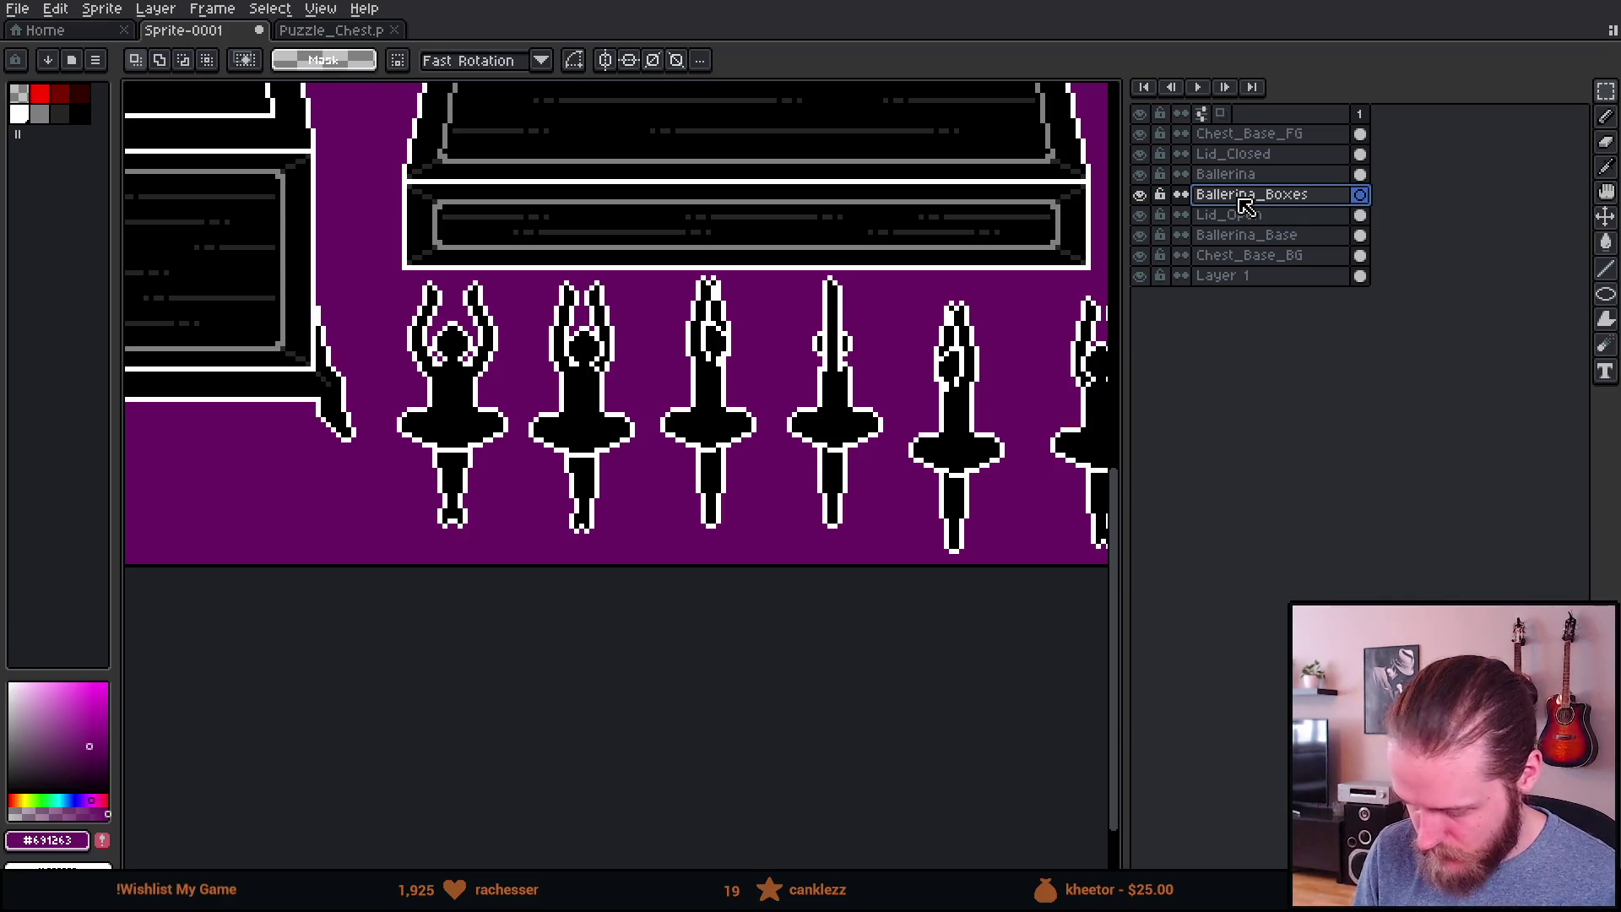
Step: Pick red and draw a rectangular frame around the first ballerina pose, redoing a misplaced attempt
scroll(422, 381, "up", 1)
left_click(42, 100)
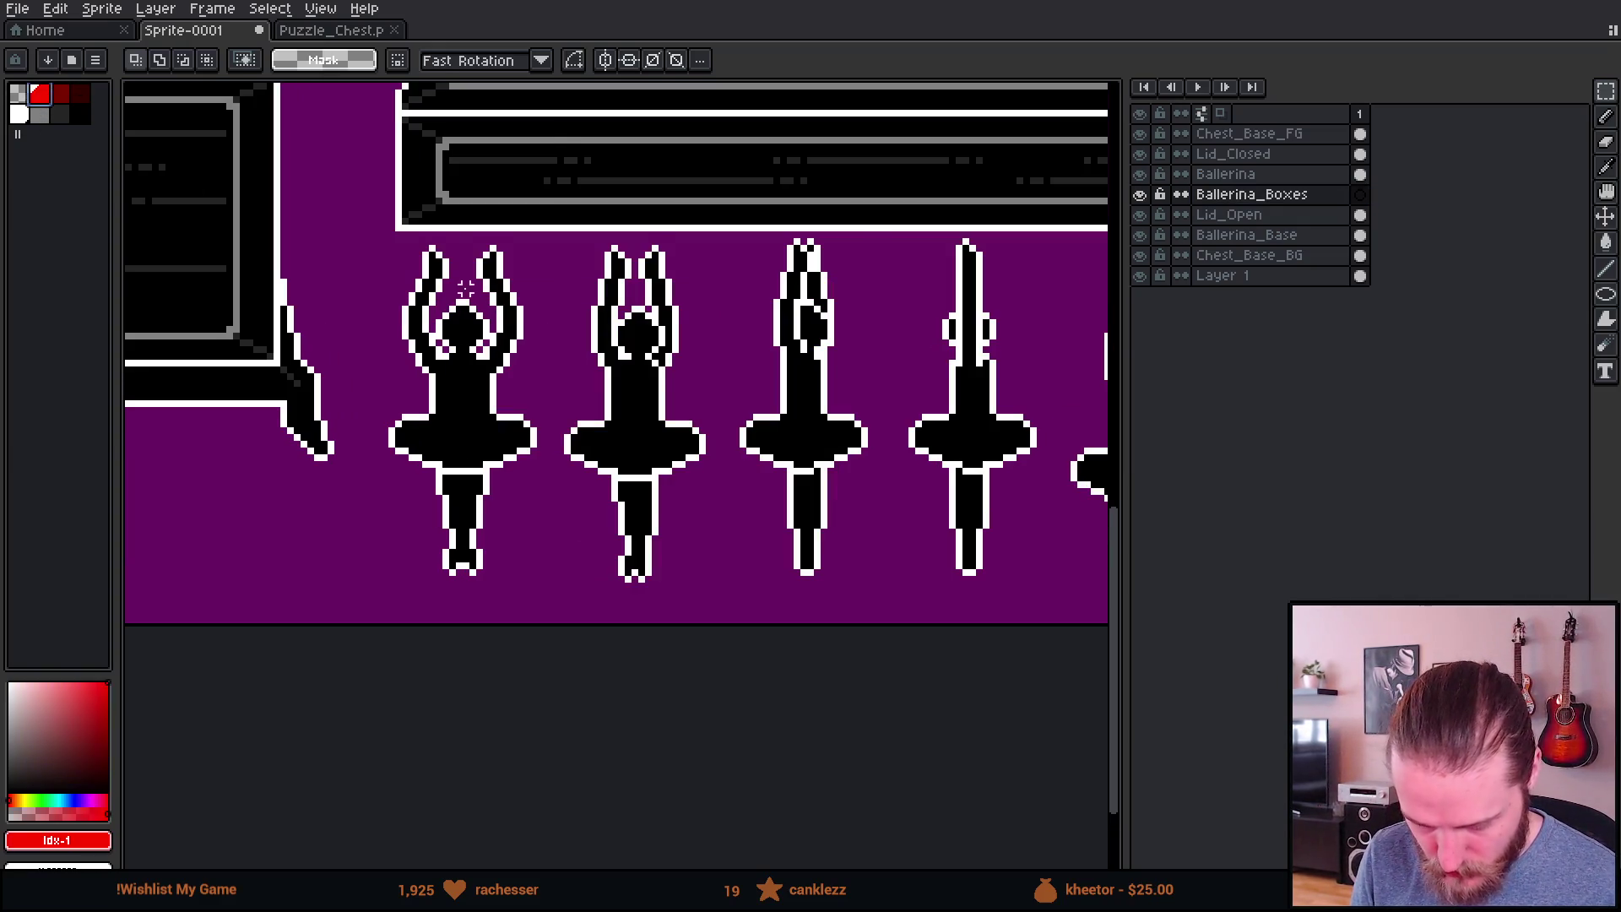
scroll(516, 302, "up", 3)
key("b")
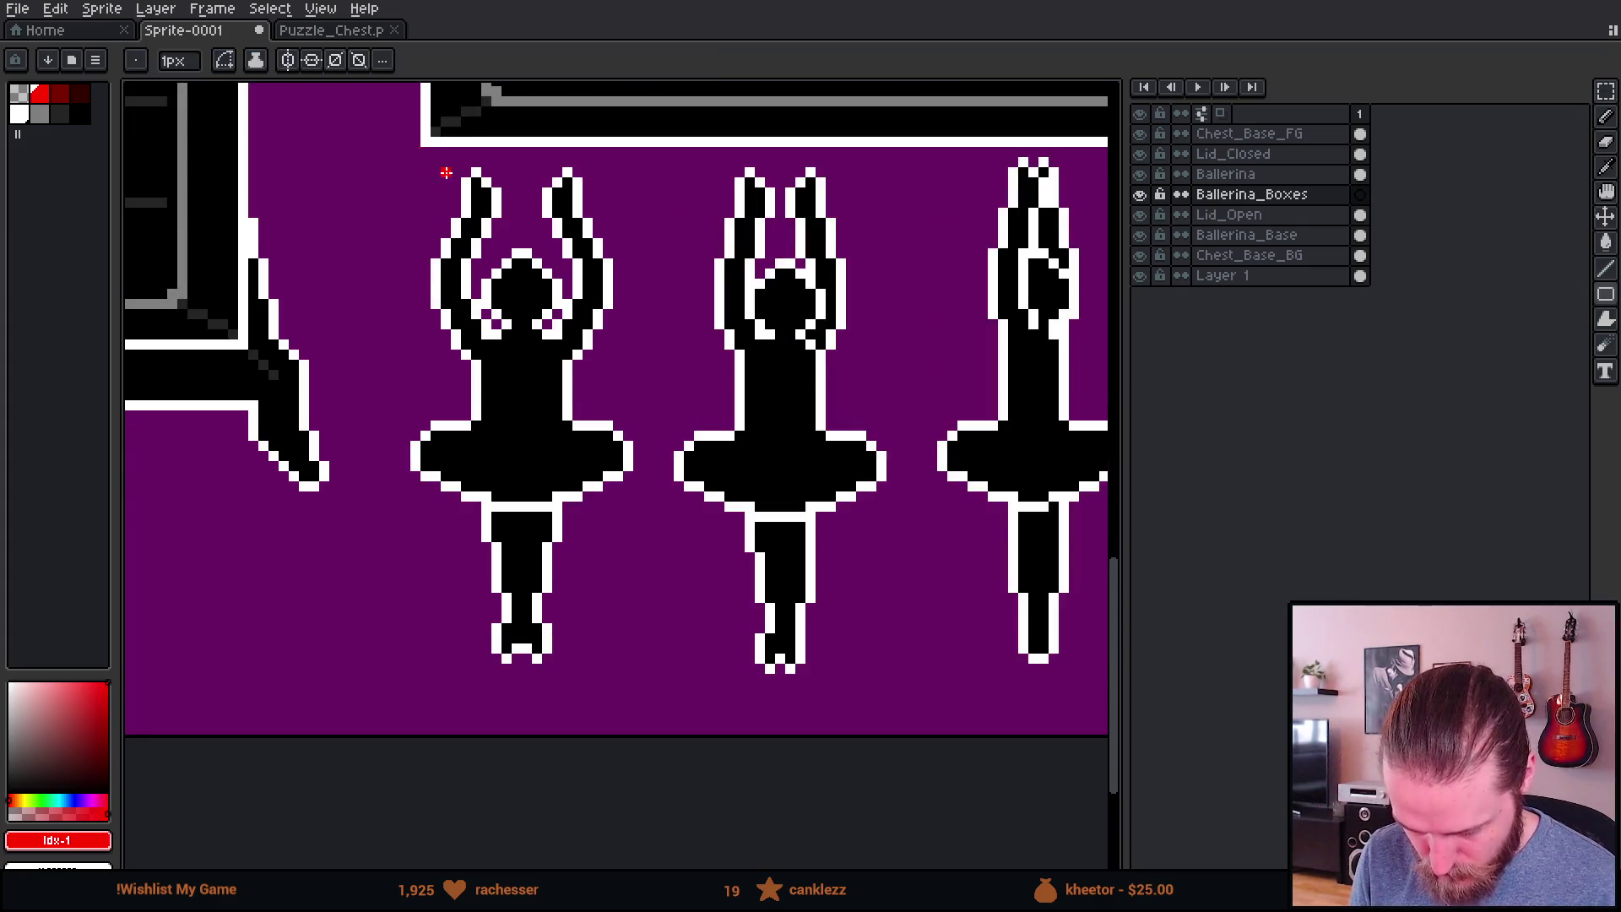
scroll(444, 173, "up", 2)
scroll(325, 728, "down", 2)
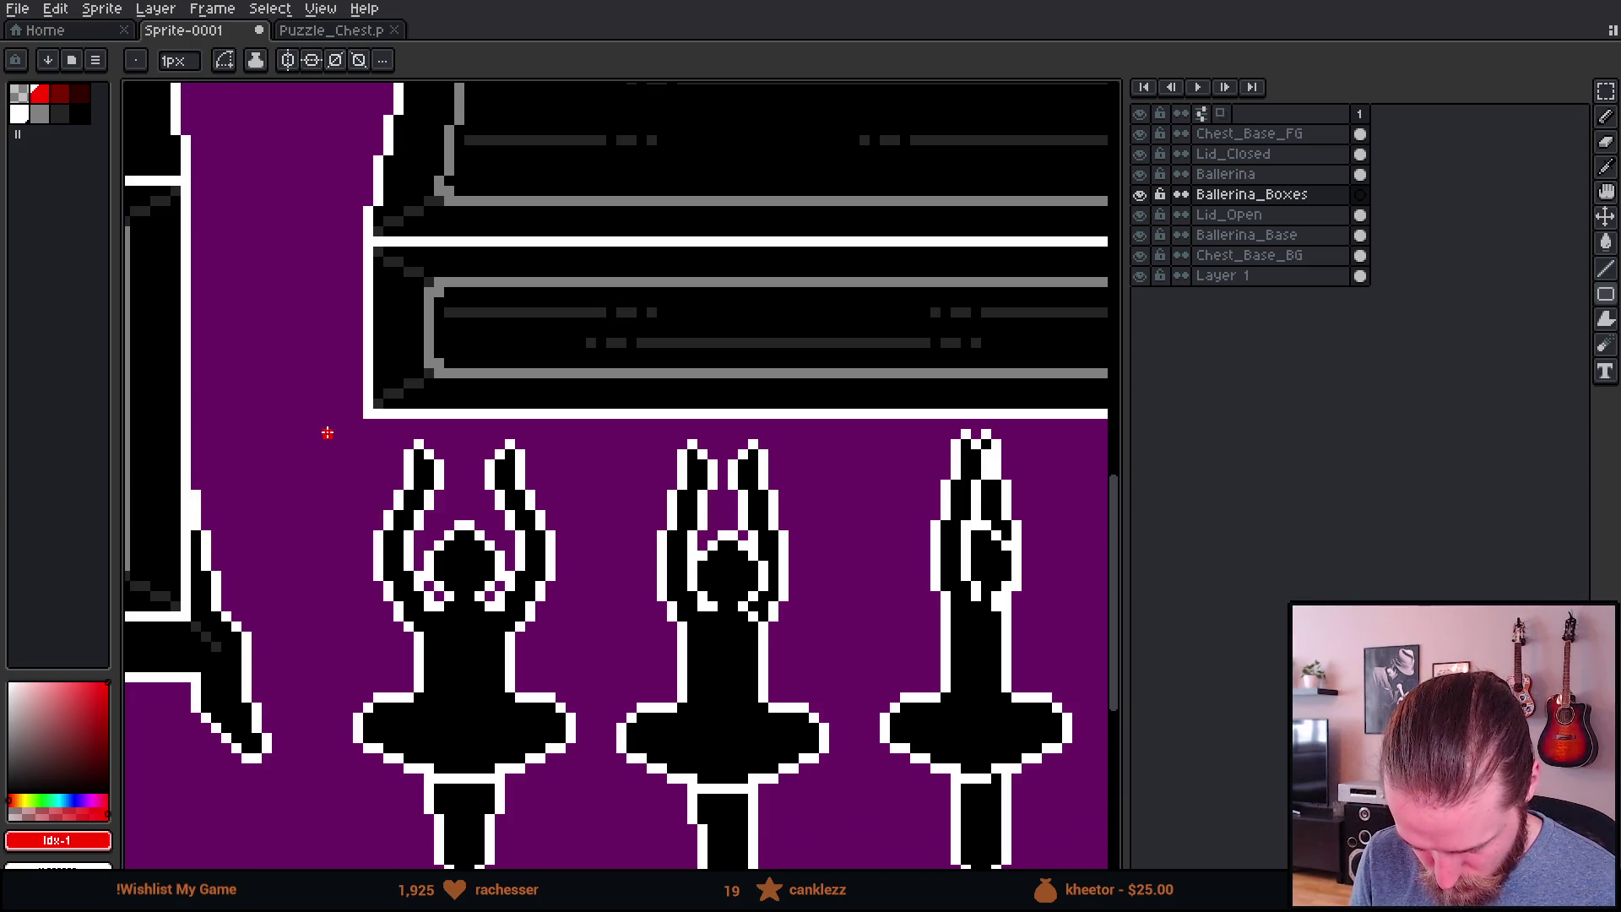
mouse_move(328, 422)
left_mouse_down()
mouse_move(498, 784)
mouse_move(525, 783)
left_mouse_up()
key("ctrl+z")
mouse_move(326, 414)
left_mouse_down()
mouse_move(514, 724)
mouse_move(550, 864)
mouse_move(561, 743)
mouse_move(598, 743)
left_mouse_up()
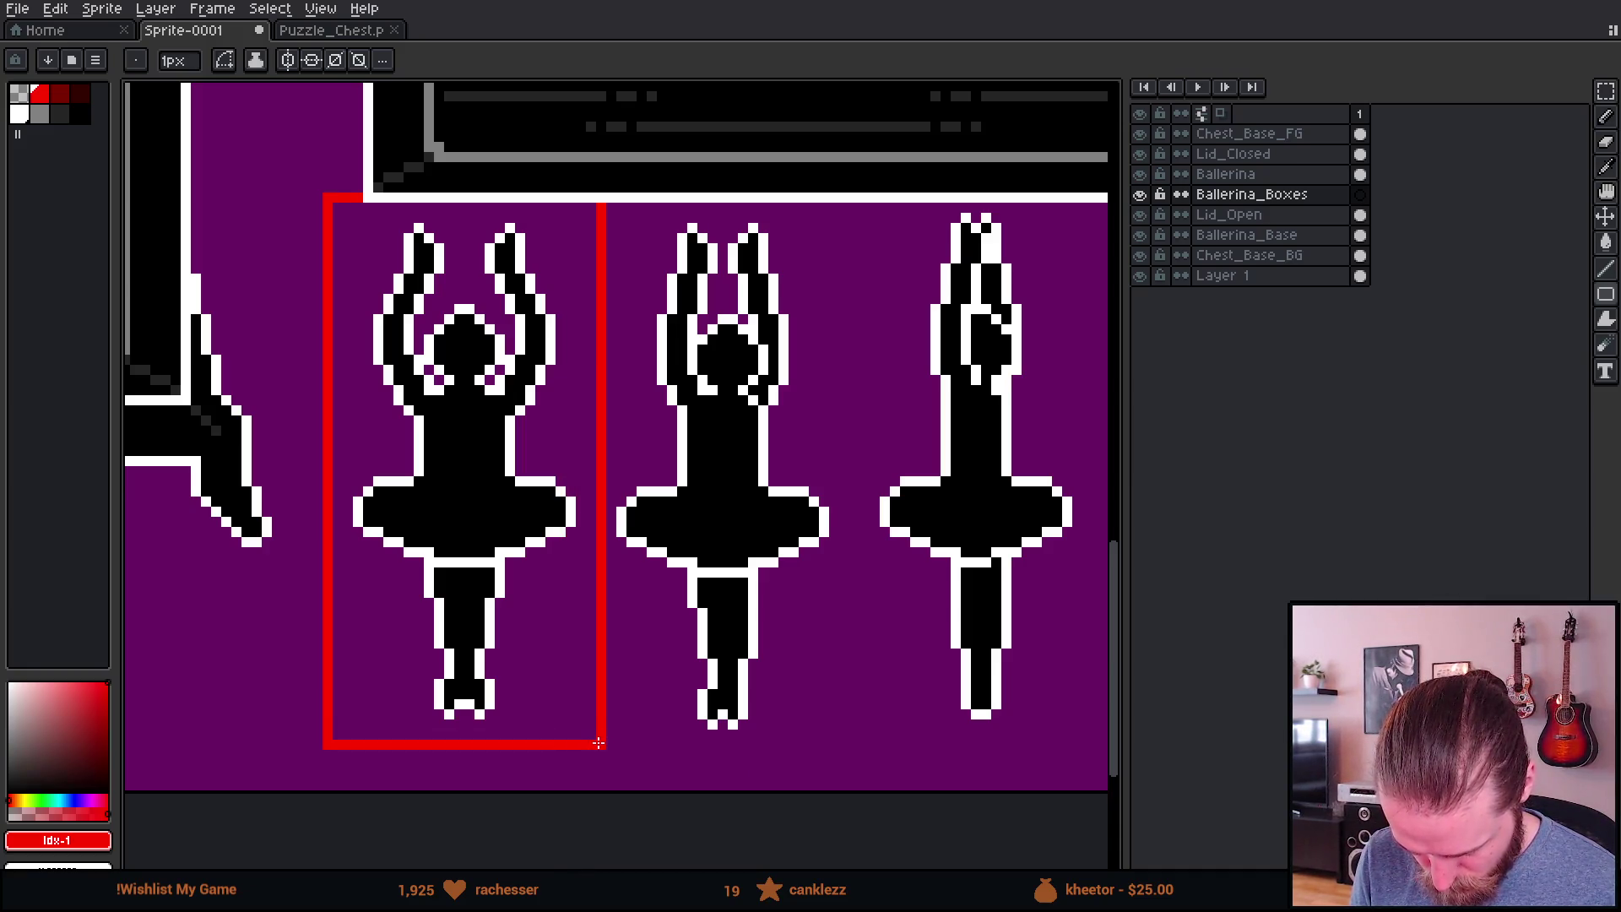
scroll(543, 470, "down", 1)
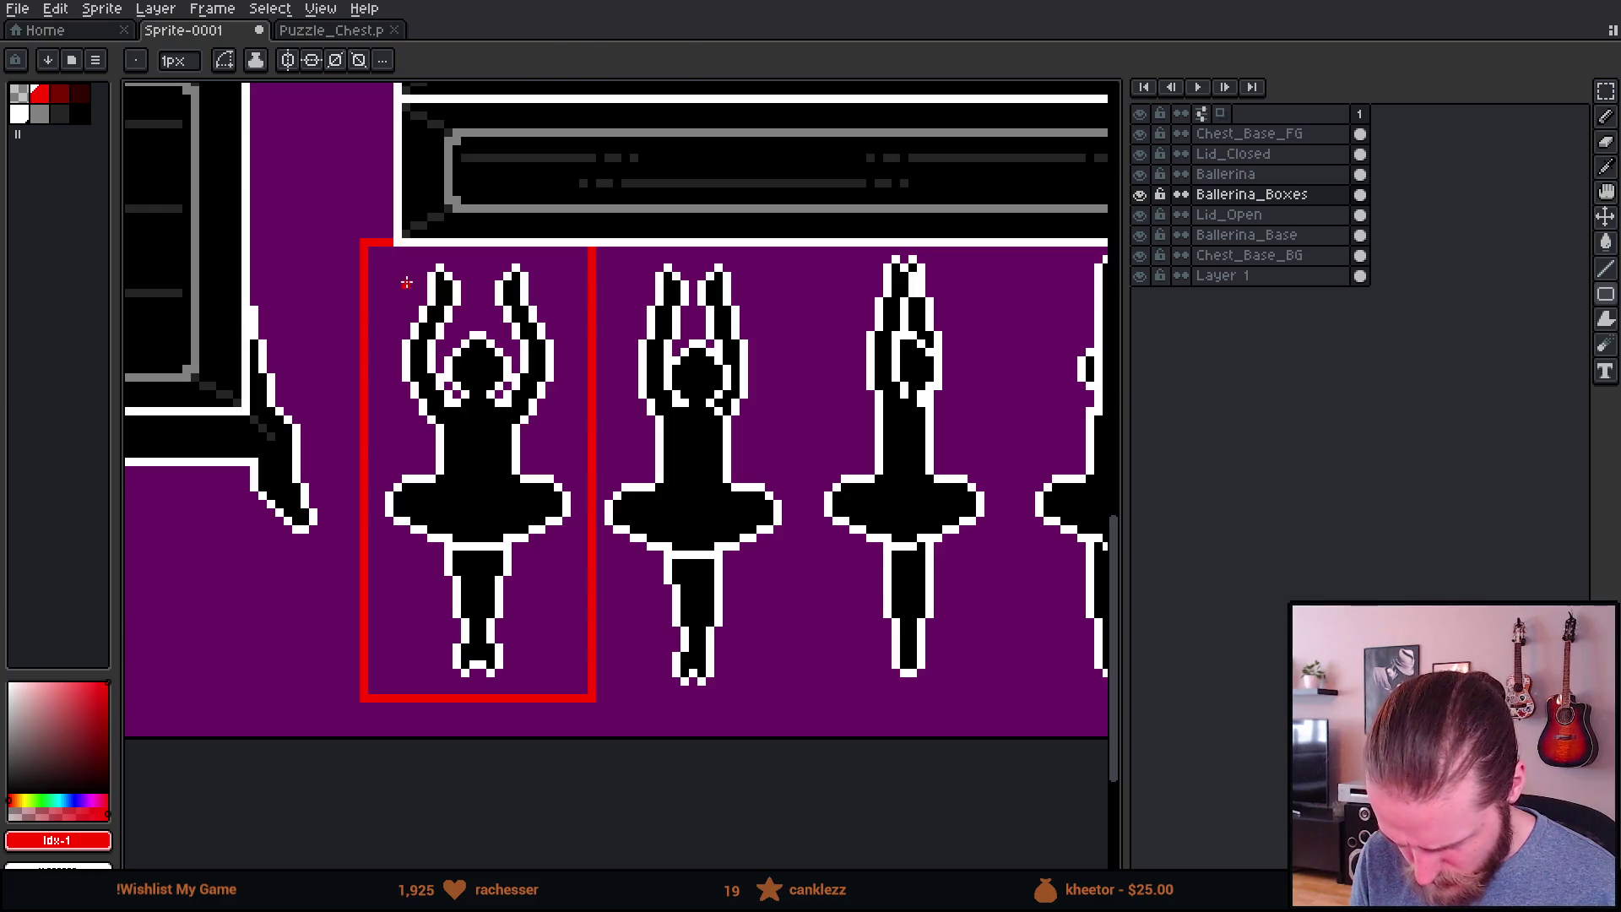
Step: Duplicate the red box along the row so each ballerina pose gets a frame
key("m")
left_click_drag(339, 211, 675, 724)
left_click_drag(561, 483, 579, 505)
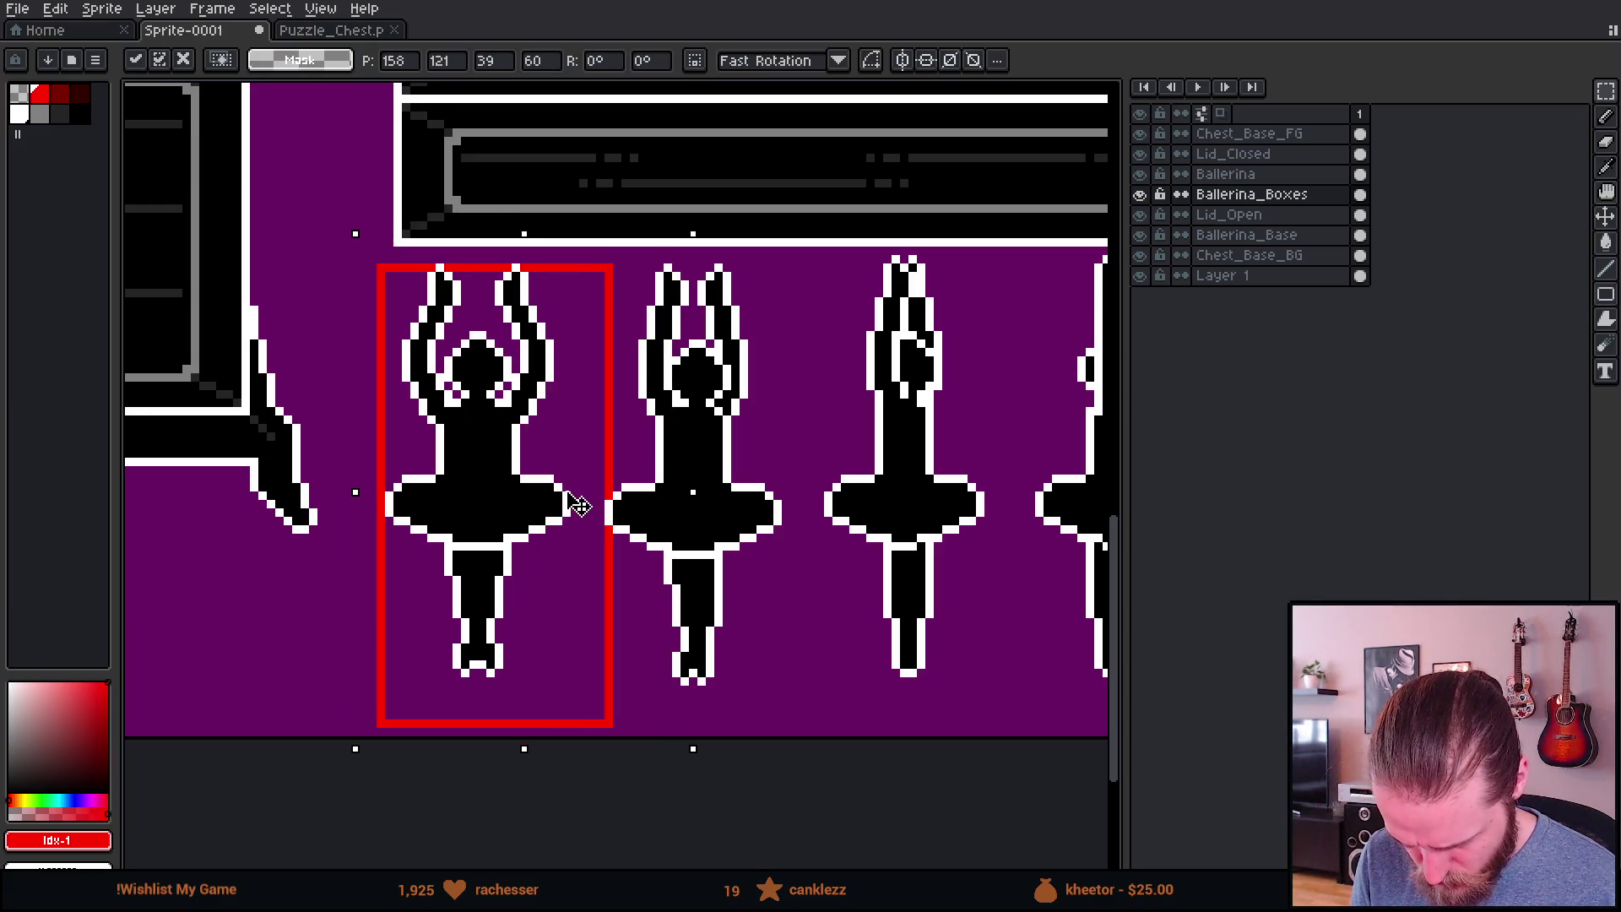
mouse_move(482, 459)
left_mouse_down()
mouse_move(706, 488)
mouse_move(713, 464)
left_mouse_up()
key("Return")
mouse_move(336, 249)
left_mouse_down()
mouse_move(550, 597)
mouse_move(1034, 744)
left_mouse_up()
mouse_move(542, 522)
left_mouse_down()
mouse_move(568, 538)
mouse_move(996, 524)
left_mouse_up()
left_click(422, 623)
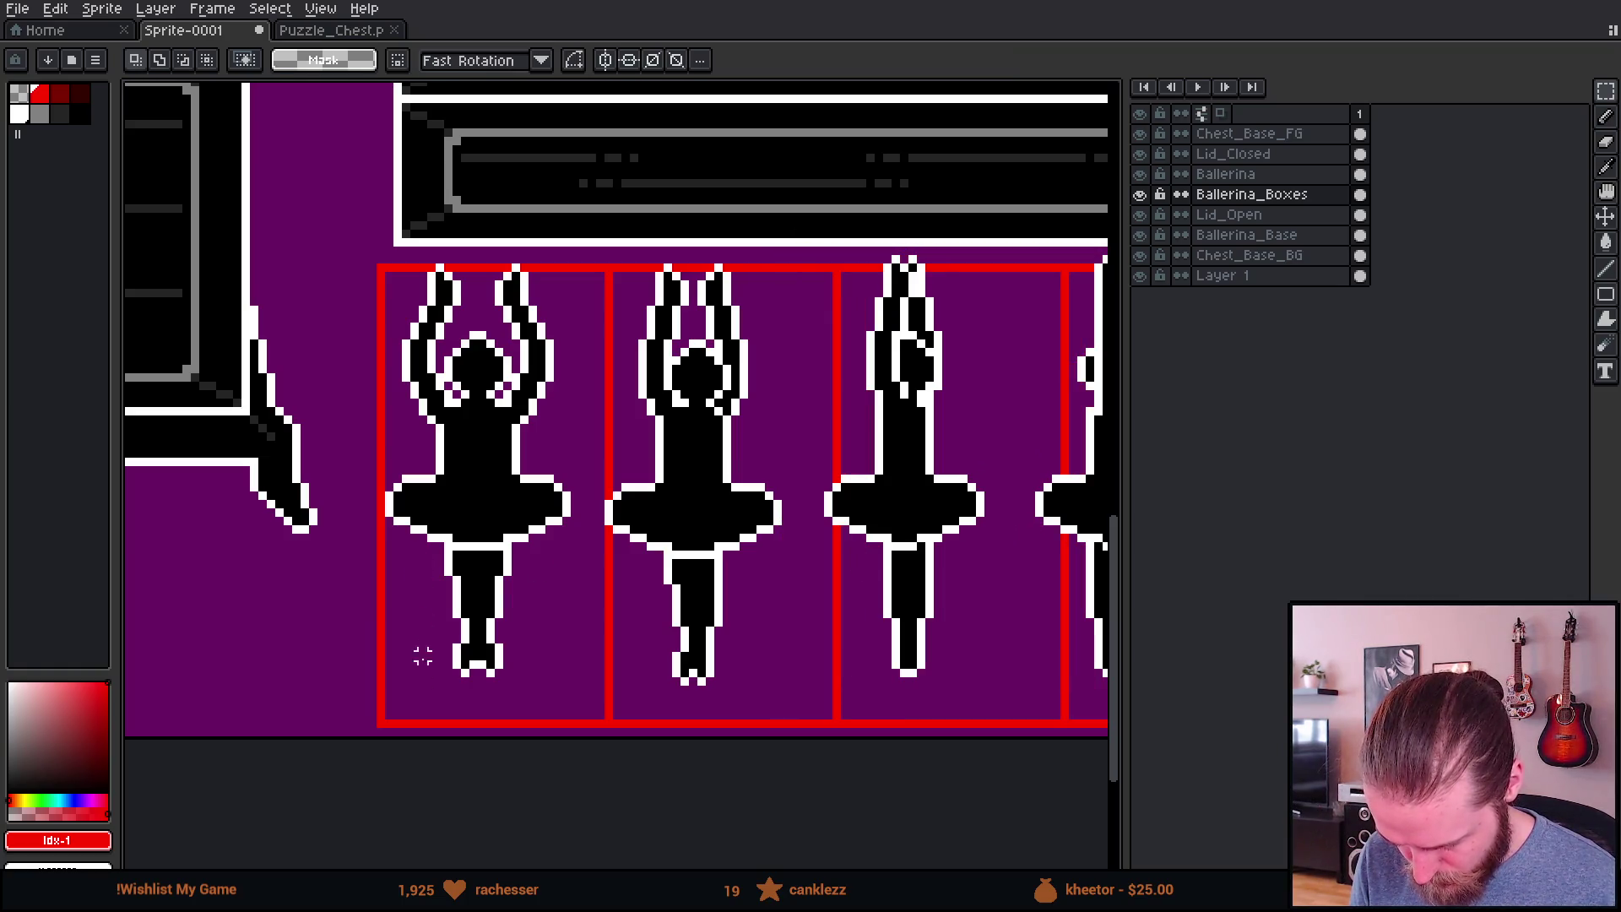
scroll(498, 697, "down", 1)
Step: On the Ballerina layer, select the first ballerina and drag her toward her red frame
left_click(1262, 178)
mouse_move(356, 316)
left_mouse_down()
mouse_move(553, 590)
mouse_move(553, 717)
mouse_move(582, 730)
left_mouse_up()
scroll(537, 543, "up", 1)
left_click_drag(518, 536, 538, 555)
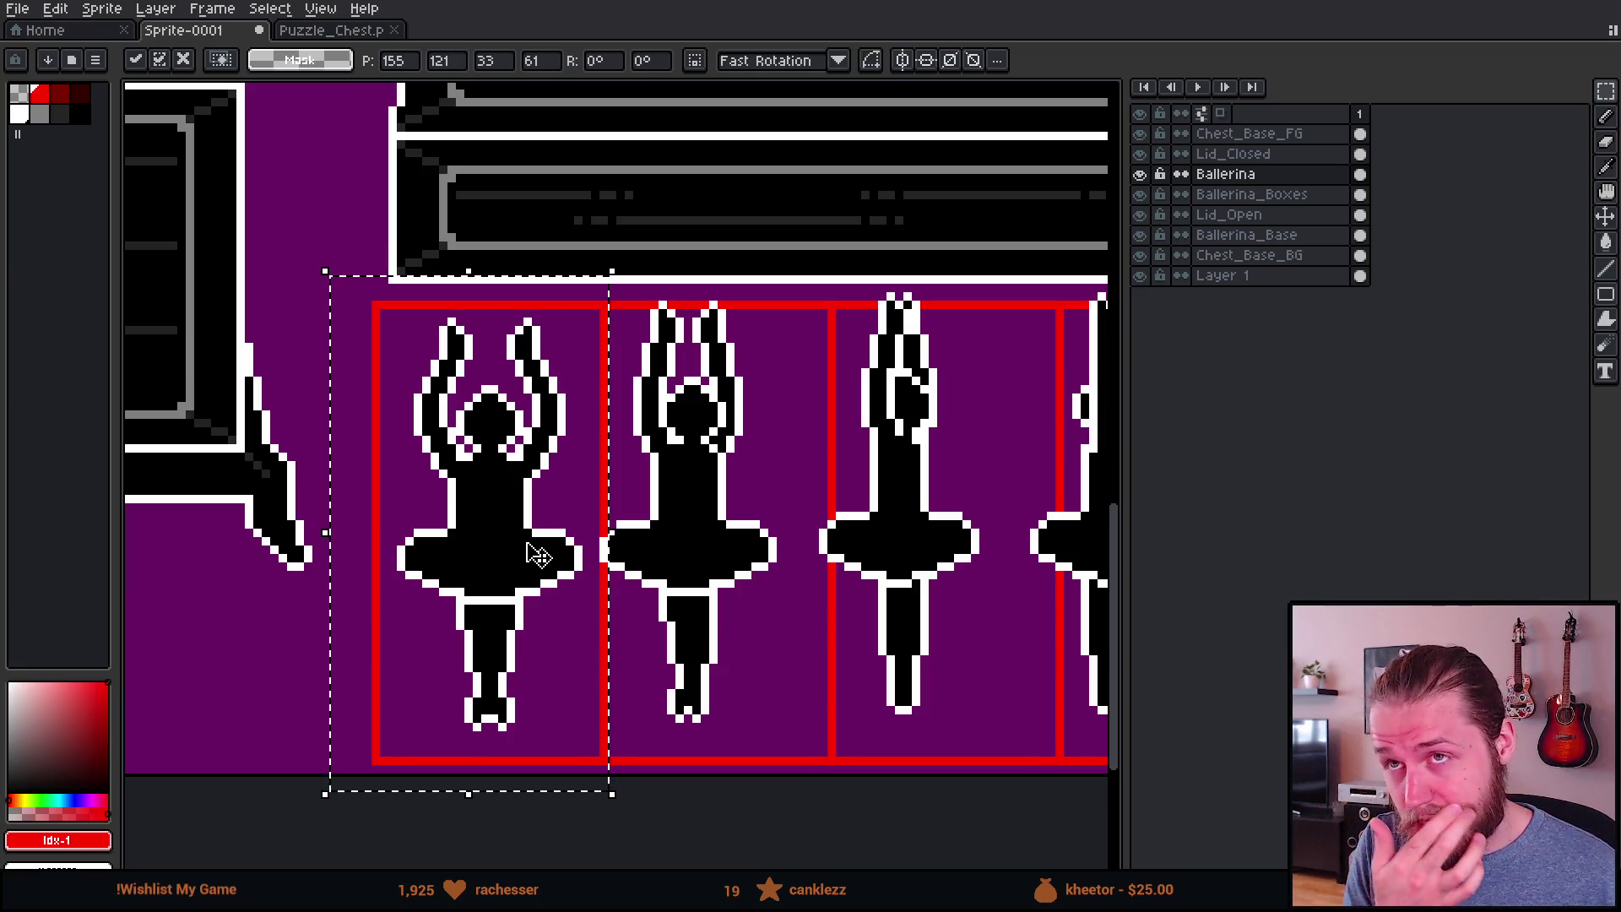
Step: Settle the first ballerina inside her red frame, deselect, and return to the Ballerina_Boxes layer
scroll(582, 626, "up", 3)
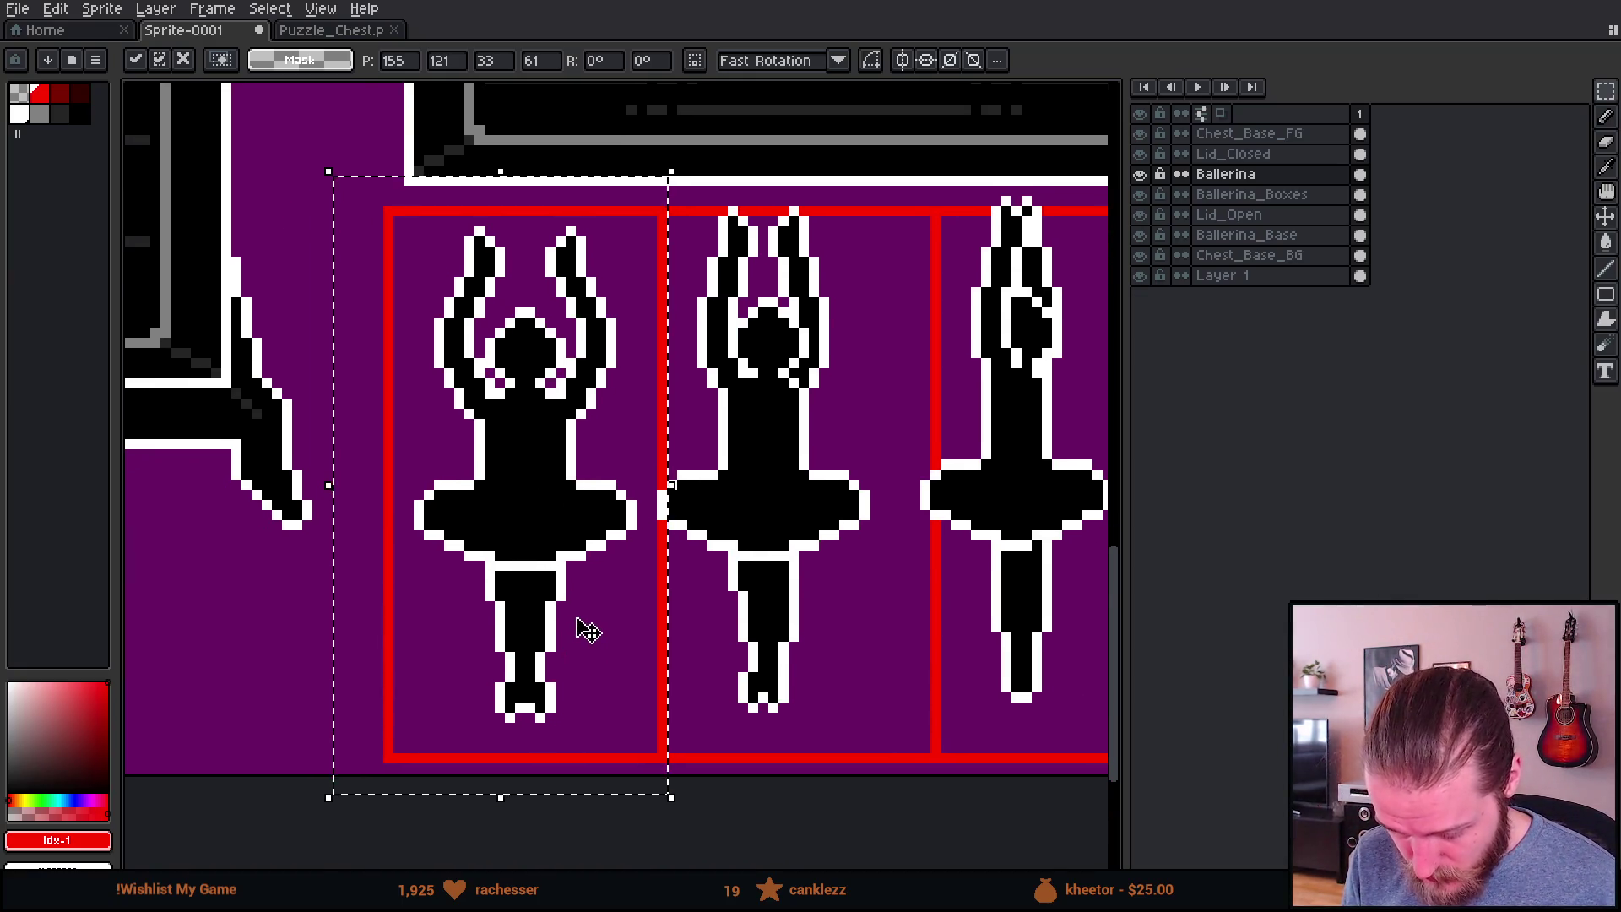
mouse_move(580, 644)
left_mouse_down()
mouse_move(577, 694)
mouse_move(594, 593)
left_mouse_up()
key("ctrl+d")
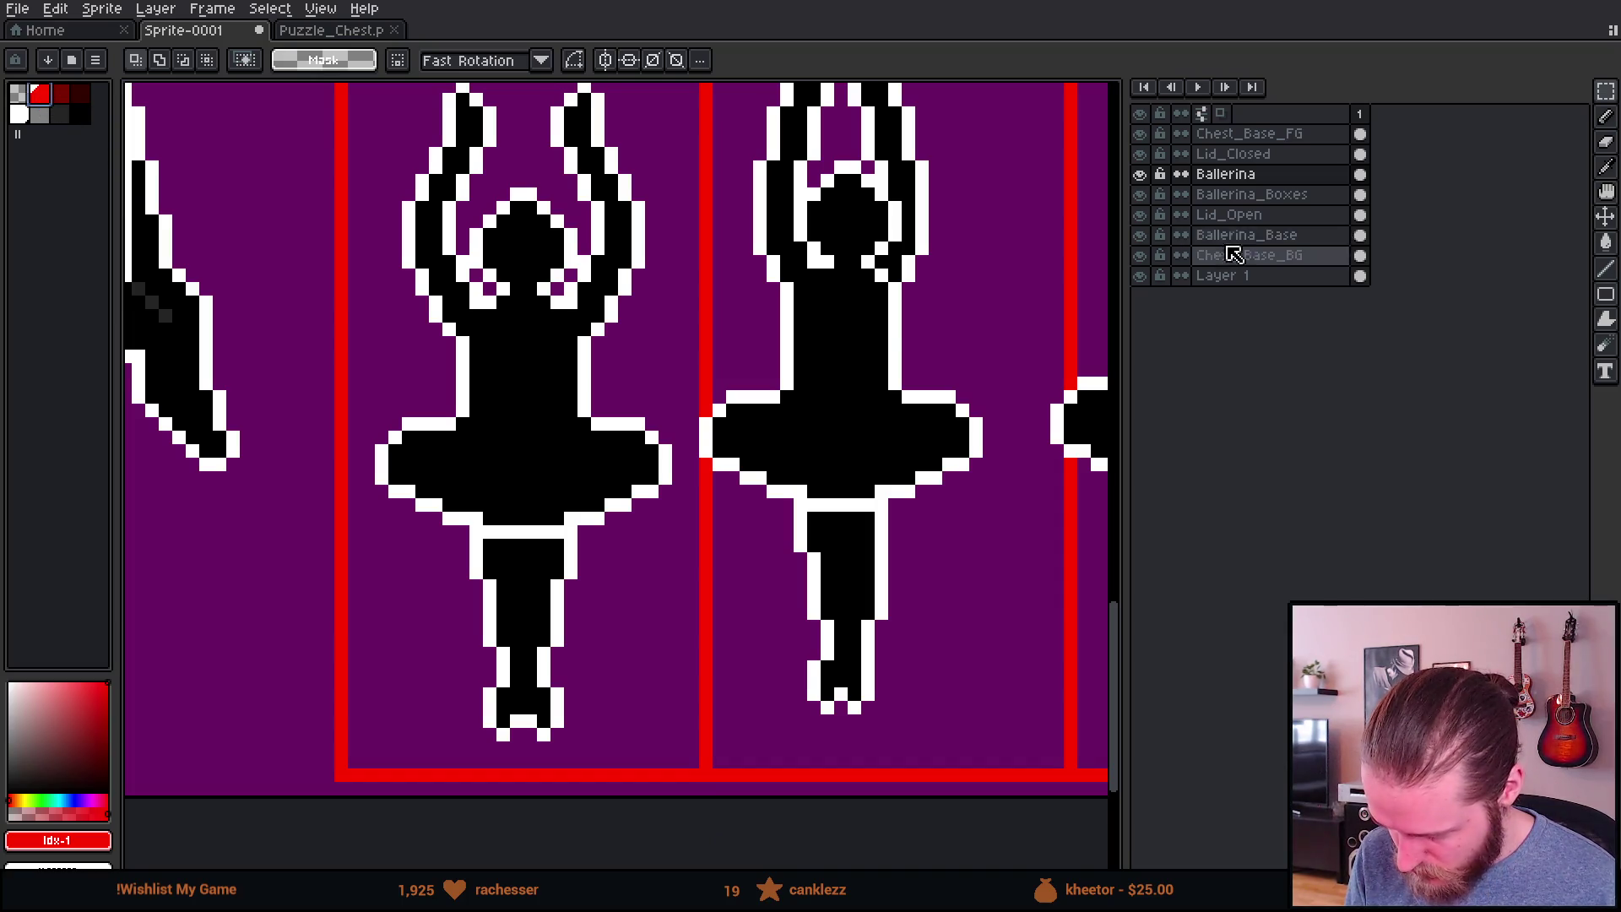
left_click(1246, 195)
scroll(625, 720, "up", 3)
Step: Draw a red baseline under the first ballerina's feet with the Pencil
key("b")
left_click(602, 658)
left_click_drag(558, 657, 743, 649)
scroll(743, 648, "down", 5)
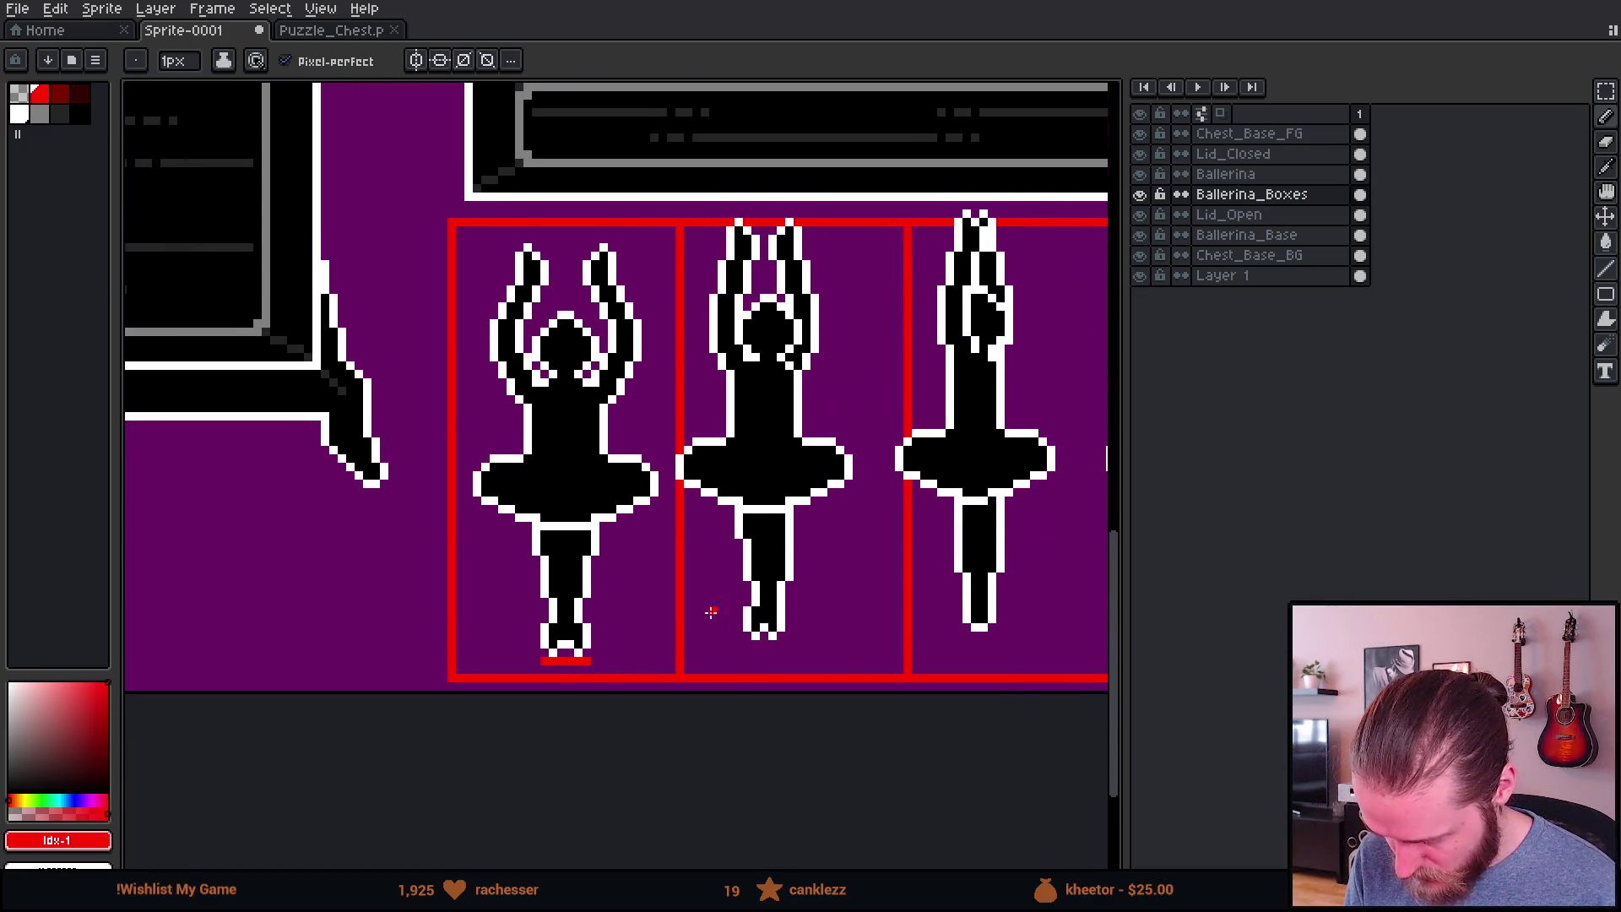
Step: Copy the baseline into the second, third and fourth red frames
key("m")
mouse_move(432, 203)
left_mouse_down()
mouse_move(477, 372)
mouse_move(680, 788)
left_mouse_up()
left_click_drag(578, 547, 804, 550)
left_click(444, 324)
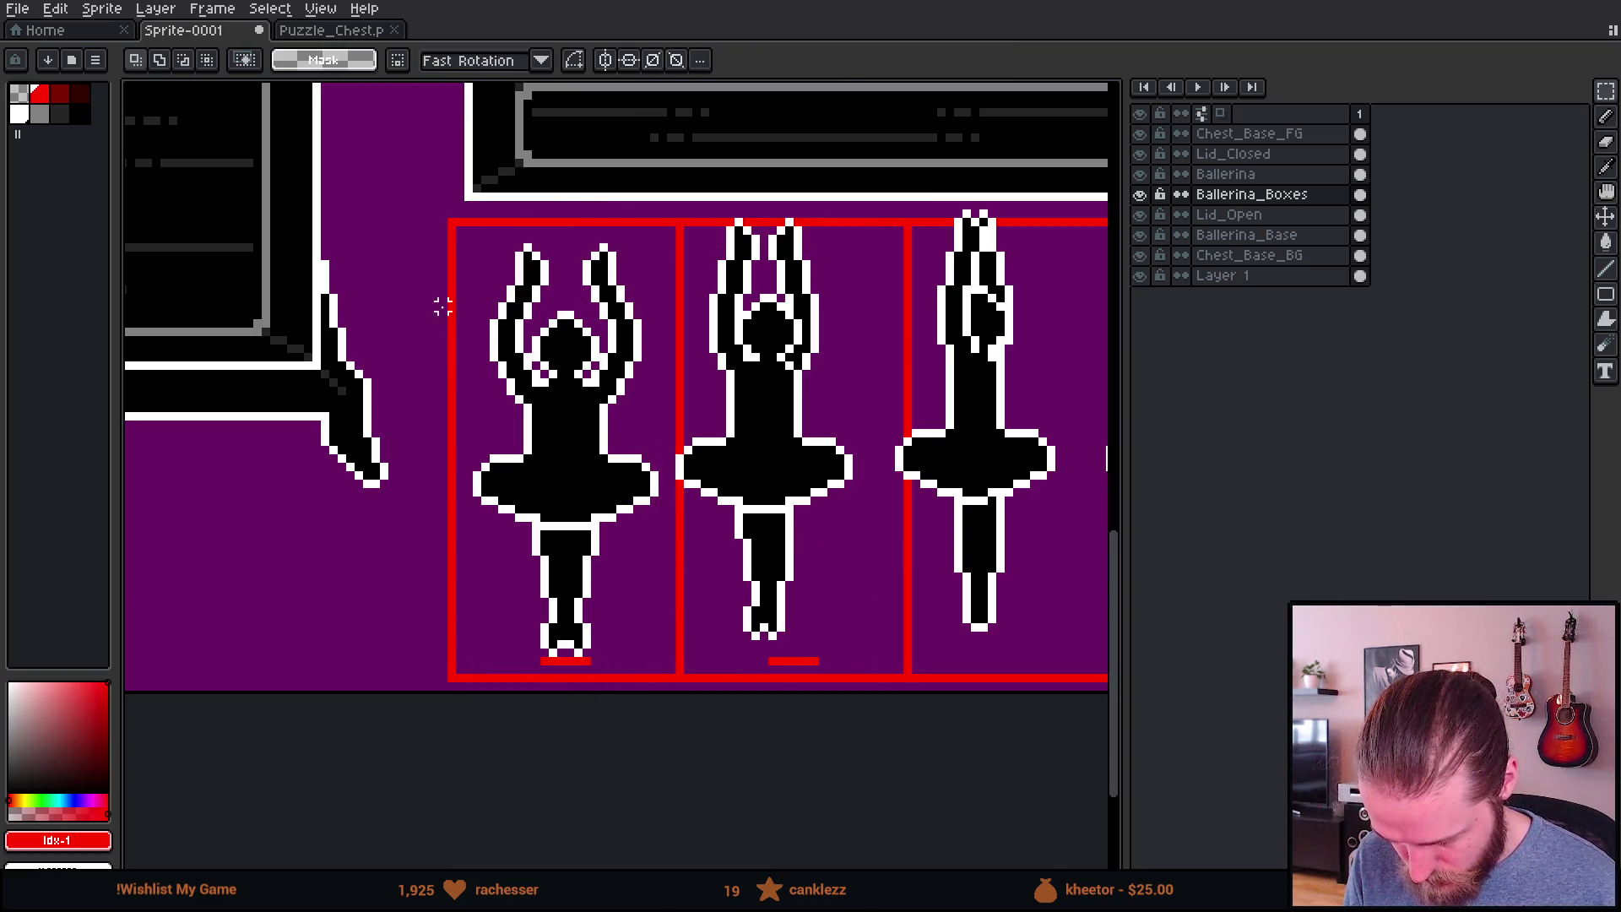
left_click_drag(443, 213, 915, 785)
scroll(1002, 550, "right", 5)
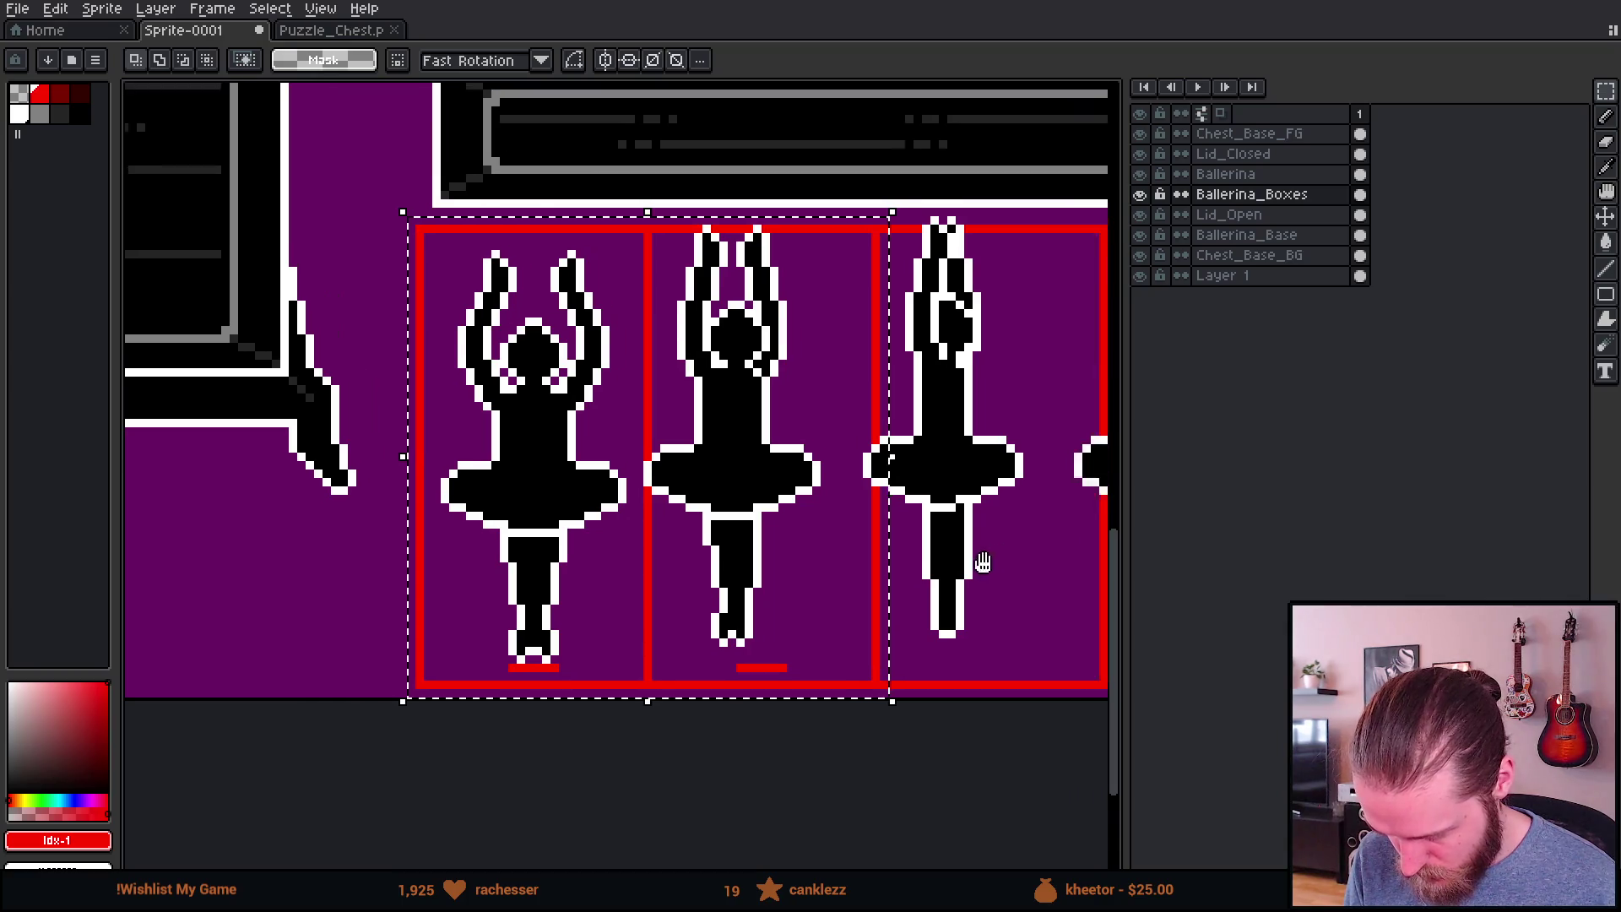
mouse_move(473, 538)
left_mouse_down()
mouse_move(826, 494)
mouse_move(851, 518)
left_mouse_up()
scroll(851, 518, "right", 3)
left_click(637, 517)
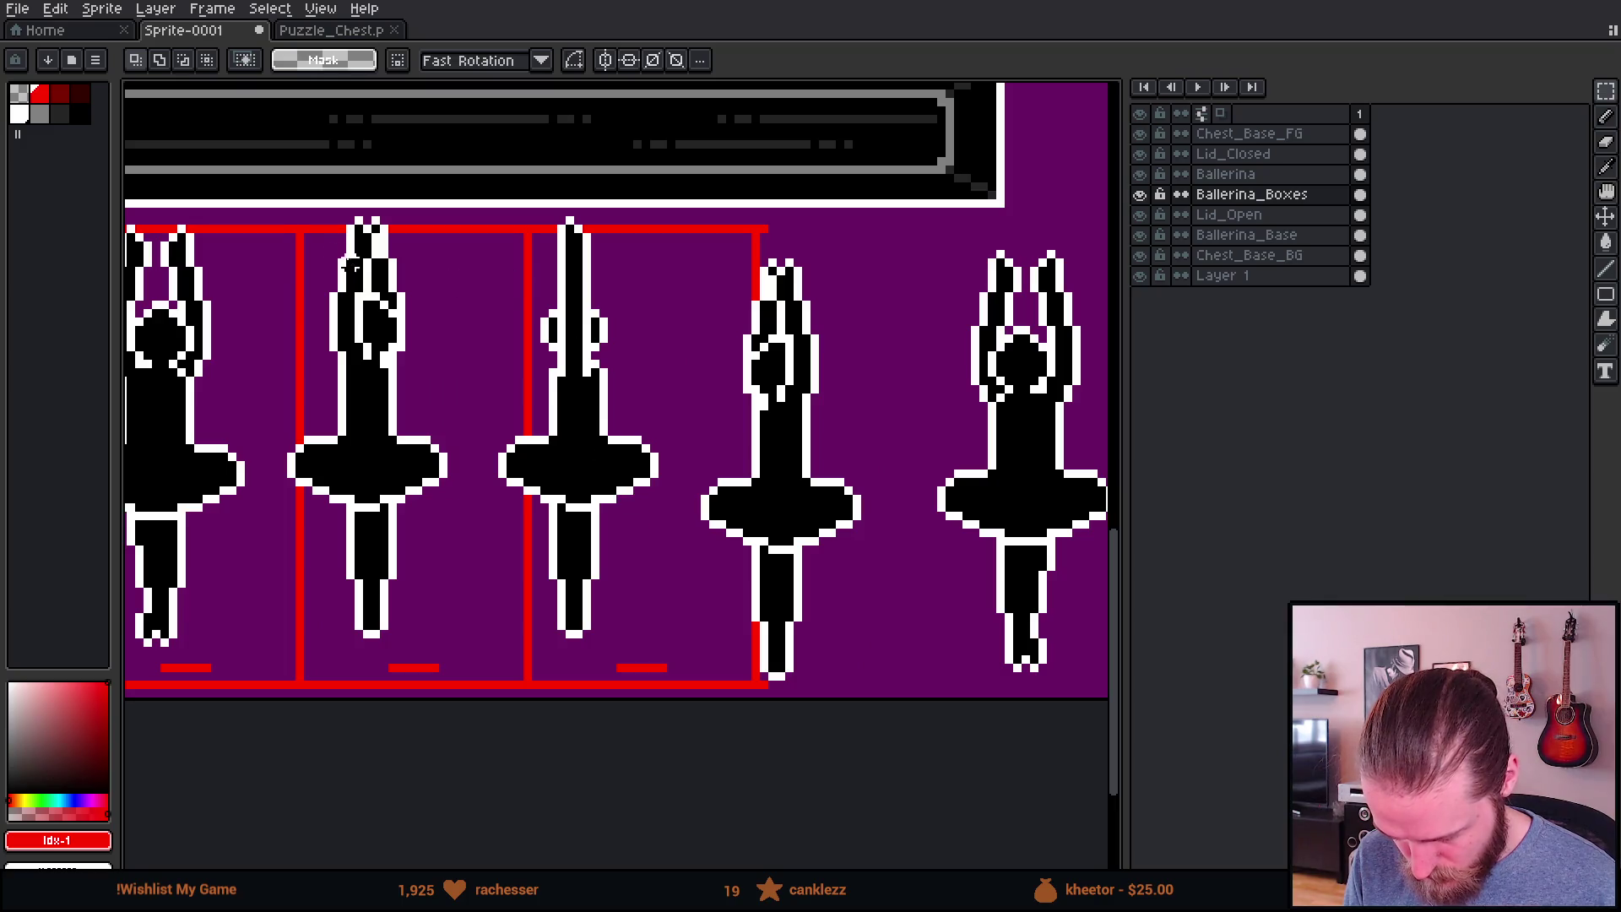
Step: Copy the baselines into the last two frames, then reactivate the visible Ballerina layer
mouse_move(300, 228)
left_mouse_down()
mouse_move(763, 752)
mouse_move(745, 742)
left_mouse_up()
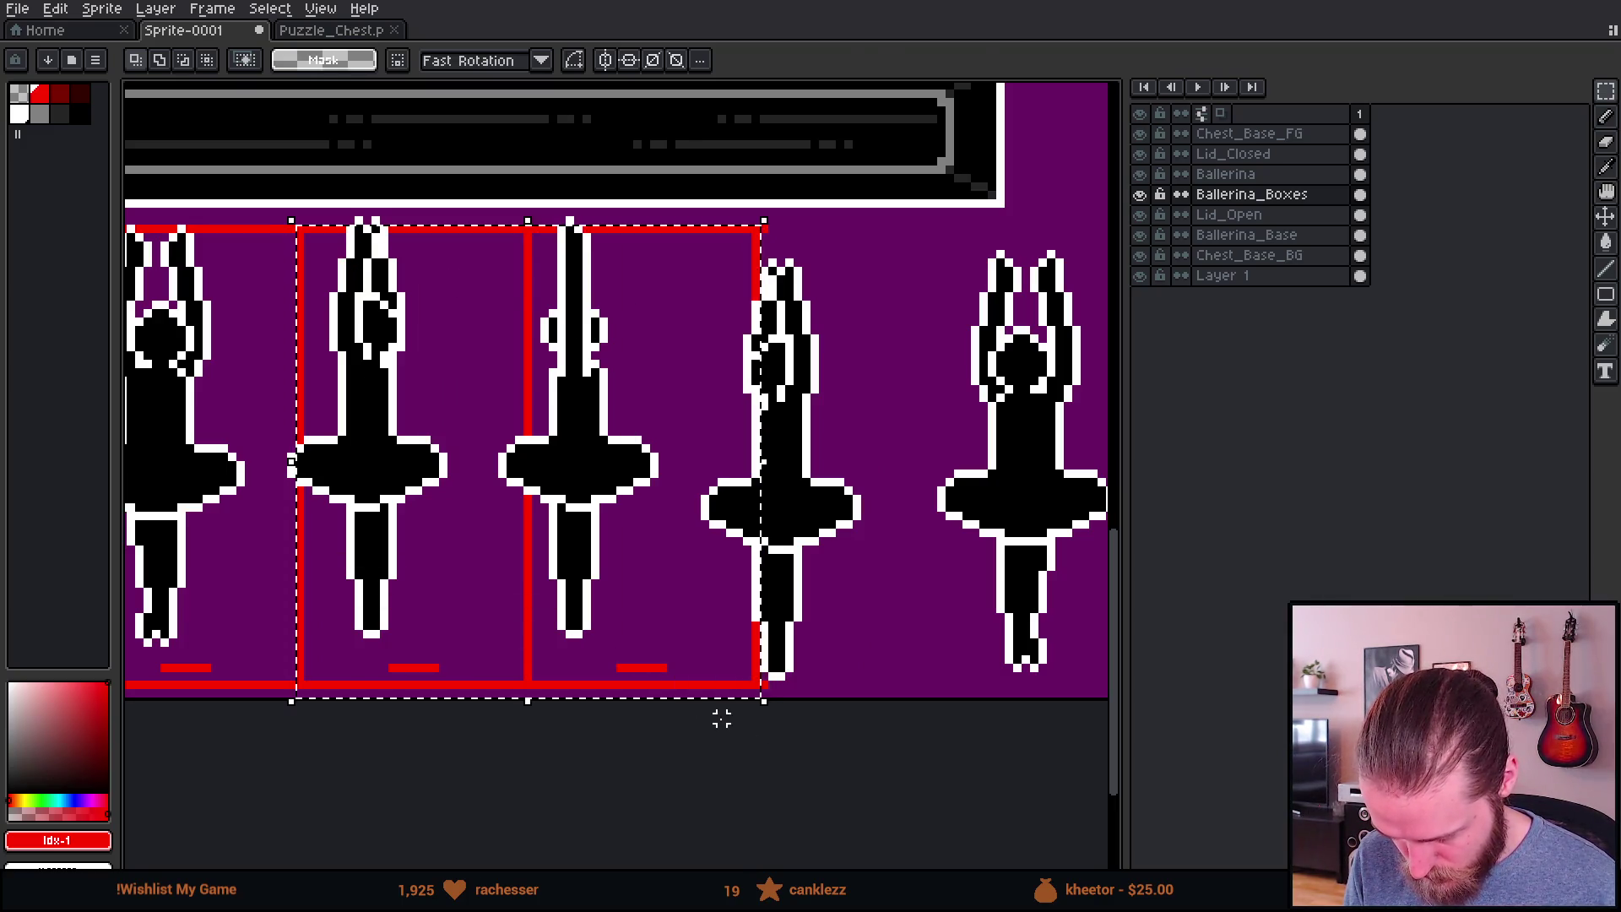
mouse_move(363, 521)
left_mouse_down()
mouse_move(789, 532)
mouse_move(796, 517)
left_mouse_up()
key("Return")
scroll(795, 517, "down", 2)
scroll(796, 517, "left", 3)
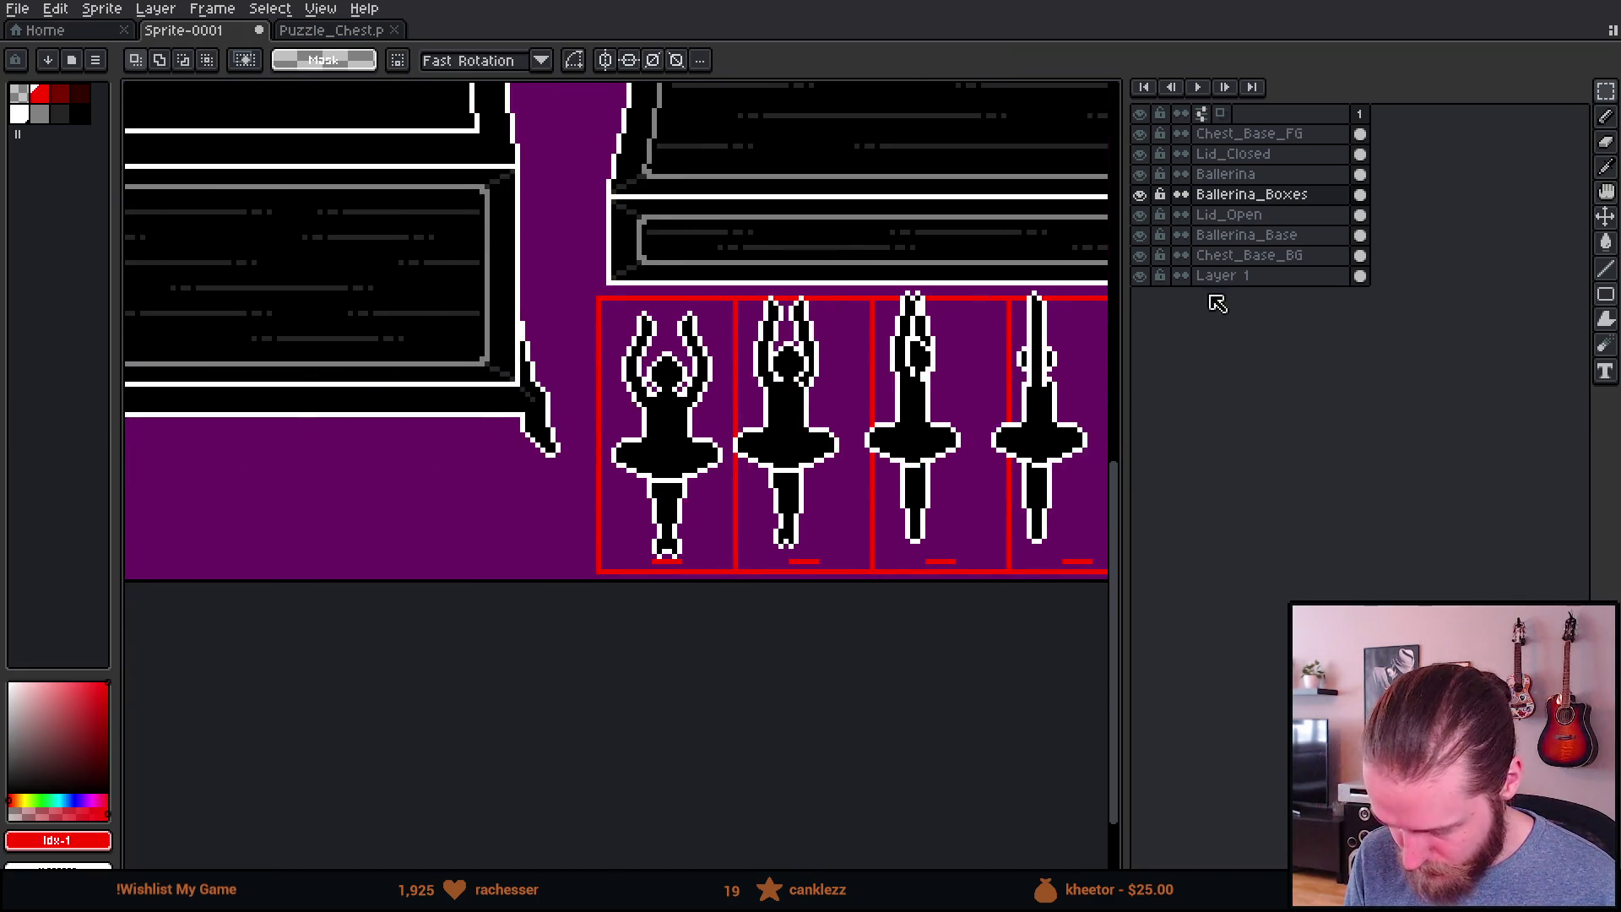
left_click(1224, 174)
left_click(1140, 174)
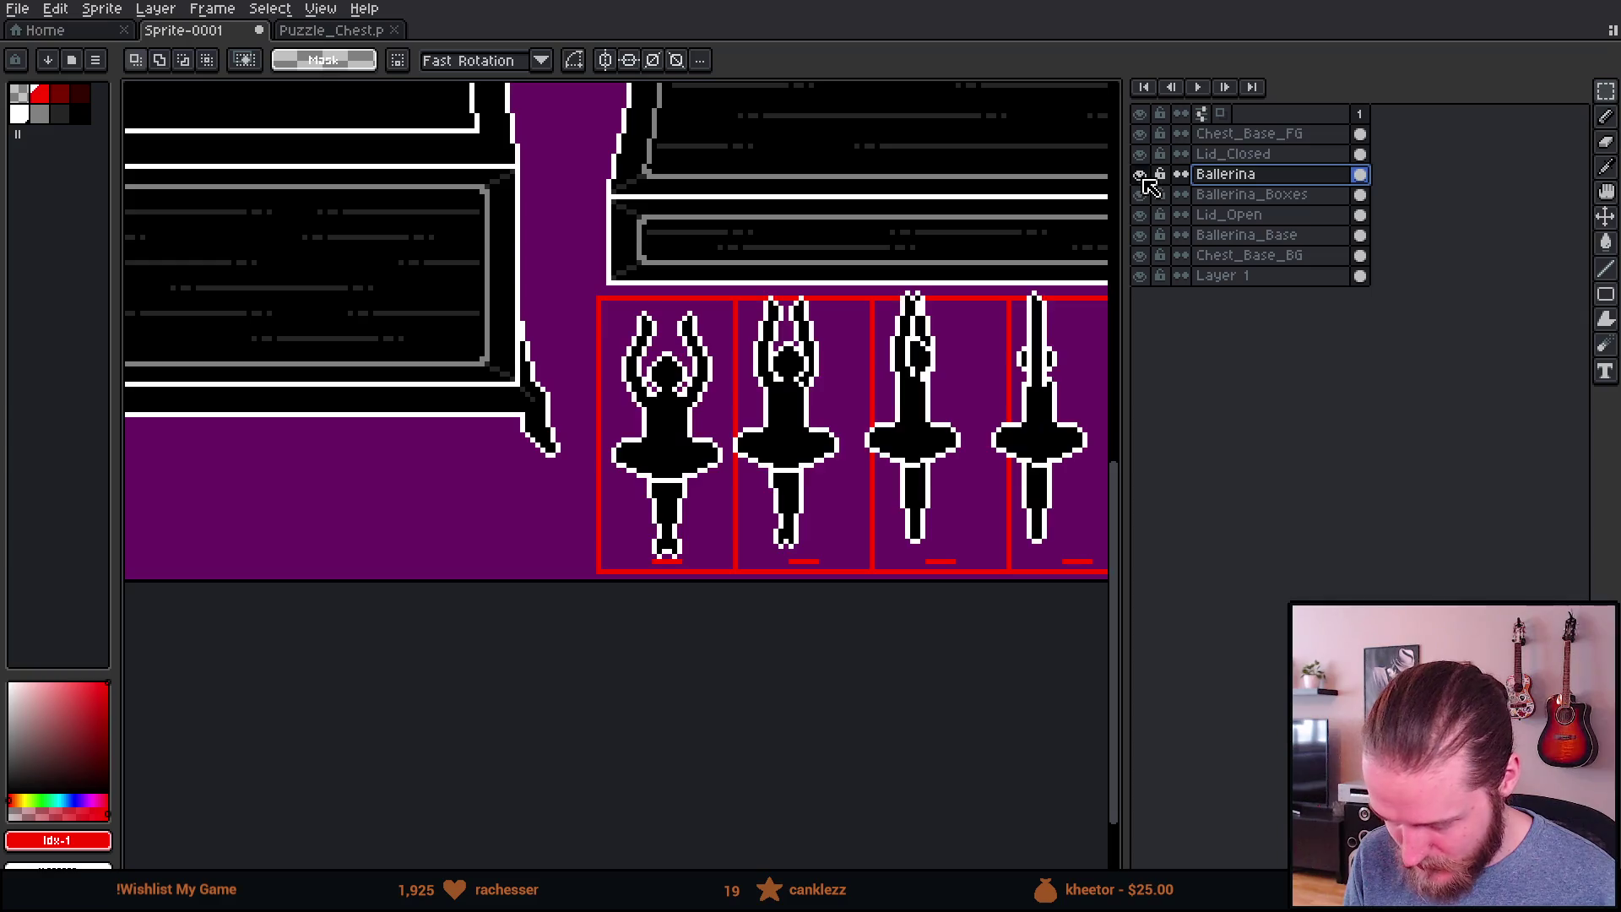
Step: Move the second ballerina into her frame, resting on the baseline
scroll(802, 490, "up", 1)
scroll(802, 490, "right", 2)
scroll(584, 319, "up", 1)
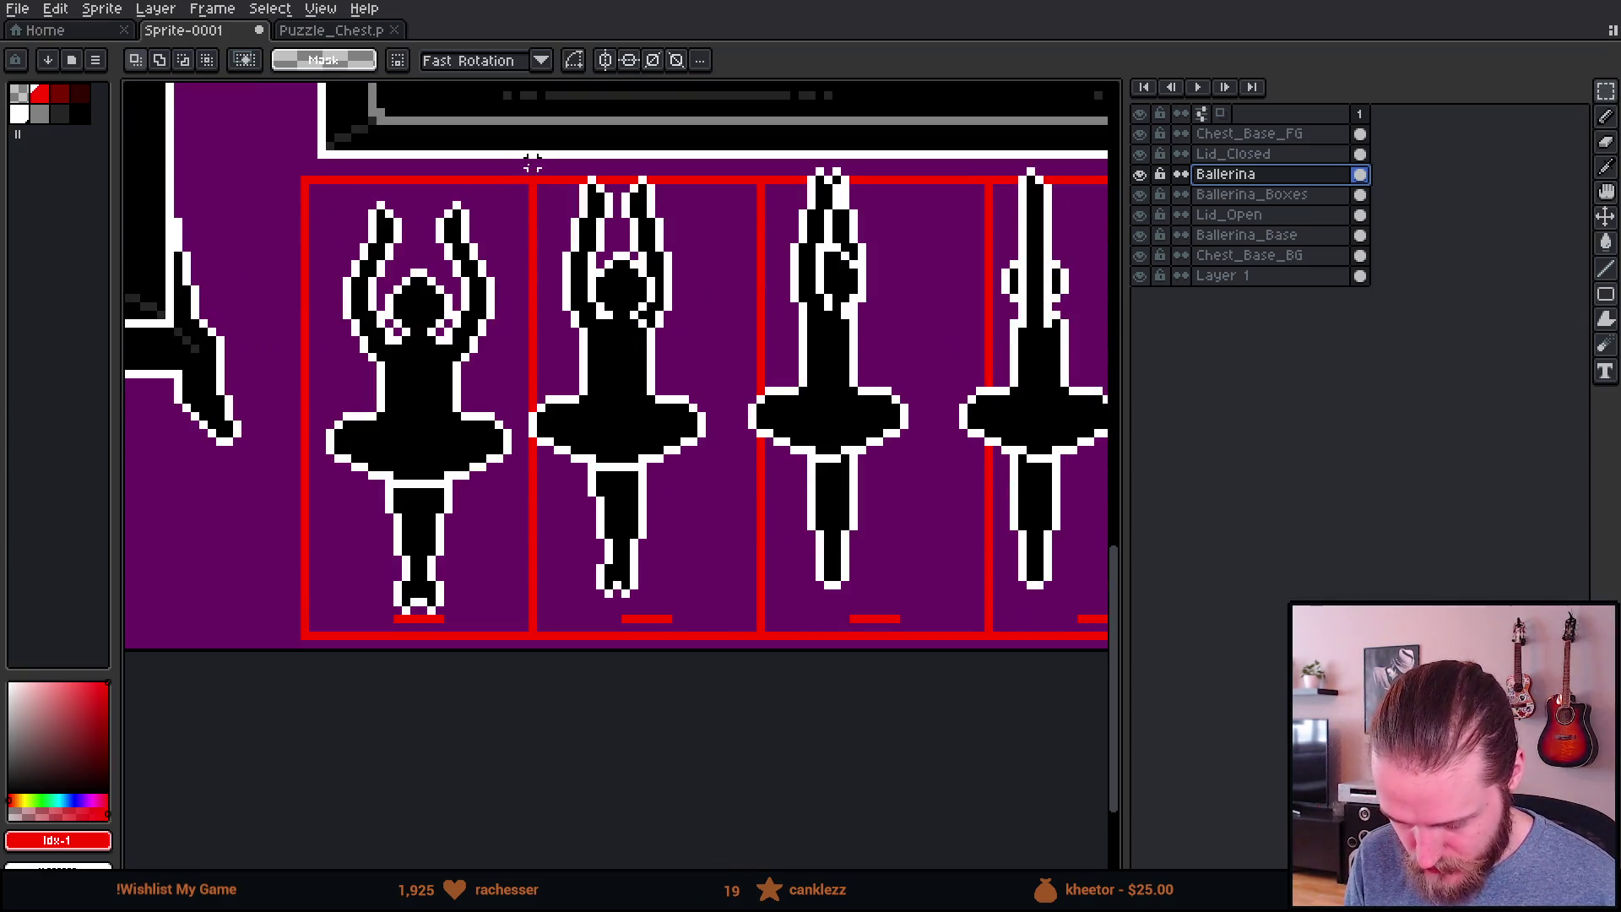
left_click_drag(532, 169, 700, 652)
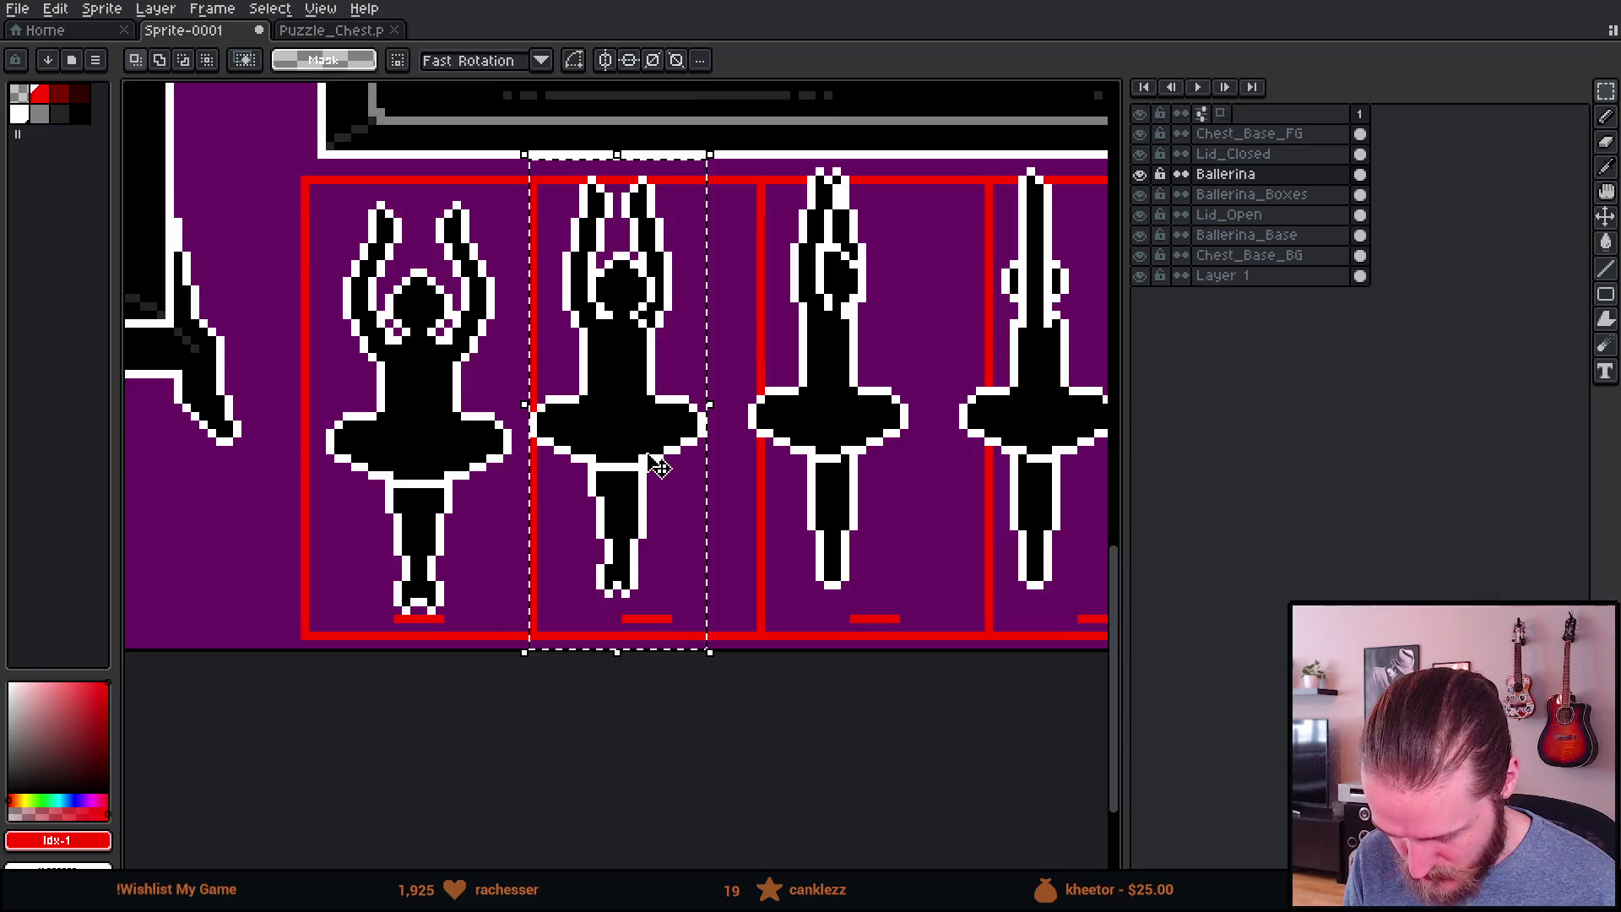
scroll(646, 456, "up", 1)
left_click_drag(646, 456, 691, 492)
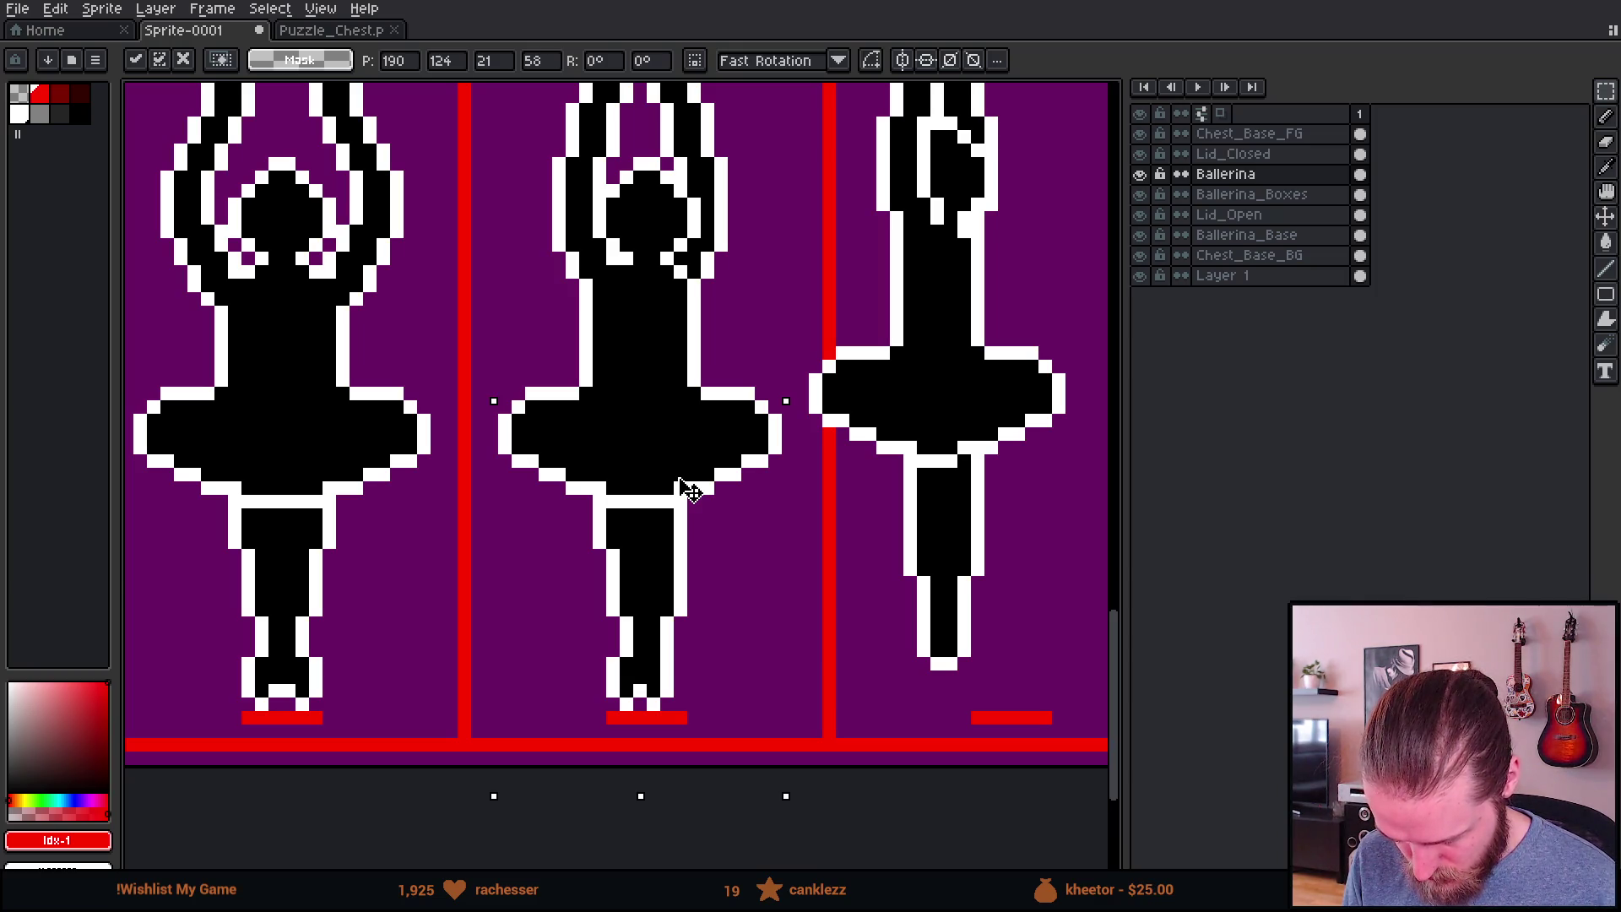
left_click_drag(686, 490, 686, 490)
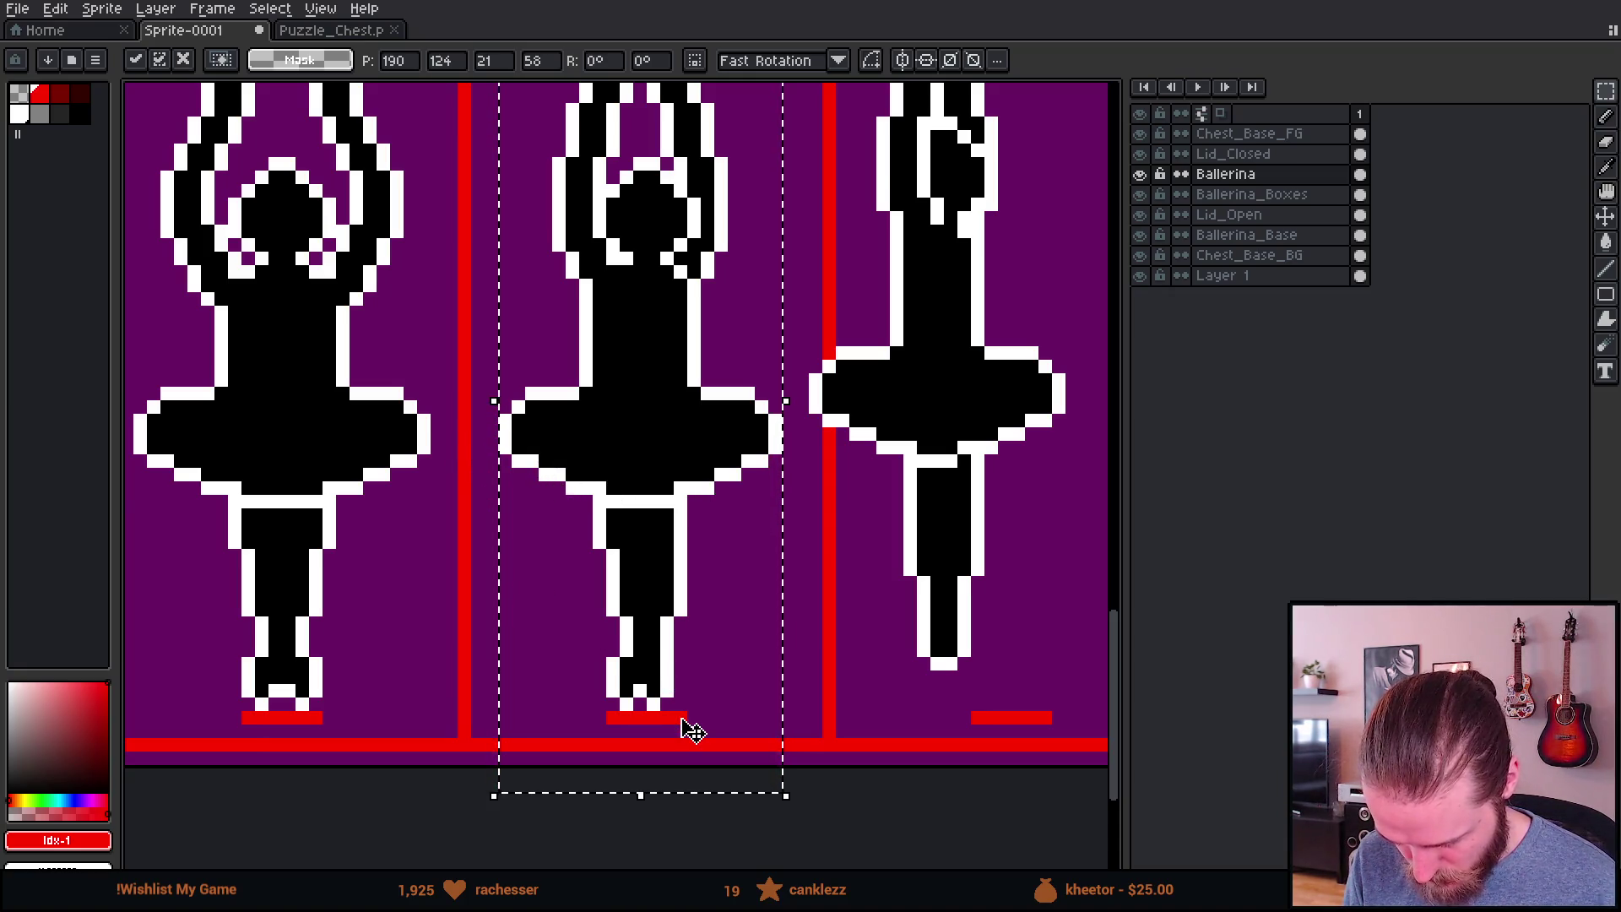
scroll(688, 727, "down", 1)
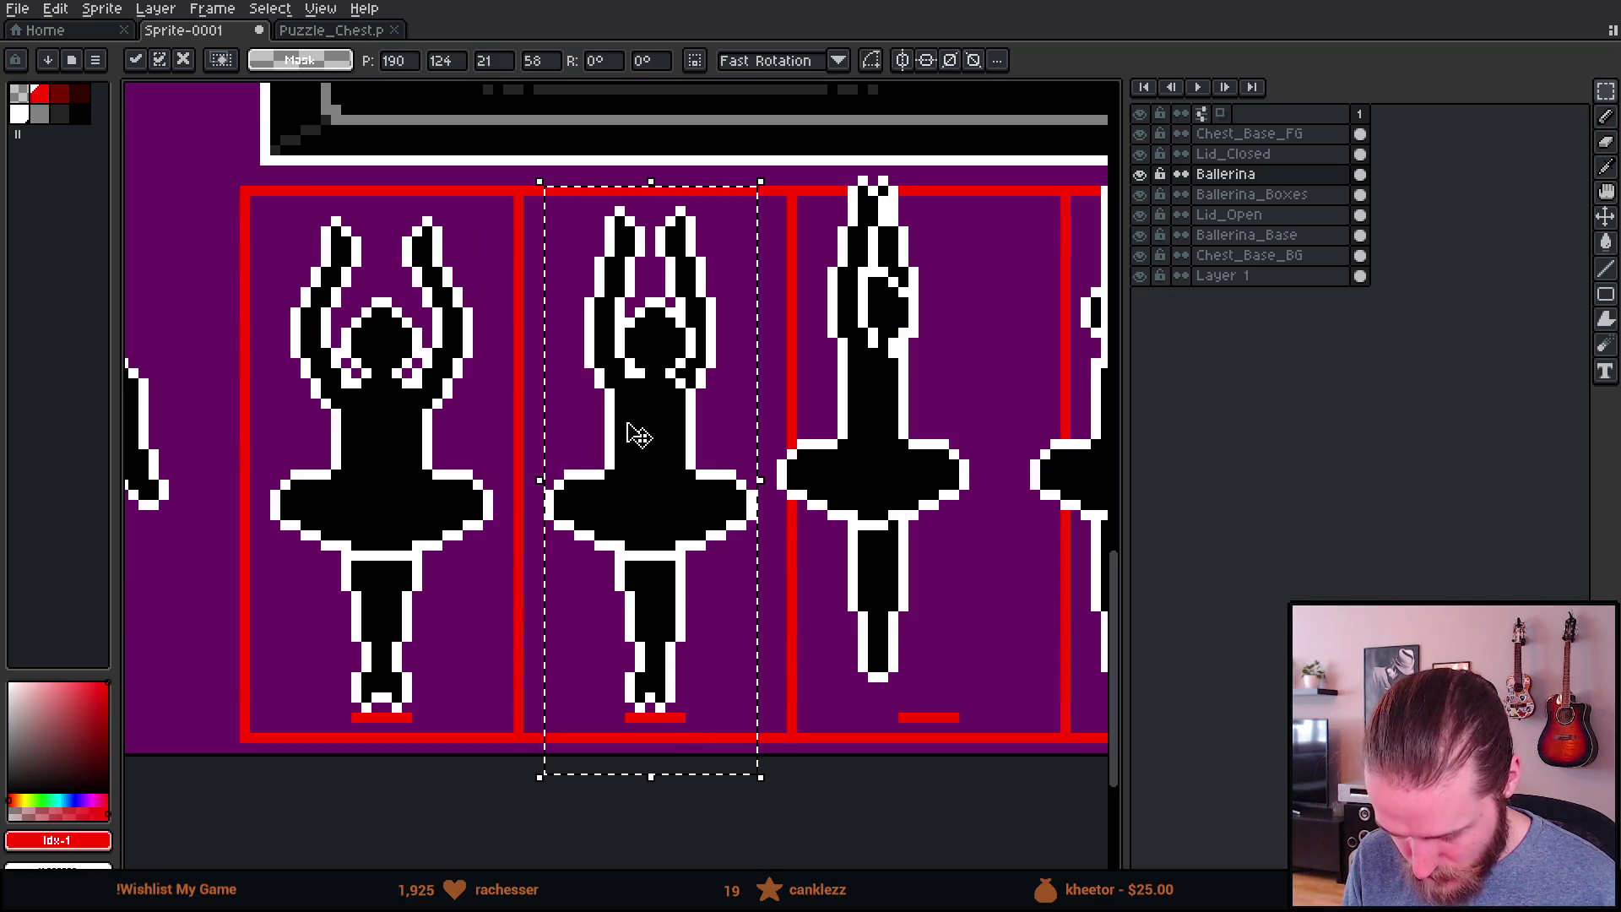
key("ctrl+d")
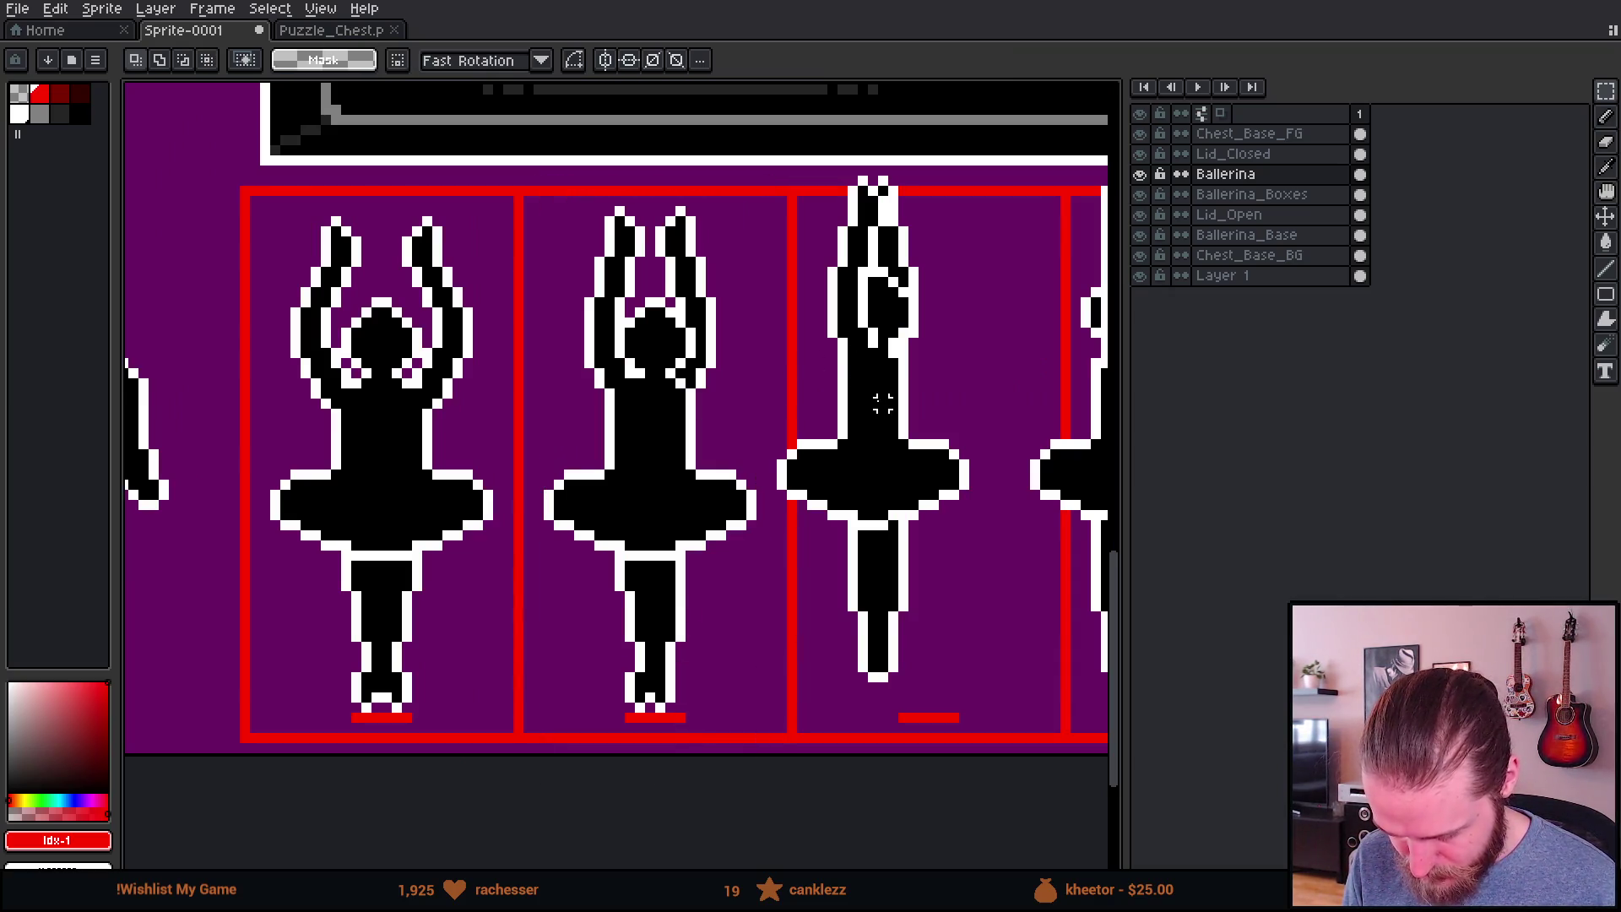
Step: Shift the middle ballerina right into her box
mouse_move(467, 473)
left_mouse_down()
mouse_move(622, 482)
mouse_move(372, 481)
left_mouse_up()
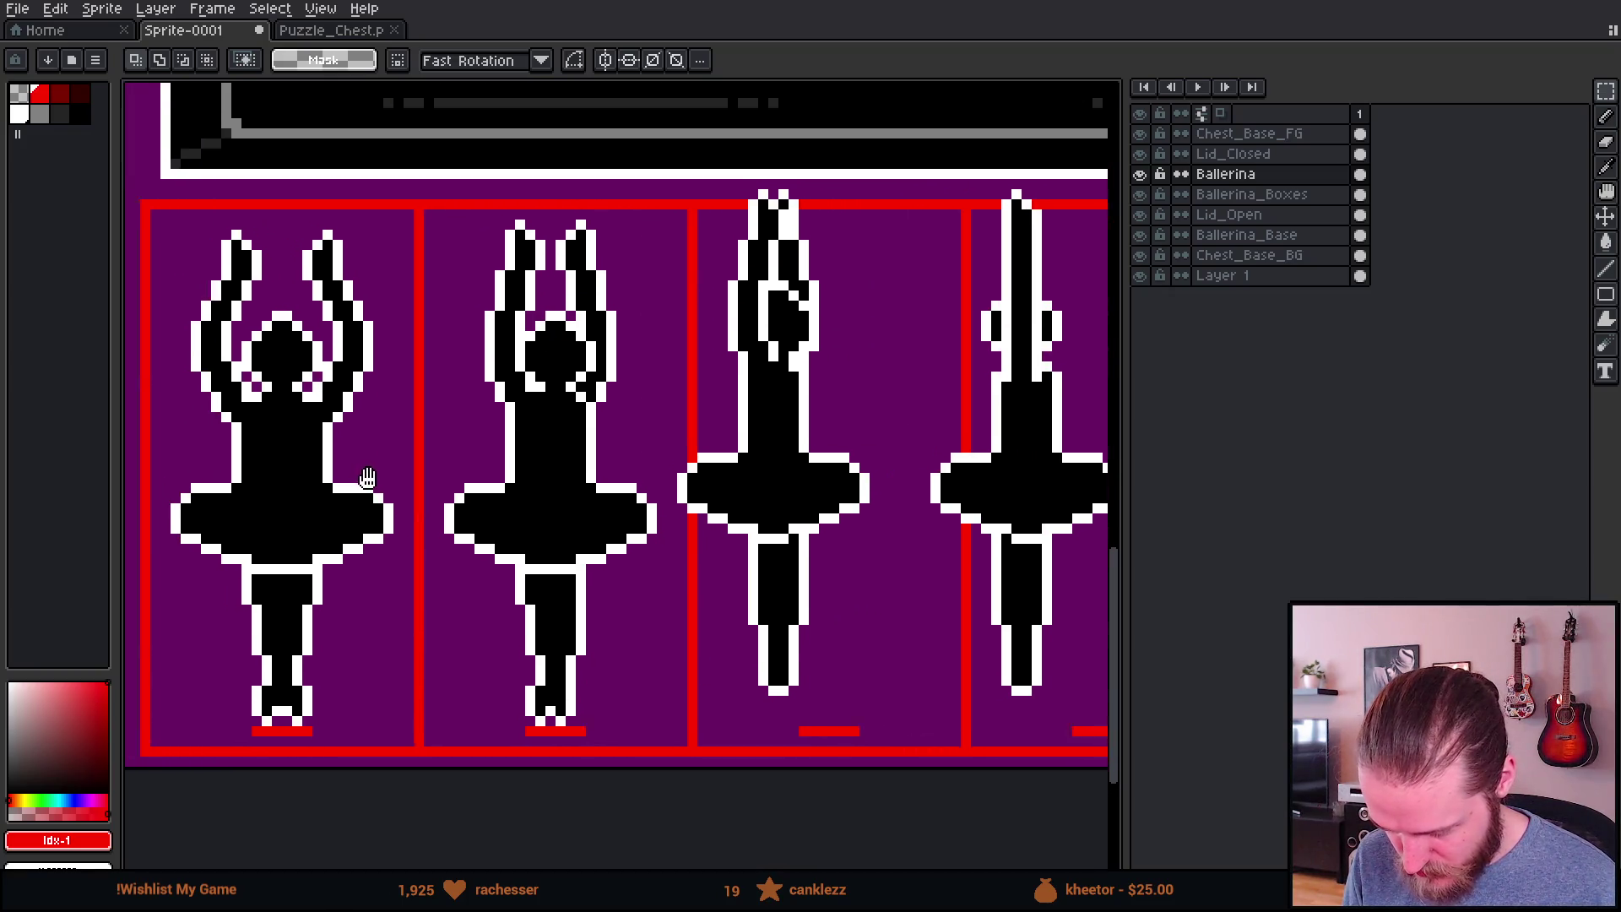
scroll(603, 426, "down", 1)
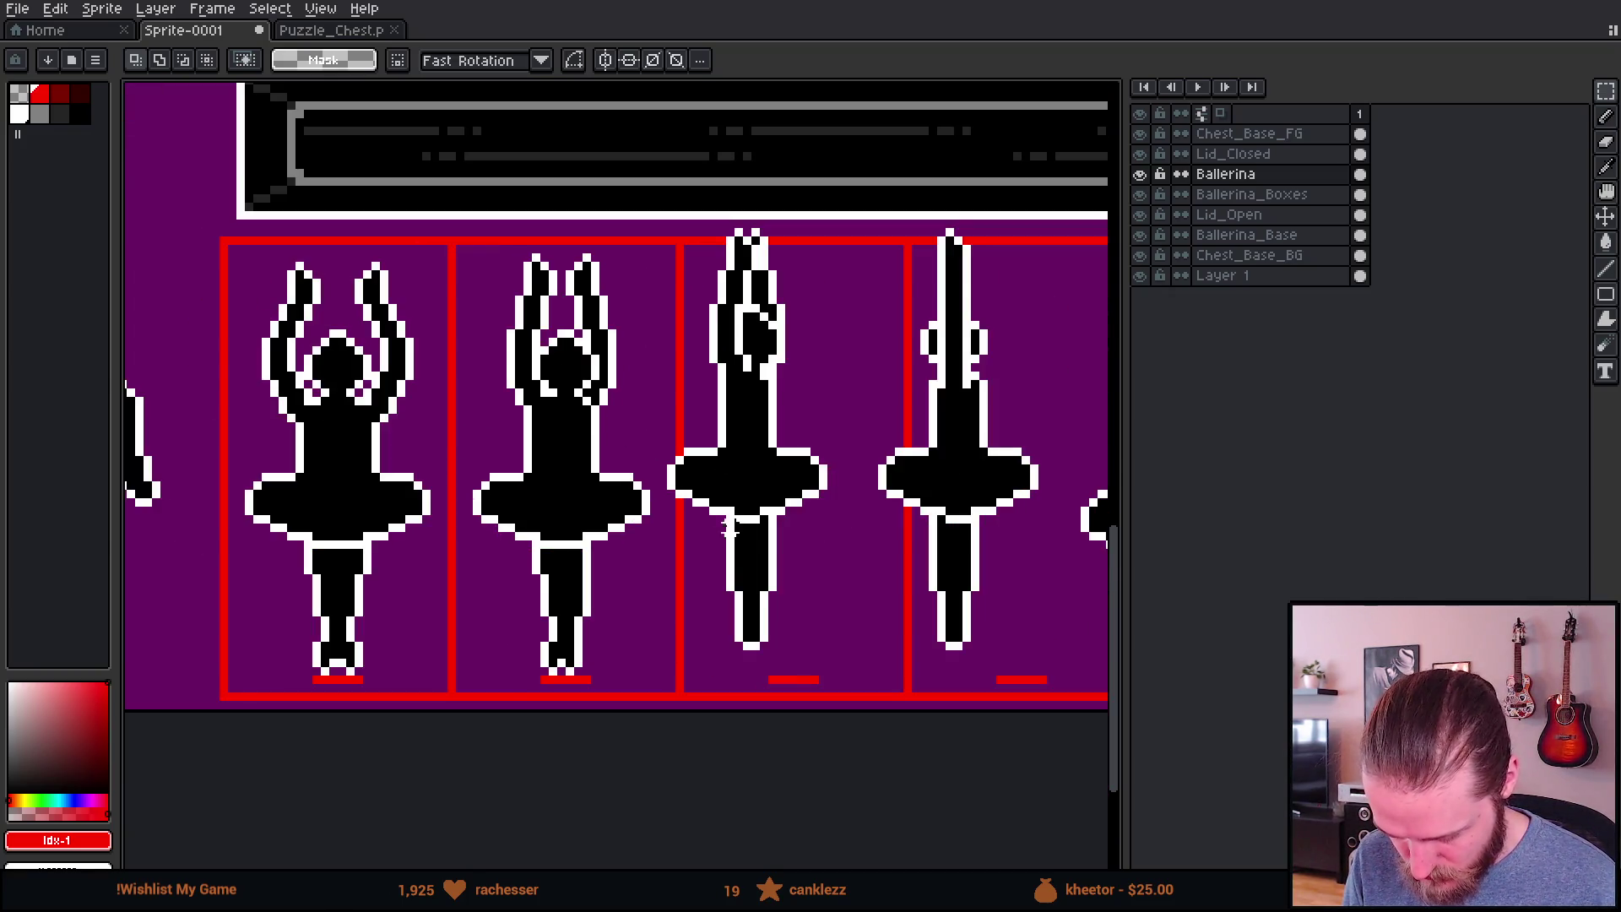
scroll(776, 564, "up", 1)
mouse_move(624, 167)
left_mouse_down()
mouse_move(448, 147)
mouse_move(698, 676)
mouse_move(699, 716)
left_mouse_up()
mouse_move(480, 380)
left_mouse_down()
mouse_move(549, 527)
mouse_move(455, 384)
left_mouse_up()
left_click_drag(566, 417, 623, 451)
key("Return")
key("ctrl+d")
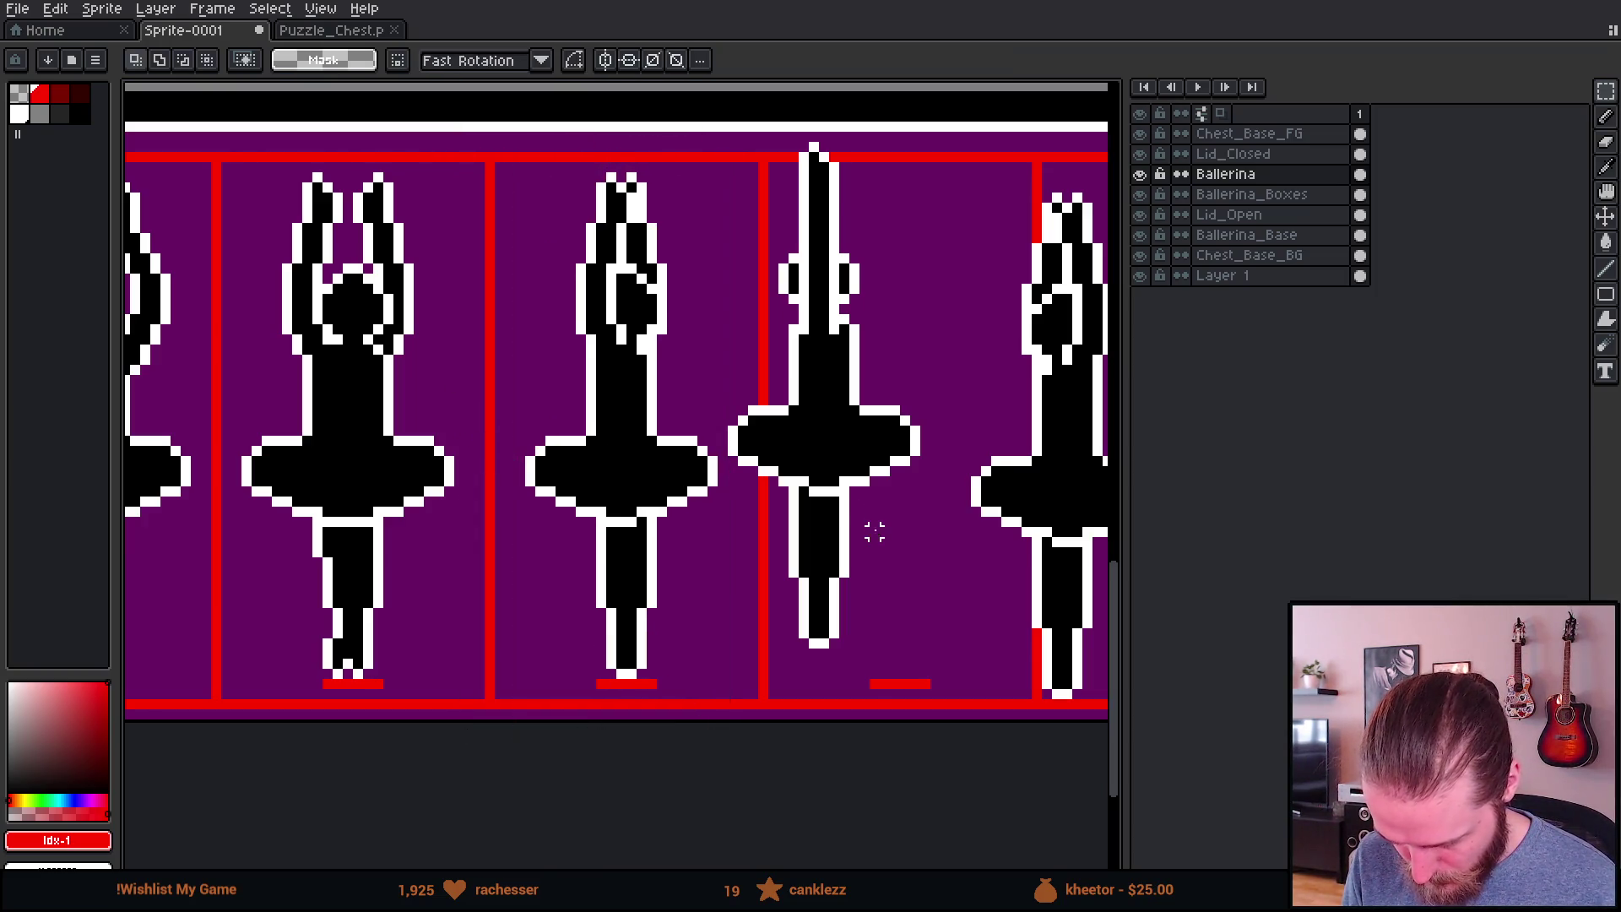
Step: Nudge the middle ballerina further right and down into place
scroll(743, 479, "up", 1)
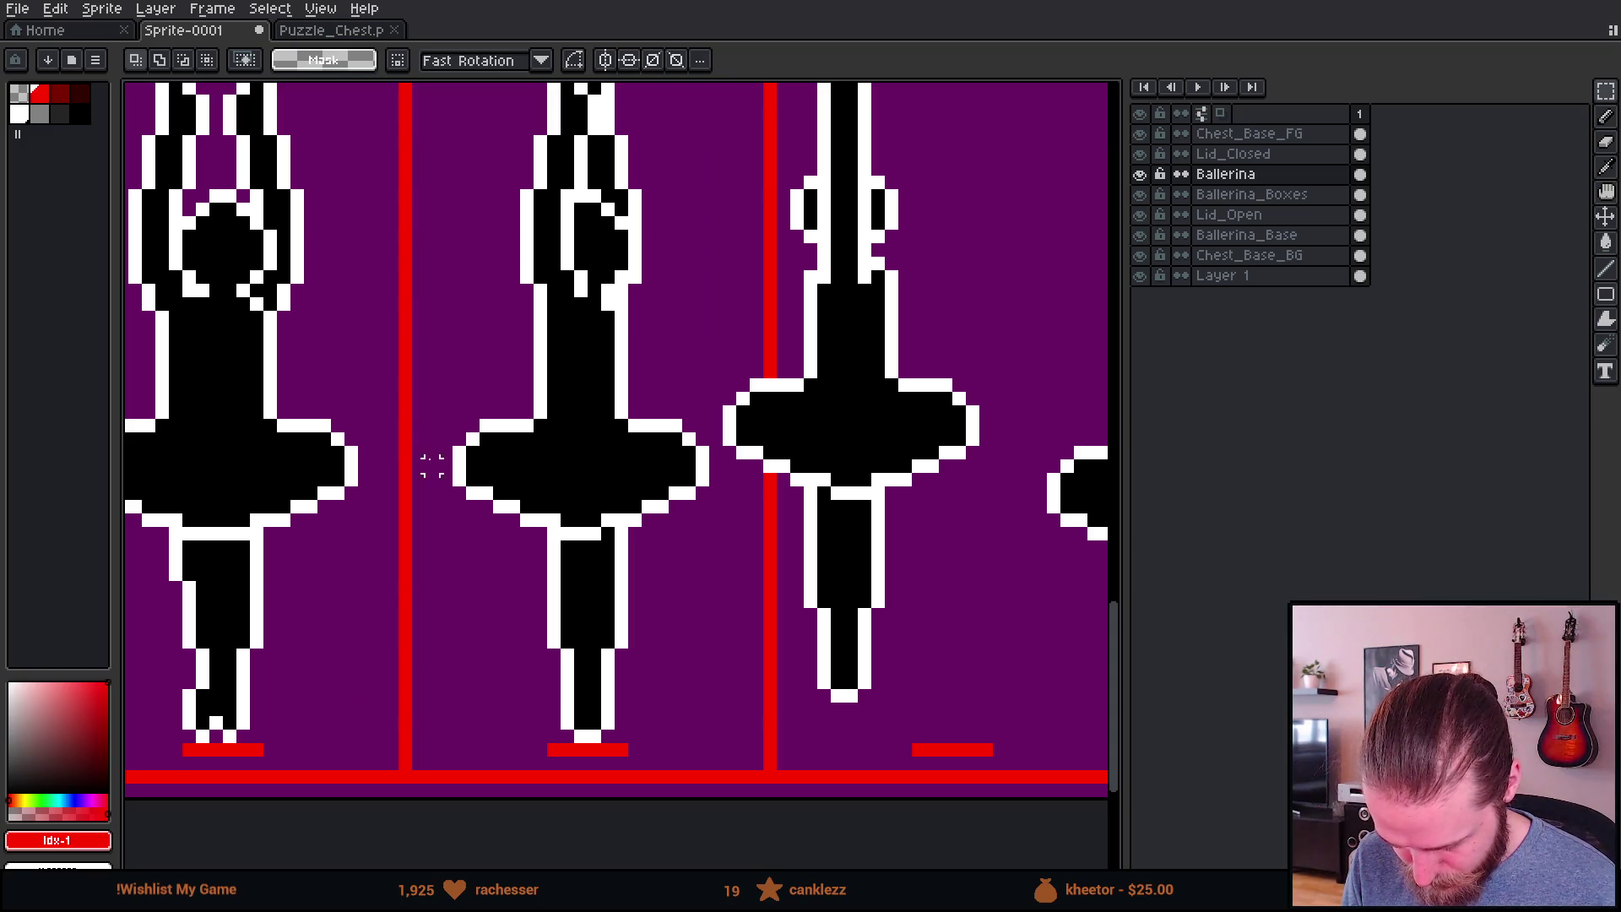
scroll(431, 452, "down", 2)
scroll(585, 314, "up", 1)
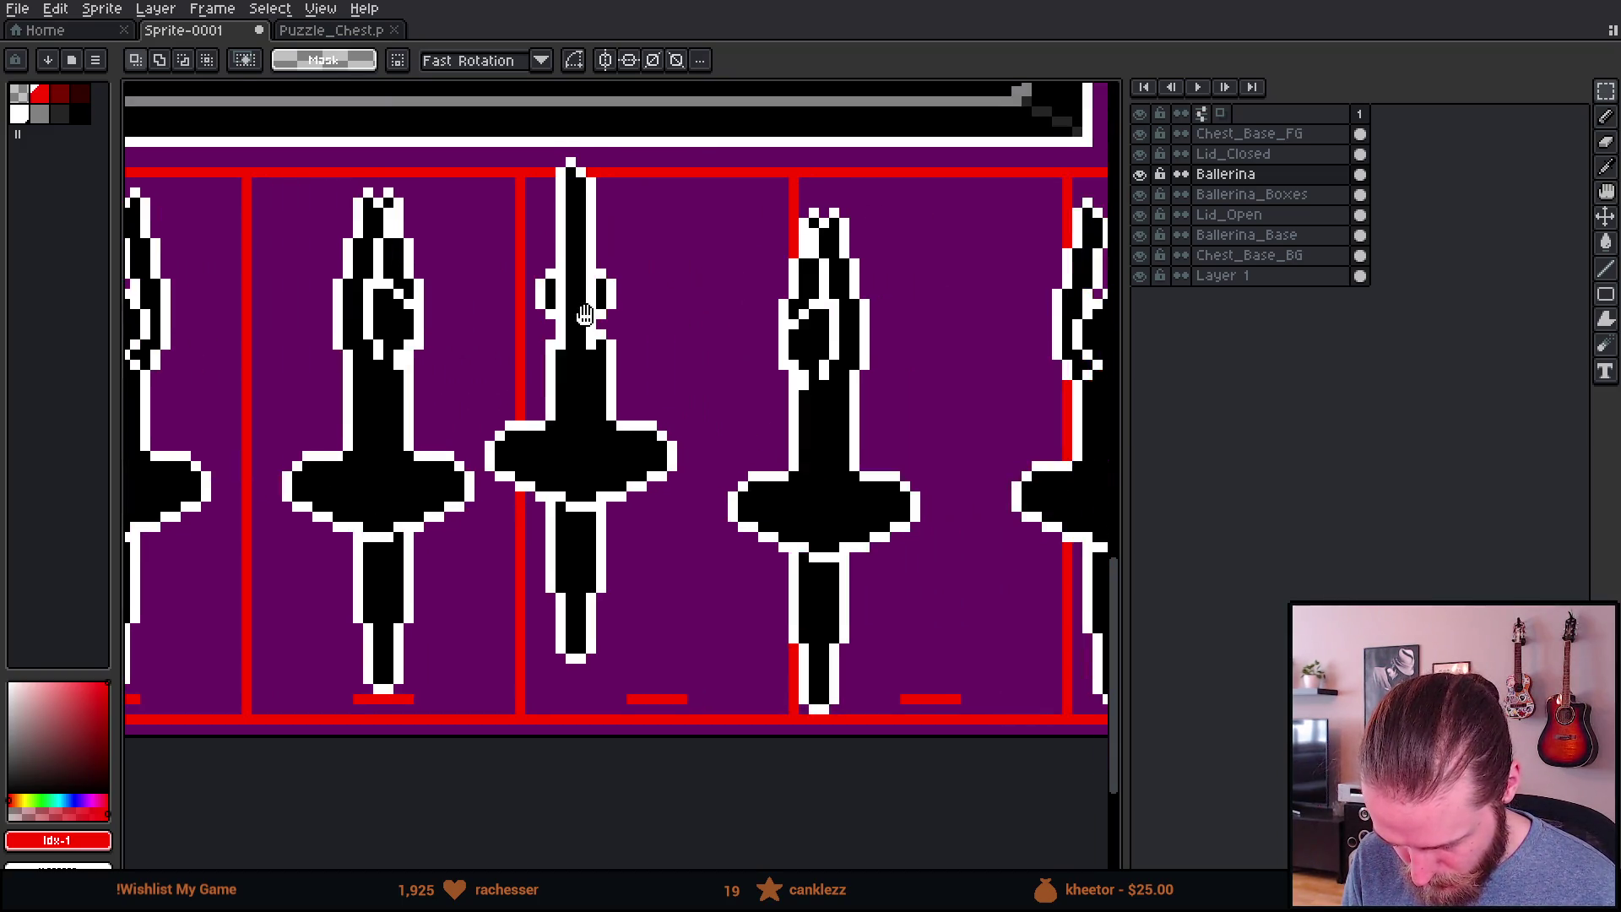
left_click_drag(490, 141, 702, 739)
left_click_drag(633, 608, 676, 629)
key("Return")
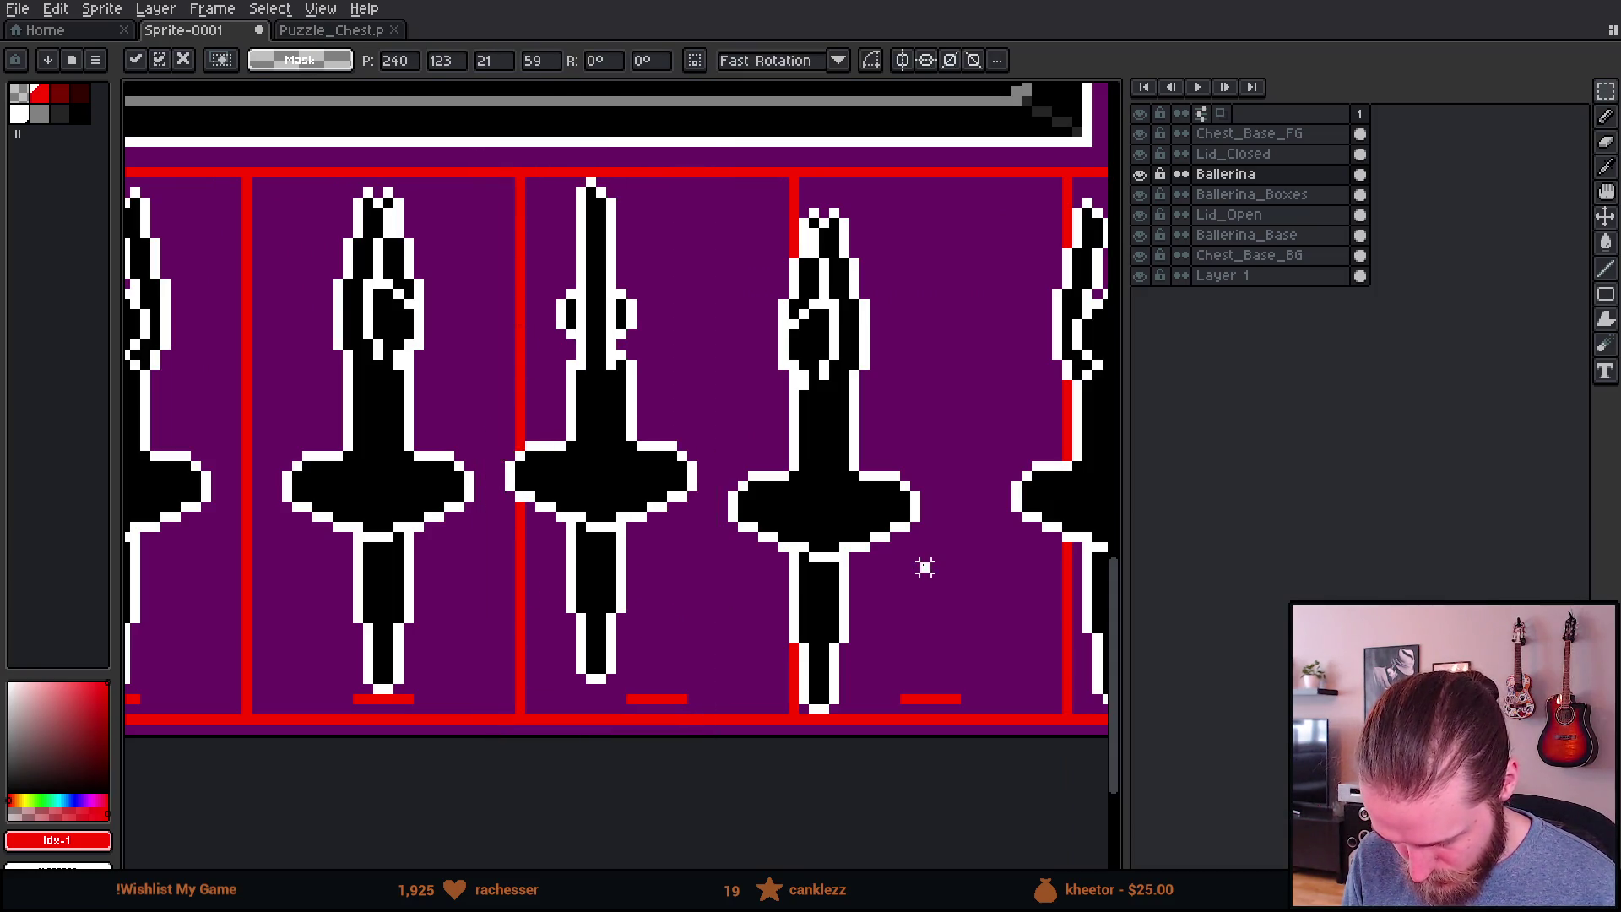
Step: Move the right two ballerinas up and right, and the second ballerina about 70 px right
scroll(579, 532, "down", 2)
left_click_drag(439, 217, 790, 595)
left_click_drag(416, 377, 472, 532)
left_click_drag(561, 457, 906, 364)
scroll(308, 219, "up", 1)
left_click_drag(288, 157, 641, 745)
left_click_drag(433, 536, 492, 545)
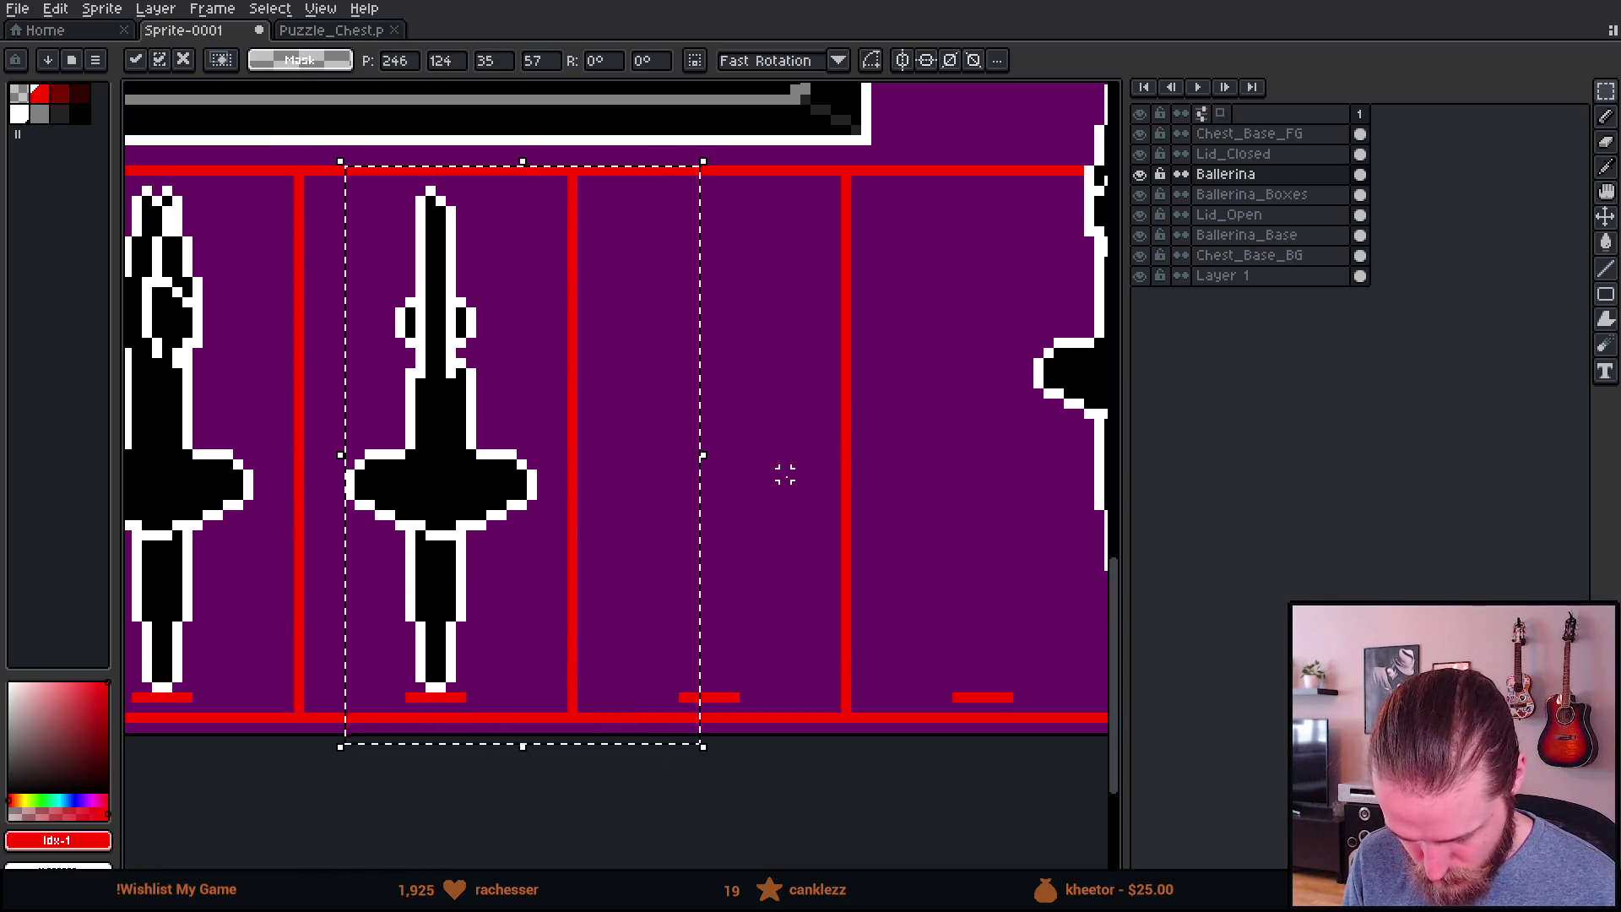
left_click(782, 470)
Step: Move the right-centre ballerina left into the empty third box
scroll(782, 471, "down", 3)
left_click_drag(717, 157, 891, 598)
left_click_drag(818, 492, 524, 574)
scroll(527, 641, "up", 2)
left_click_drag(526, 640, 553, 651)
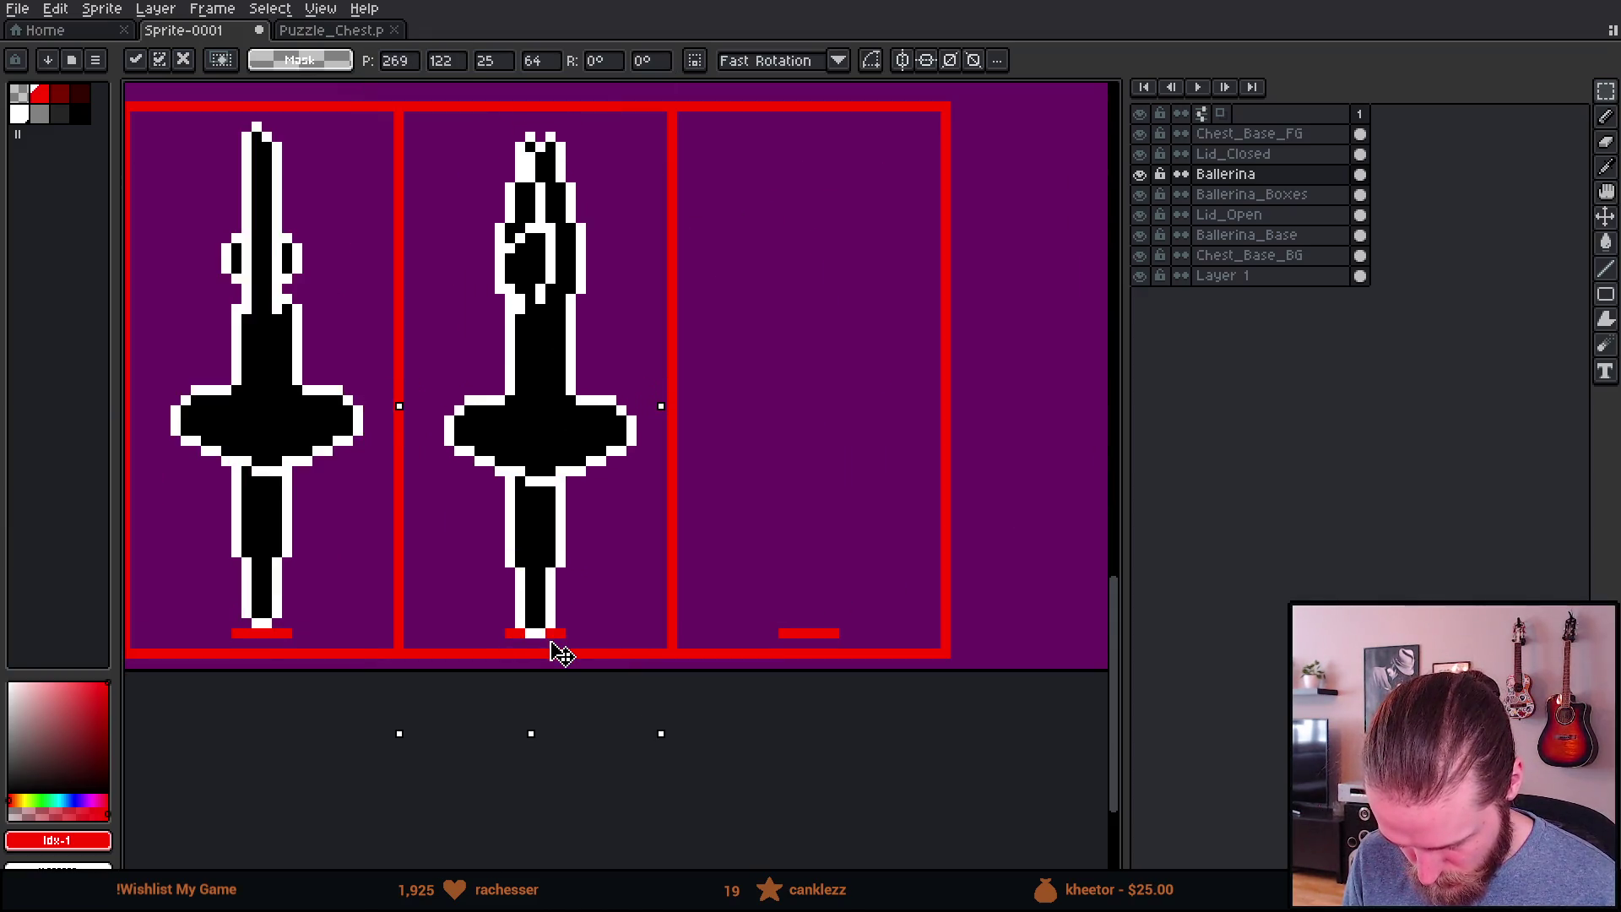
left_click(843, 603)
Step: Move the right ballerina into the empty fourth box, nudging it one pixel down and right
scroll(629, 584, "down", 2)
left_click_drag(709, 240, 954, 650)
mouse_move(832, 561)
left_mouse_down()
mouse_move(749, 561)
mouse_move(619, 605)
left_mouse_up()
scroll(619, 605, "up", 2)
left_click_drag(650, 682, 652, 691)
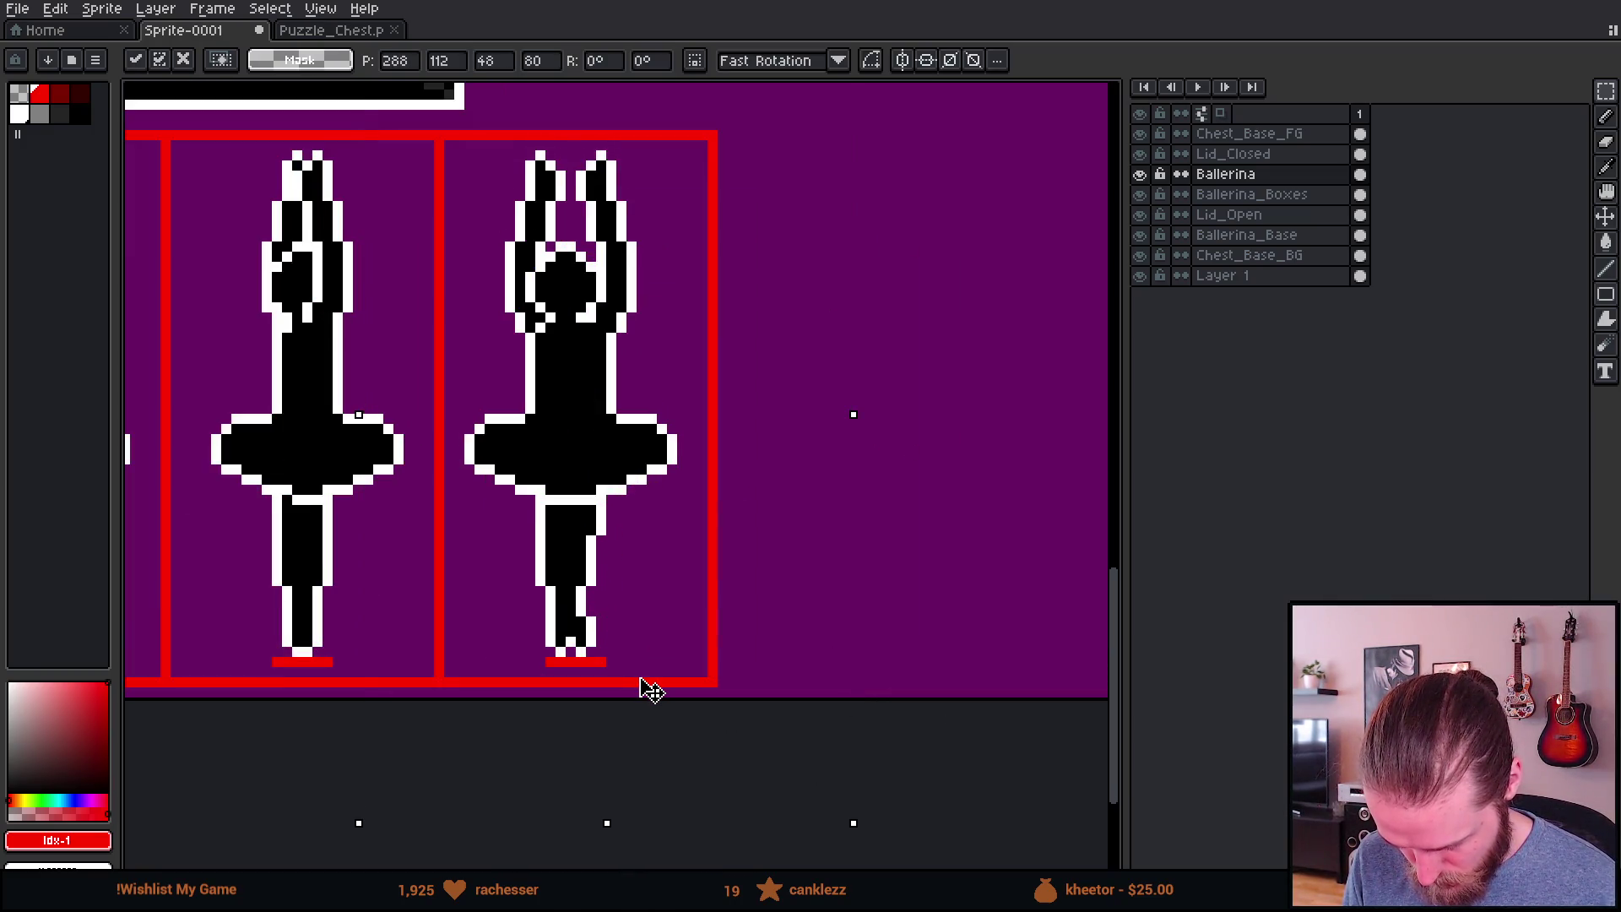
left_click_drag(536, 579, 549, 581)
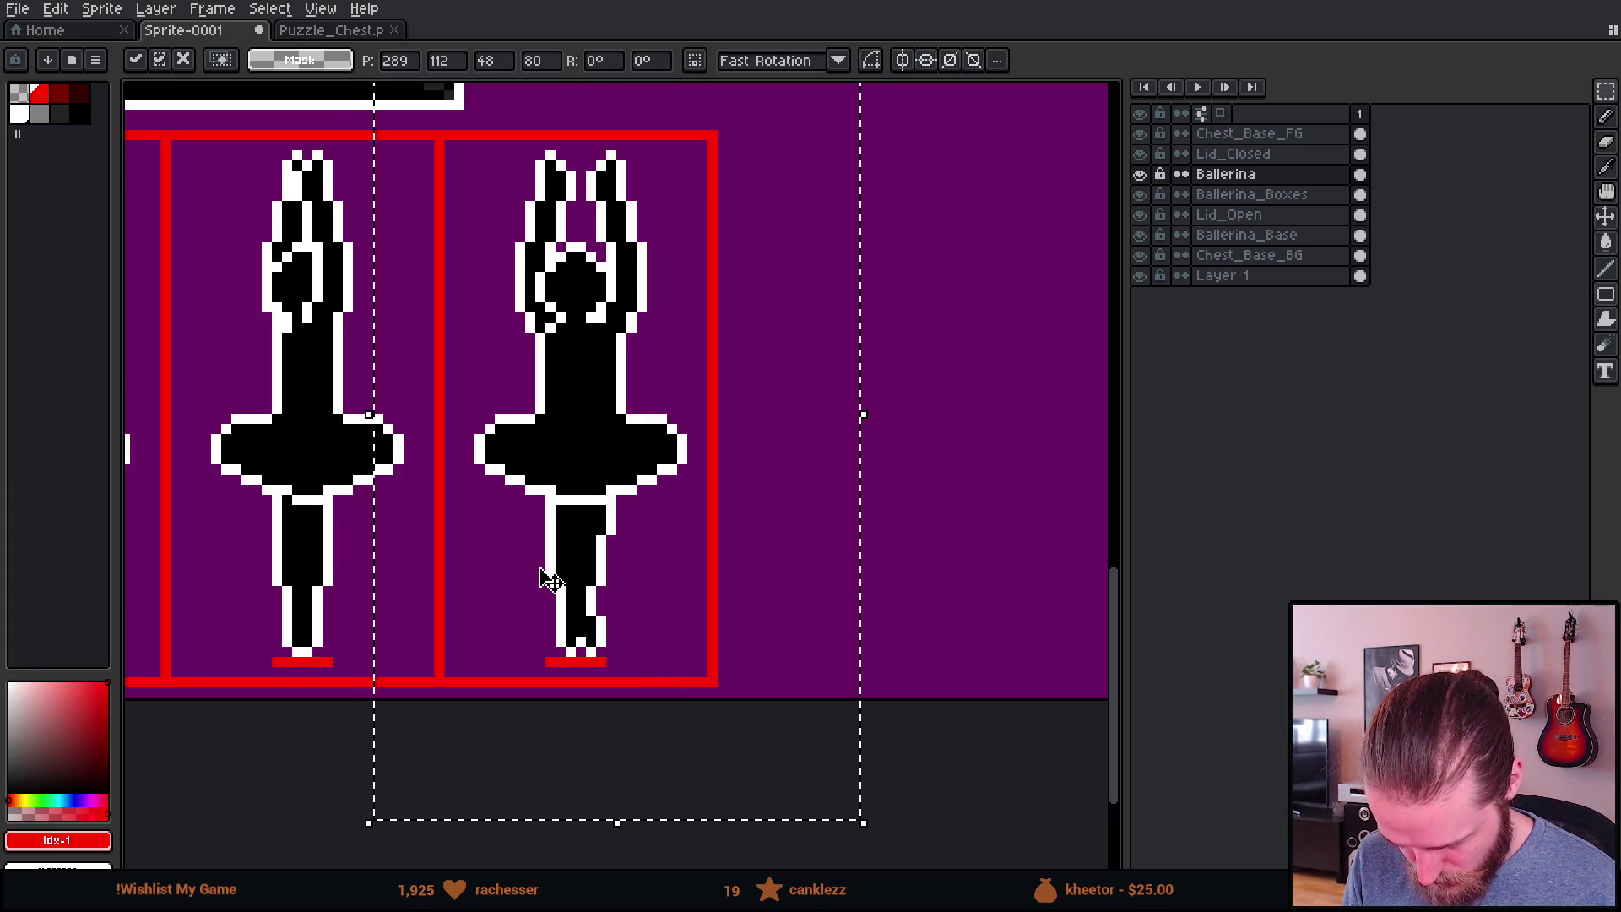
scroll(547, 579, "down", 1)
key("ctrl+d")
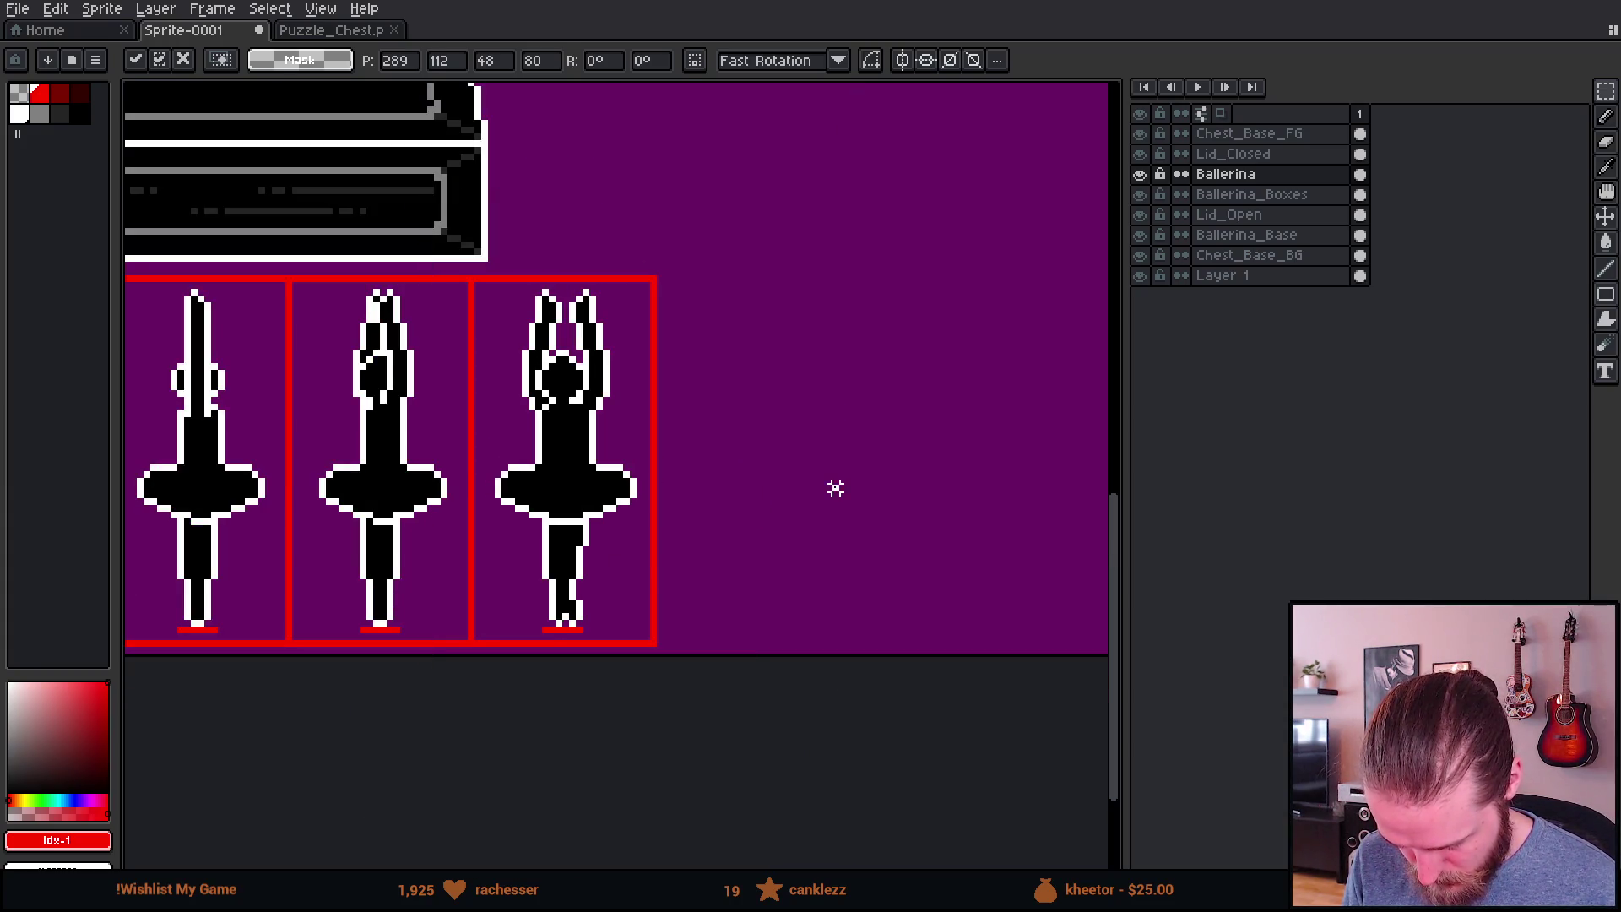
left_click(1252, 195)
left_click_drag(435, 478, 648, 456)
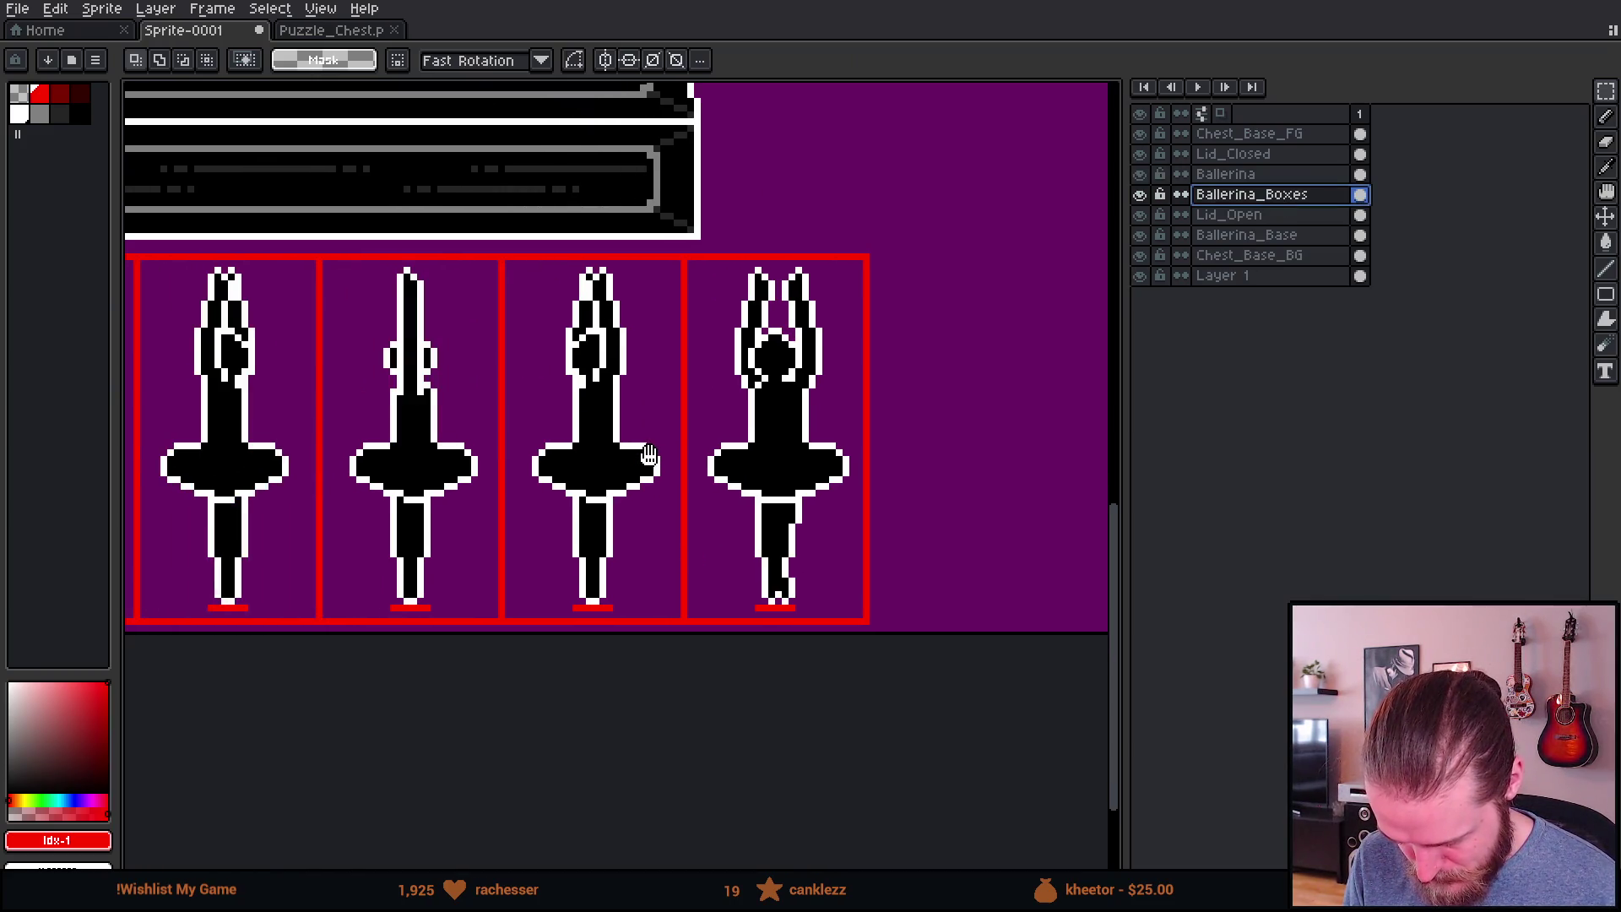
scroll(648, 456, "up", 3)
Step: On the Ballerina layer, paint red test pixels at the right ballerina's foot
key("b")
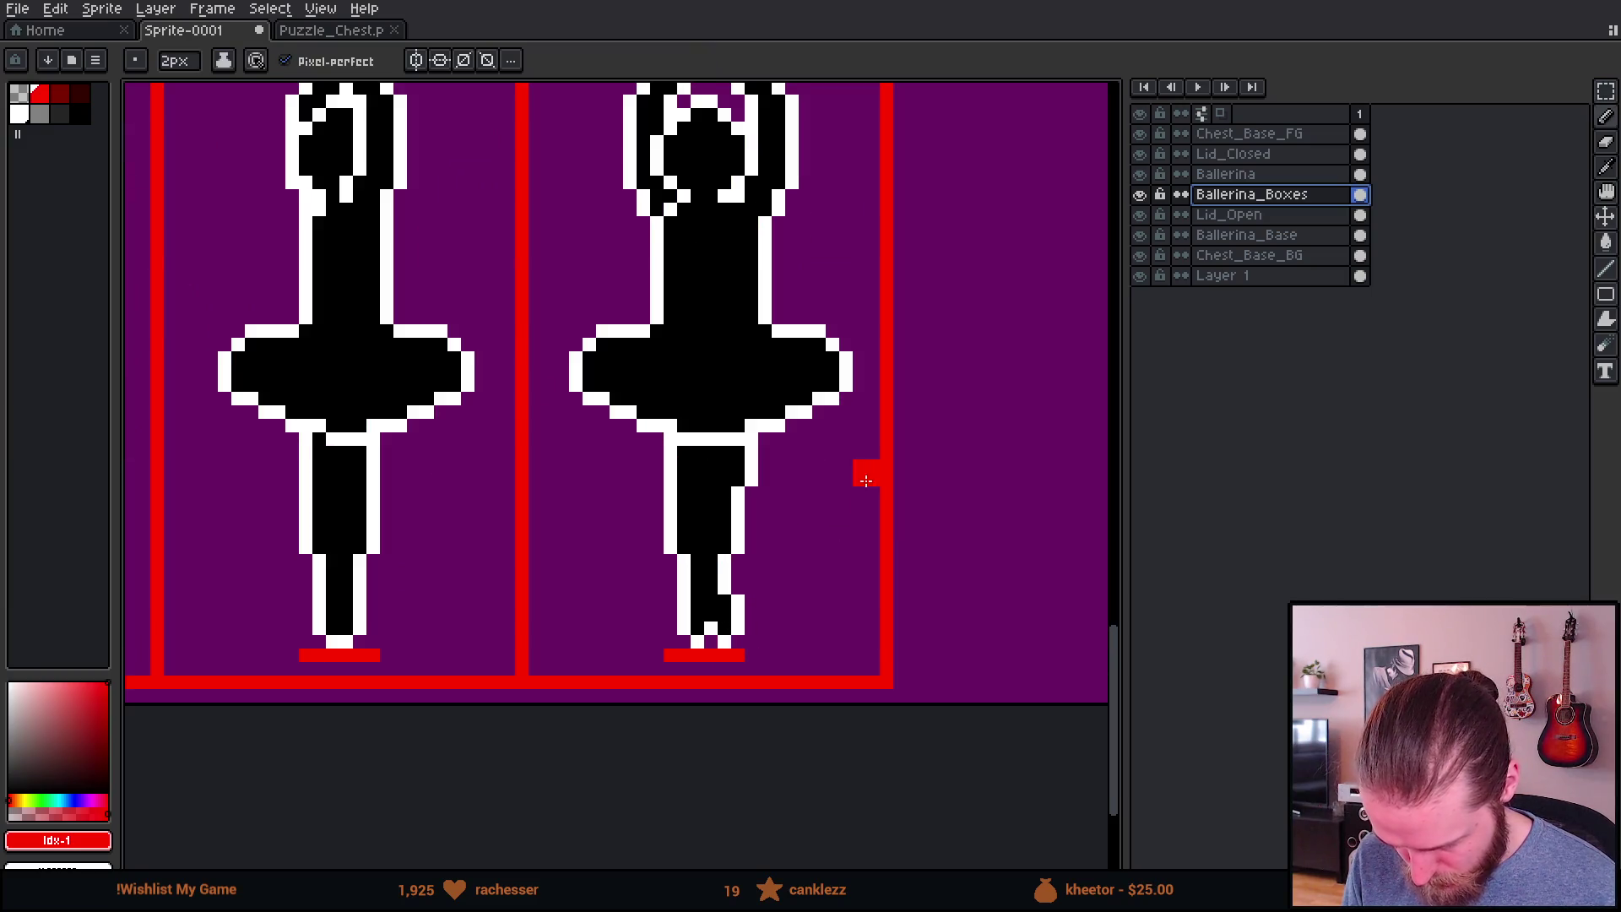
left_click(1226, 174)
left_click(712, 646)
left_click(712, 635)
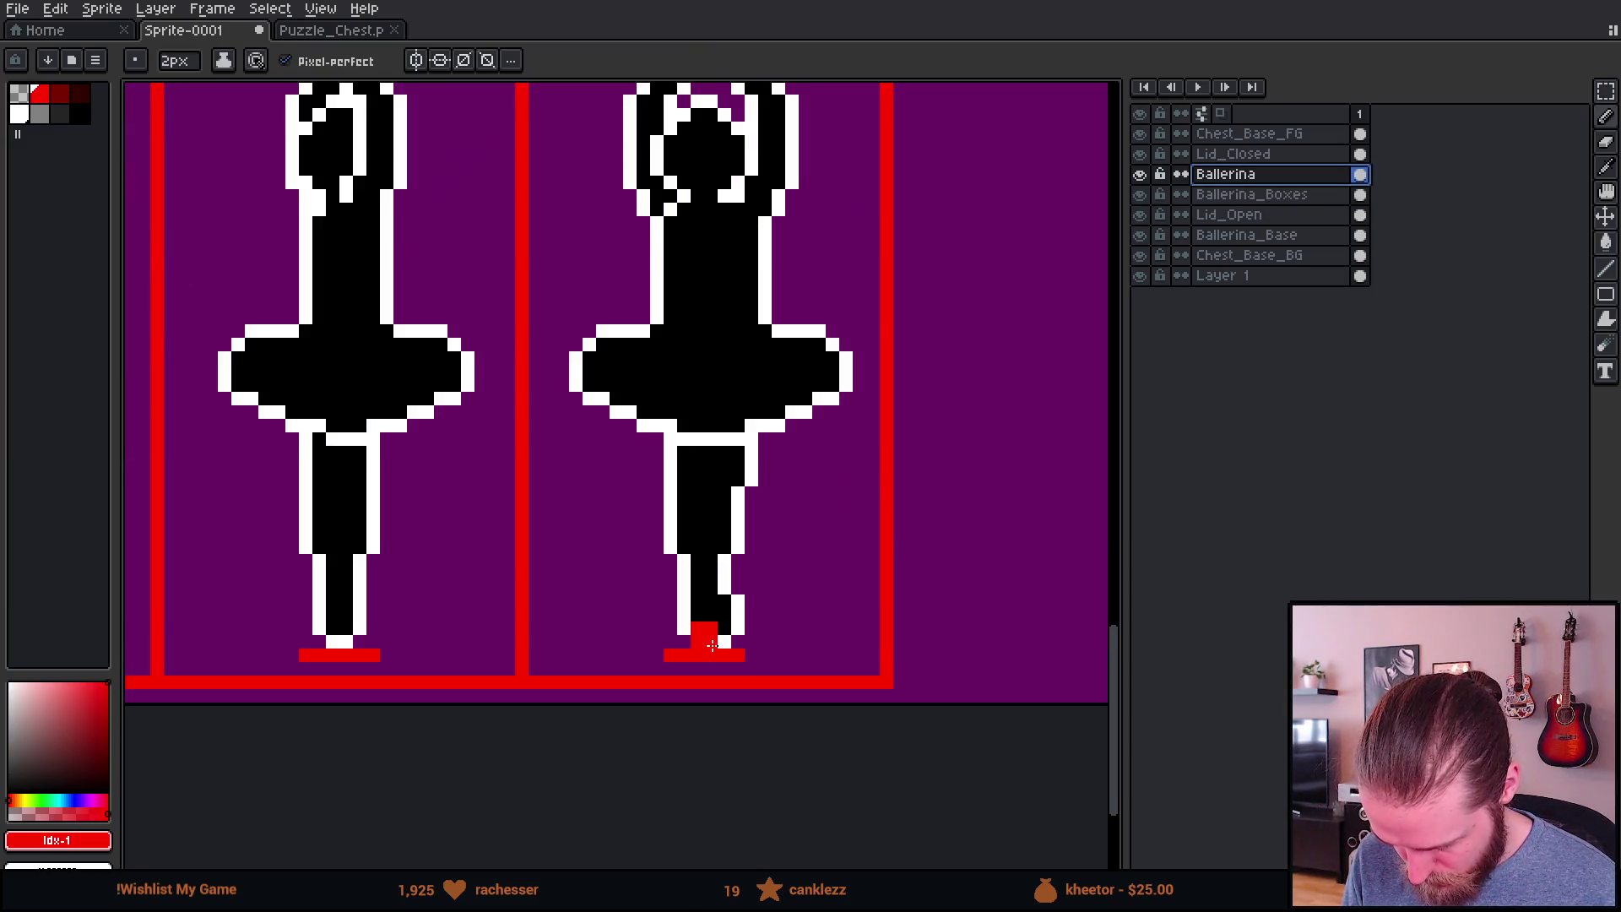
Step: Check the middle ballerina's centring with red vertical guide strokes, undoing each one
key("v")
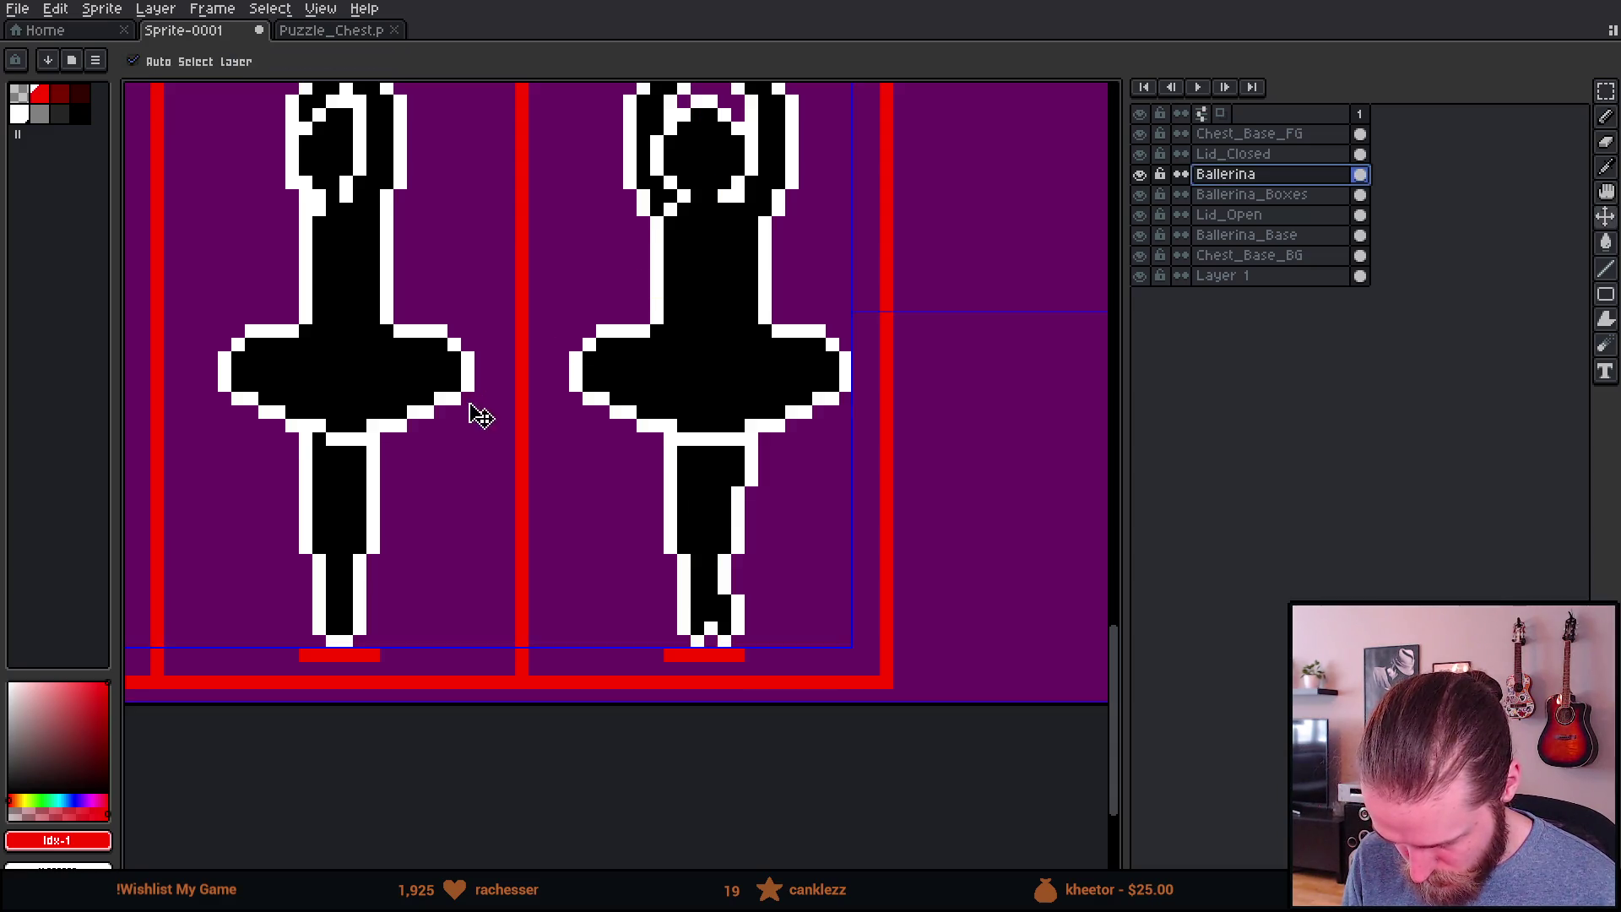
key("b")
left_click_drag(608, 676, 625, 167)
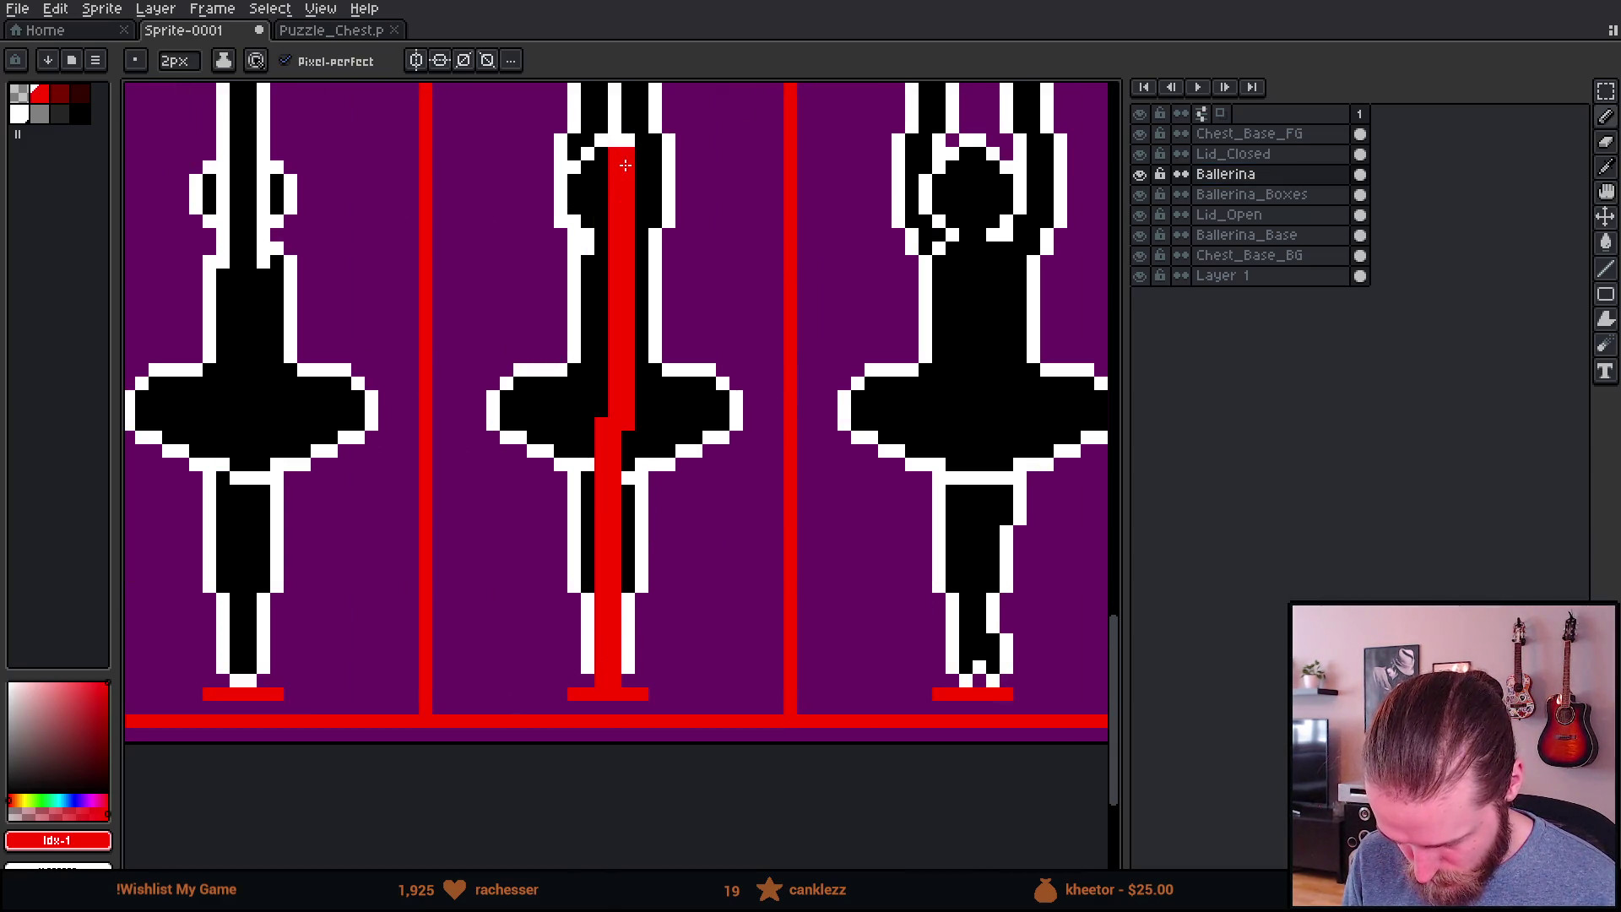
key("ctrl+z")
scroll(481, 386, "left", 5)
left_click(738, 472)
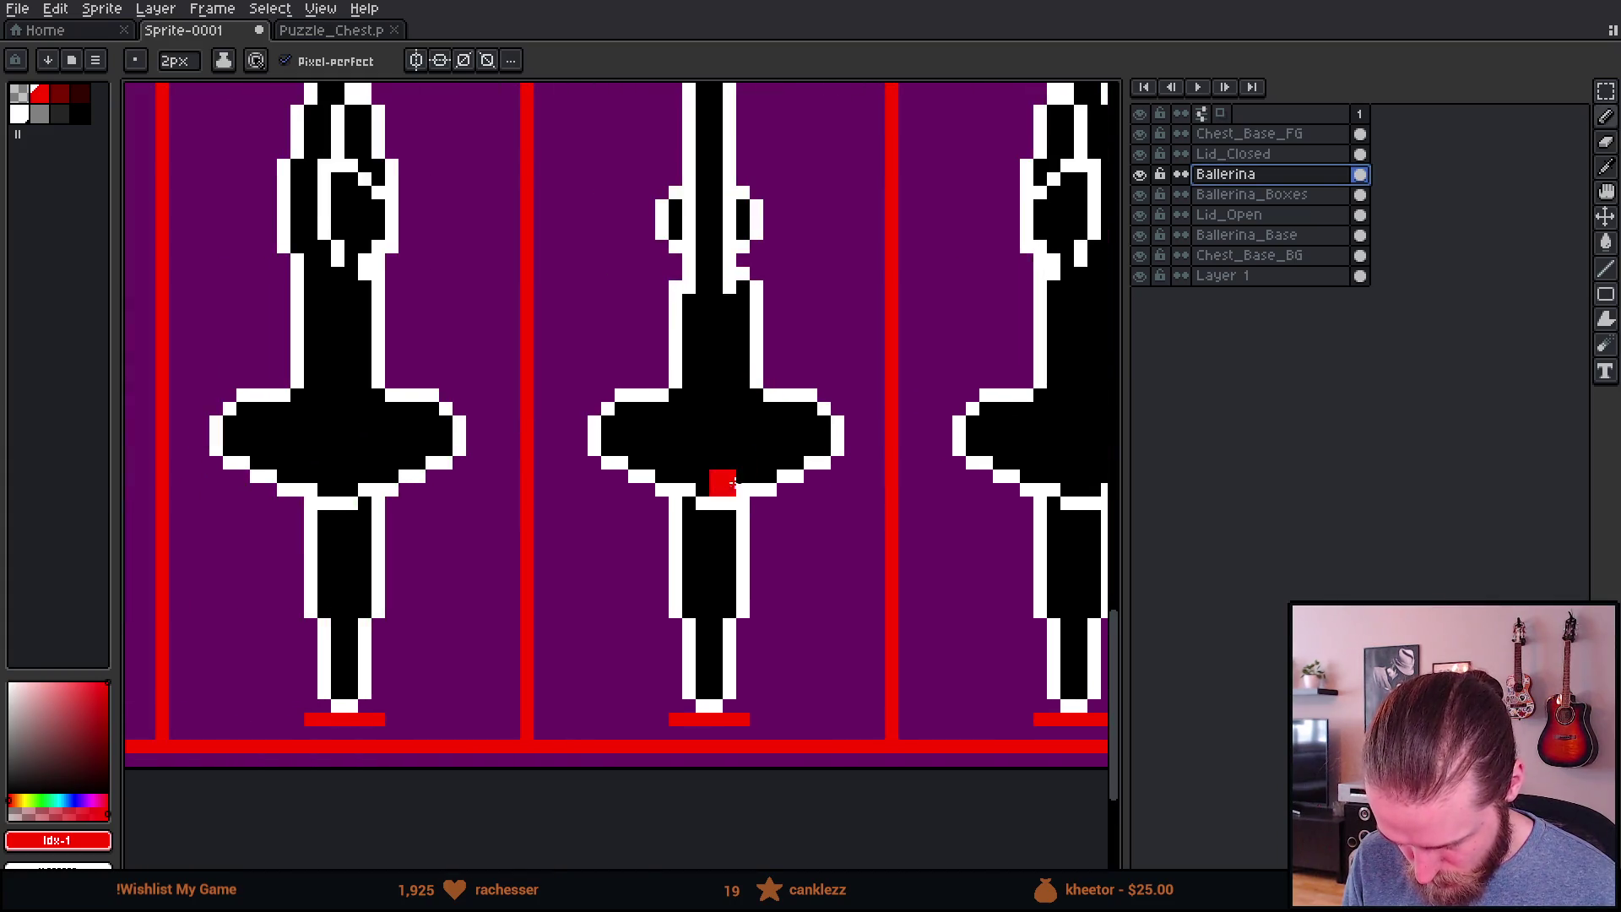
scroll(490, 498, "left", 4)
scroll(540, 528, "right", 1)
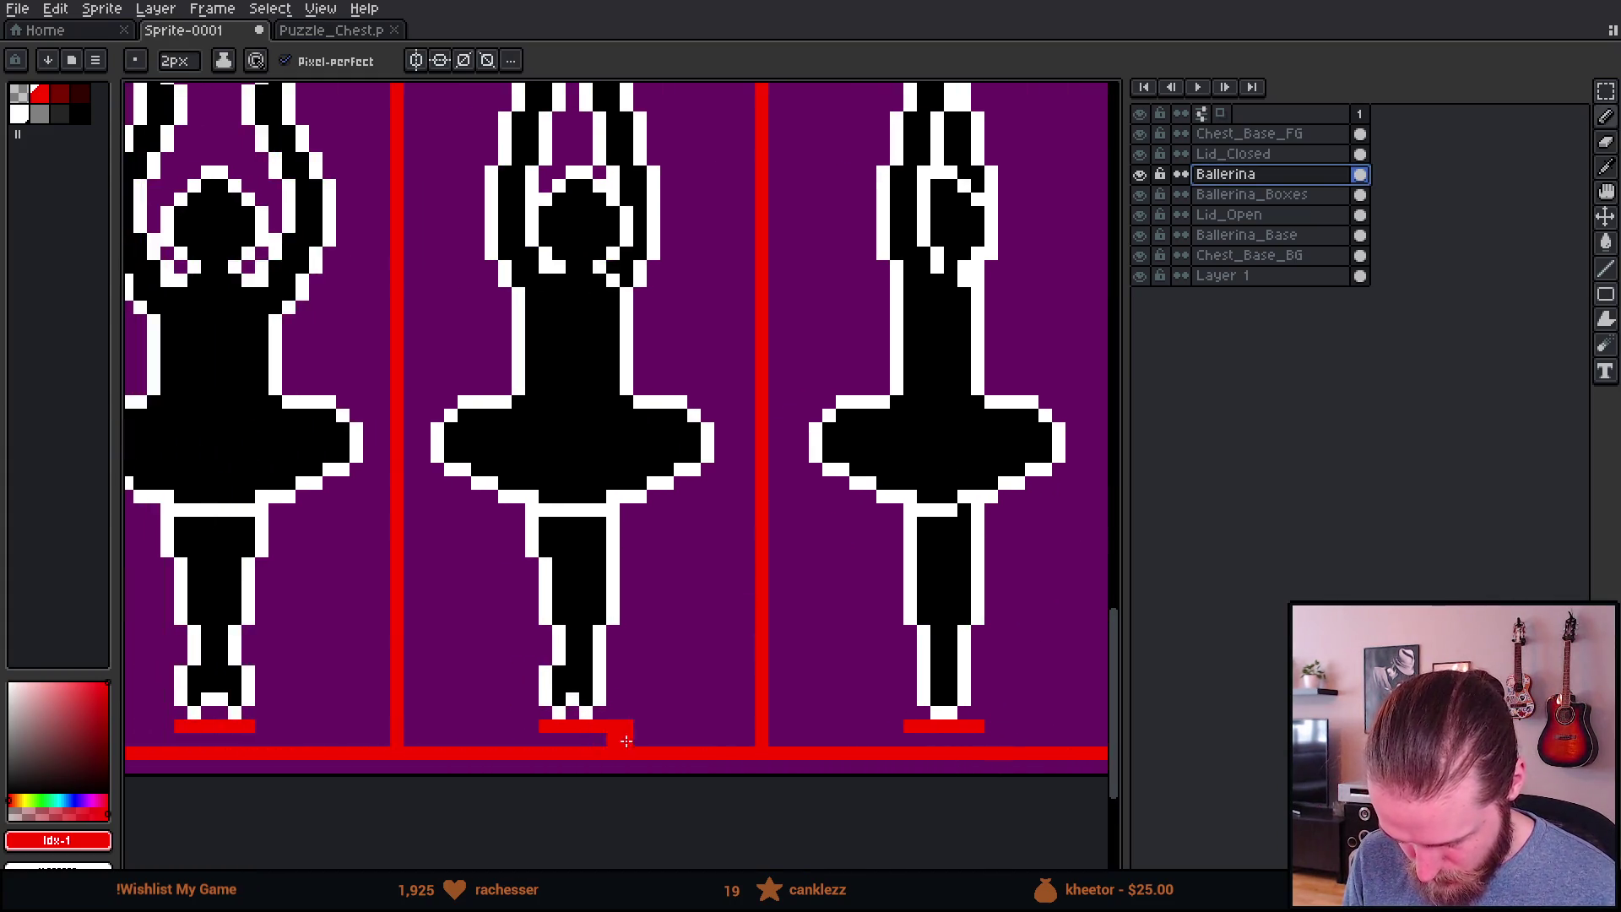
left_click_drag(580, 706, 580, 207)
key("ctrl+z")
Step: Hide the purple Layer 1 to show the sprite on a transparent background
scroll(420, 505, "left", 1)
scroll(419, 505, "left", 5)
scroll(485, 541, "down", 4)
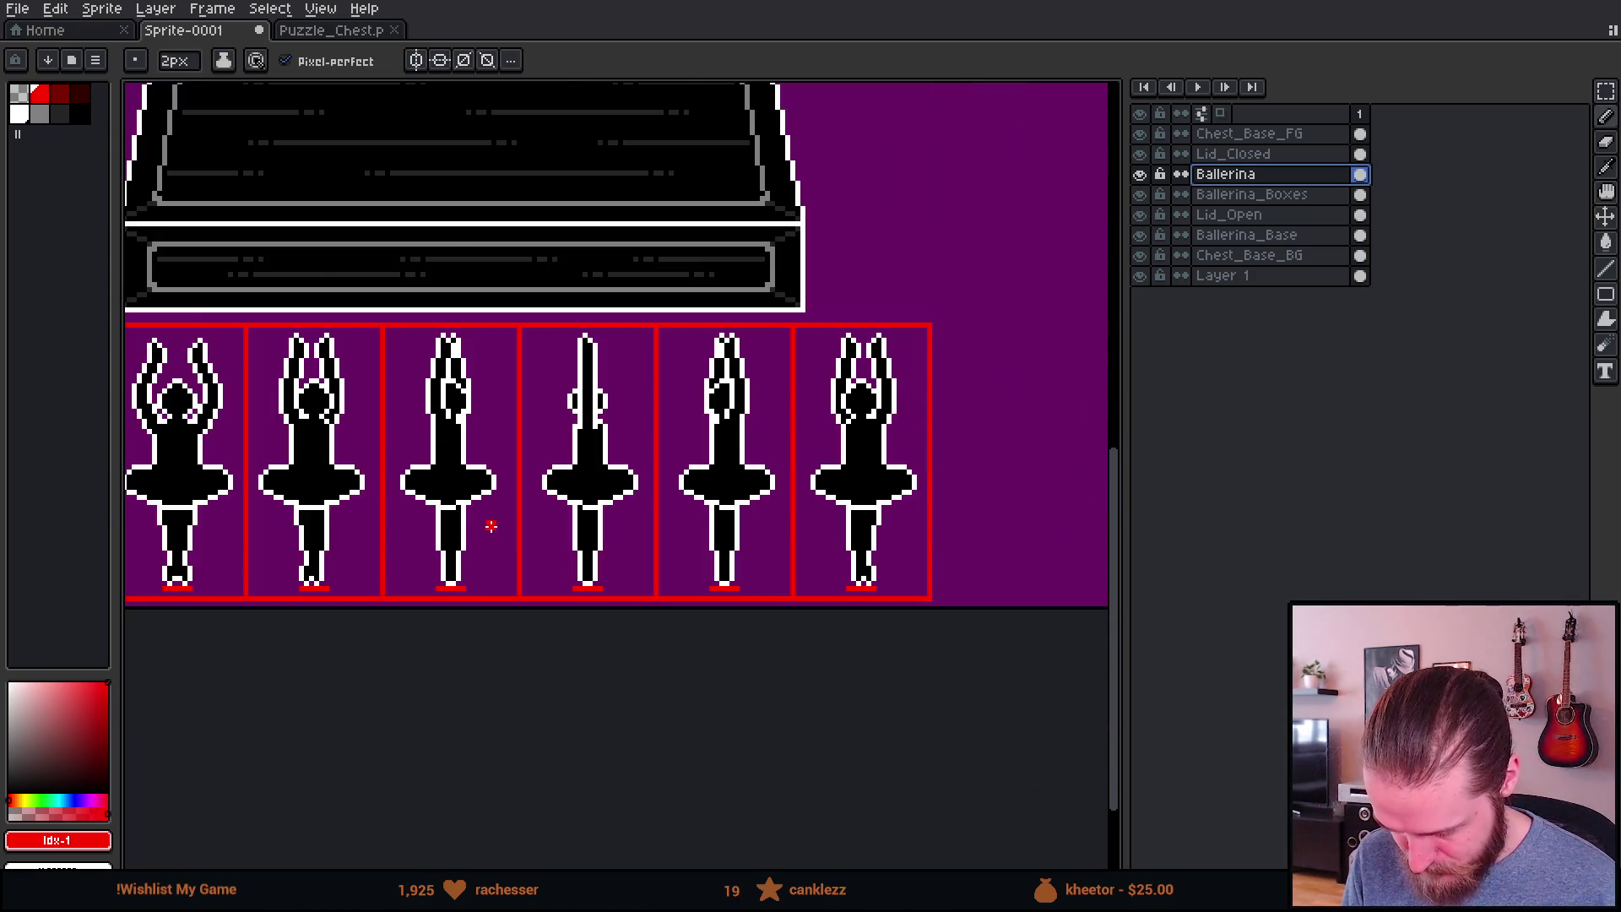
scroll(490, 527, "down", 1)
scroll(402, 507, "left", 3)
scroll(666, 290, "up", 3)
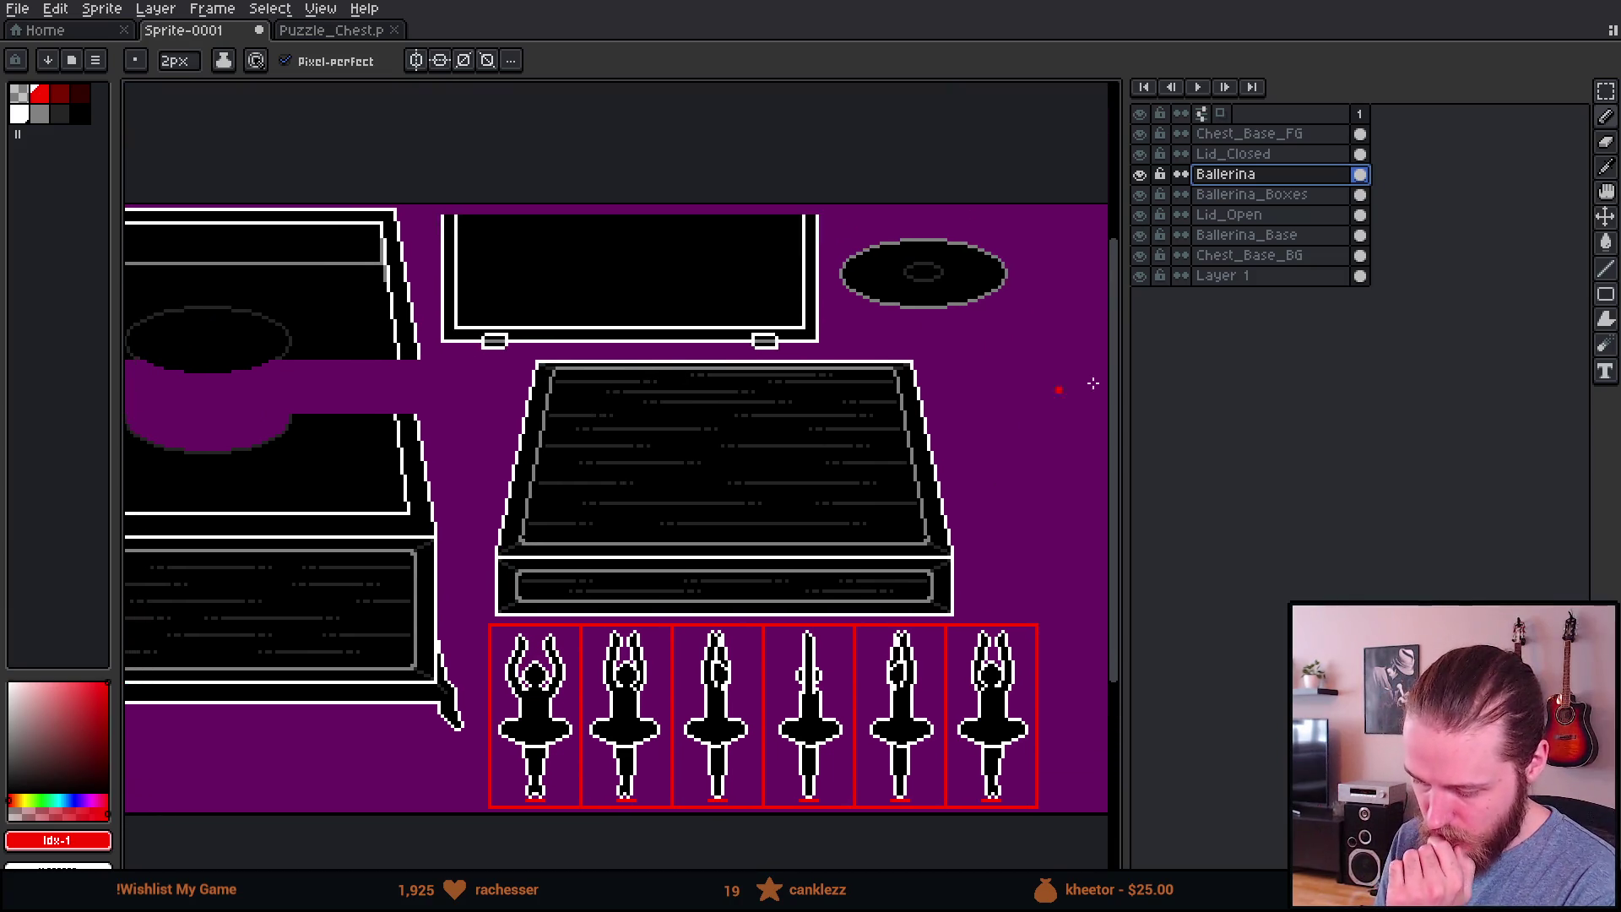
left_click(1140, 275)
scroll(838, 381, "down", 2)
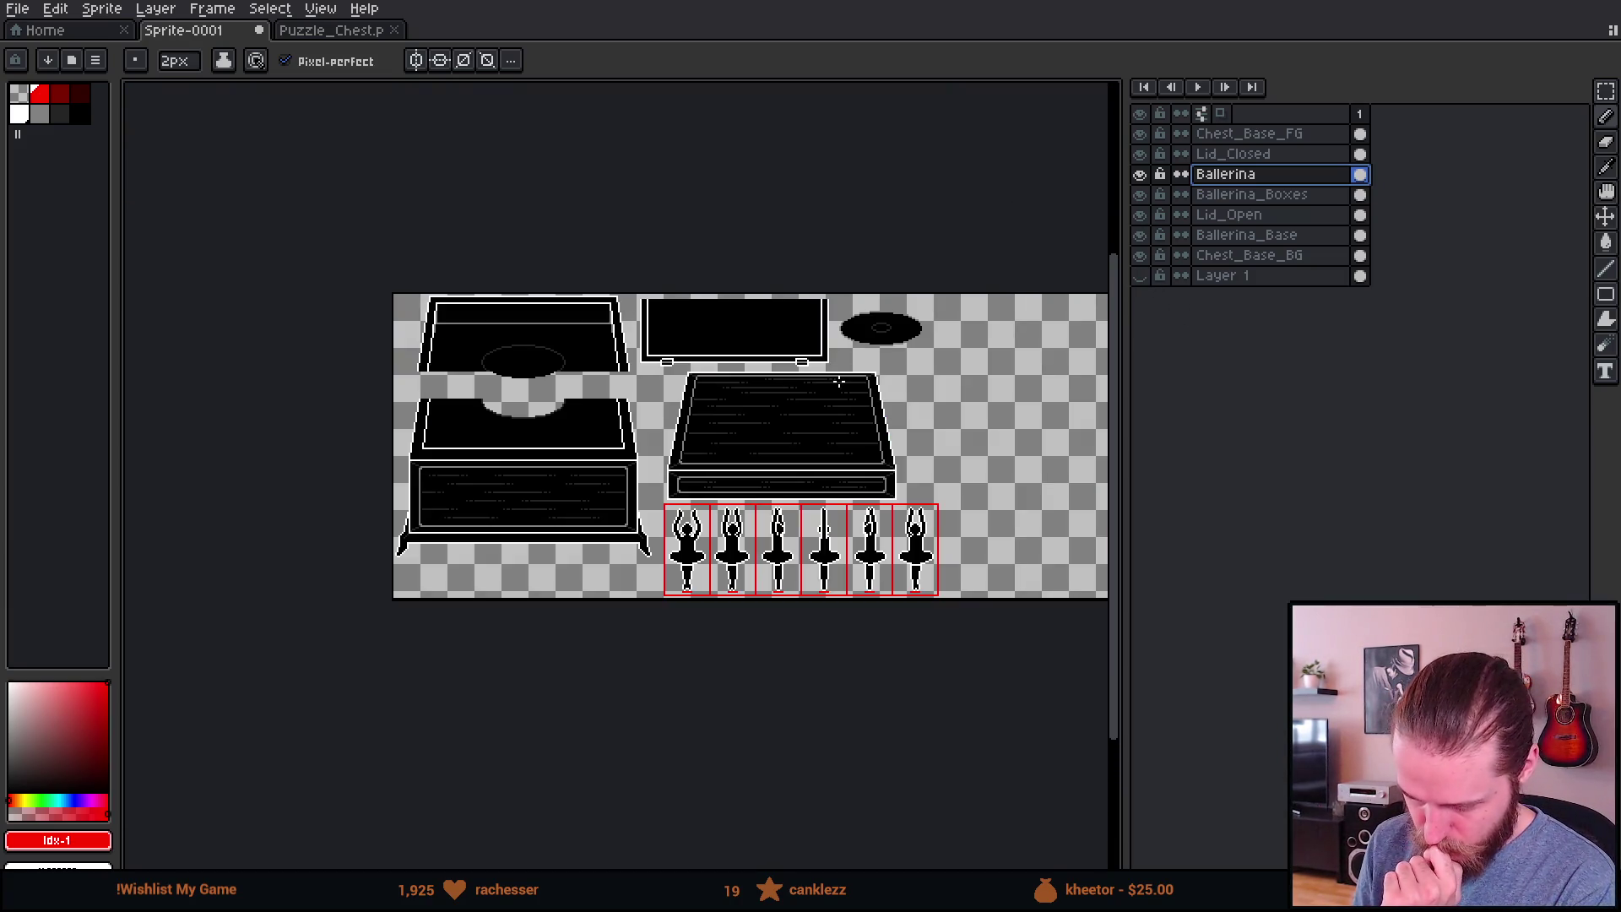
Step: Trim the canvas to 324×180 px with Sprite > Canvas Size, cutting the empty right side
left_click(101, 8)
left_click(142, 120)
scroll(903, 390, "right", 3)
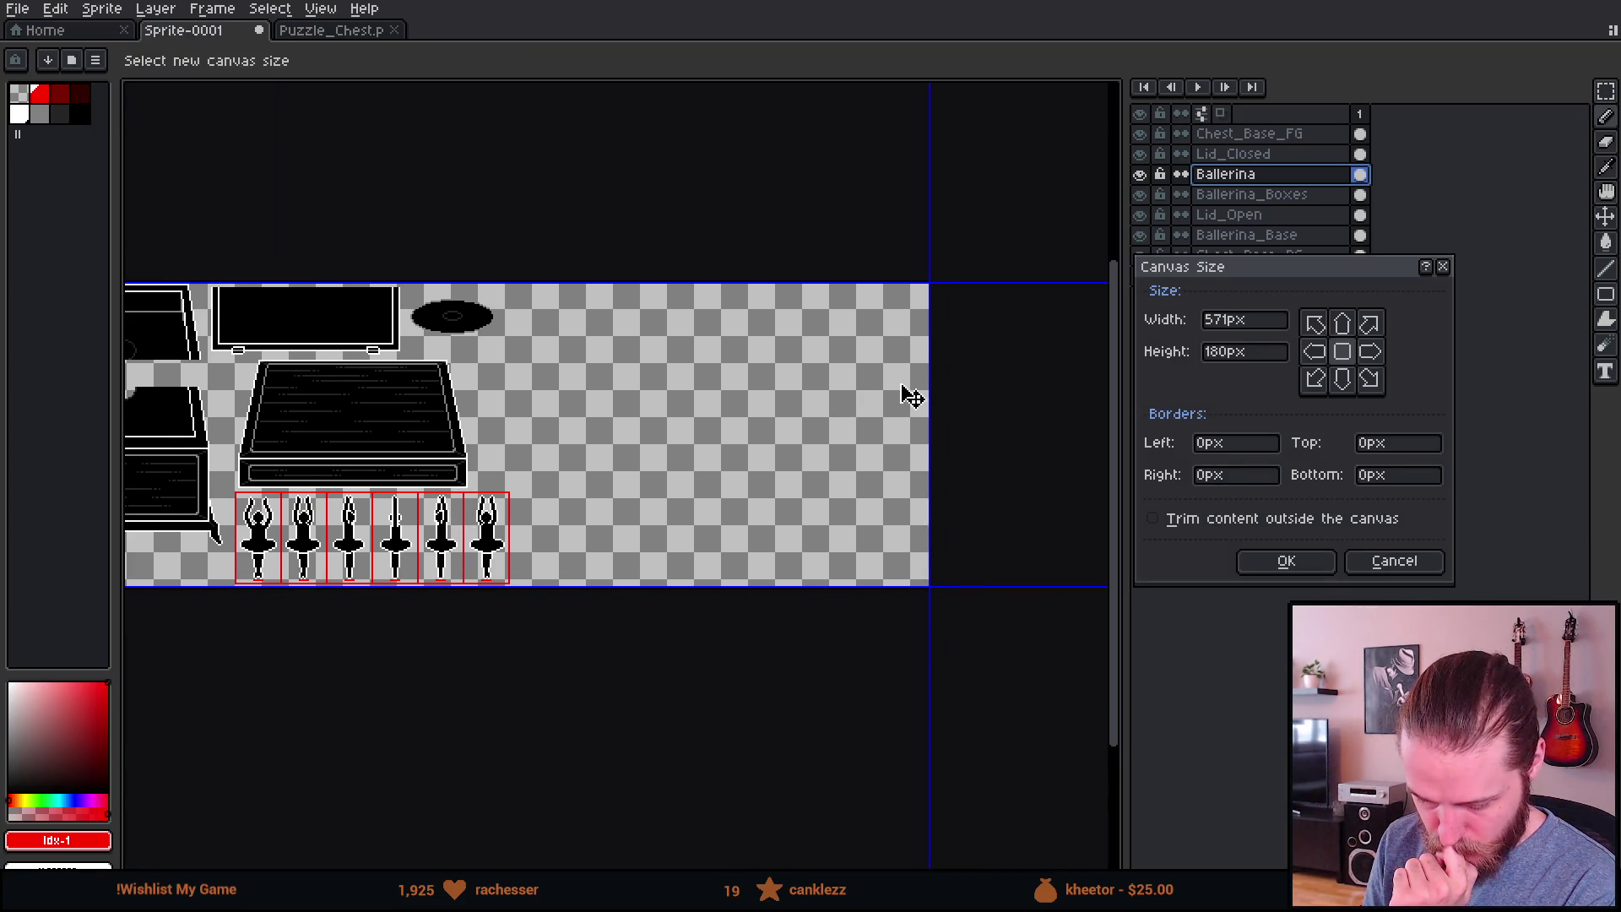
mouse_move(932, 384)
left_mouse_down()
mouse_move(550, 478)
mouse_move(514, 510)
mouse_move(600, 535)
mouse_move(561, 534)
left_mouse_up()
scroll(514, 510, "up", 5)
scroll(433, 432, "down", 3)
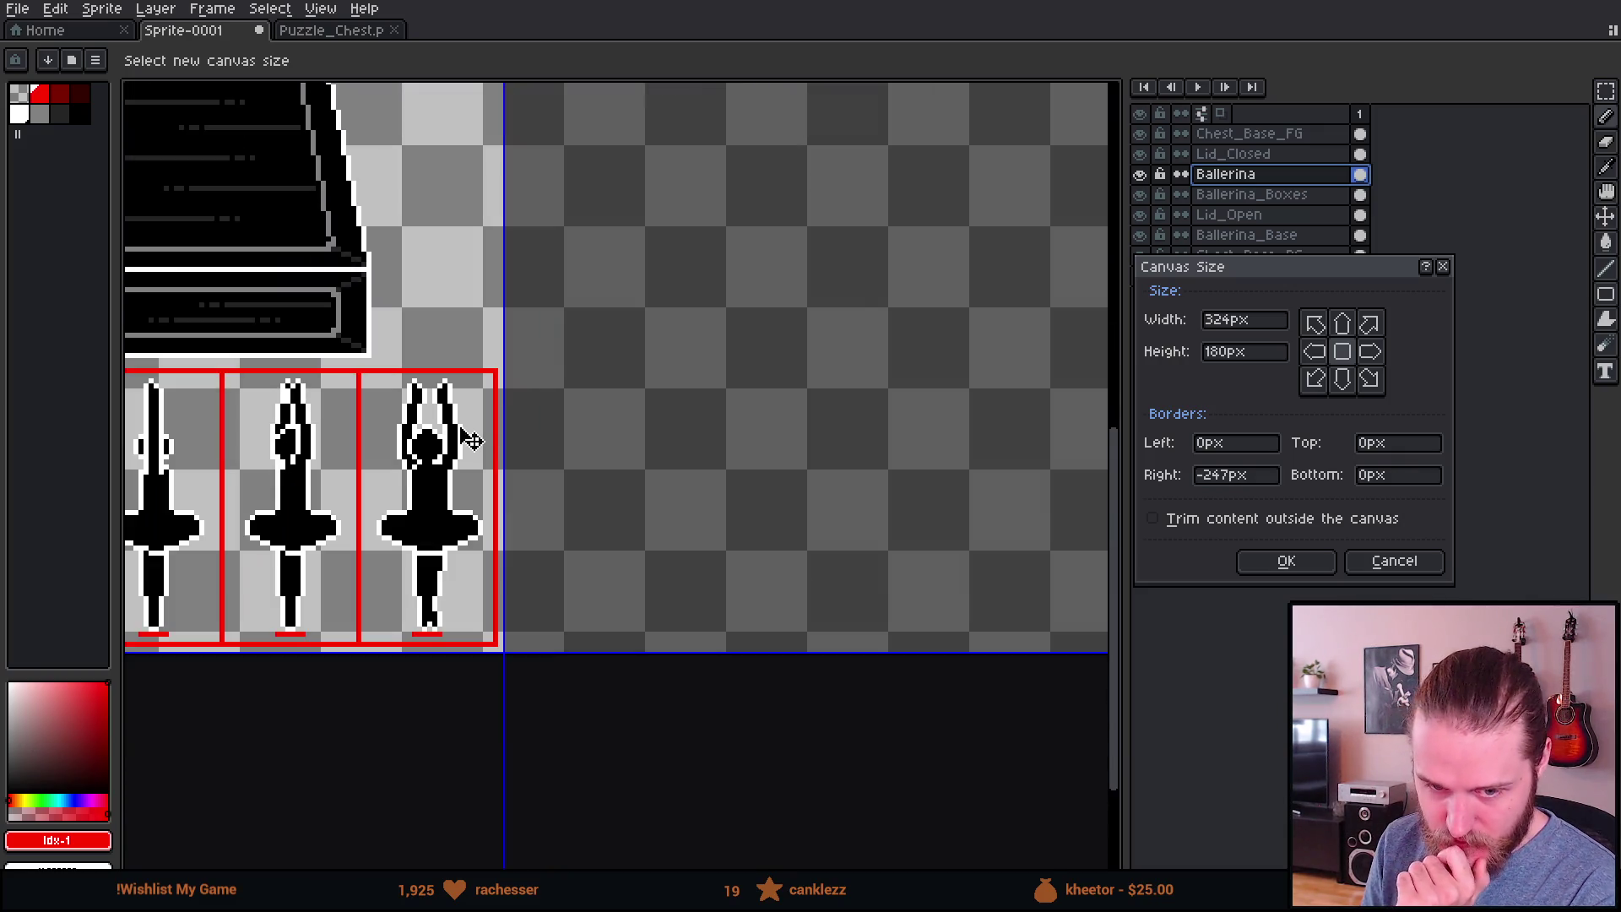
scroll(433, 432, "down", 5)
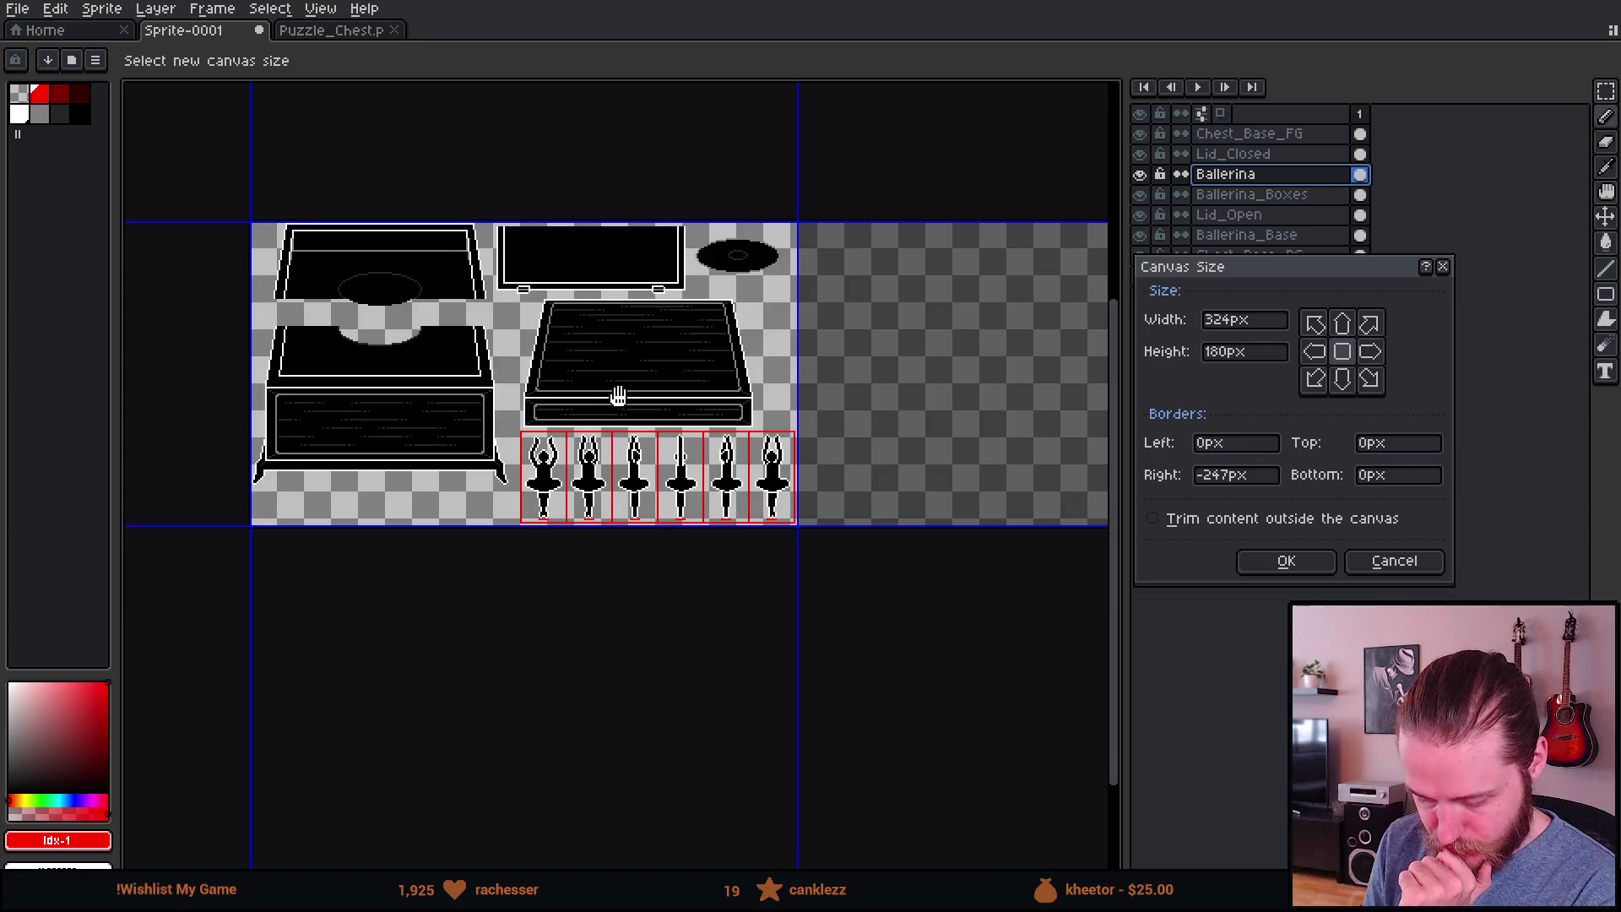
left_click(1285, 563)
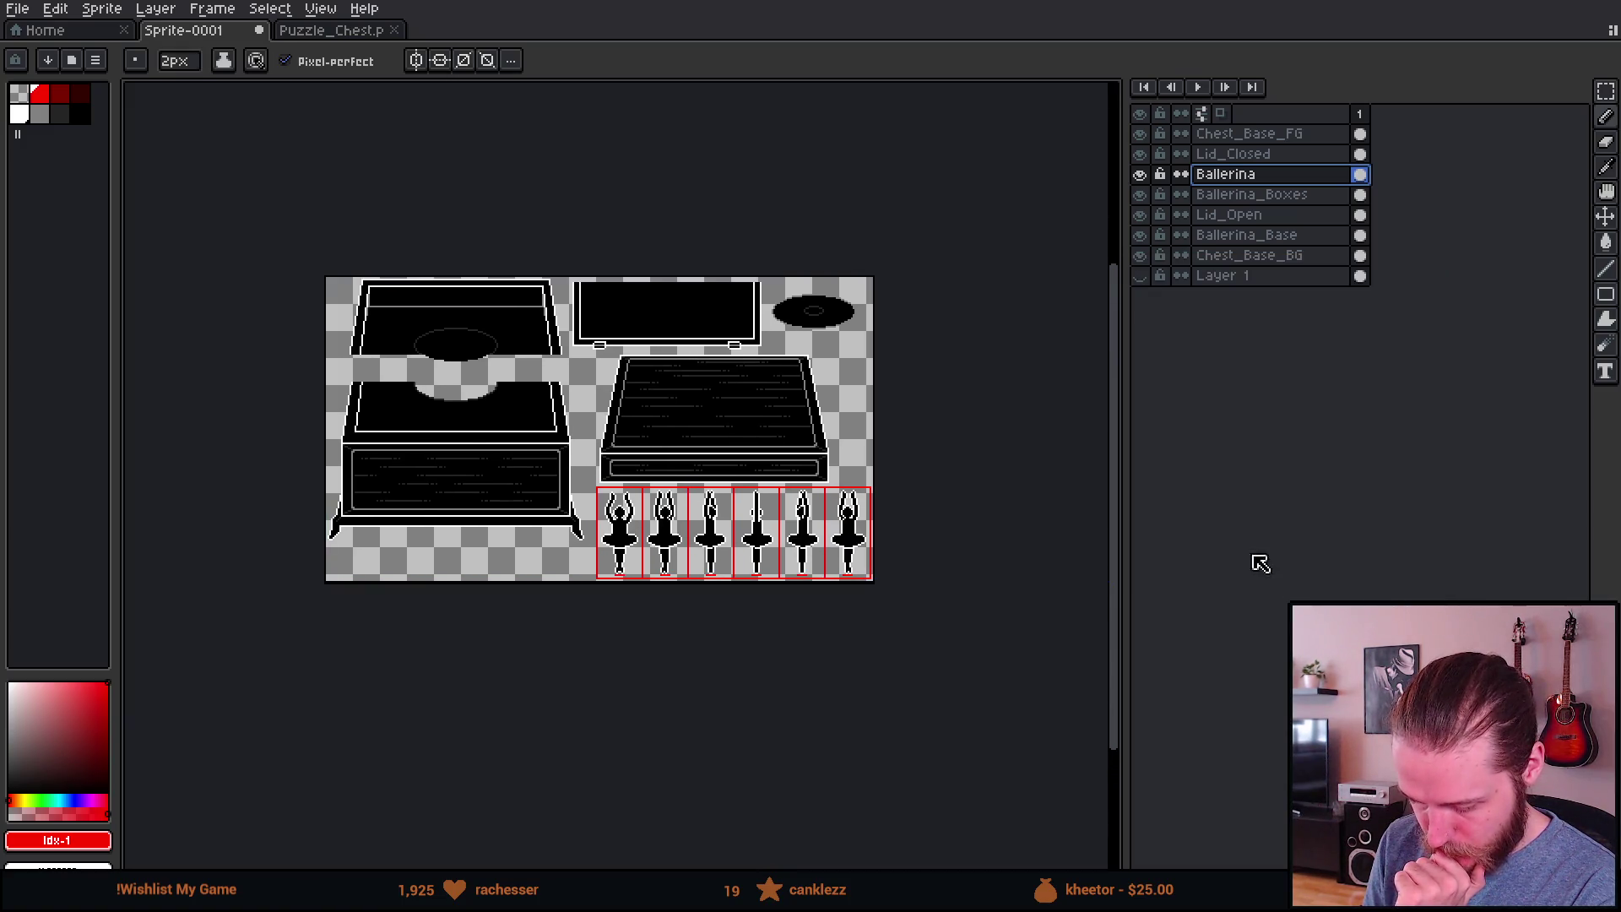
scroll(737, 490, "up", 1)
Step: Export the trimmed sprite sheet as the PNG file Puzzle_Music_Box.png
scroll(736, 490, "down", 1)
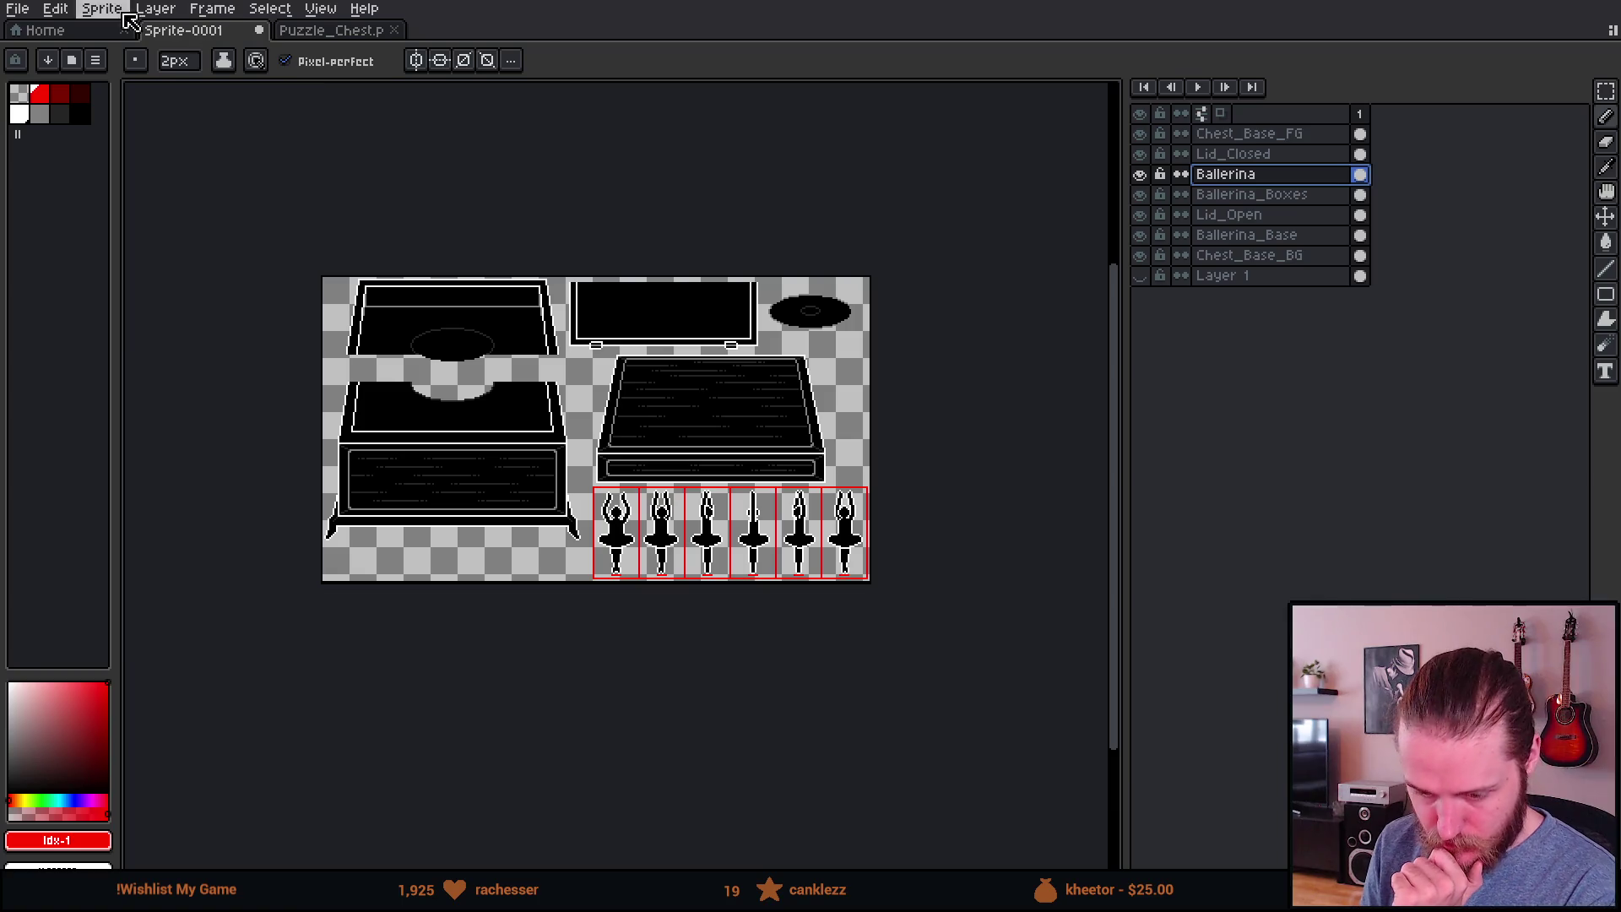
left_click(17, 9)
mouse_move(63, 179)
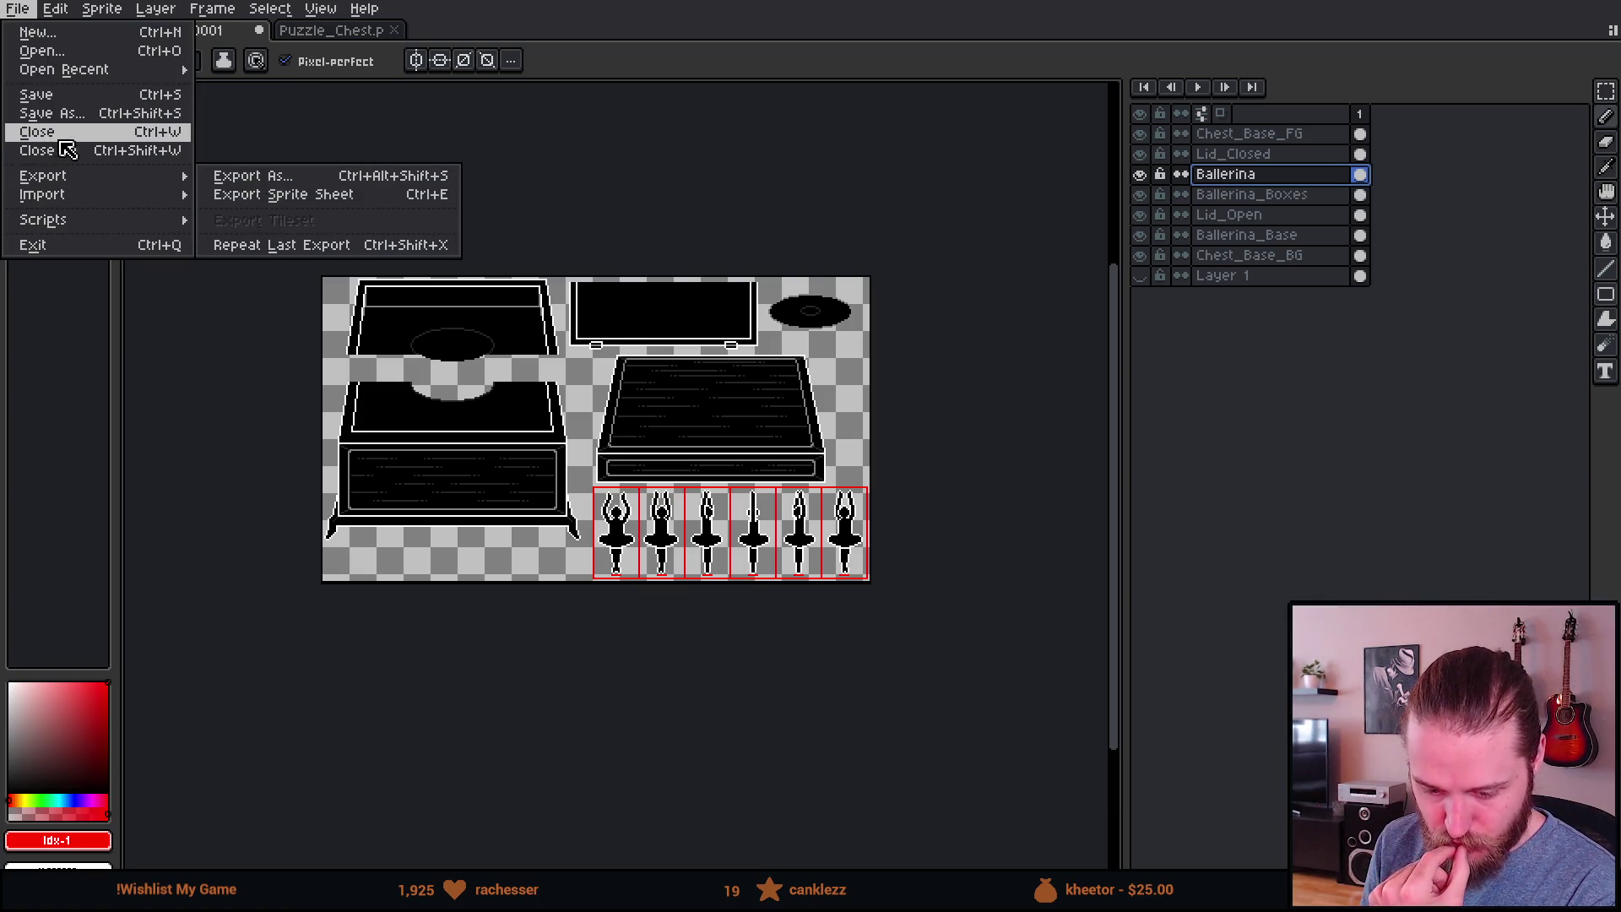
left_click(253, 178)
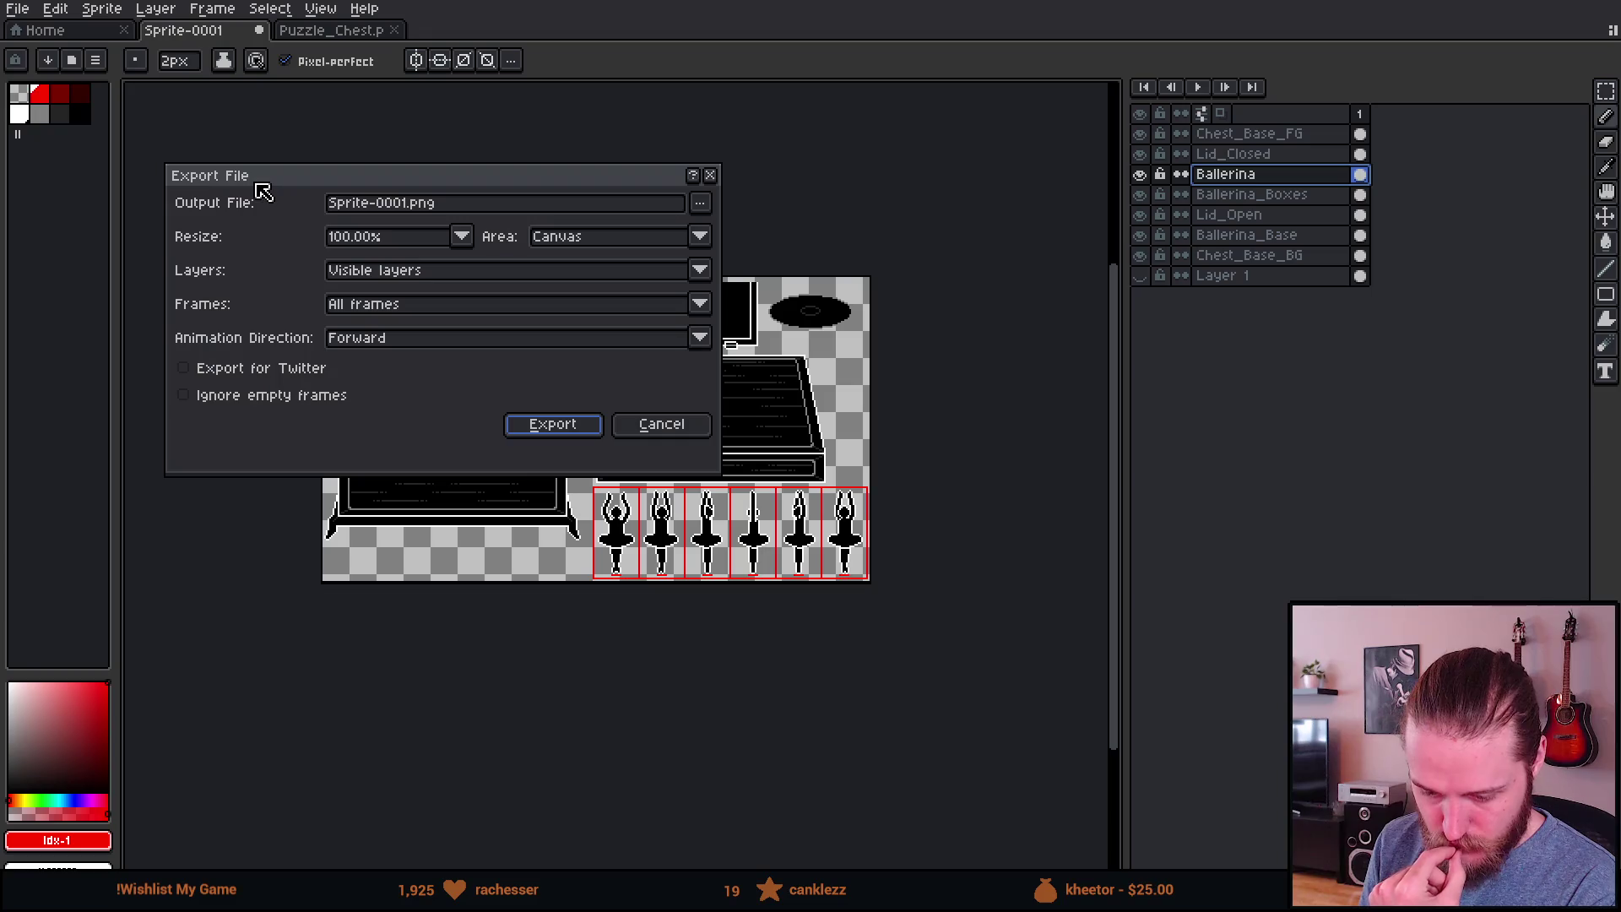
left_click(700, 203)
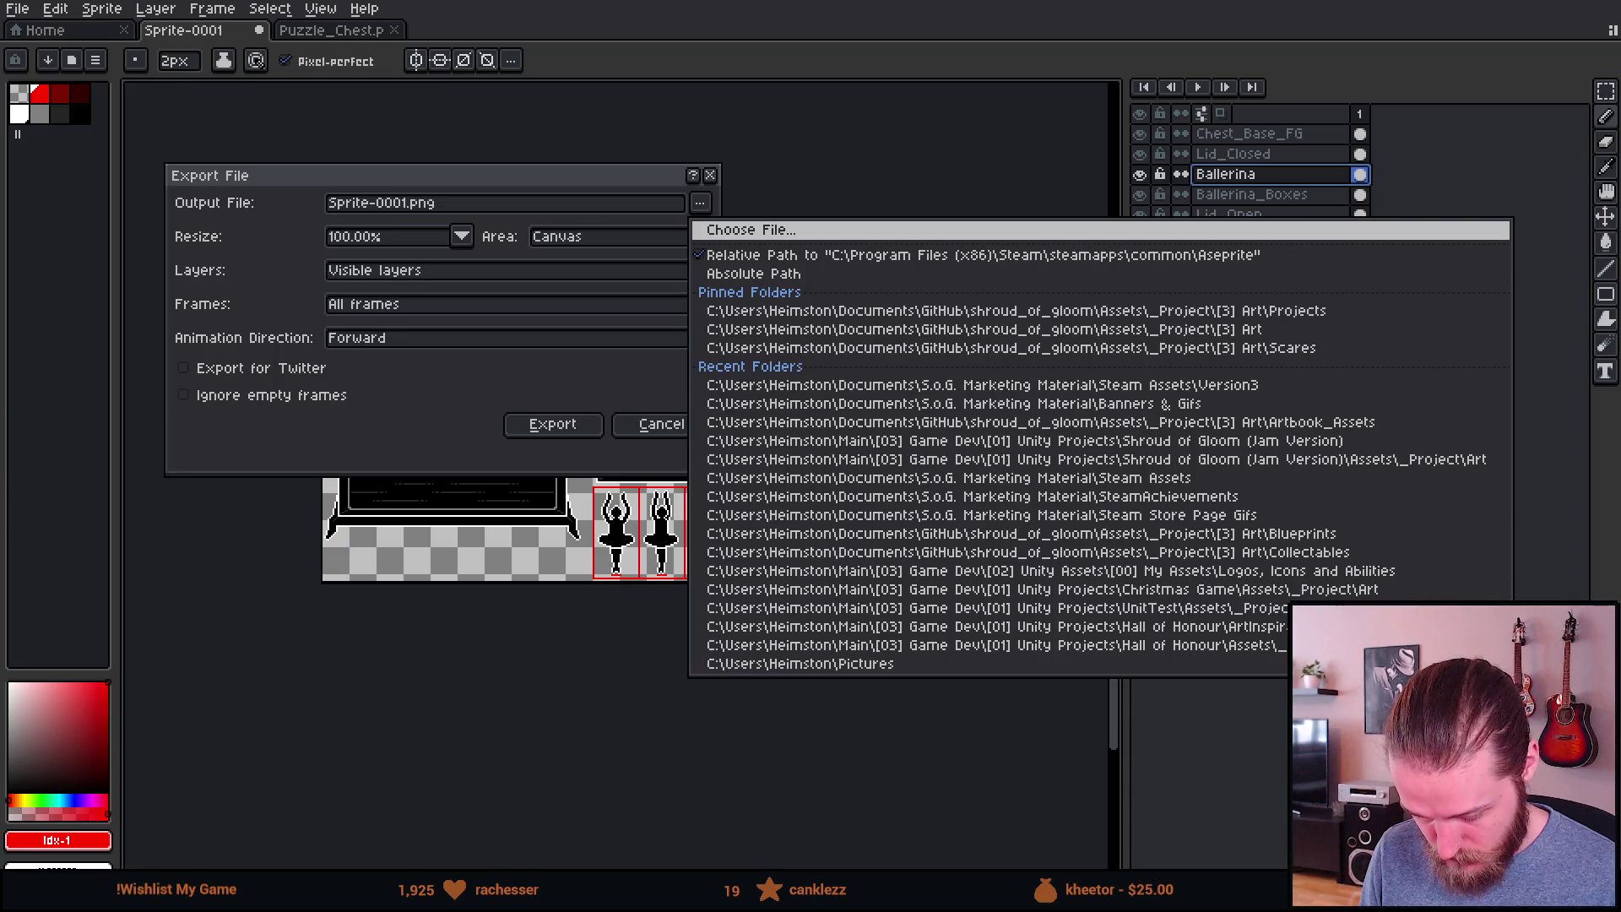
key("Return")
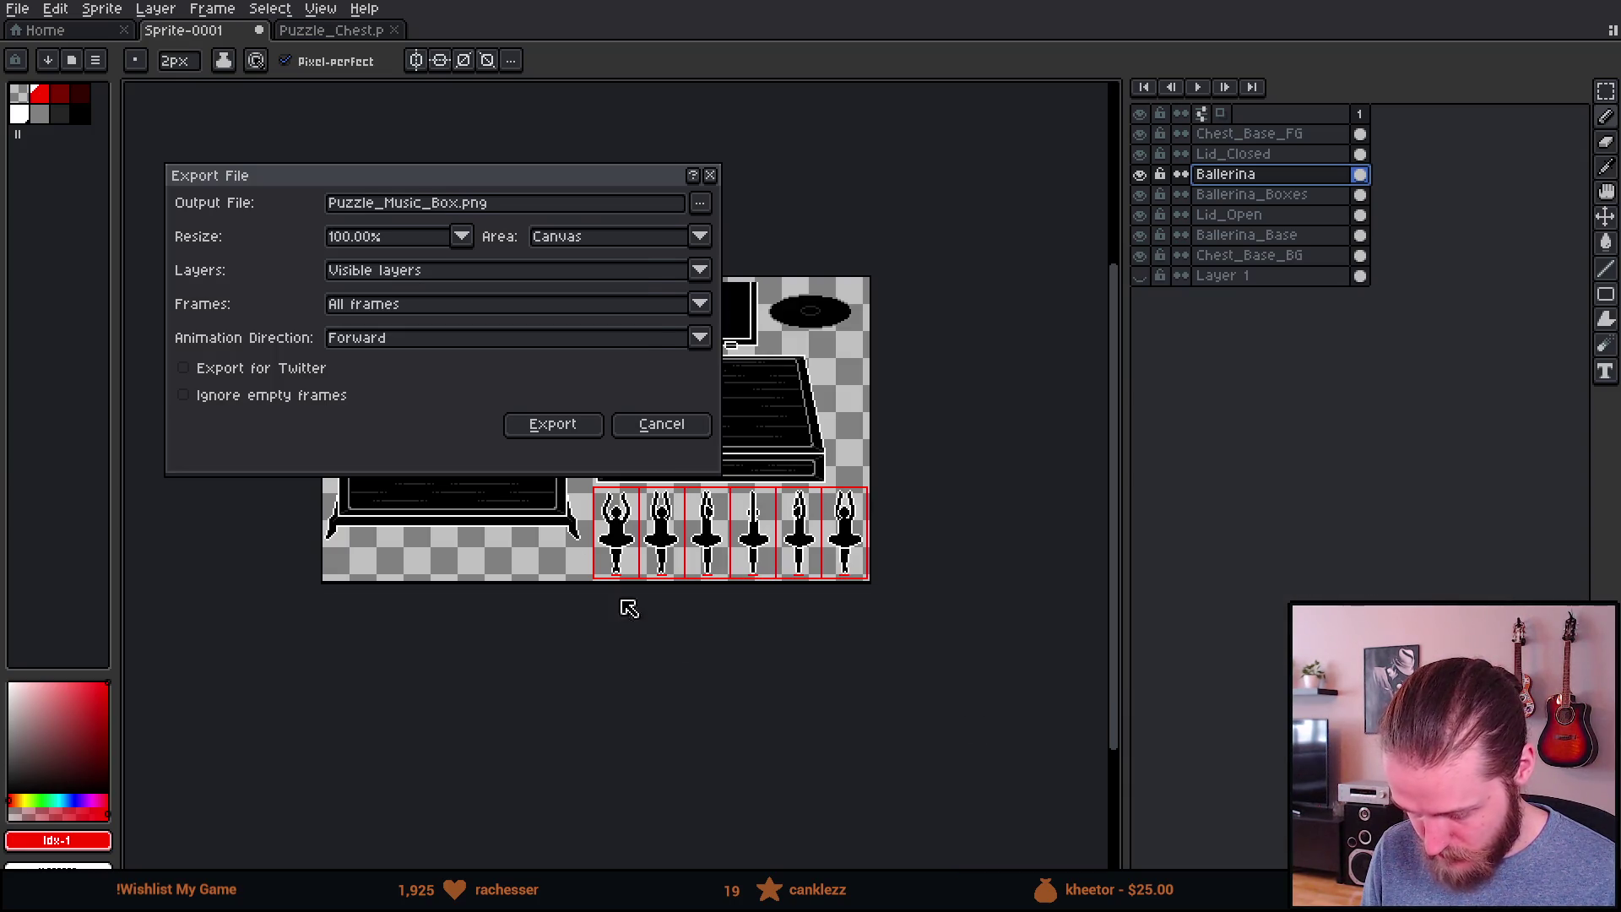
left_click(563, 435)
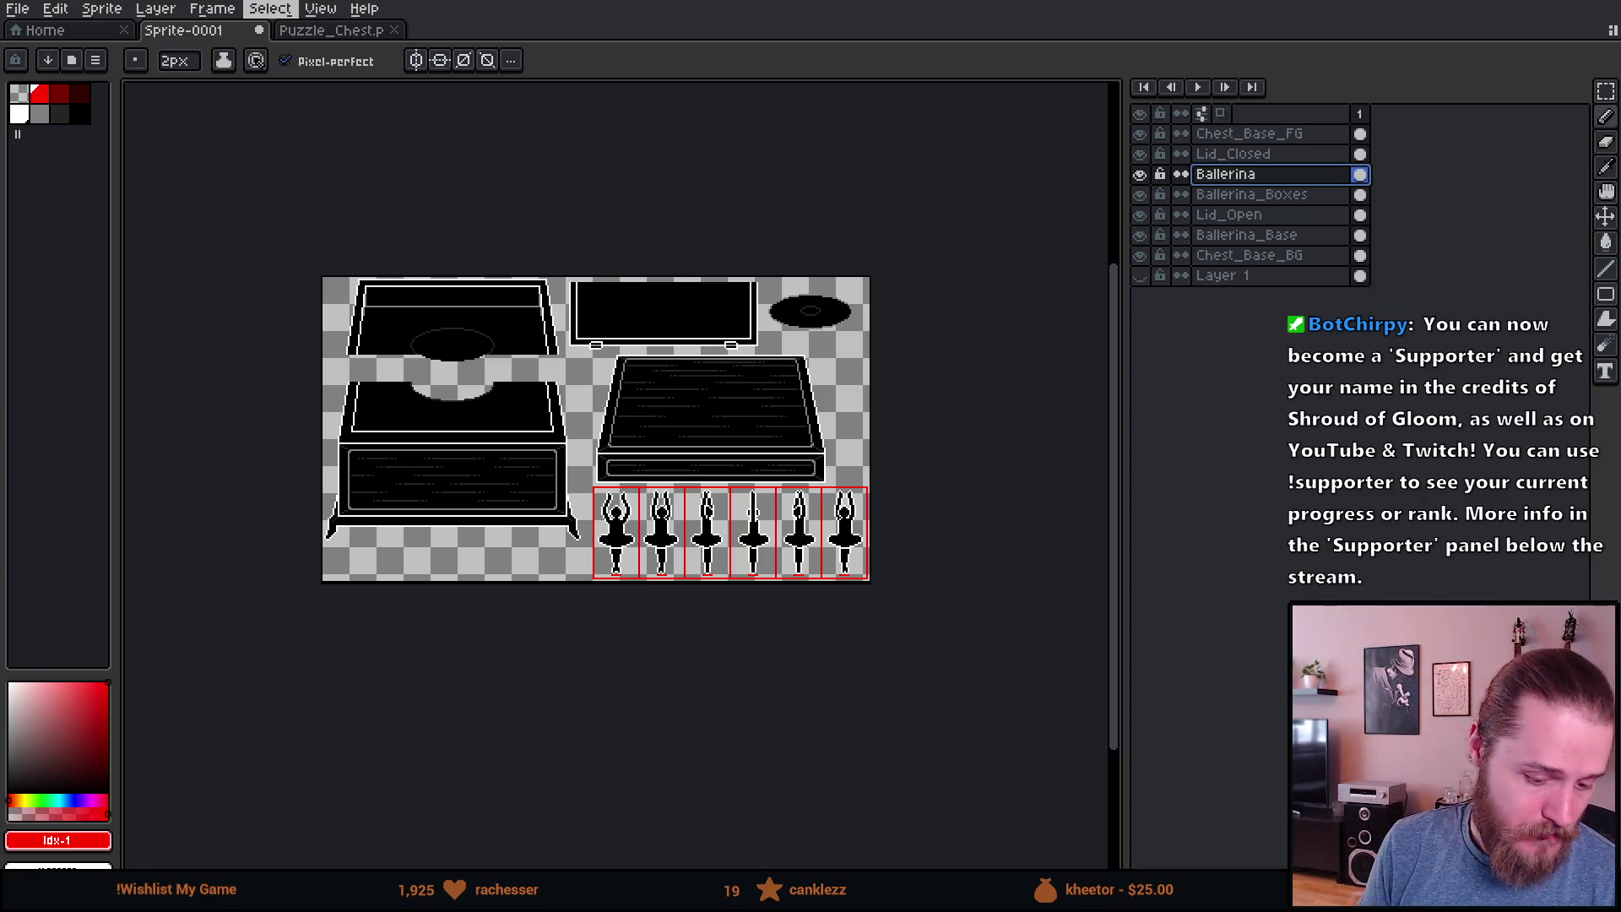
Step: Switch from Aseprite to the Unity editor showing Puzzle_Music_Box's import settings
key("alt+Tab")
Step: Import Puzzle_Music_Box as Multiple sprites with Read/Write, Point (no filter) filtering and compression None
left_click(1440, 203)
left_click(1444, 233)
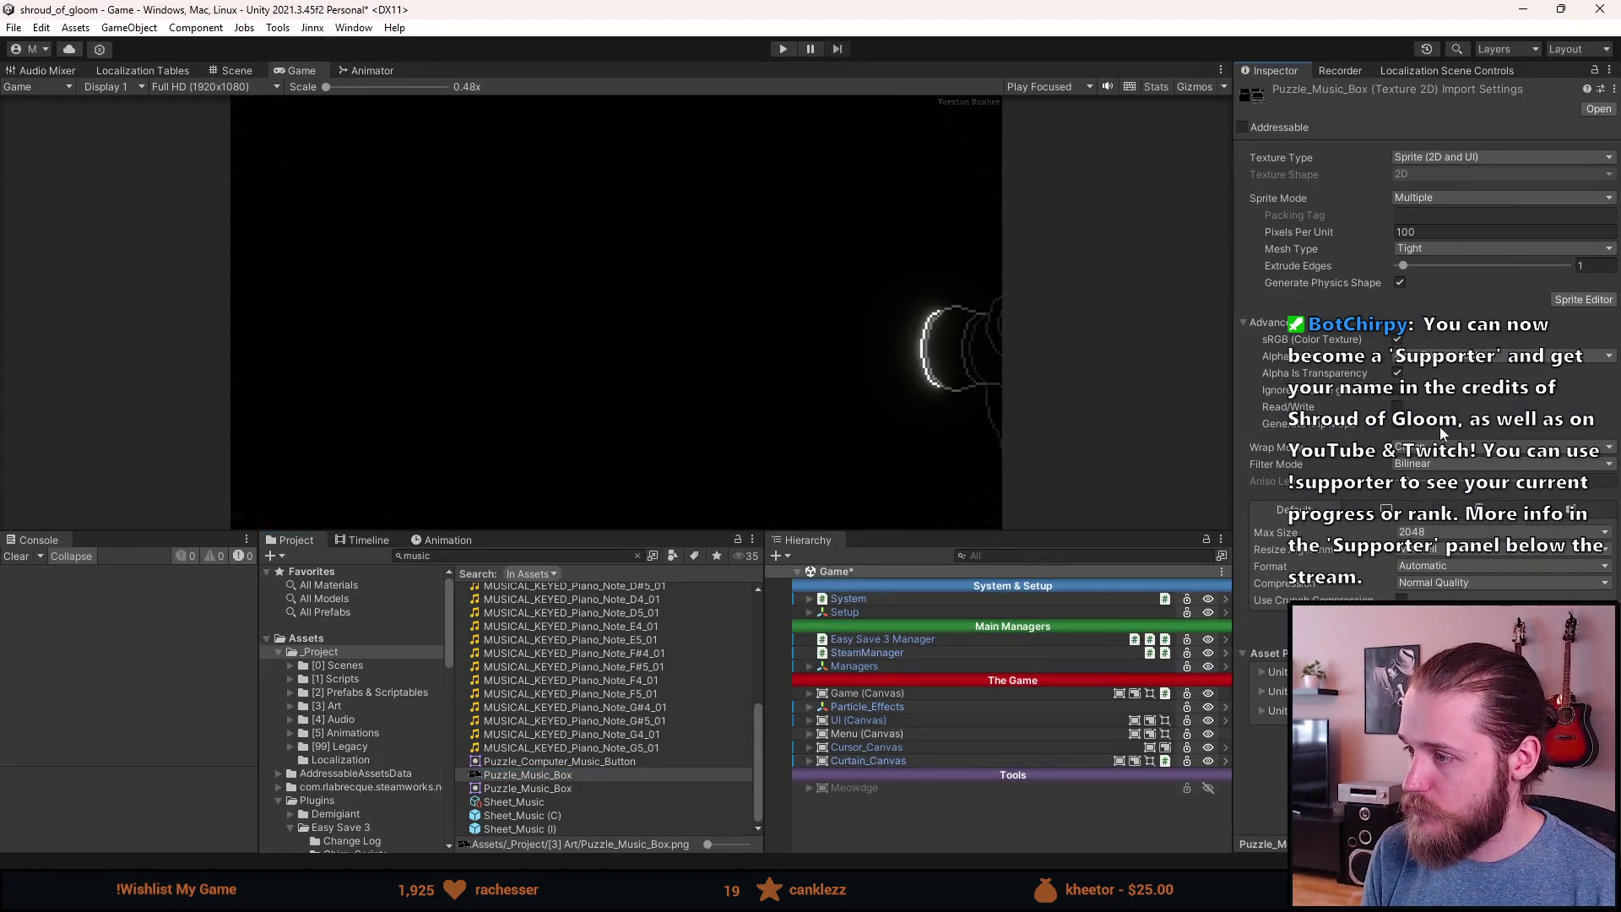
left_click(1397, 407)
left_click(1417, 464)
left_click(1419, 478)
left_click(1435, 583)
left_click(1443, 589)
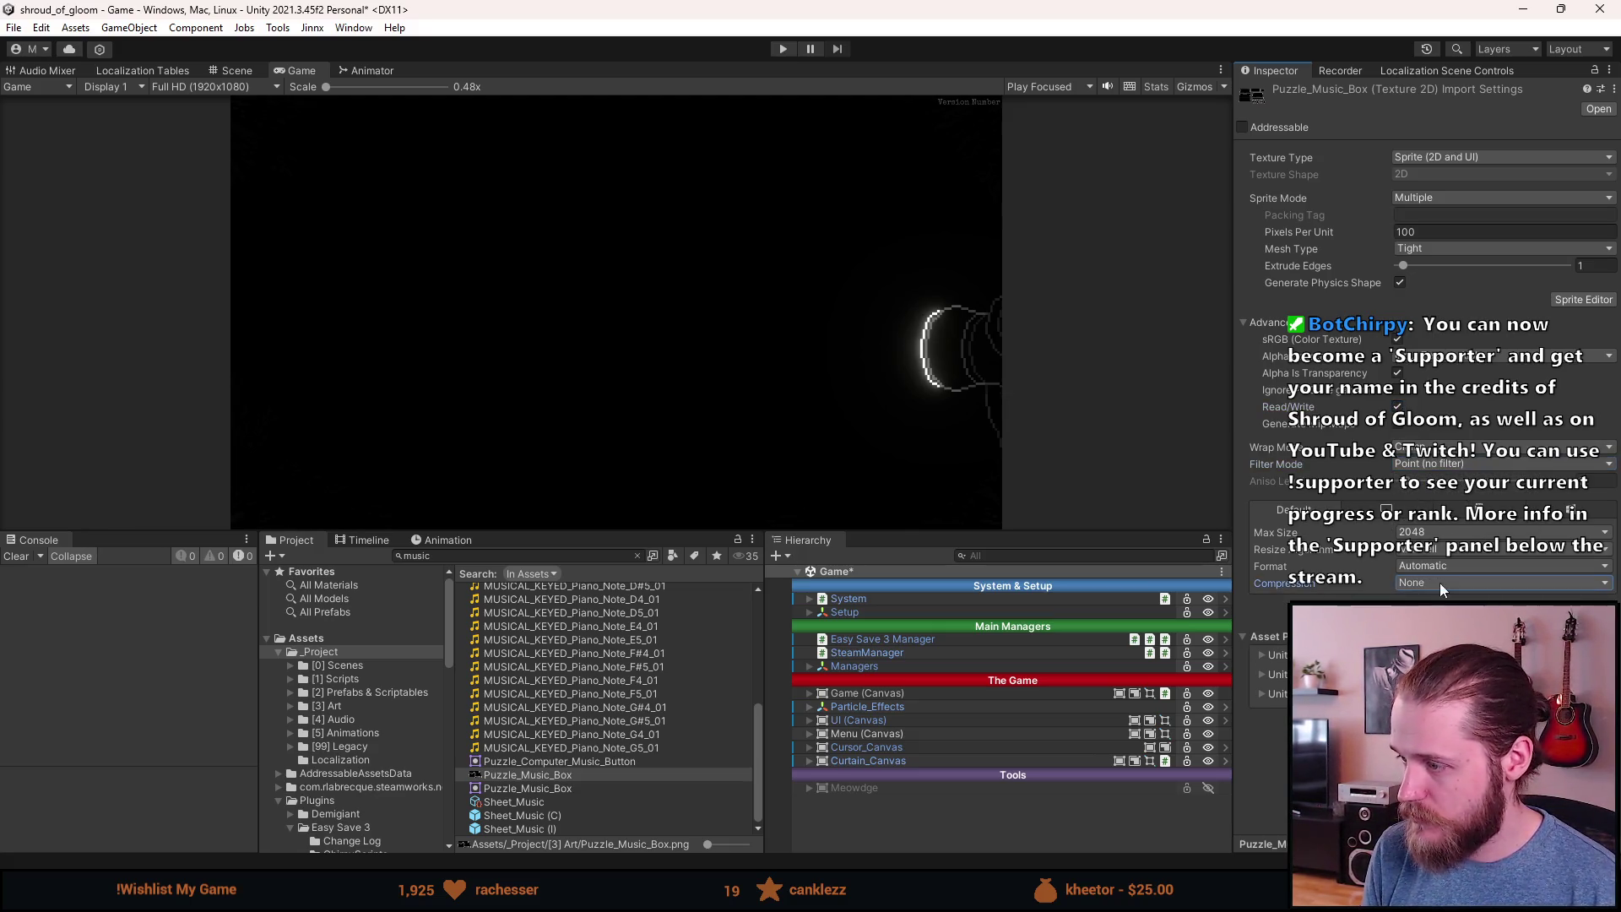
left_click(1586, 301)
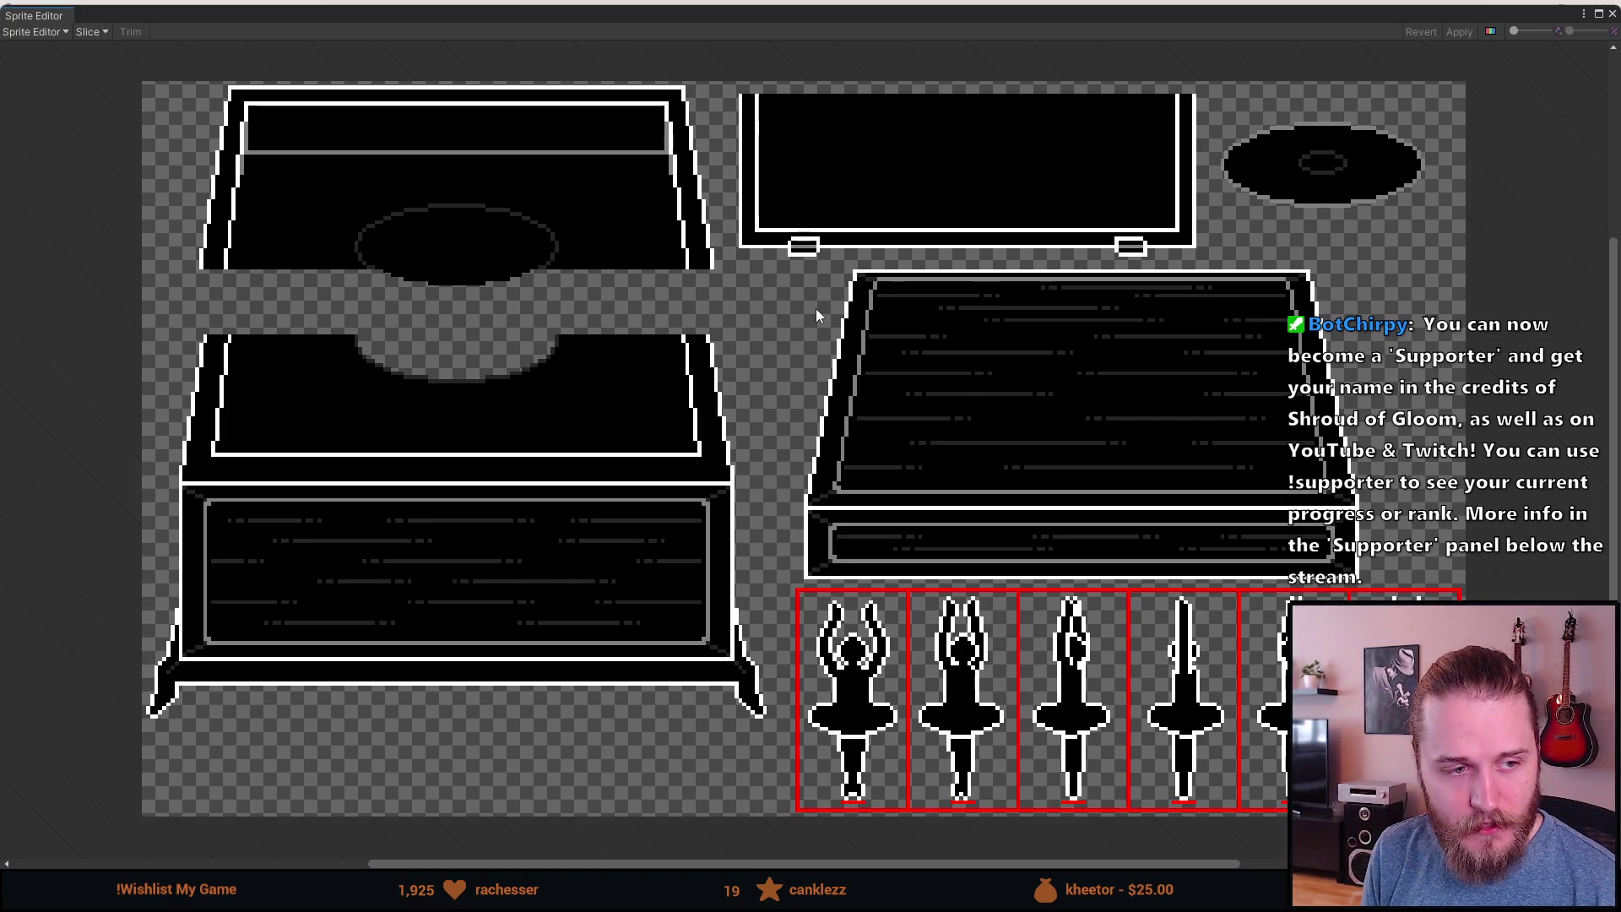
Step: Slice the top-left lid piece, fitting the rectangle's corners and bottom to its outline
scroll(245, 136, "up", 5)
mouse_move(118, 129)
left_mouse_down()
mouse_move(194, 258)
mouse_move(864, 587)
mouse_move(1284, 624)
mouse_move(1441, 604)
left_mouse_up()
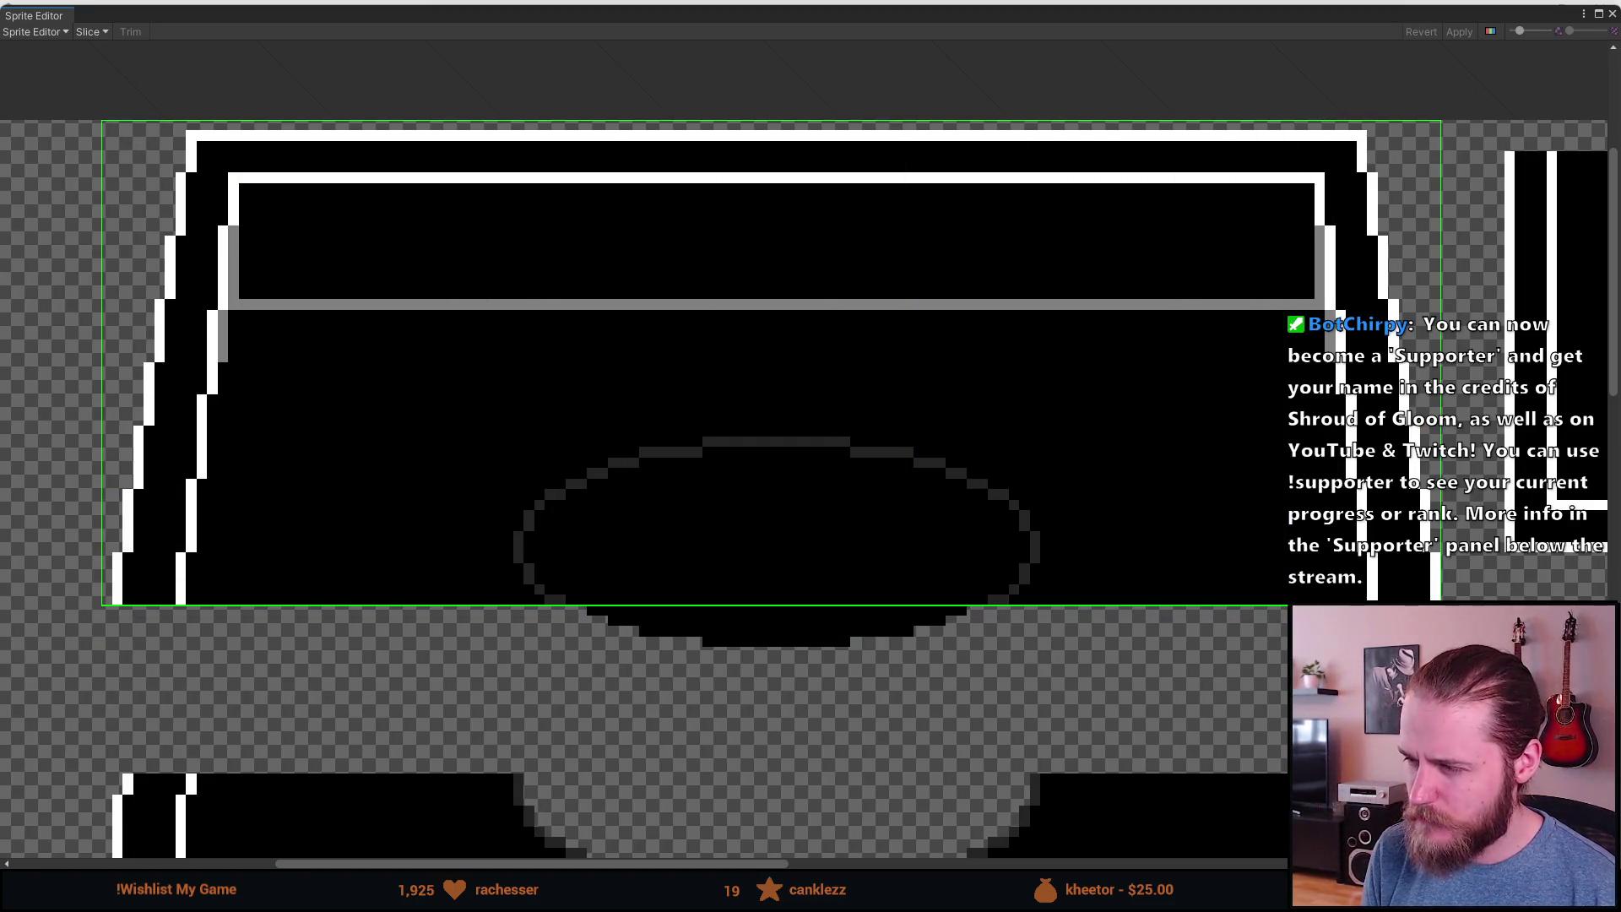
left_click_drag(103, 249, 115, 250)
left_click_drag(372, 120, 372, 131)
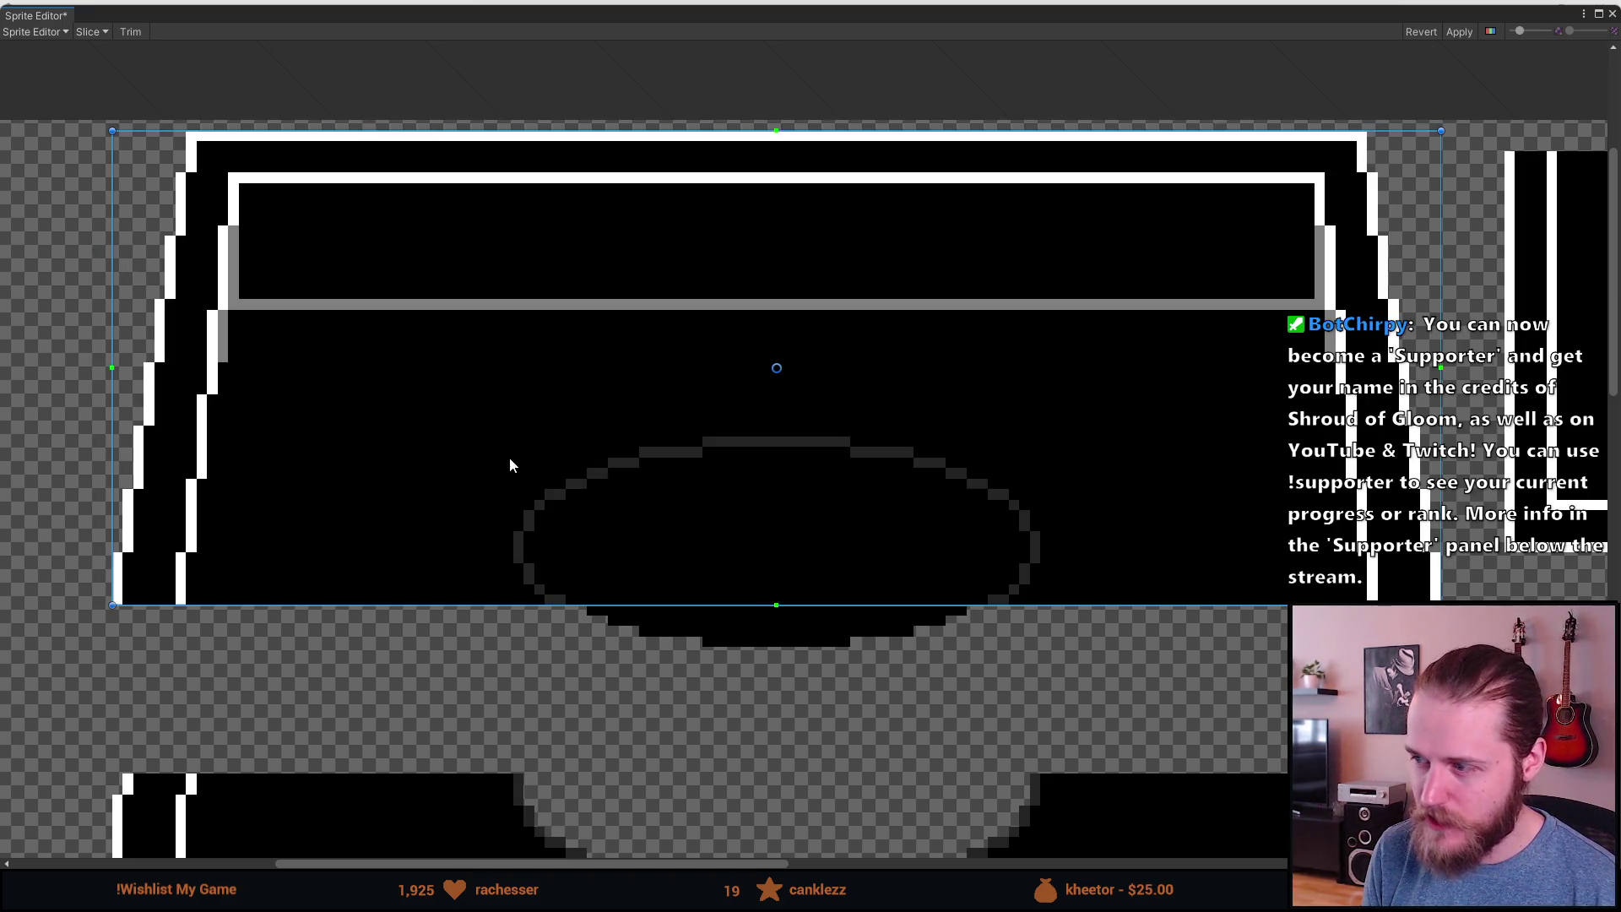
scroll(853, 414, "down", 3)
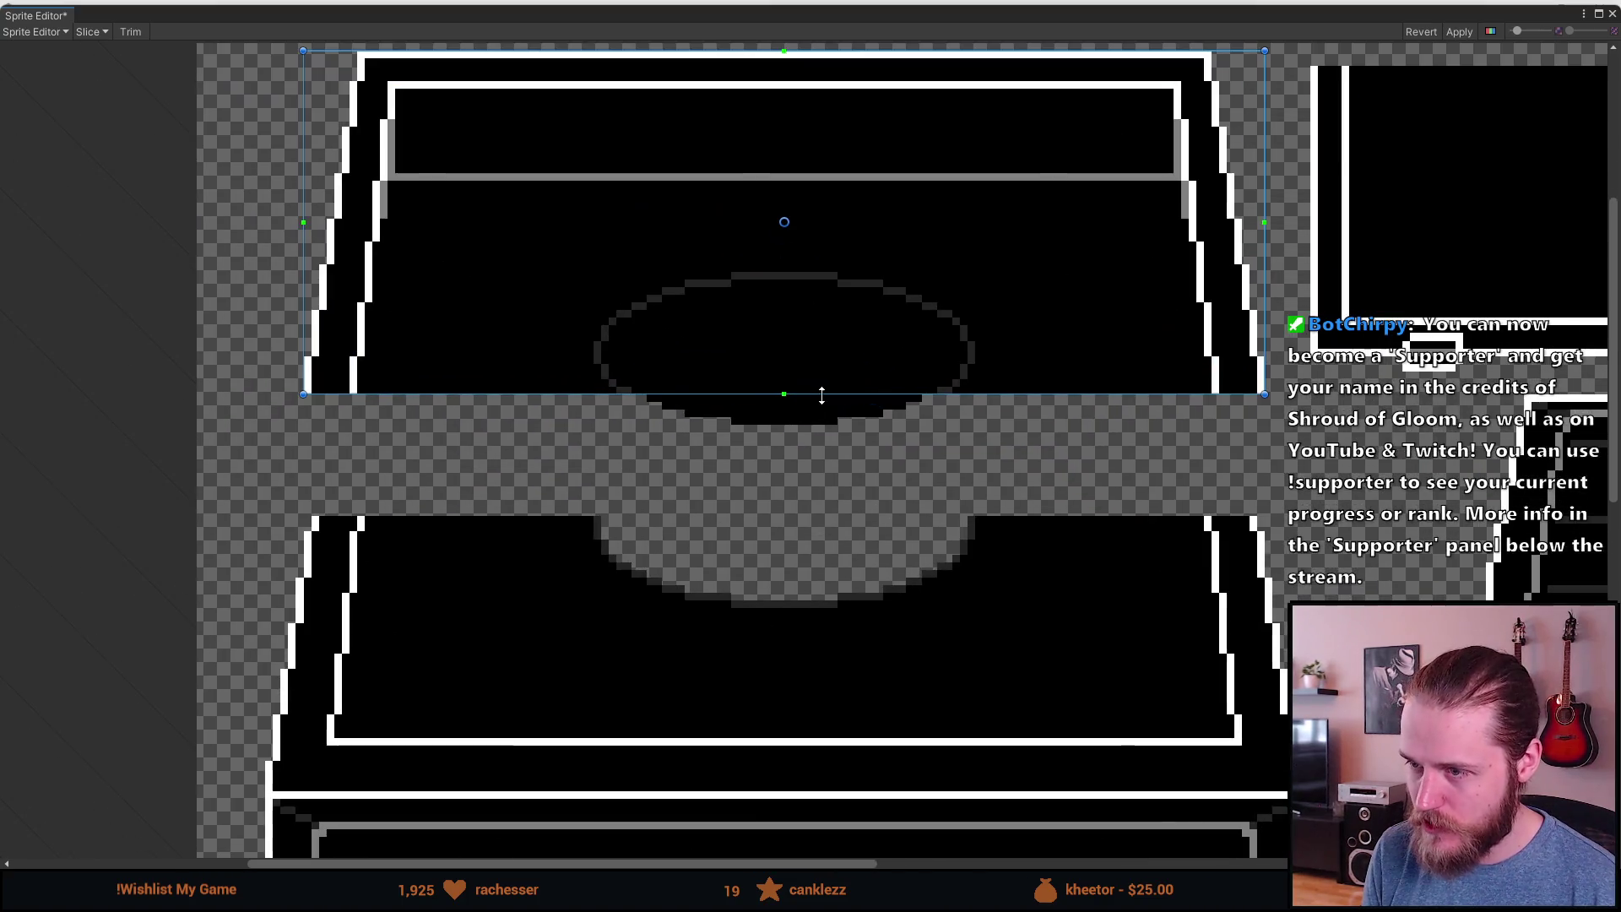
left_click_drag(824, 398, 825, 425)
scroll(734, 500, "down", 2)
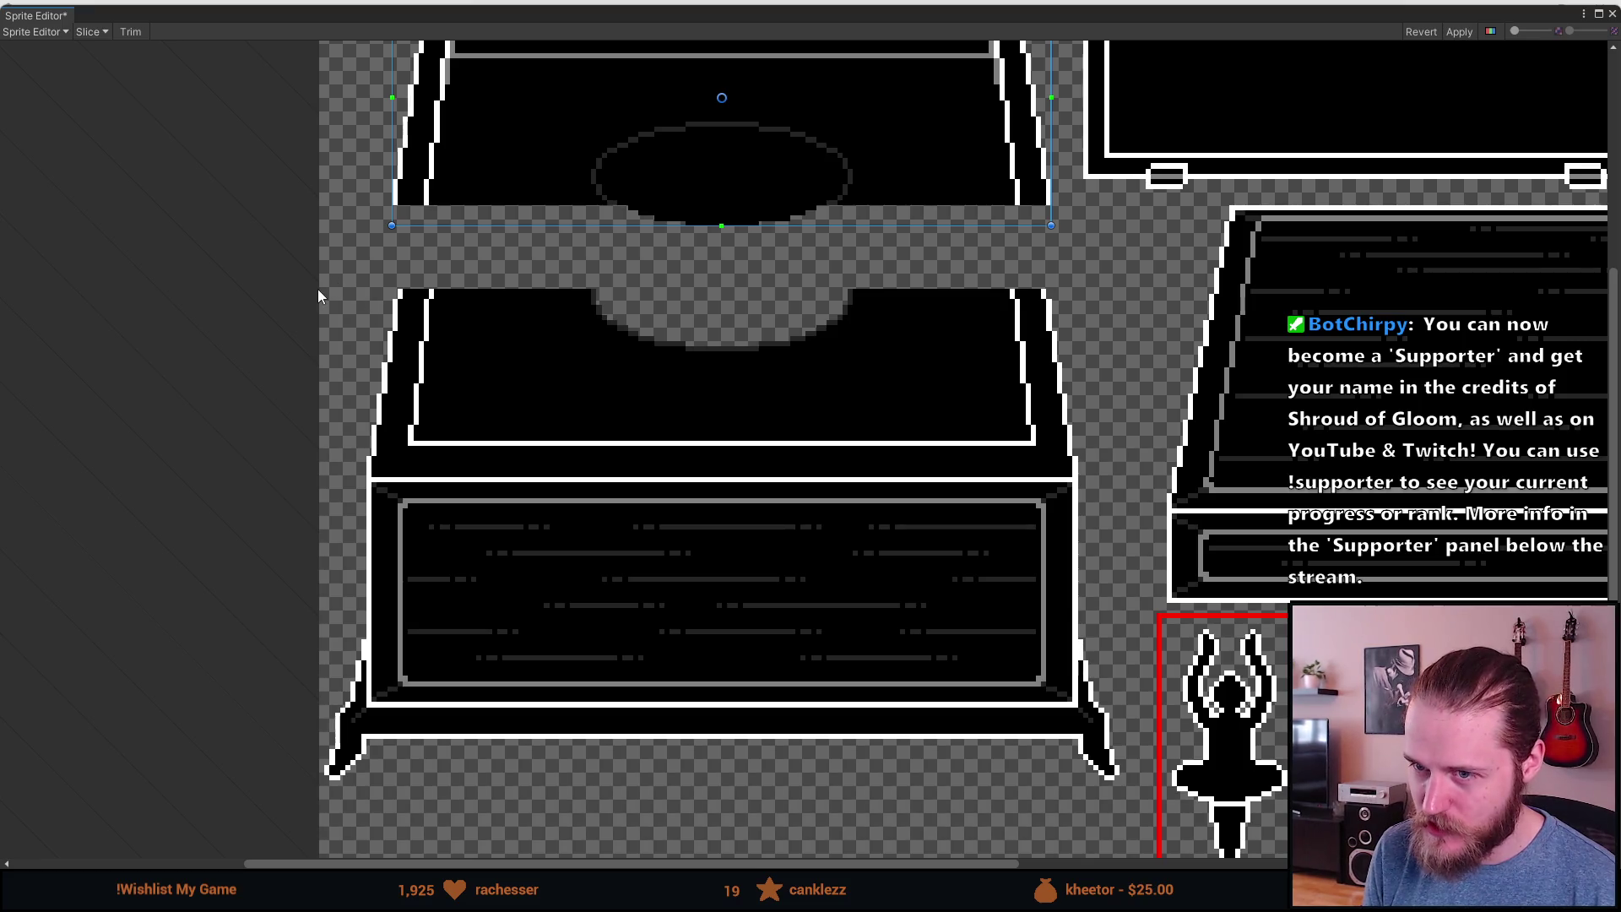
Step: Slice the lower chest base, widening the left edge by one pixel
mouse_move(328, 288)
left_mouse_down()
mouse_move(444, 515)
mouse_move(996, 713)
mouse_move(1118, 781)
left_mouse_up()
scroll(329, 776, "up", 5)
left_click_drag(350, 734, 333, 731)
scroll(333, 731, "down", 5)
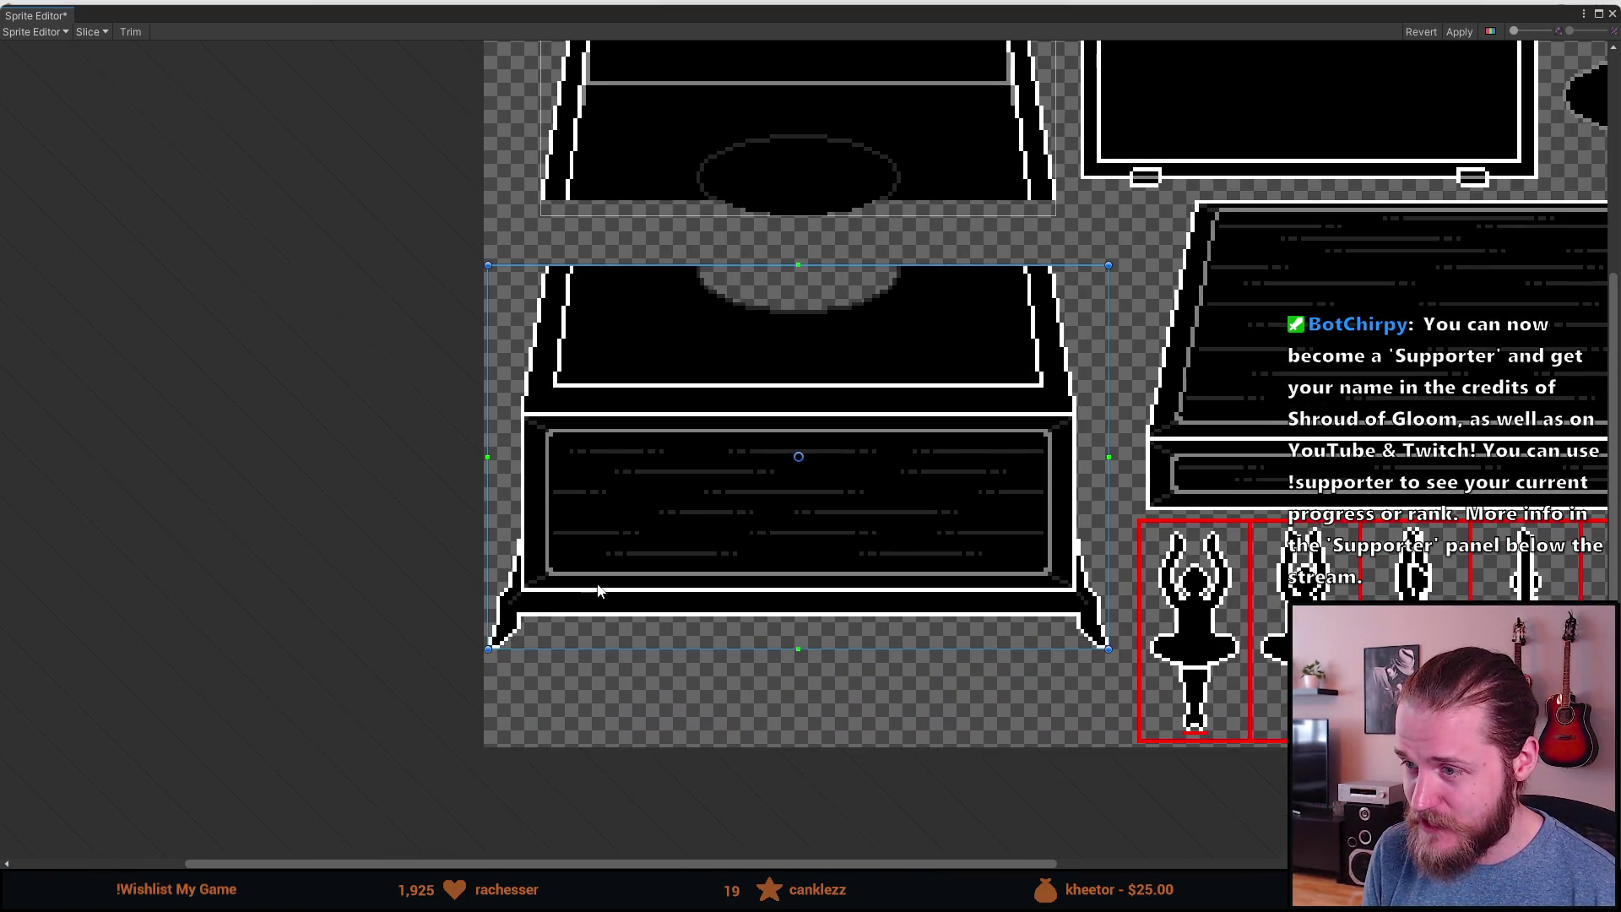
Step: Draw a slice around the closed lid piece
mouse_move(1032, 454)
left_mouse_down()
mouse_move(863, 522)
mouse_move(819, 521)
left_mouse_up()
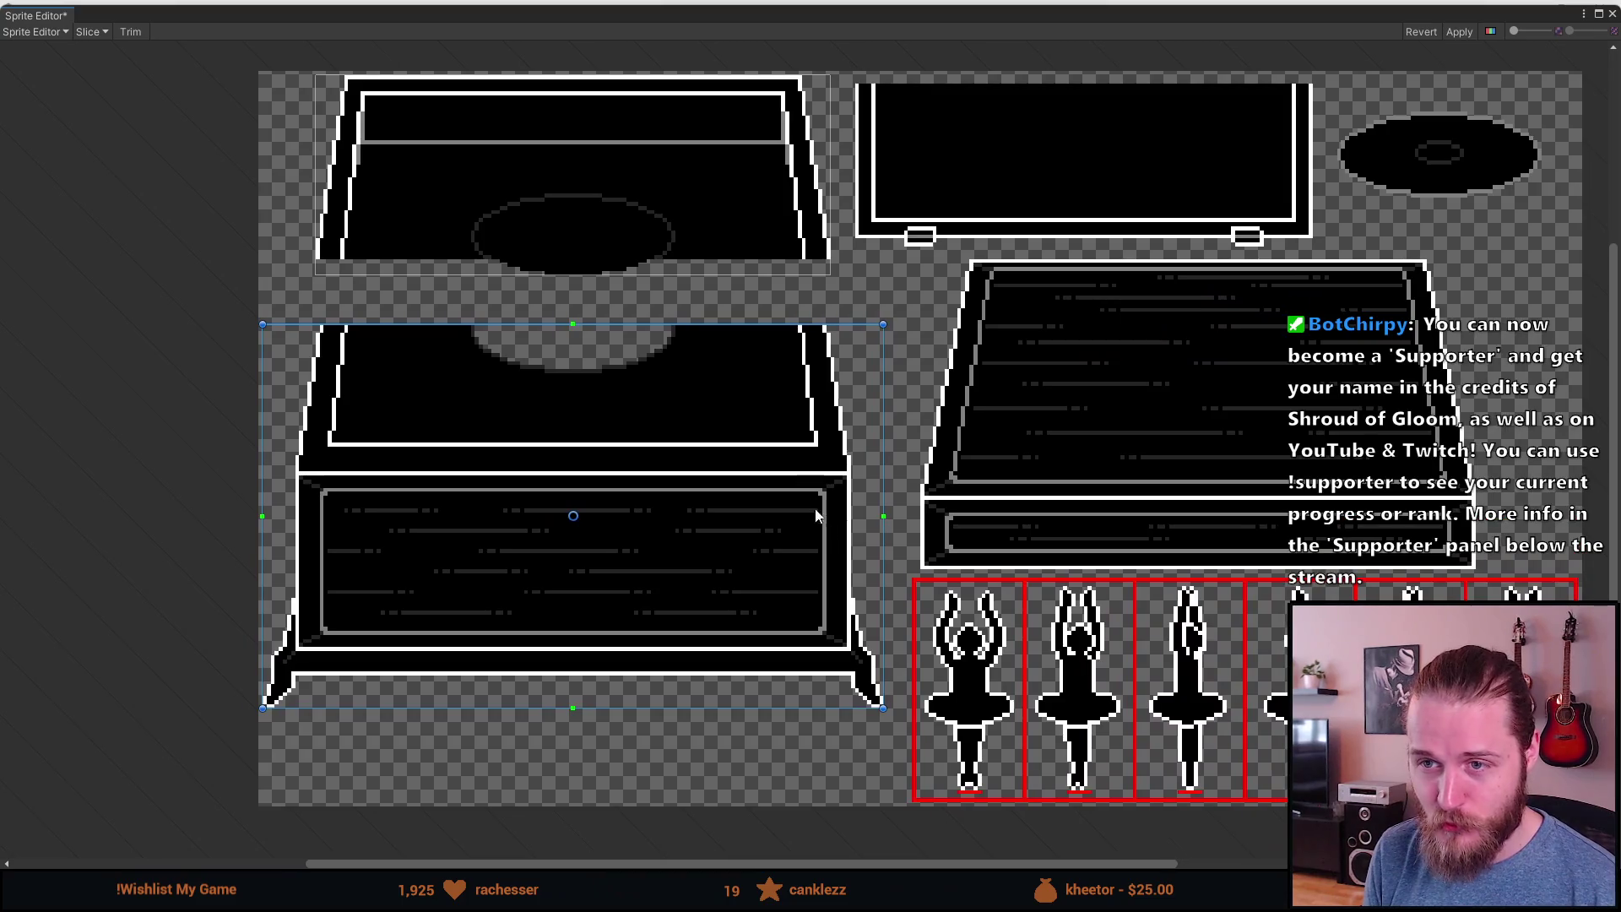
scroll(510, 335, "up", 3)
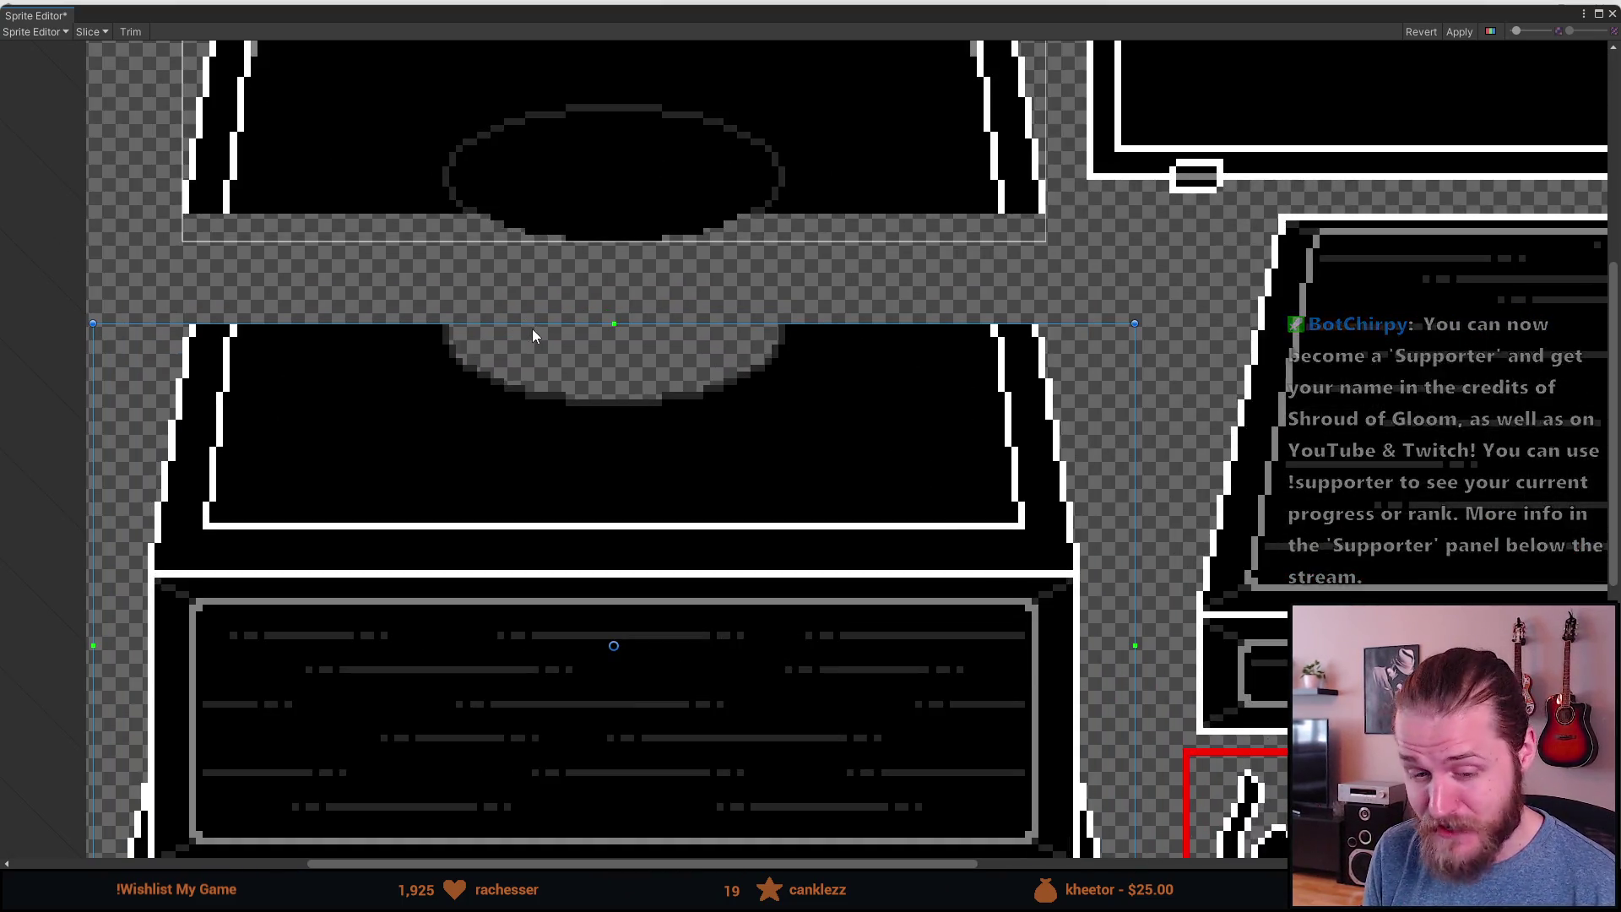
scroll(533, 330, "down", 3)
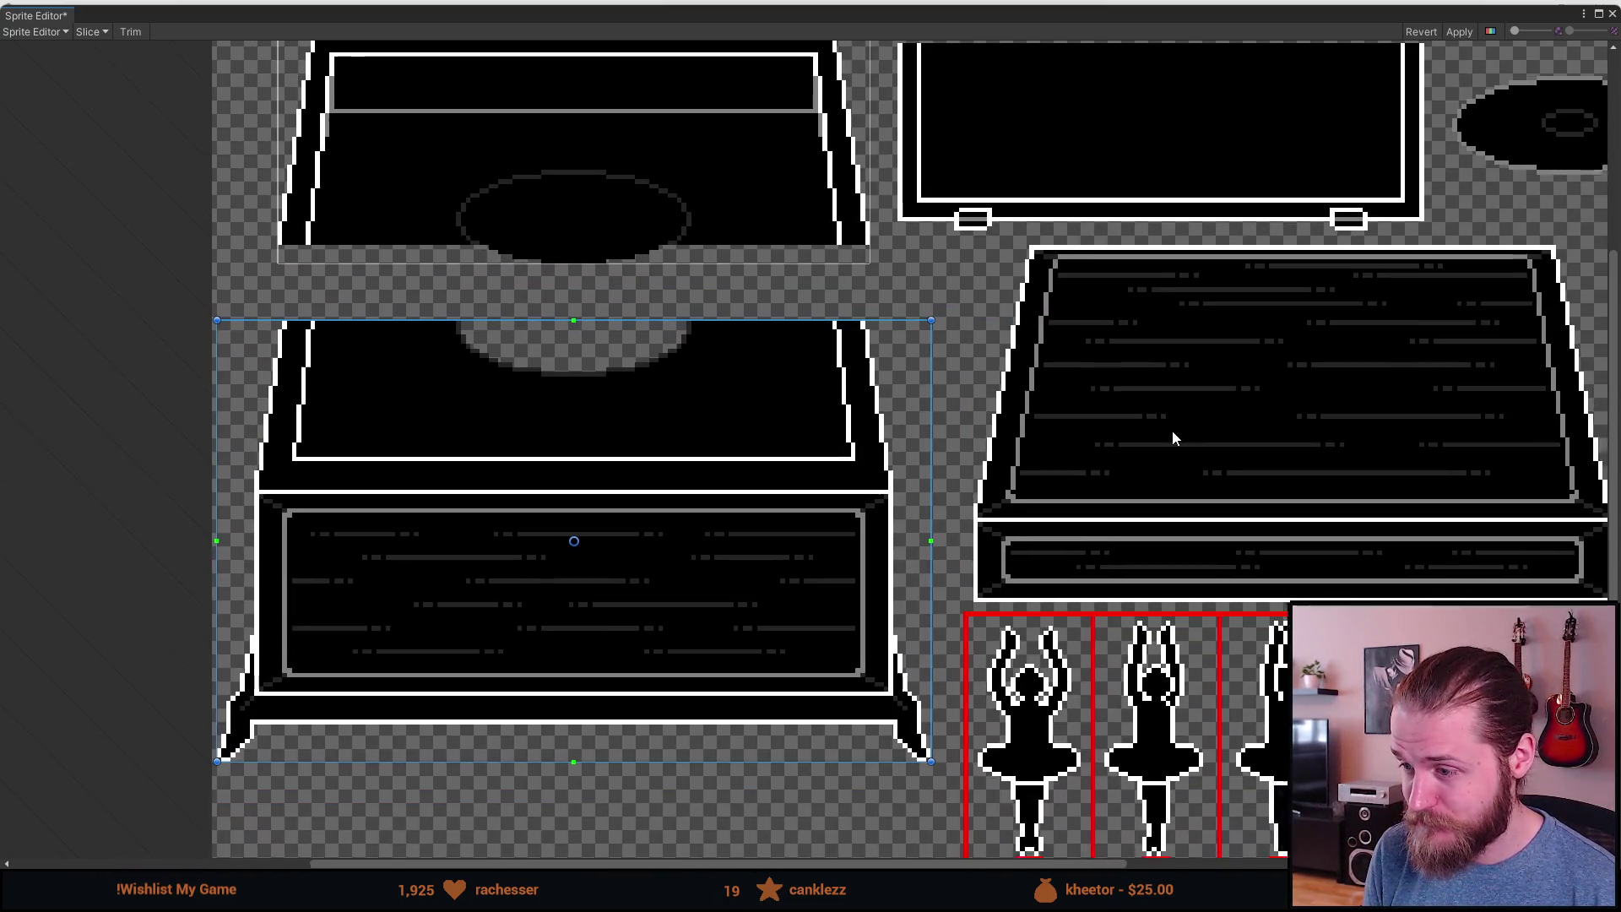
mouse_move(1172, 437)
left_mouse_down()
mouse_move(788, 391)
mouse_move(751, 471)
left_mouse_up()
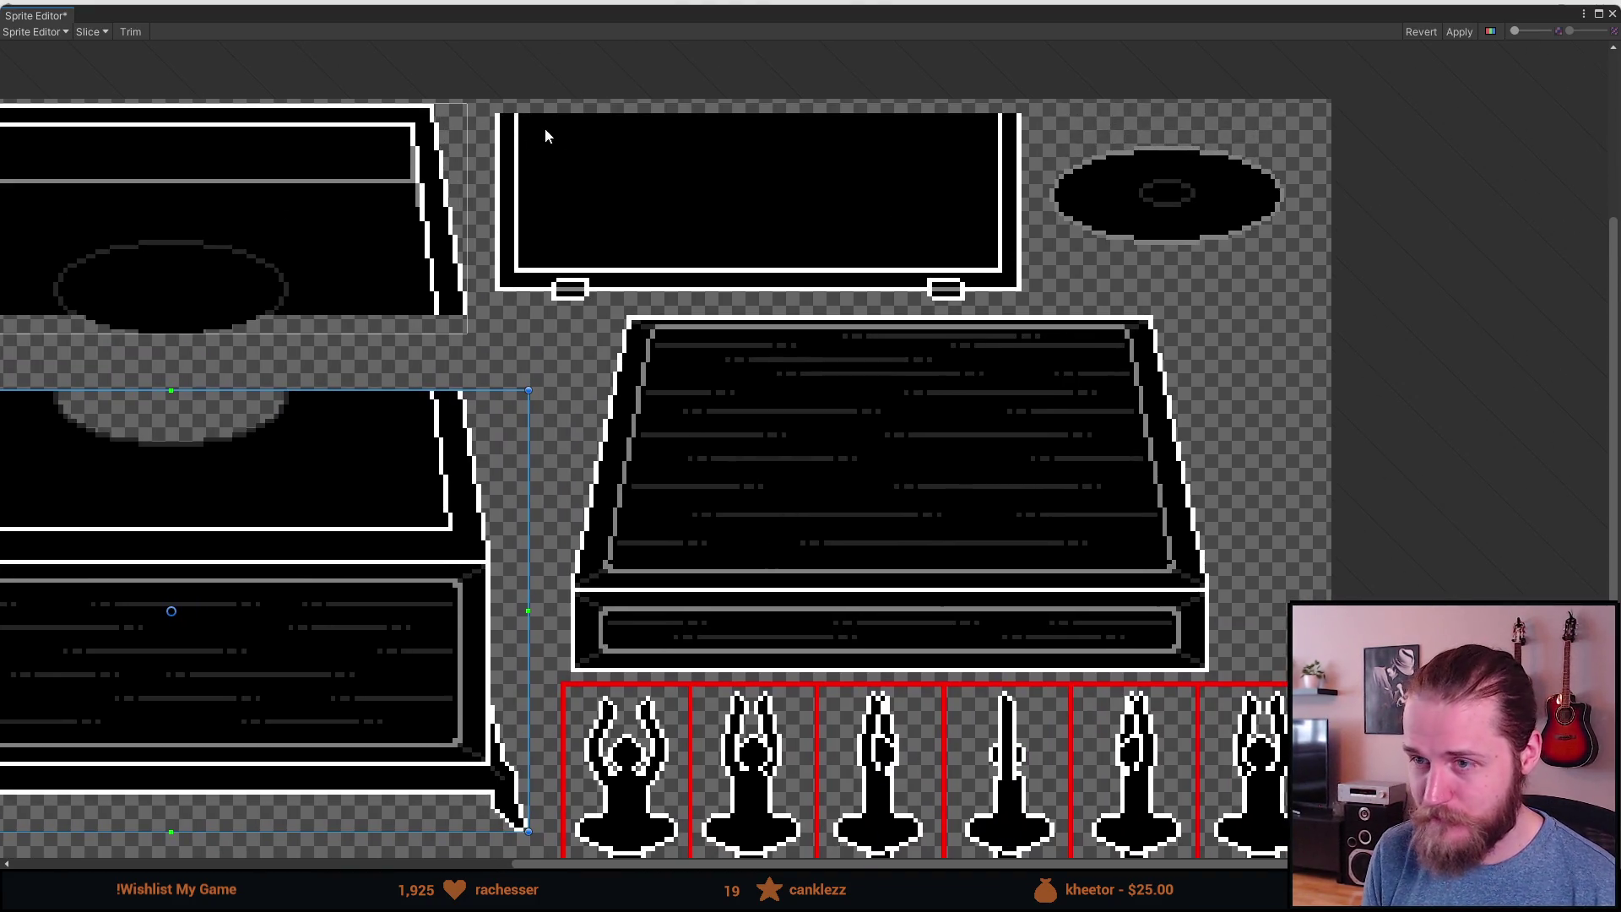
scroll(557, 135, "up", 2)
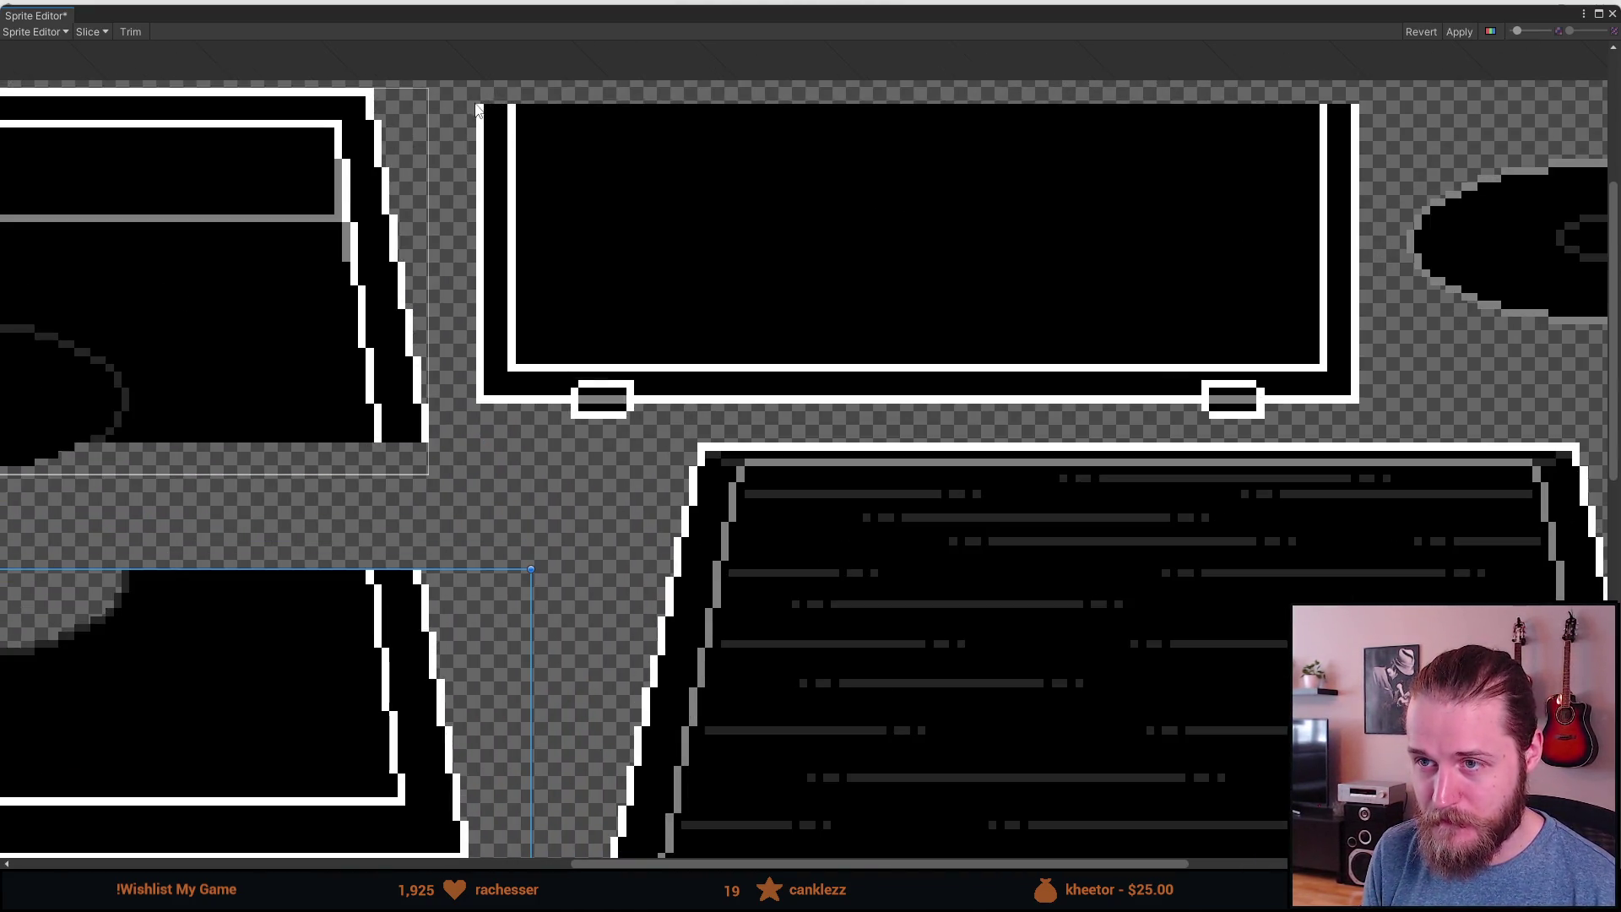
mouse_move(478, 110)
left_mouse_down()
mouse_move(1039, 393)
mouse_move(1356, 419)
left_mouse_up()
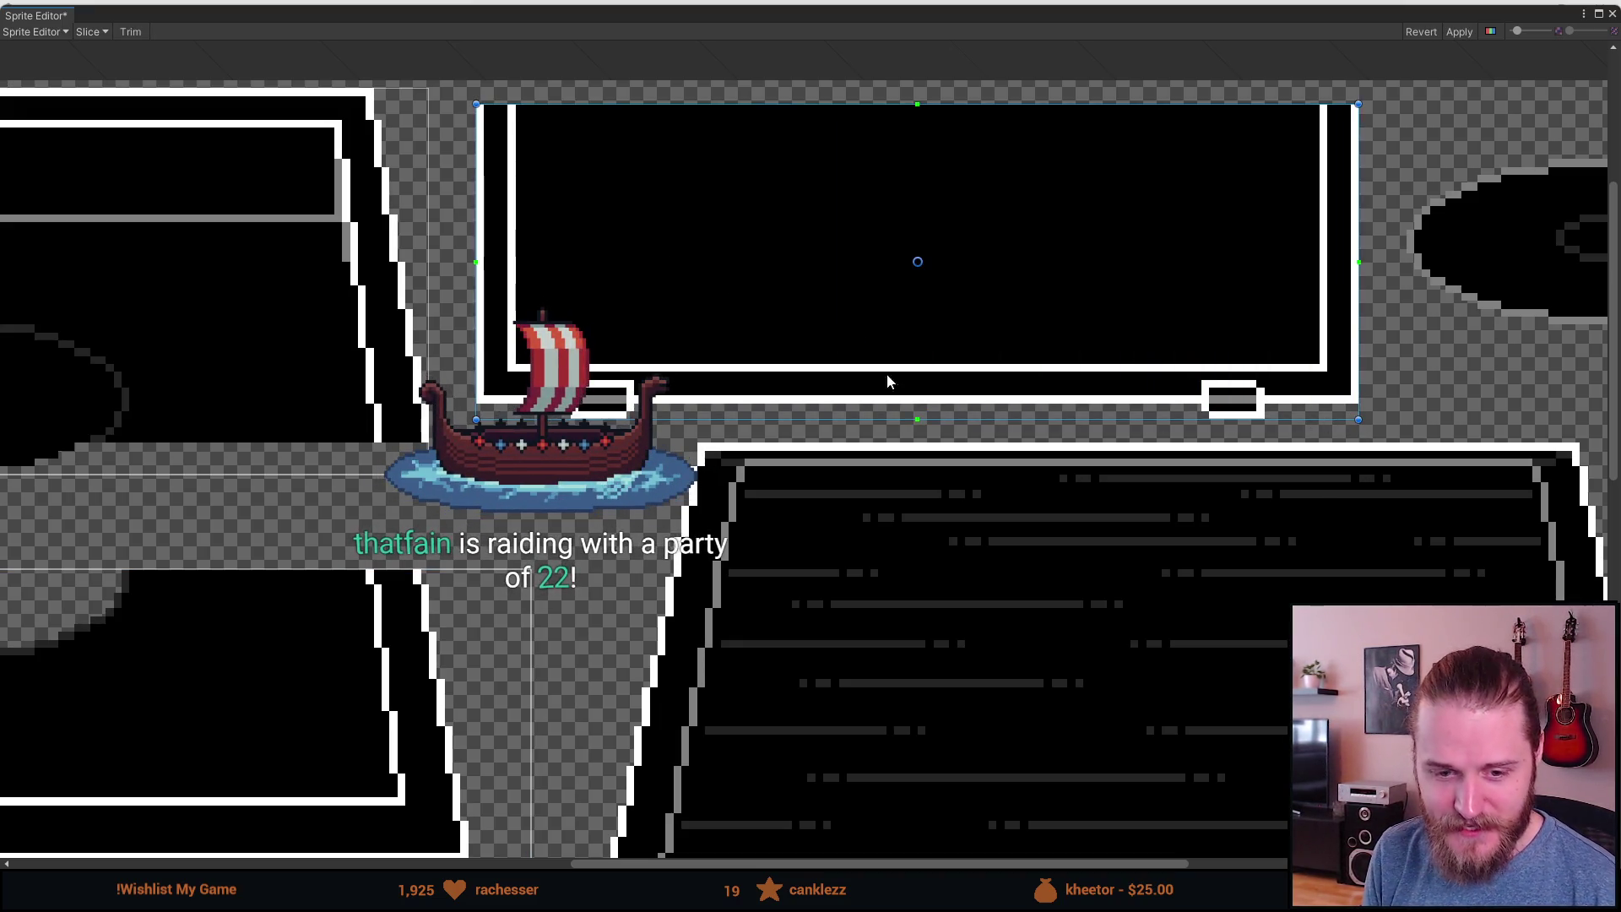
Step: Draw a slice around the open chest piece, then view the whole sheet
scroll(589, 519, "down", 3)
scroll(520, 642, "up", 2)
scroll(521, 642, "up", 2)
mouse_move(525, 646)
left_mouse_down()
mouse_move(1255, 261)
mouse_move(1336, 166)
mouse_move(1376, 171)
left_mouse_up()
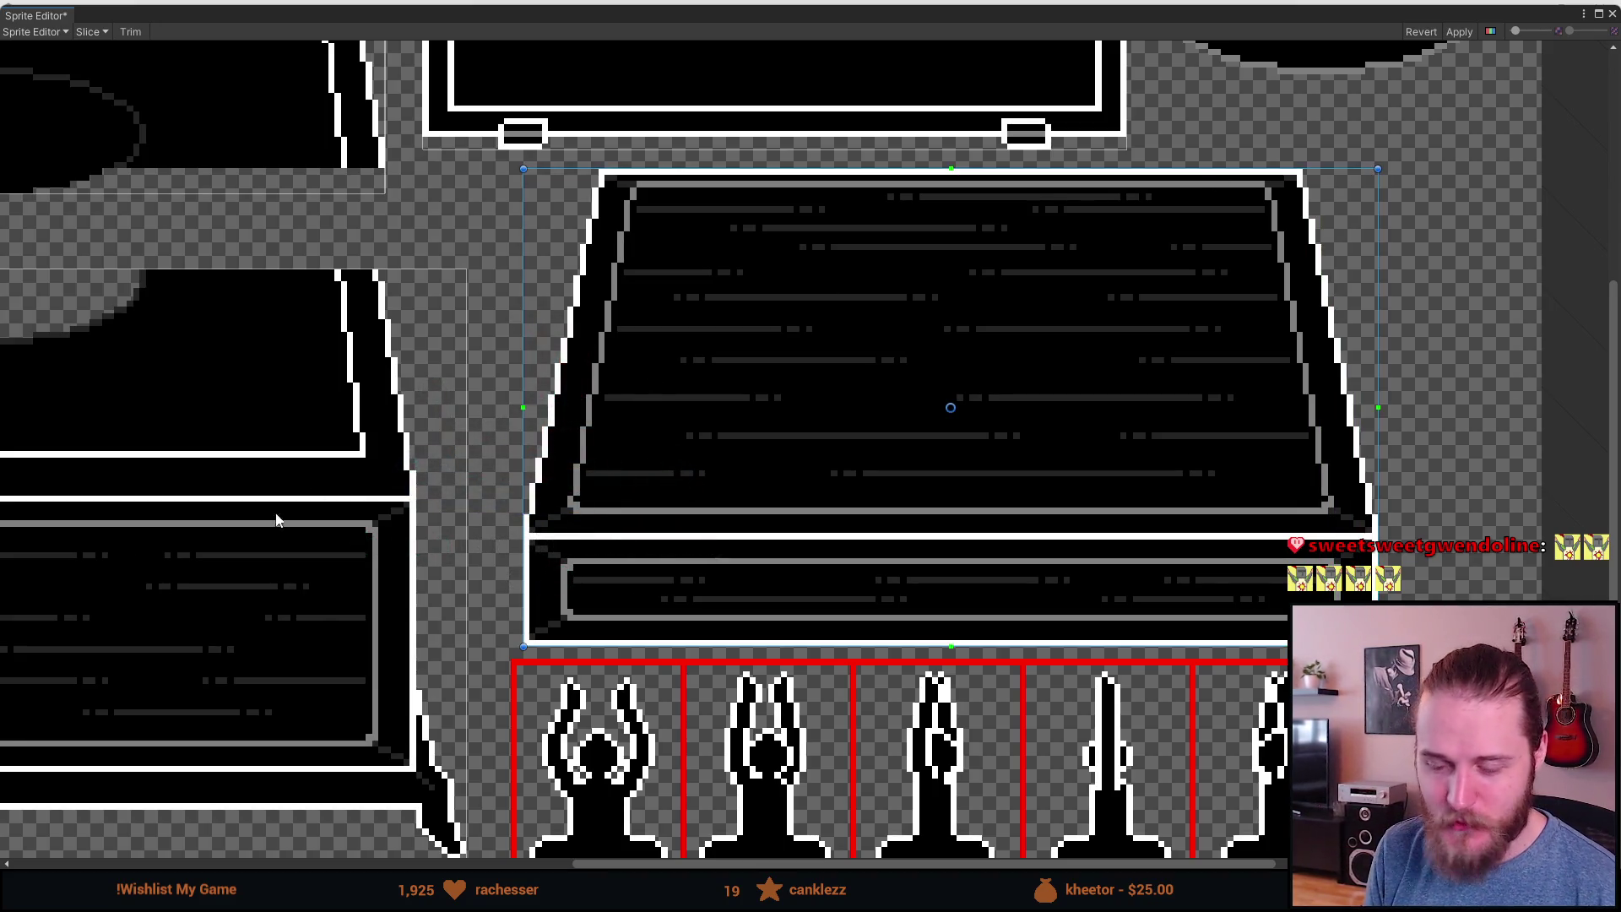
scroll(656, 446, "down", 2)
mouse_move(484, 481)
left_mouse_down()
mouse_move(559, 380)
mouse_move(638, 435)
mouse_move(625, 488)
left_mouse_up()
scroll(1010, 715, "up", 3)
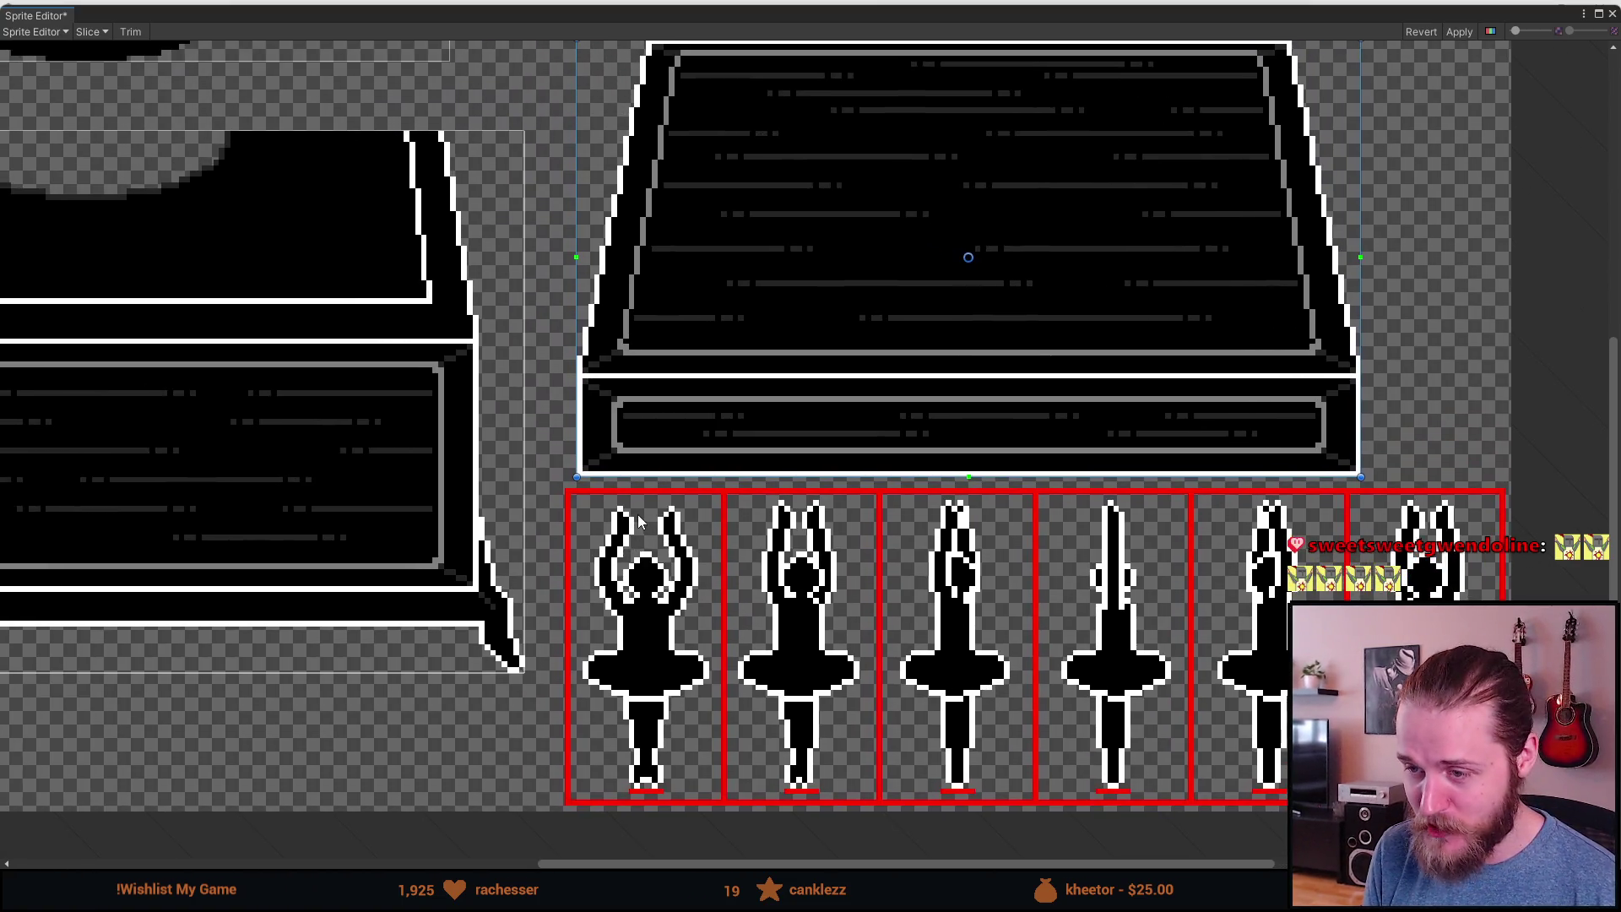
scroll(622, 583, "up", 4)
scroll(622, 583, "down", 3)
scroll(621, 583, "down", 4)
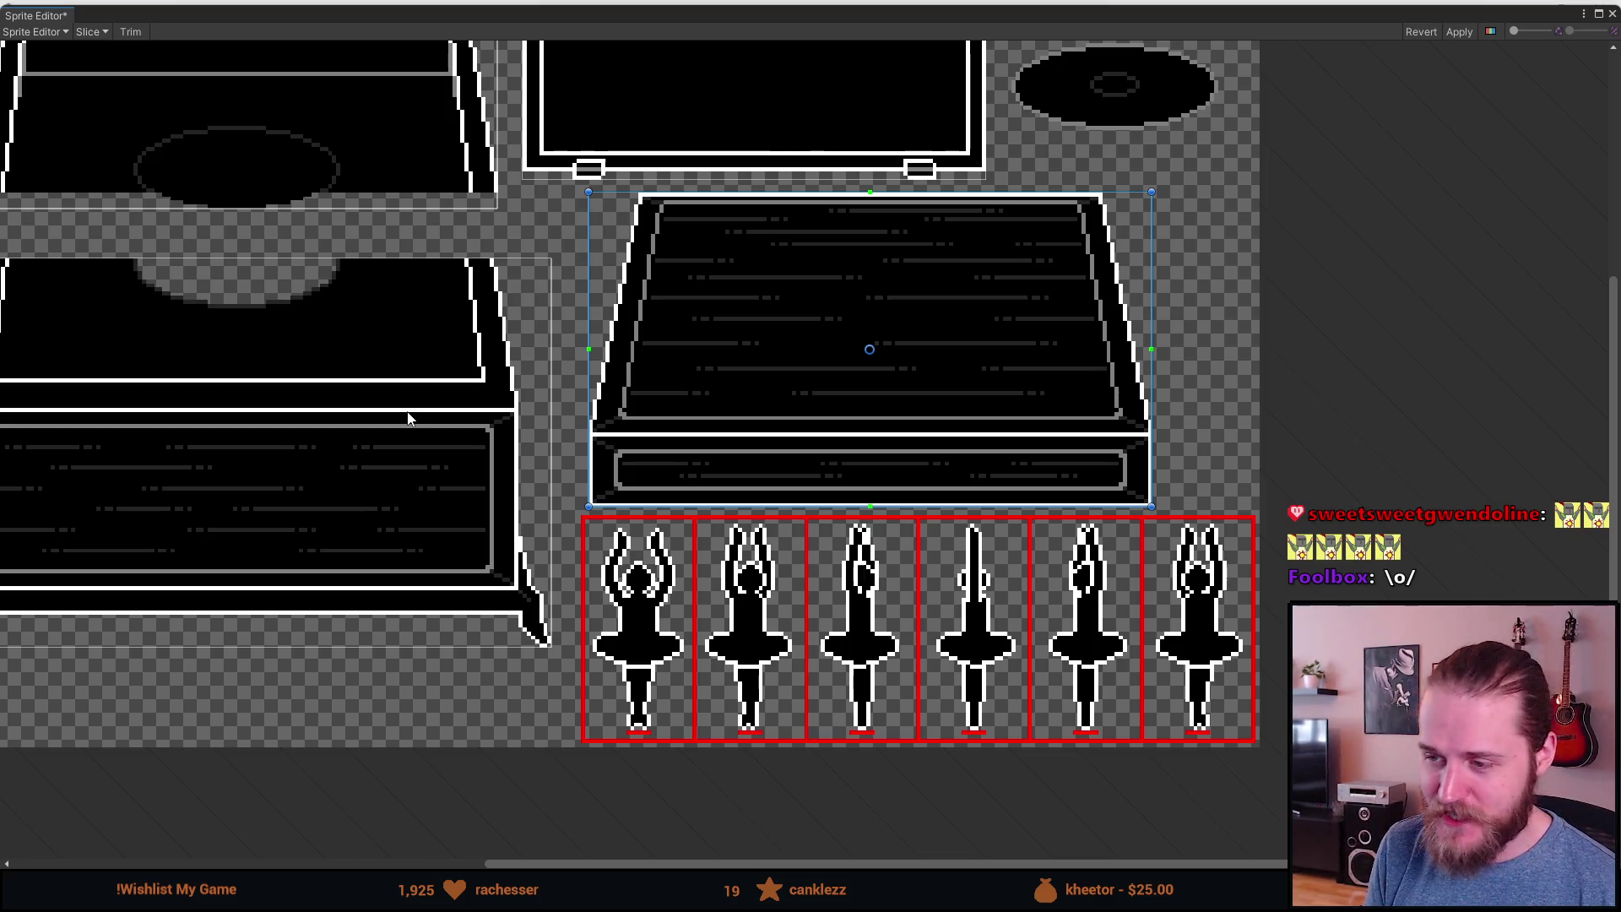
left_click_drag(410, 422, 480, 537)
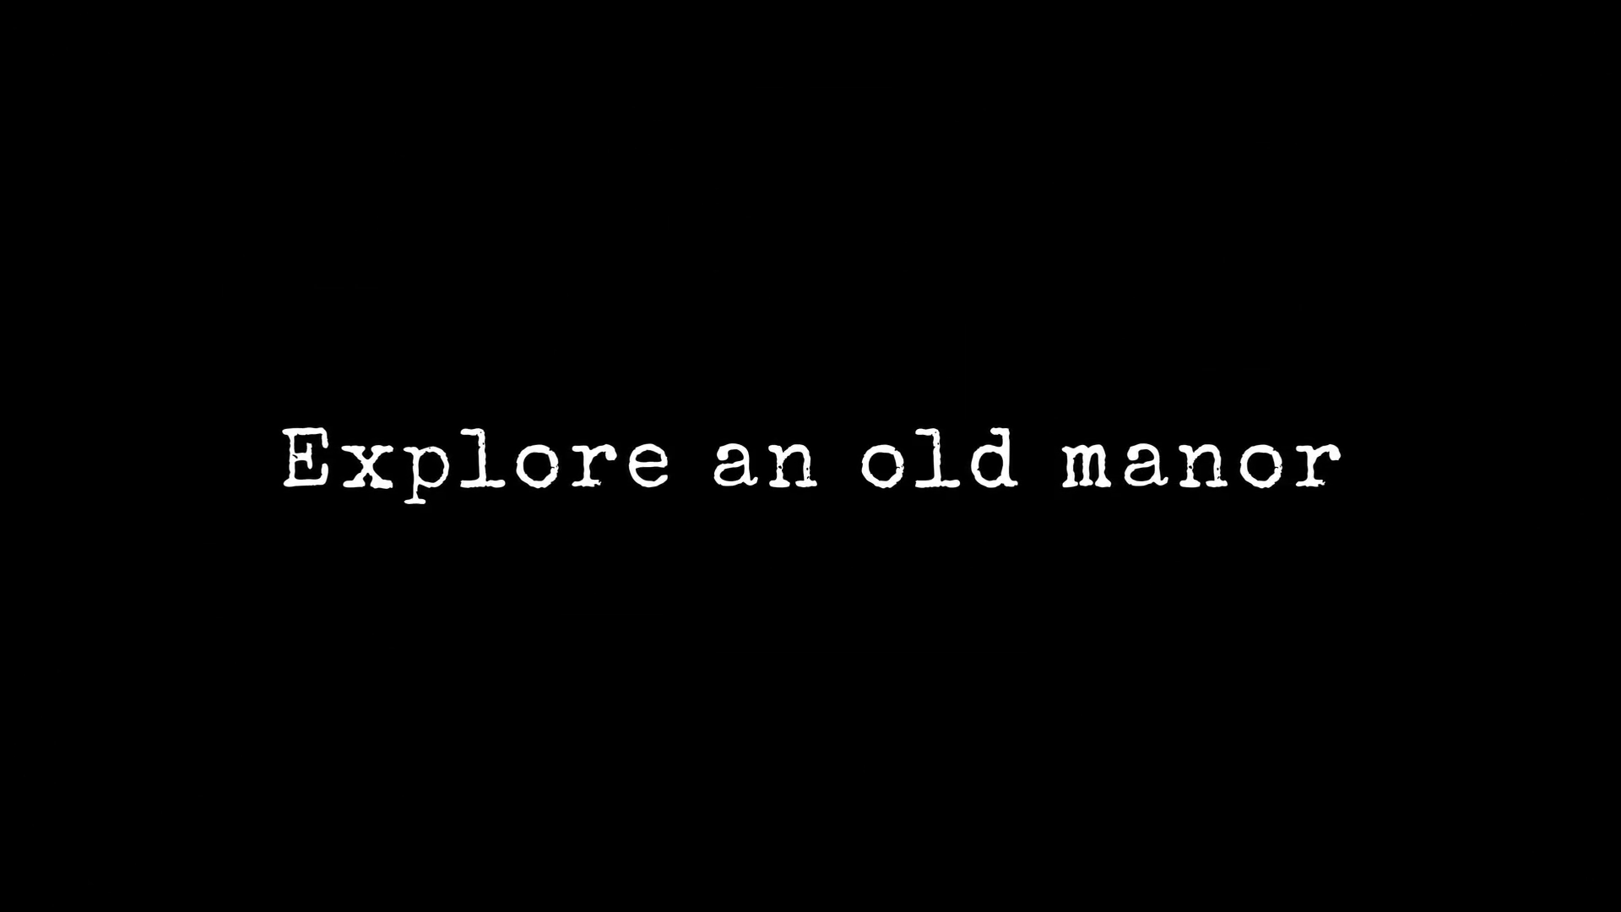
Step: Open the manor room's cabinet door to reveal the shelves of boxes and books
left_click(541, 558)
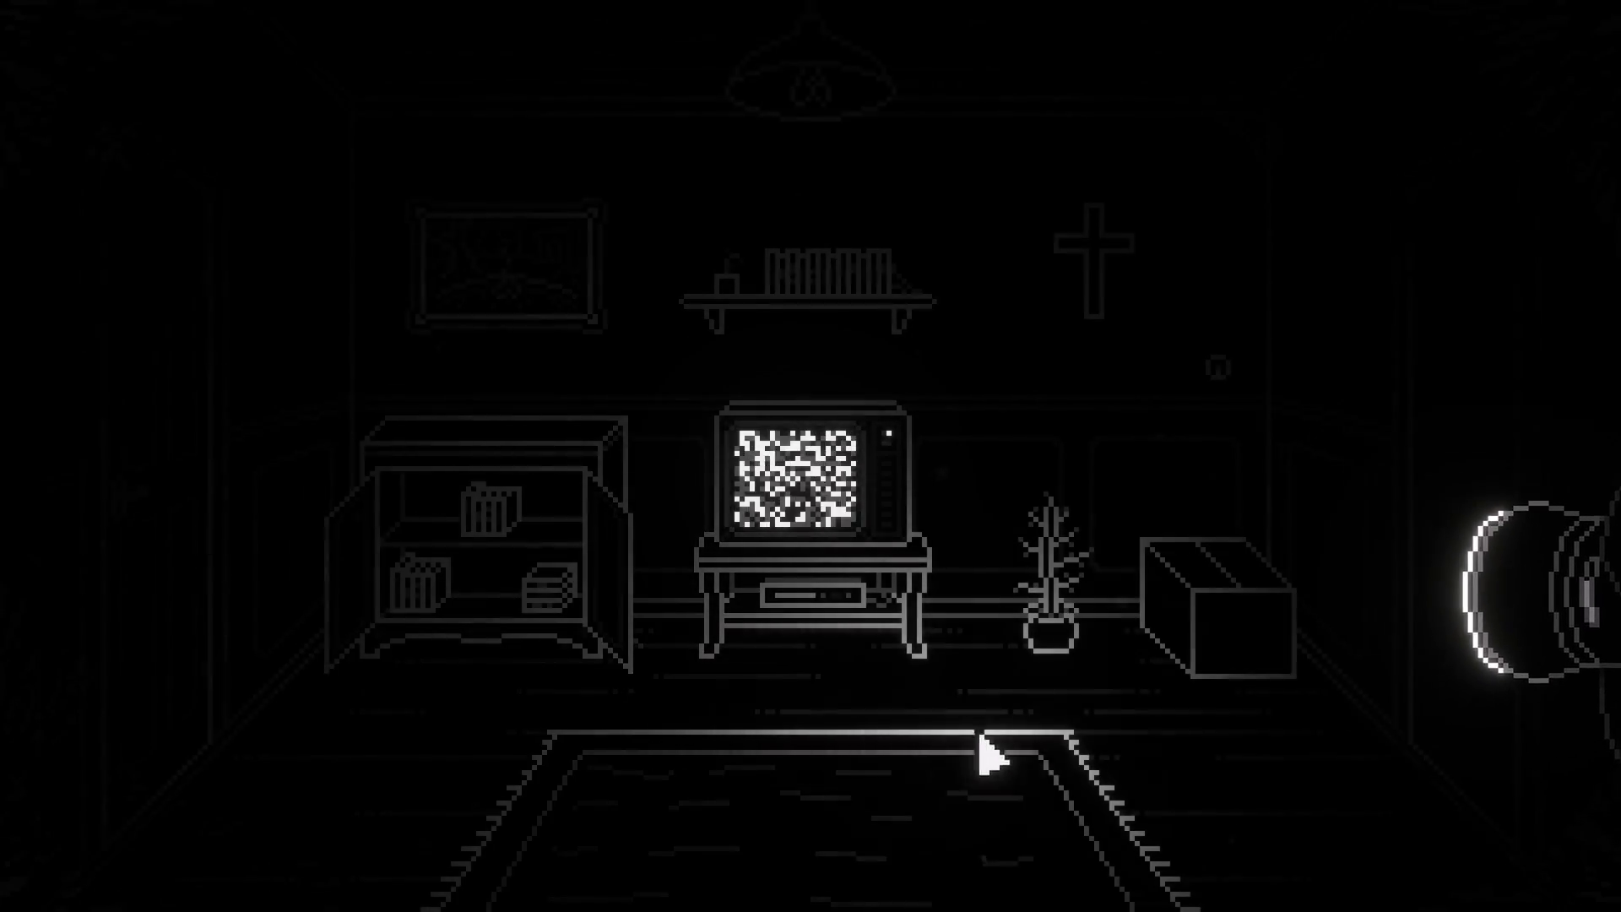